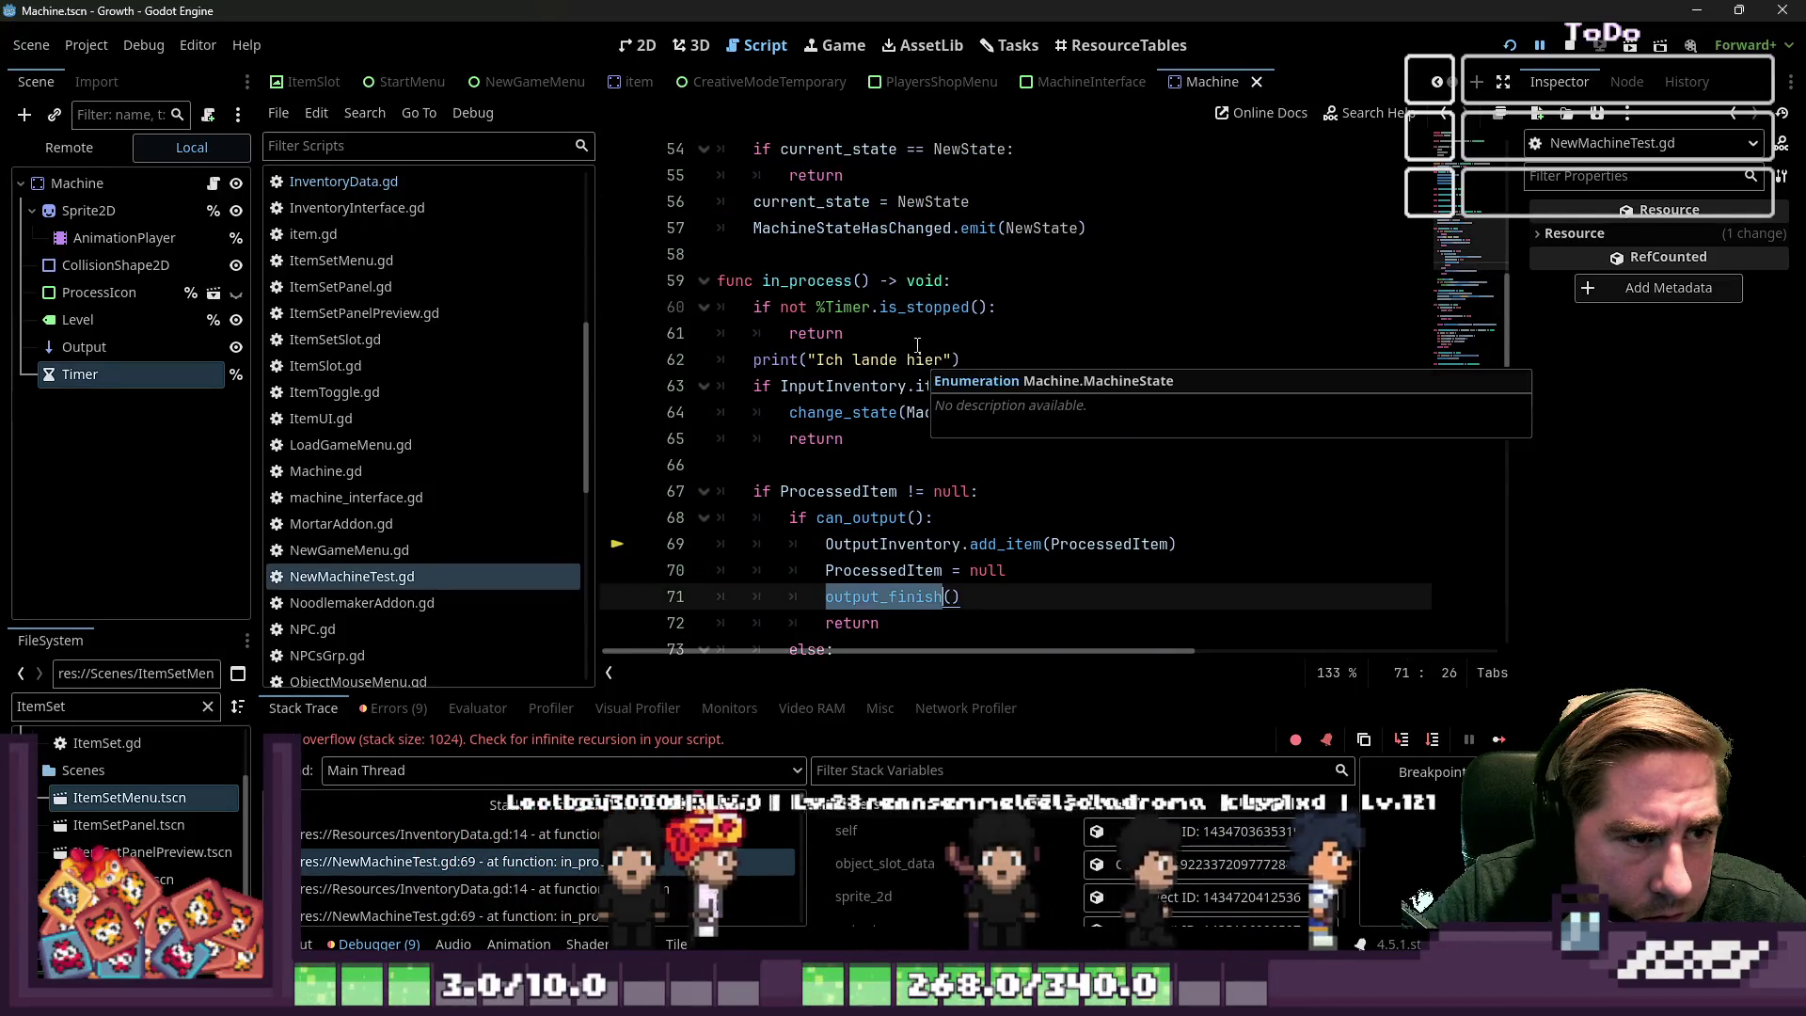
Delete the print("Ich lande hier") debug line below the return on line 61
left_click(884, 310)
left_click(882, 327)
scroll(882, 326, "down", 1)
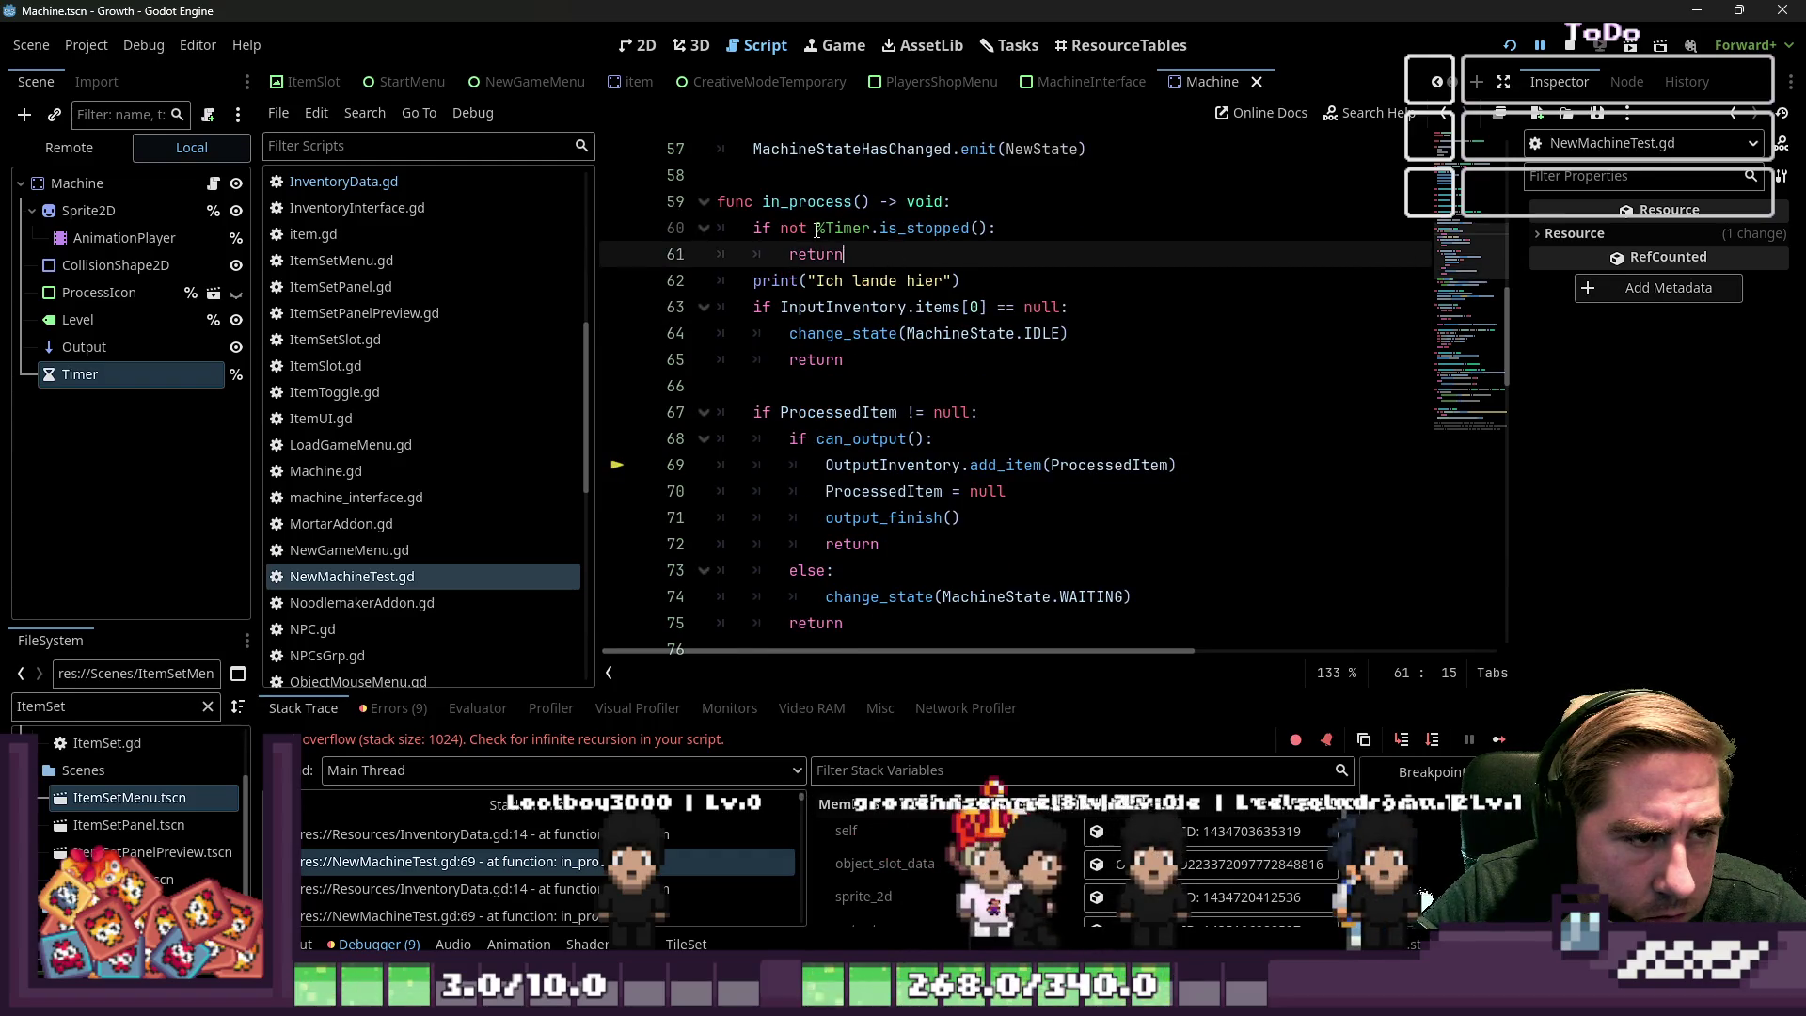
key("Return")
key("Down")
key("shift+End")
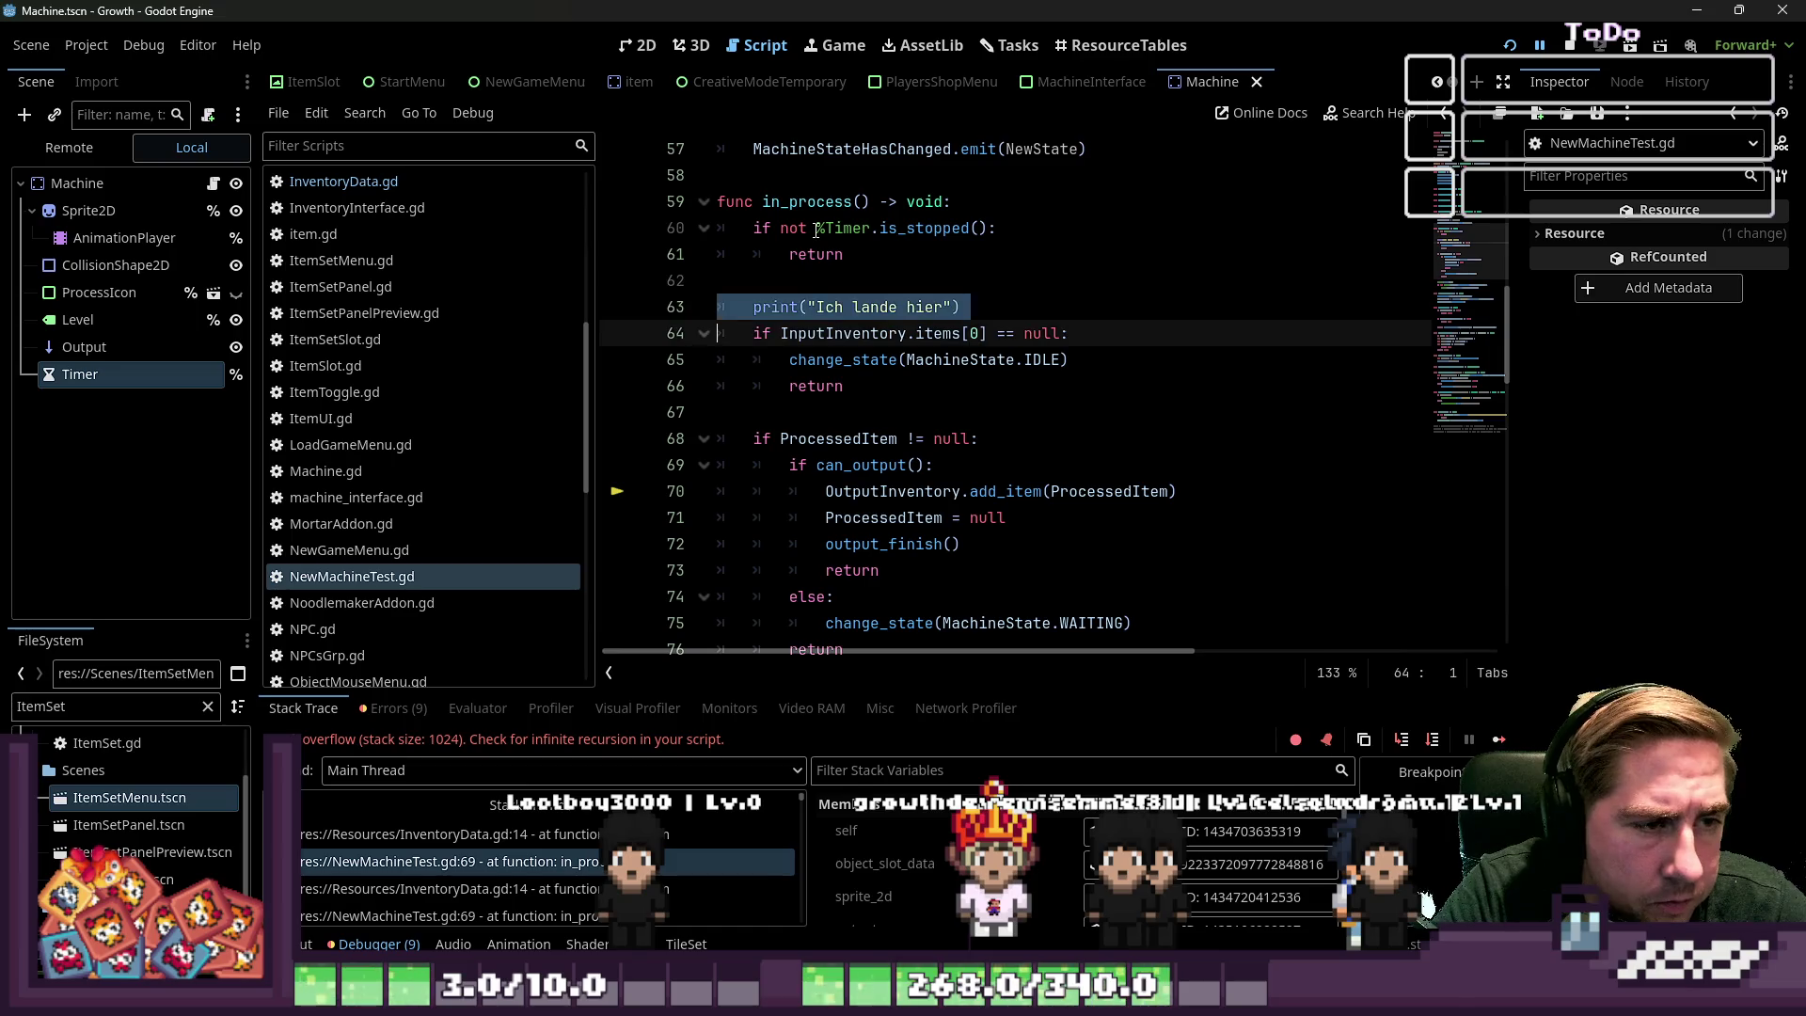
key("BackSpace")
key("BackSpace")
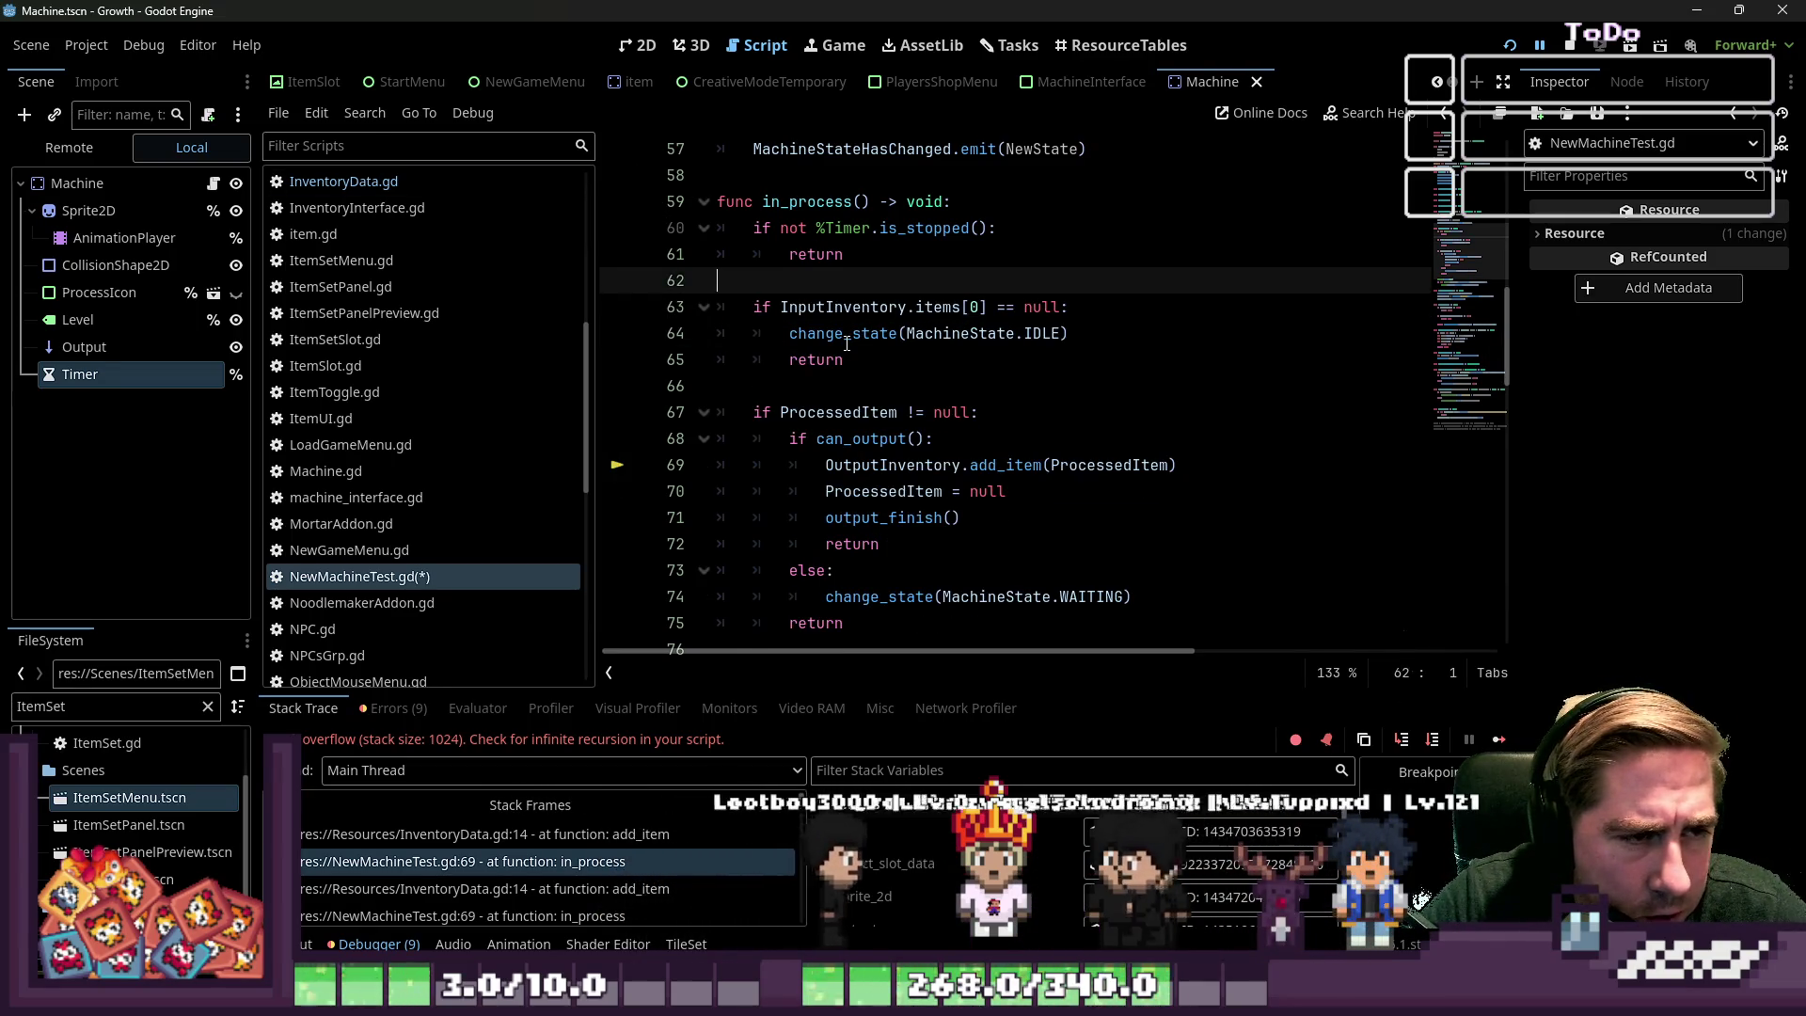
Inspect the timer is_stopped check on line 60 and the start call on line 77
left_click(880, 227)
scroll(891, 287, "down", 1)
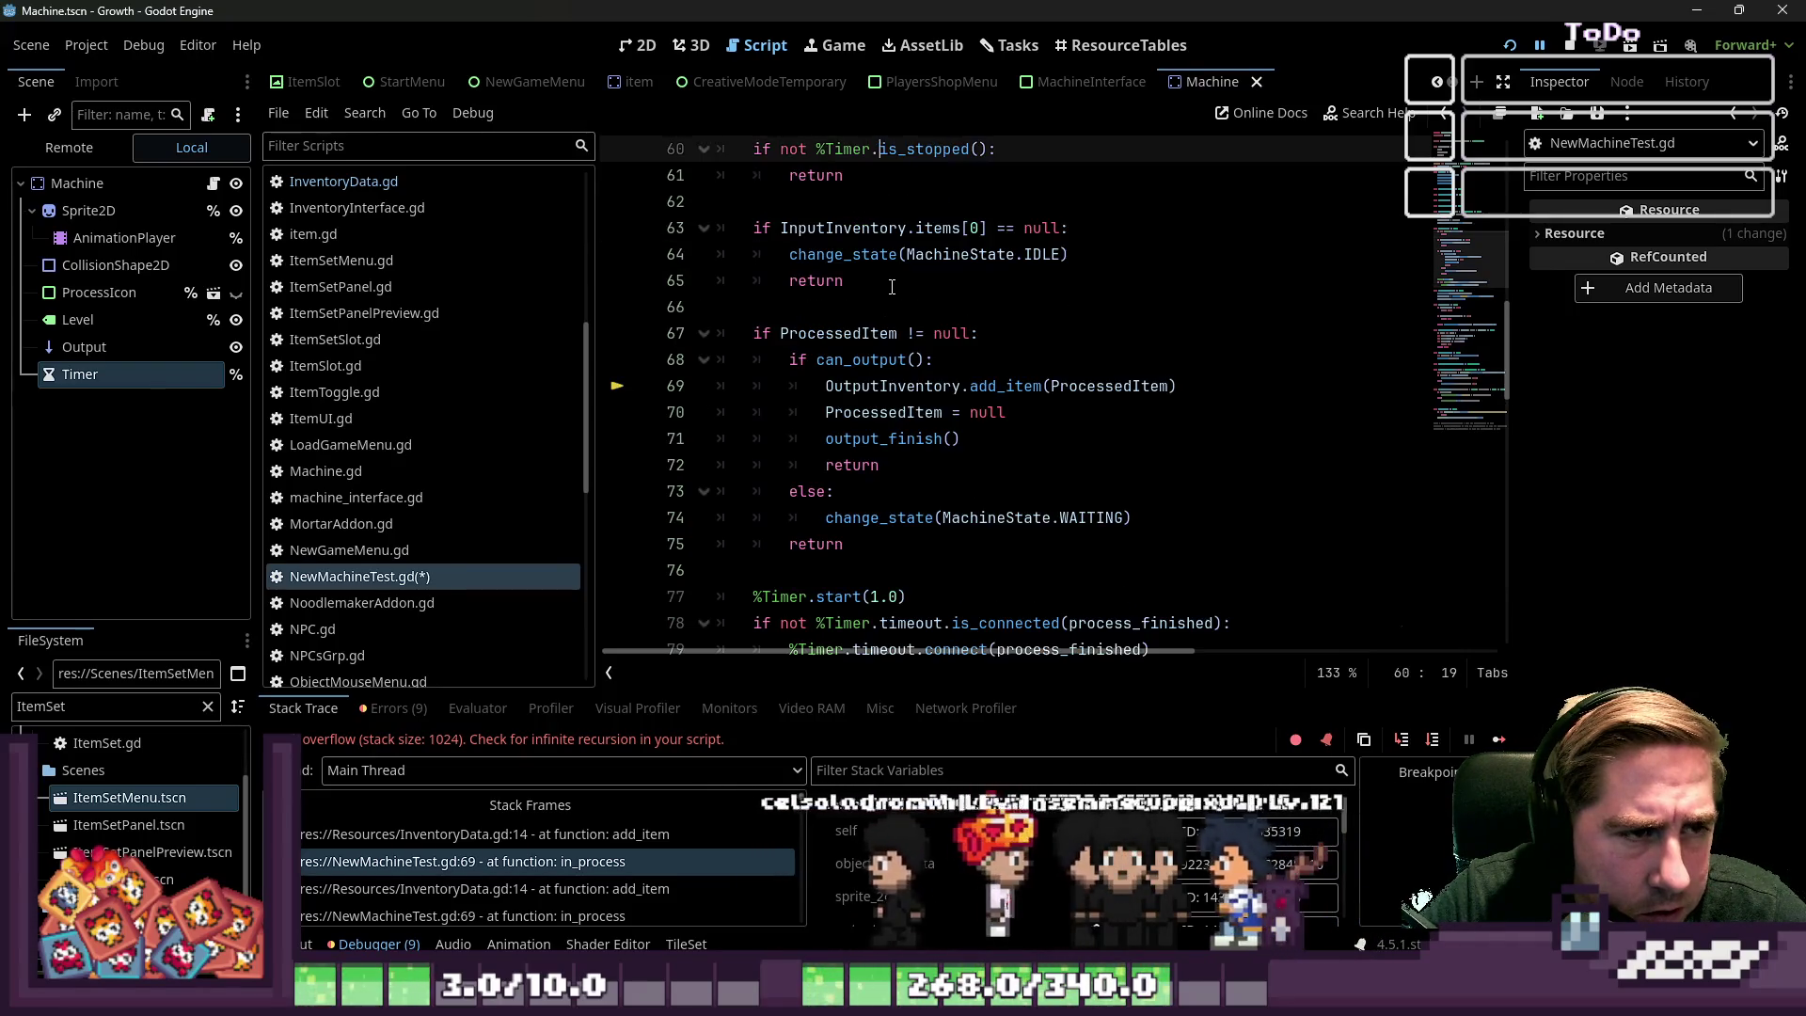
scroll(892, 287, "down", 2)
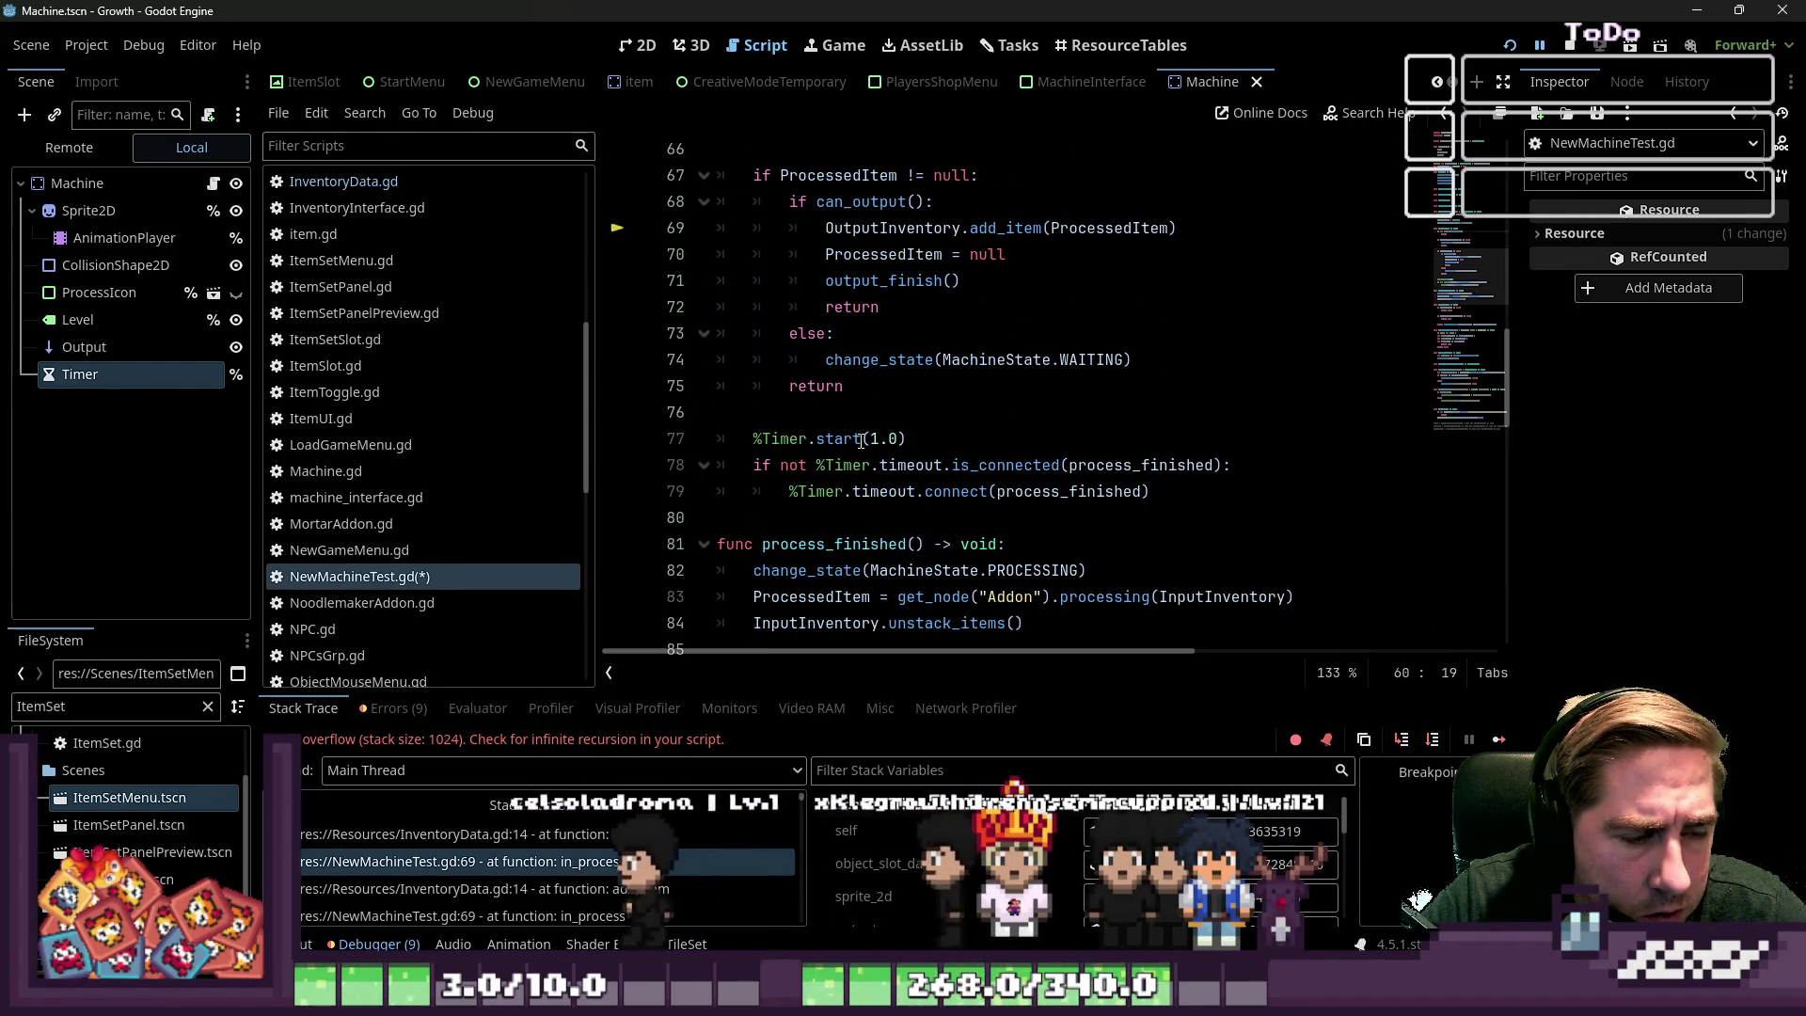
double_click(838, 438)
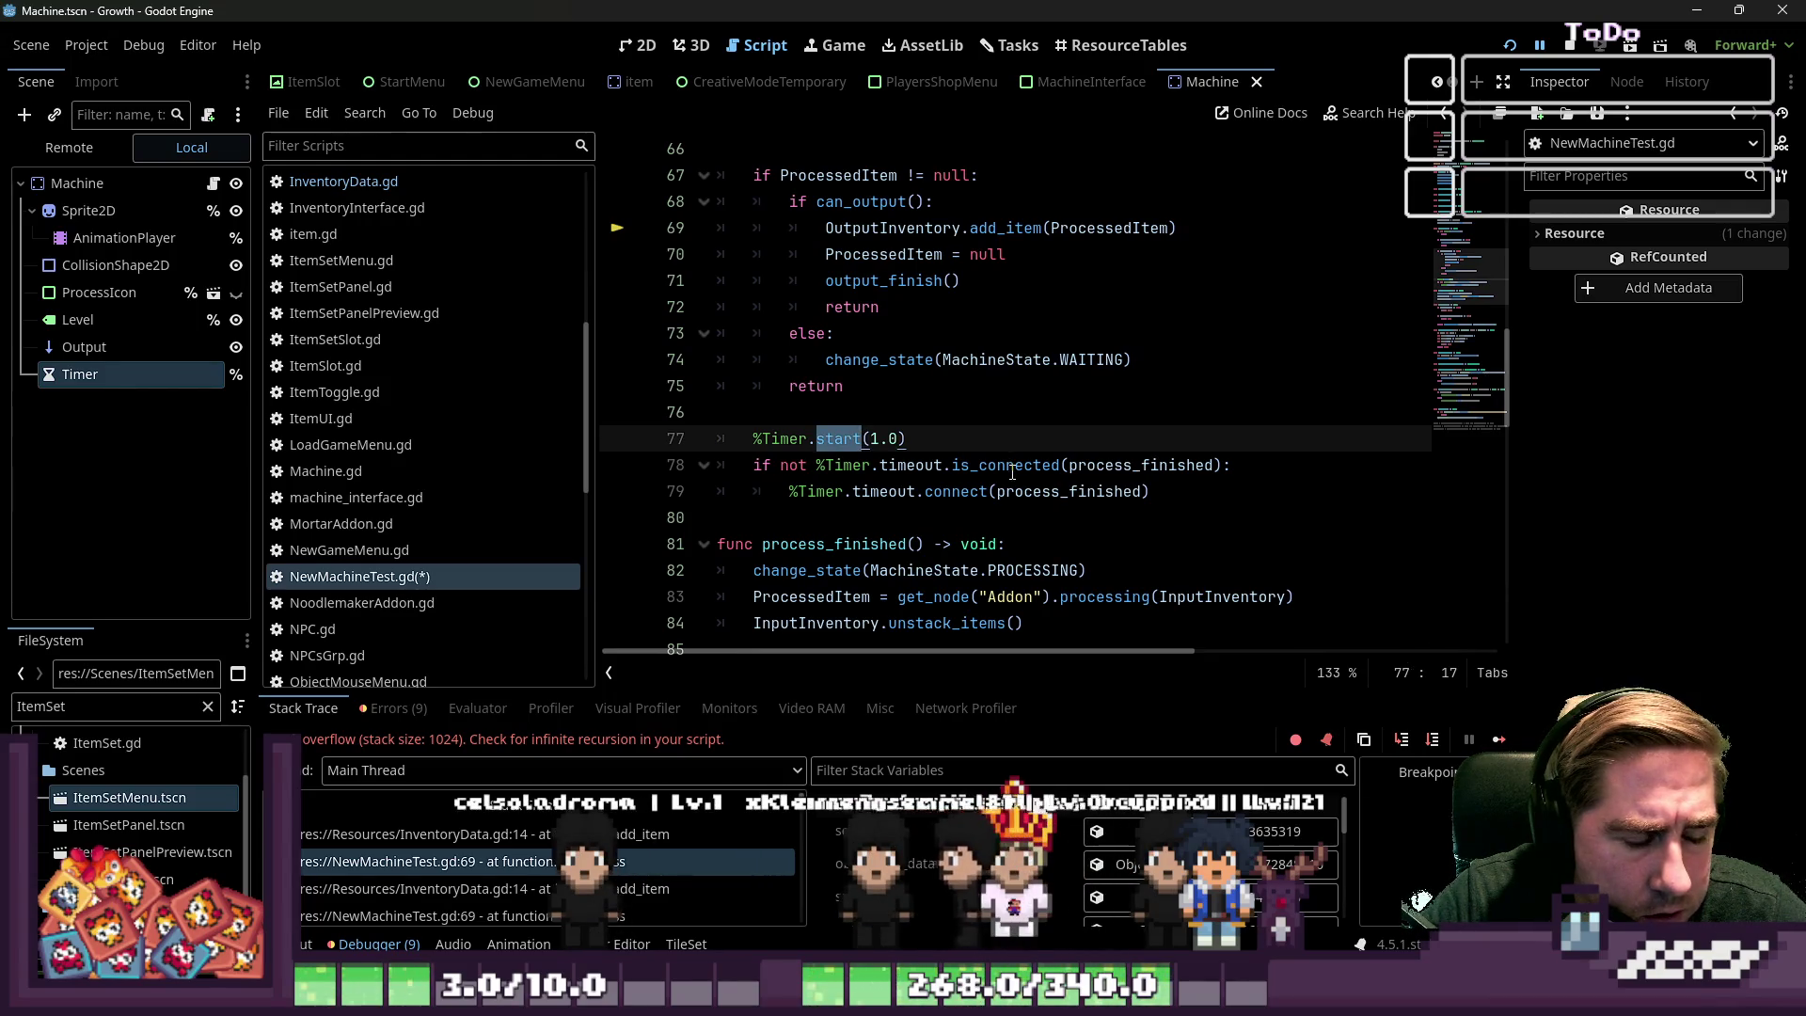
scroll(861, 523, "up", 4)
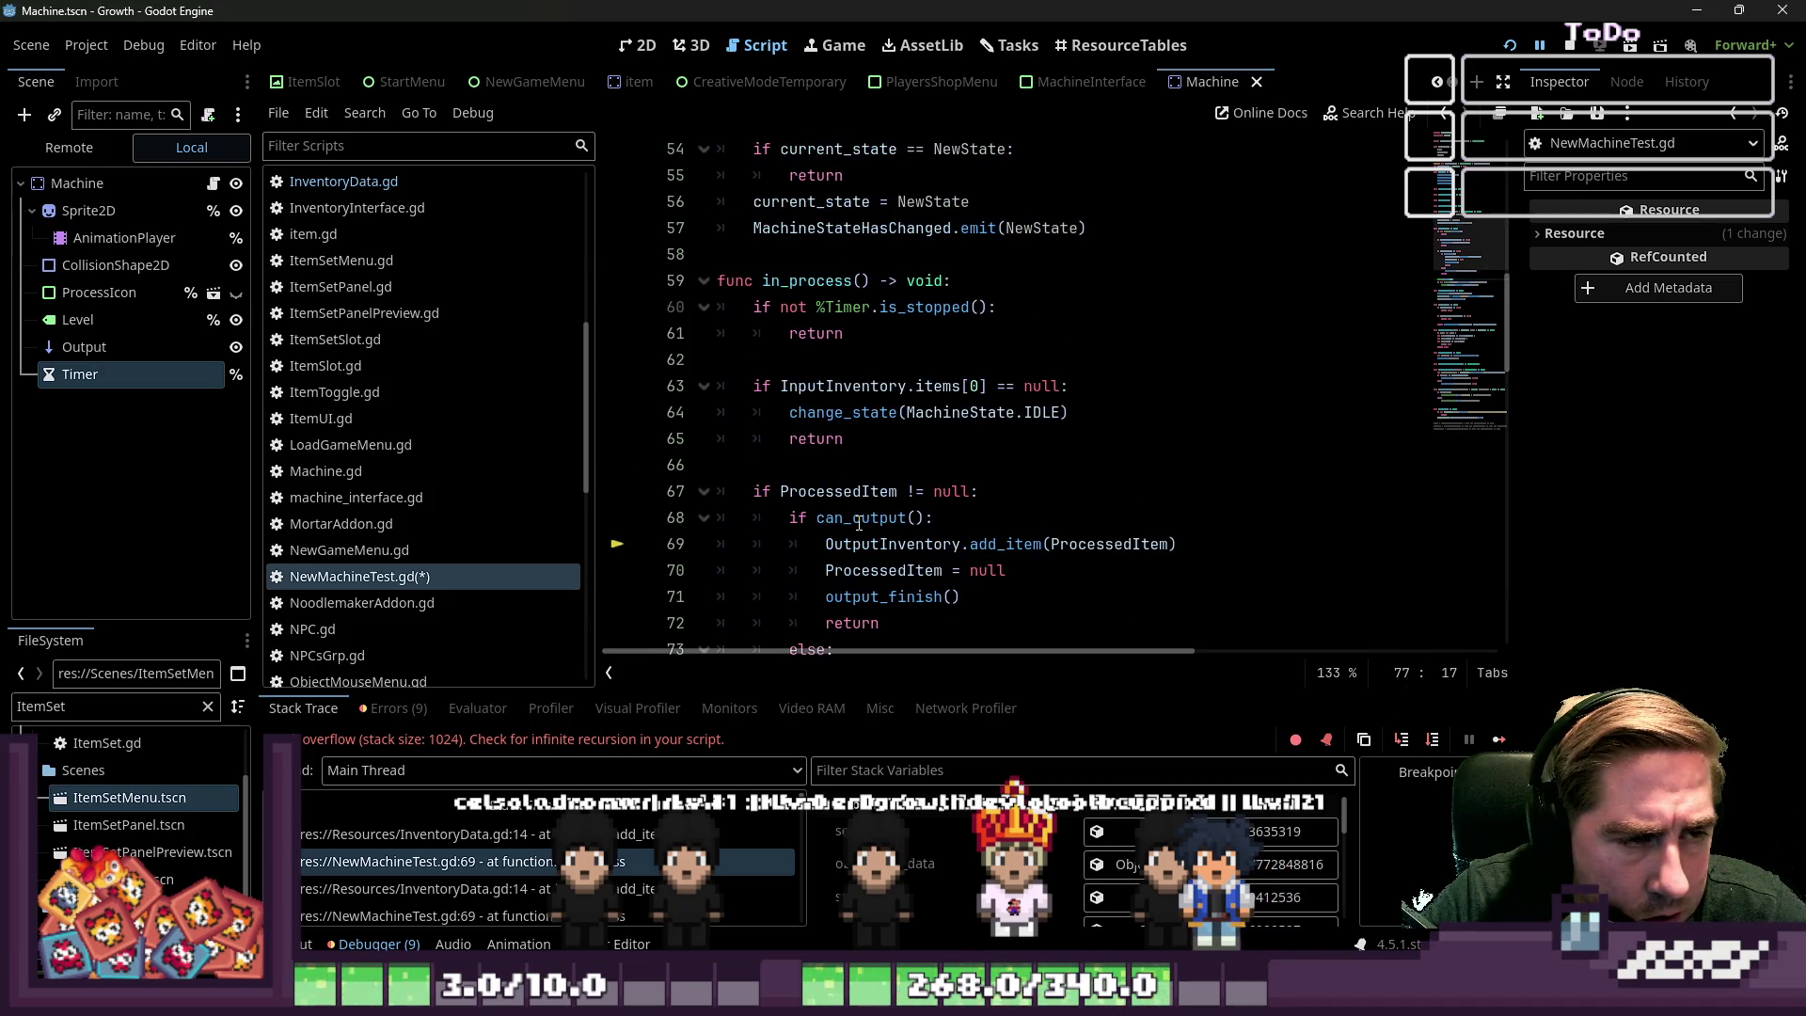
scroll(859, 524, "down", 4)
scroll(802, 507, "up", 2)
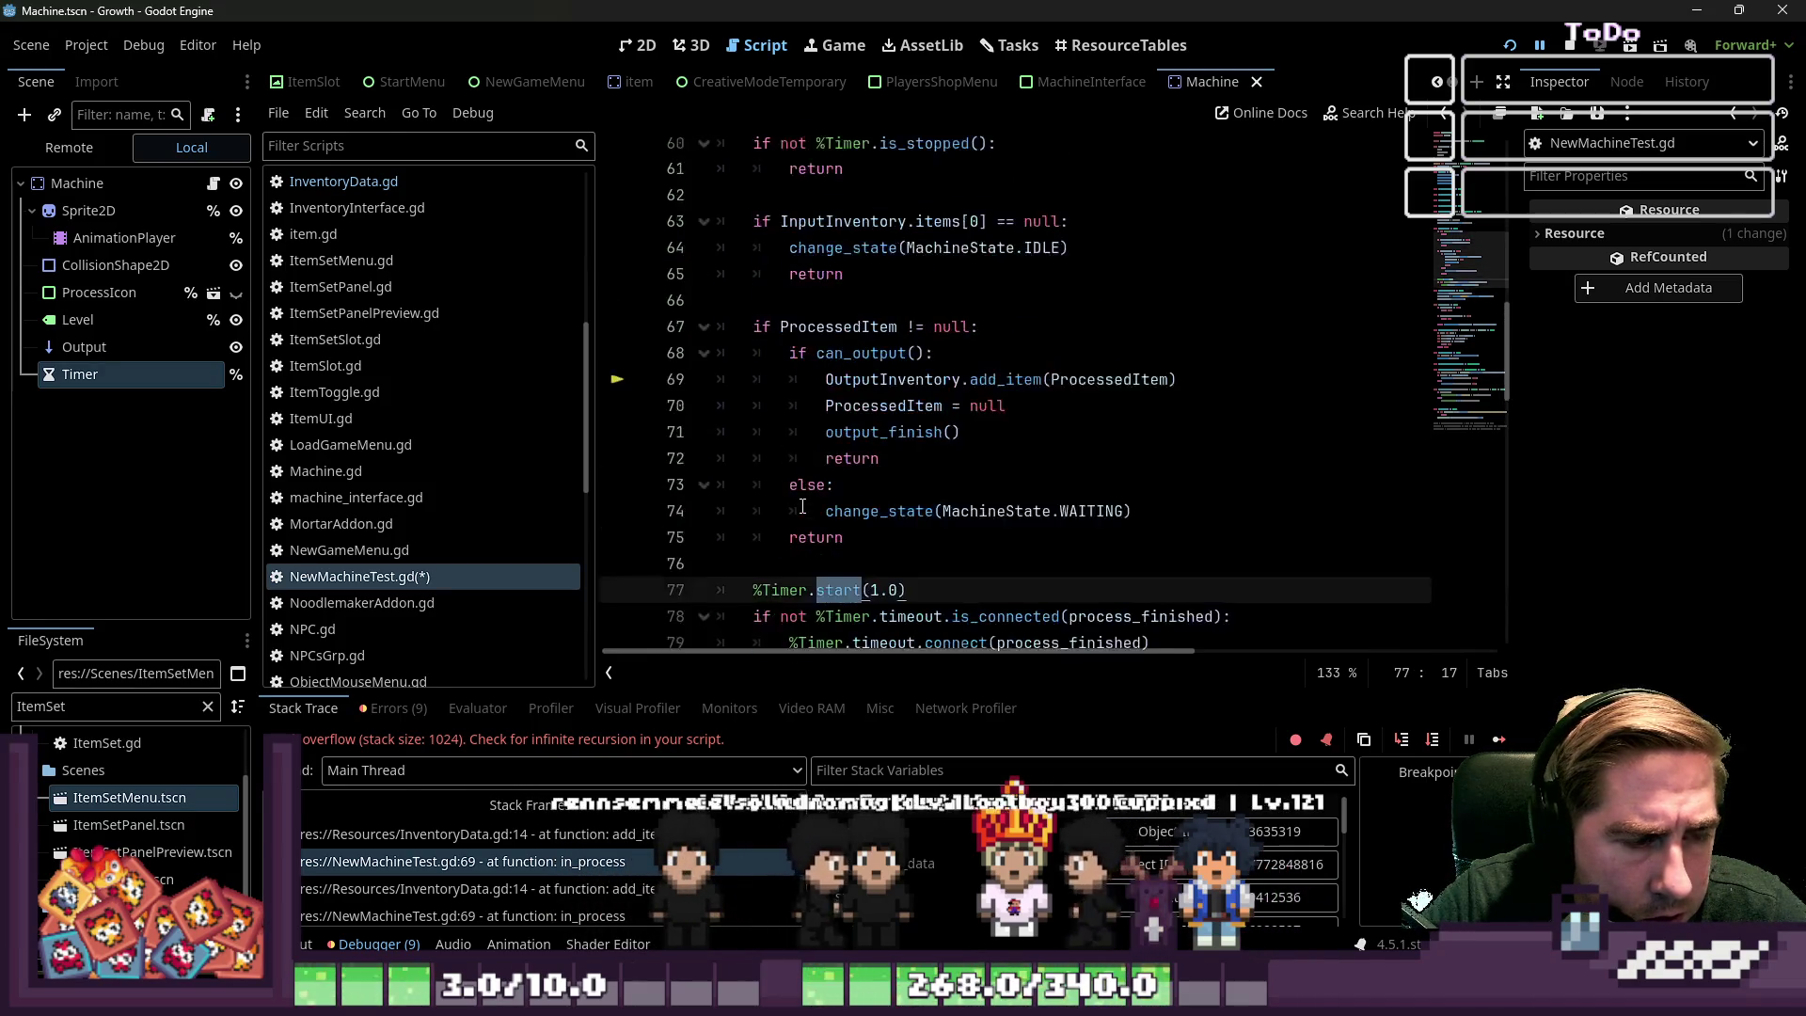
scroll(803, 507, "up", 1)
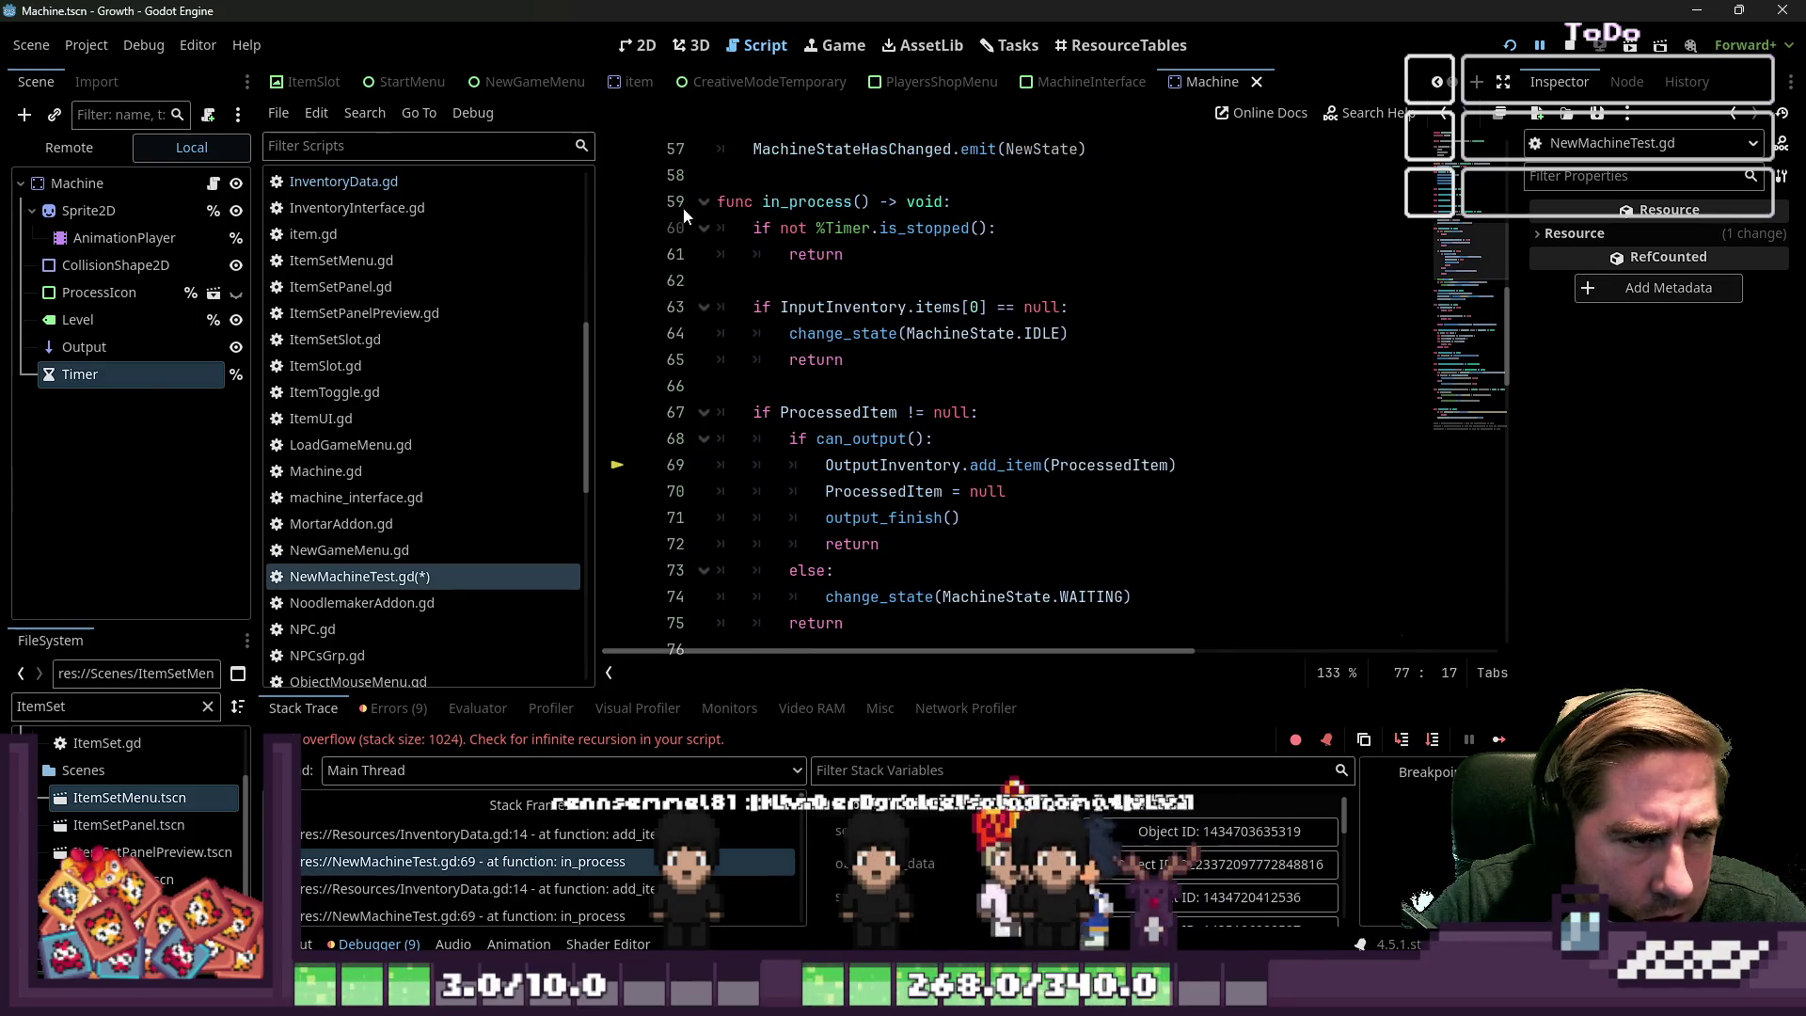
scroll(765, 164, "down", 6)
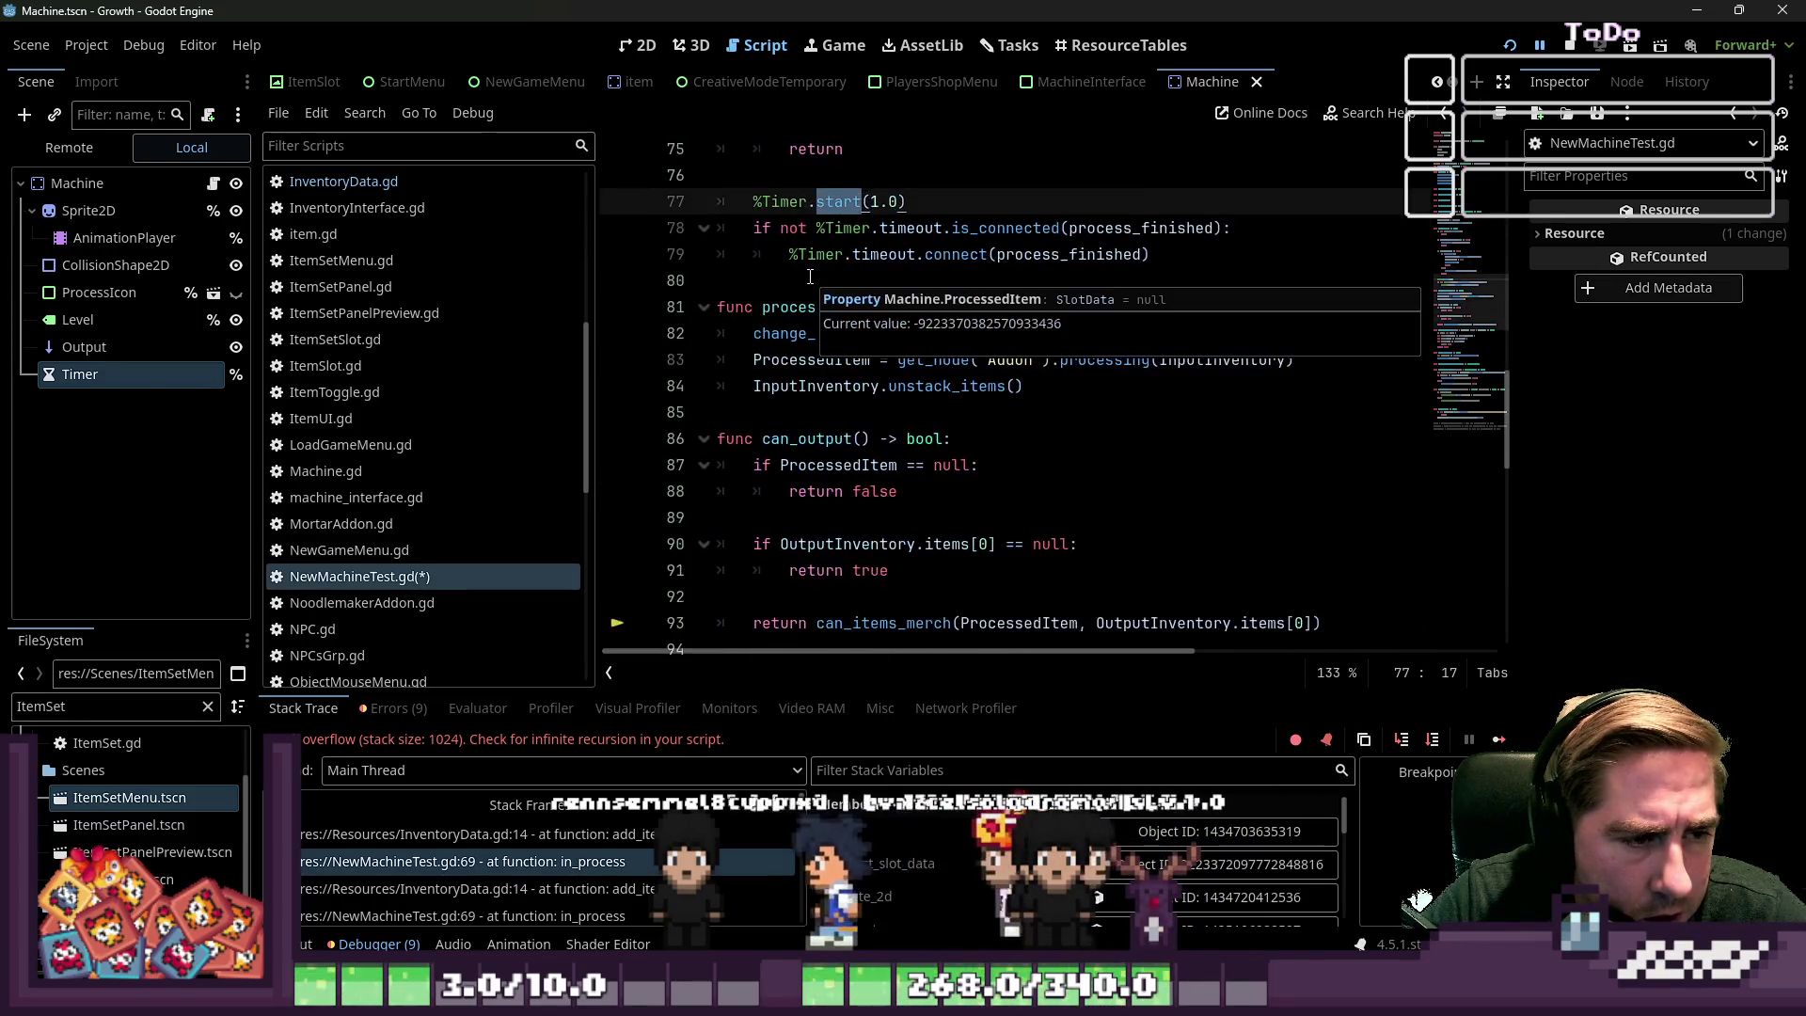
Review the unstack_items call on line 84 and output_finish on line 71
left_click(1004, 386)
scroll(886, 443, "up", 3)
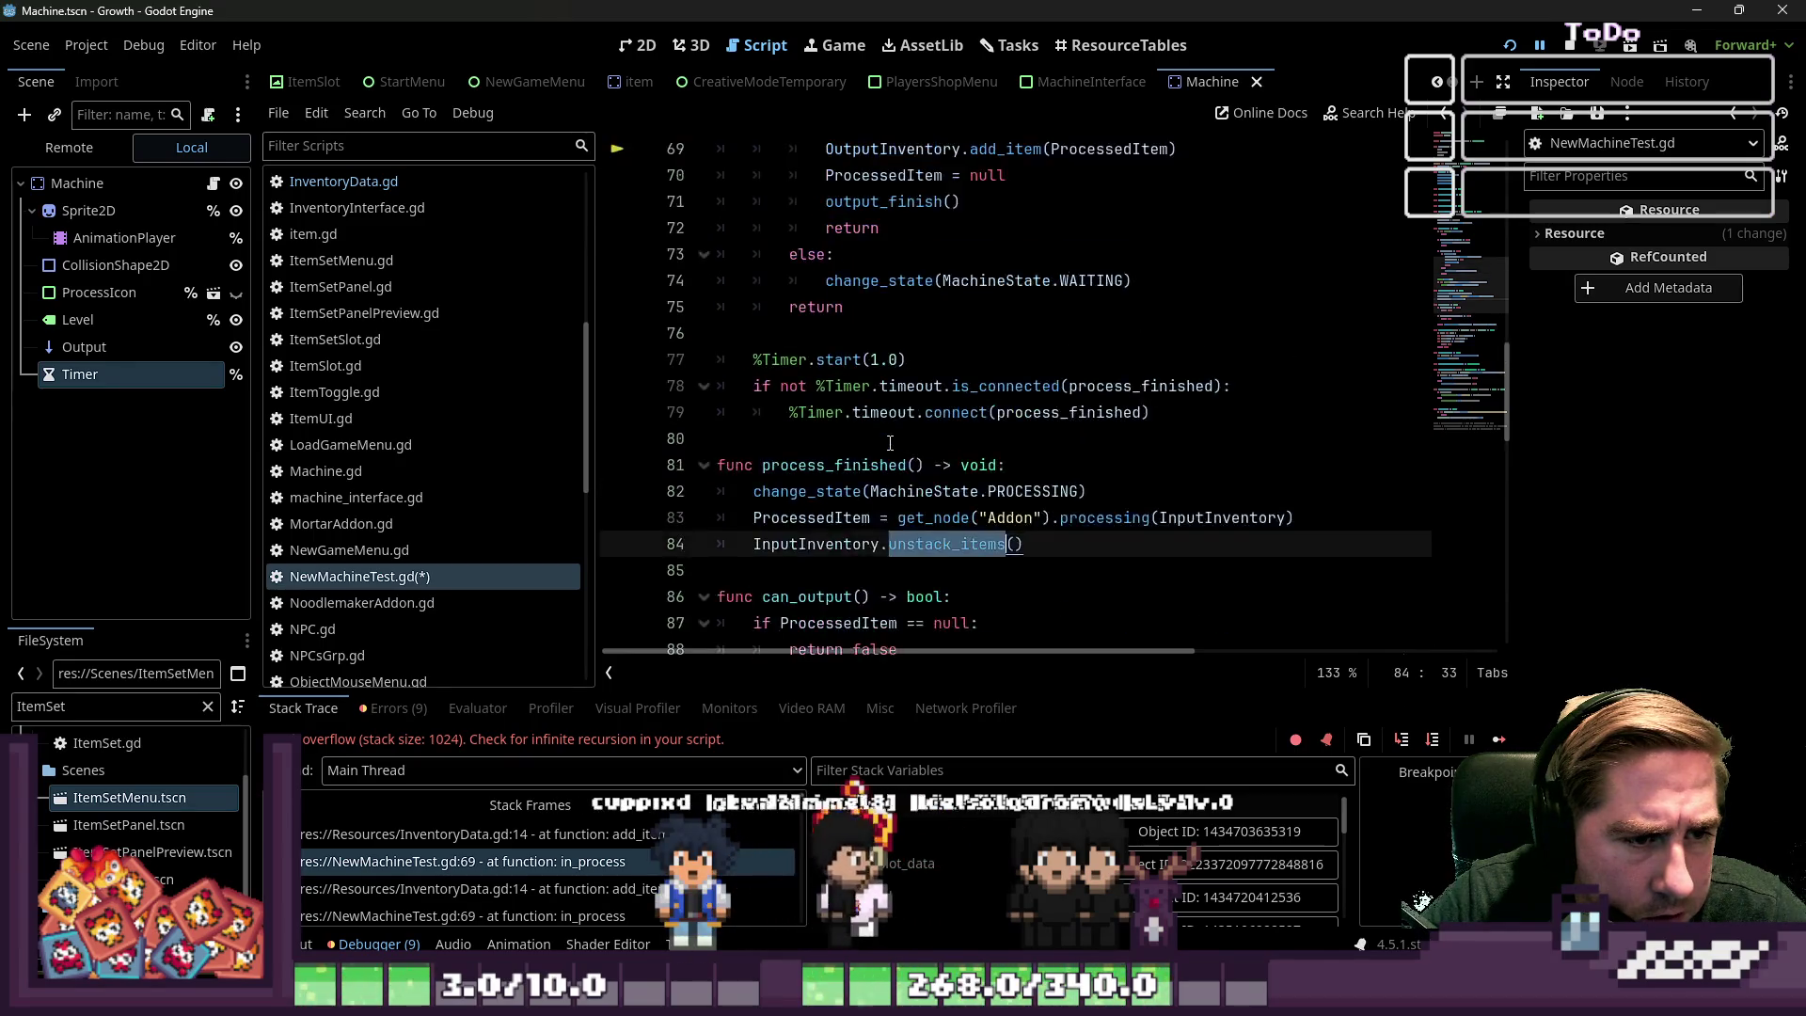
scroll(886, 443, "up", 2)
scroll(886, 443, "up", 1)
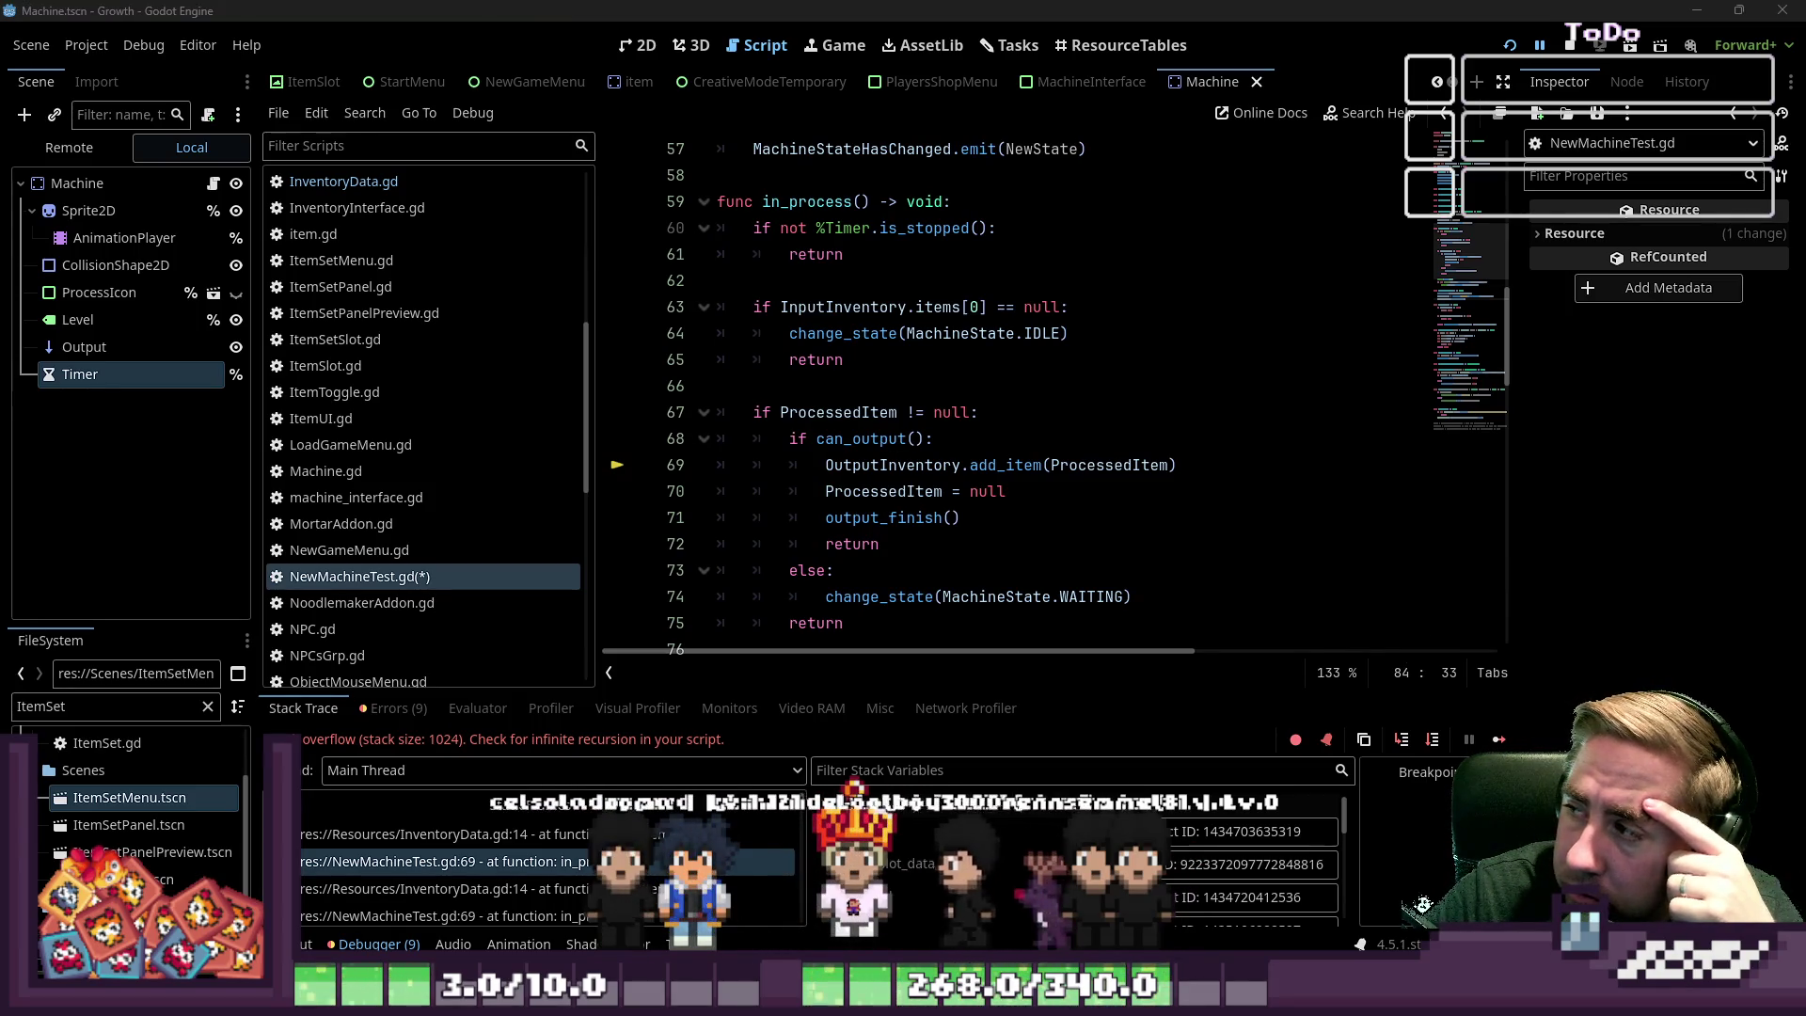
left_click(1154, 511)
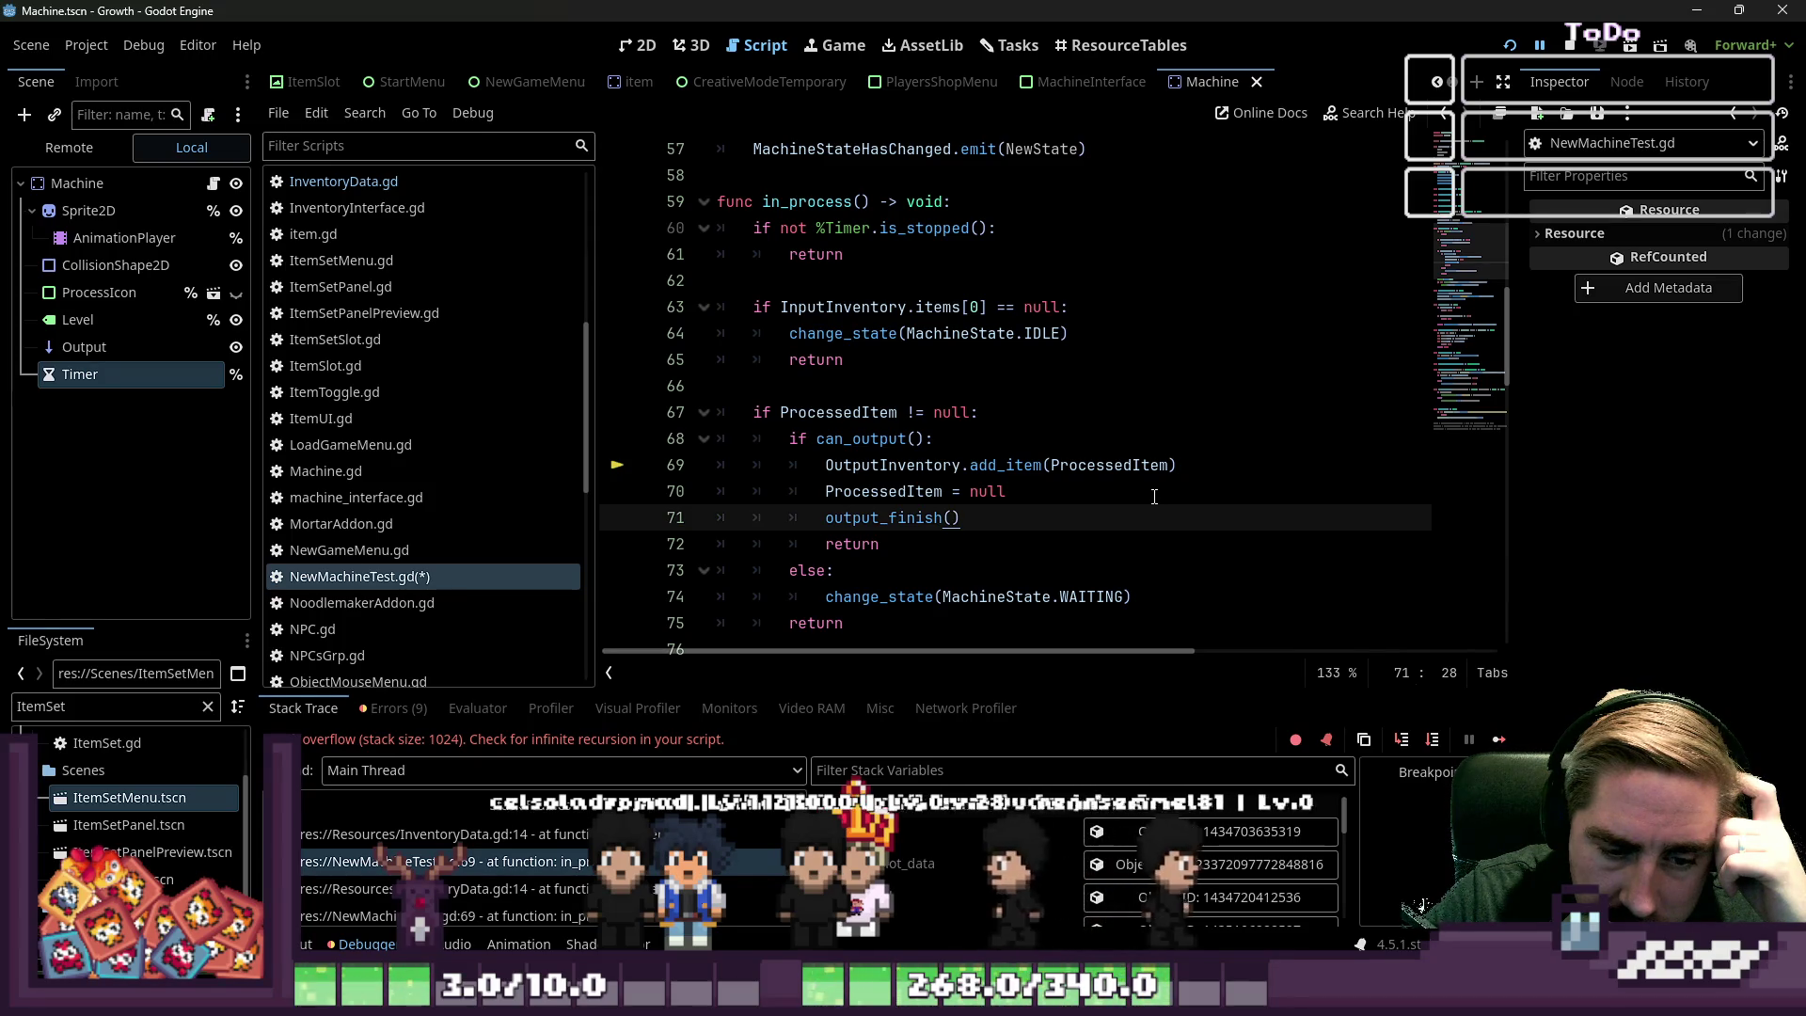
scroll(1154, 496, "down", 1)
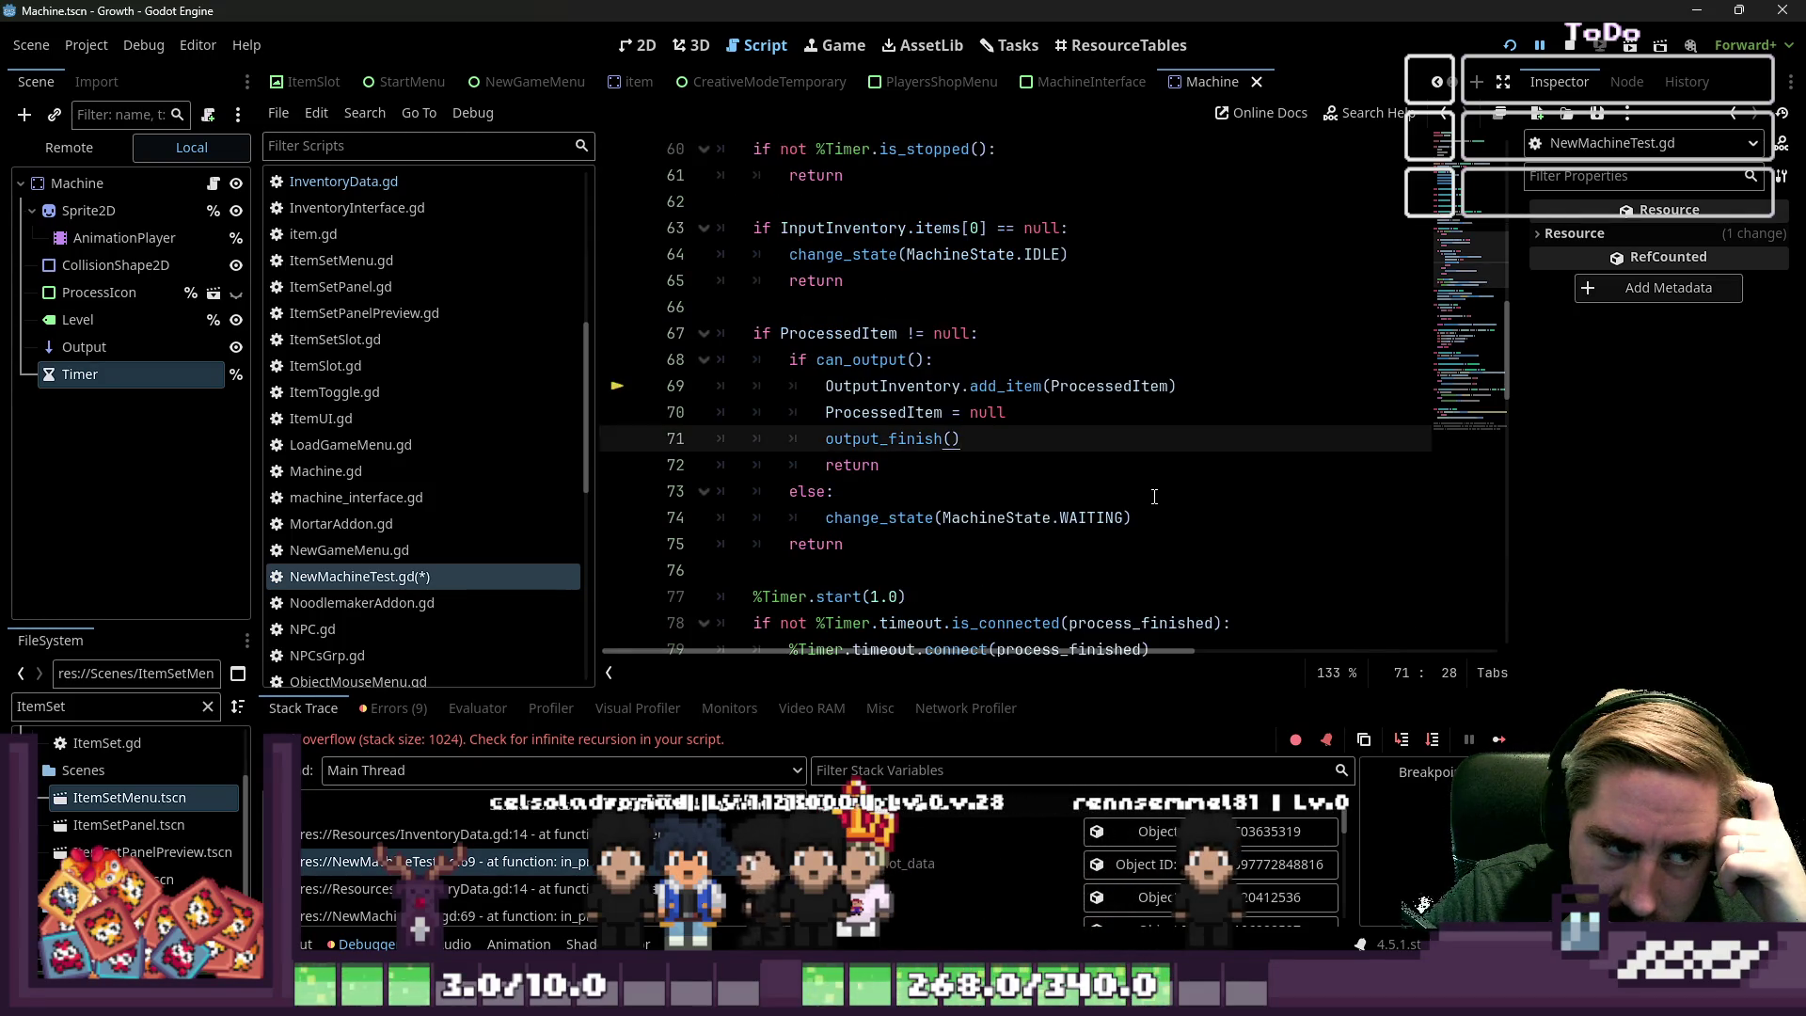
scroll(1154, 496, "down", 1)
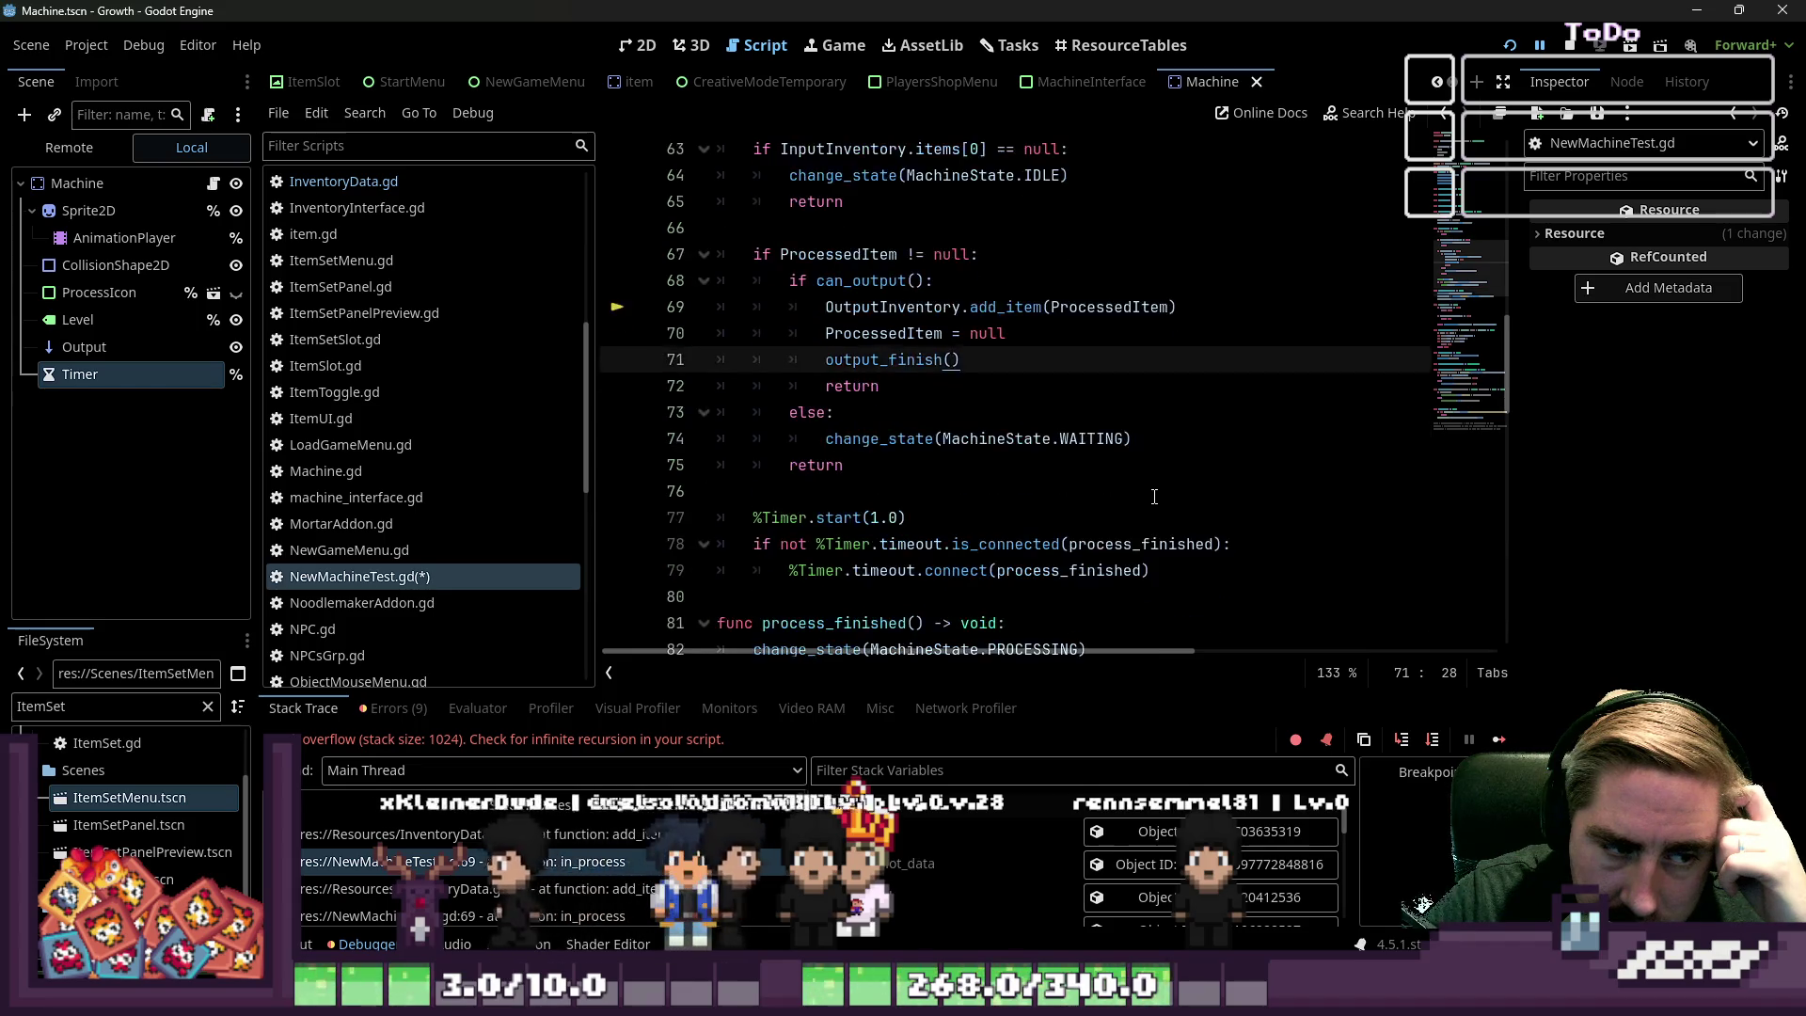
left_click(806, 493)
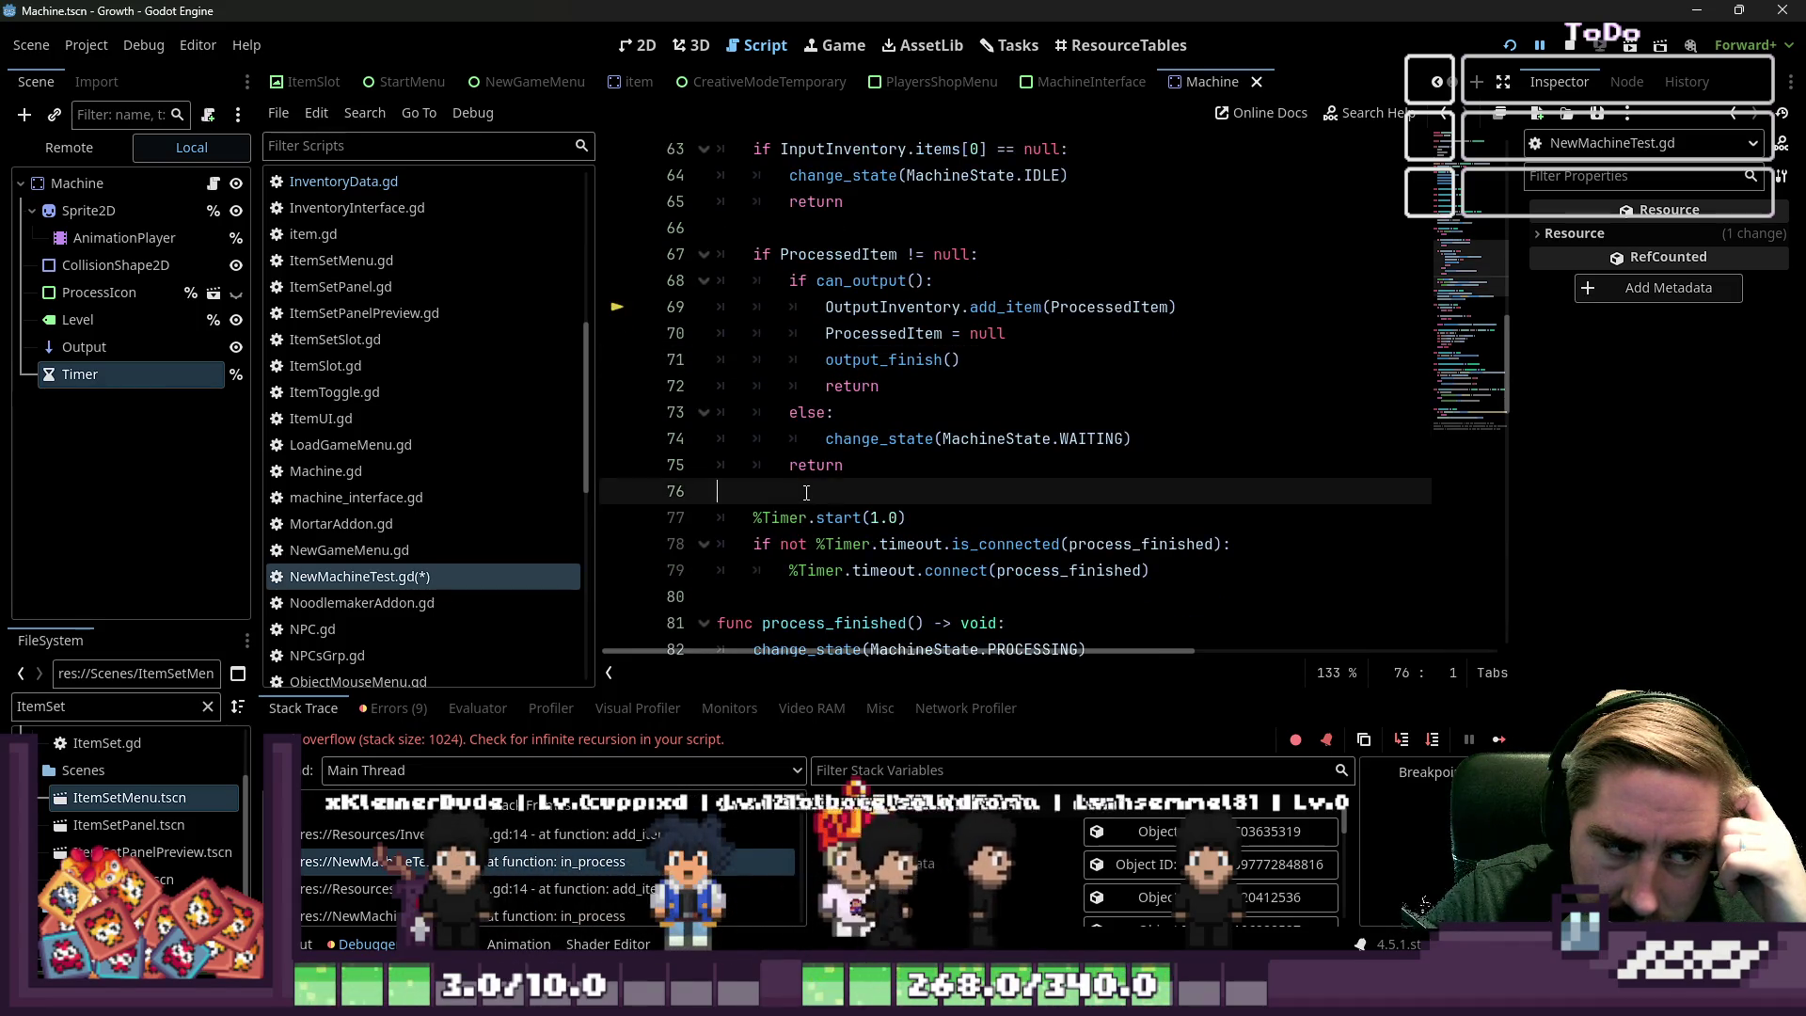
mouse_move(1208, 997)
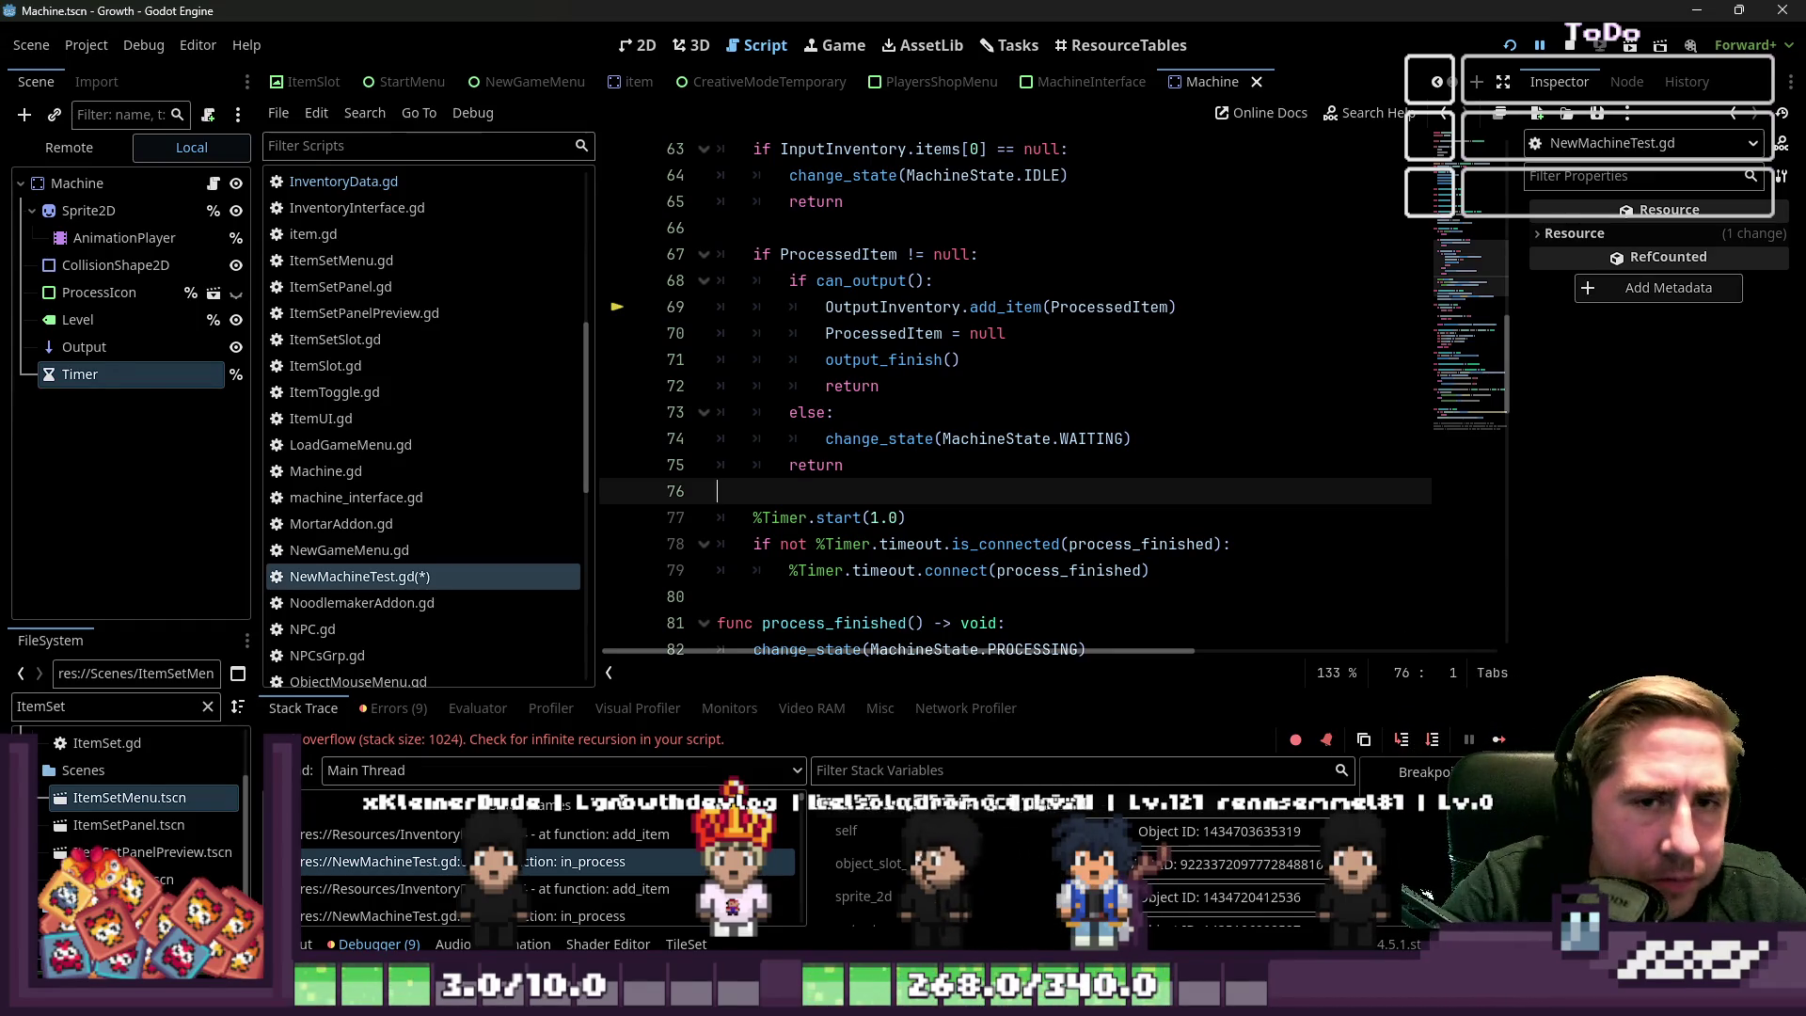
Review the can_output call, null assignment and output_finish on lines 68–72
scroll(1216, 430, "up", 15)
scroll(1216, 430, "down", 10)
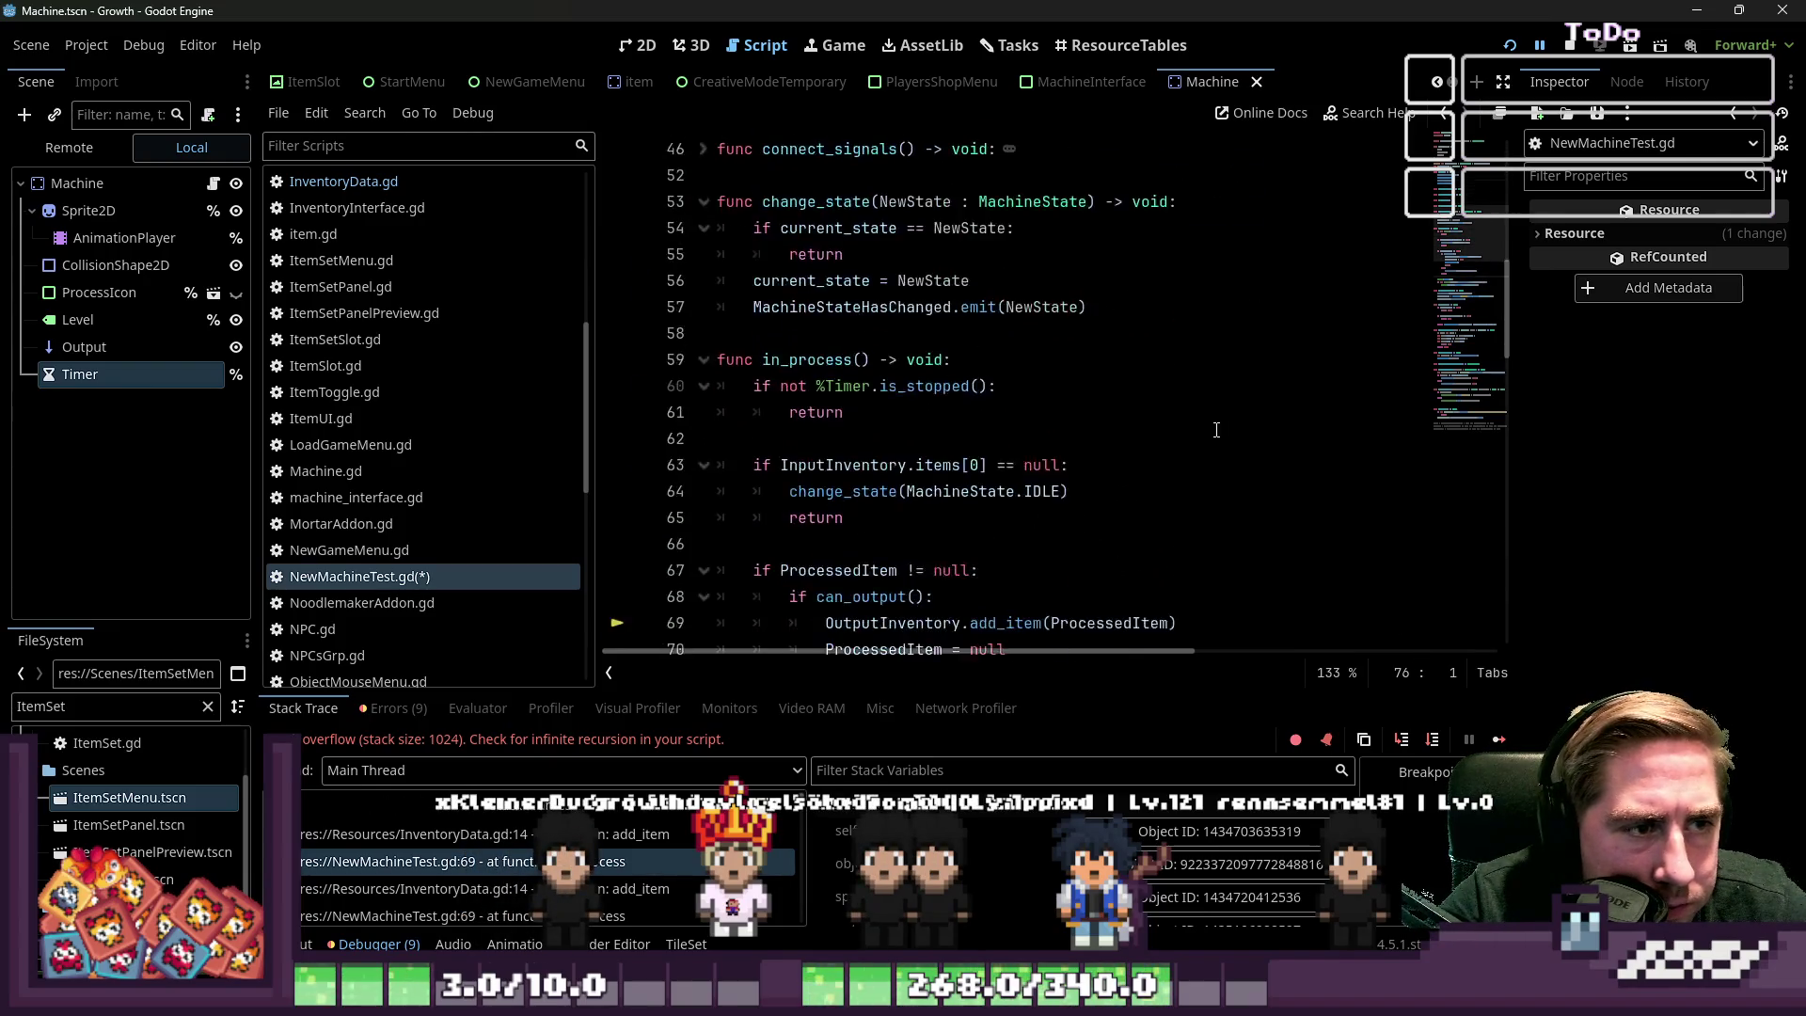
scroll(1216, 430, "down", 4)
left_click(1057, 382)
double_click(860, 280)
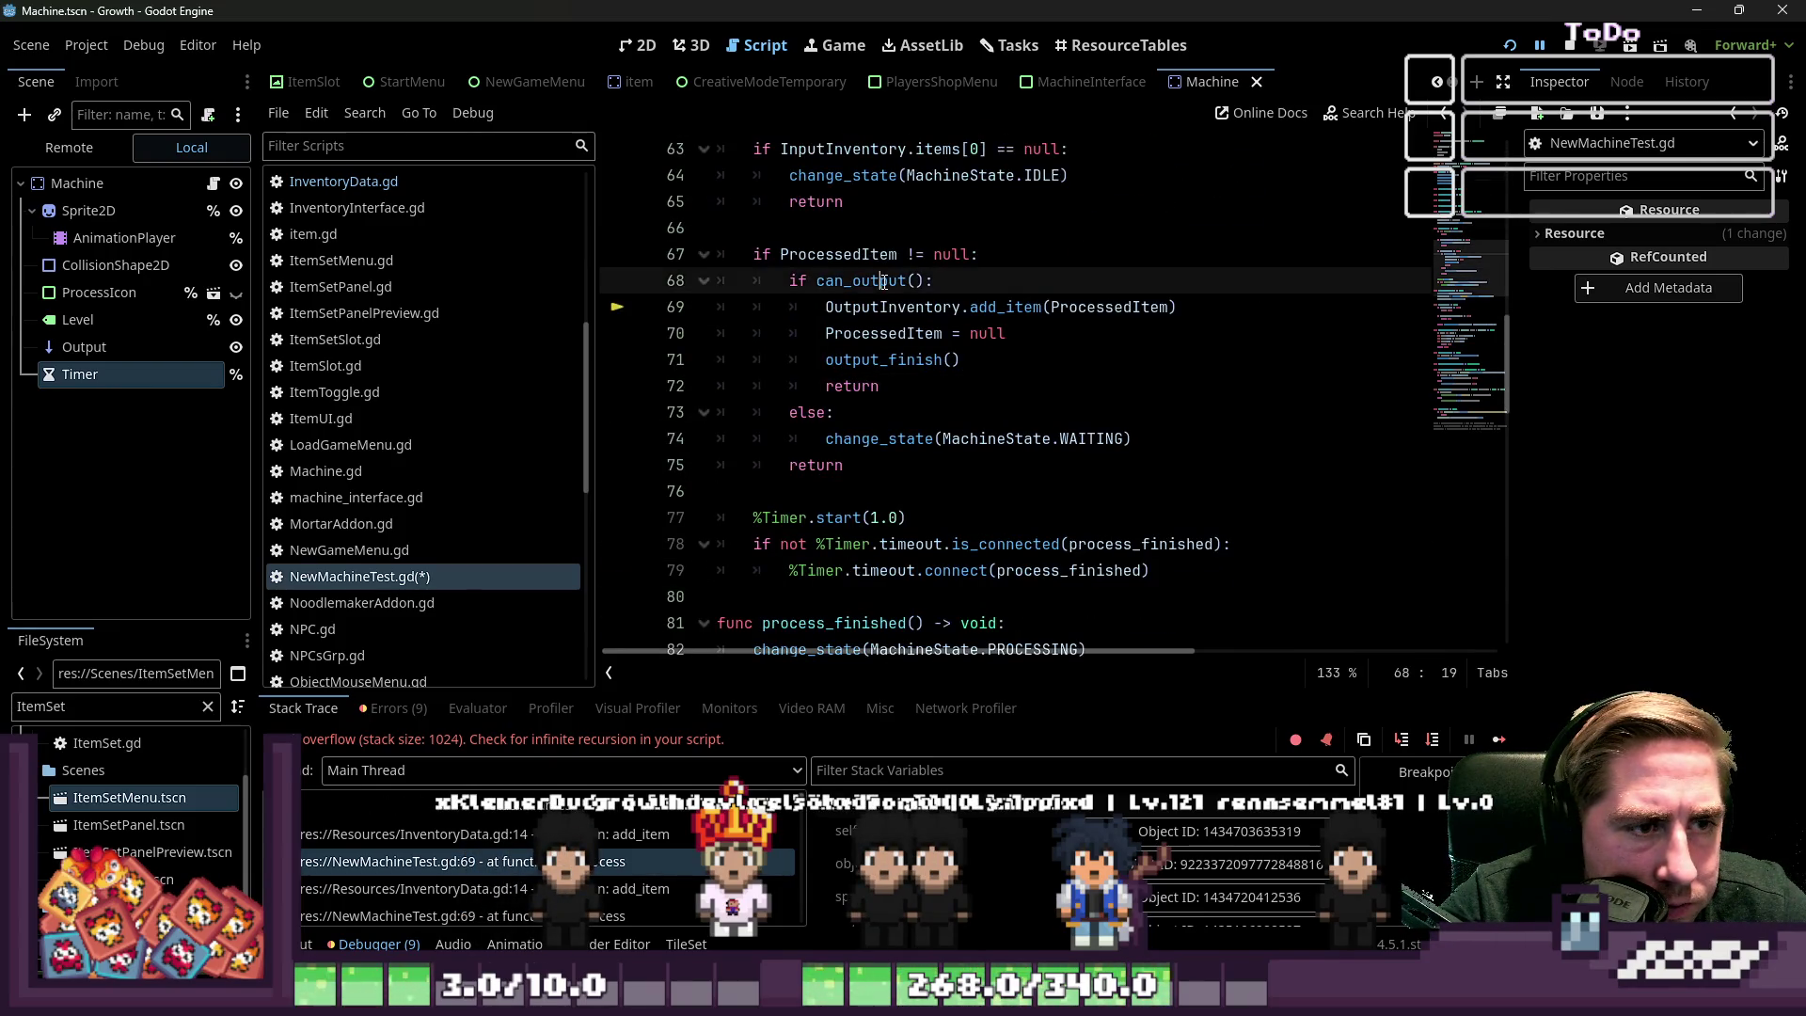
scroll(940, 351, "up", 3)
left_click(994, 418)
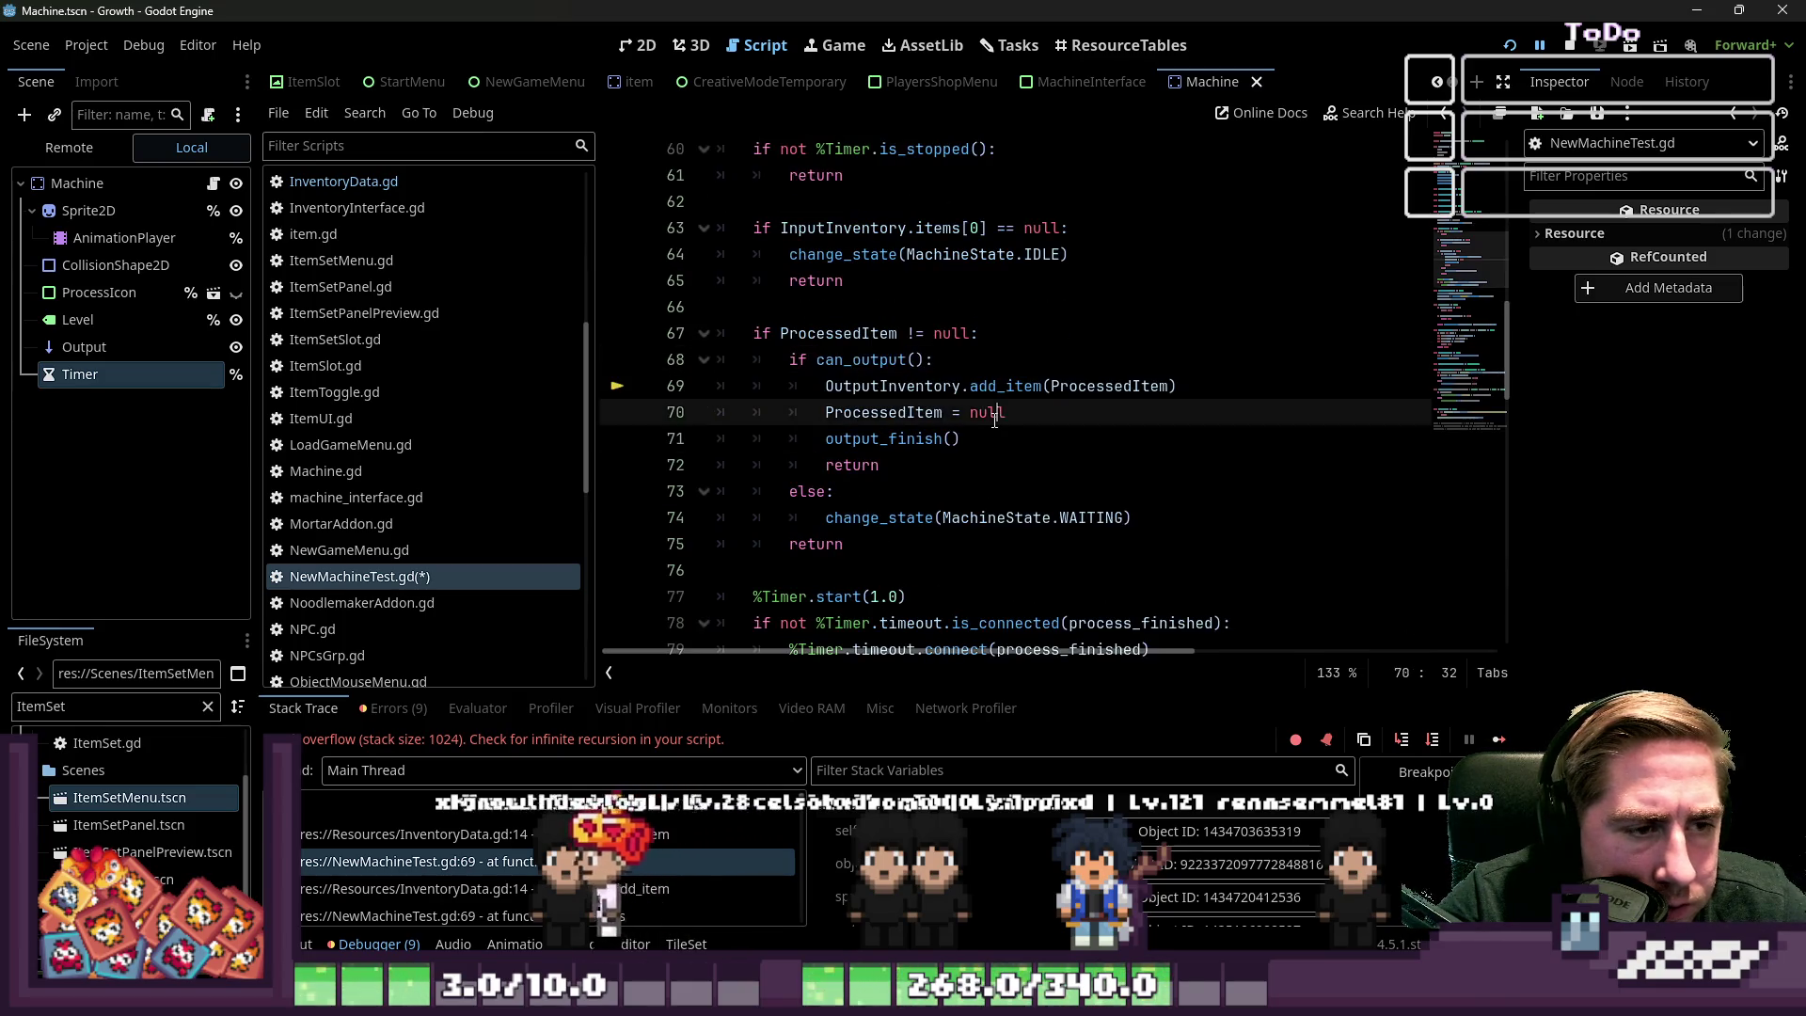
left_click(1001, 433)
scroll(1002, 436, "up", 3)
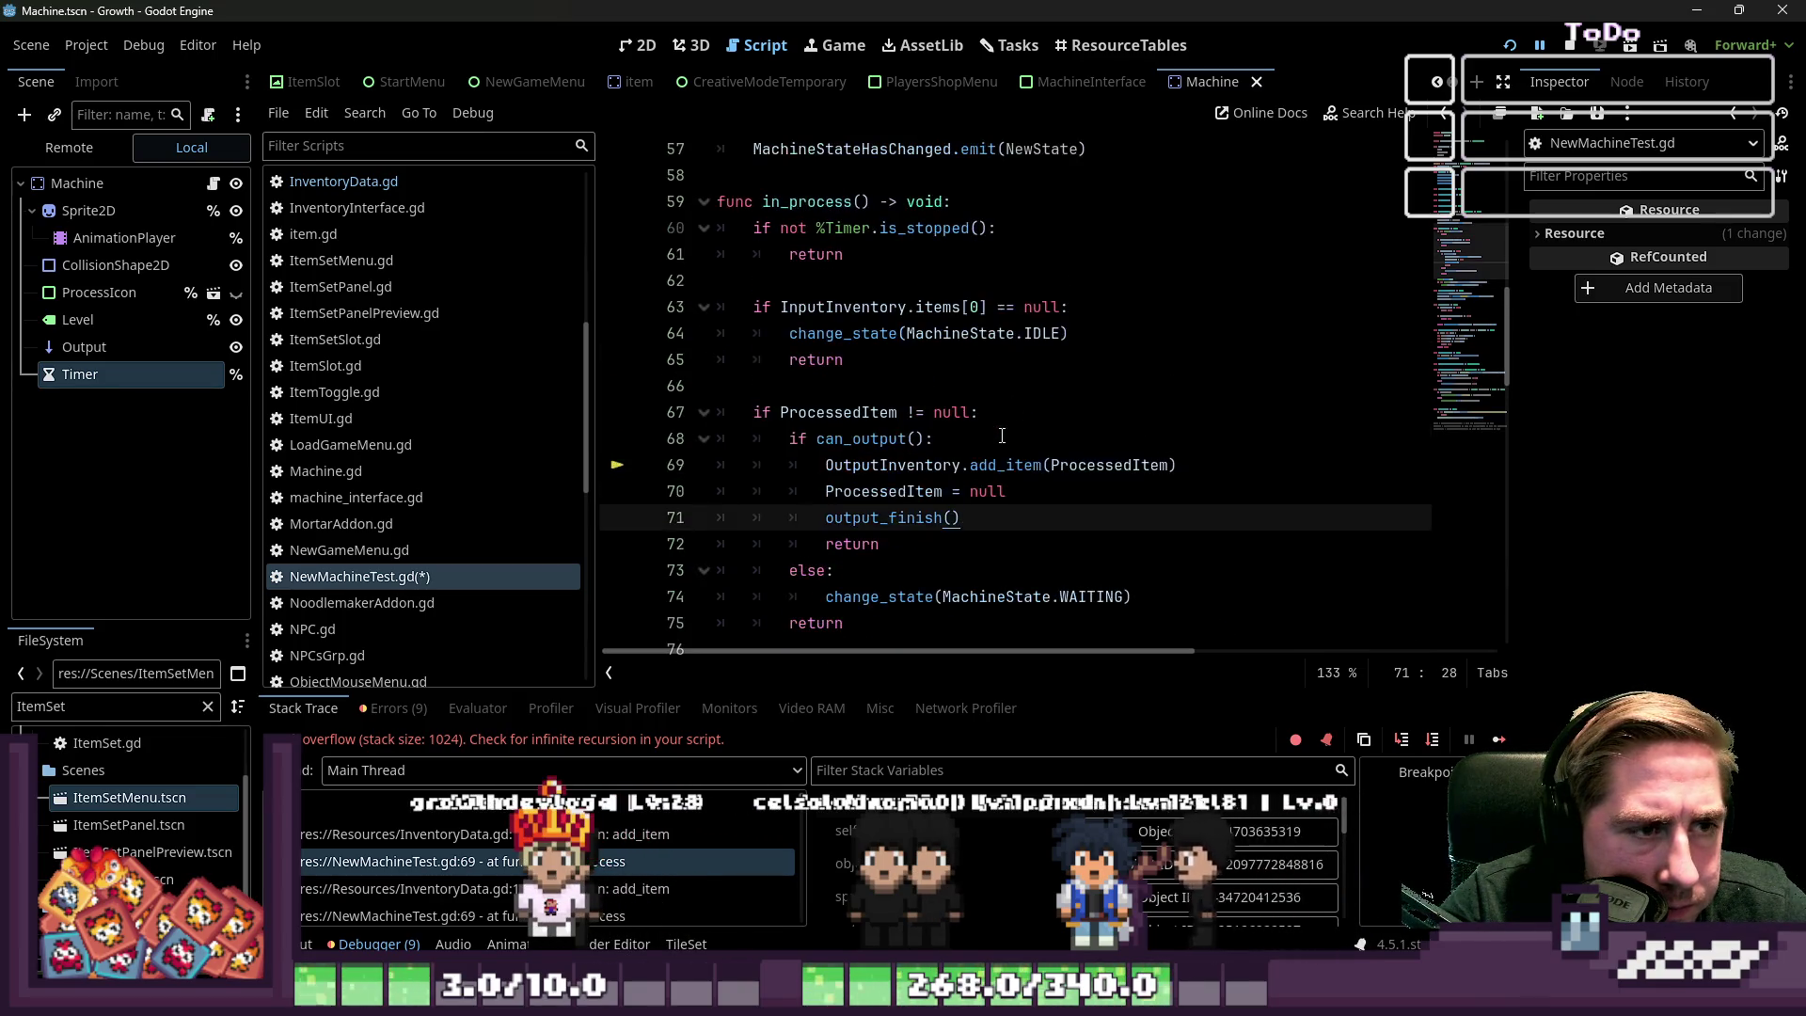
Inspect the timer check and return on lines 60–62
left_click(944, 262)
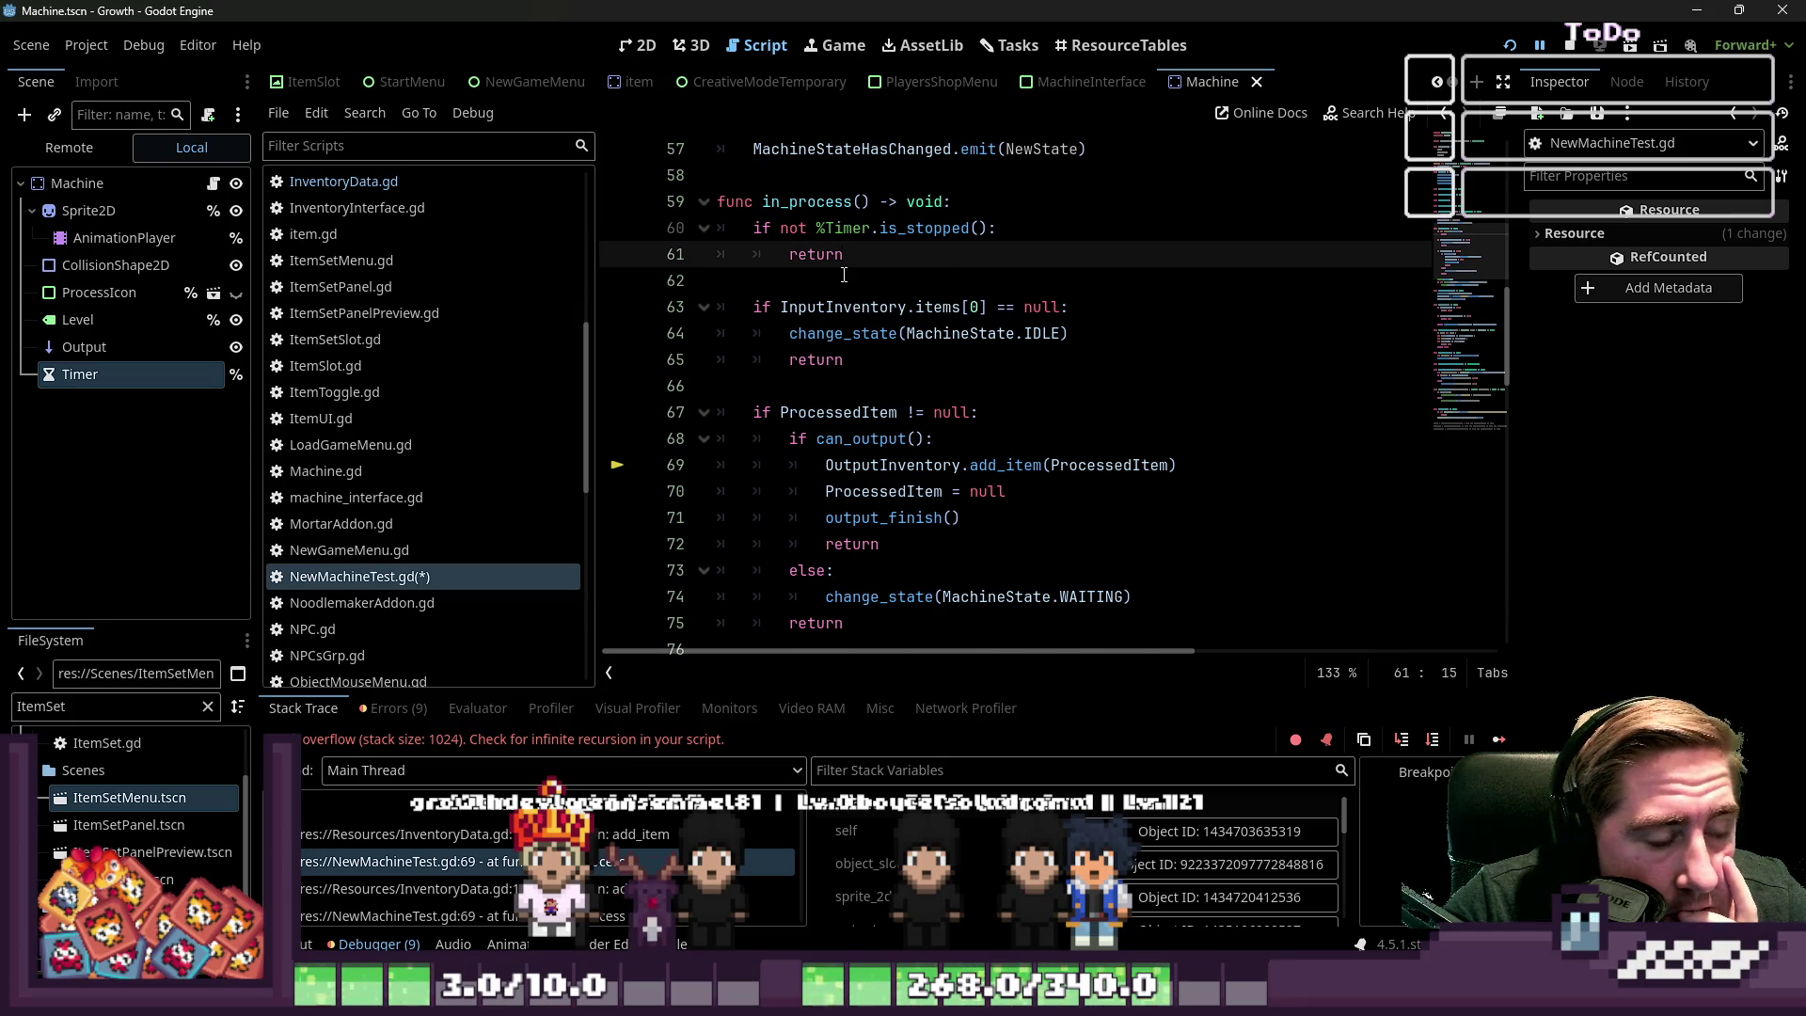
scroll(843, 275, "down", 2)
scroll(844, 275, "up", 2)
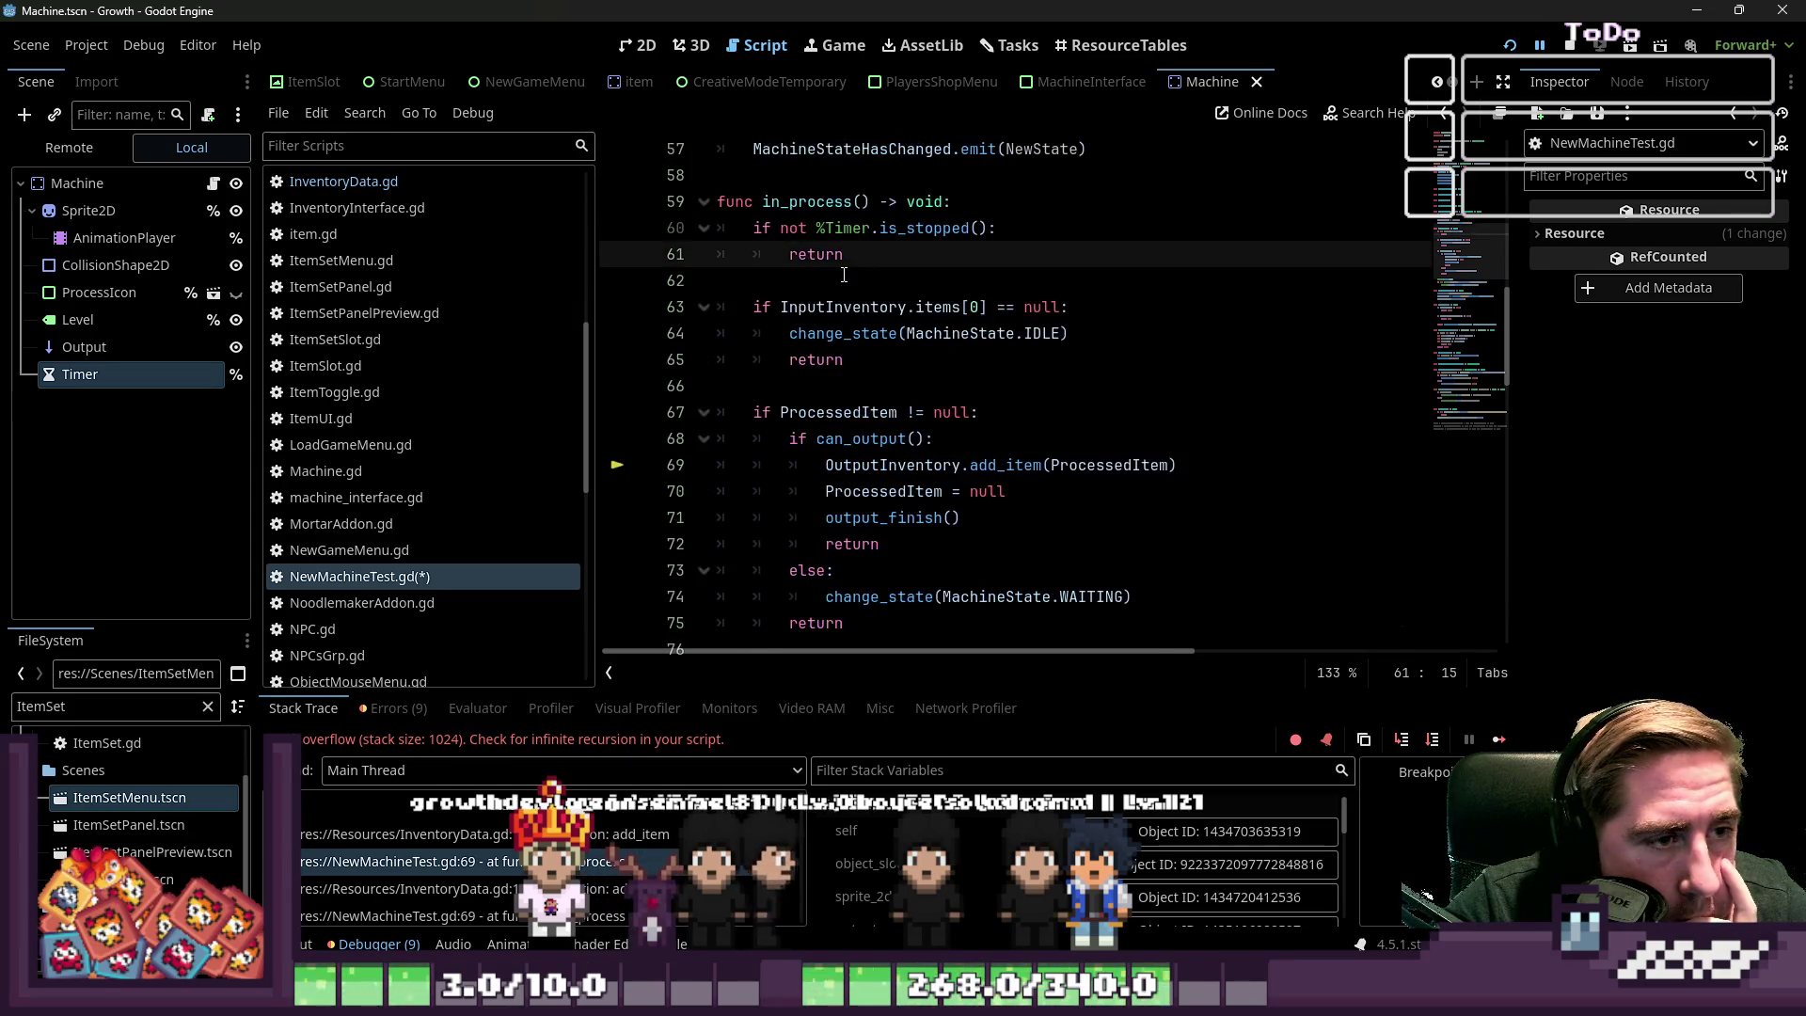
left_click(722, 234, "shift")
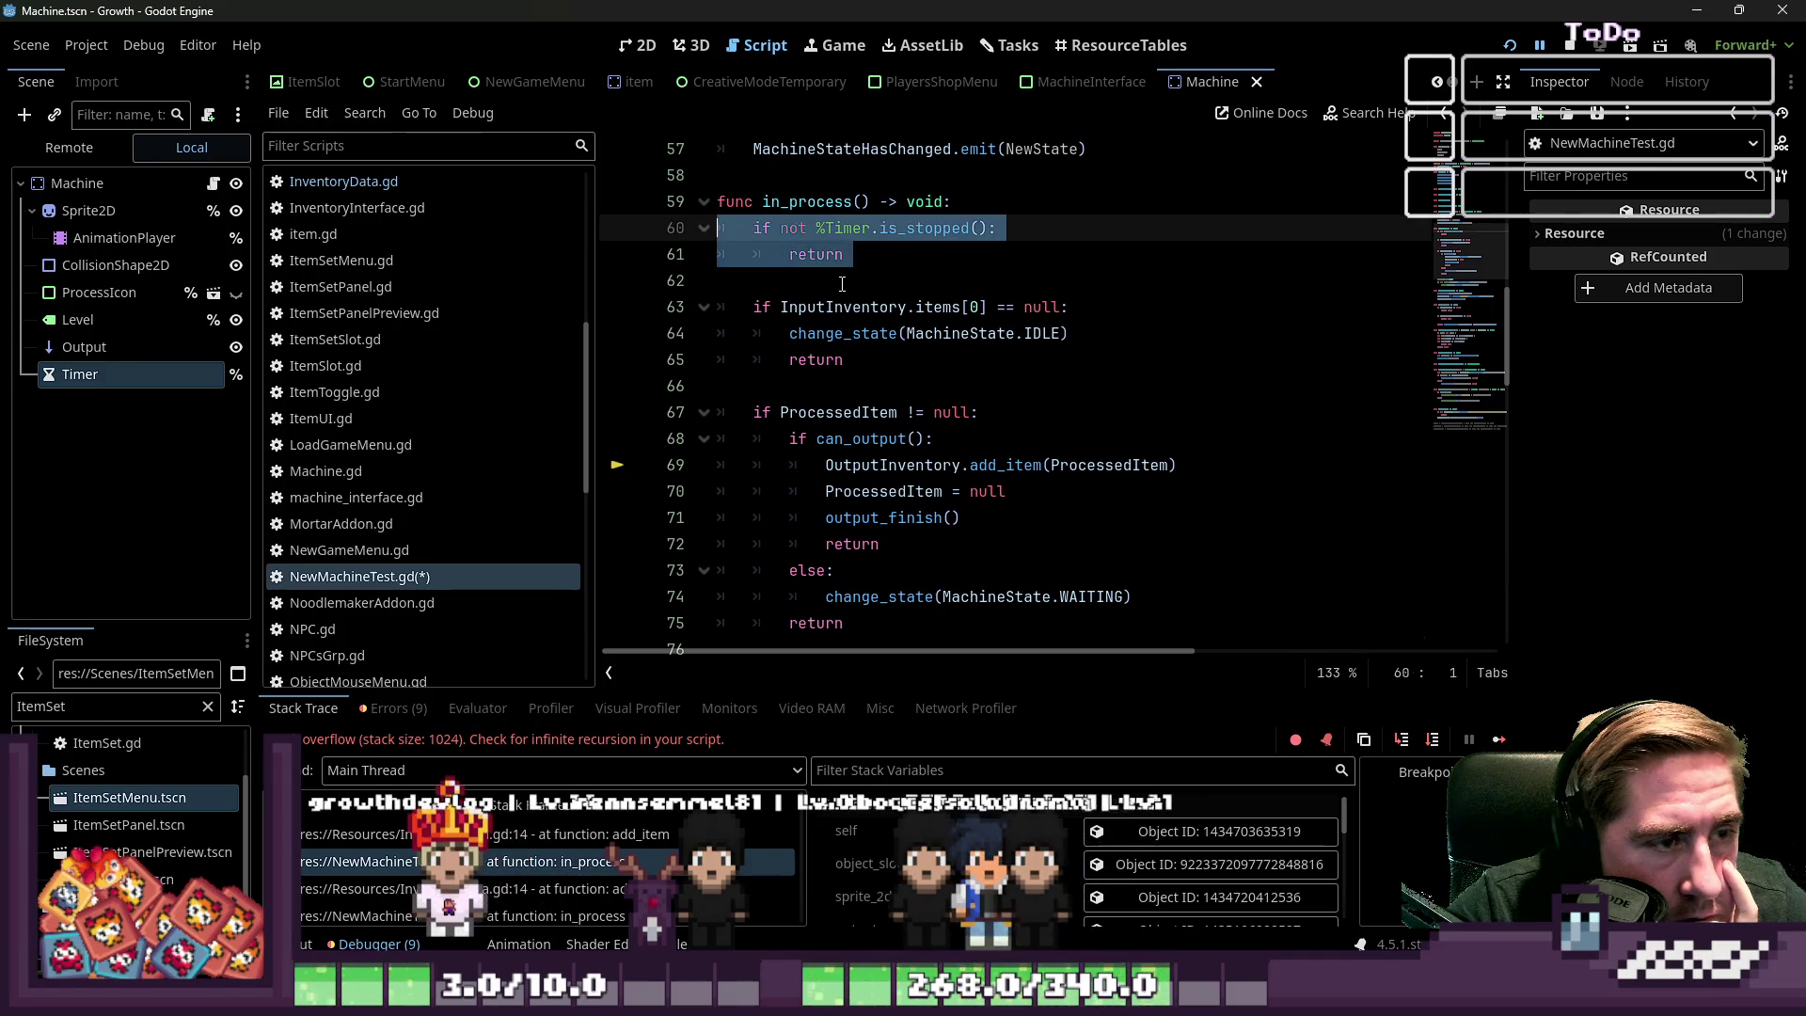
left_click(894, 280)
scroll(897, 297, "up", 8)
scroll(897, 298, "up", 3)
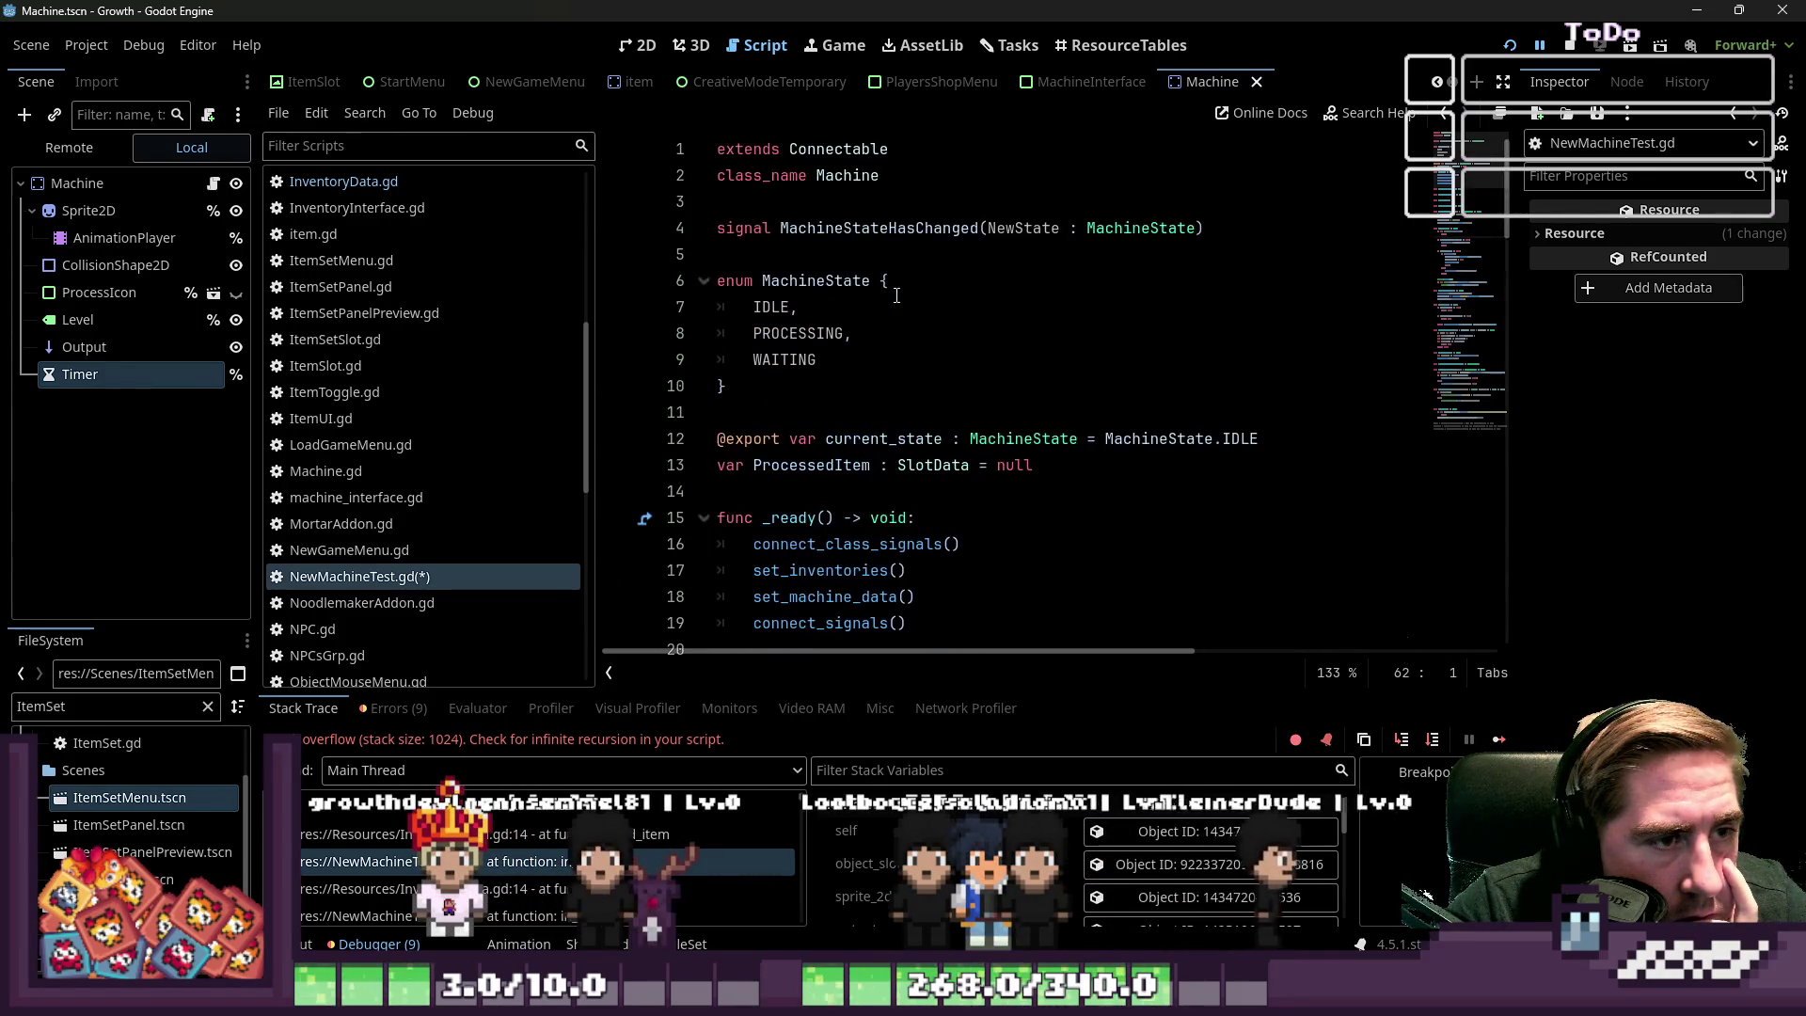
scroll(734, 312, "down", 5)
Temporarily expand set_inventories to review its inventory resize lines 24–30
left_click(702, 280)
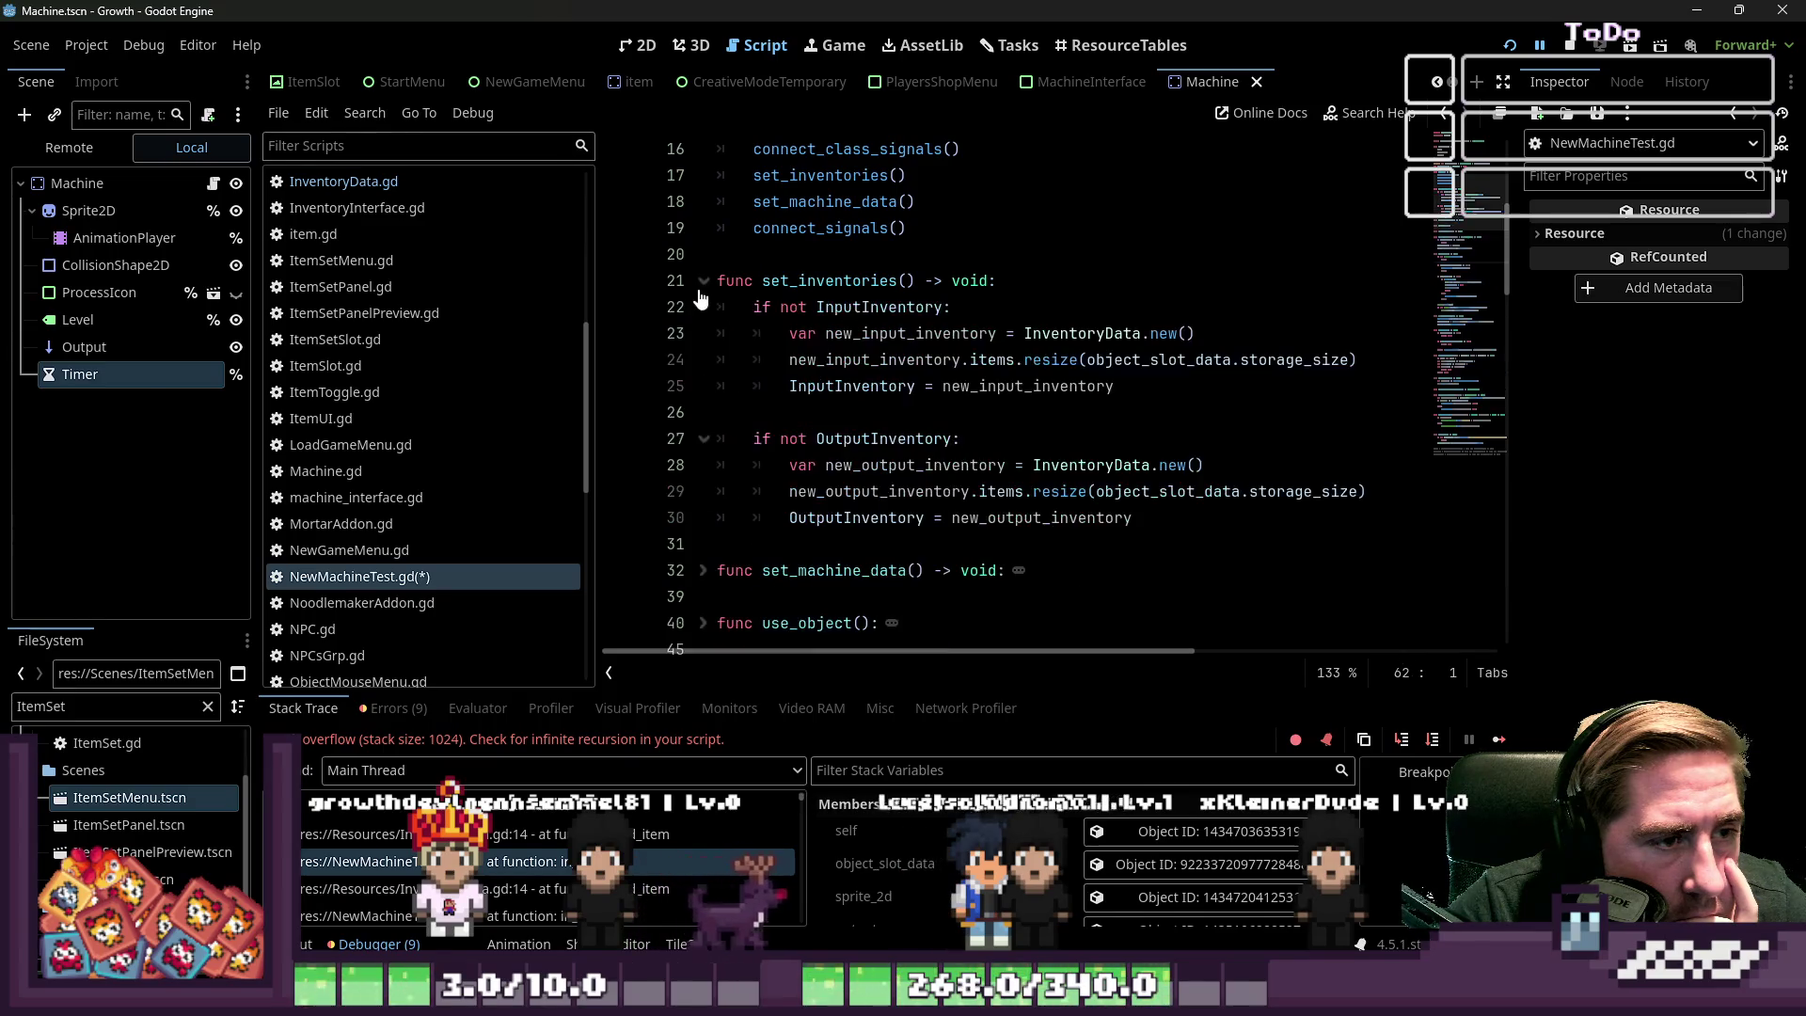
left_click(980, 359)
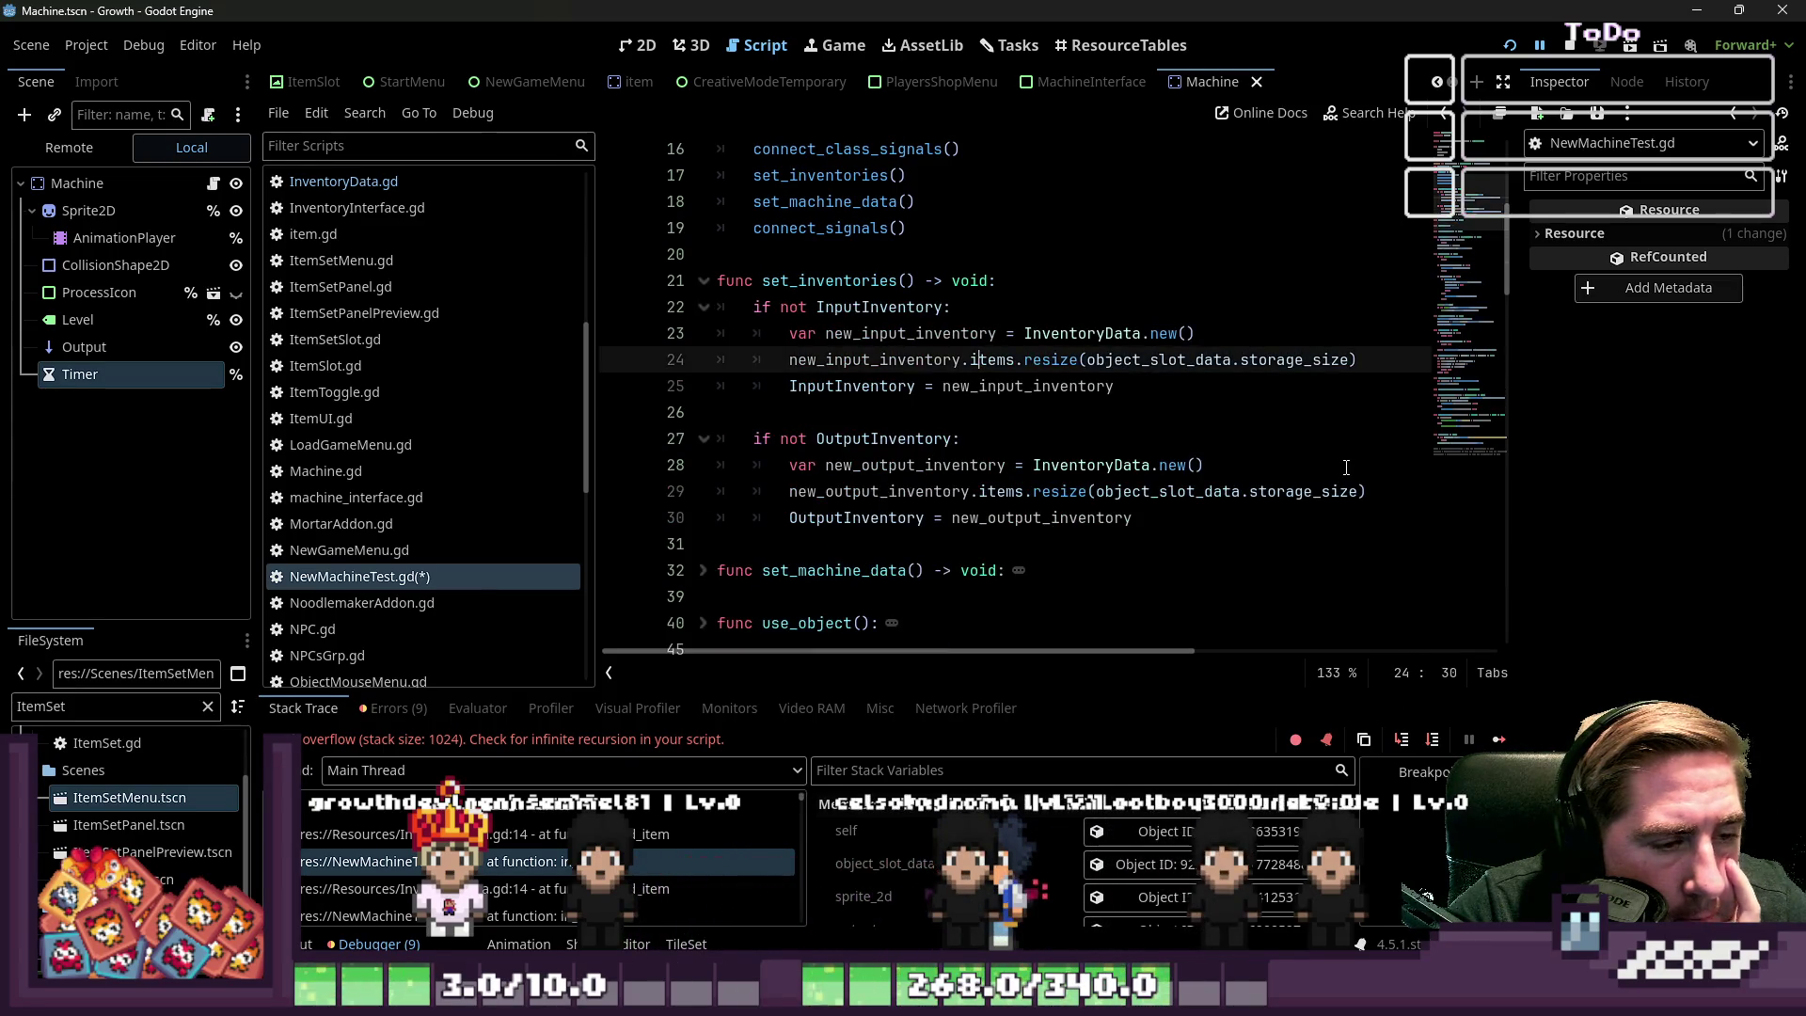
left_click(1173, 518)
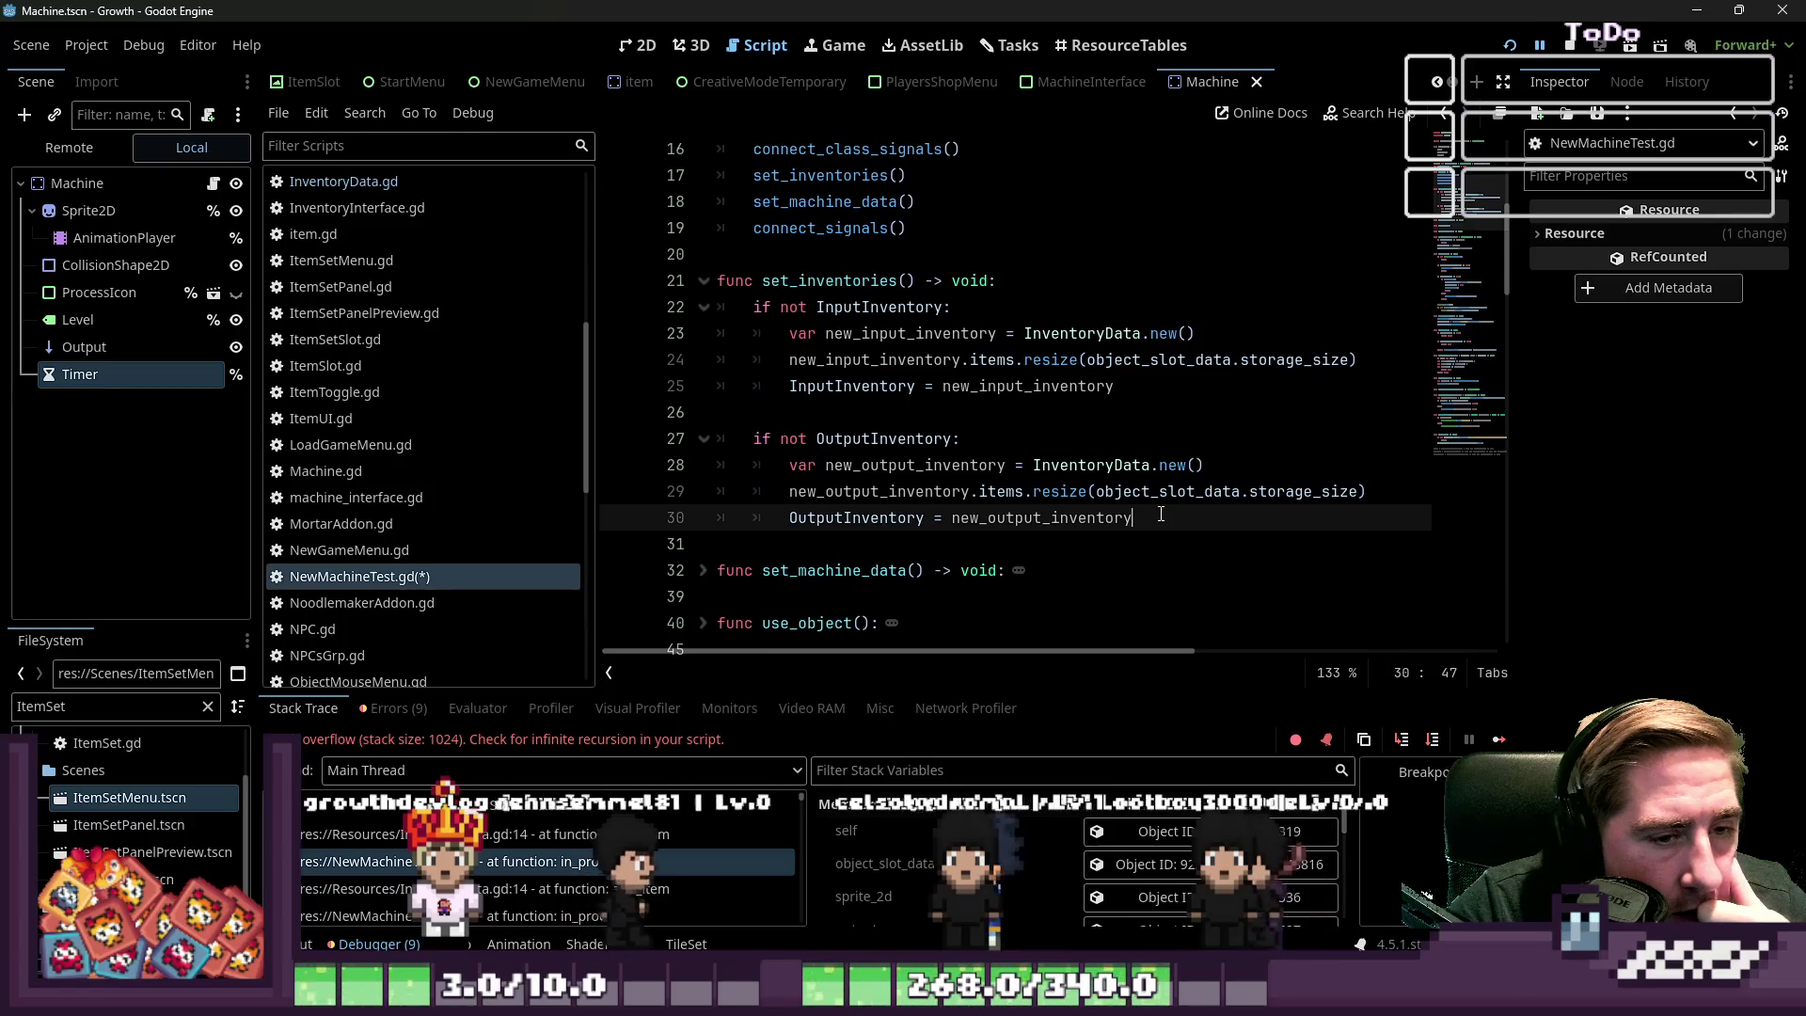
left_click(703, 280)
Unfold connect_signals and select its inventory and update_ui connection lines
scroll(738, 302, "up", 2)
double_click(818, 391)
scroll(819, 391, "down", 2)
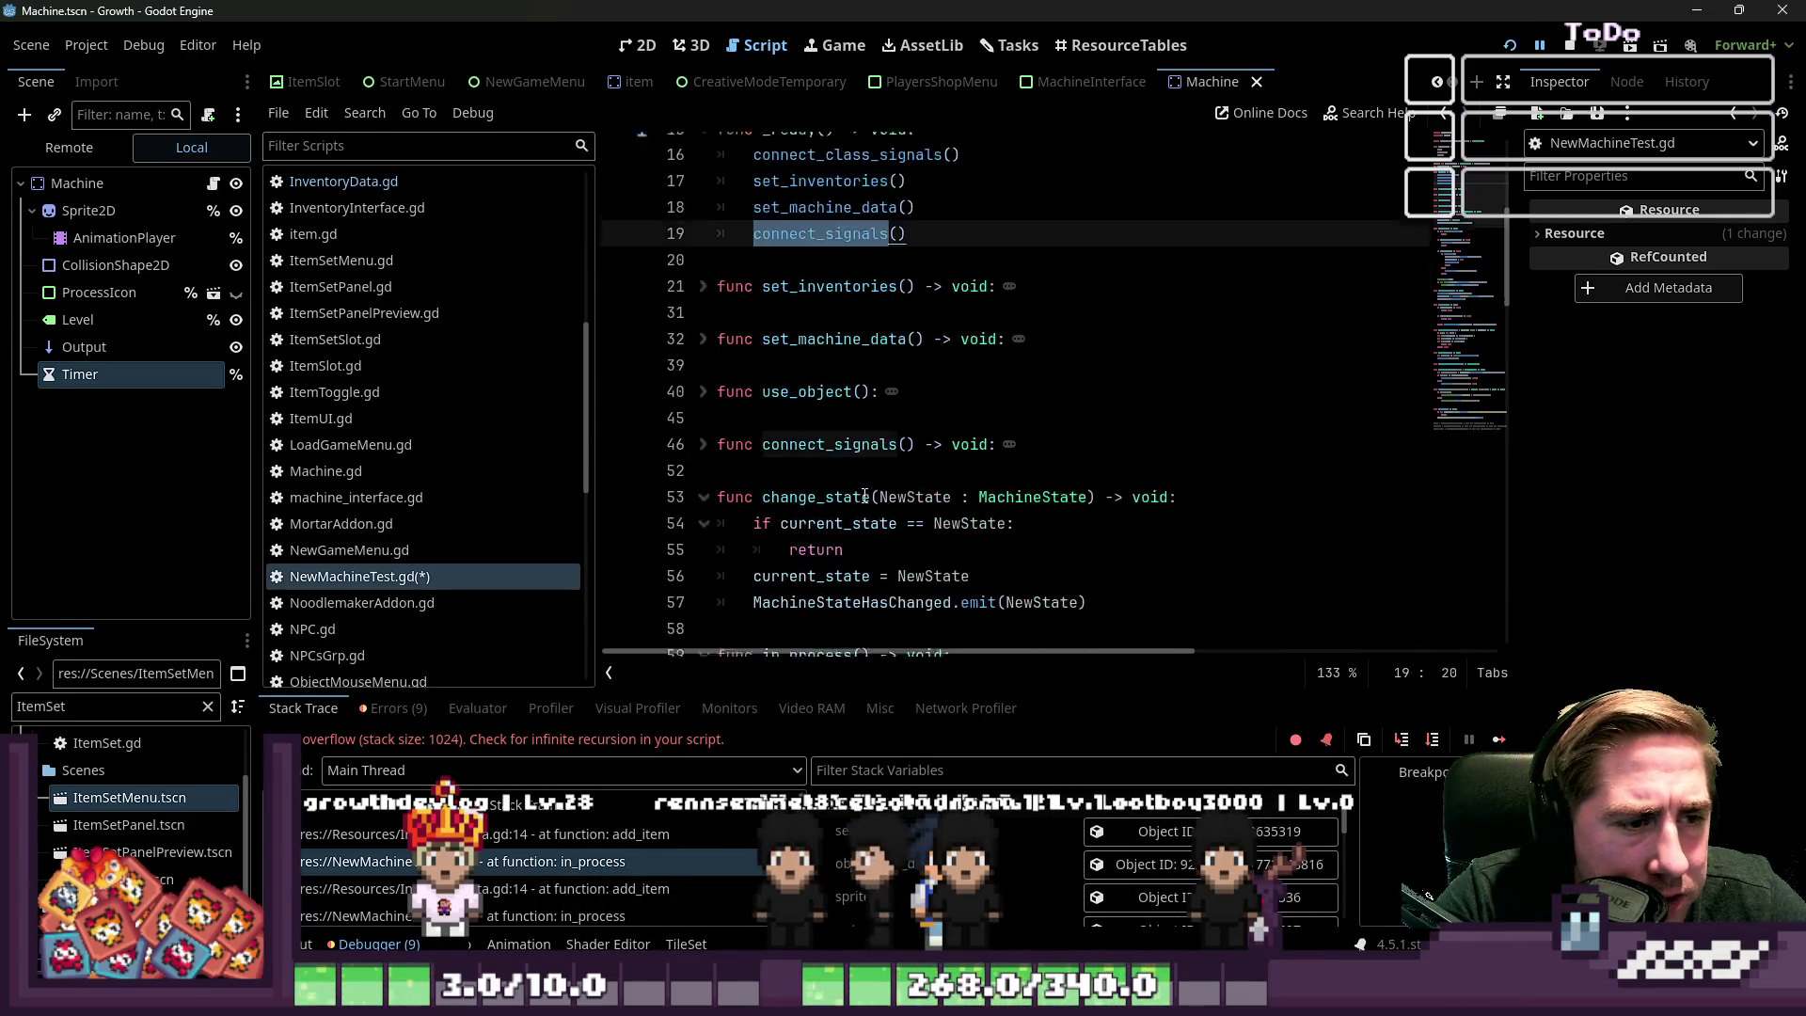
left_click(702, 439)
scroll(851, 385, "down", 2)
left_click(852, 386)
mouse_move(1203, 412)
left_mouse_down()
mouse_move(734, 385)
mouse_move(712, 345)
left_mouse_up()
left_click(1209, 412)
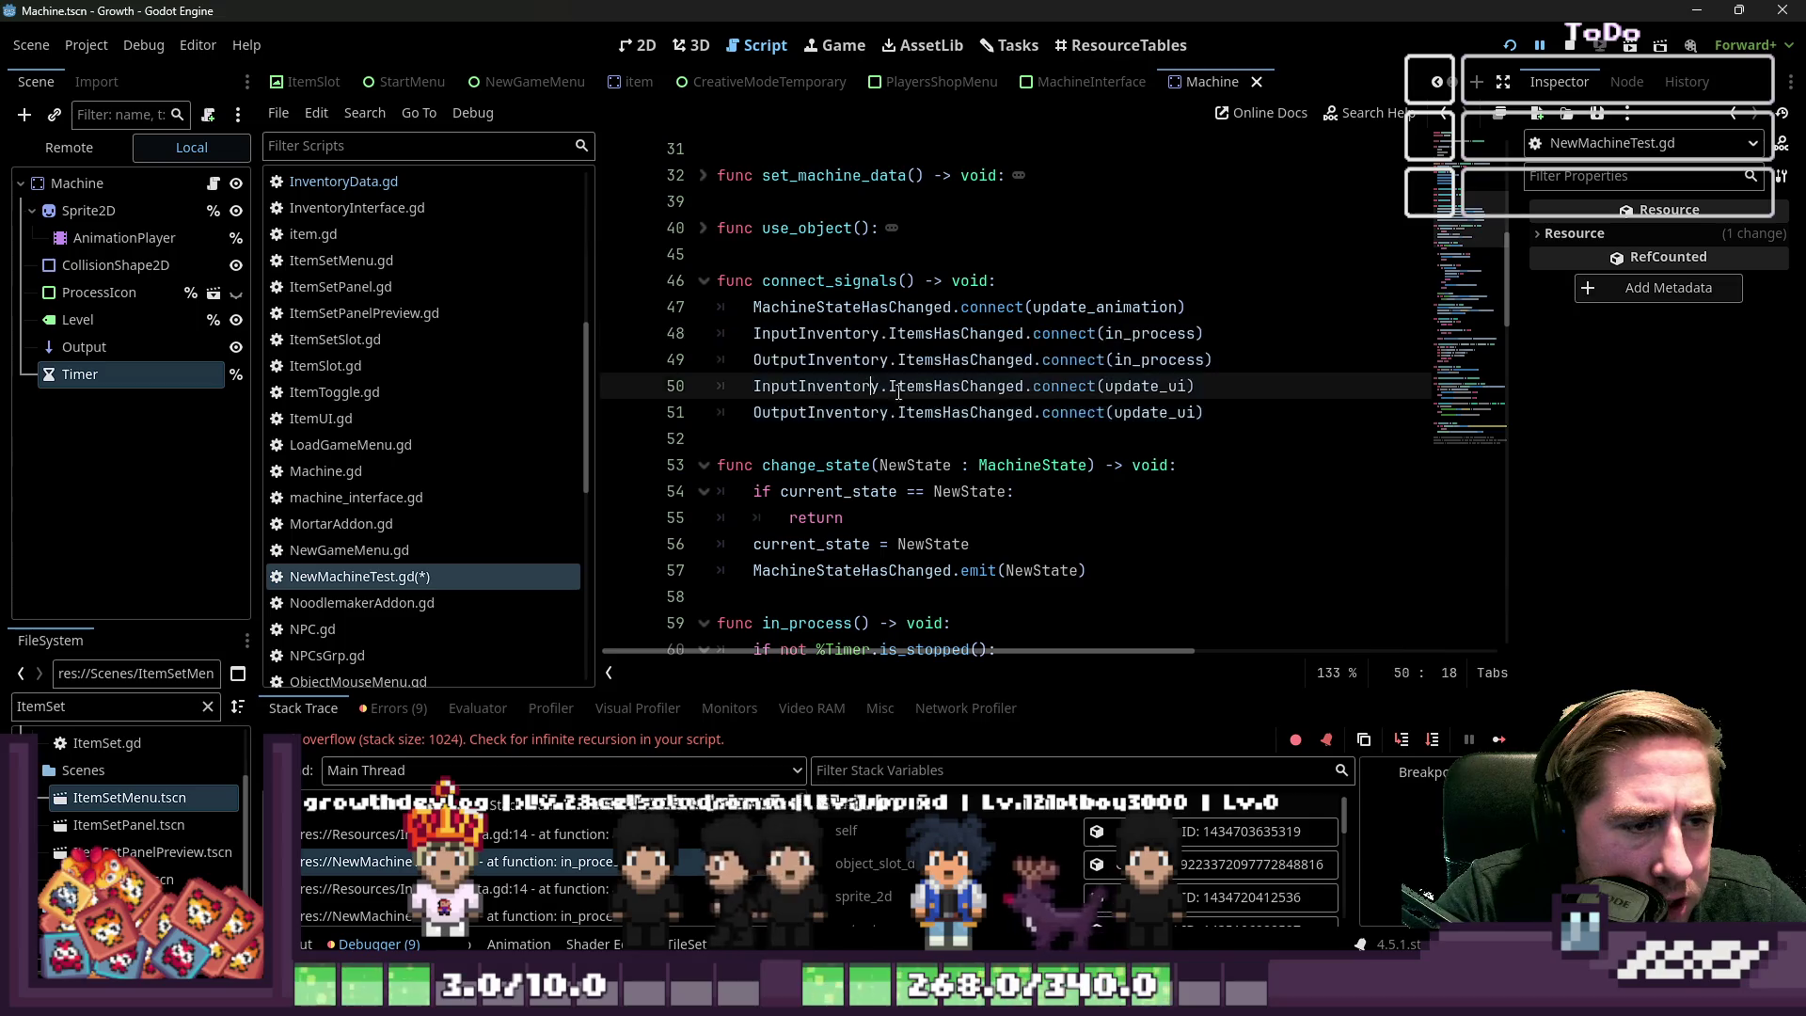
left_click_drag(1208, 412, 649, 387)
left_click_drag(1213, 359, 595, 327)
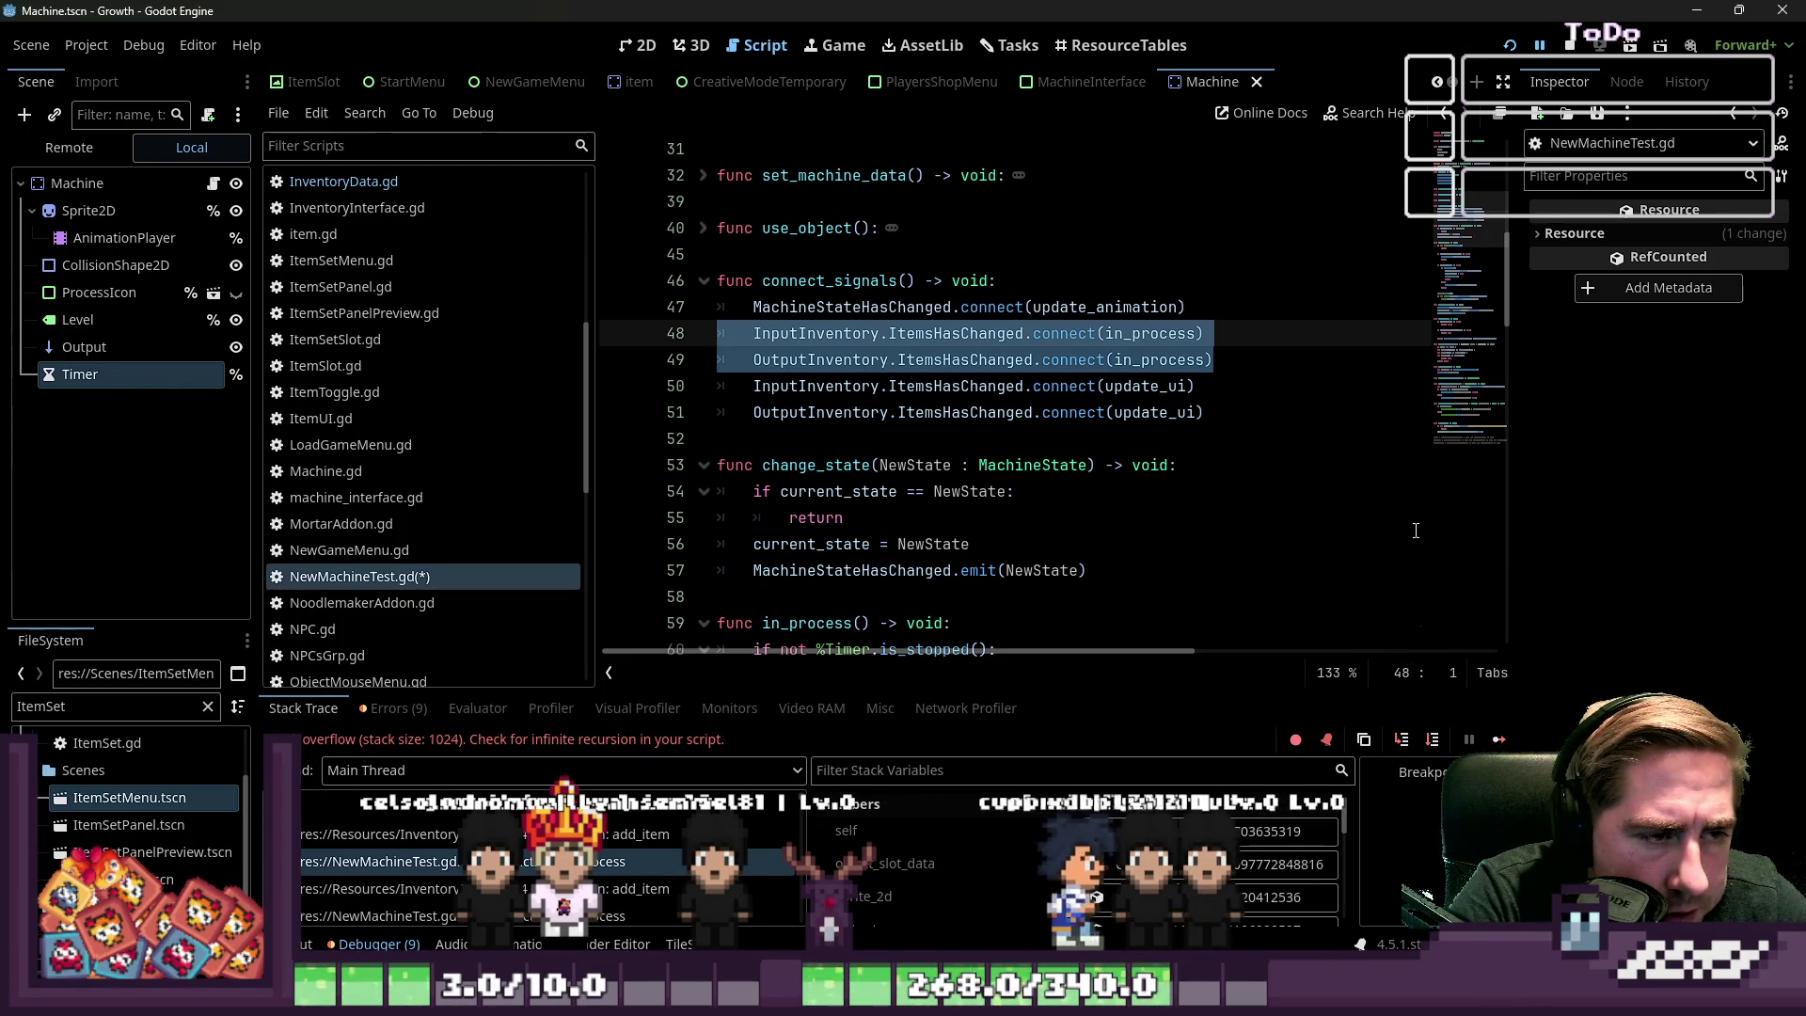
key("BackSpace")
key("BackSpace")
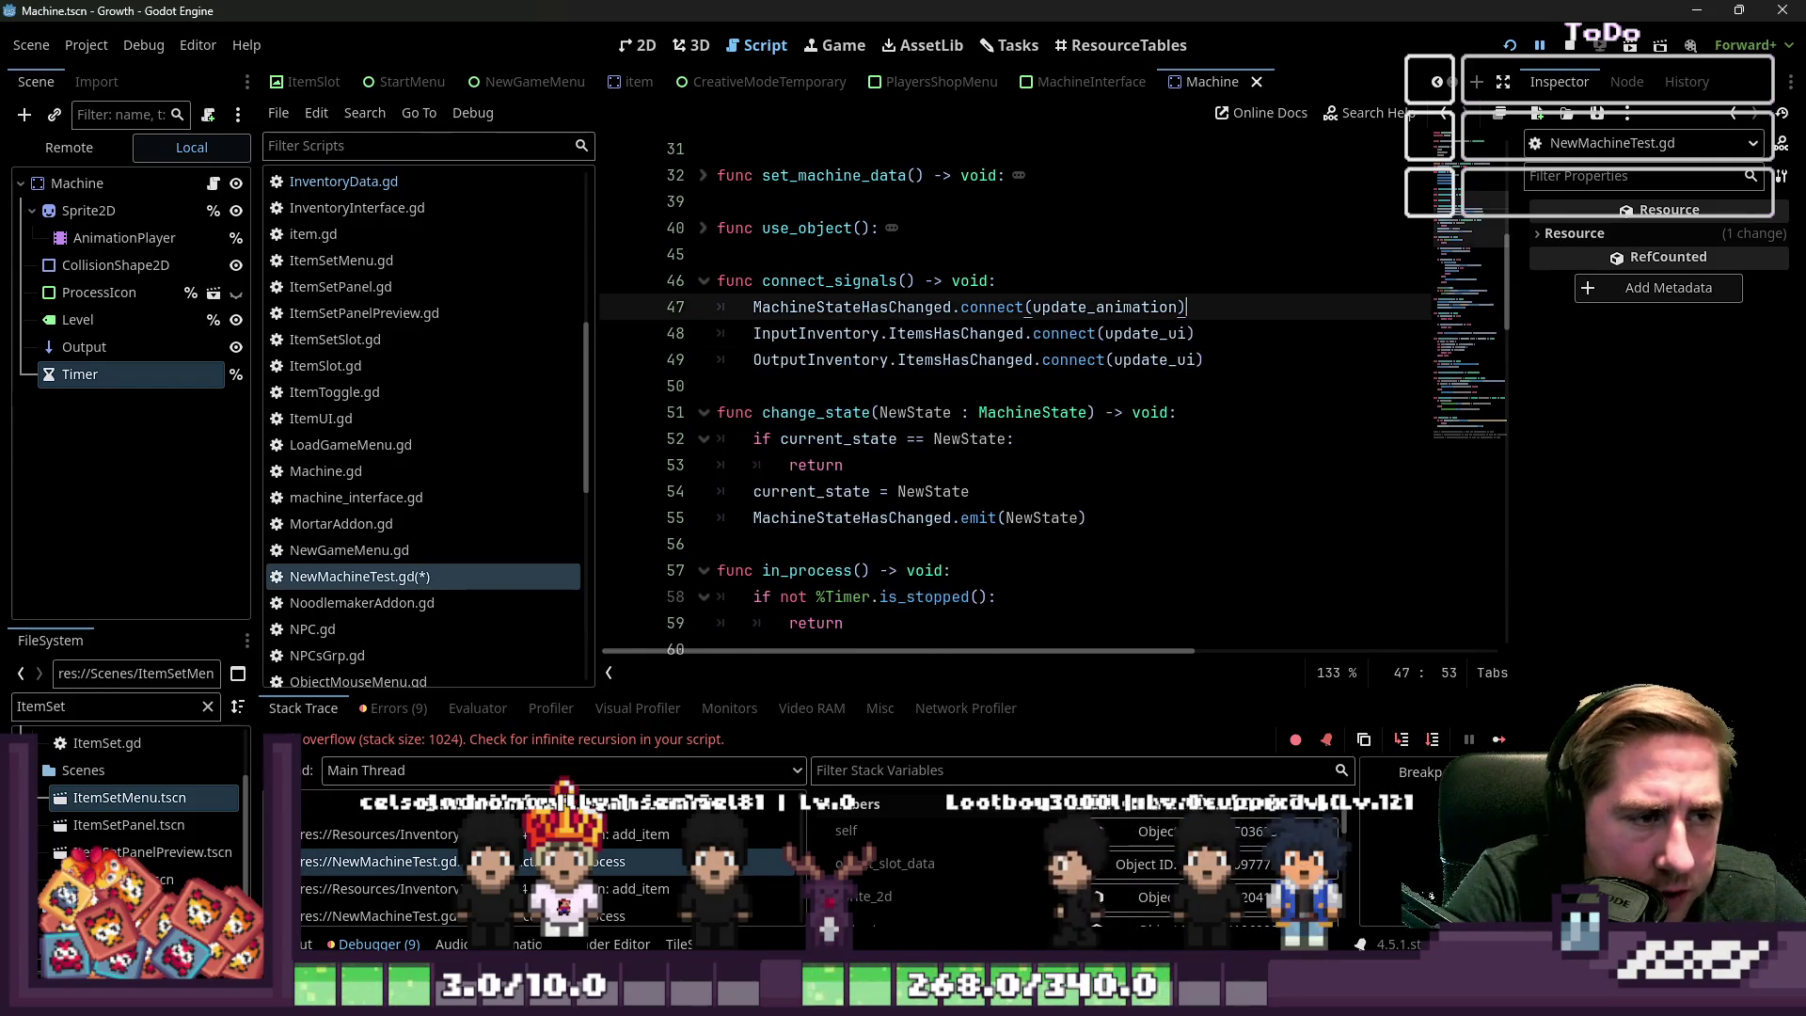
scroll(1320, 437, "down", 4)
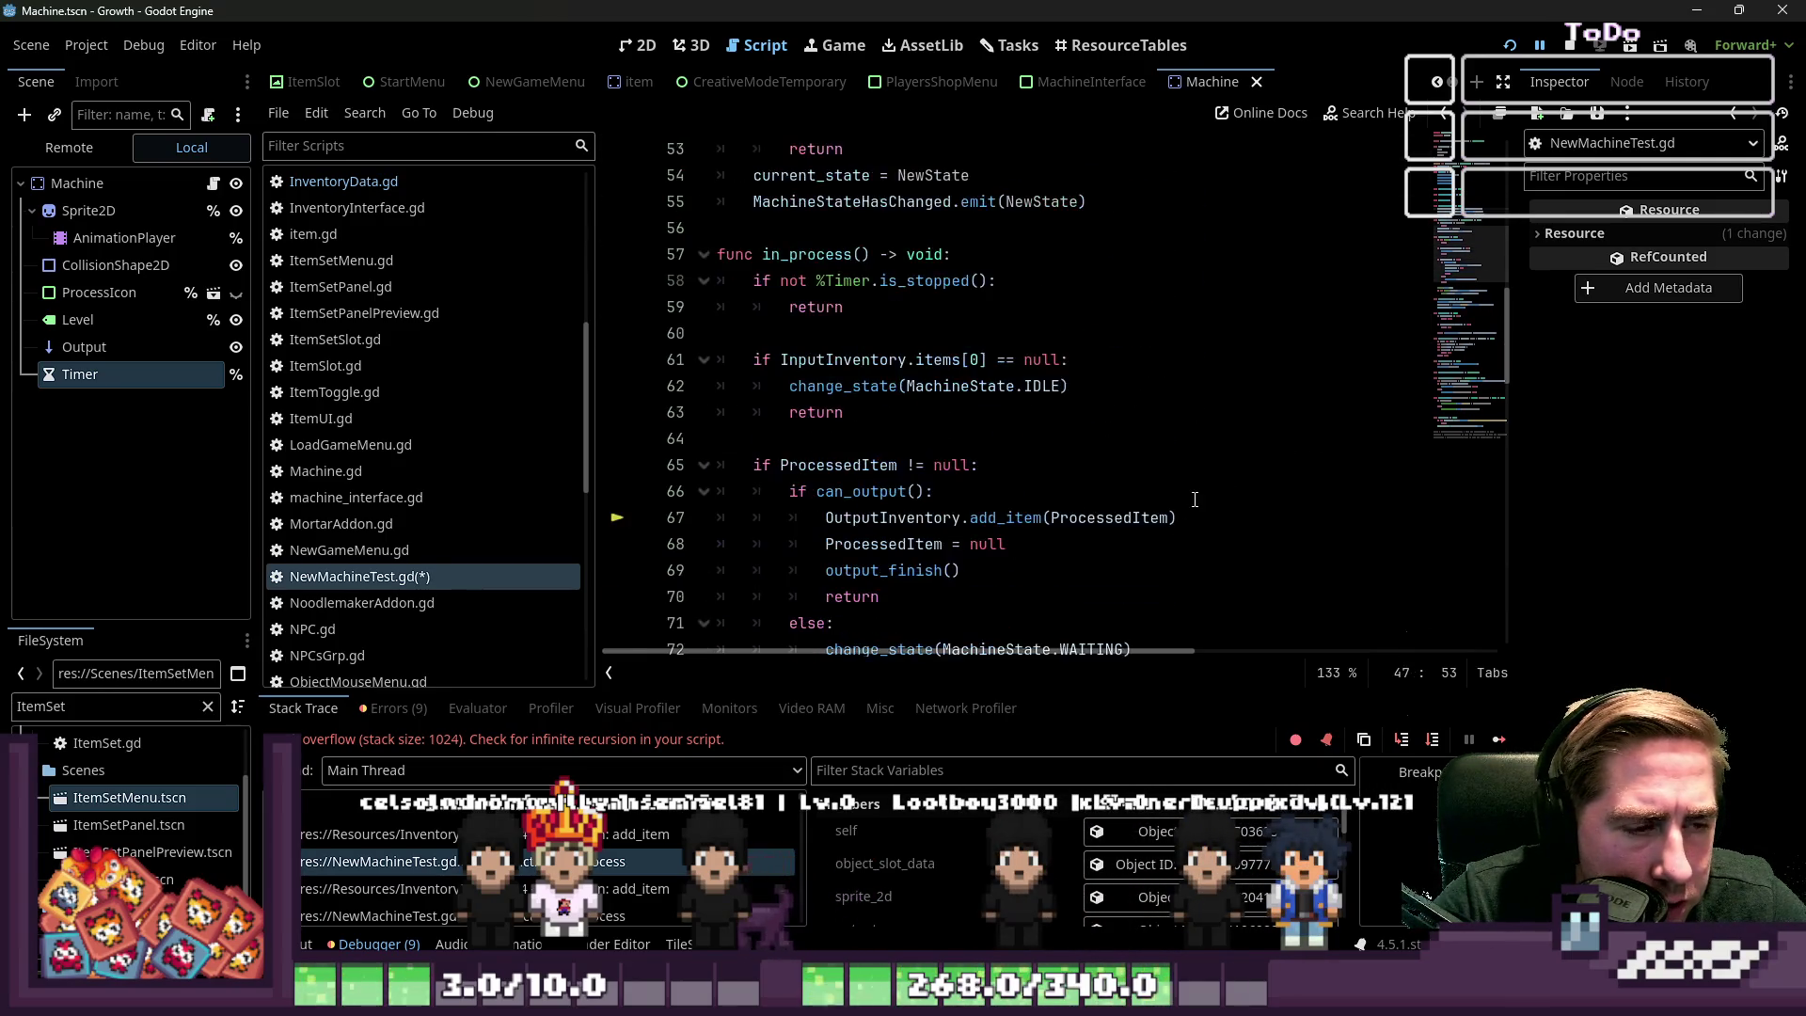
scroll(1179, 462, "up", 1)
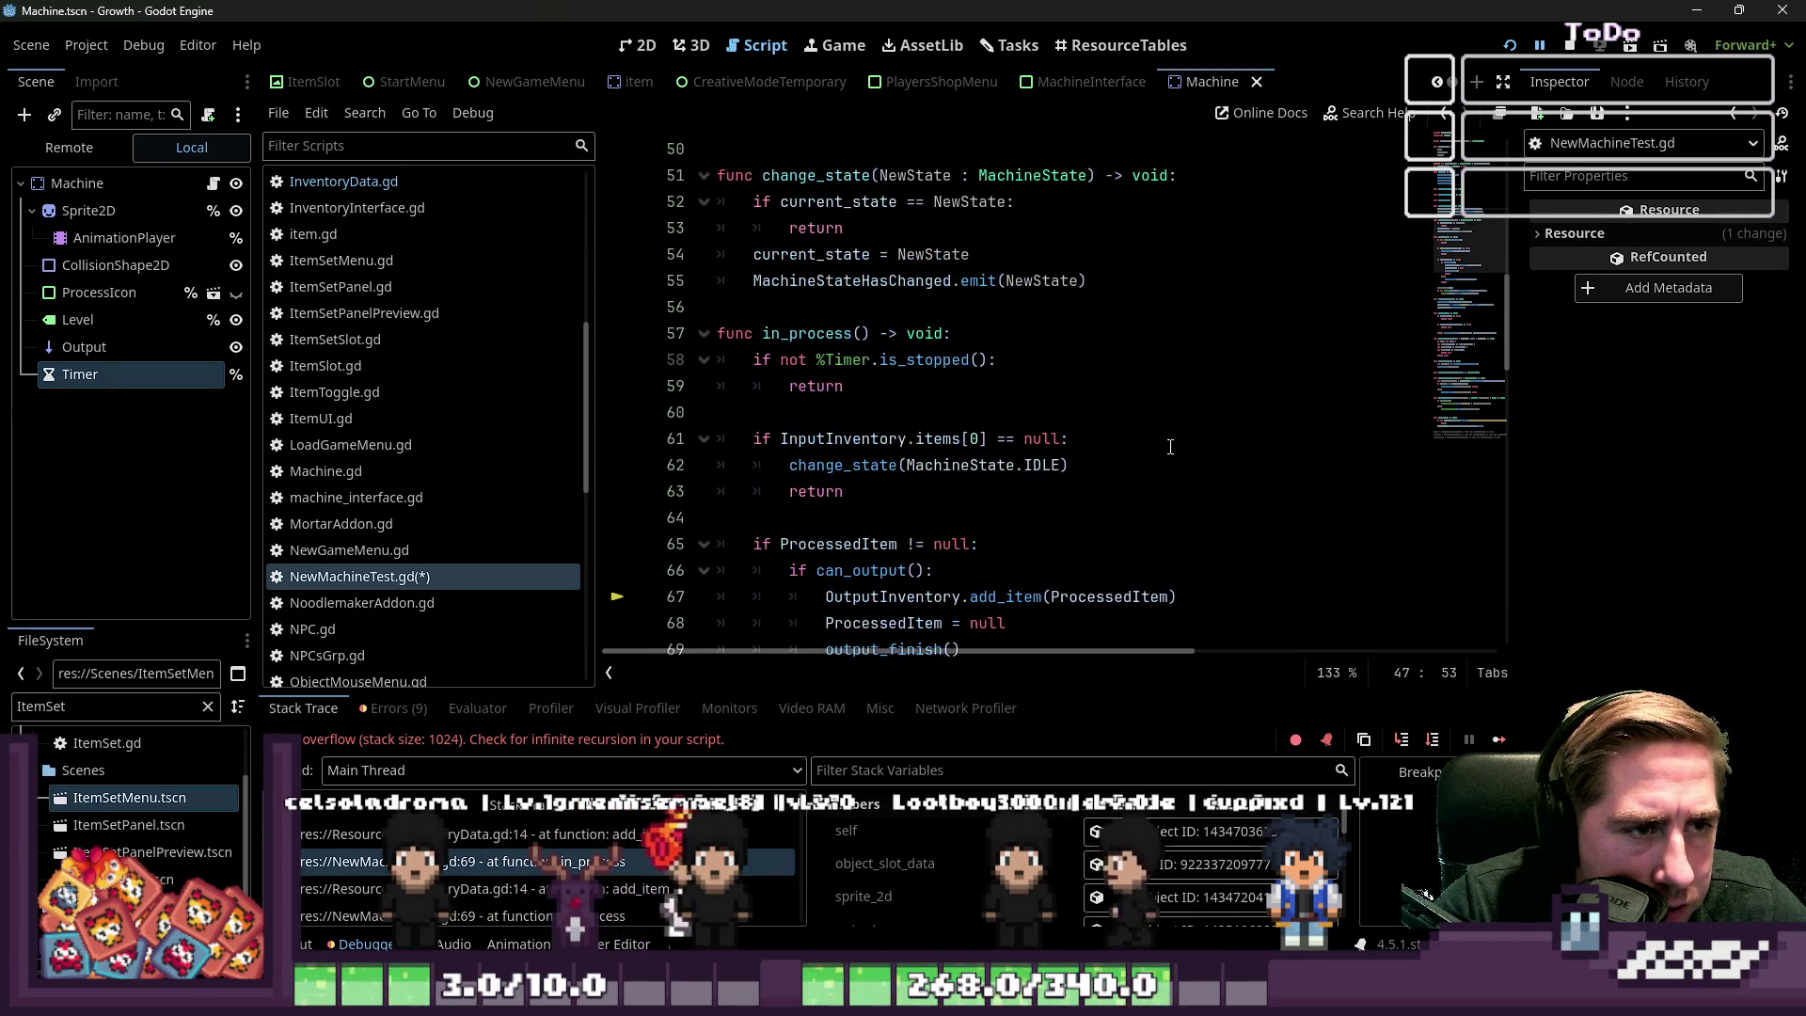
left_click(793, 337)
scroll(1035, 395, "up", 5)
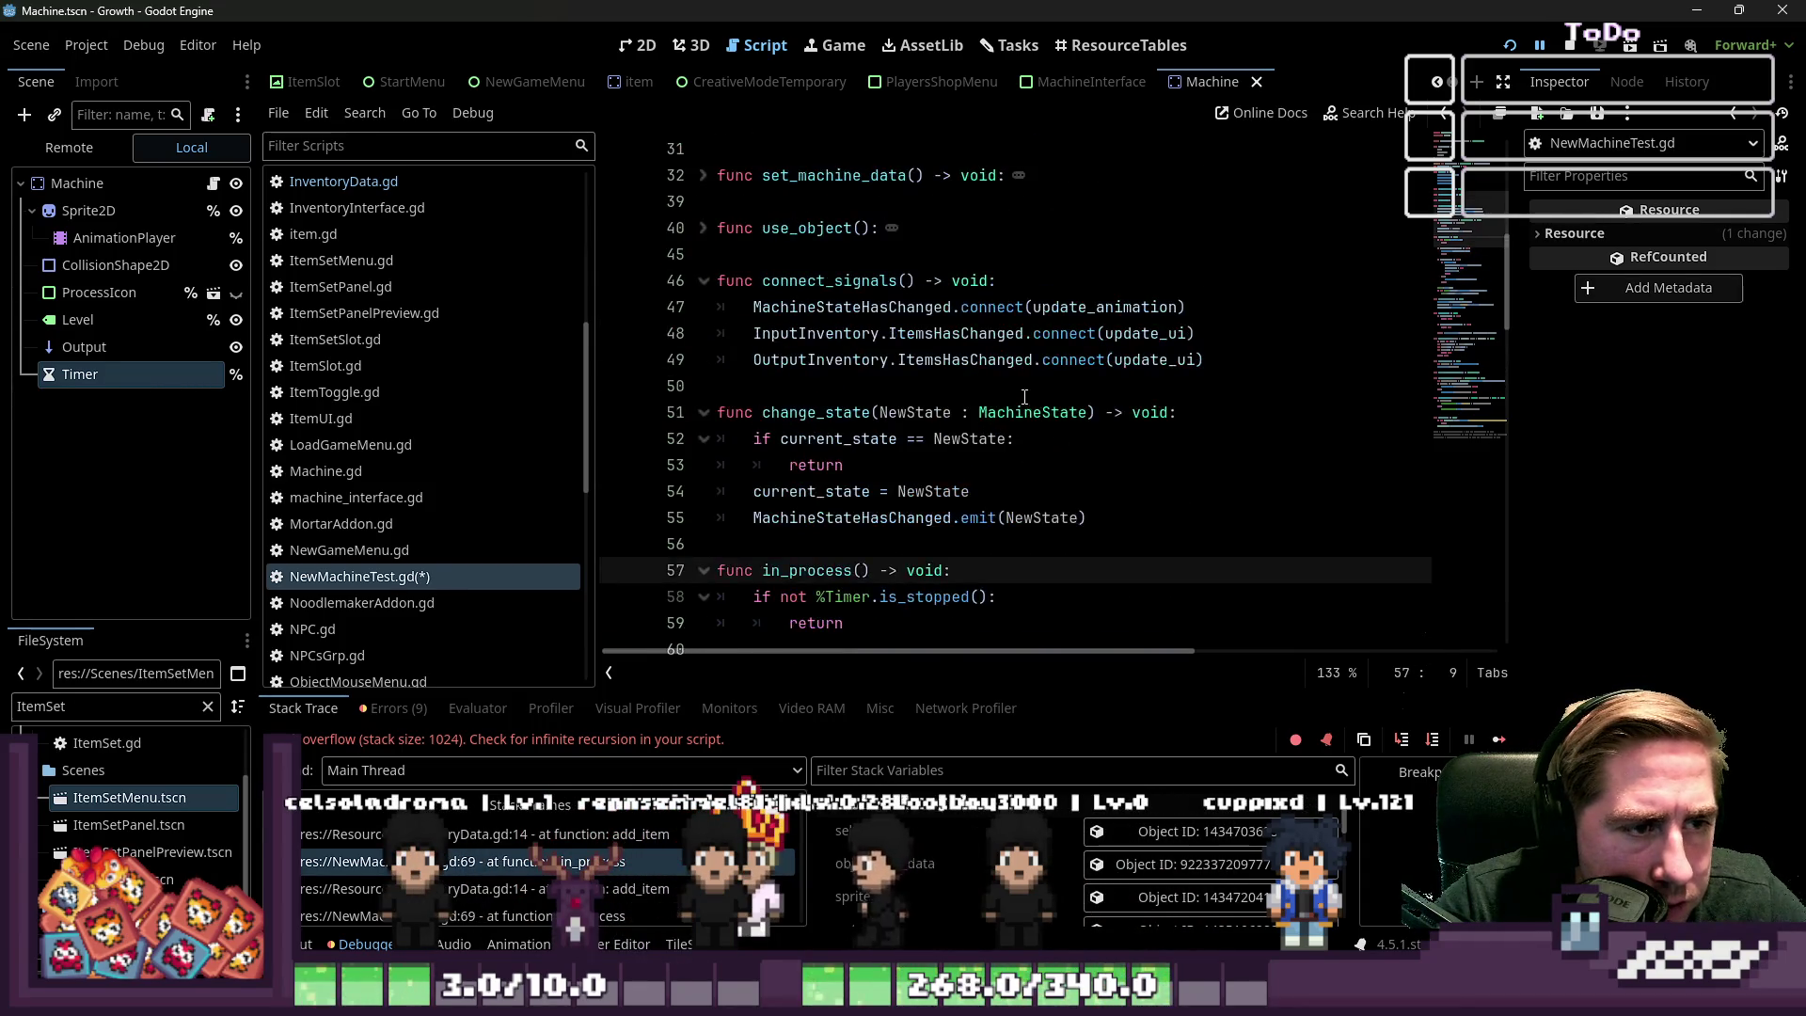
key("ctrl+z")
key("ctrl+z")
left_click(1038, 342)
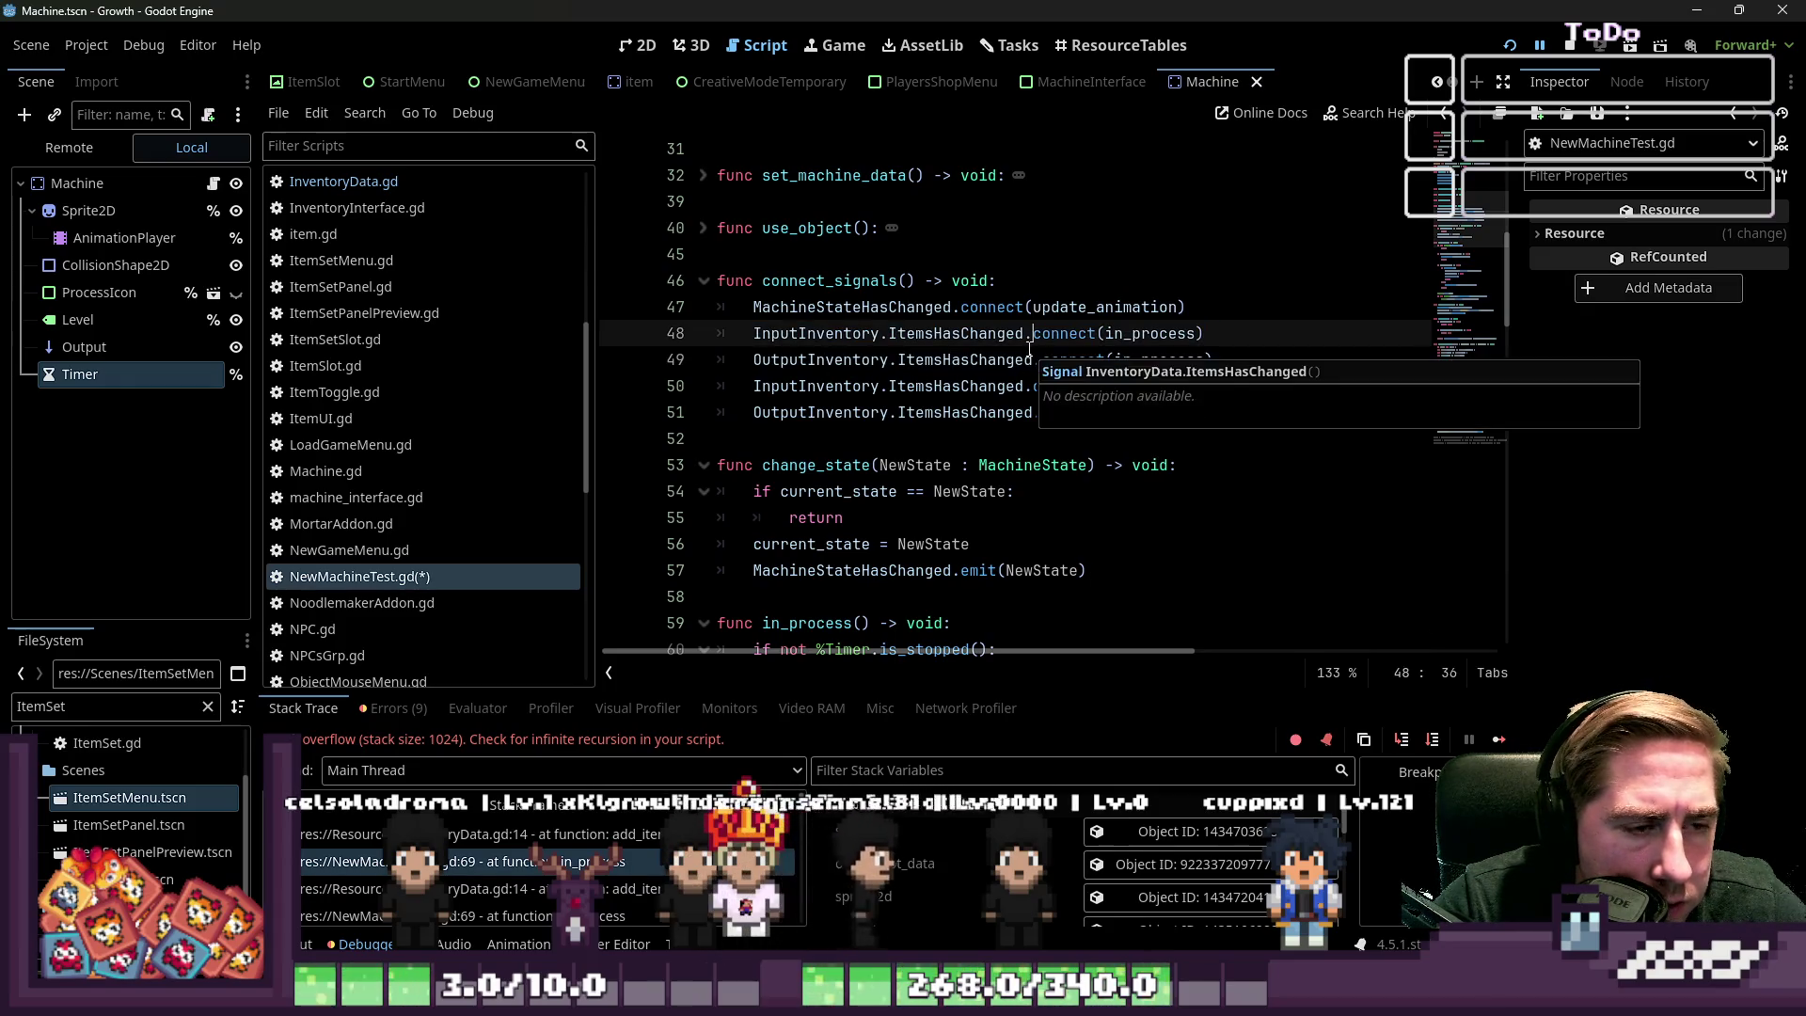
scroll(936, 346, "down", 1)
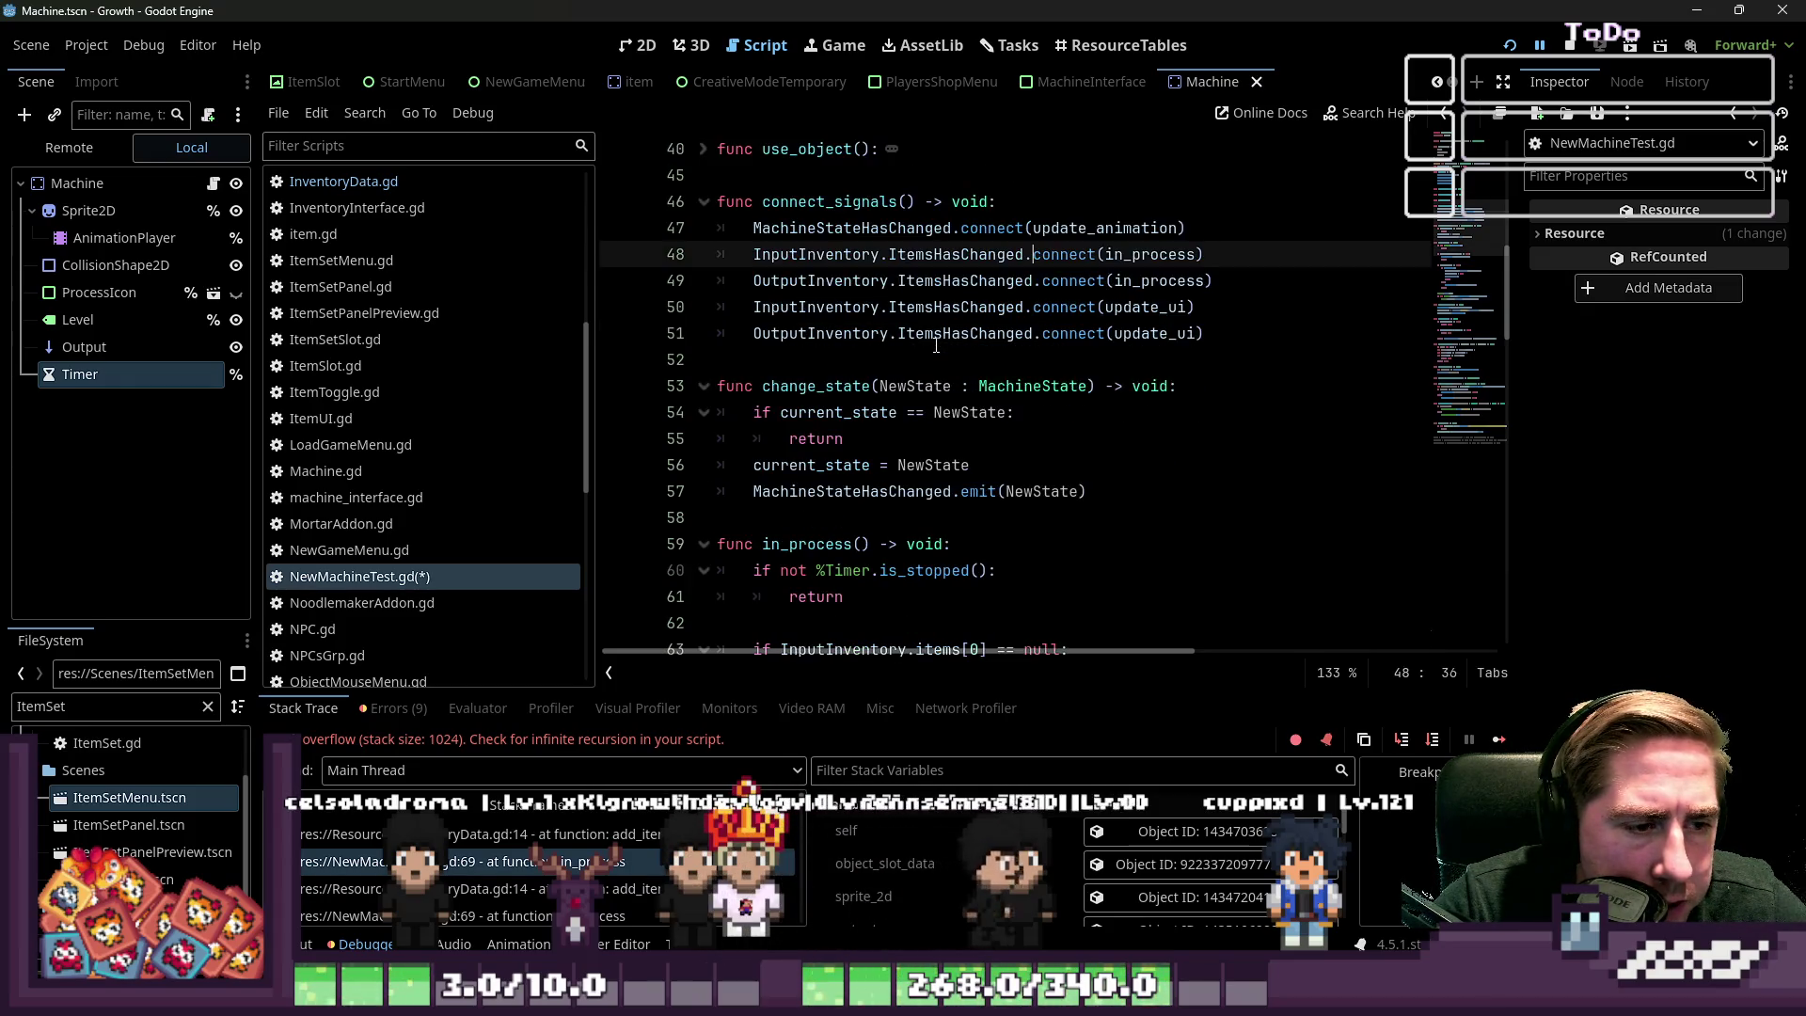
left_click(760, 525)
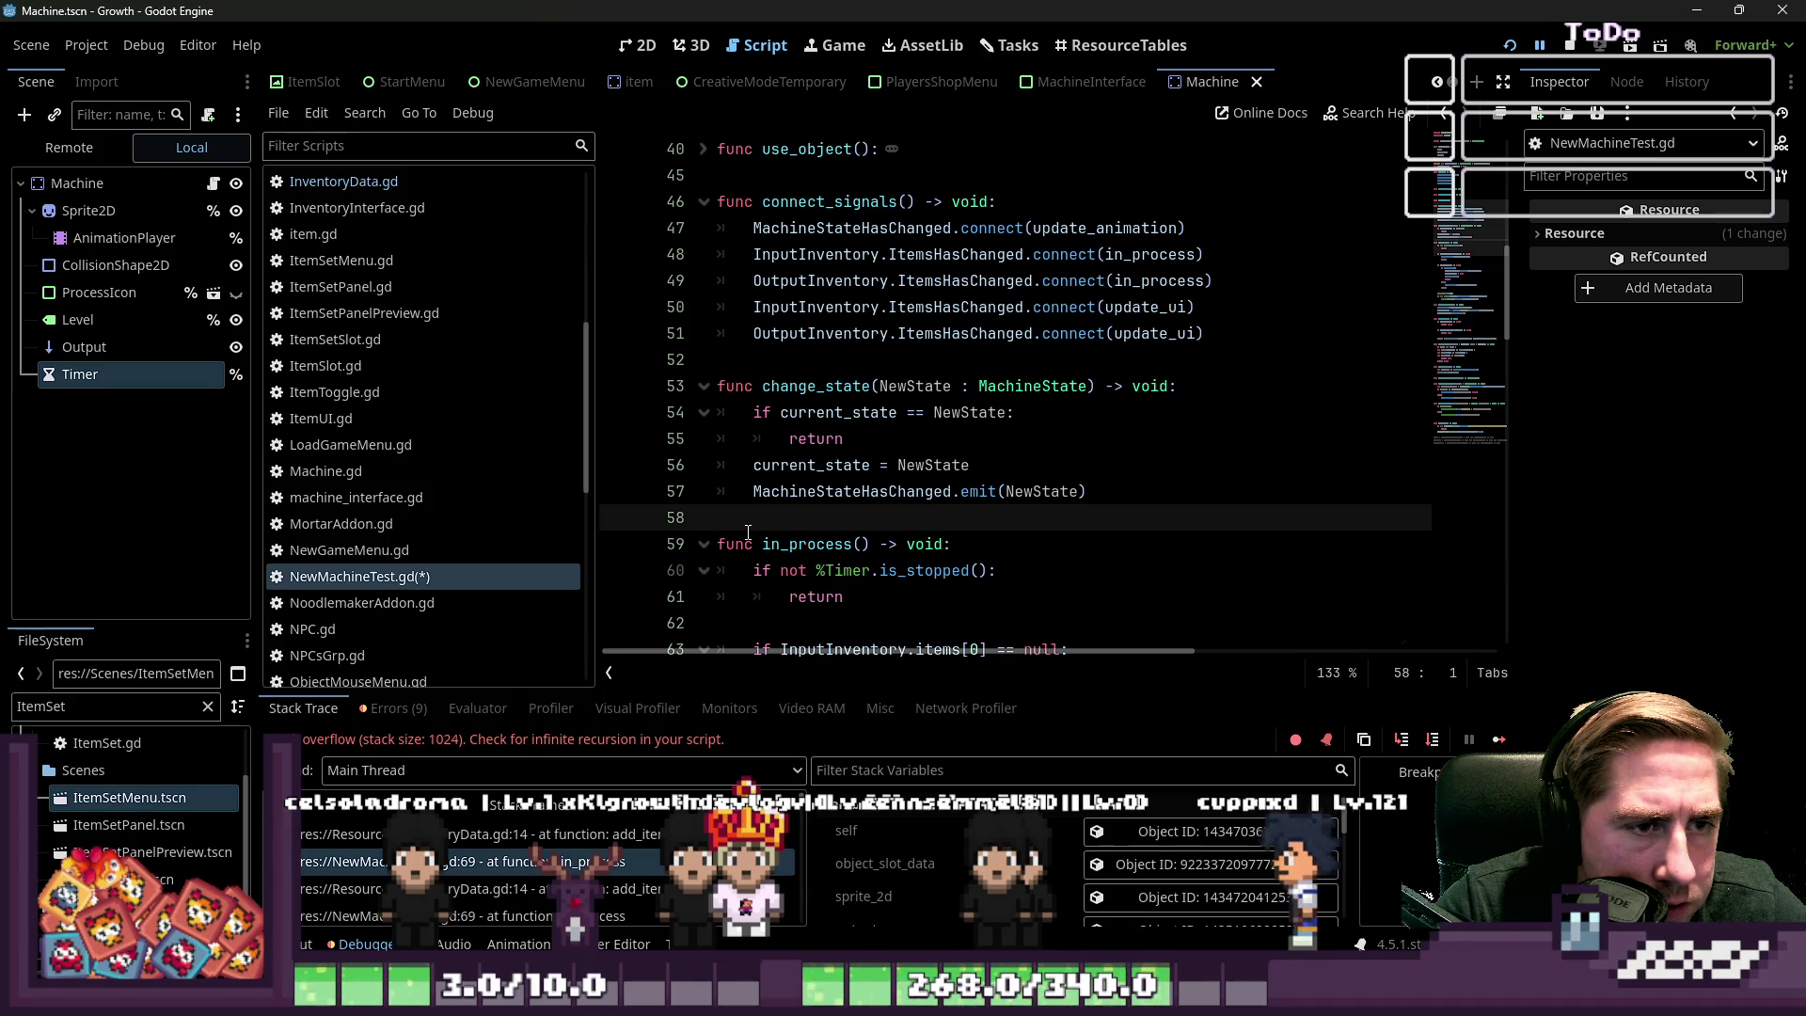
scroll(748, 536, "down", 1)
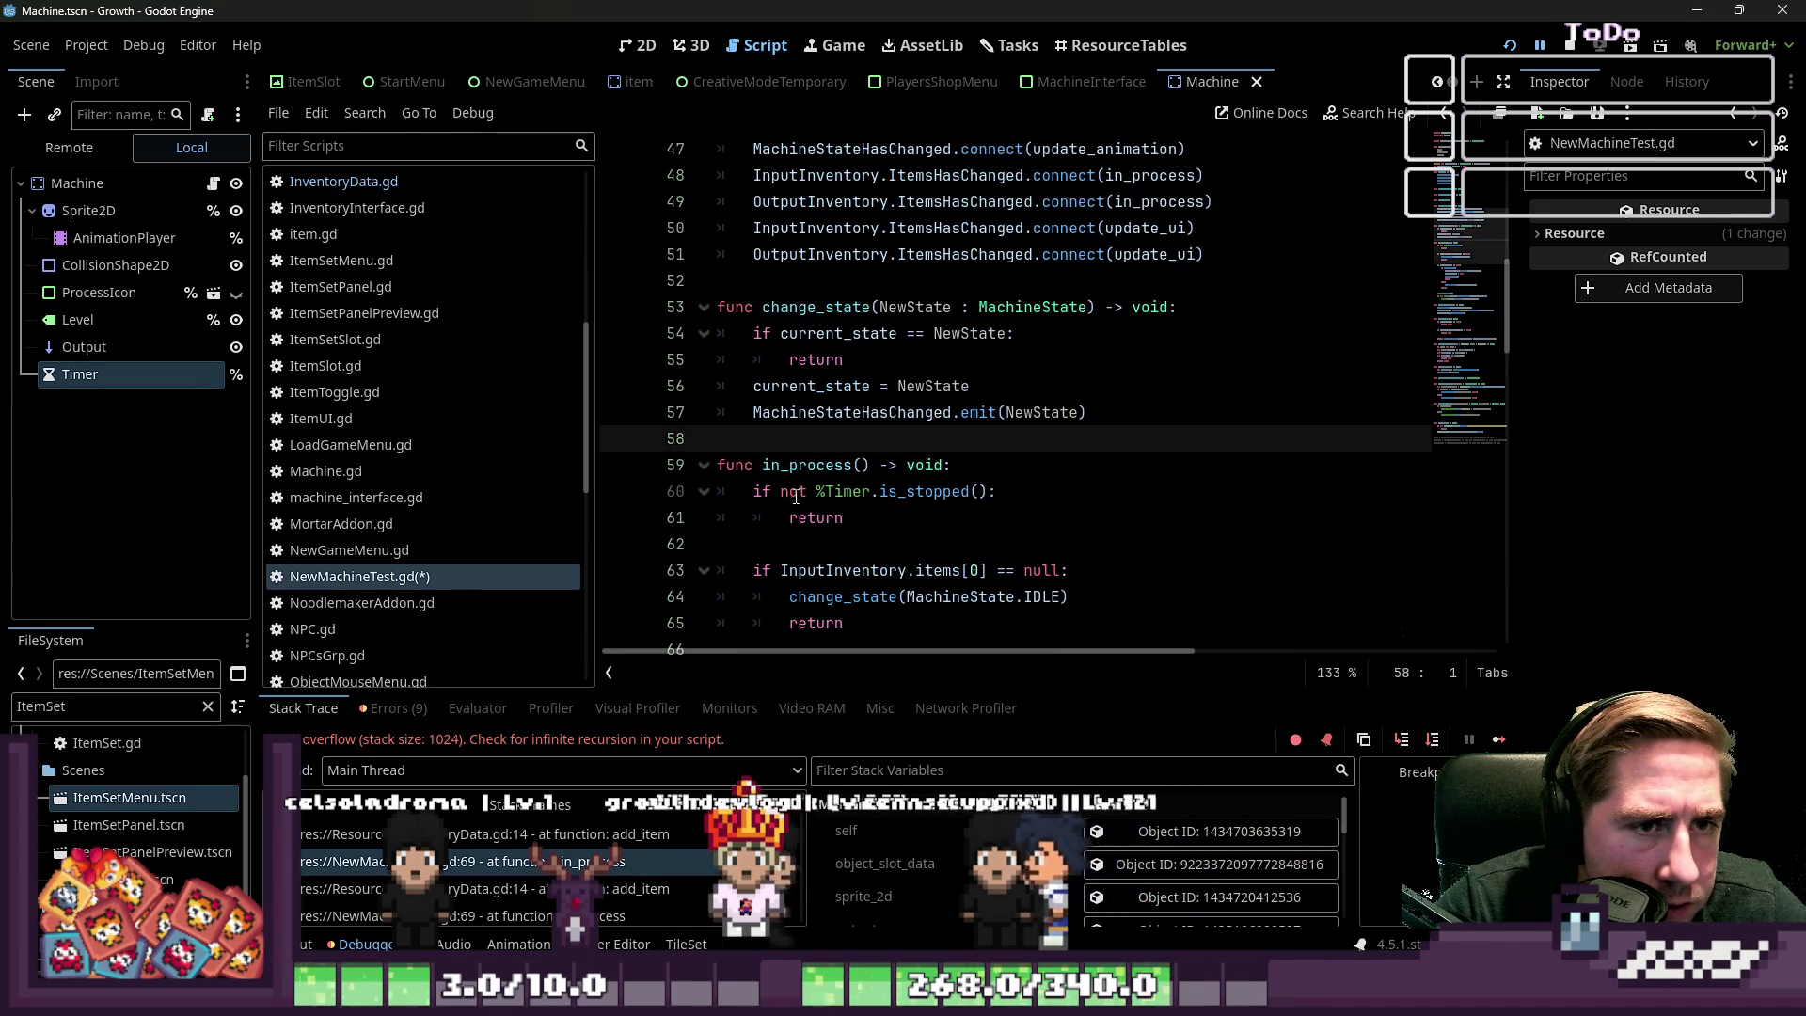
Declare a new function in_process_bool() -> void above in_process
key("Return")
key("Return")
key("Up")
type("func")
key("ctrl+space")
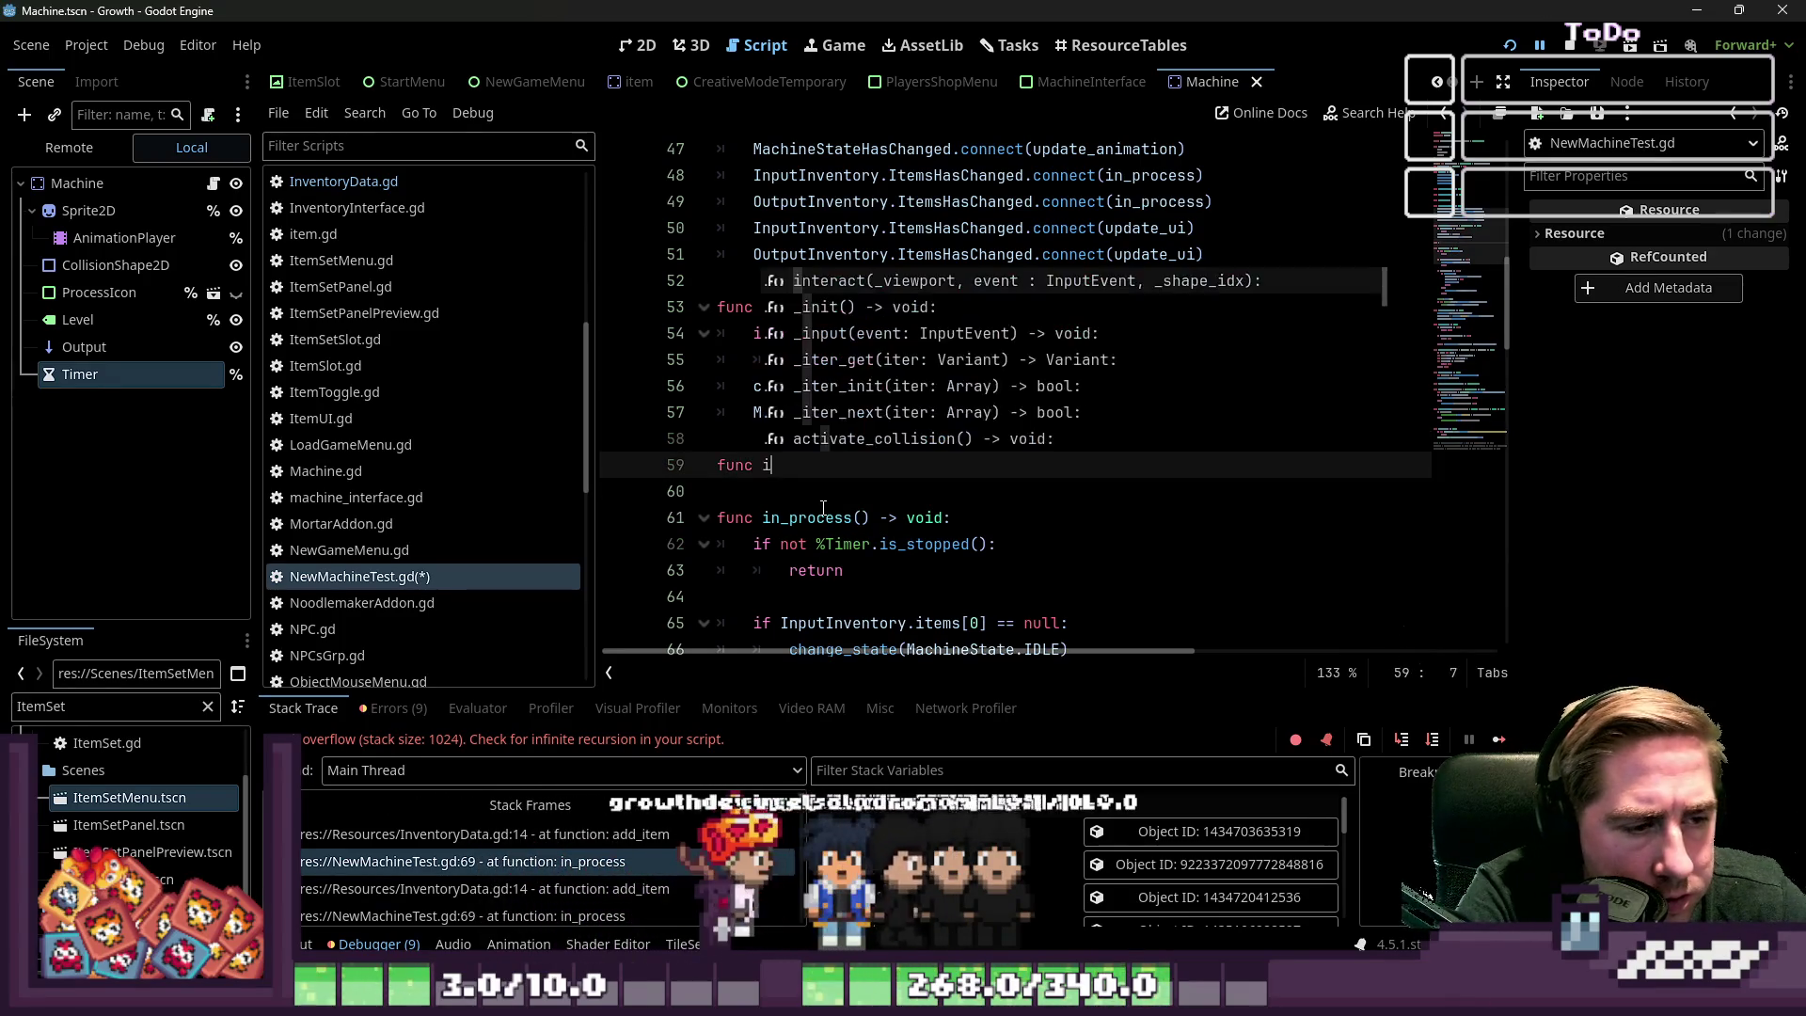
type("in_")
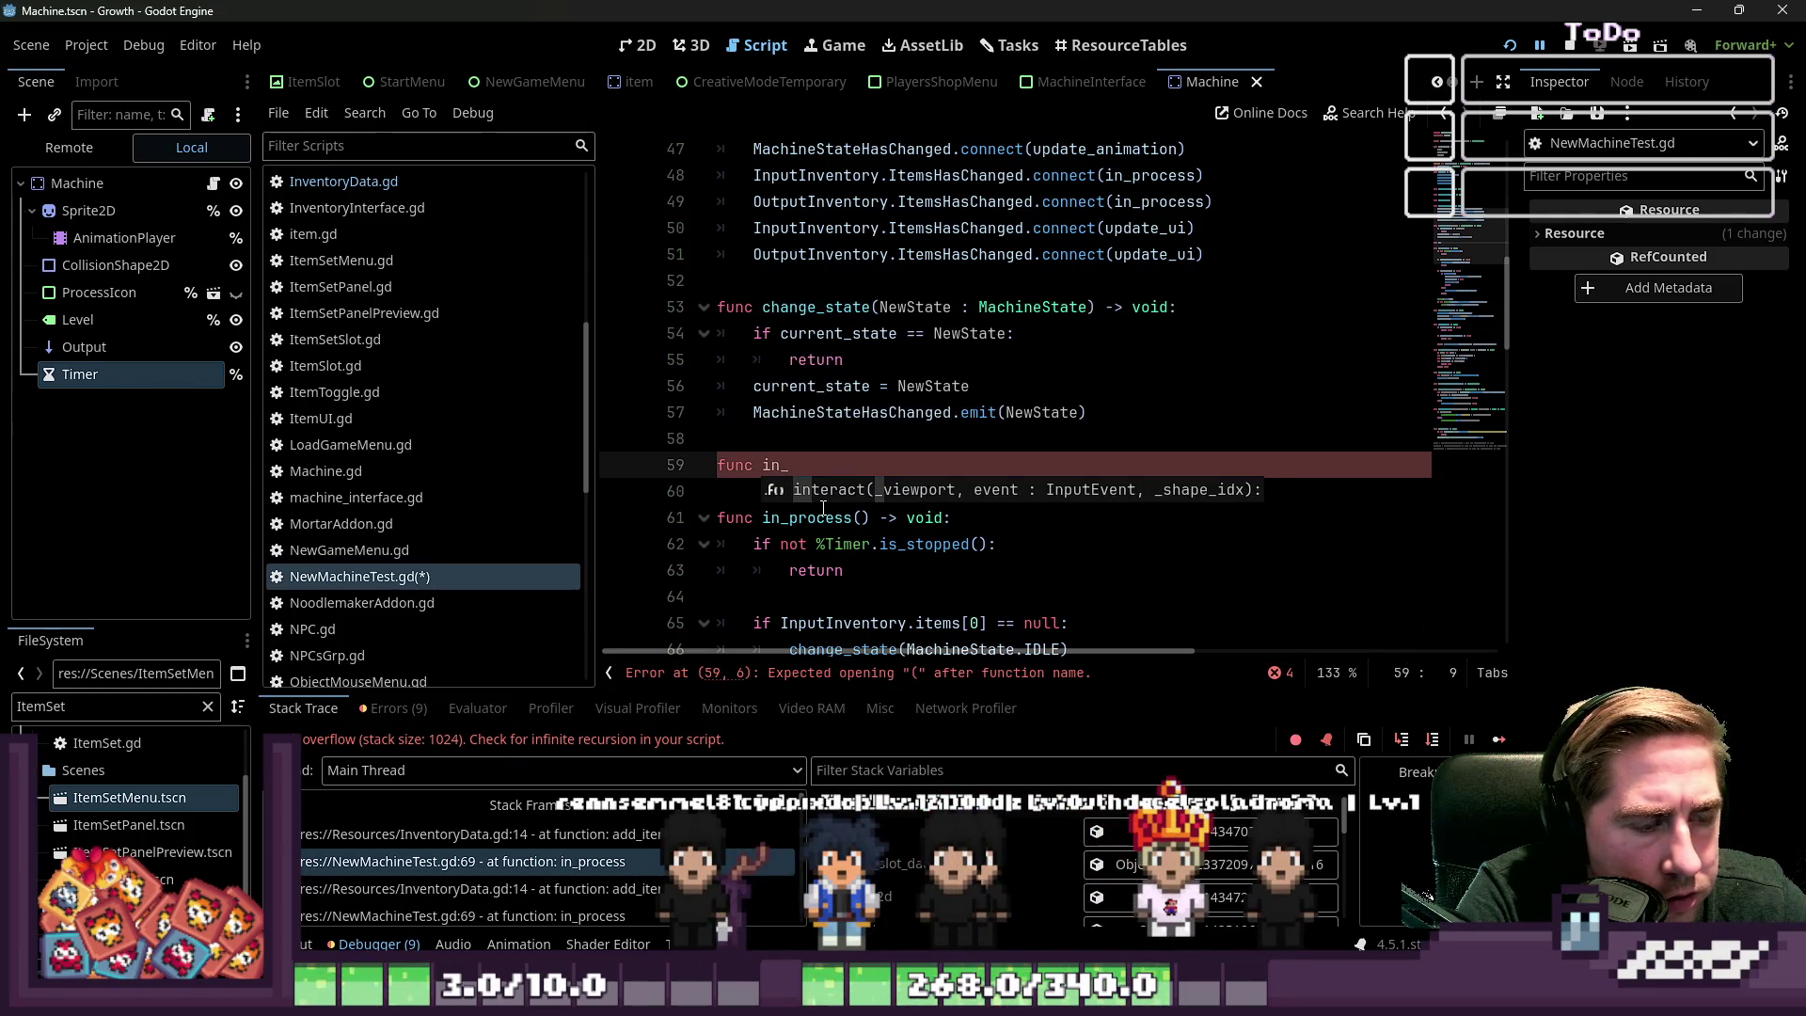
type("process_bo")
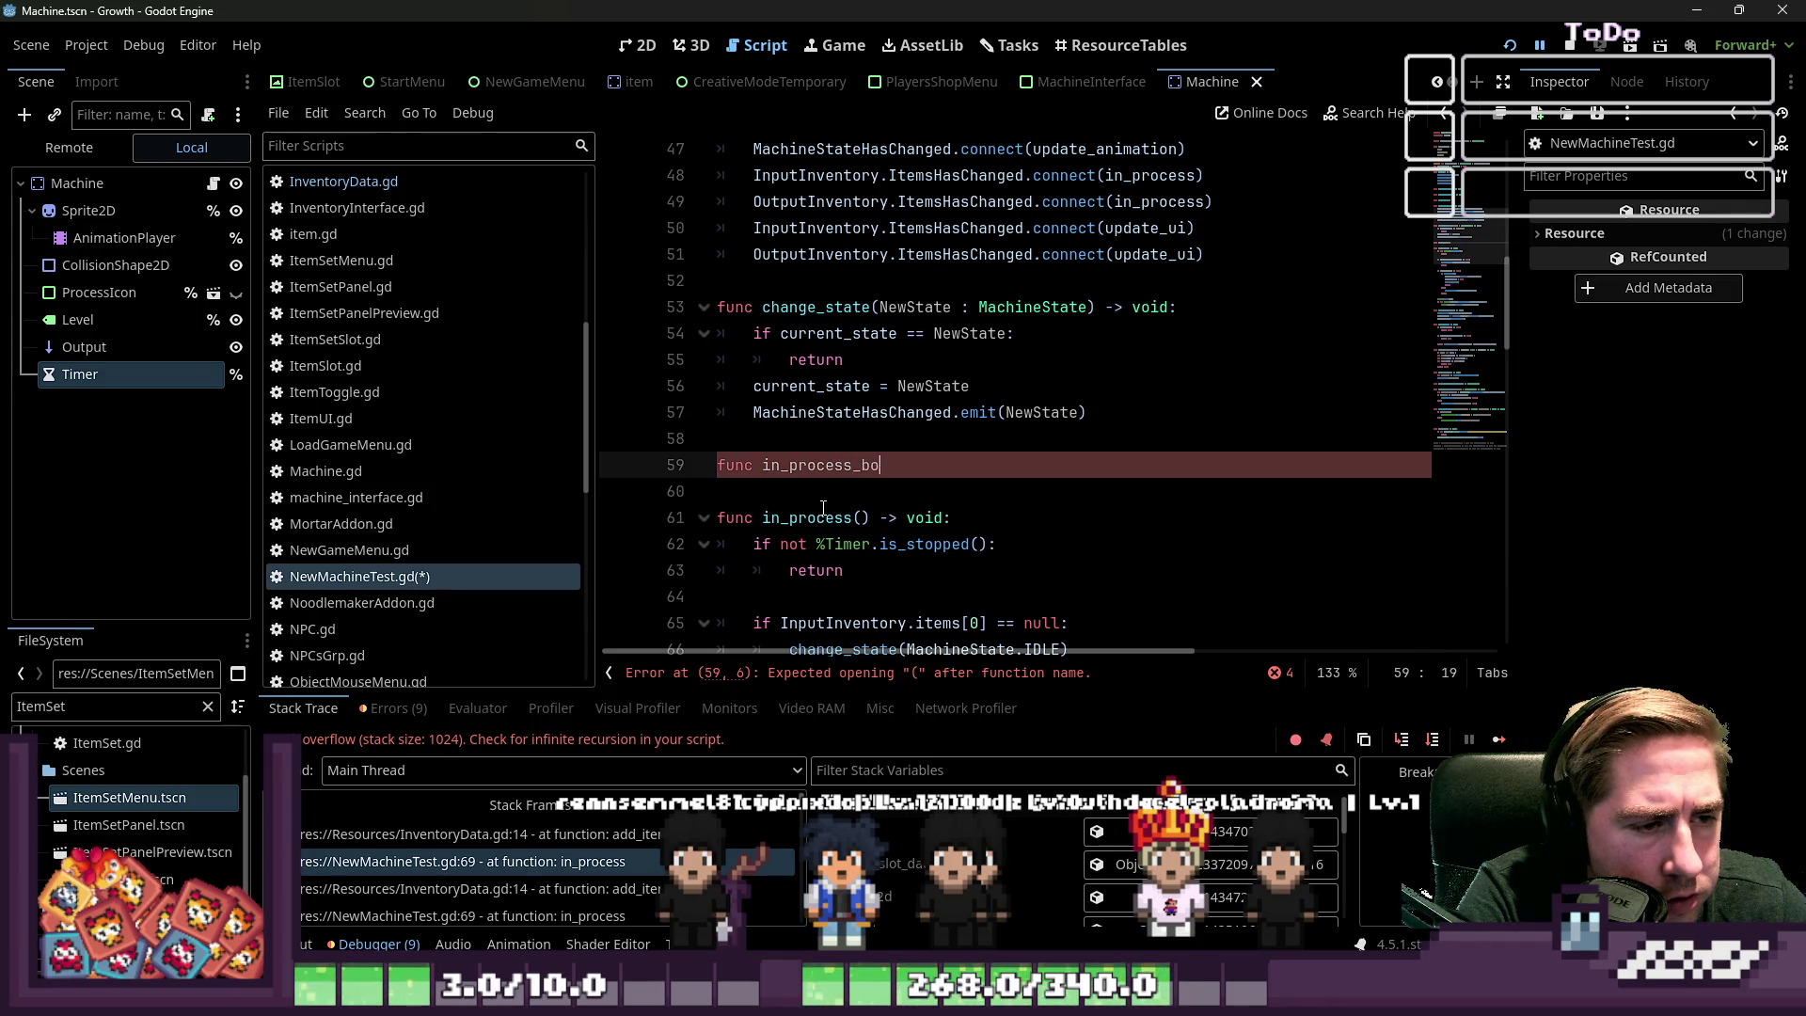
type("ol() -")
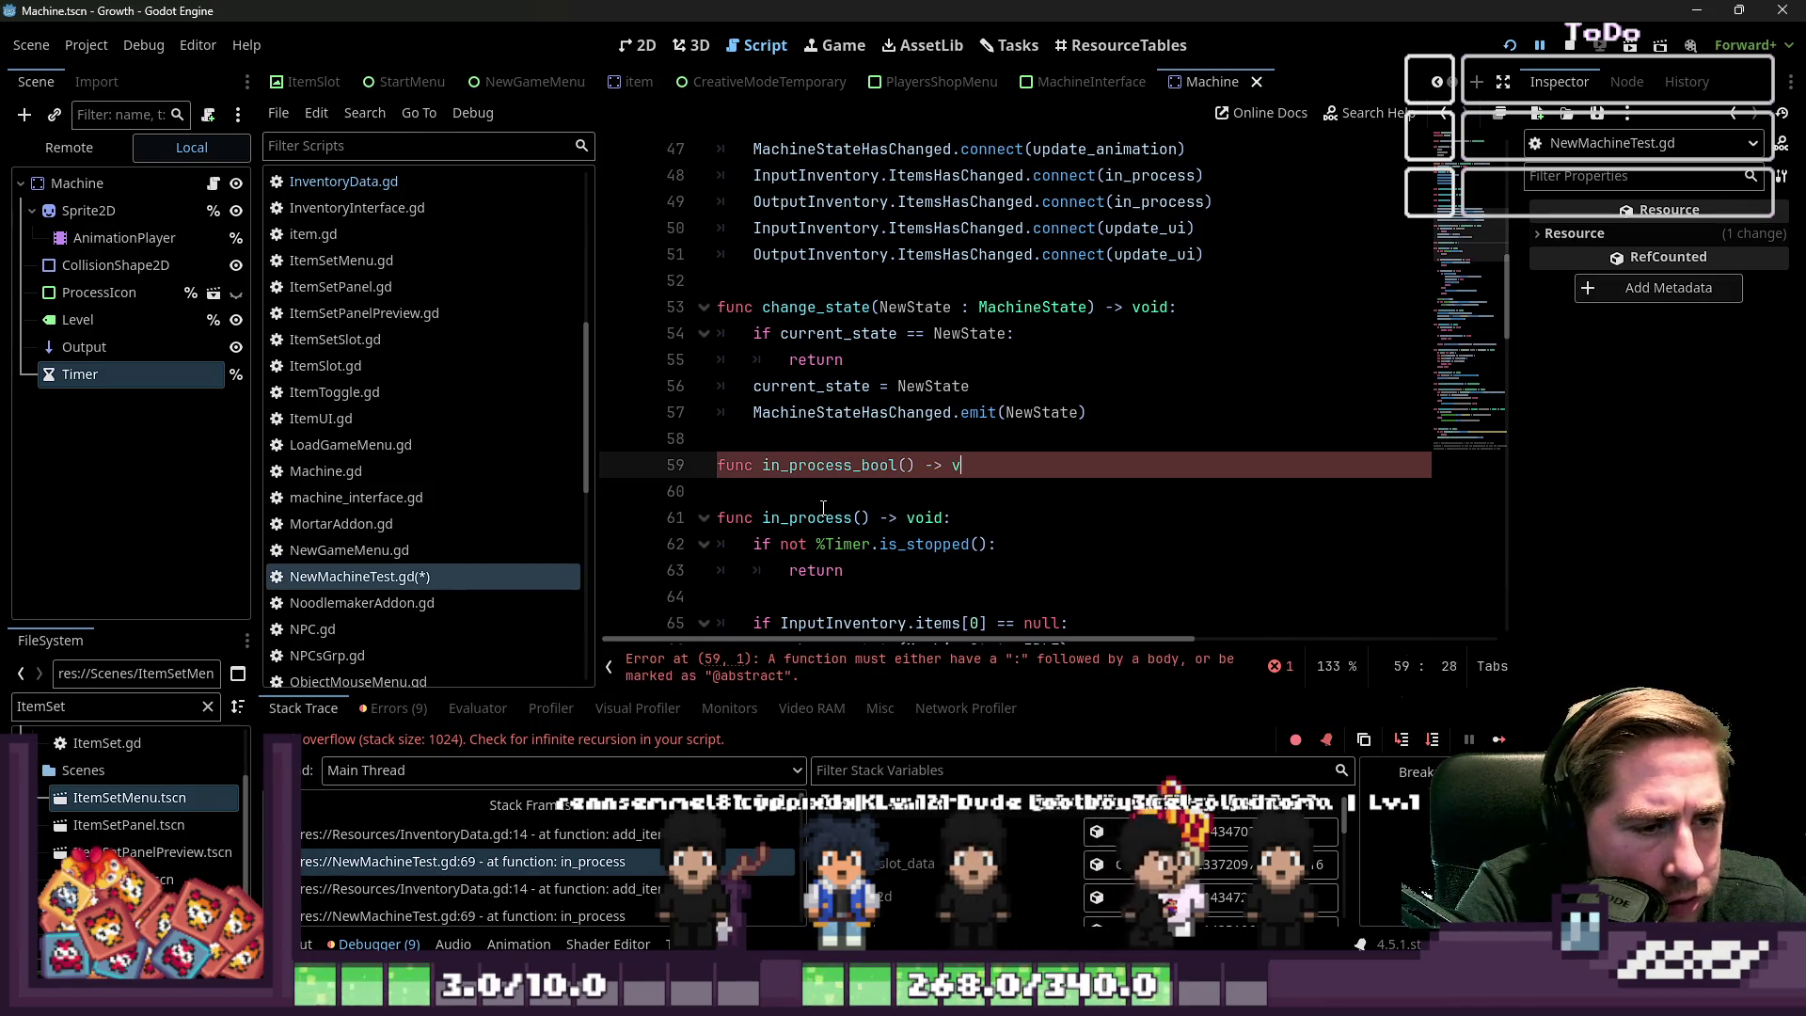
type("oid:")
key("Return")
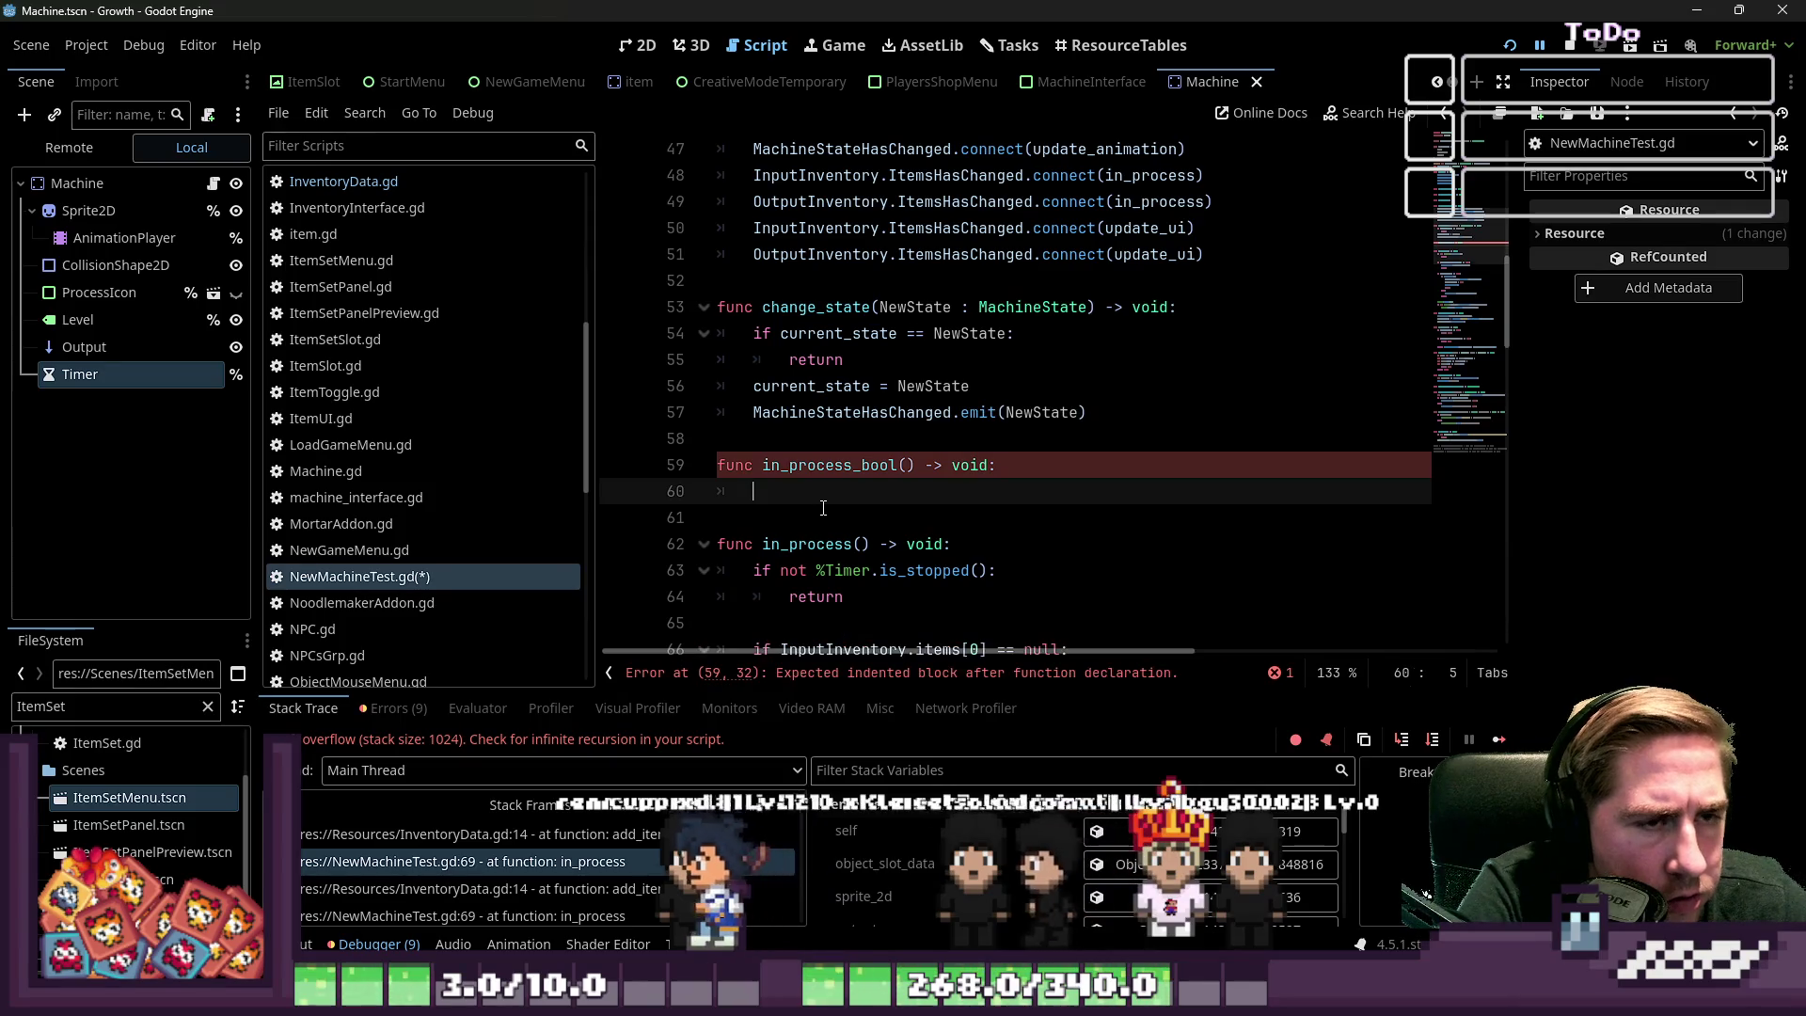
Point the inventory ItemsHasChanged connection at in_process_bool instead of in_process
double_click(827, 465)
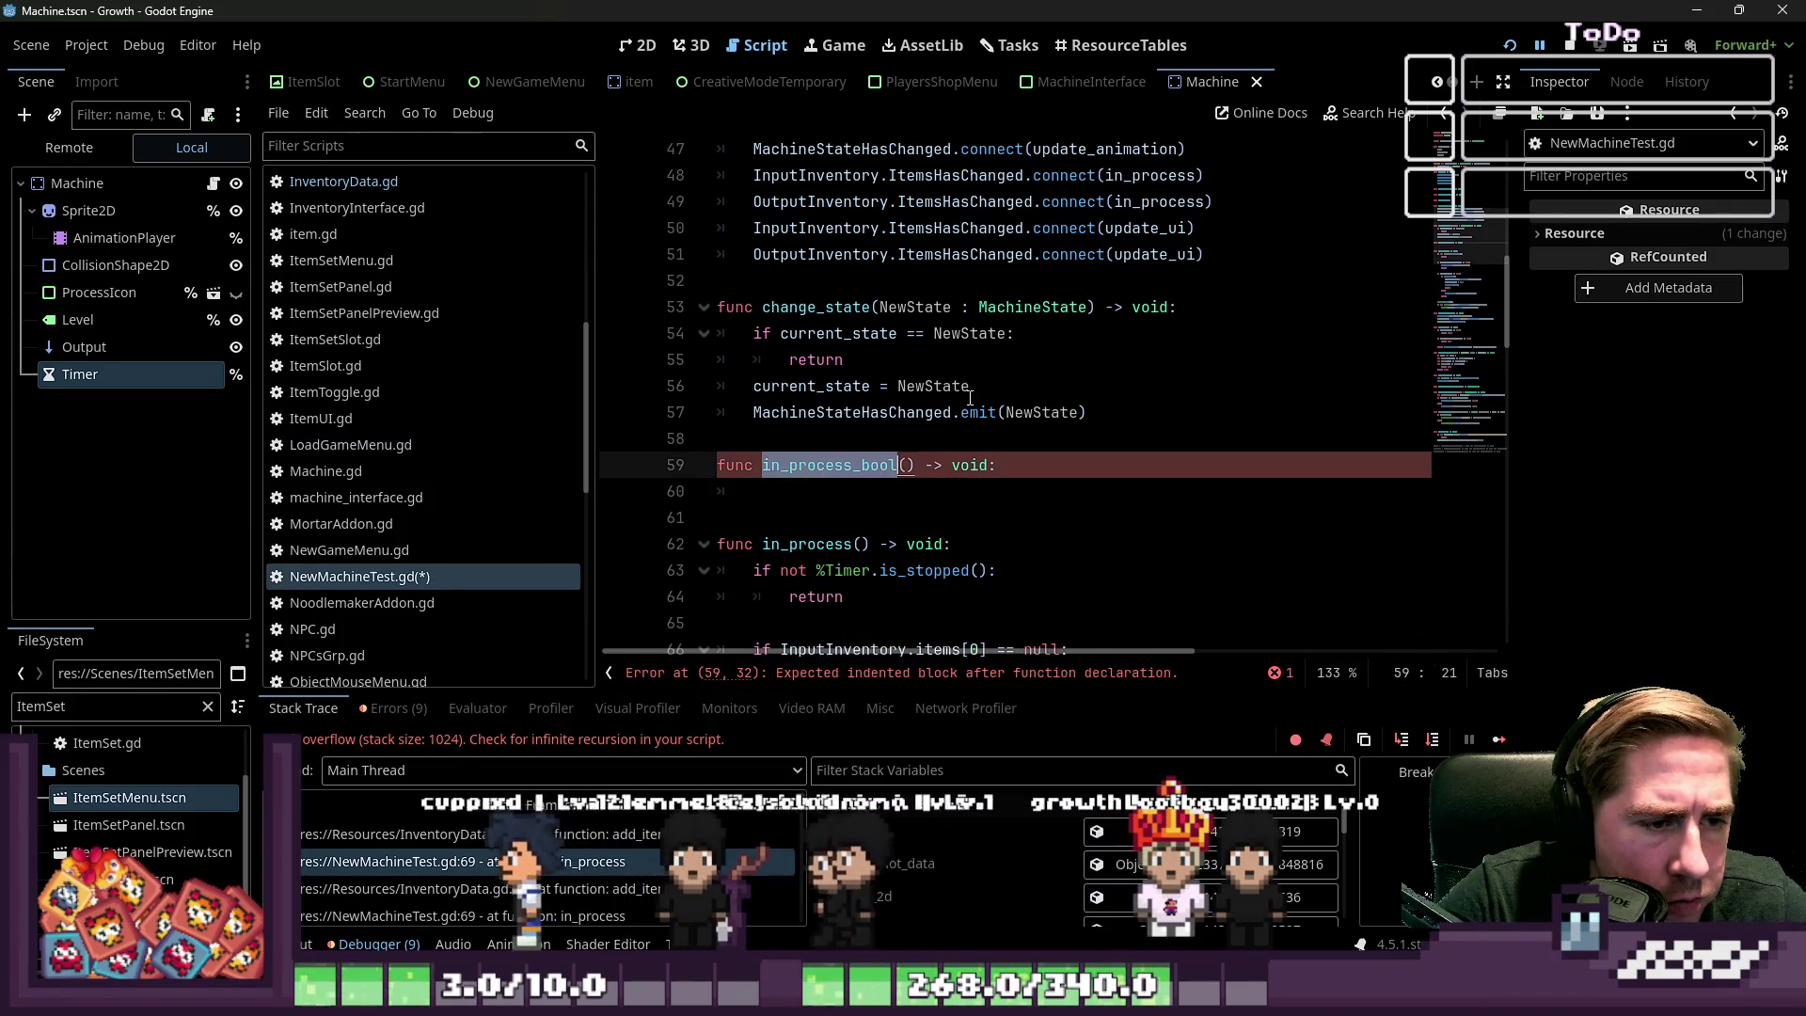
key("ctrl+c")
double_click(1151, 183)
key("ctrl+v")
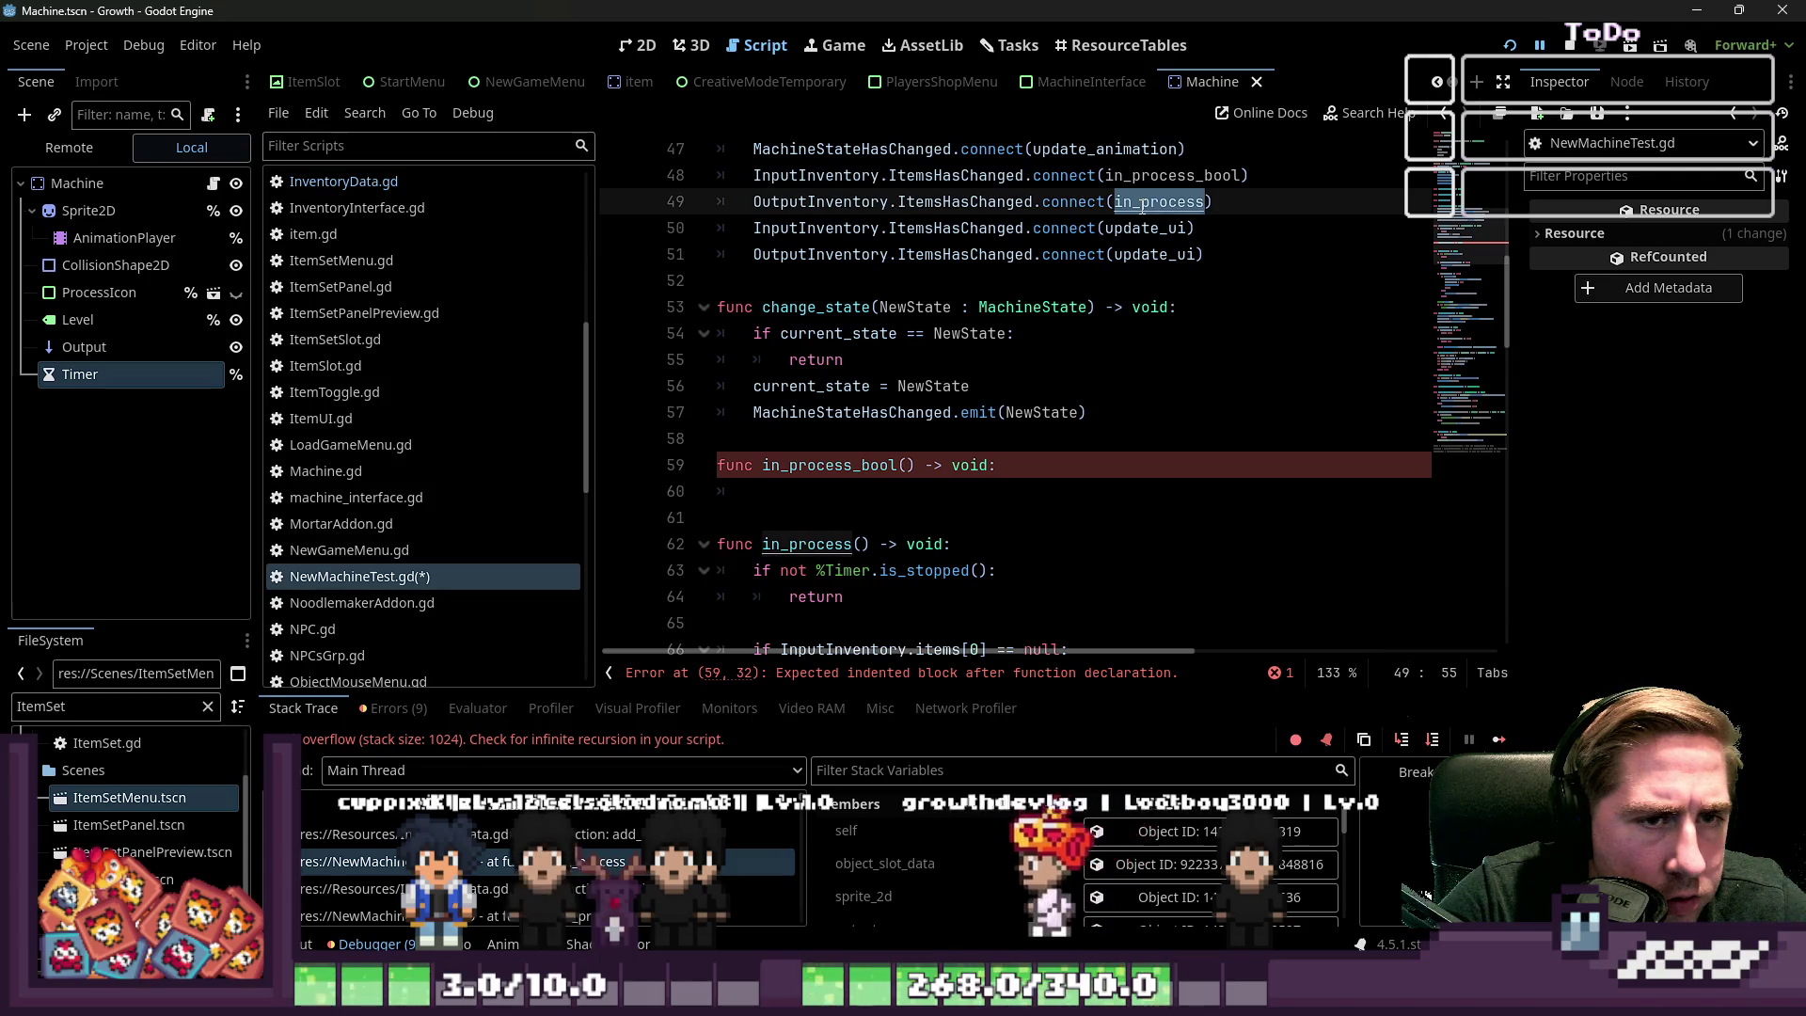
type("_bool")
Write the body: return if in_process_bool == true, else call in_process()
left_click(805, 491)
scroll(805, 493, "down", 1)
type("if in")
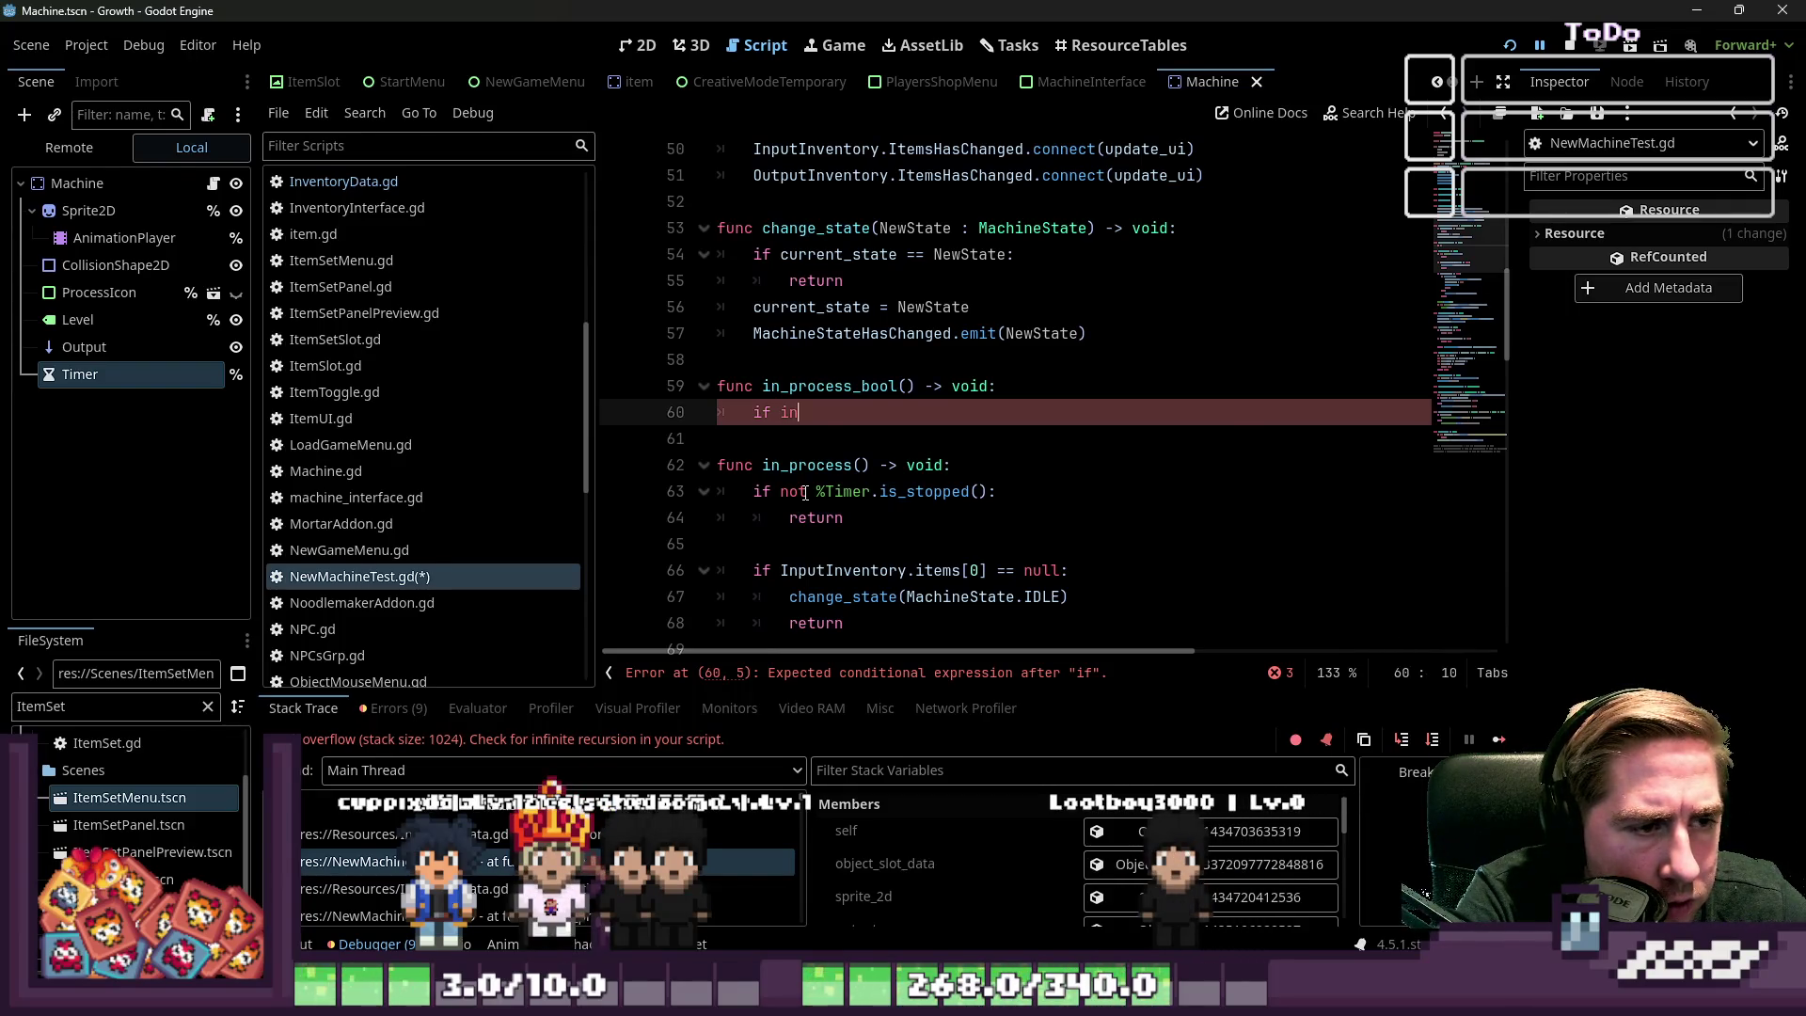
type("_p")
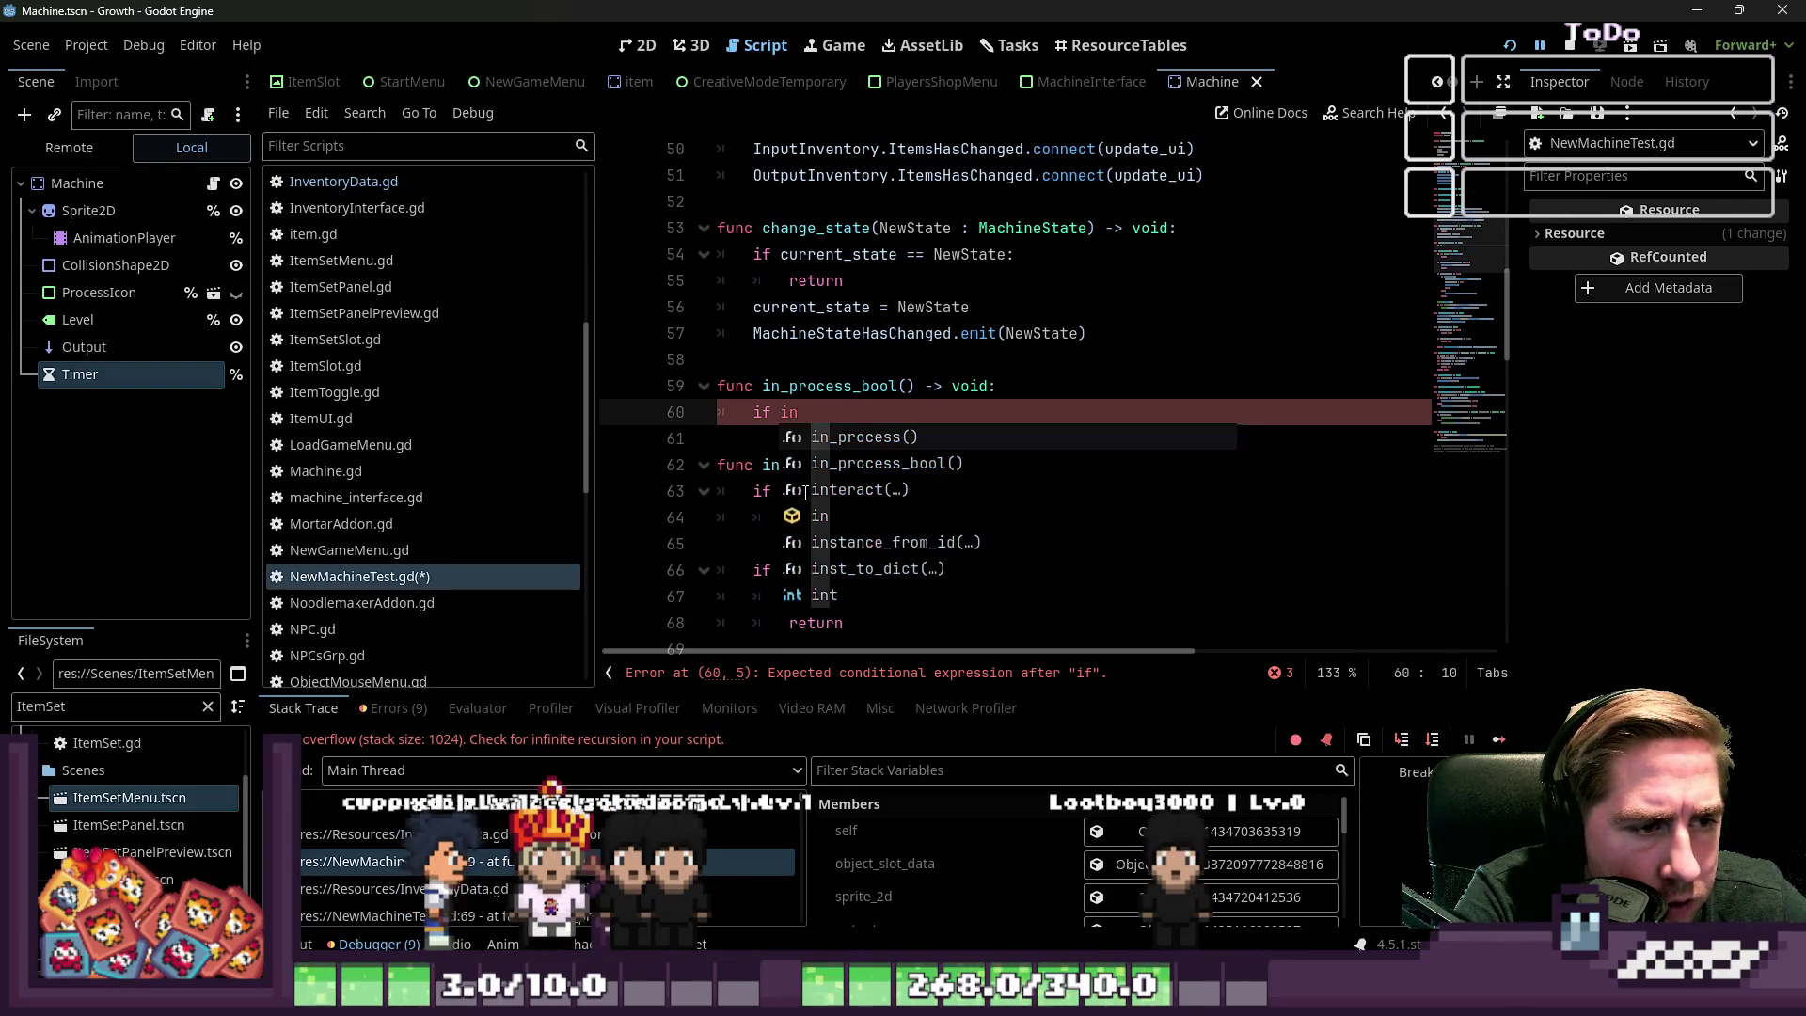
type("rocess")
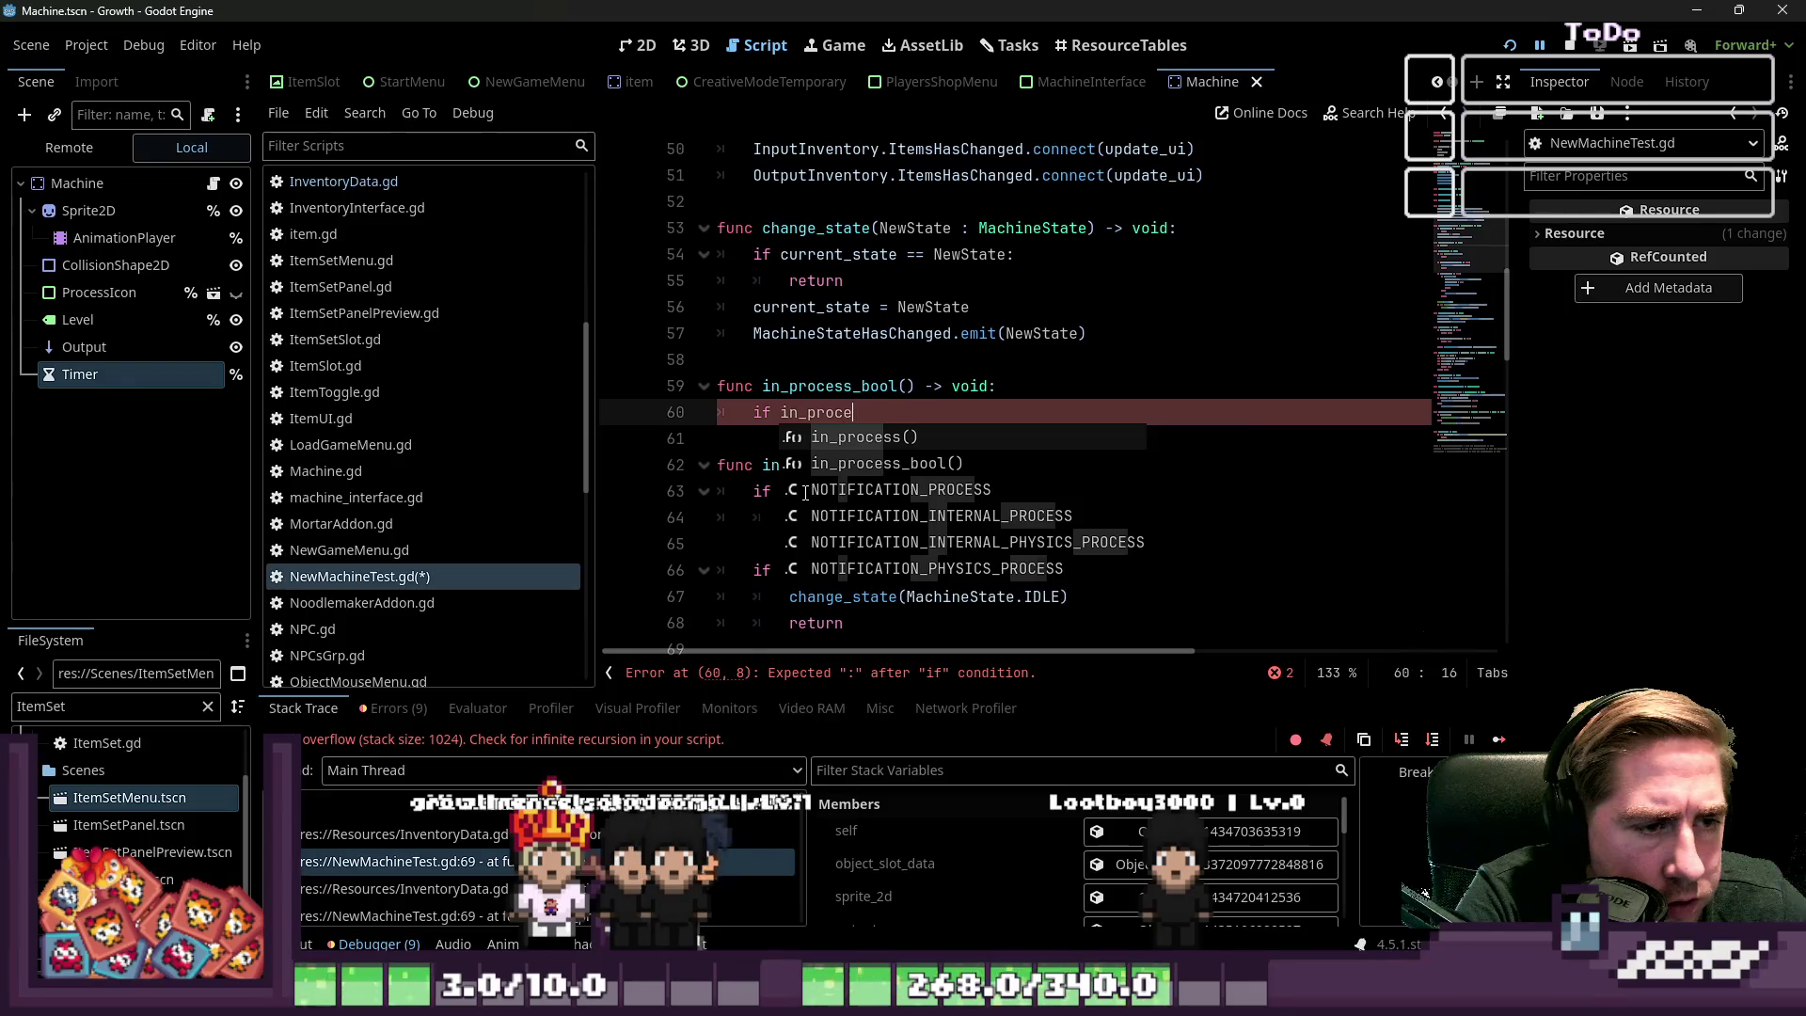
key("BackSpace")
type("_boo")
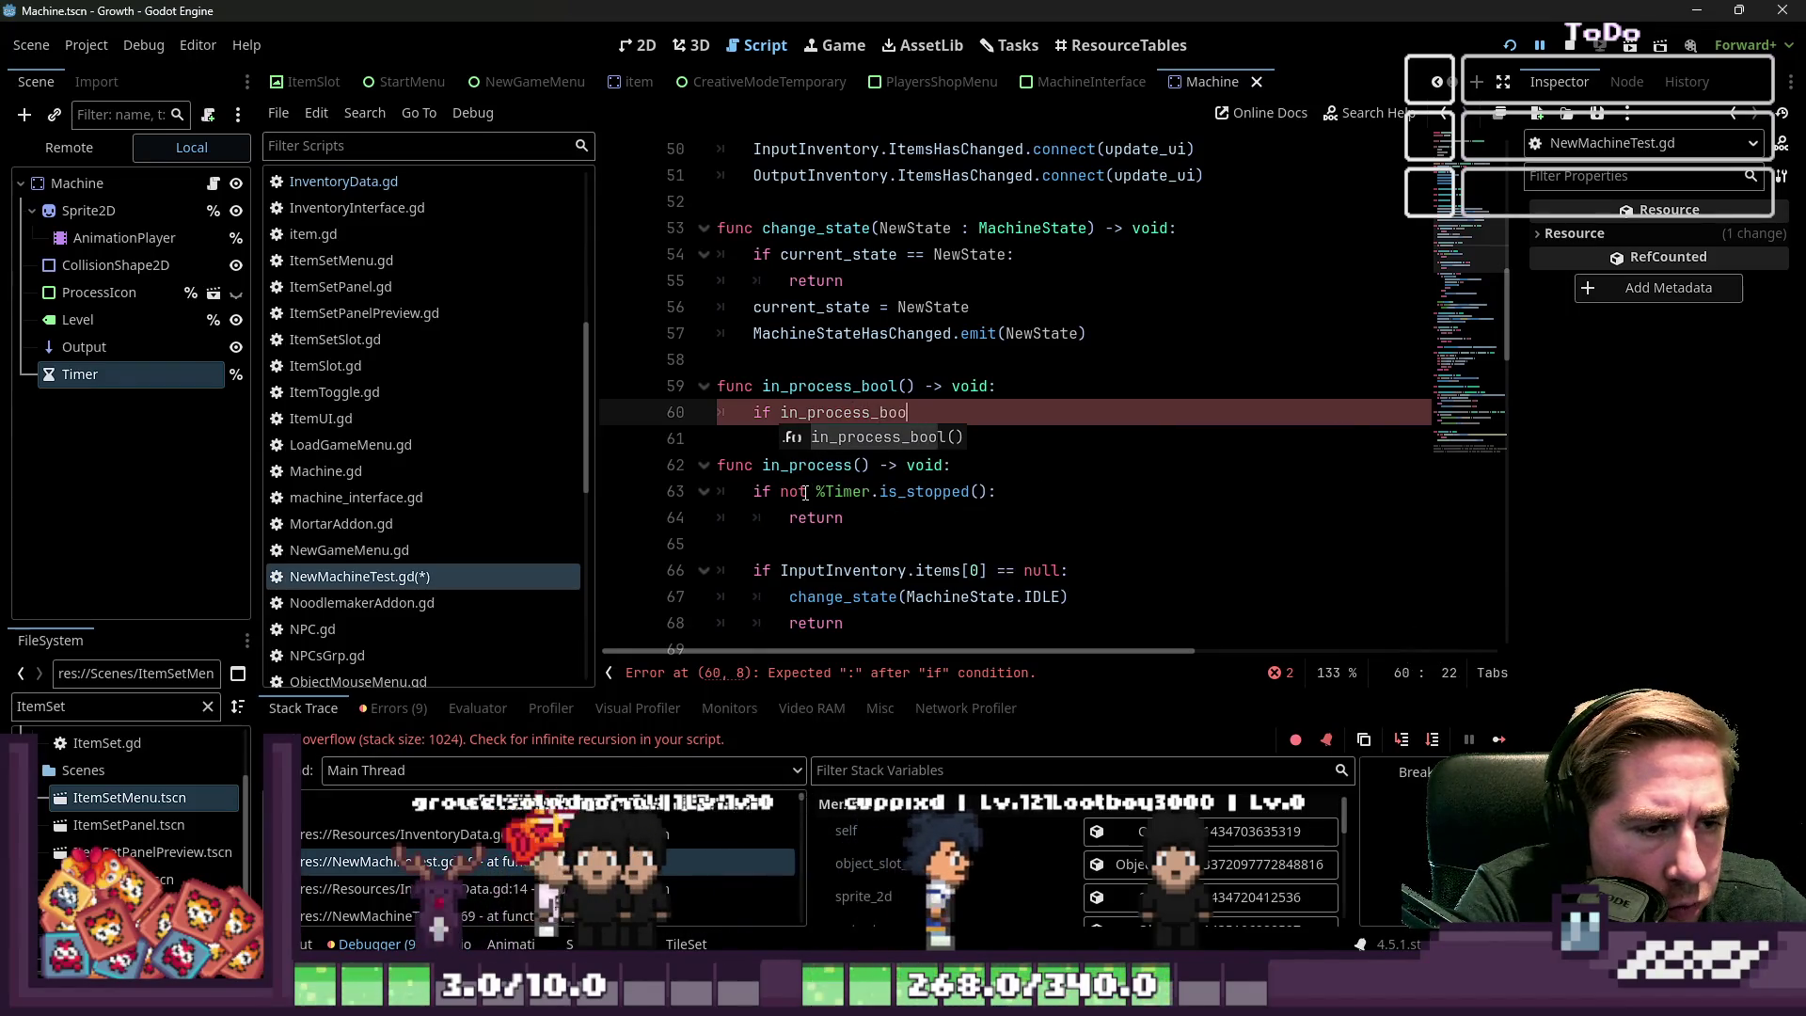
type("l == ")
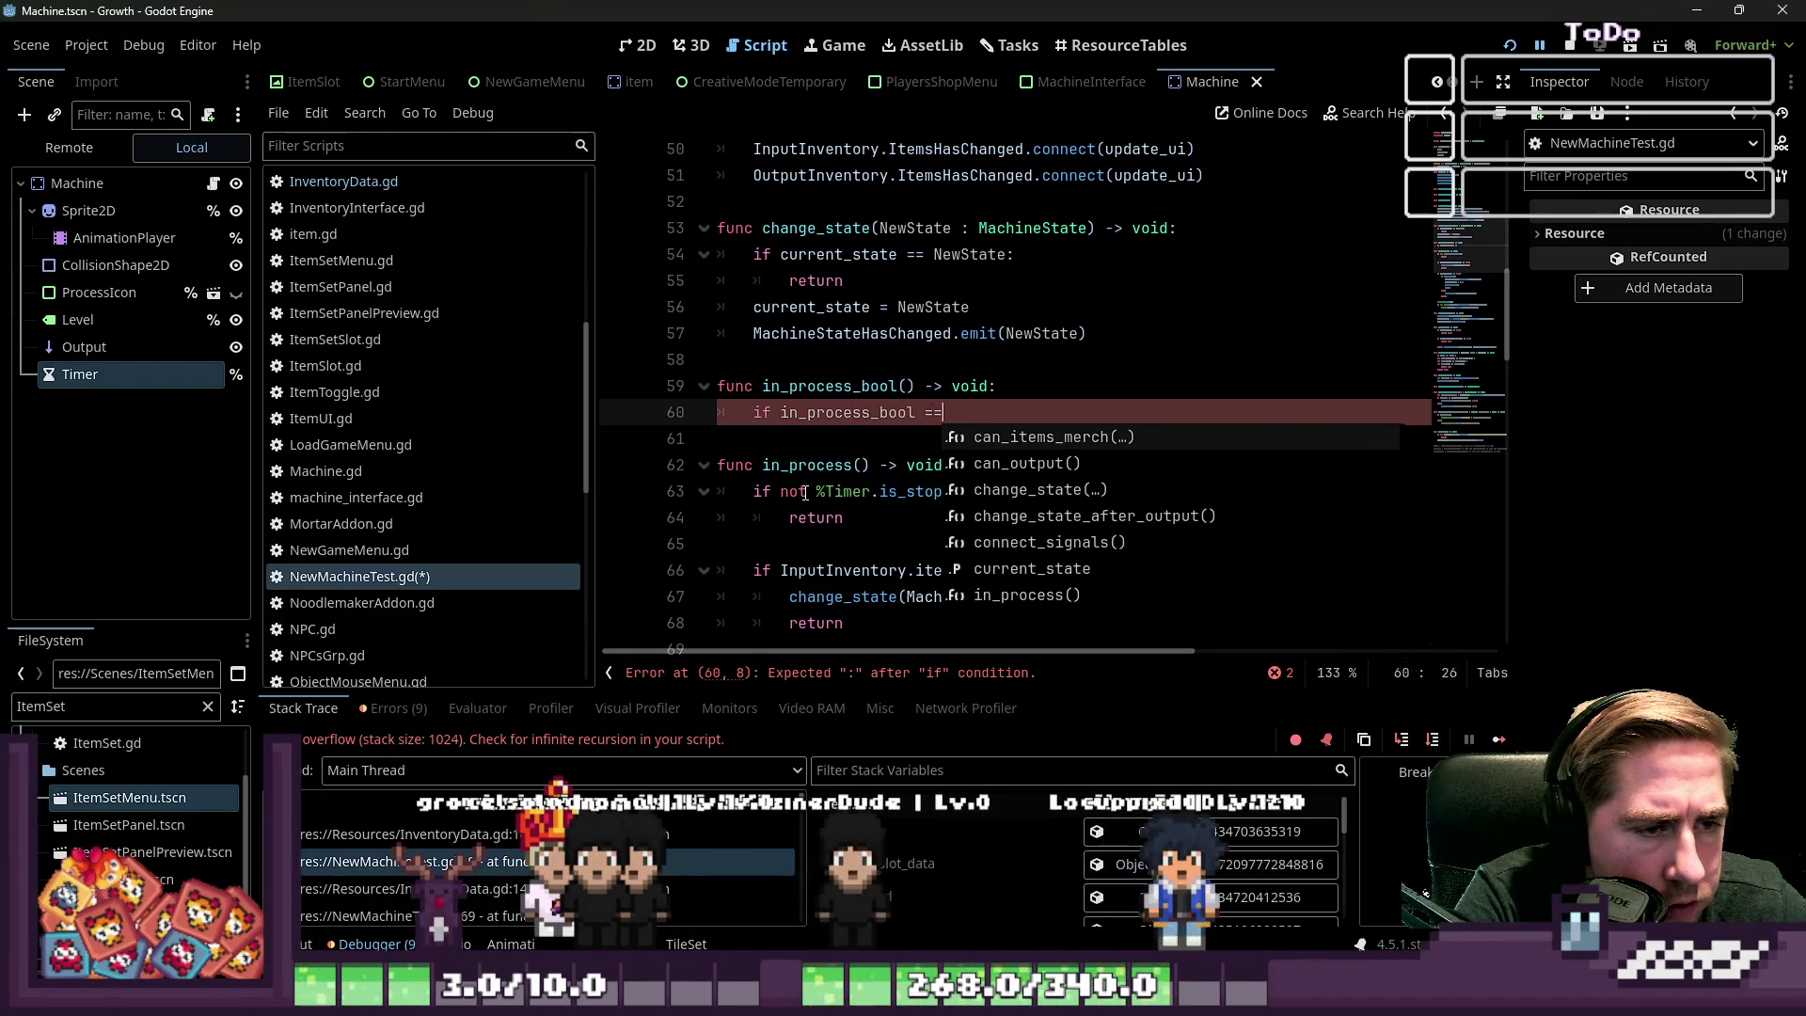
type("true:")
key("Return")
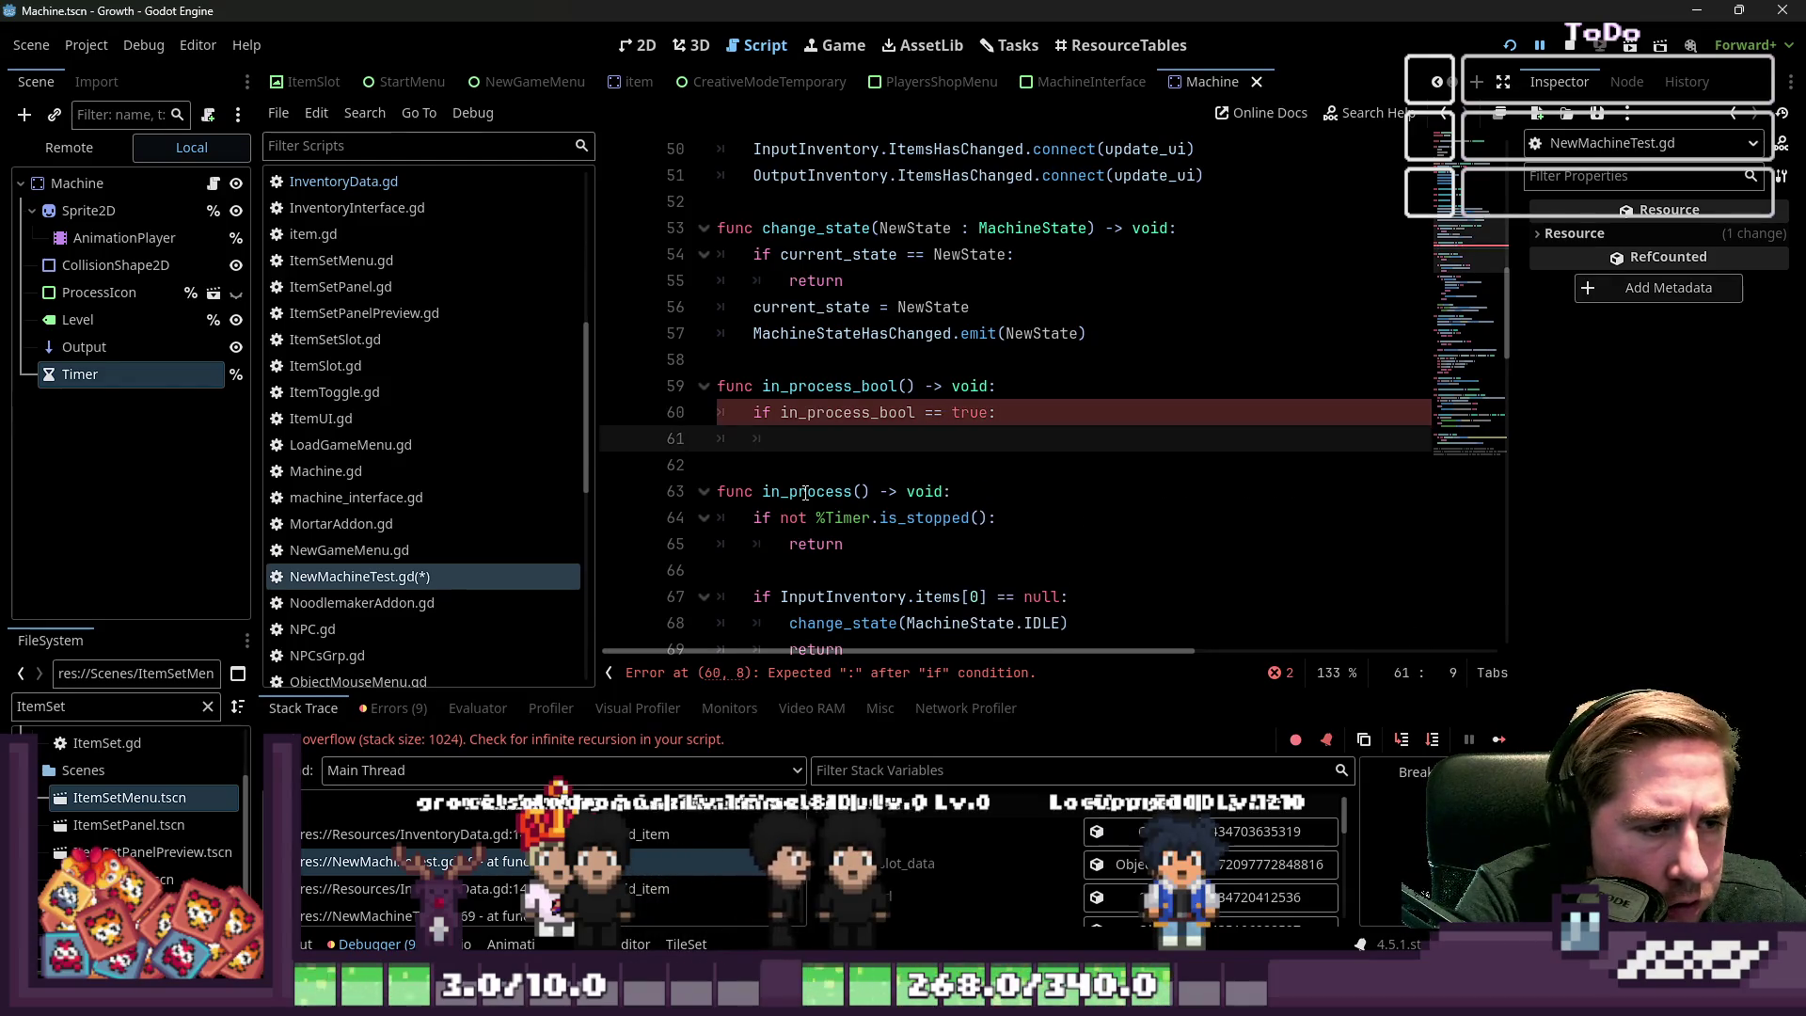
type("return")
key("Return")
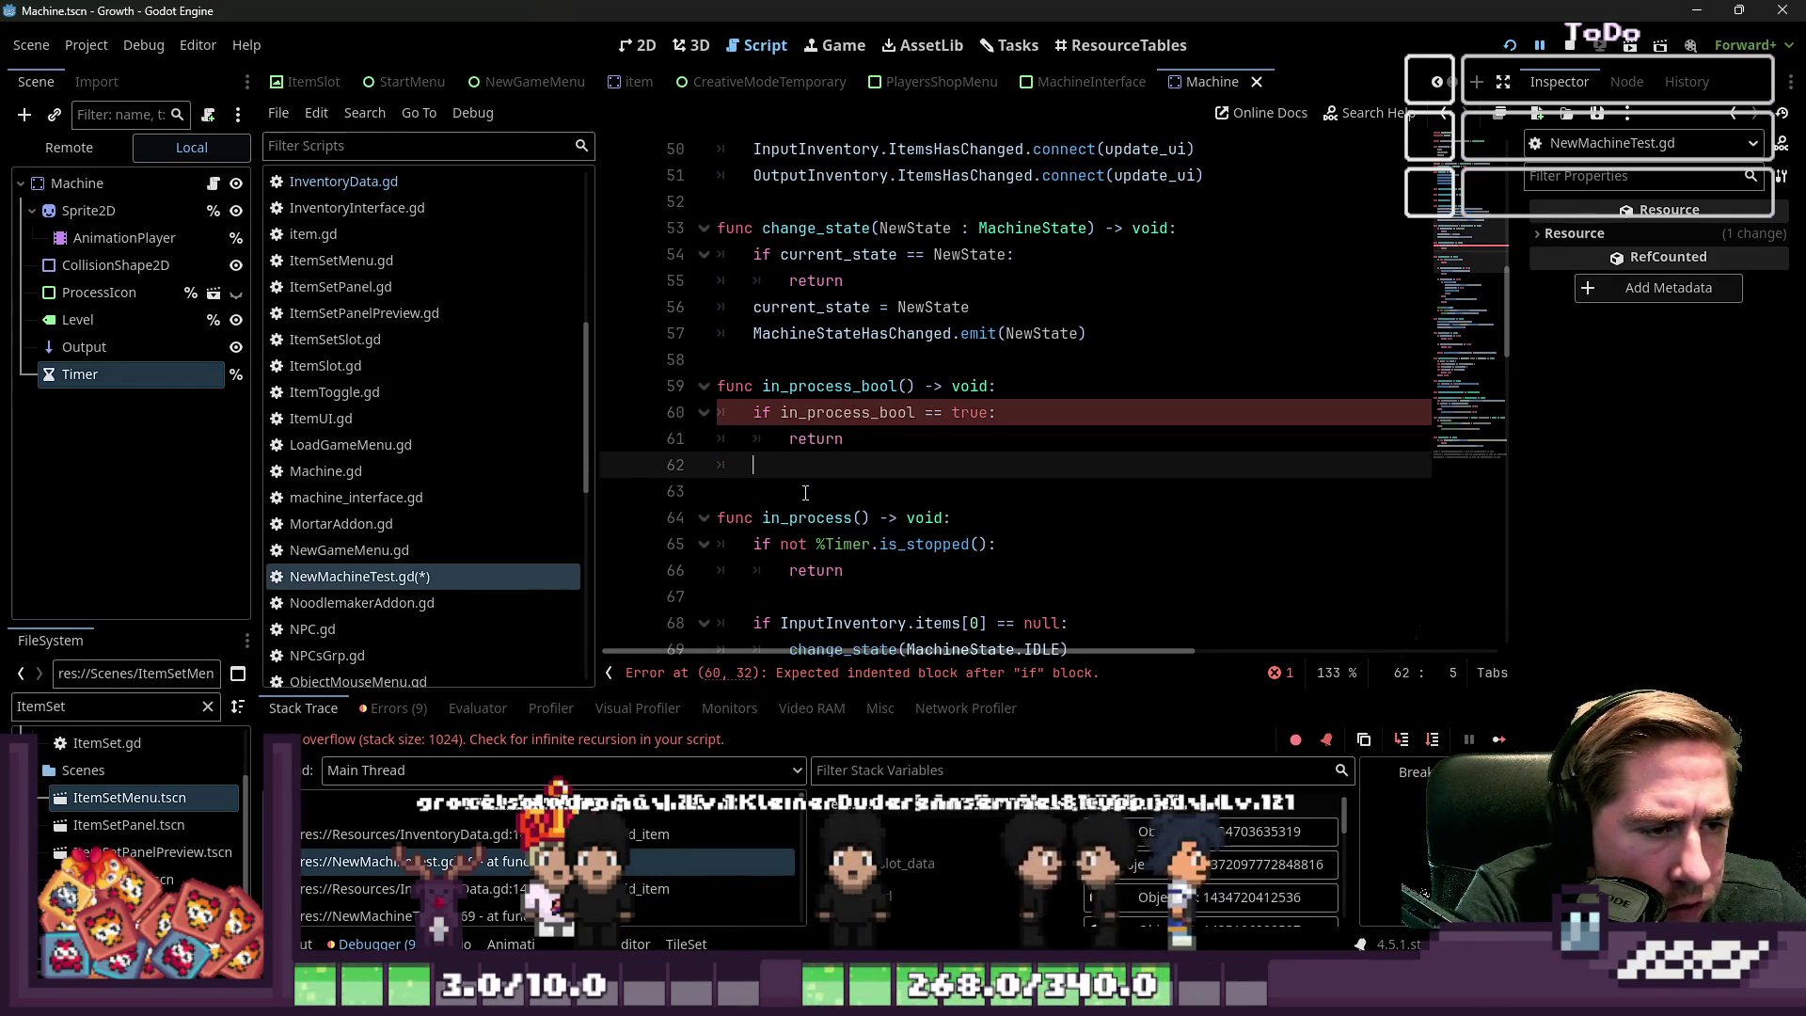
type("else:")
key("Return")
type("in_r")
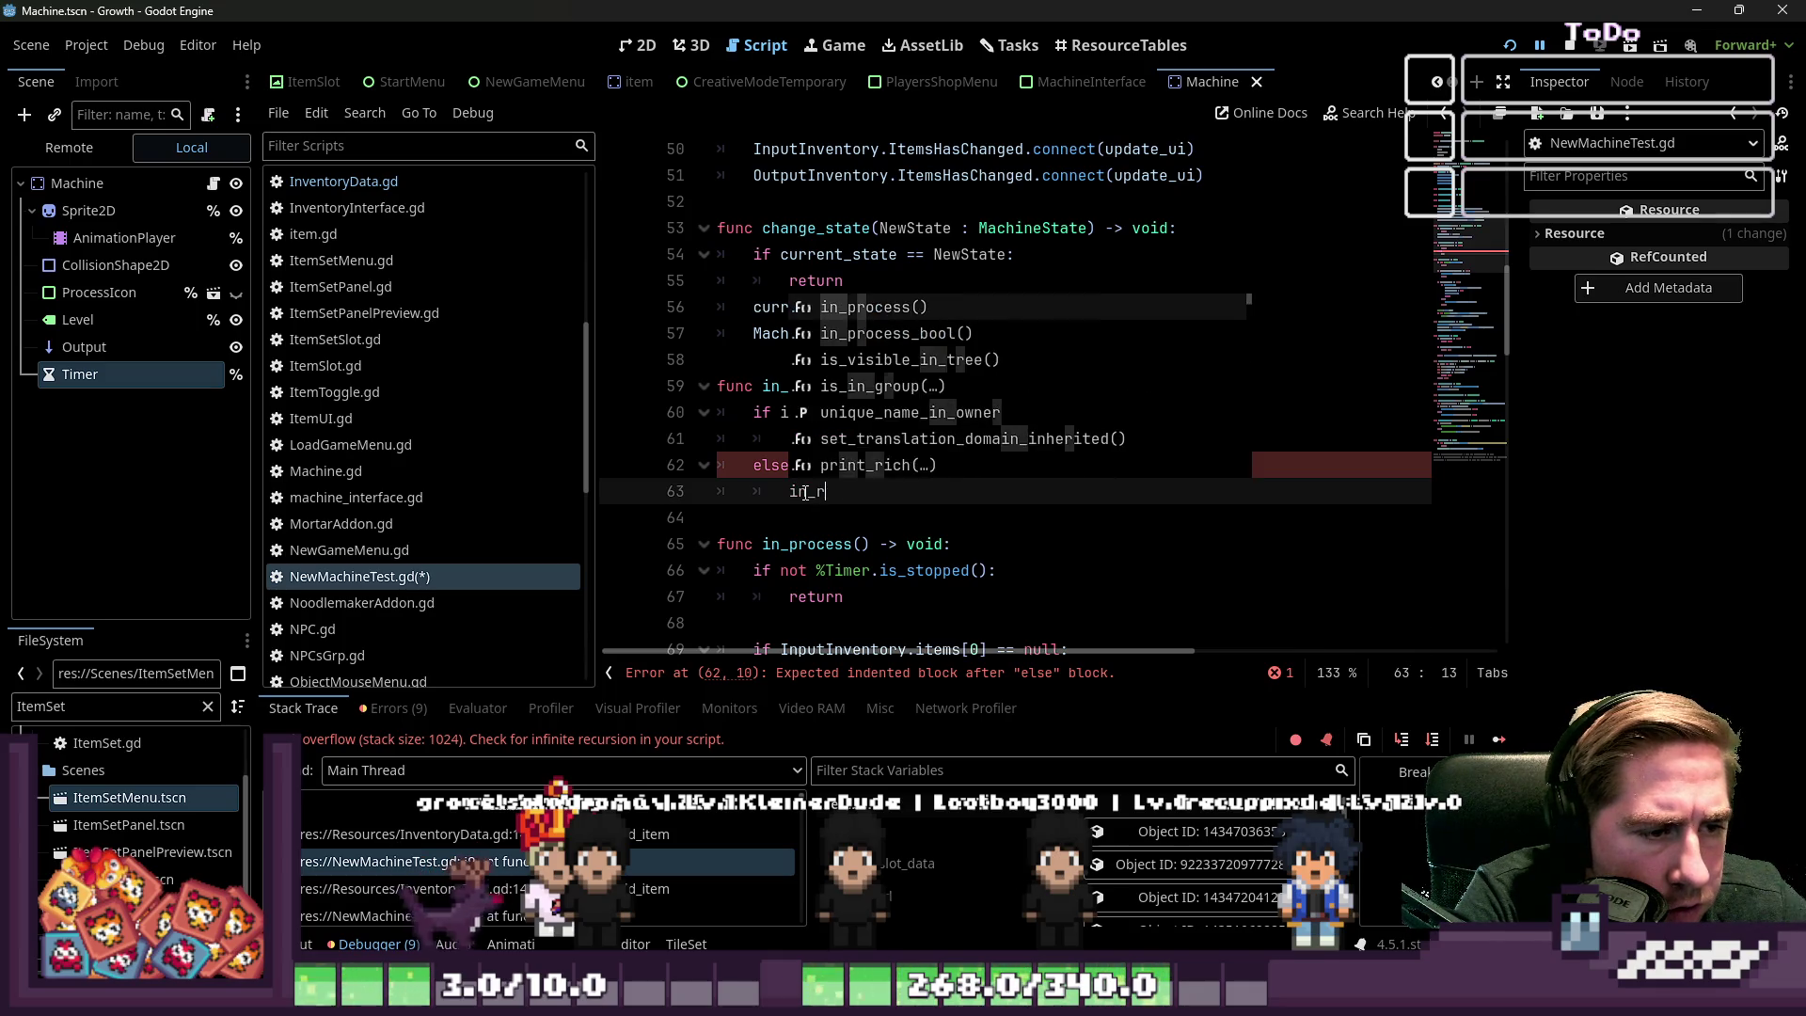
type("ce")
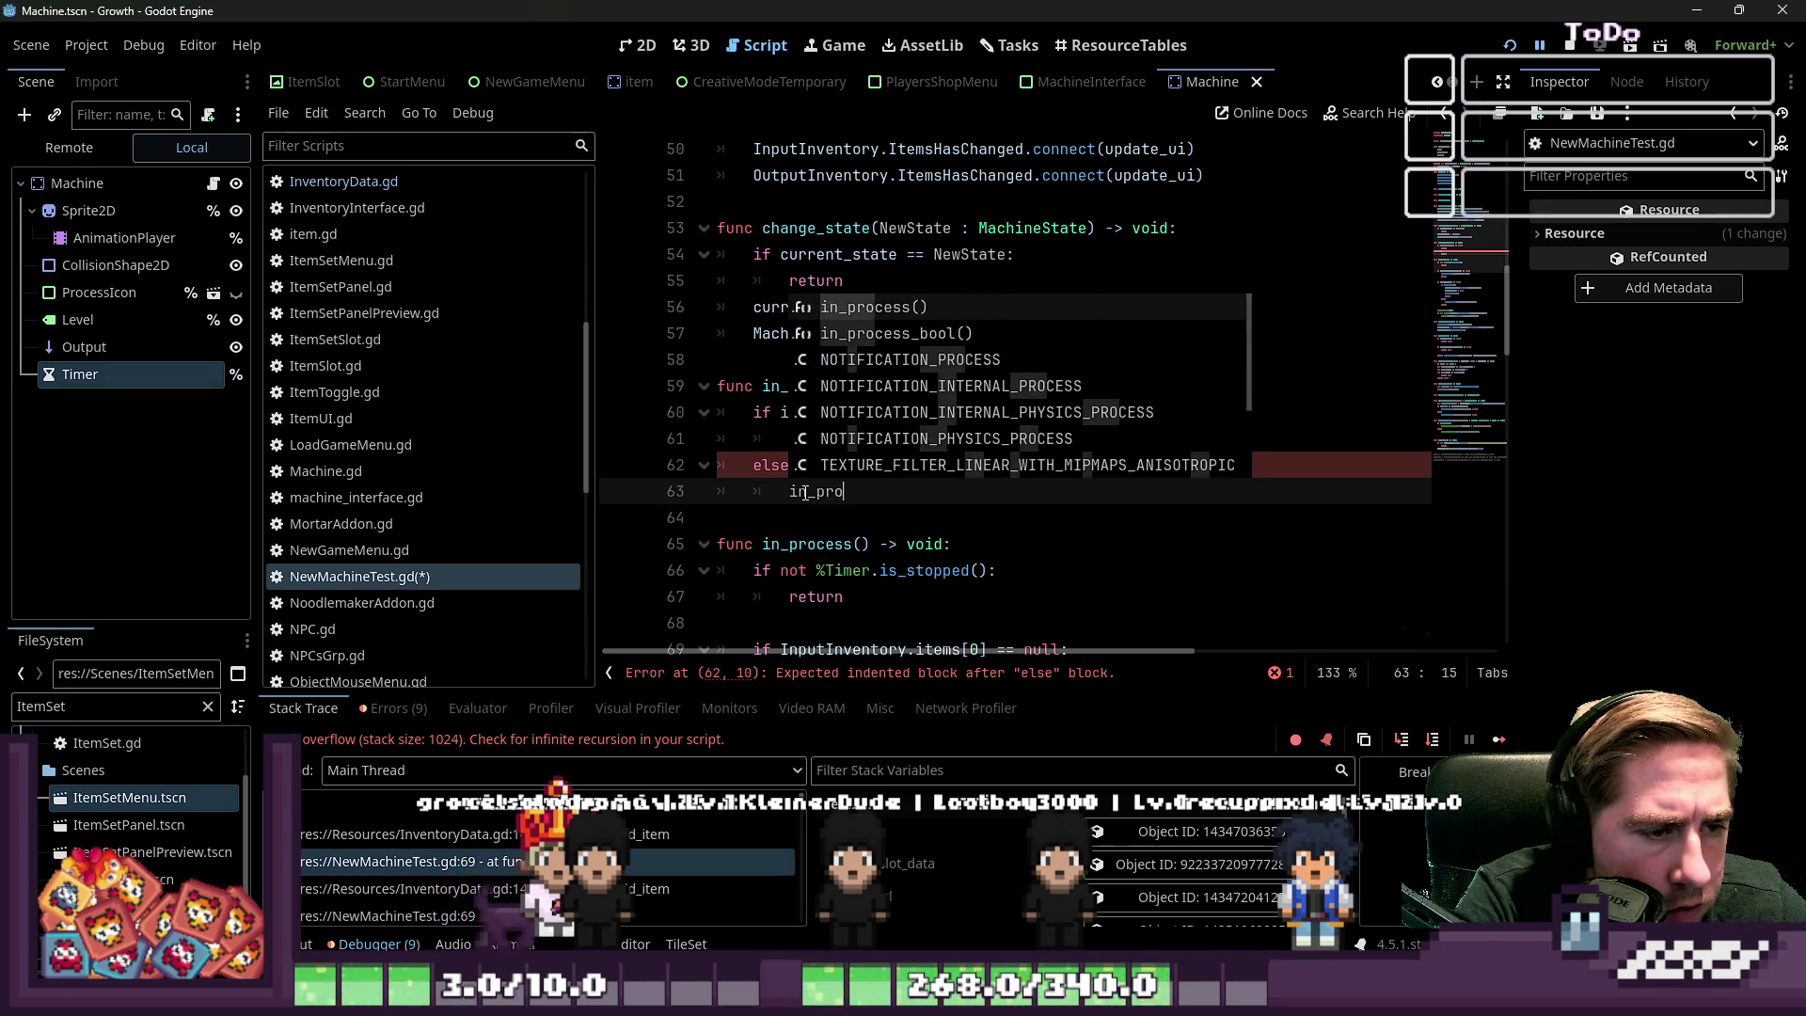
key("Return")
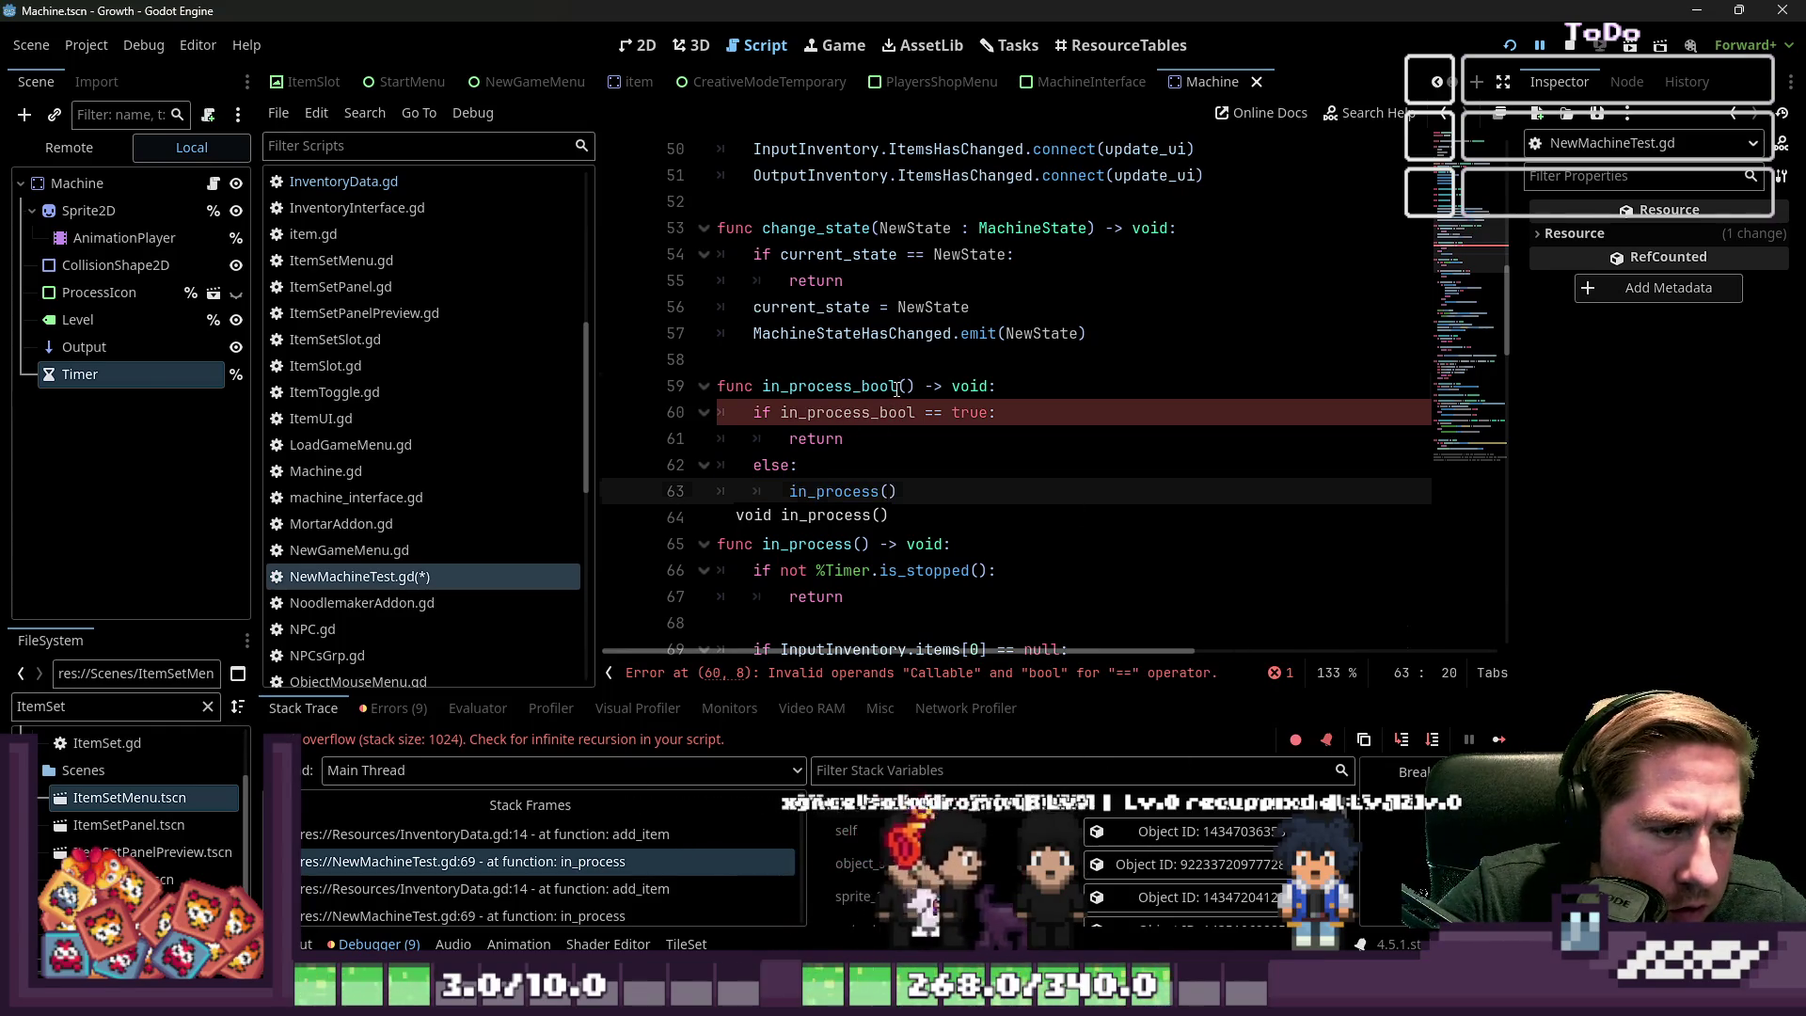
left_click(898, 386)
Rename the new function from in_process_bool_check to check_in_process_bool
type("check")
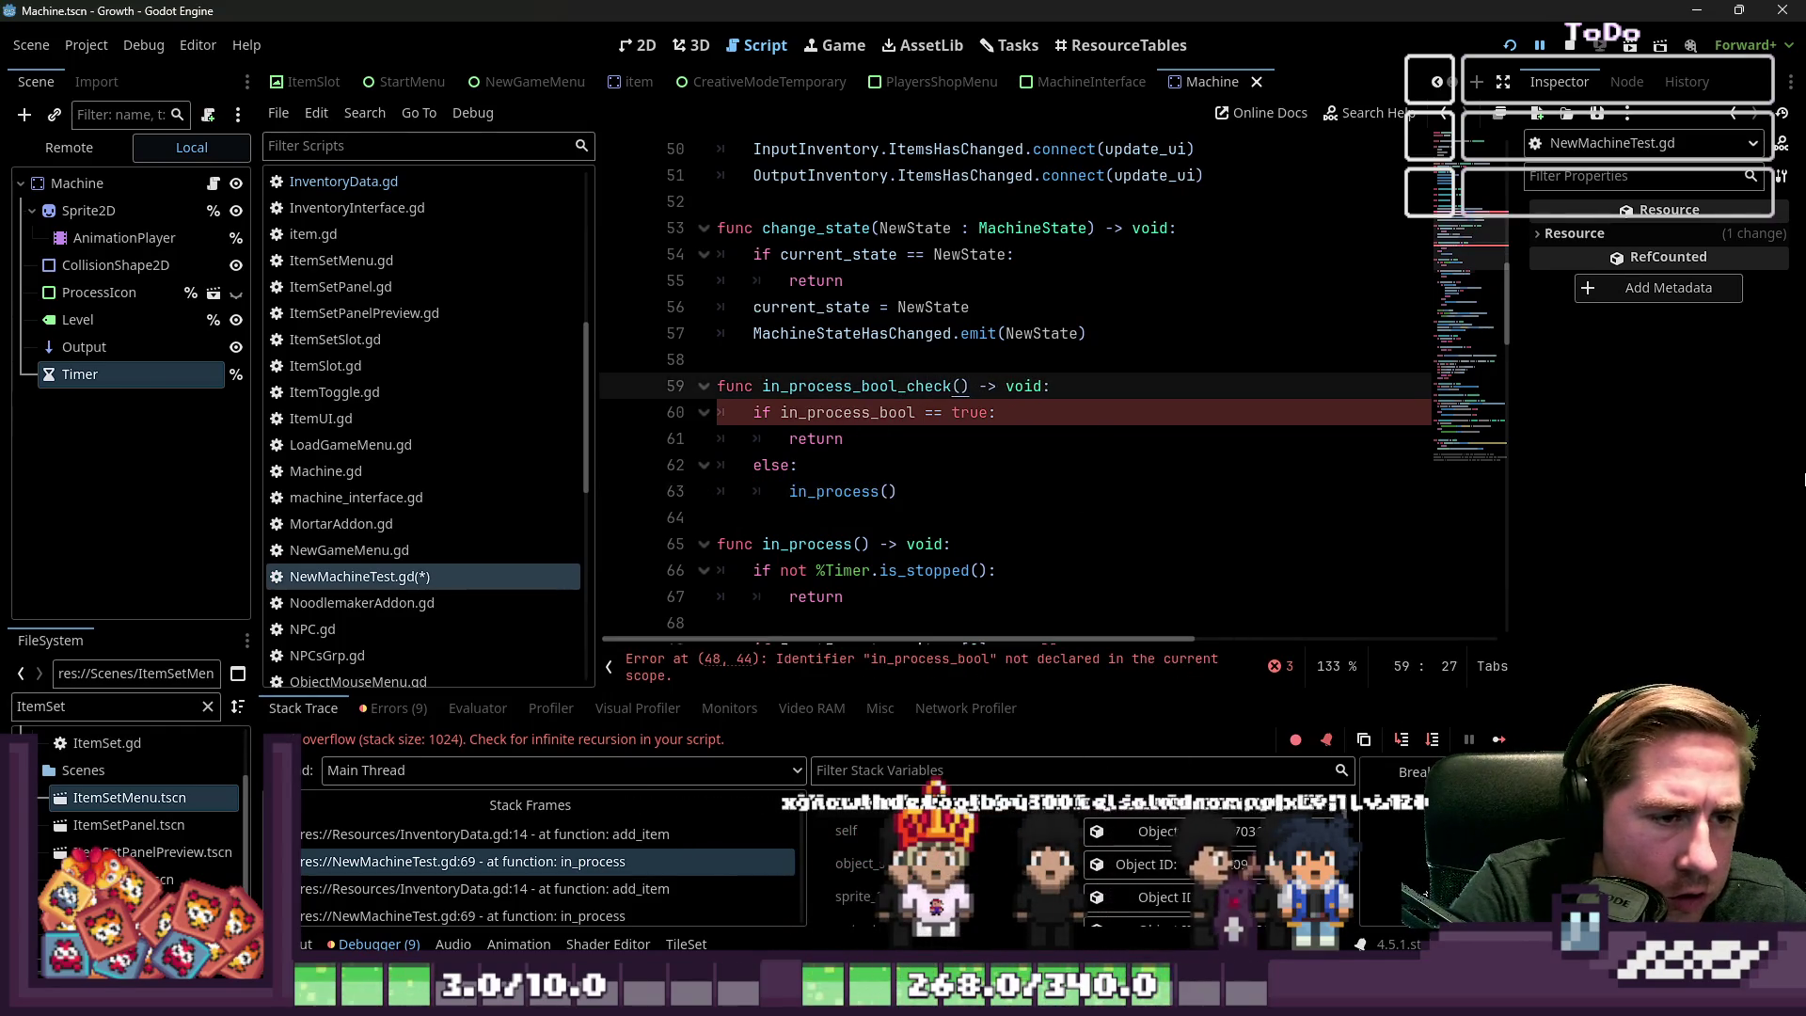
double_click(865, 386)
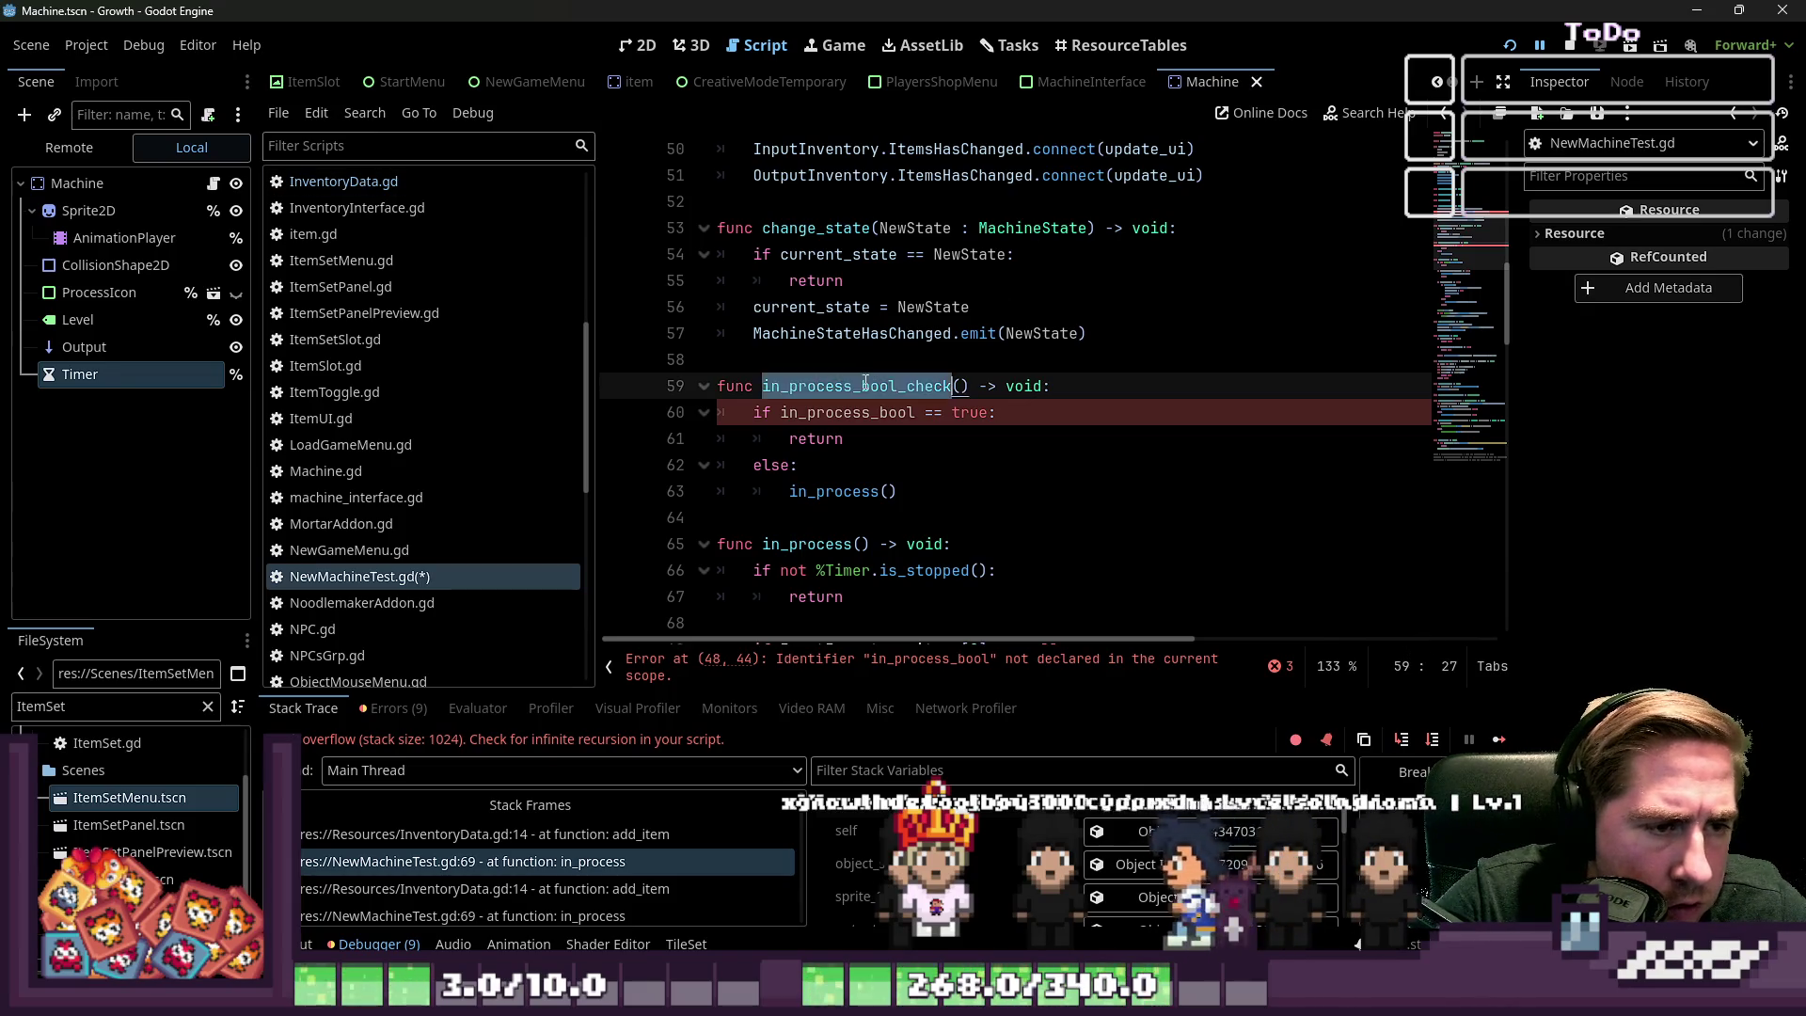
type("check_")
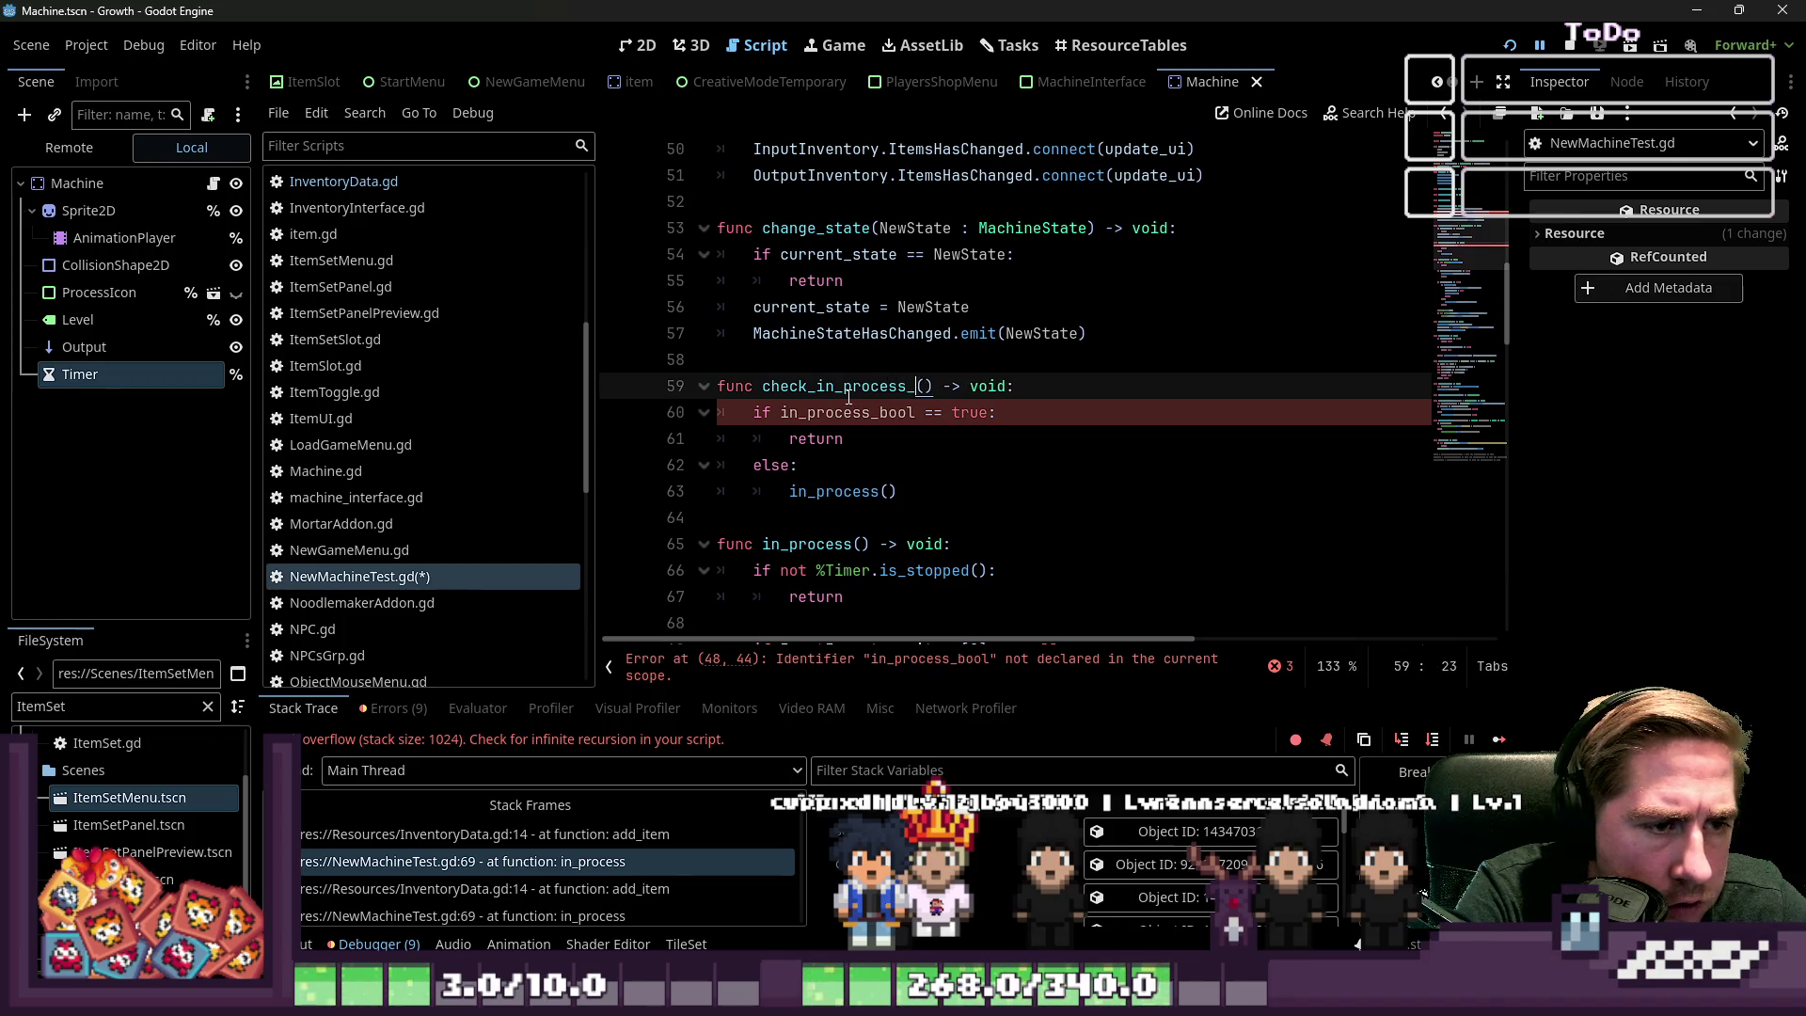
type("bool")
Paste check_in_process_bool into both ItemsHasChanged connections on lines 48–49
double_click(849, 394)
key("ctrl+c")
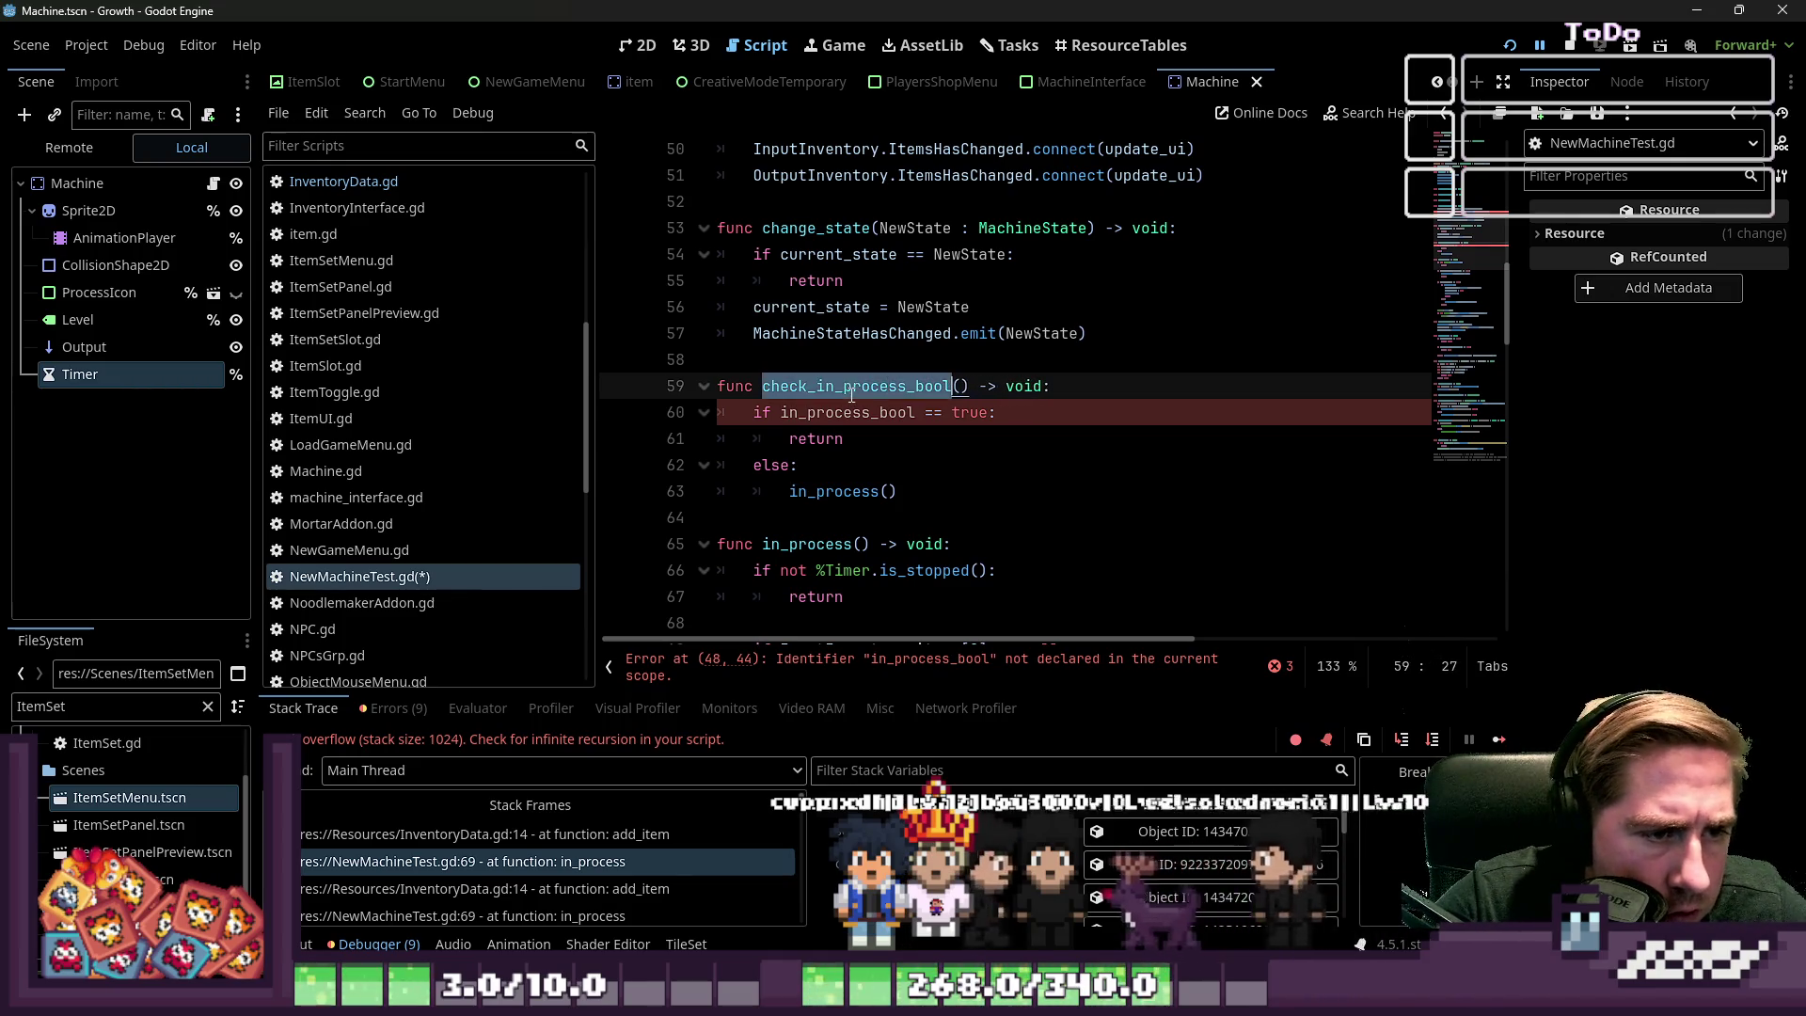
scroll(1159, 283, "up", 1)
double_click(1160, 176)
key("ctrl+v")
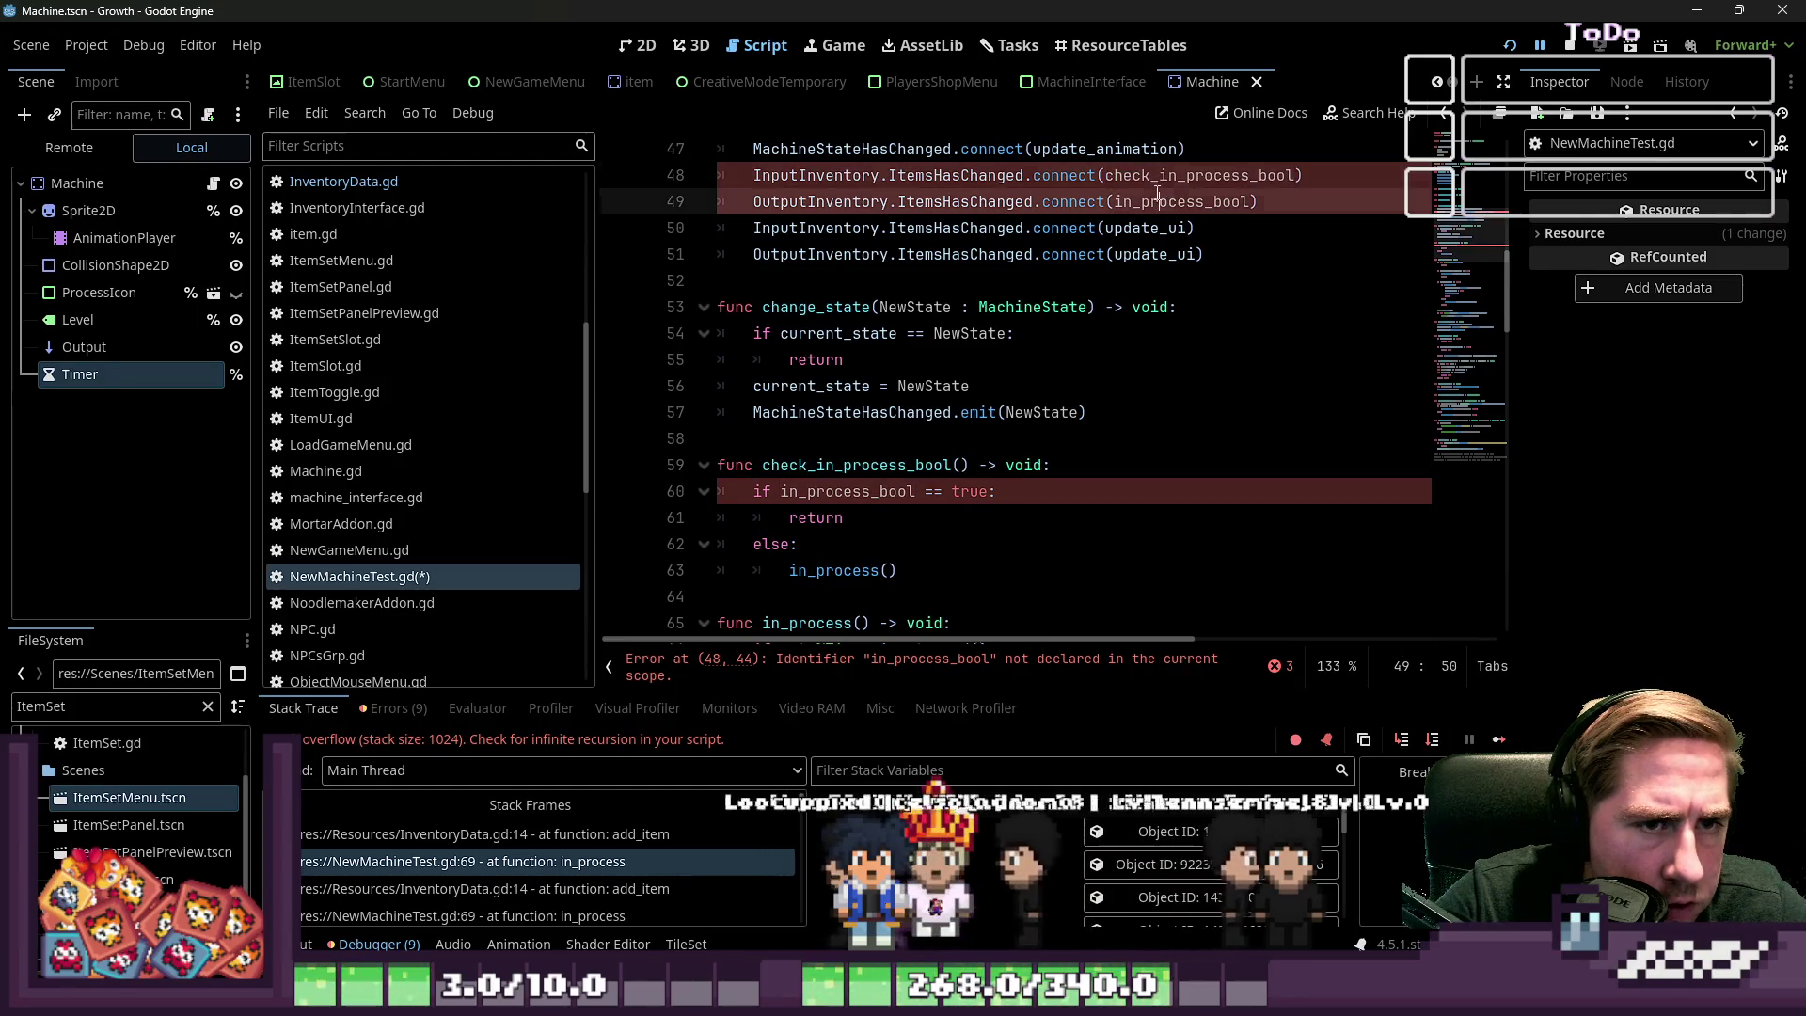
left_click_drag(1115, 201, 1162, 201)
key("ctrl+v")
double_click(1174, 197)
key("ctrl+v")
scroll(940, 376, "up", 15)
left_click(766, 330)
left_click(755, 491)
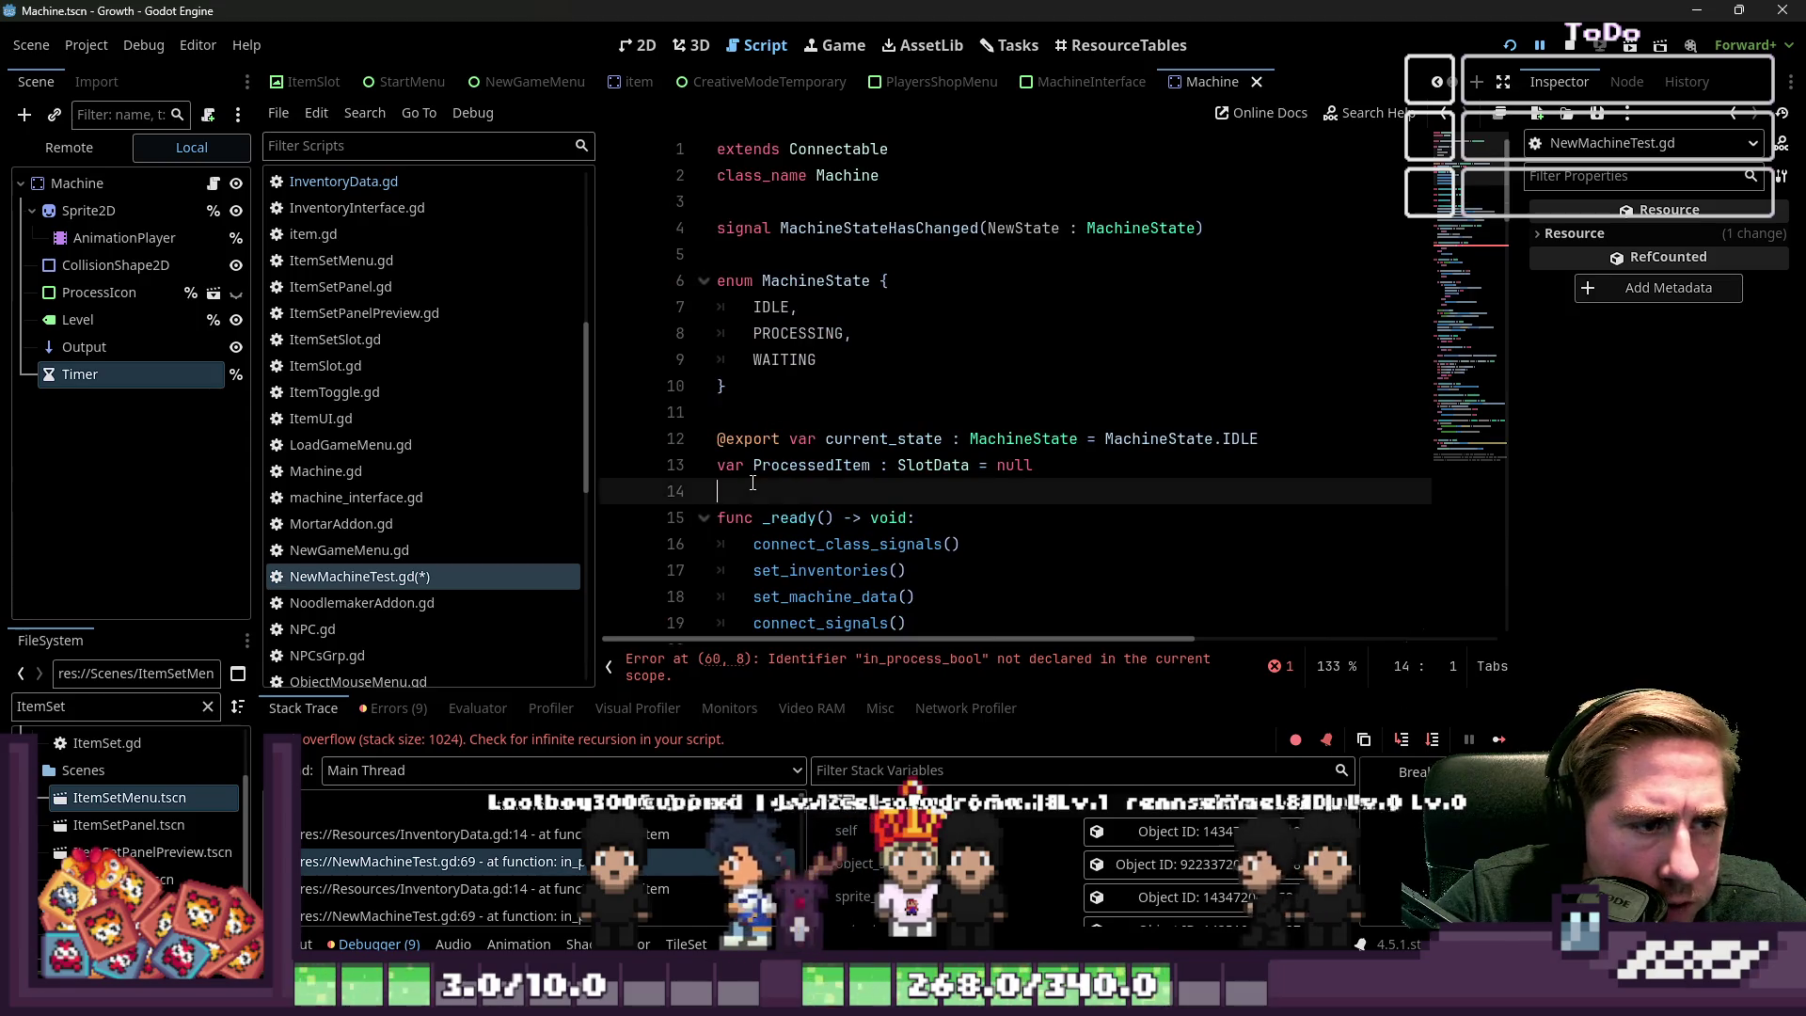
Declare var in_process_bool = false on line 14 and save NewMachineTest.gd
key("Return")
key("Up")
type("var process_")
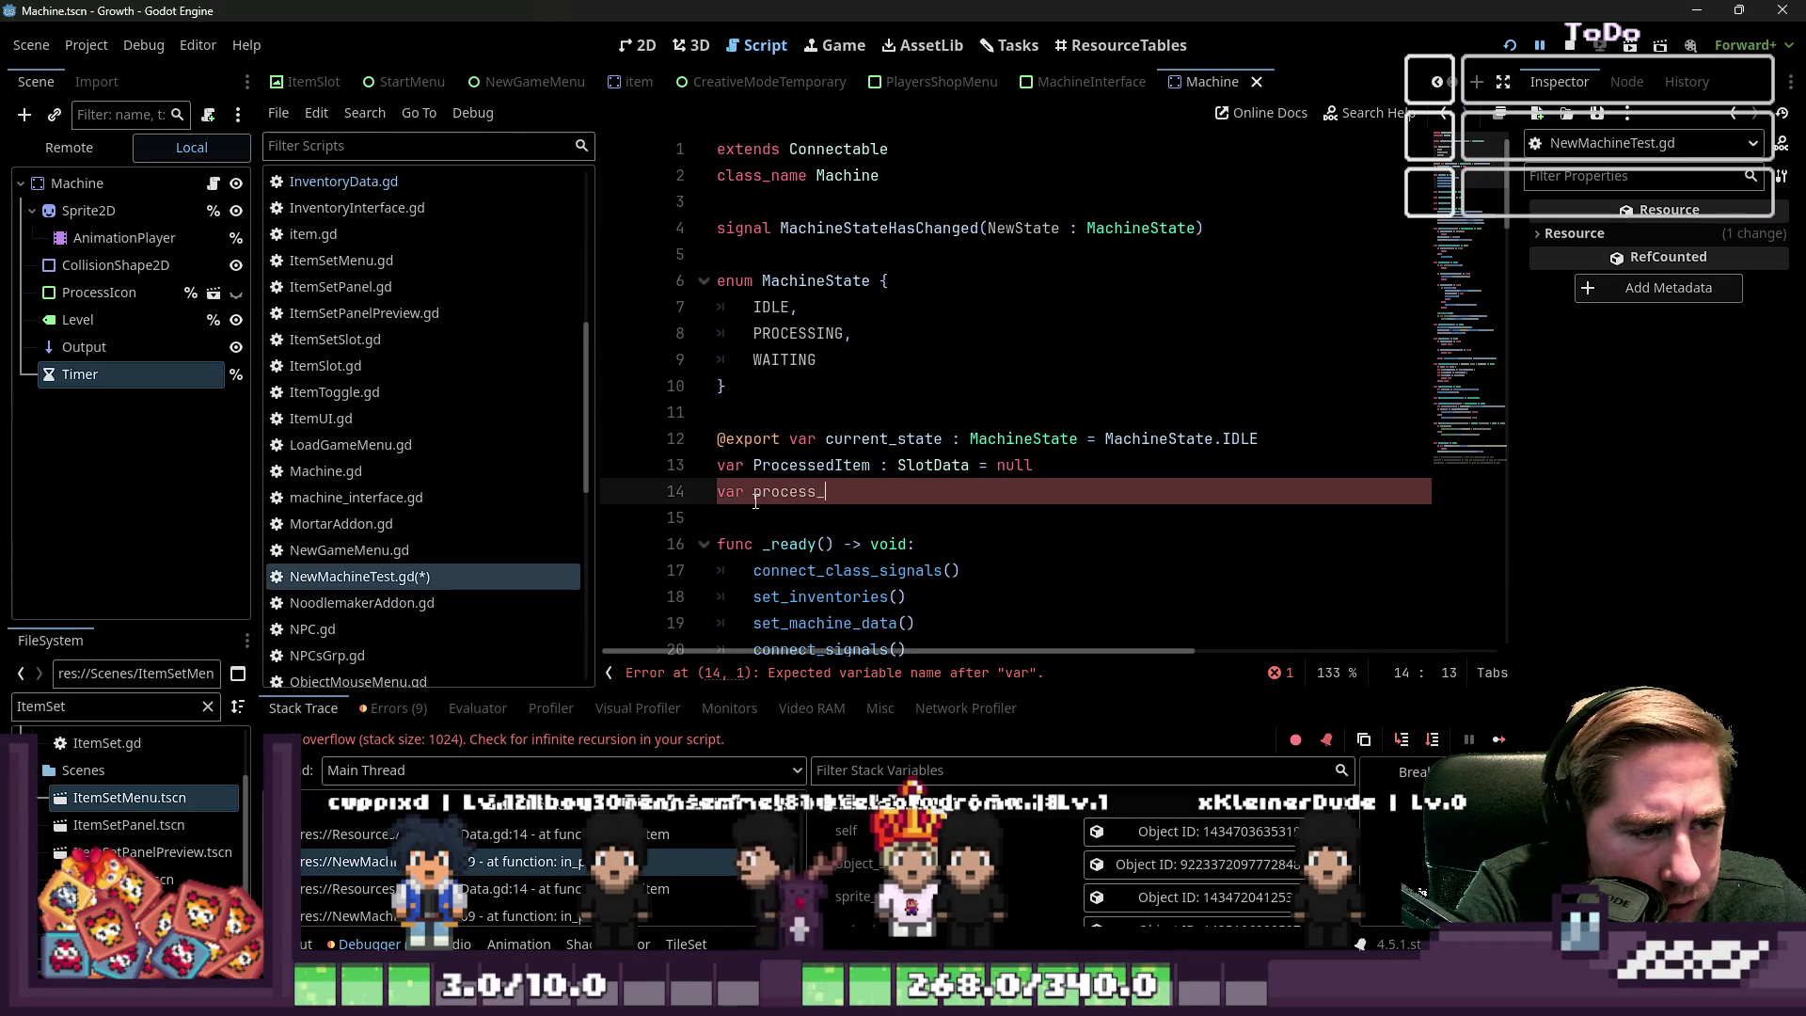
type("bool = false")
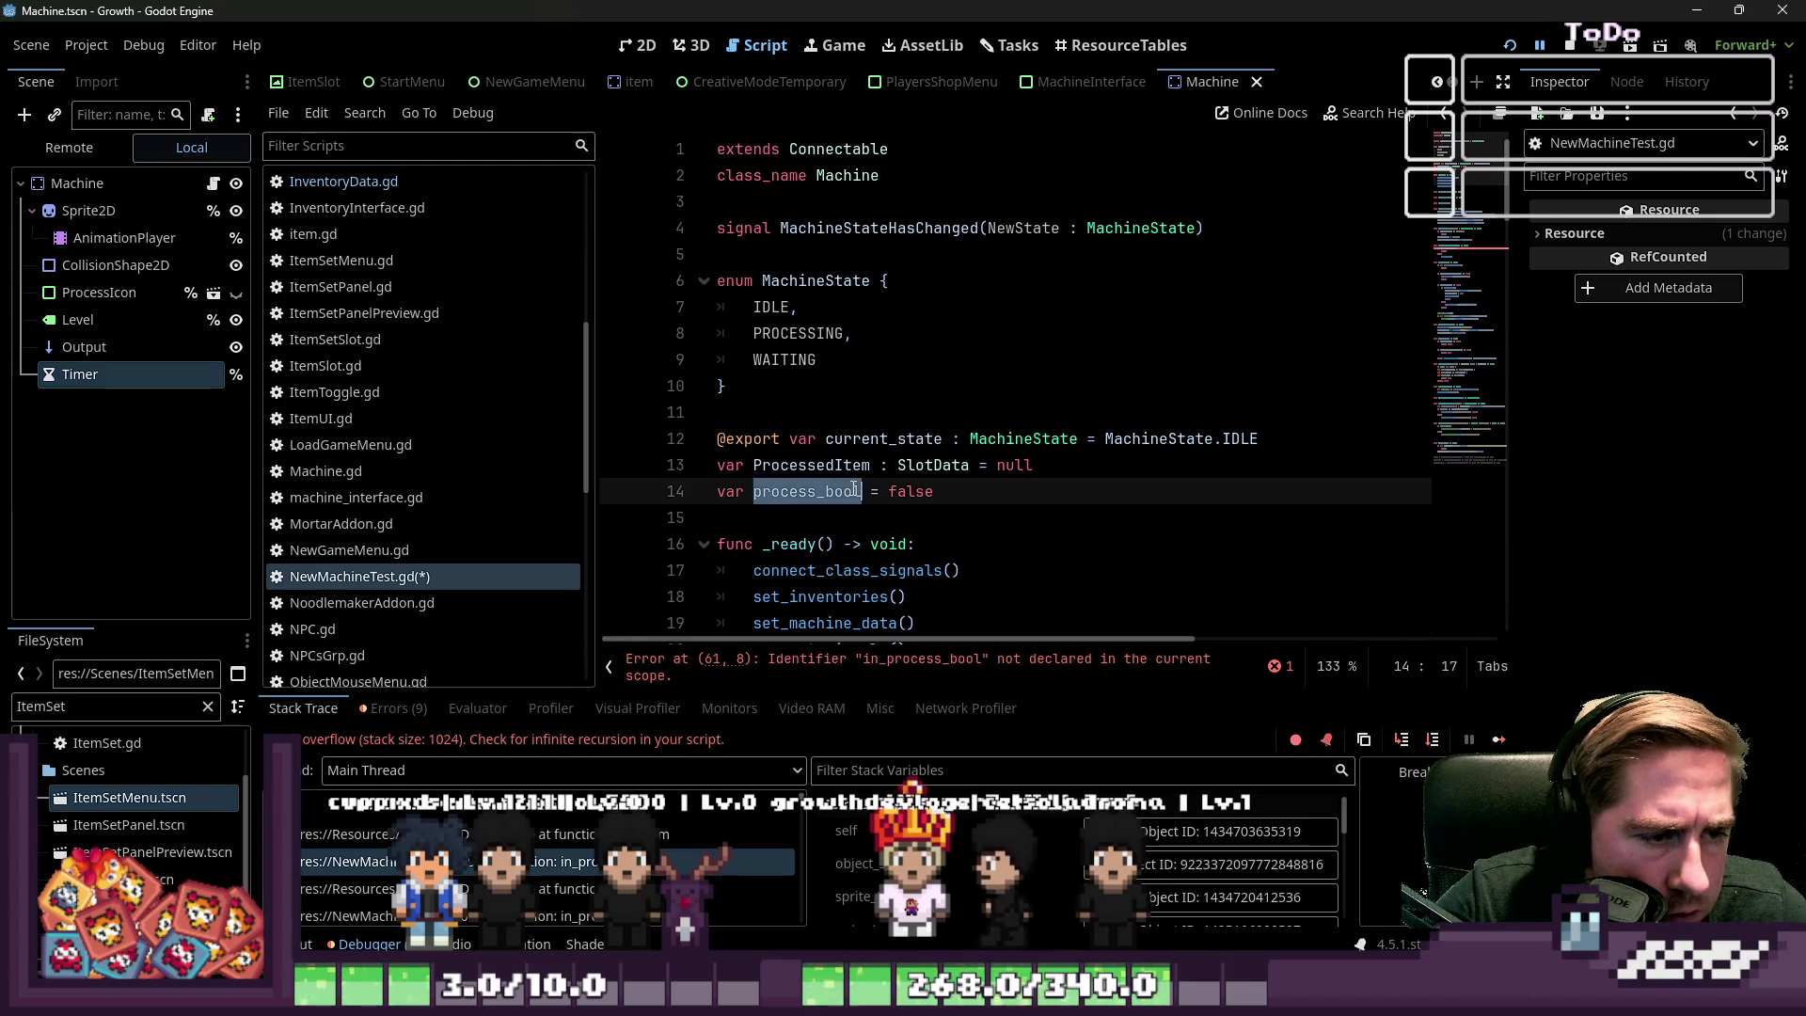
key("F3")
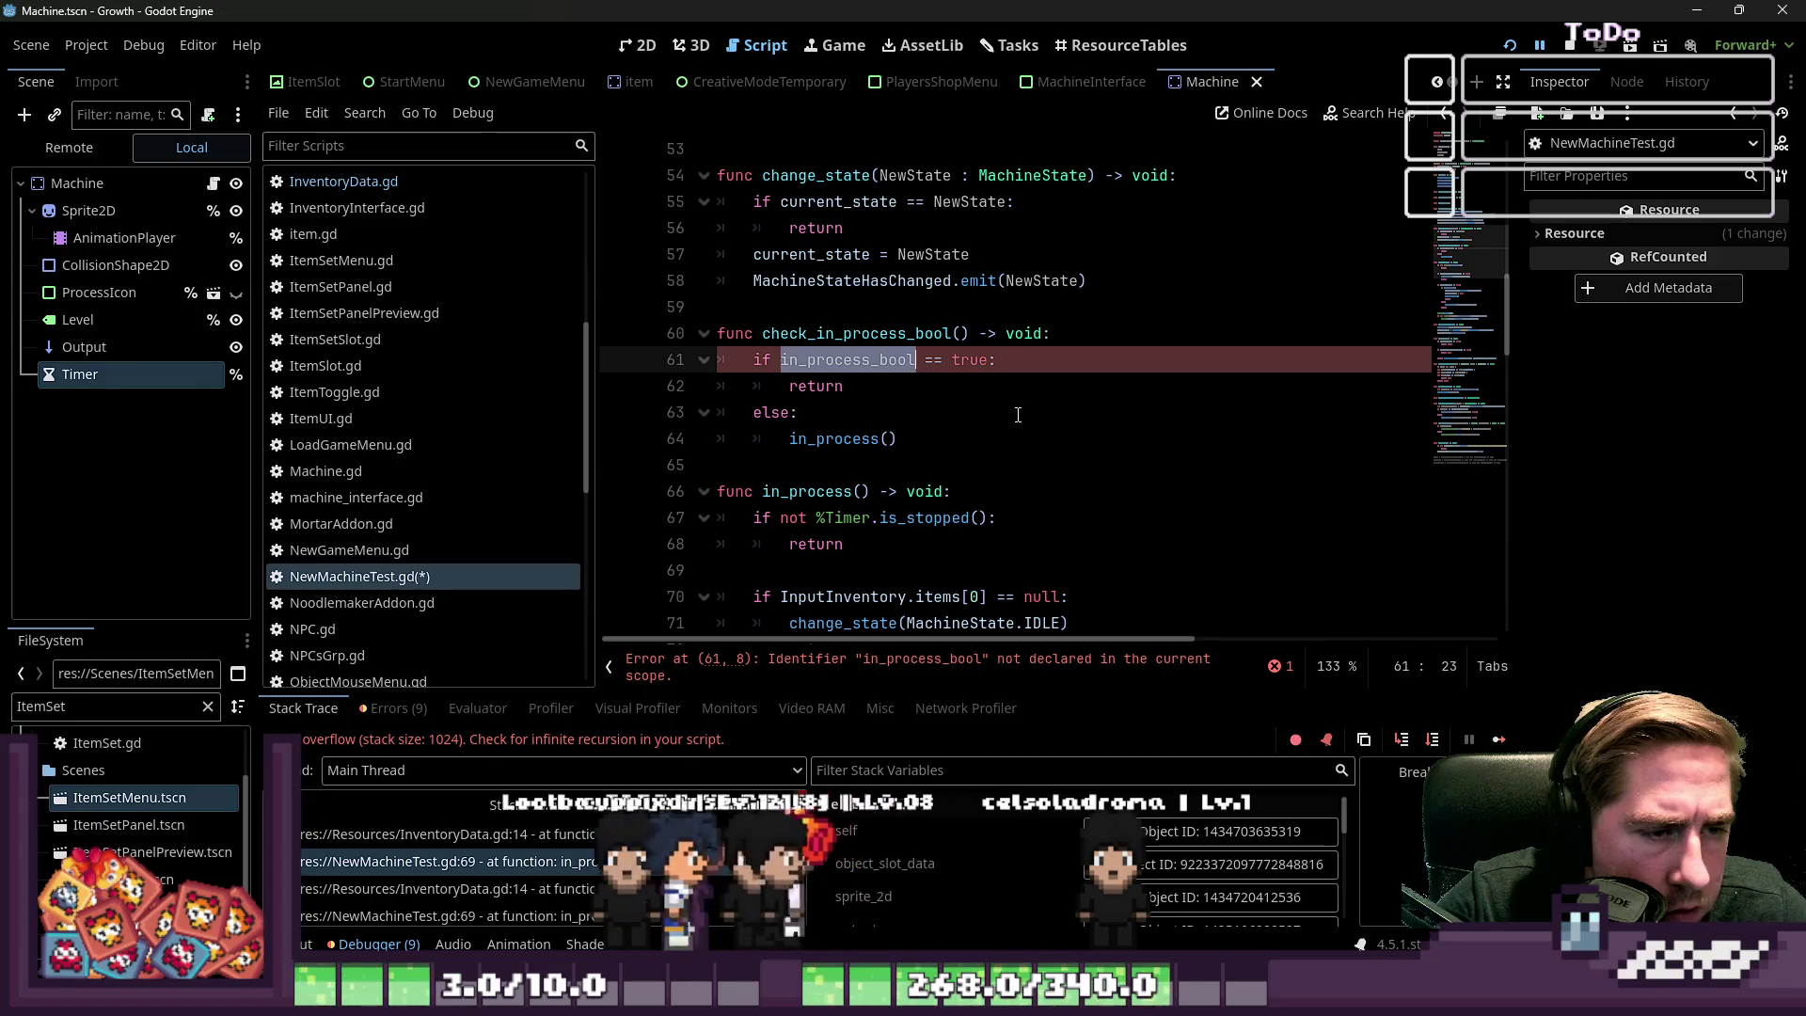
scroll(925, 417, "up", 15)
scroll(925, 417, "up", 1)
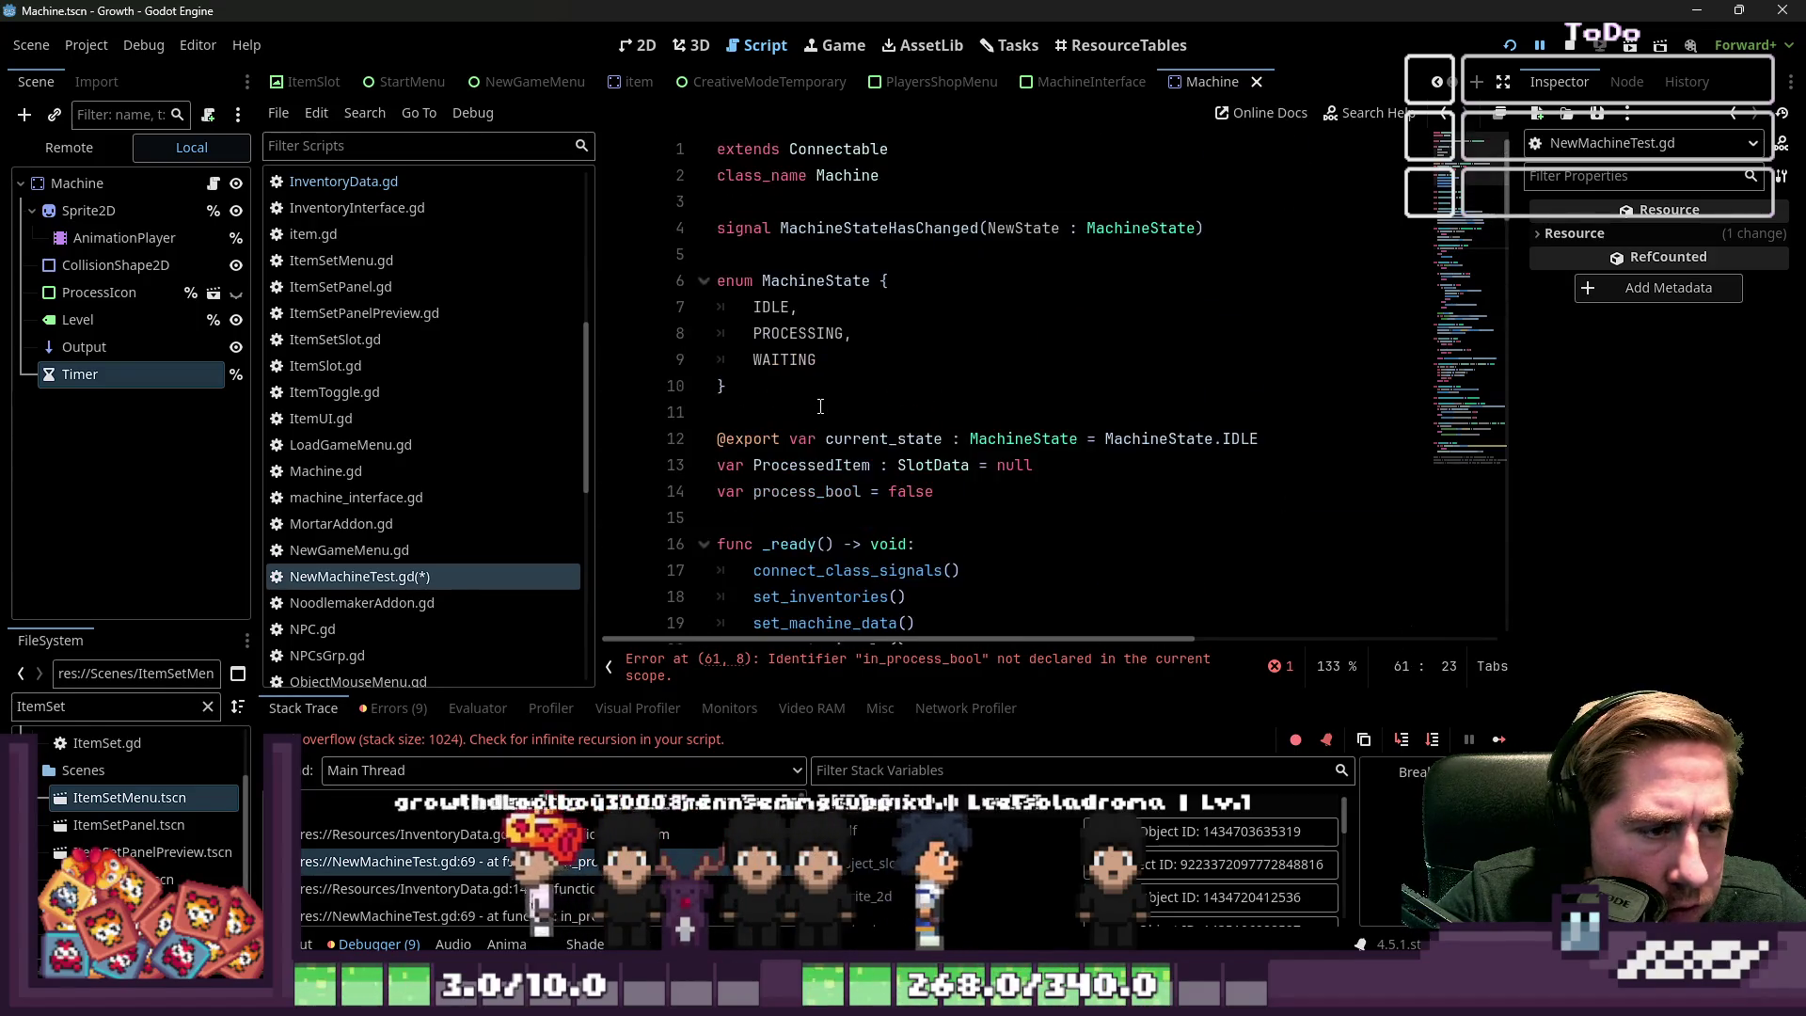
scroll(774, 295, "down", 4)
scroll(783, 394, "up", 4)
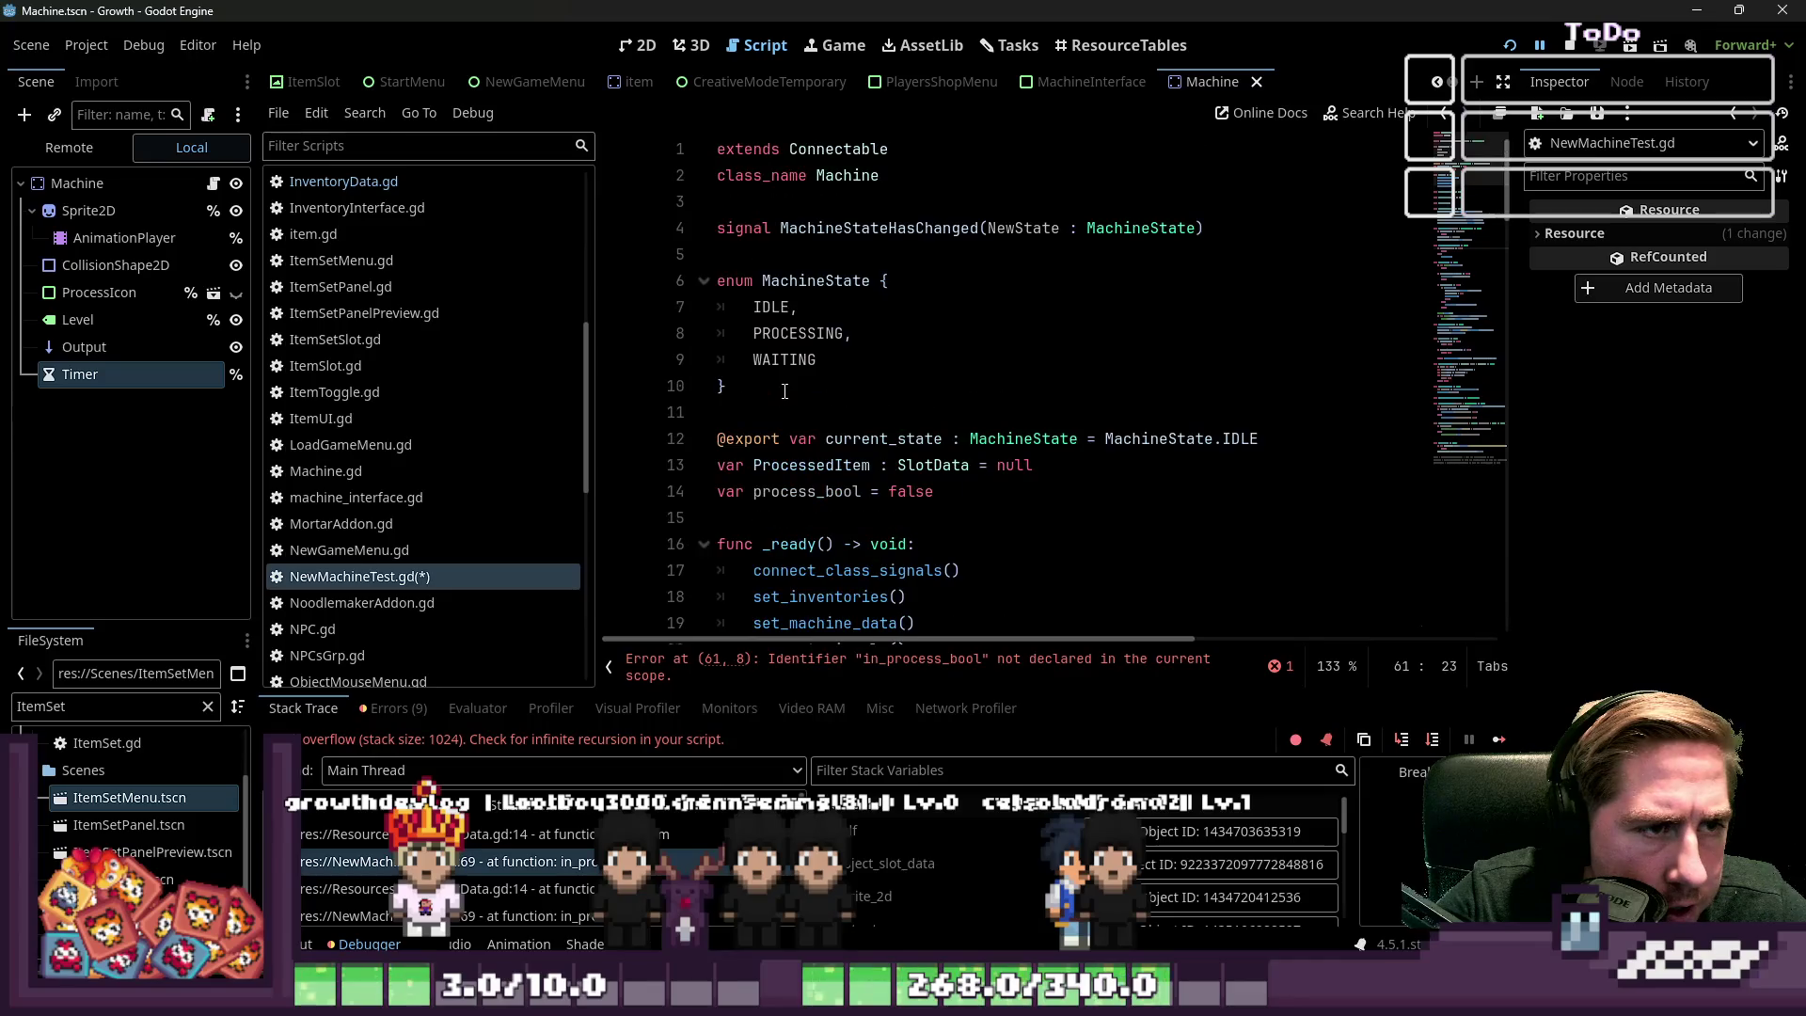
left_click(753, 491)
type("in_")
left_click(1088, 519)
key("ctrl+s")
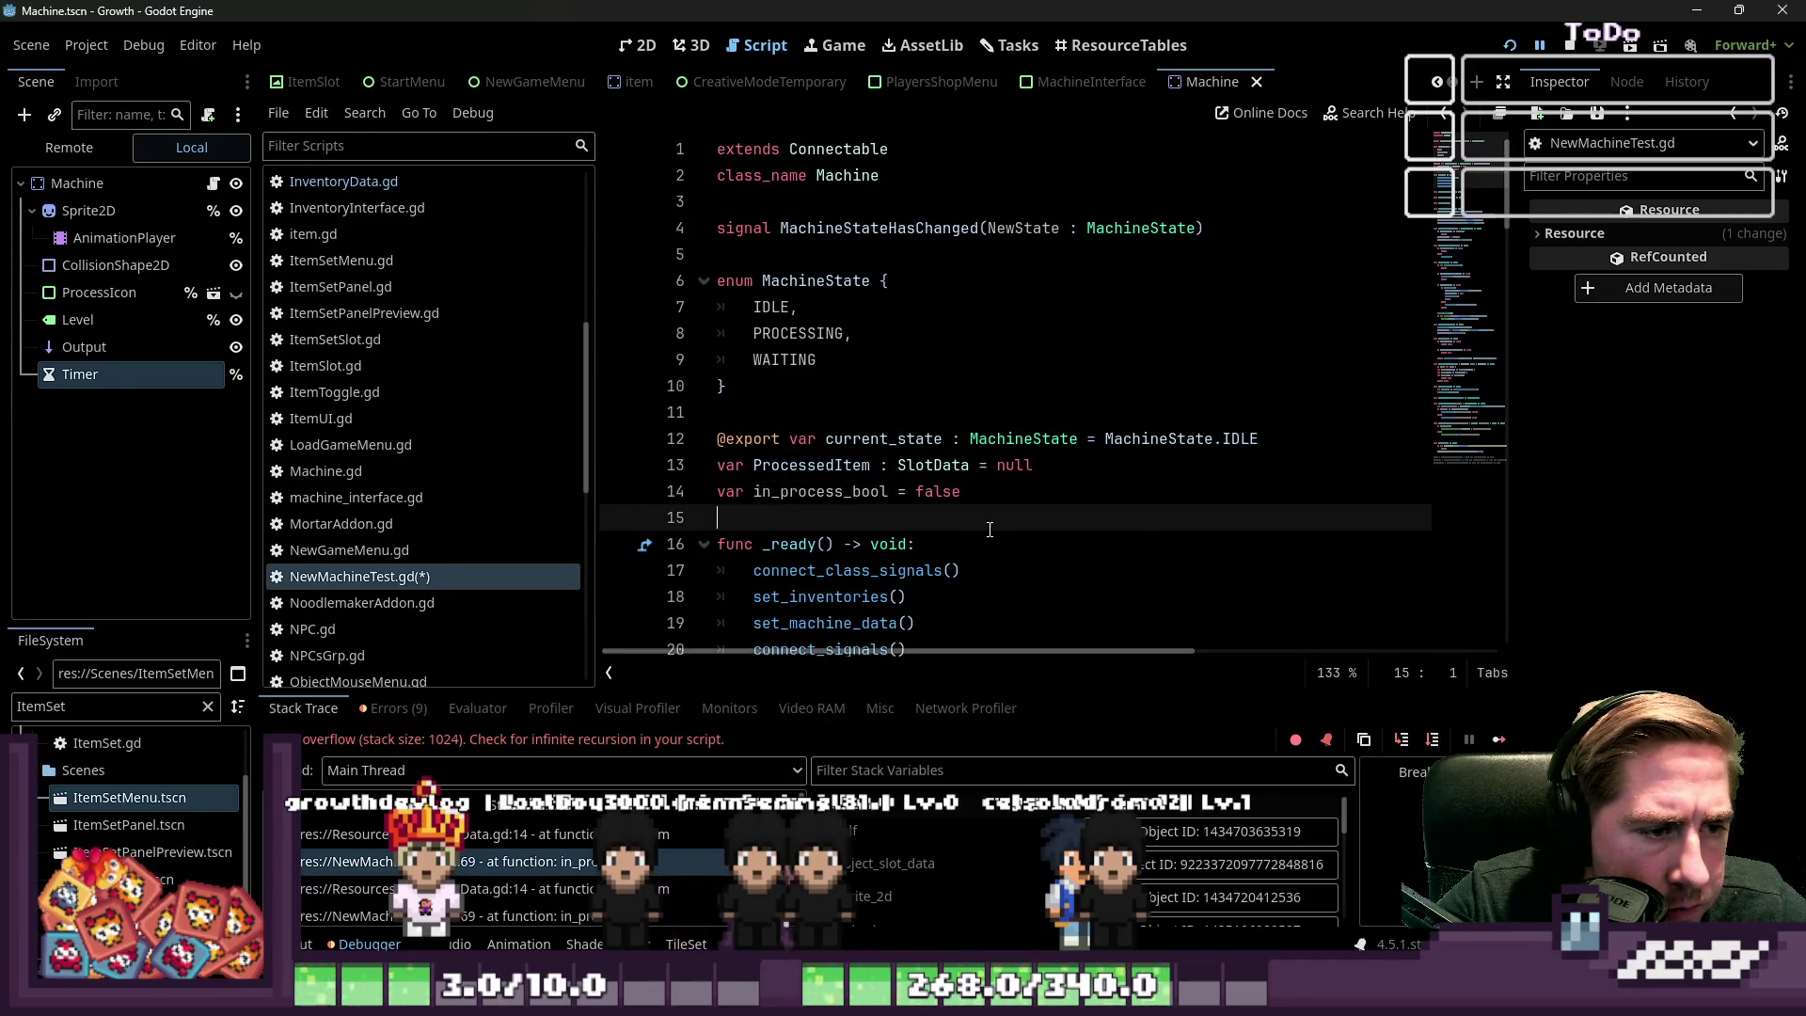
Collapse the MachineState enum and run the game to test the fix
left_click(703, 282)
left_click(752, 333)
scroll(846, 377, "down", 3)
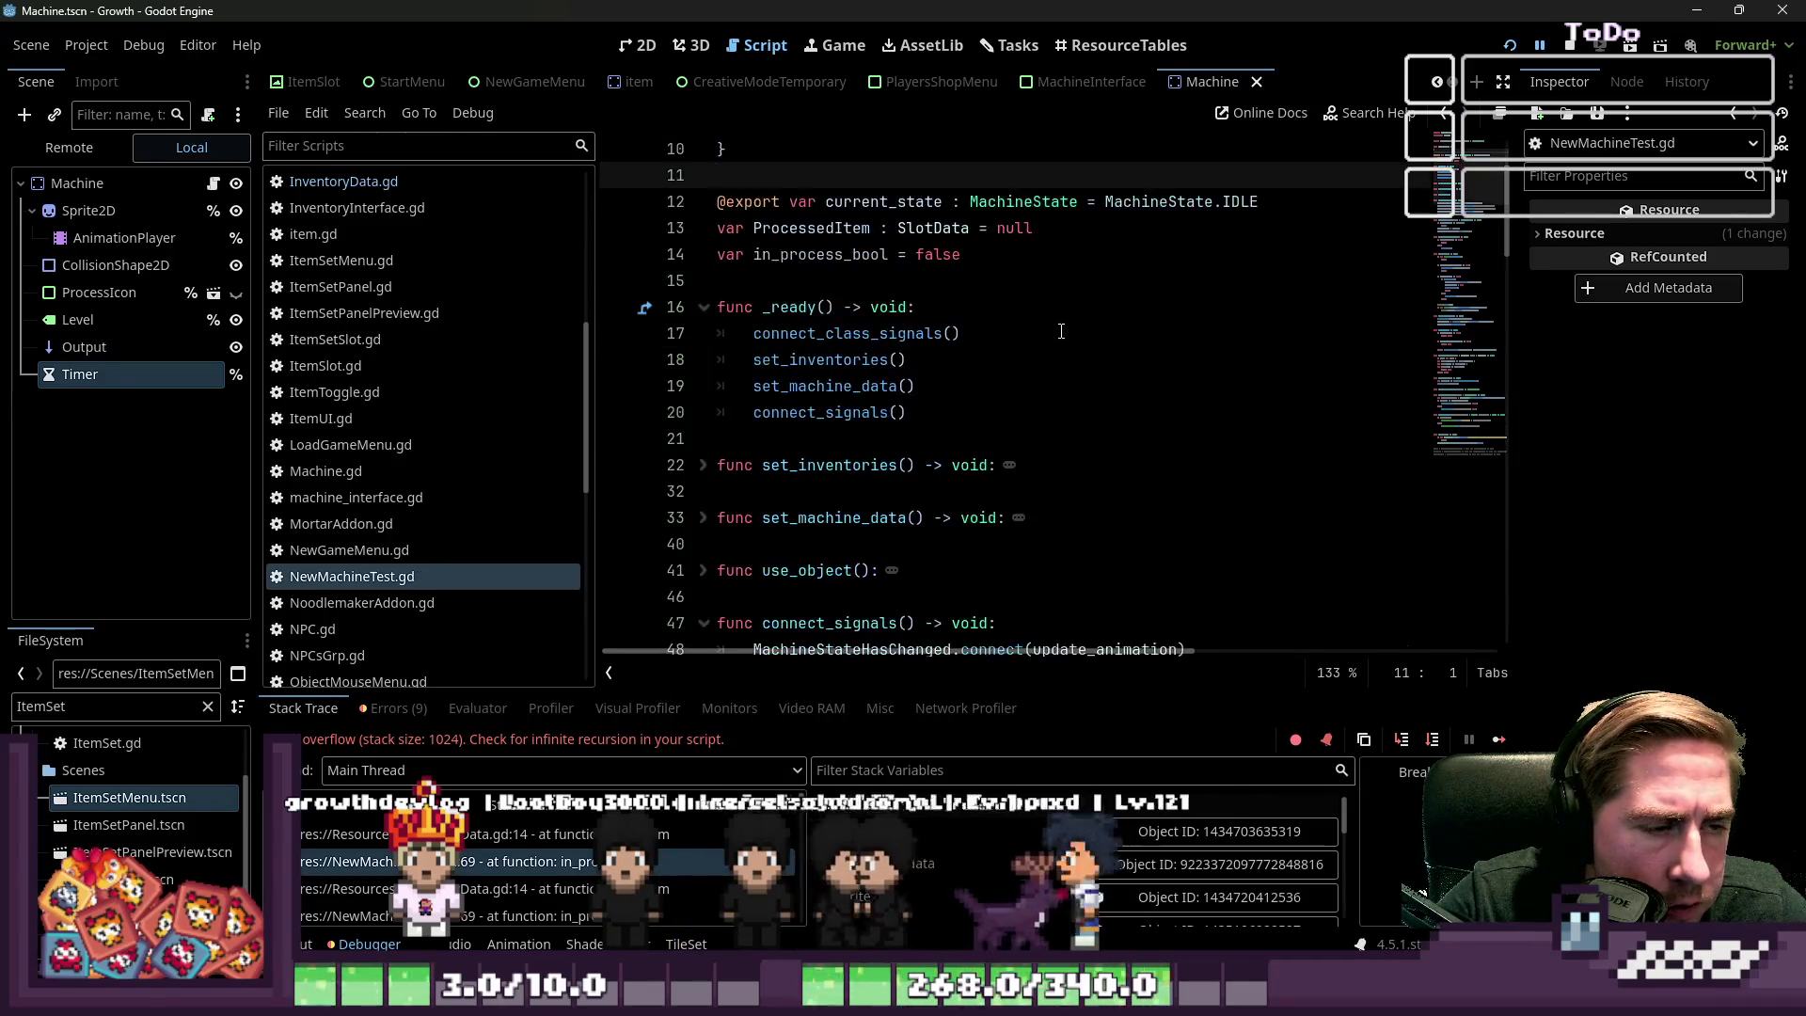
scroll(847, 376, "up", 3)
left_click(1509, 47)
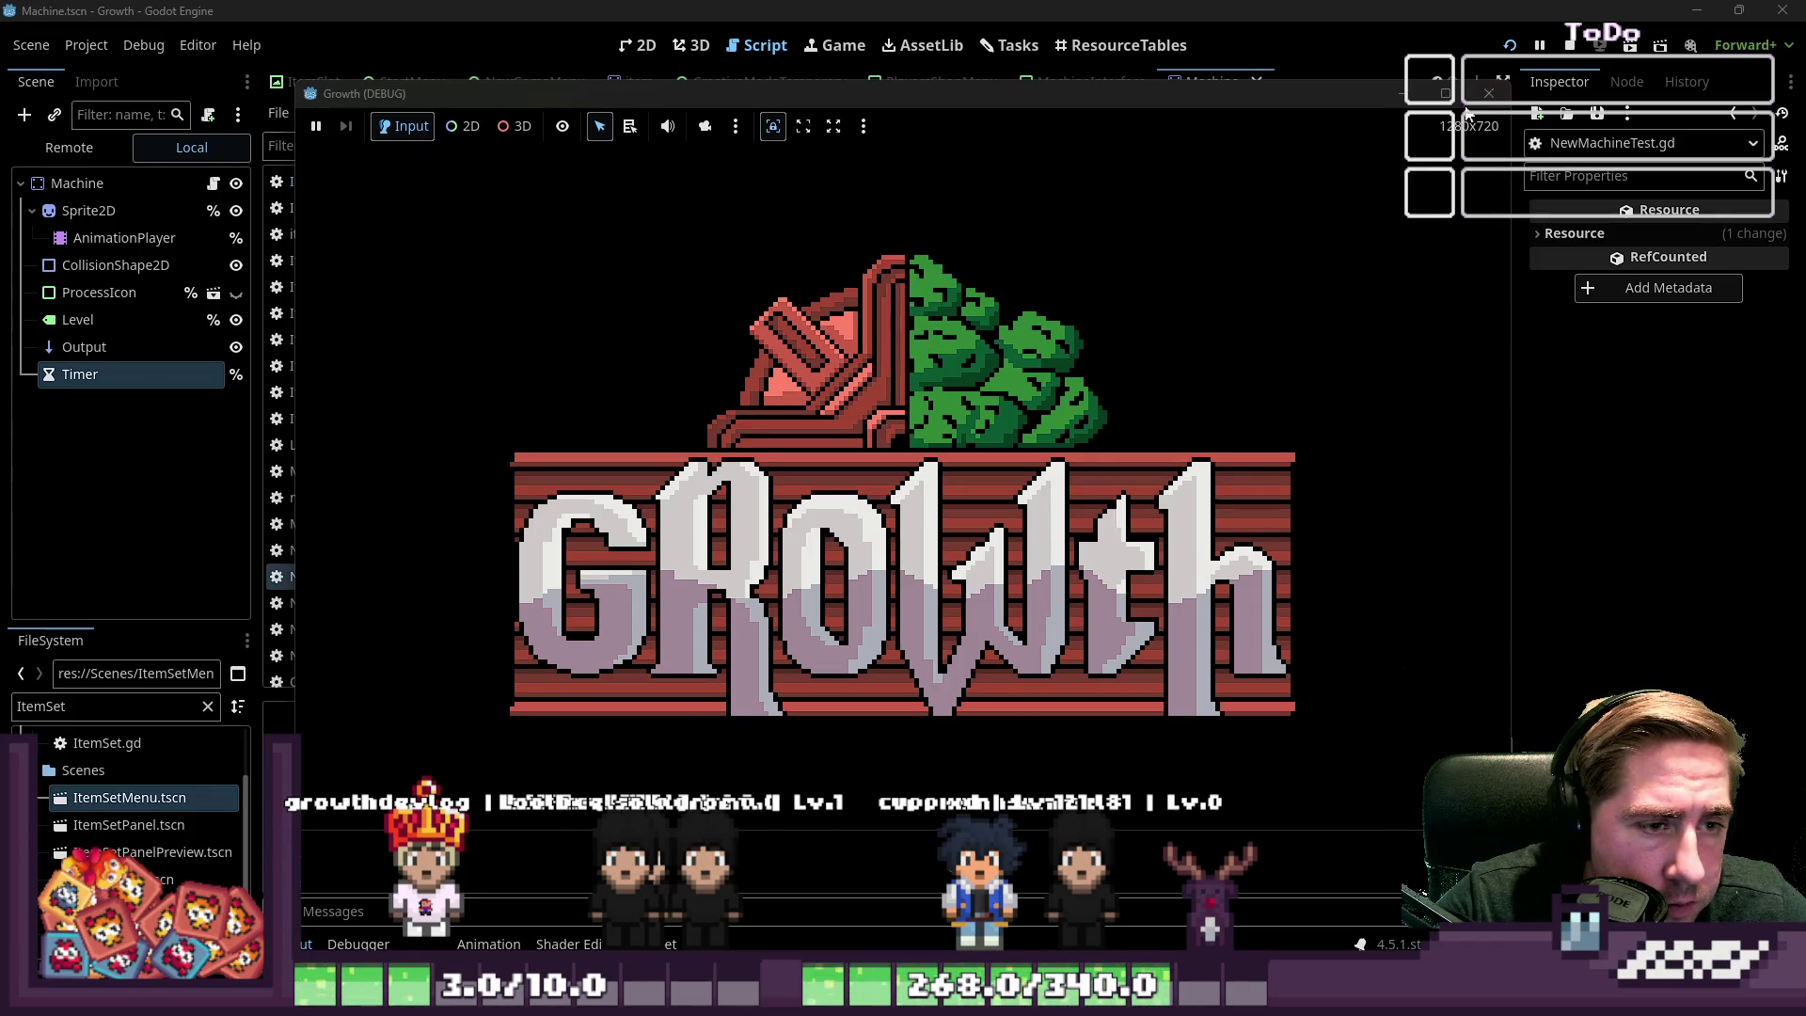
Stop the game, check in_process_bool usage in check_in_process_bool, then rerun the project
left_click(1488, 93)
scroll(869, 393, "down", 3)
scroll(869, 394, "up", 5)
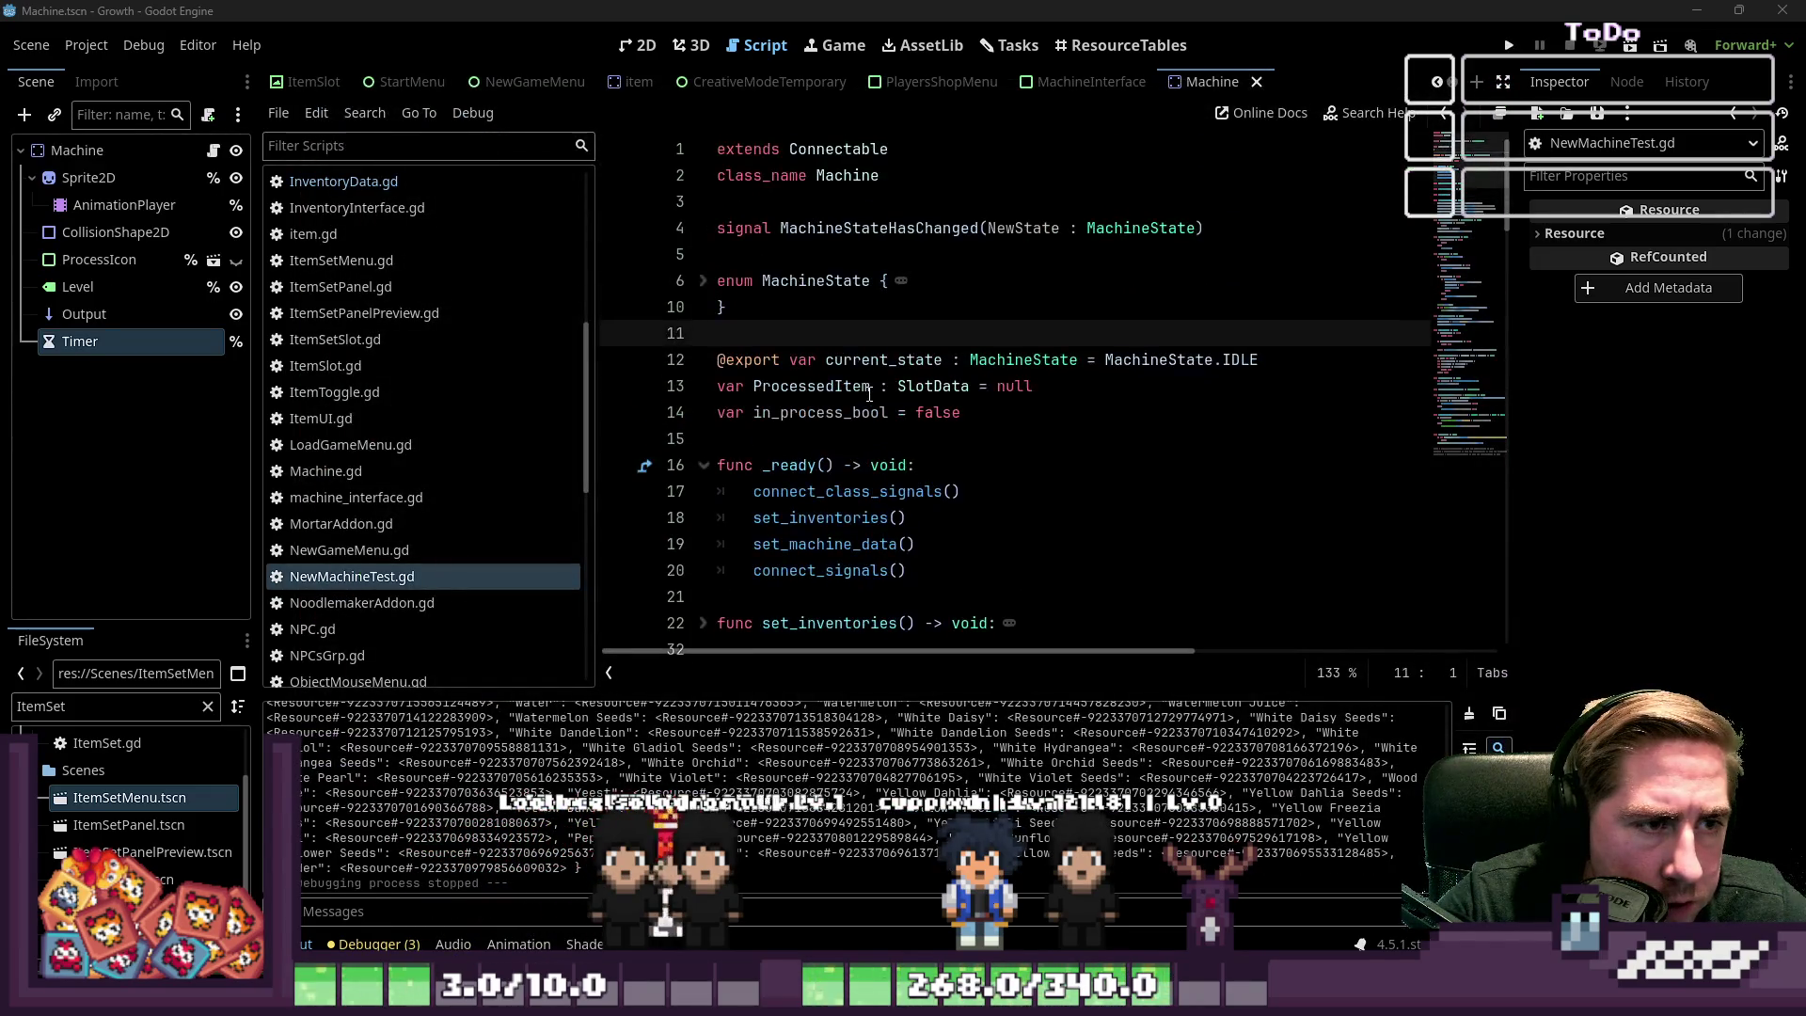
double_click(802, 414)
scroll(880, 412, "down", 15)
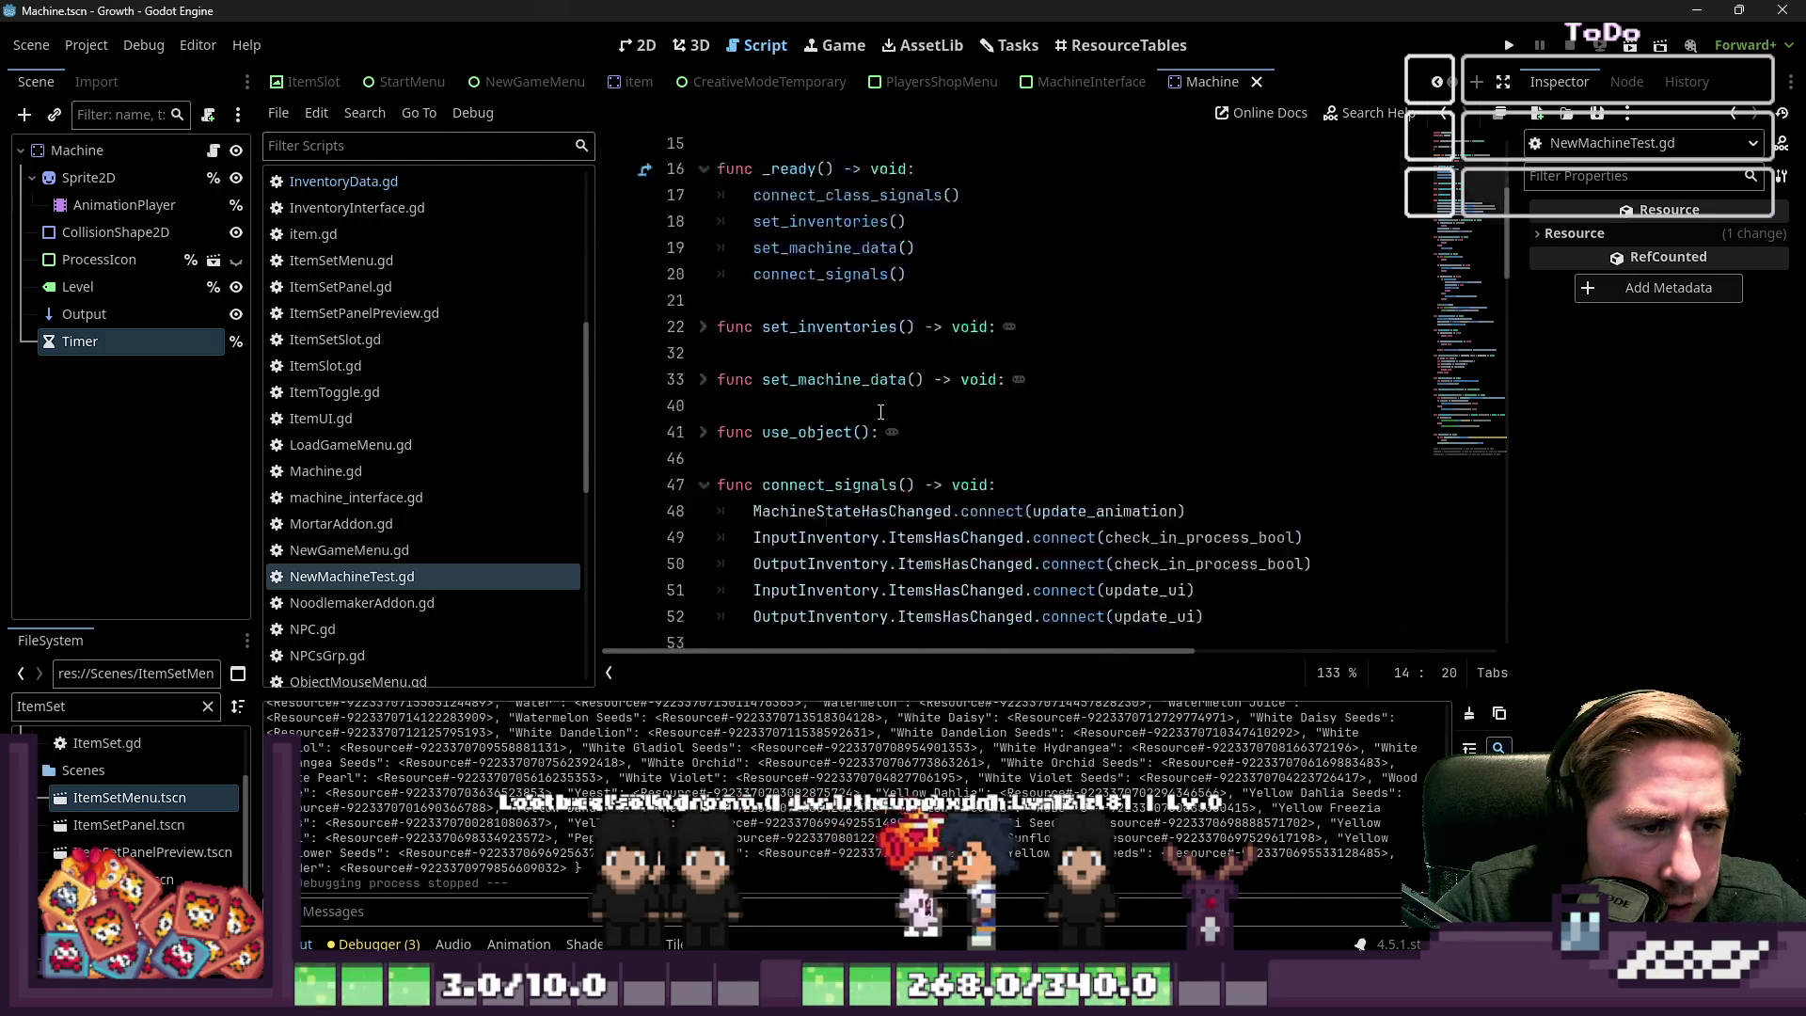
left_click(863, 414)
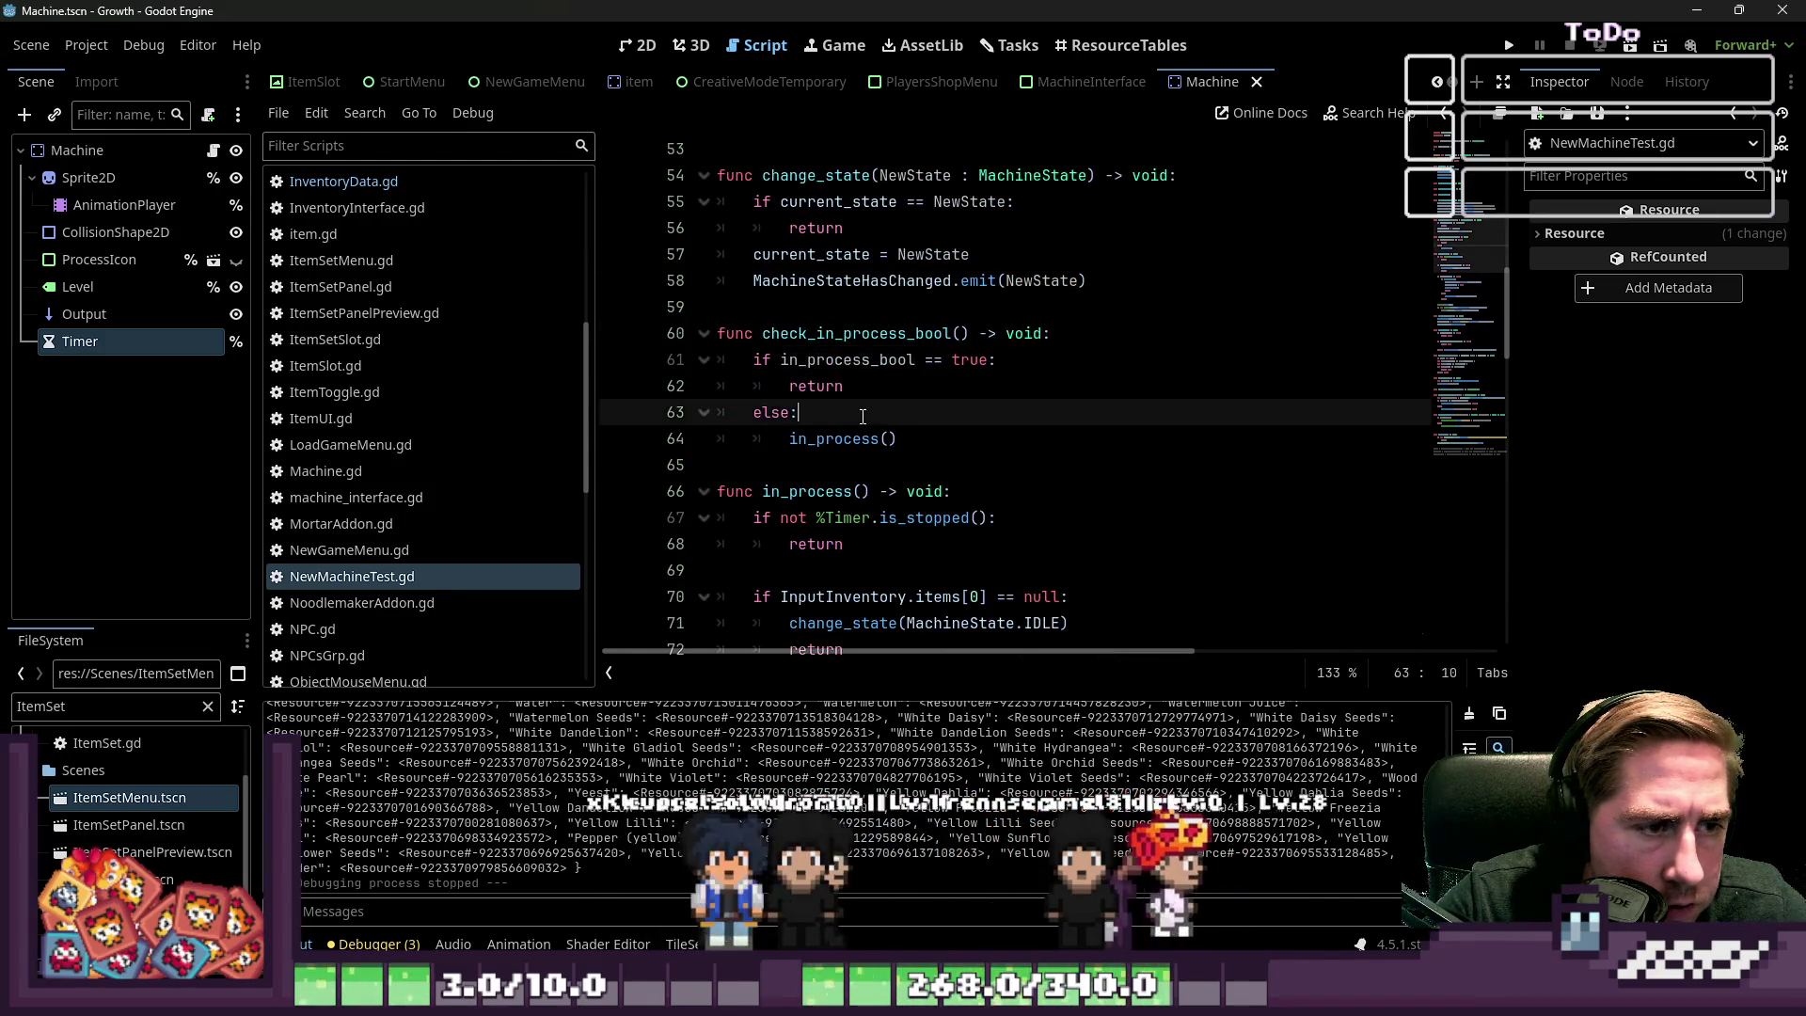
double_click(851, 359)
double_click(879, 336)
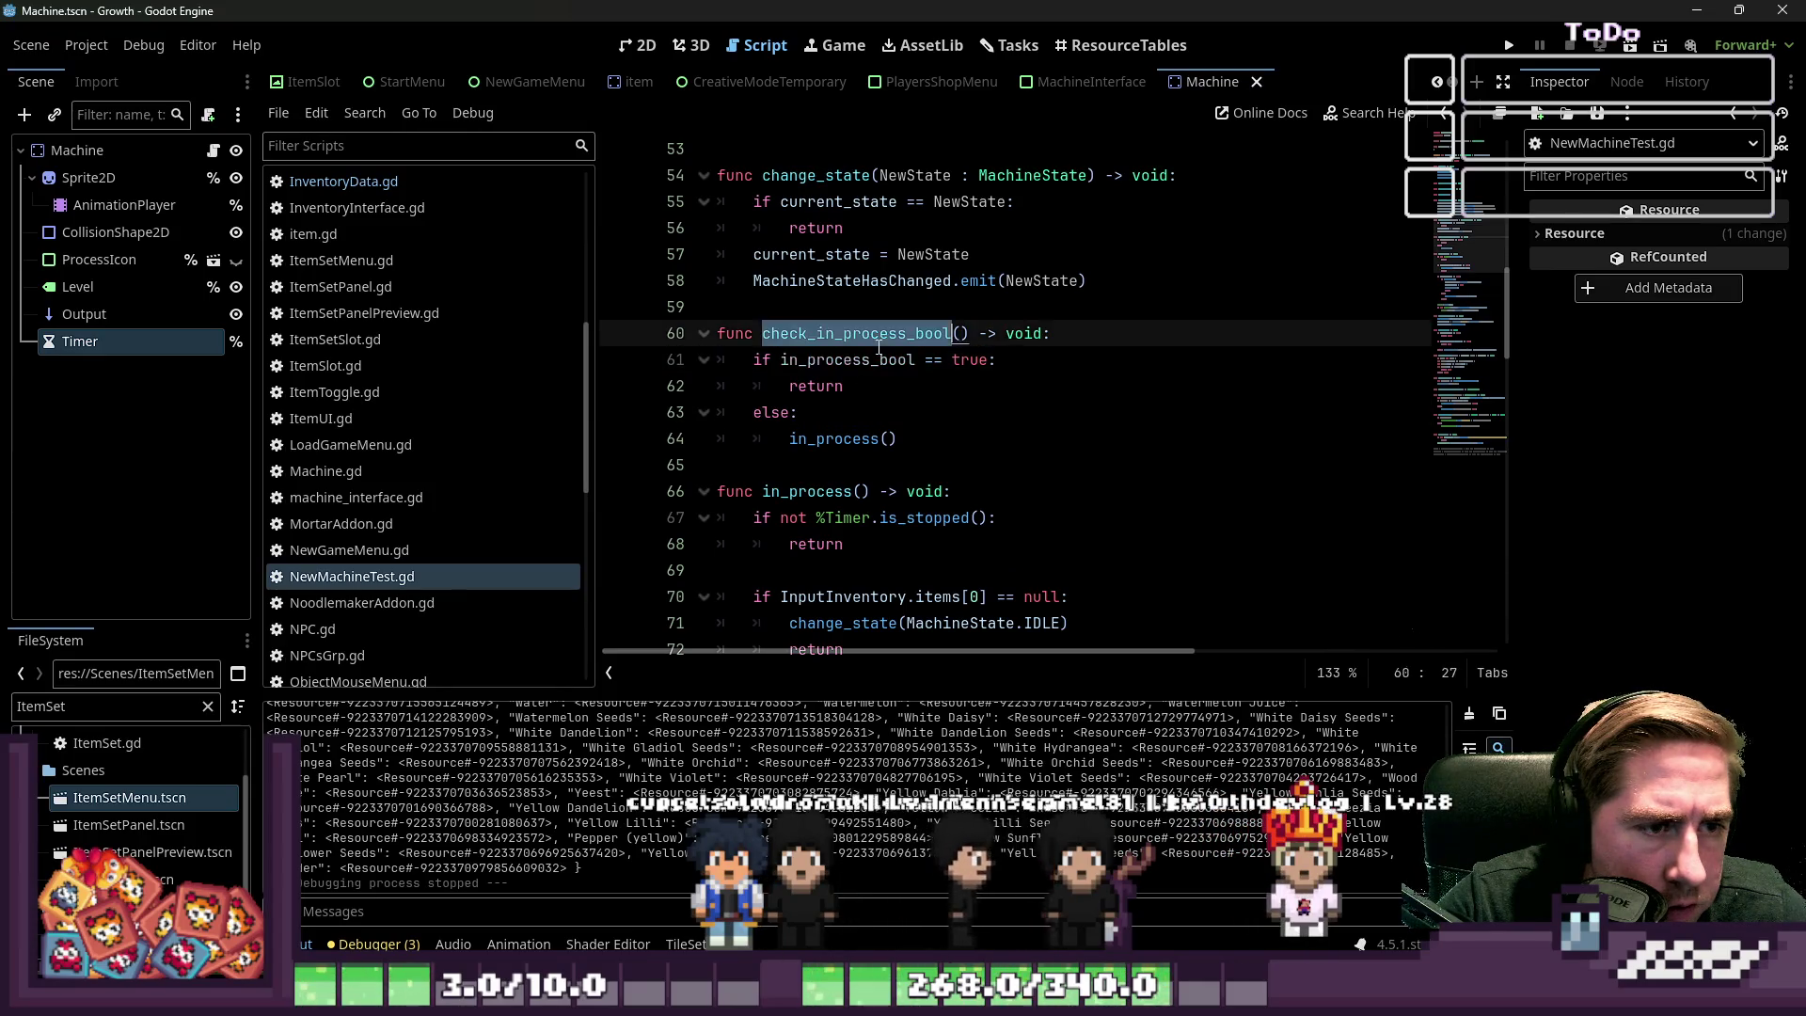
left_click(1503, 45)
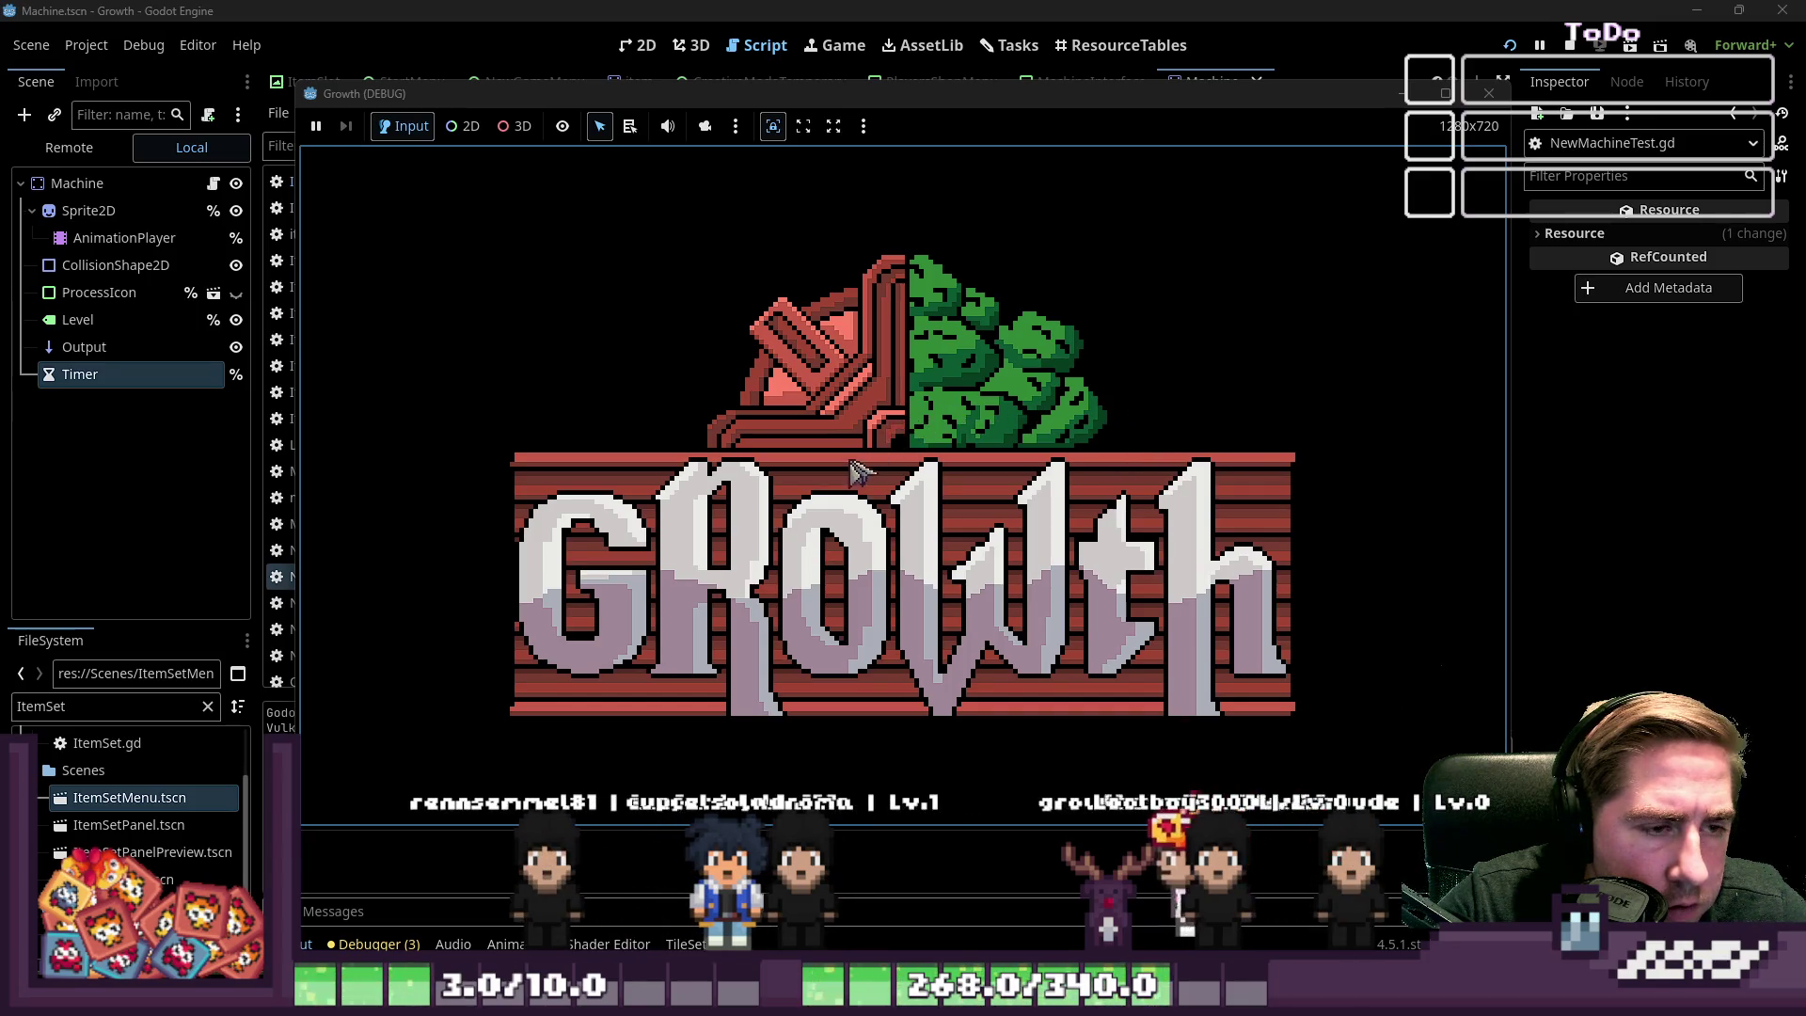
Create a new character, start the game, and drop apples into the machine's input slot
type("dsal")
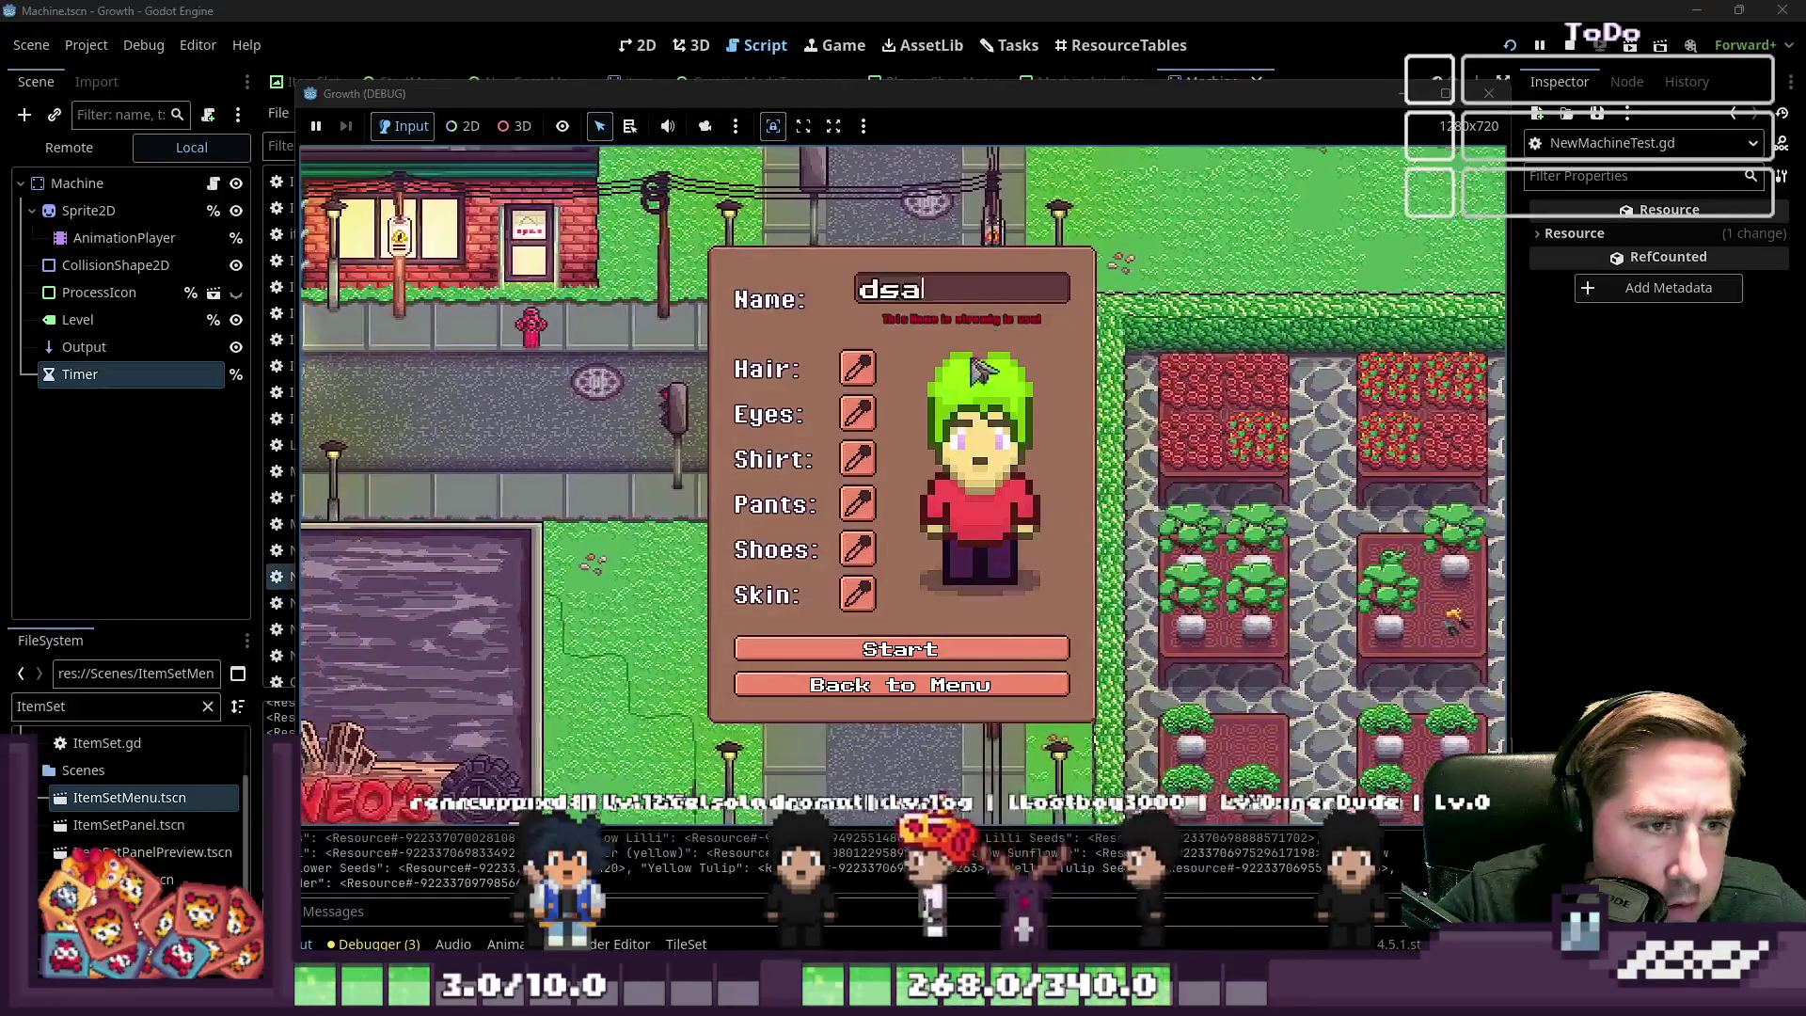
key("BackSpace")
type("fg")
left_click(917, 649)
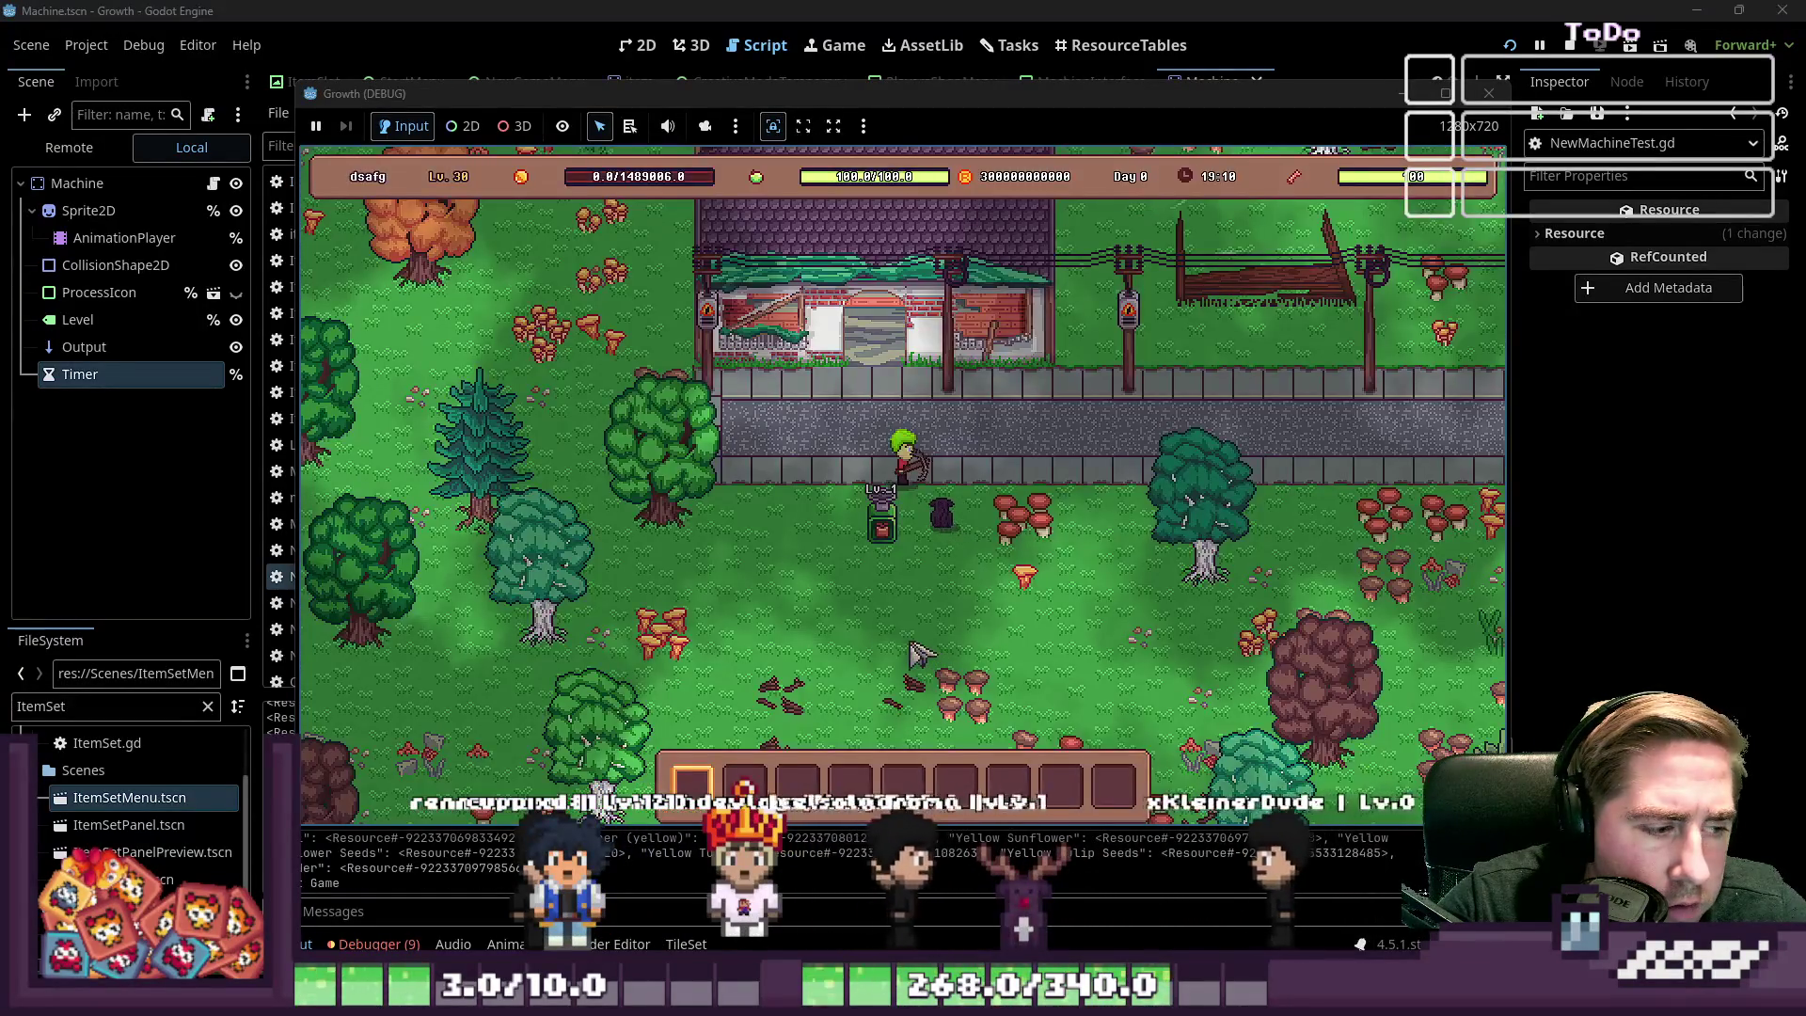
left_click(925, 534)
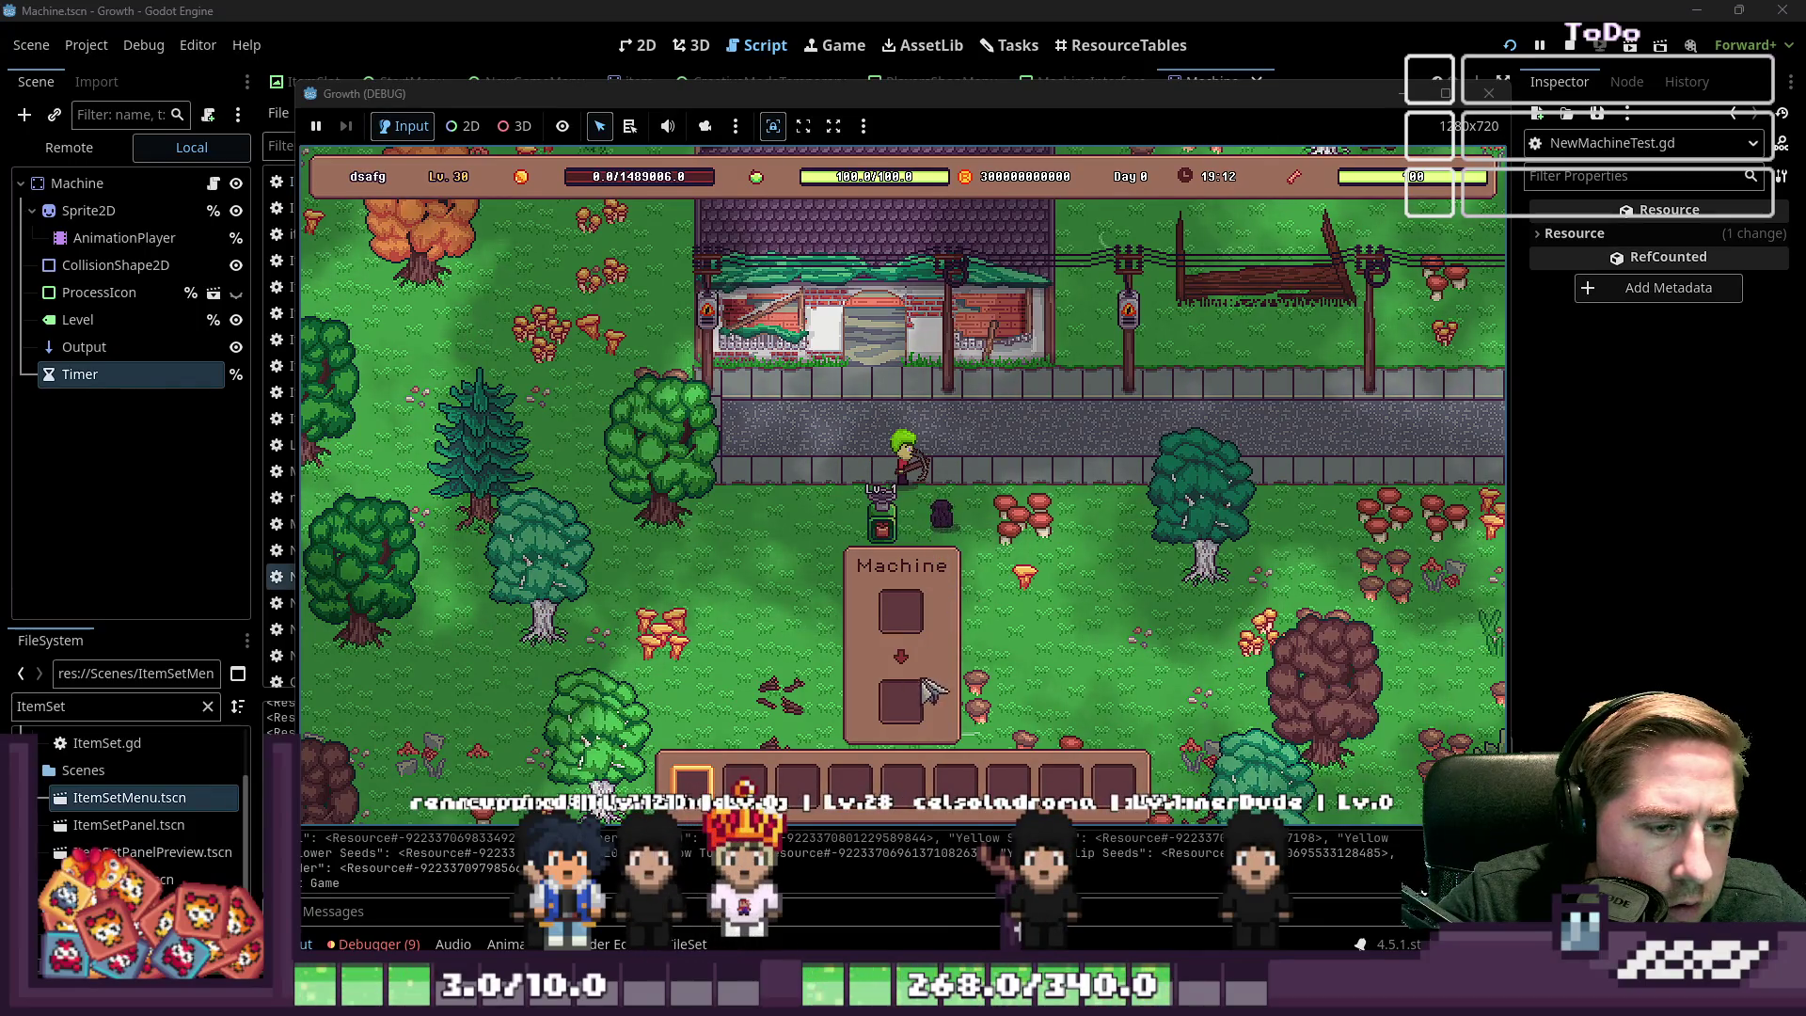
left_click(952, 606)
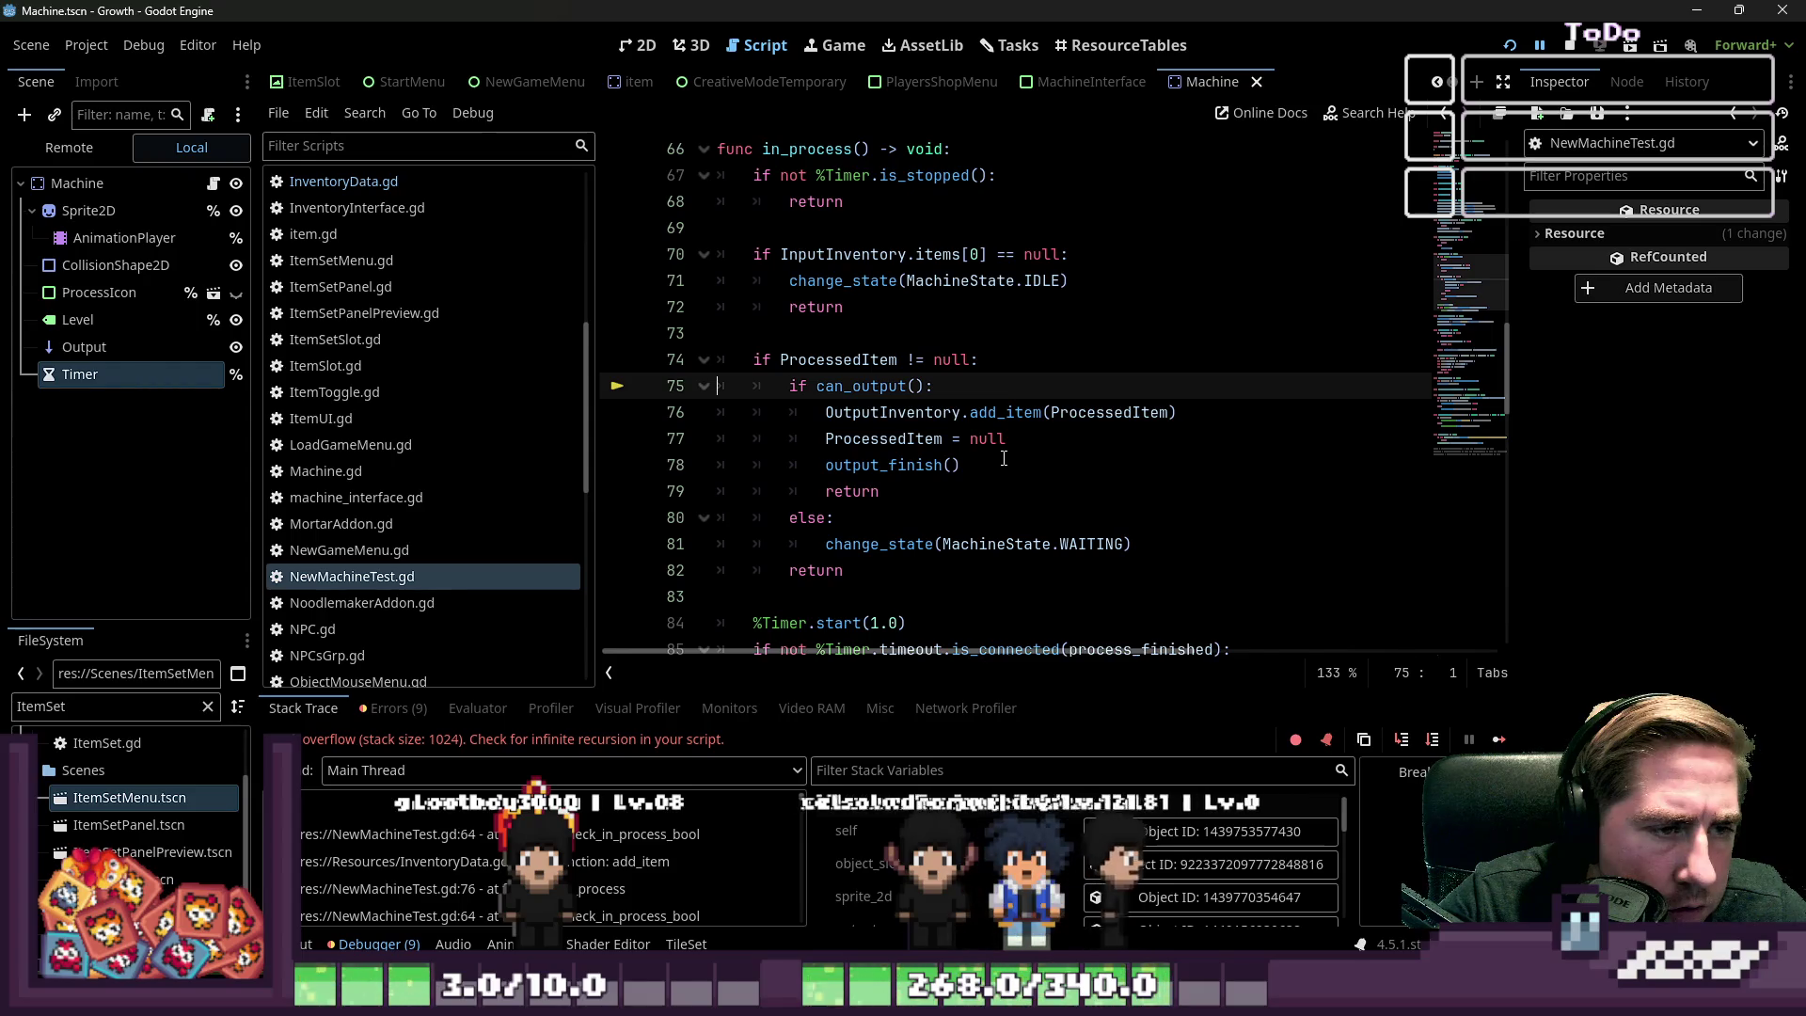
Review the add_item and in_process calls around lines 64–78 of NewMachineTest.gd
left_click(989, 463)
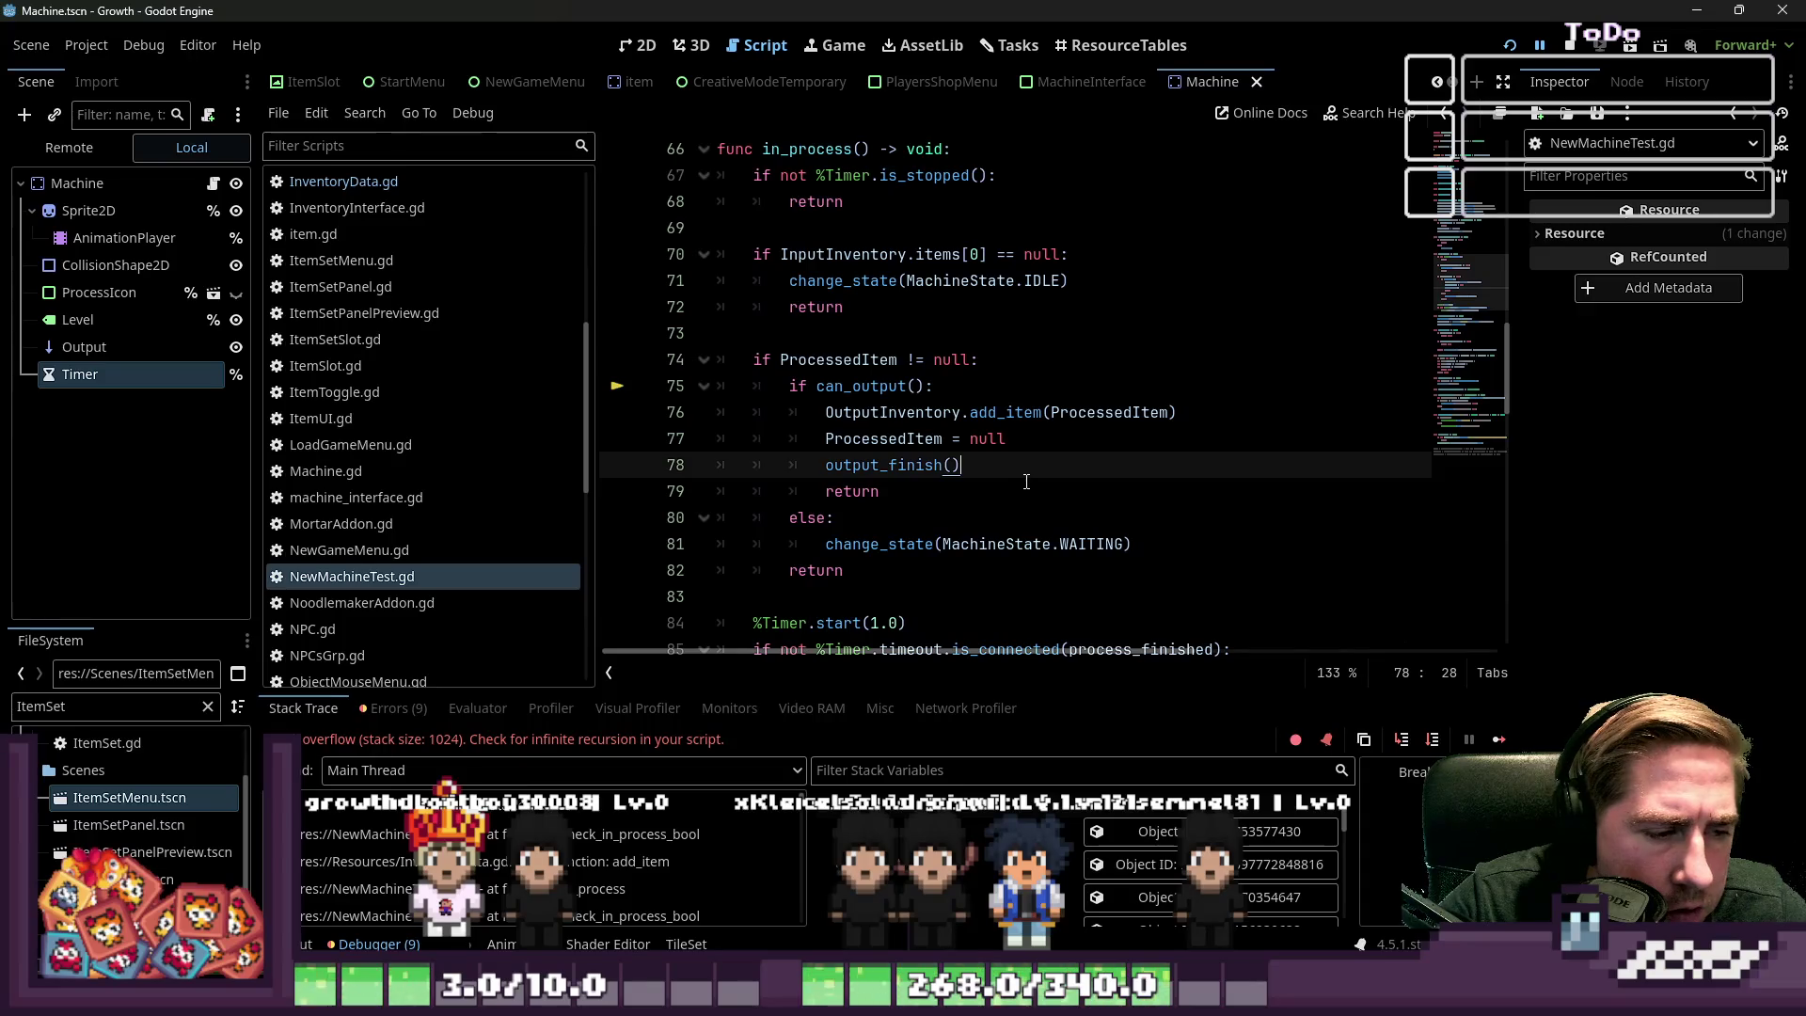
scroll(1021, 475, "up", 2)
scroll(1017, 470, "down", 2)
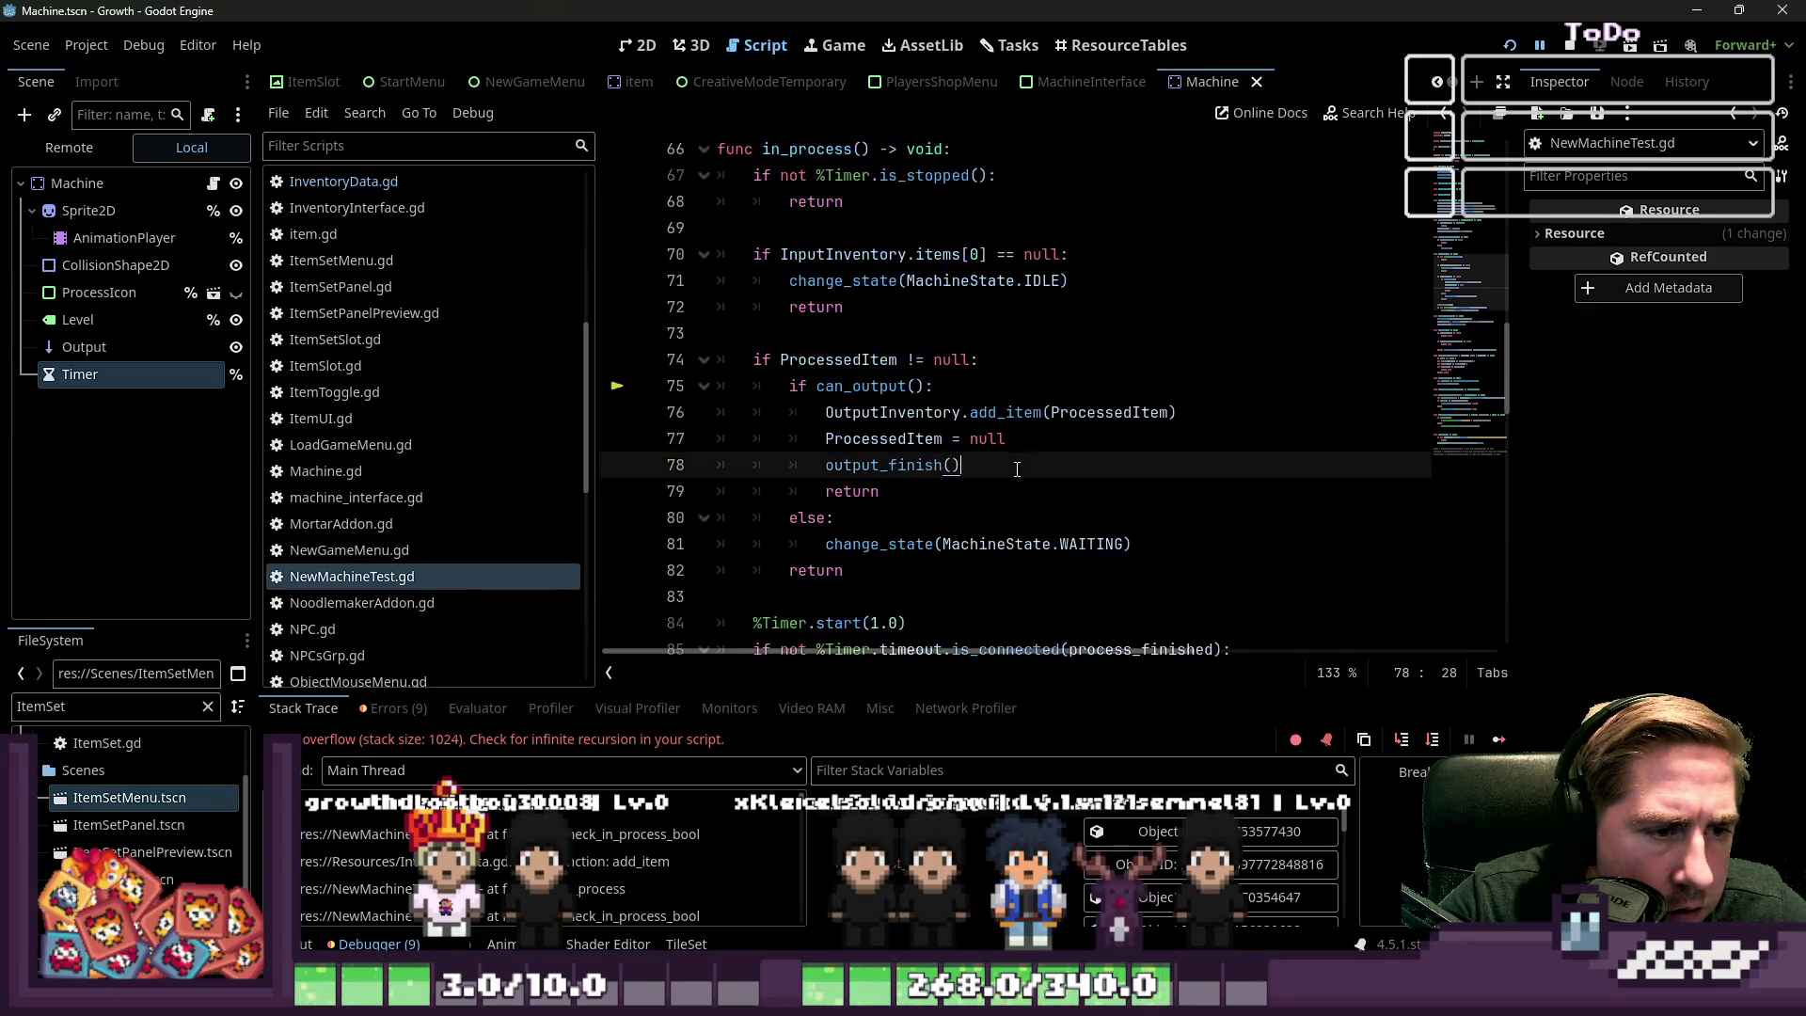
key("Up")
key("Up")
double_click(1101, 414)
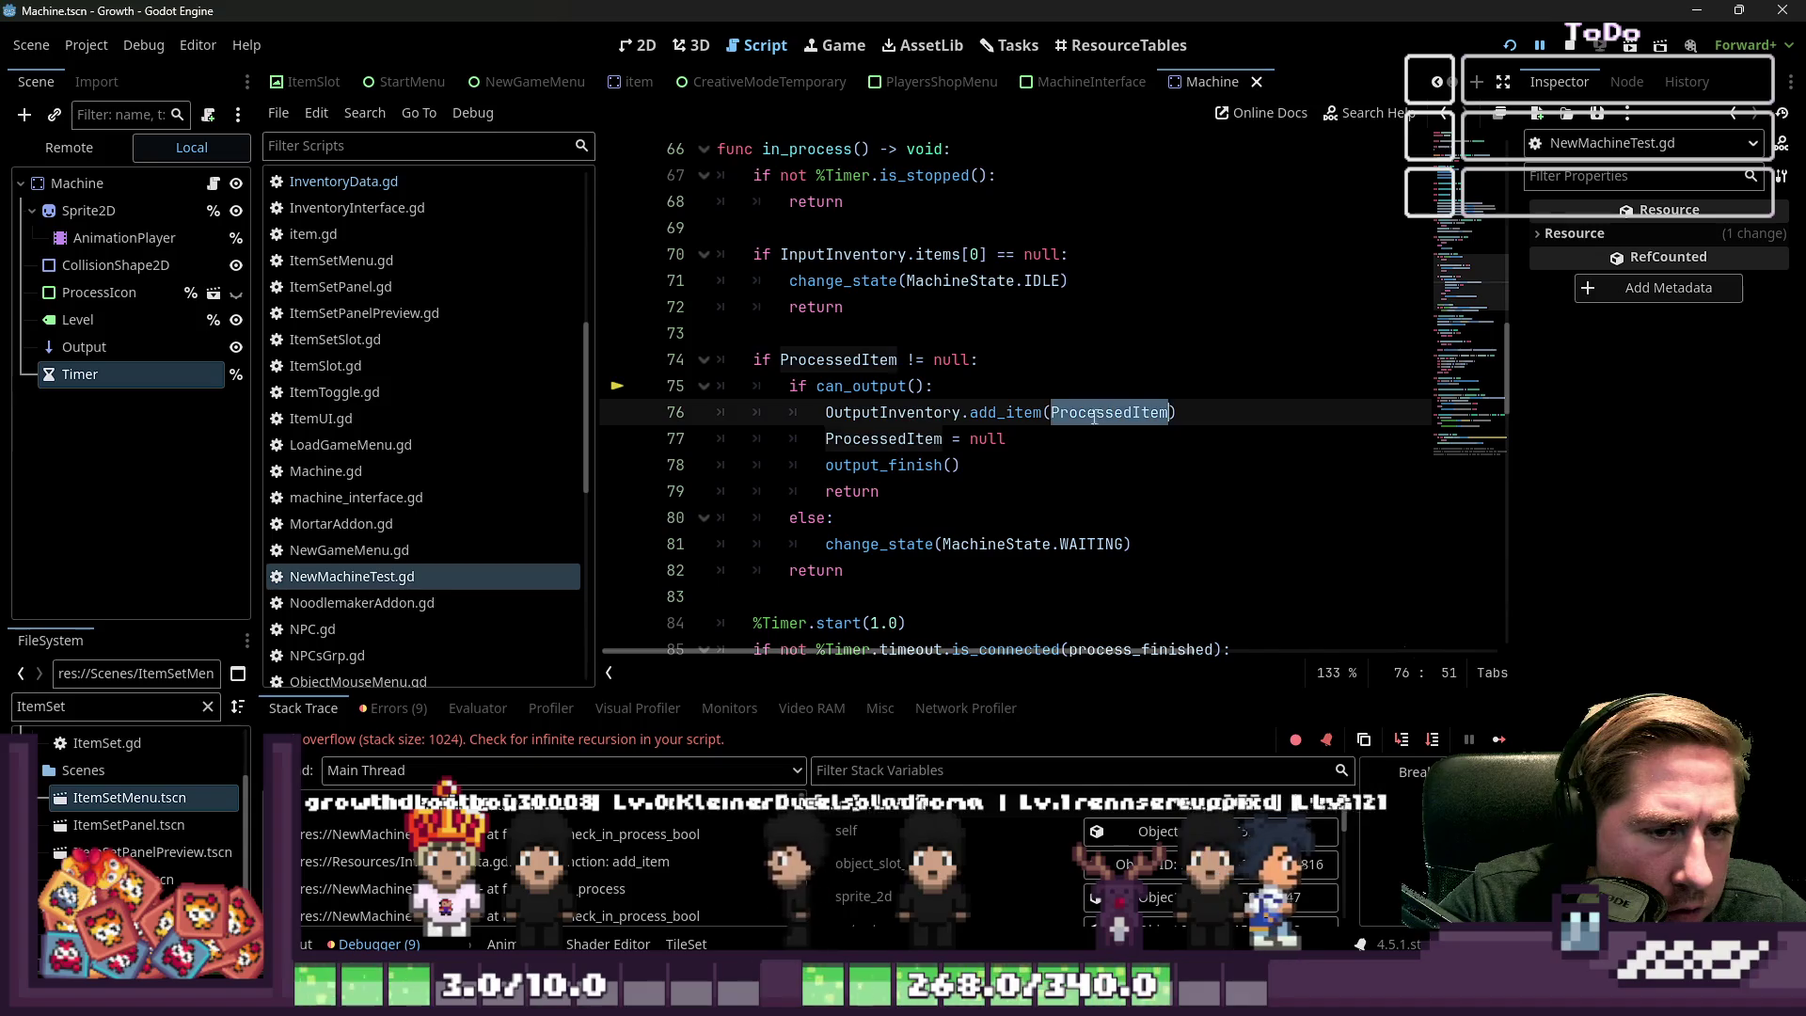
scroll(1050, 485, "up", 6)
scroll(1050, 485, "down", 2)
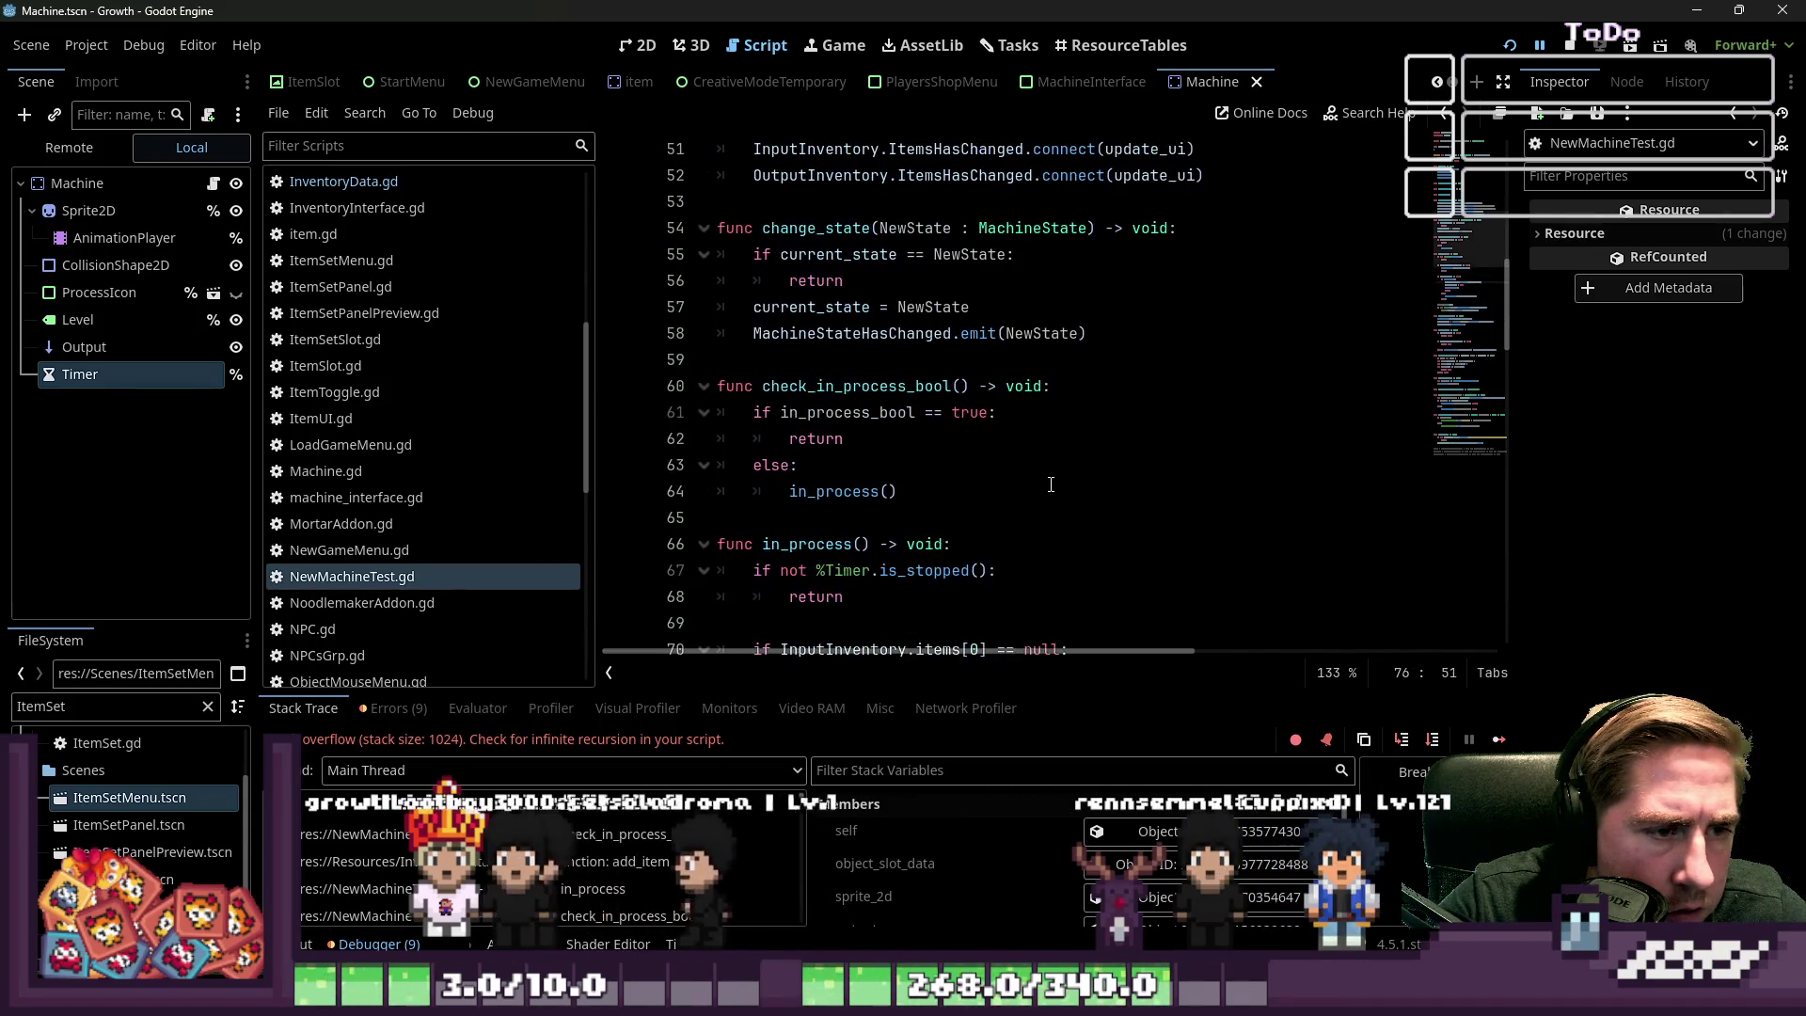
left_click(993, 448)
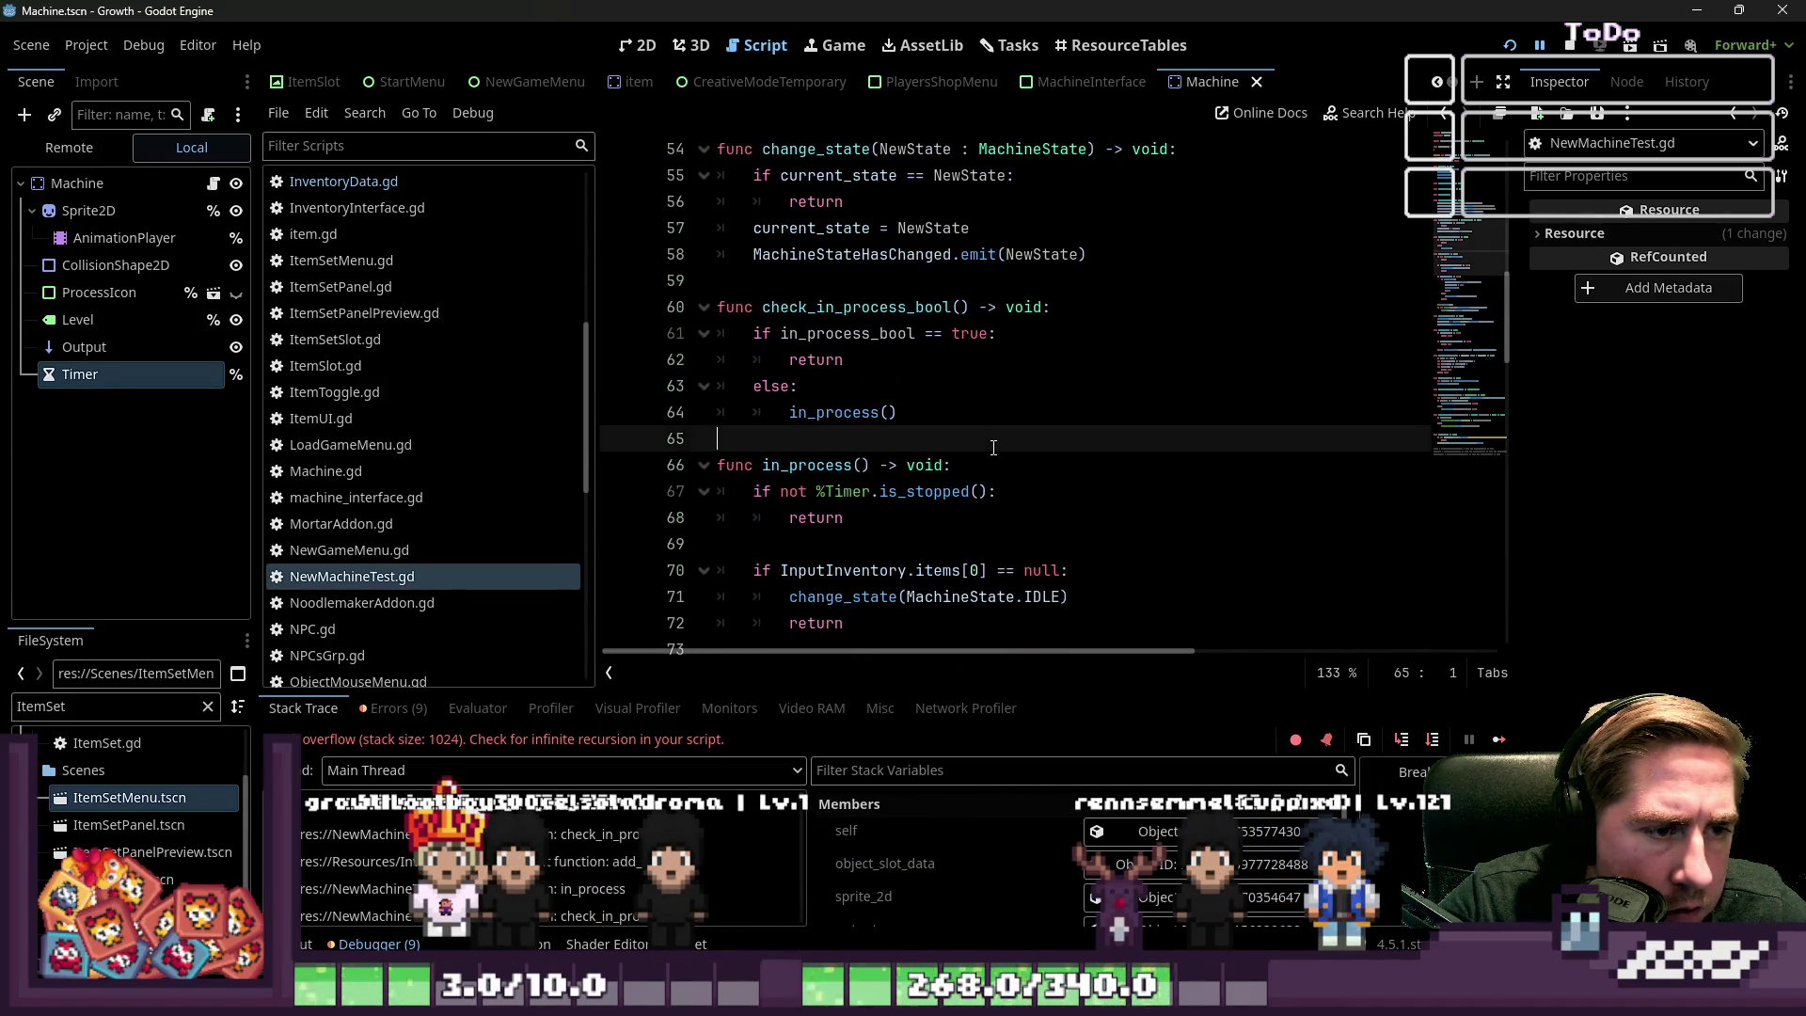
double_click(838, 414)
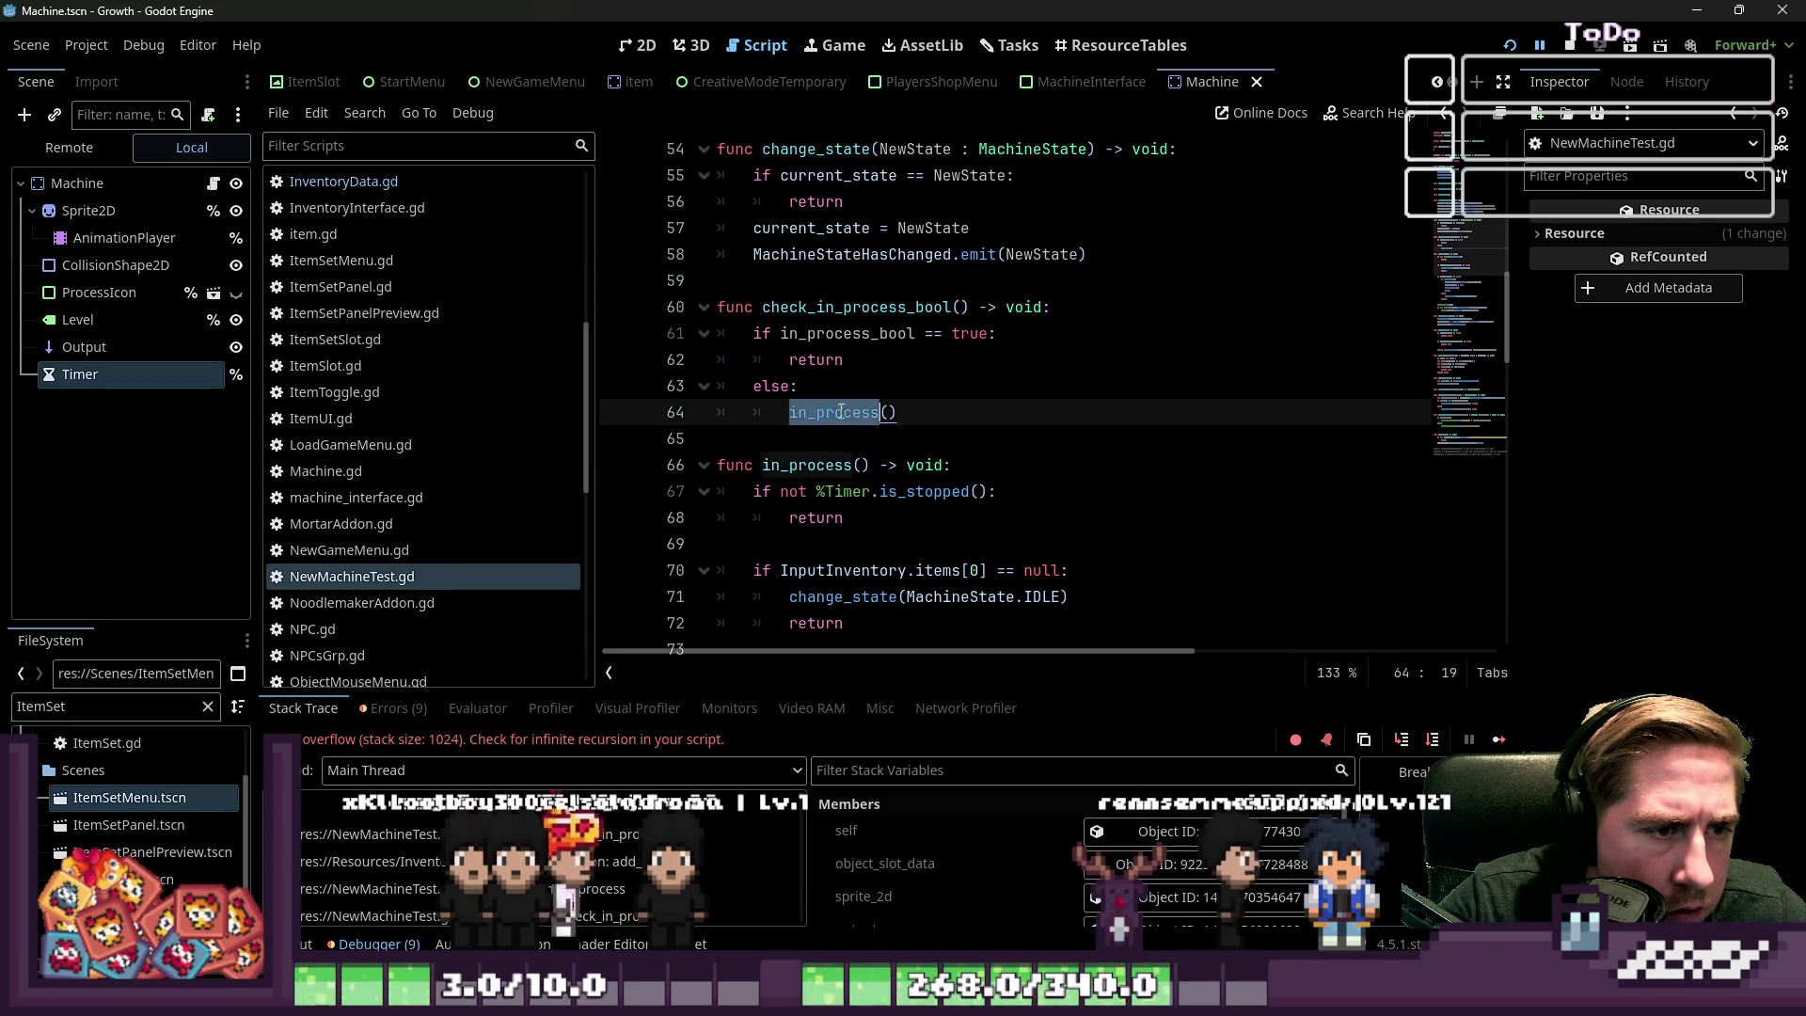
scroll(879, 399, "down", 3)
scroll(879, 399, "up", 1)
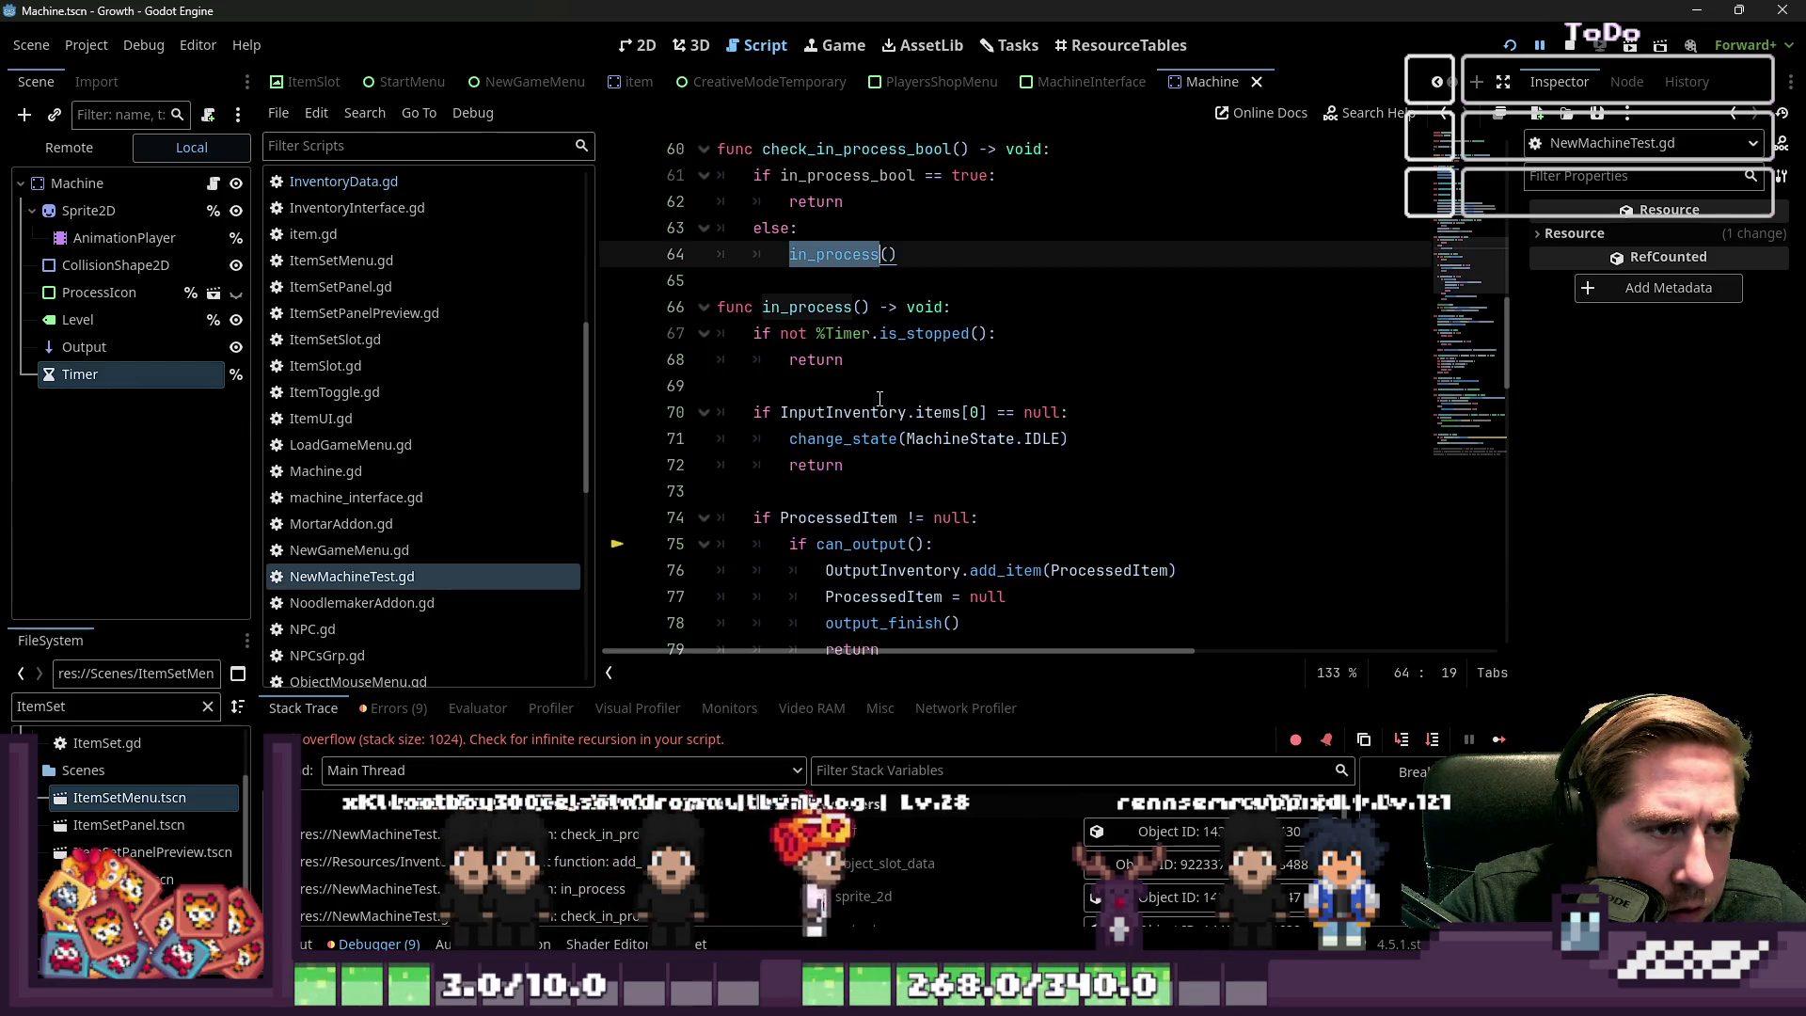
scroll(880, 398, "up", 1)
key("Down")
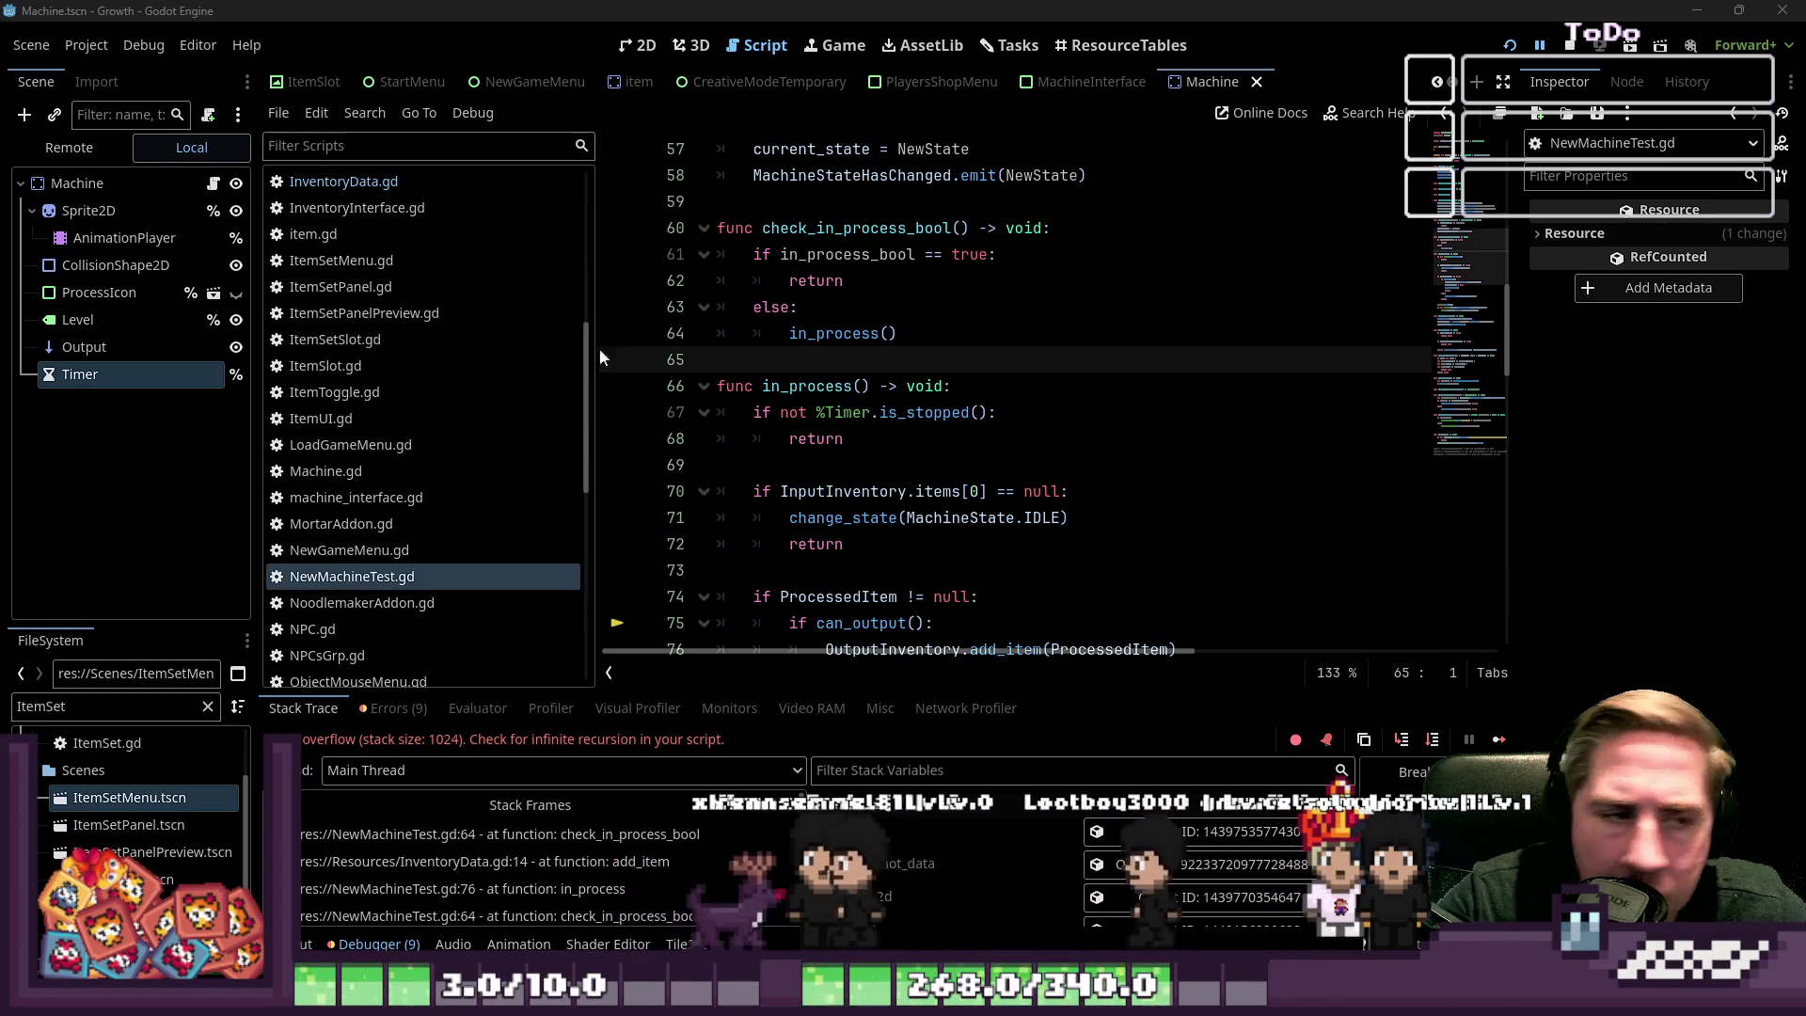
Locate the in_process_bool declaration, its check function, and the timer code in in_process
scroll(769, 354, "up", 15)
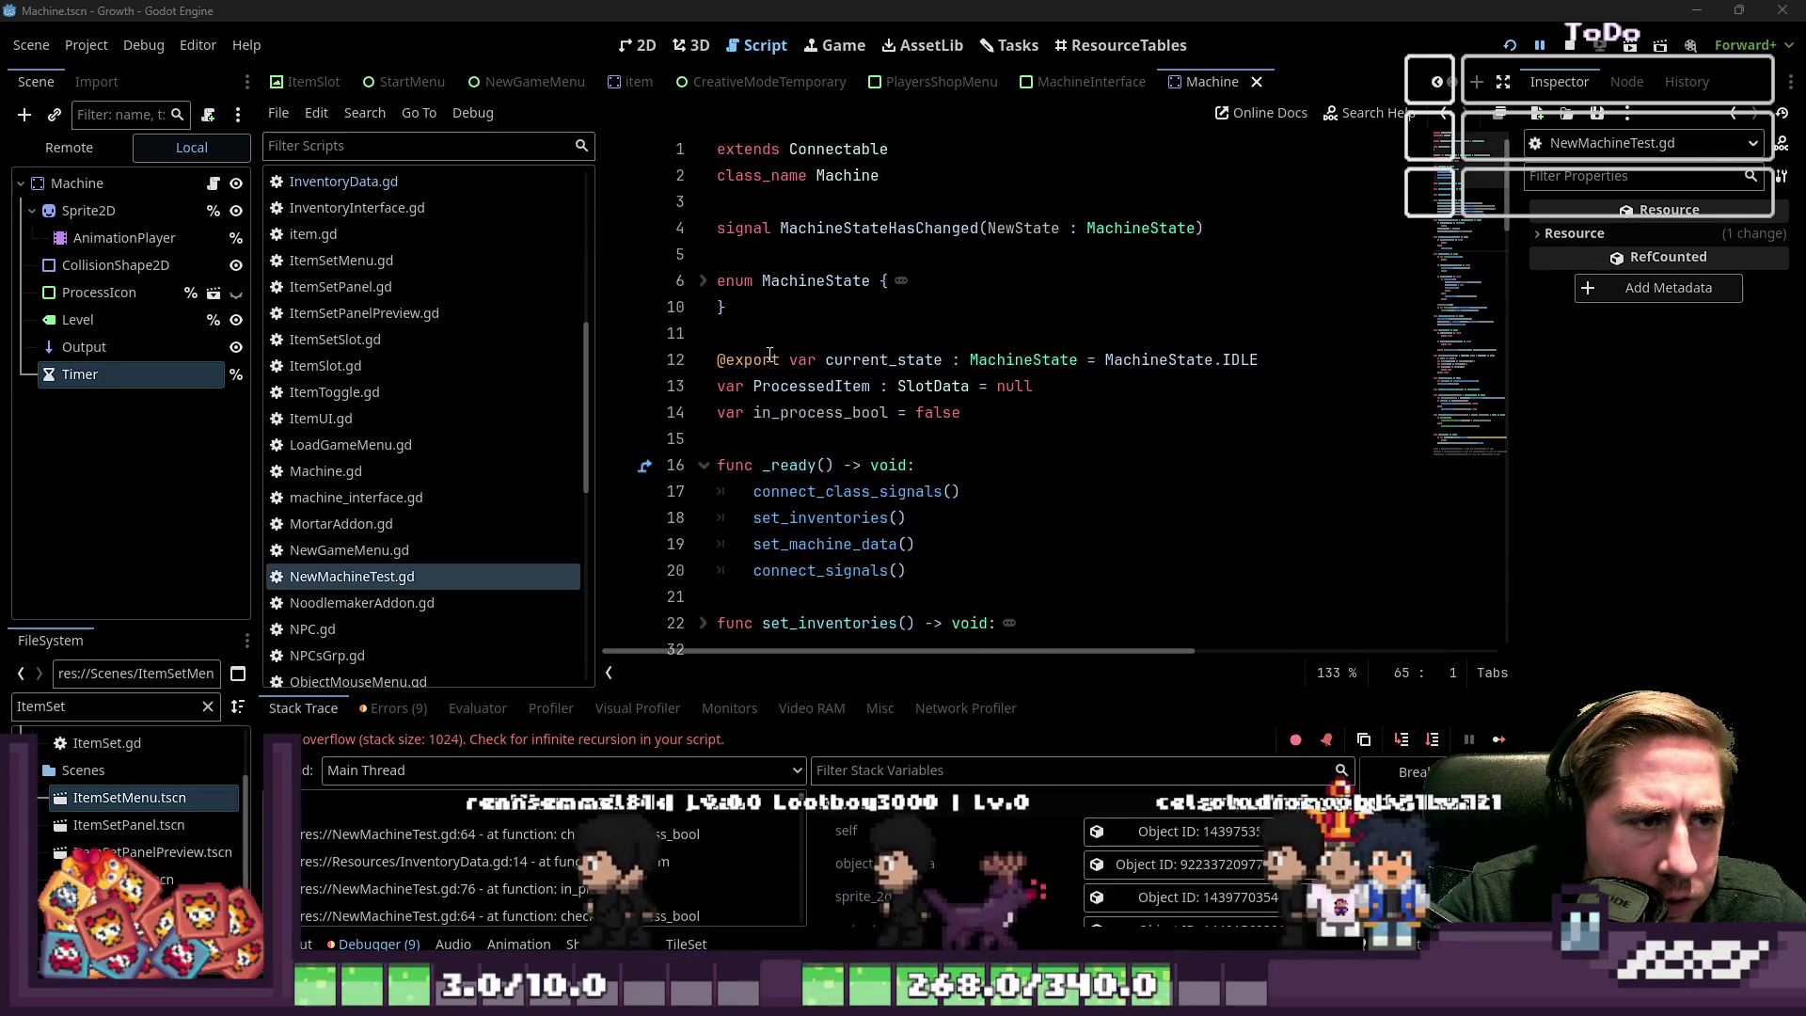
double_click(820, 412)
scroll(986, 456, "down", 15)
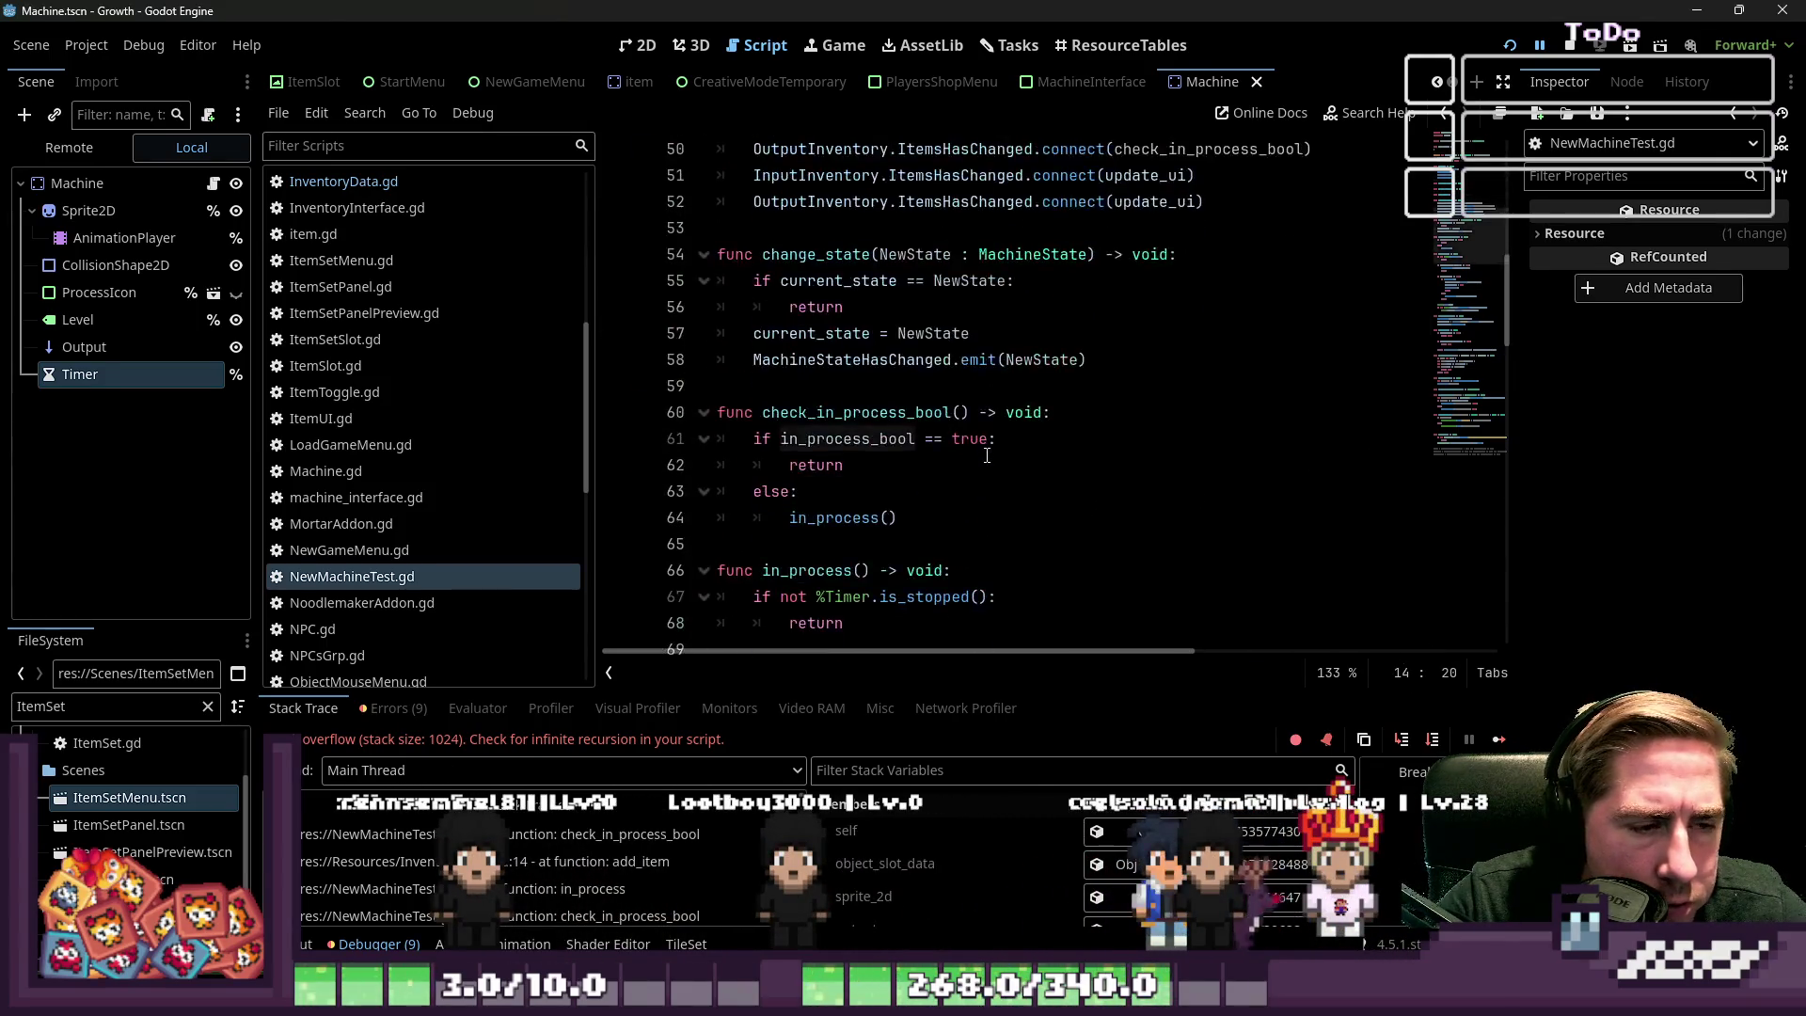
scroll(987, 455, "down", 1)
double_click(875, 362)
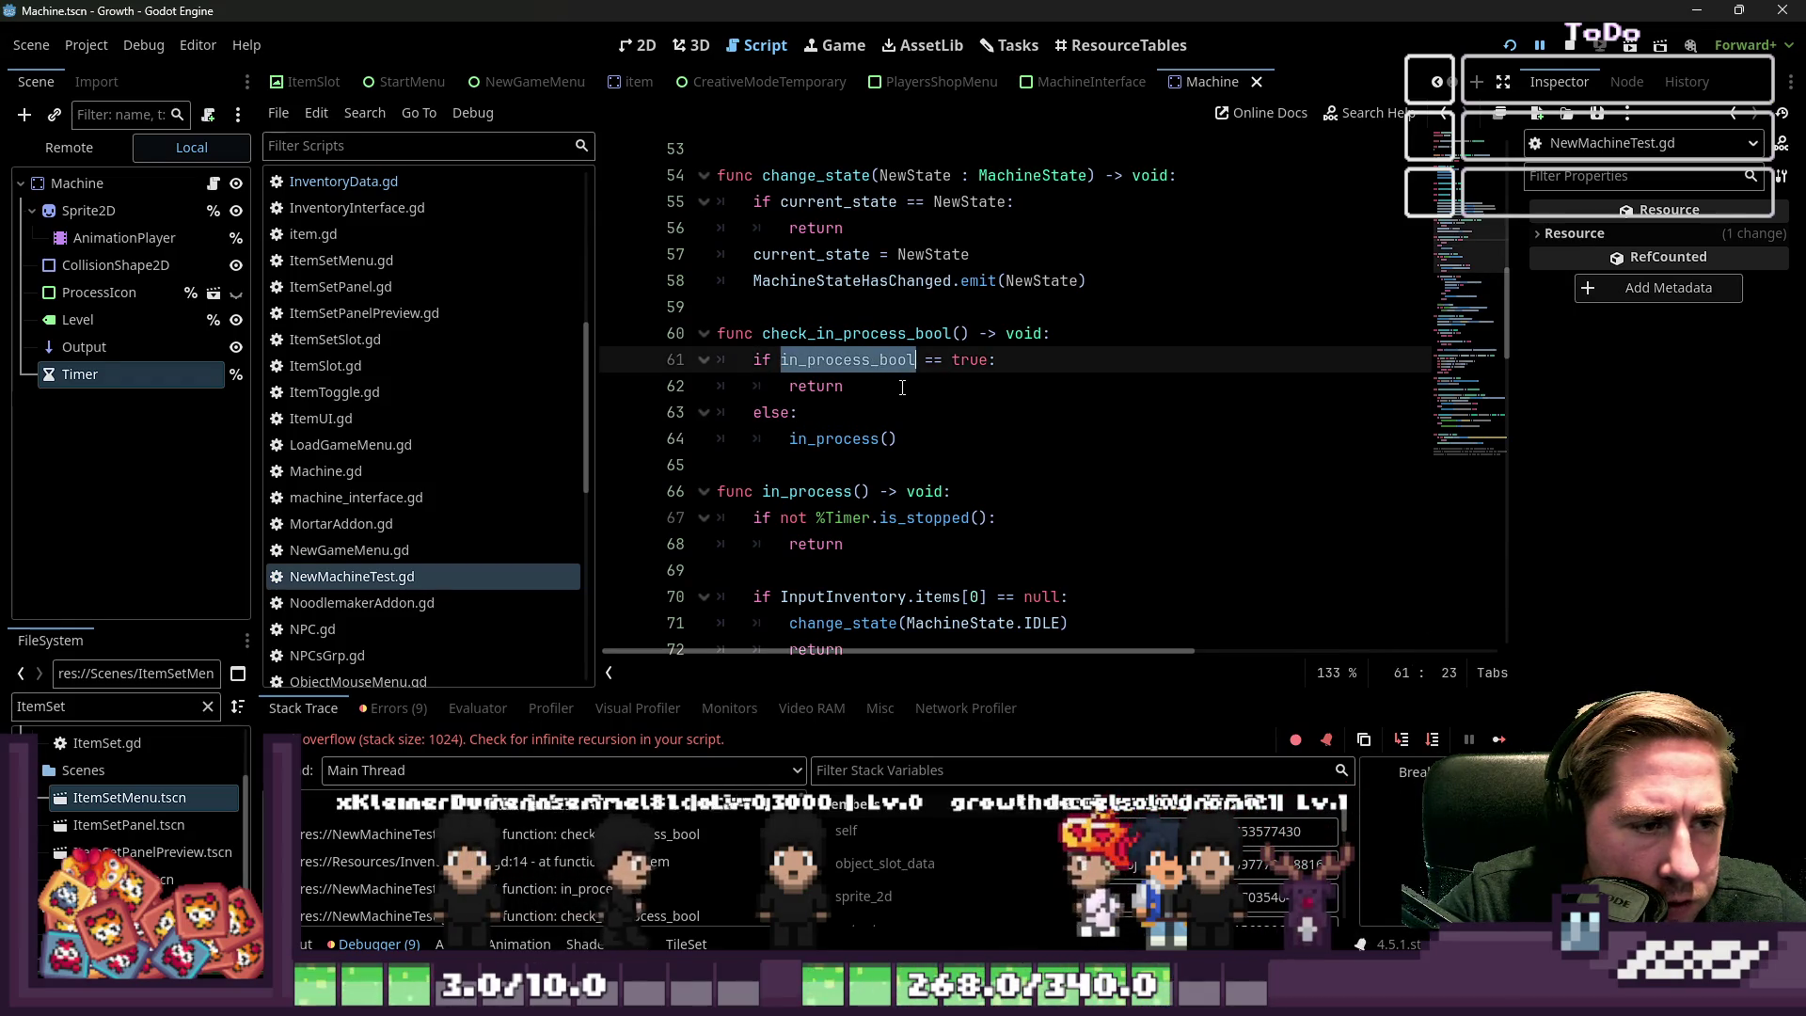
scroll(902, 388, "down", 2)
scroll(902, 387, "down", 6)
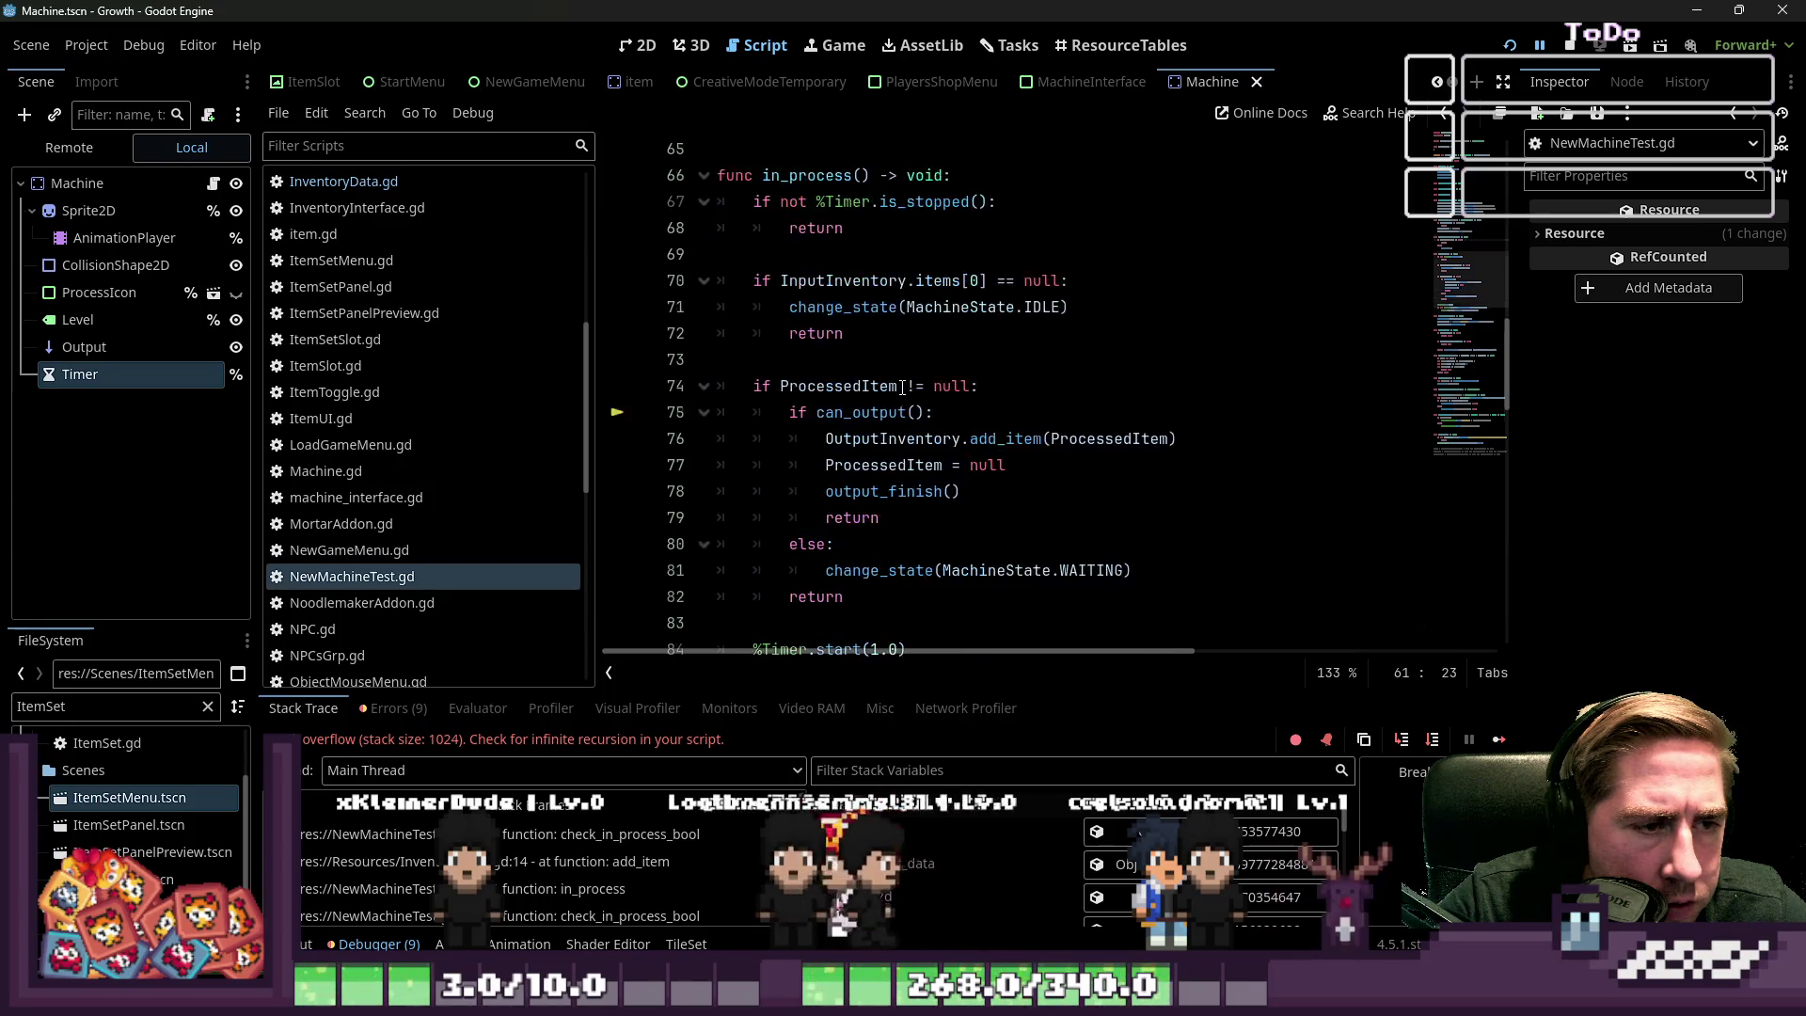
left_click(884, 360)
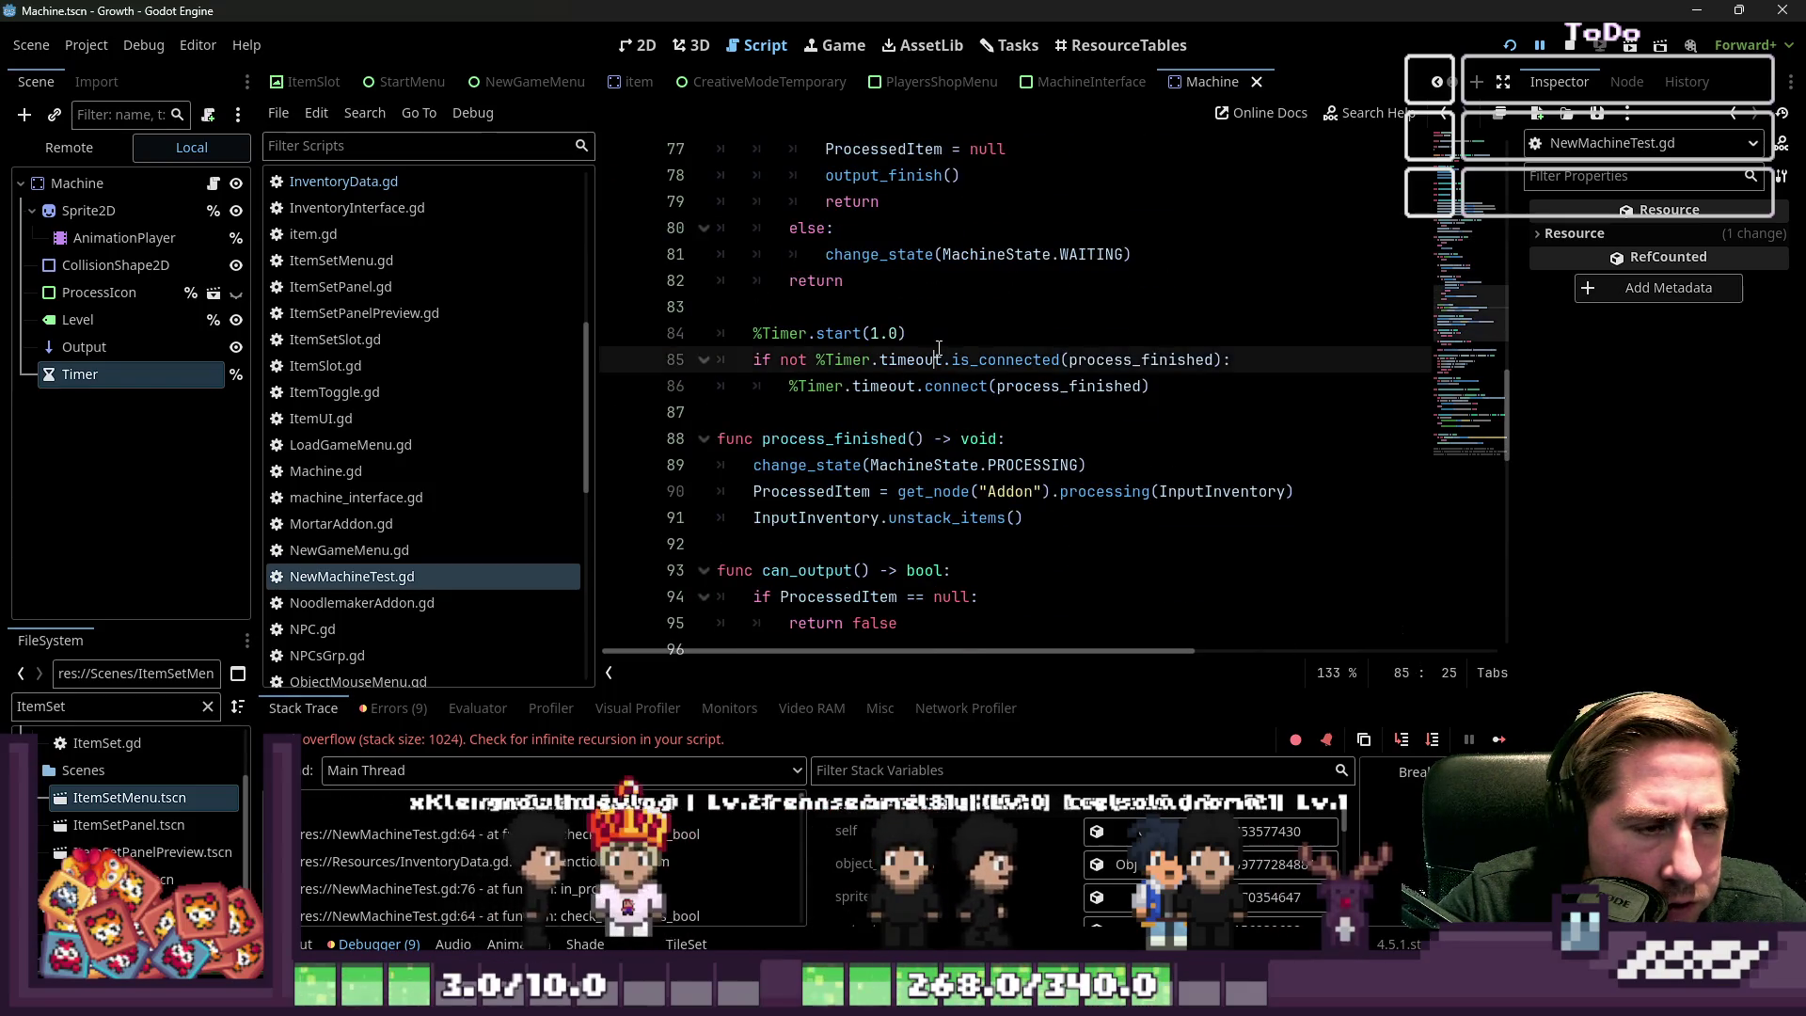
scroll(884, 360, "up", 1)
left_click(914, 312)
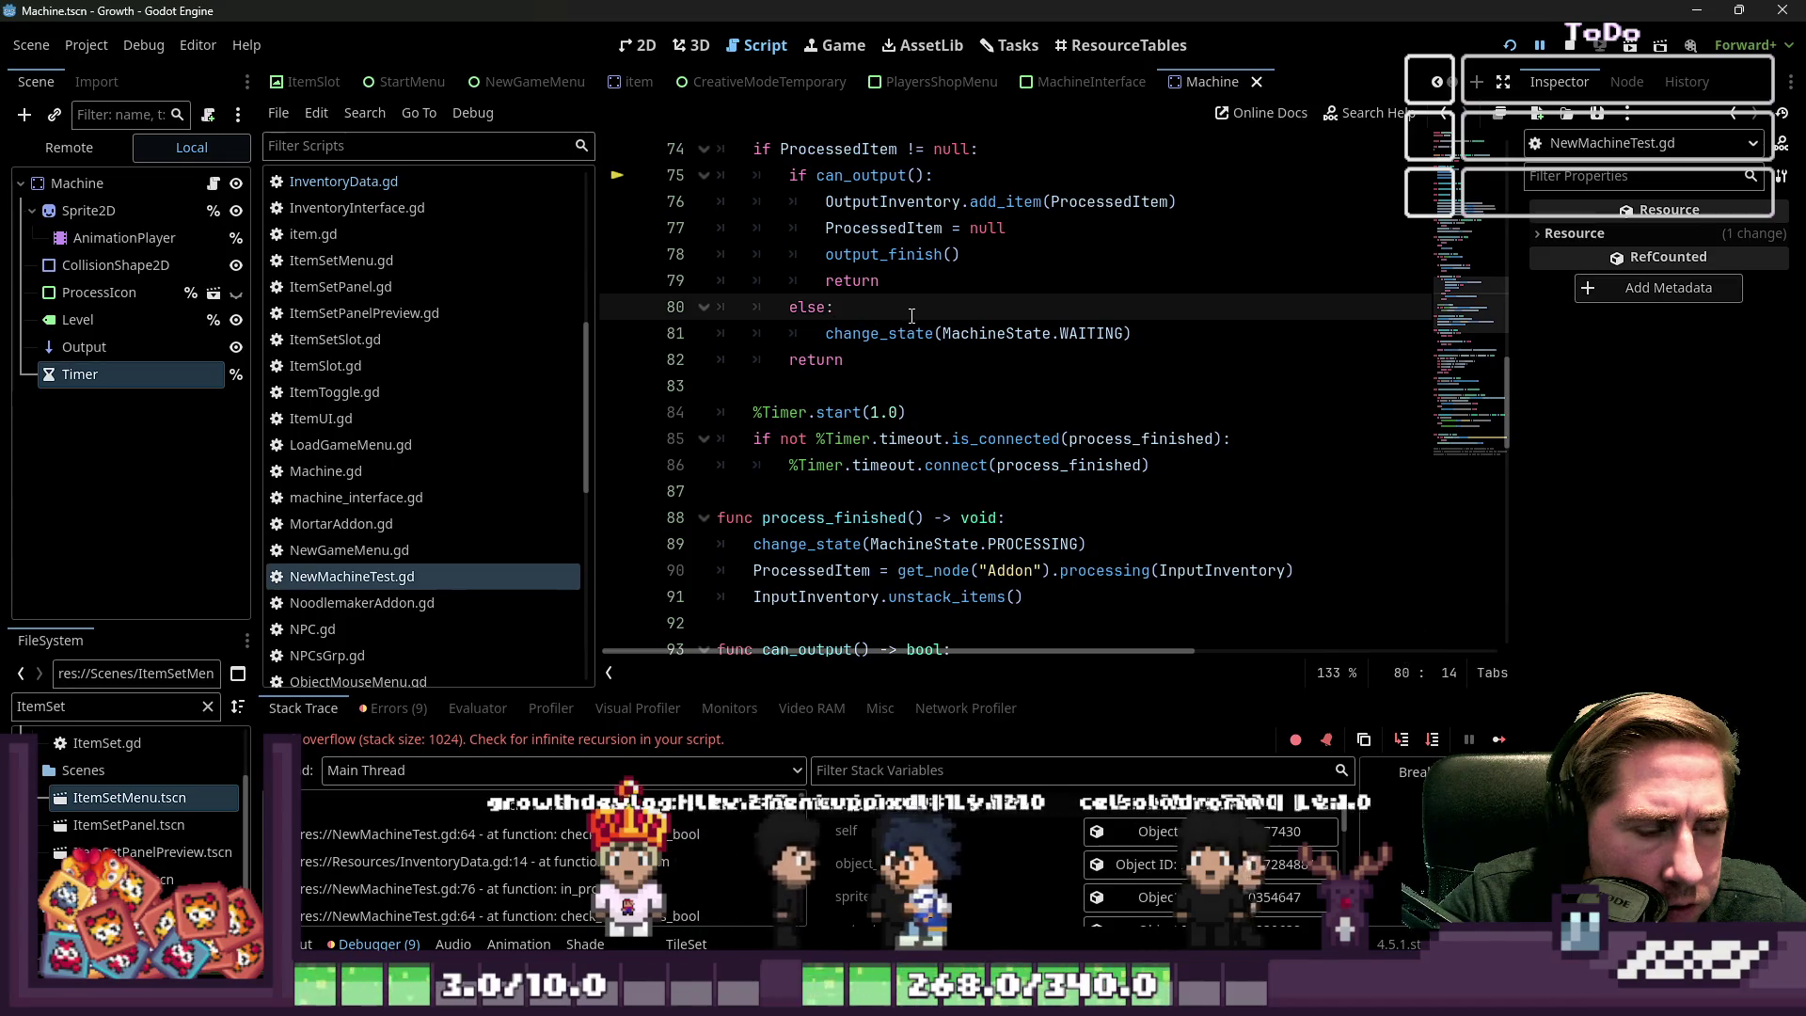
Add 'in_process_bool = true' on a new line after %Timer.start(1.0)
left_click(953, 411)
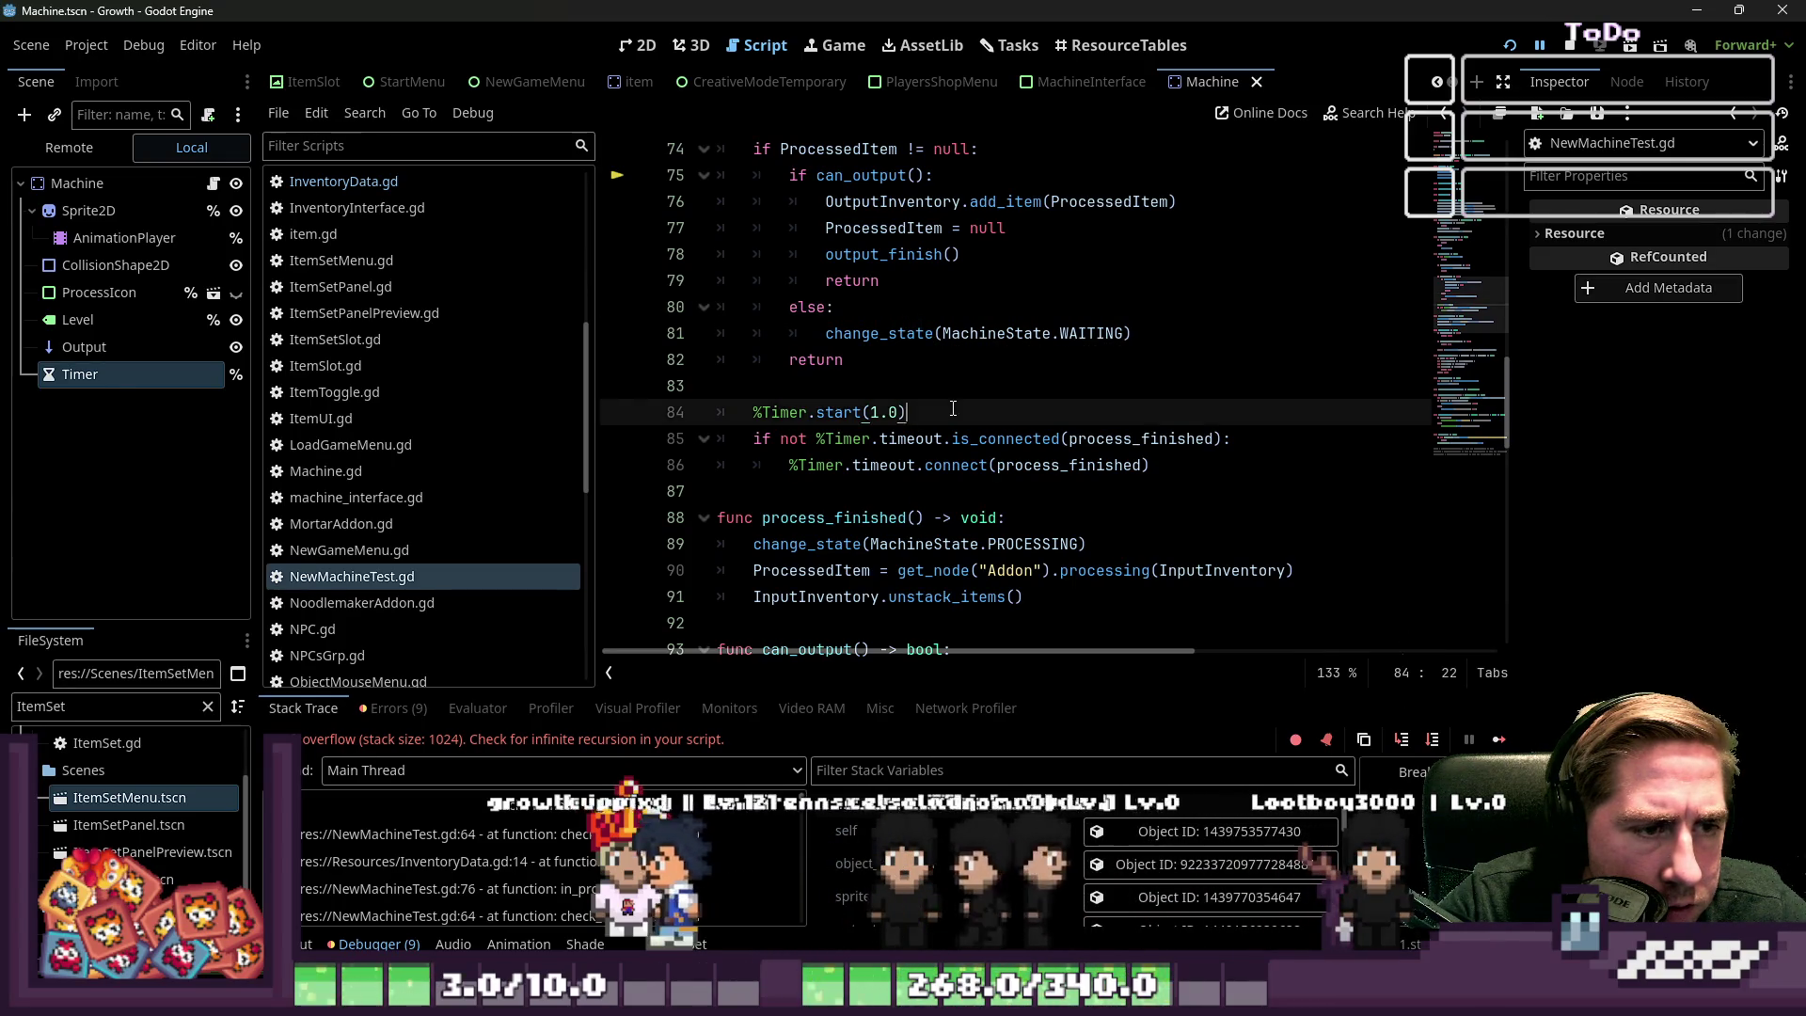
scroll(983, 422, "down", 1)
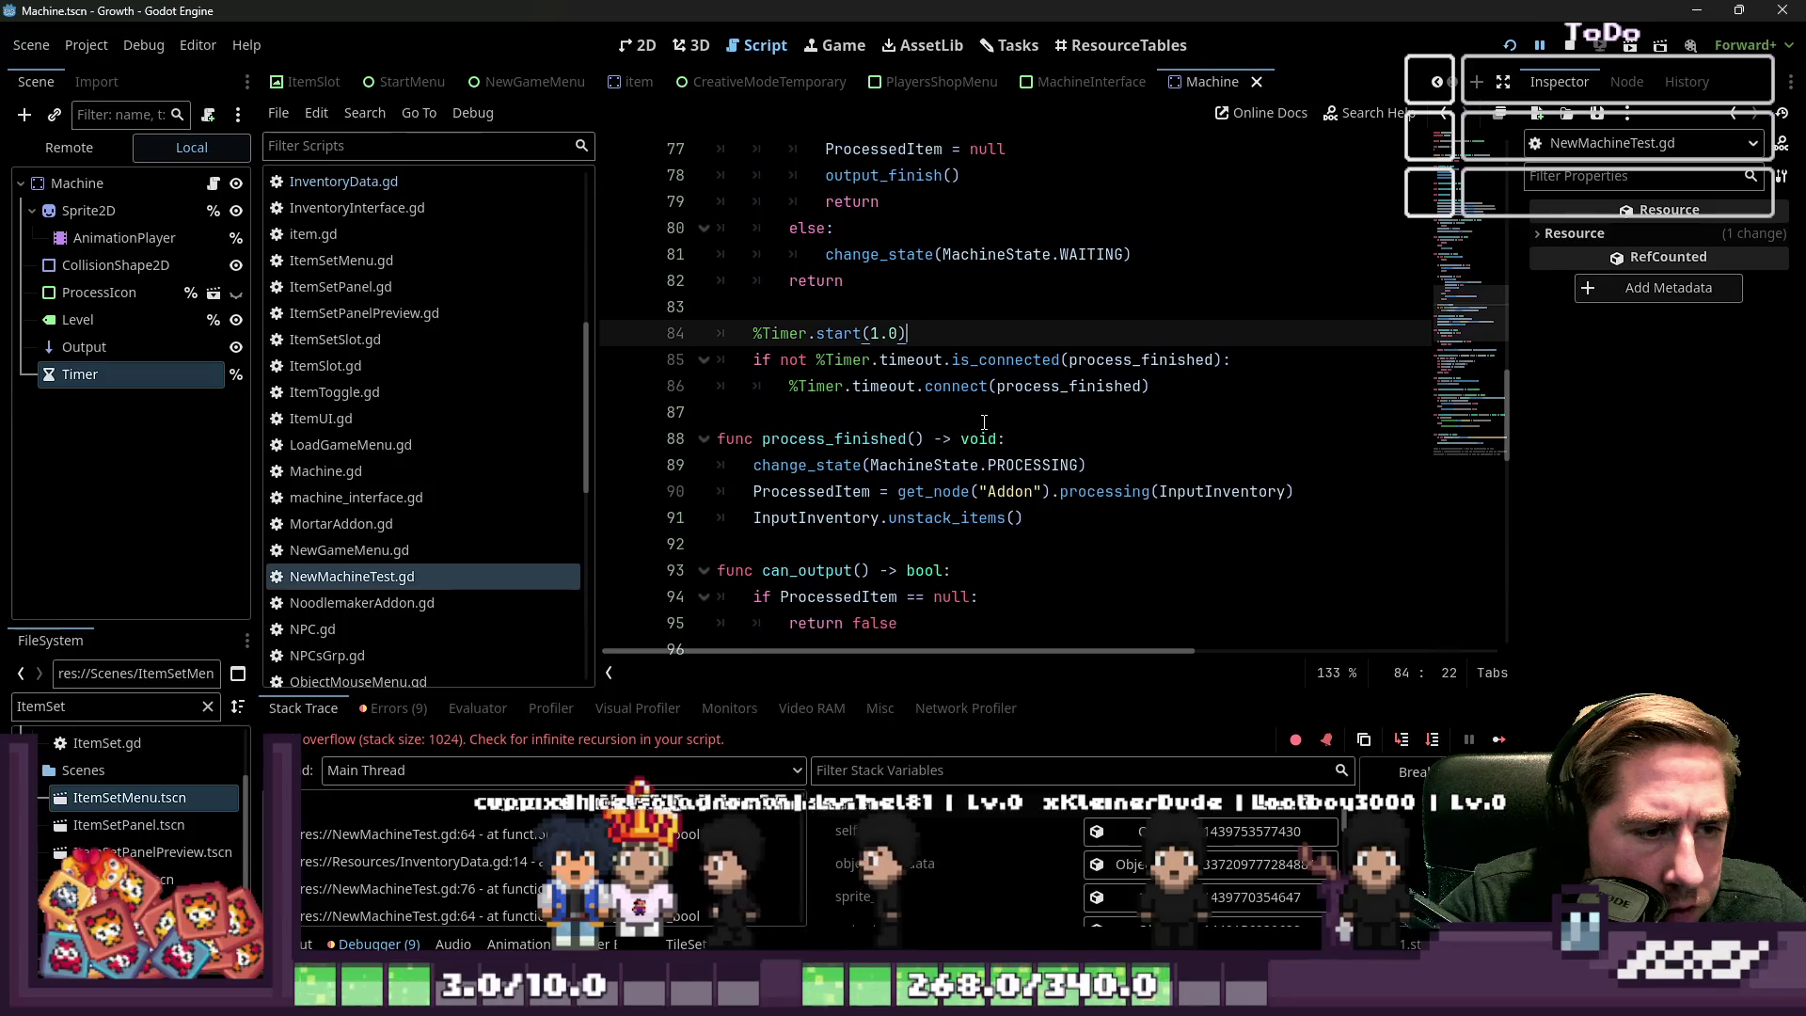
key("Return")
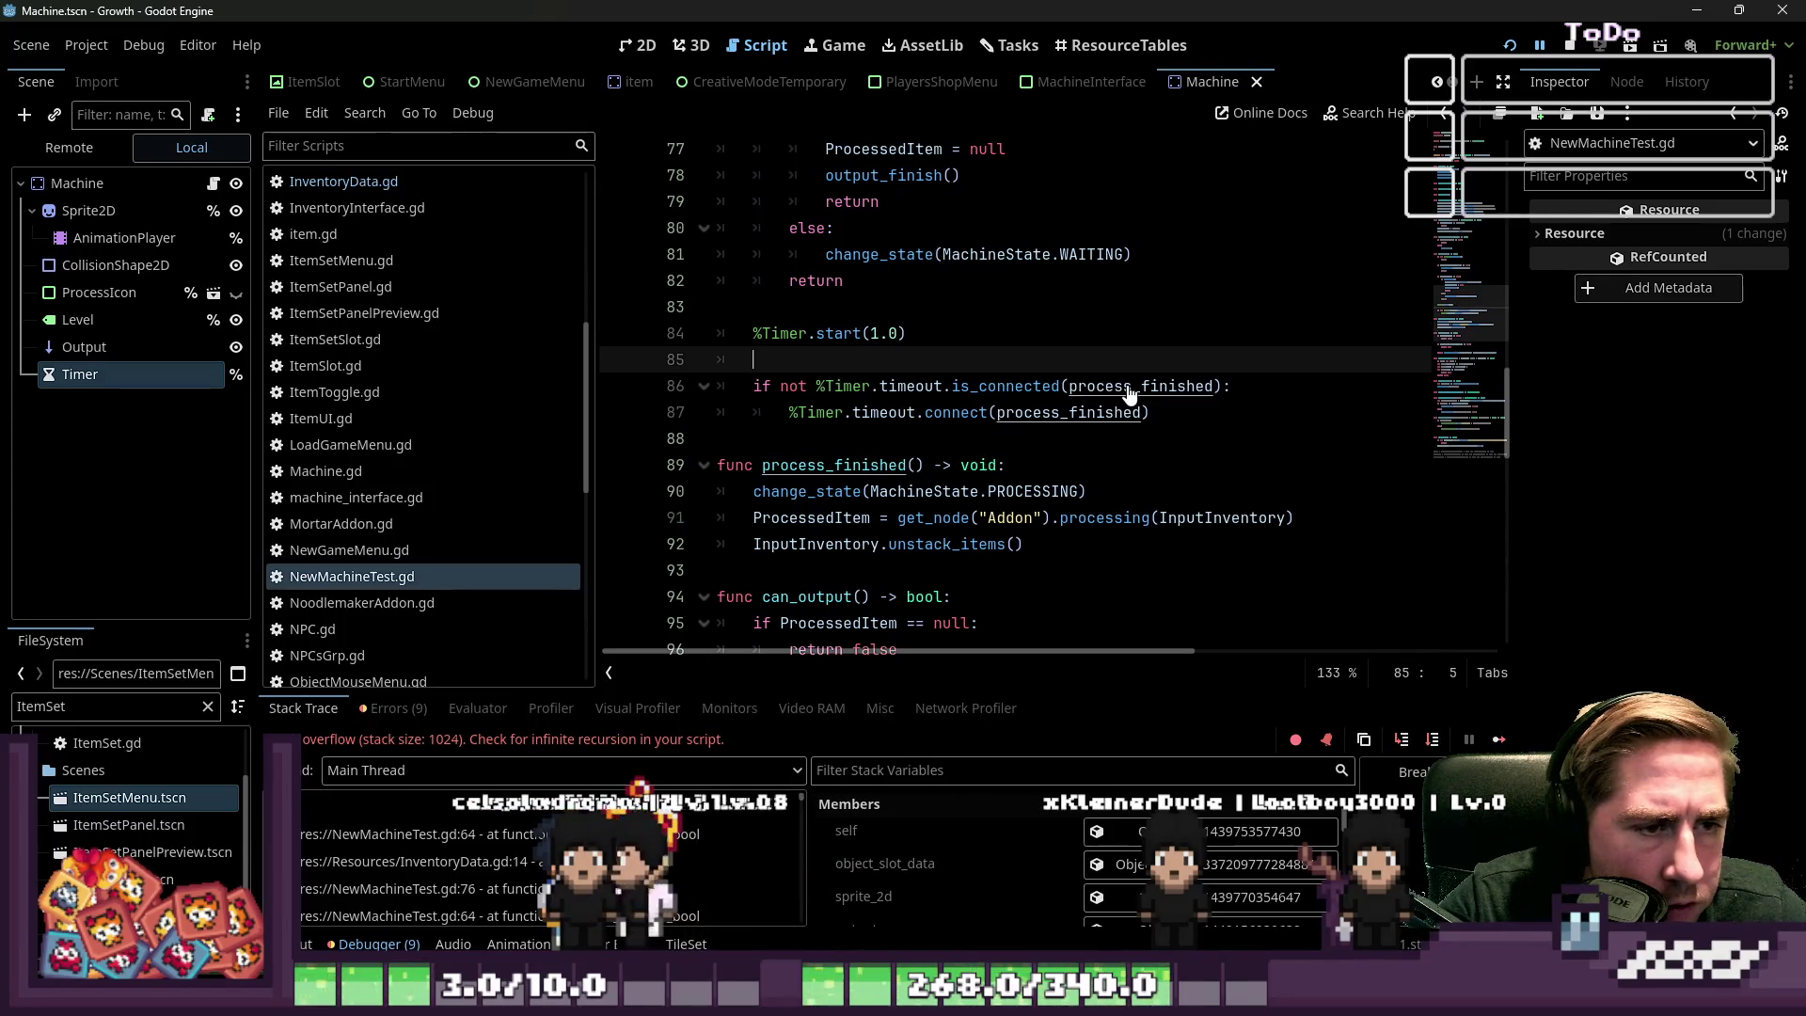
type("in_process_bool = = true")
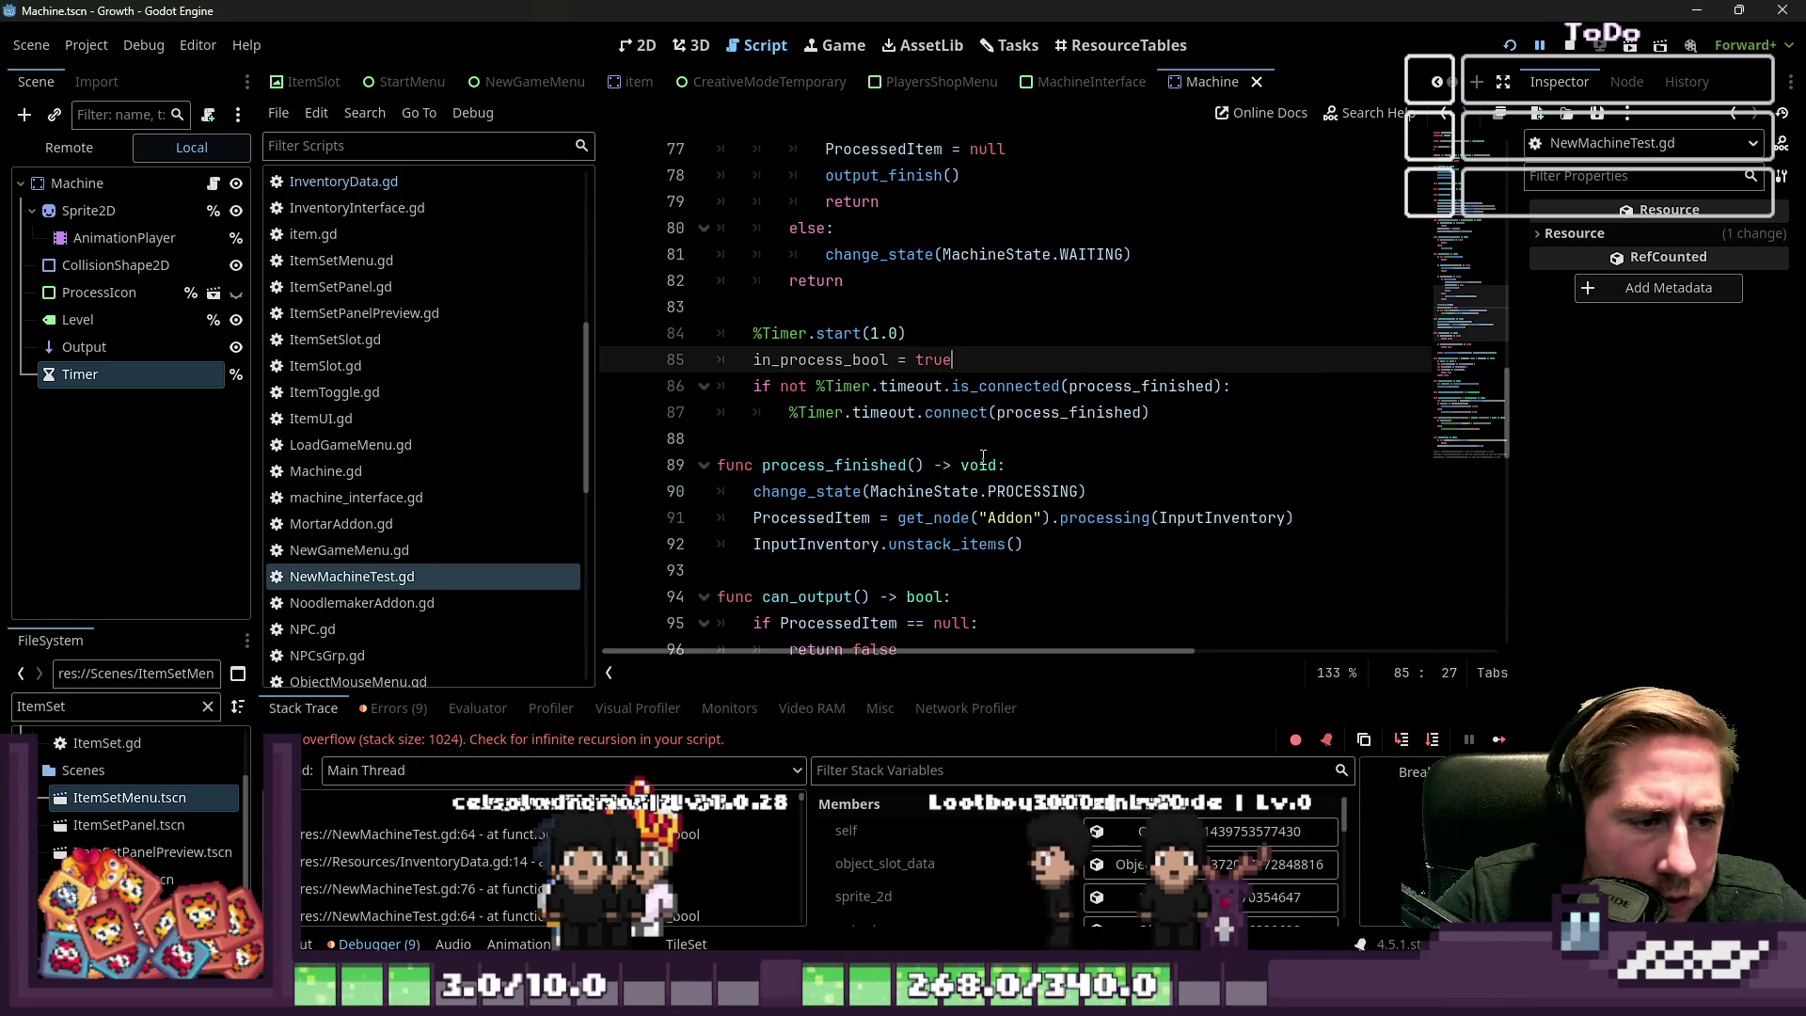
Add 'in_process_bool = false' at the end of process_finished, then launch the game
left_click(1054, 539)
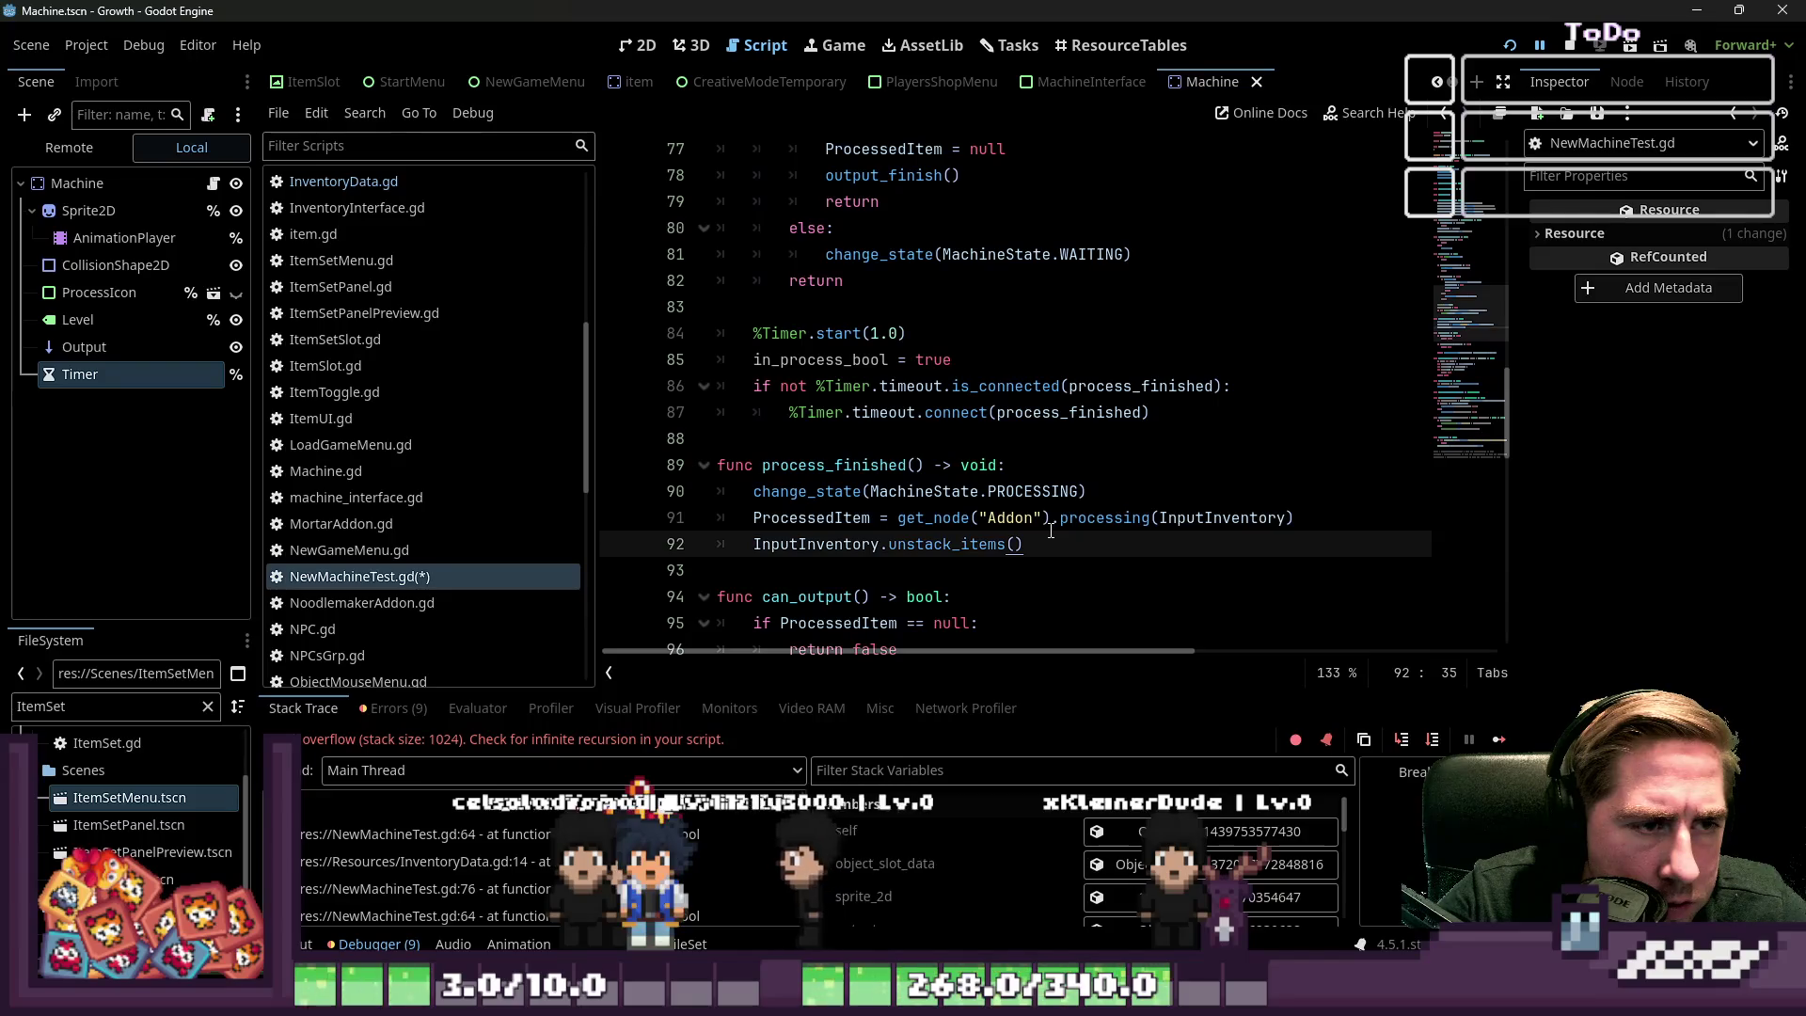
key("Return")
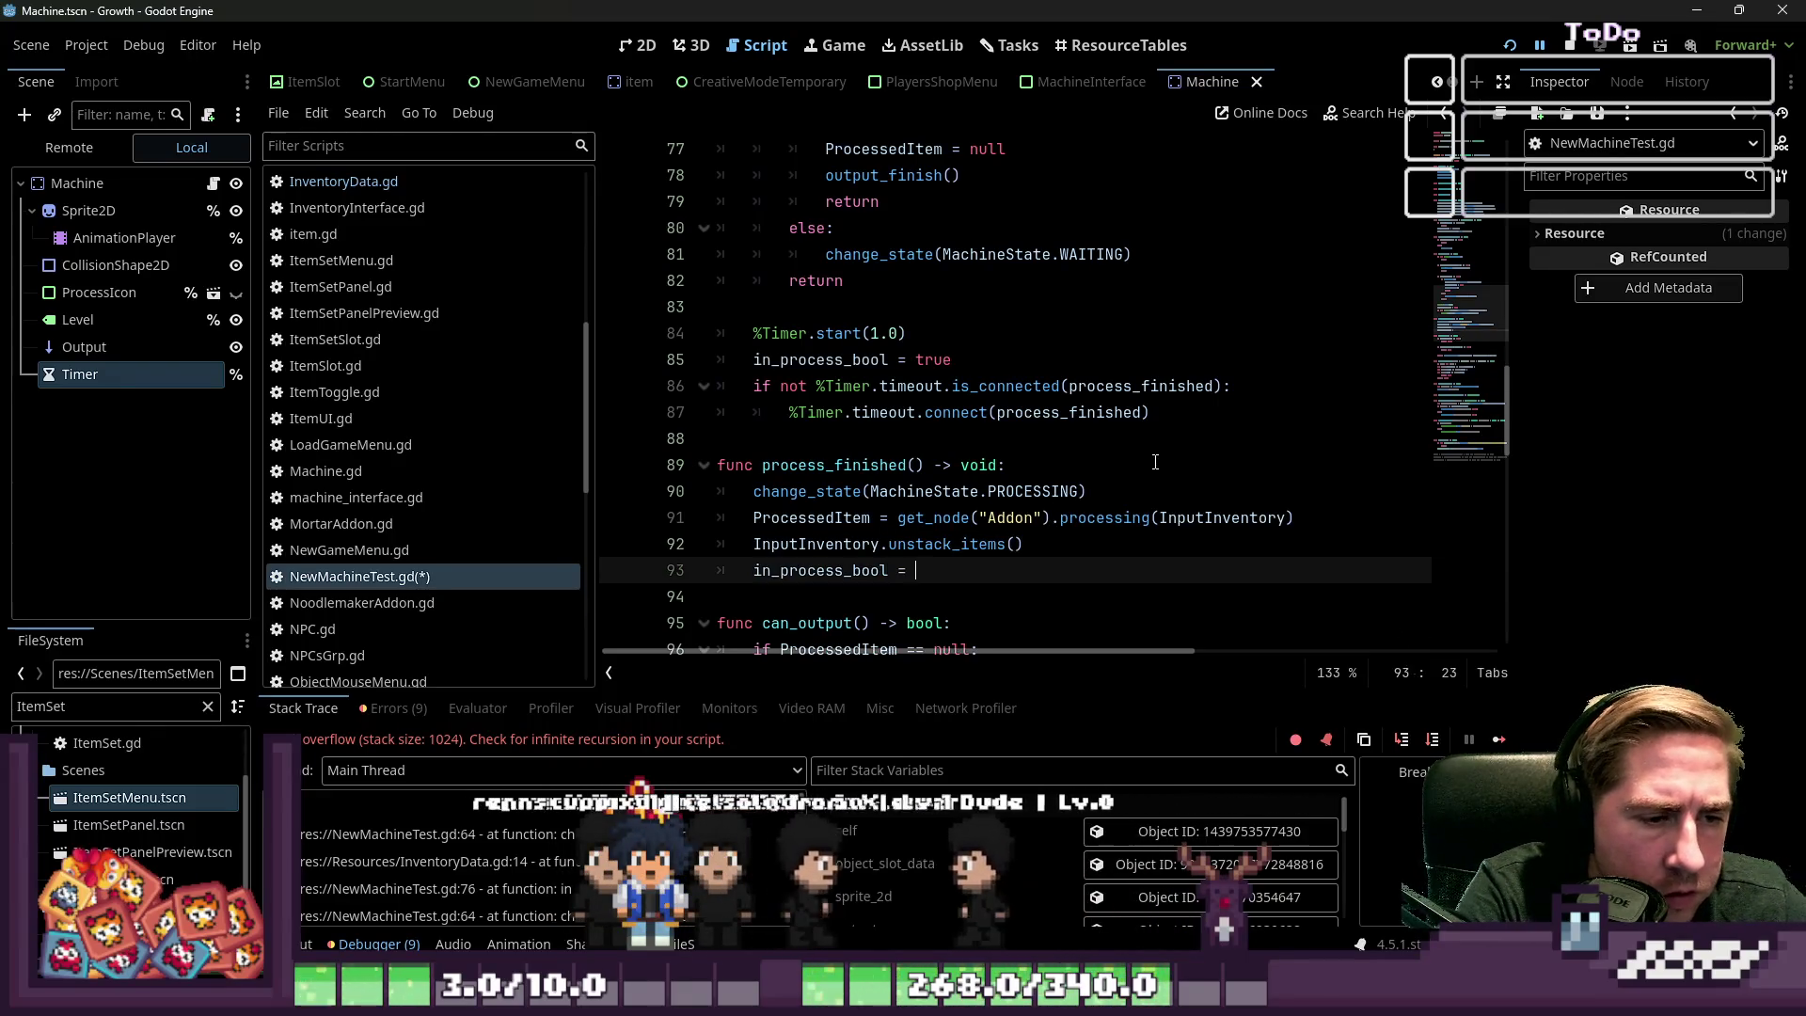
type("false")
key("ctrl+a")
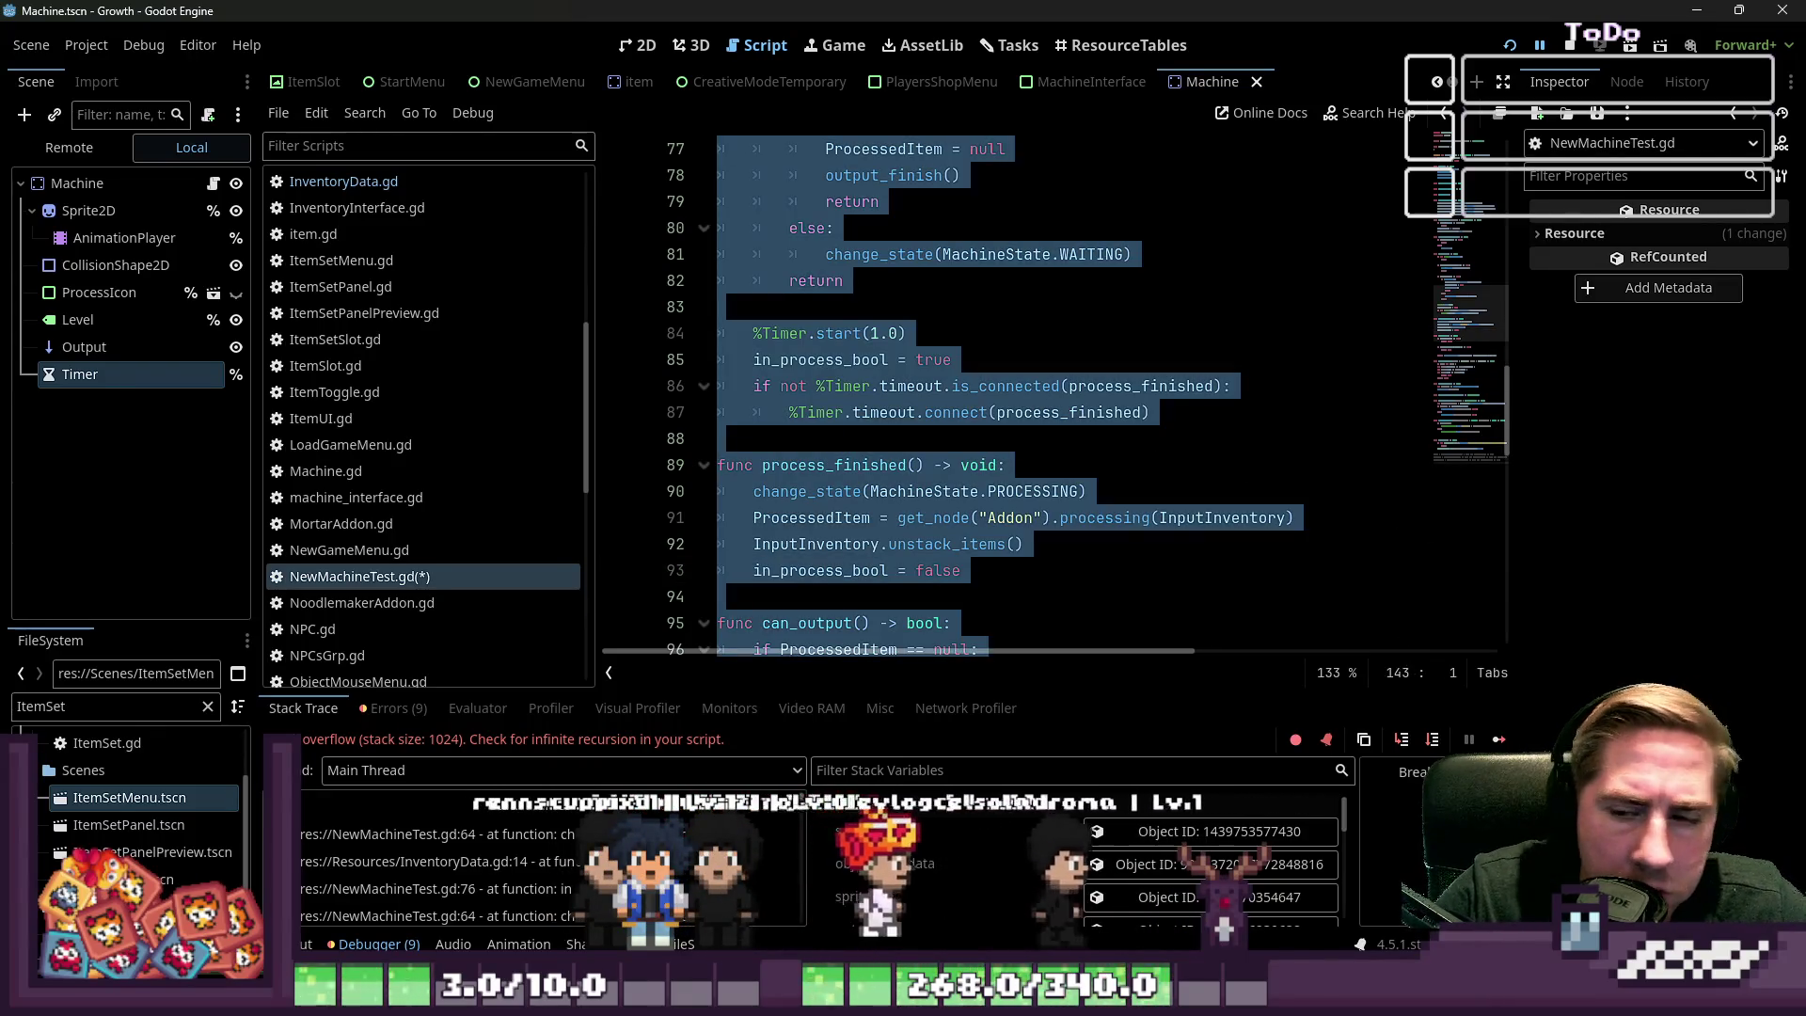
left_click(1358, 442)
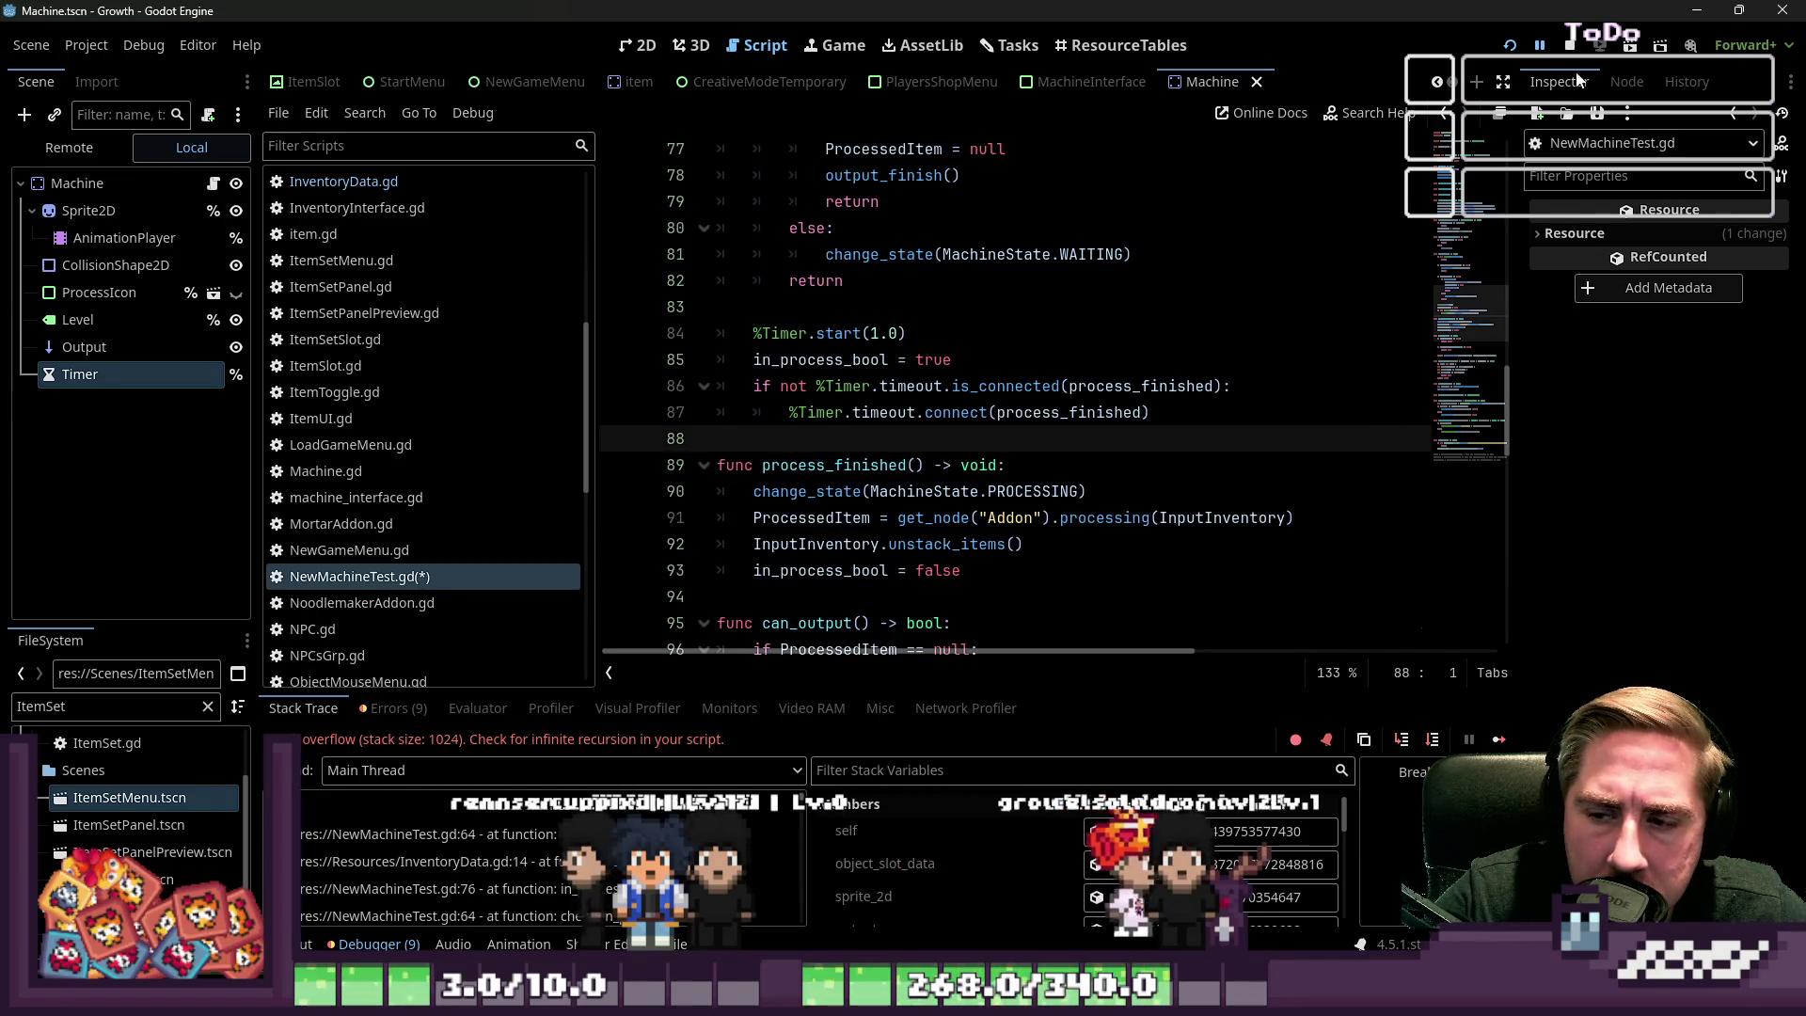
left_click(1504, 44)
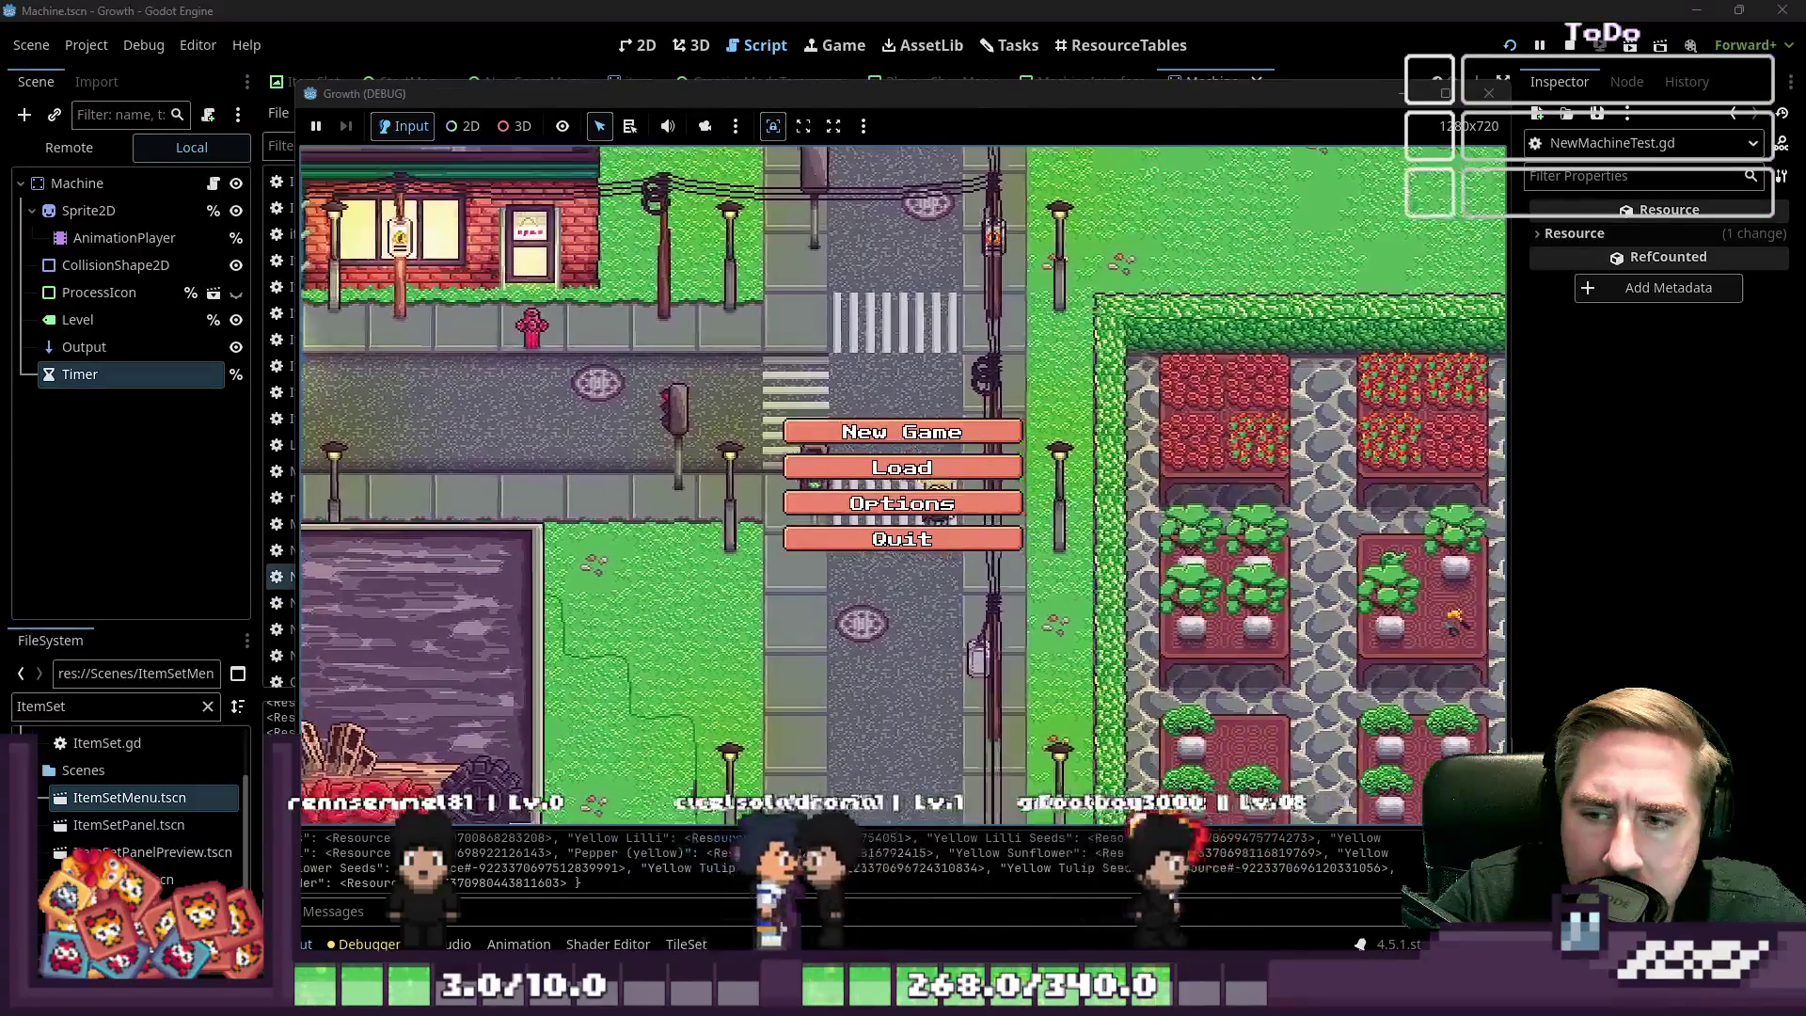
Start a new game with a new character, drag an apple into the machine's input, then stop the game
left_click(831, 428)
left_click(929, 290)
type("sda")
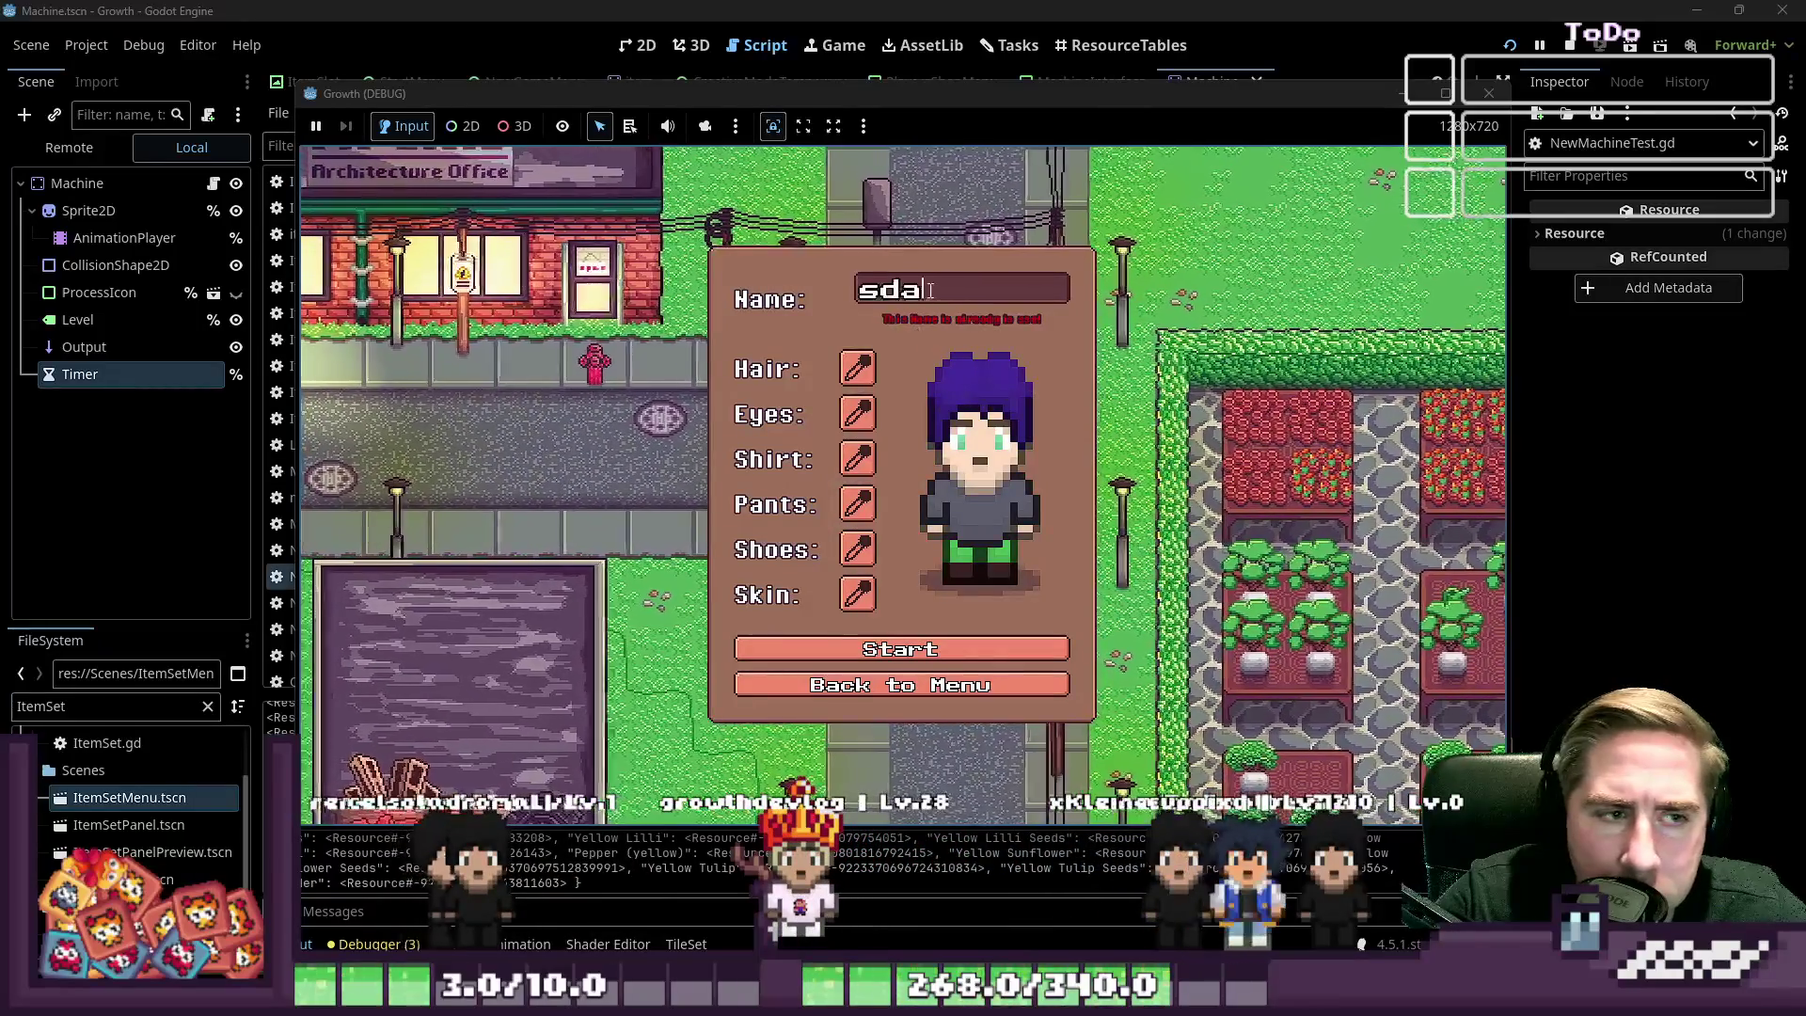
type("ew")
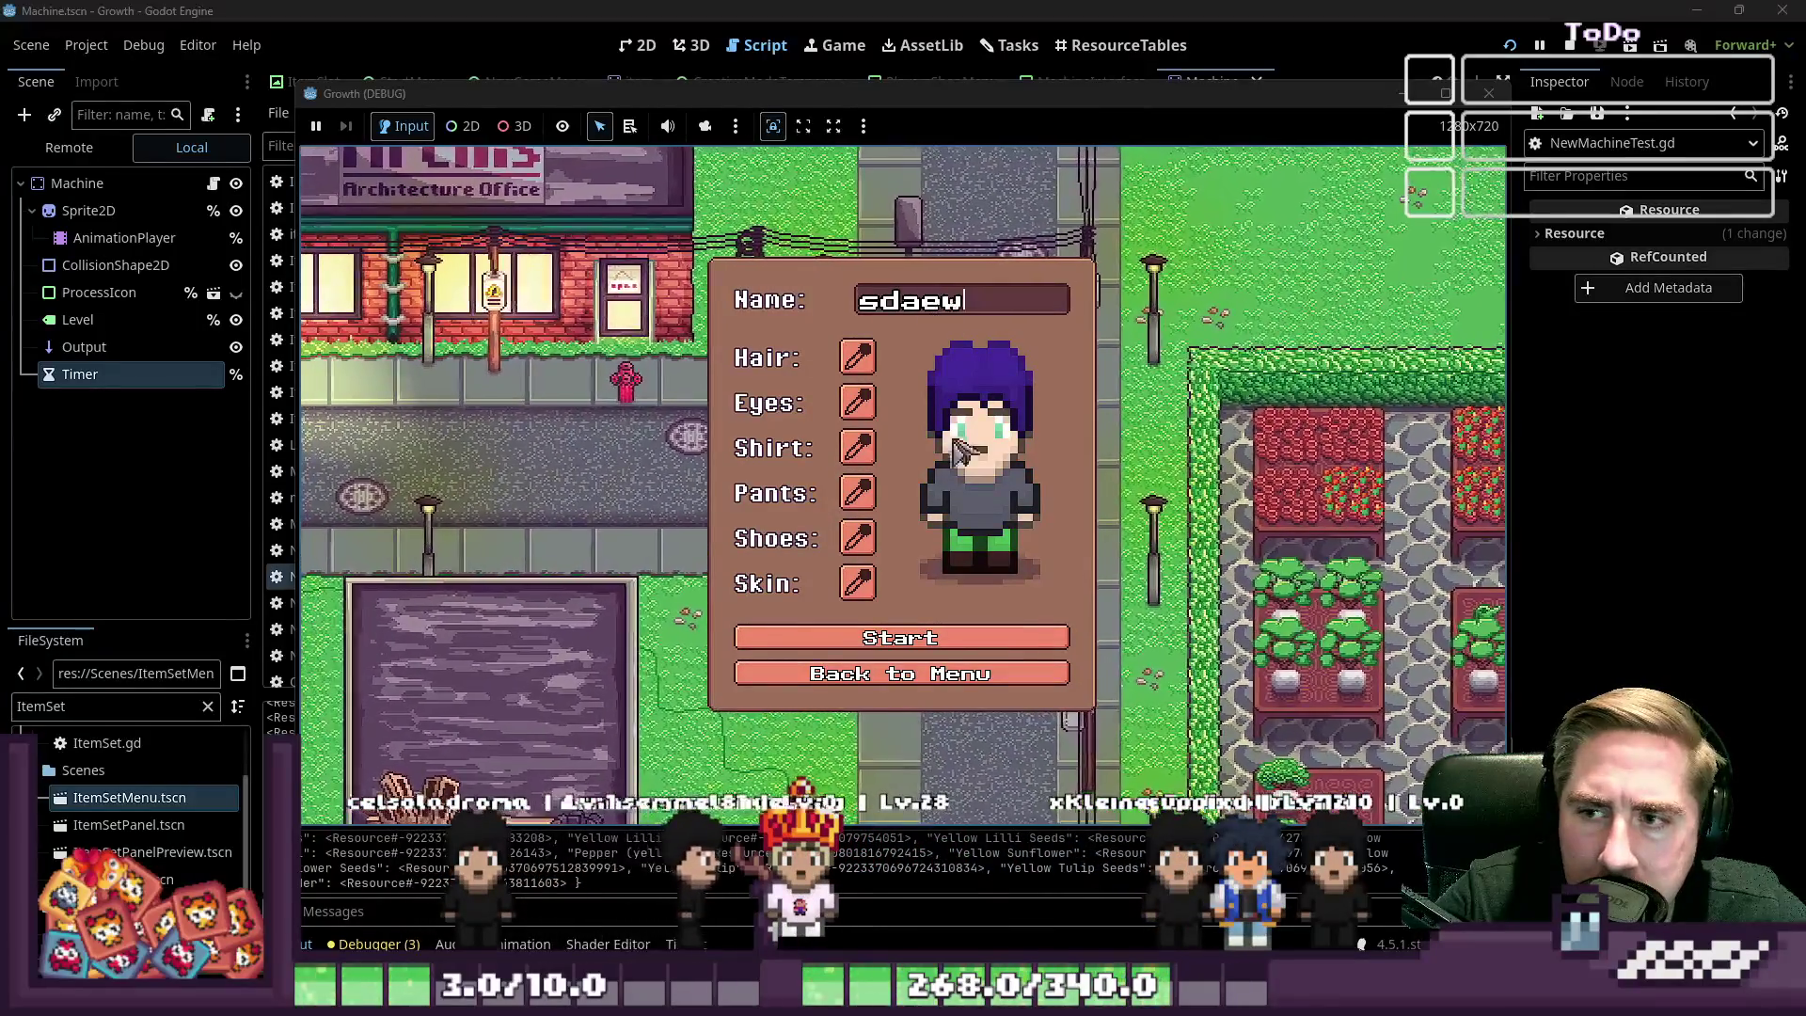
left_click(961, 637)
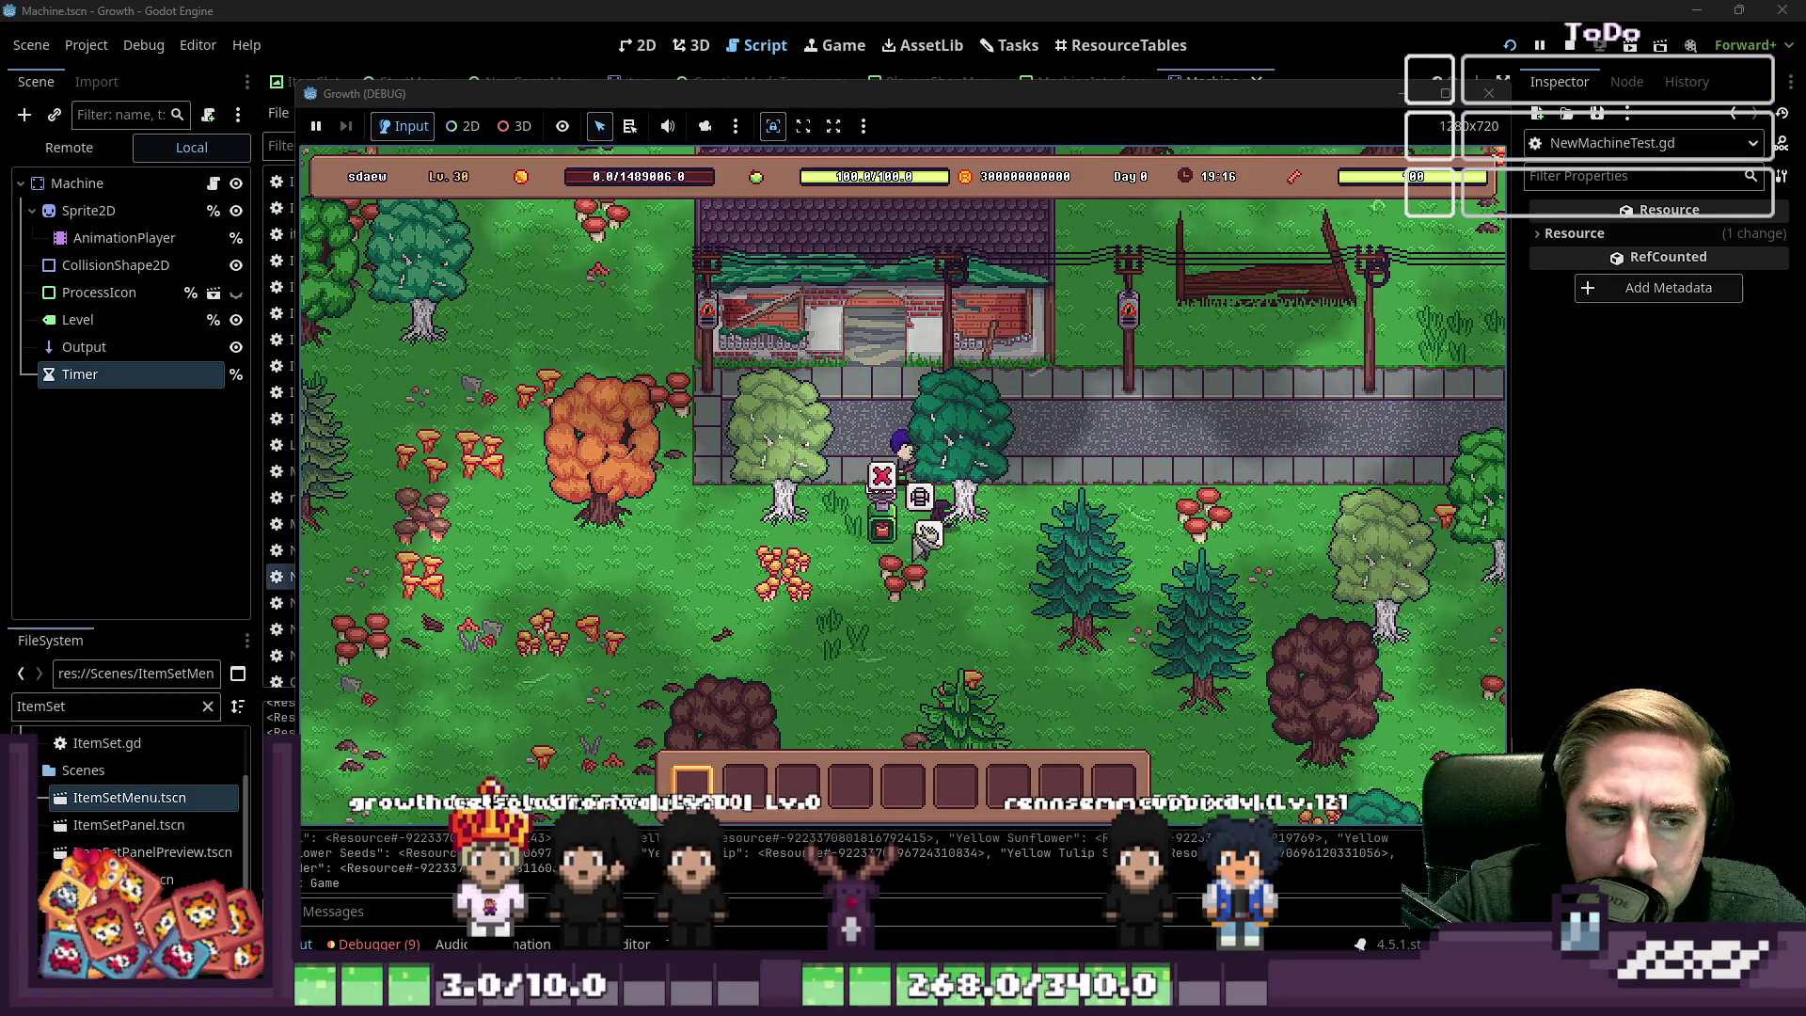
left_click(924, 533)
left_click_drag(964, 611, 902, 424)
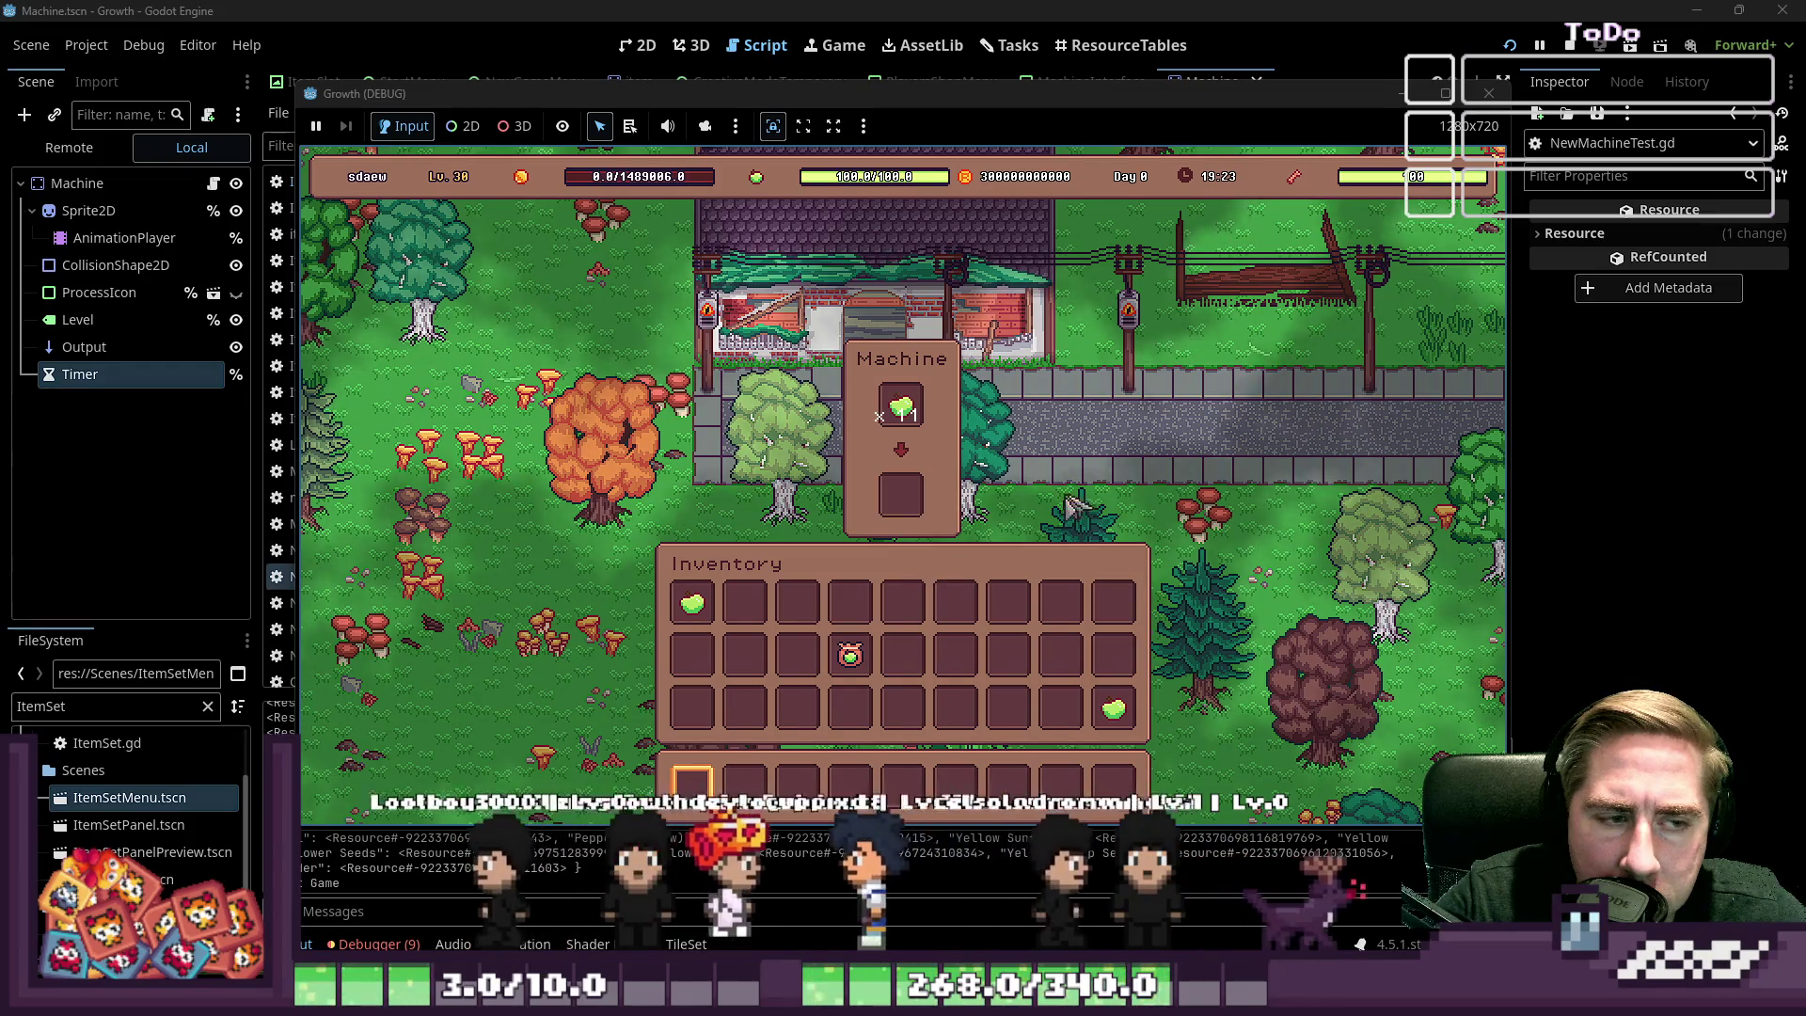
left_click(1488, 93)
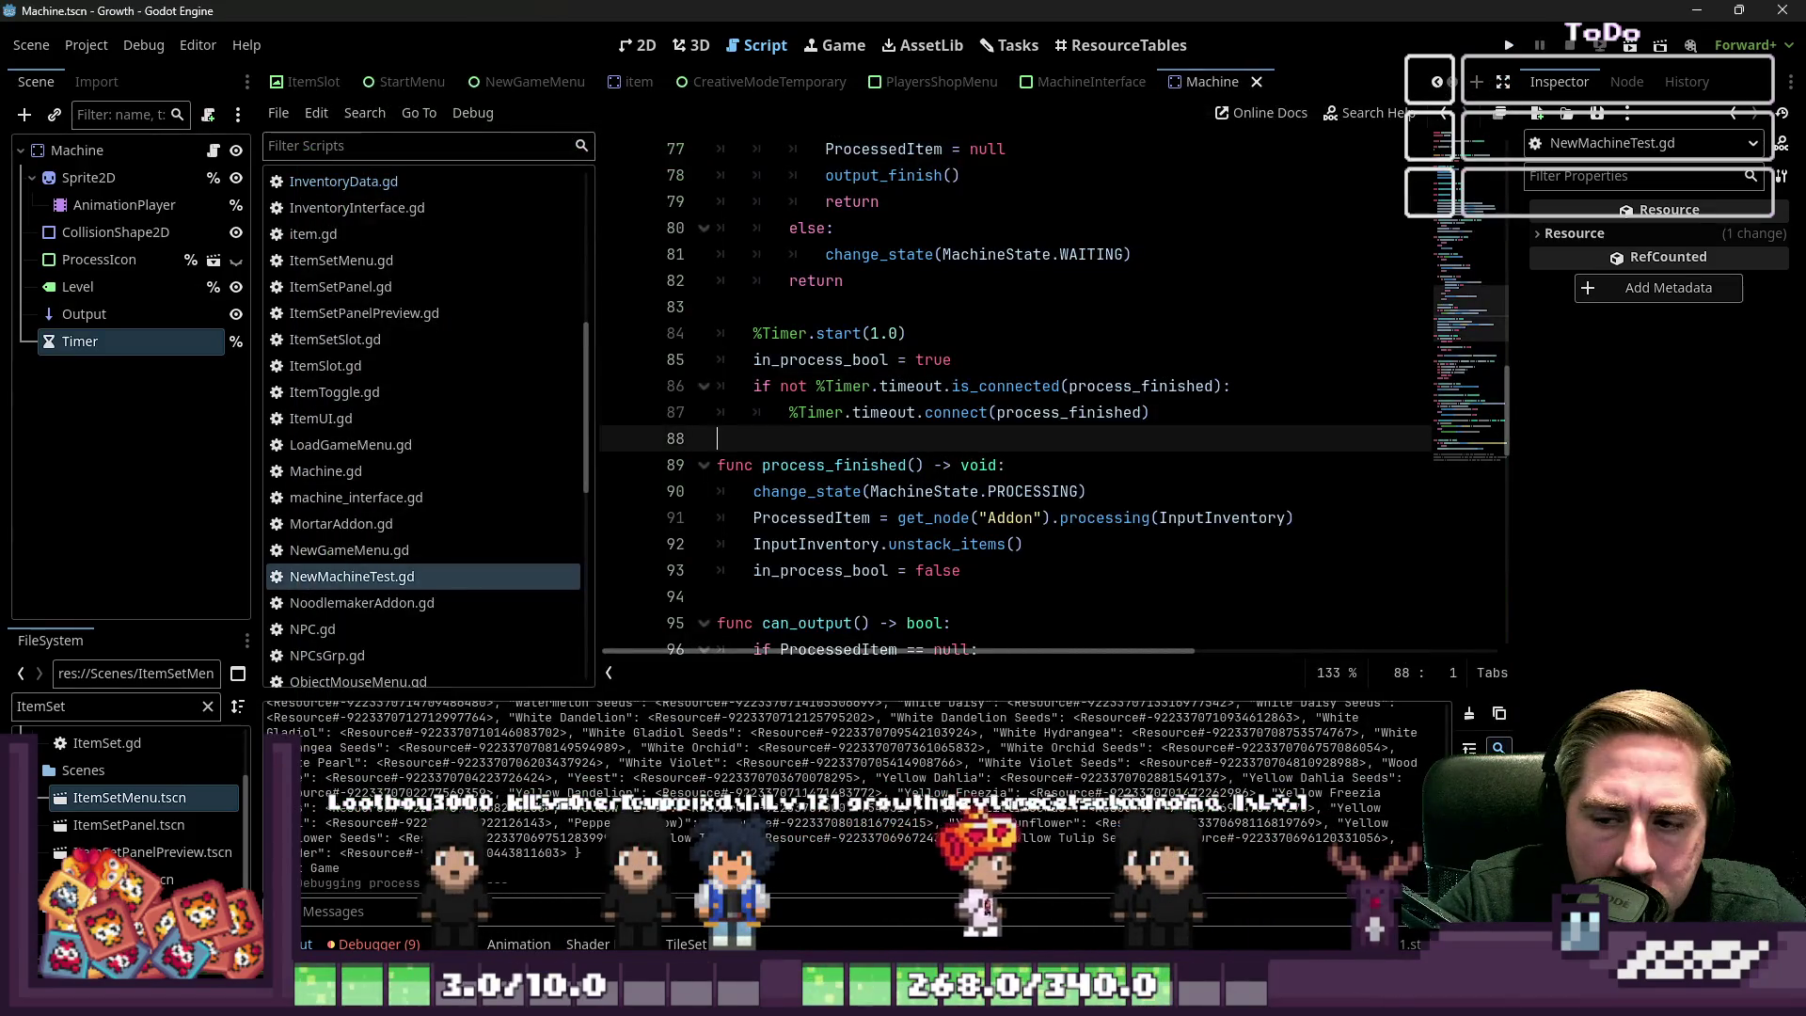
scroll(1100, 466, "down", 2)
left_click(957, 416)
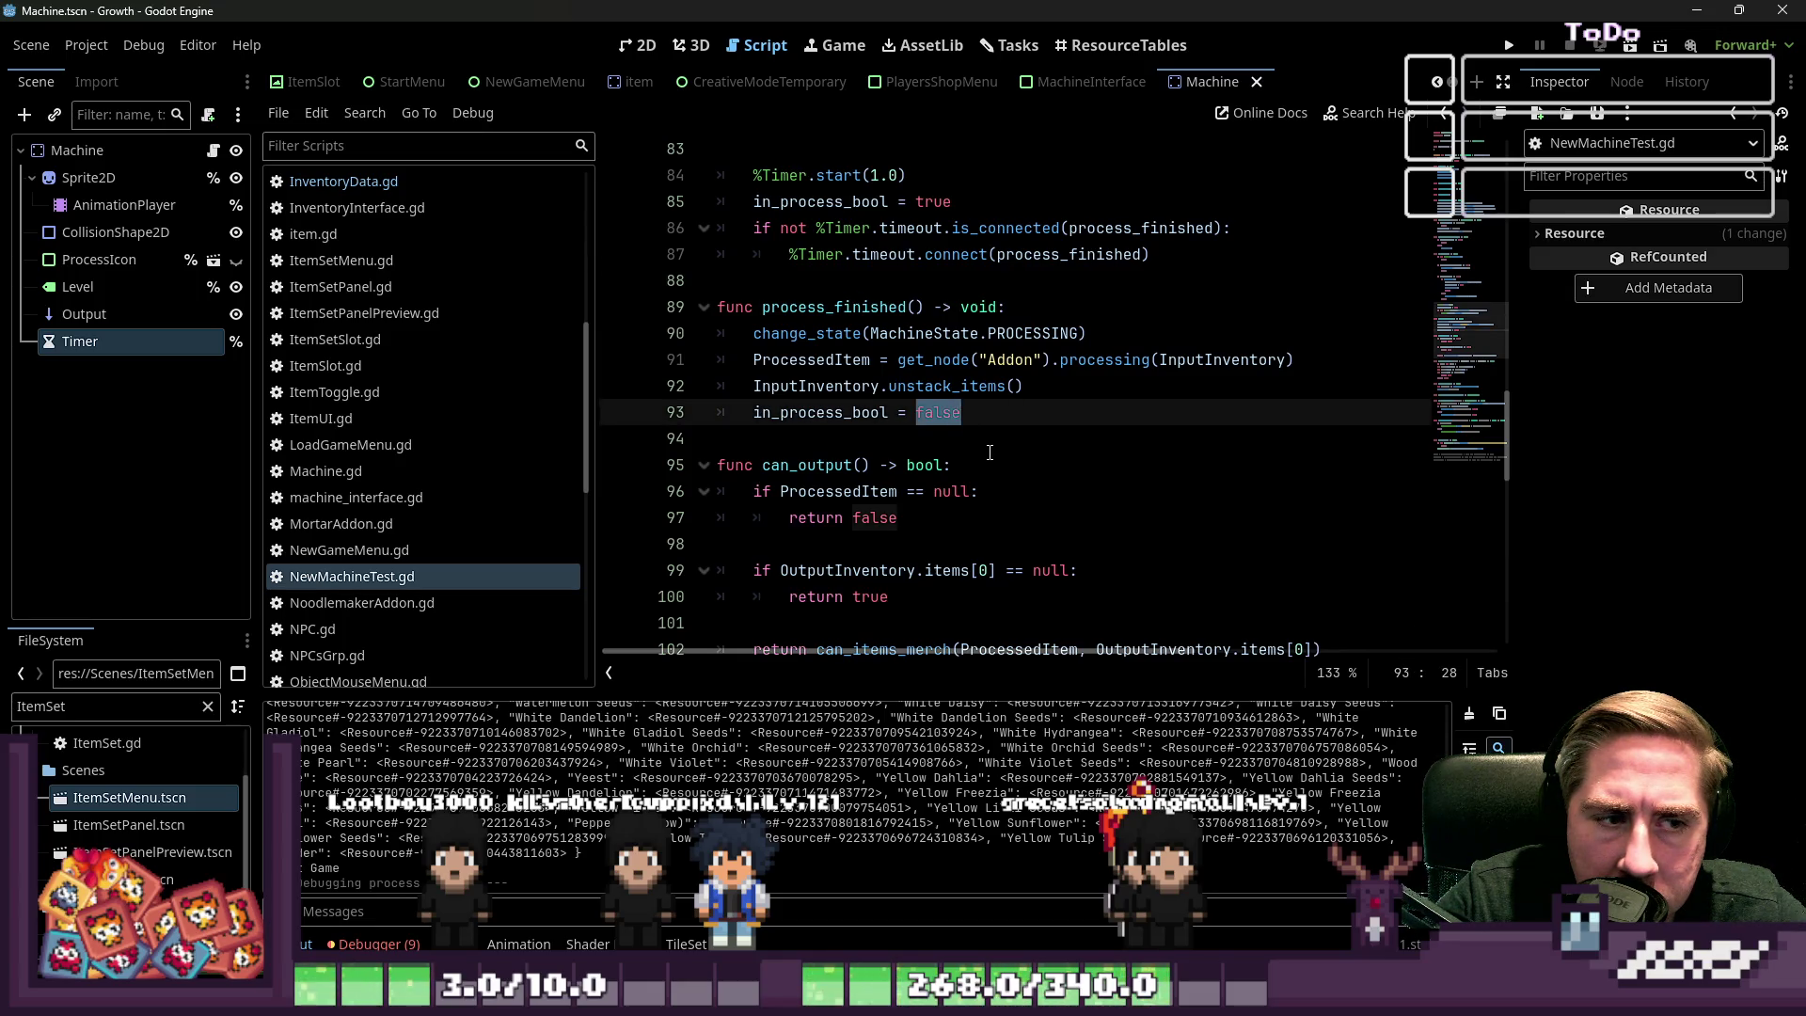
scroll(990, 453, "up", 1)
left_click_drag(919, 498, 723, 496)
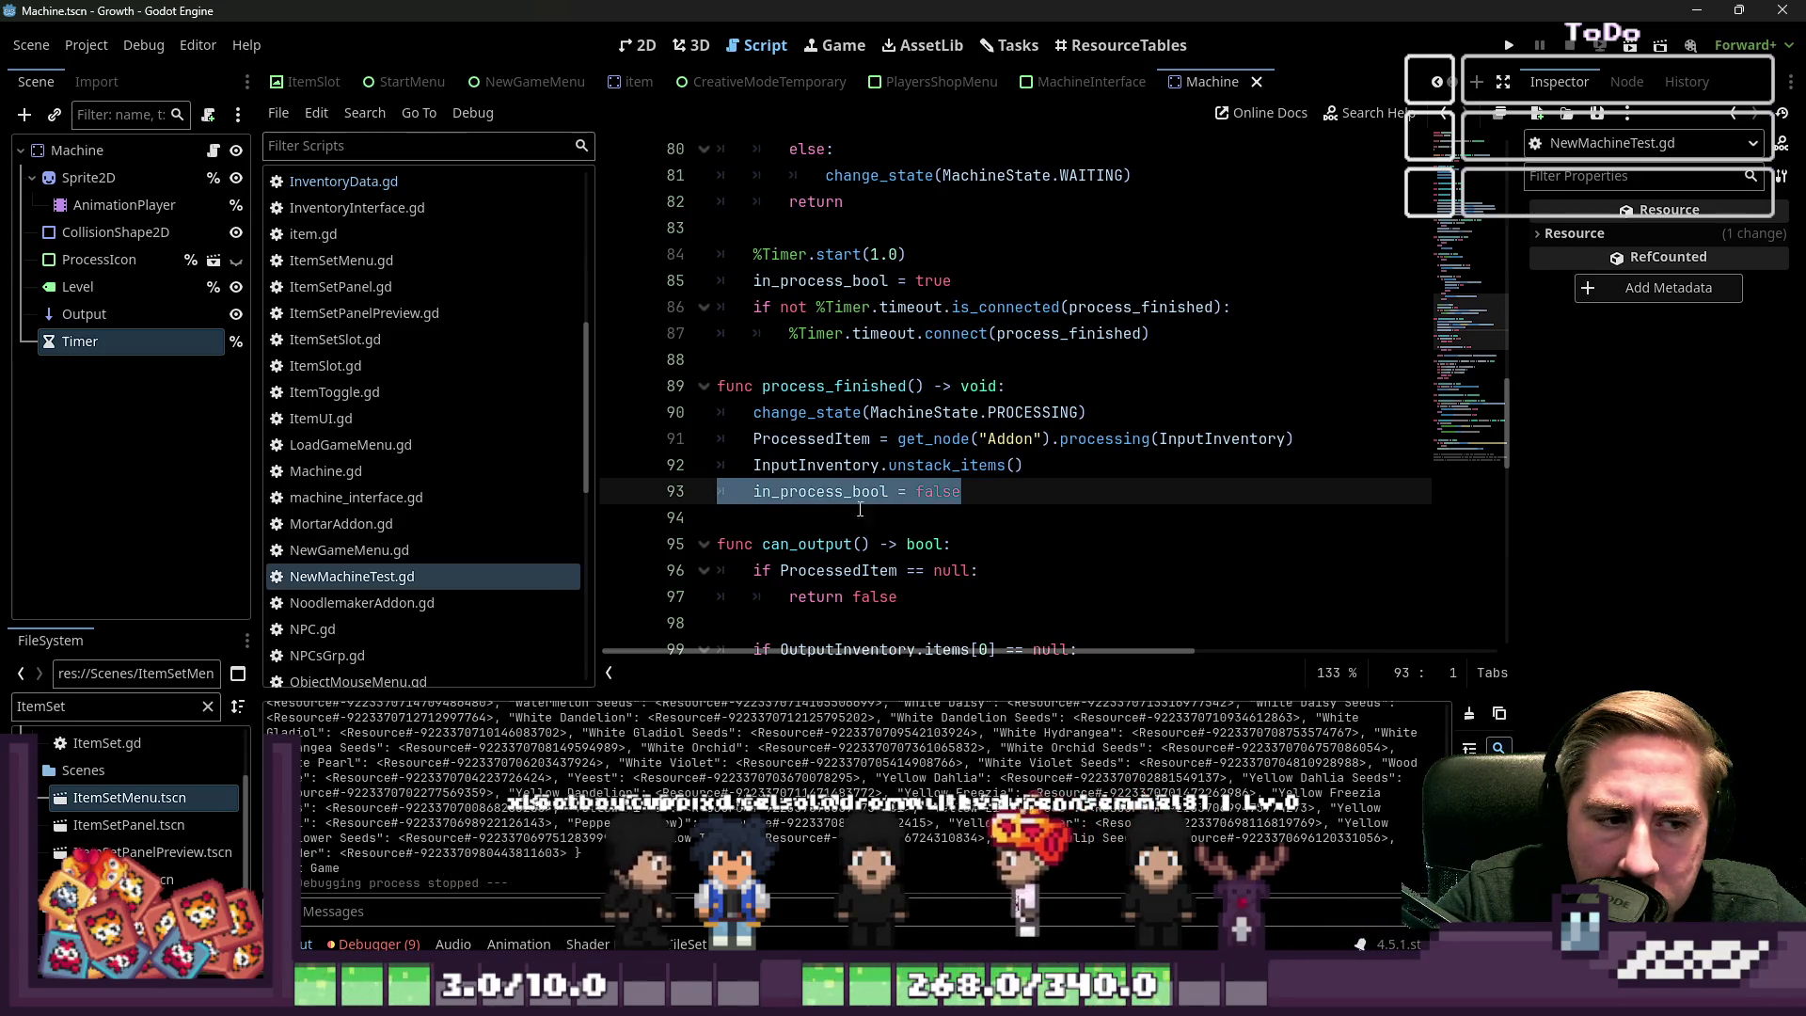
left_click(1135, 527)
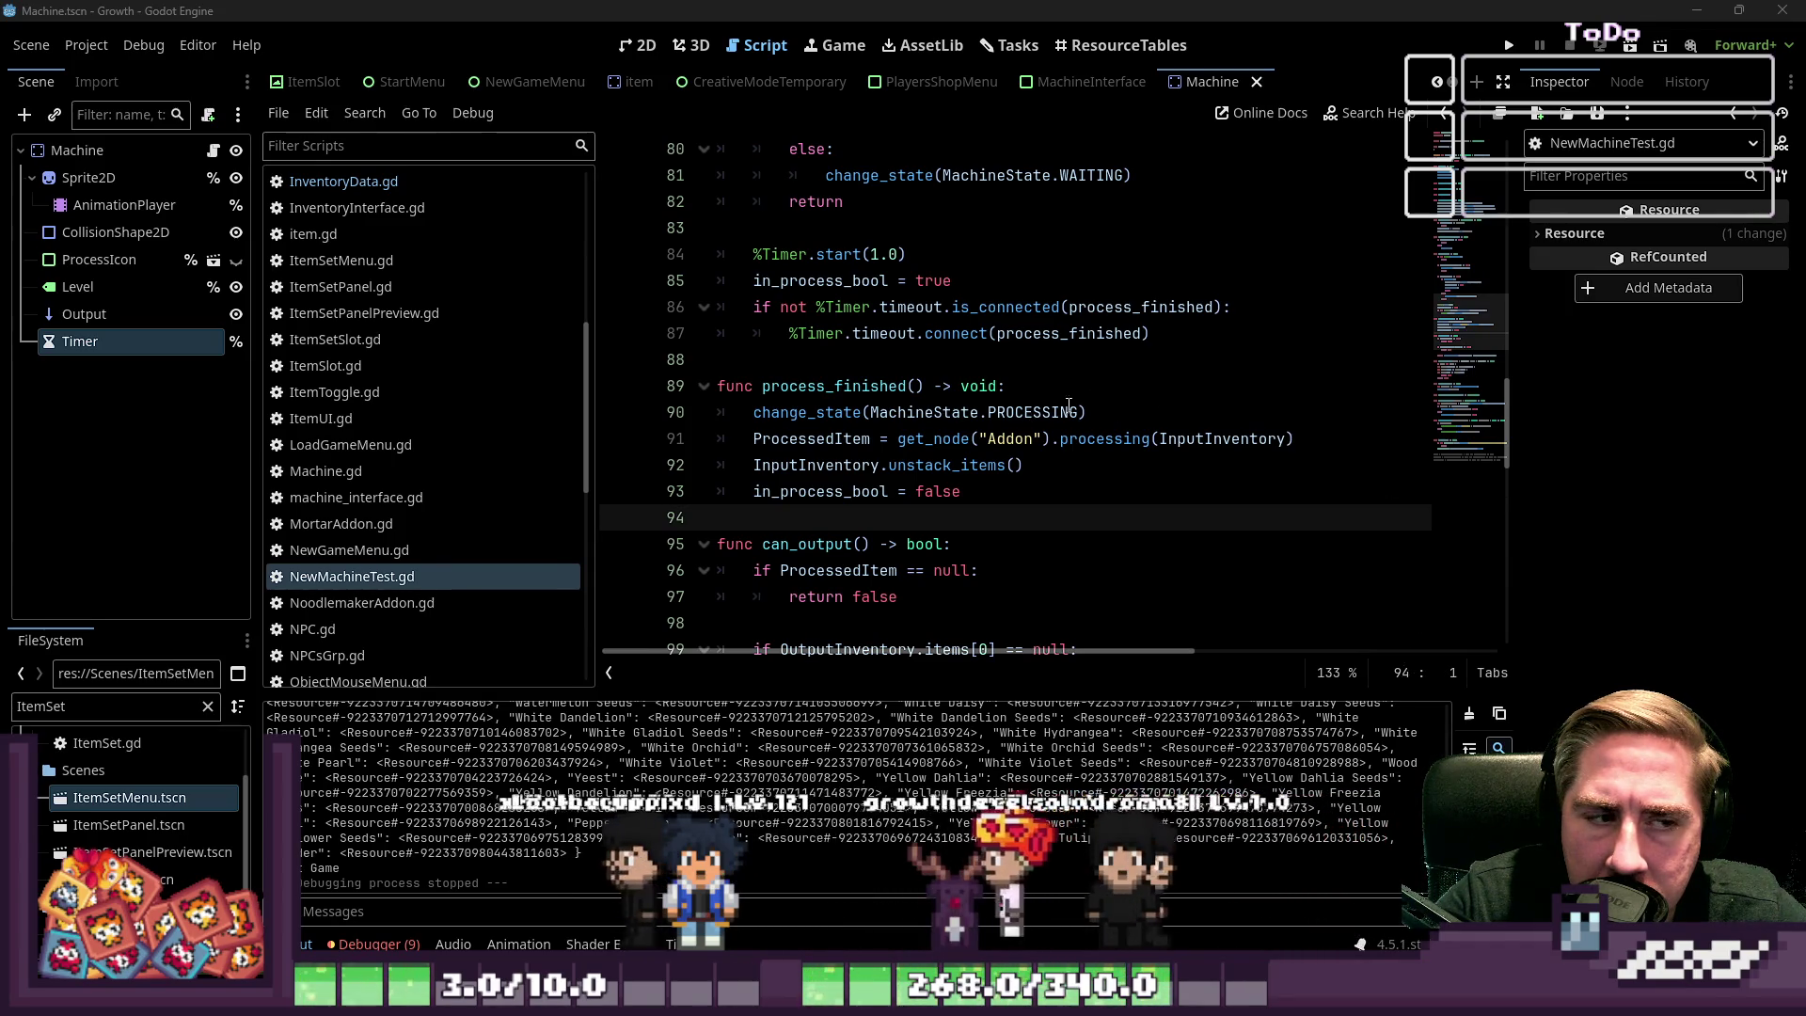
scroll(1038, 289, "up", 10)
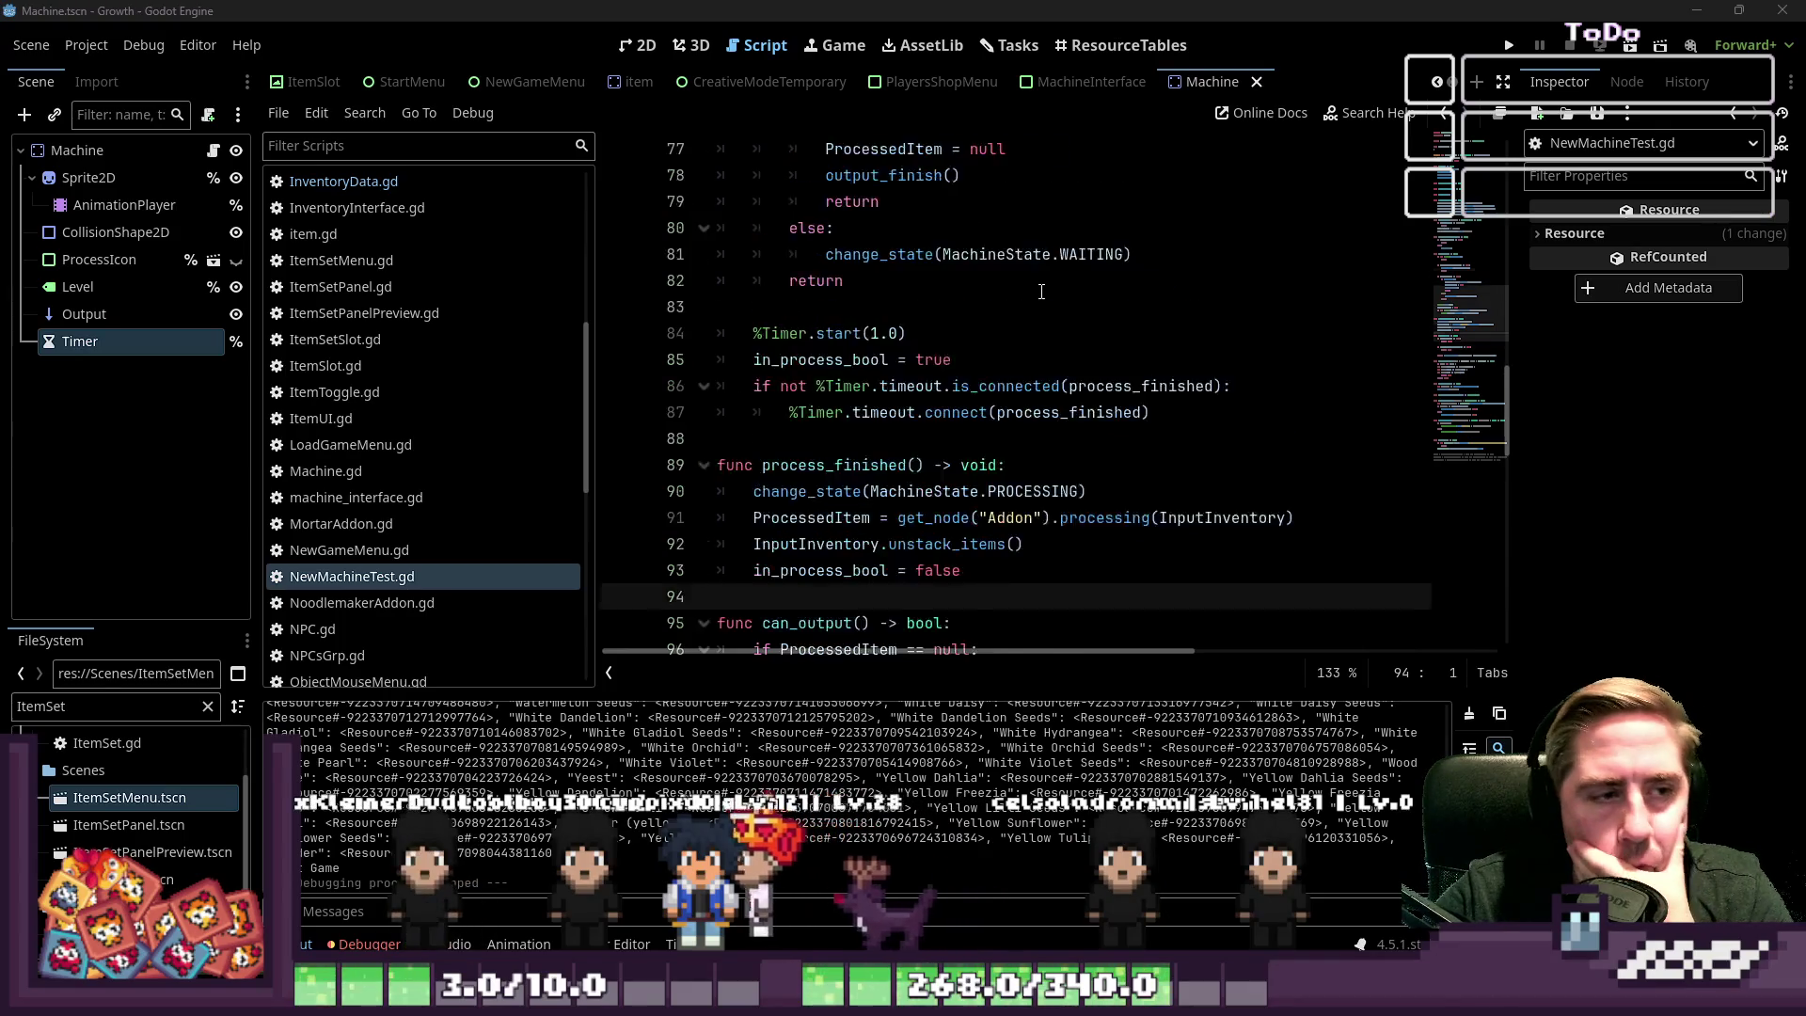
Remove the redundant '== true' from the in_process_bool condition on line 61
scroll(1038, 289, "up", 3)
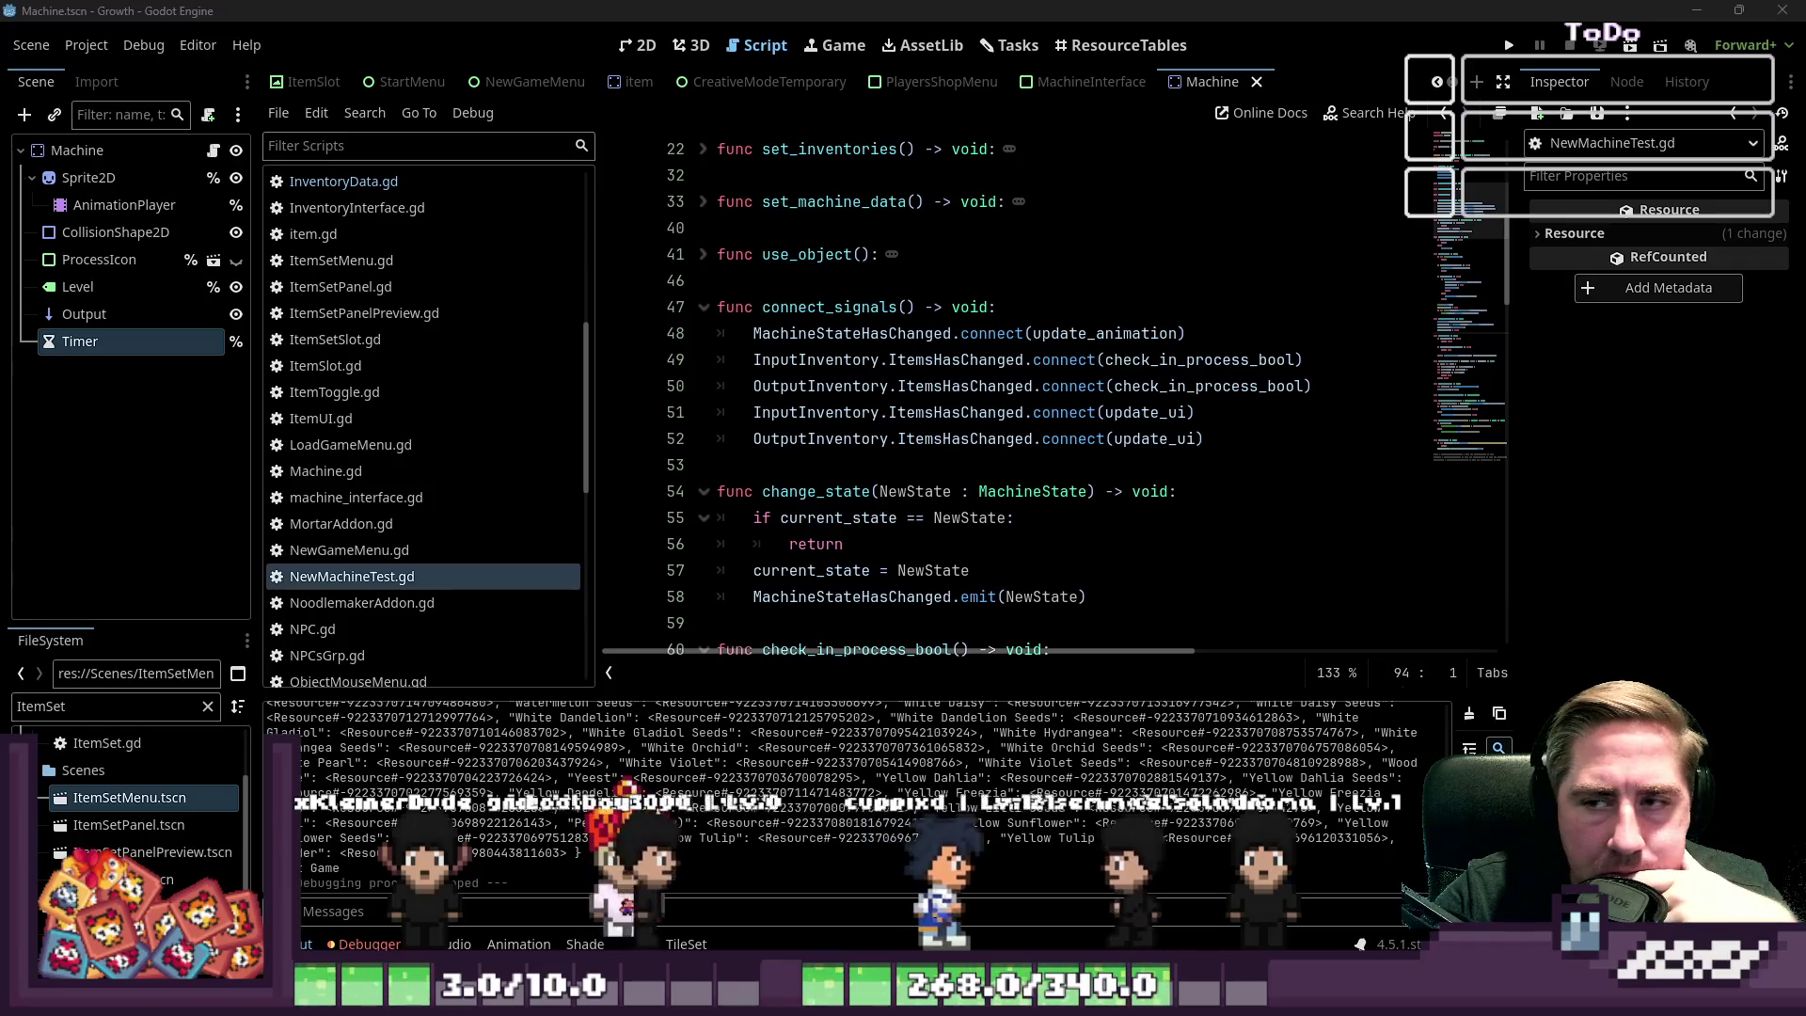
scroll(827, 412, "down", 1)
left_click(1179, 294)
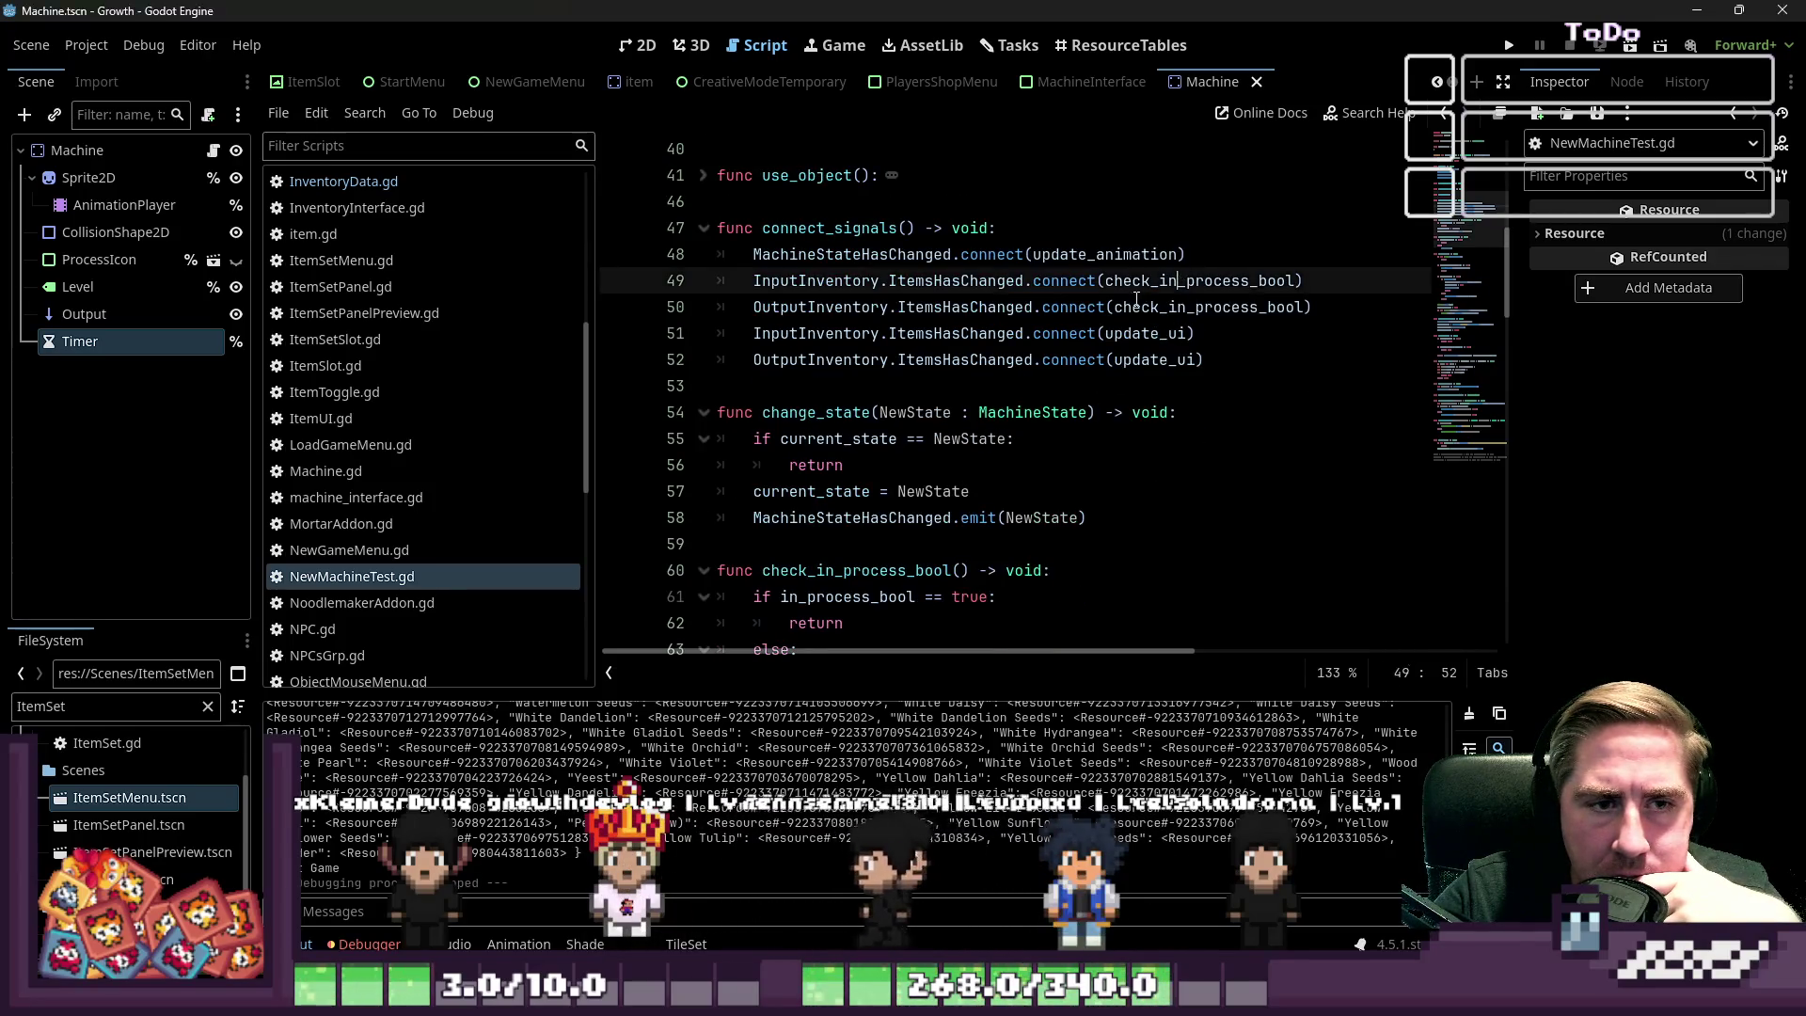
double_click(1183, 306)
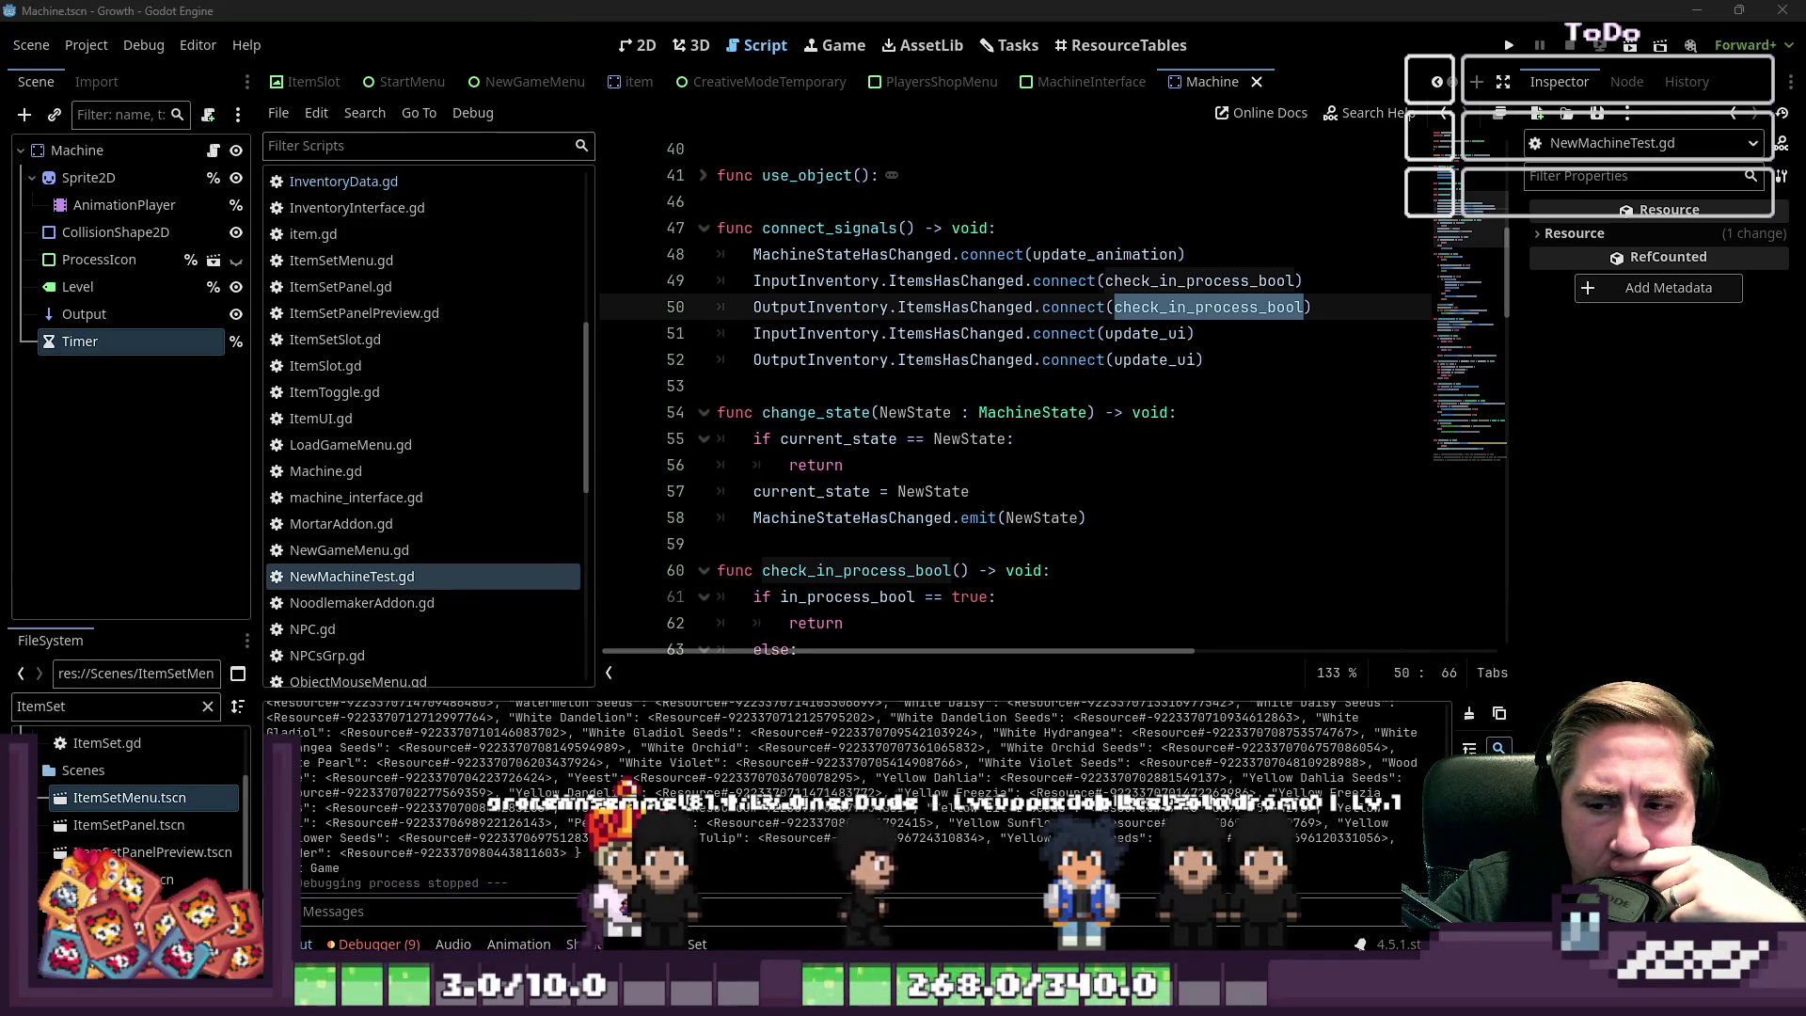
left_click(880, 404)
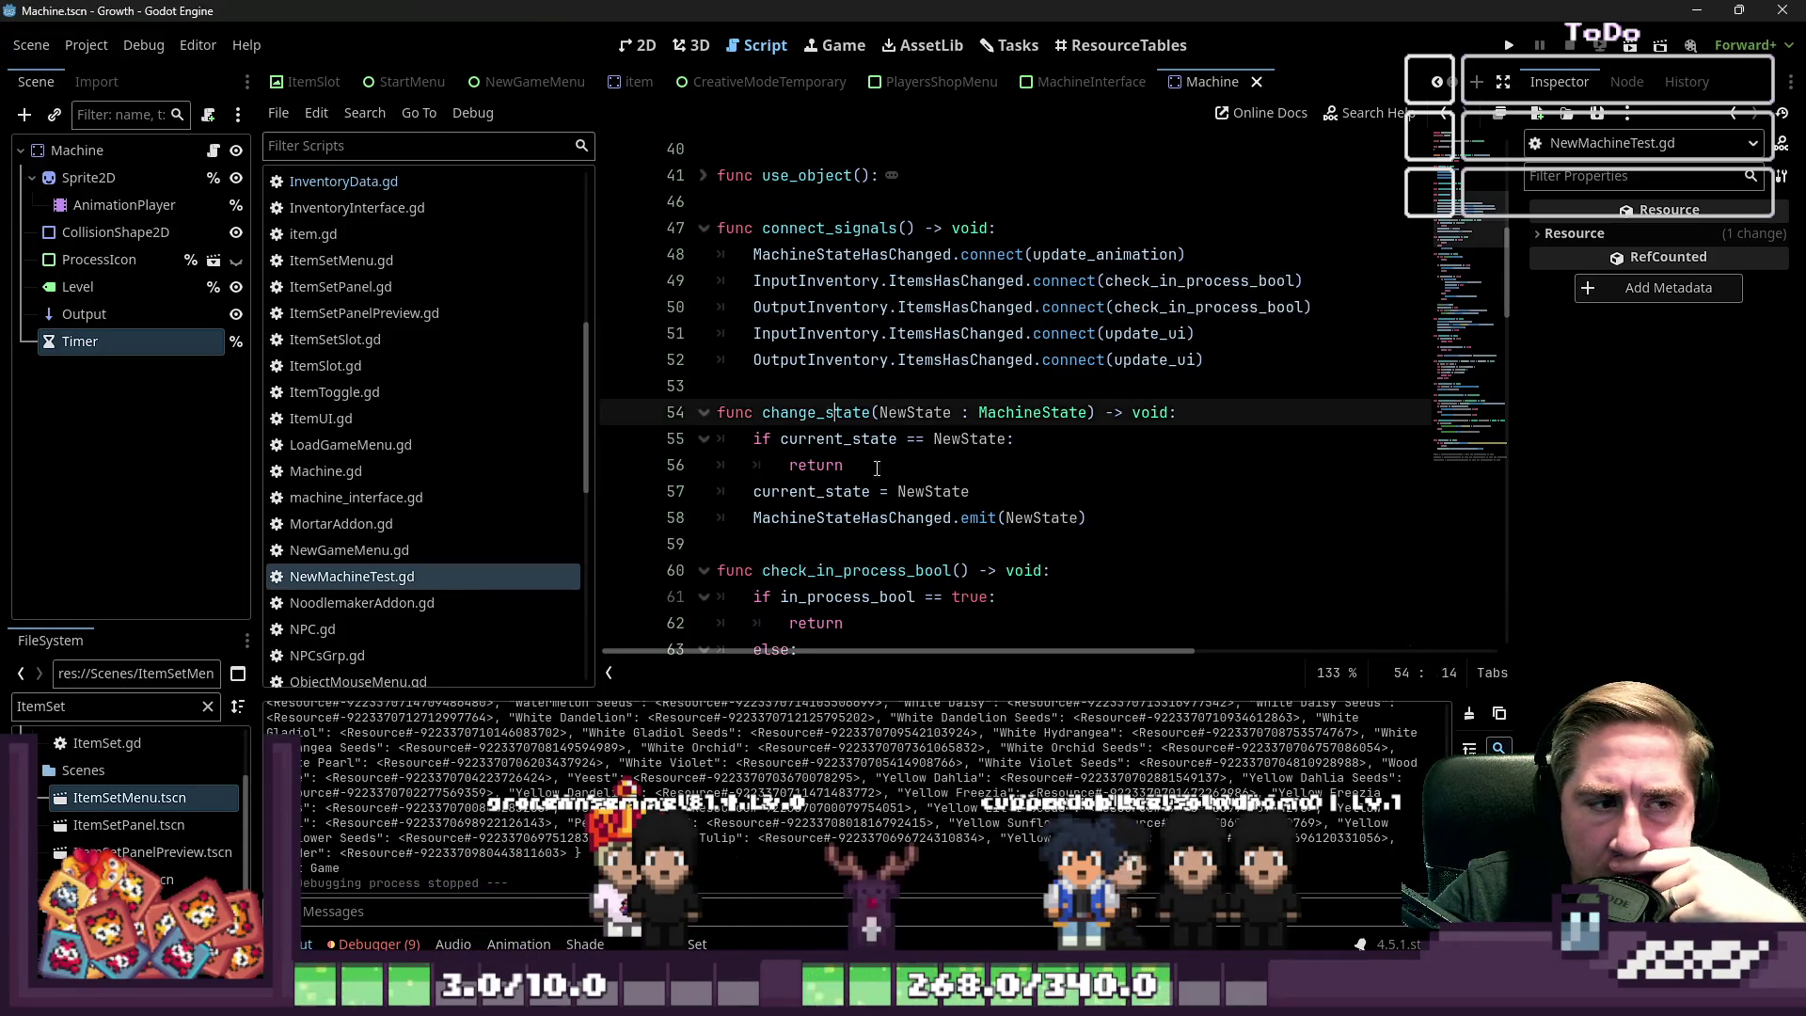
scroll(875, 414, "down", 3)
left_click(871, 455)
left_click(871, 440)
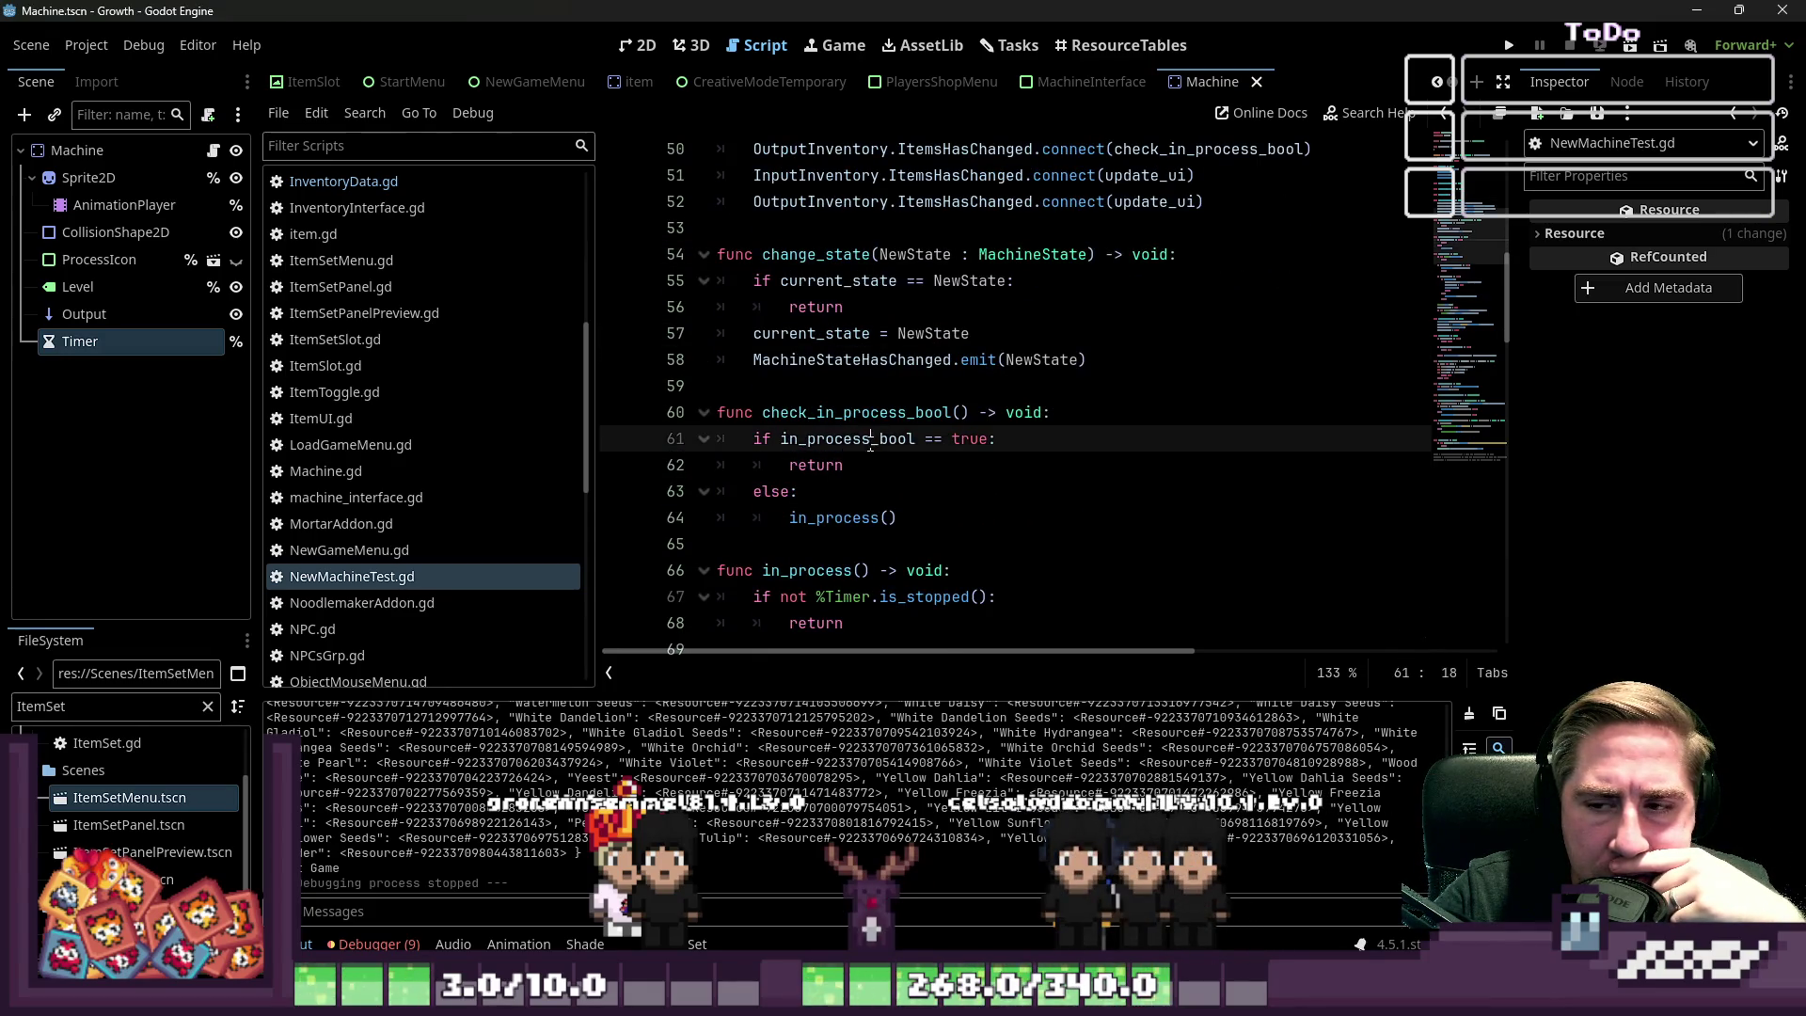
left_click(905, 466)
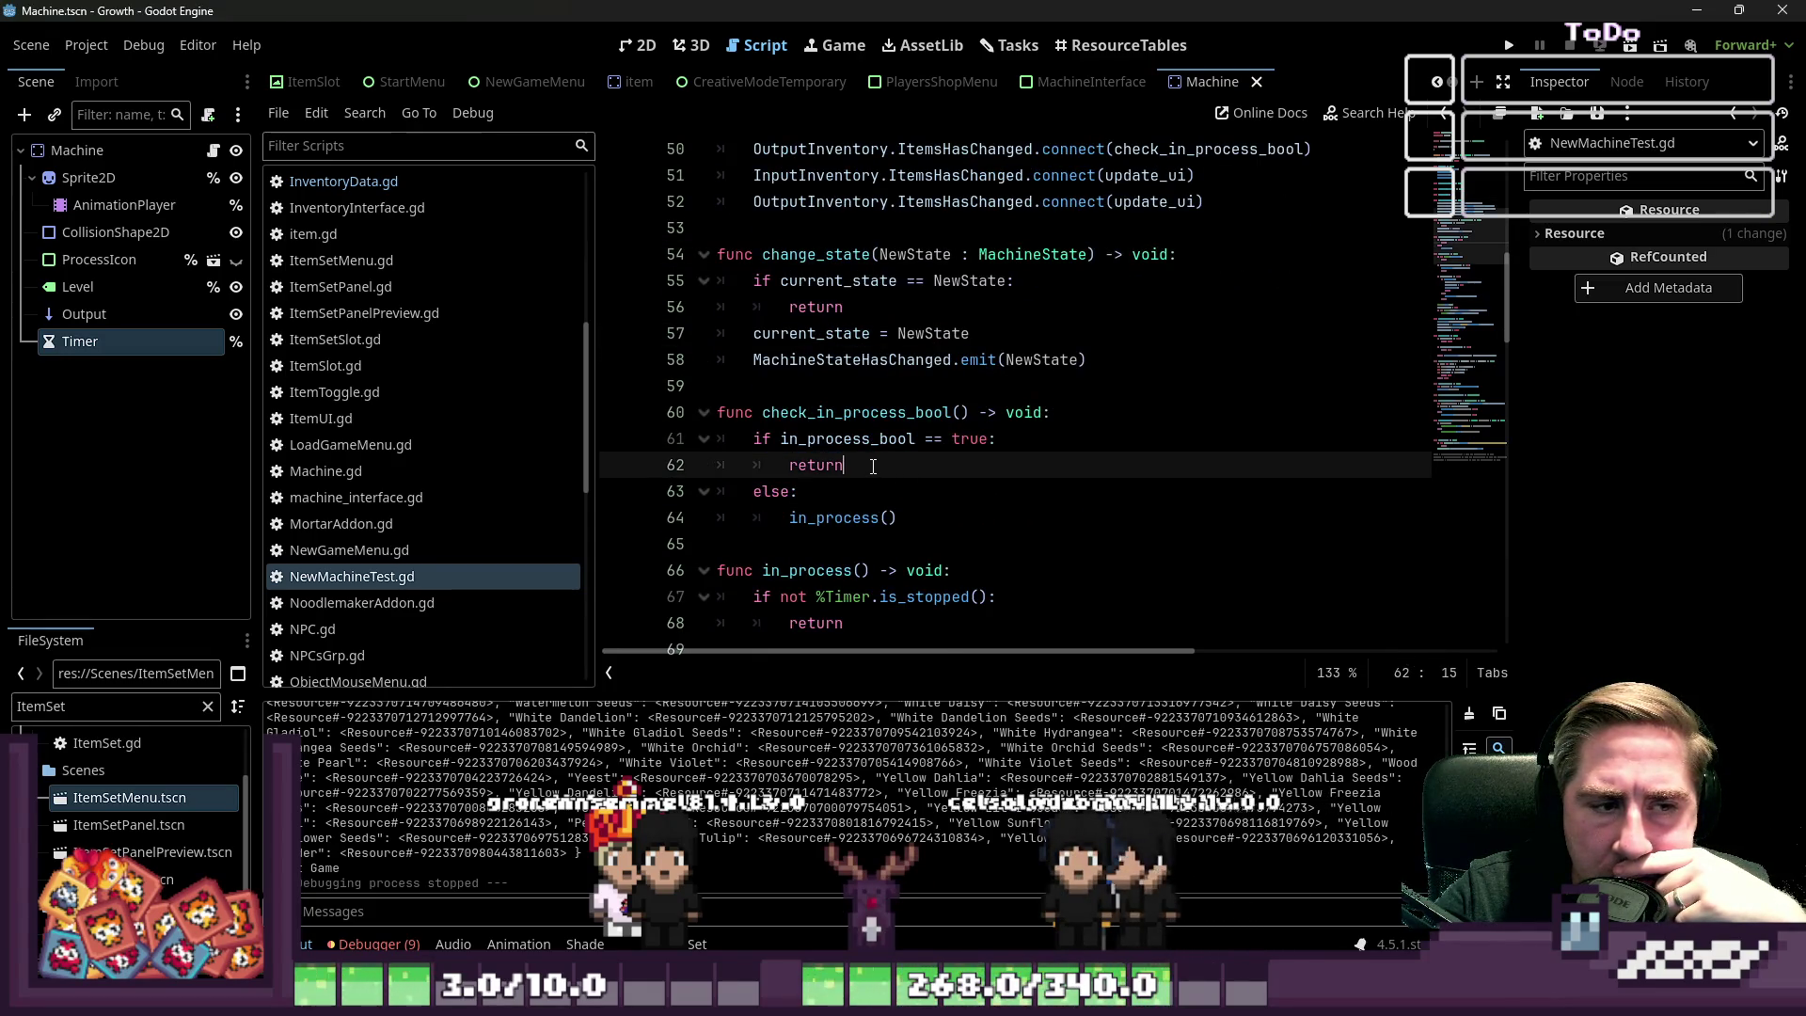
left_click_drag(925, 438, 991, 439)
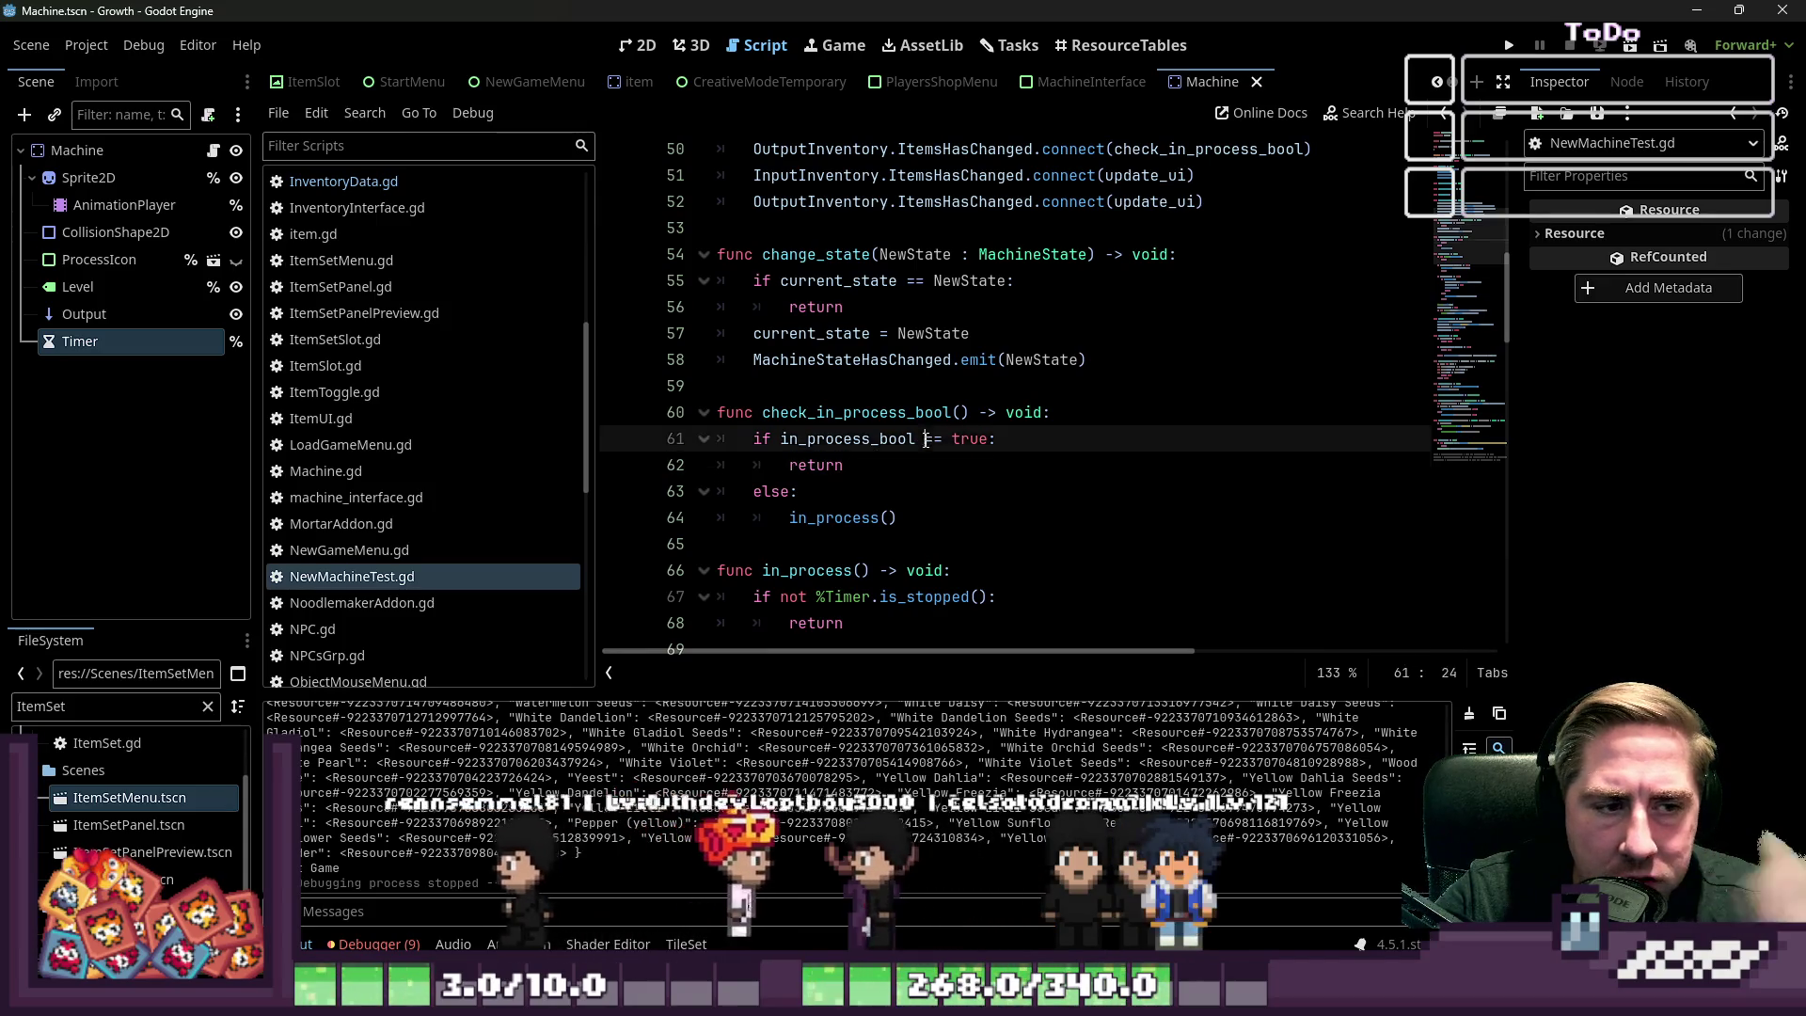
key("BackSpace")
key("BackSpace")
Add 'in_process_bool = true' on a new line after the early return
double_click(815, 464)
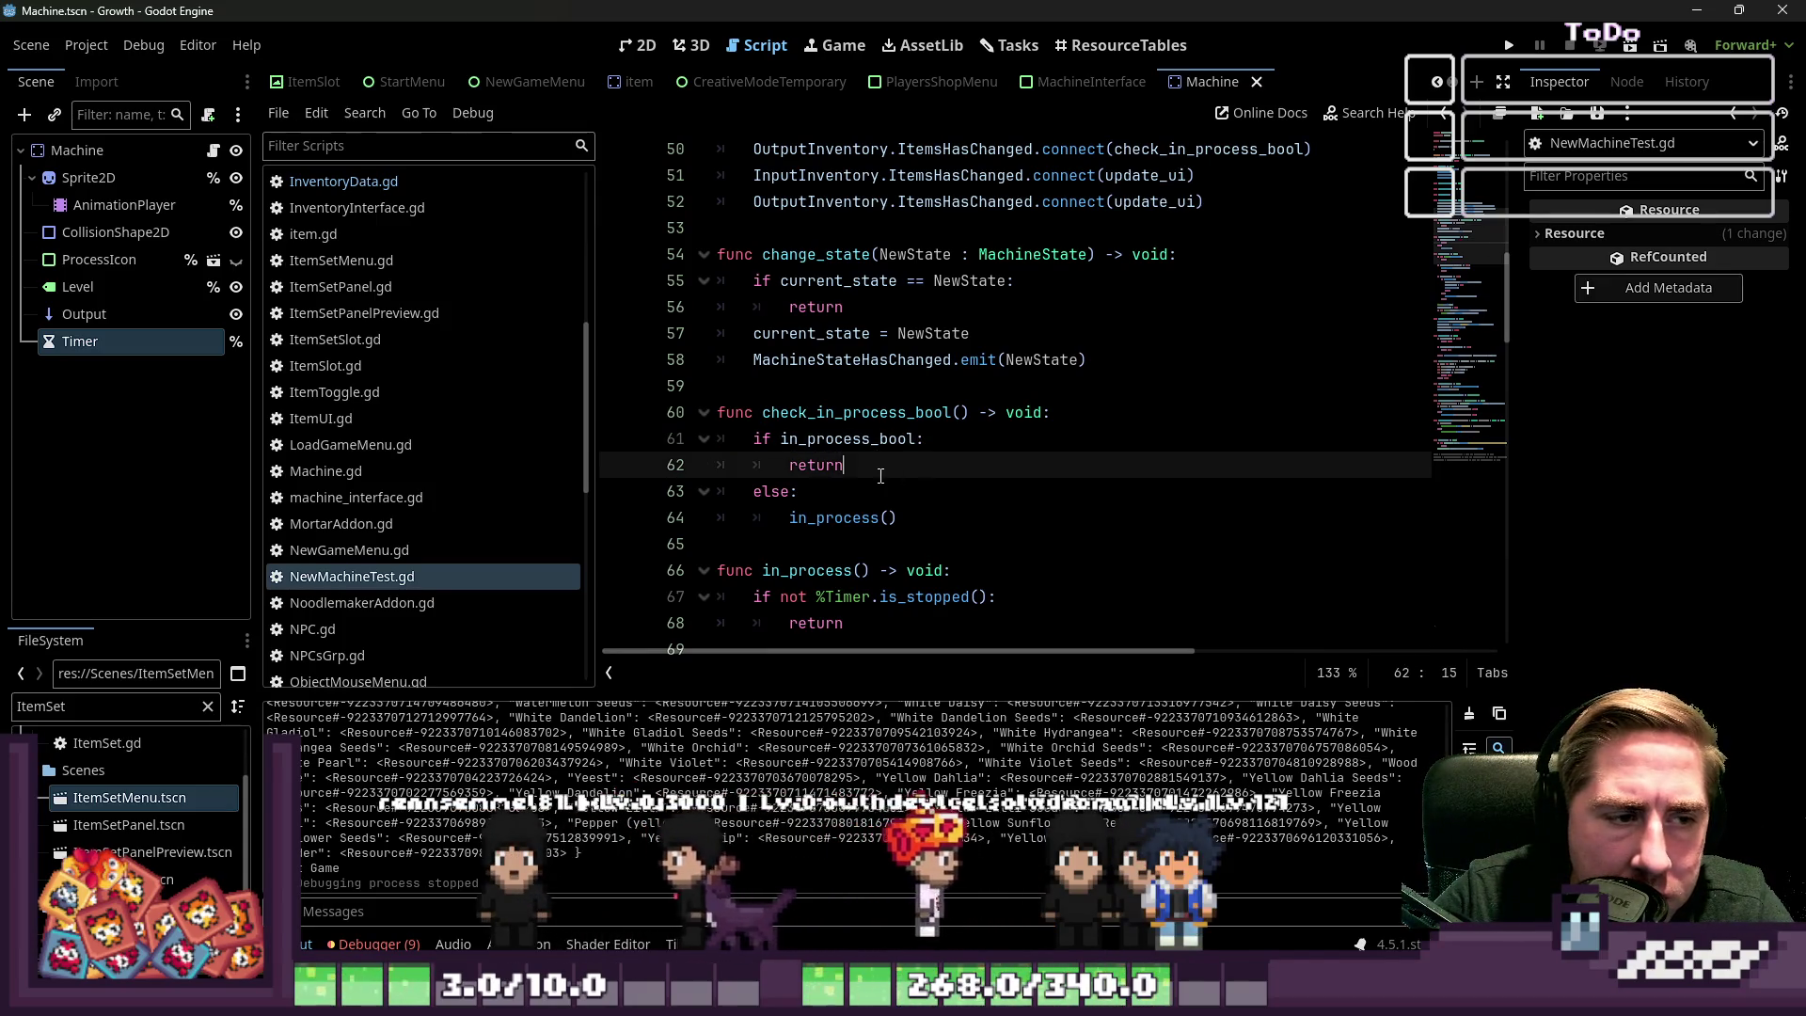
left_click(823, 491)
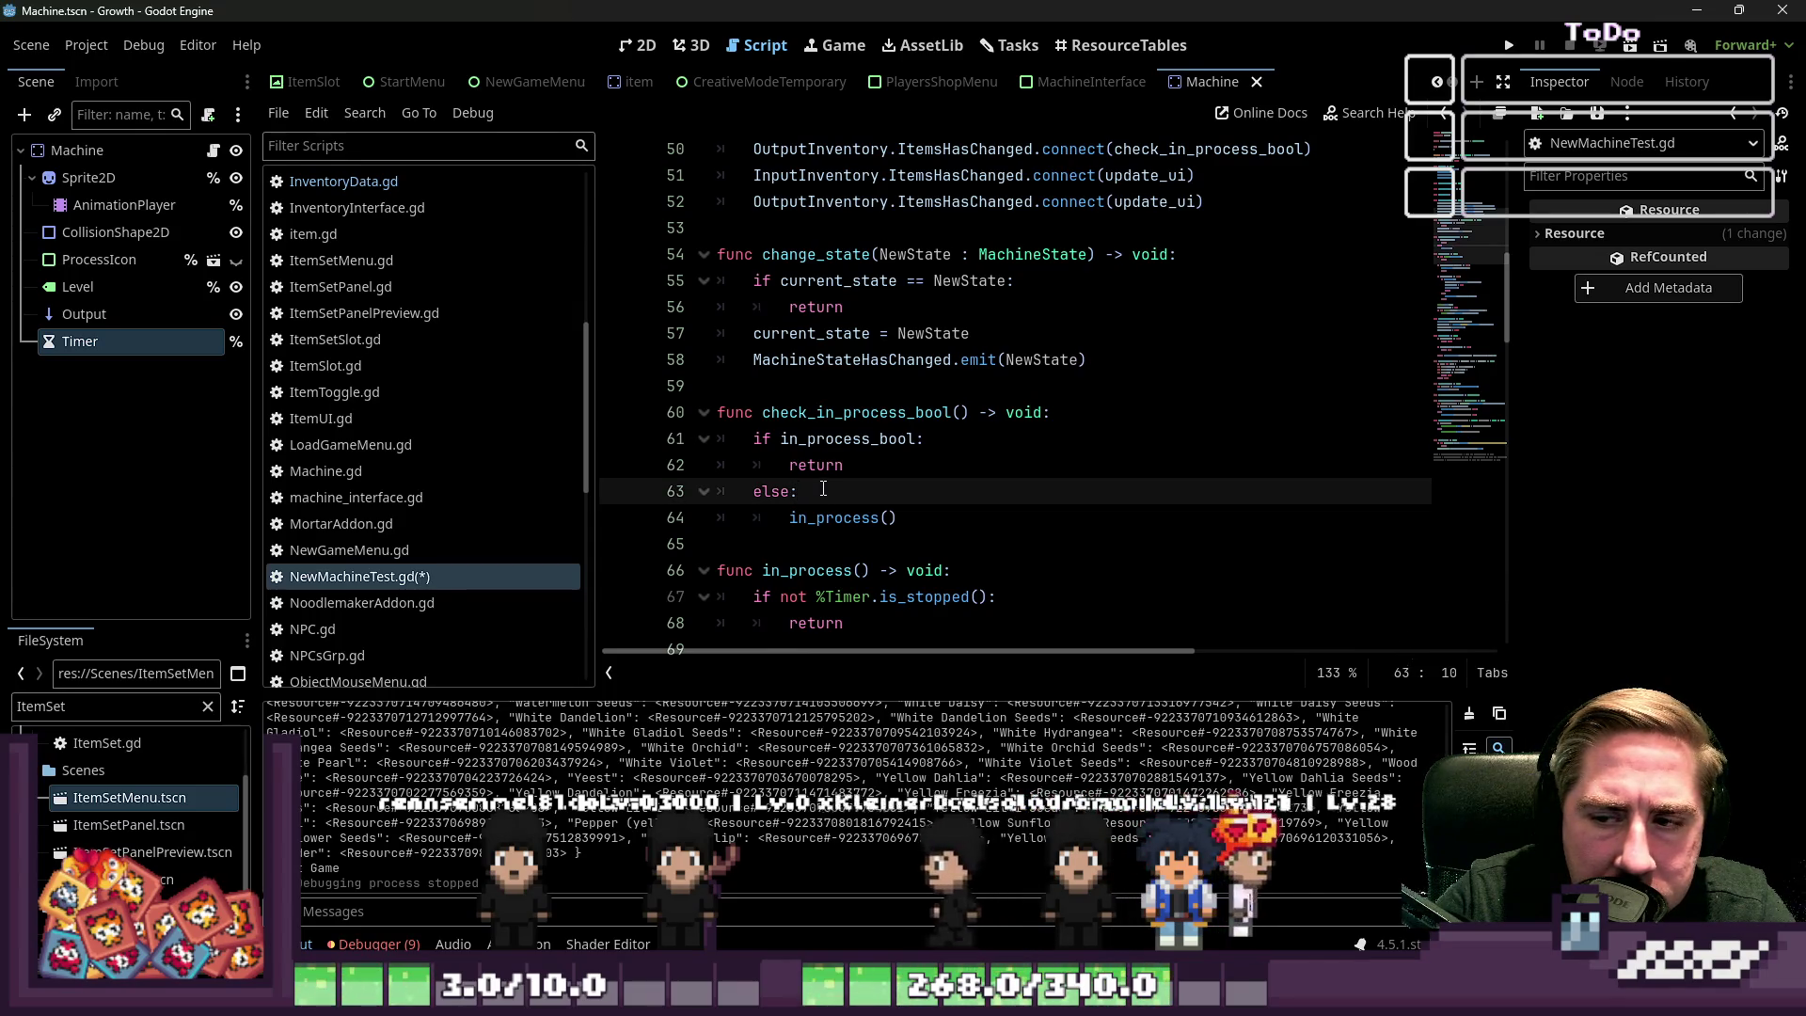
left_click(857, 465)
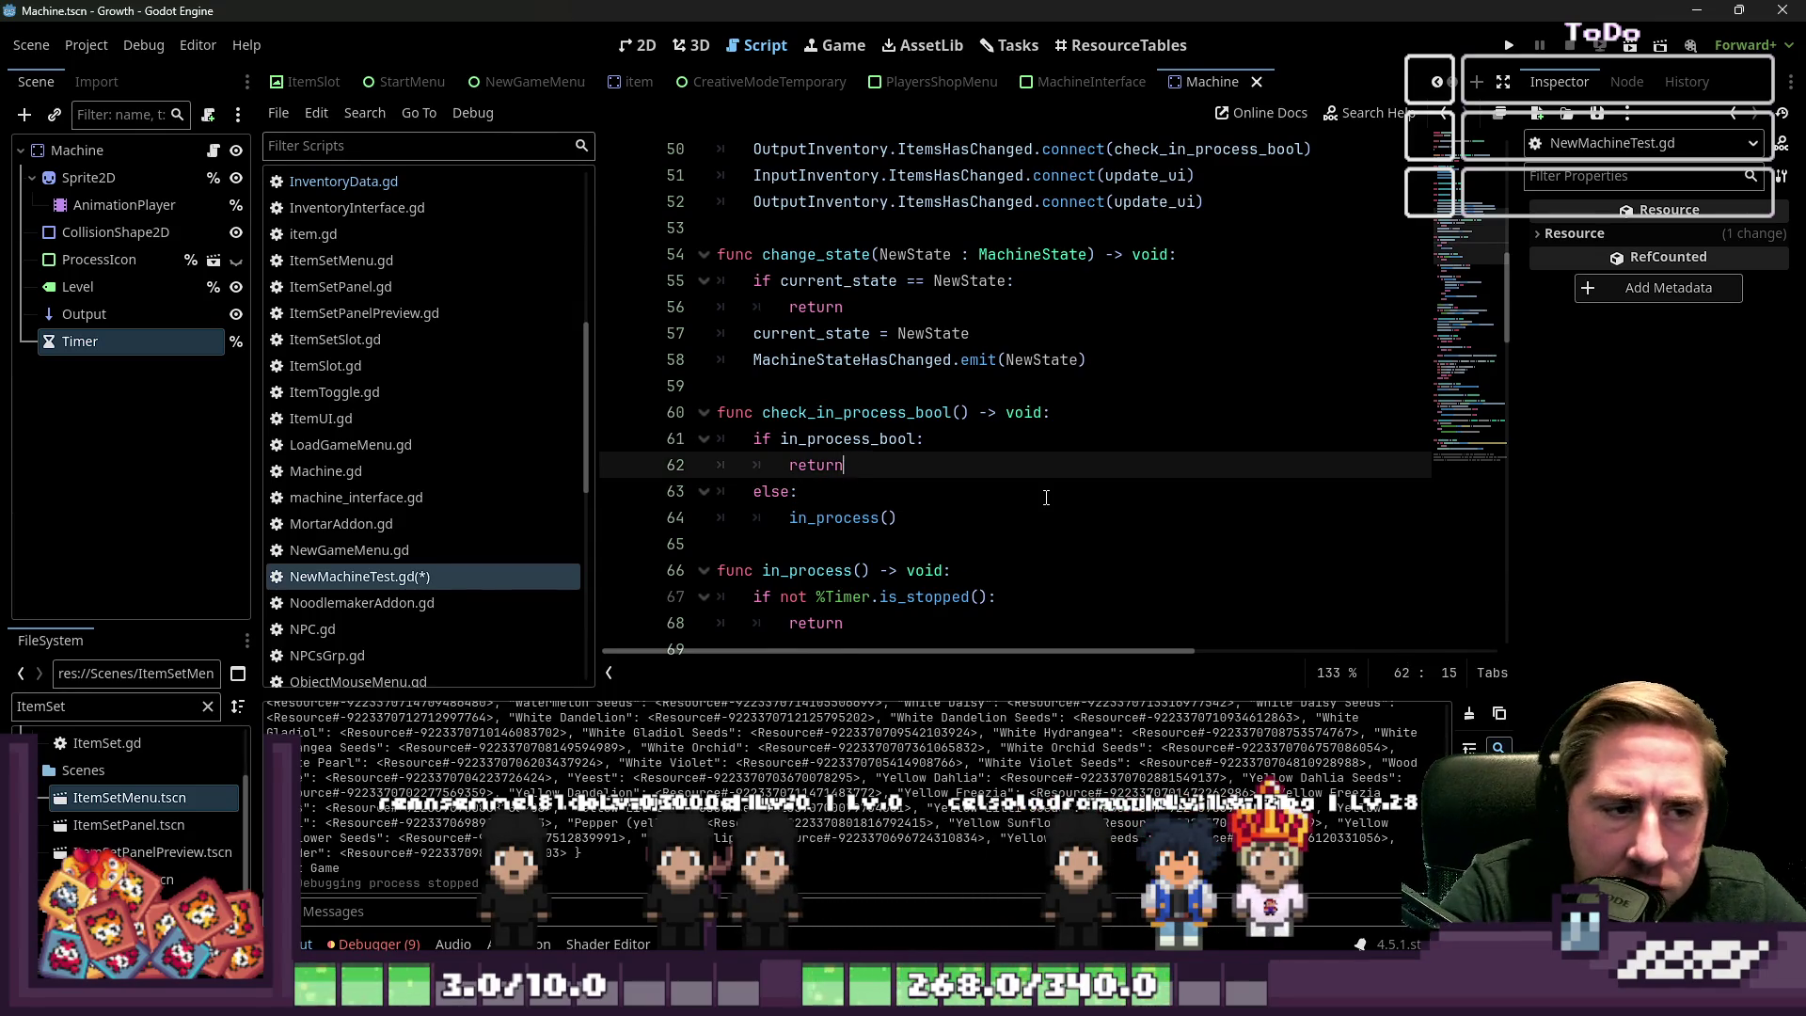
key("Return")
type("in")
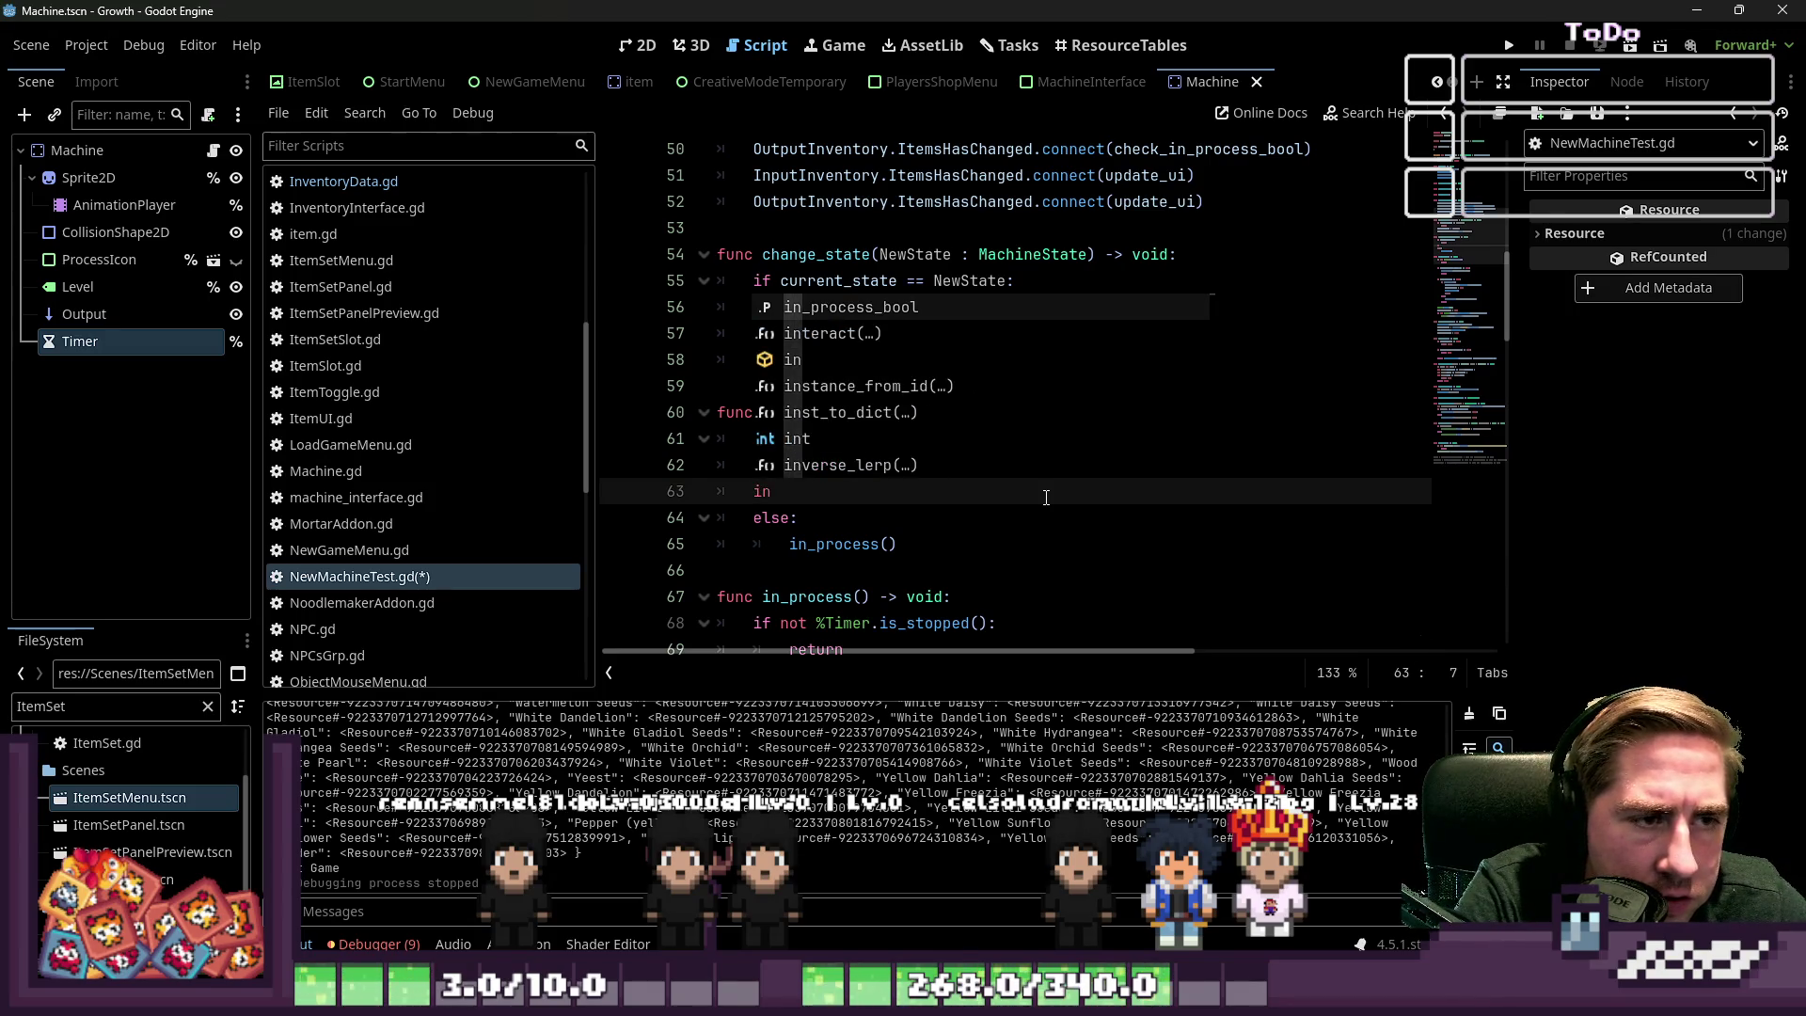
key("Return")
type("= true")
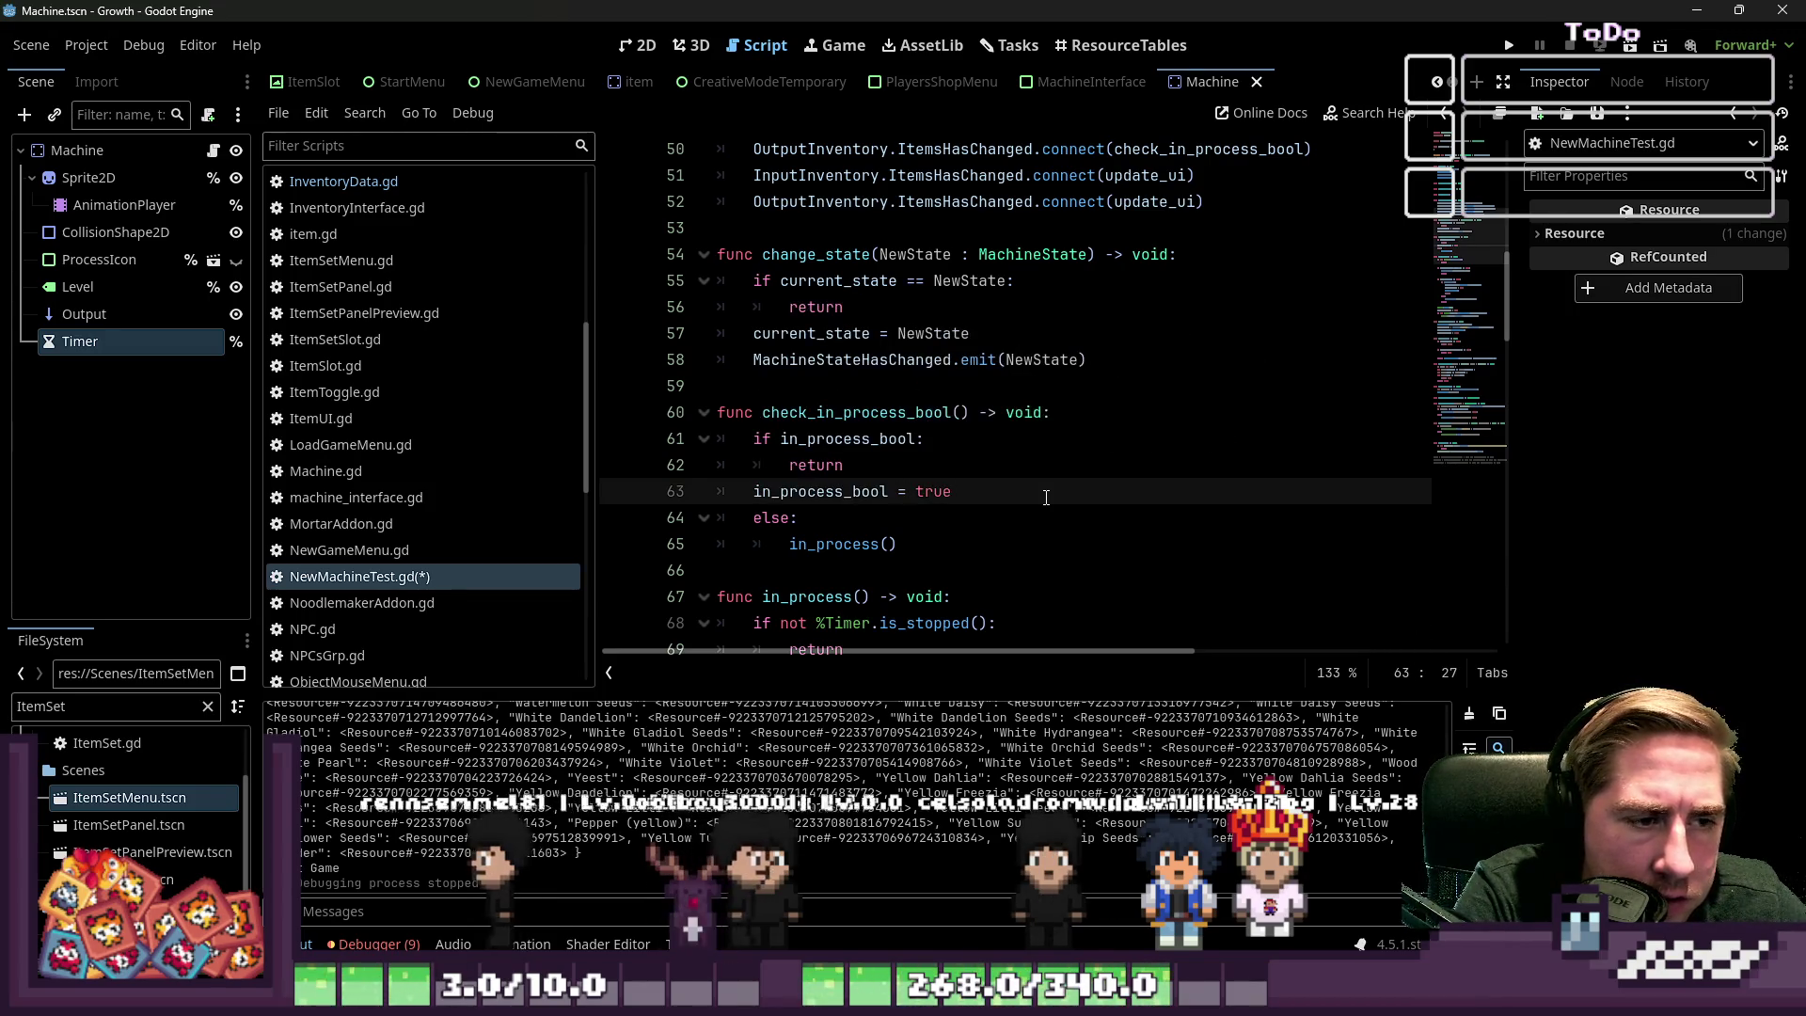
left_click(1030, 457)
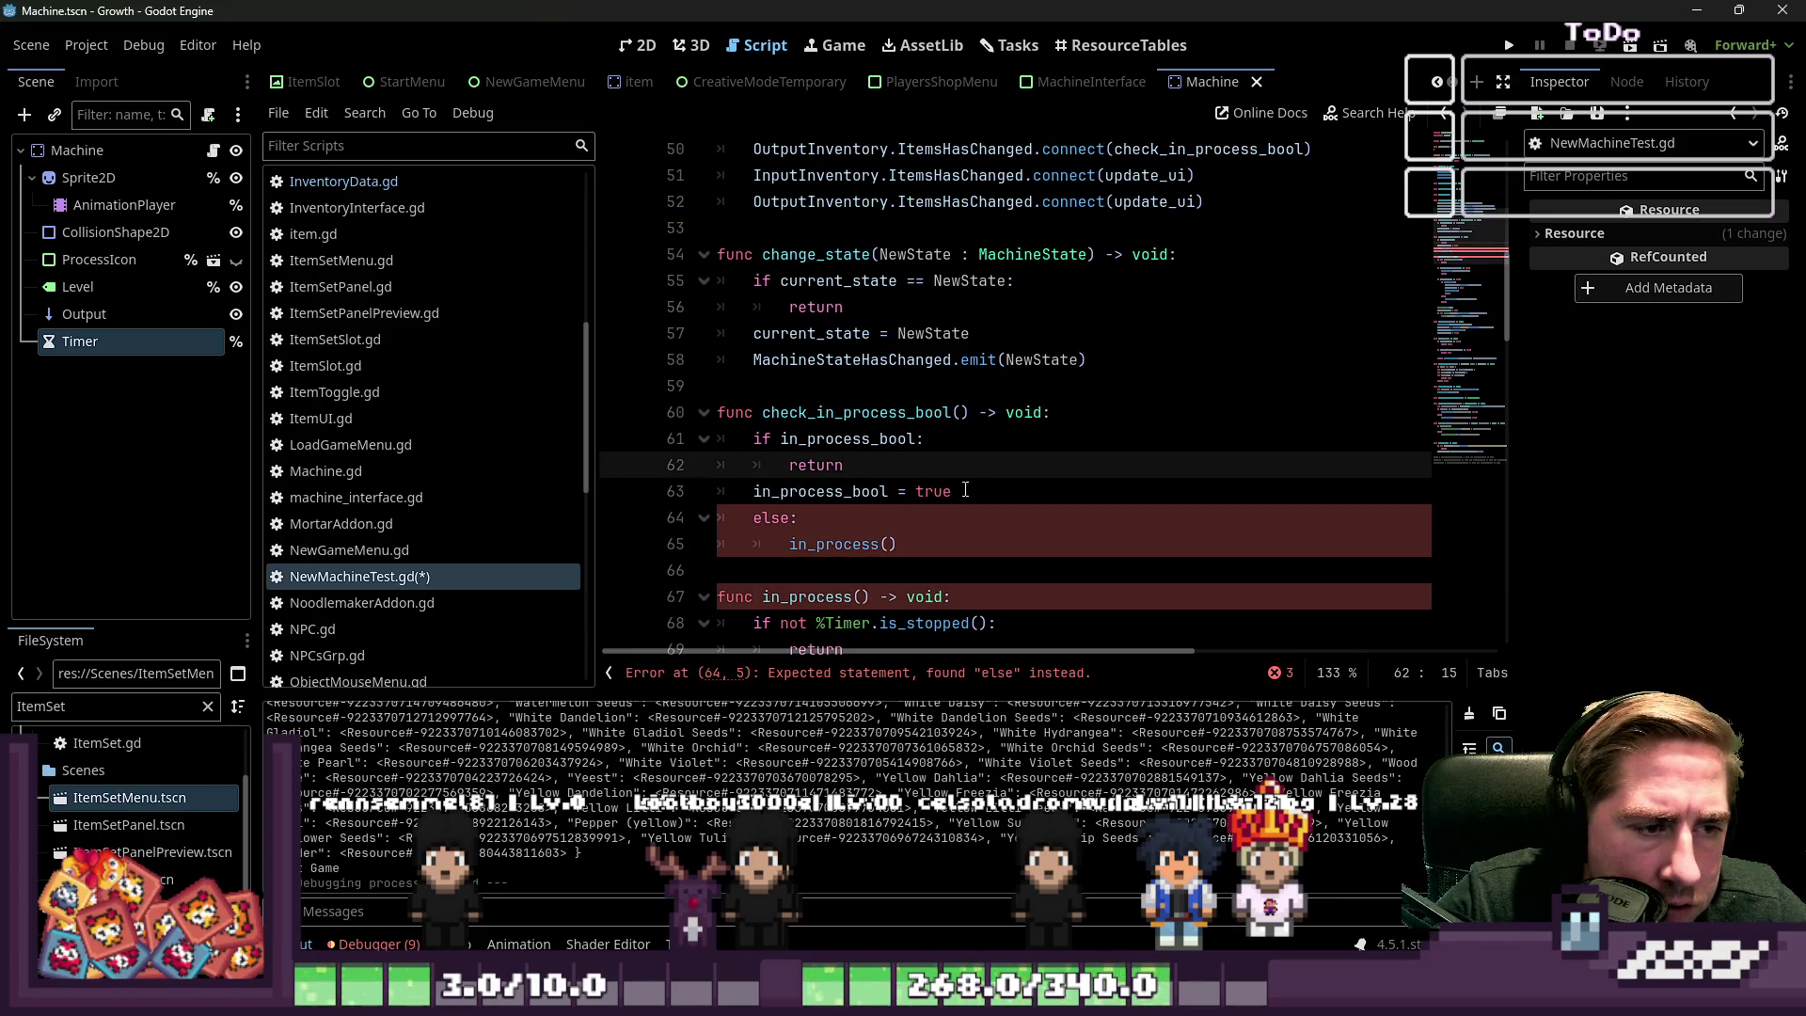
Drop the else branch and change in_process() to call_deferred("in_process")
left_click_drag(965, 490, 753, 490)
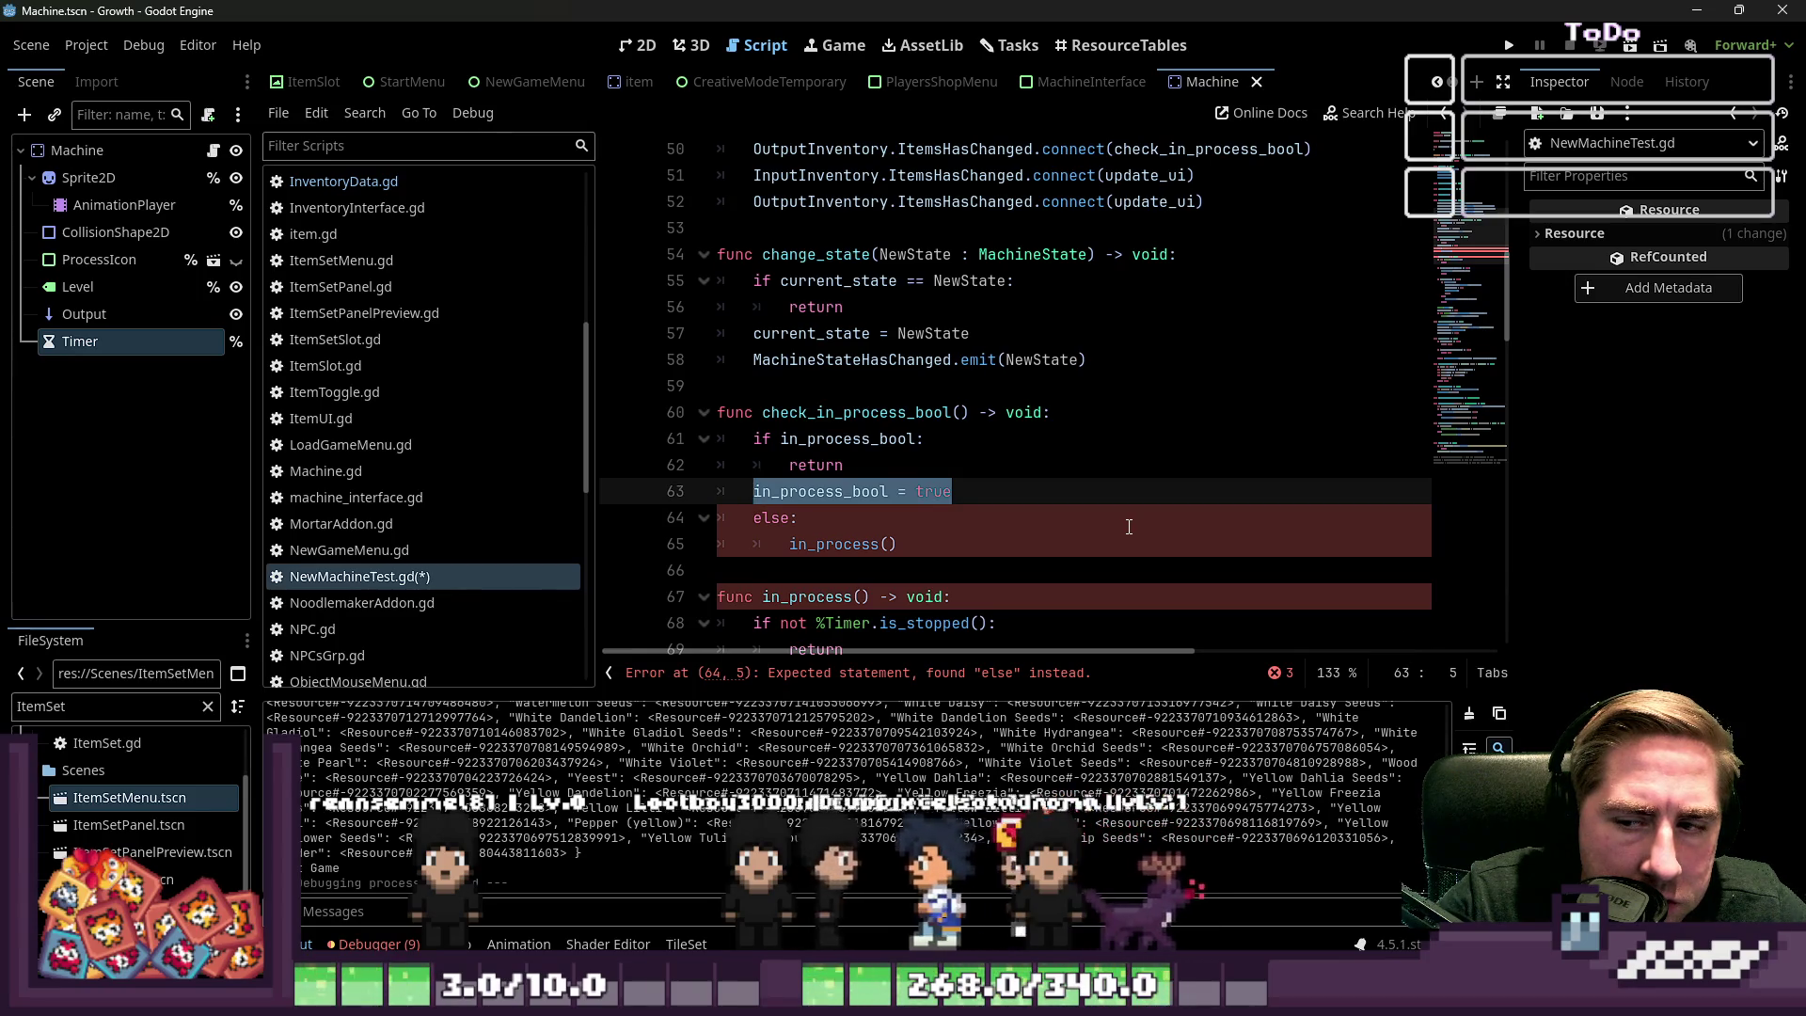
left_click(848, 524)
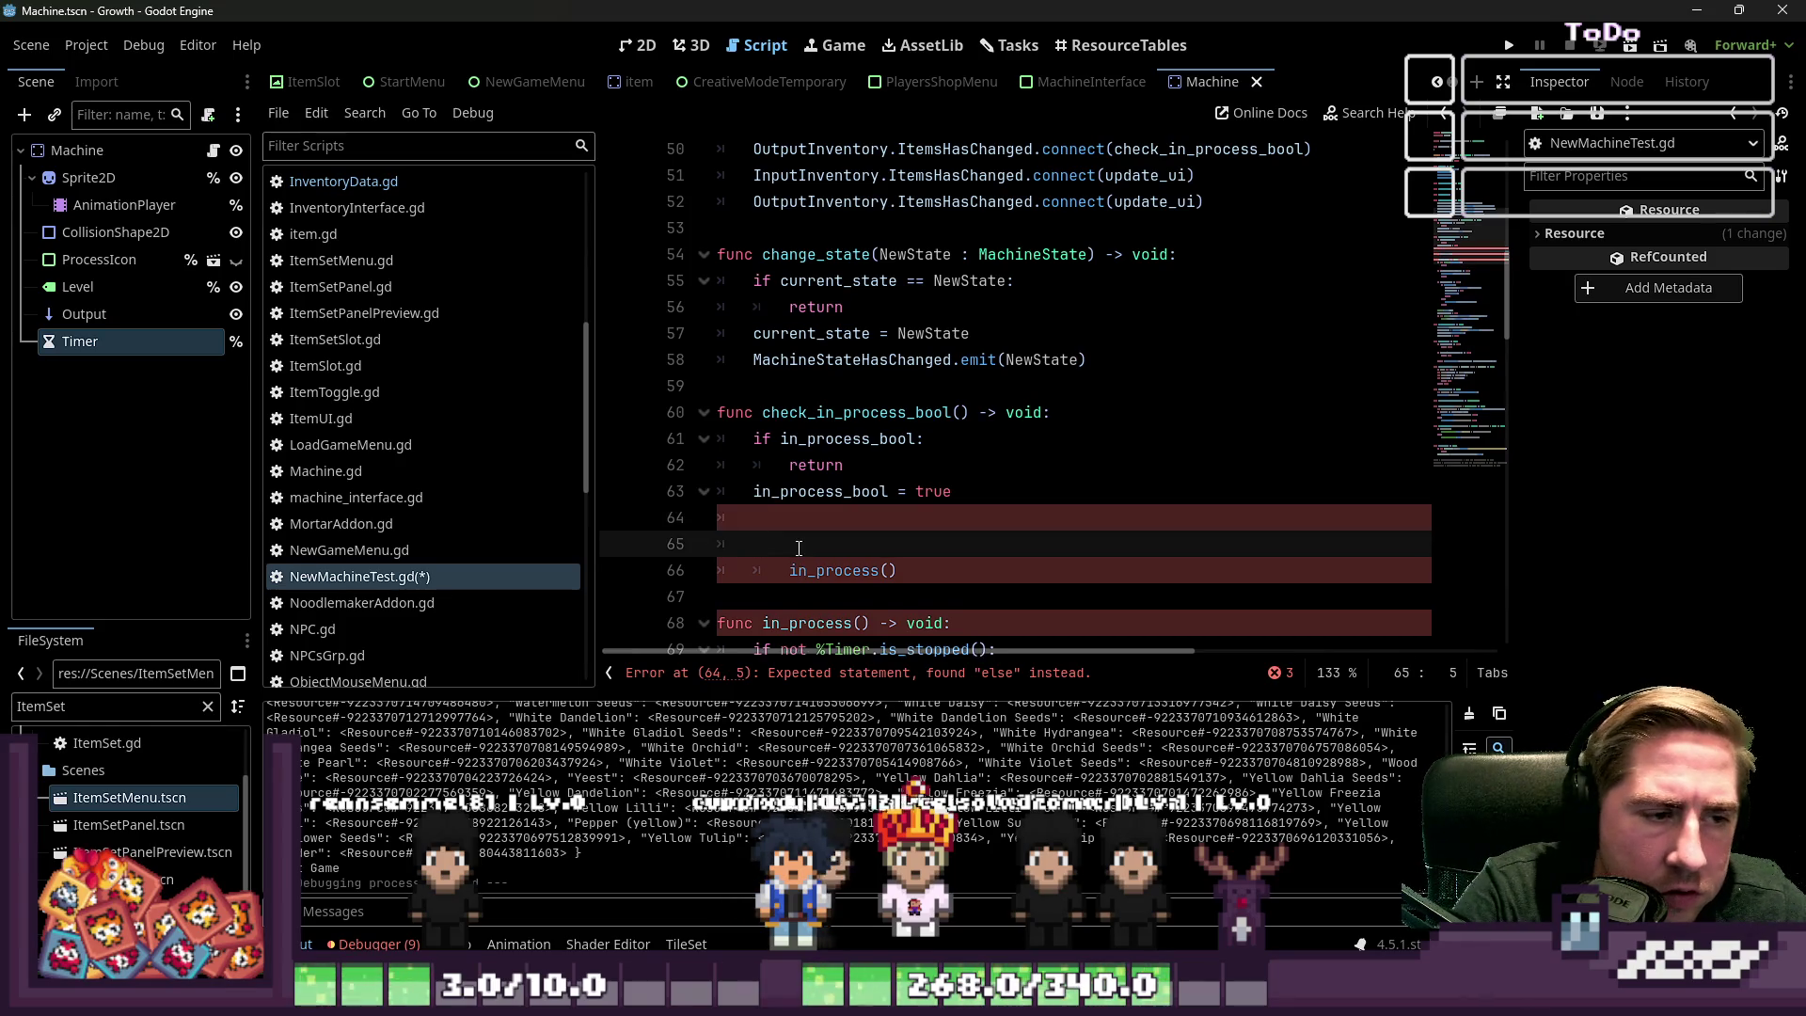
key("Down")
key("shift+Tab")
key("Up")
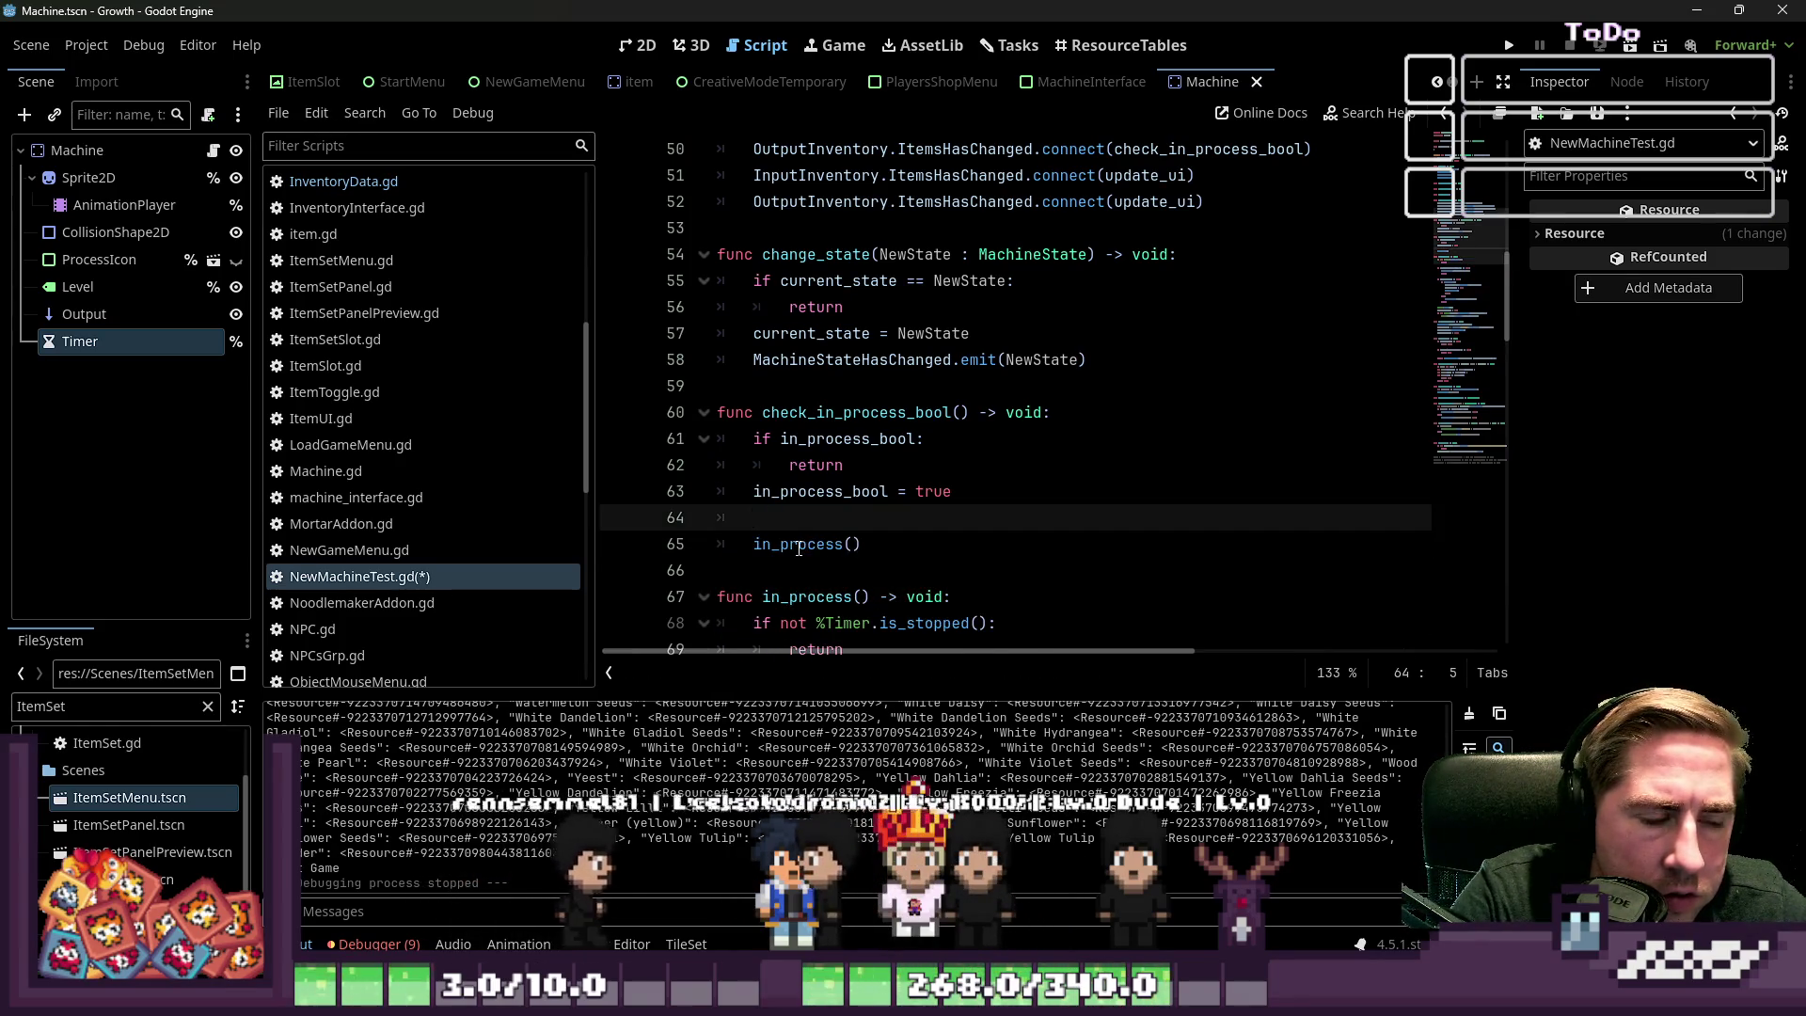
key("BackSpace")
key("Delete")
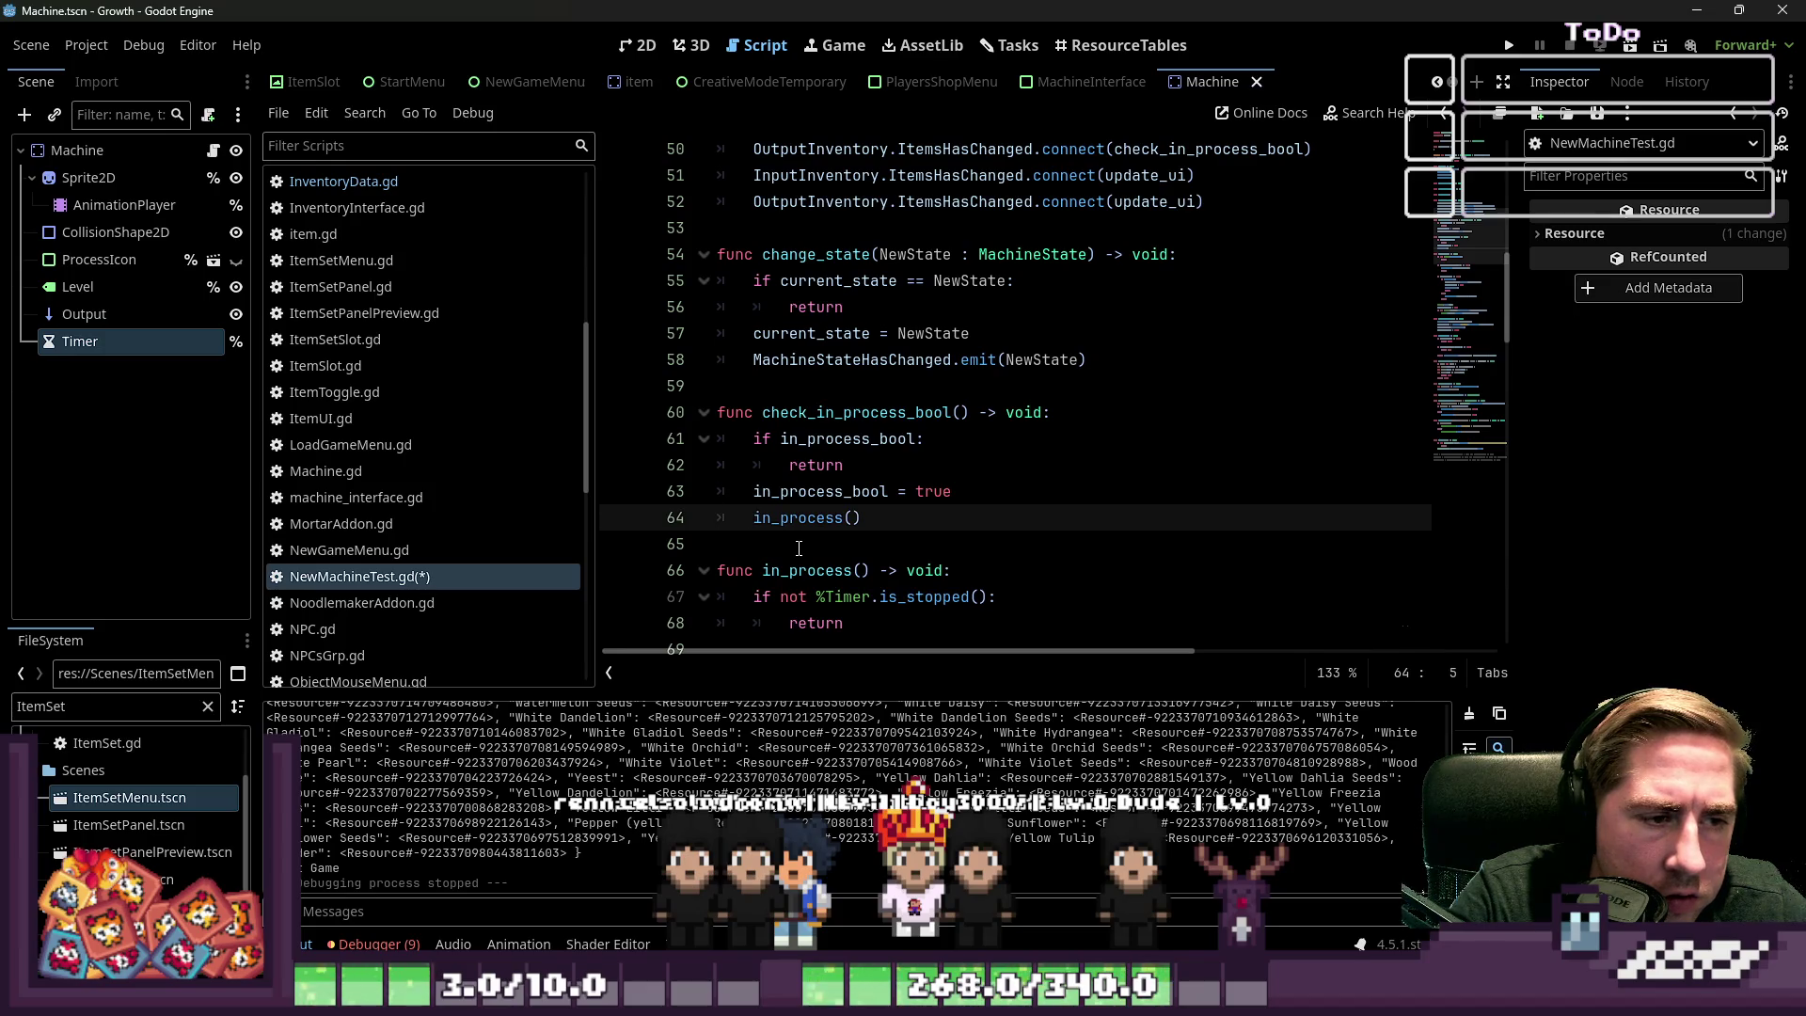
type("call")
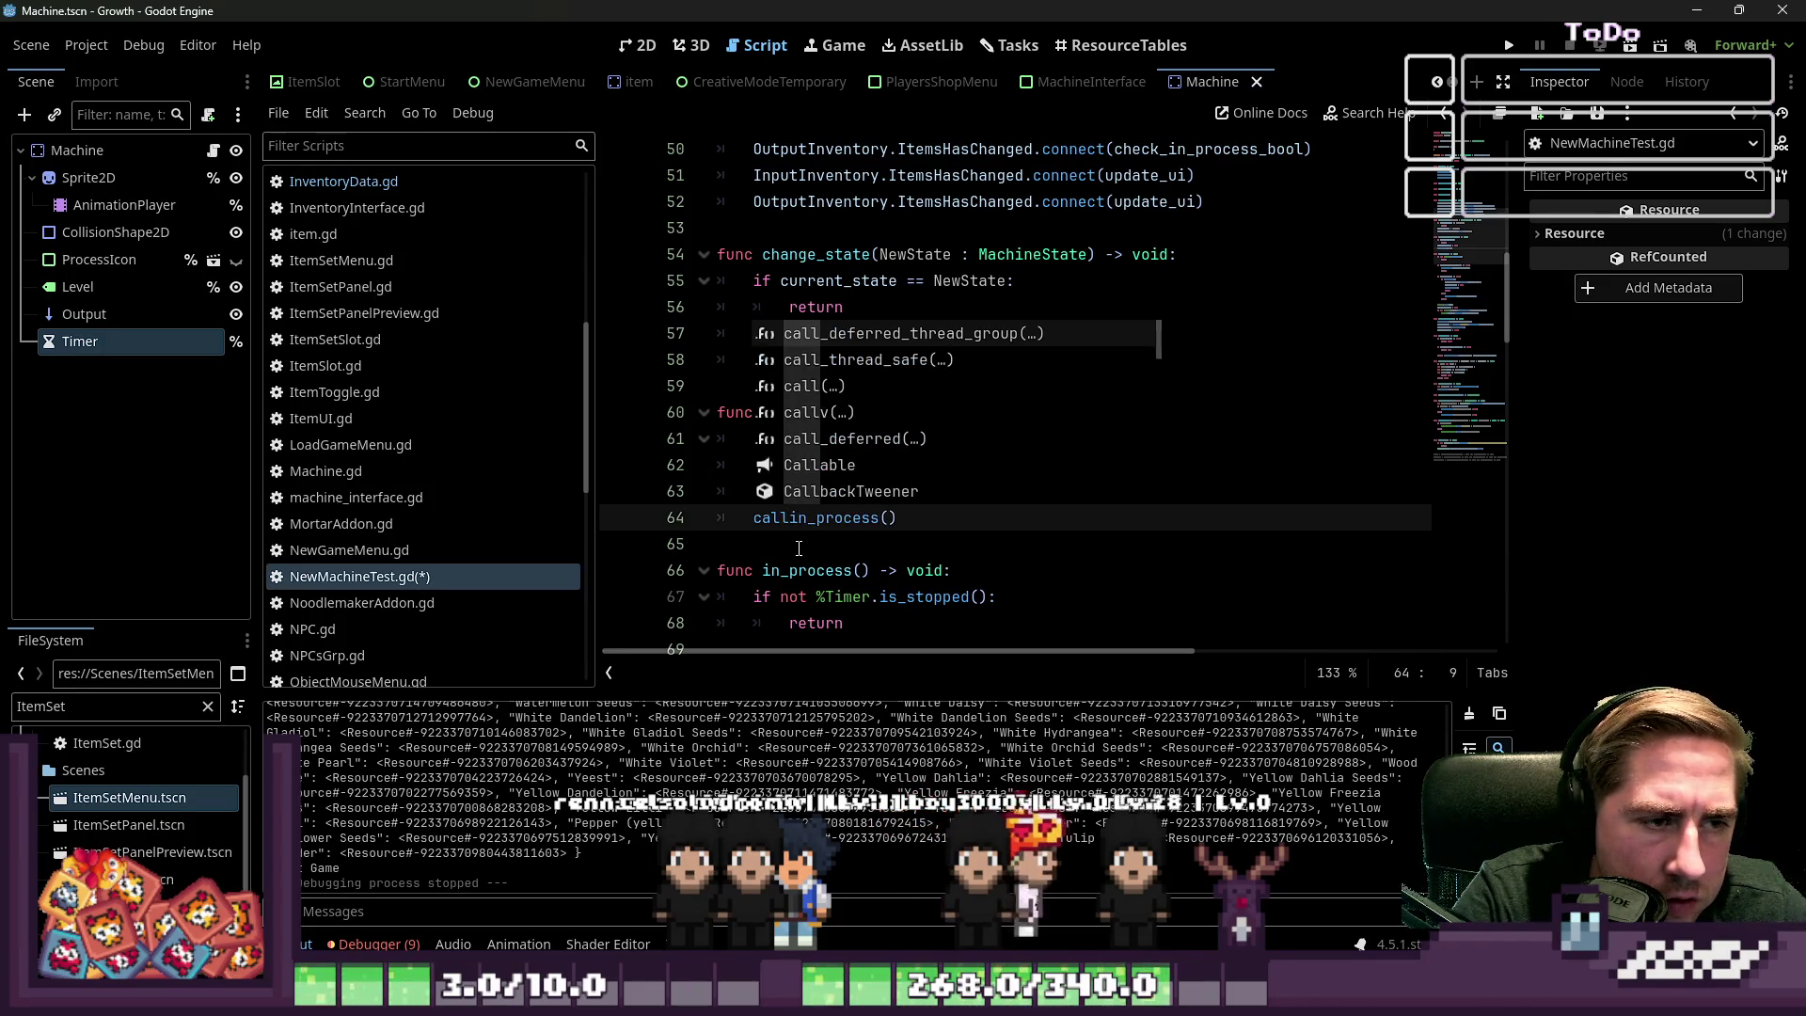
type("_deferred")
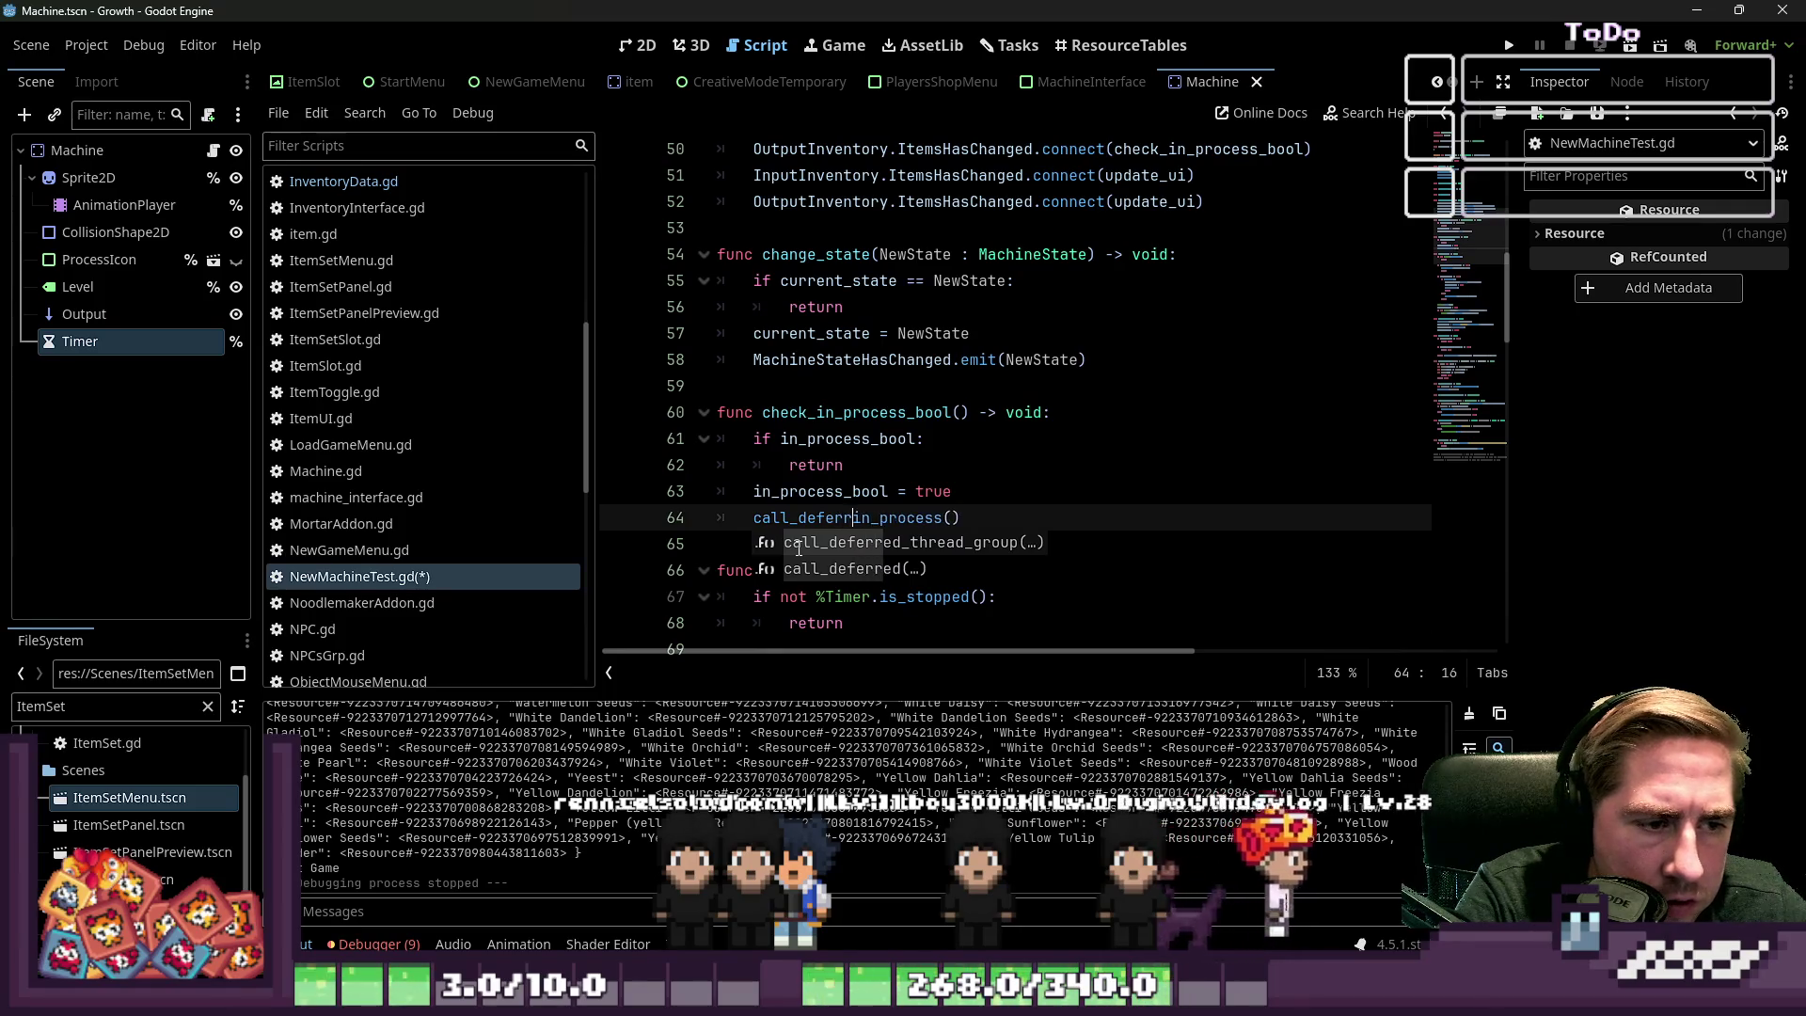
type("(")
key("End")
key("BackSpace")
key("BackSpace")
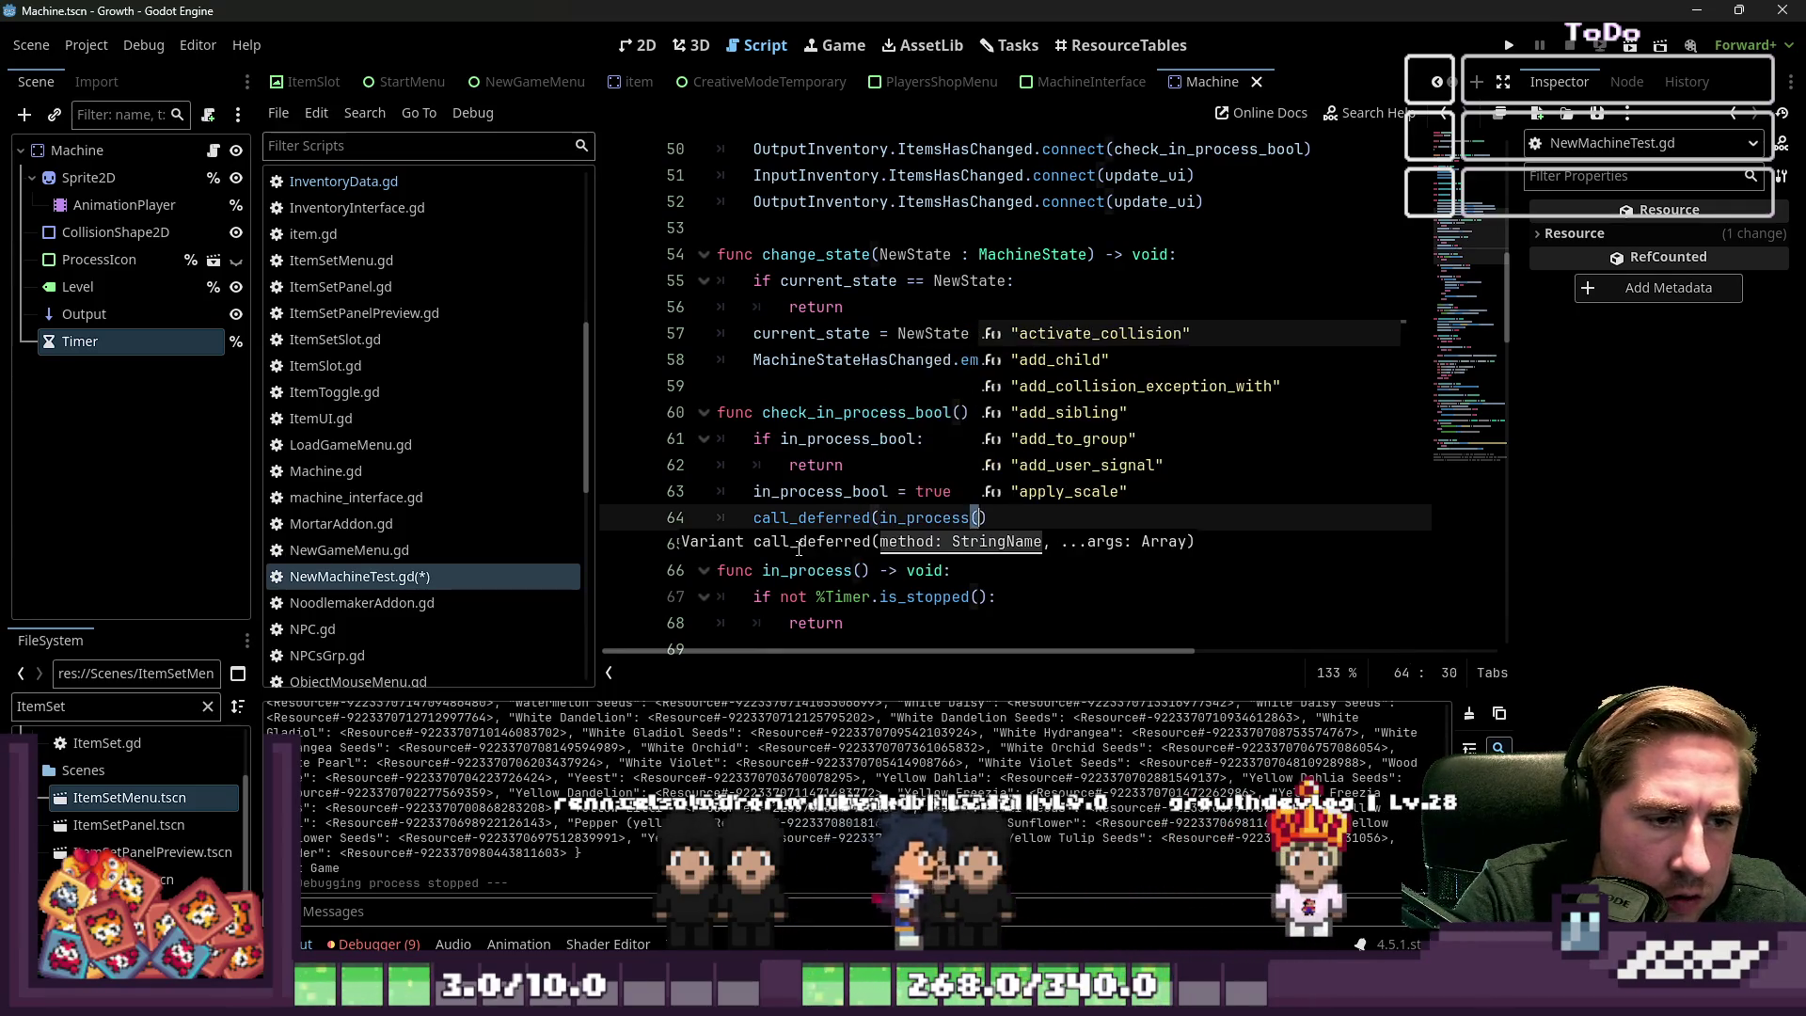
key("Return")
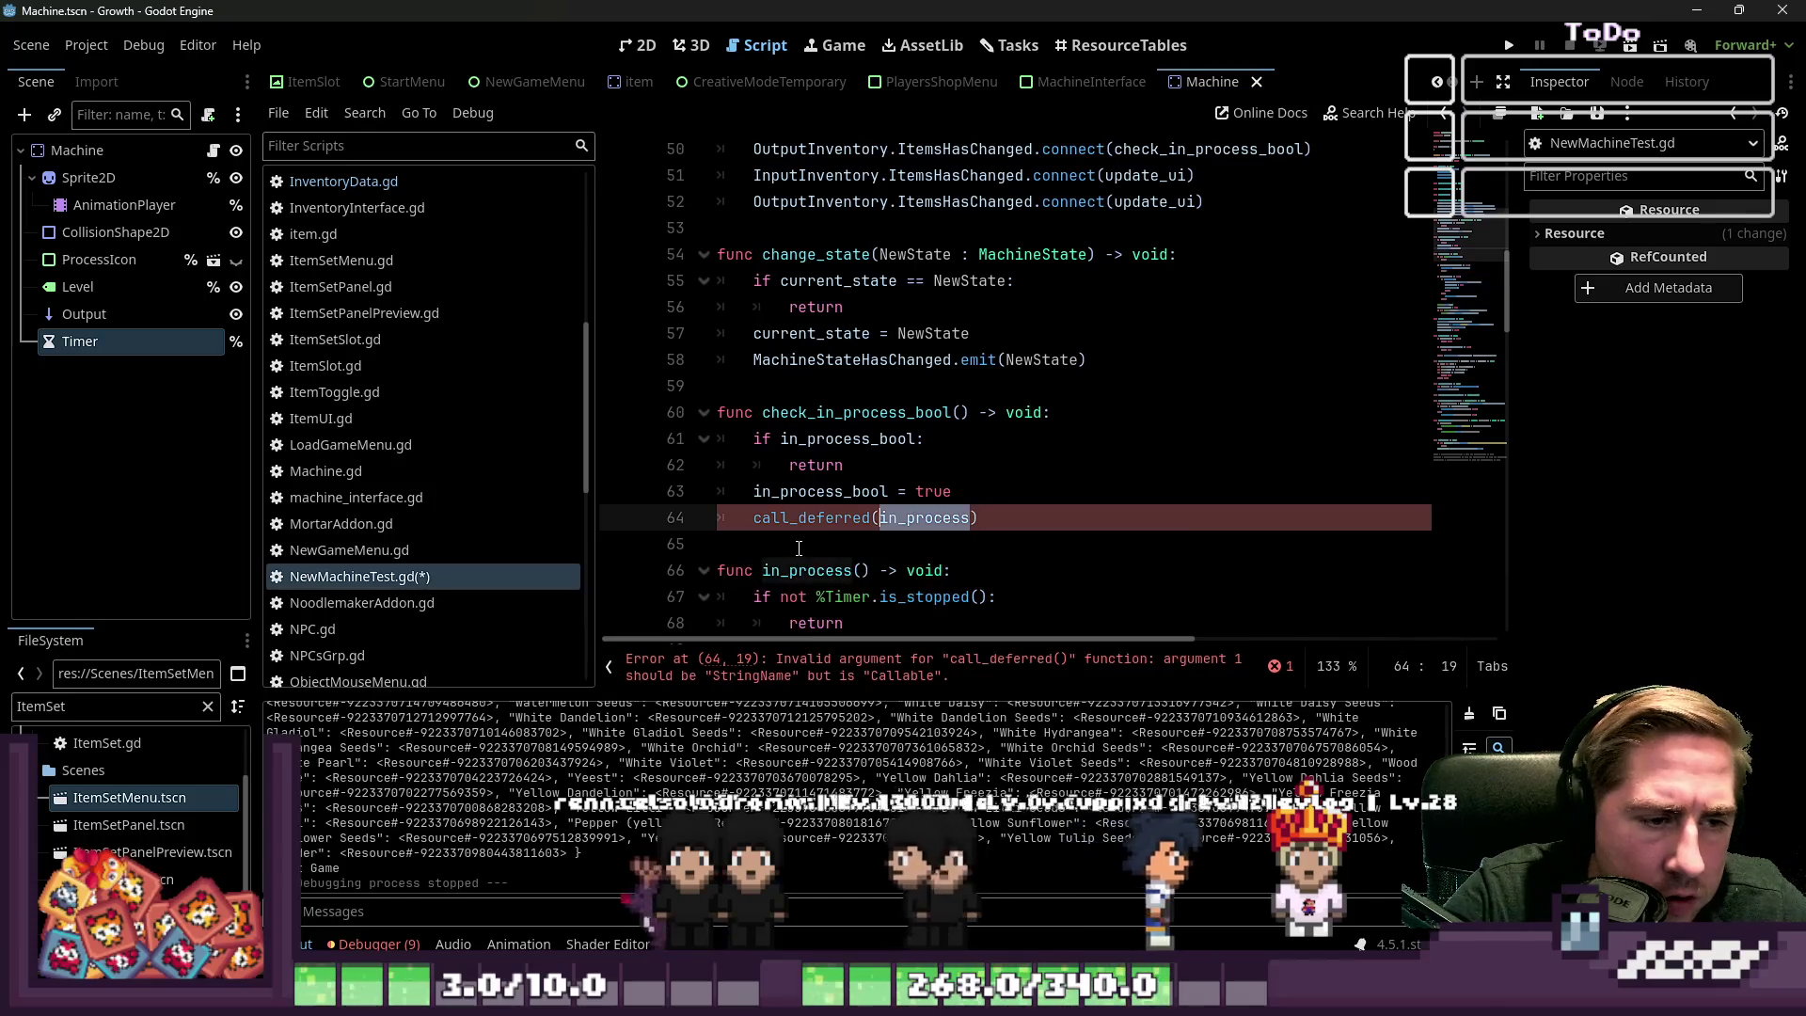
key("Up")
Add blank lines below check_in_process_bool to make room for a new function
scroll(799, 548, "down", 10)
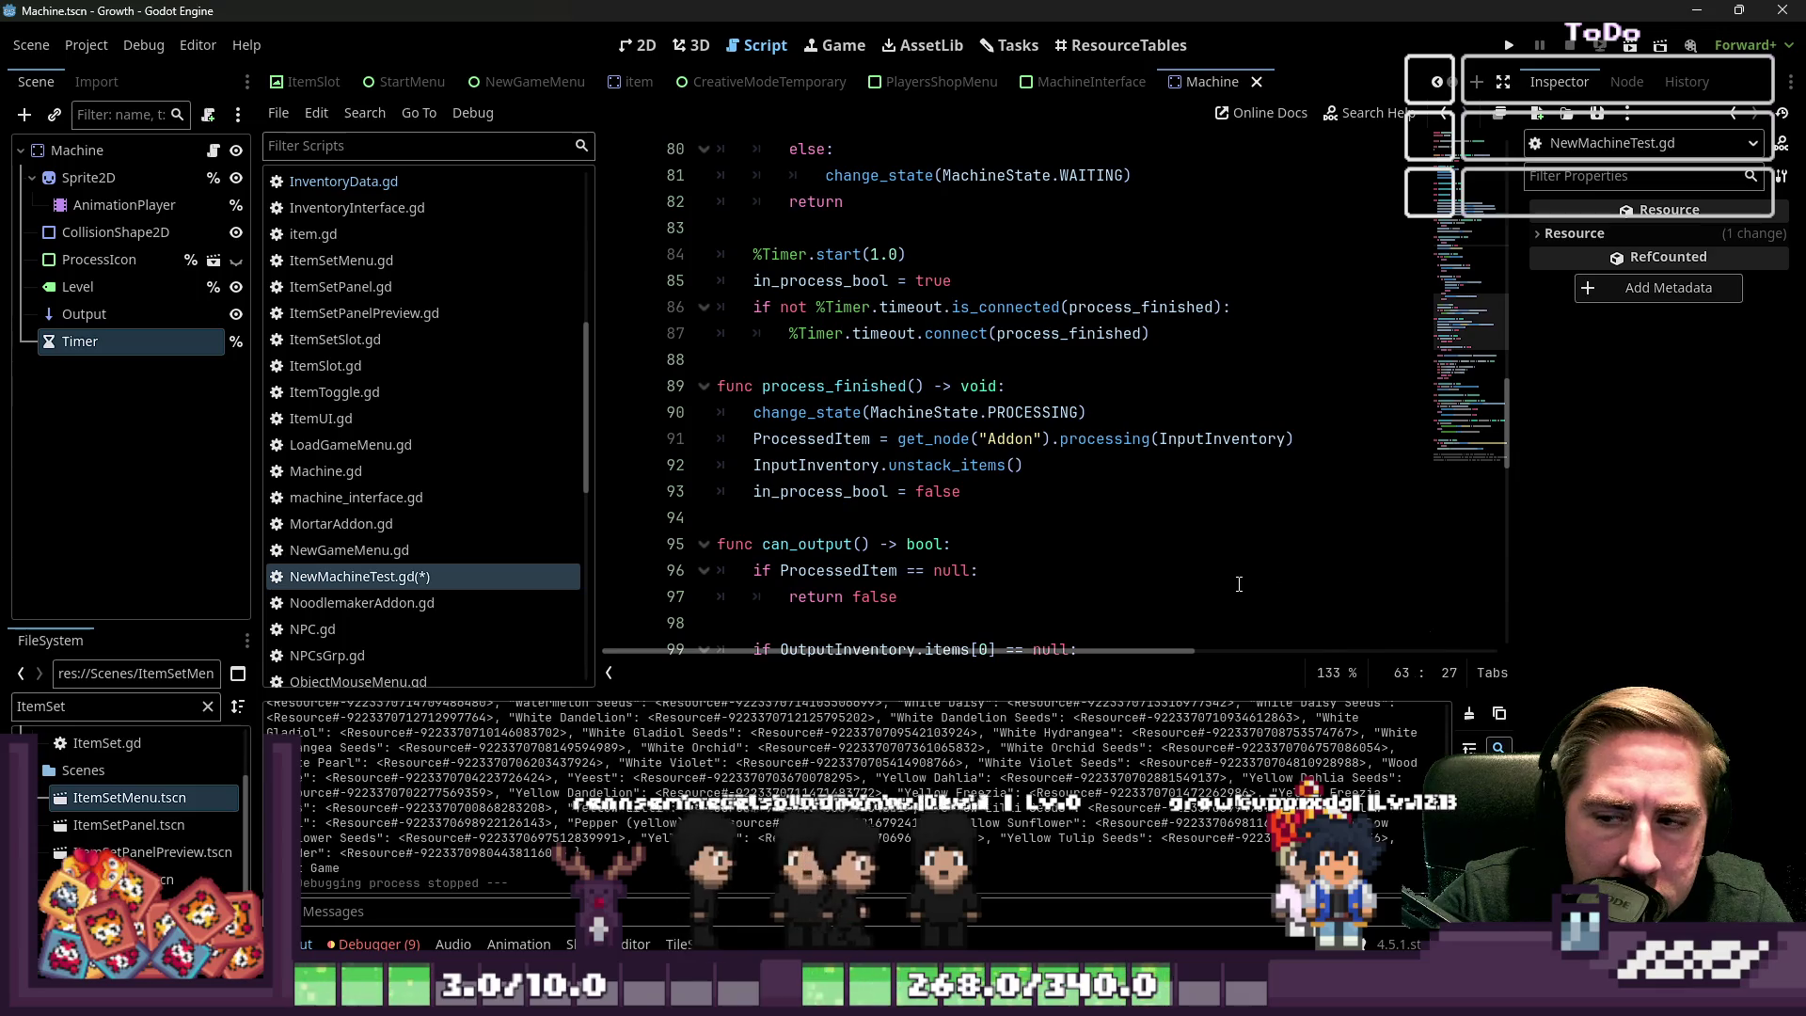
scroll(1235, 580, "up", 2)
scroll(1235, 580, "up", 6)
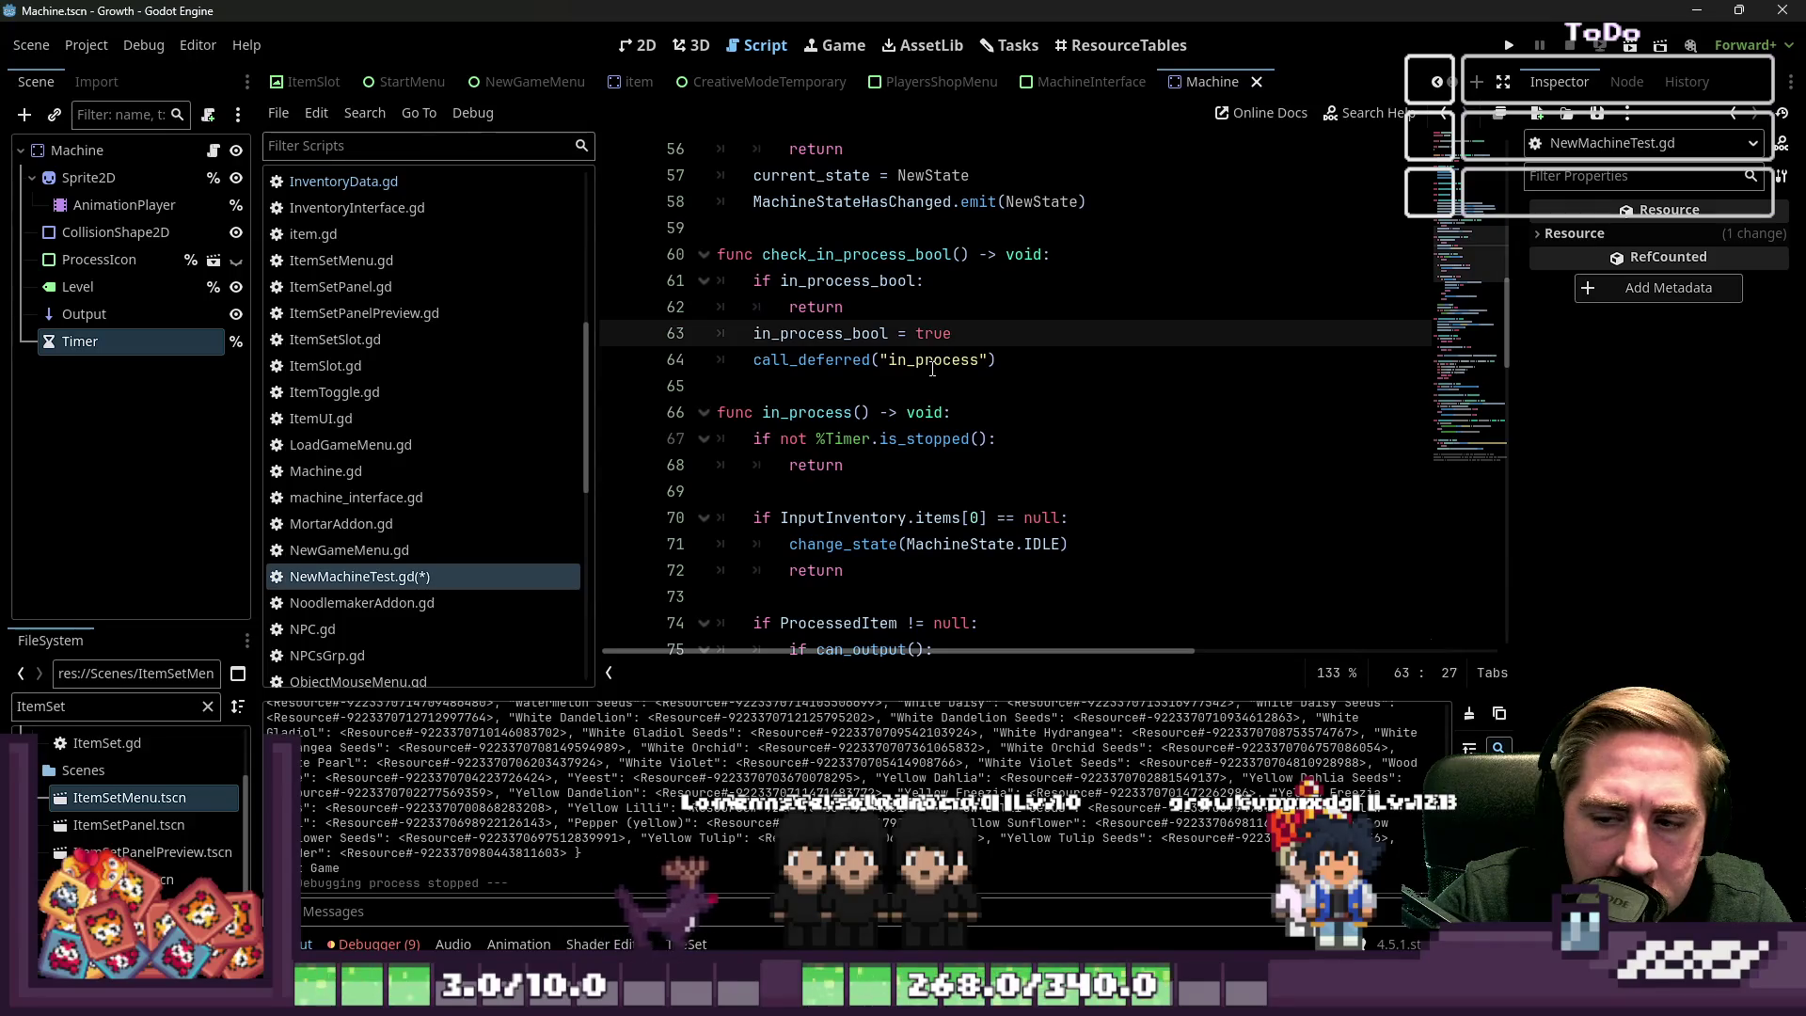
left_click(932, 363)
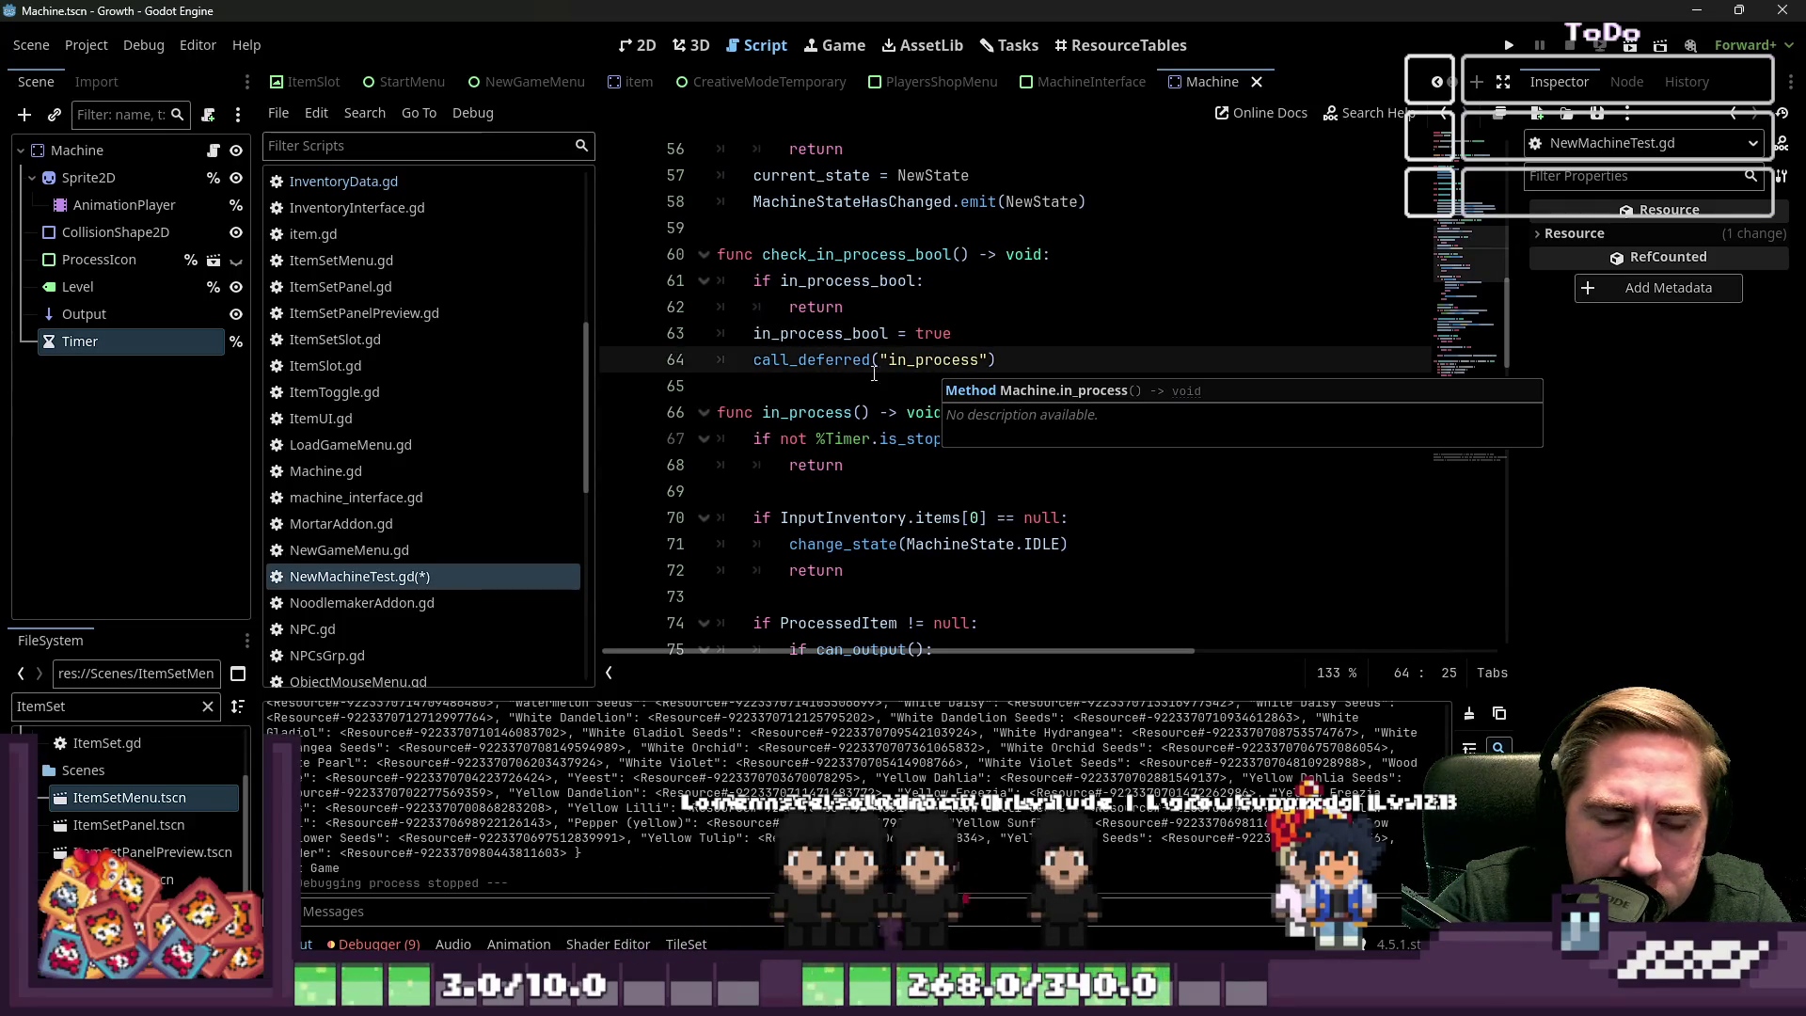
left_click(916, 390)
key("Return")
key("Return")
key("Up")
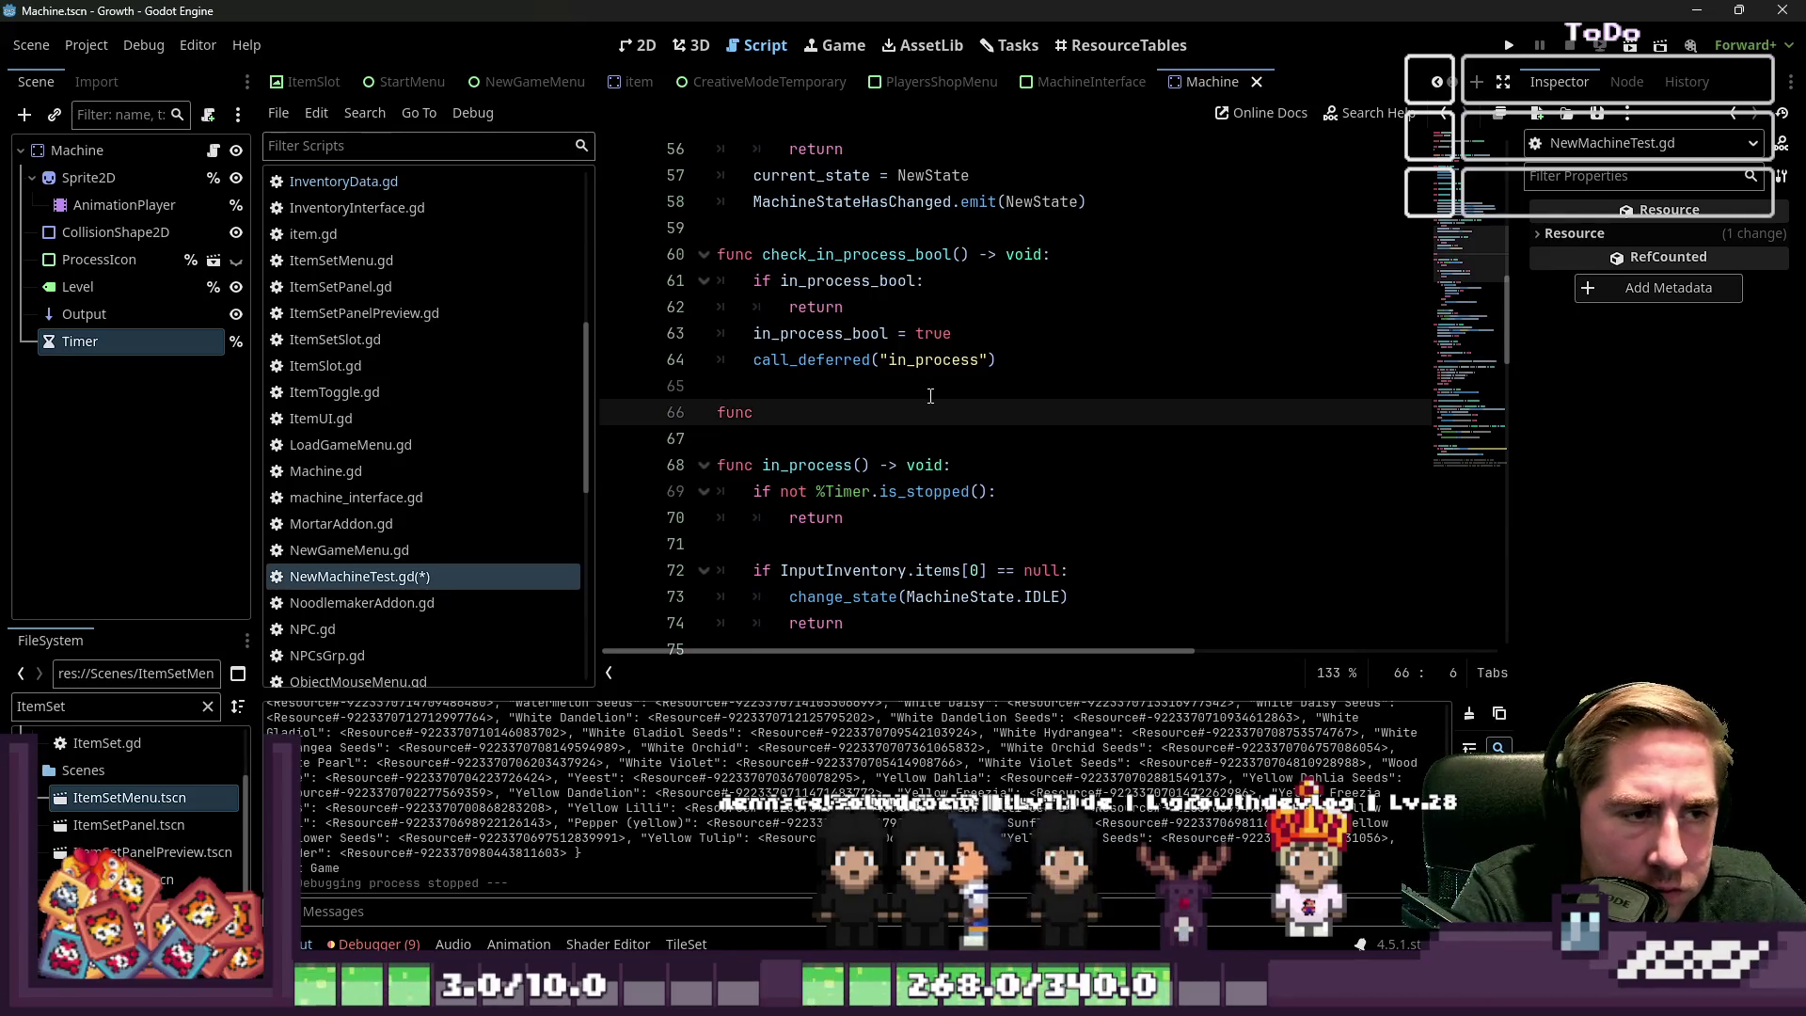
key("BackSpace")
key("BackSpace")
key("BackSpace")
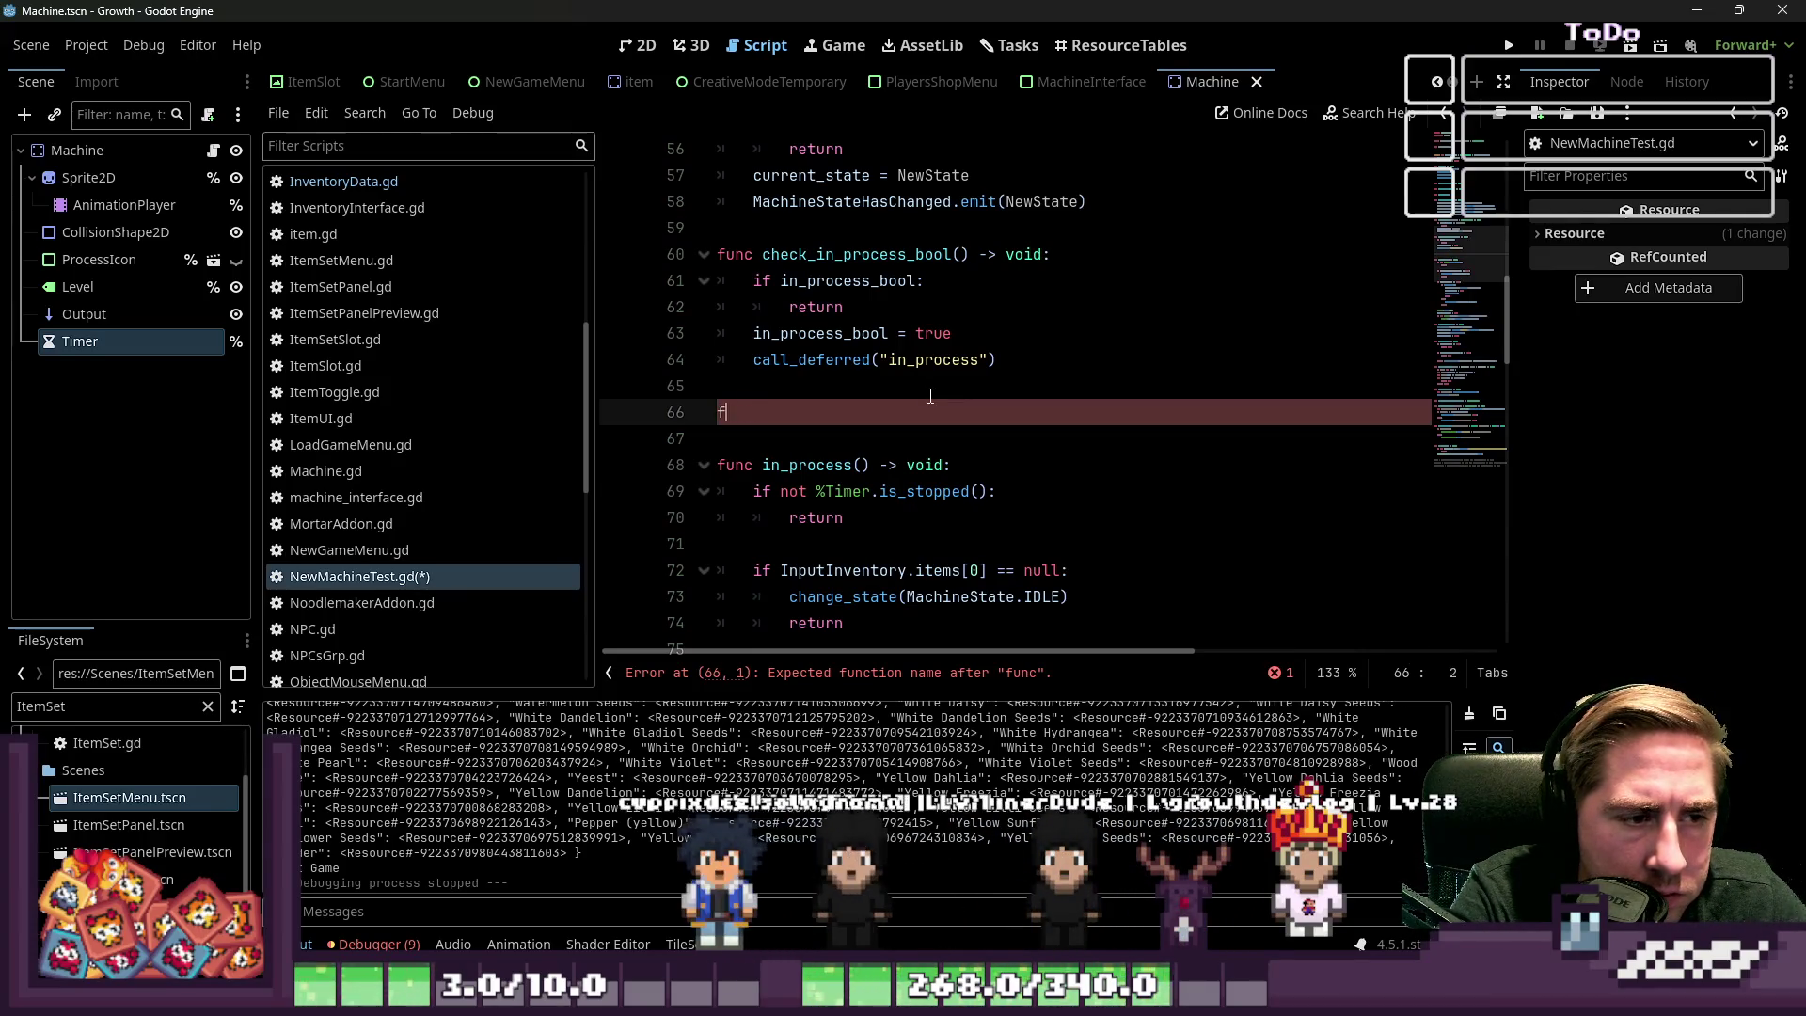
Declare a new function 'func prepare_process() -> void:'
type("func _")
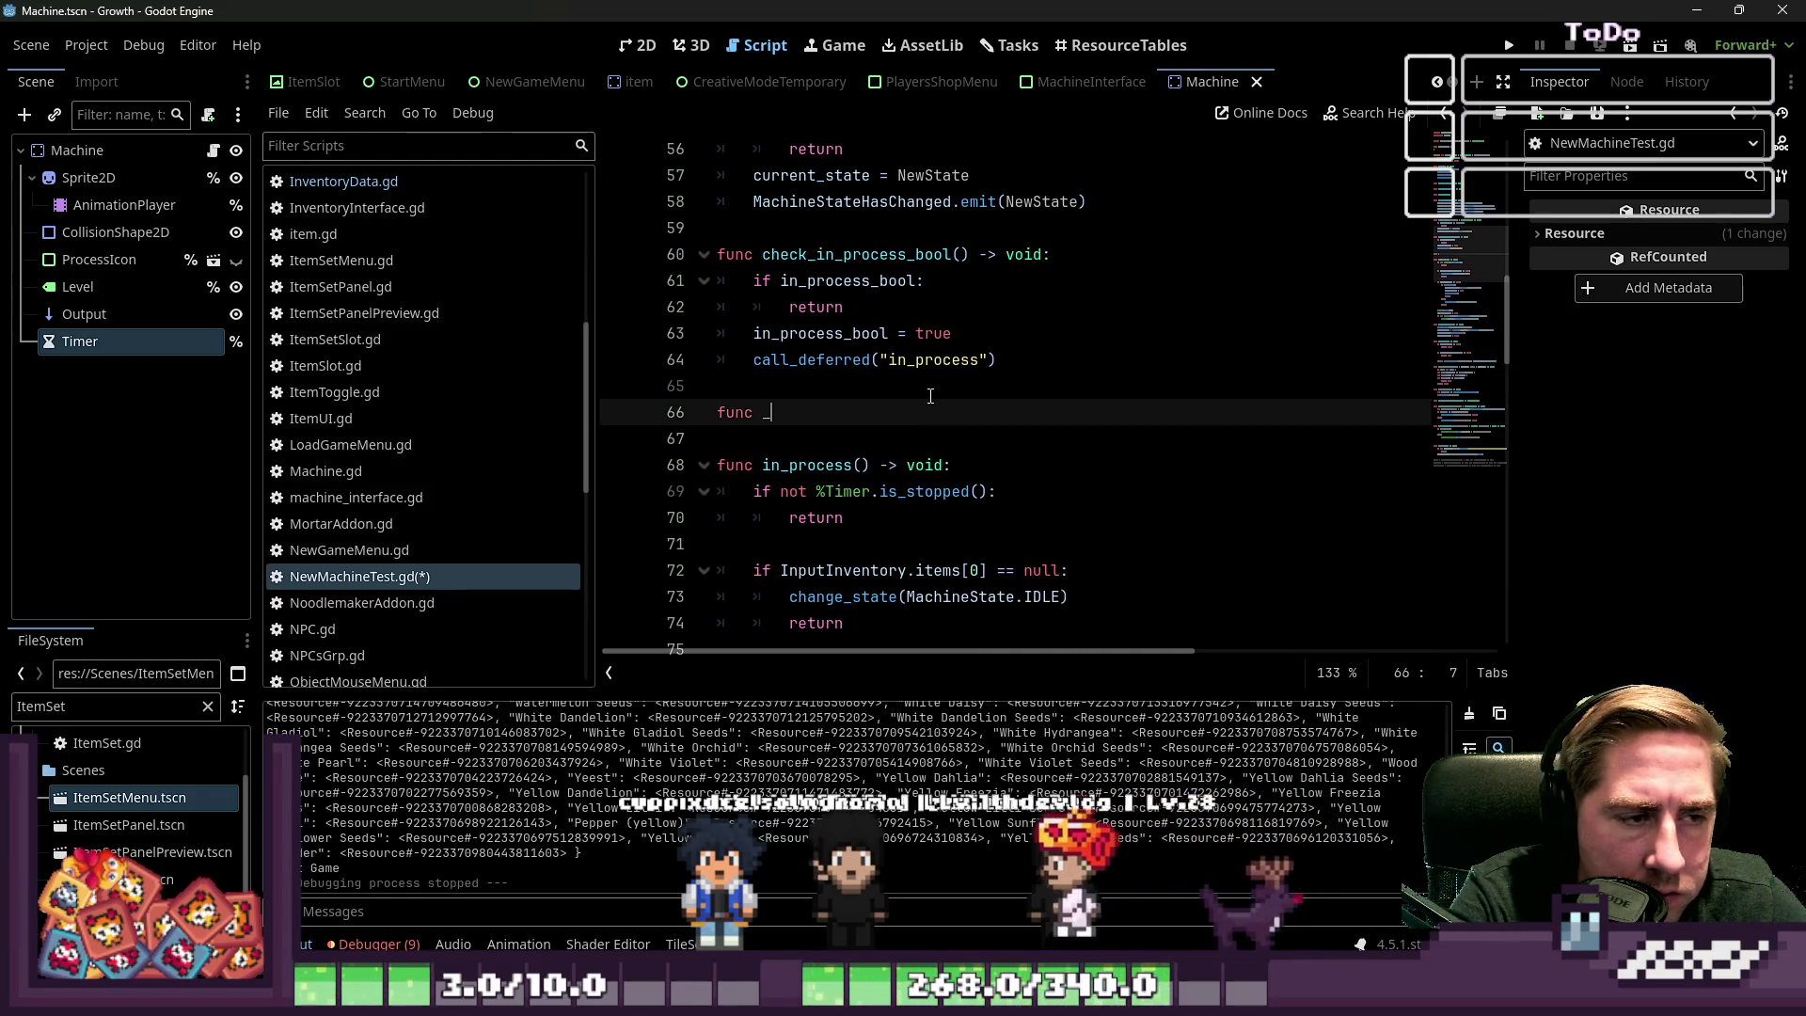
key("ctrl+space")
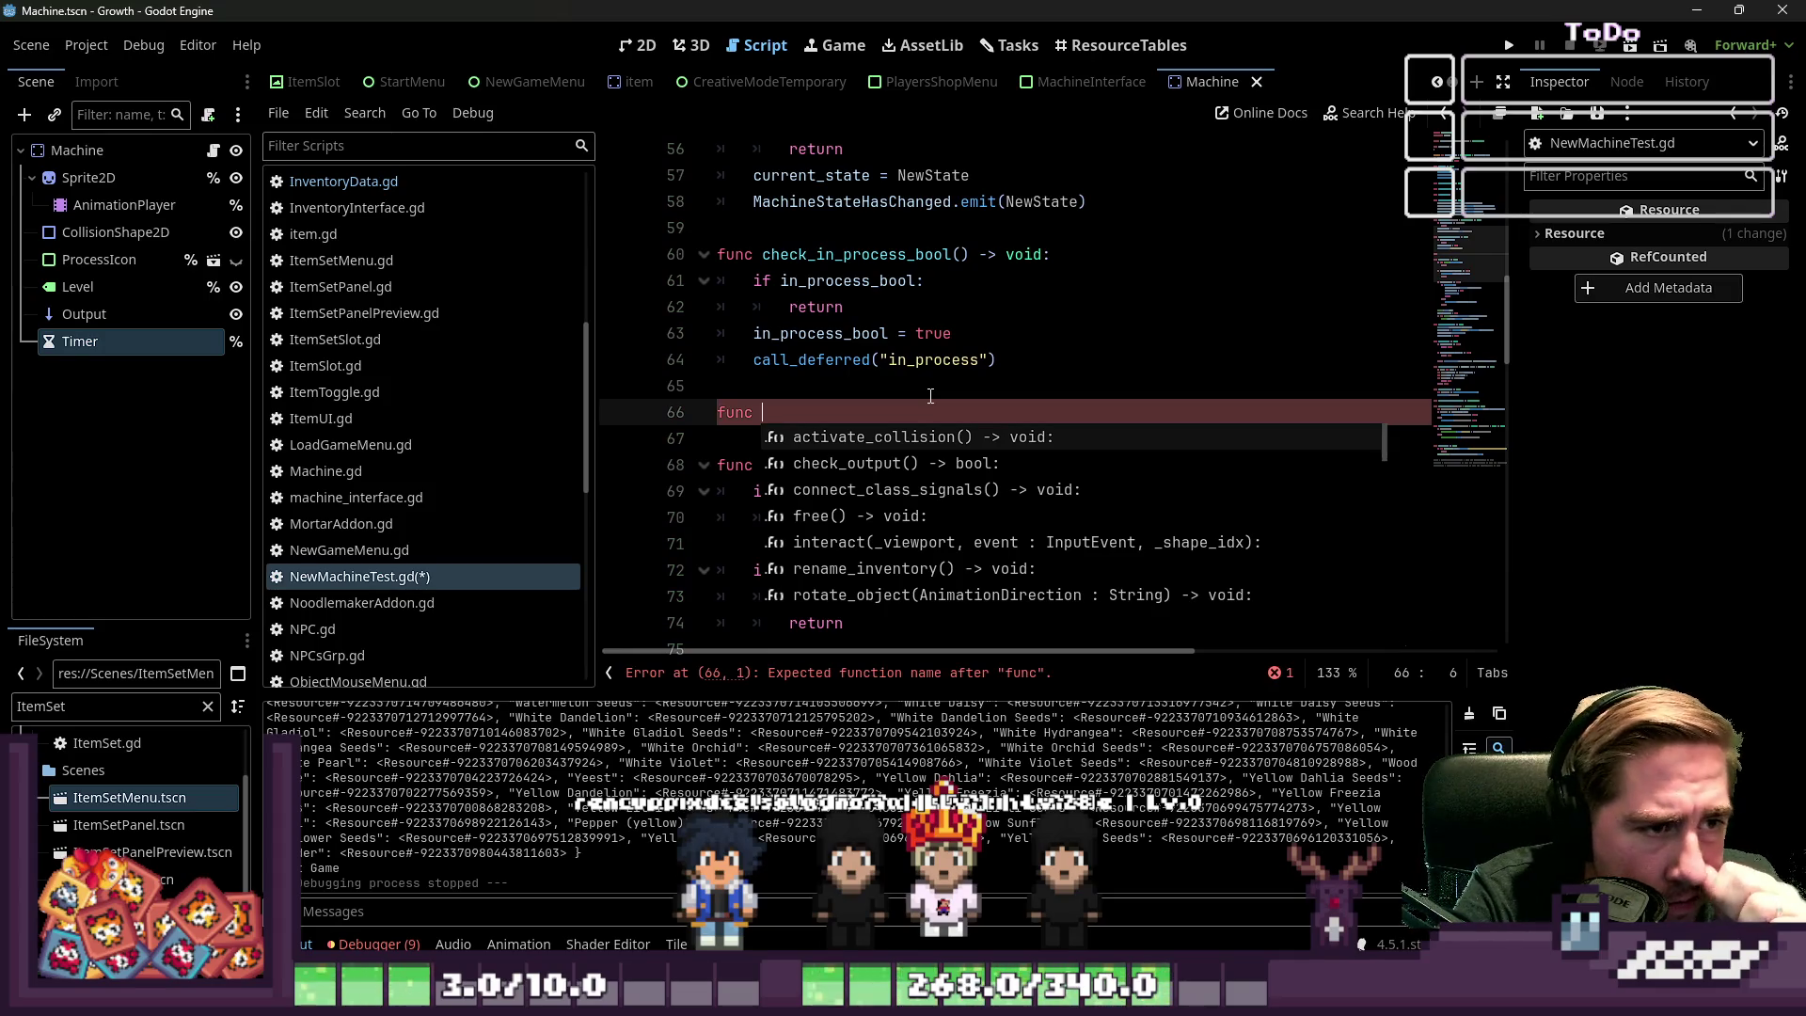
type("prepare_pr")
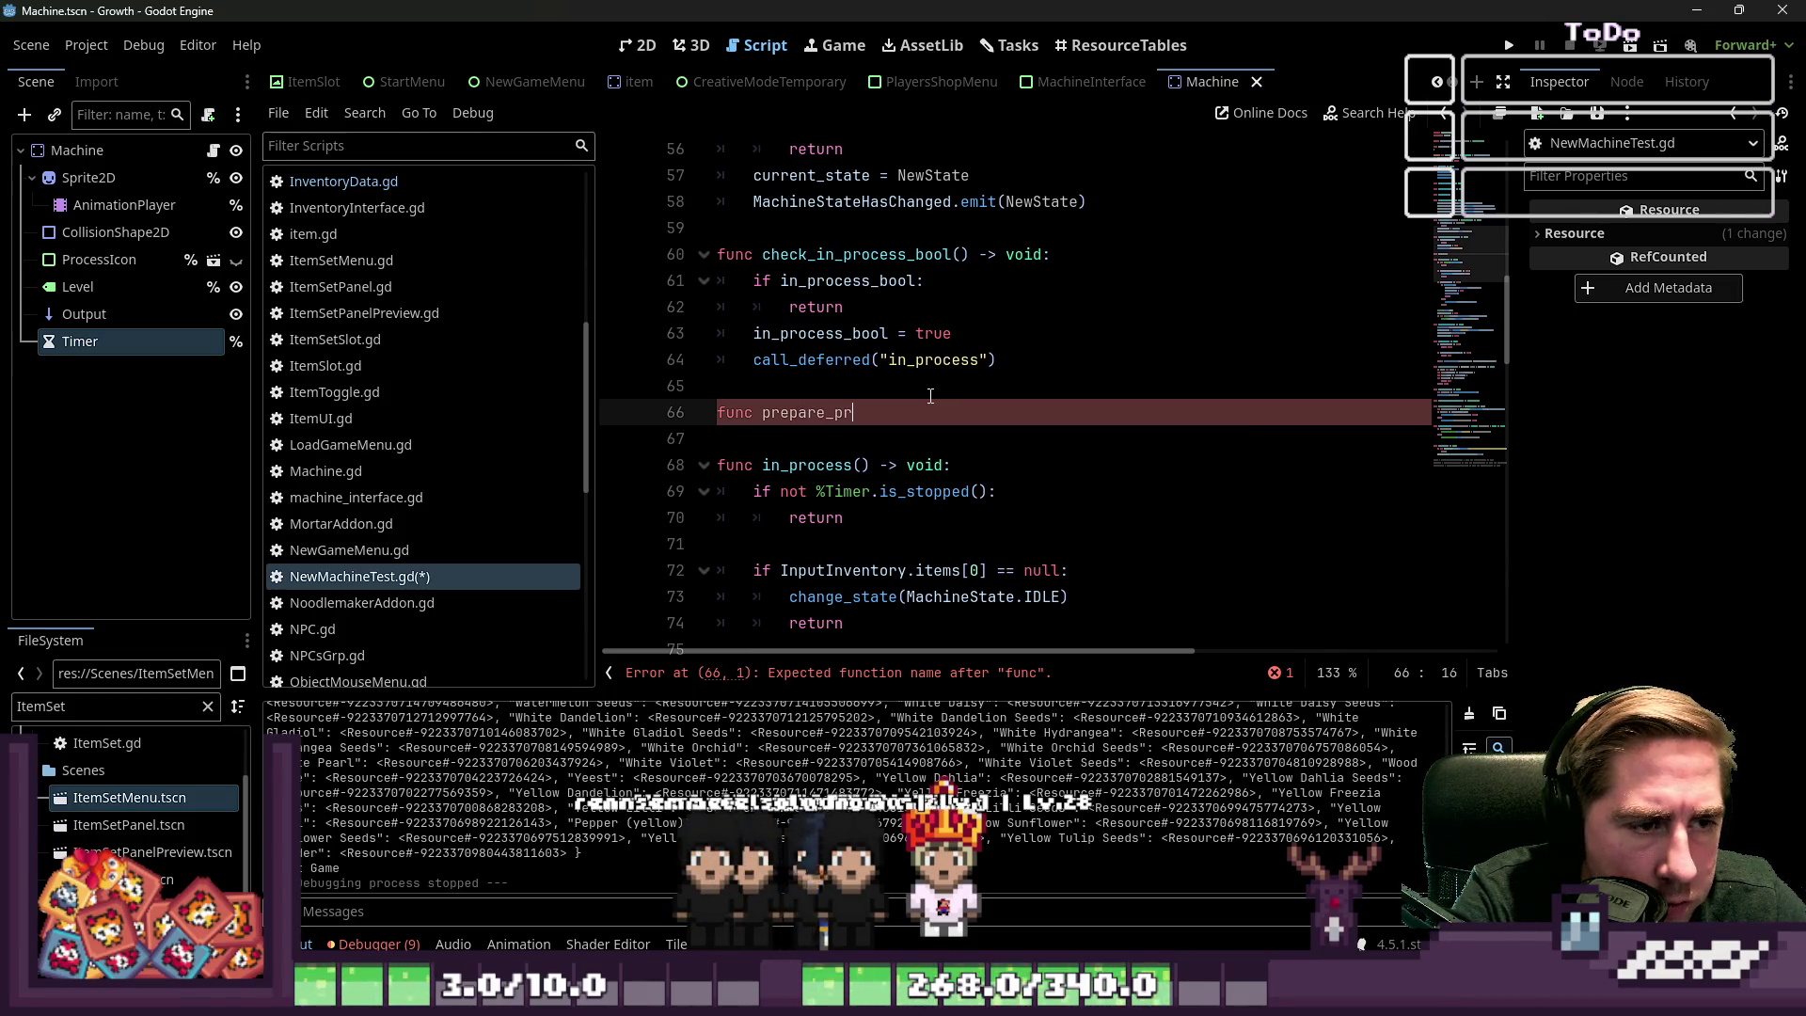
type("ocess() -> void:")
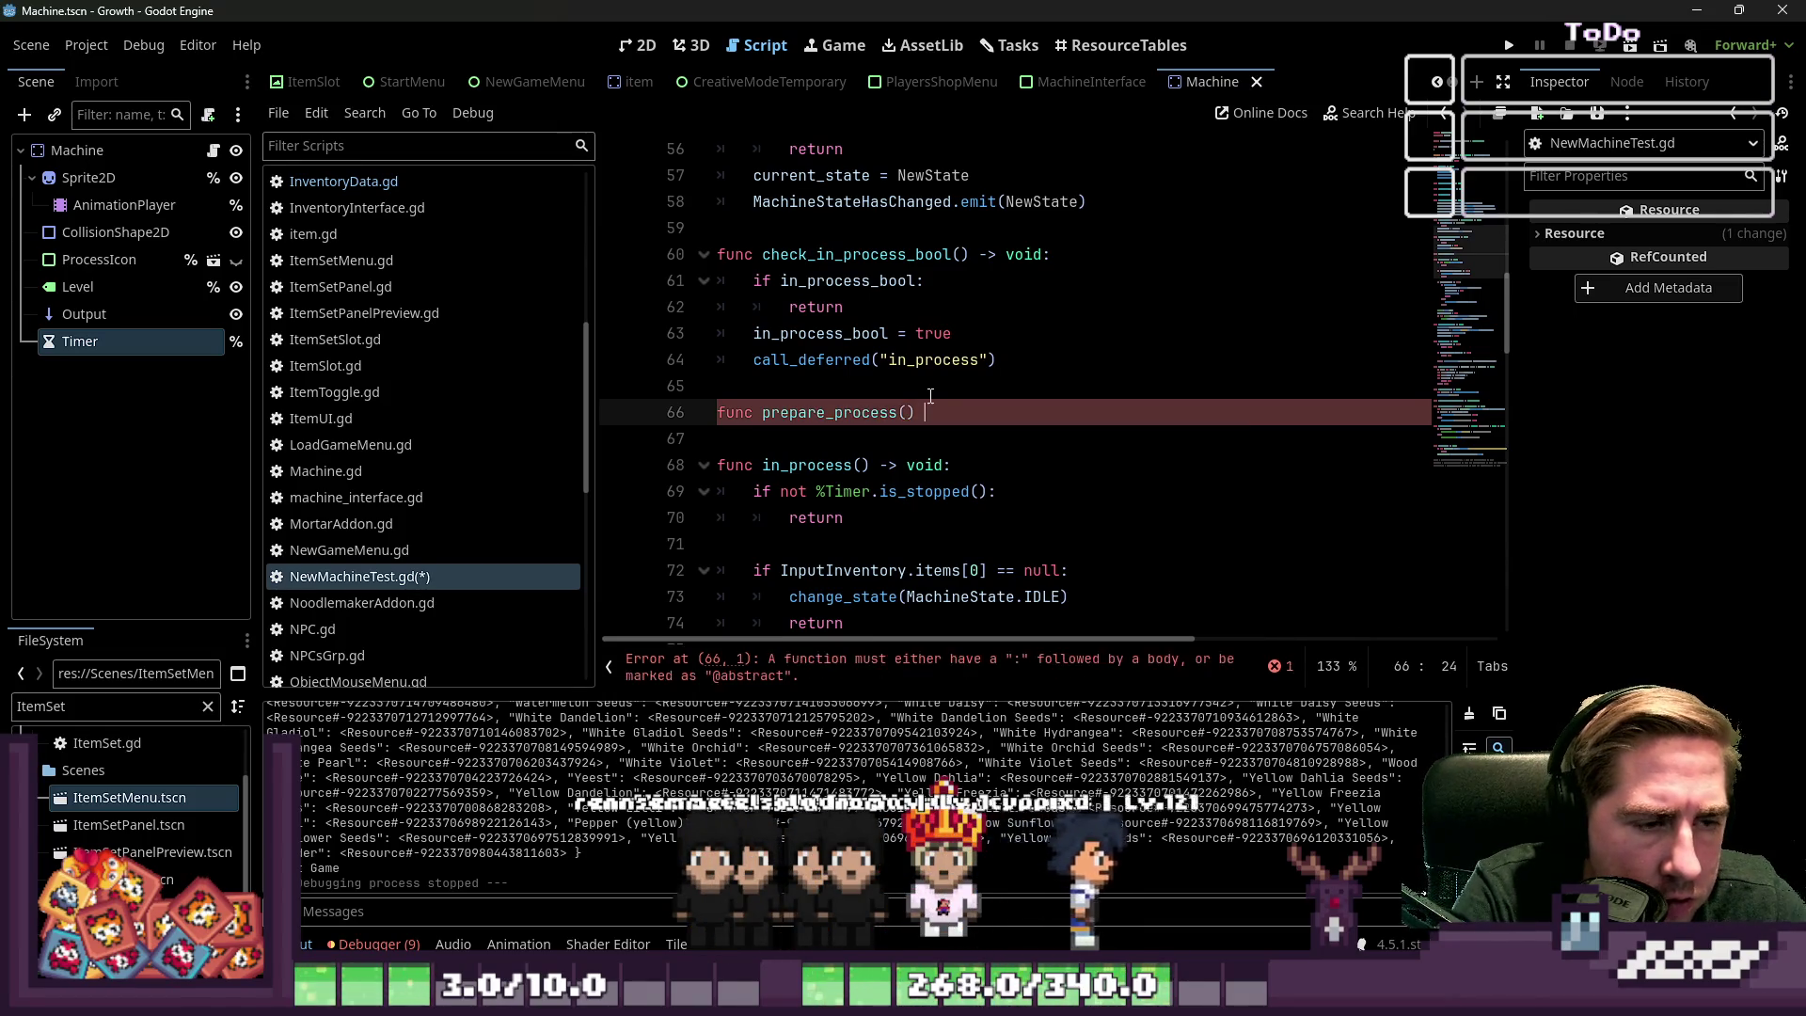
key("Return")
key("Up")
key("Up")
key("Up")
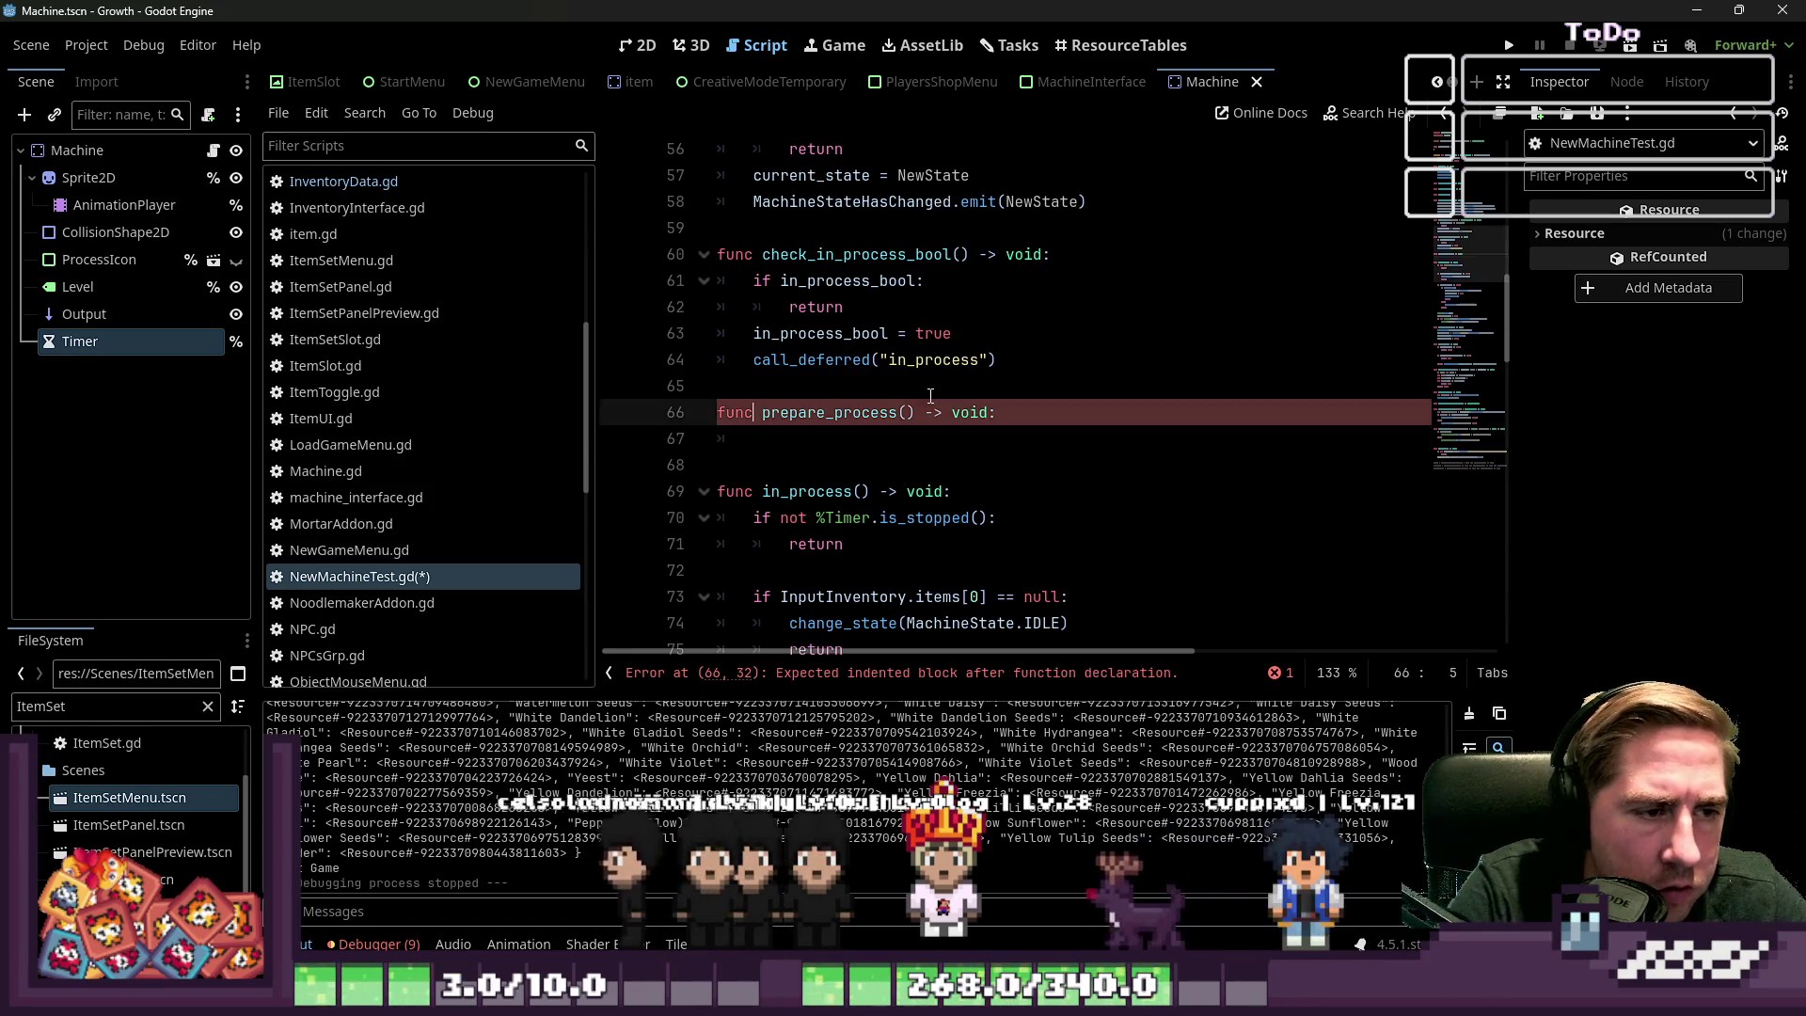
key("End")
key("Left")
key("Left")
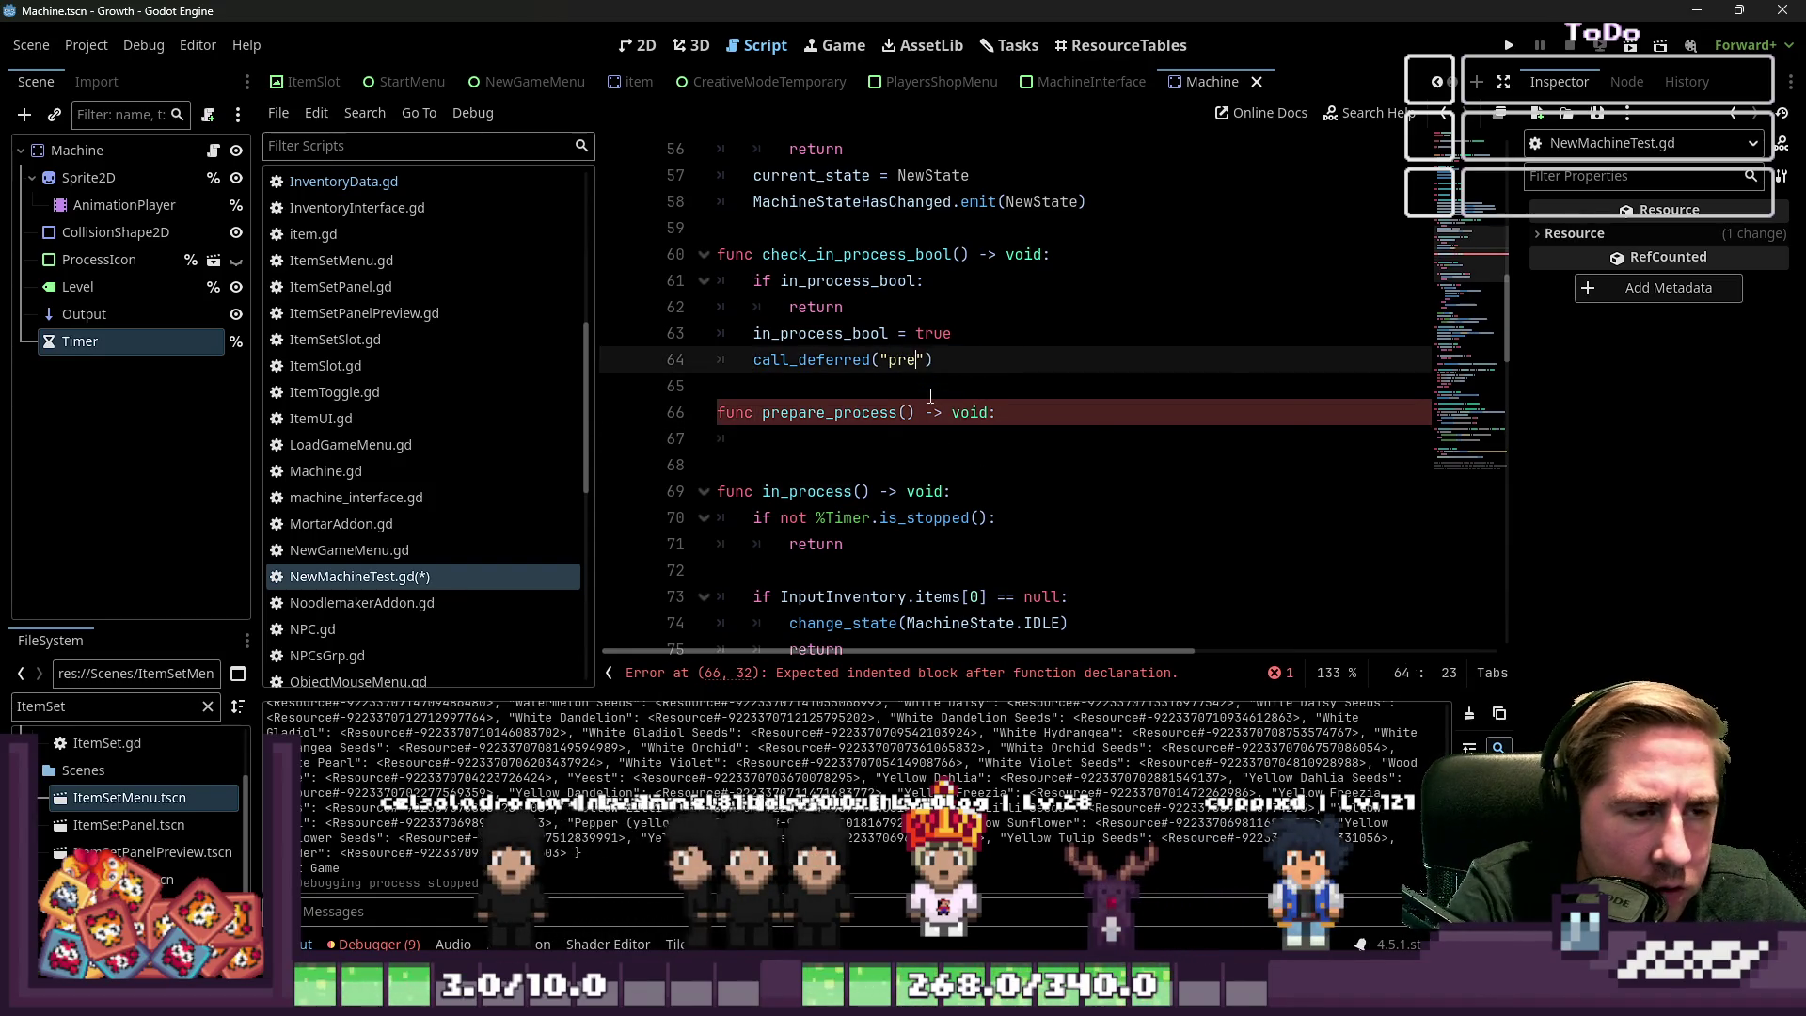
type("pare_process")
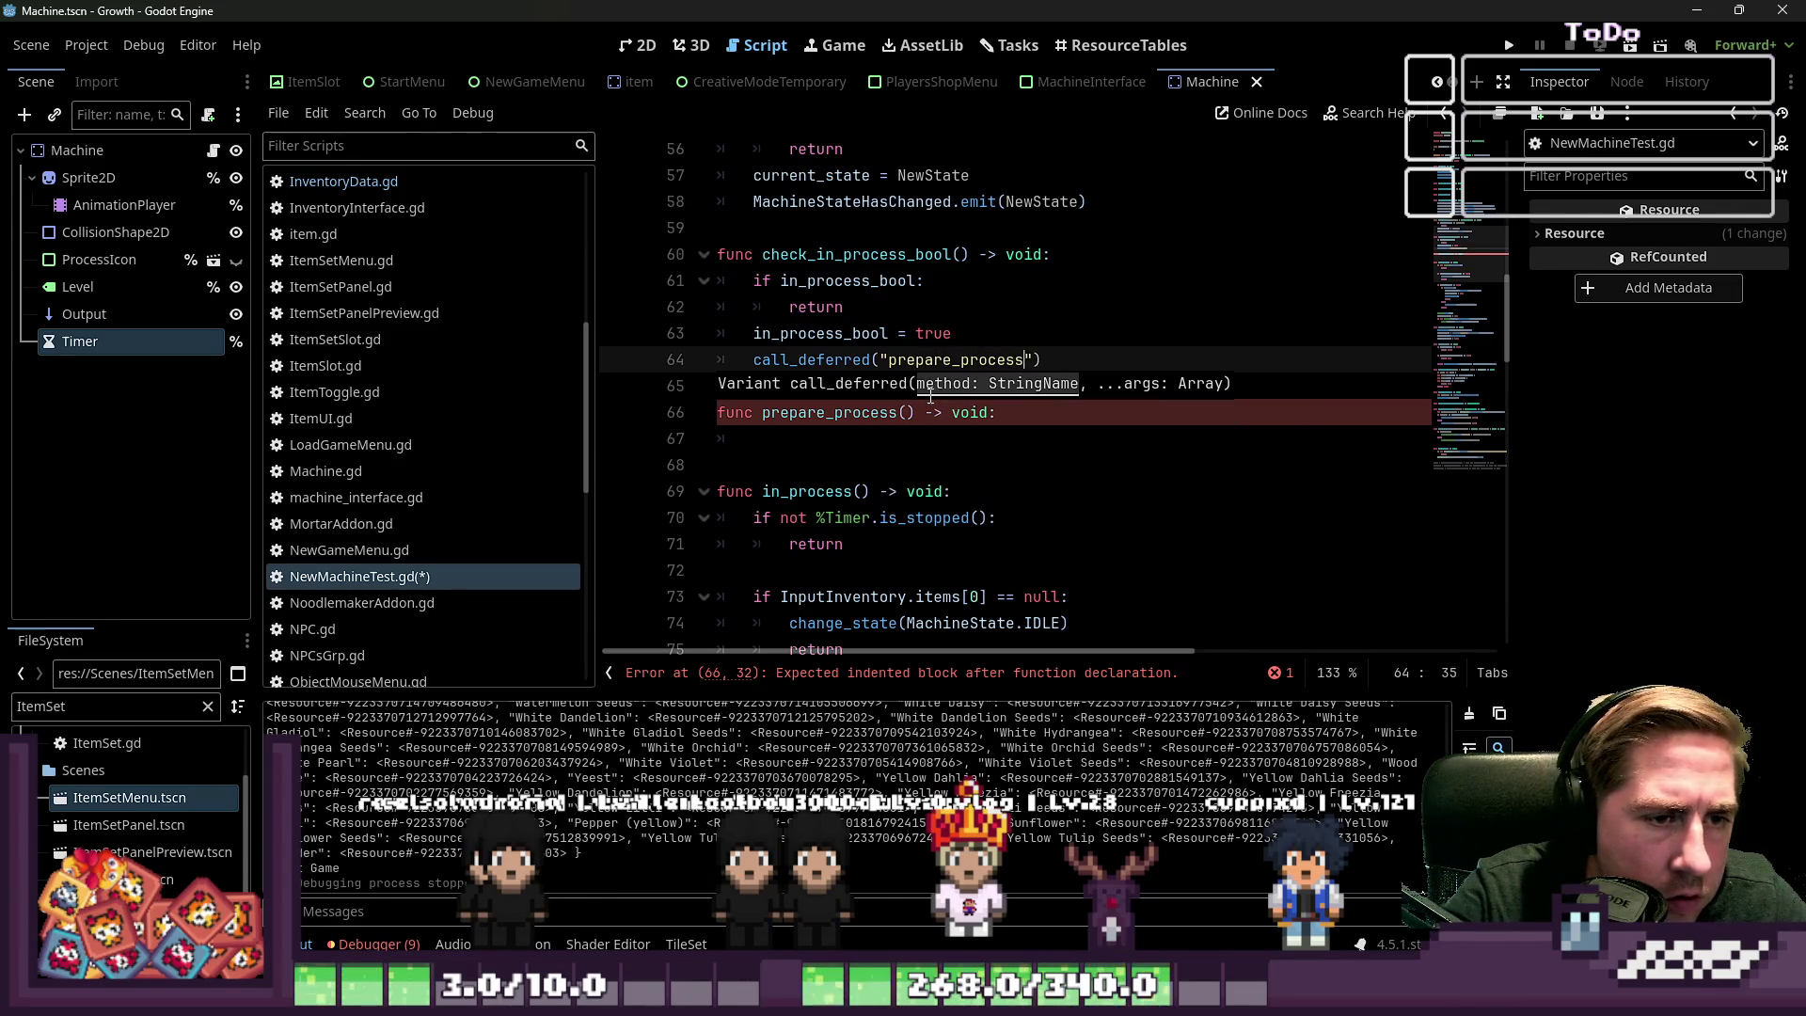
key("Down")
key("Down")
key("Down")
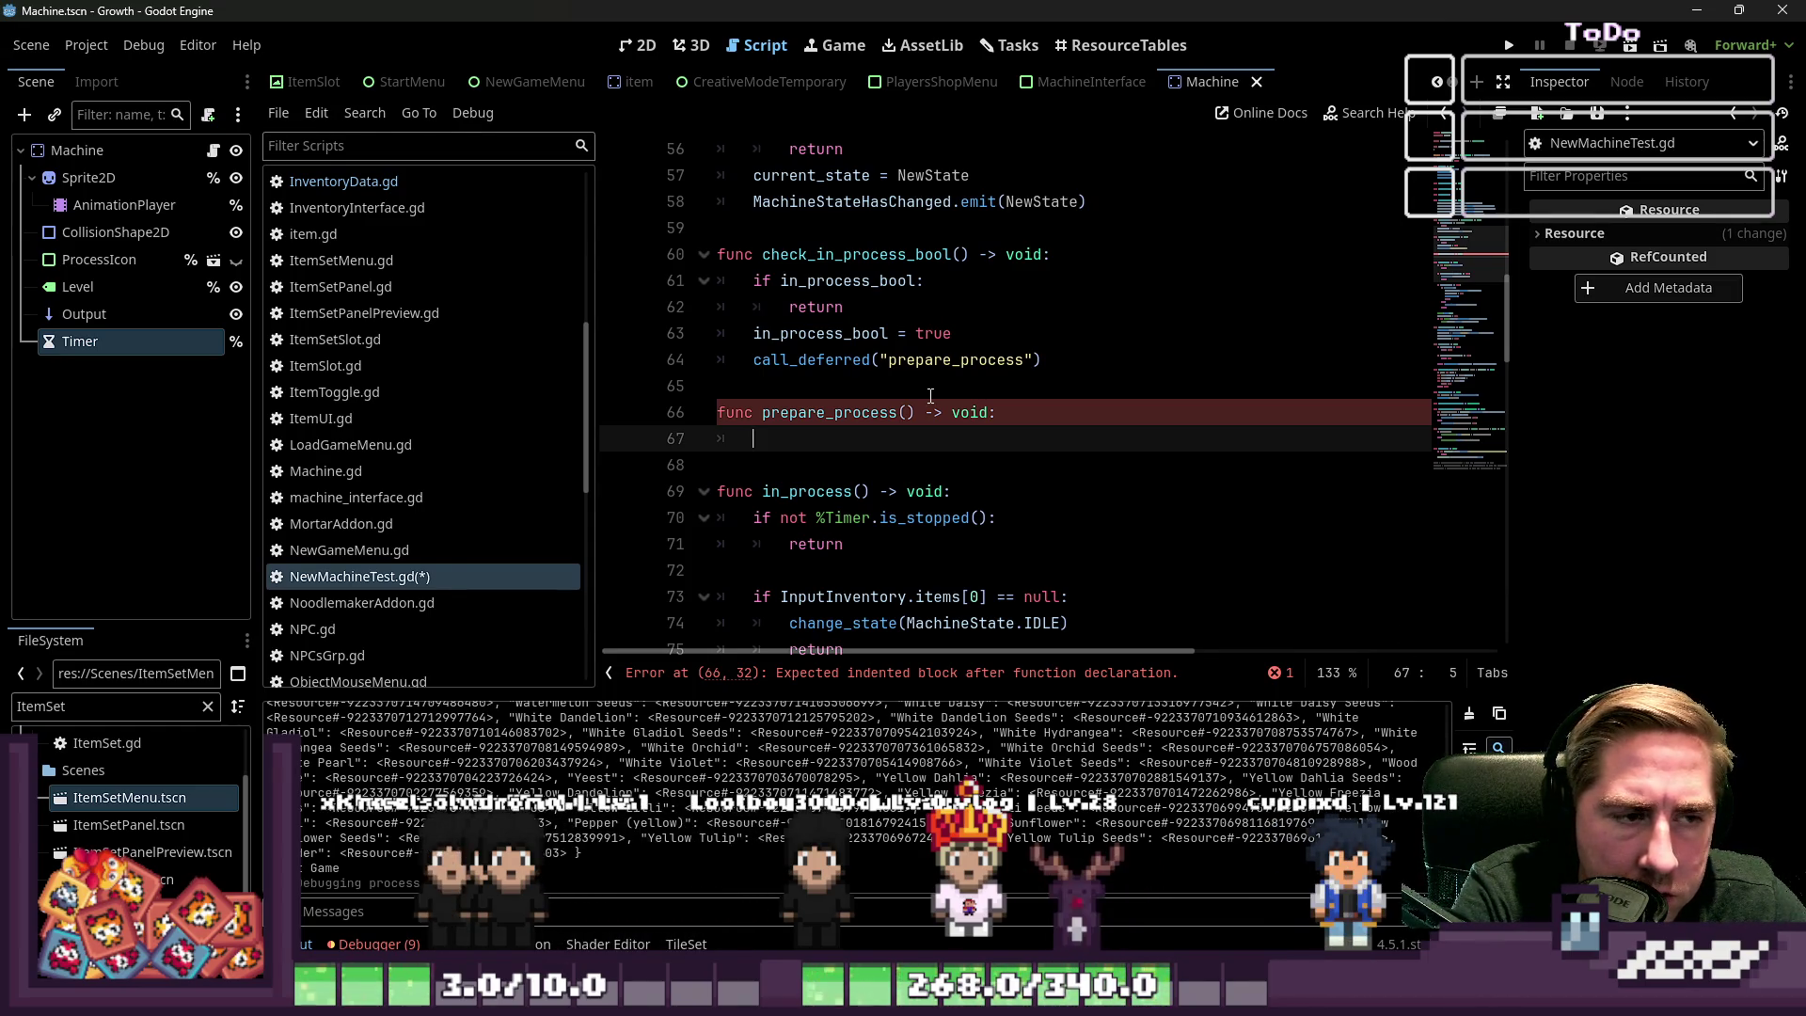
Fill prepare_process with 'in_process_bool = false' followed by an in_process() call
type("in_rp")
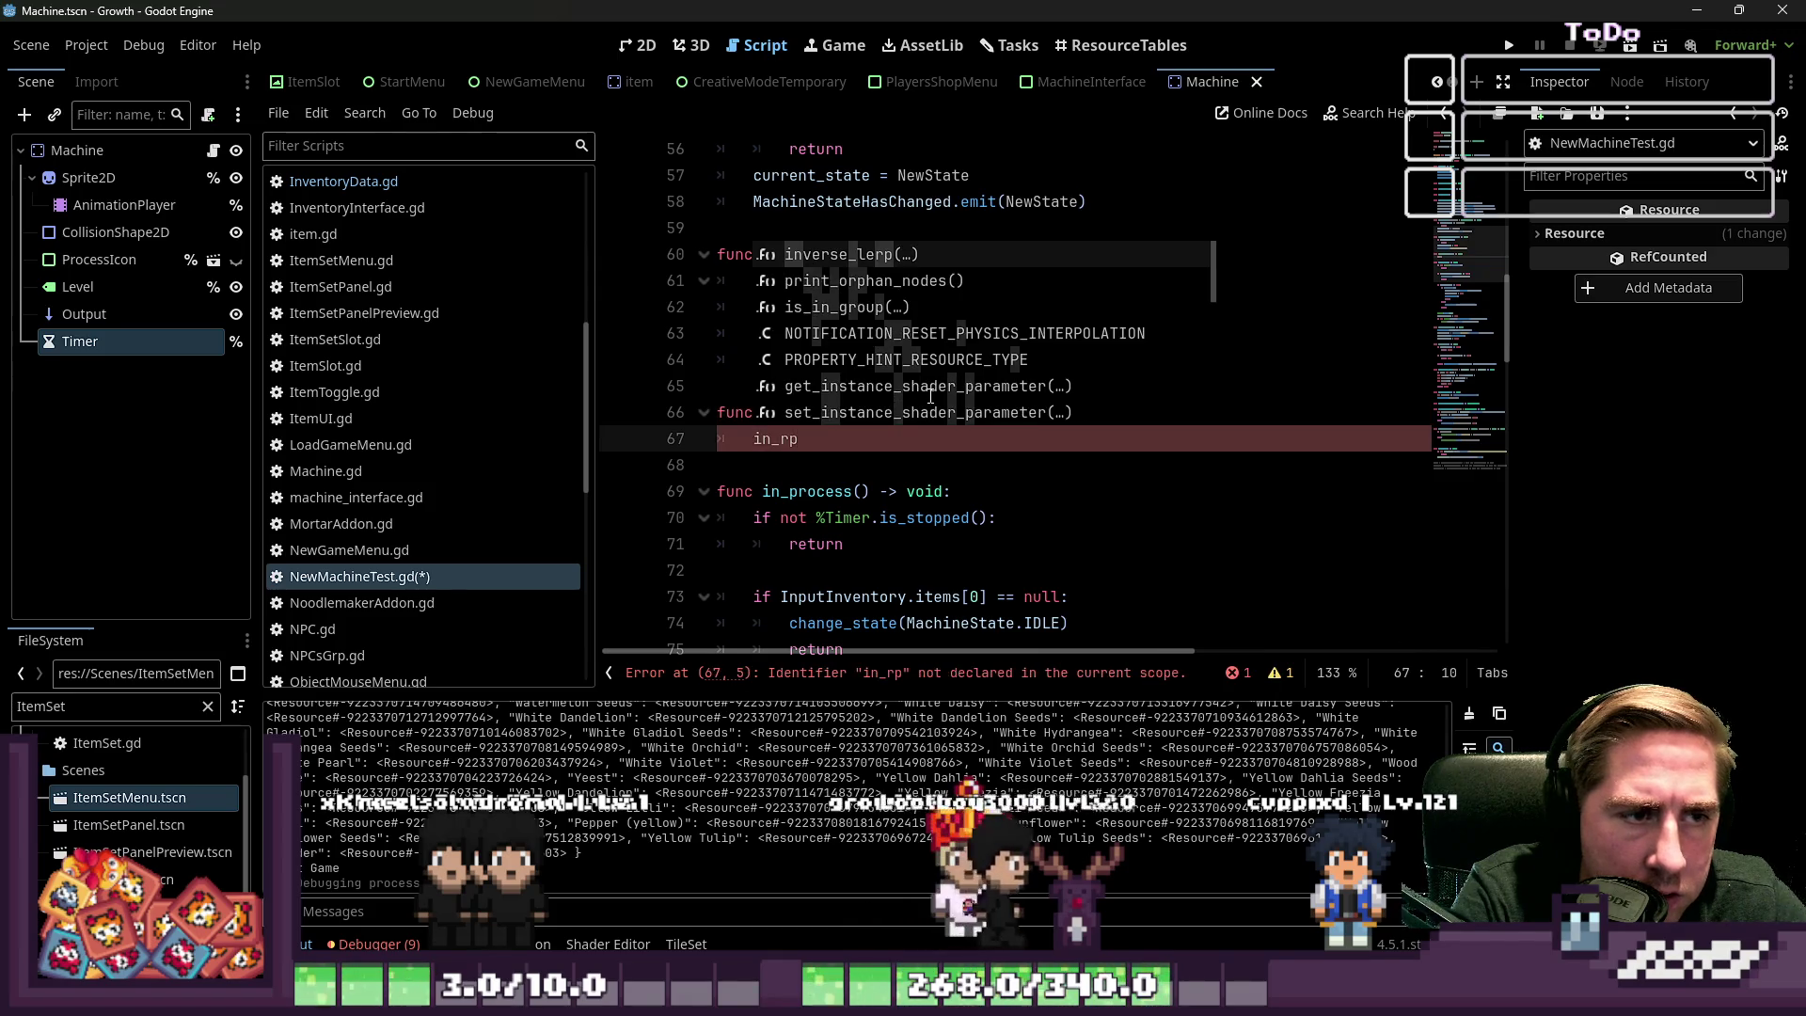
key("BackSpace")
key("BackSpace")
type("proces")
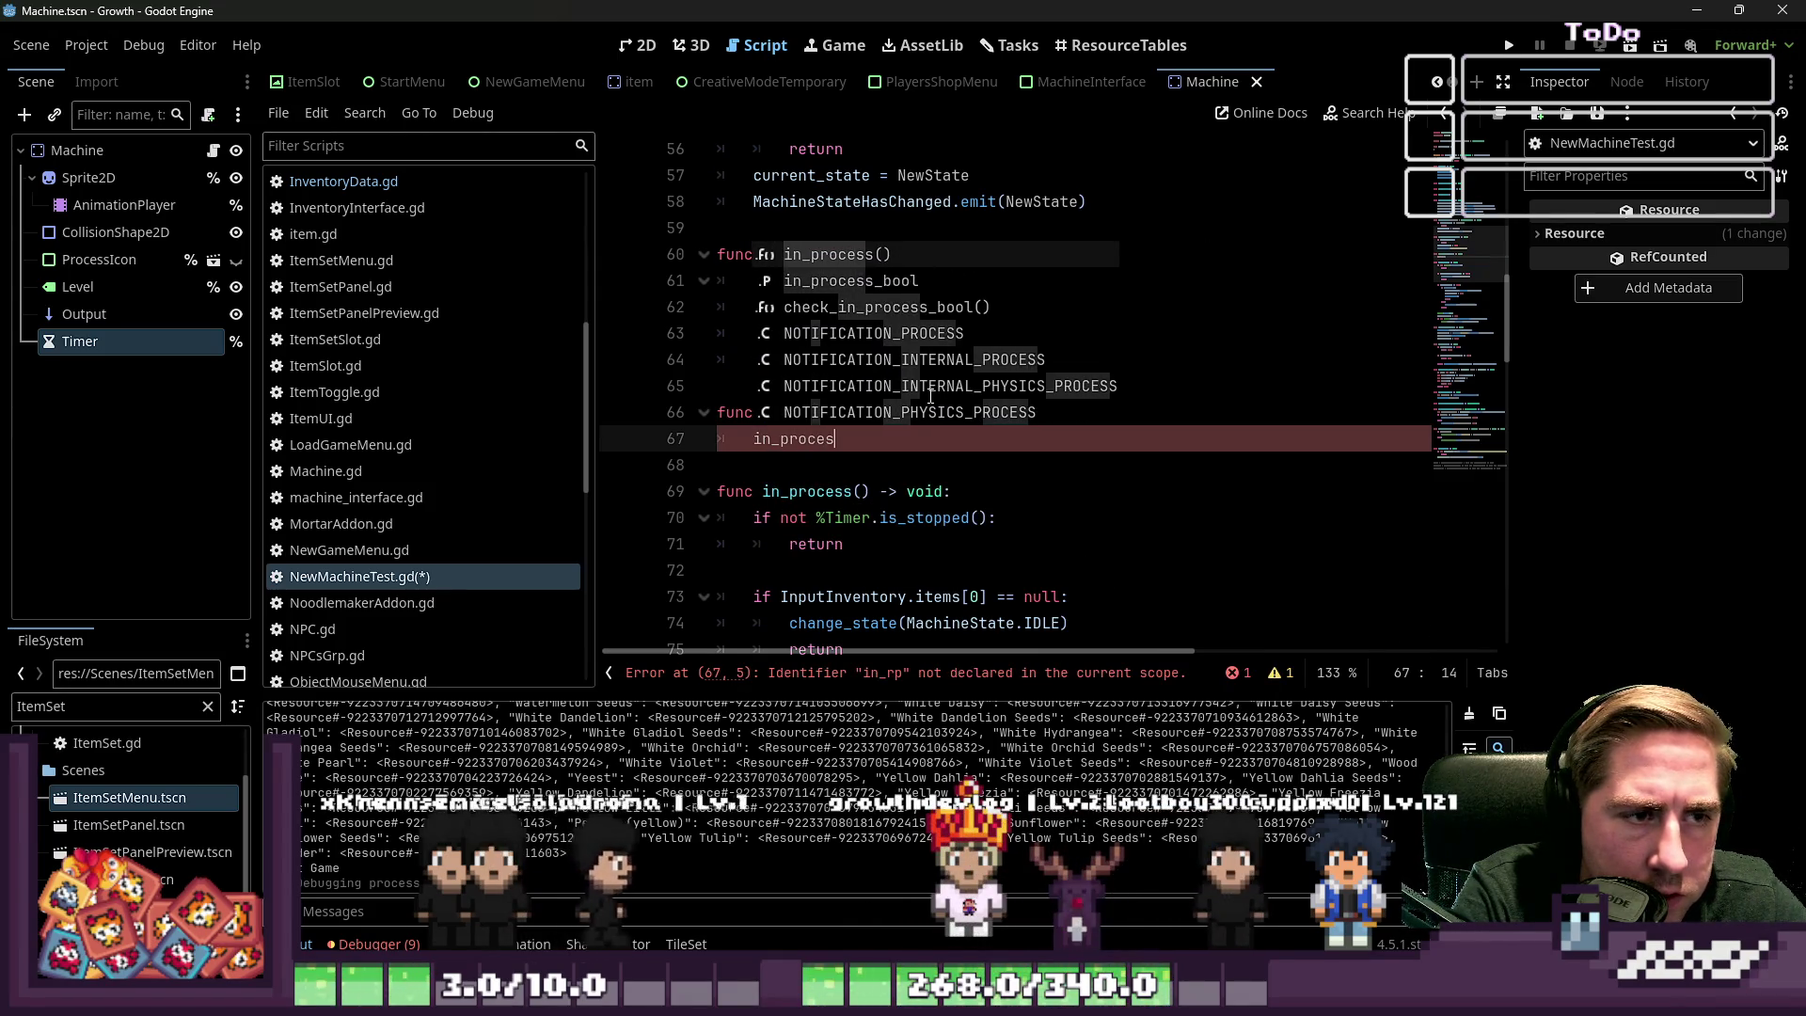
key("Escape")
key("Down")
key("Up")
type("s")
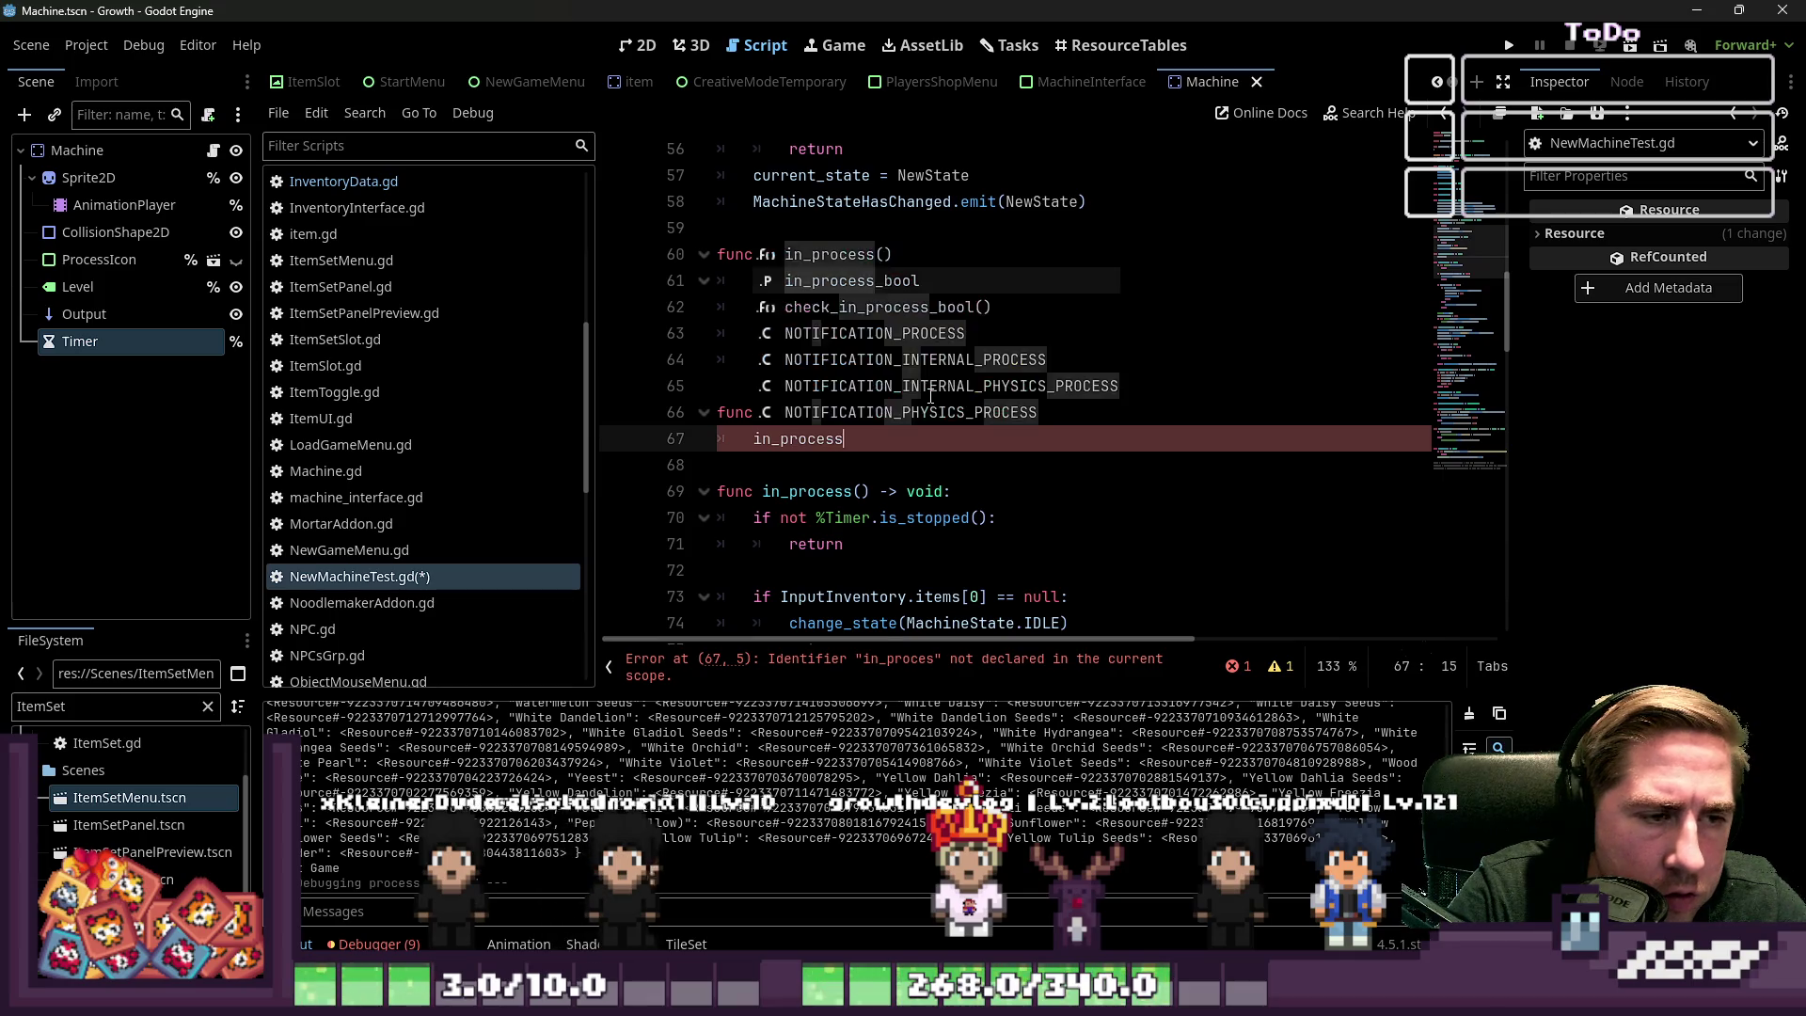
type("_bool = false")
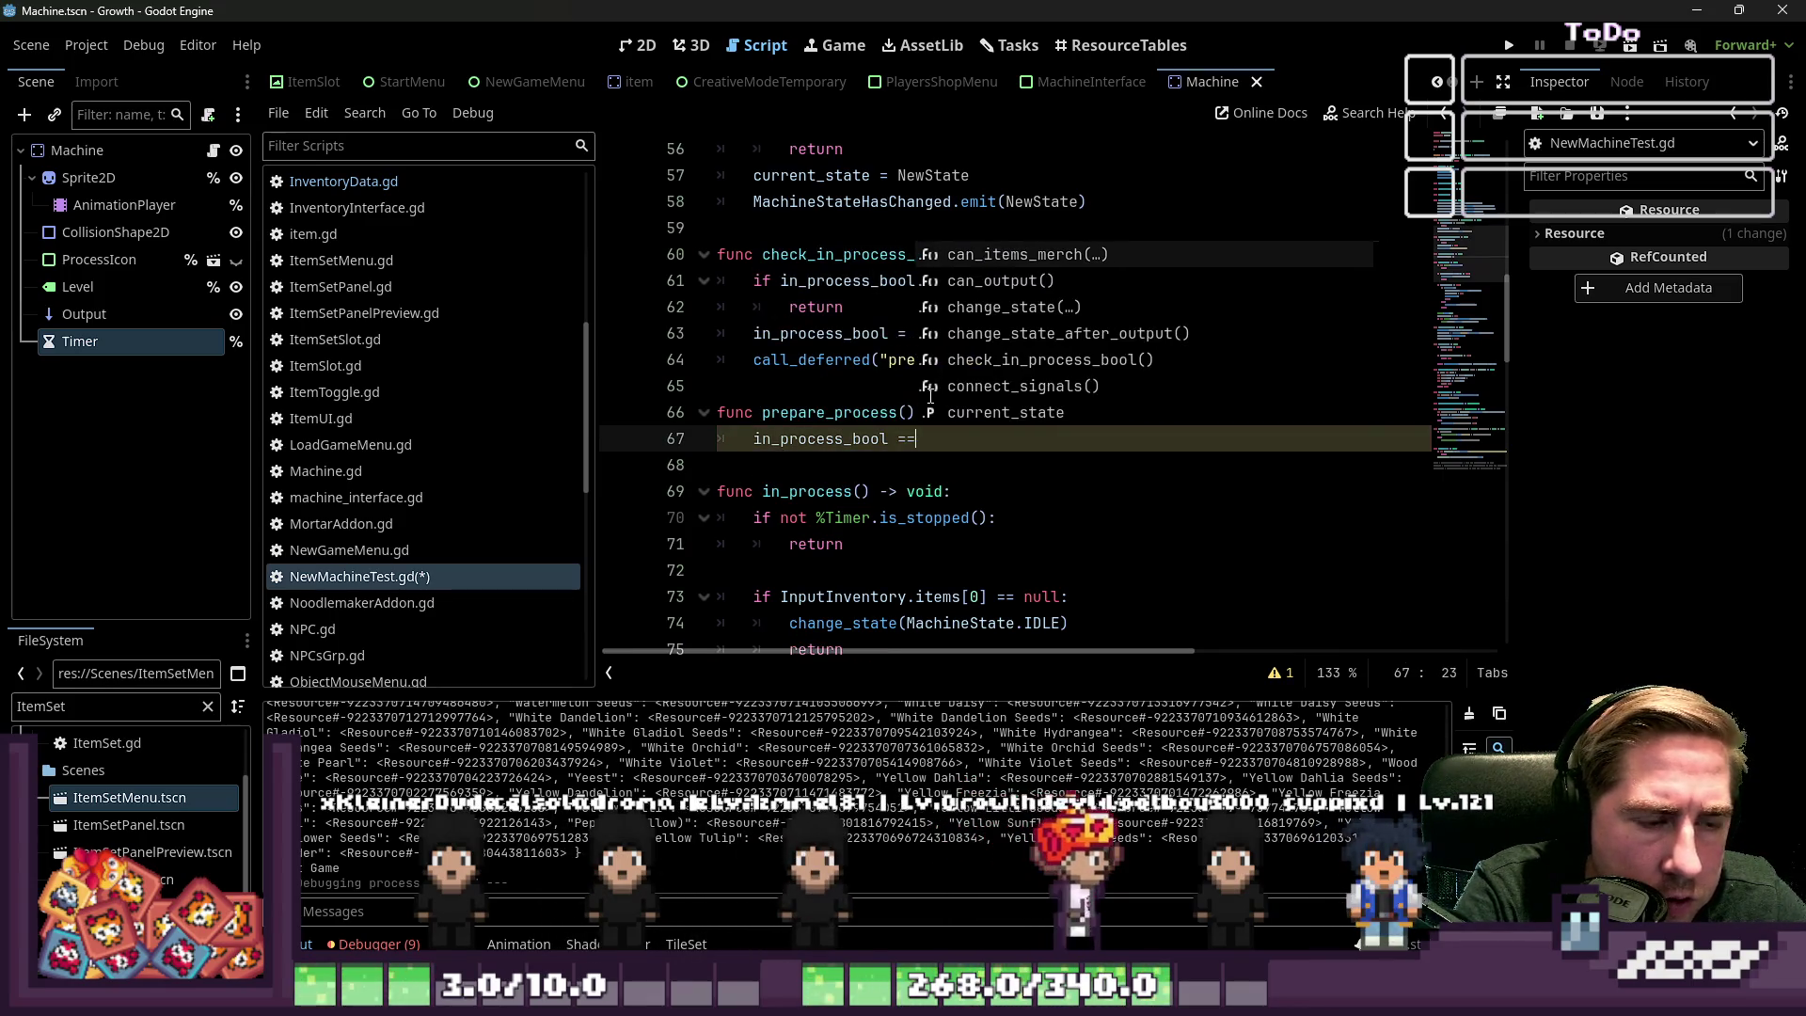
key("Return")
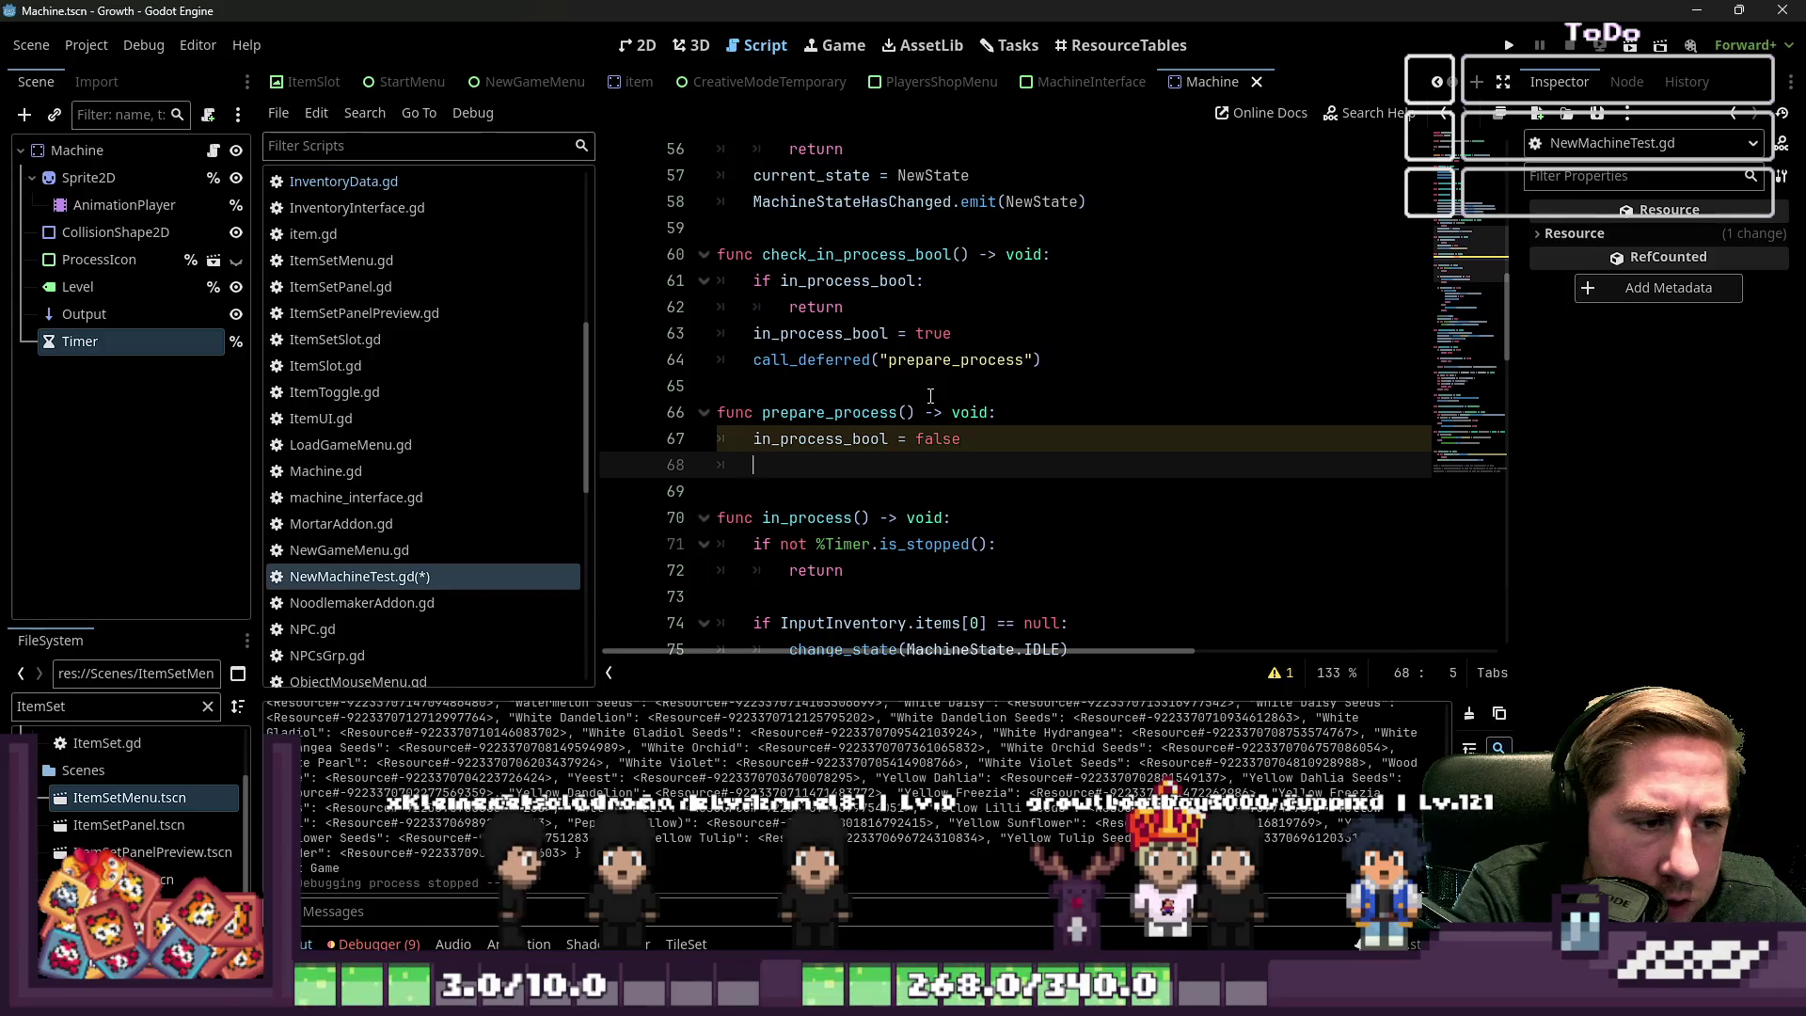
type("in_pr")
key("Return")
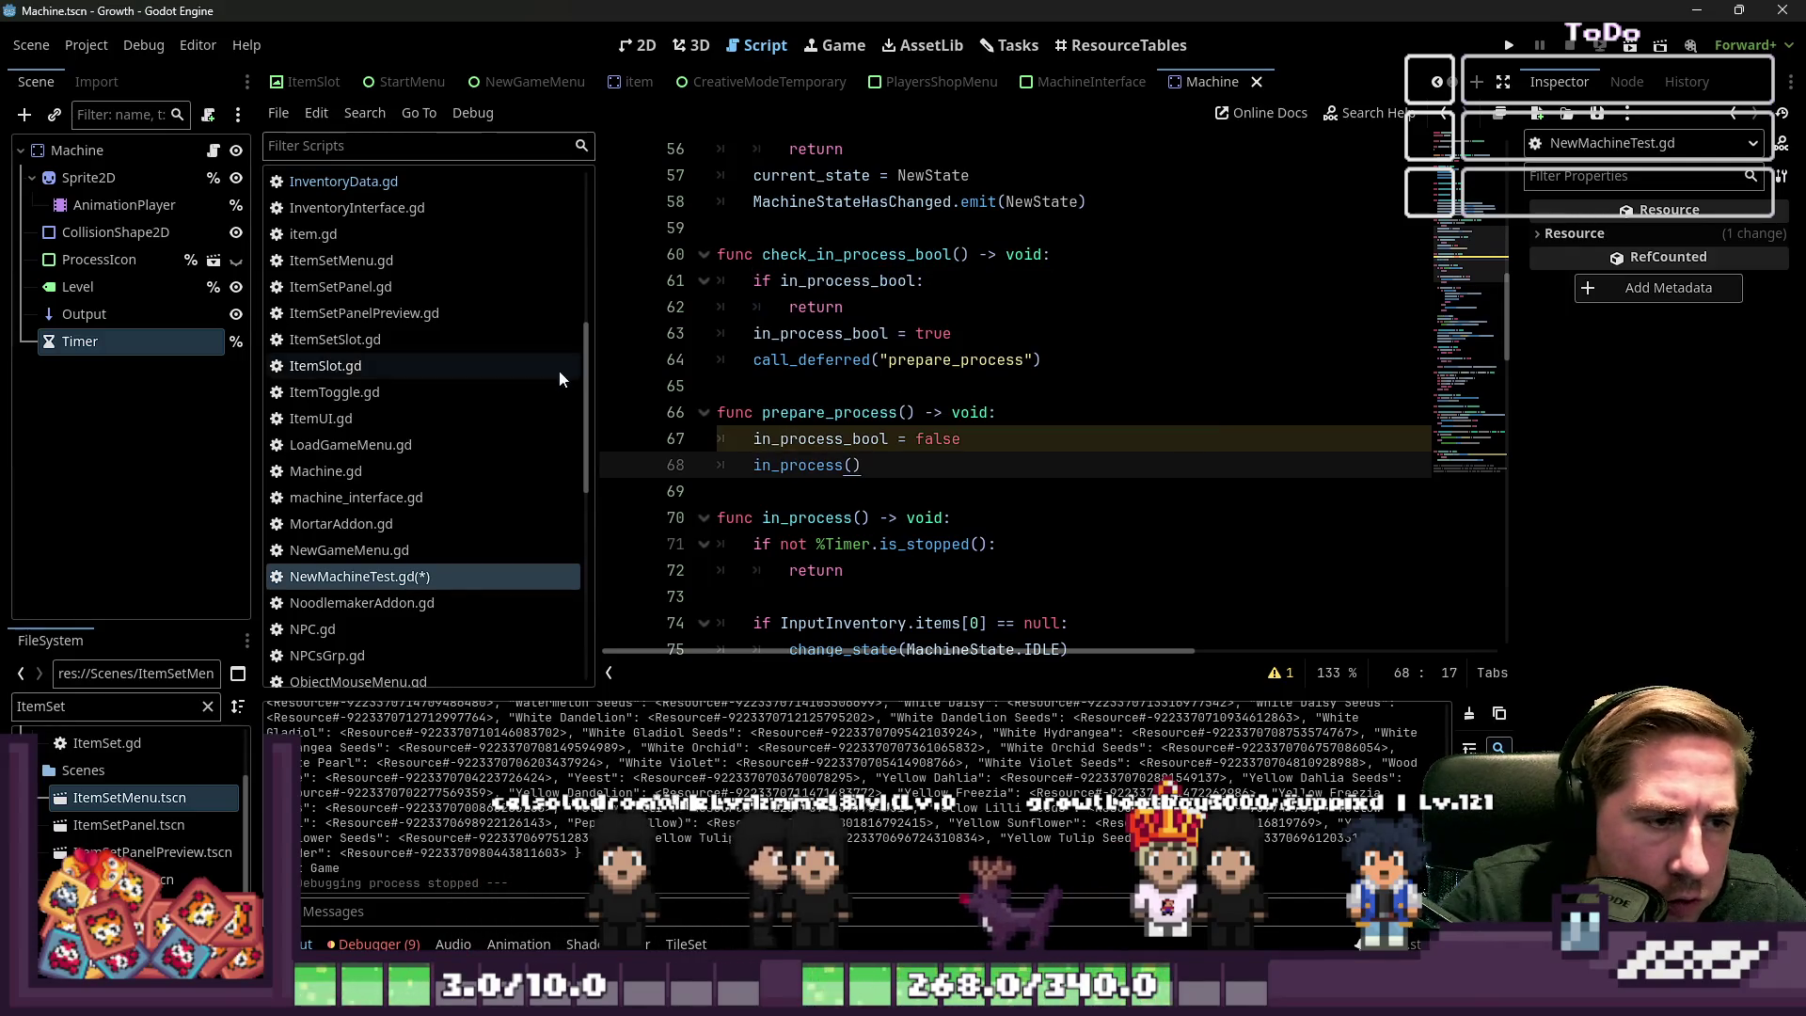
left_click(896, 438)
Delete 'in_process_bool = true' from in_process and 'in_process_bool = false' from process_finished, then run the game
double_click(872, 420)
scroll(884, 395, "down", 9)
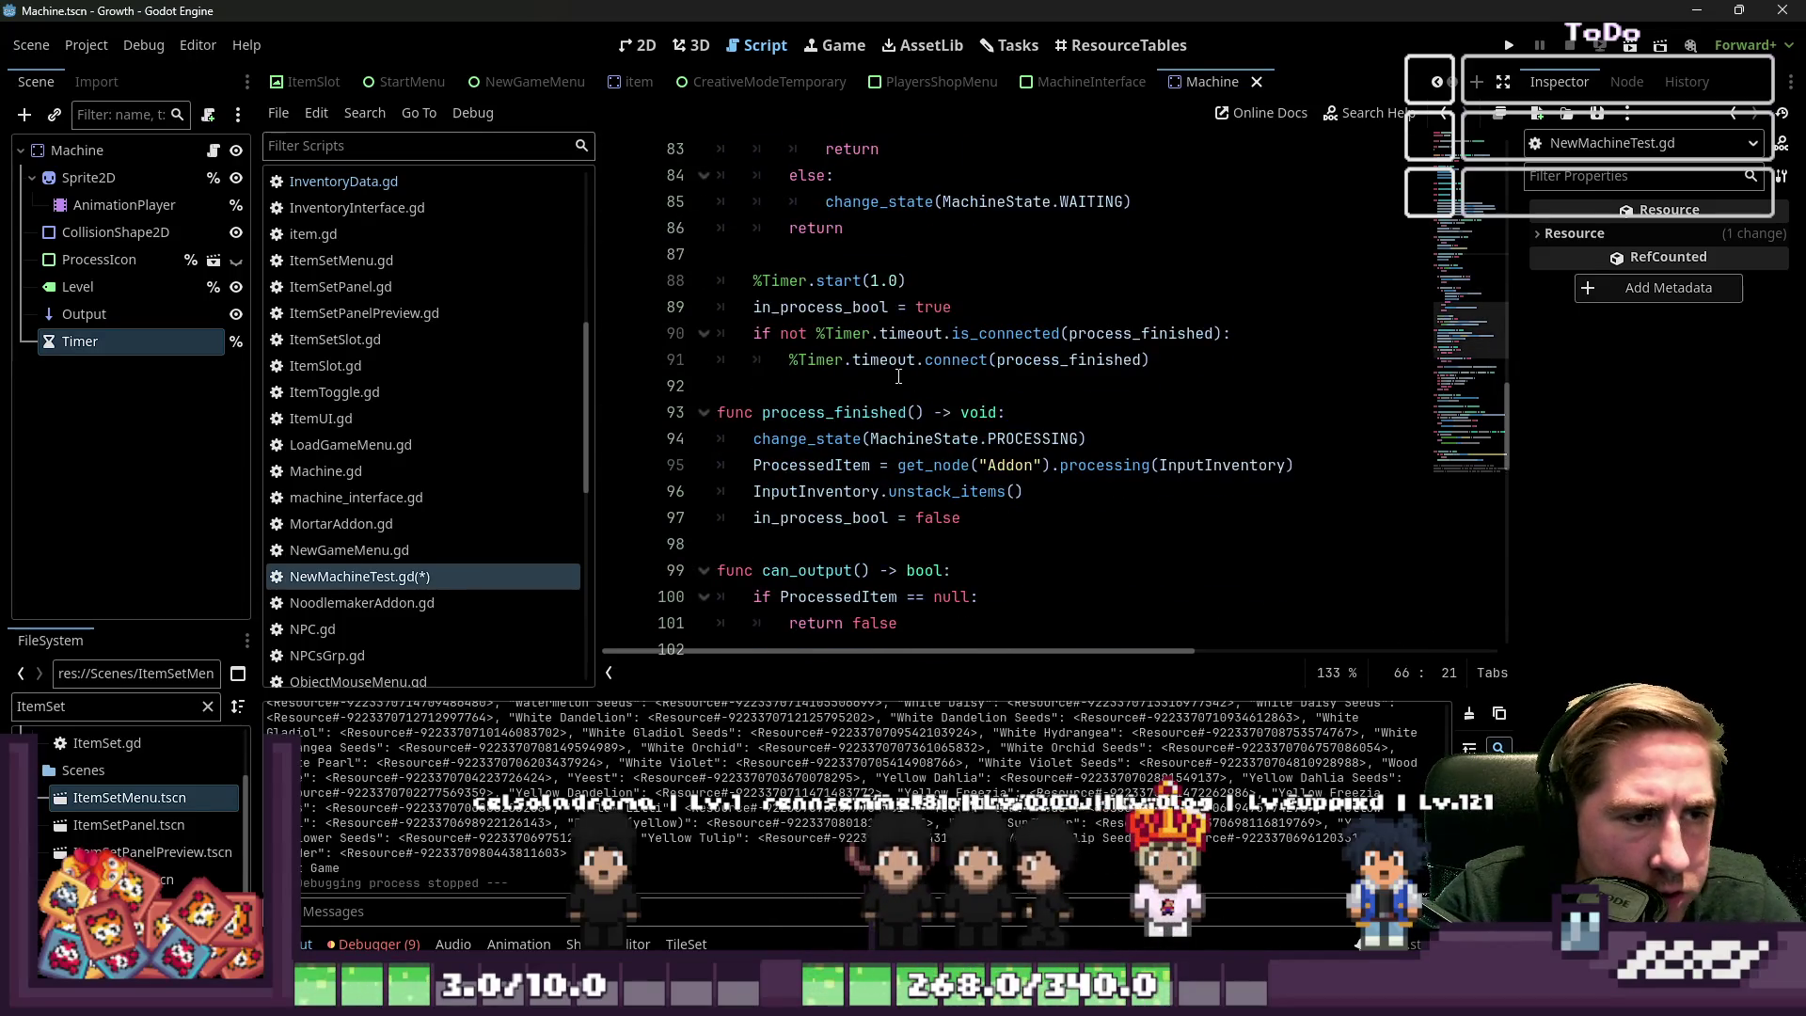
left_click_drag(955, 307, 717, 307)
key("BackSpace")
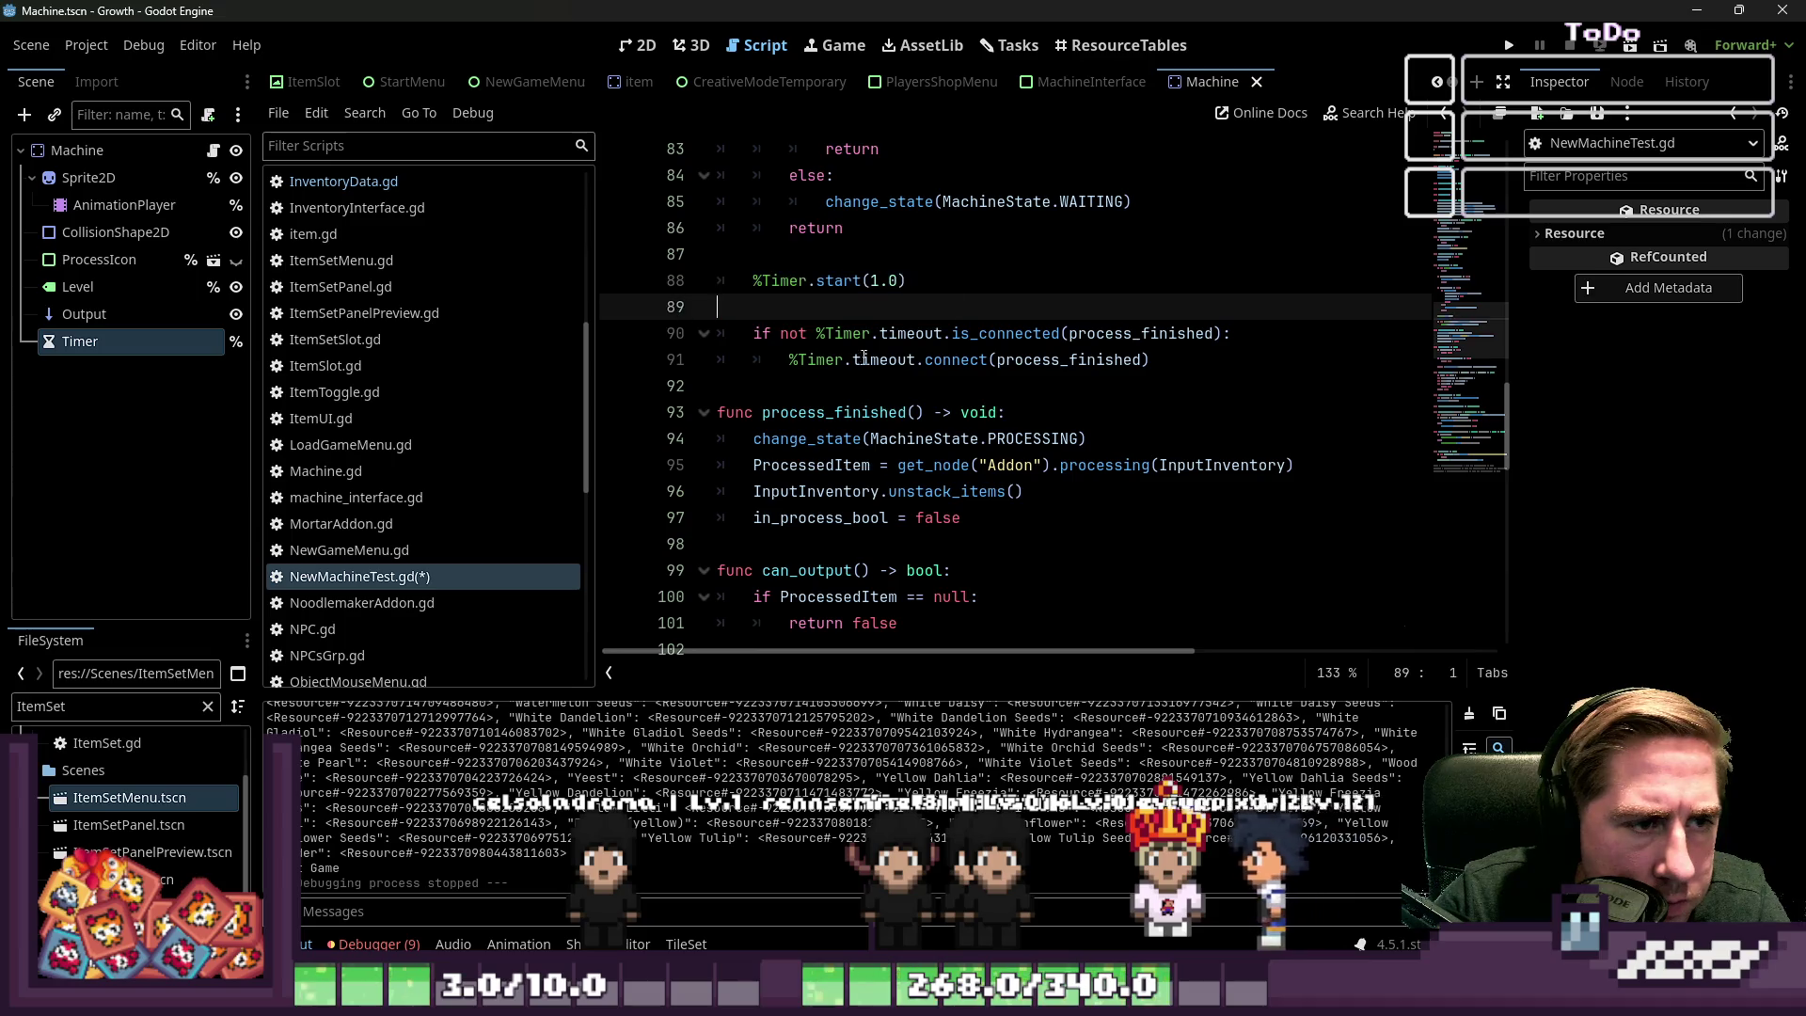
key("BackSpace")
left_click_drag(961, 491, 717, 491)
key("BackSpace")
key("BackSpace")
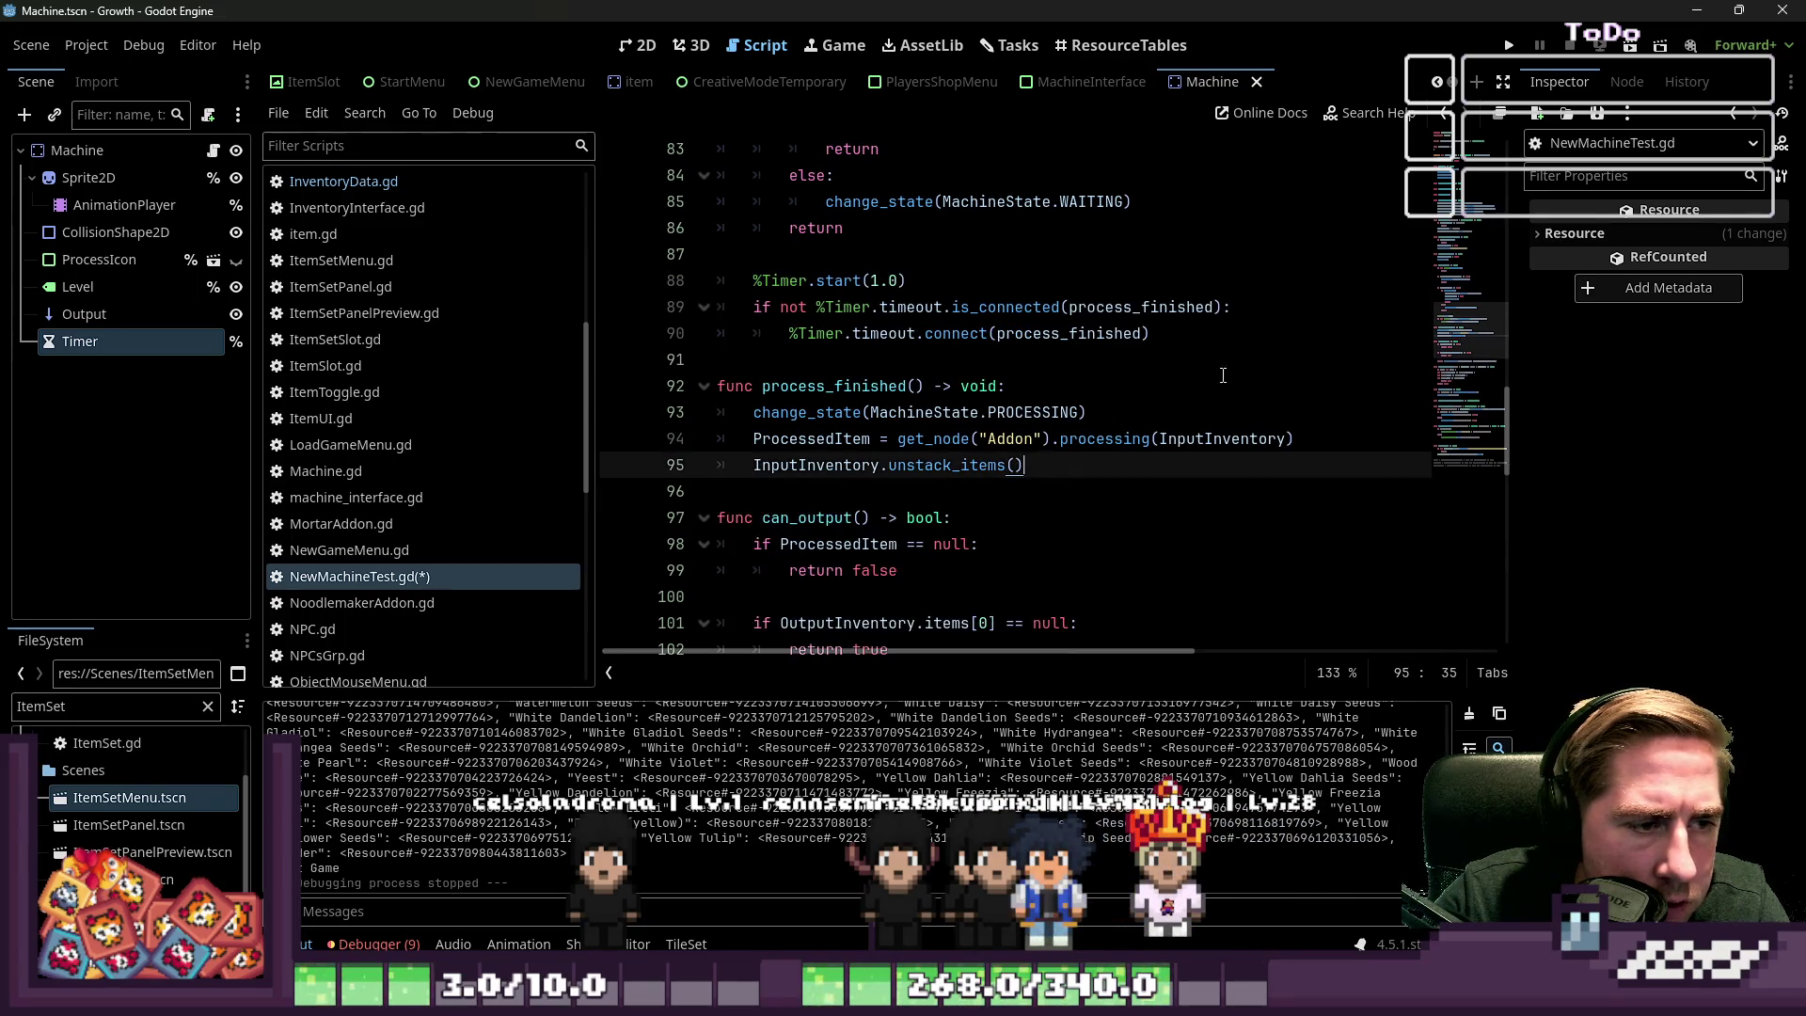
left_click(1508, 47)
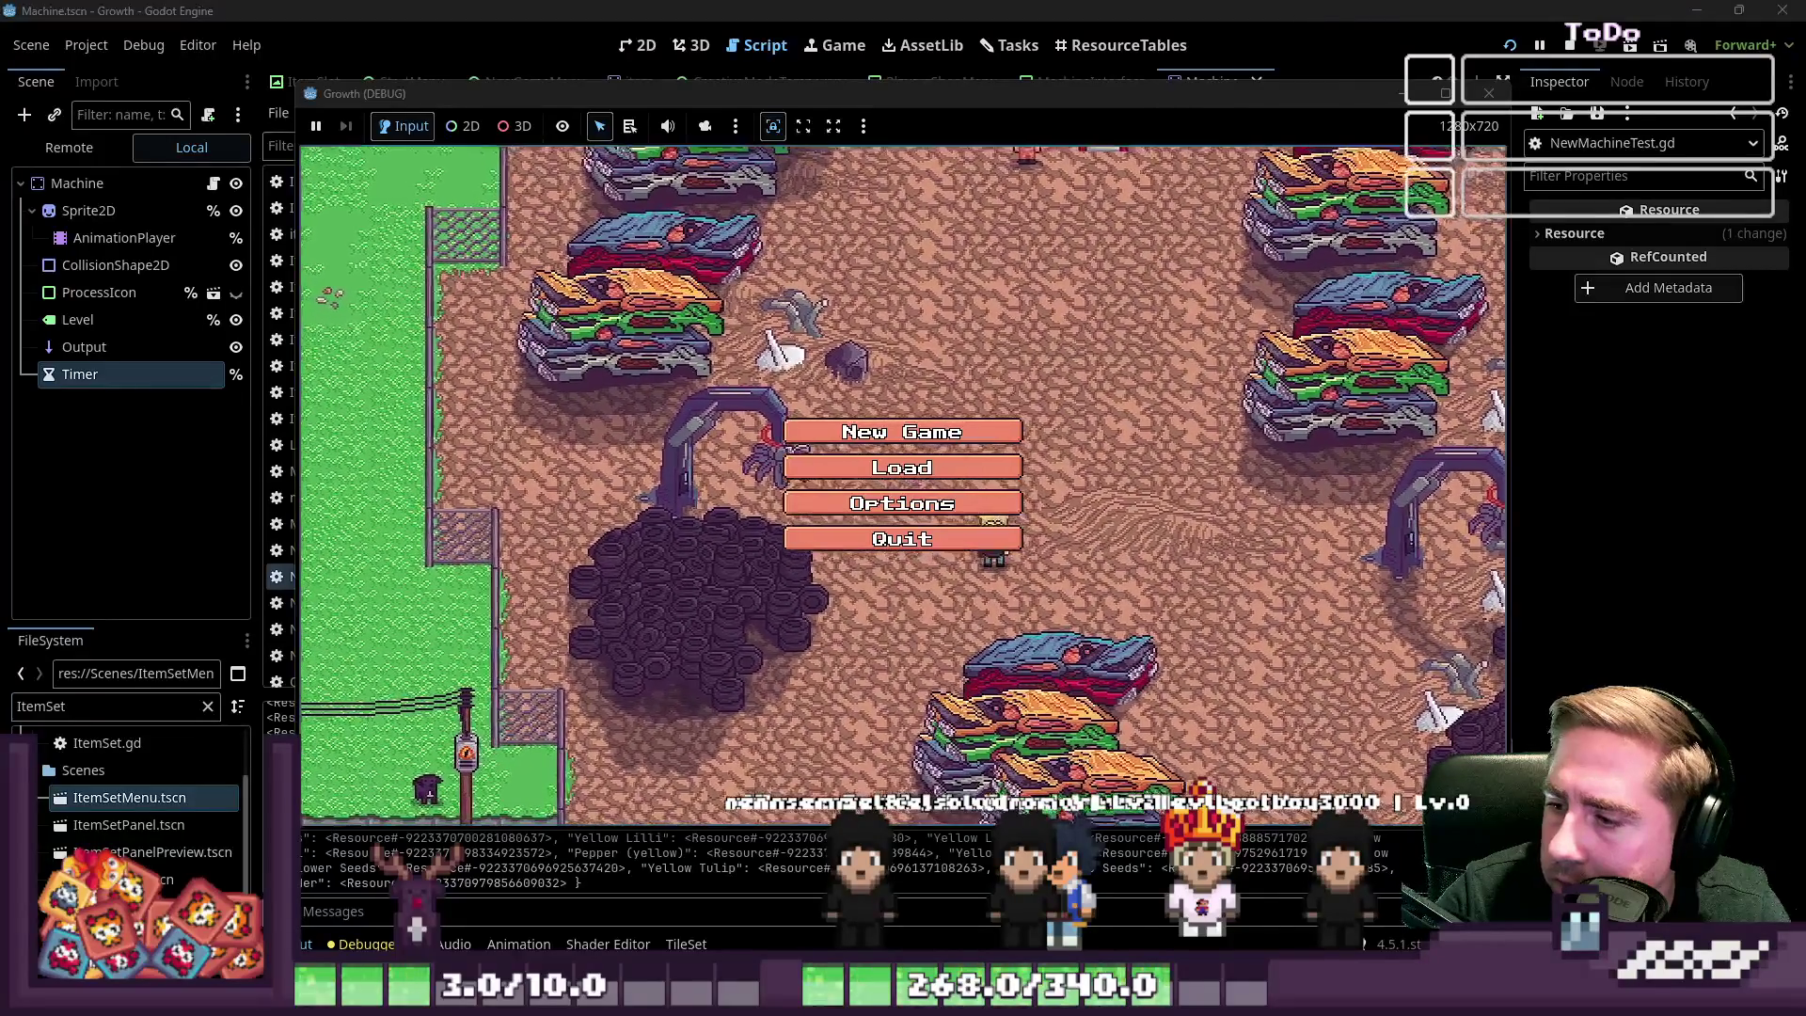
Create a new character, open the inventory and machine, and move the apple stack into its input
left_click(902, 432)
type("ds")
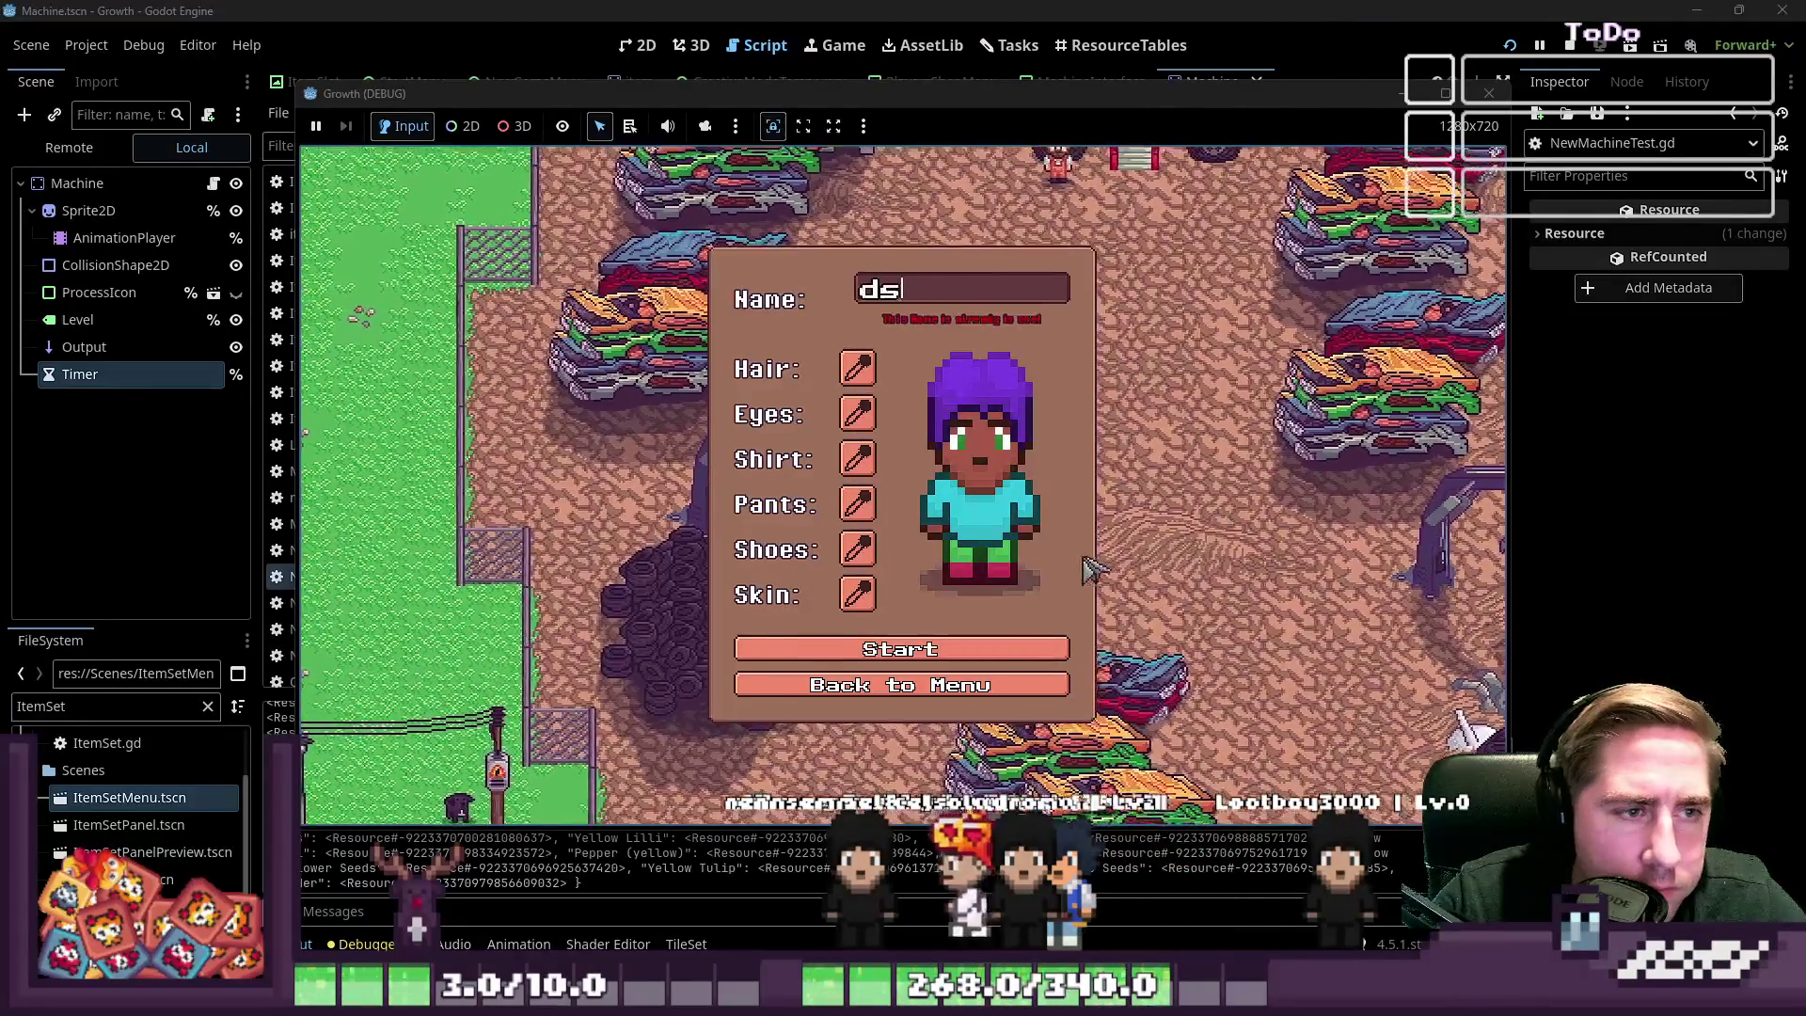
type("cxc")
left_click(926, 649)
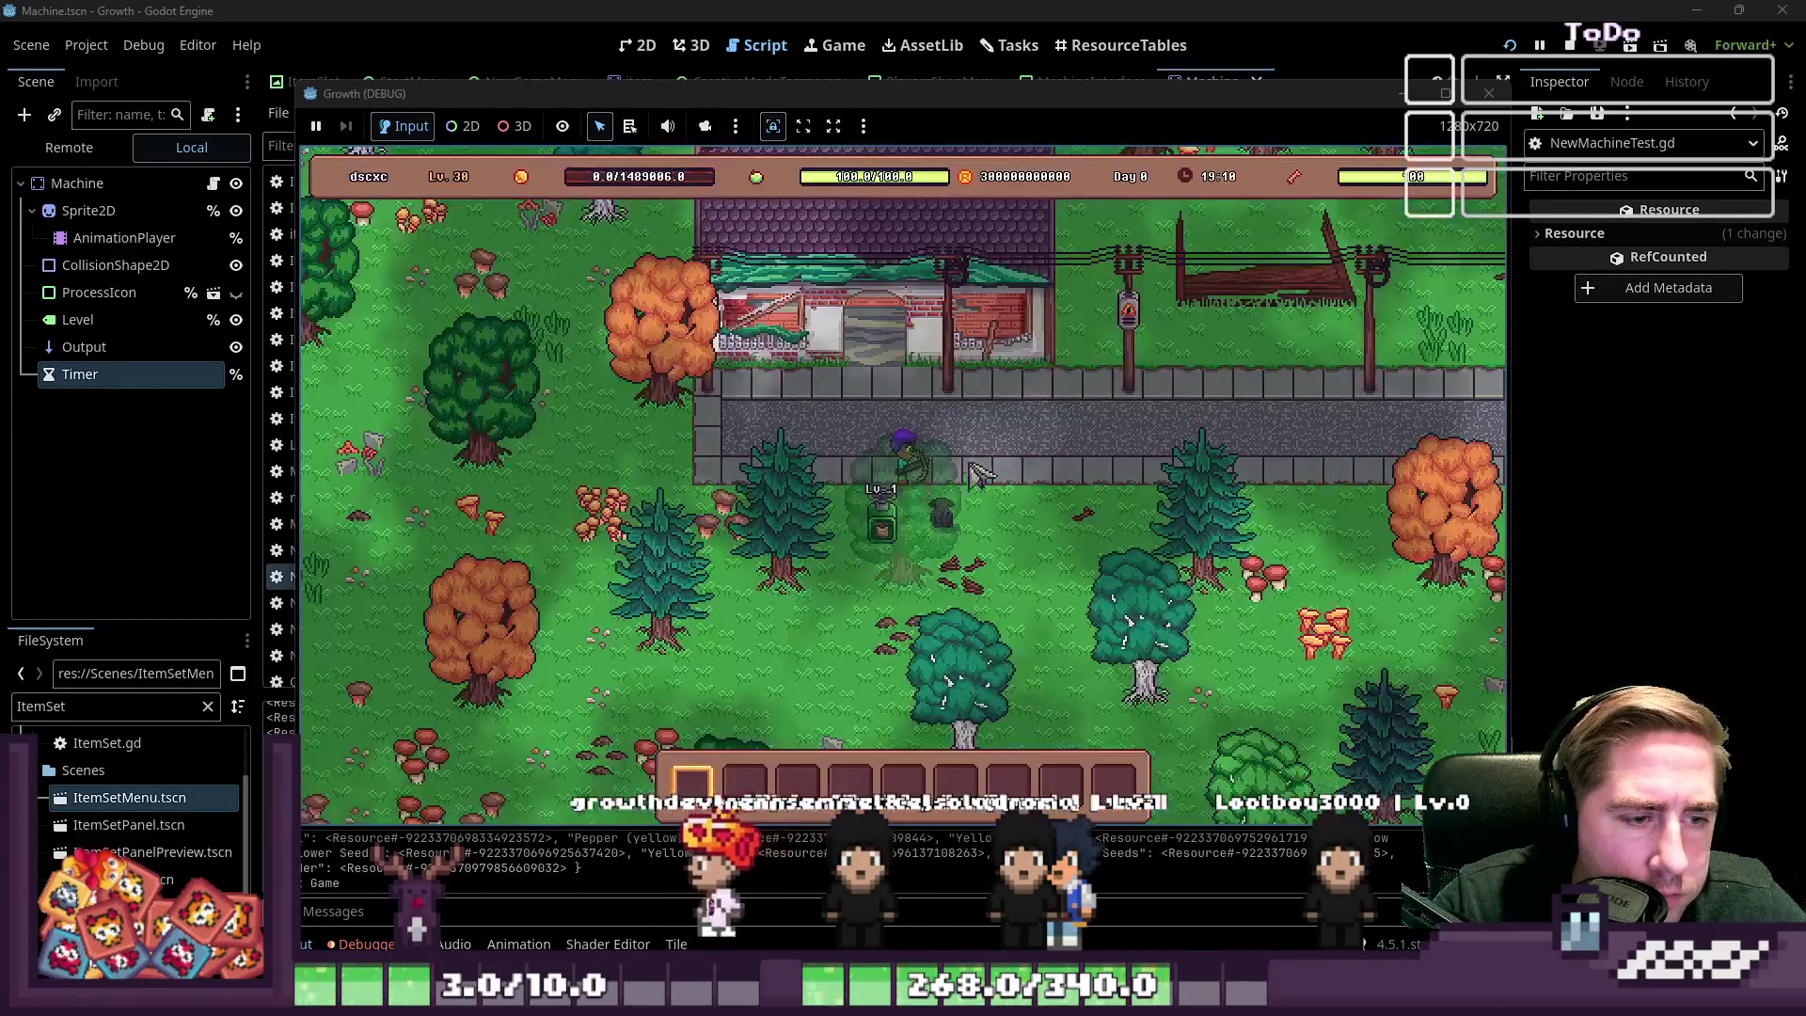
key("i")
key("i")
key("i")
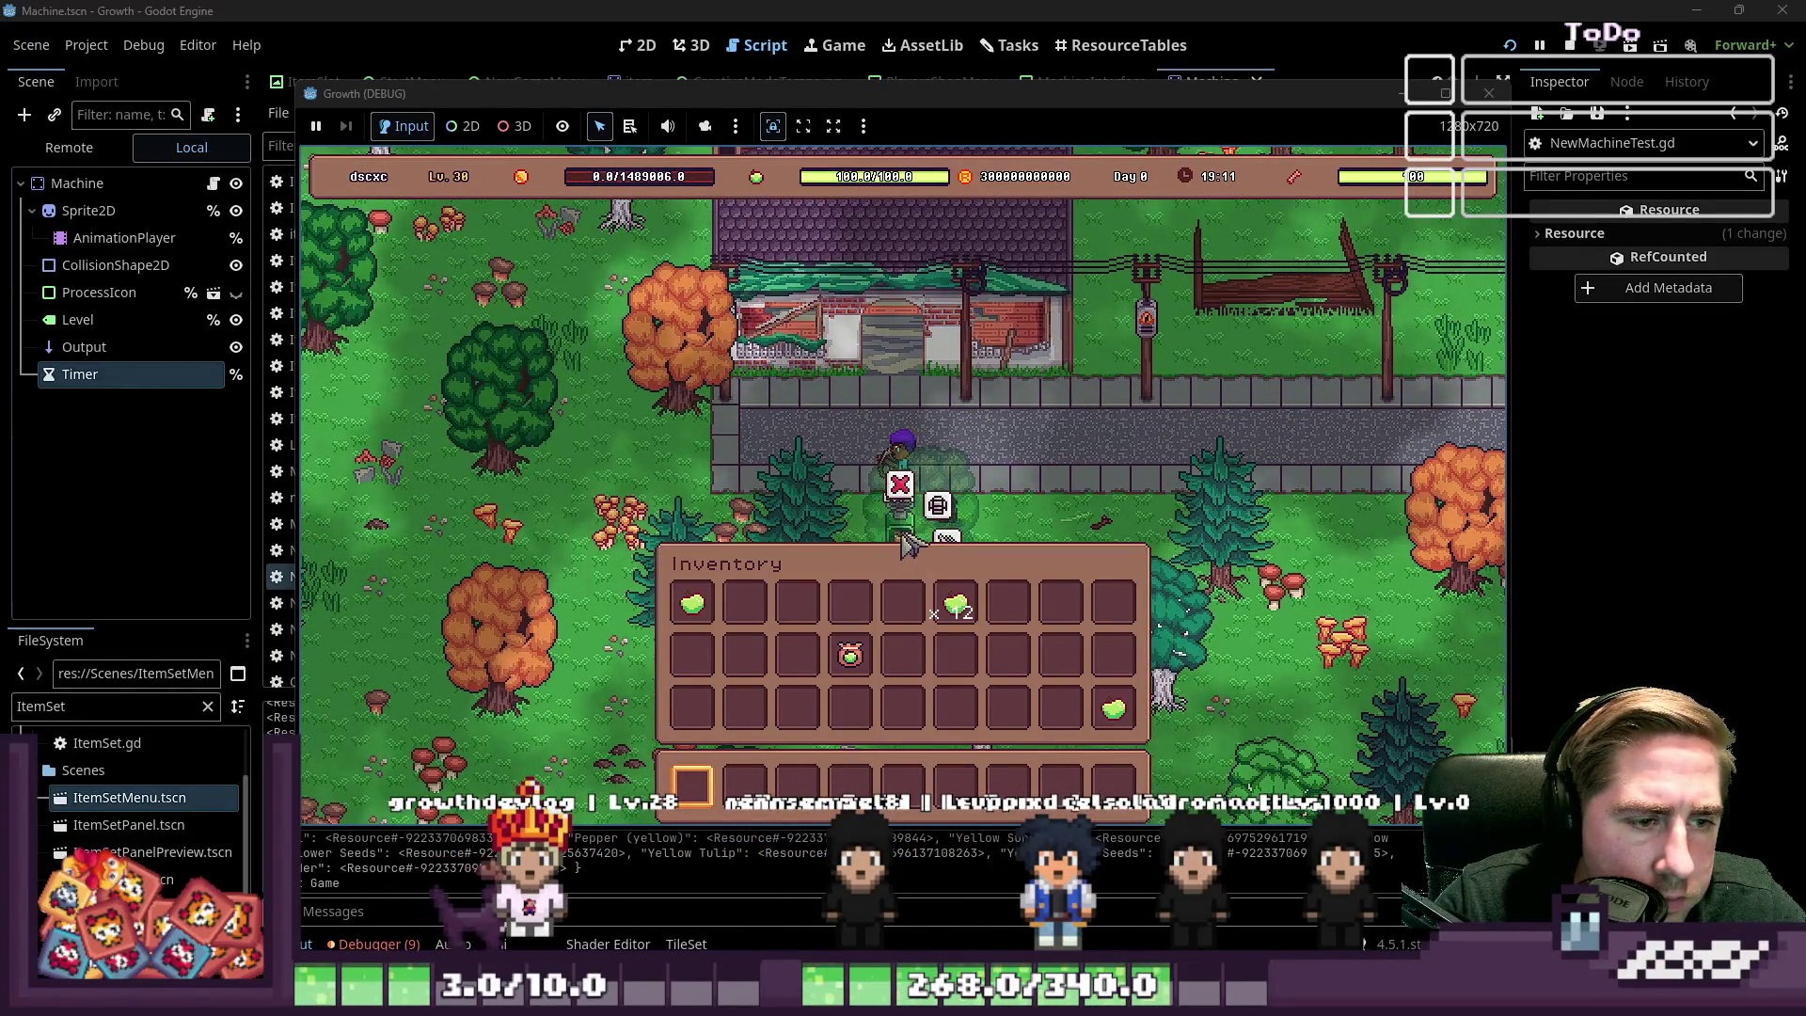
left_click(937, 505)
left_click(955, 605)
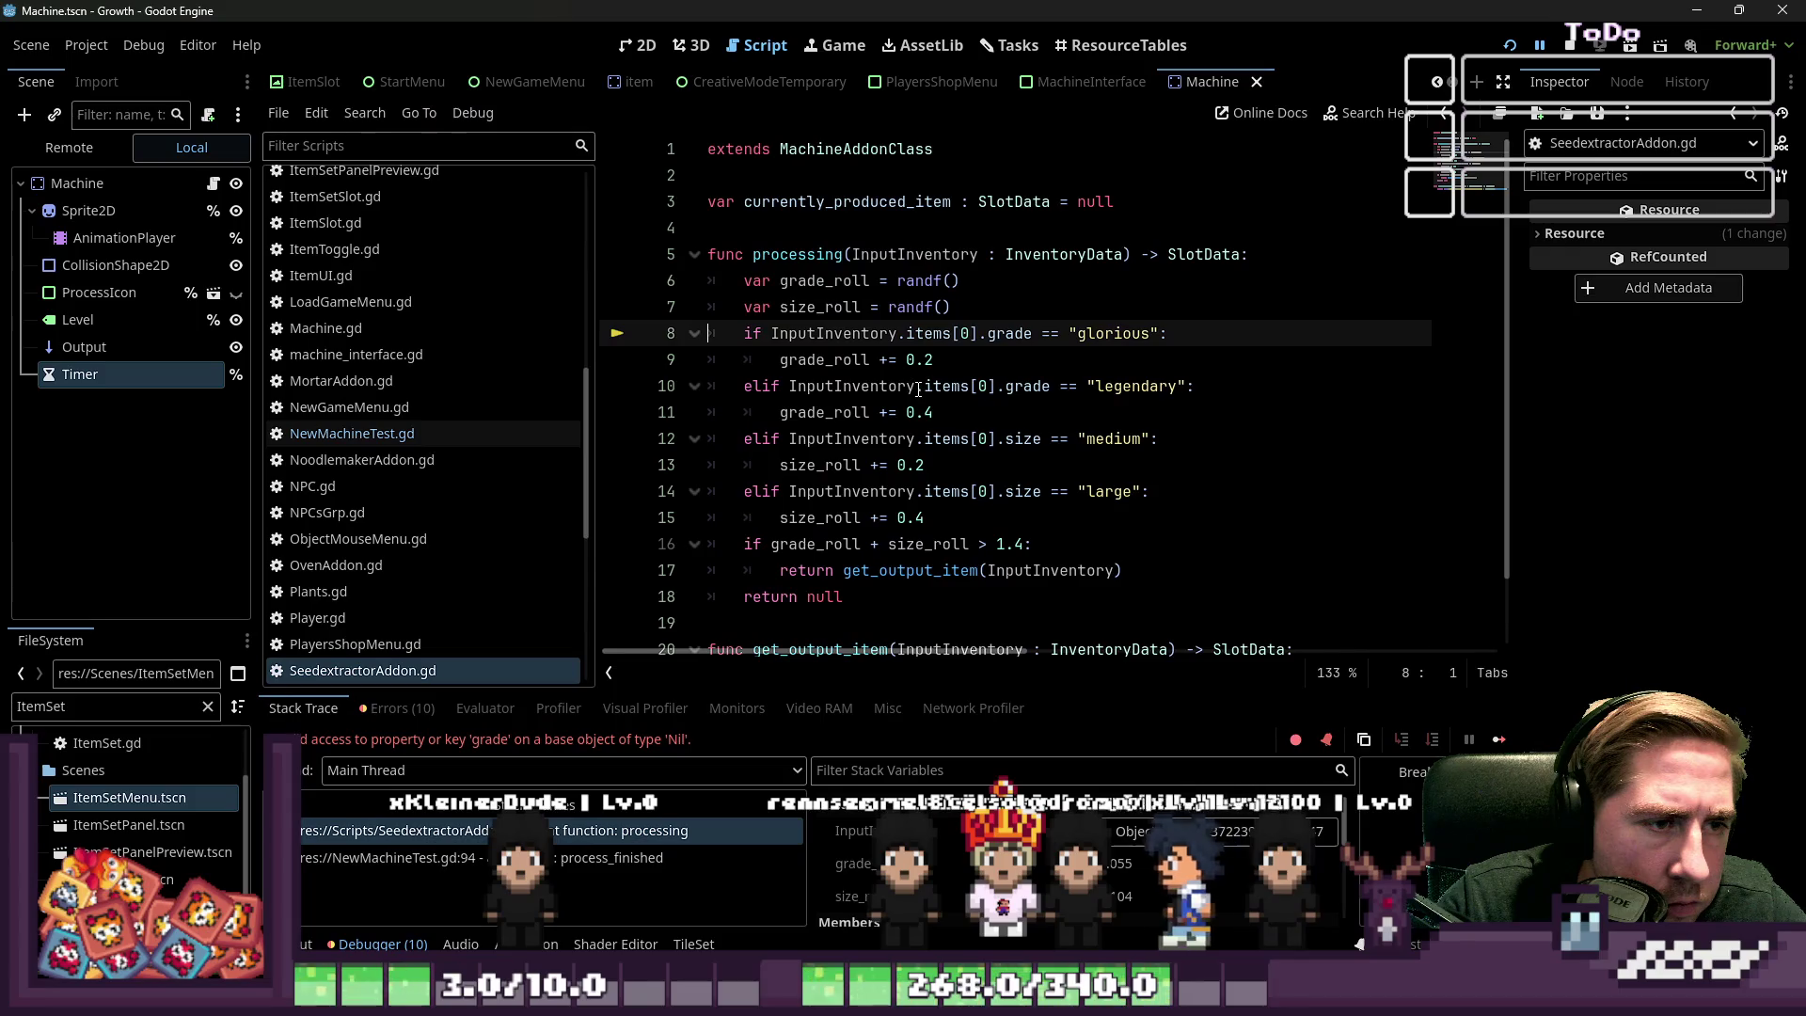
mouse_move(918, 390)
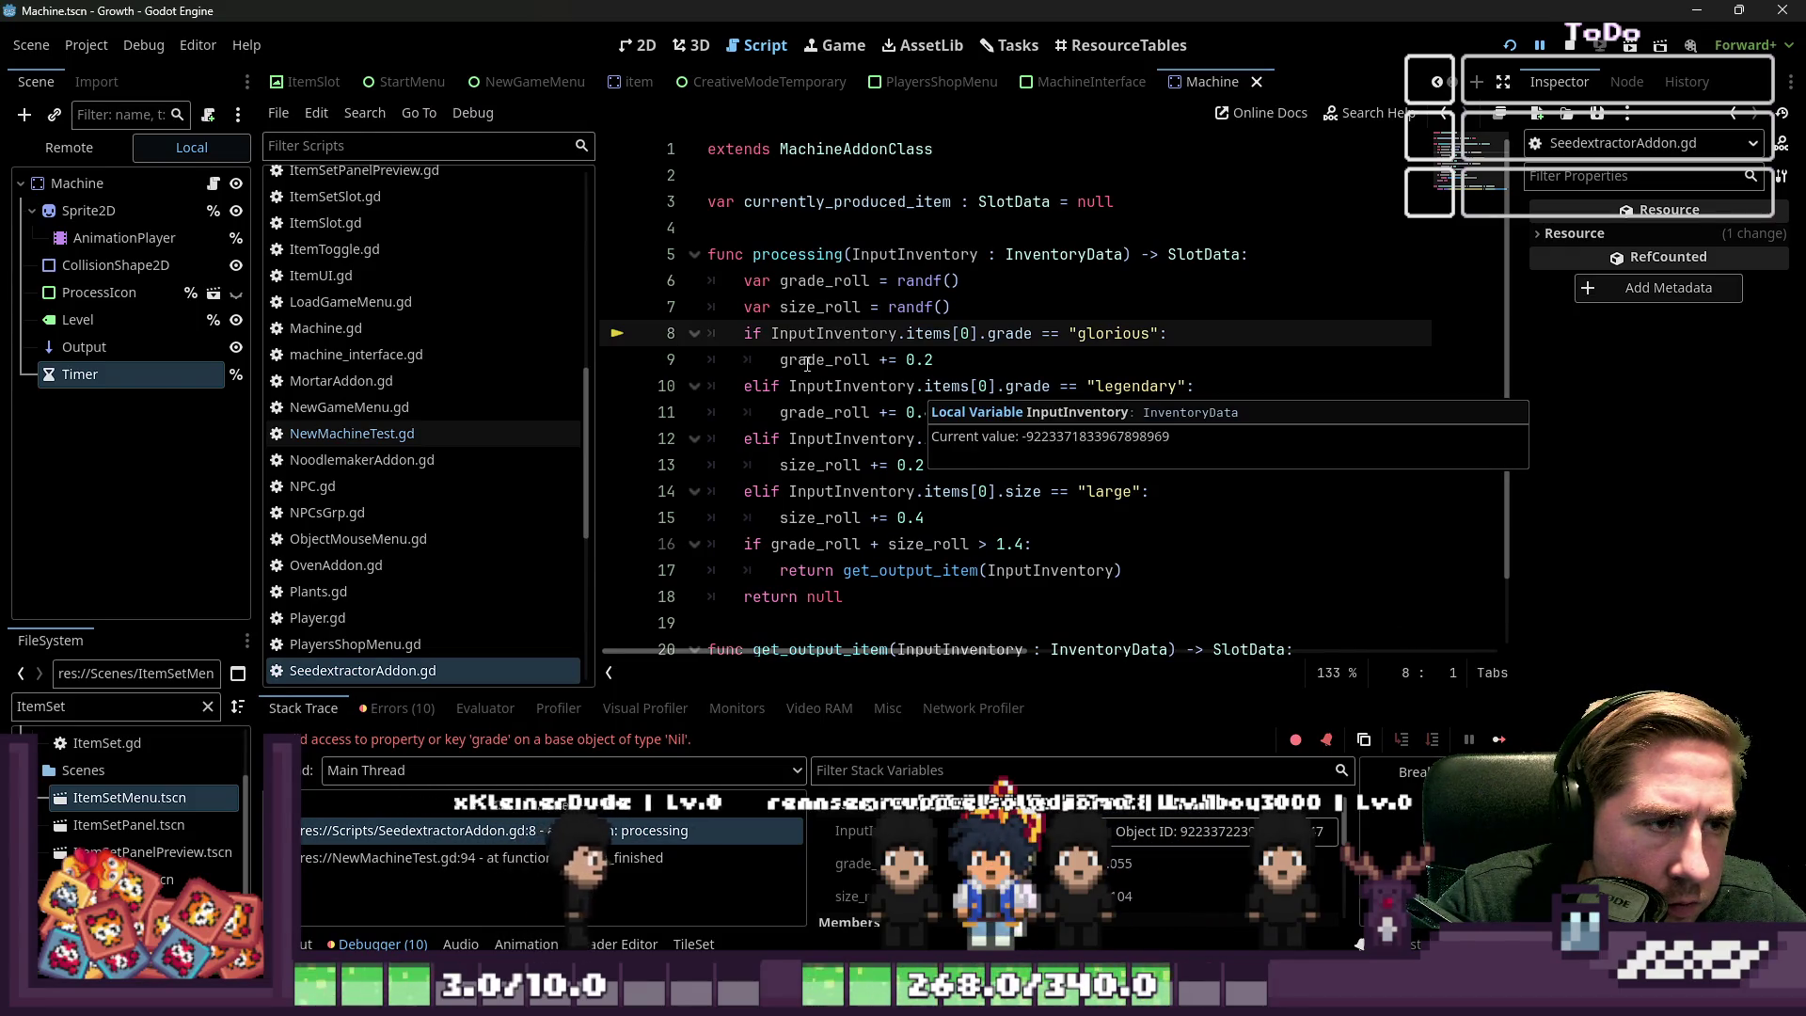
left_click(860, 360)
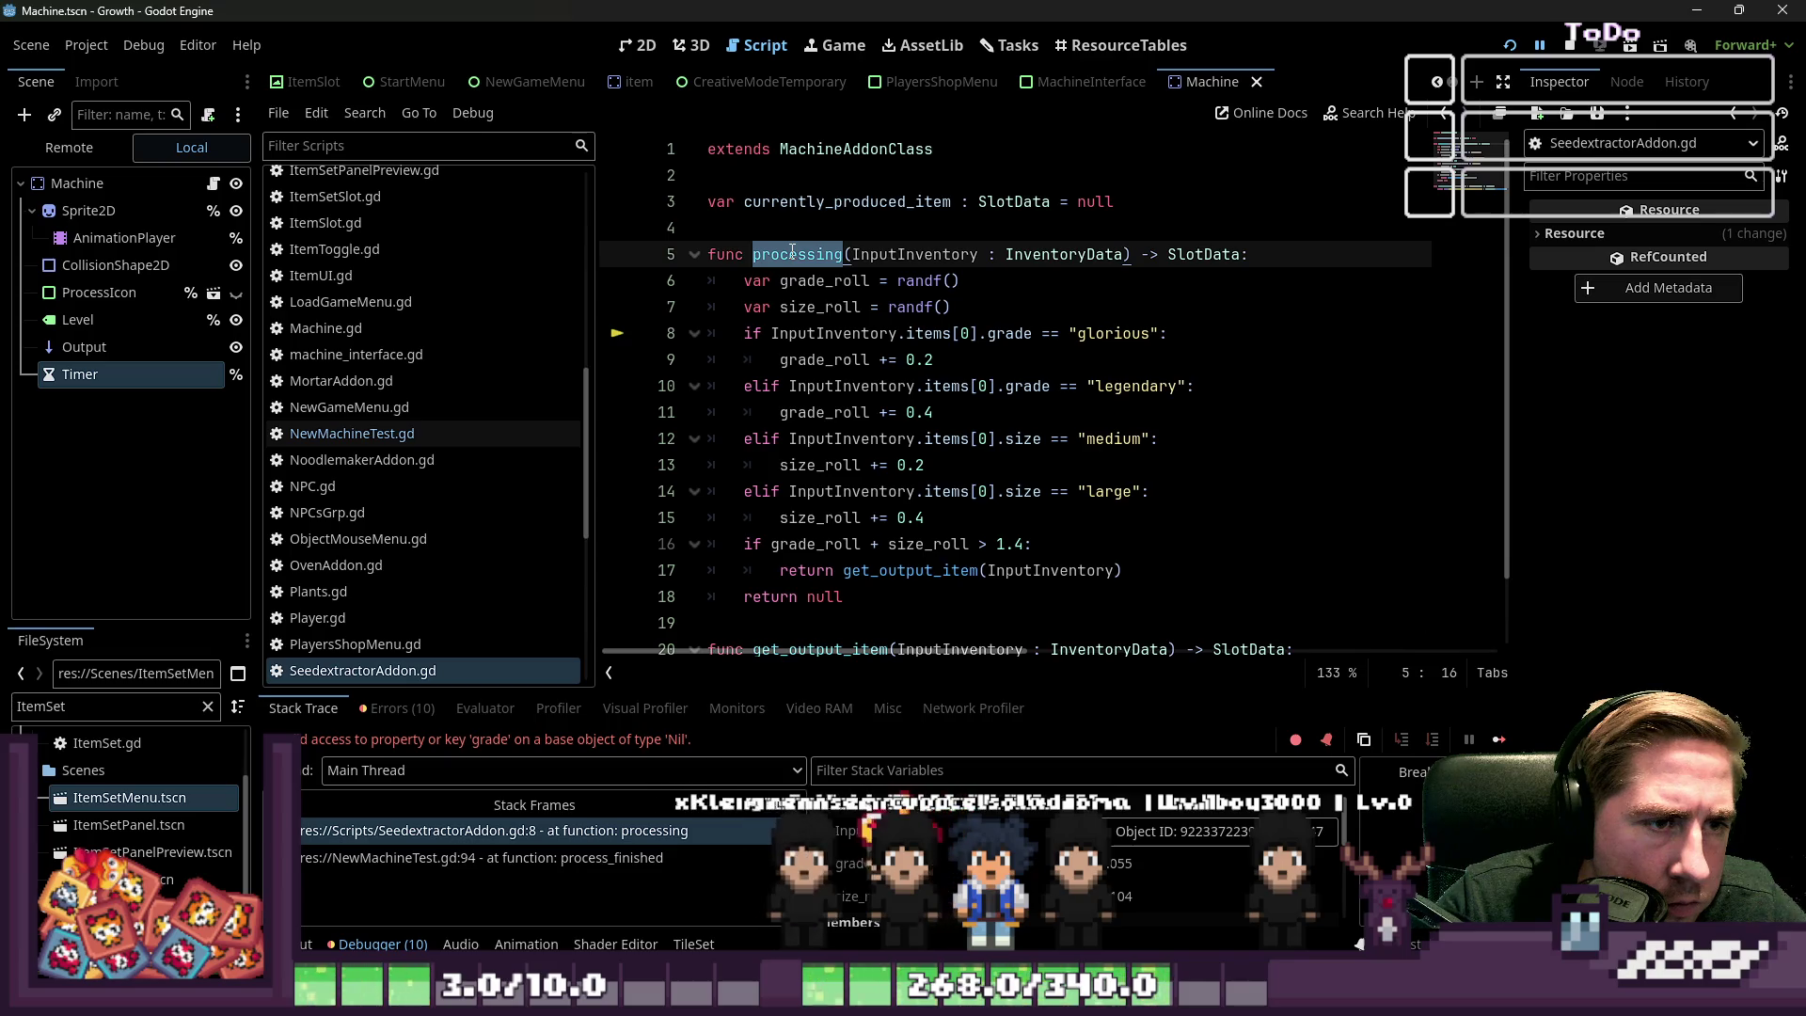
double_click(809, 333)
mouse_move(809, 333)
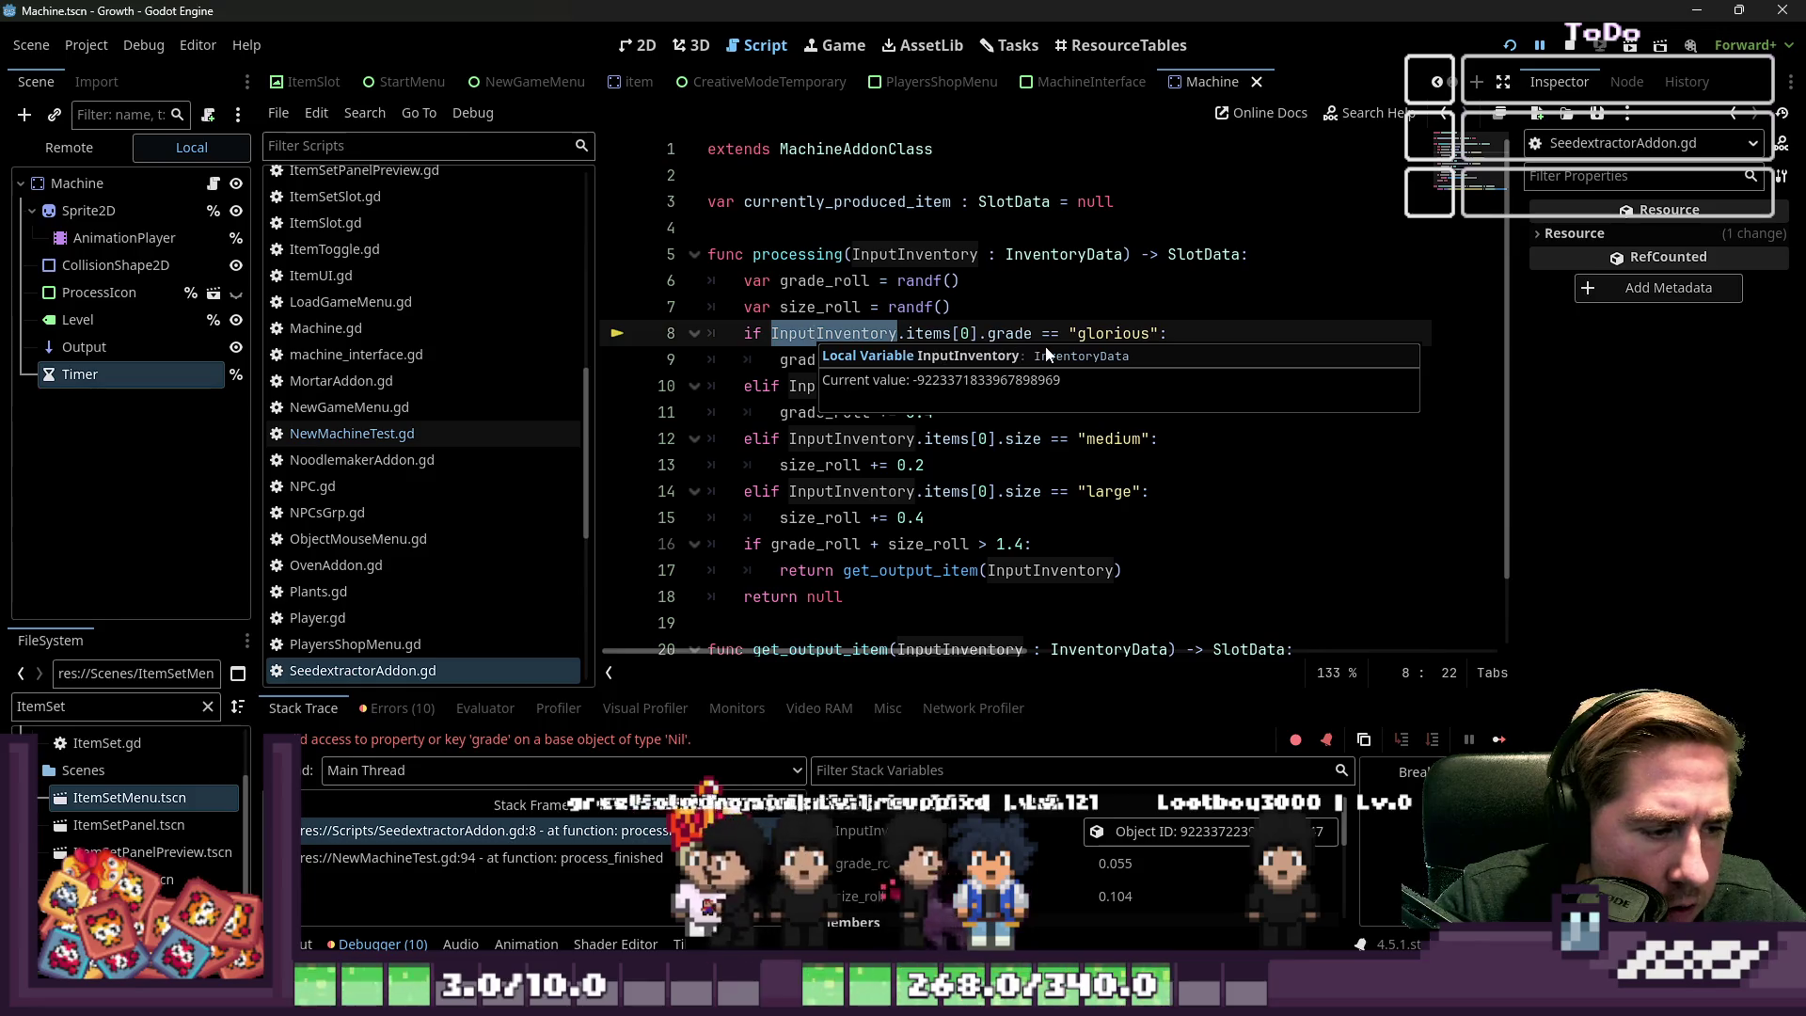
left_click(879, 280)
left_click(992, 312)
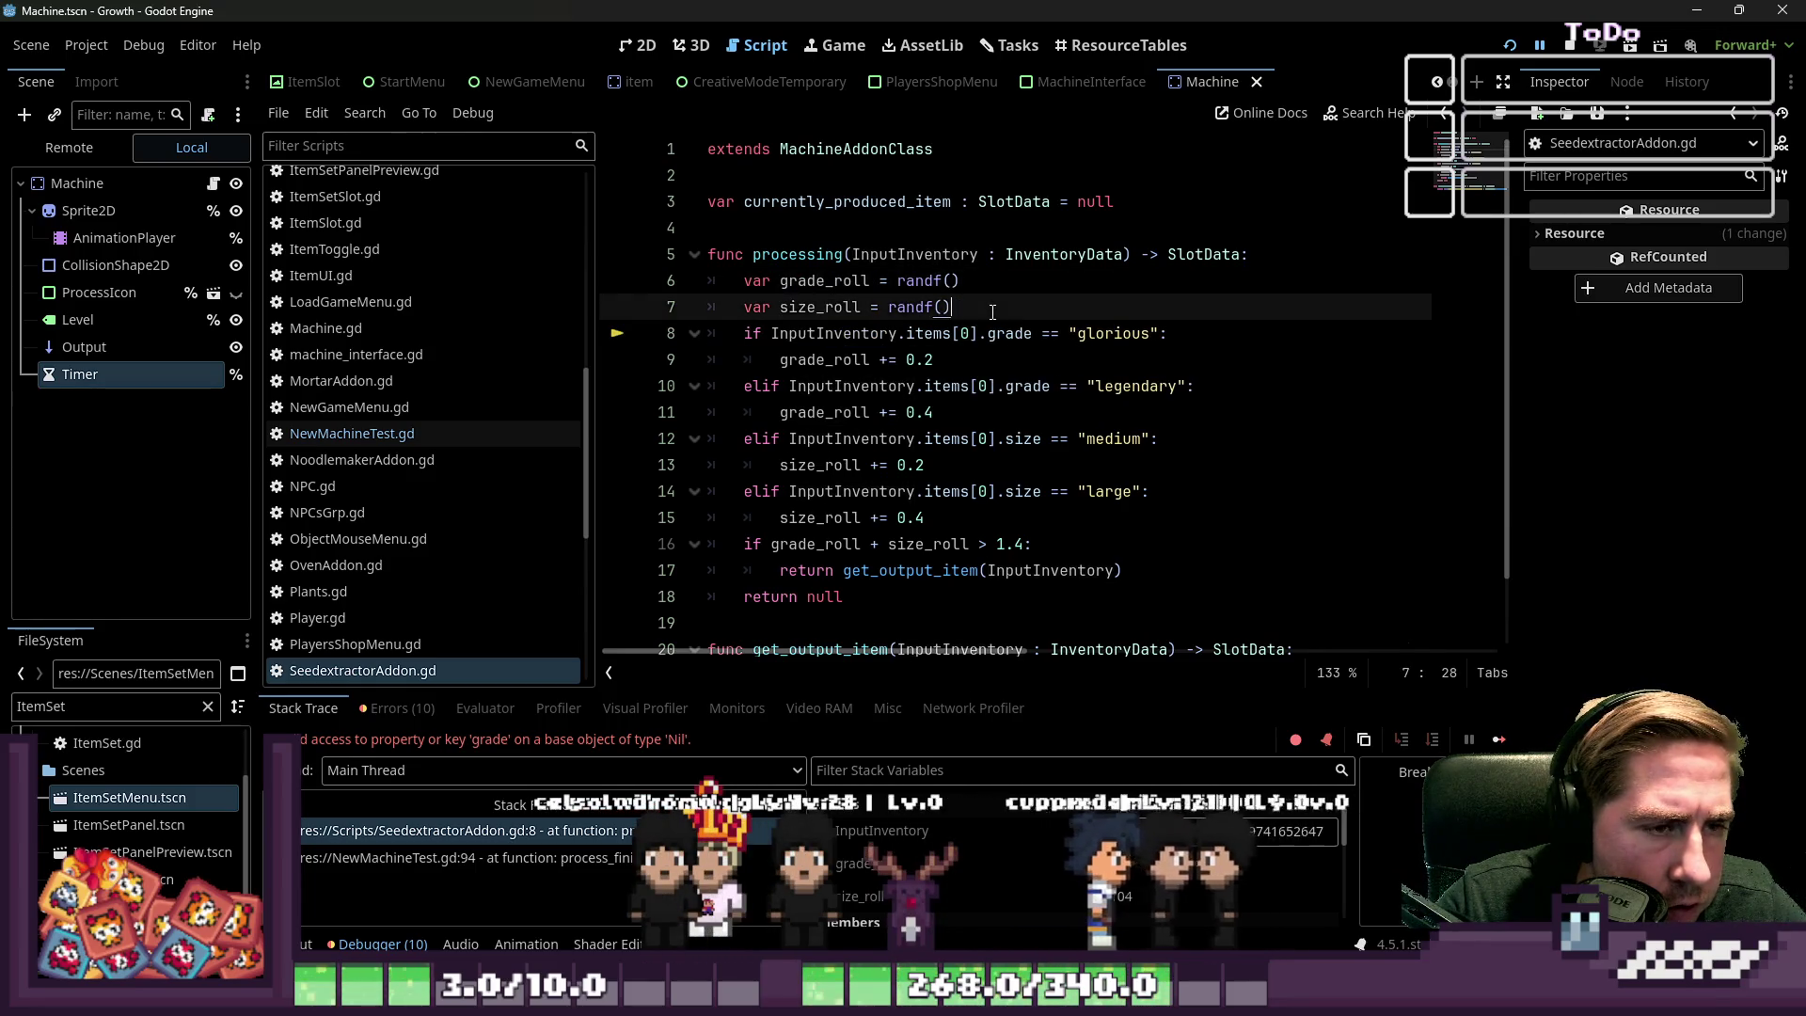
key("Return")
key("Return")
key("Up")
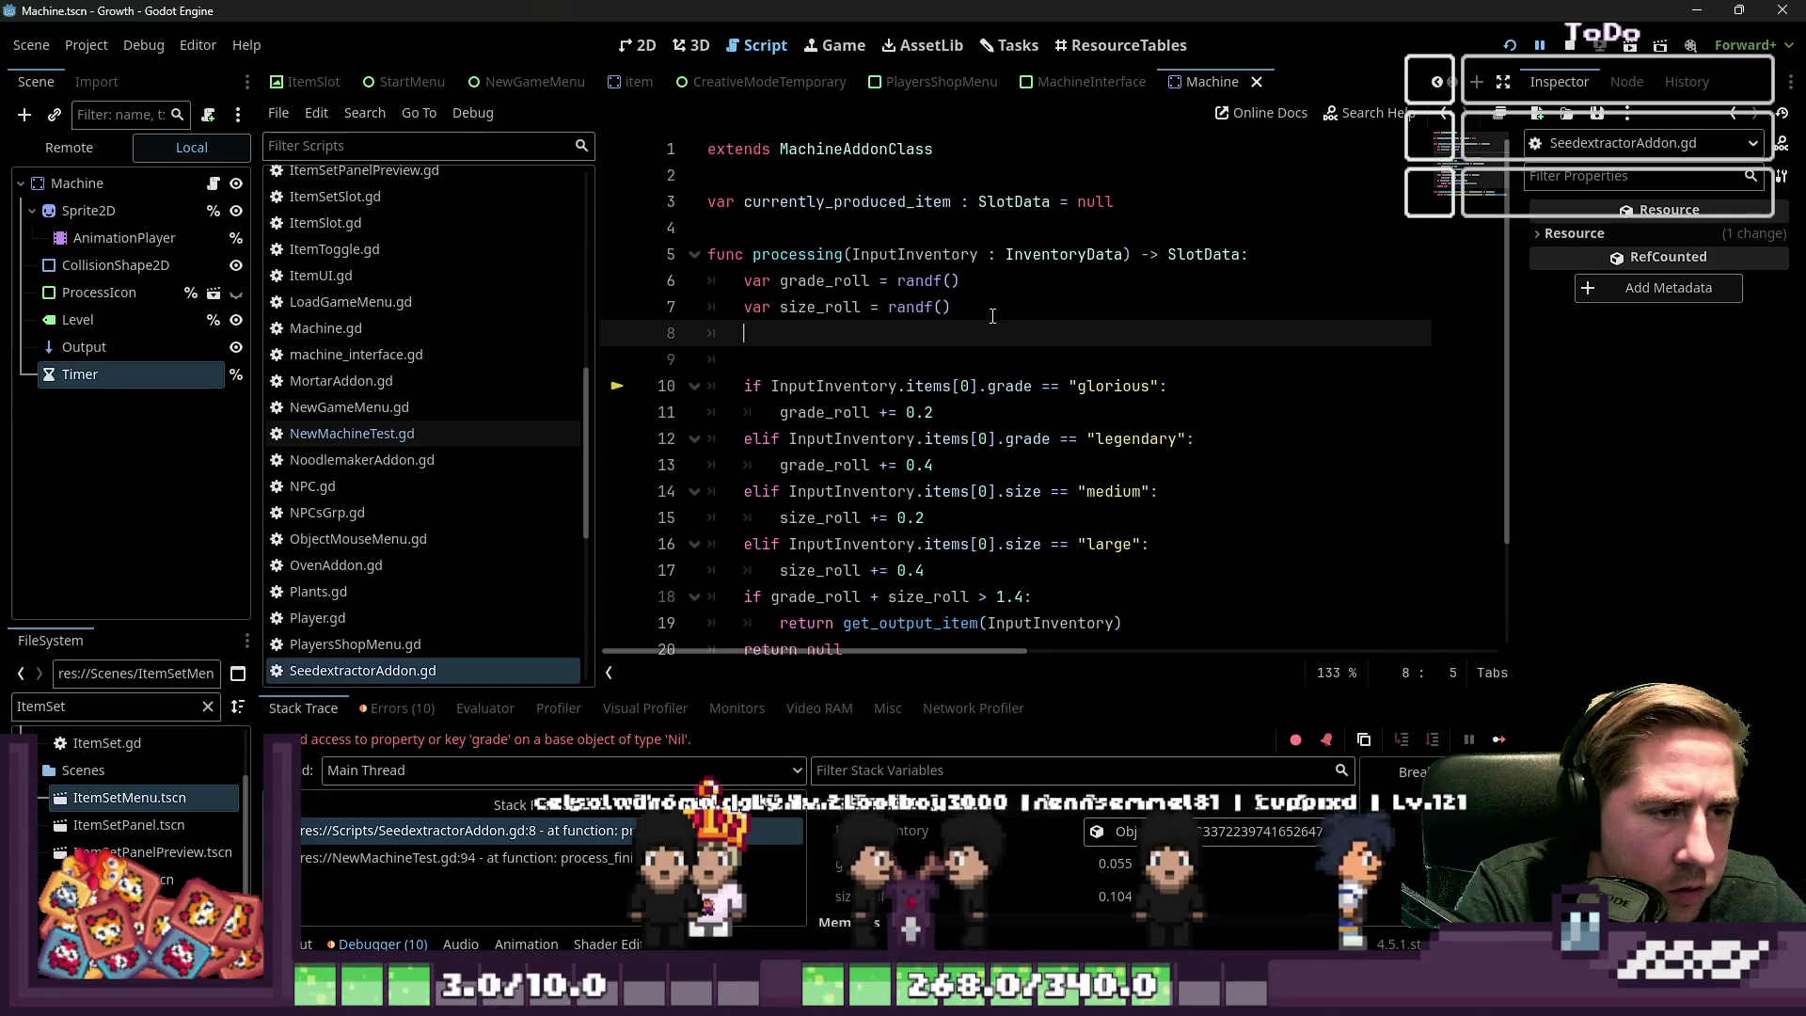
key("BackSpace")
key("Down")
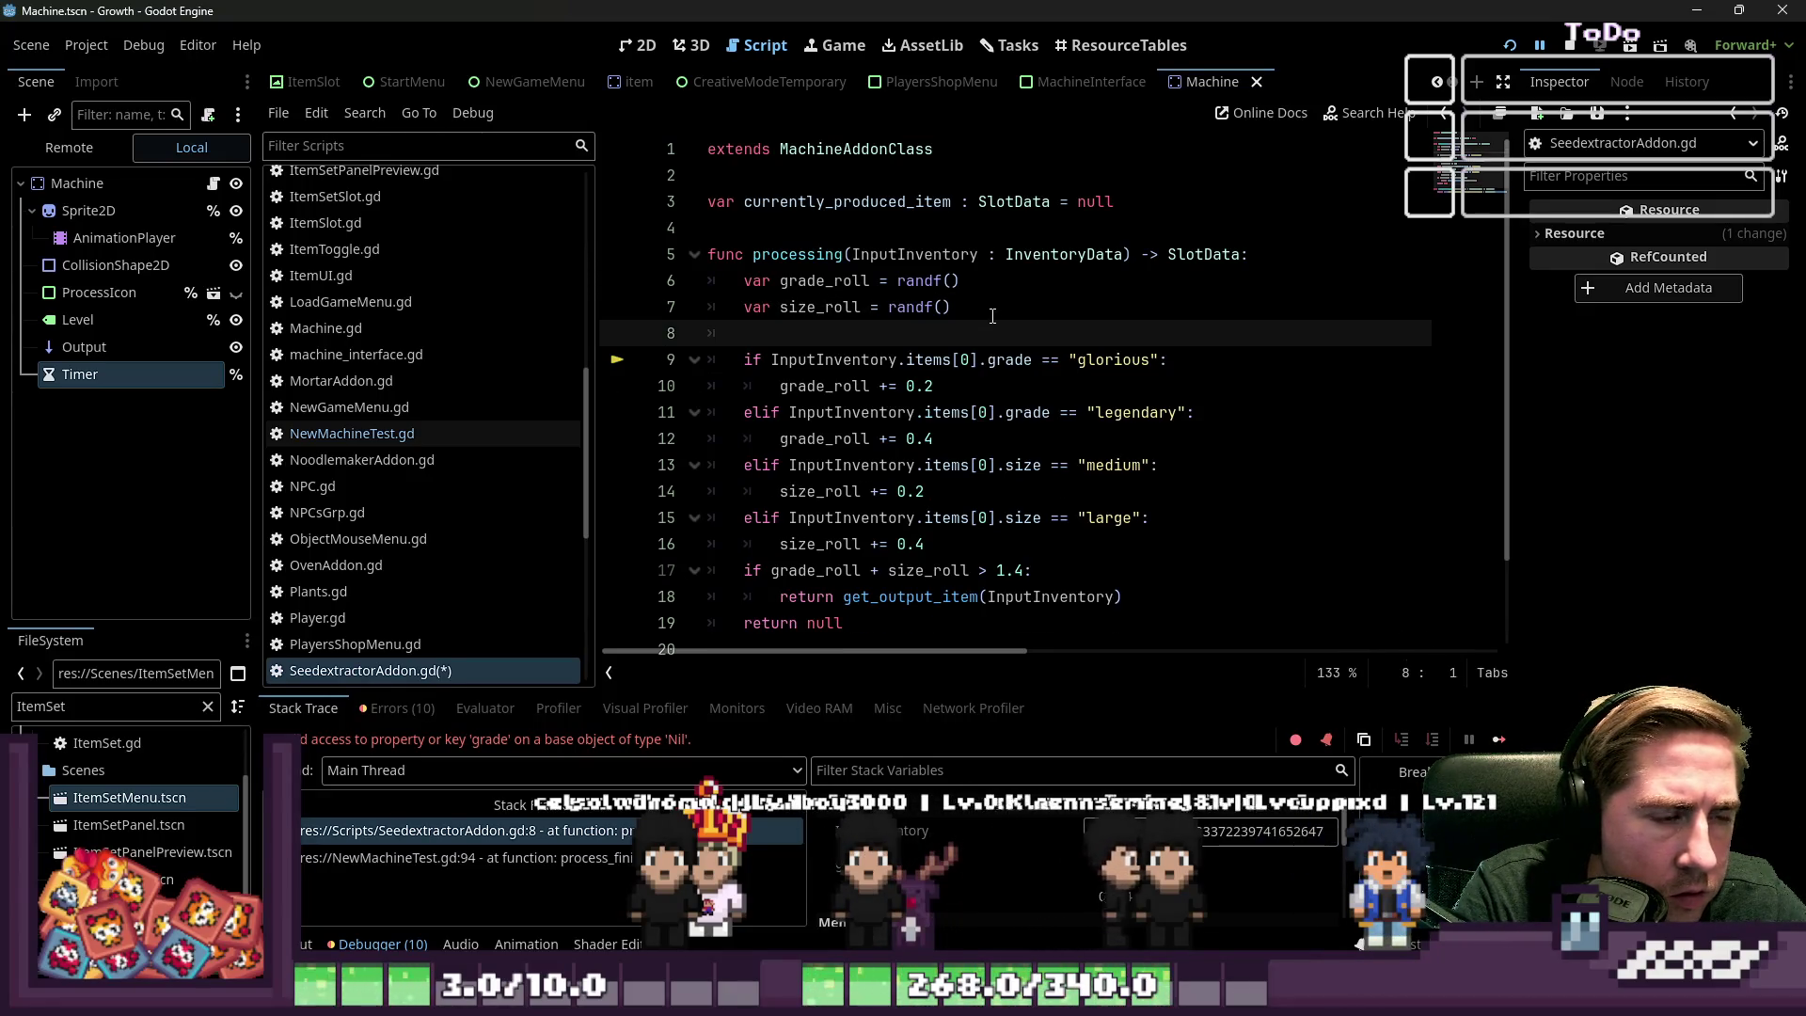
key("Up")
key("Up")
key("Return")
key("Return")
key("Up")
key("Up")
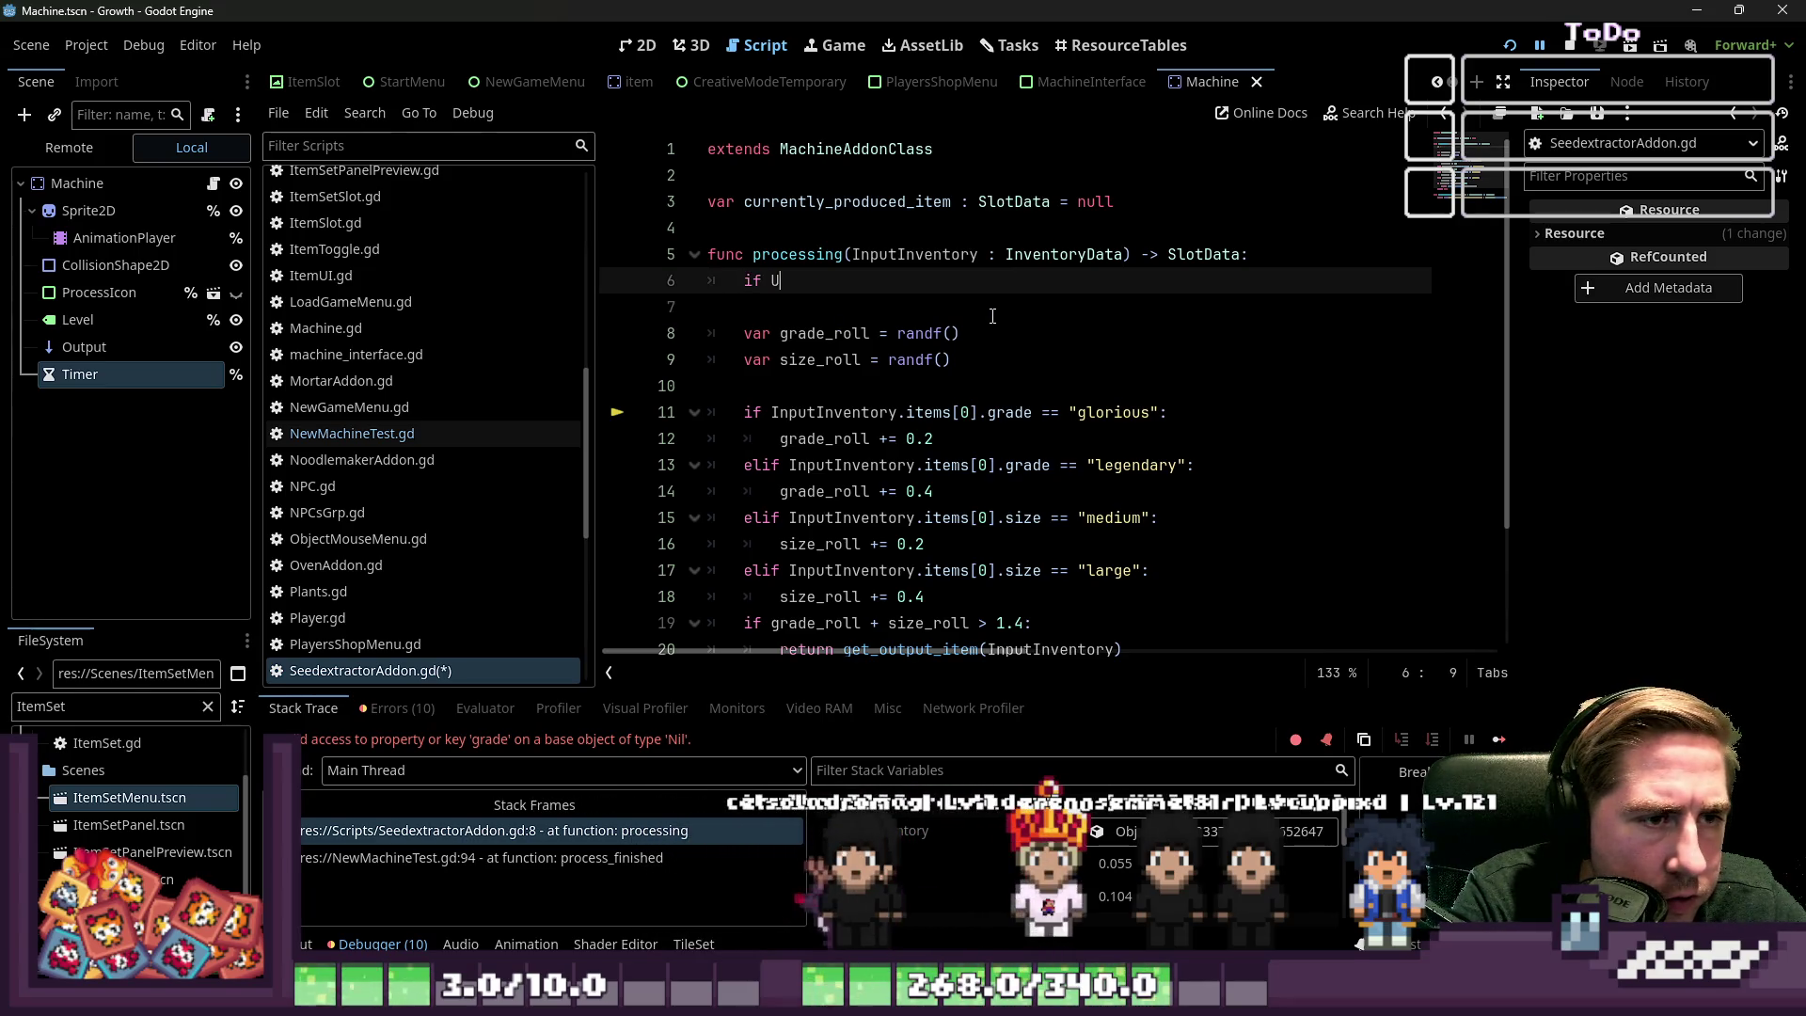
key("BackSpace")
type("In")
key("Return")
type(".")
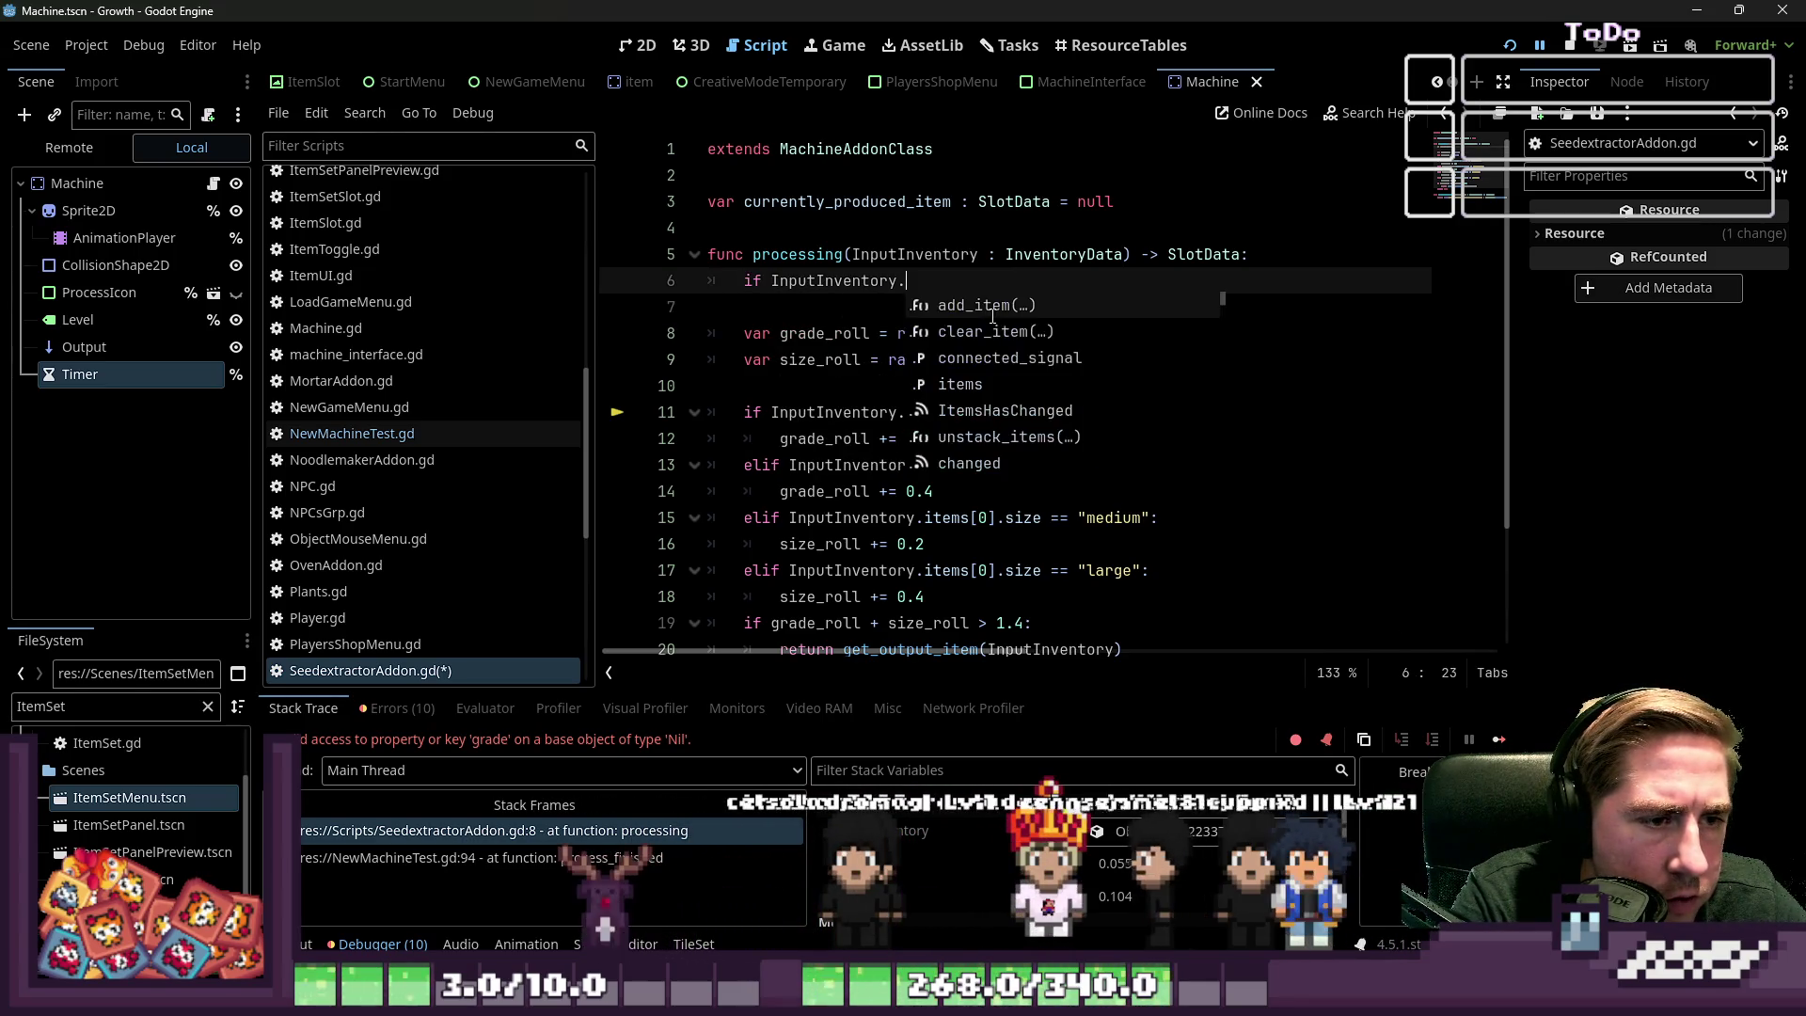
type("items[0] != ")
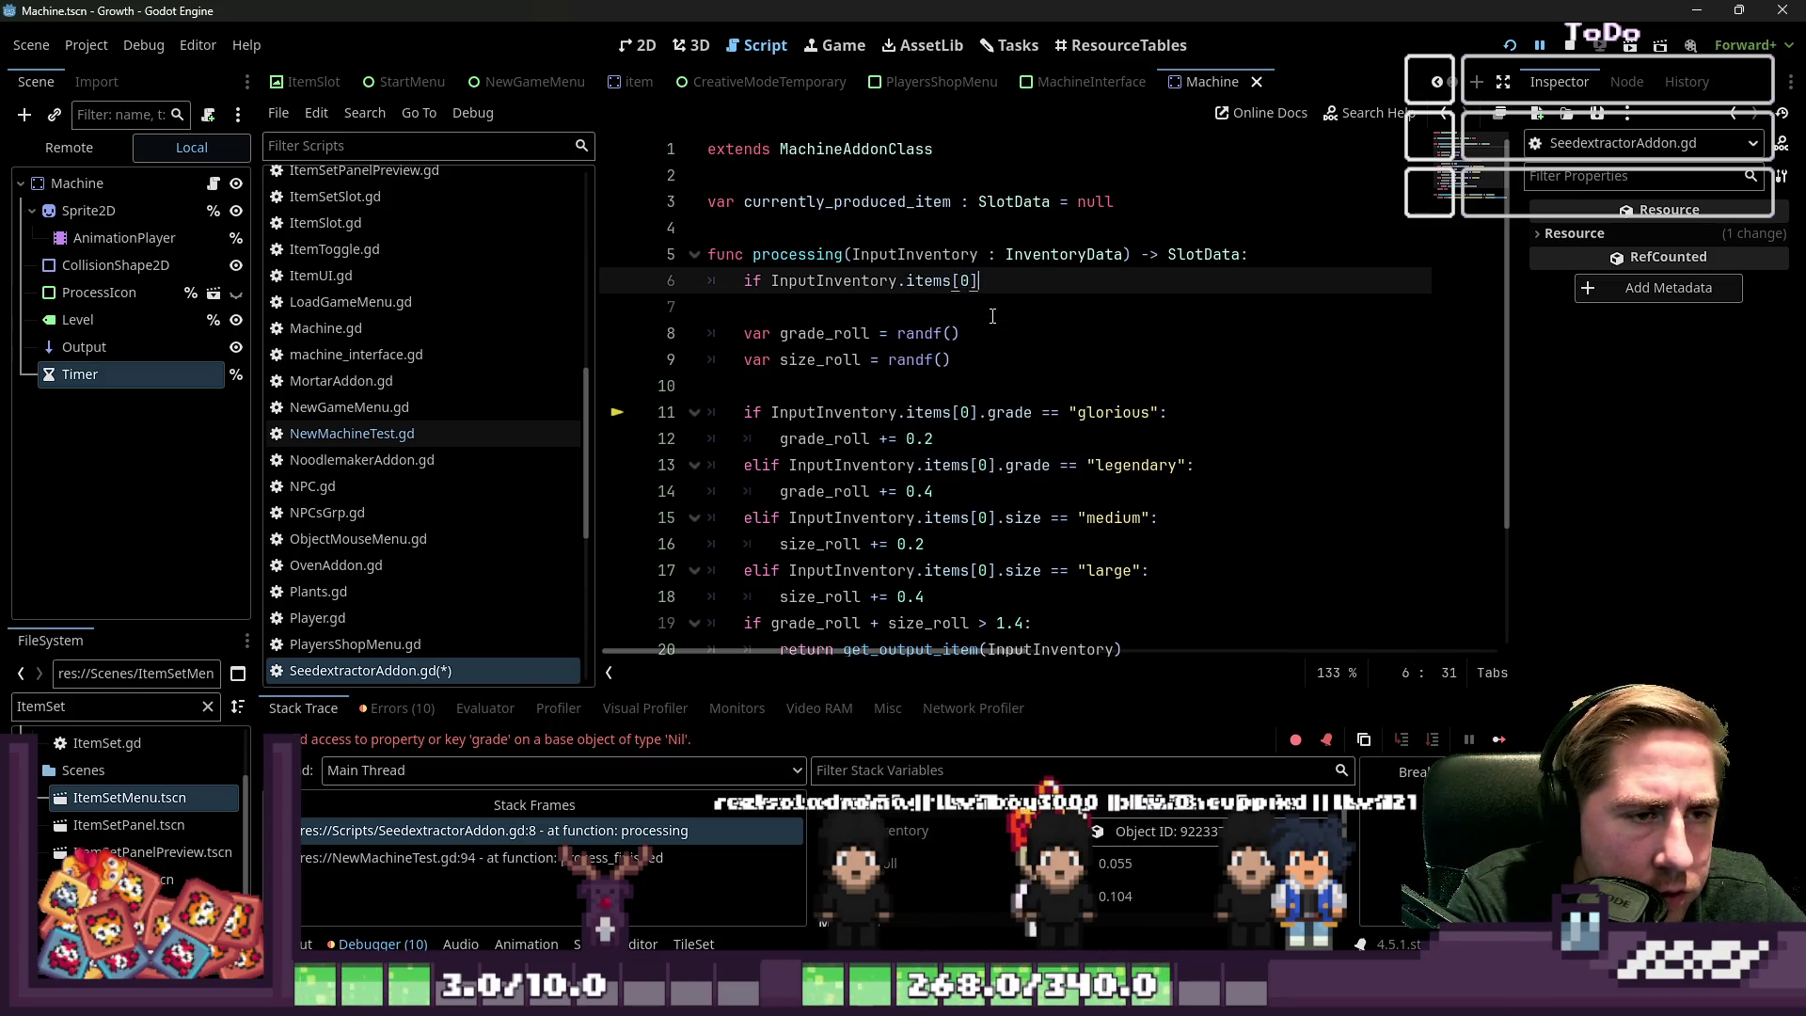
type("null")
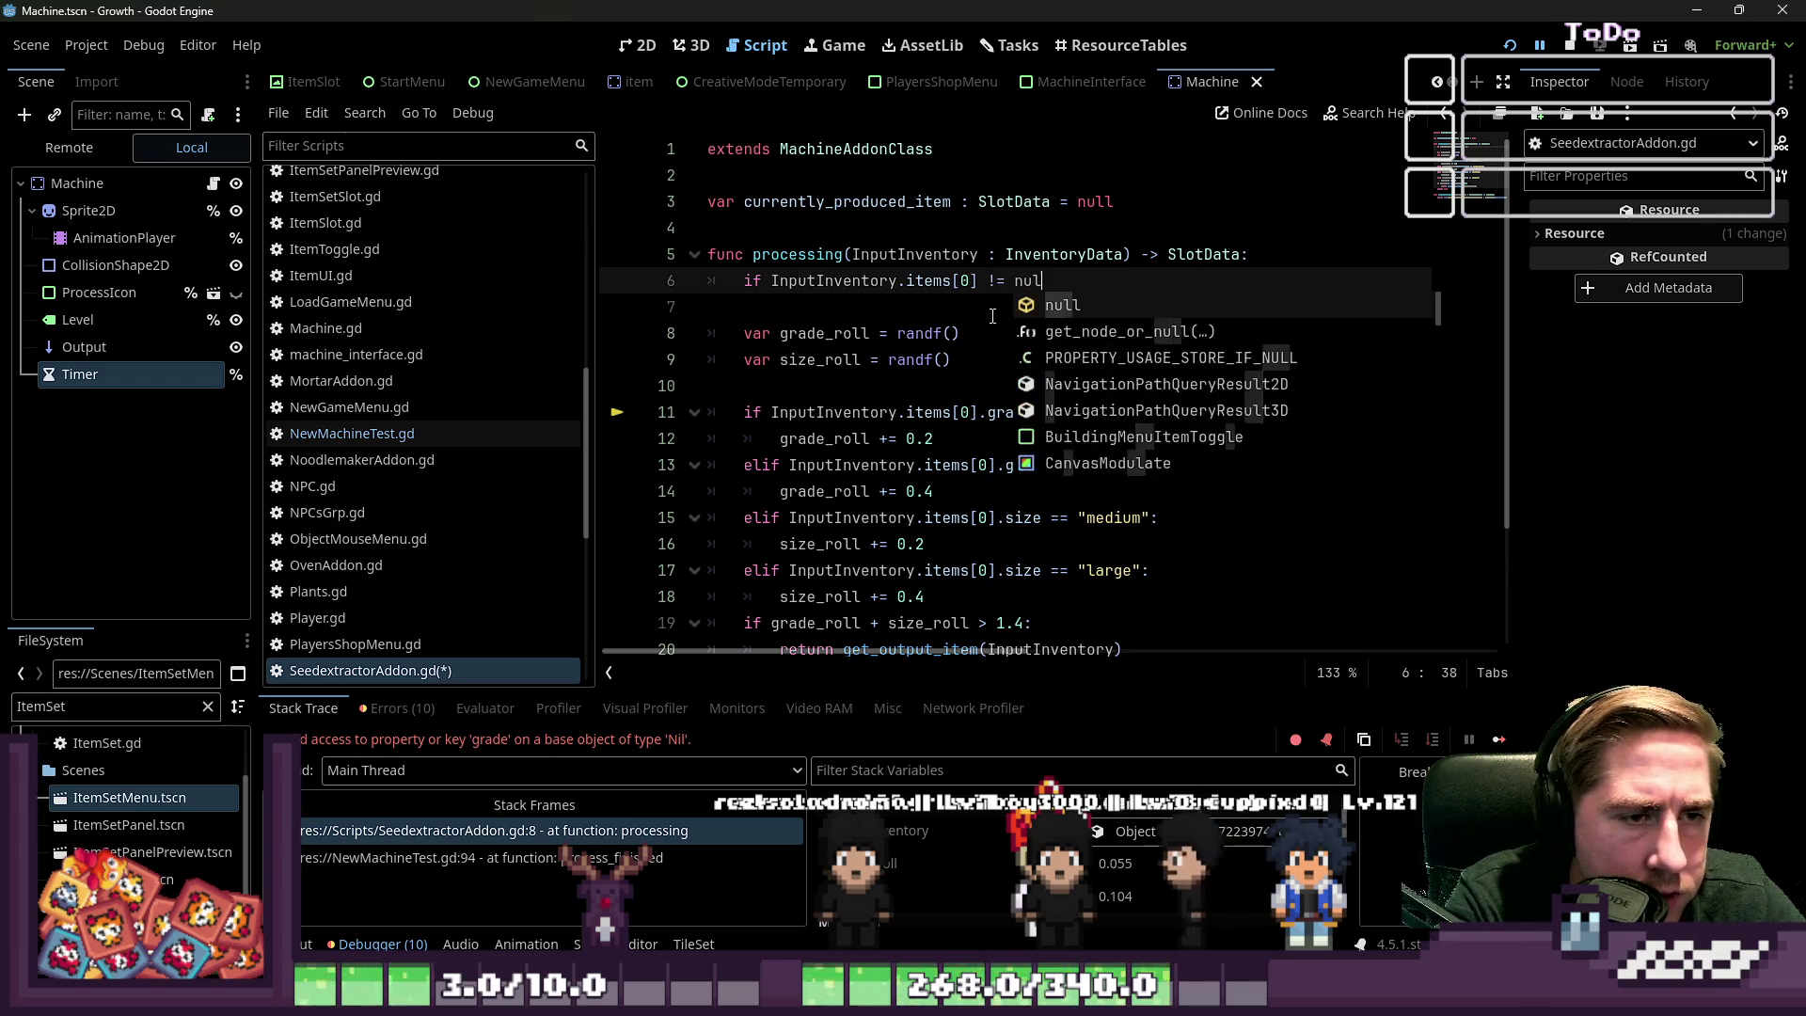
key("Left")
key("Left")
key("BackSpace")
type("=")
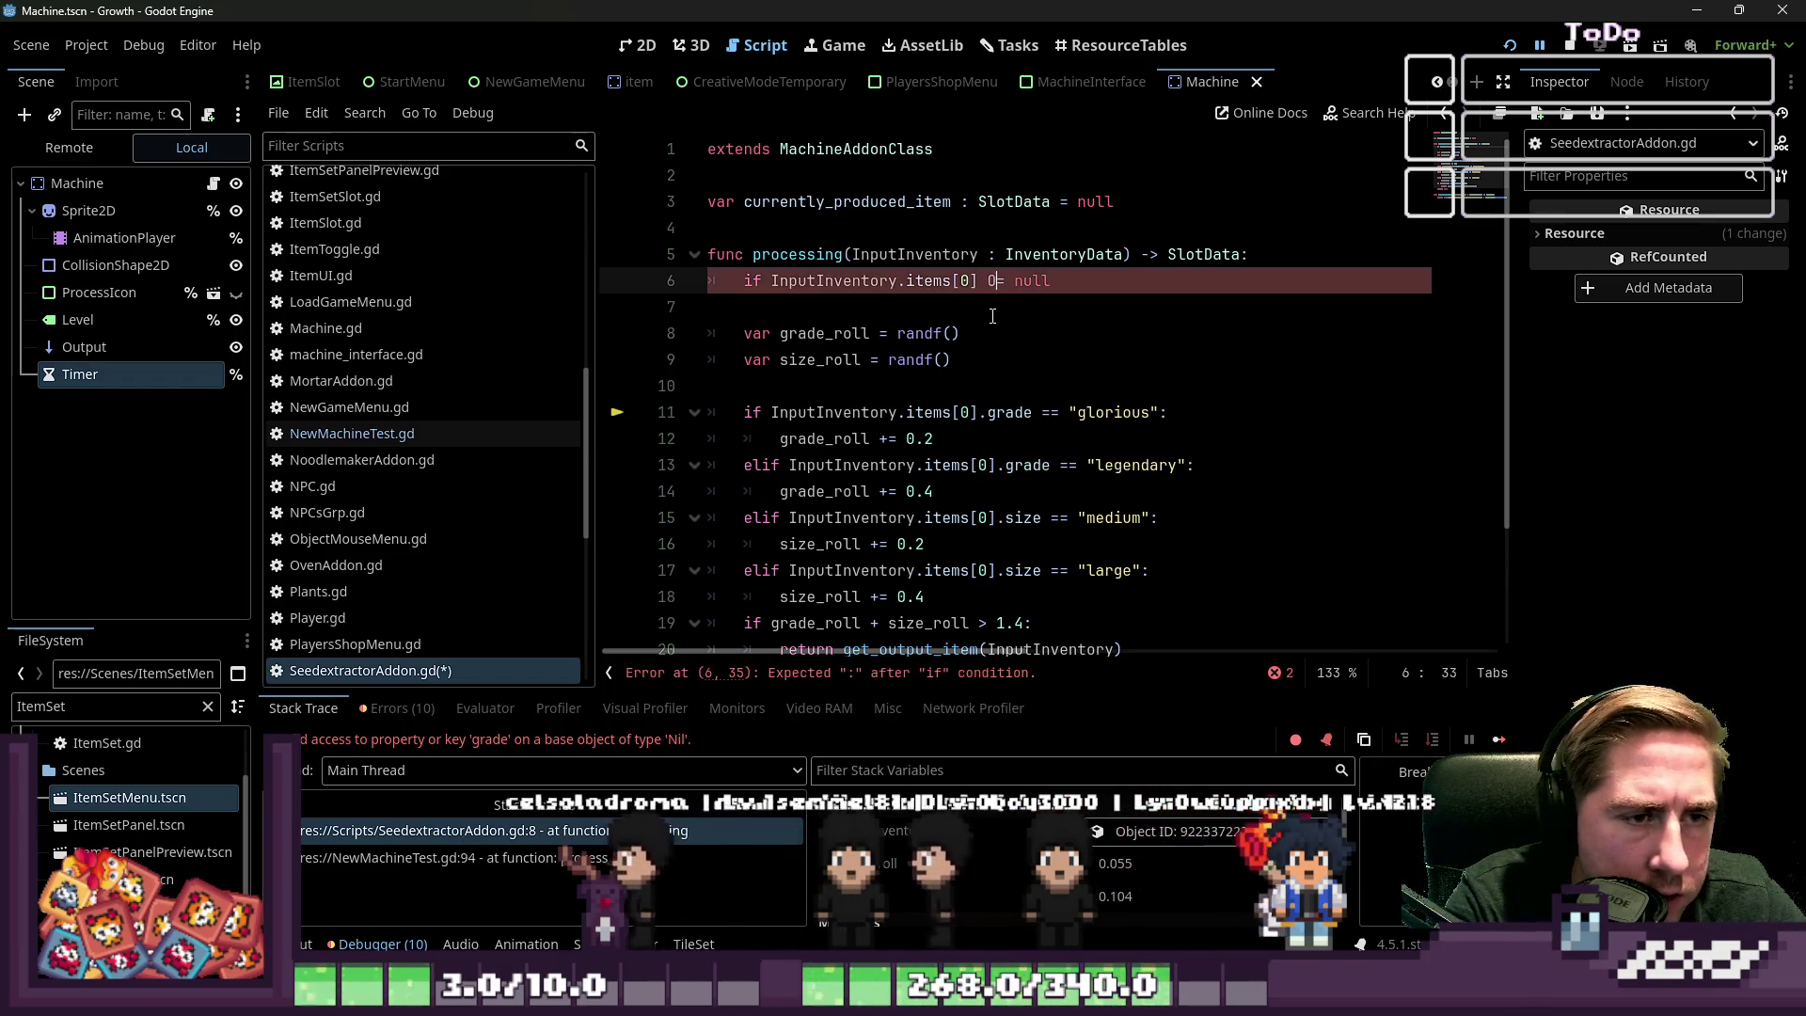
key("End")
type(":")
key("Return")
type("r")
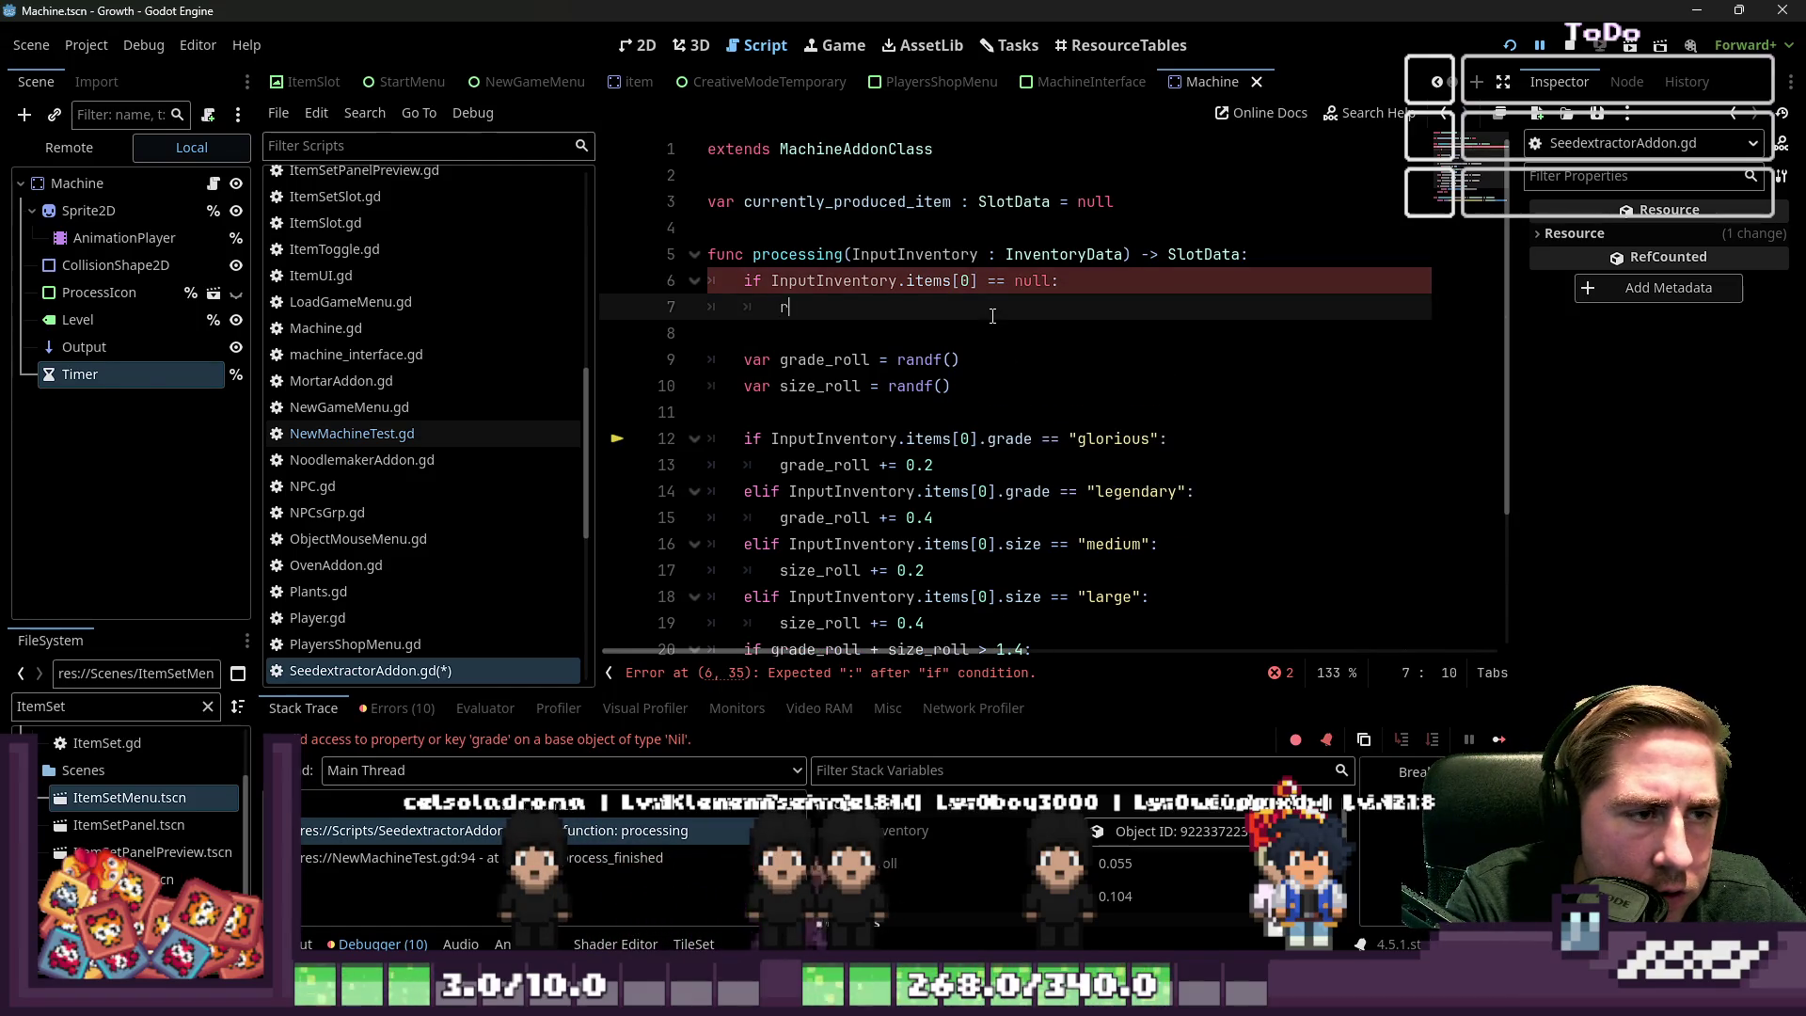
key("ctrl+s")
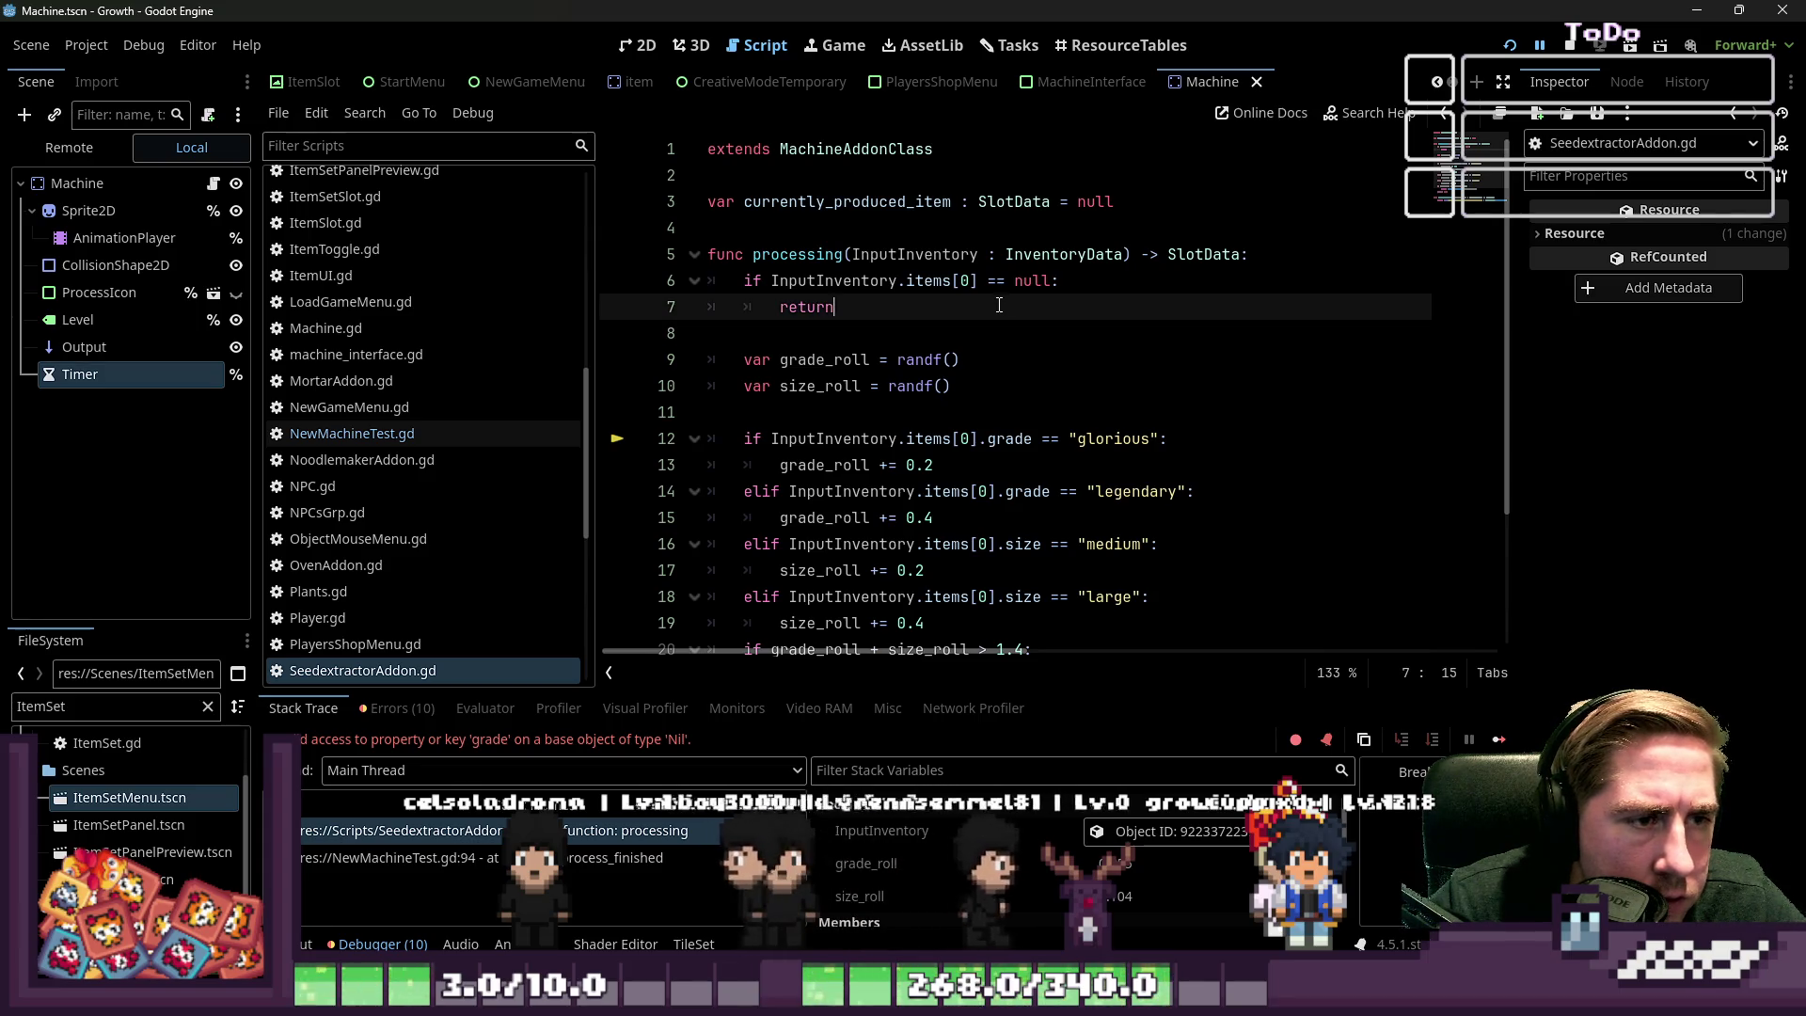
scroll(999, 305, "down", 1)
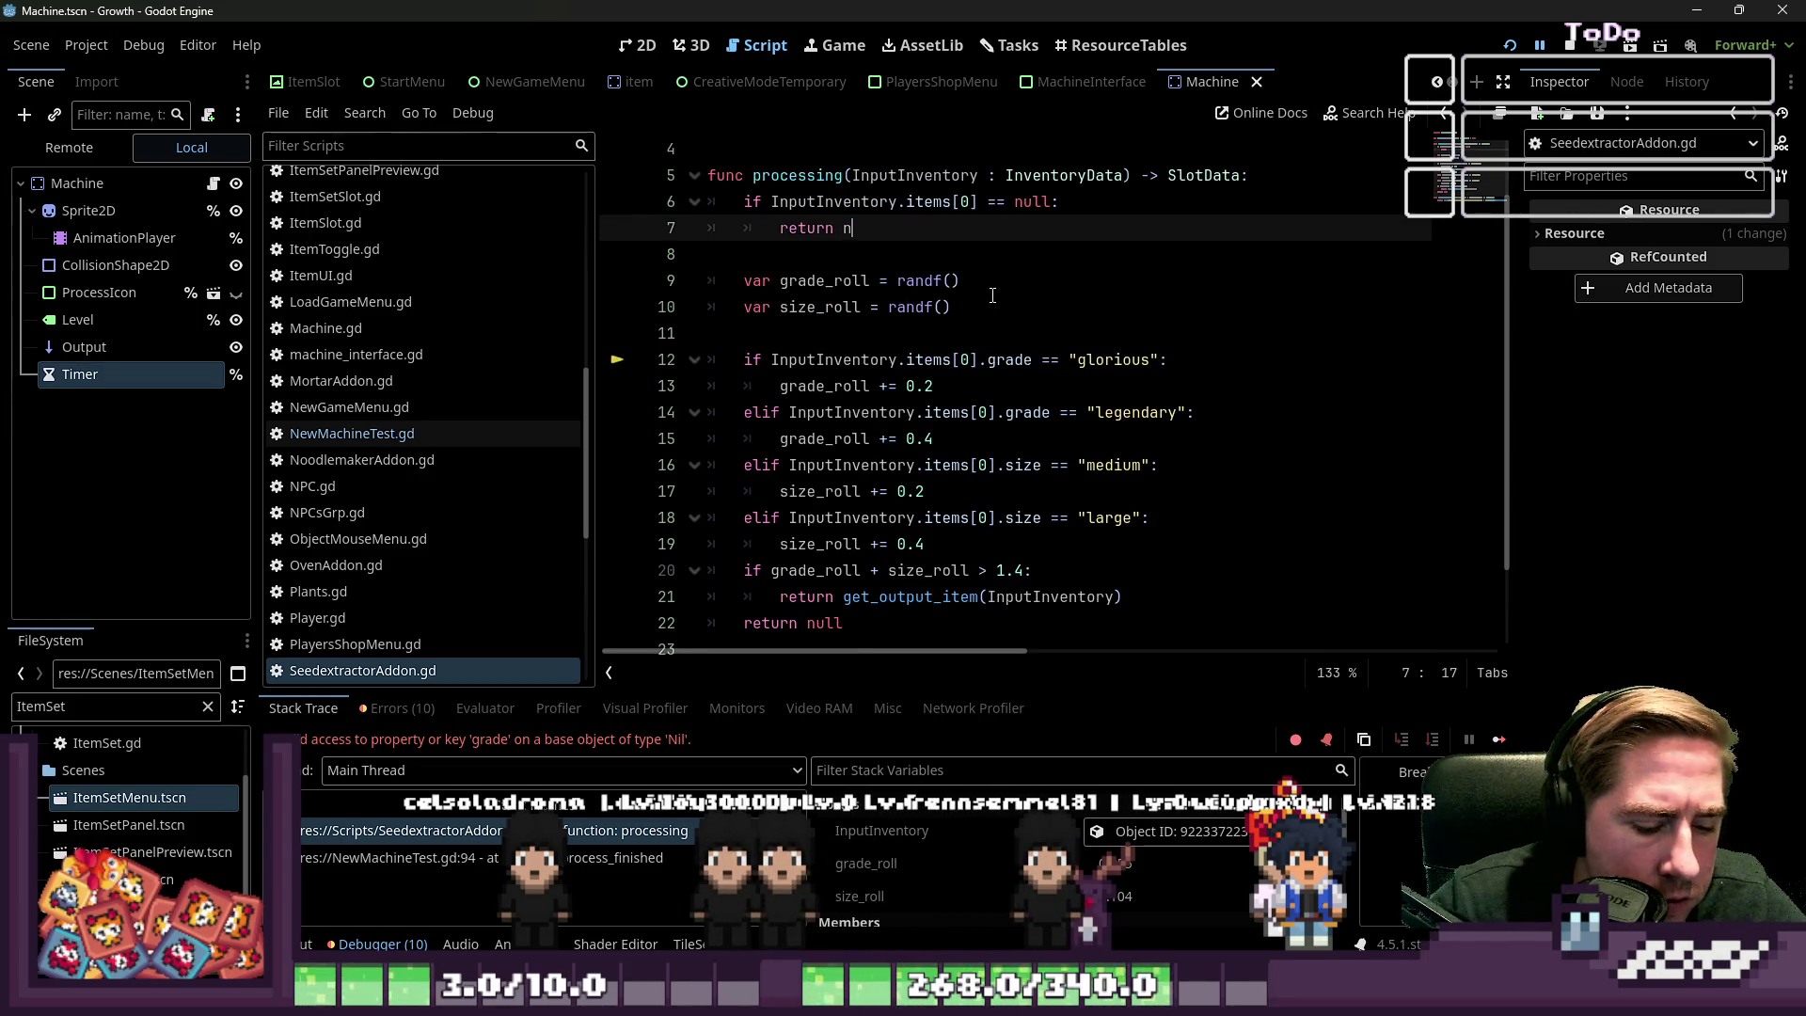
type("ull")
left_click(1009, 298)
key("ctrl+s")
left_click(1053, 359)
scroll(1064, 380, "down", 1)
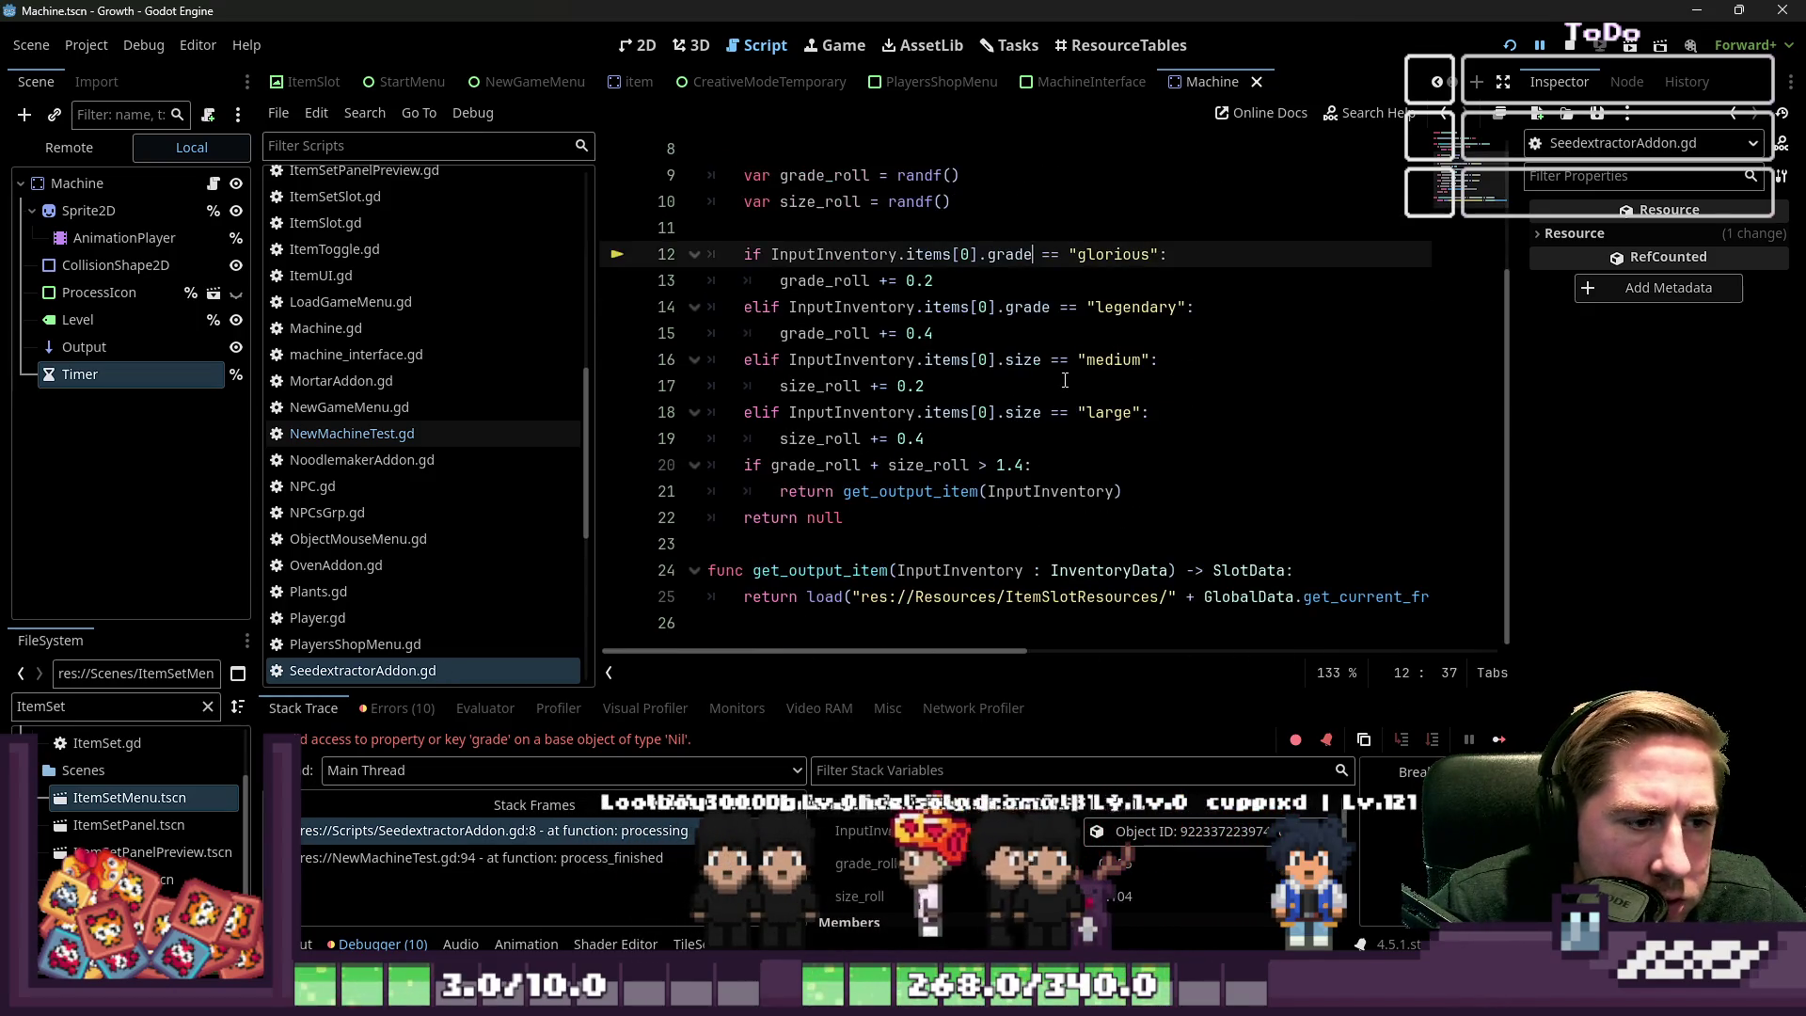
scroll(1065, 380, "up", 2)
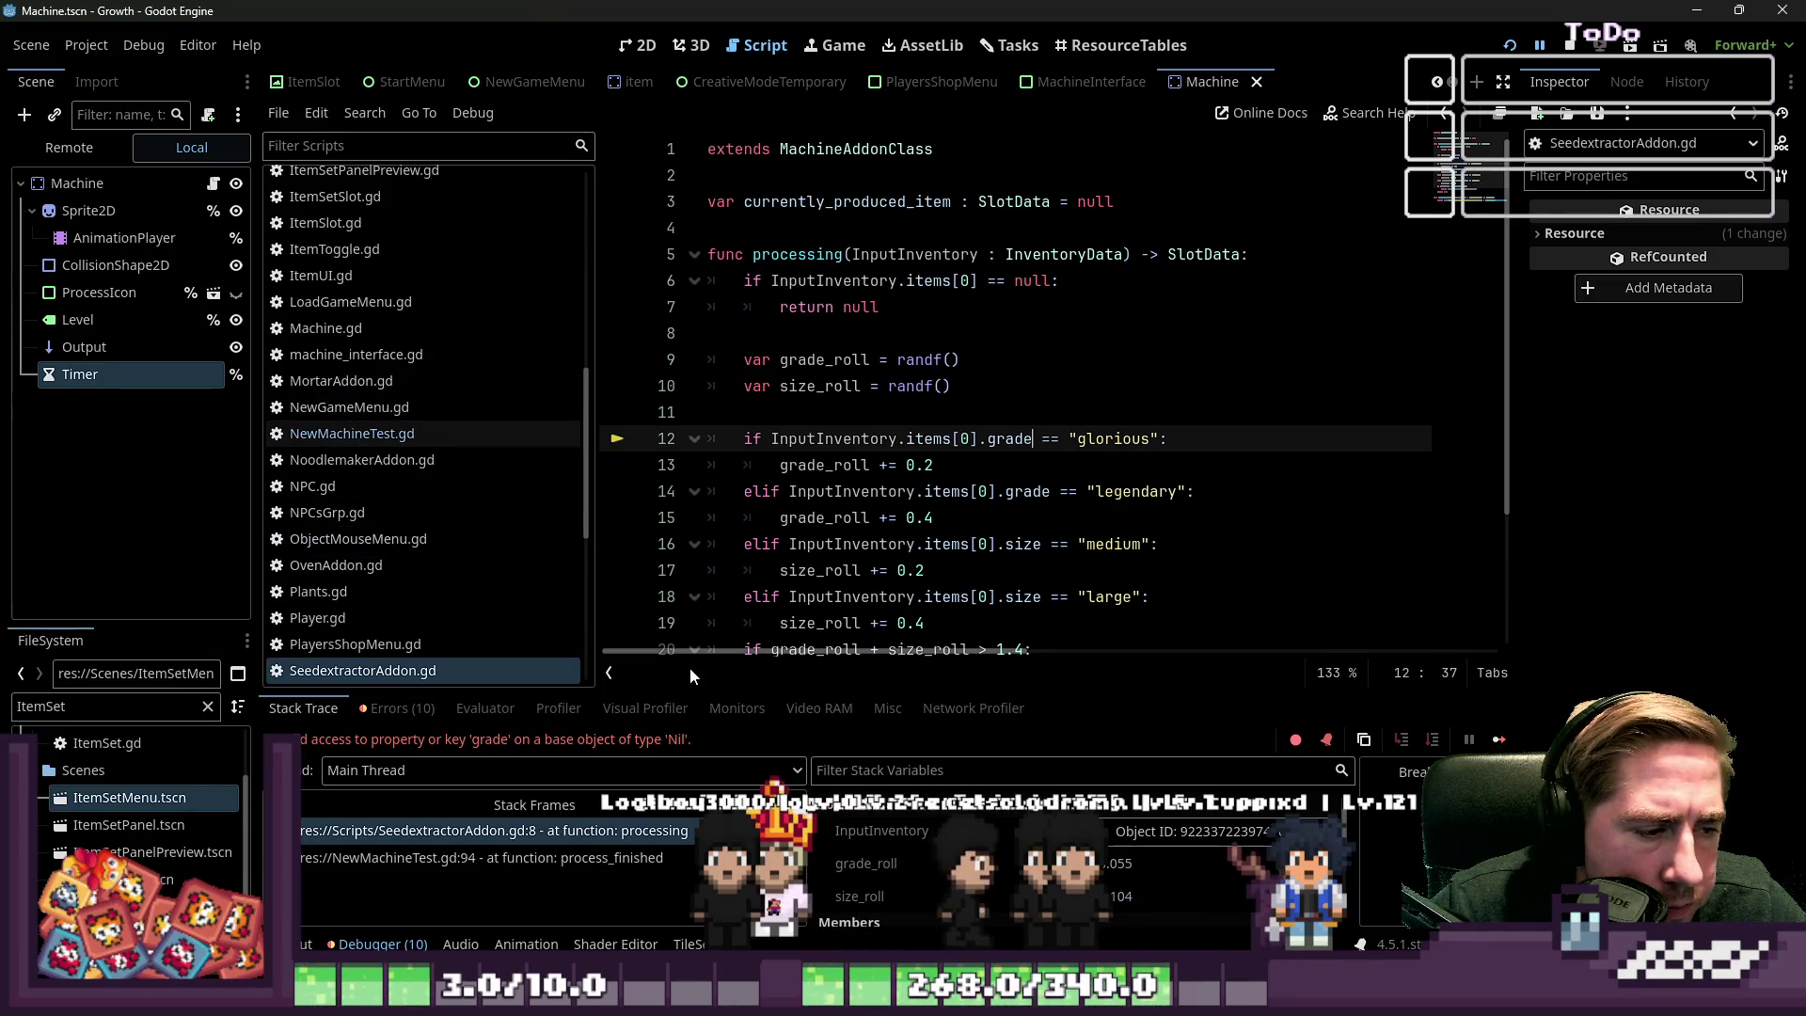
left_click(1510, 44)
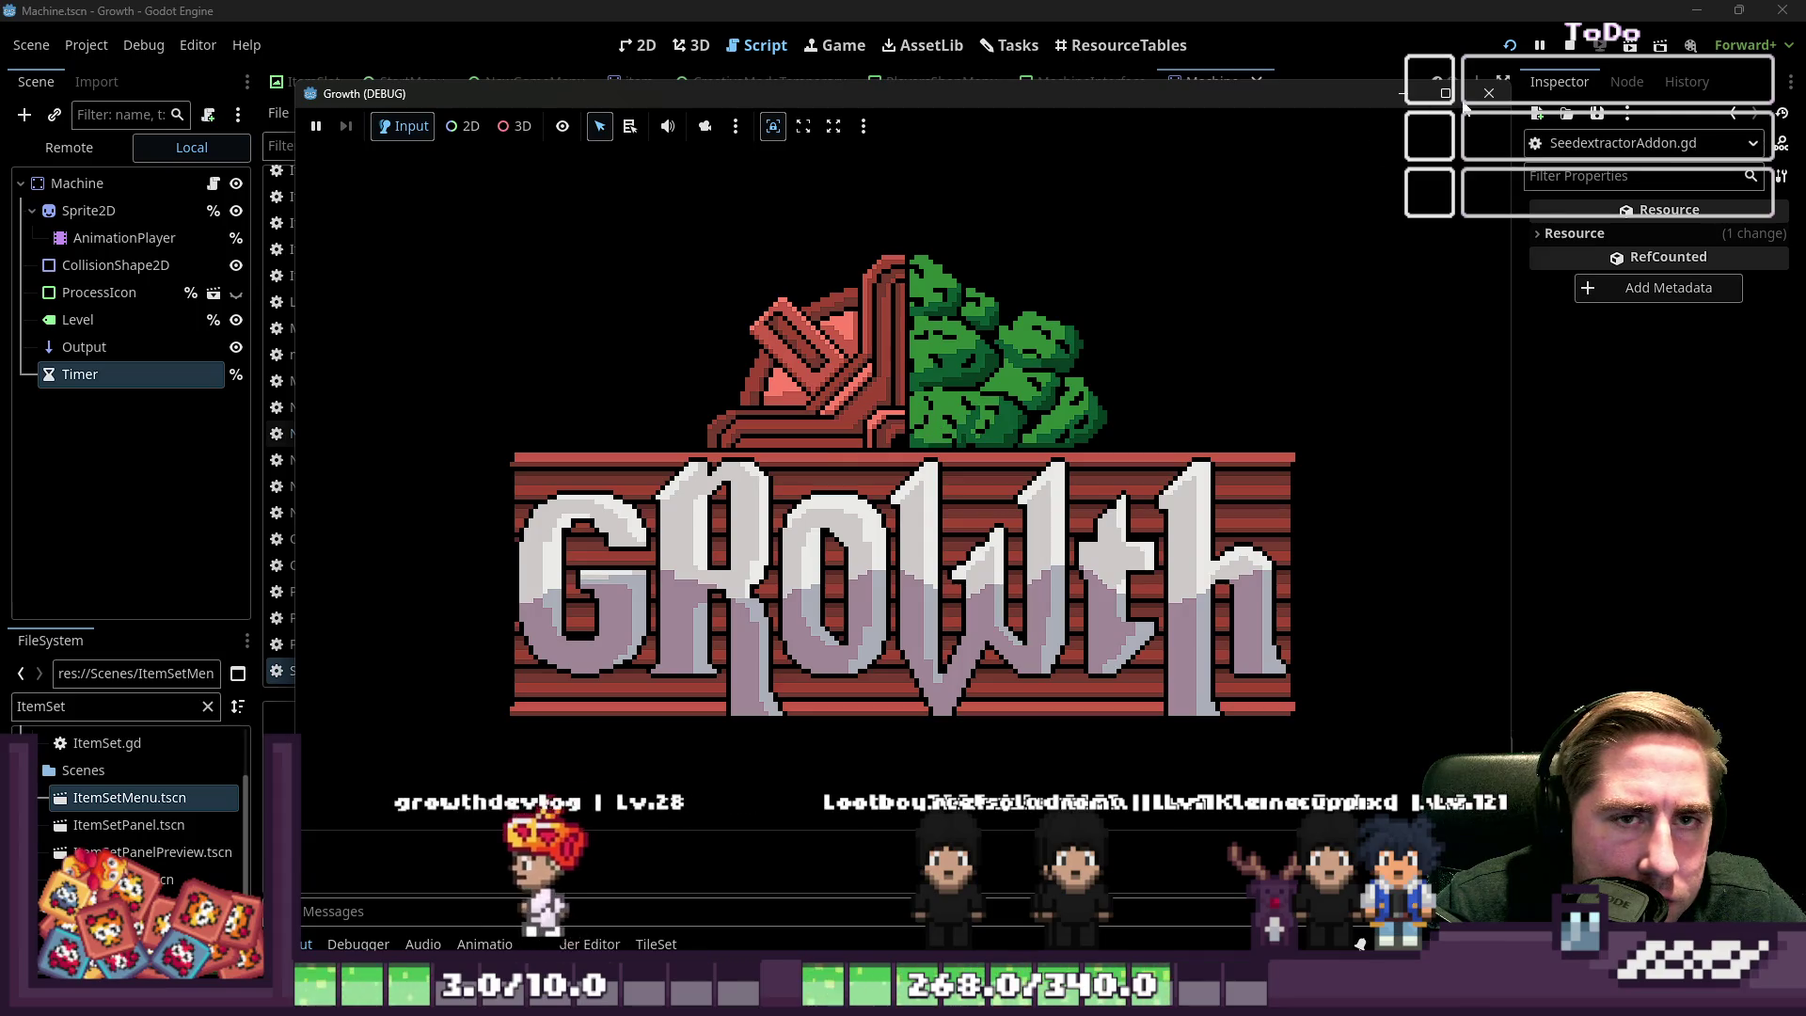
Stop the game and look over the NewMachineTest and SeedextractorAddon scripts
key("F8")
left_click(377, 433)
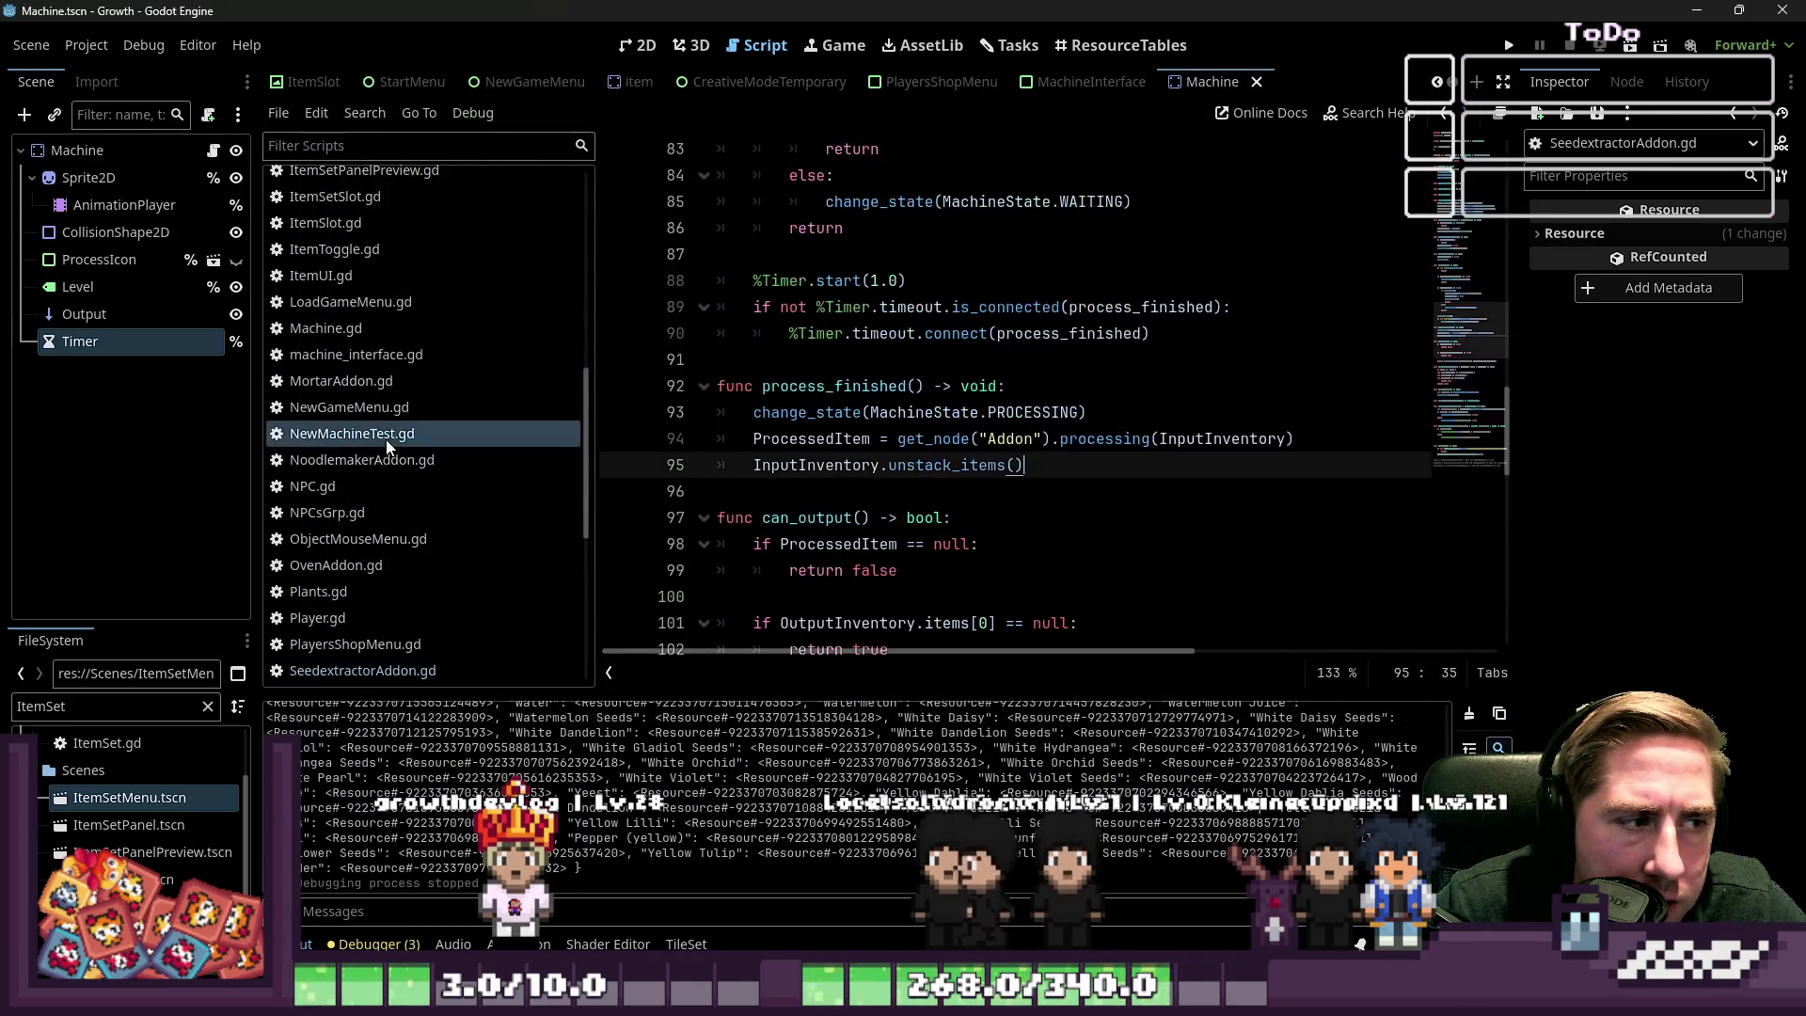
scroll(404, 423, "down", 5)
left_click(405, 417)
scroll(844, 518, "down", 3)
scroll(844, 517, "up", 3)
scroll(418, 329, "up", 2)
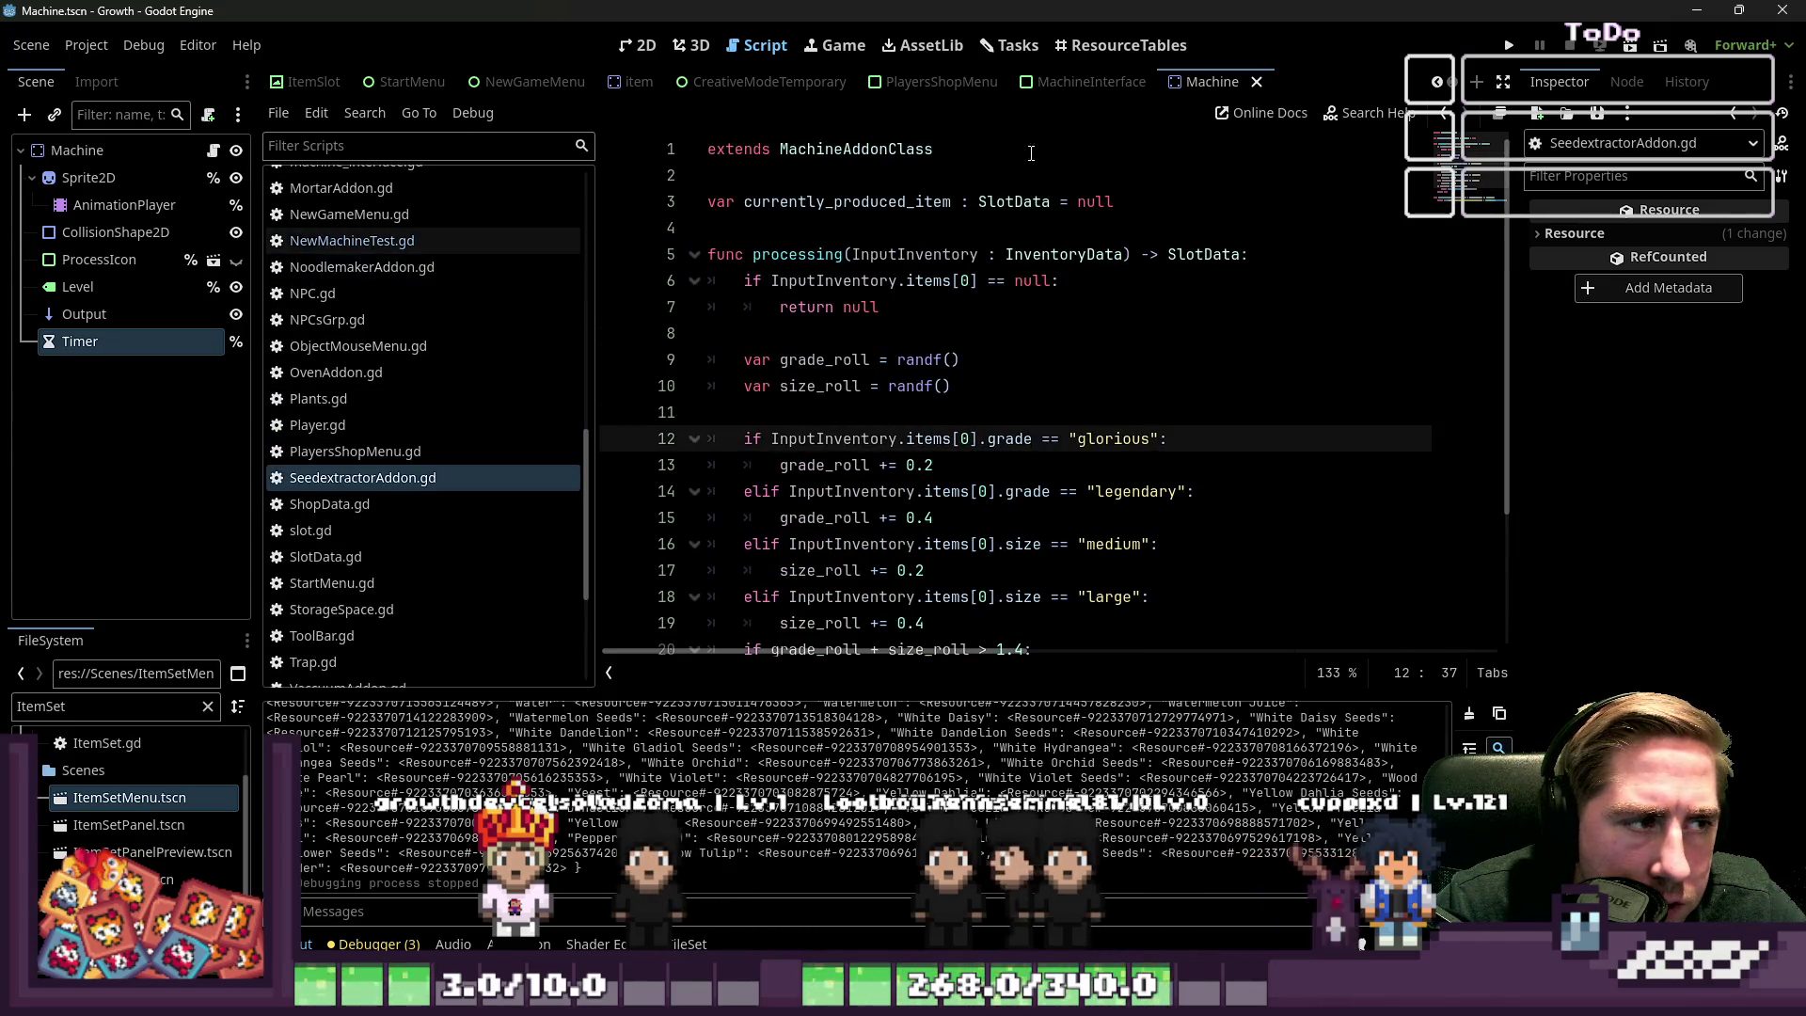
Relaunch with a new character, load apples into the machine, collect its output, then stop
left_click(1502, 54)
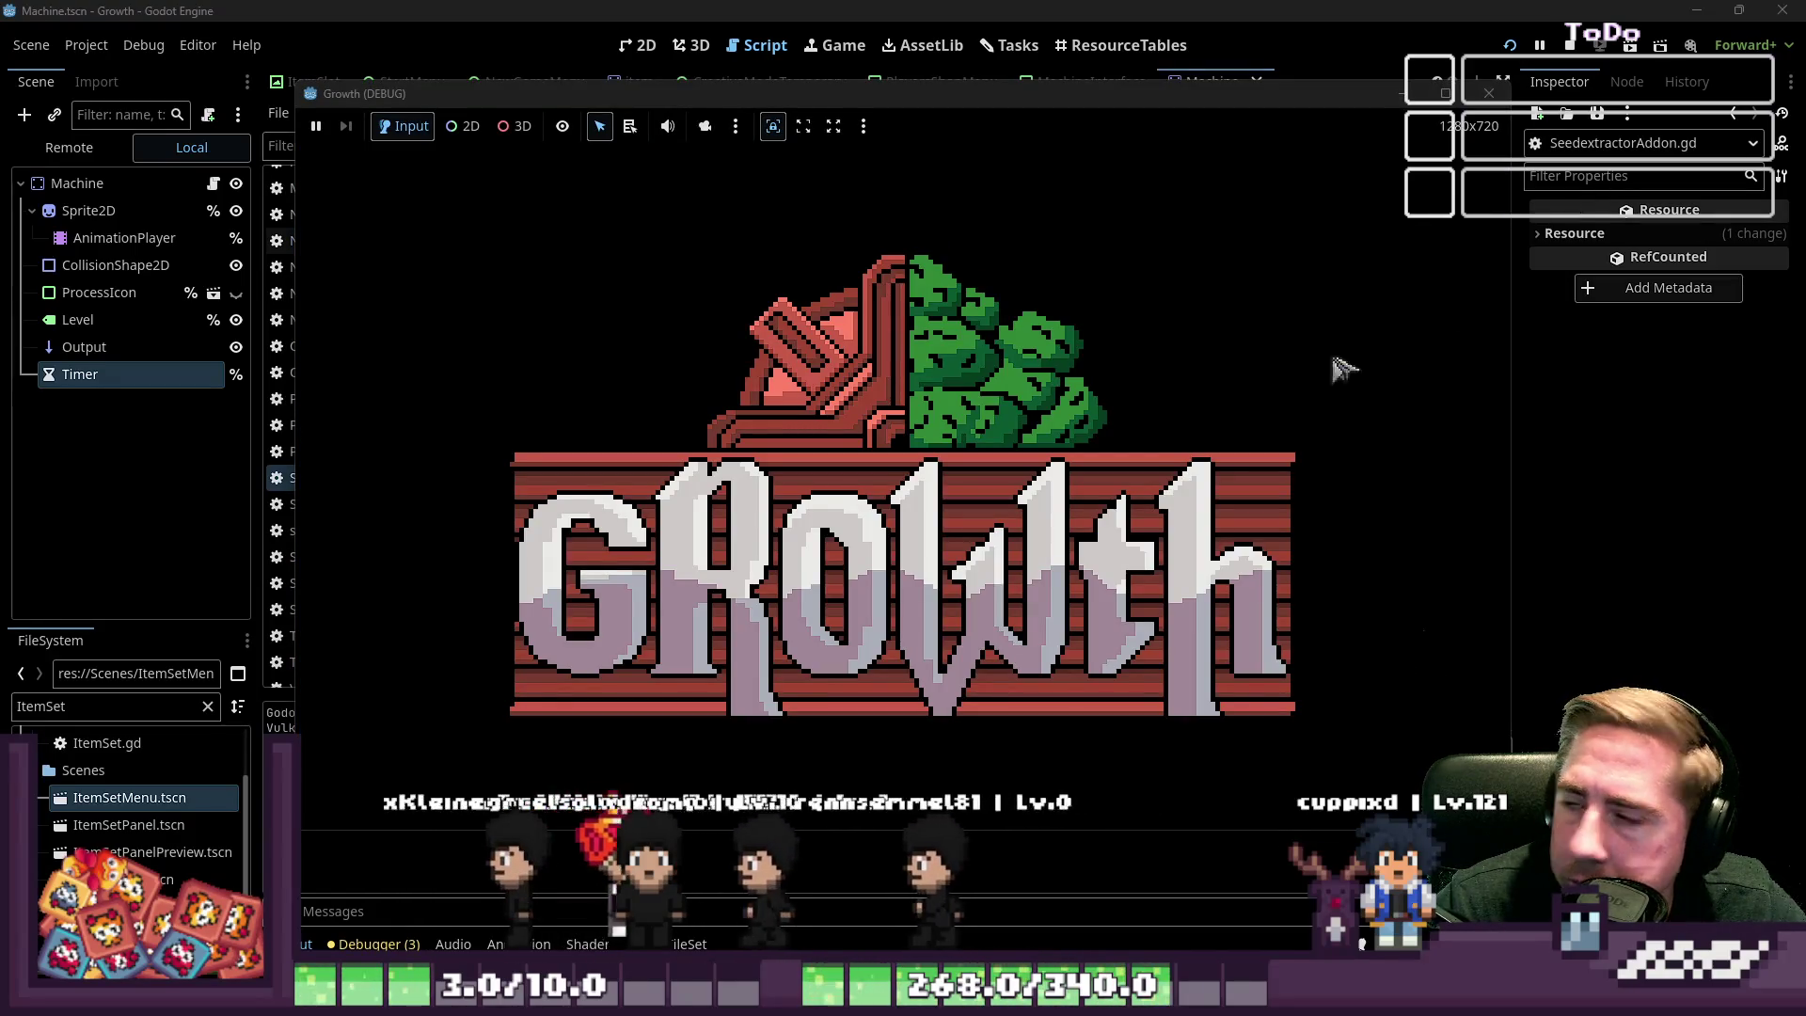
left_click(937, 442)
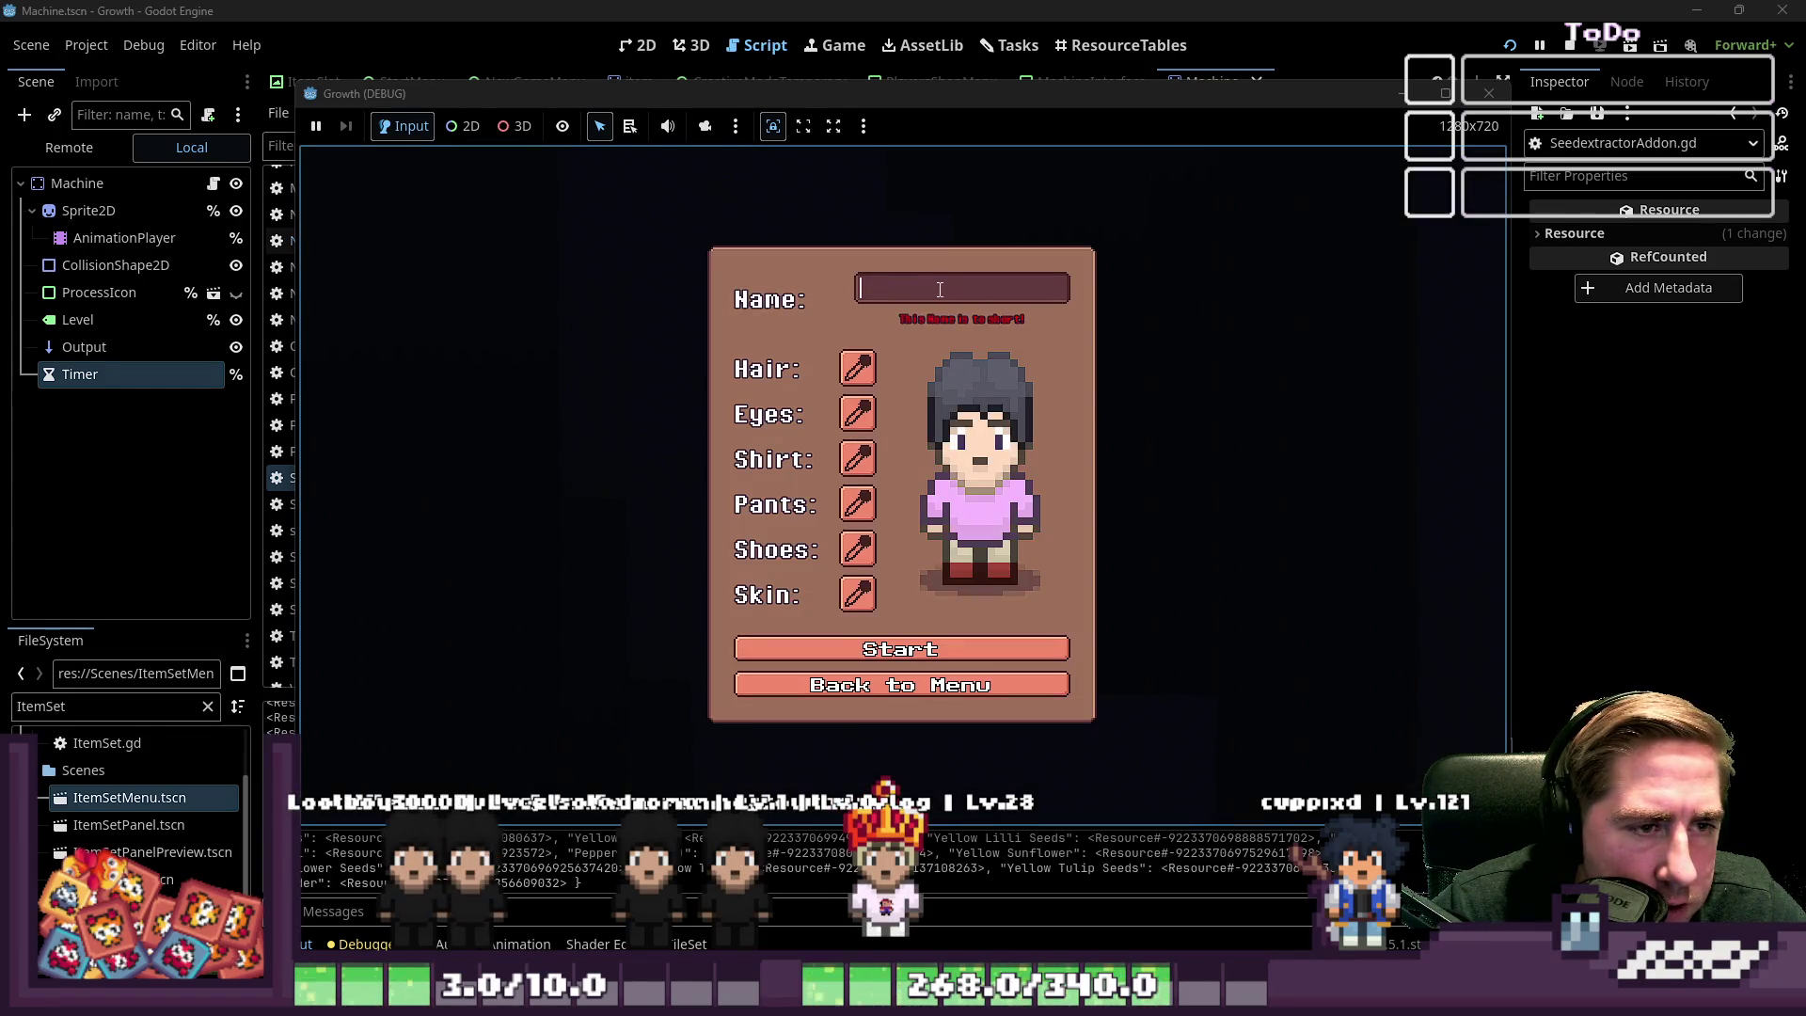
type("dsavc")
left_click(867, 639)
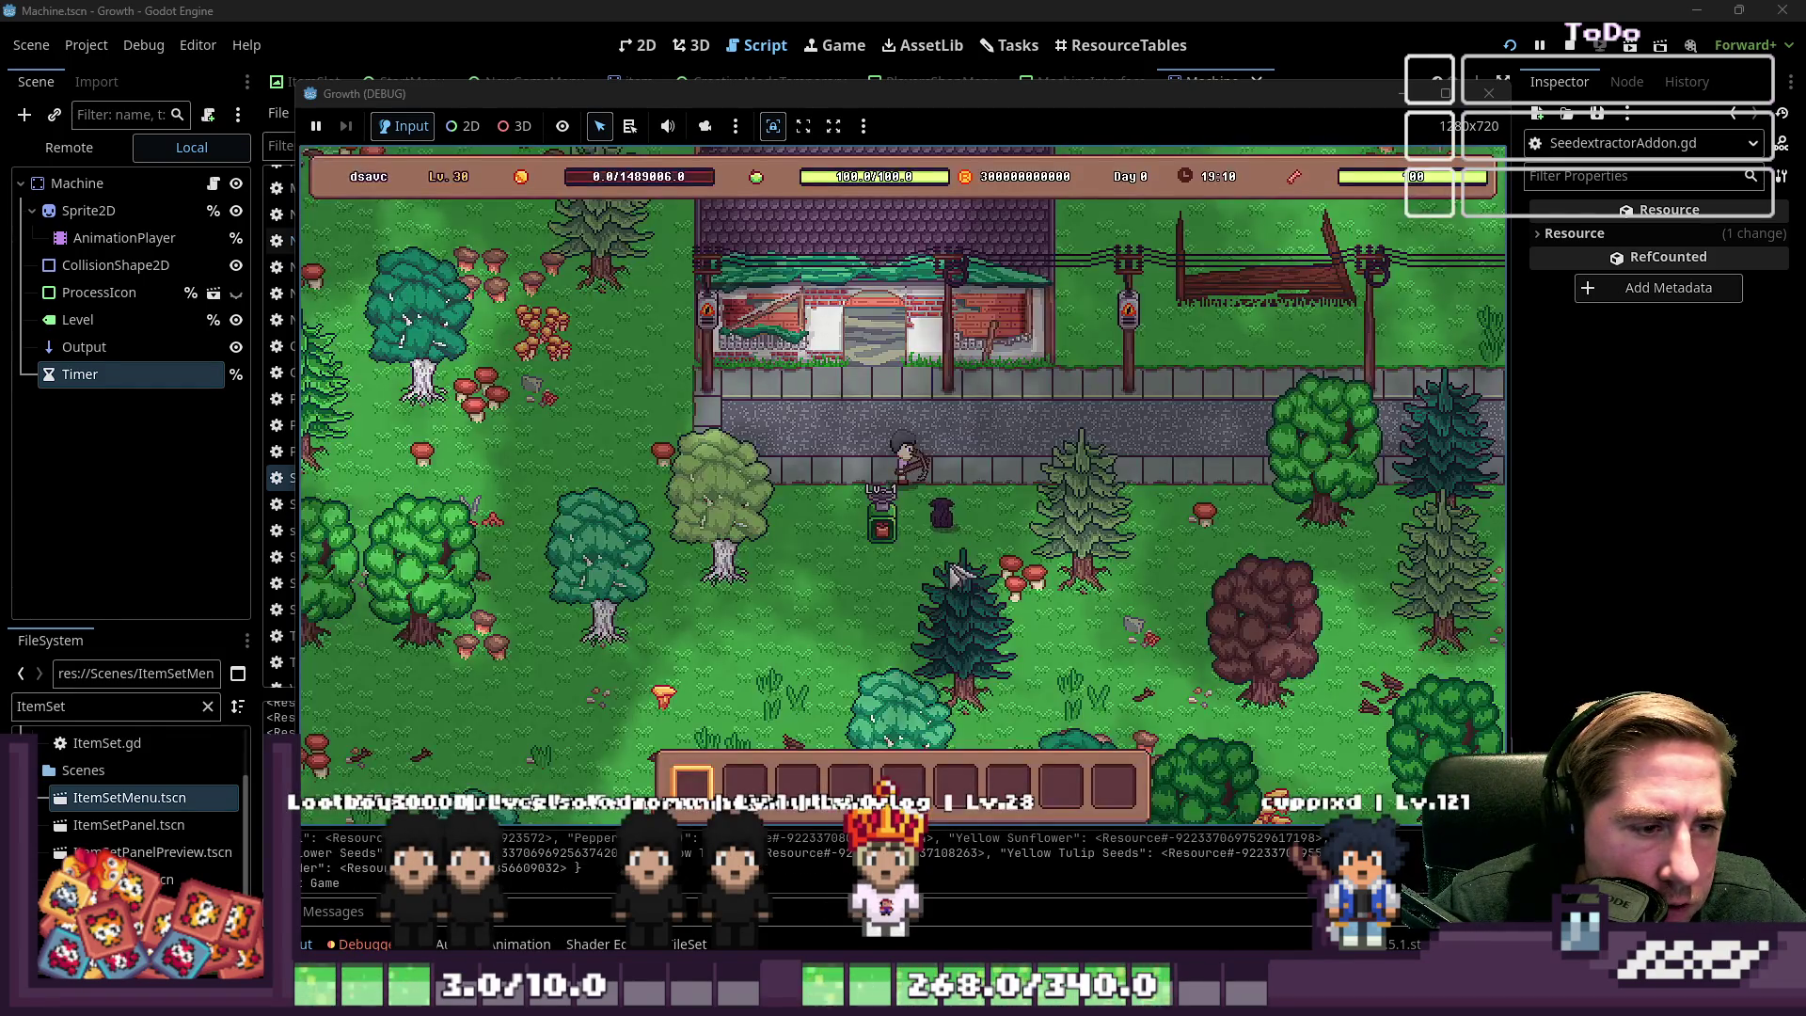
left_click(950, 534)
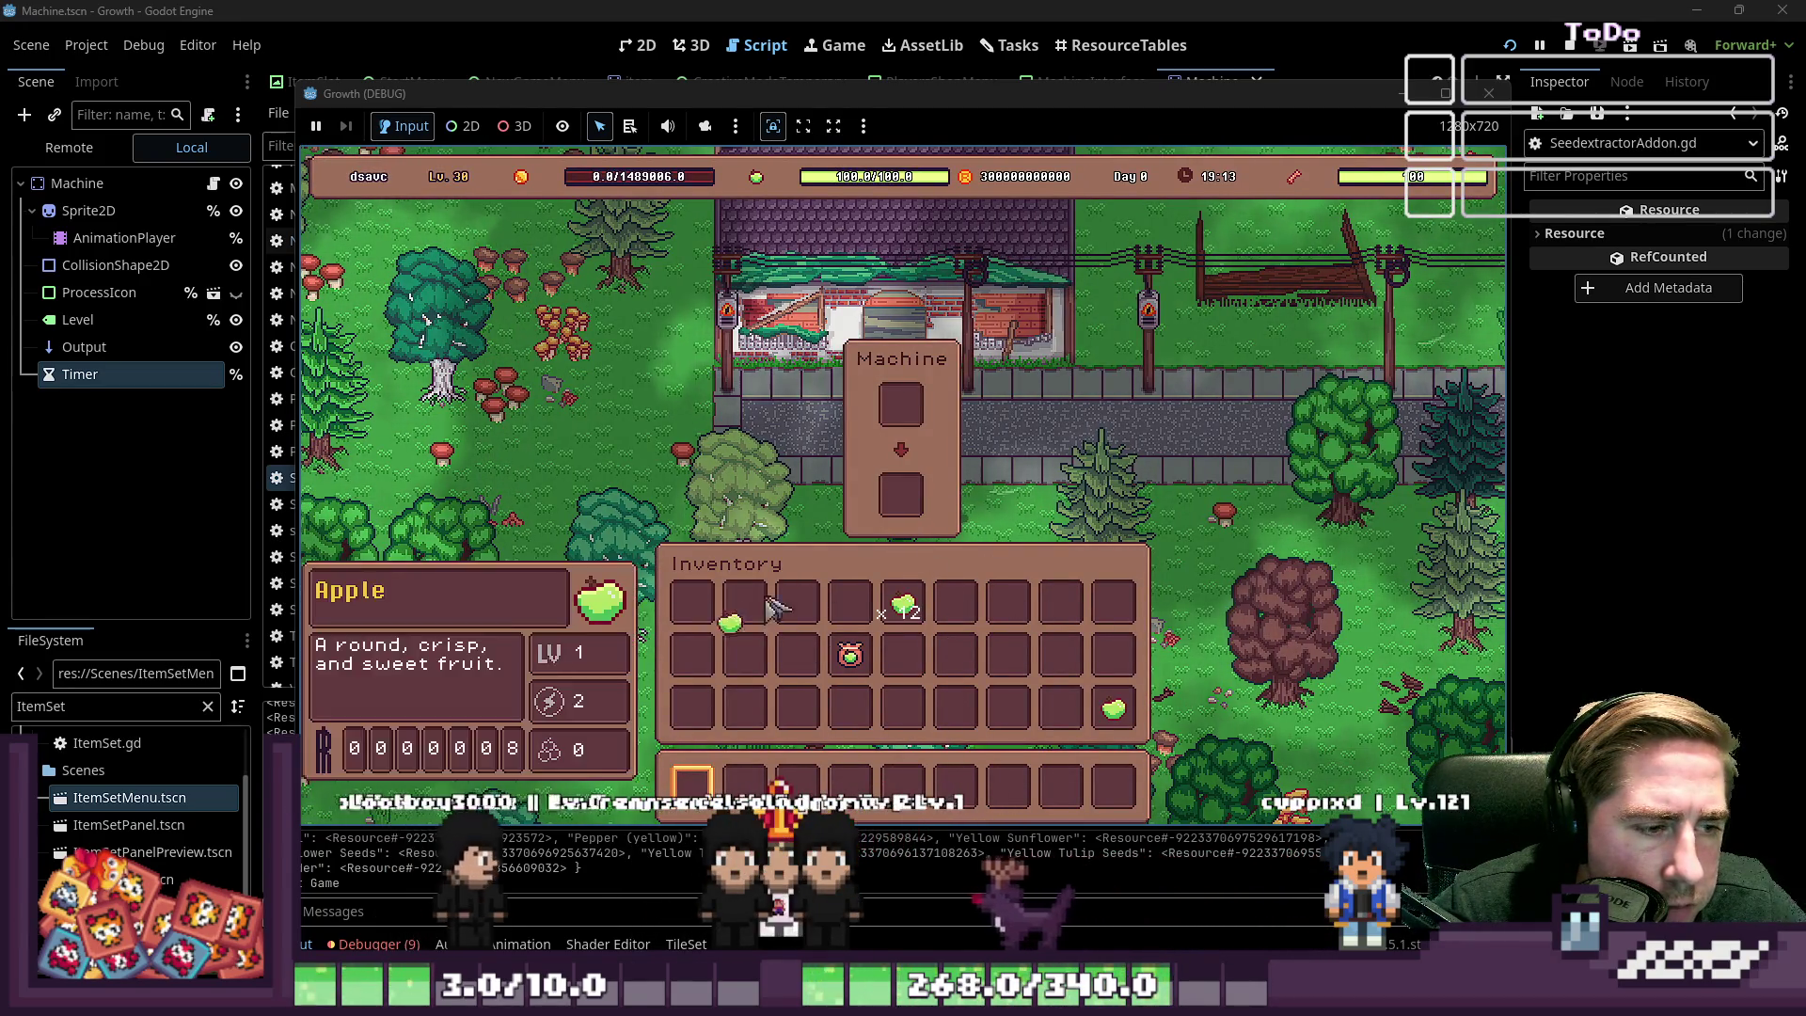
left_click(889, 404)
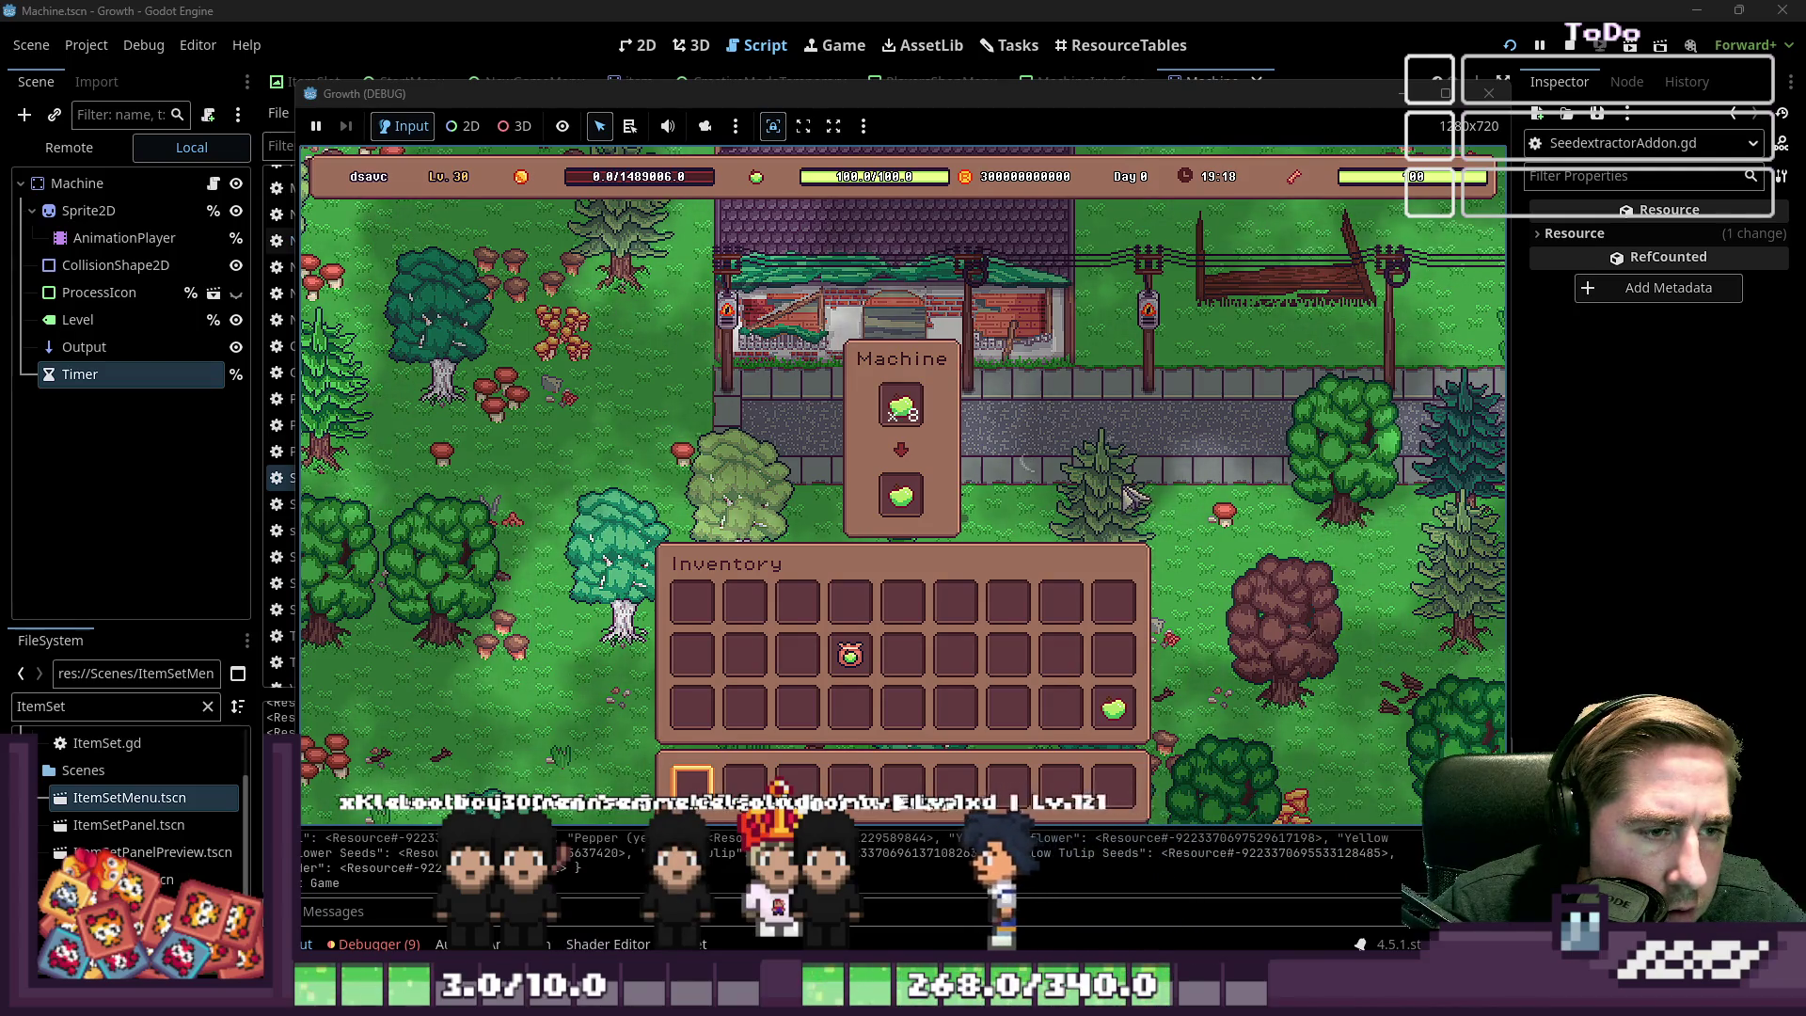
left_click(901, 496)
left_click(917, 616)
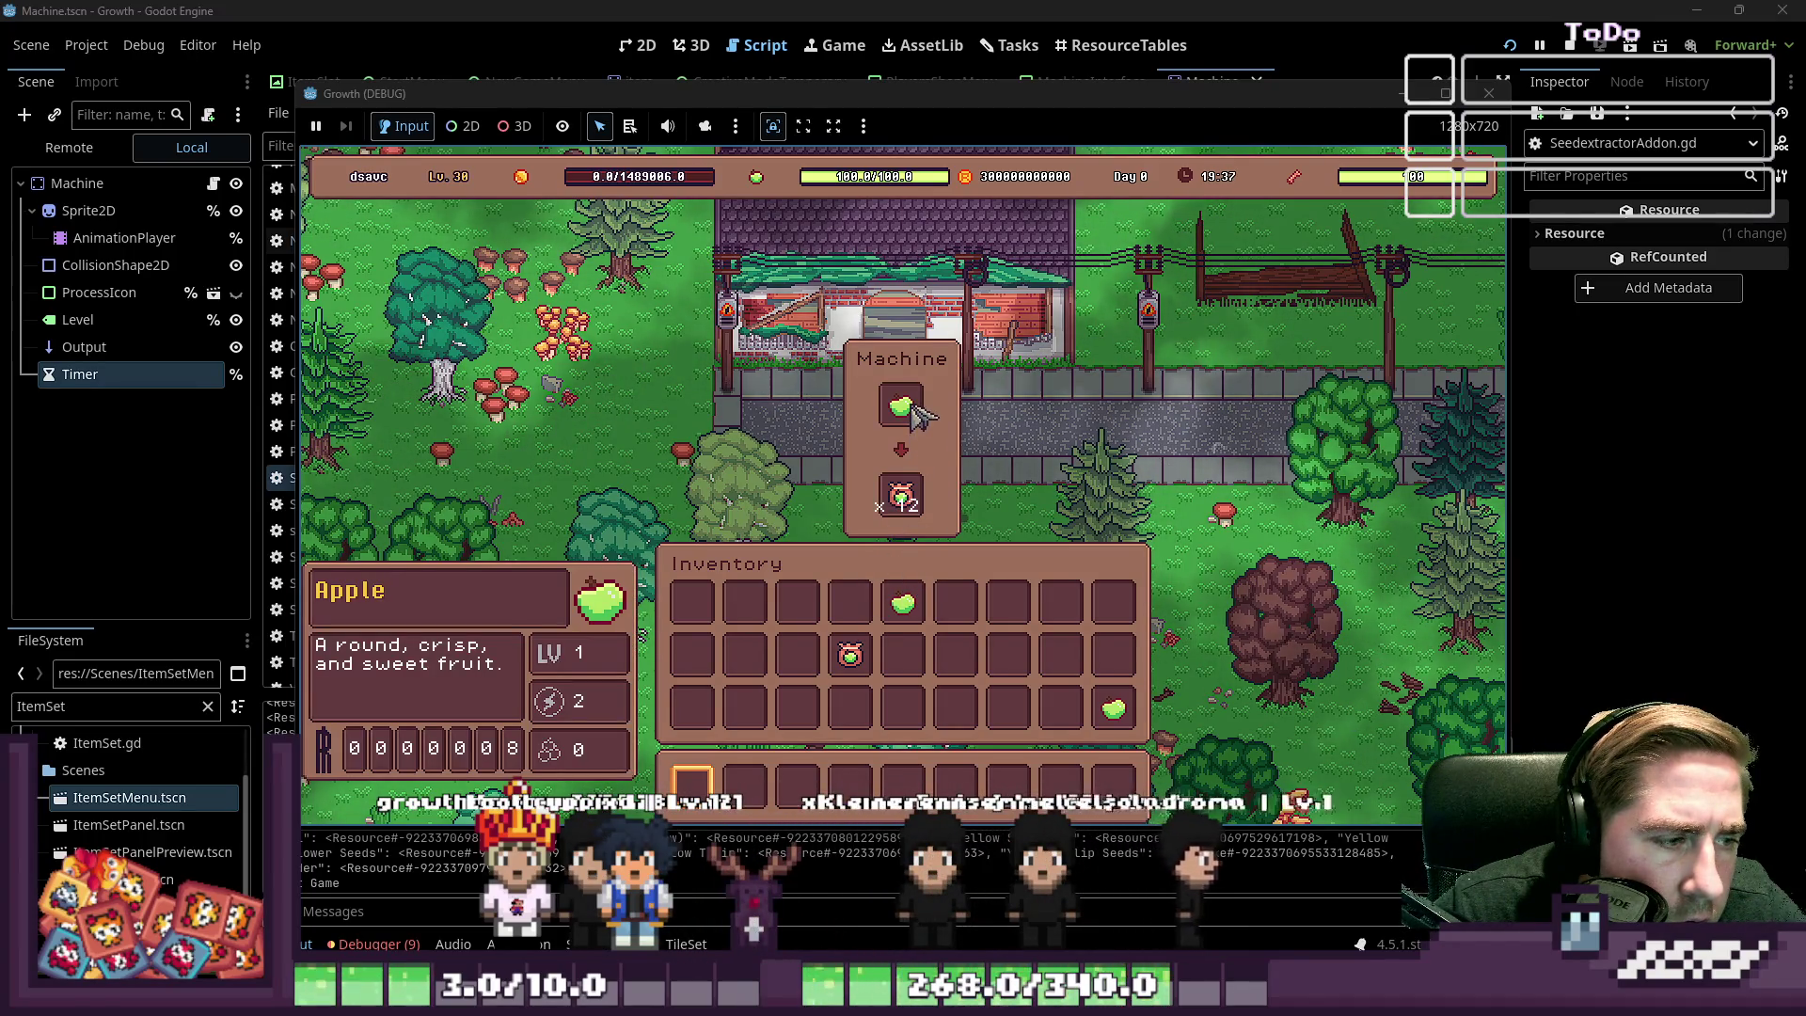
key("F8")
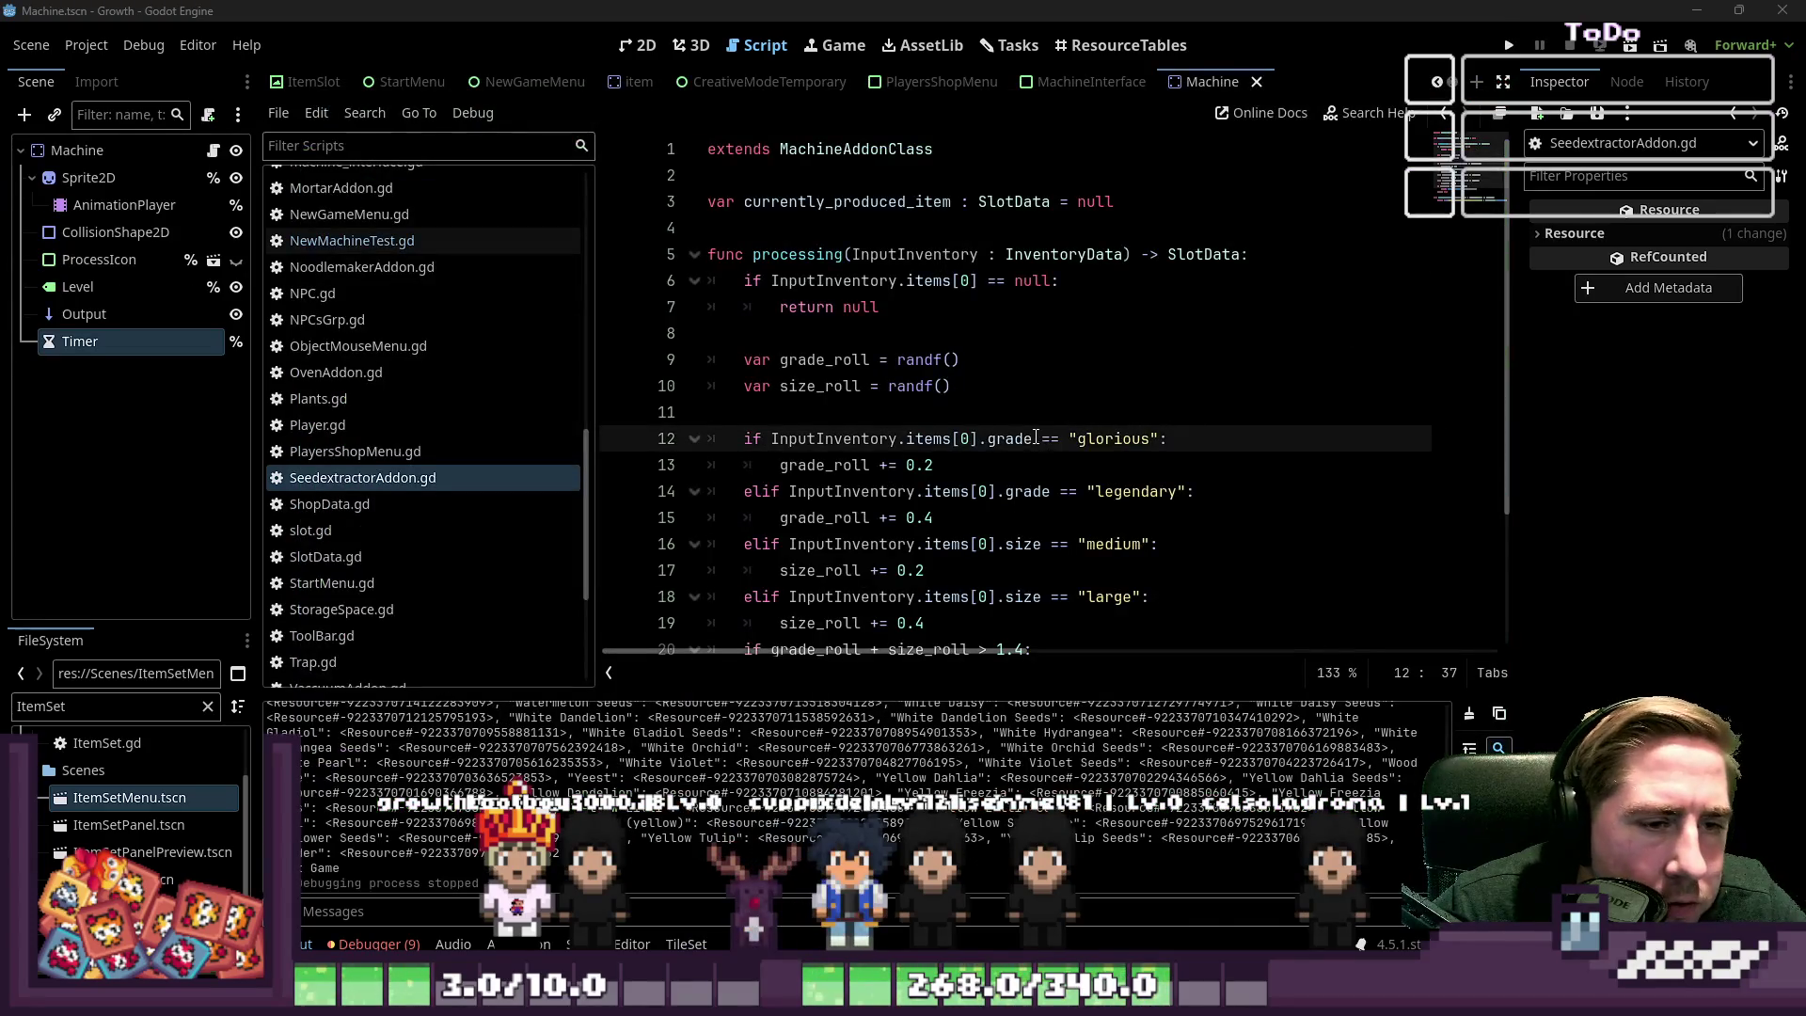
Review the NewMachineTest and SeedextractorAddon scripts, including the addon processing call
left_click(405, 249)
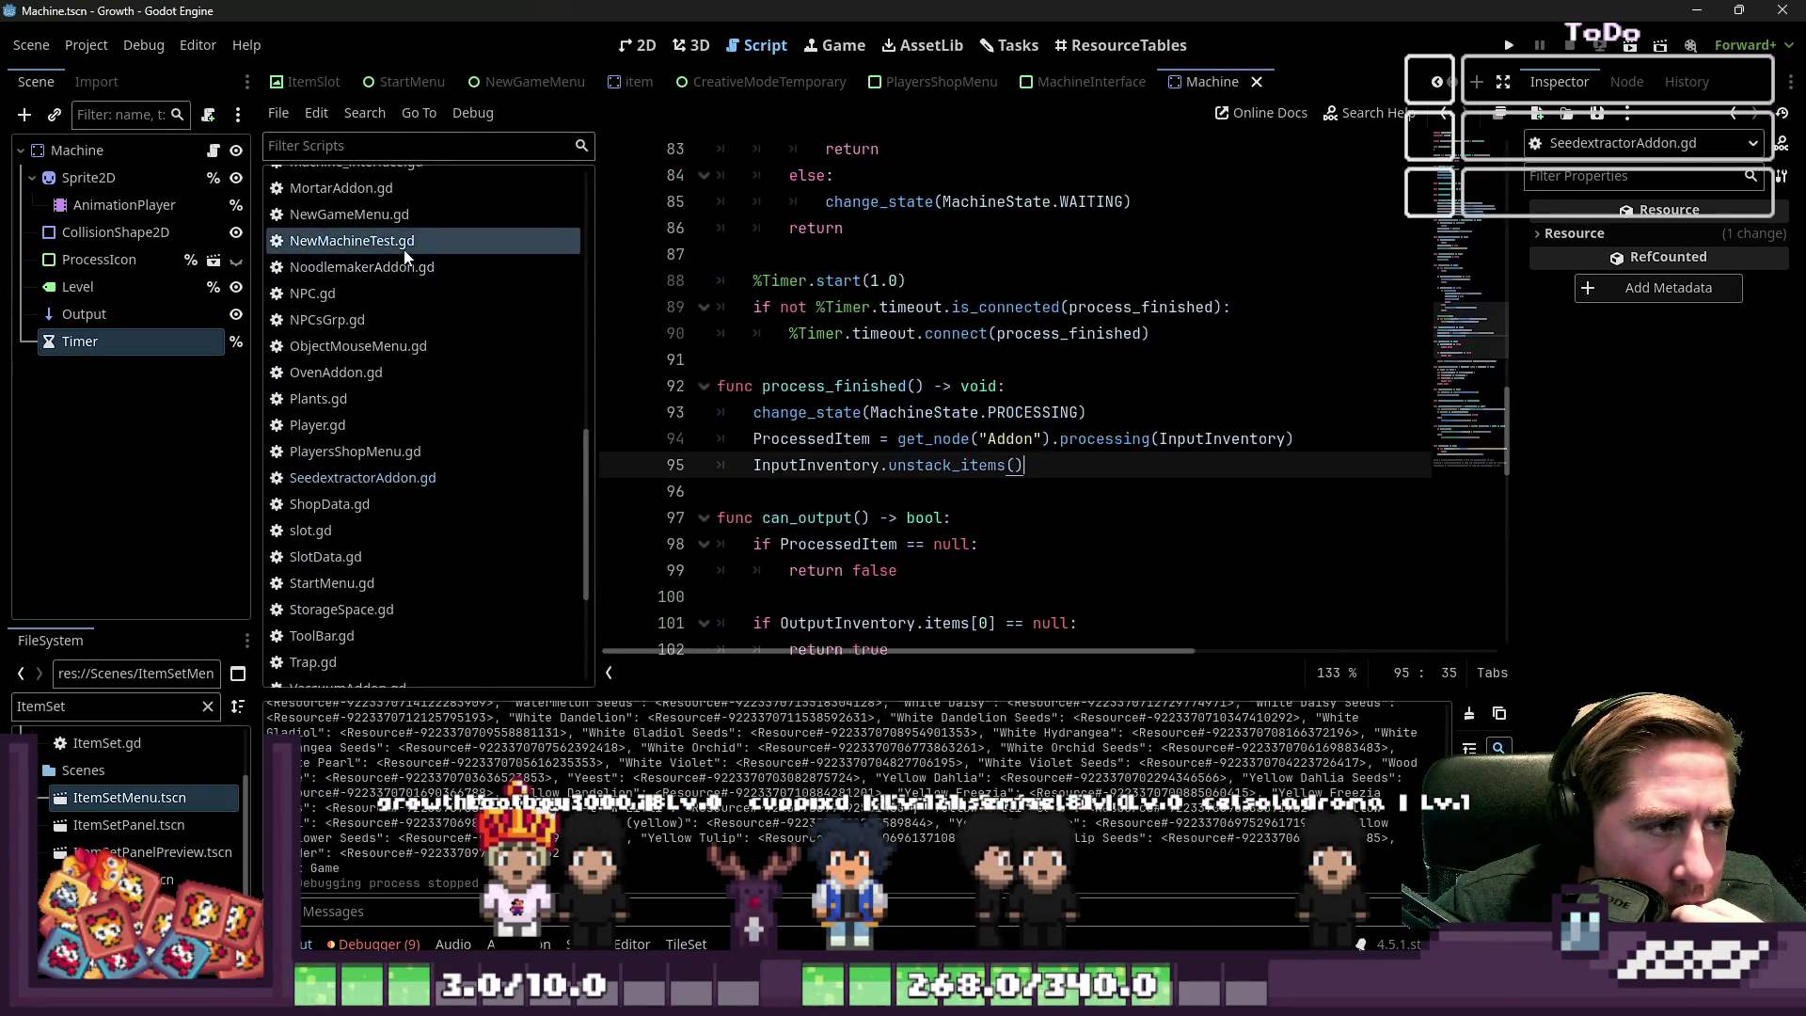
left_click(941, 438)
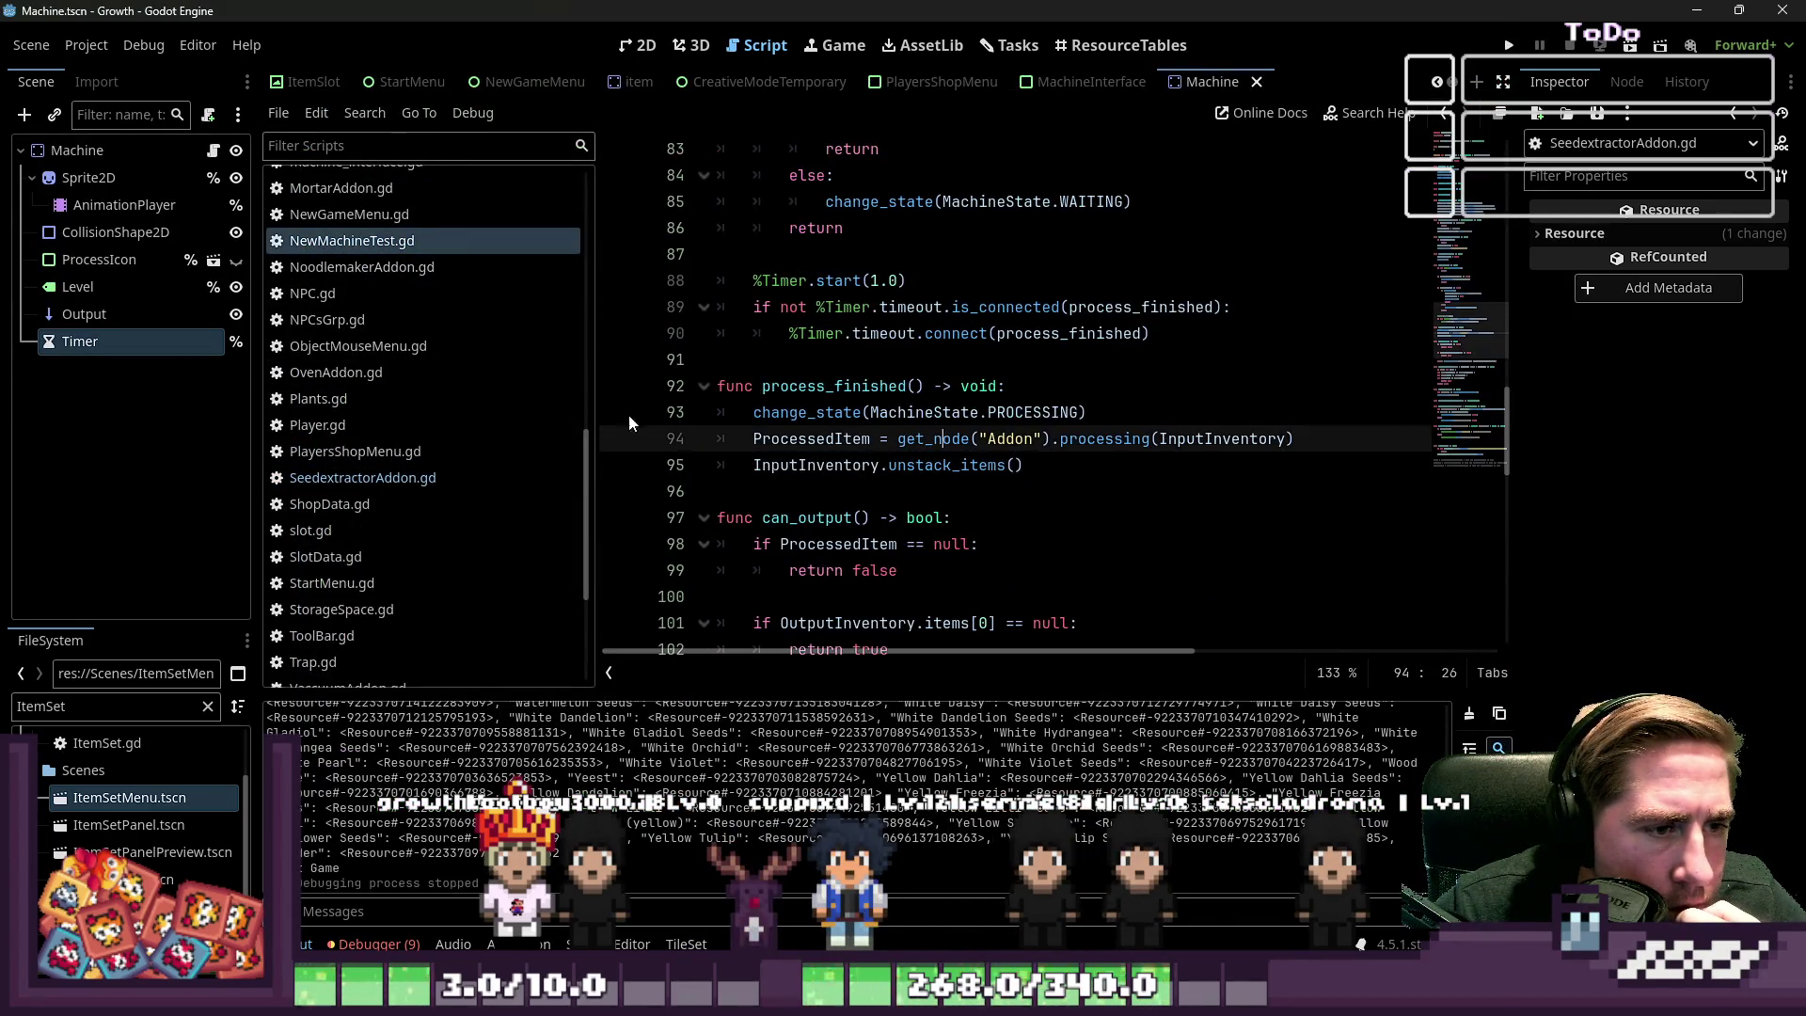
left_click(435, 480)
scroll(401, 302, "up", 2)
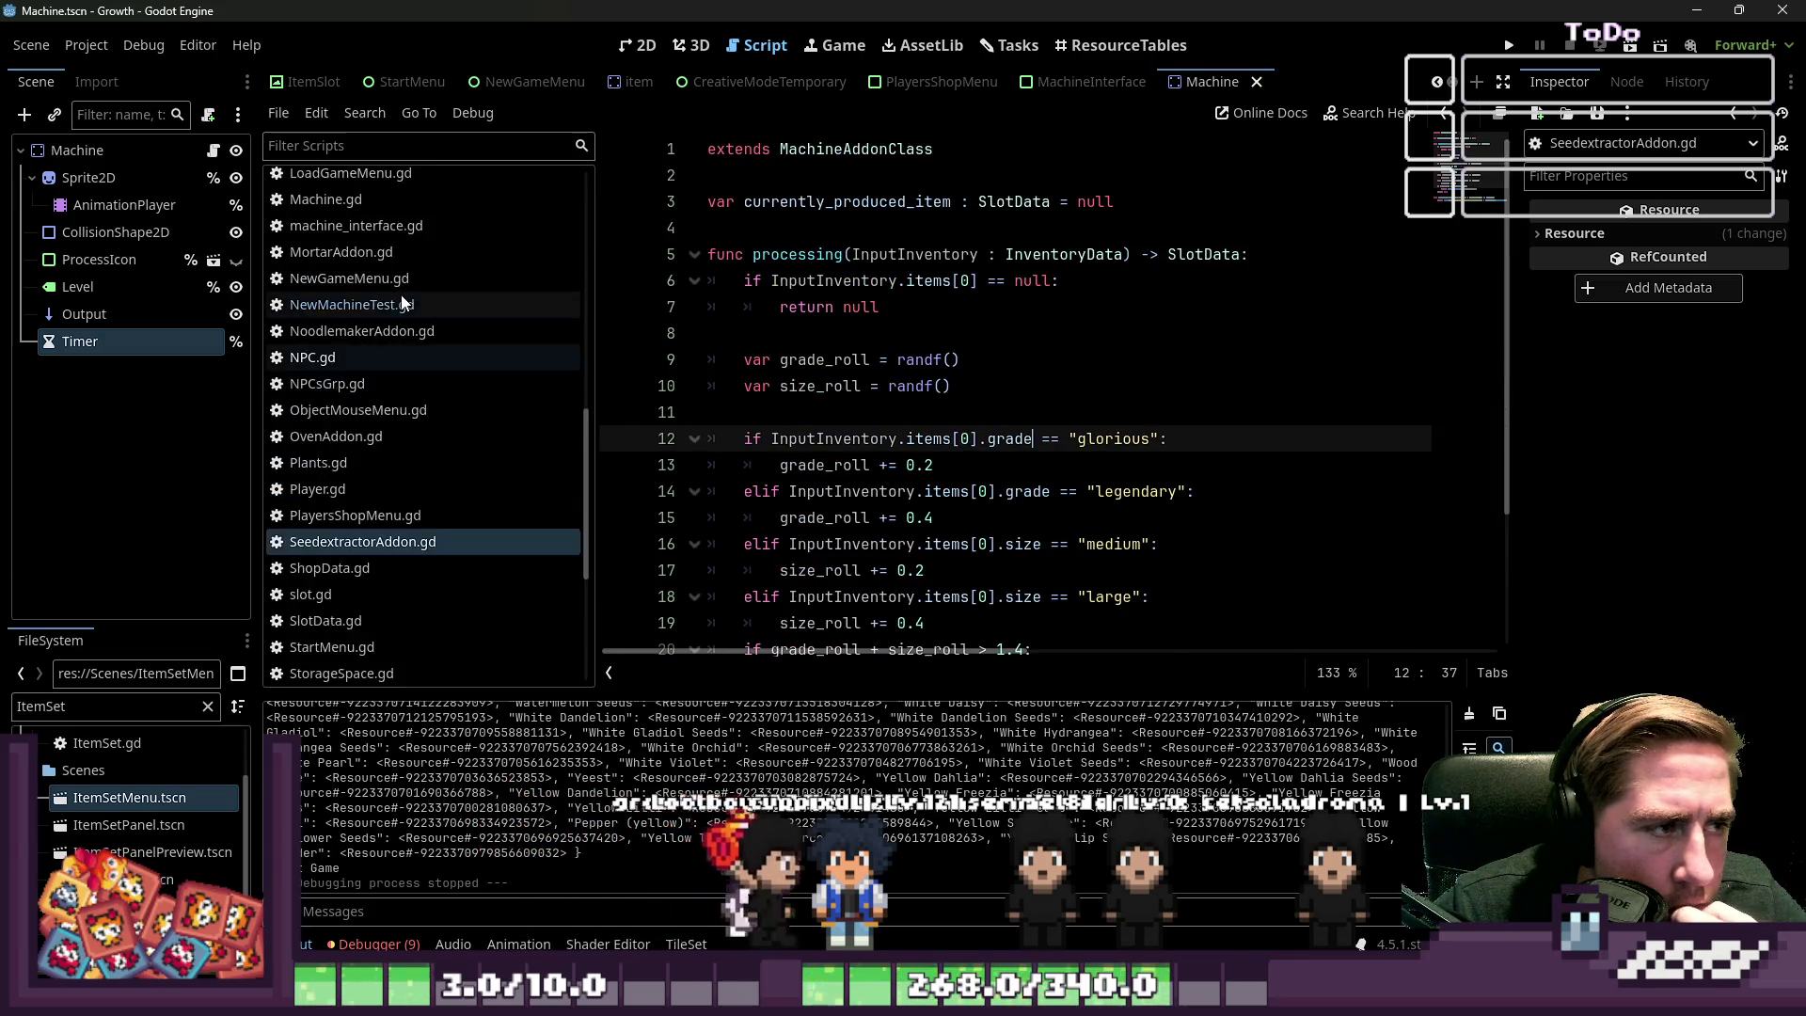
left_click(401, 303)
scroll(395, 295, "up", 3)
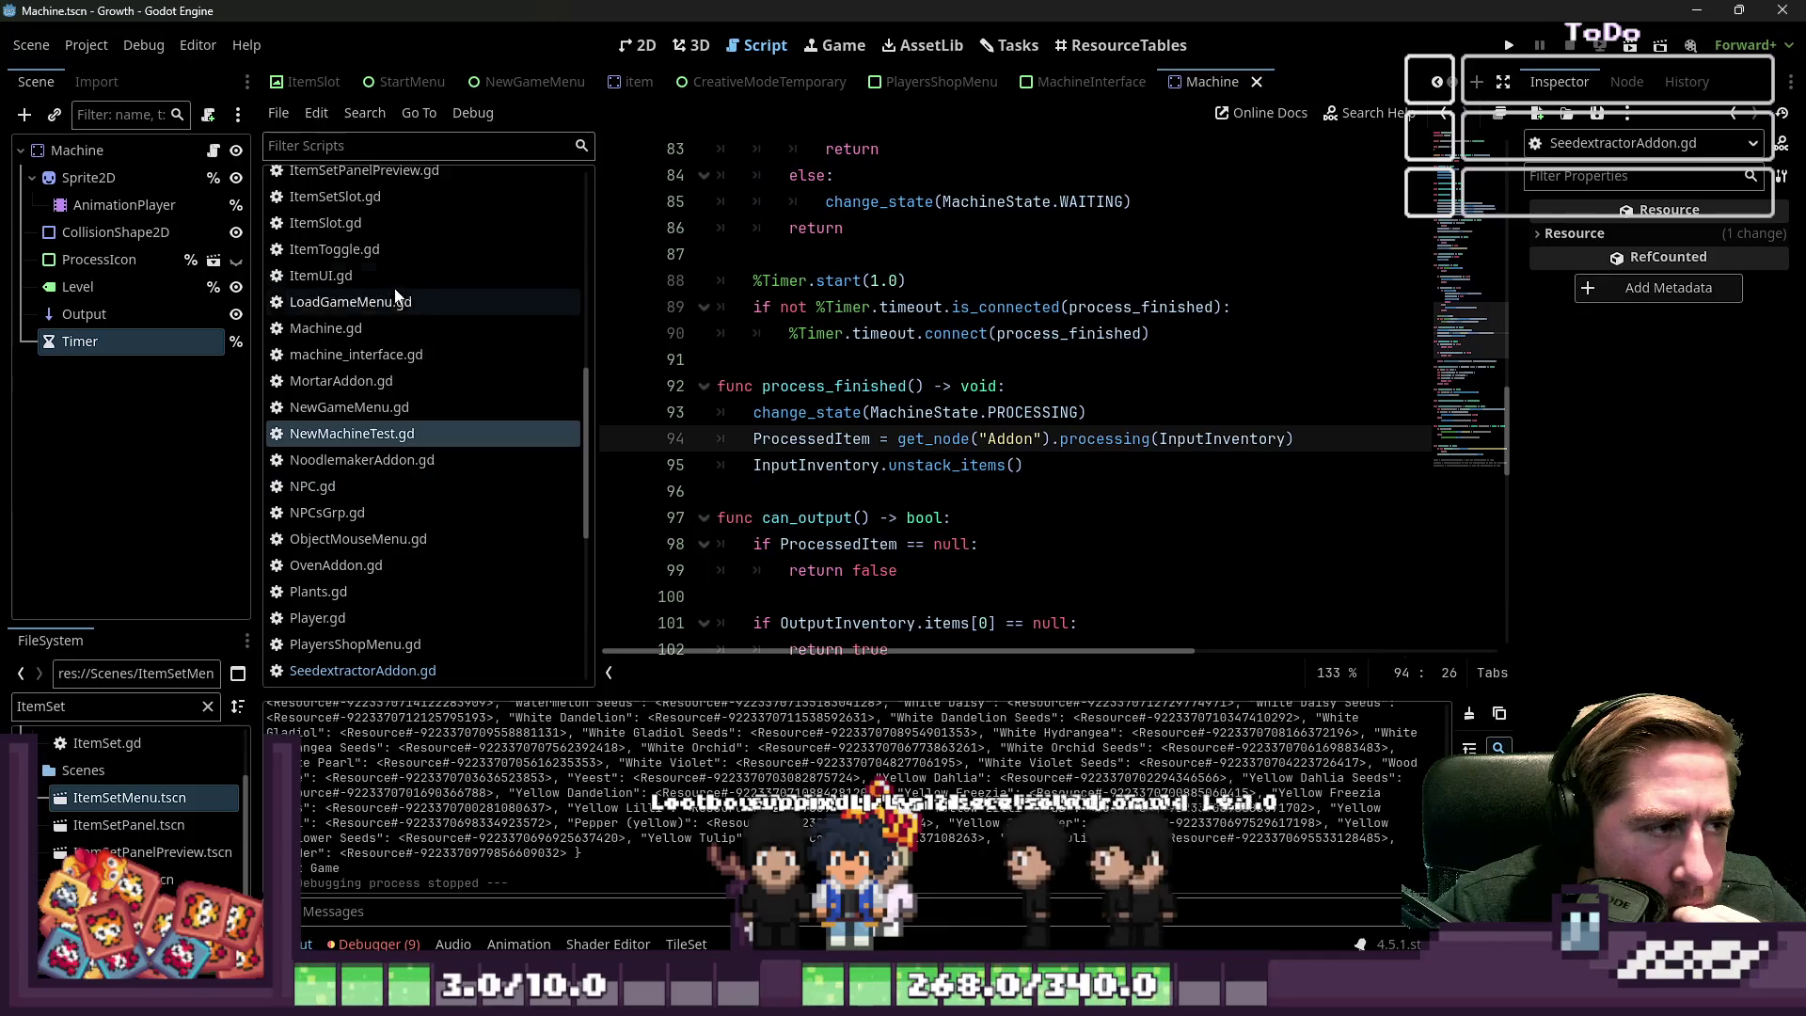
scroll(395, 296, "up", 2)
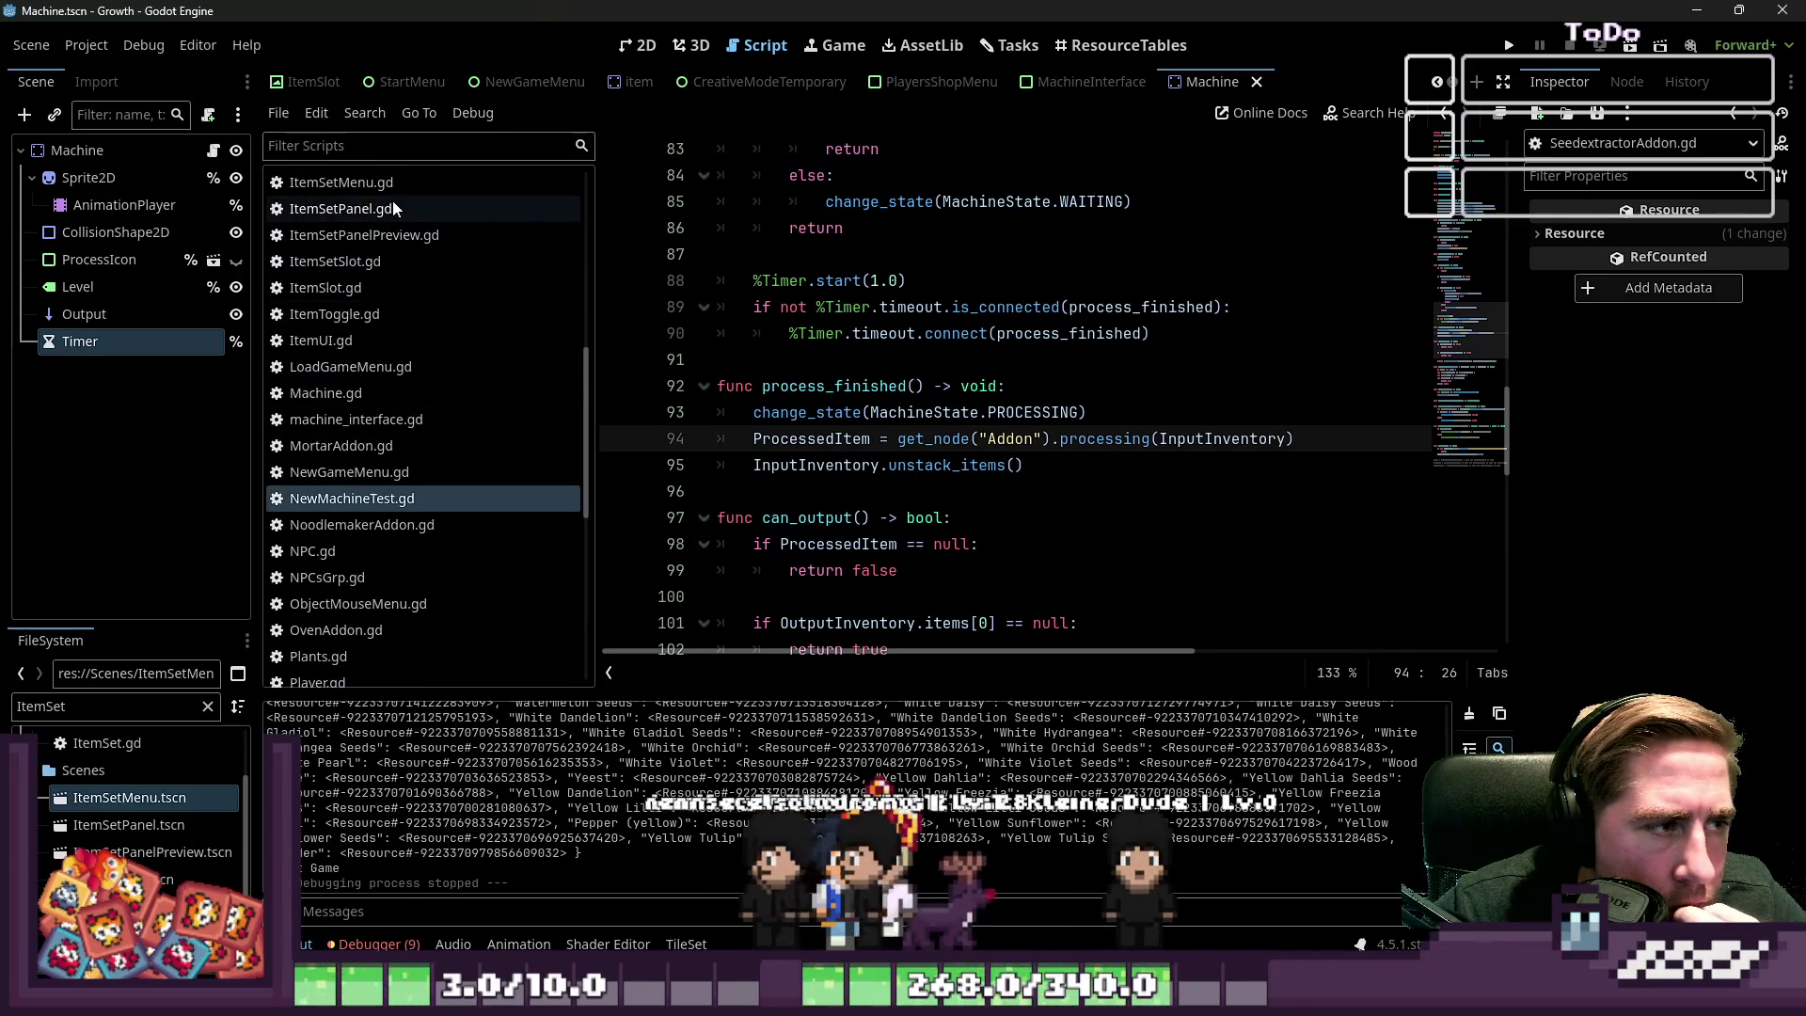
Browse the ItemSlot and ItemSetSlot scripts, then bring up InventoryData.gd
left_click(395, 316)
left_click(367, 284)
left_click(390, 265)
scroll(403, 278, "up", 3)
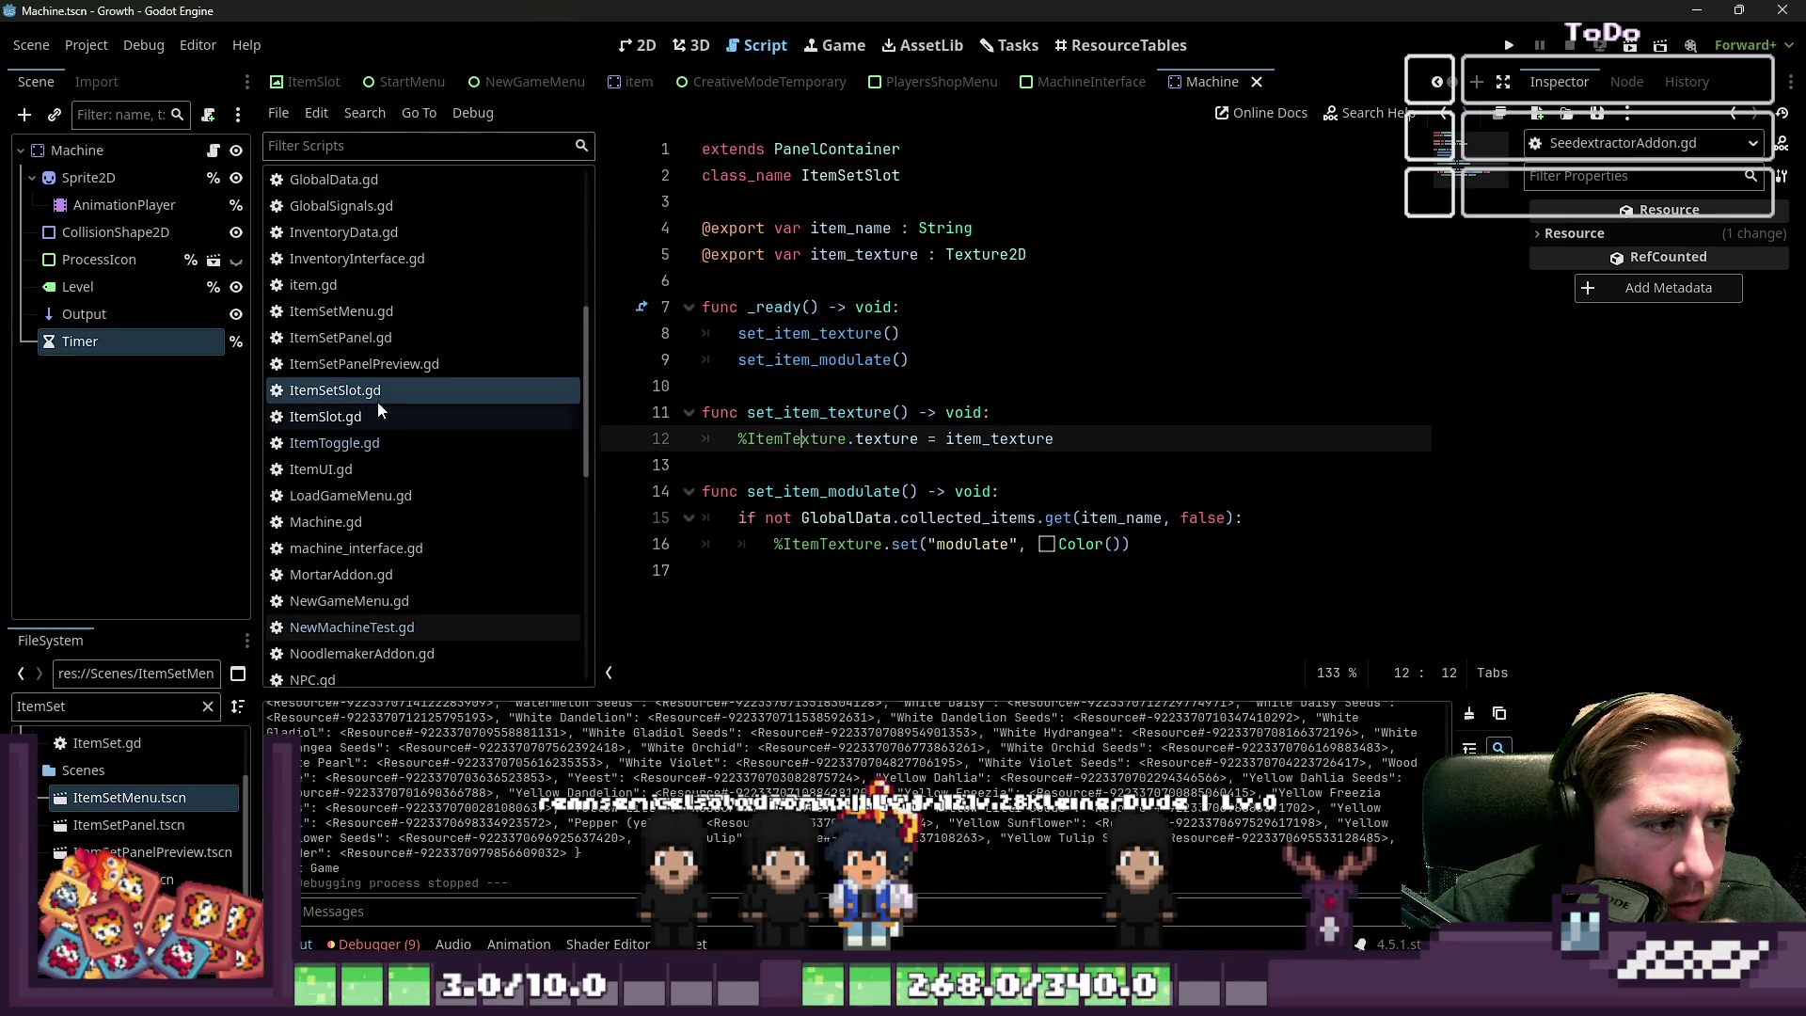
scroll(405, 452, "down", 2)
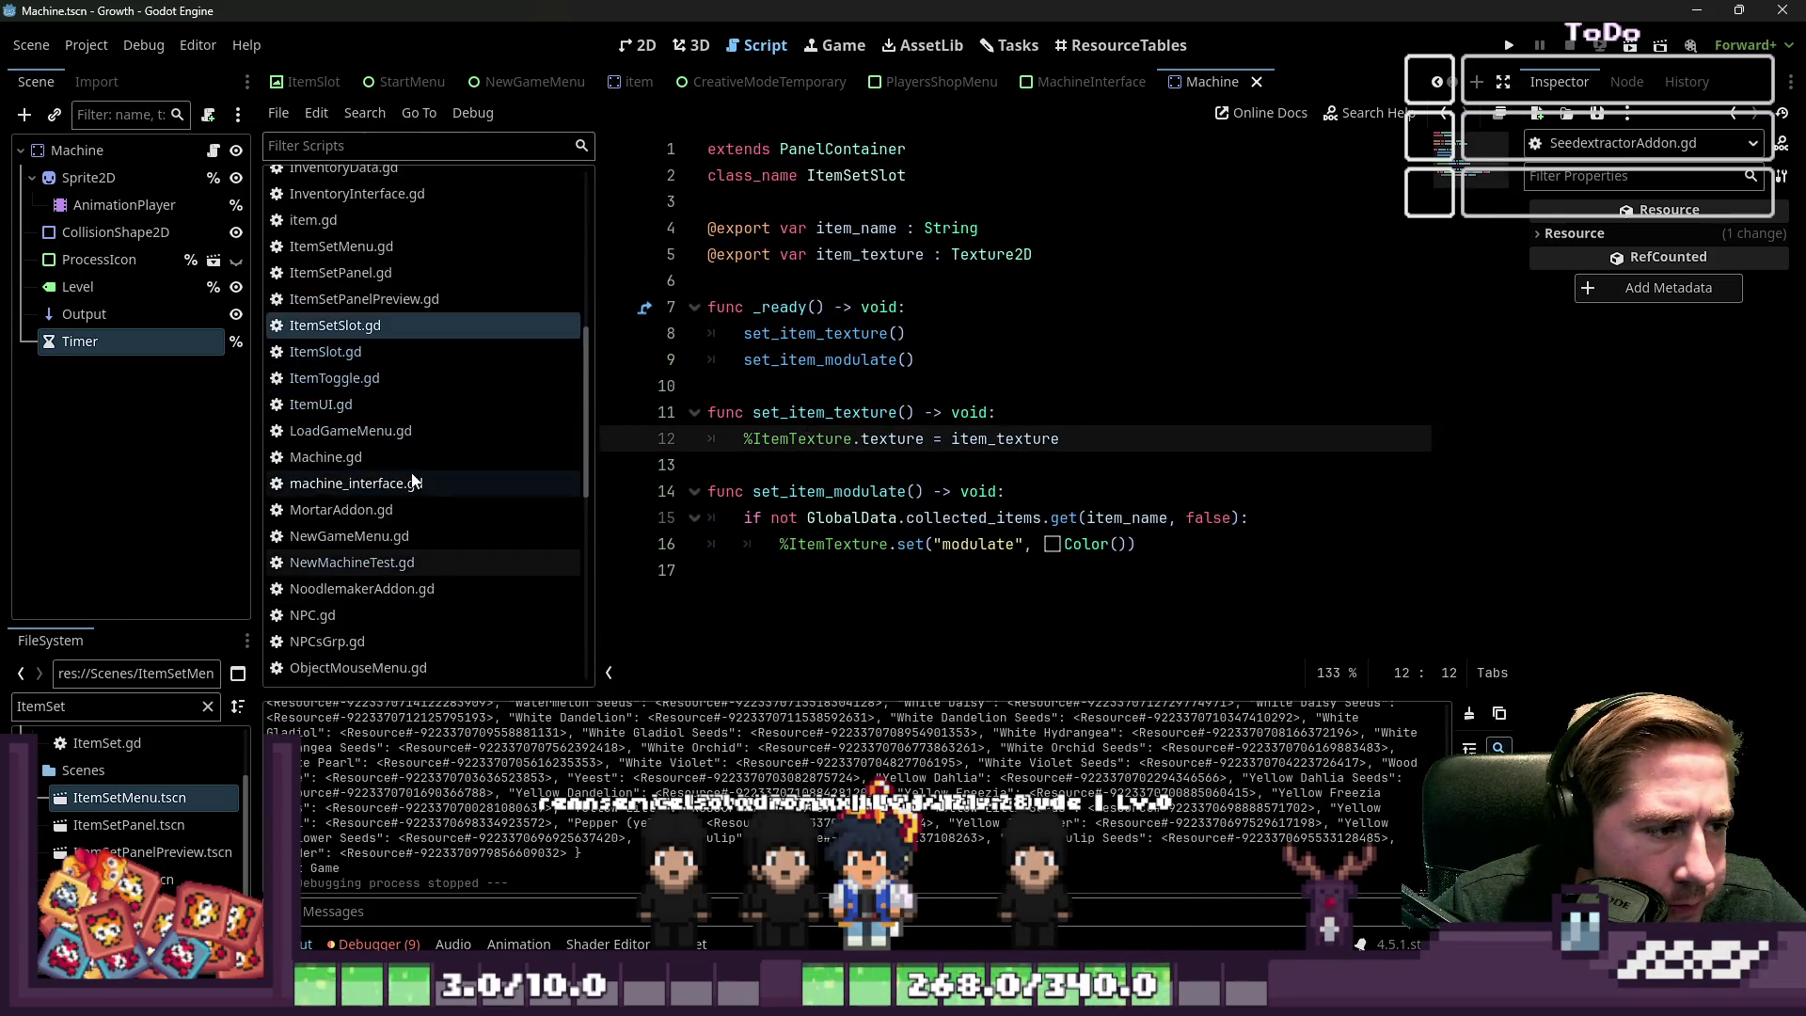
scroll(395, 423, "up", 6)
left_click(395, 425)
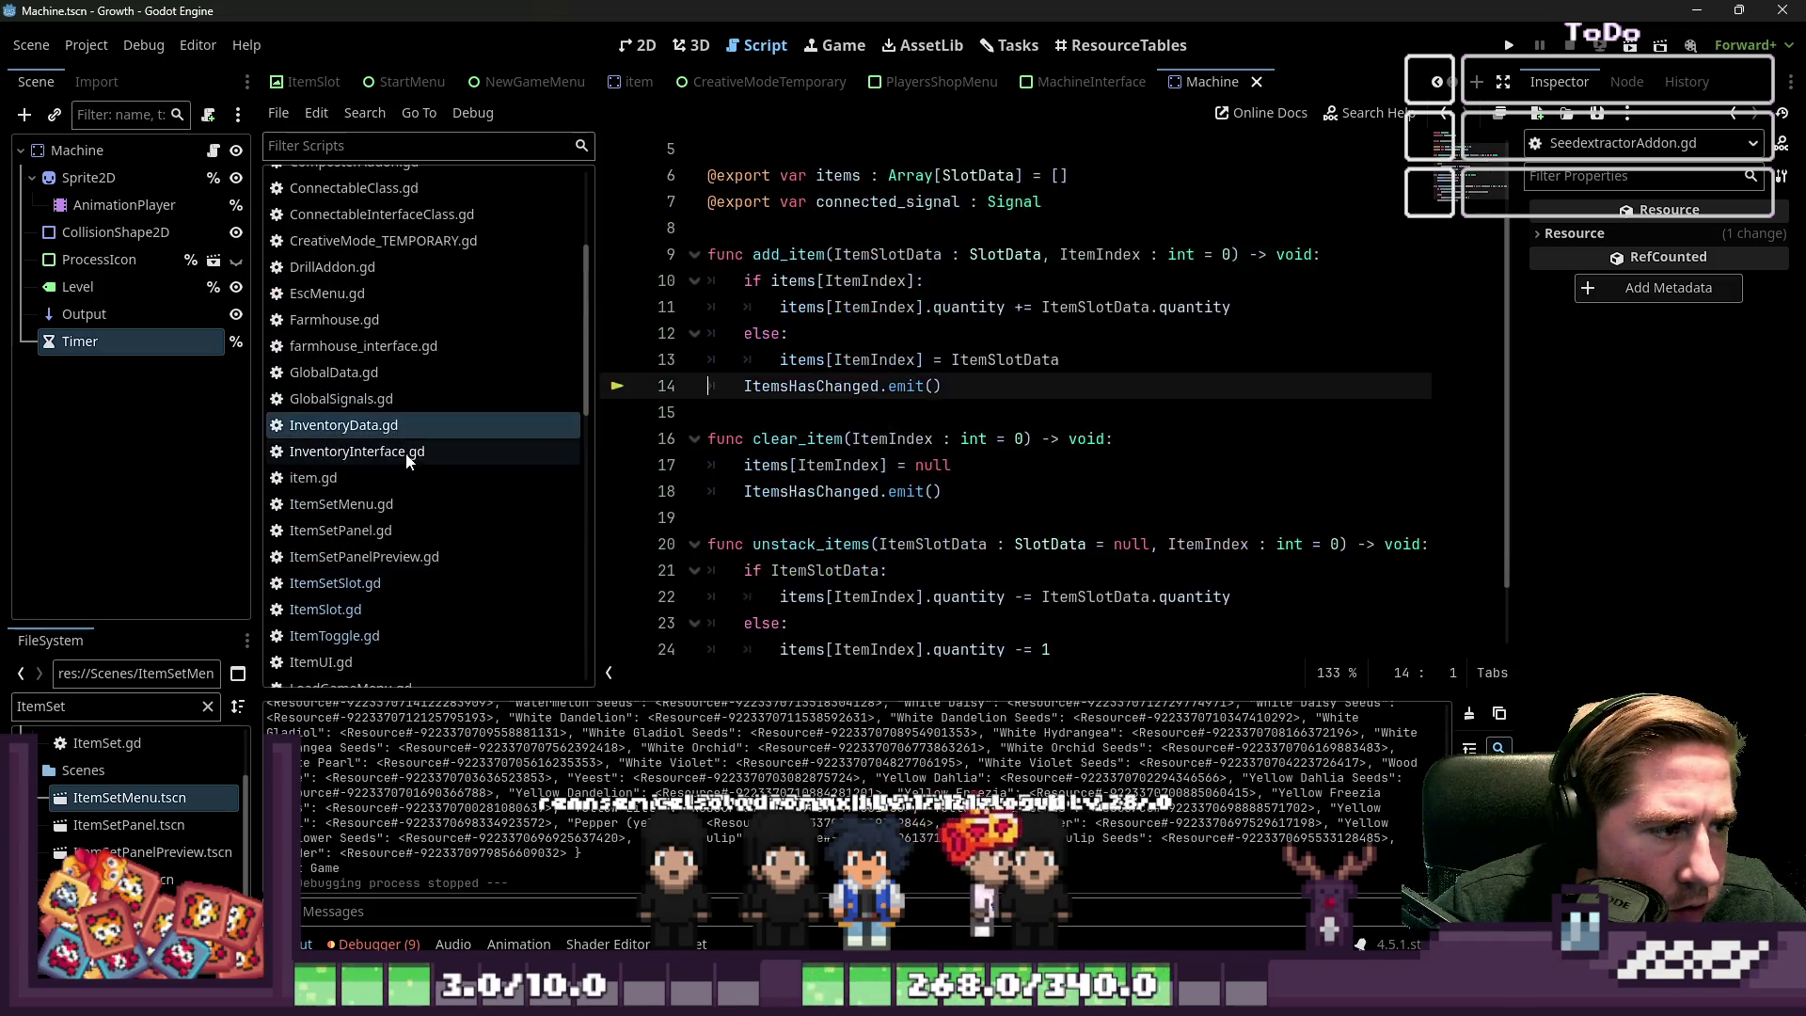
Review add_item and go to the quantity decrement in unstack_items
left_click(856, 412)
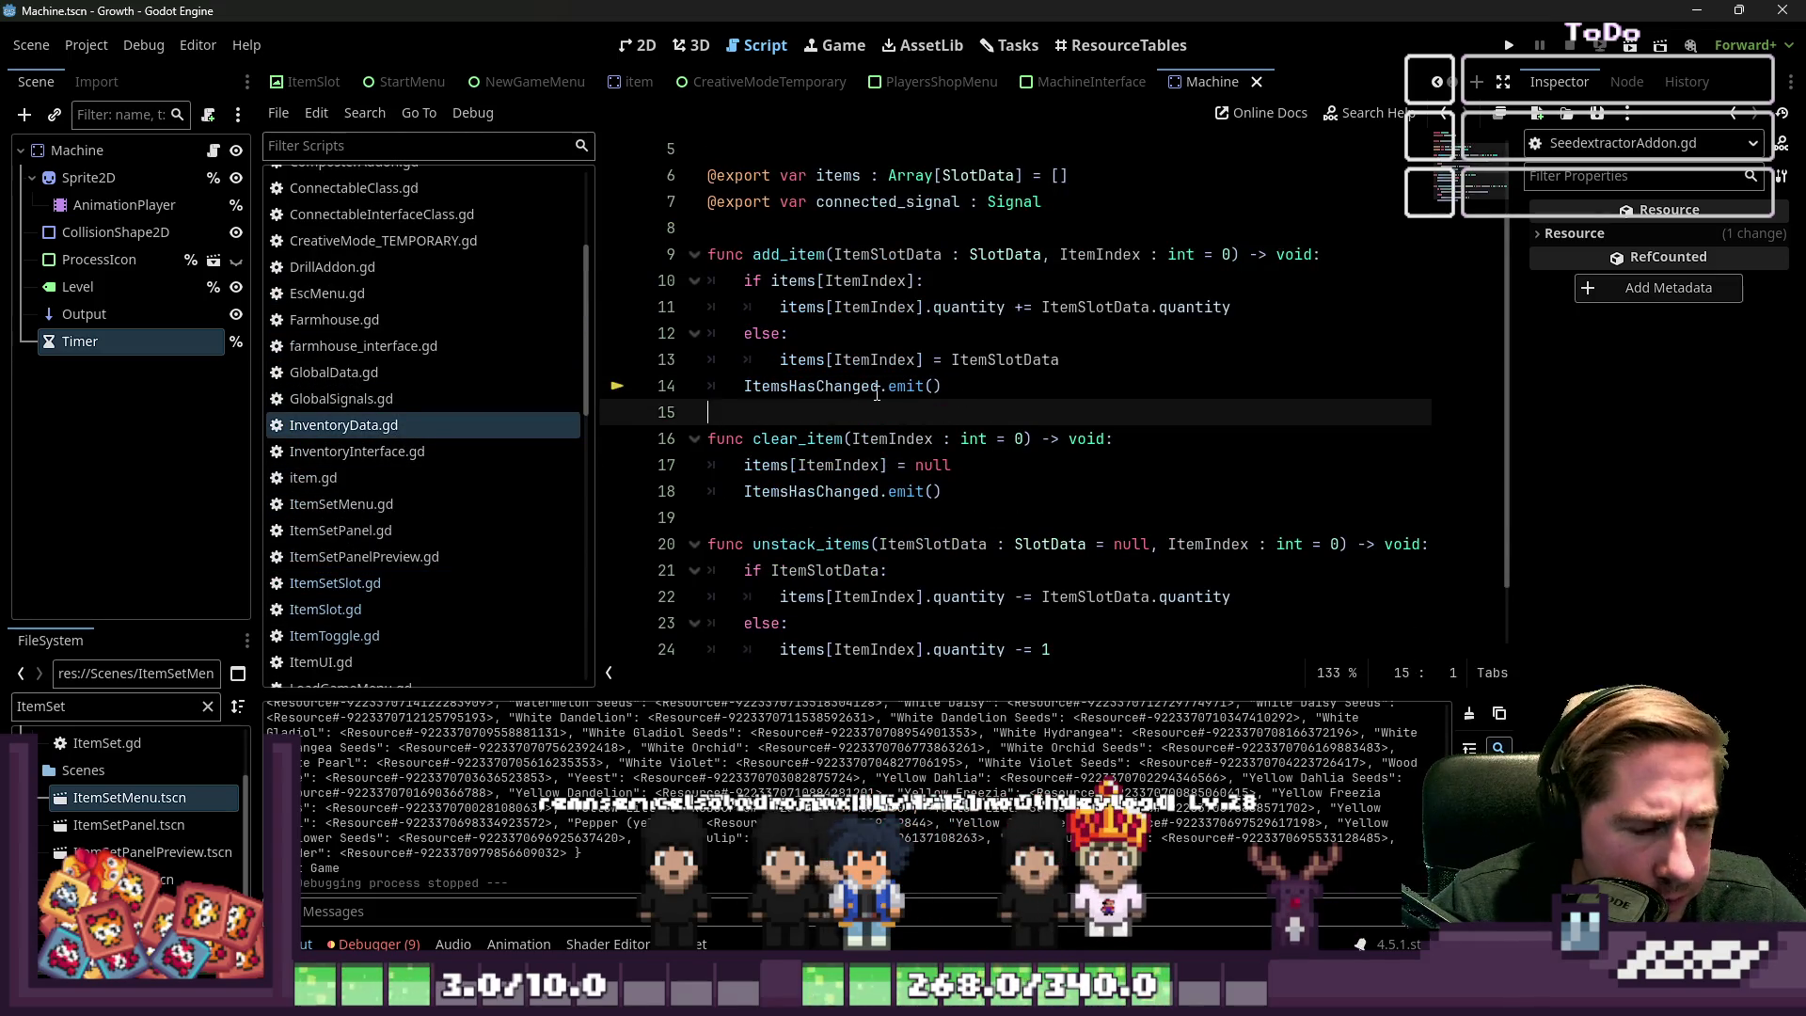
left_click(790, 254)
left_click(1044, 307)
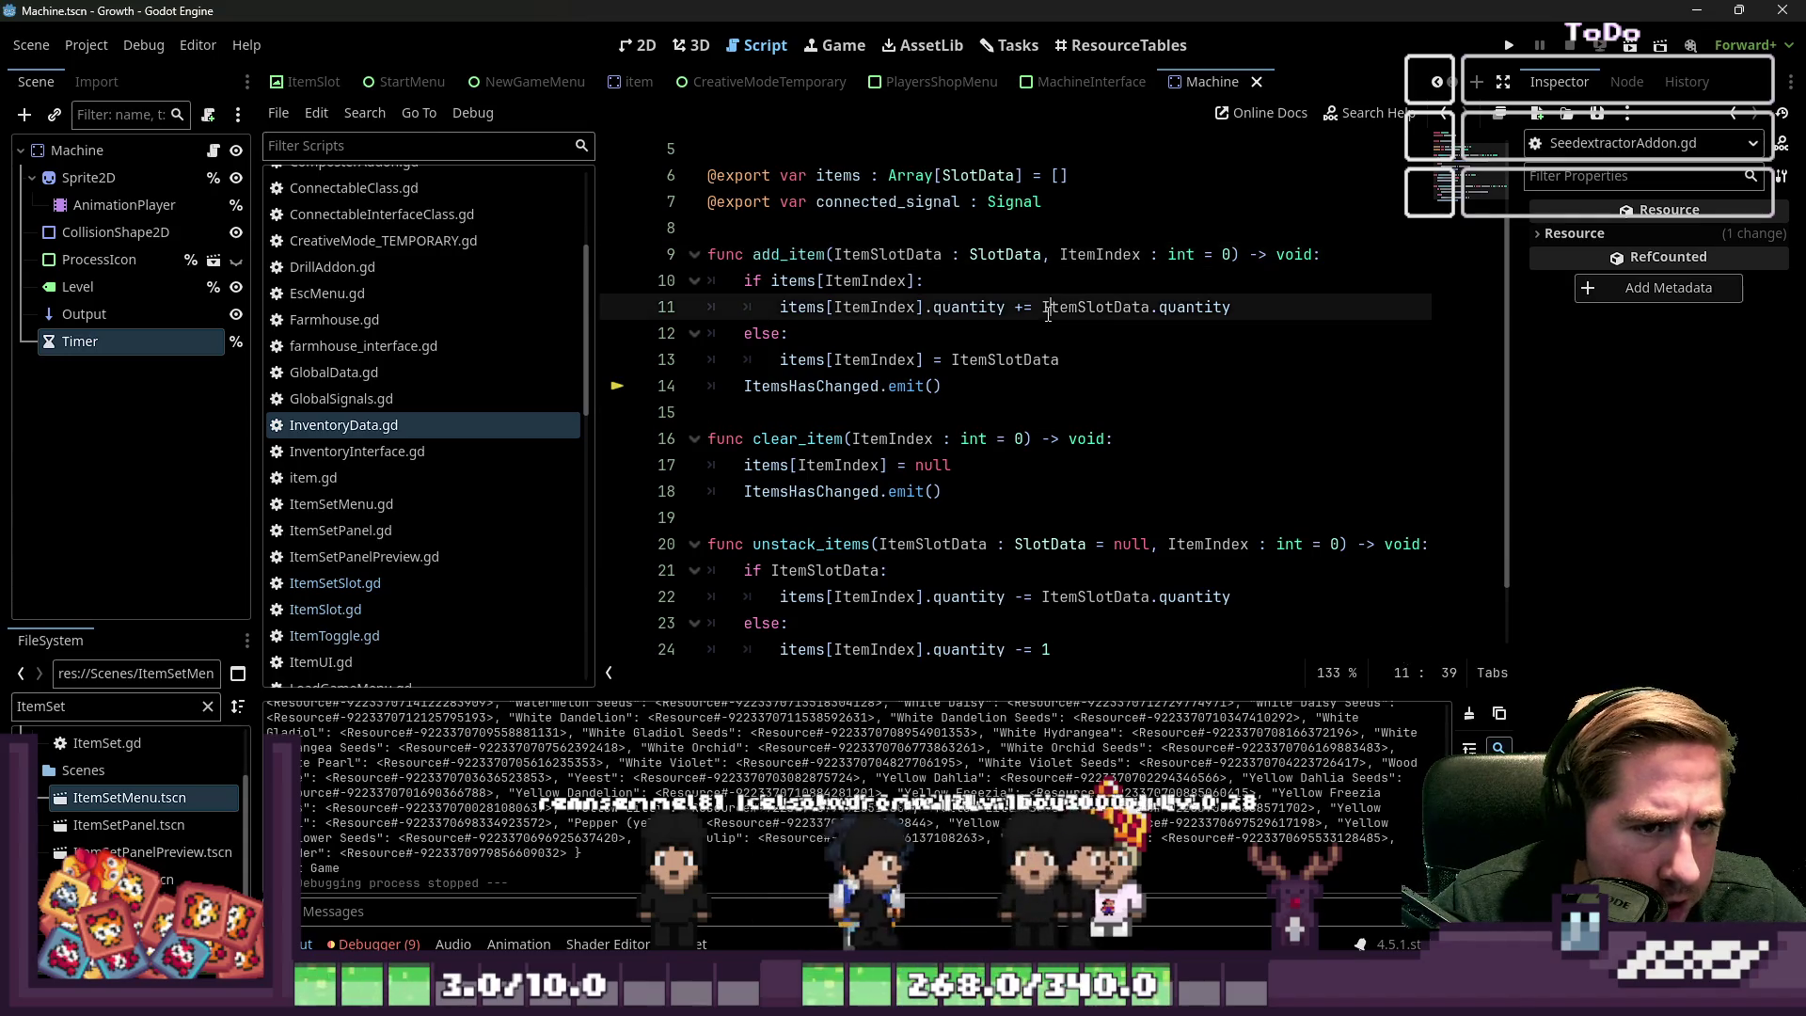
scroll(1004, 470, "down", 1)
left_click(985, 572)
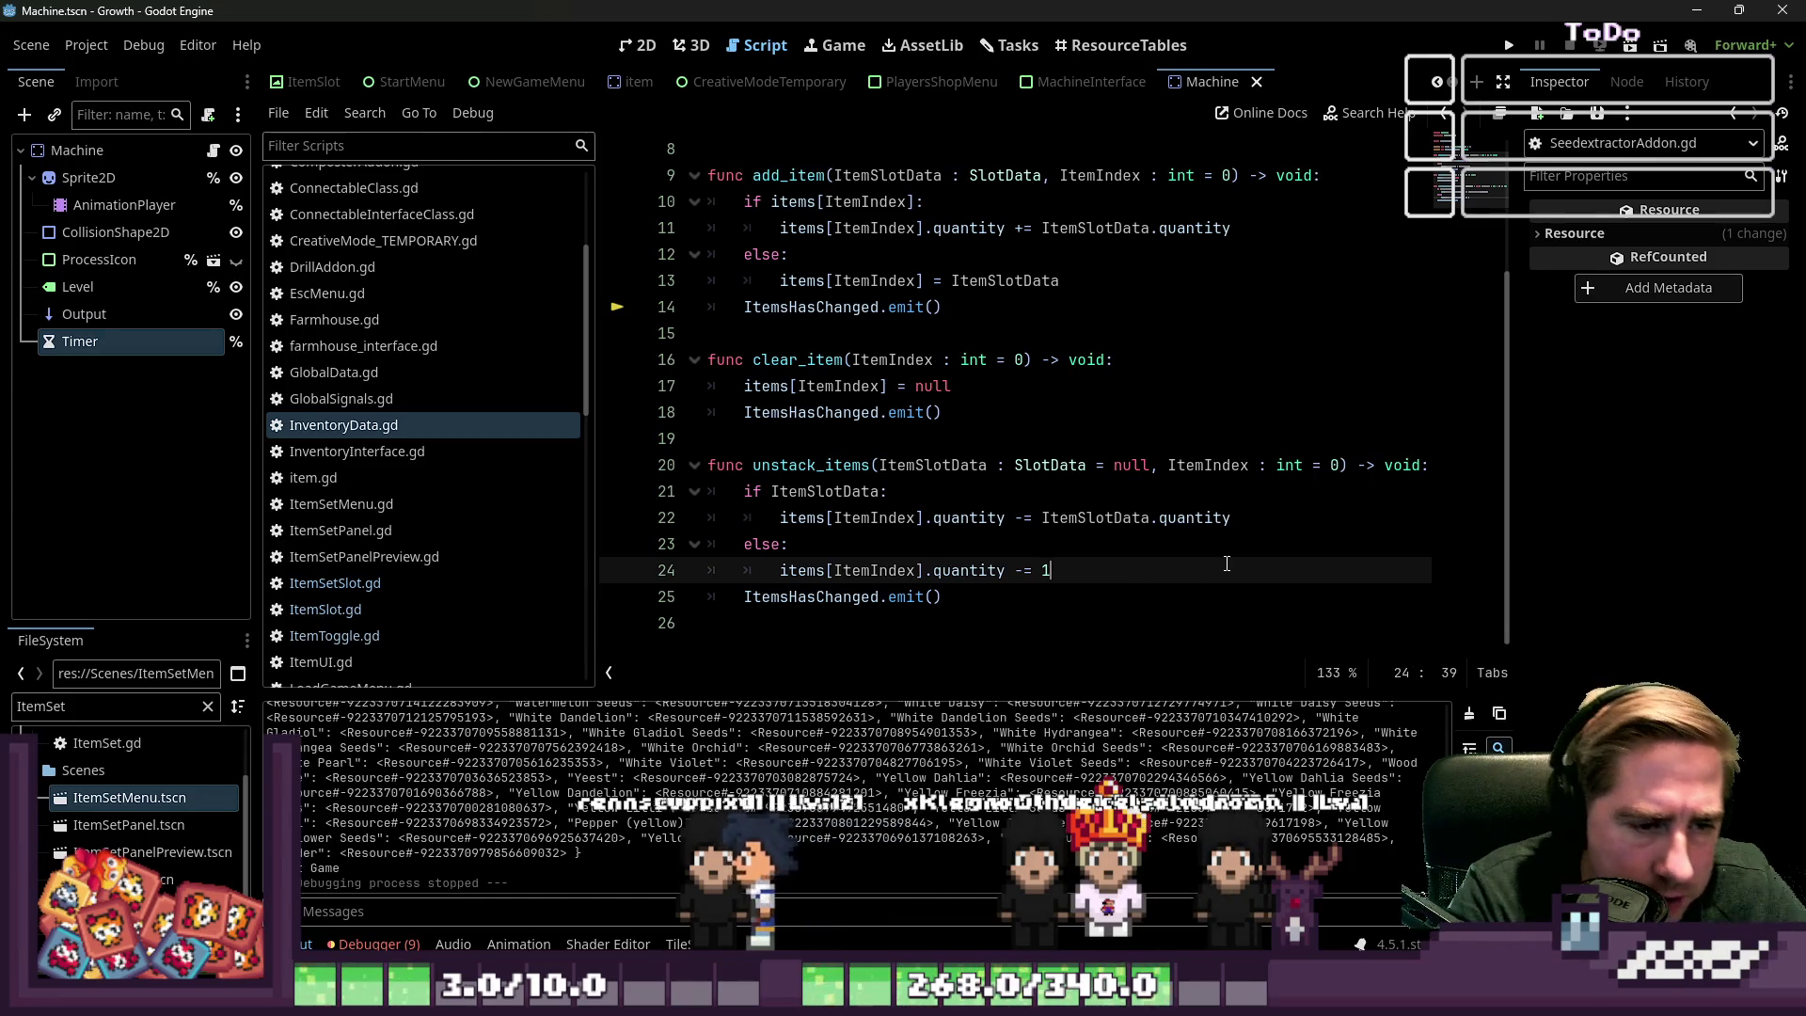
After the decrement, add 'if items[ItemIndex].quantity == 0:' that sets items[ItemIndex] = null
key("Return")
key("BackSpace")
key("Return")
type("if Item")
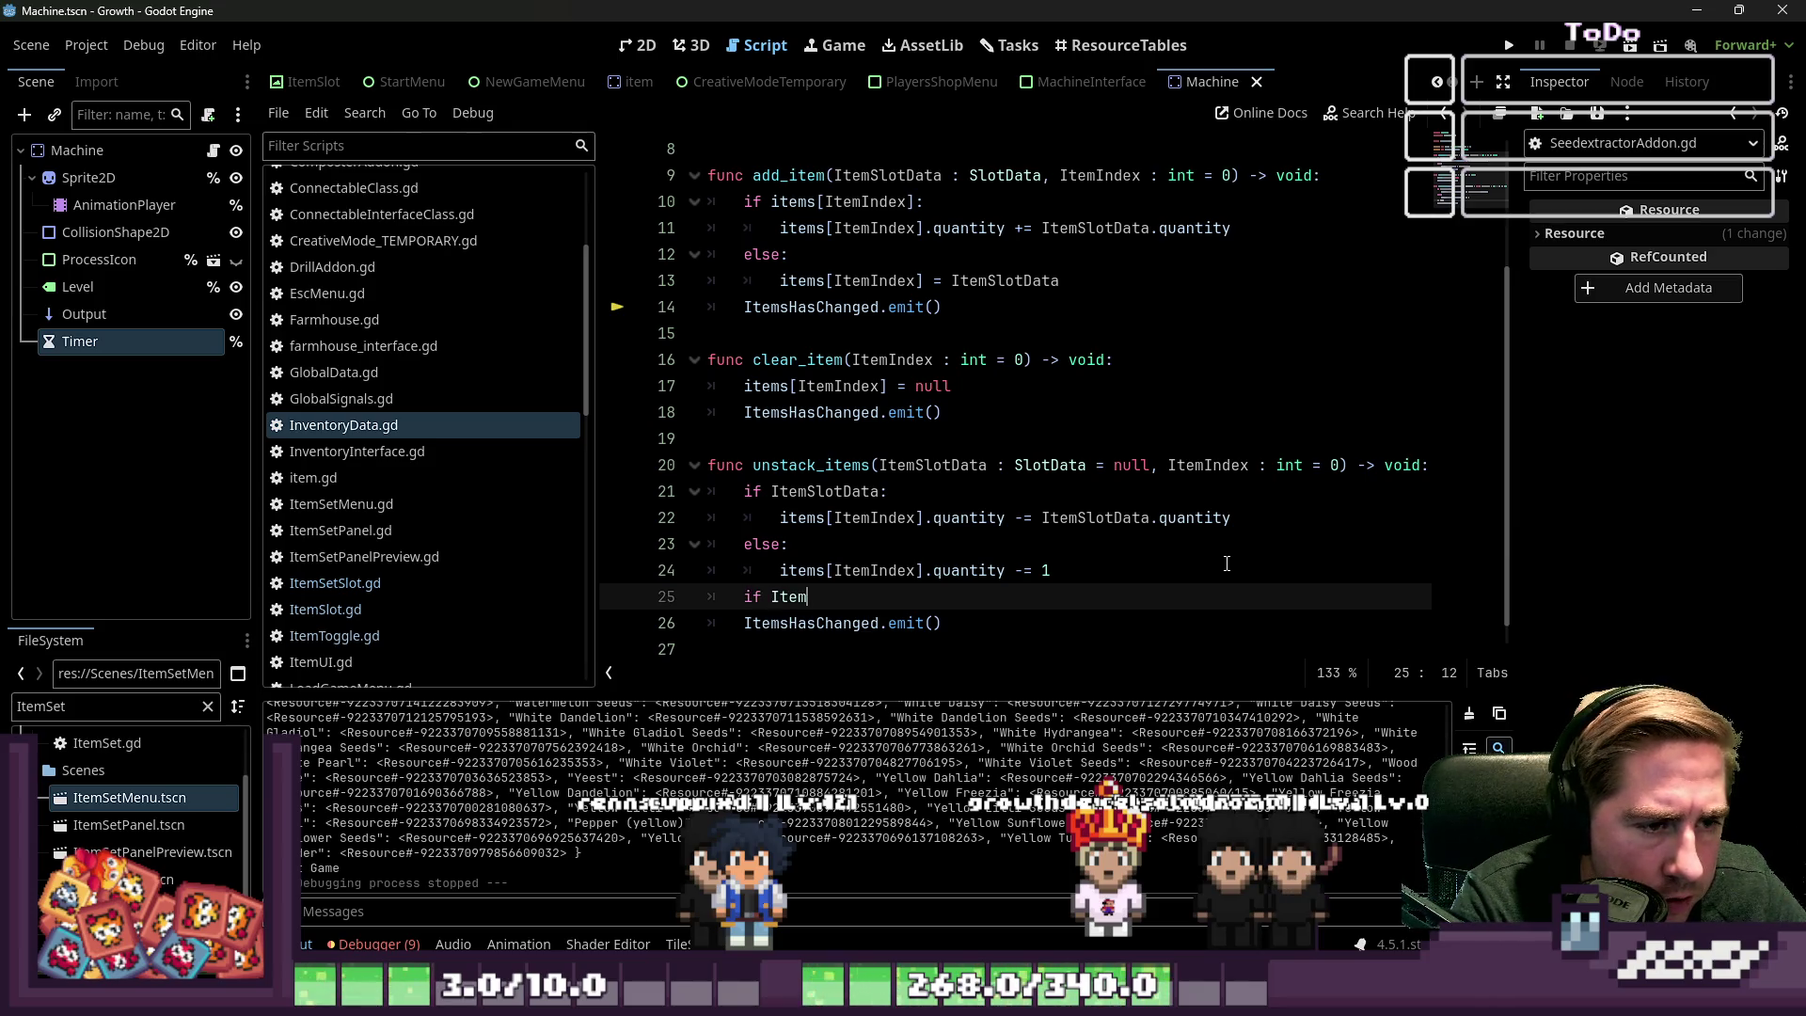
type("Slot")
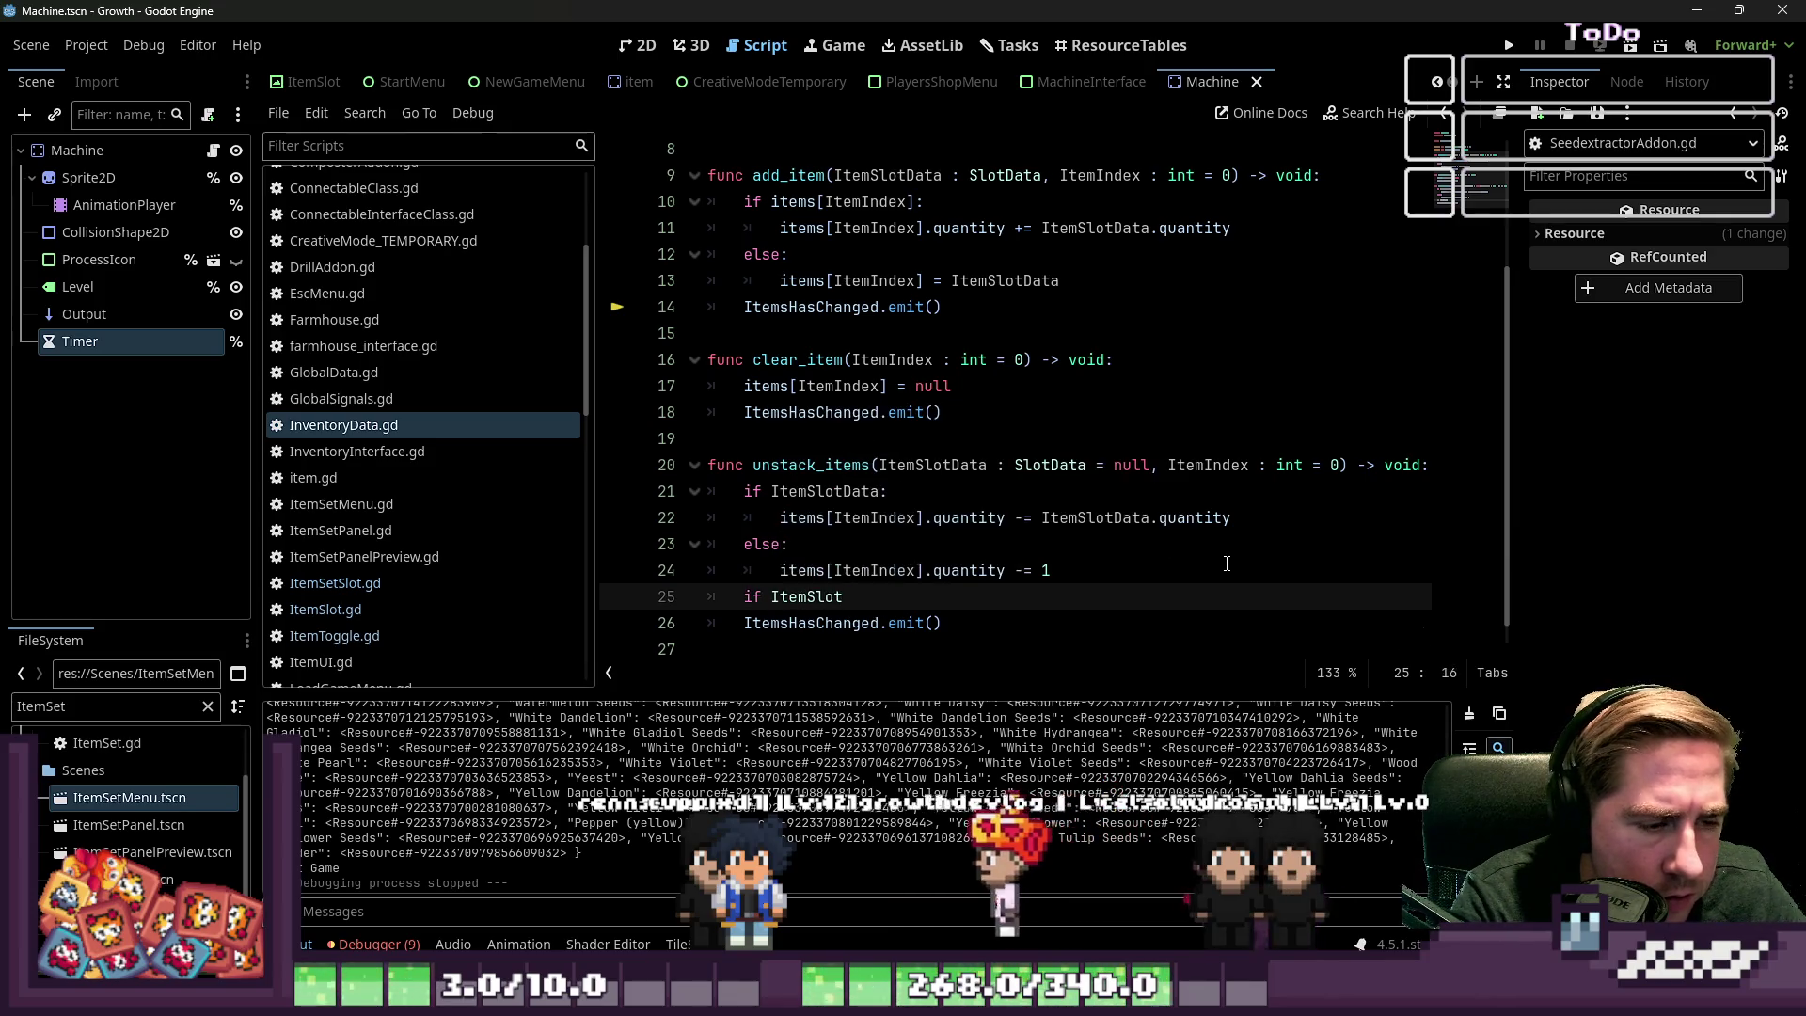
key("ctrl+shift+Left")
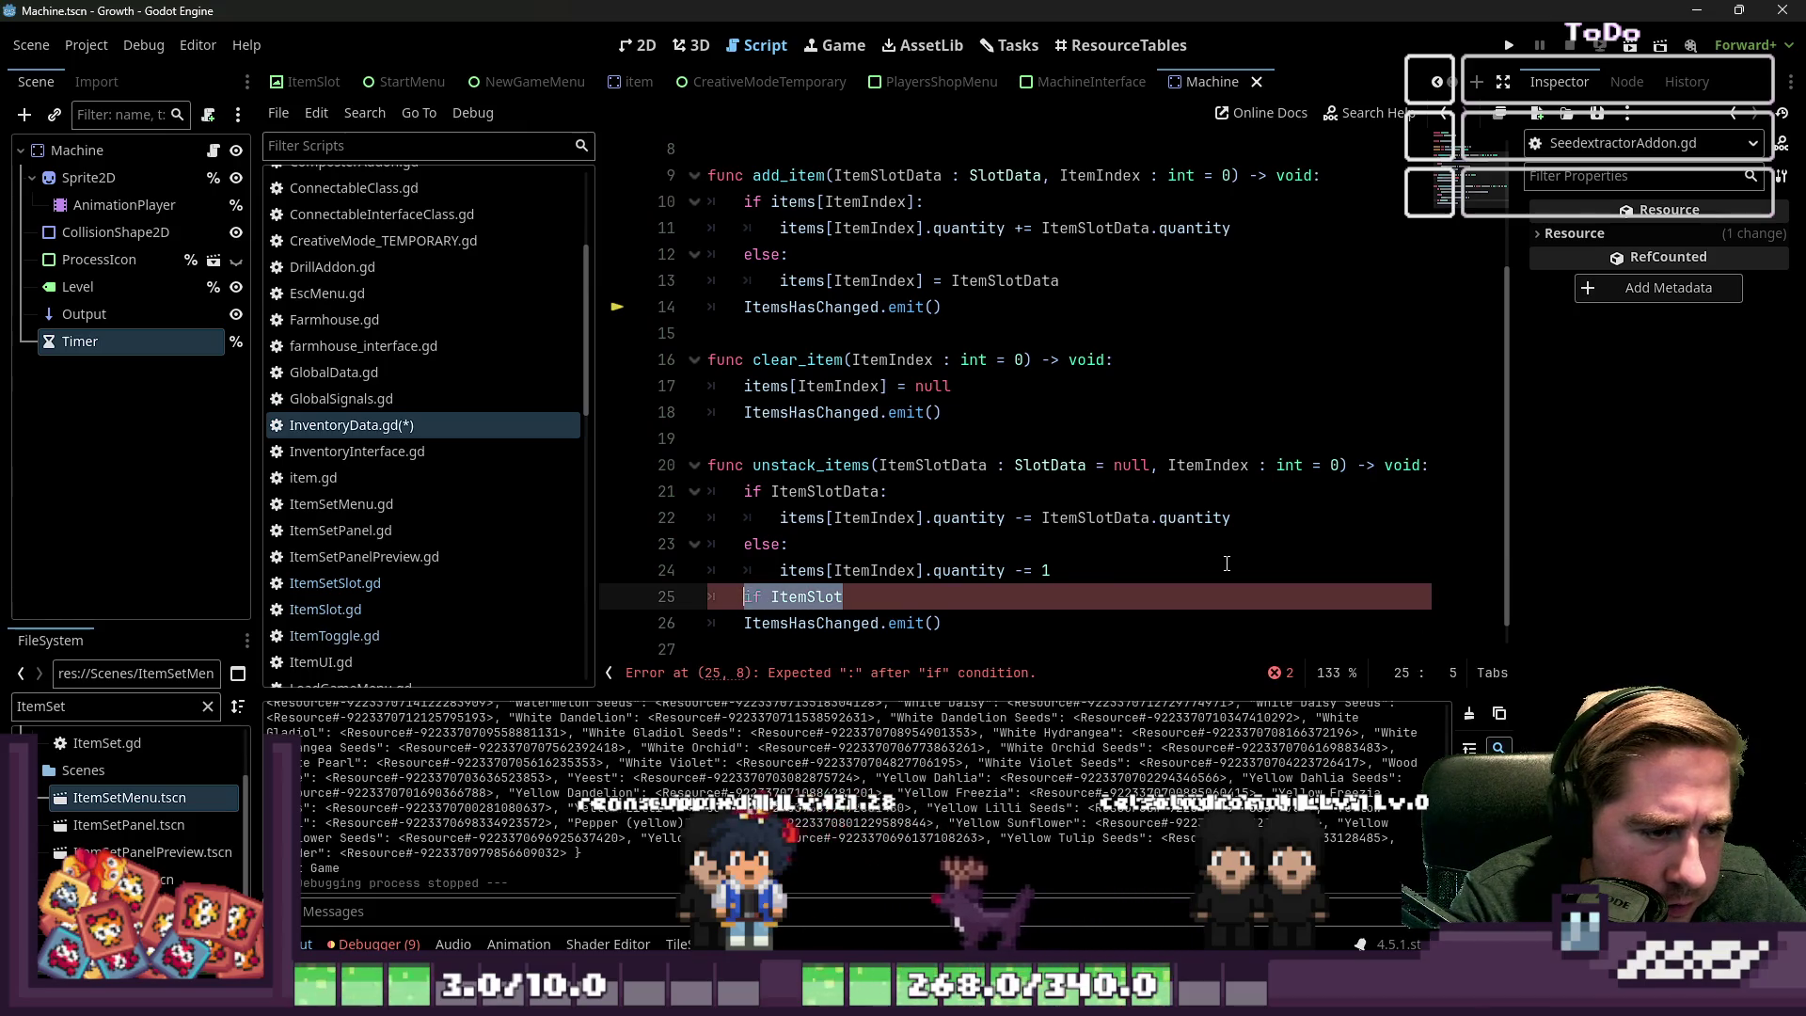
type("tems")
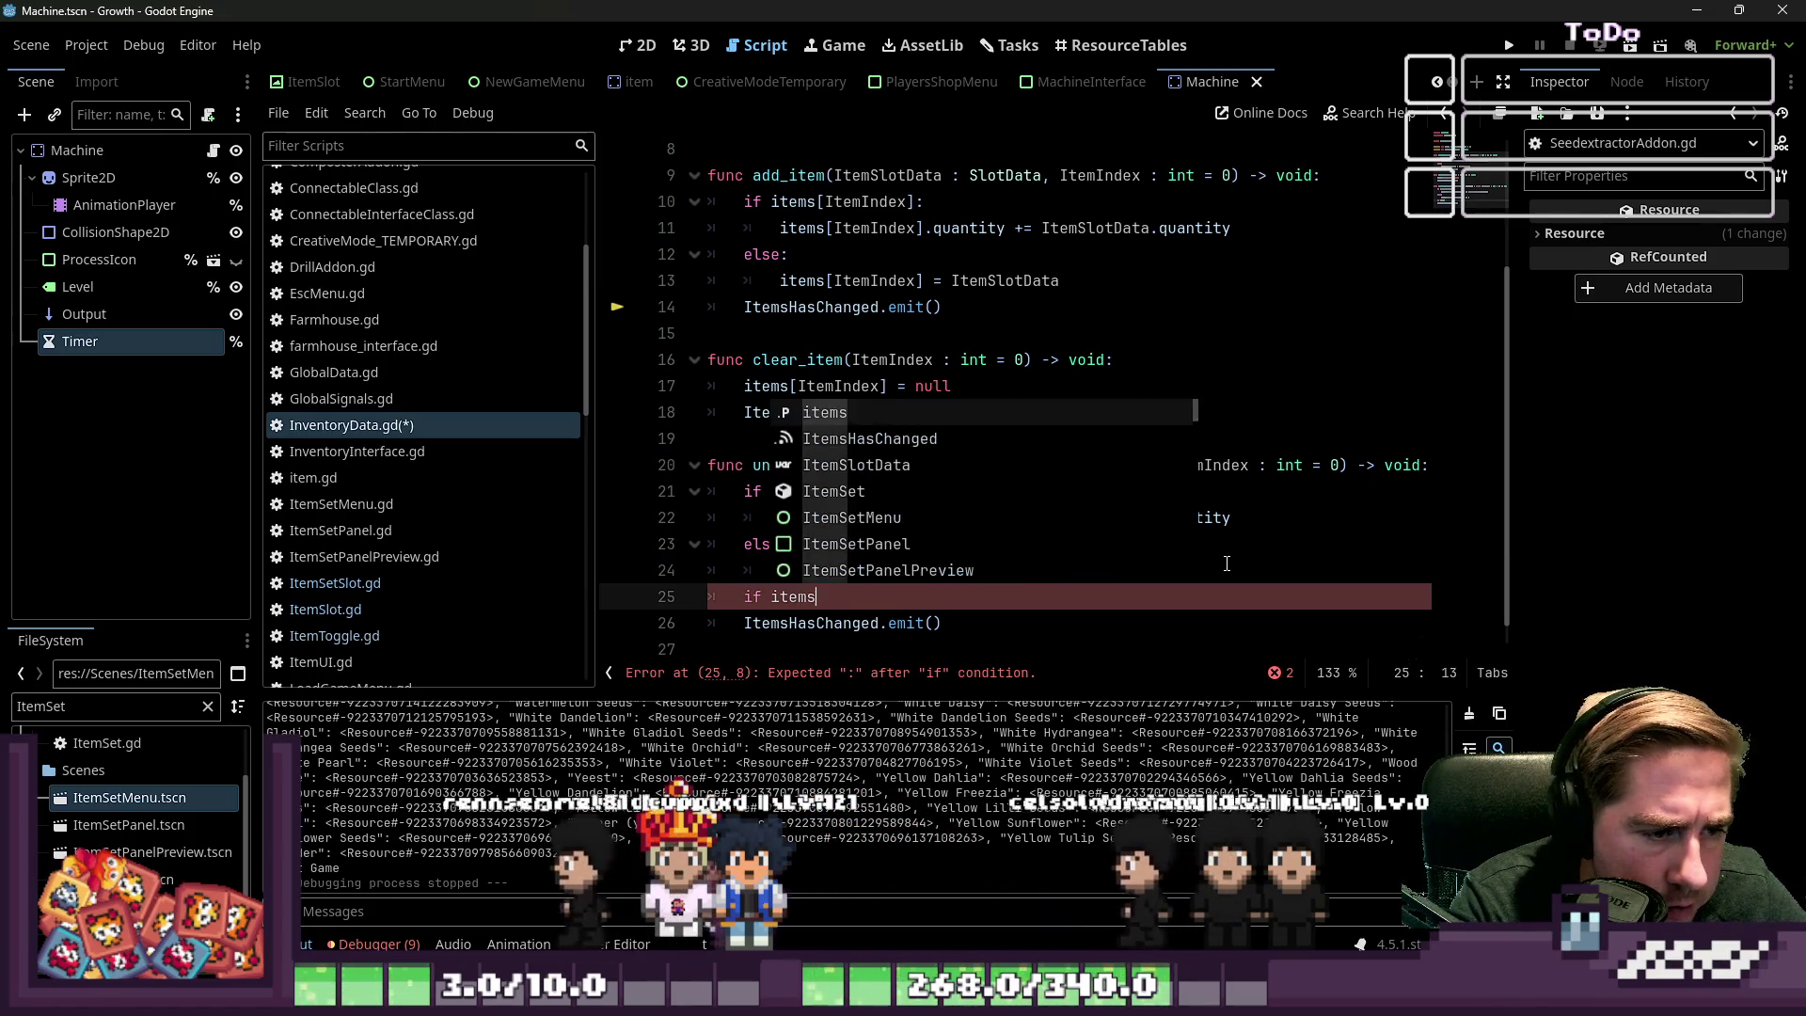
type("[Item")
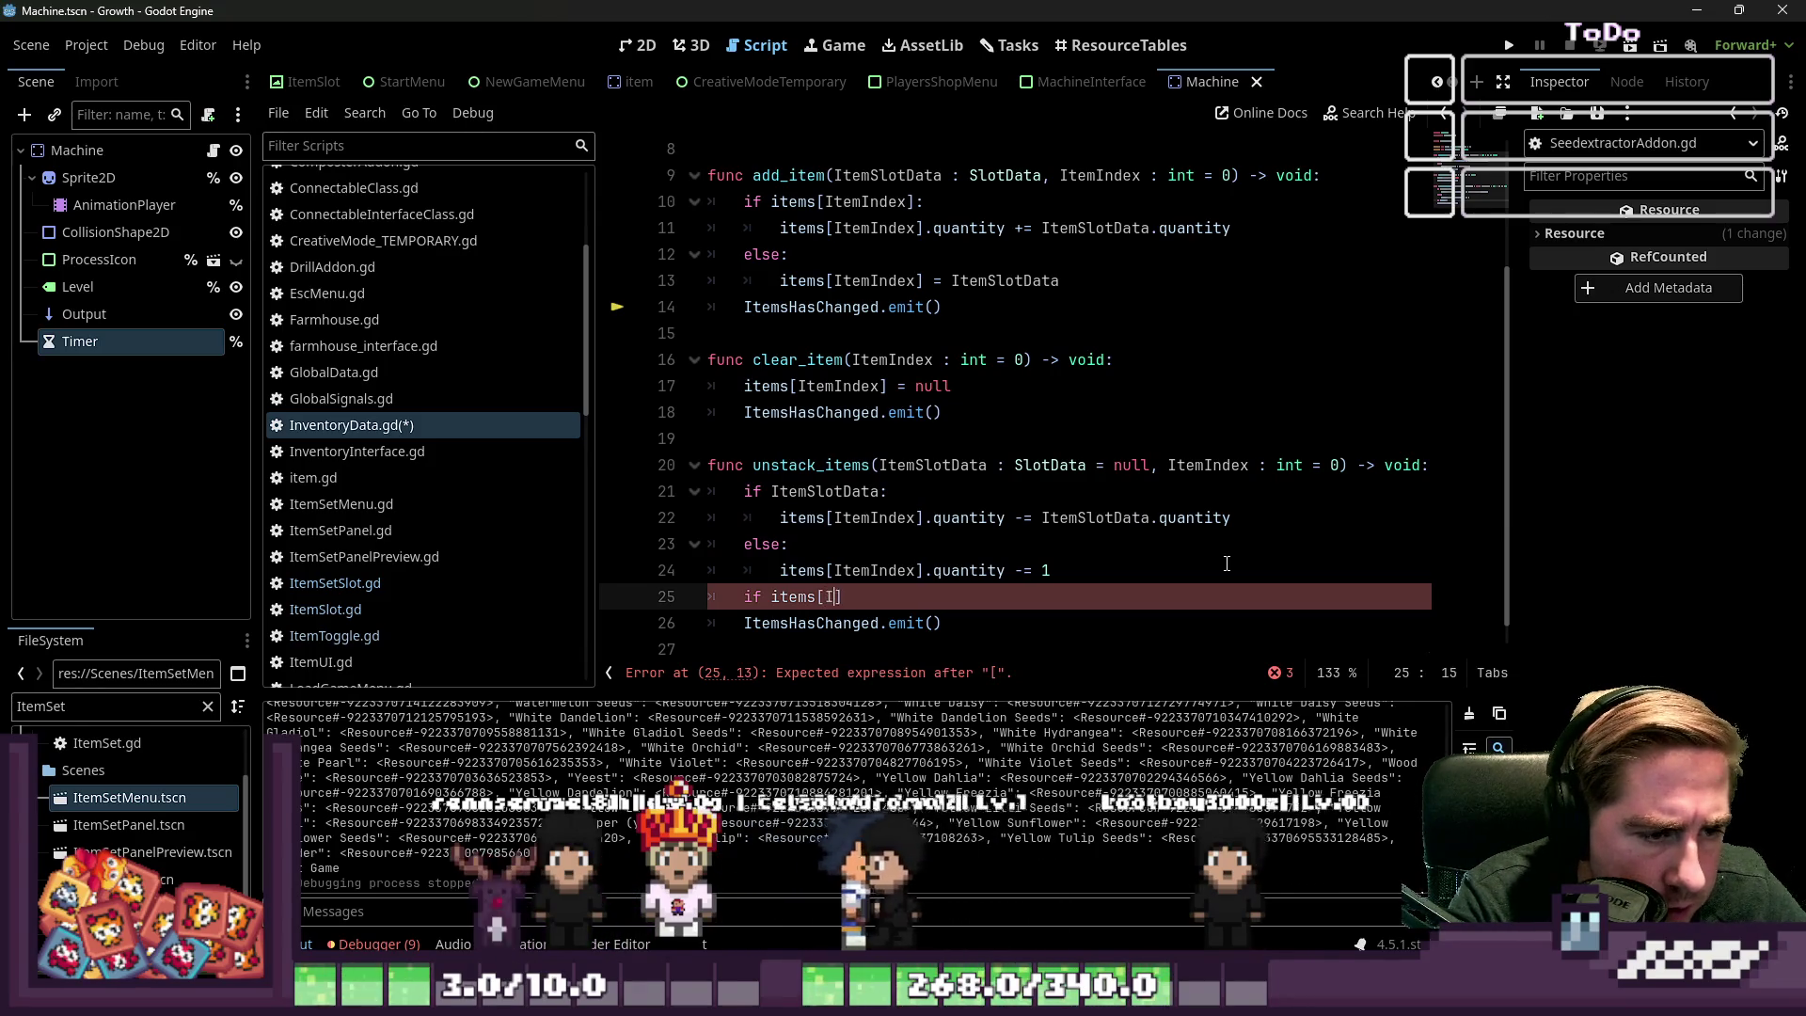
type("Index]")
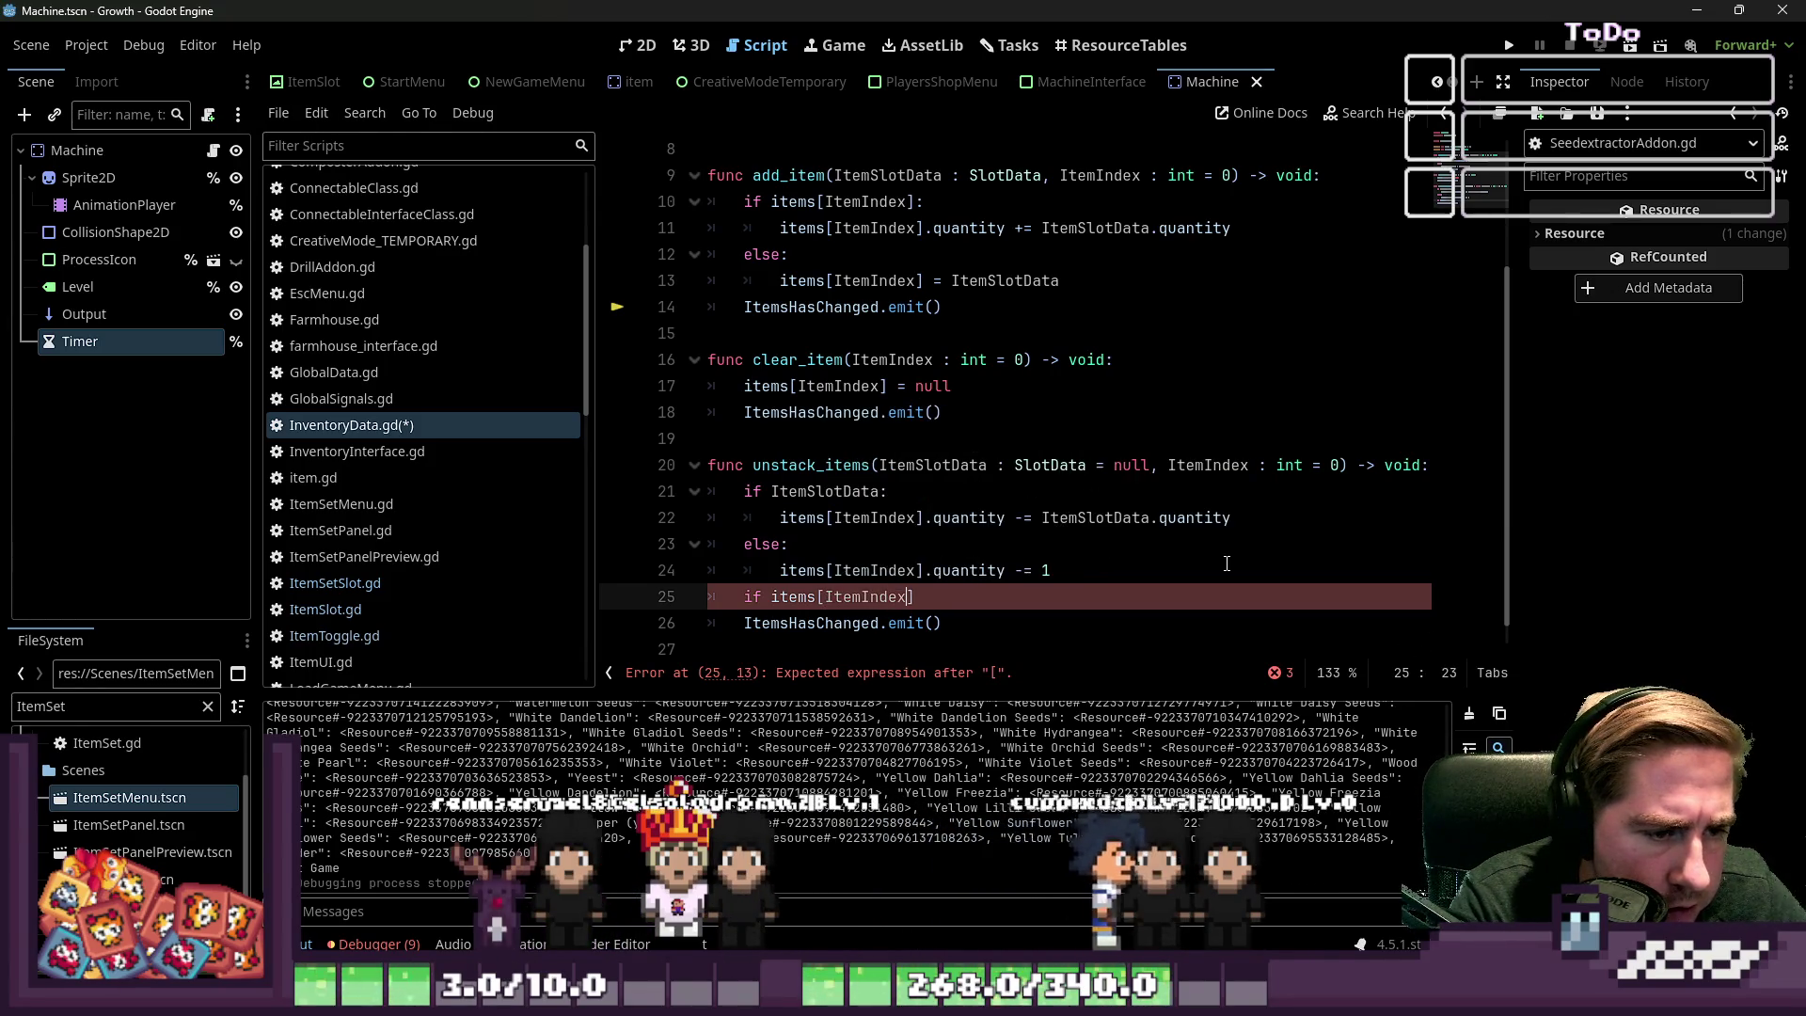
type(".quantity == ")
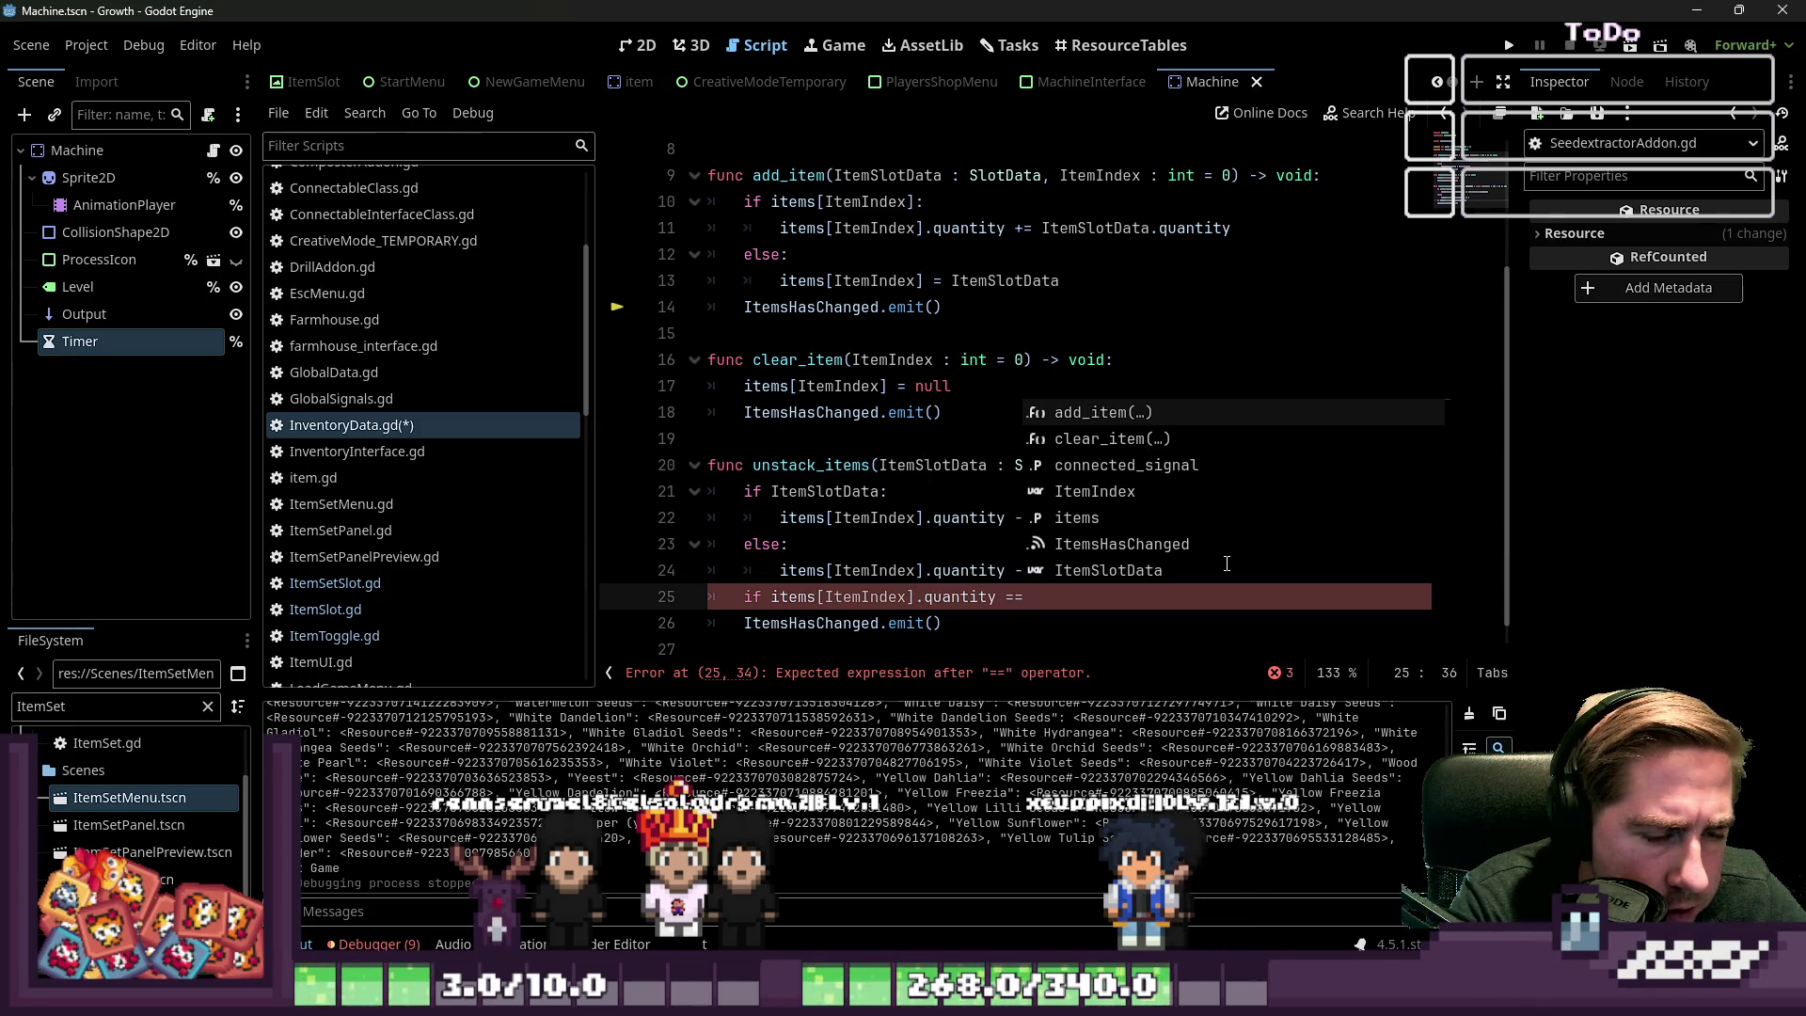
type("0:")
key("Return")
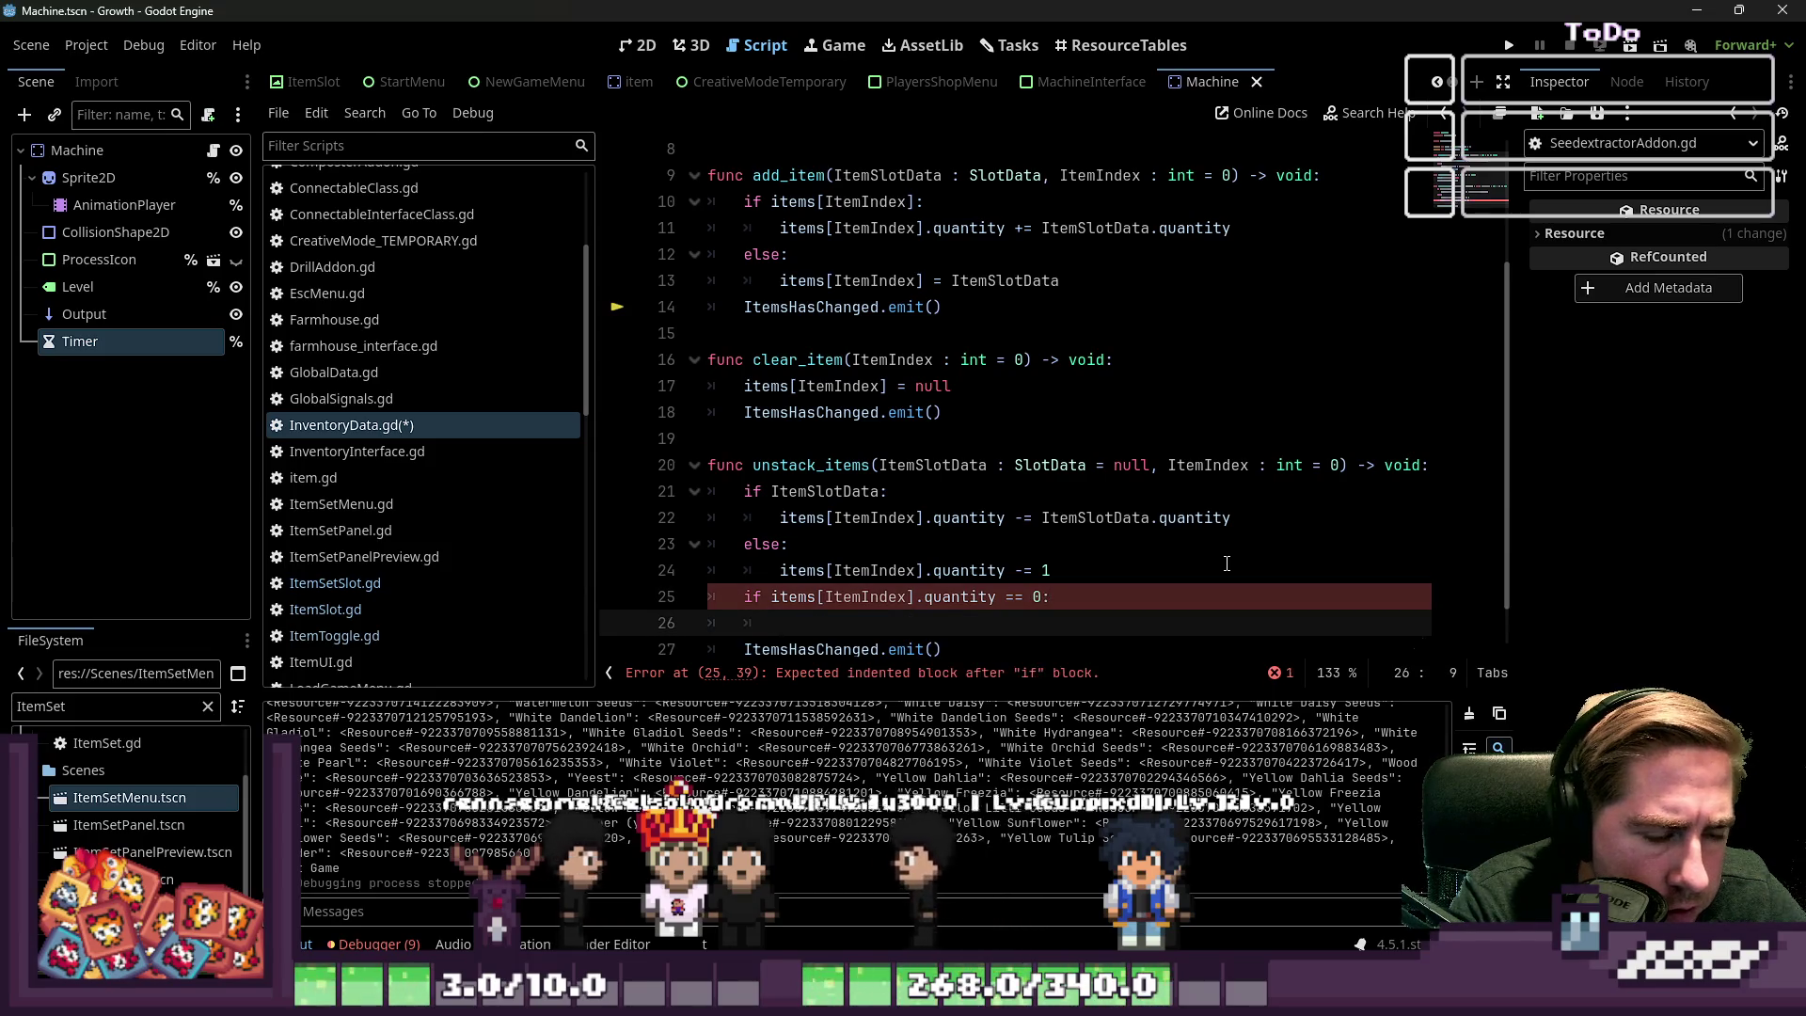
type("items")
key("Escape")
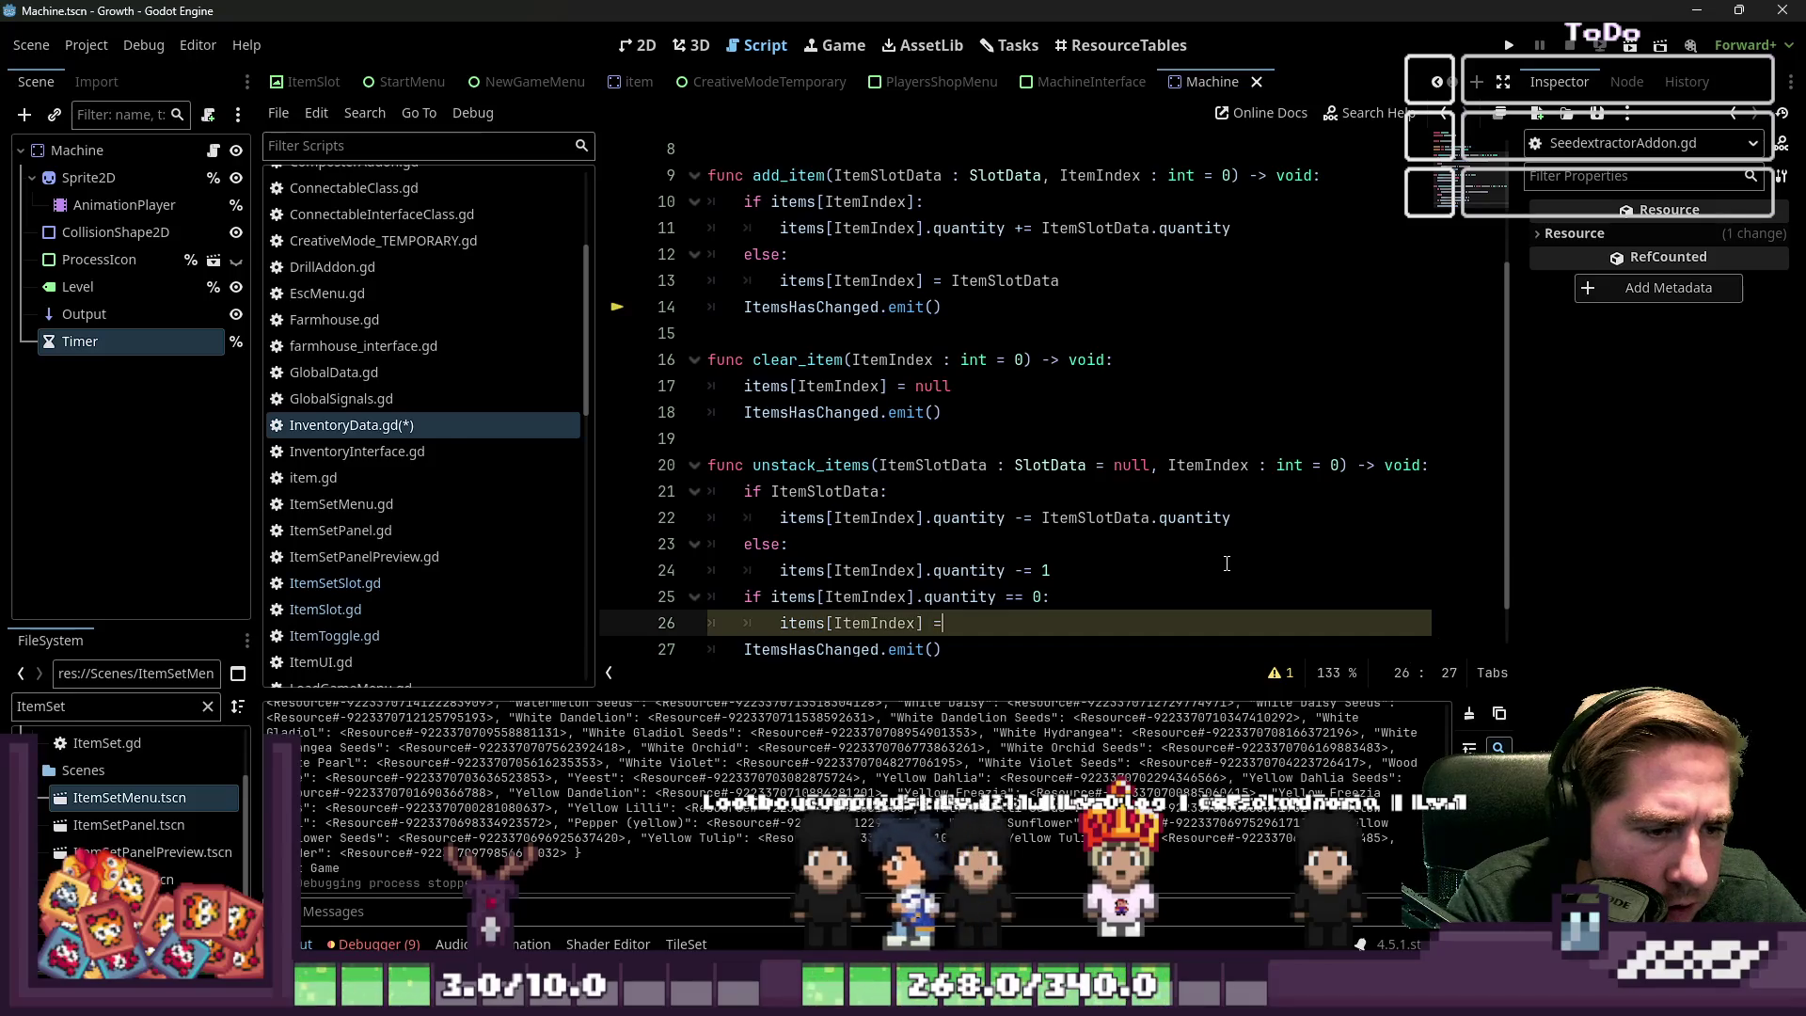
type(" null")
key("Escape")
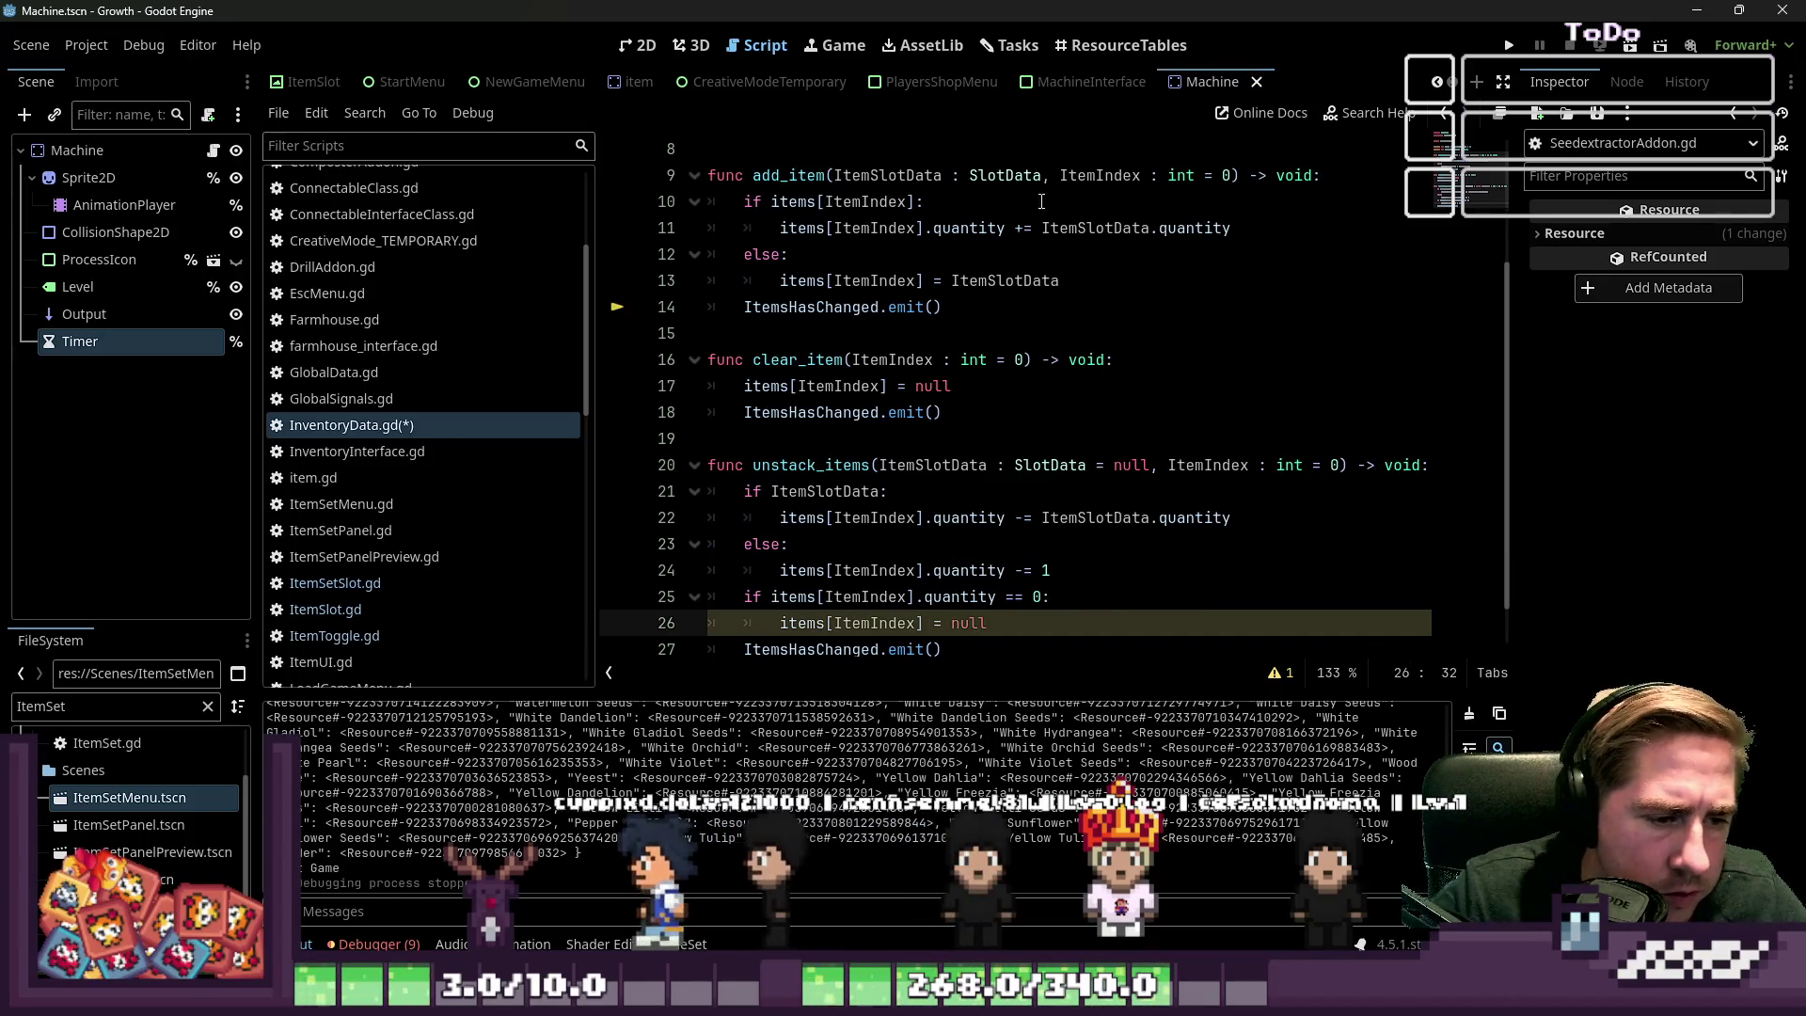
Save InventoryData.gd and run the project
left_click(1035, 438)
key("ctrl+s")
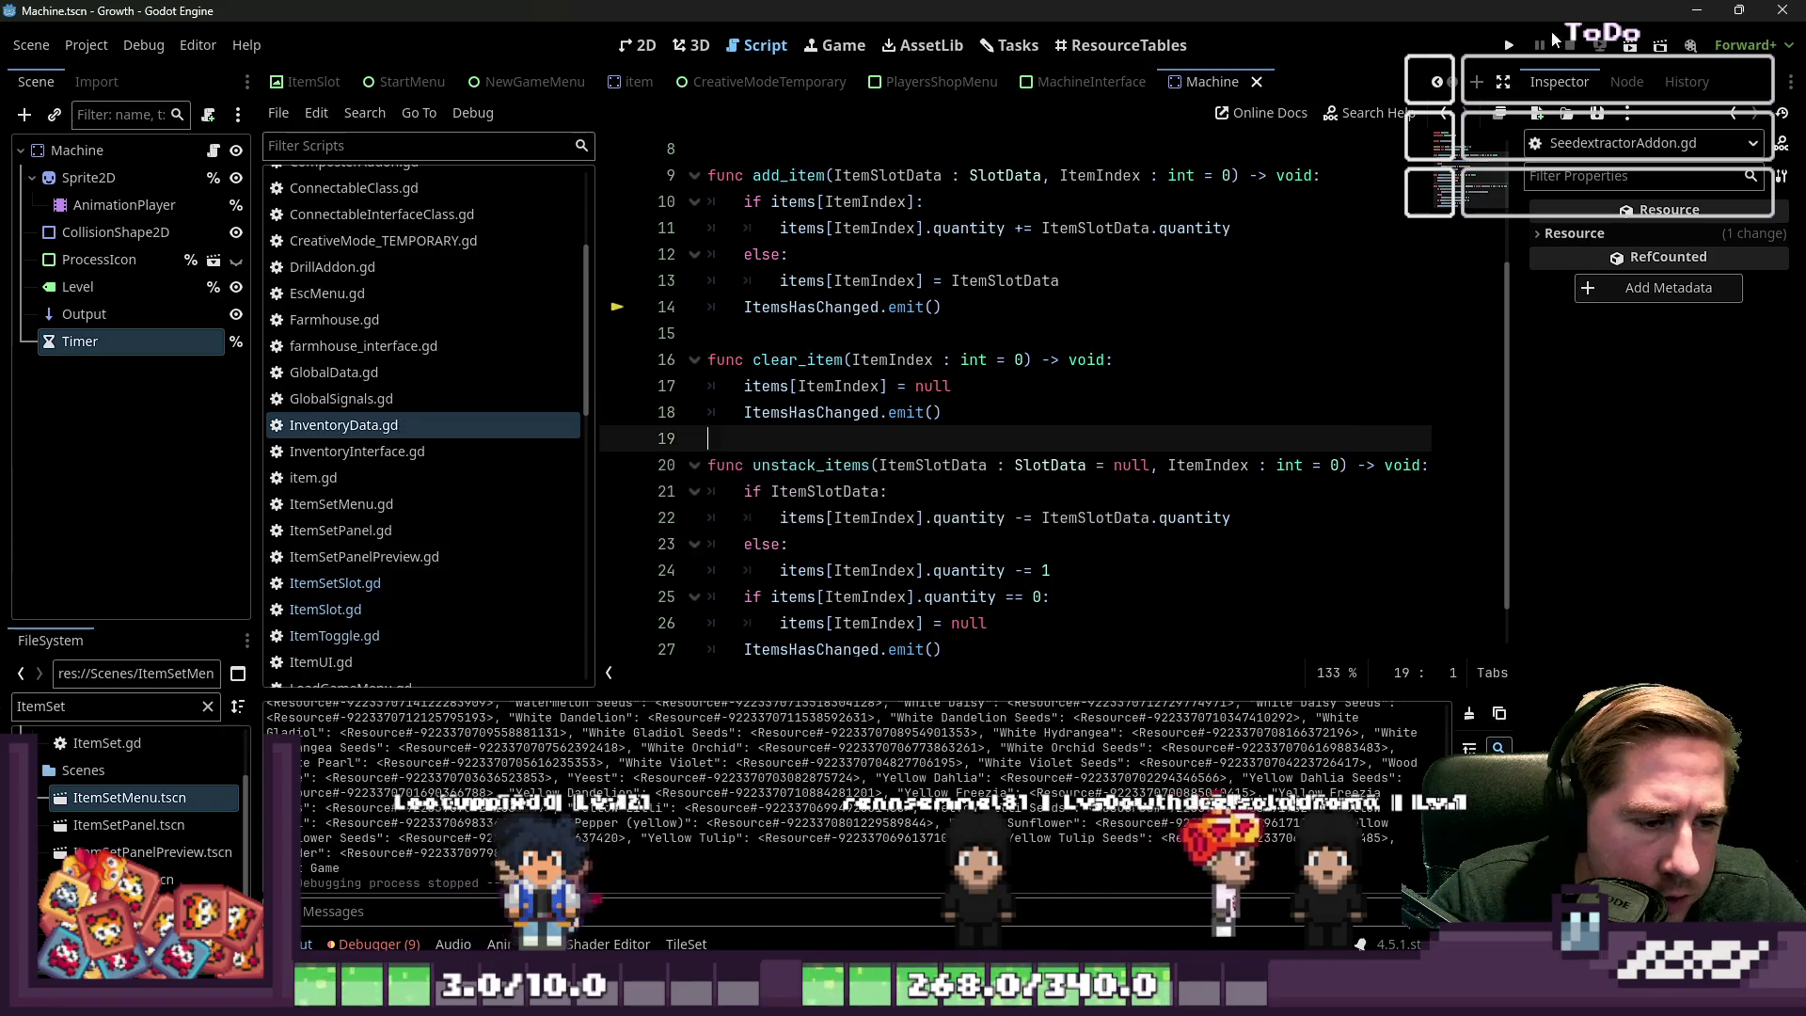
left_click(1508, 44)
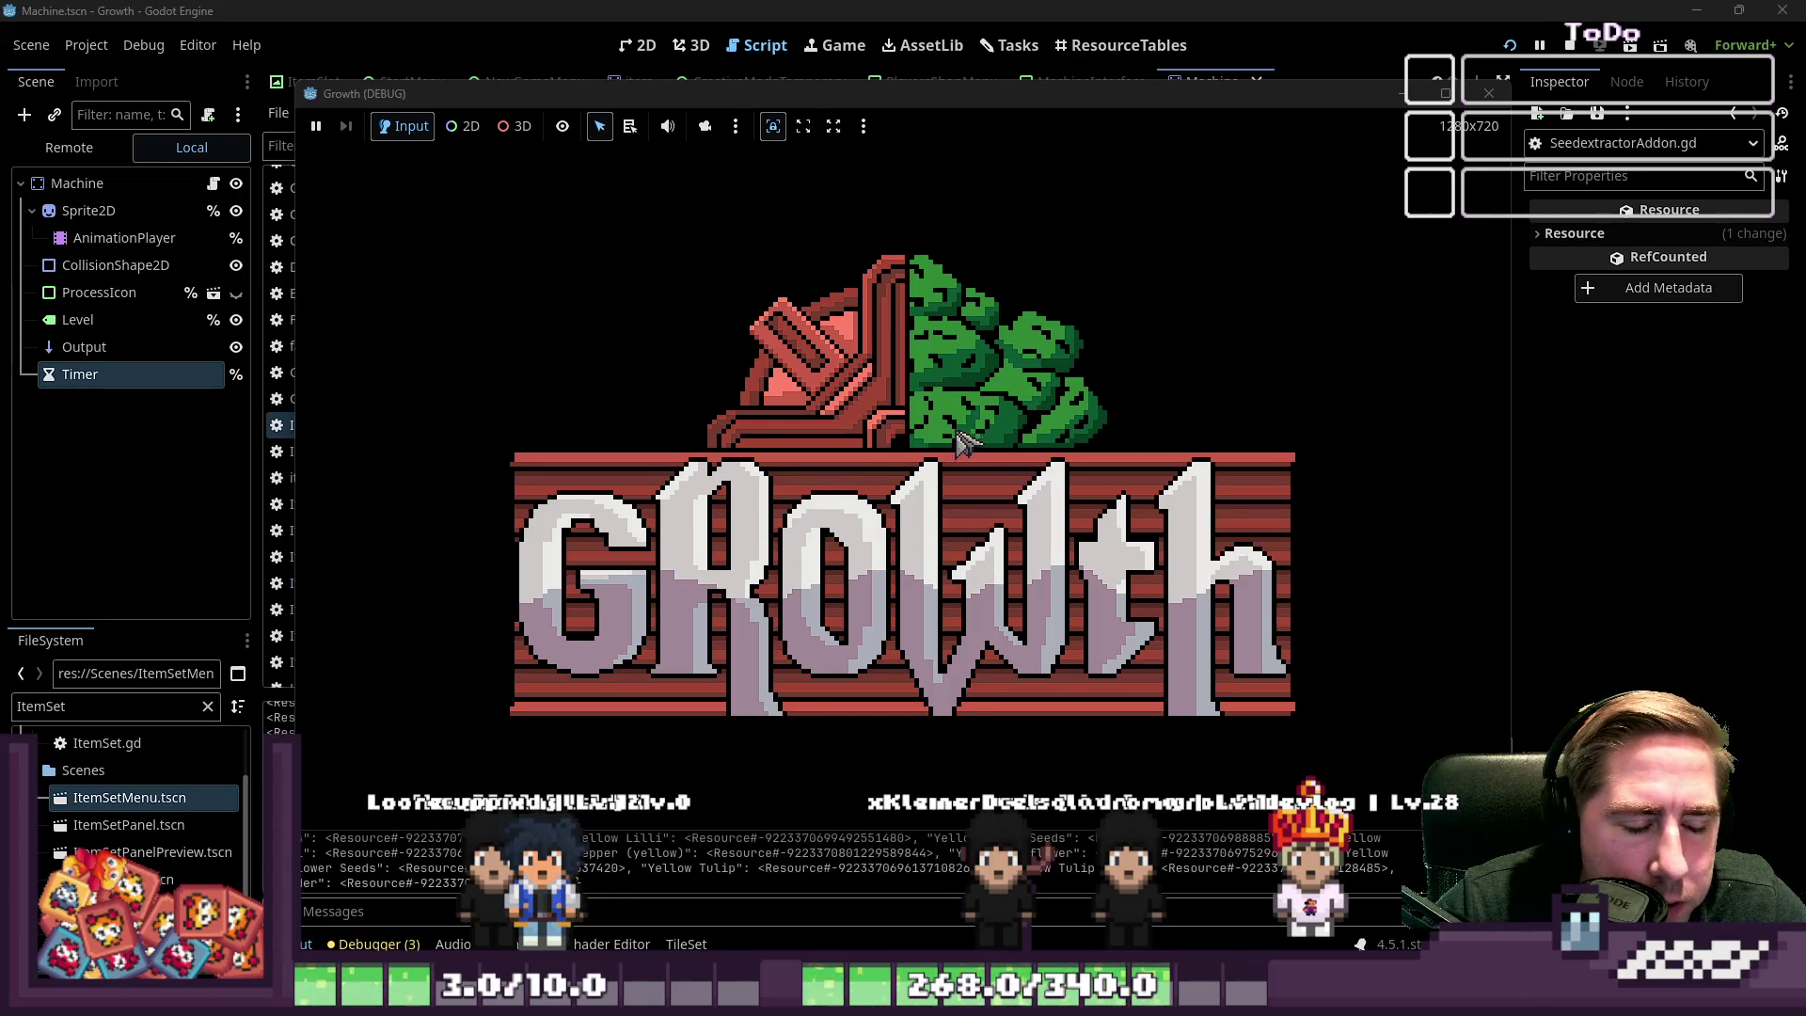
Create a new character named 'v' and enter the game world
left_click(913, 435)
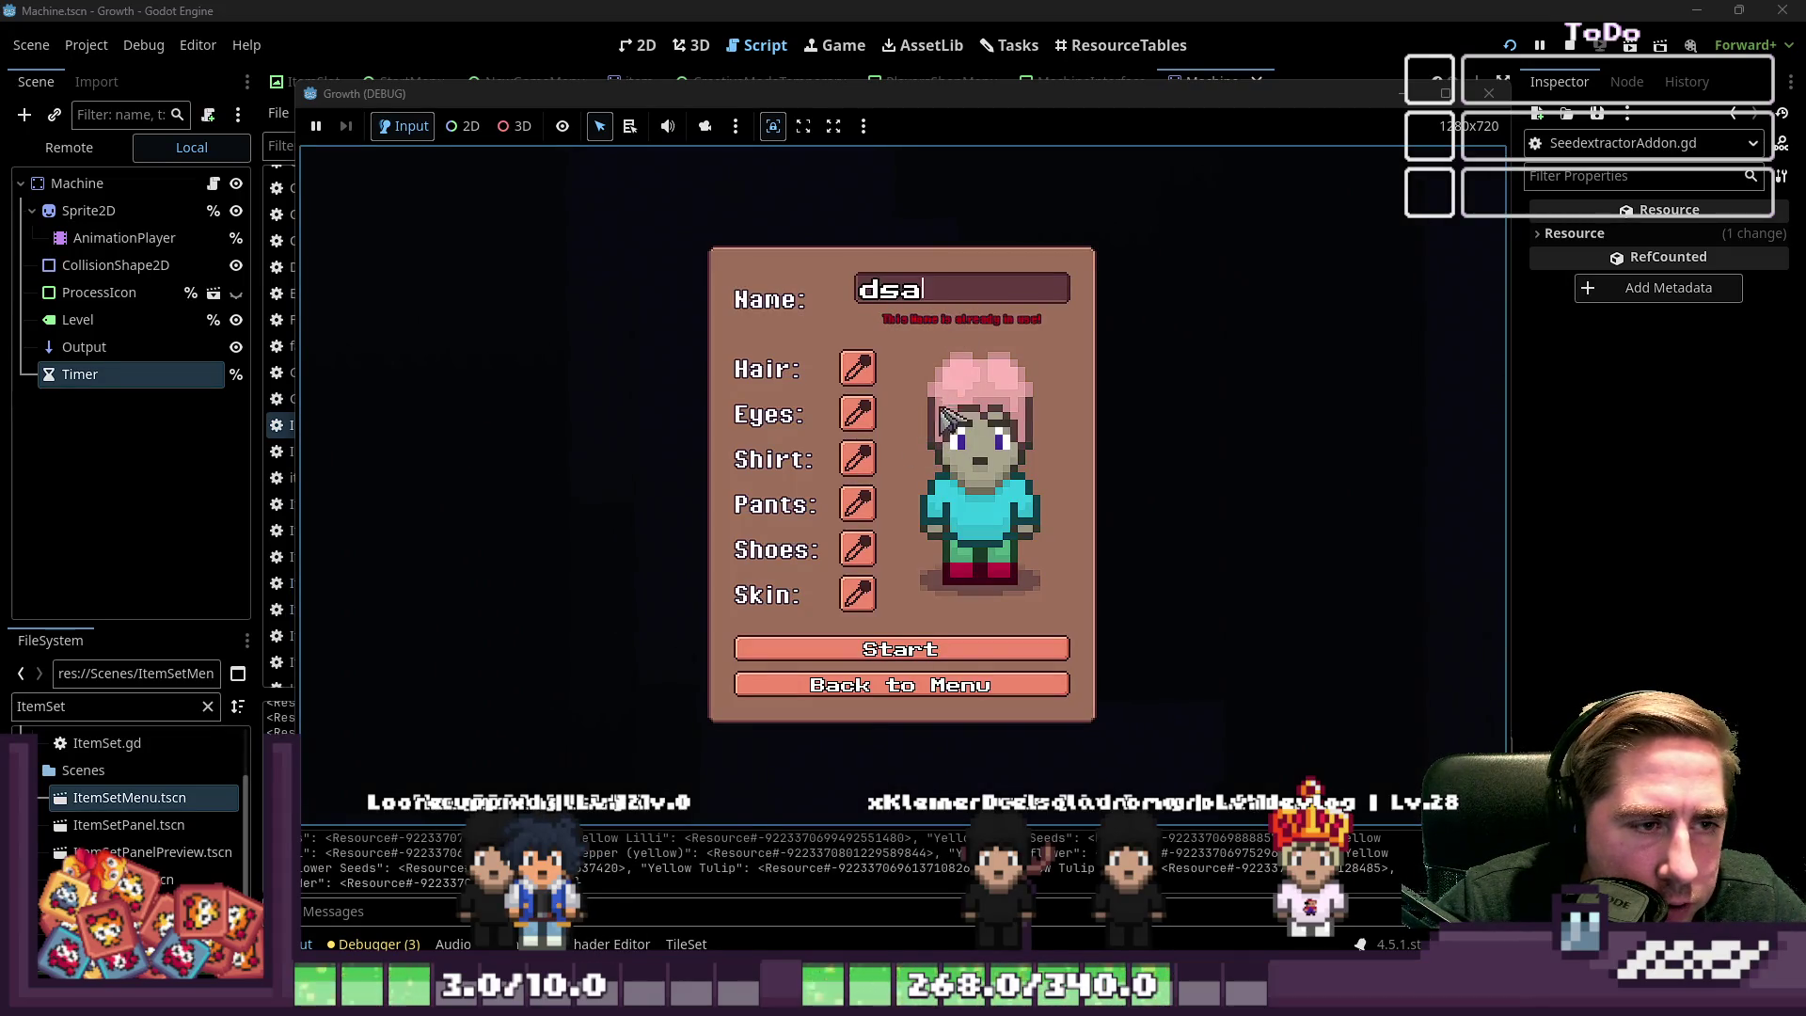
type("v")
left_click(1044, 638)
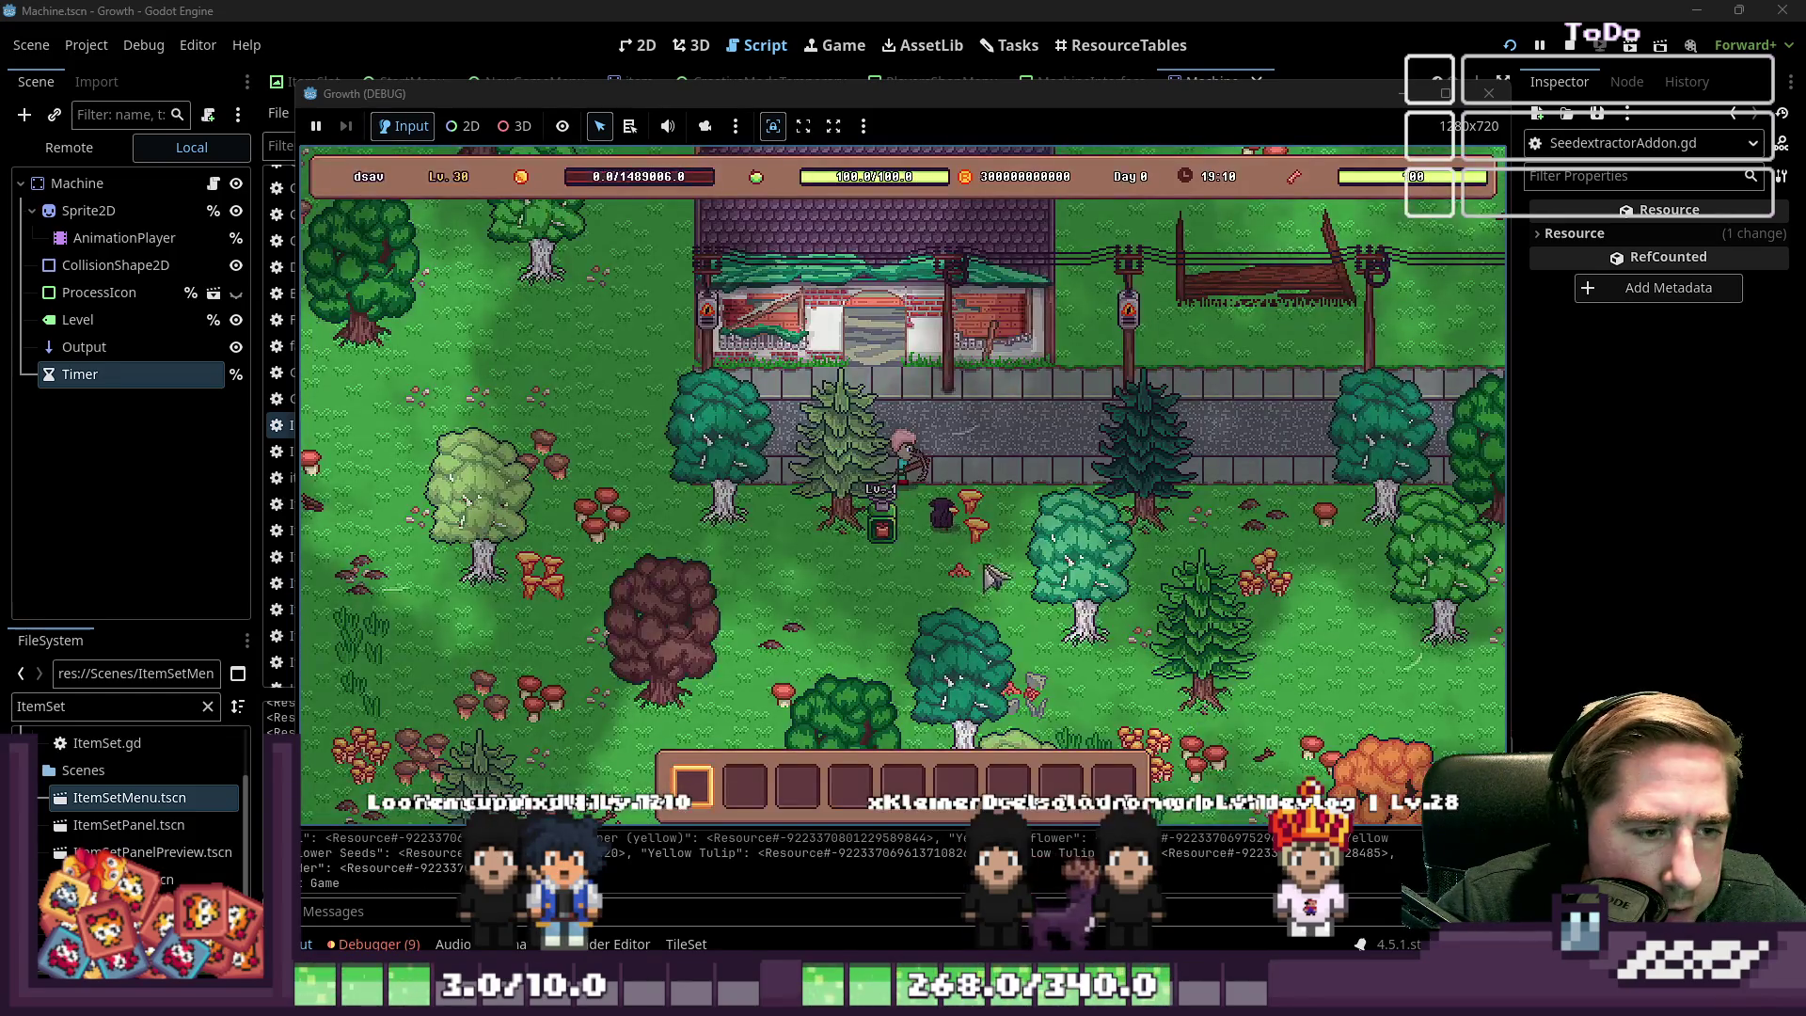
Put the apple stack into the Machine and collect the Apple Seeds from its output
left_click(884, 535)
left_click(955, 602)
left_click(903, 407)
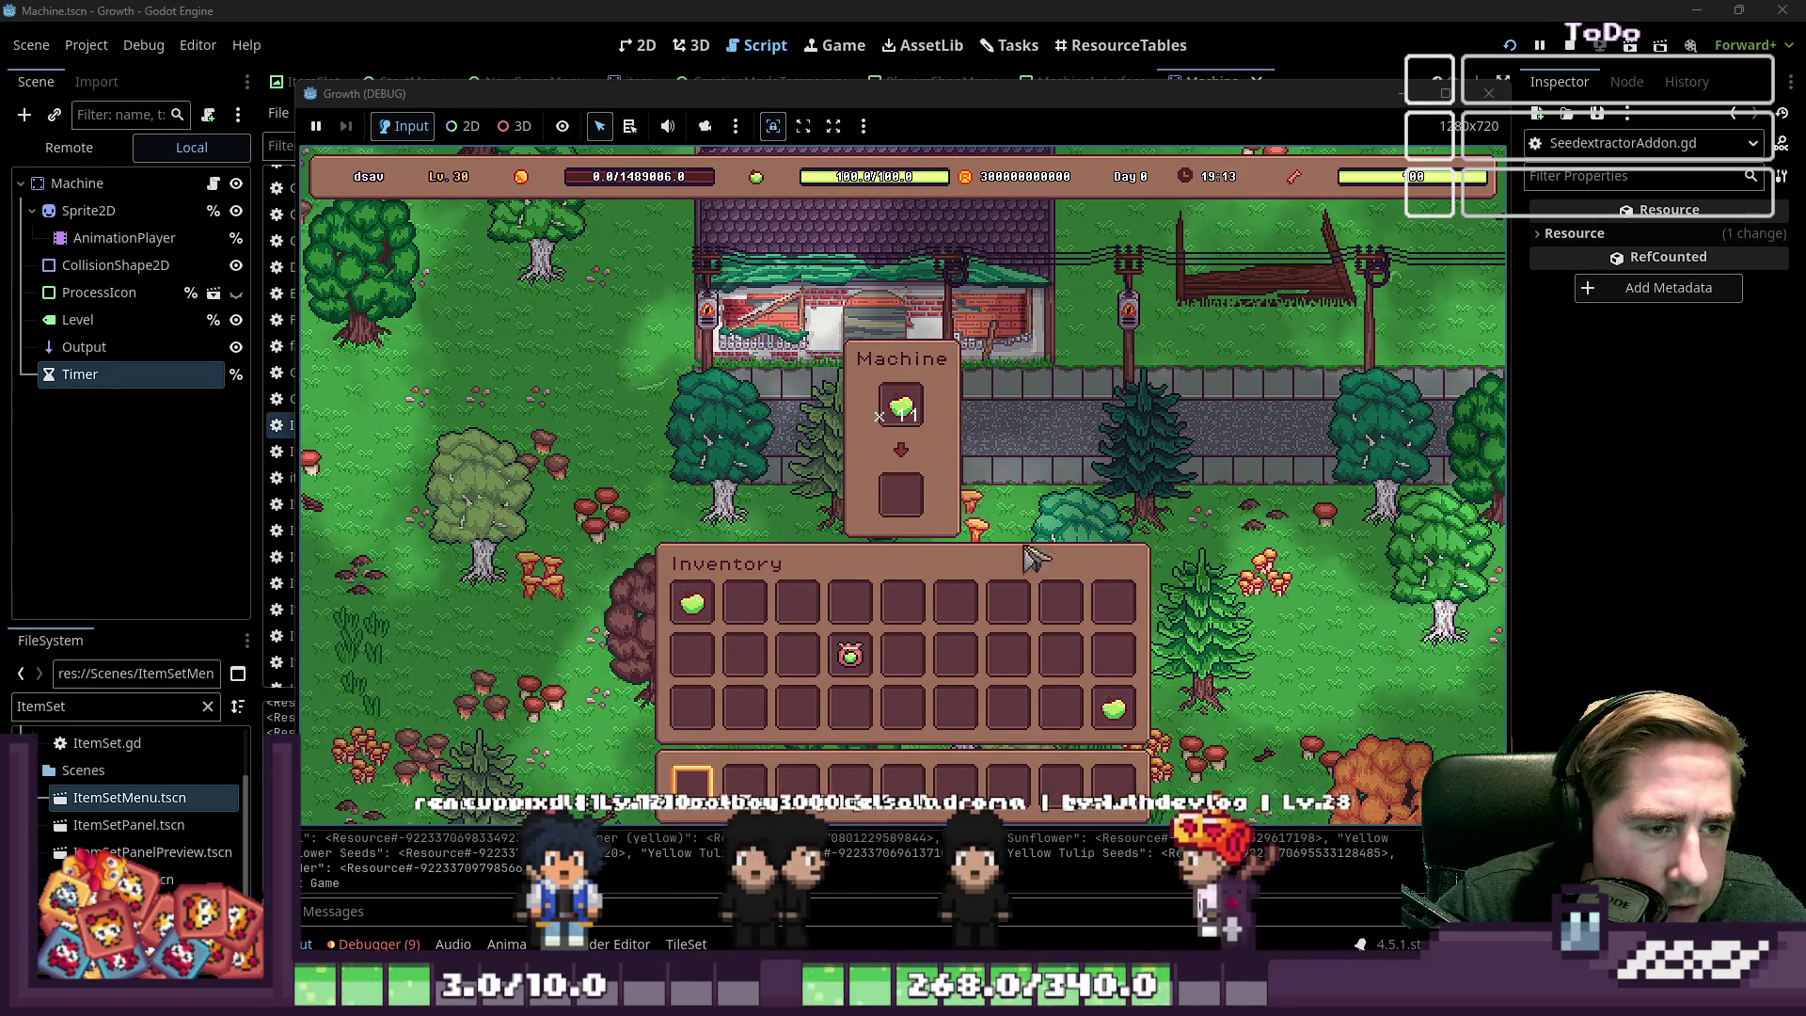
left_click(717, 607)
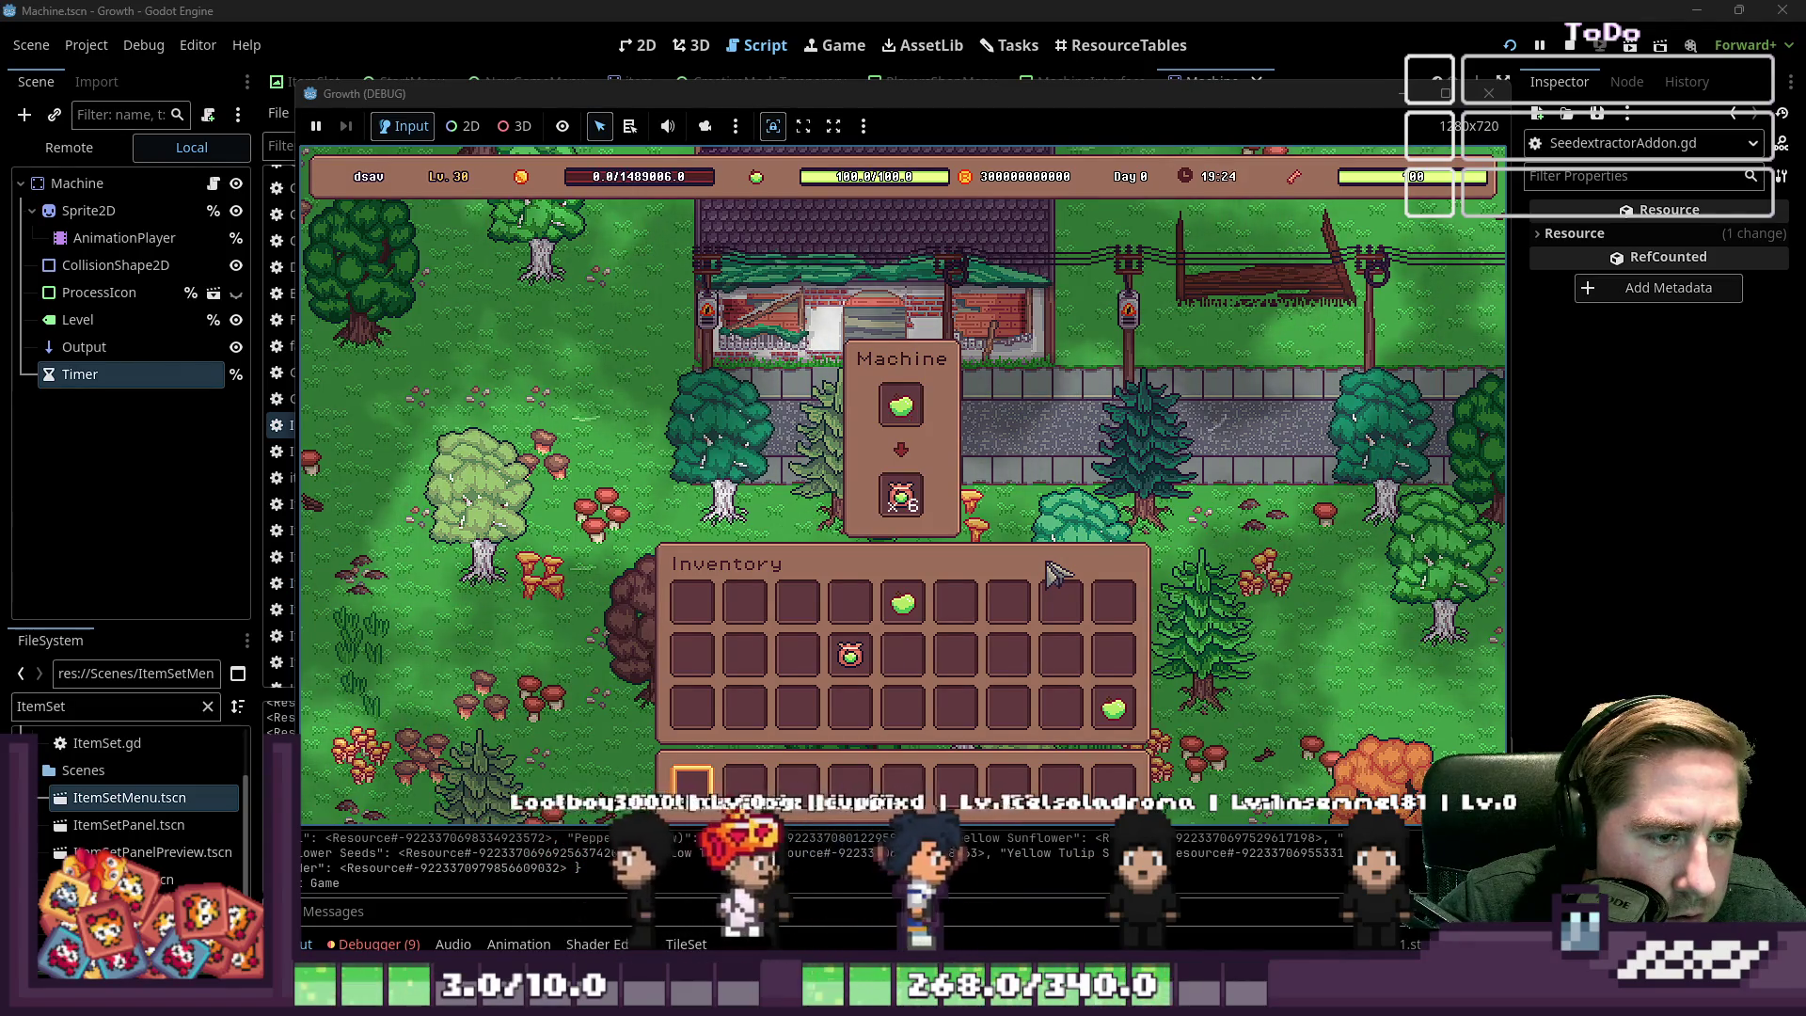
left_click(900, 496)
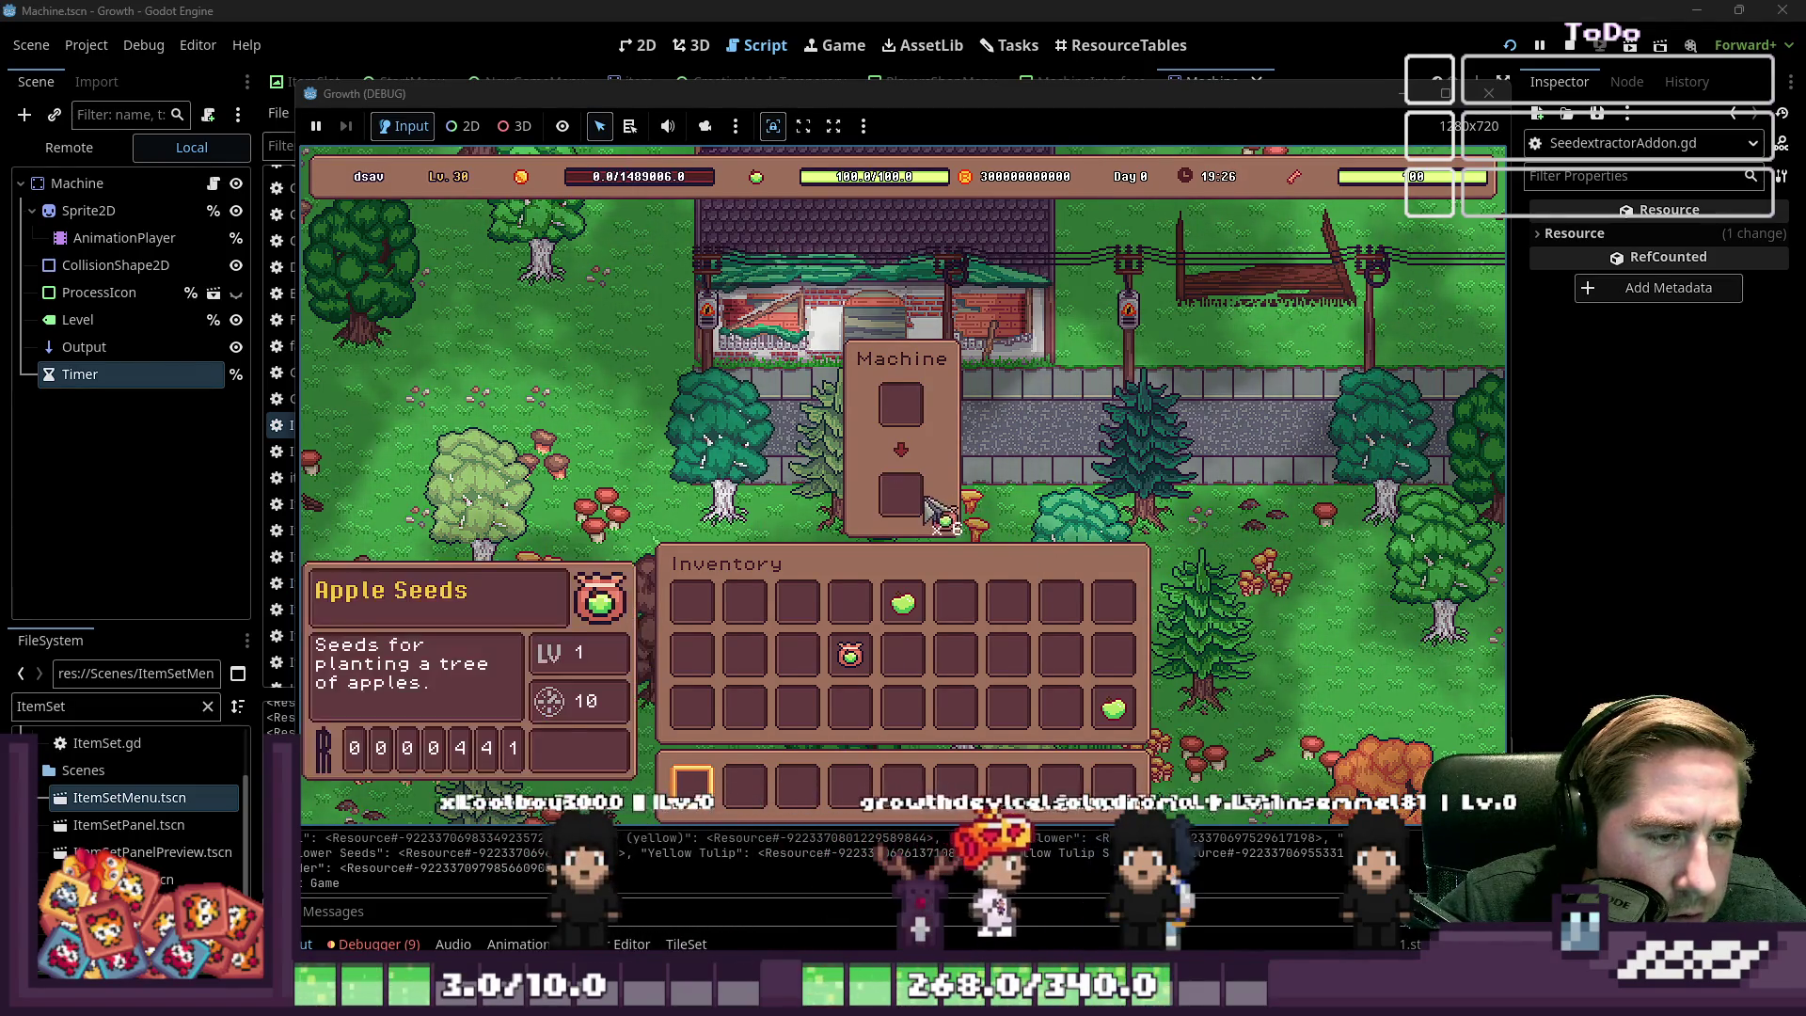
key("Escape")
key("e")
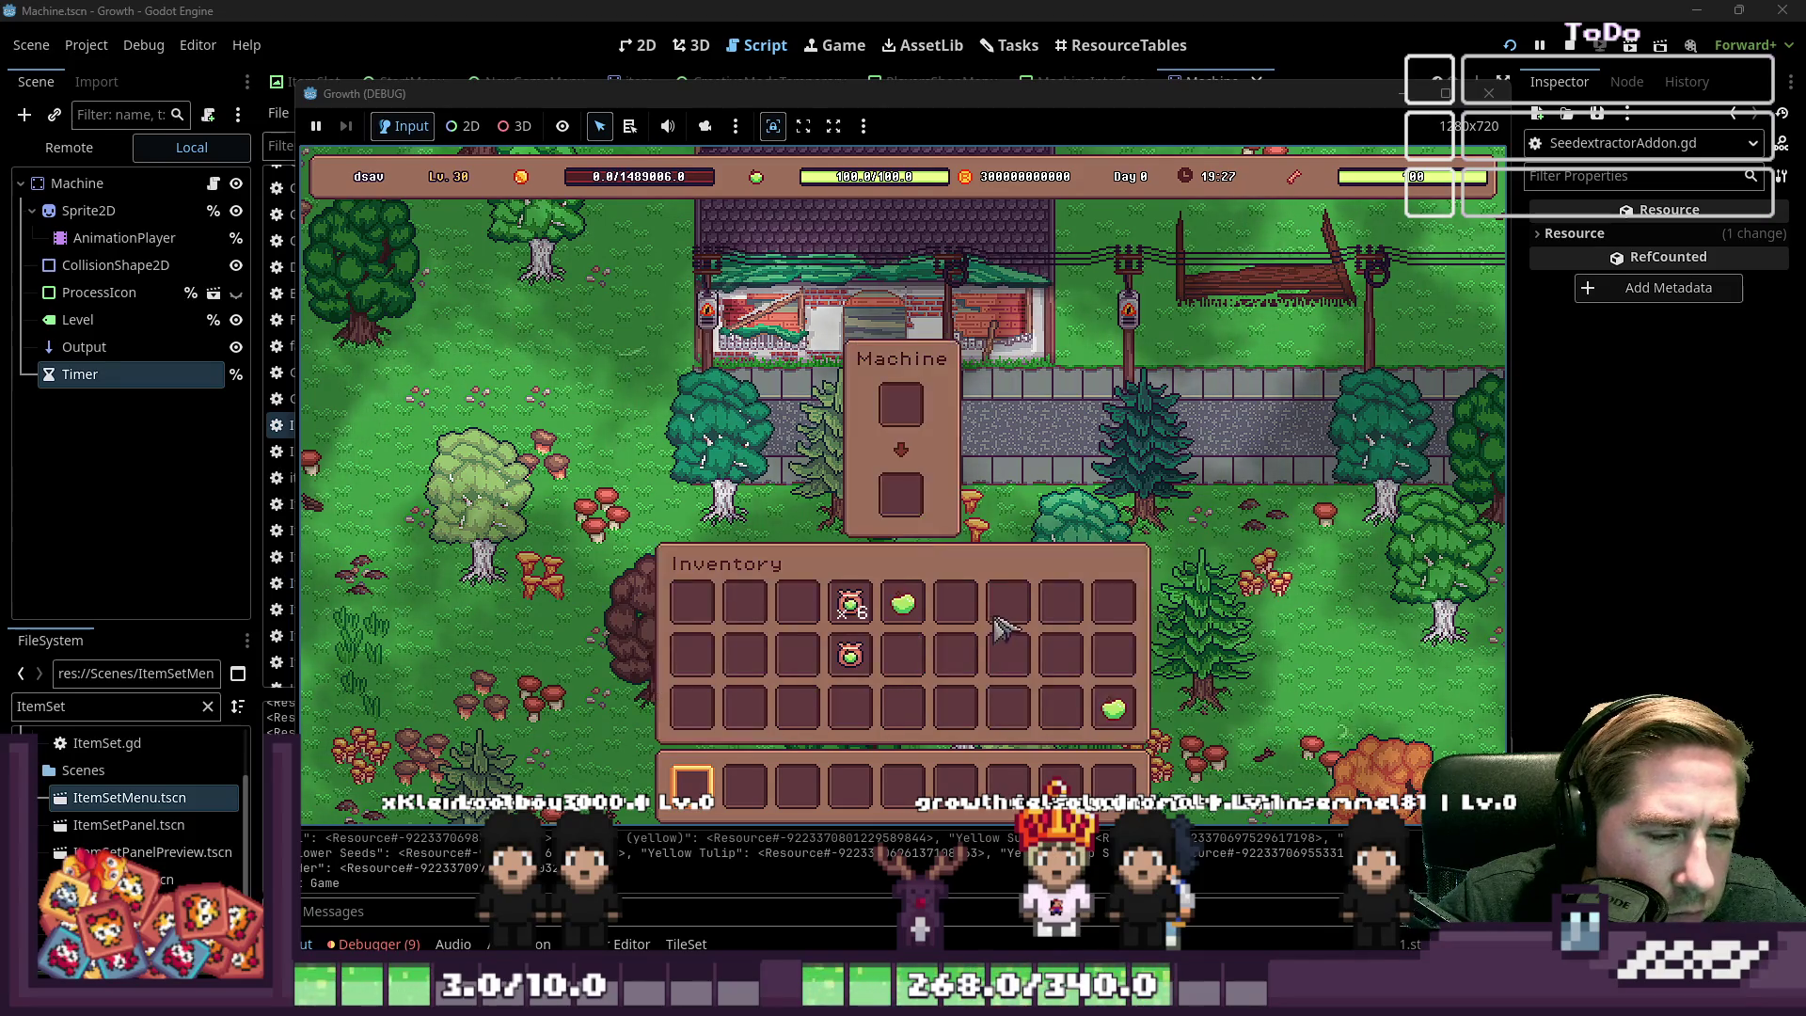
key("Escape")
Drag an Apple stack from the item catalogue onto the hotbar
key("e")
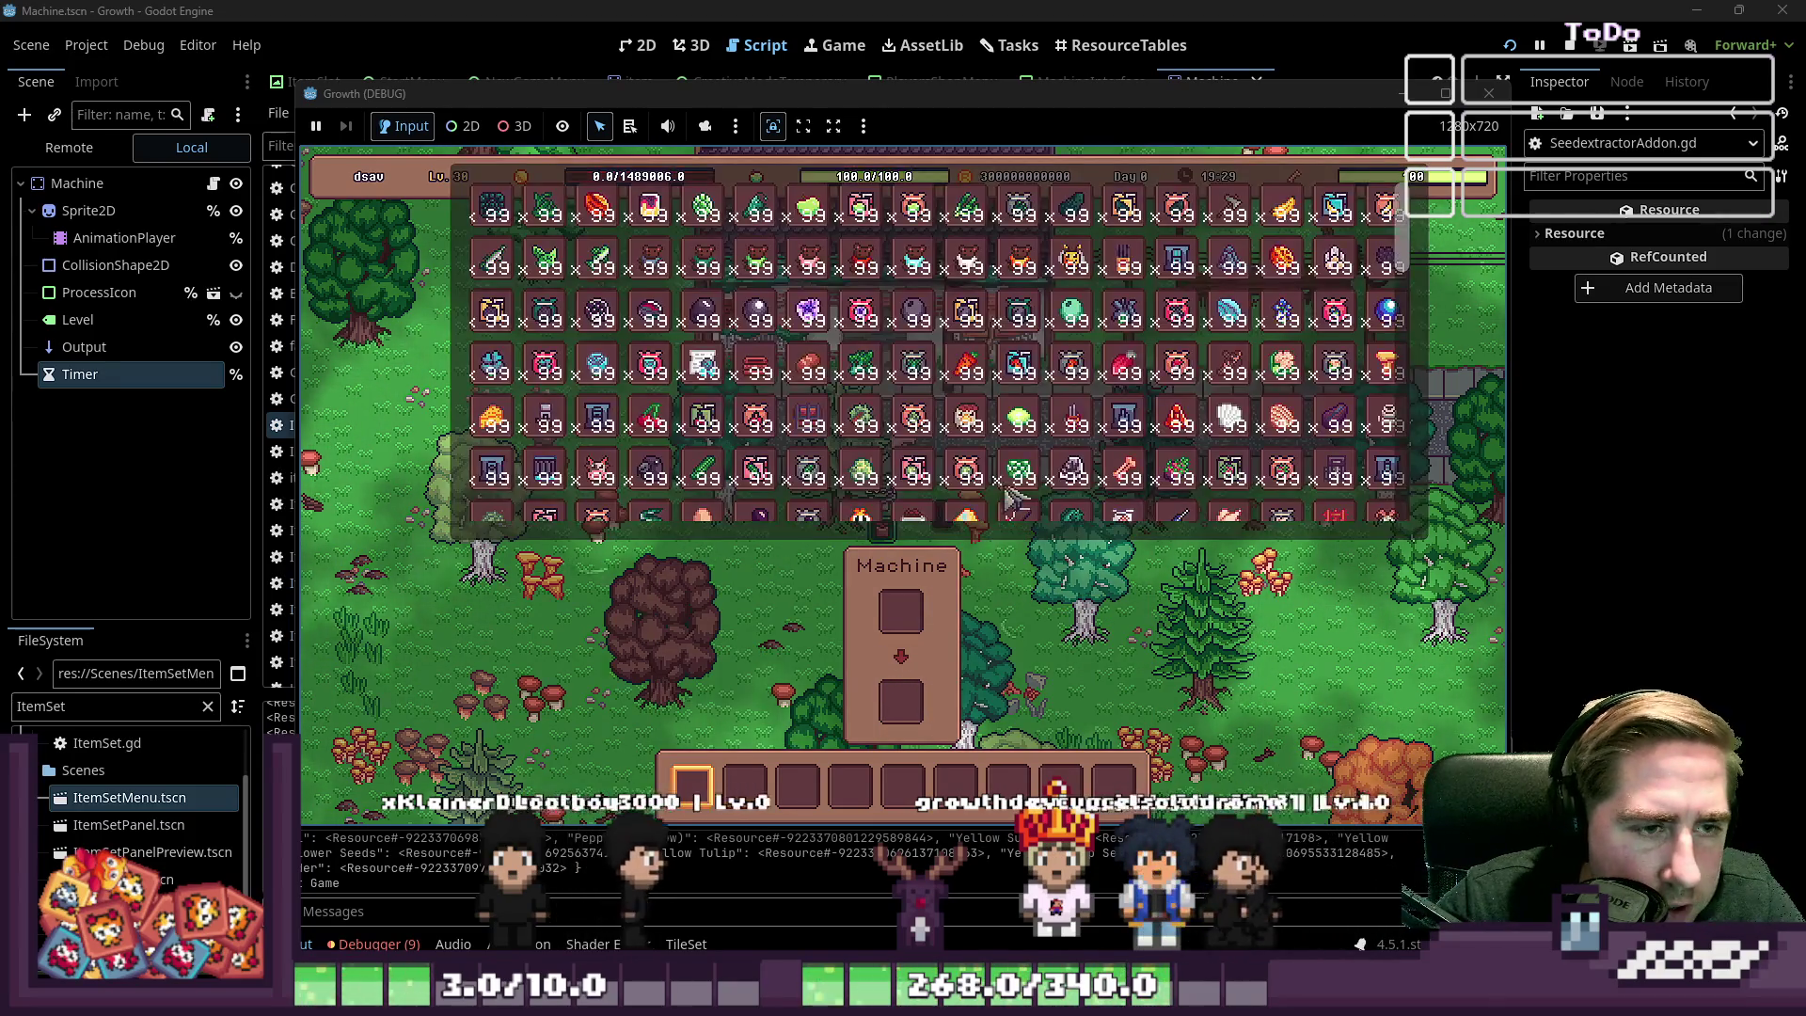
mouse_move(808, 208)
left_mouse_down()
mouse_move(931, 753)
mouse_move(903, 782)
mouse_move(894, 400)
left_mouse_up()
key("Escape")
key("e")
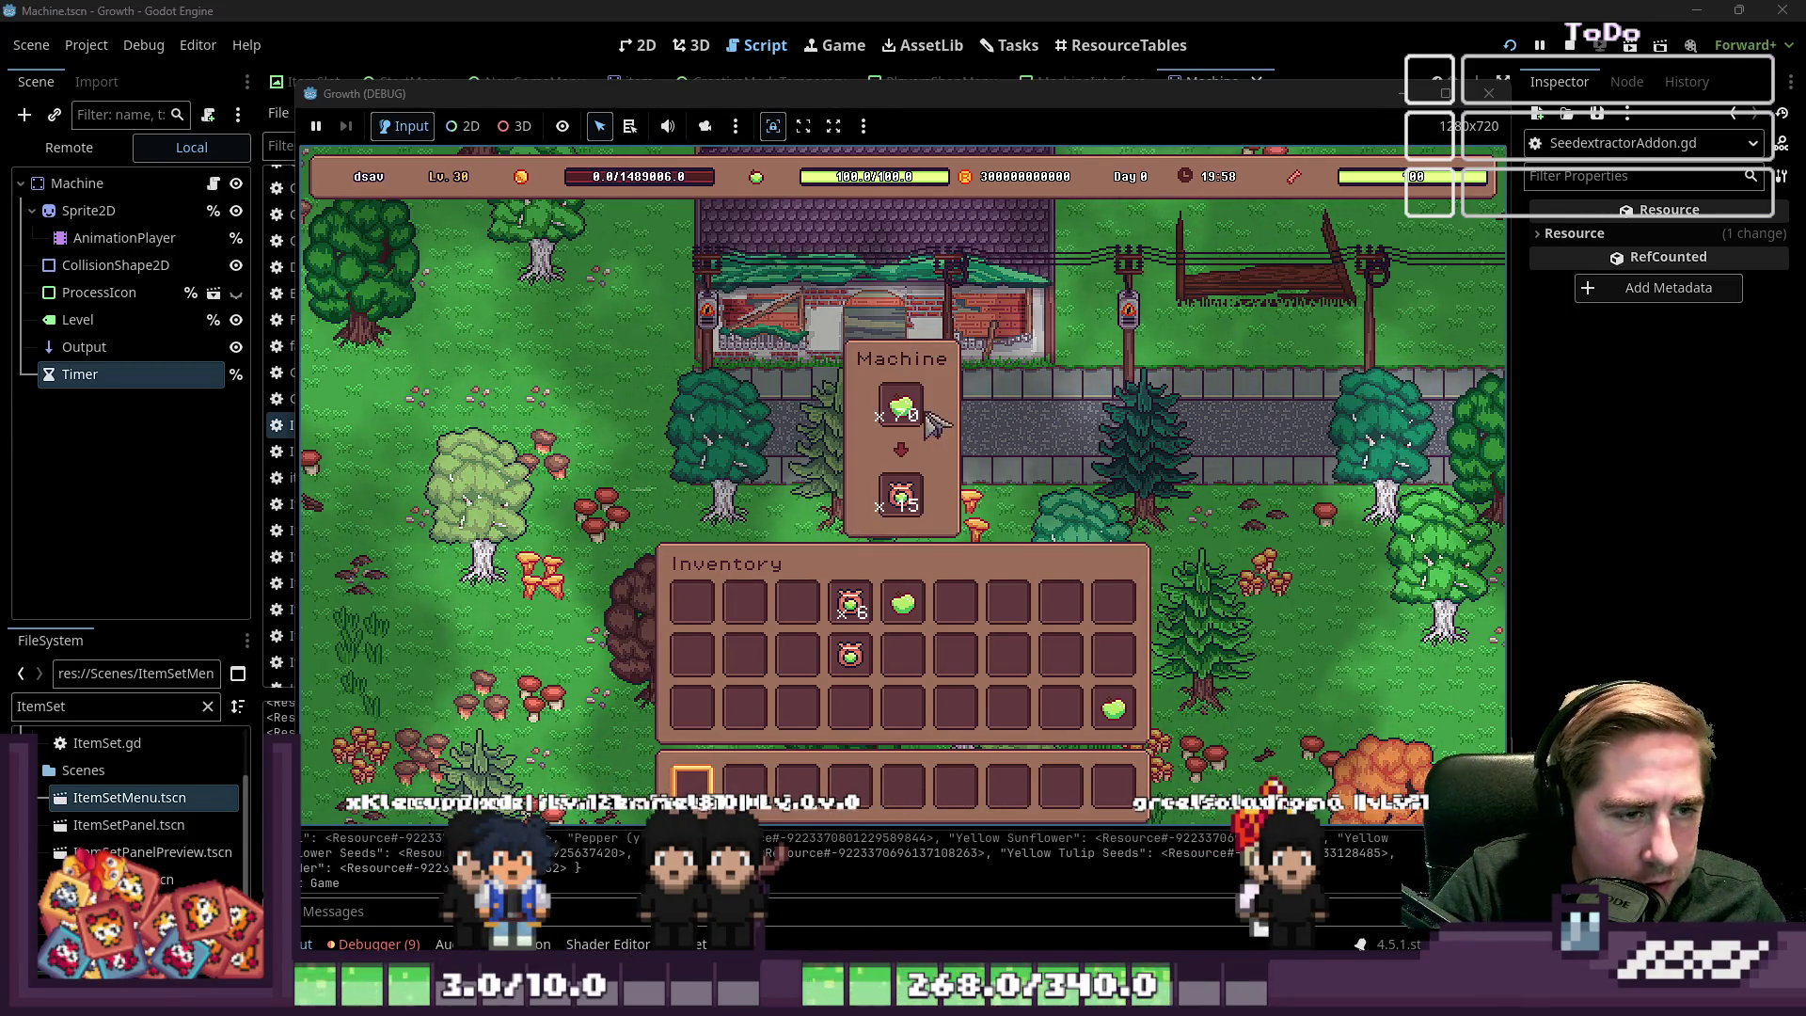
Reopen the inventory and take the apple stack out of the Machine
mouse_move(906, 416)
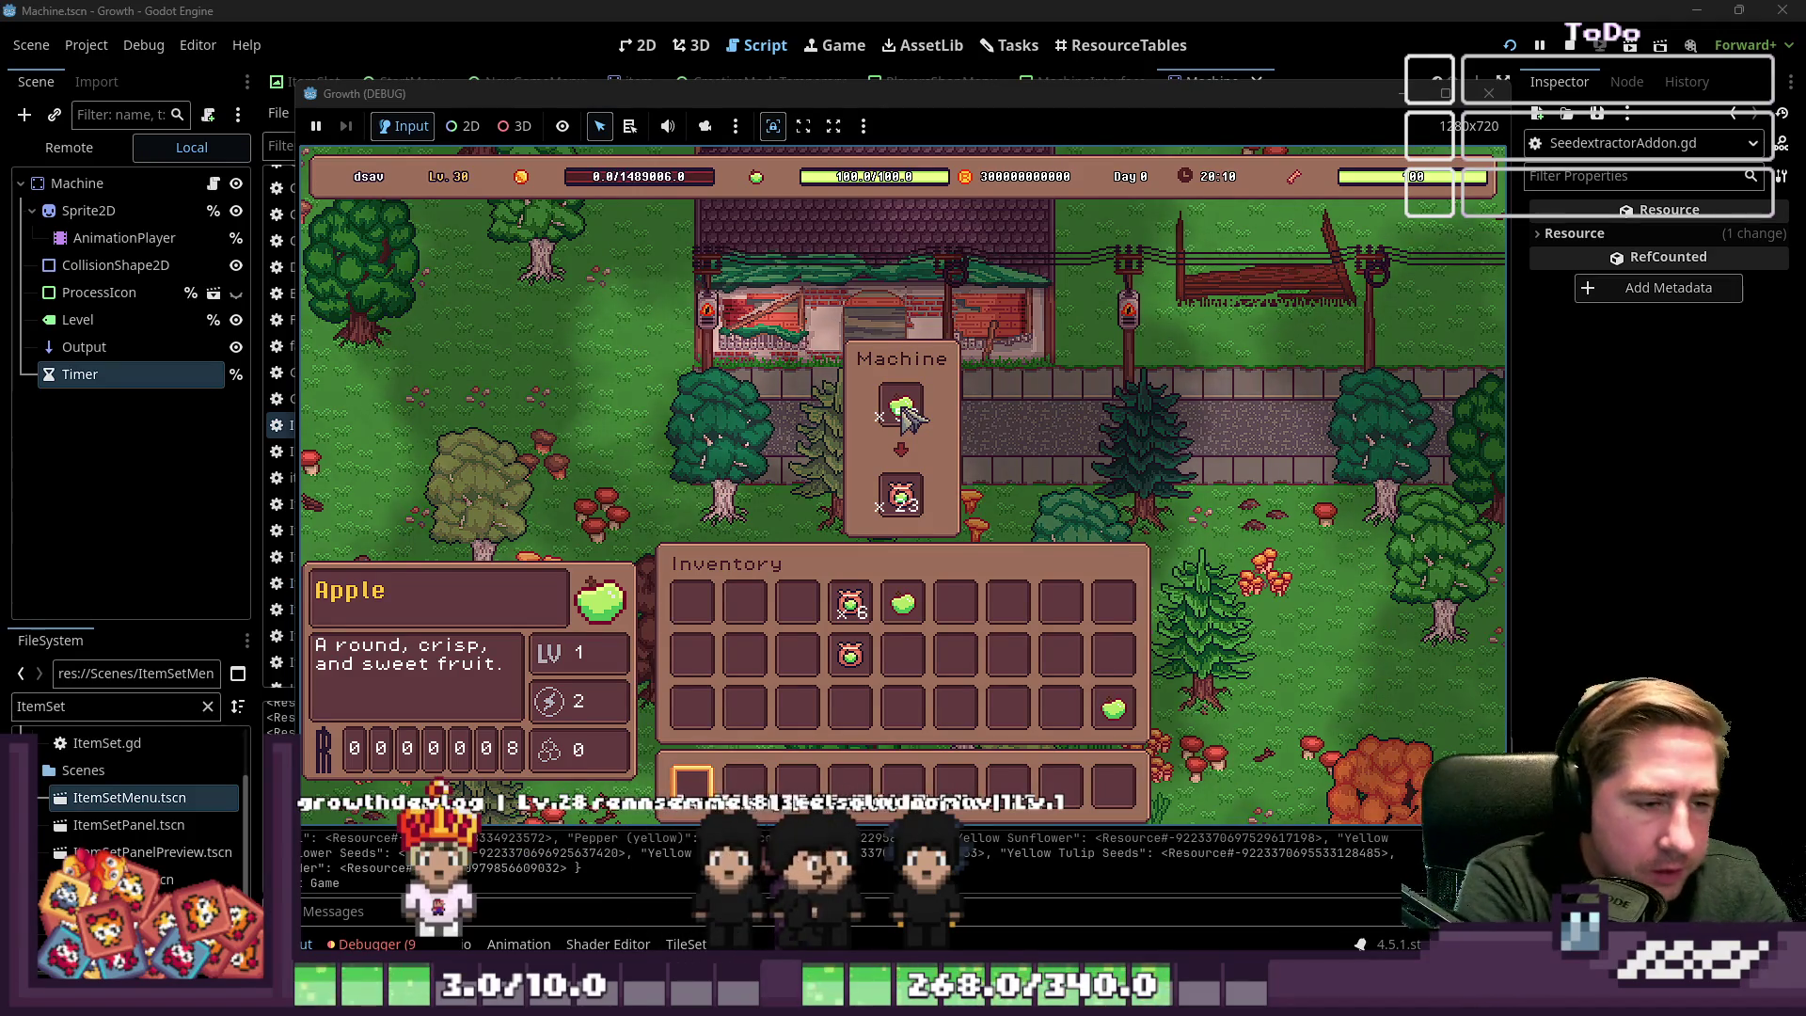
left_click(1307, 553)
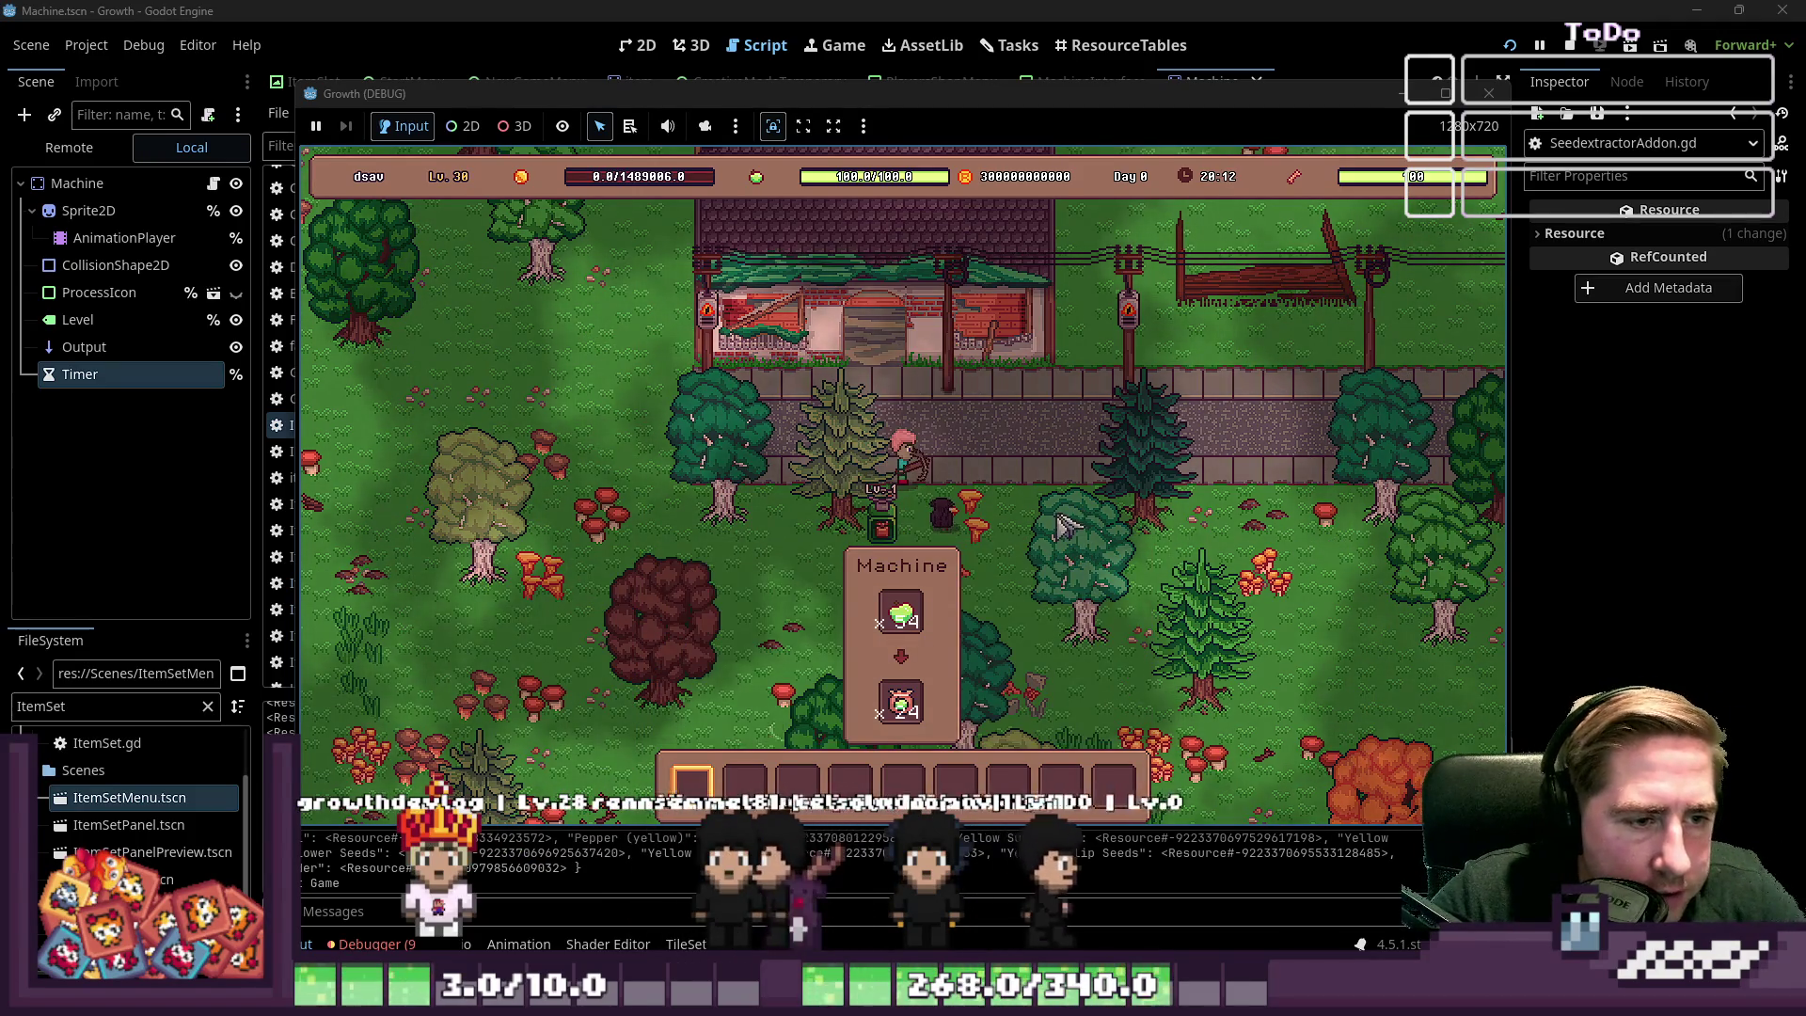
key("e")
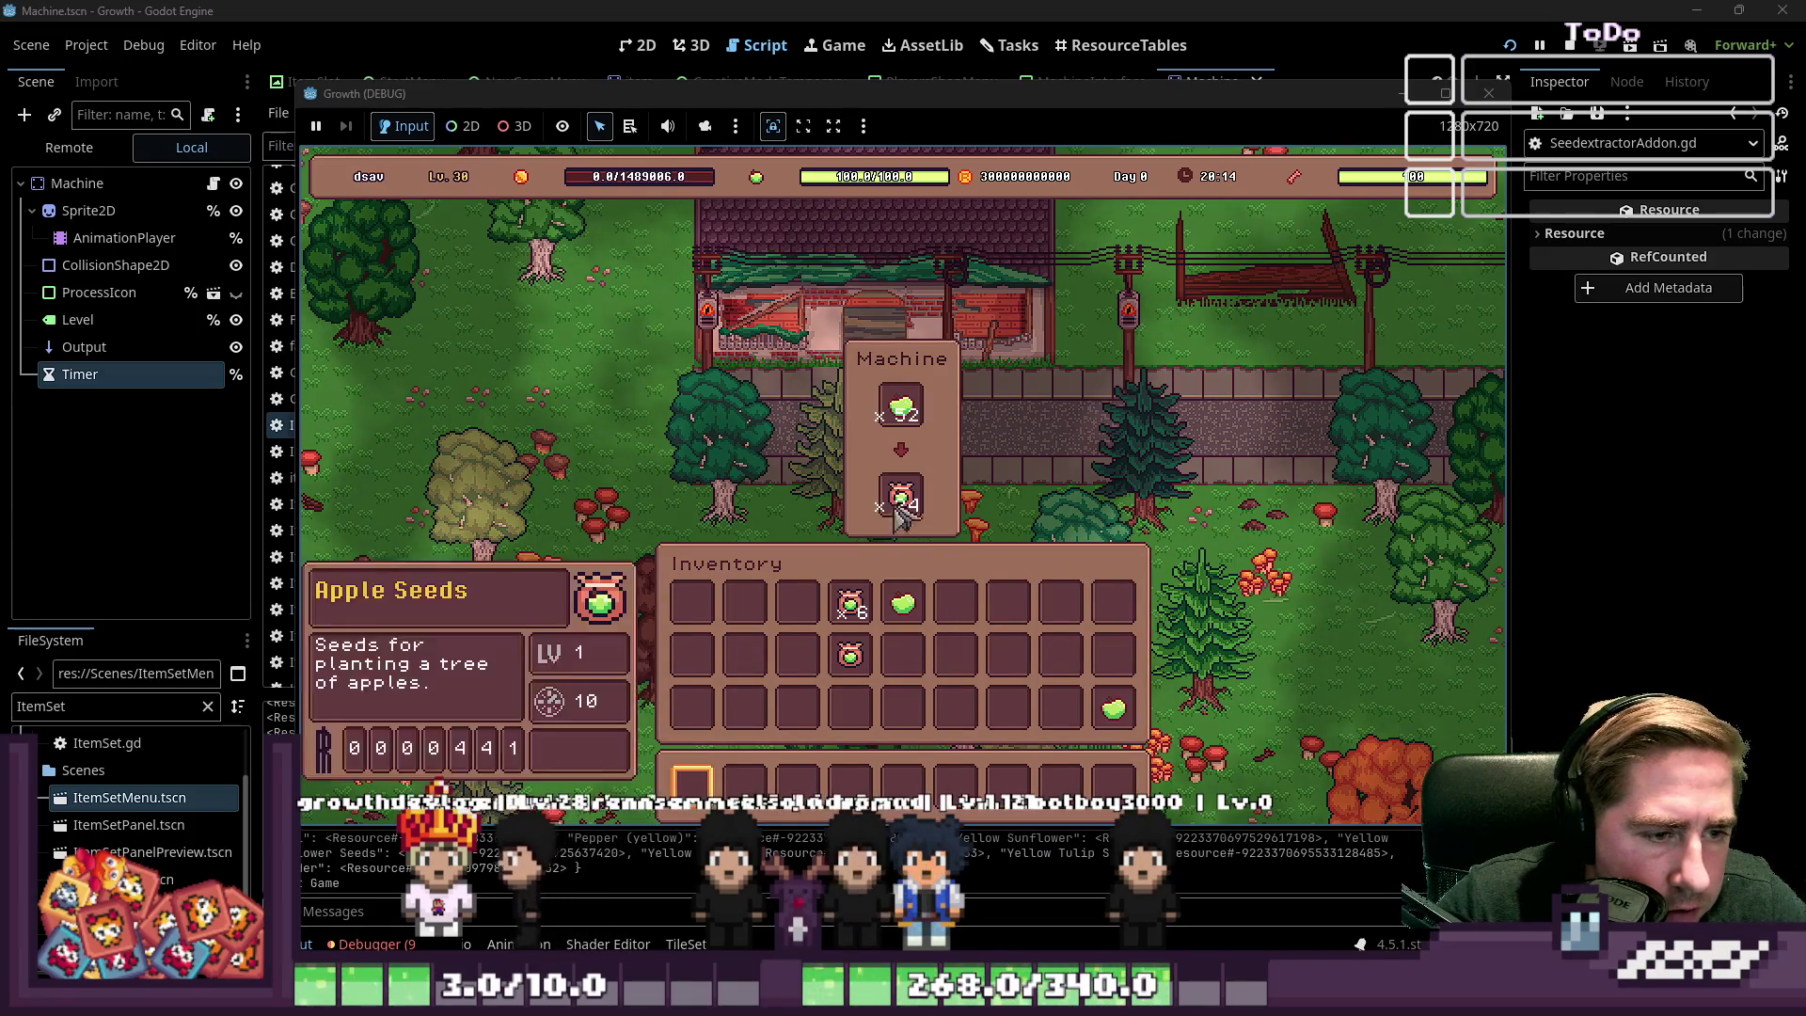
left_click(901, 405)
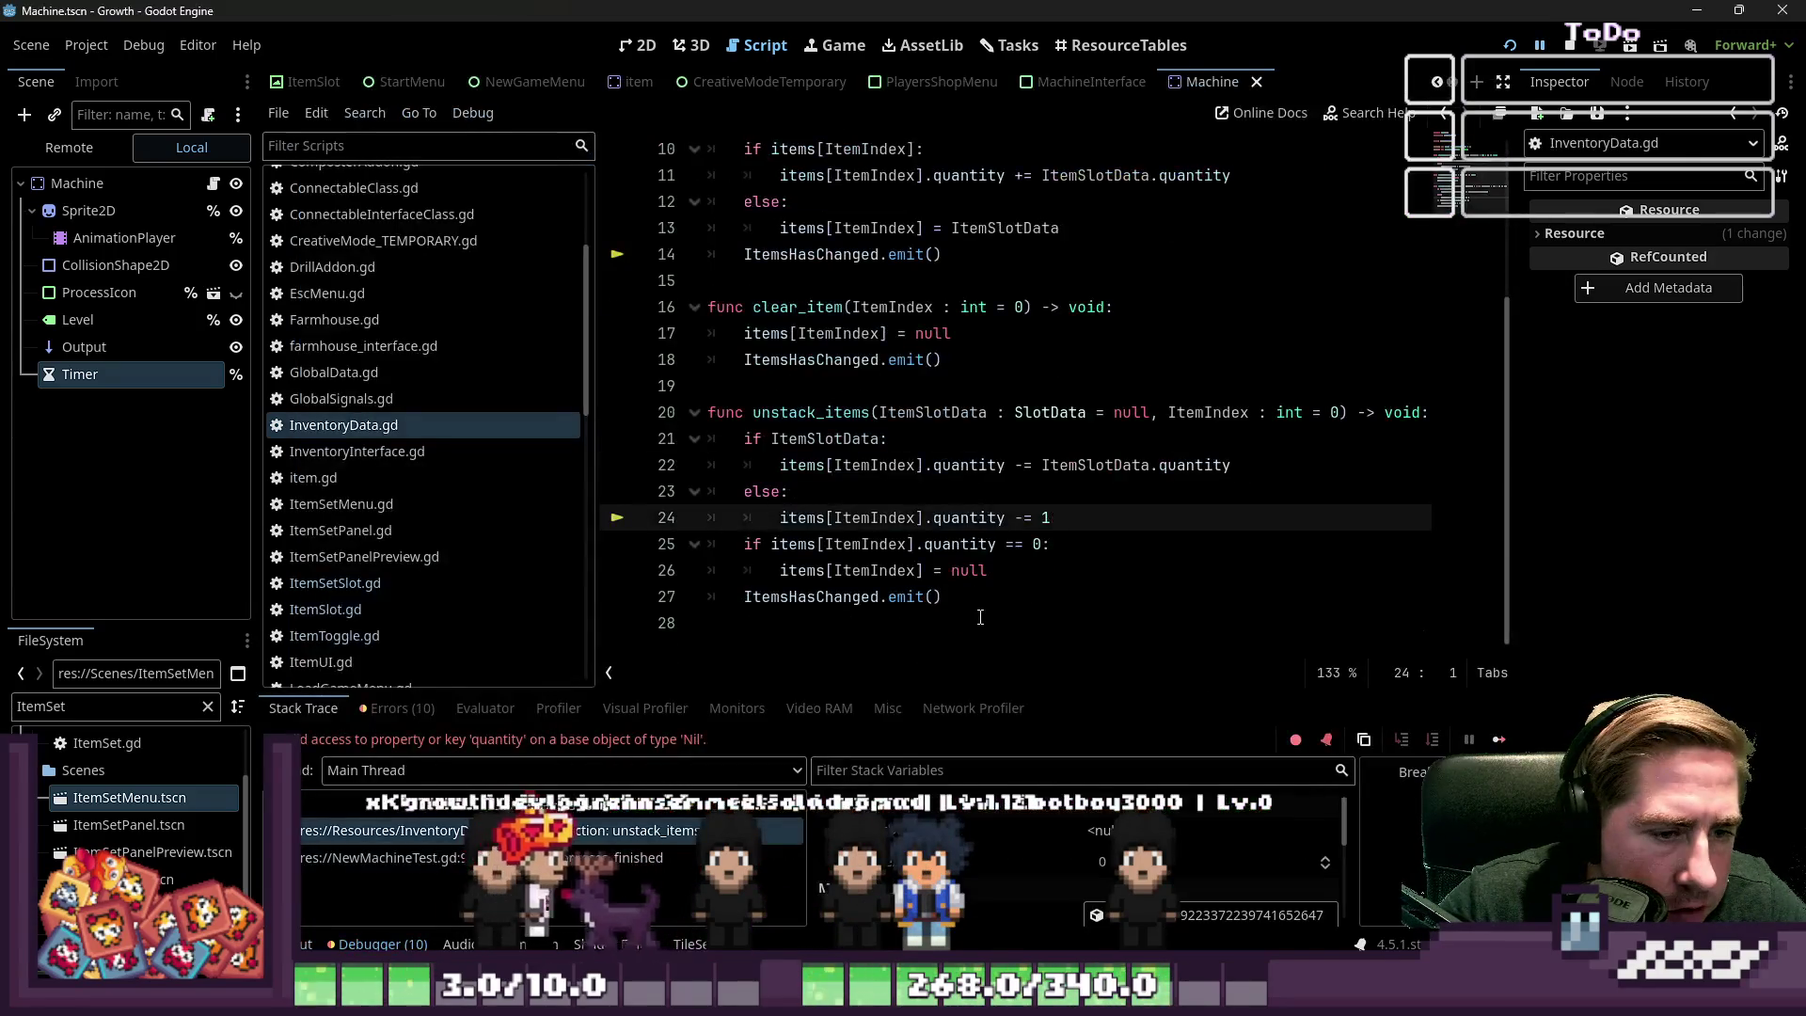
left_click(1022, 599)
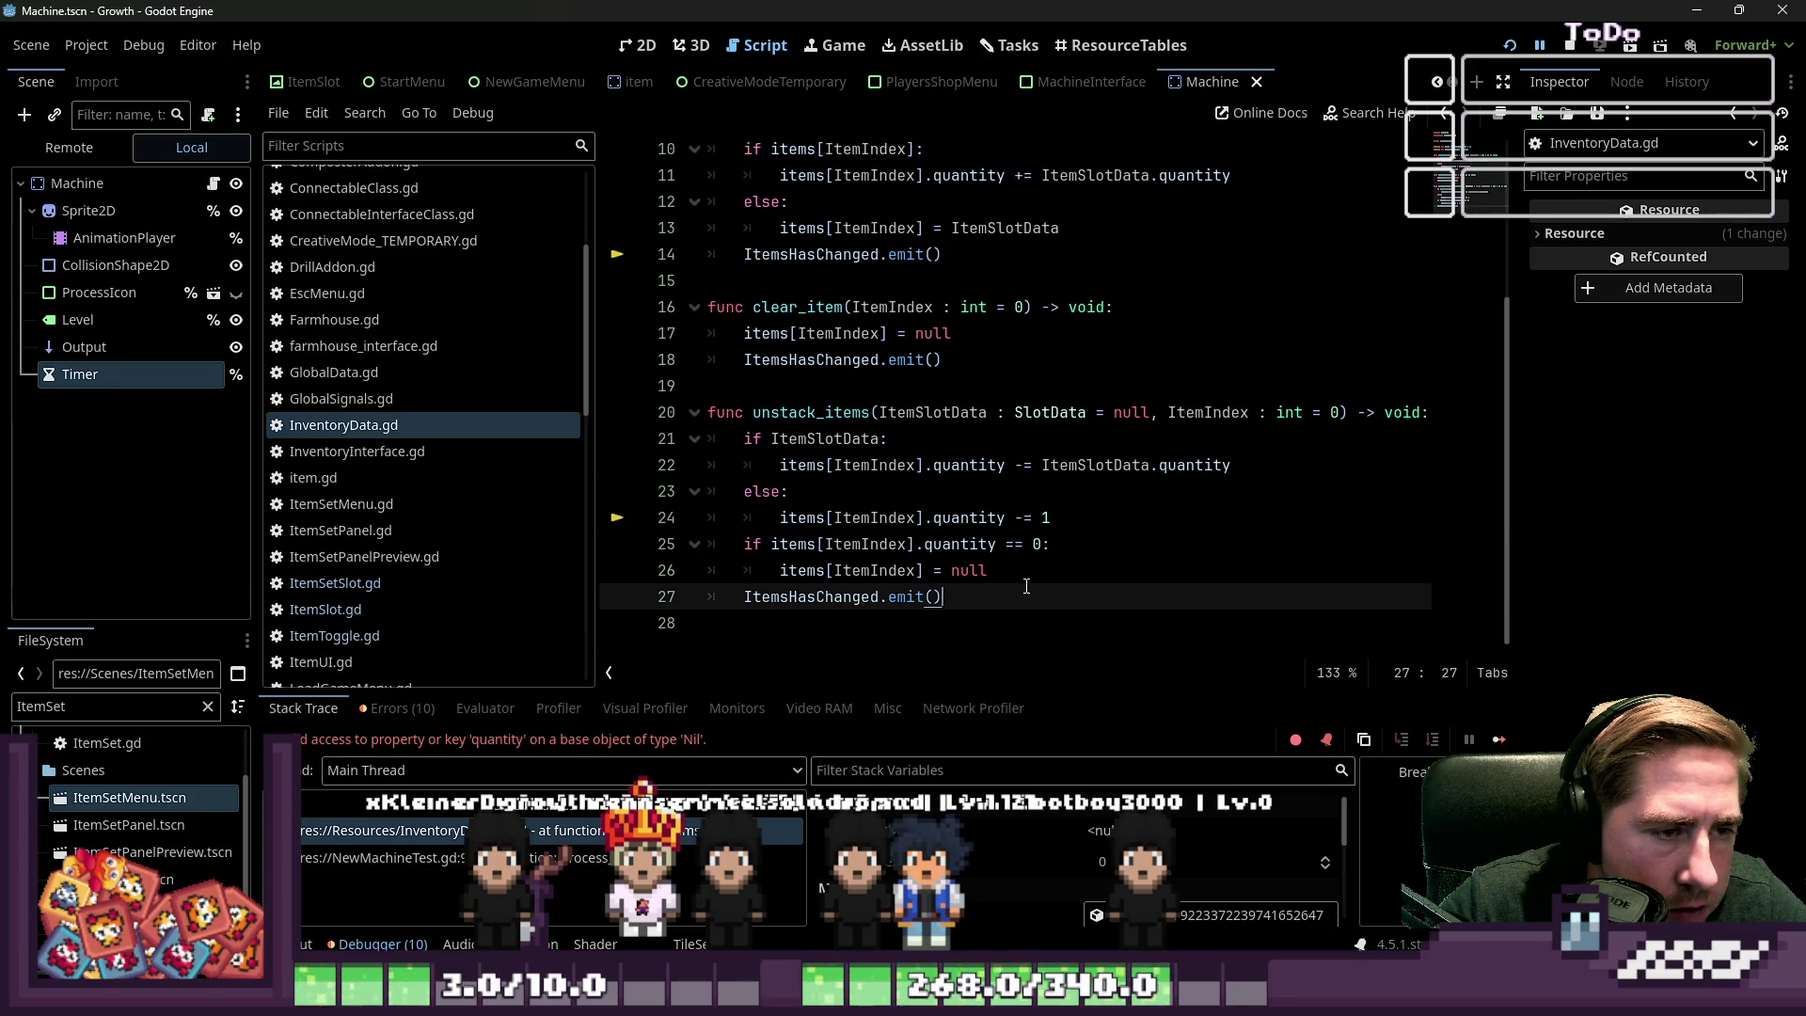
double_click(792, 410)
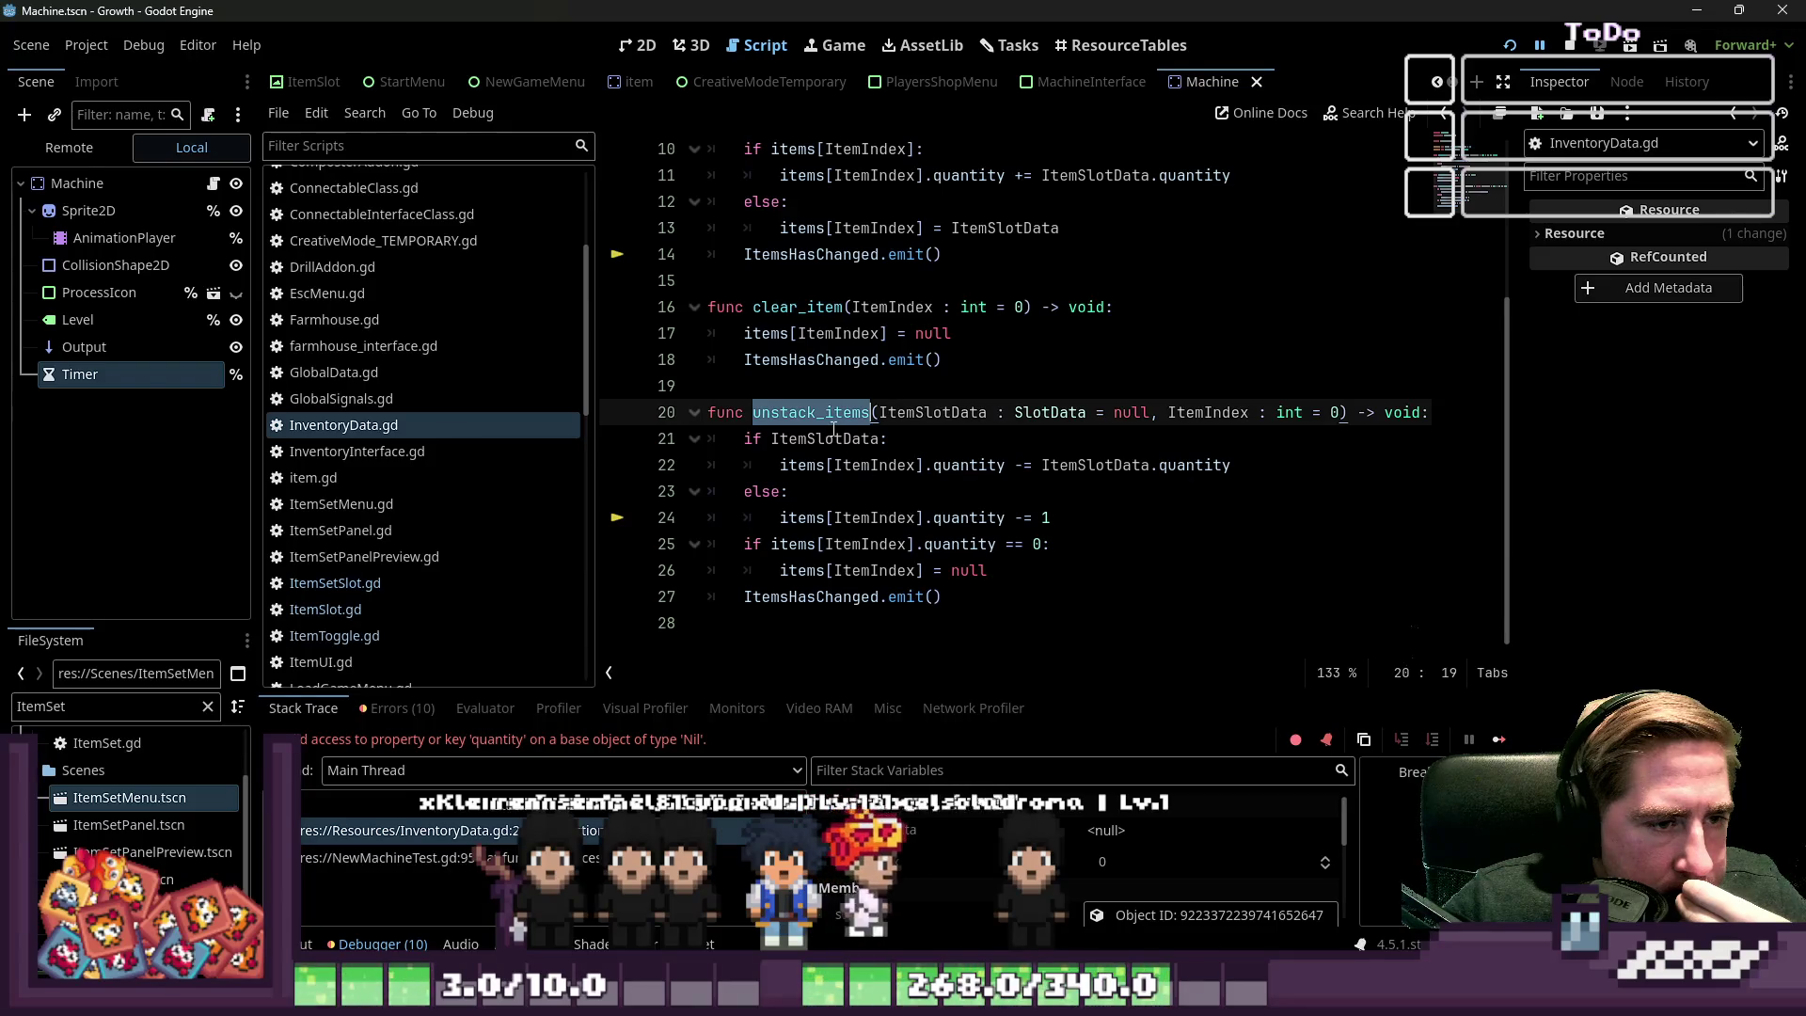
left_click(718, 437)
key("Return")
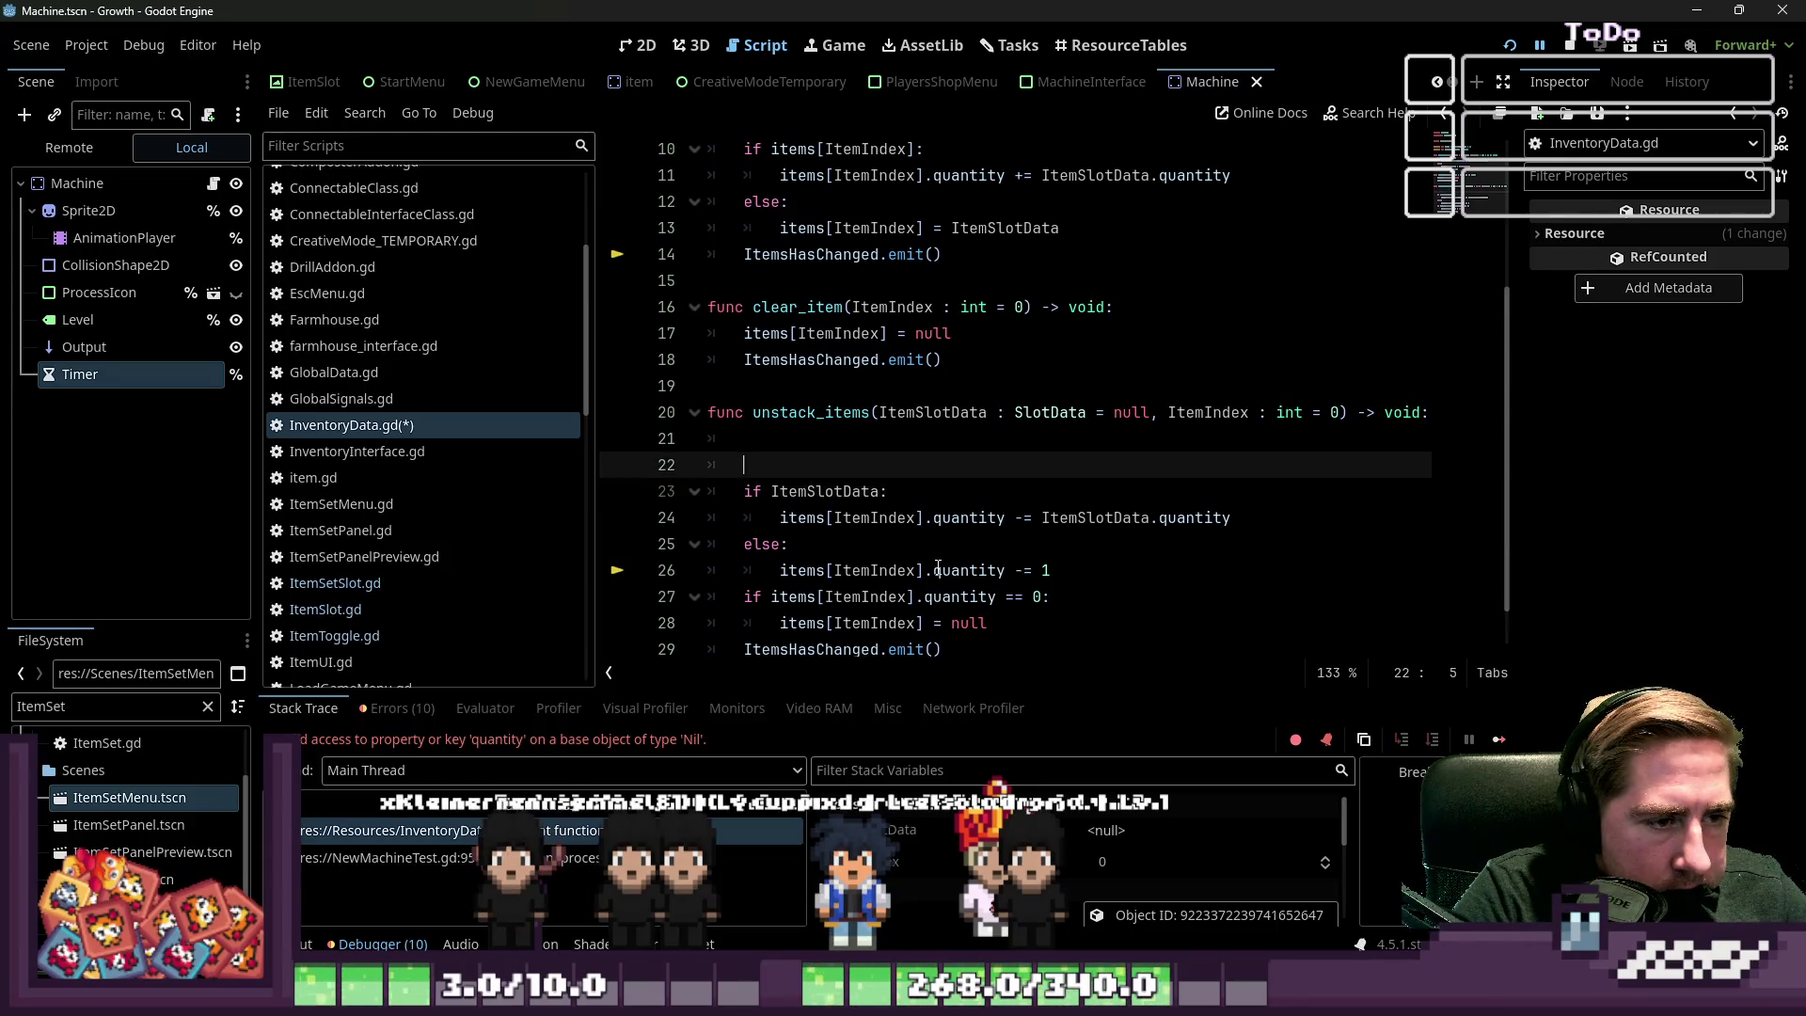
key("Return")
key("Up")
key("Up")
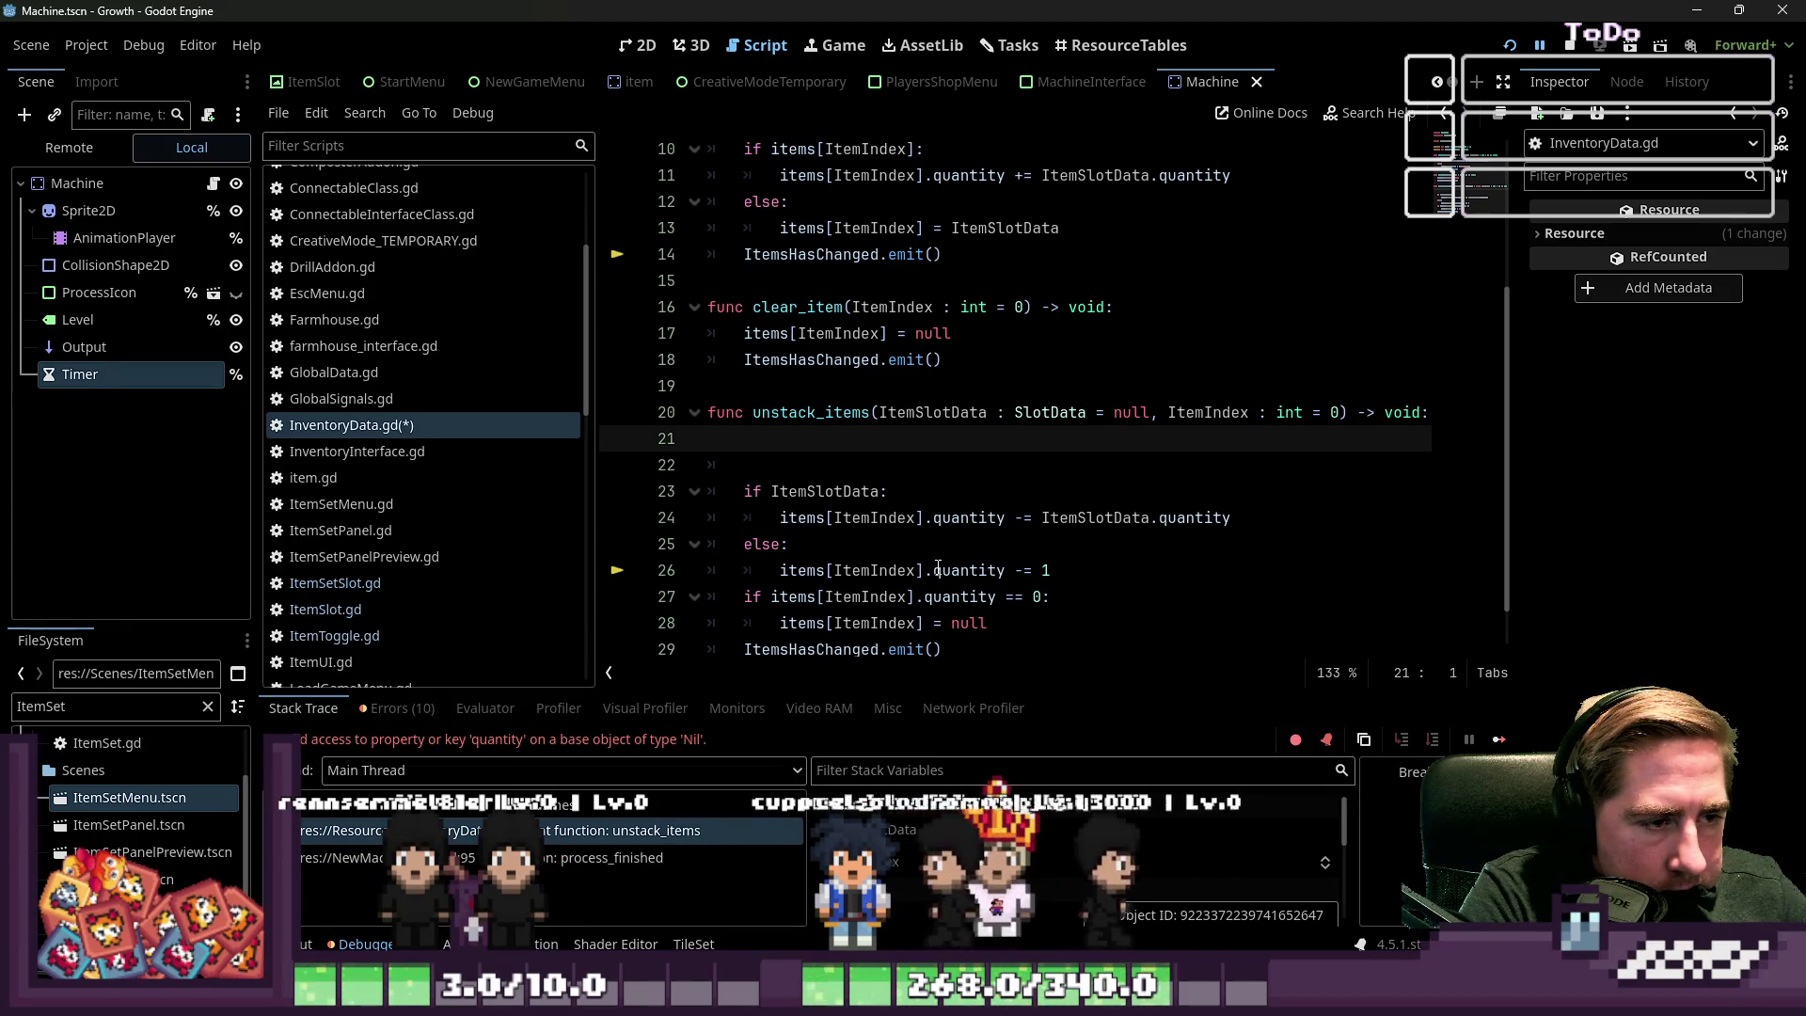
key("Delete")
key("Delete")
key("Down")
key("Down")
key("Down")
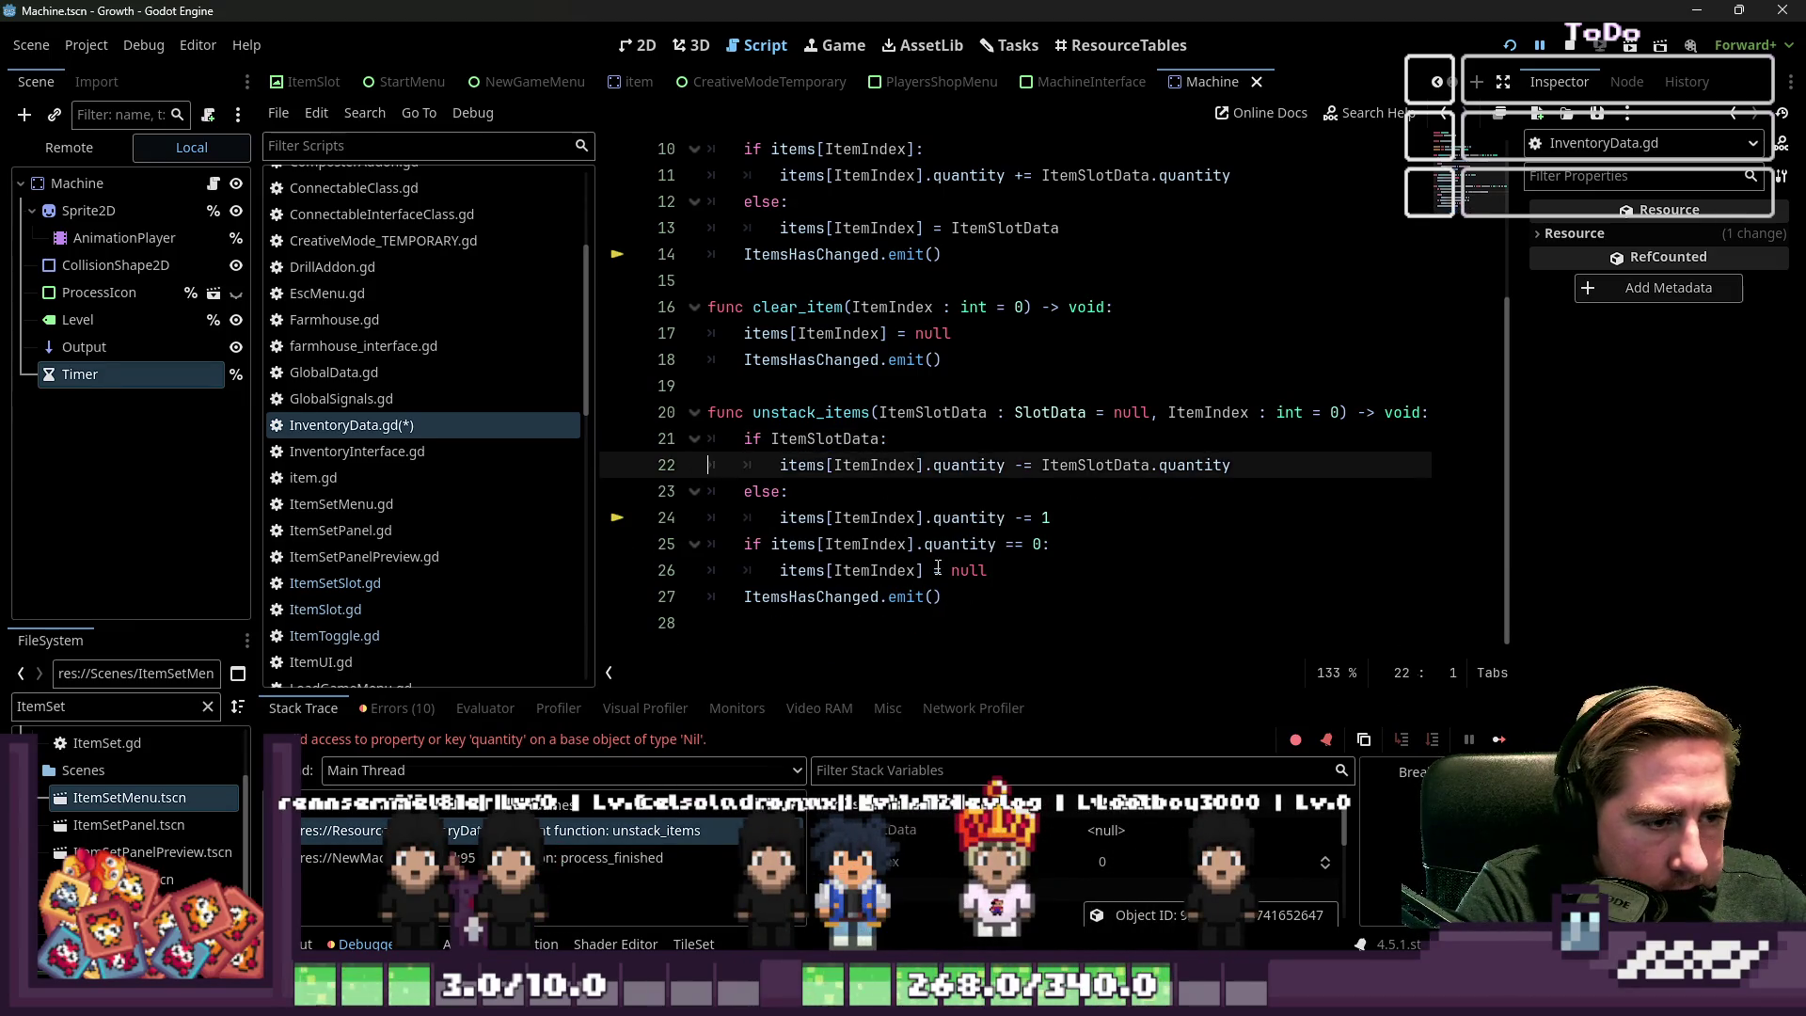
key("Up")
key("Up")
key("Up")
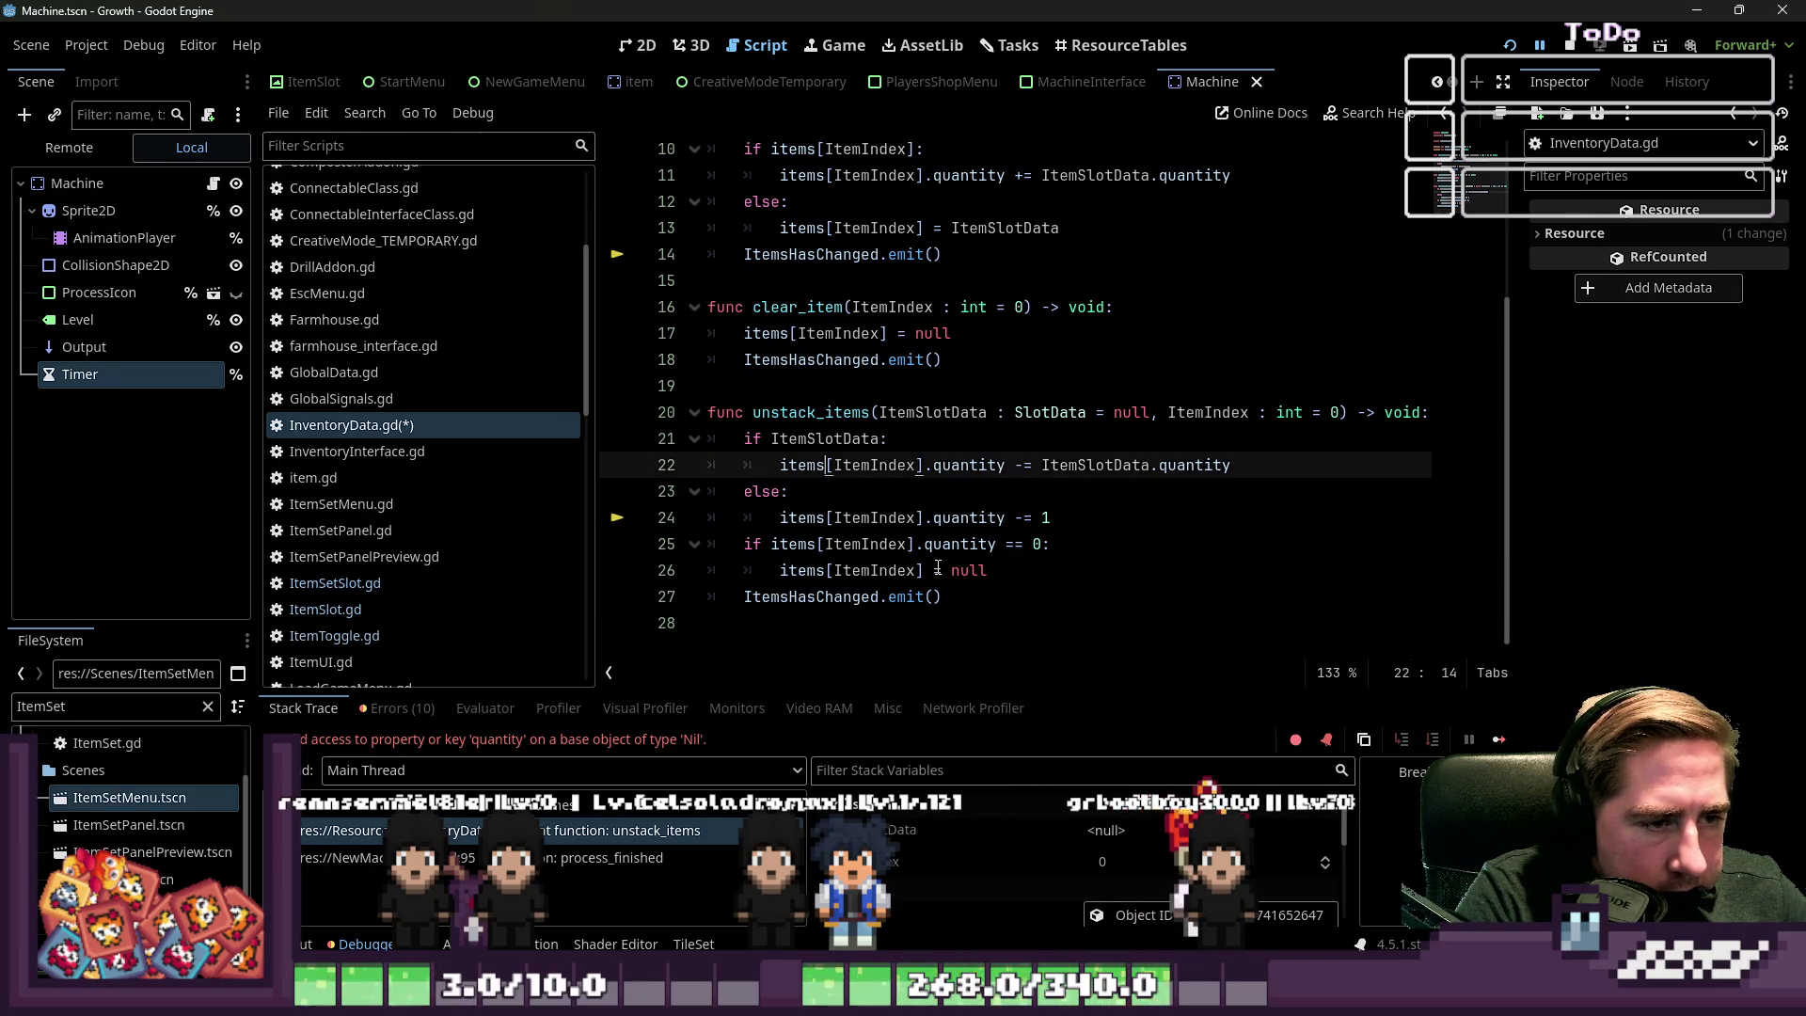
key("Up")
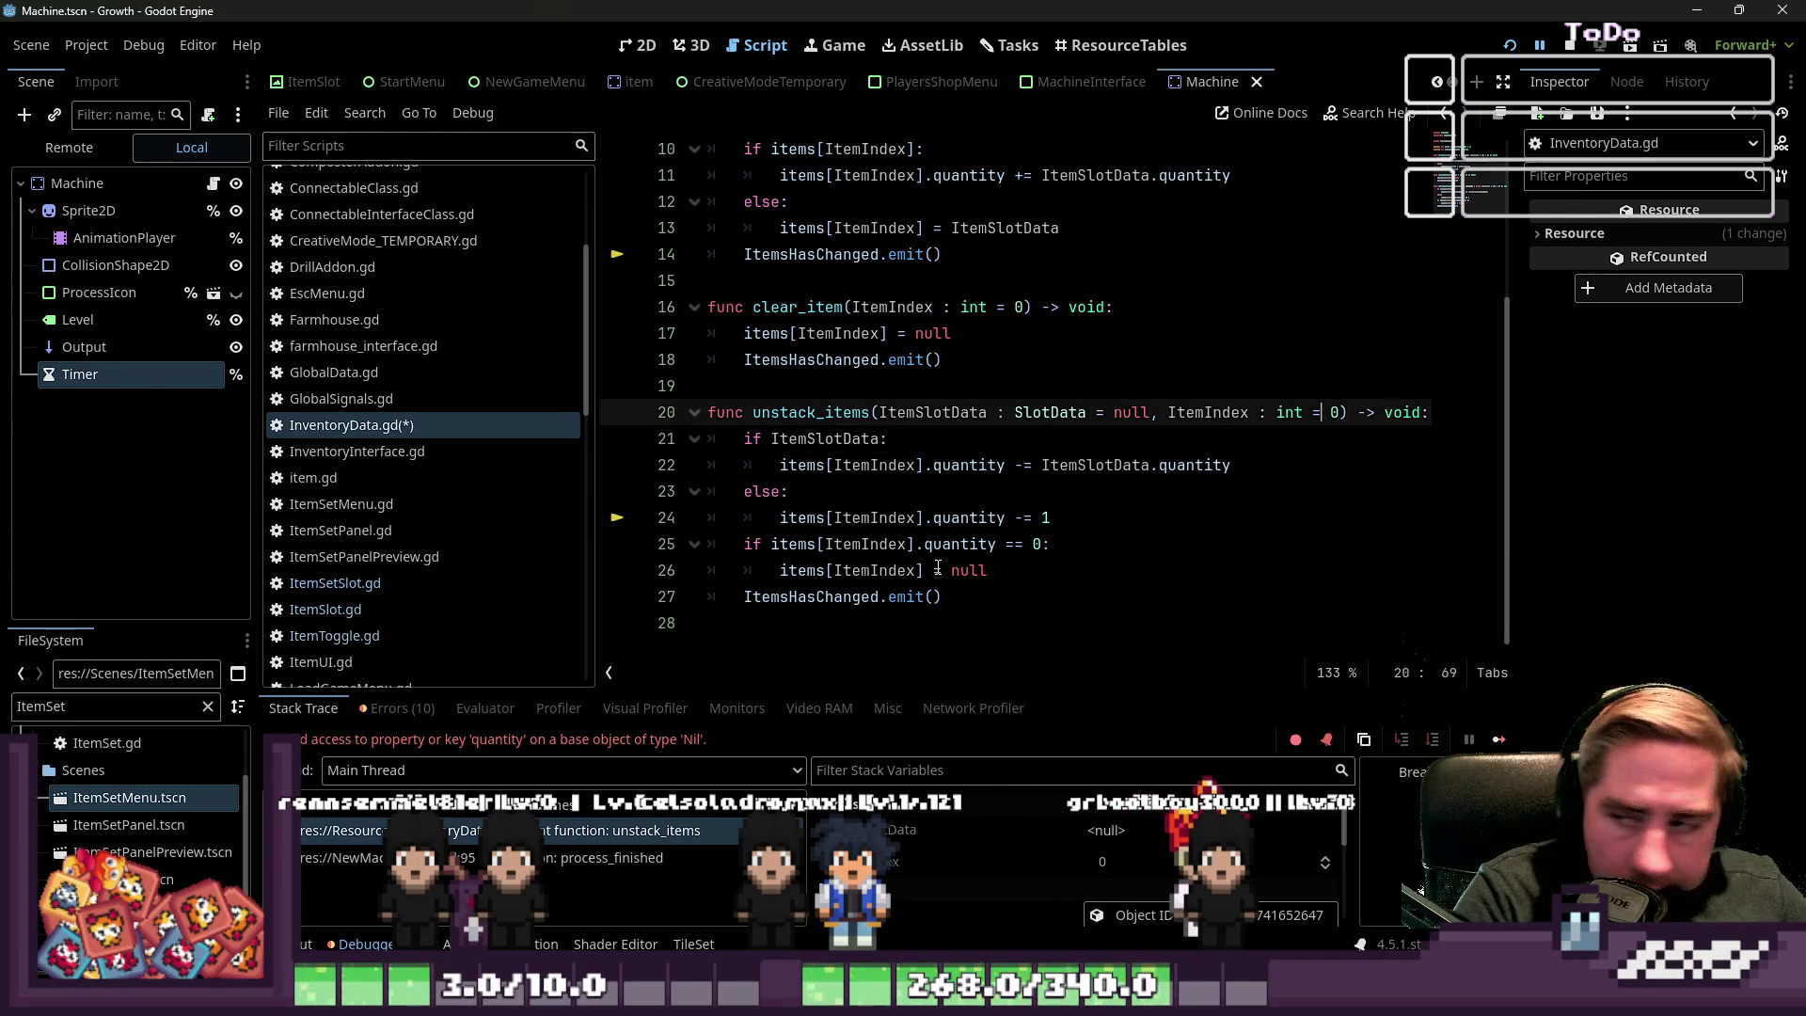
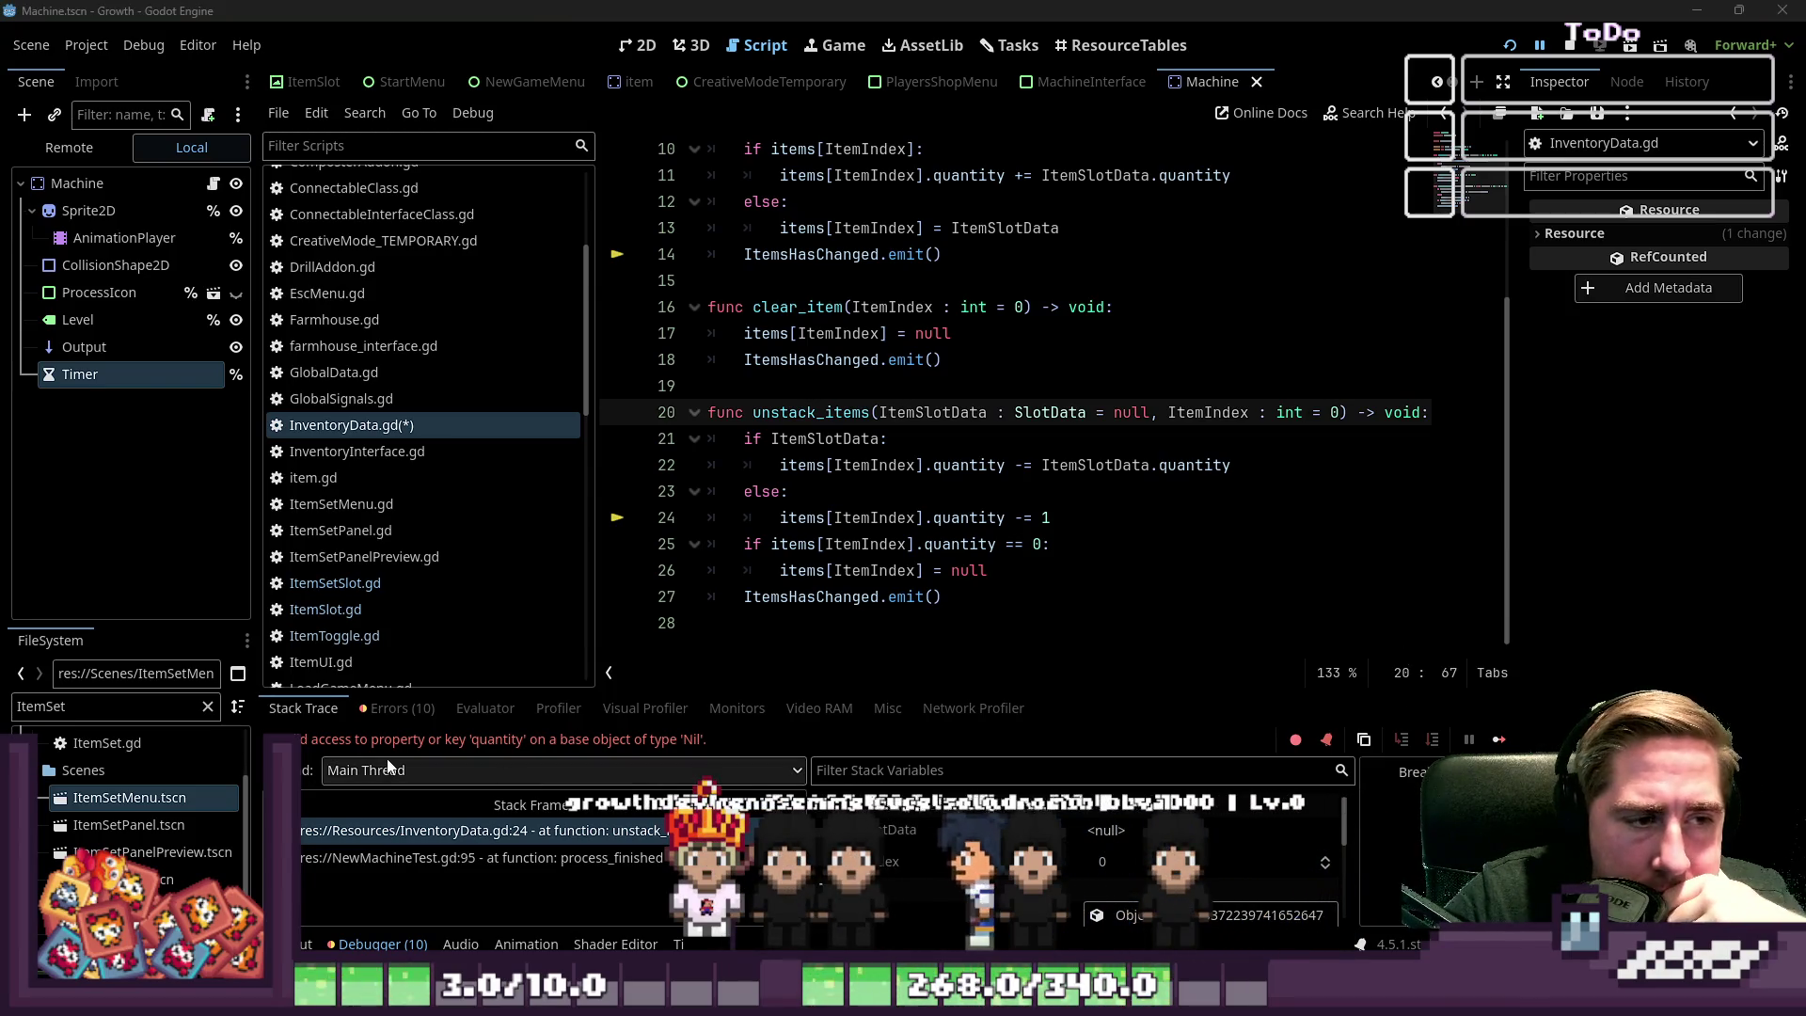
Inspect the items[ItemIndex] access in unstack_items to see the empty slot value
left_click_drag(781, 519, 926, 517)
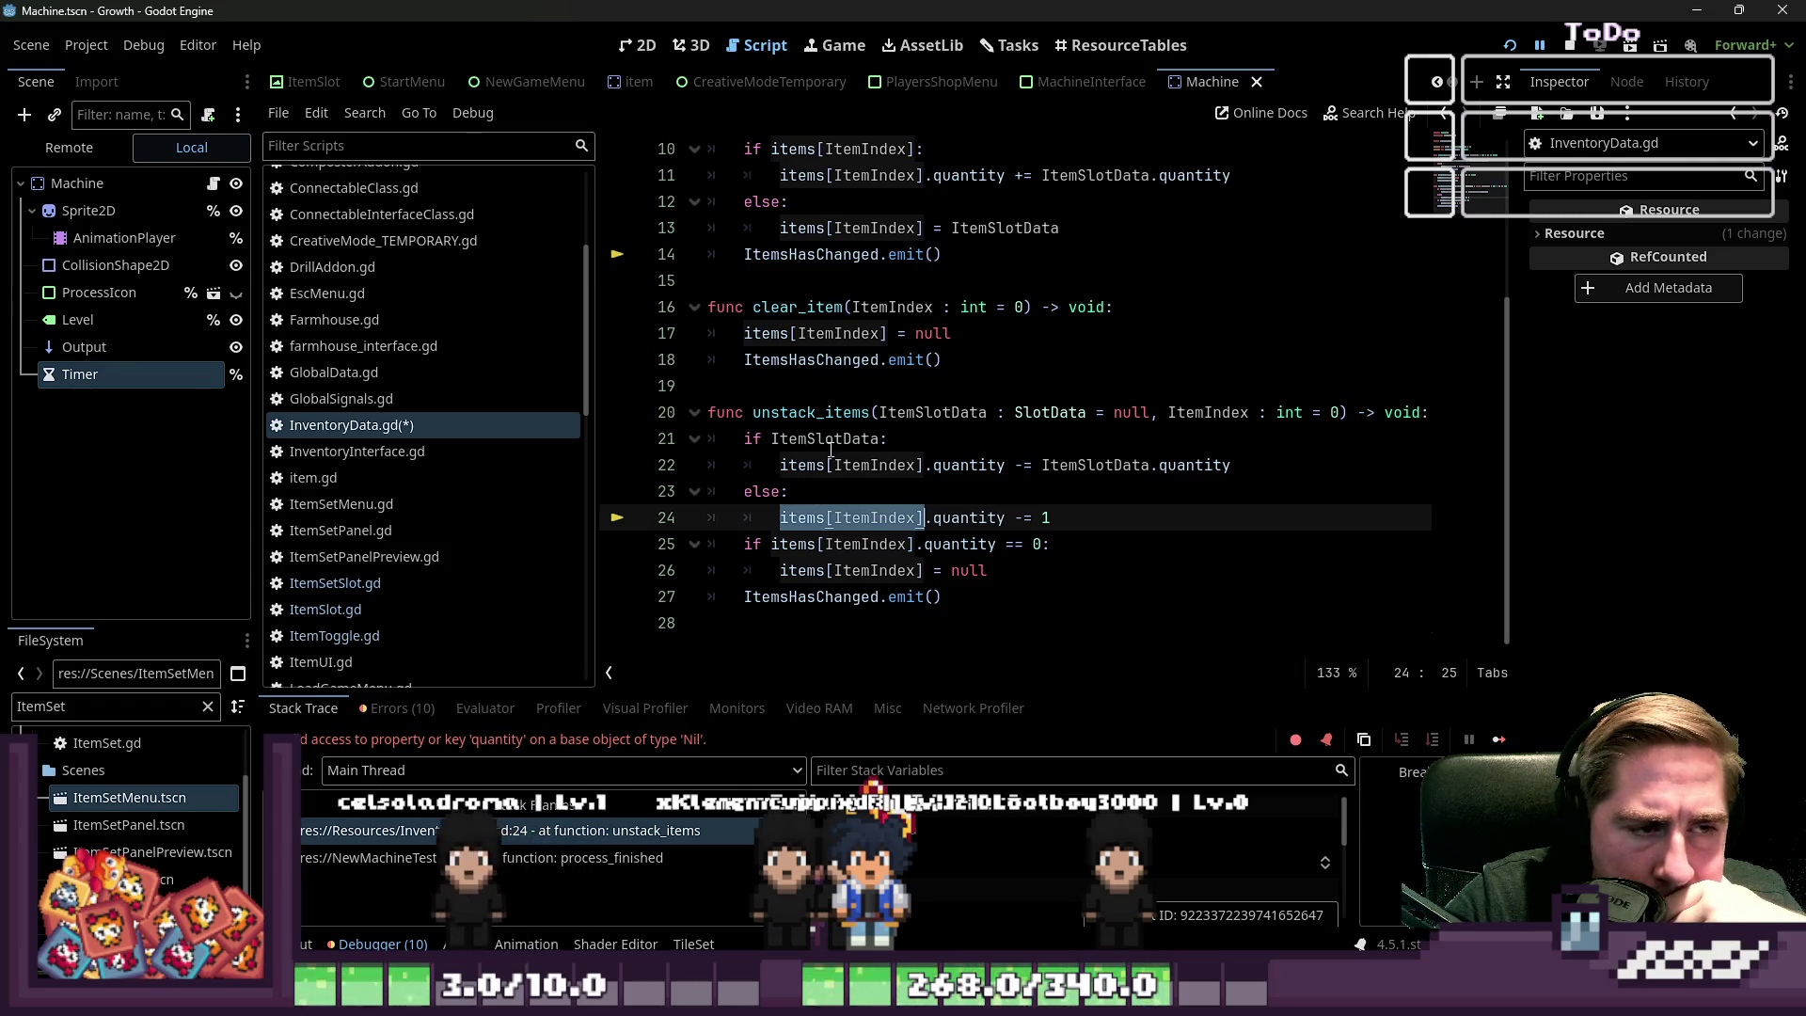
mouse_move(831, 450)
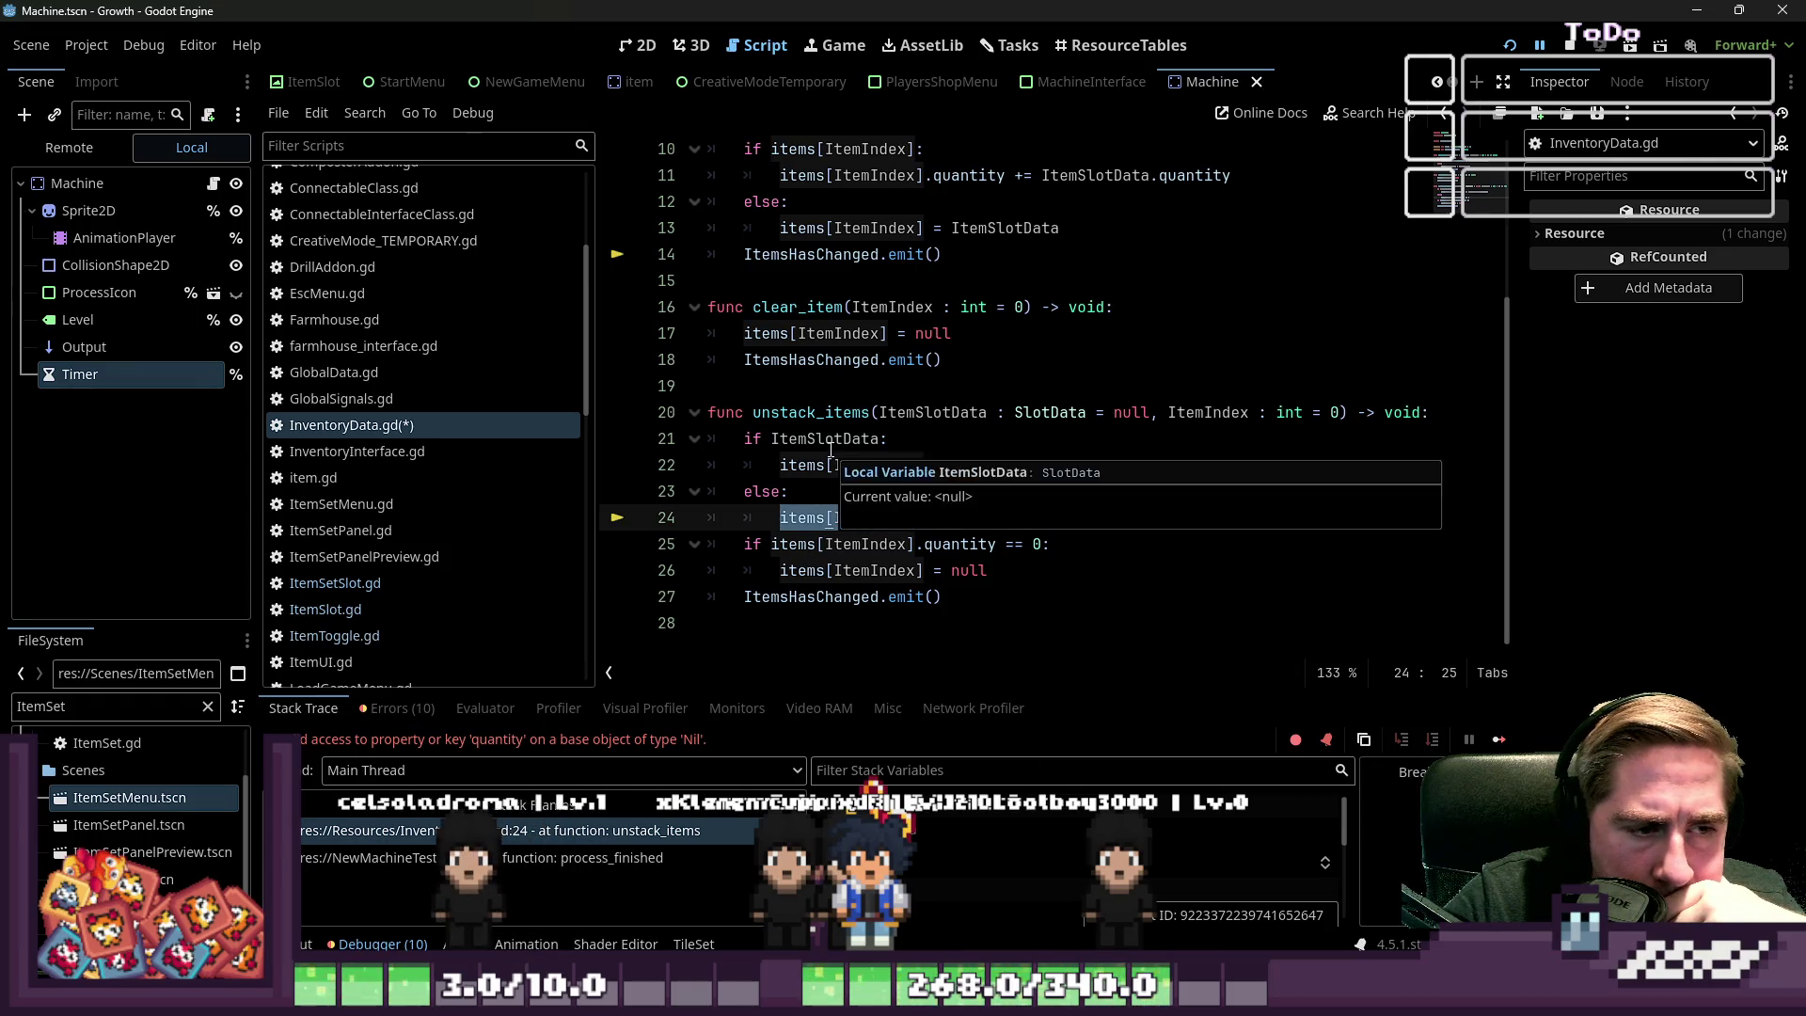
left_click(895, 570)
left_click(923, 466)
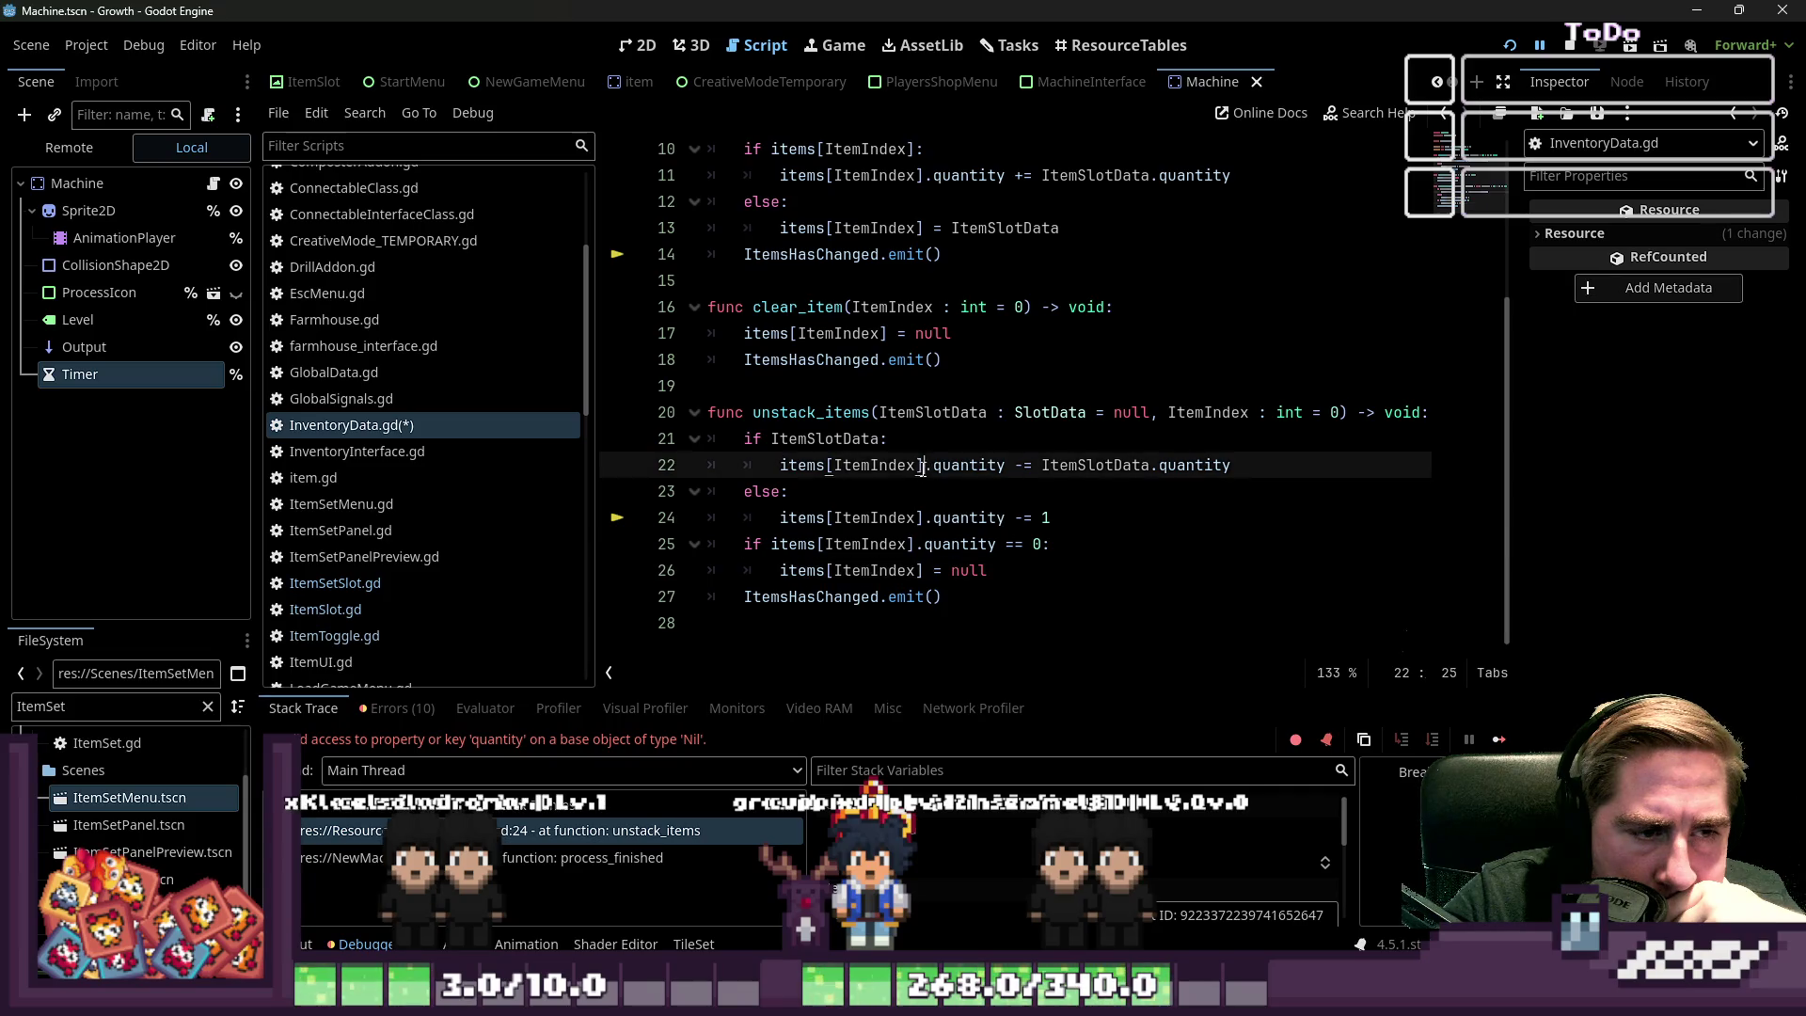
left_click_drag(785, 480, 780, 469)
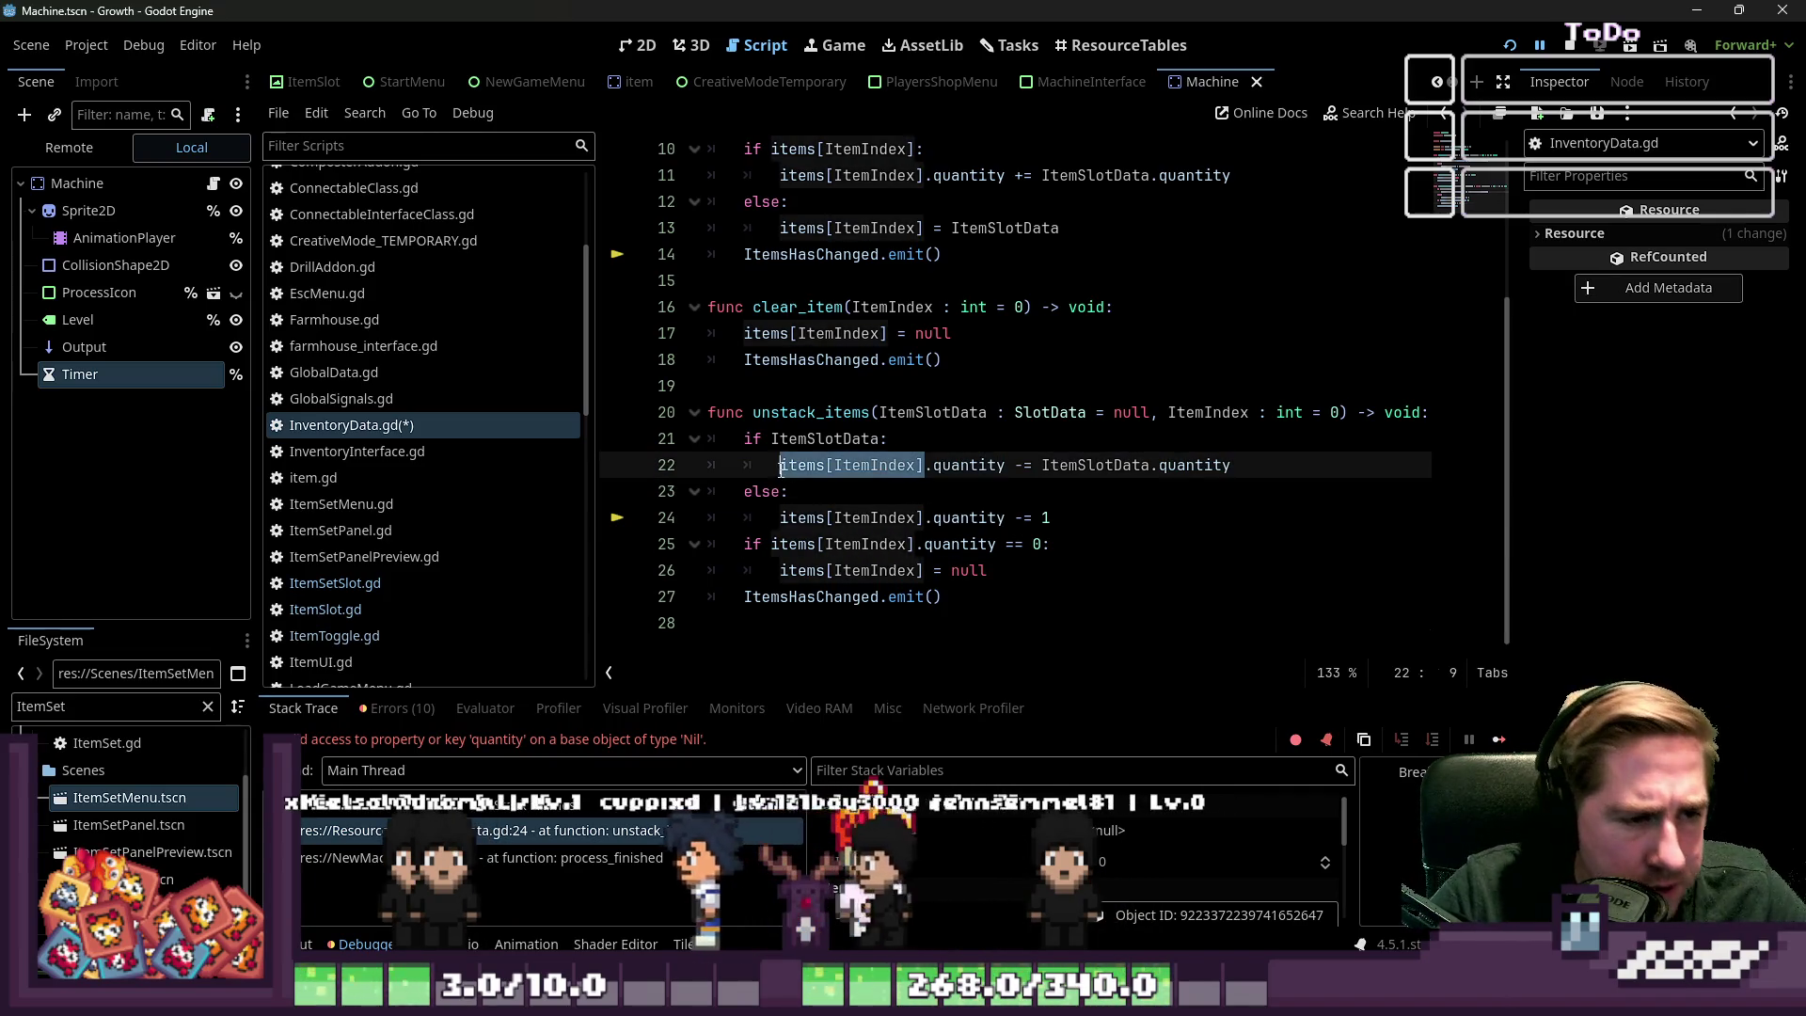
Add an 'if not items[ItemIndex]: return' guard at the top of unstack_items
left_click(745, 438)
key("Return")
key("Up")
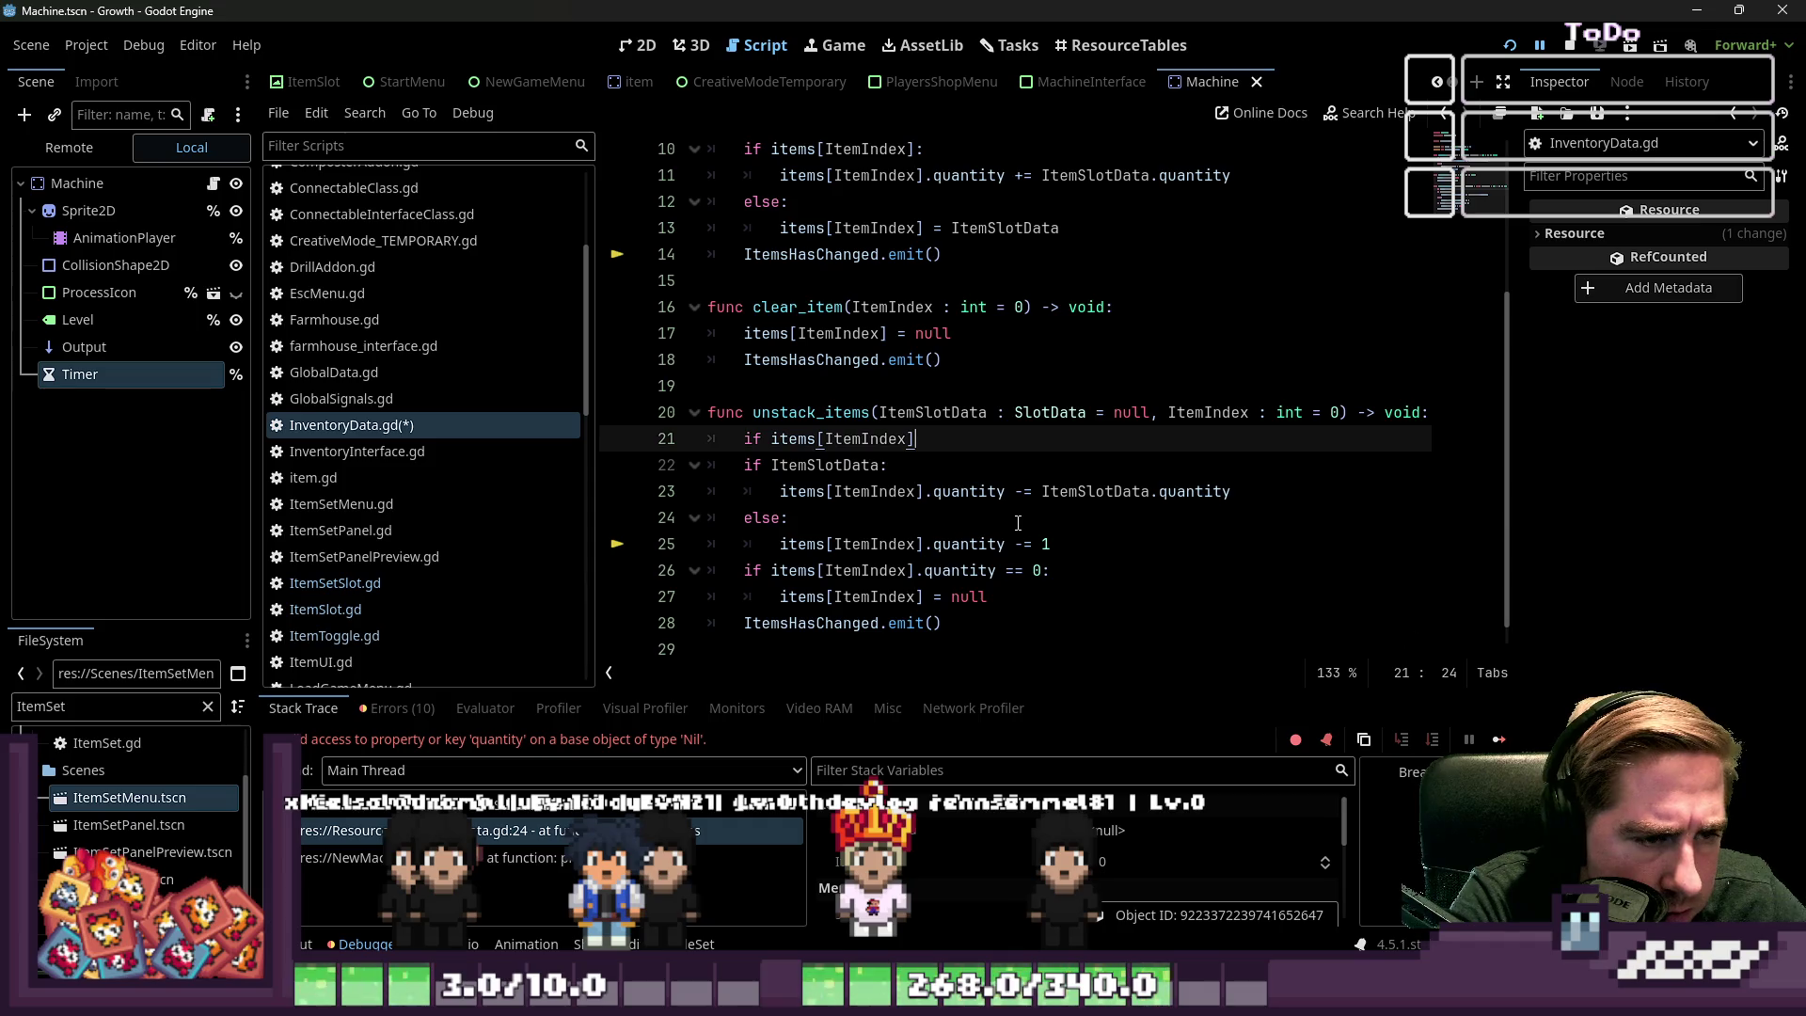
type(":")
key("Return")
key("Up")
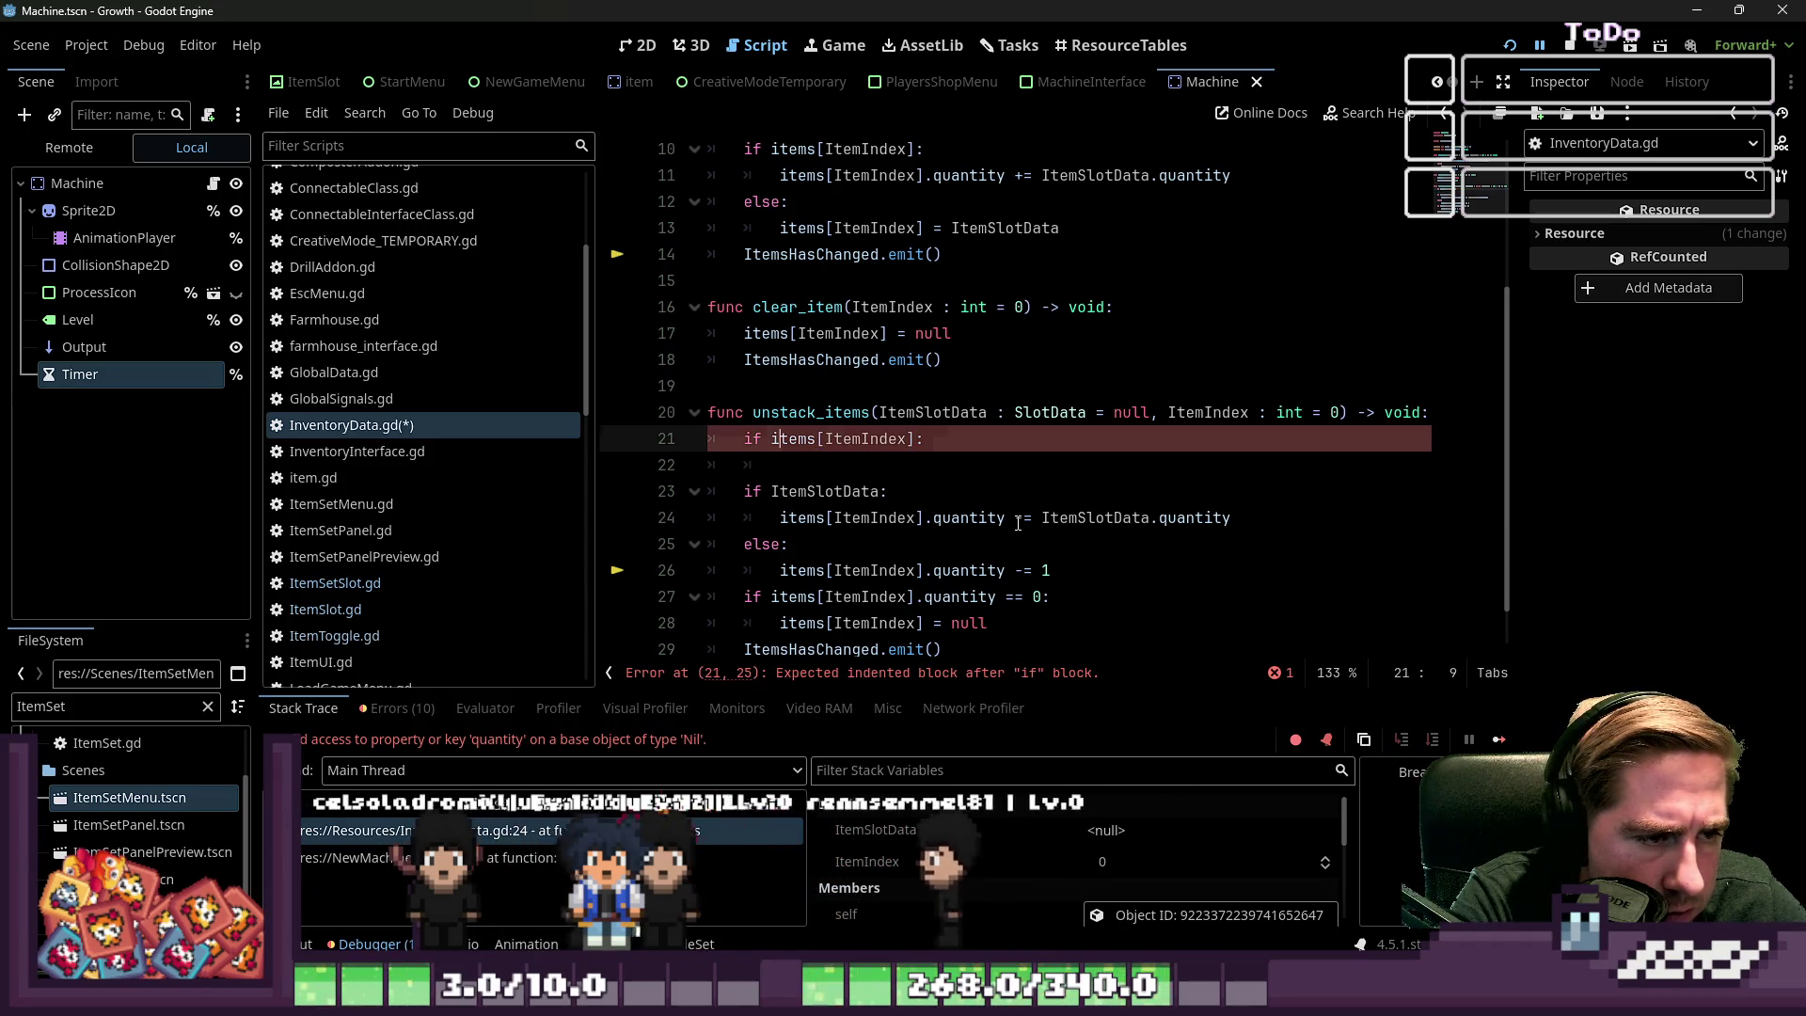
type("not")
key("Down")
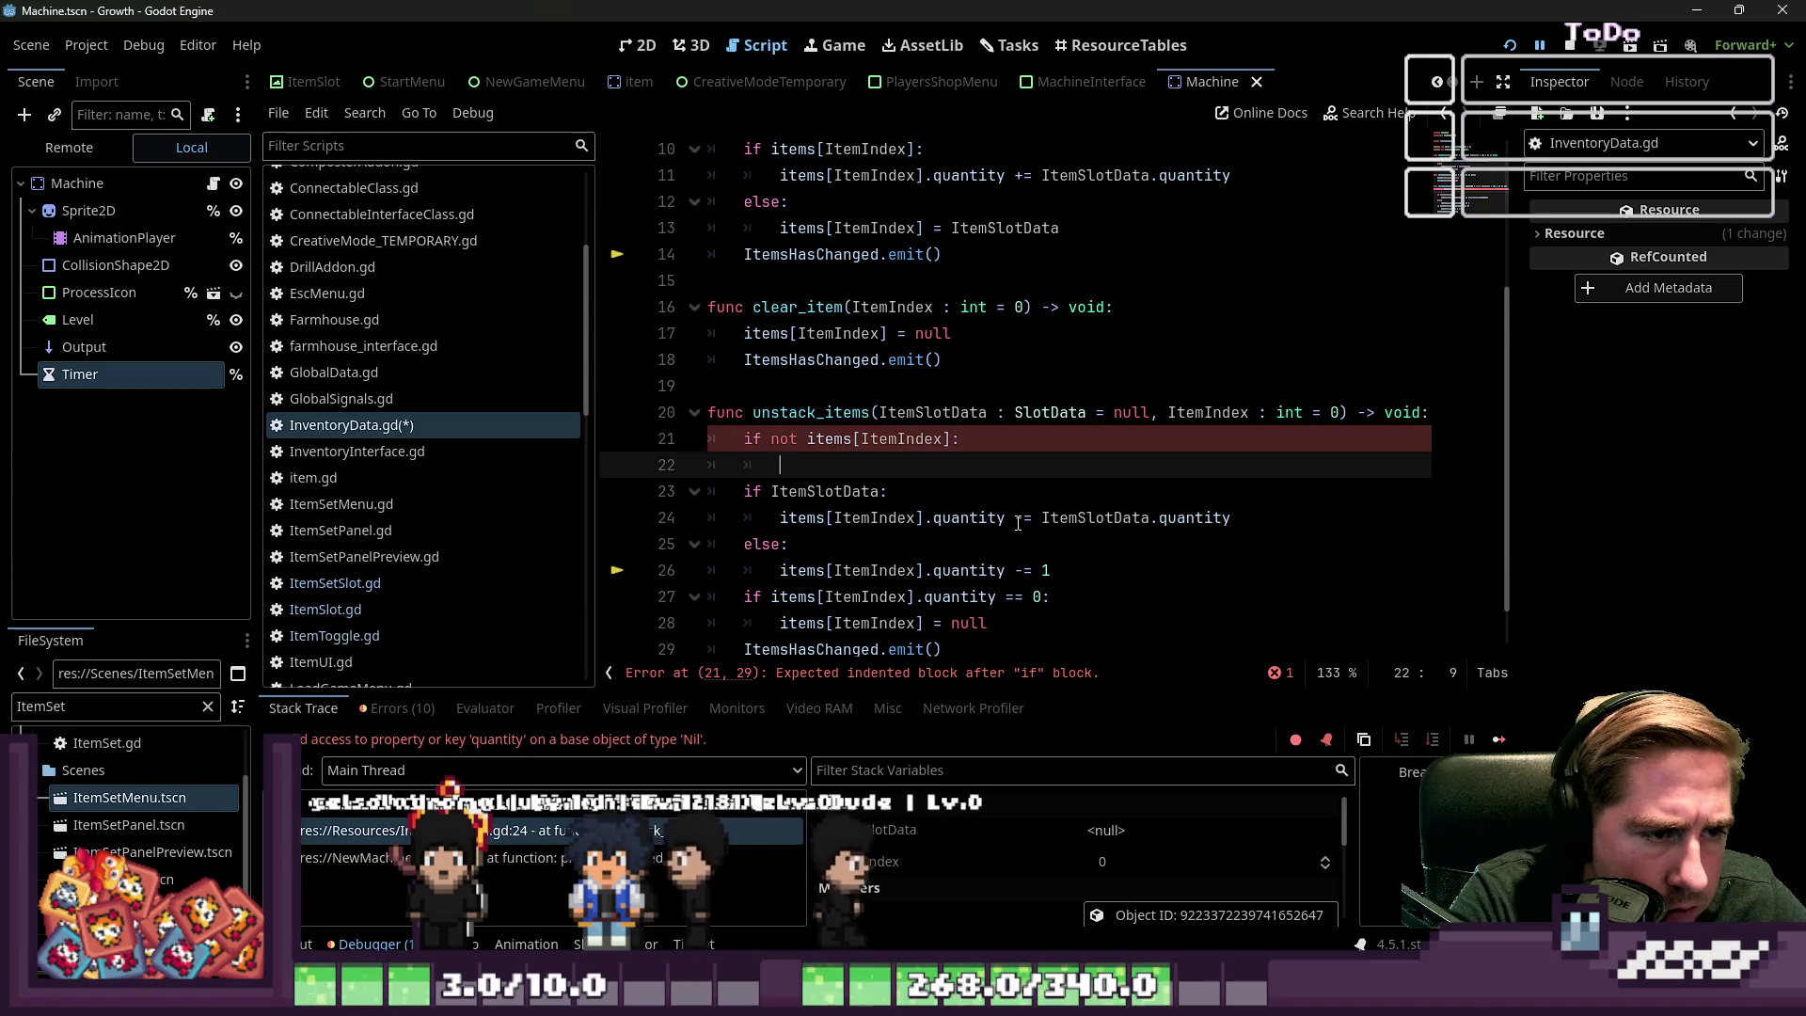
type("return")
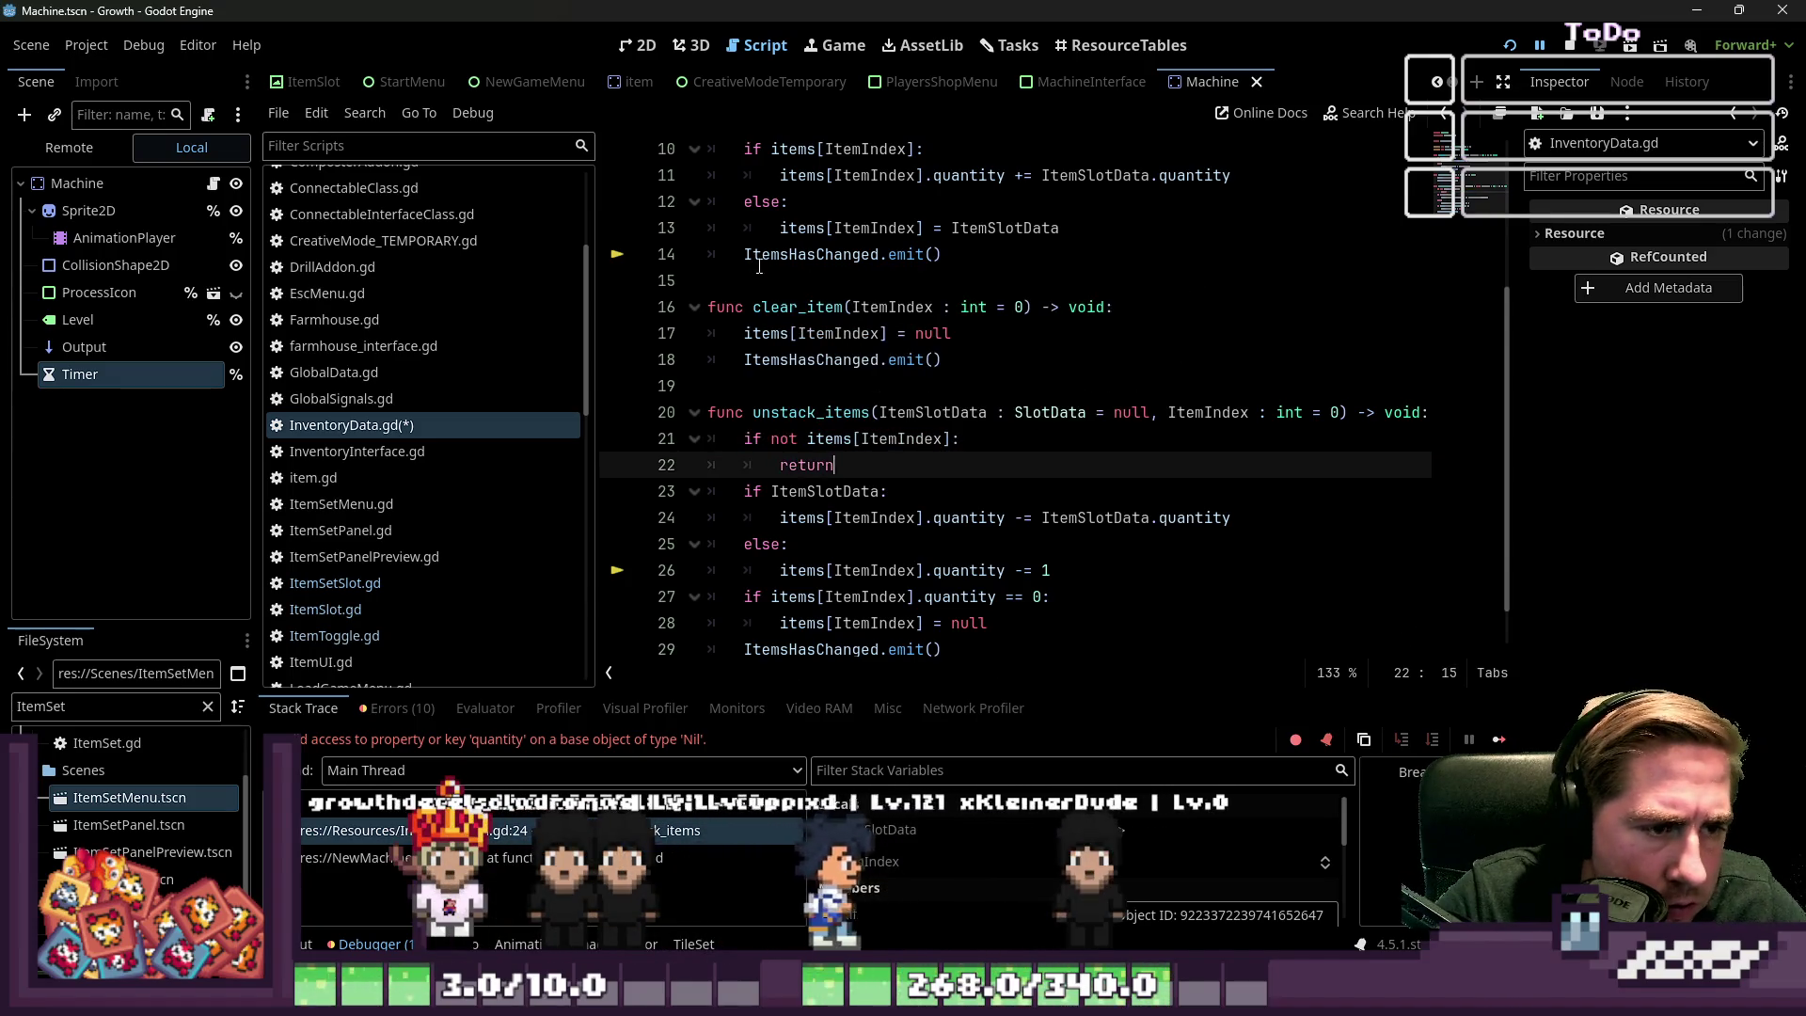
left_click(797, 254)
Review the updated unstack_items function and run the project with F5
left_click(813, 412)
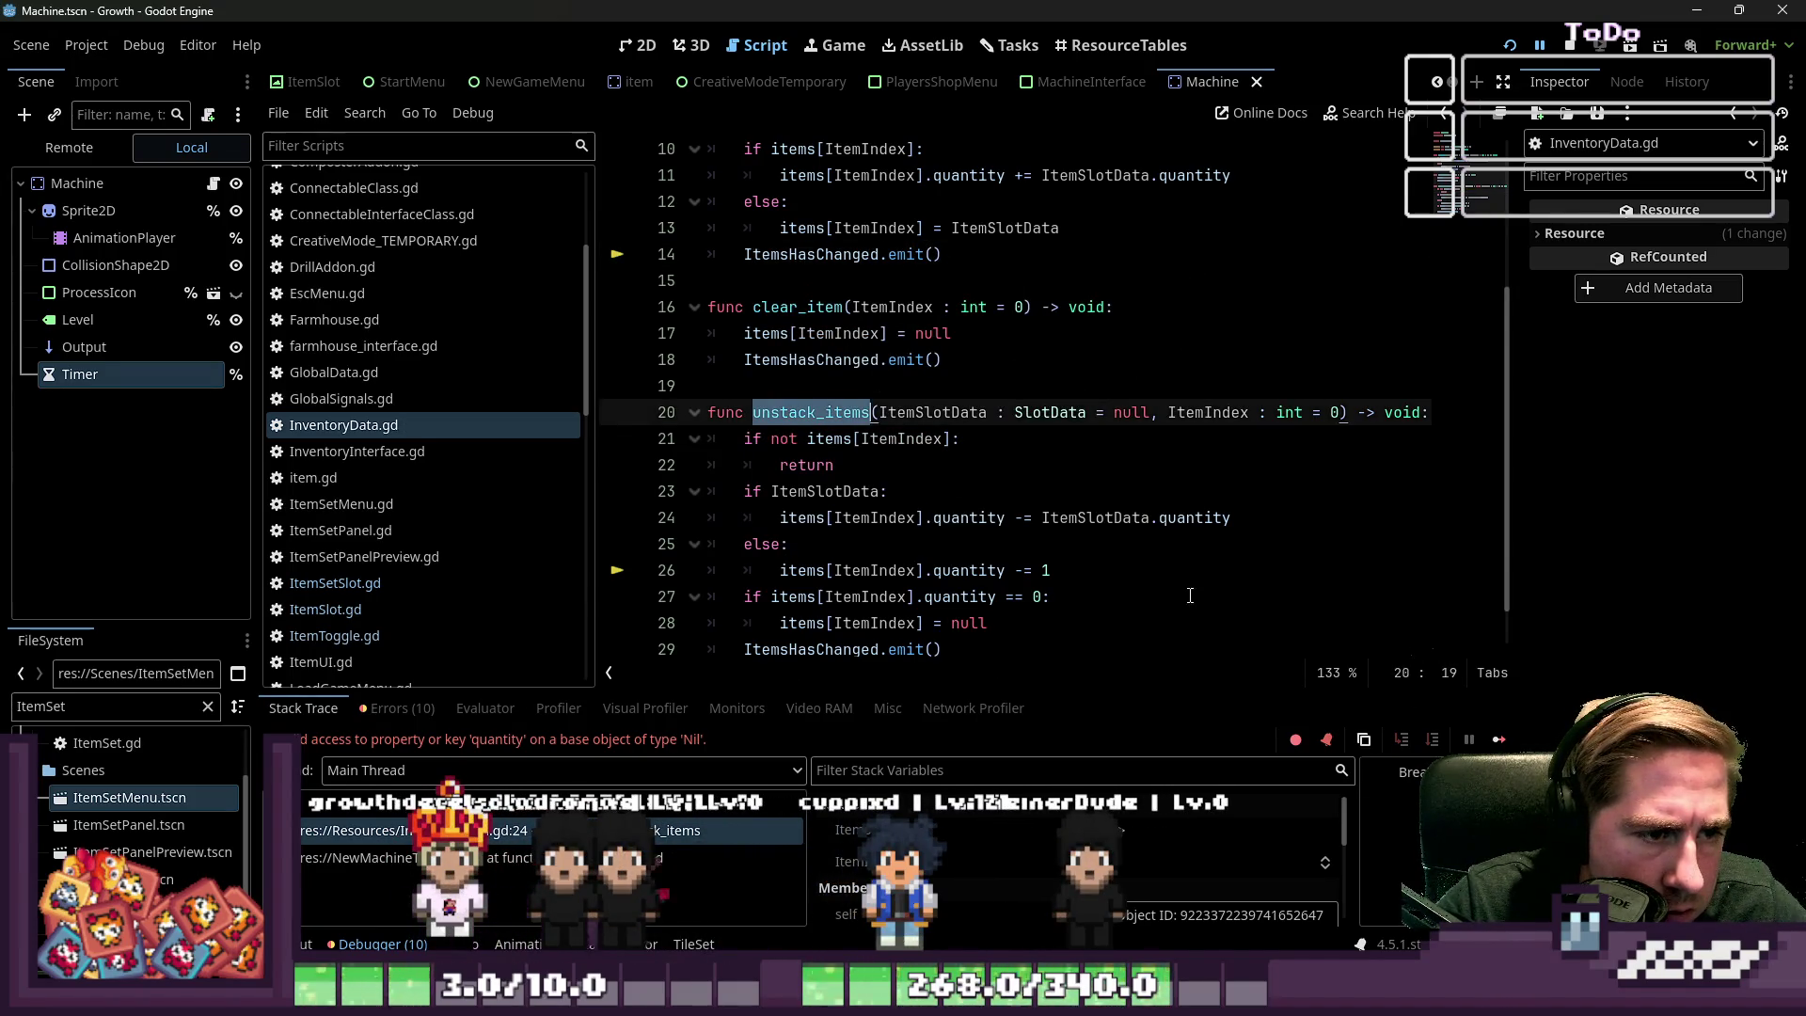
left_click(1066, 517)
left_click(1569, 49)
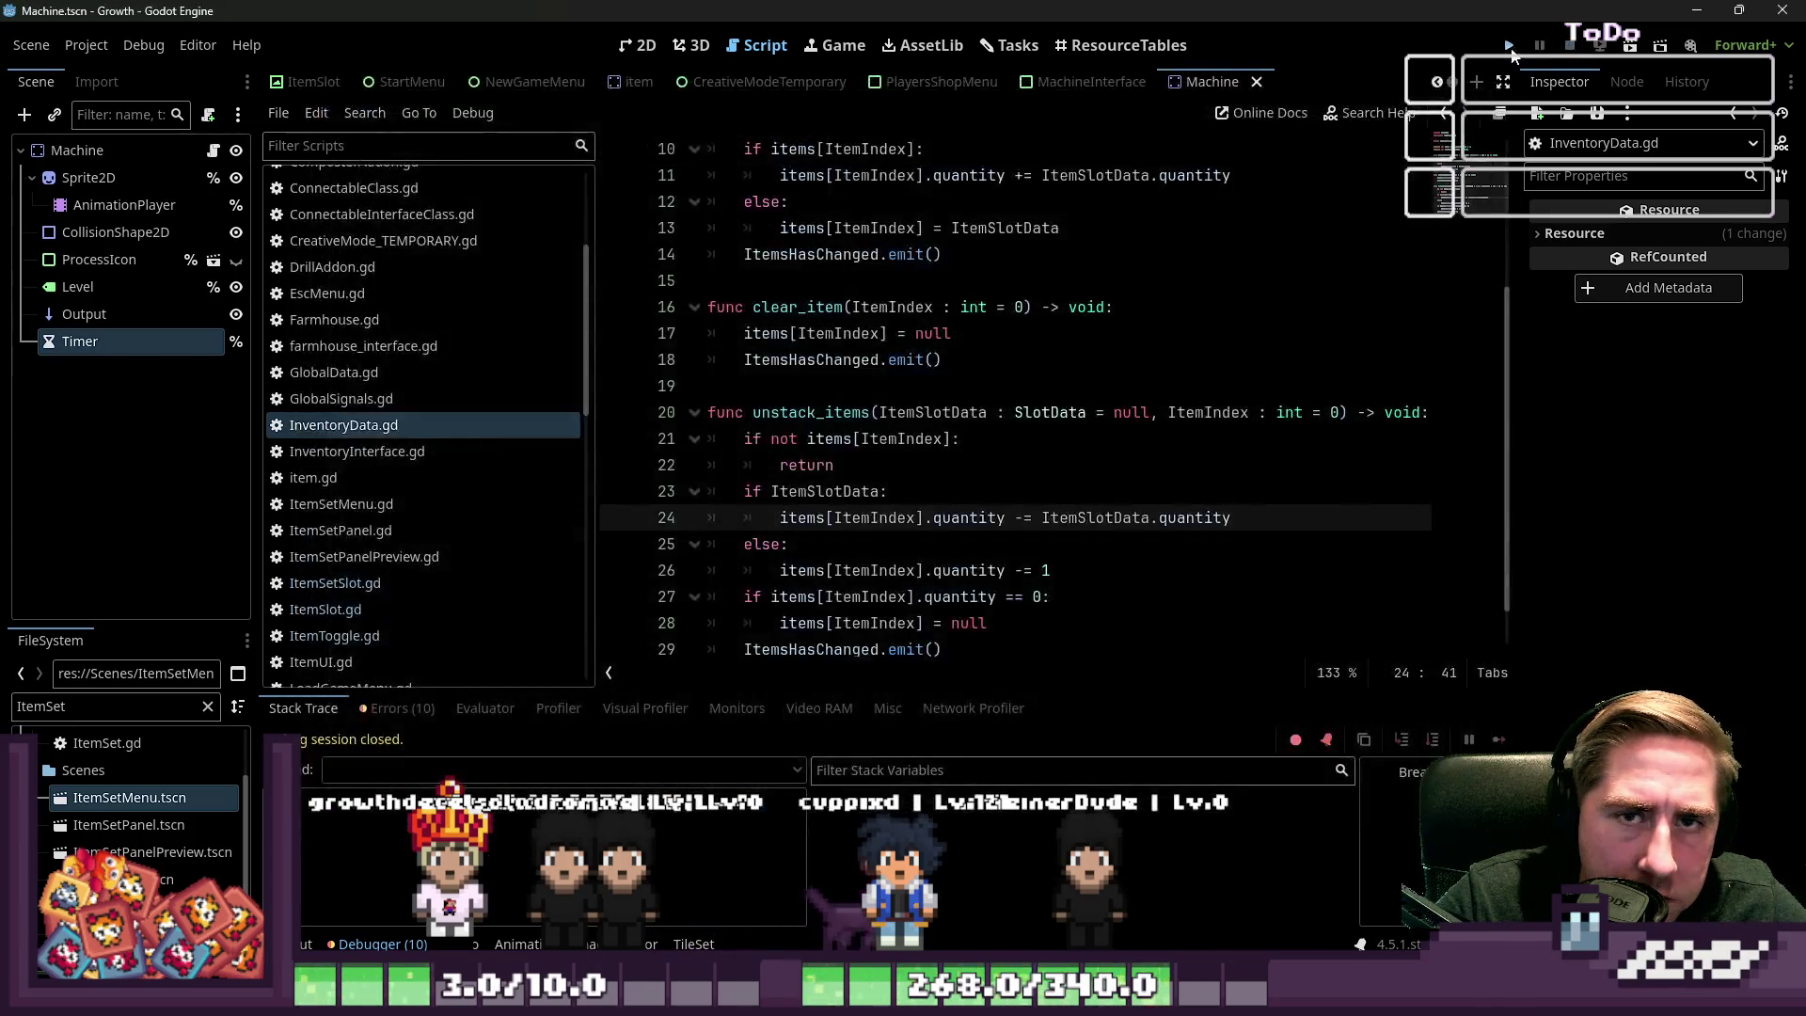
key("F5")
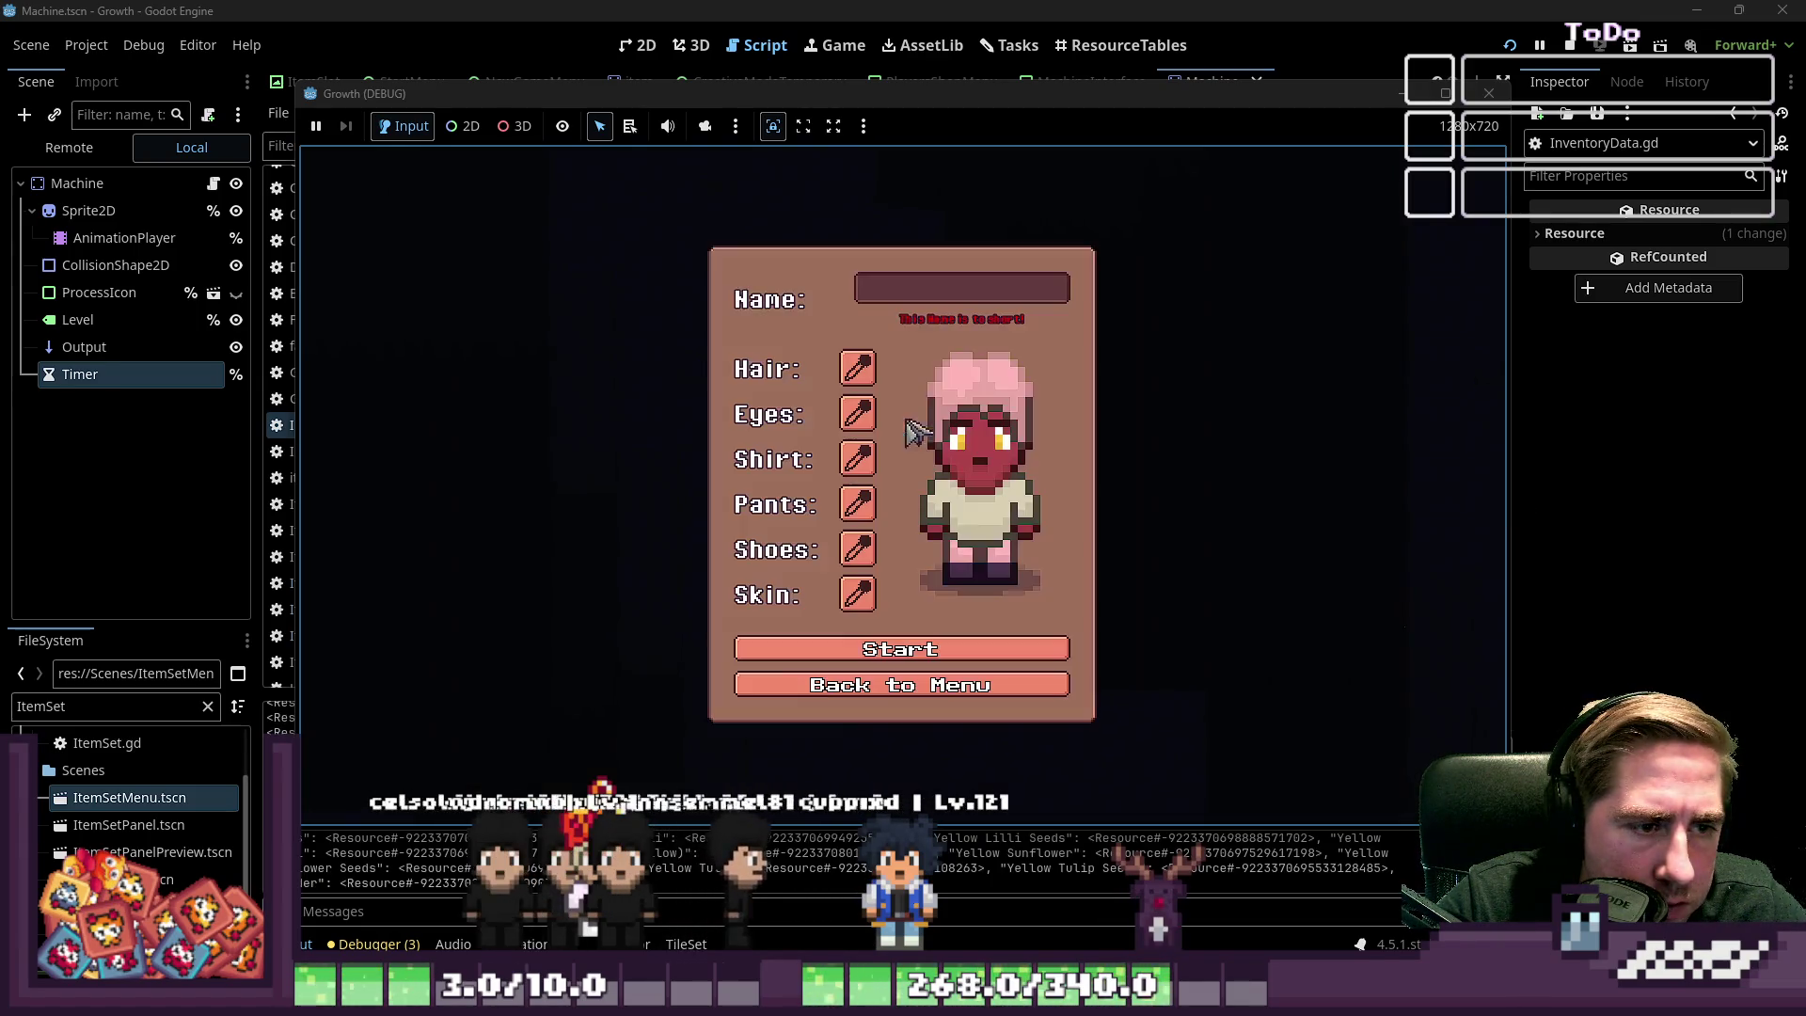
type("xys")
left_click(900, 641)
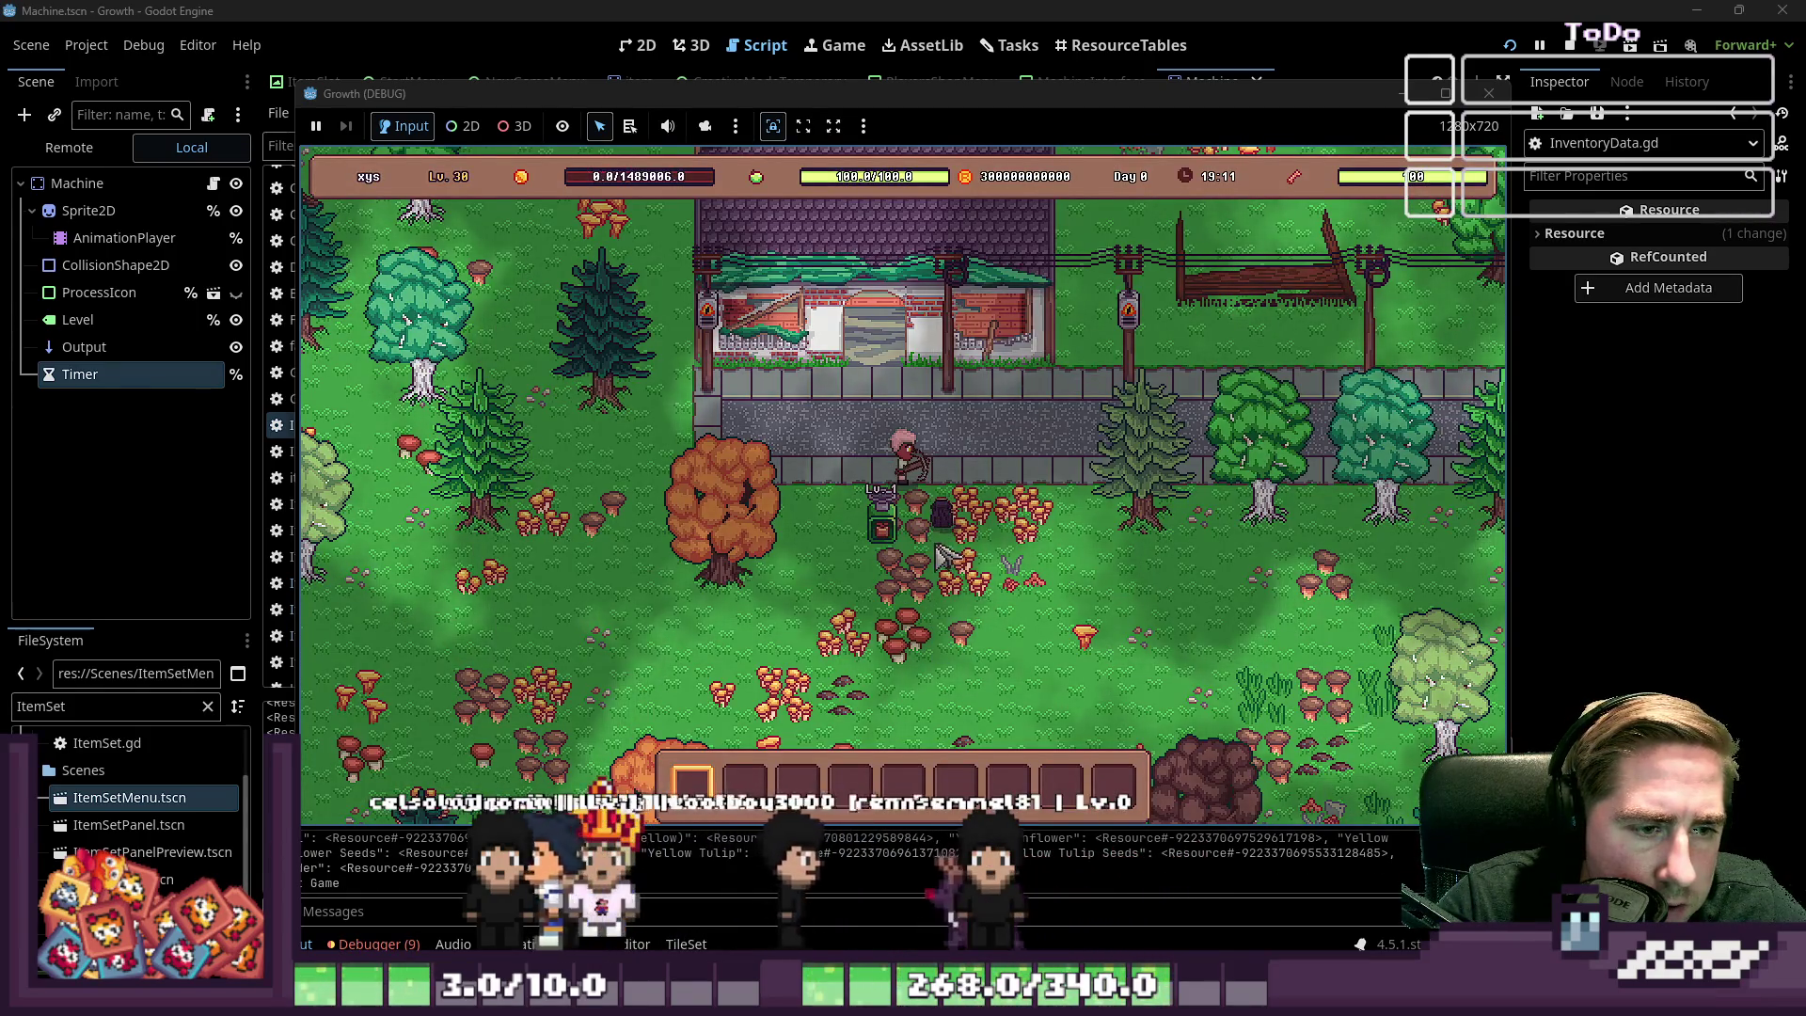
left_click(928, 533)
mouse_move(954, 605)
left_mouse_down()
mouse_move(923, 414)
mouse_move(1044, 503)
left_mouse_up()
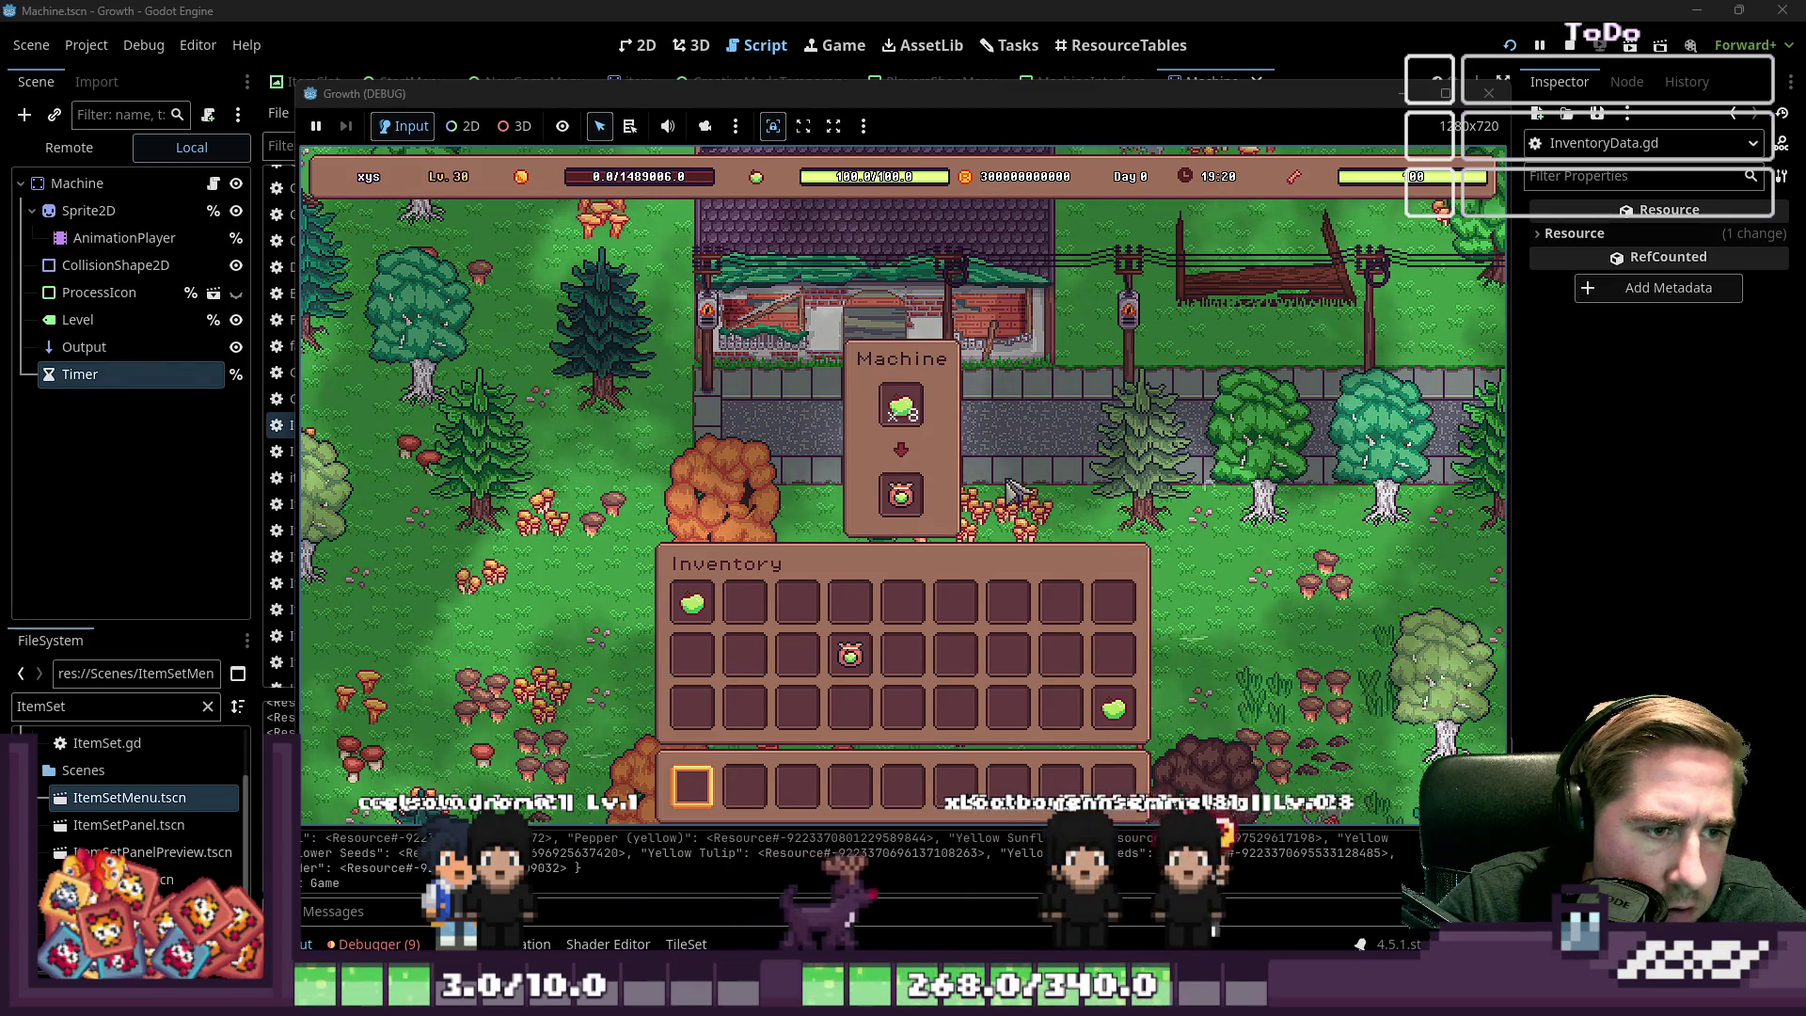
left_click(901, 404)
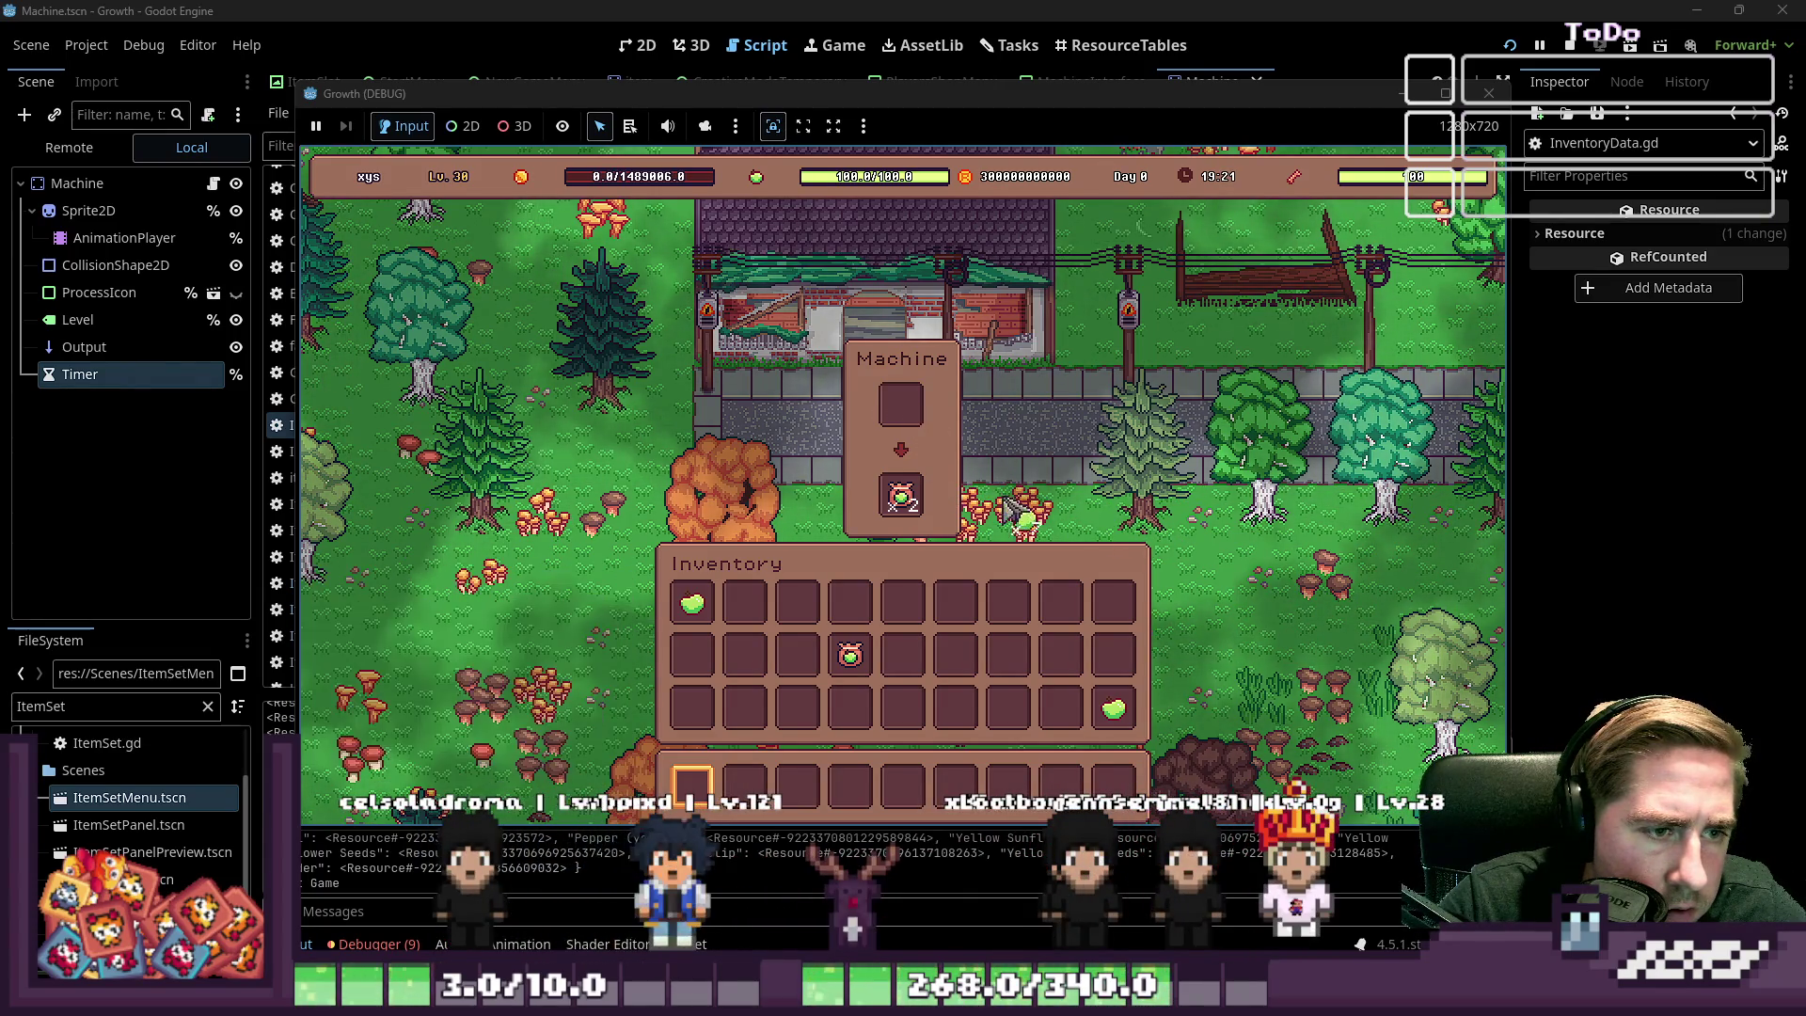
left_click(969, 606)
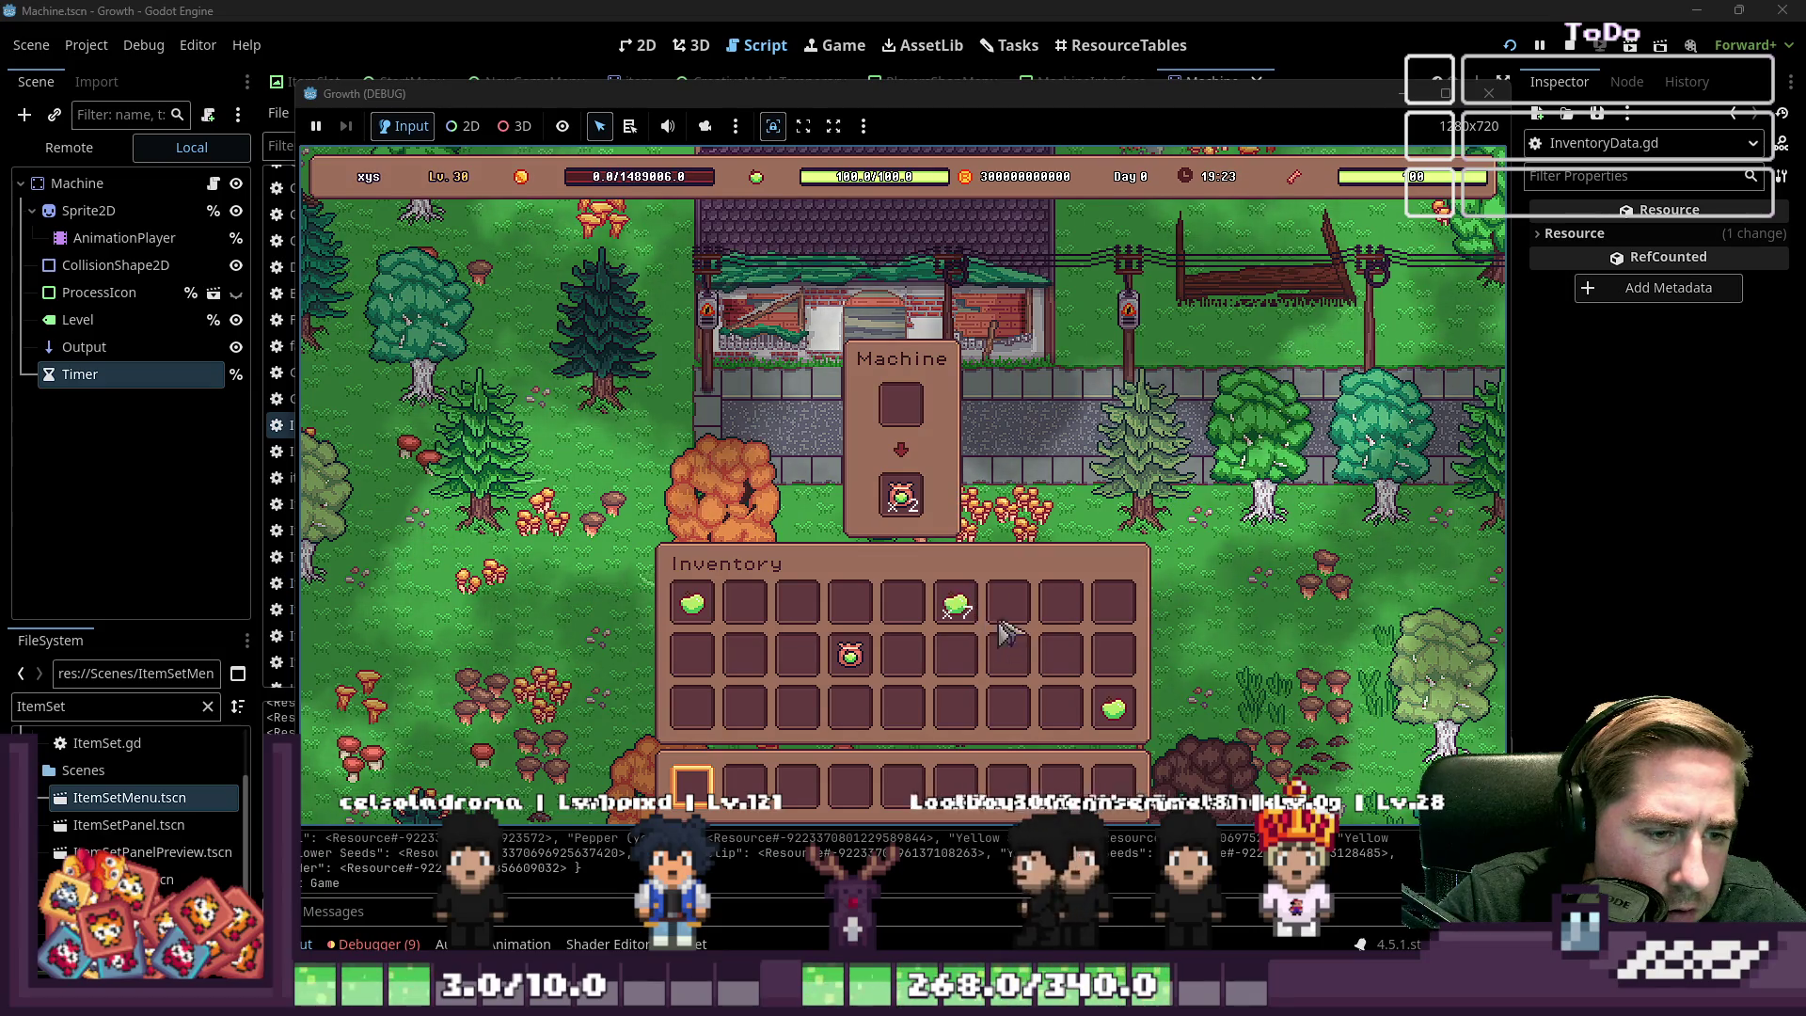
left_click(901, 495)
left_click(903, 602)
key("Escape")
key("e")
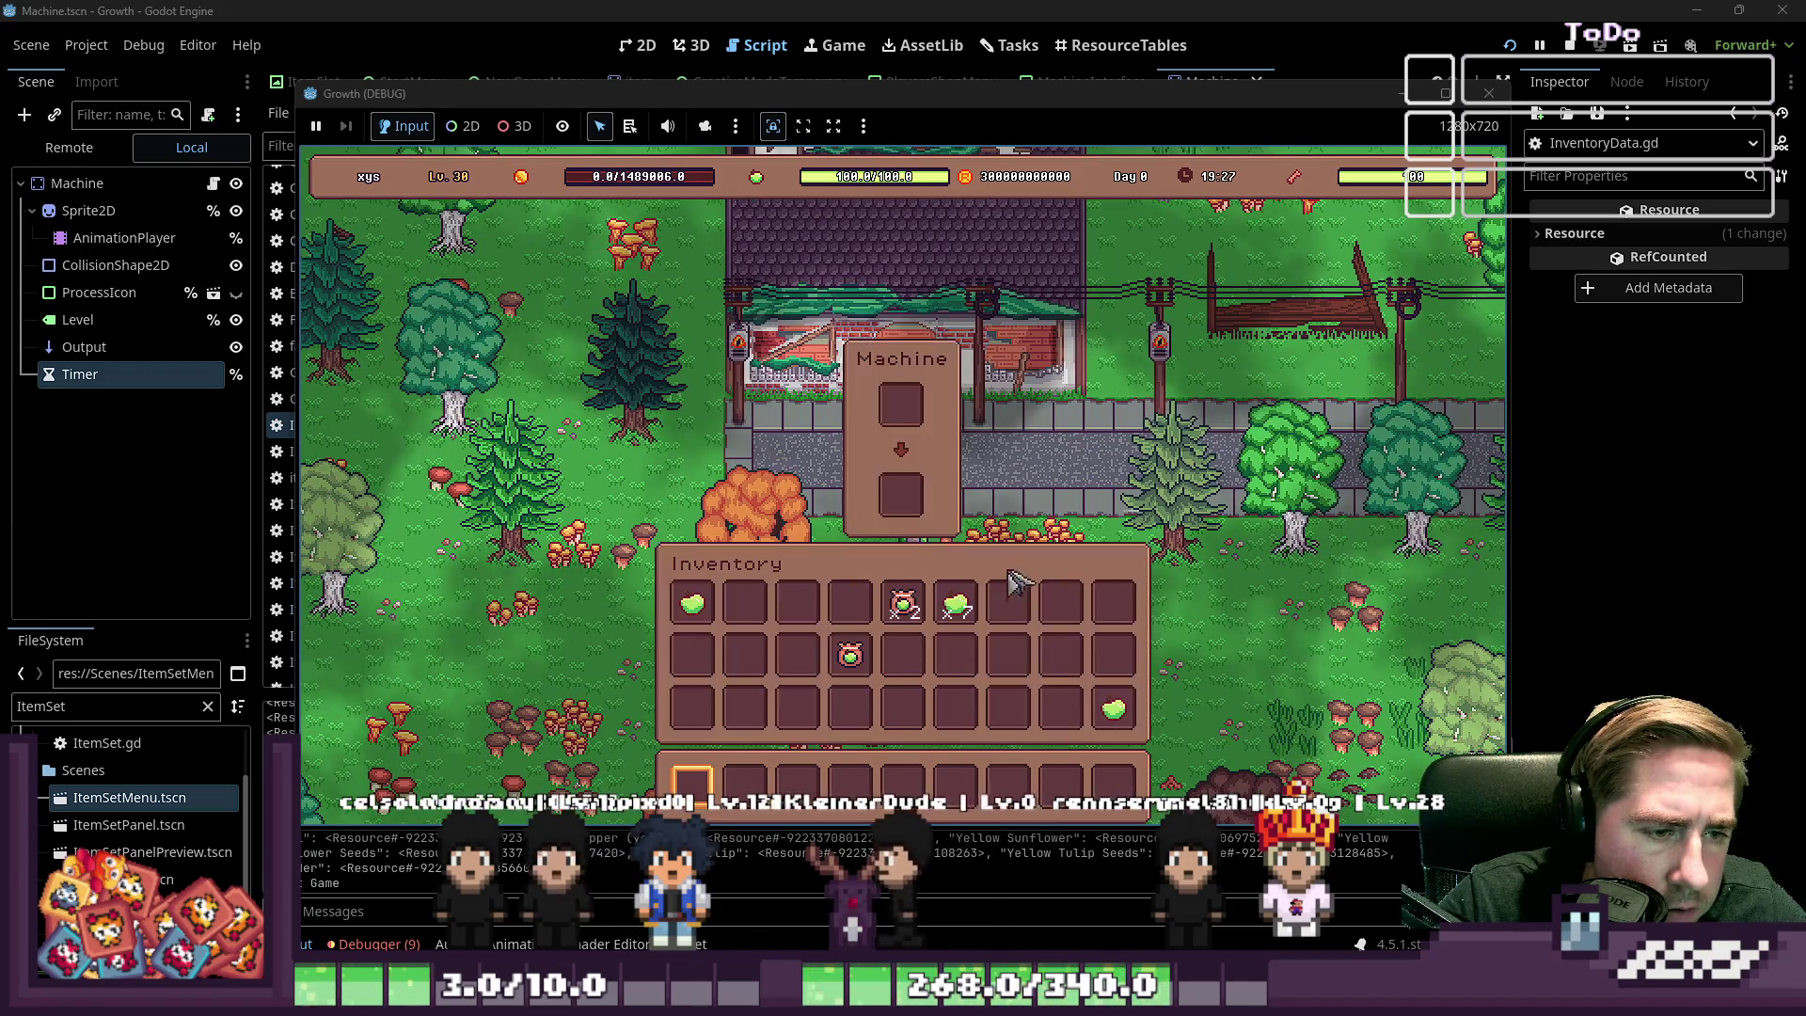
key("e")
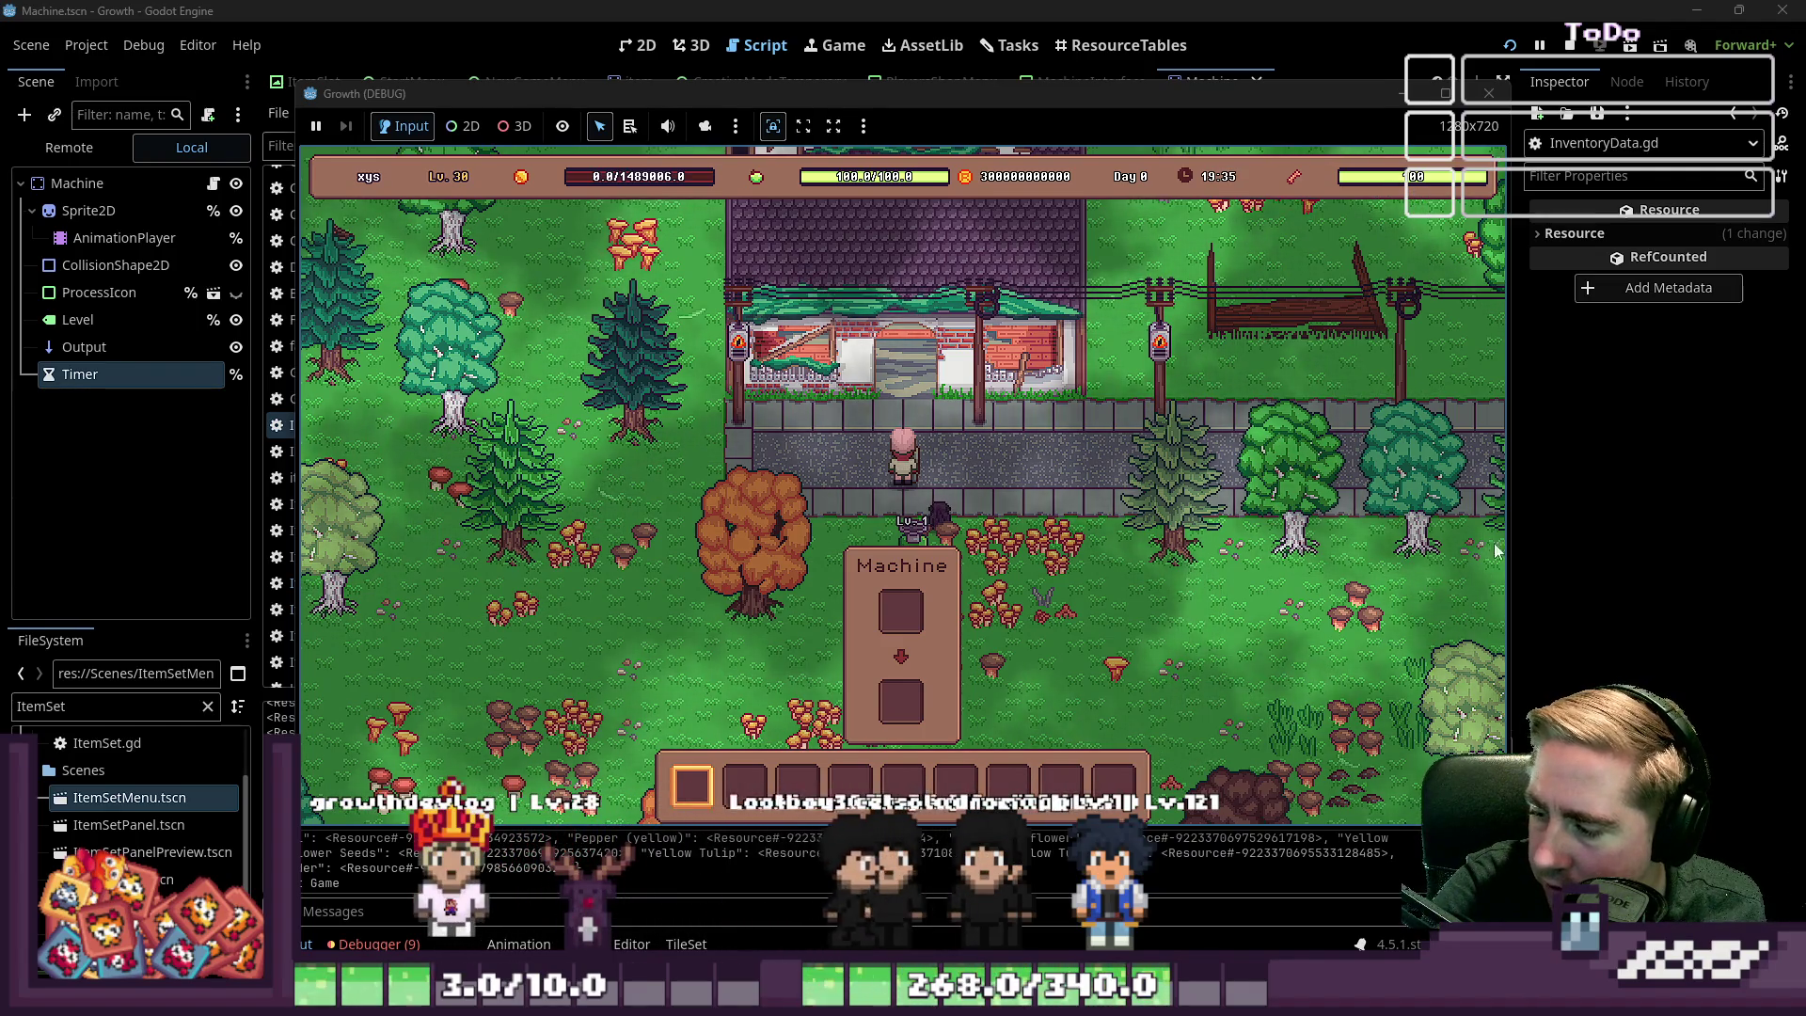
key("i")
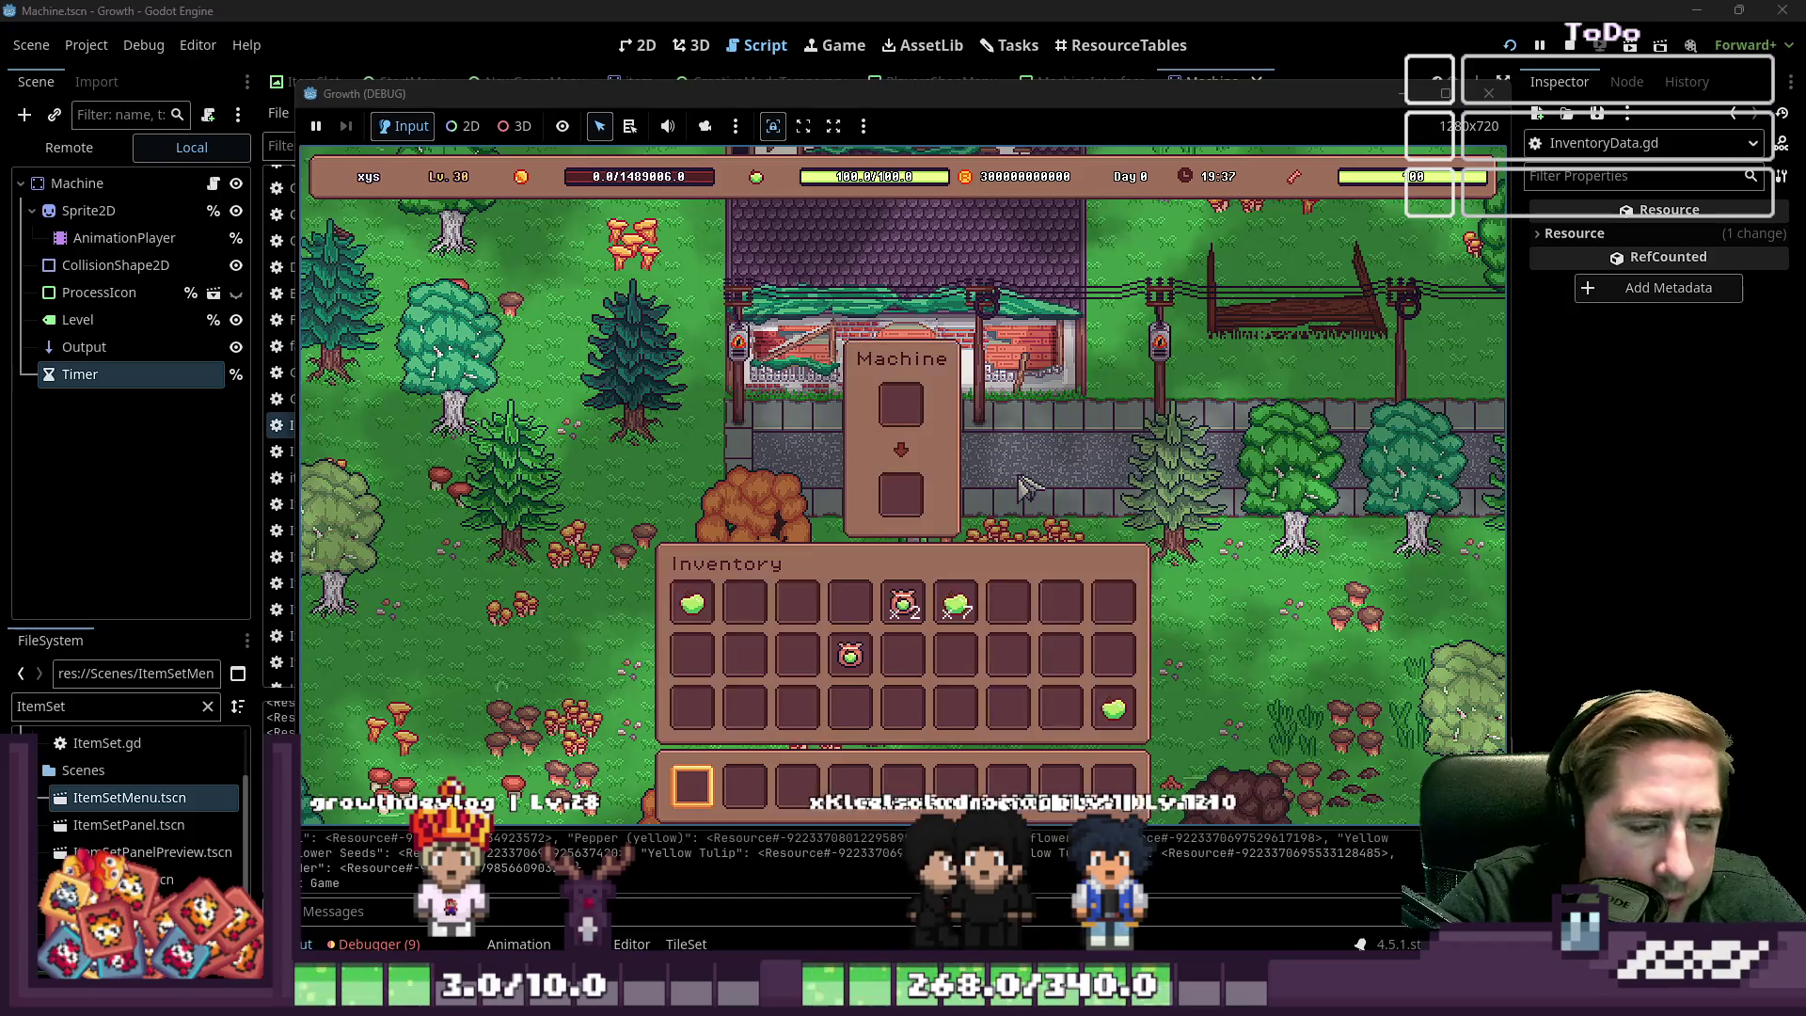
key("i")
key("d")
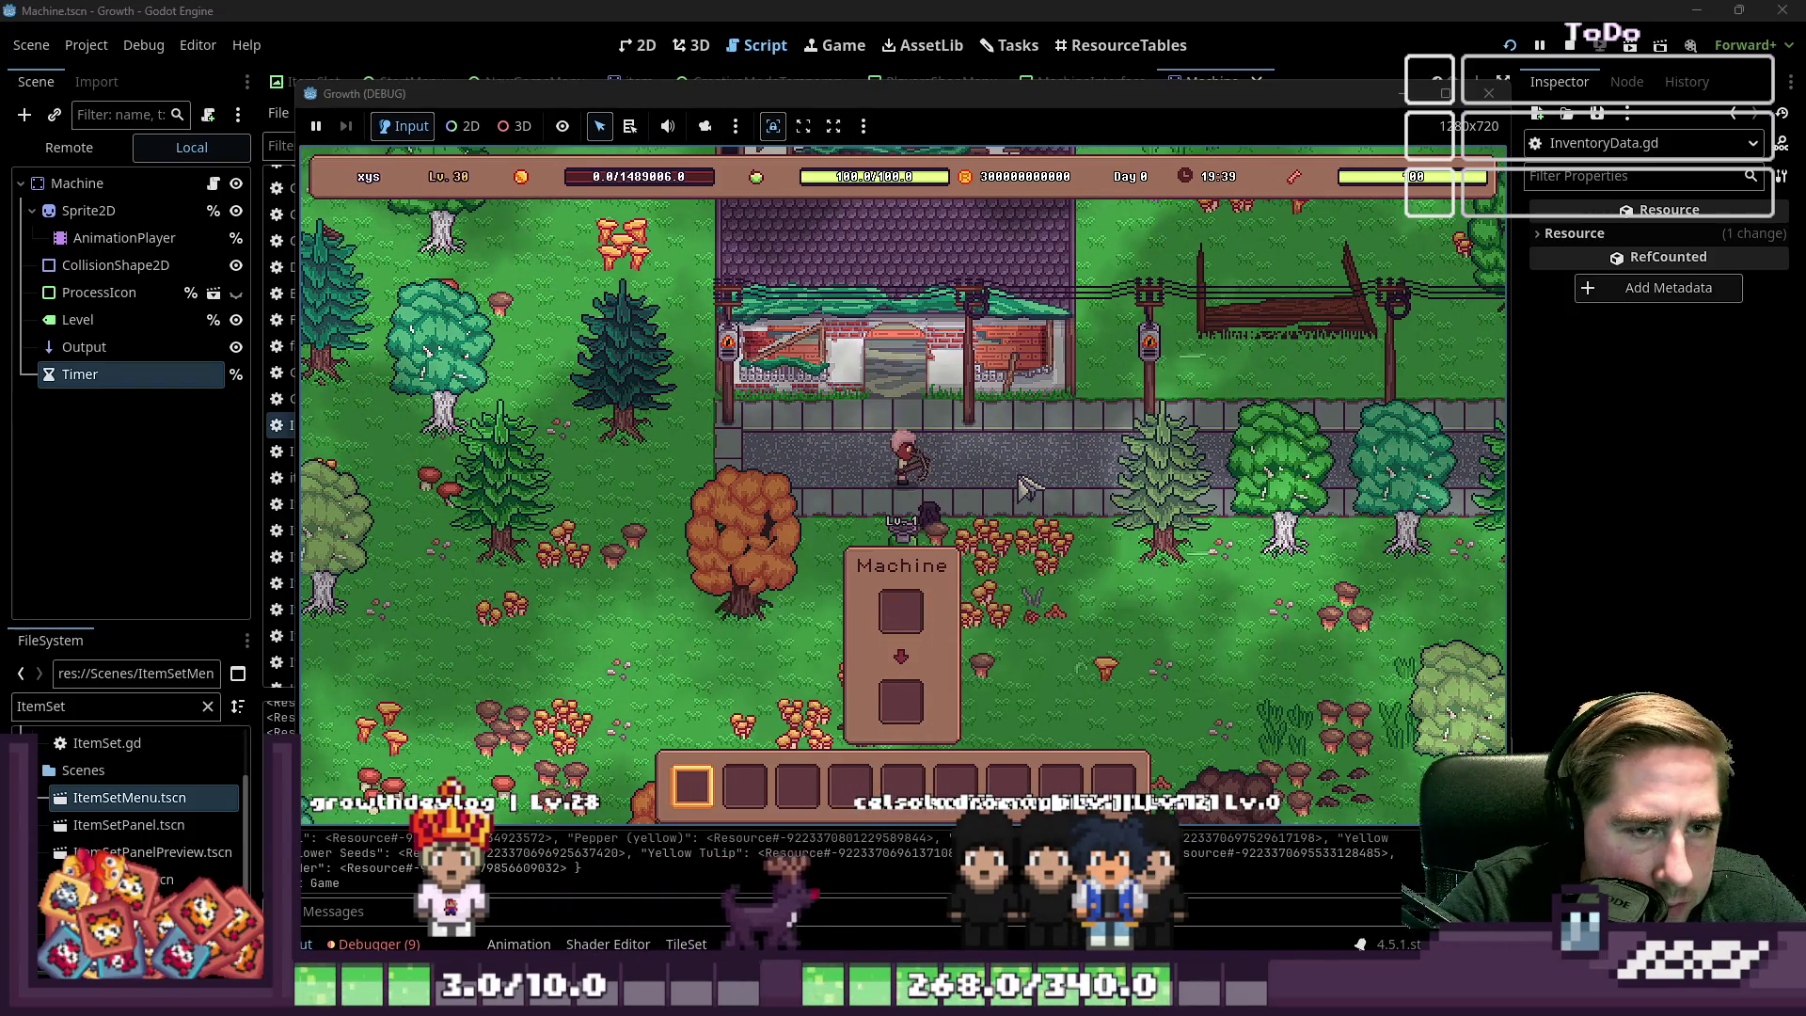
key("F8")
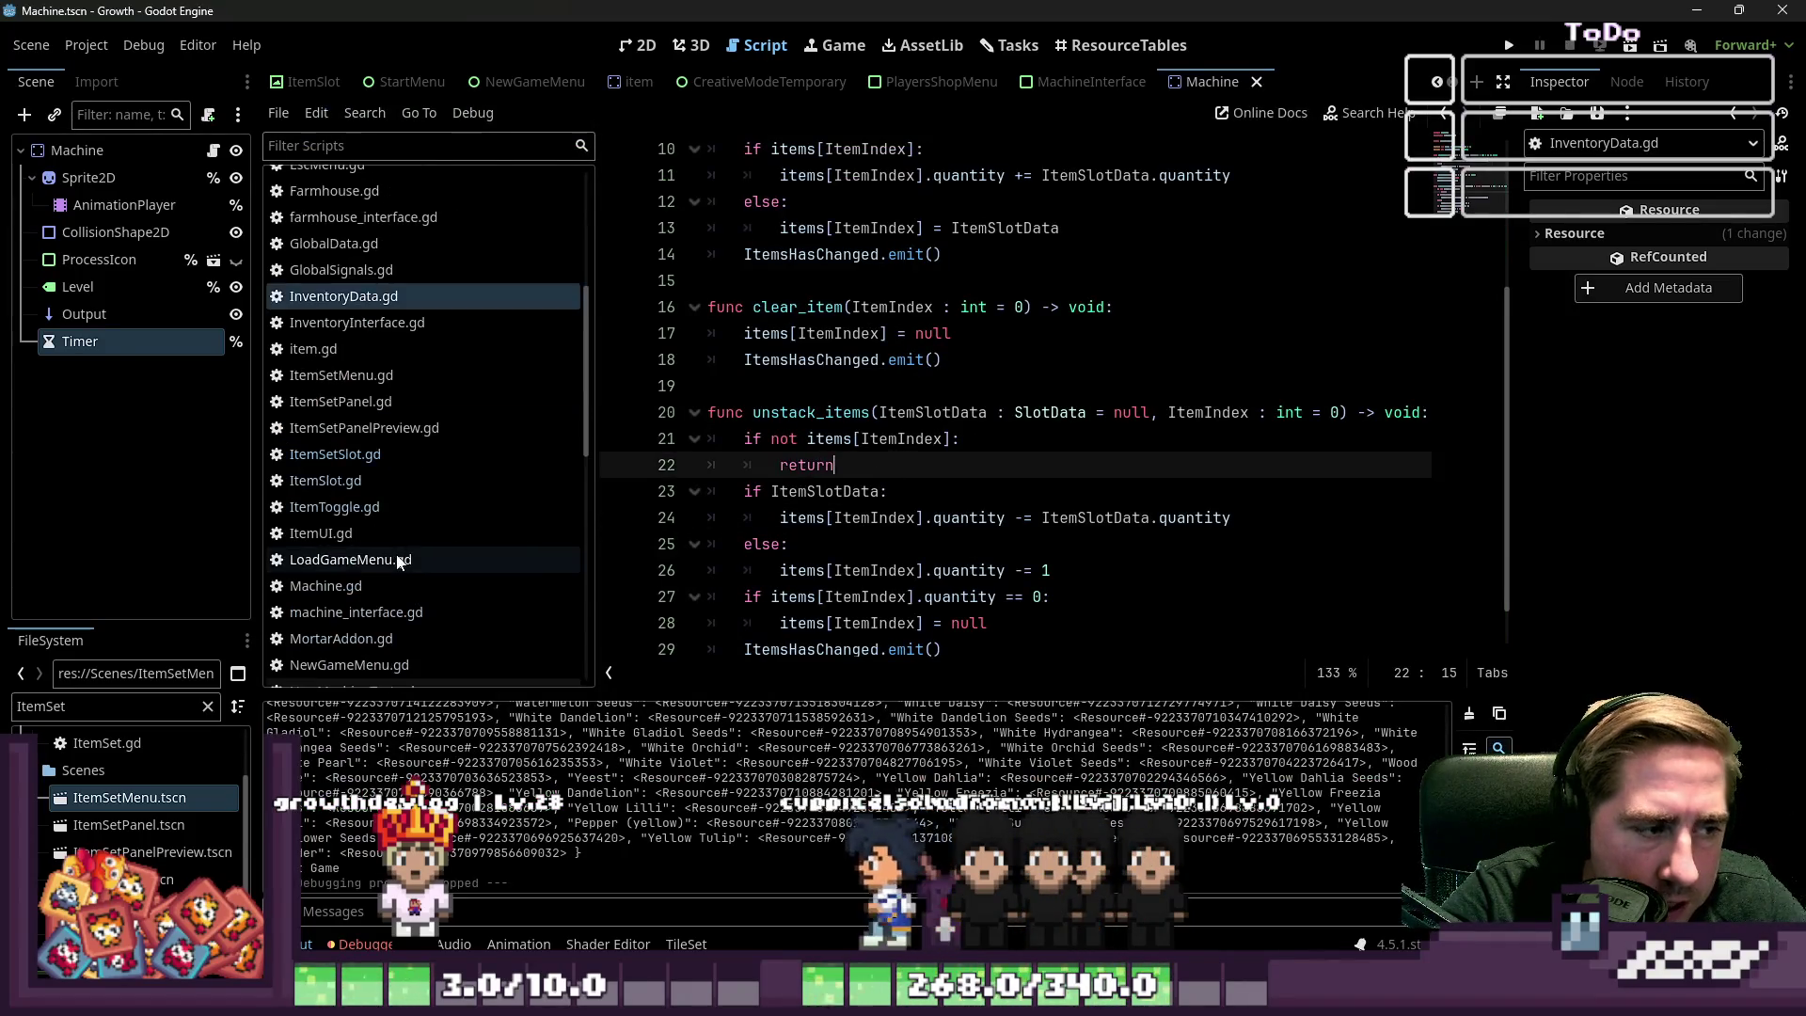
Clear the ItemSet FileSystem filter and open CheesedairyAddon.gd
scroll(395, 545, "down", 4)
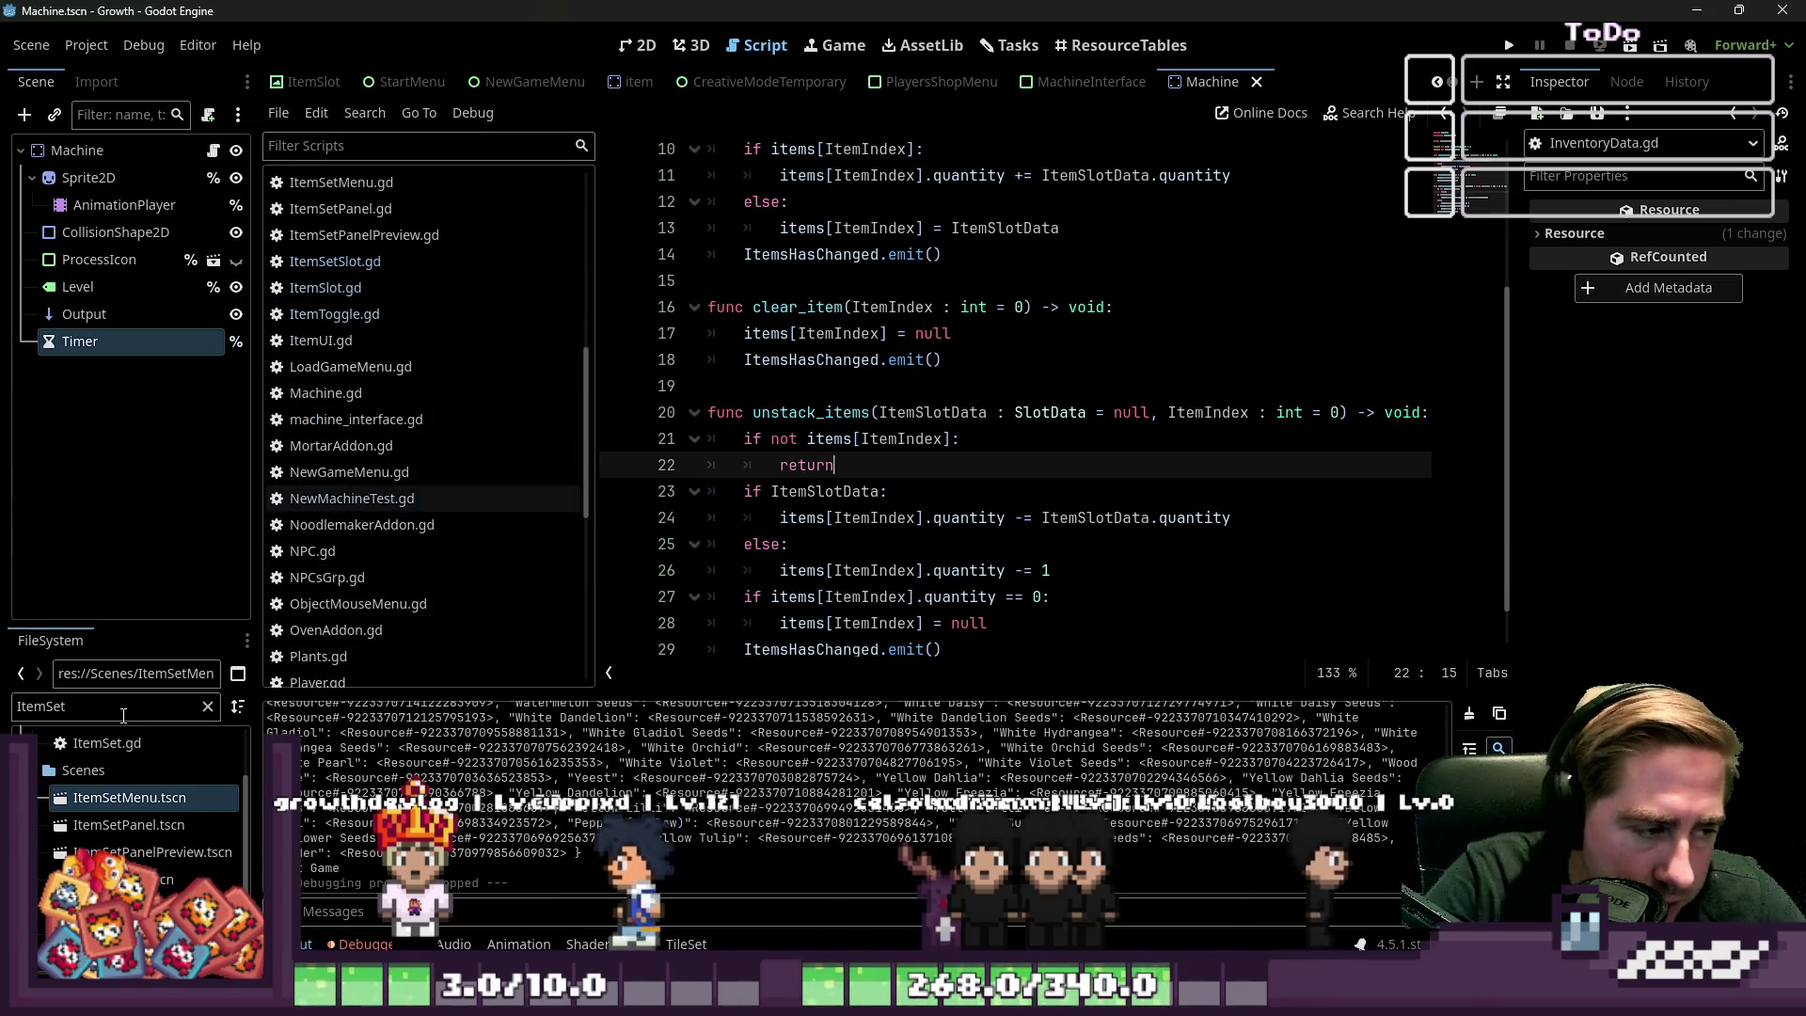
scroll(407, 568, "down", 3)
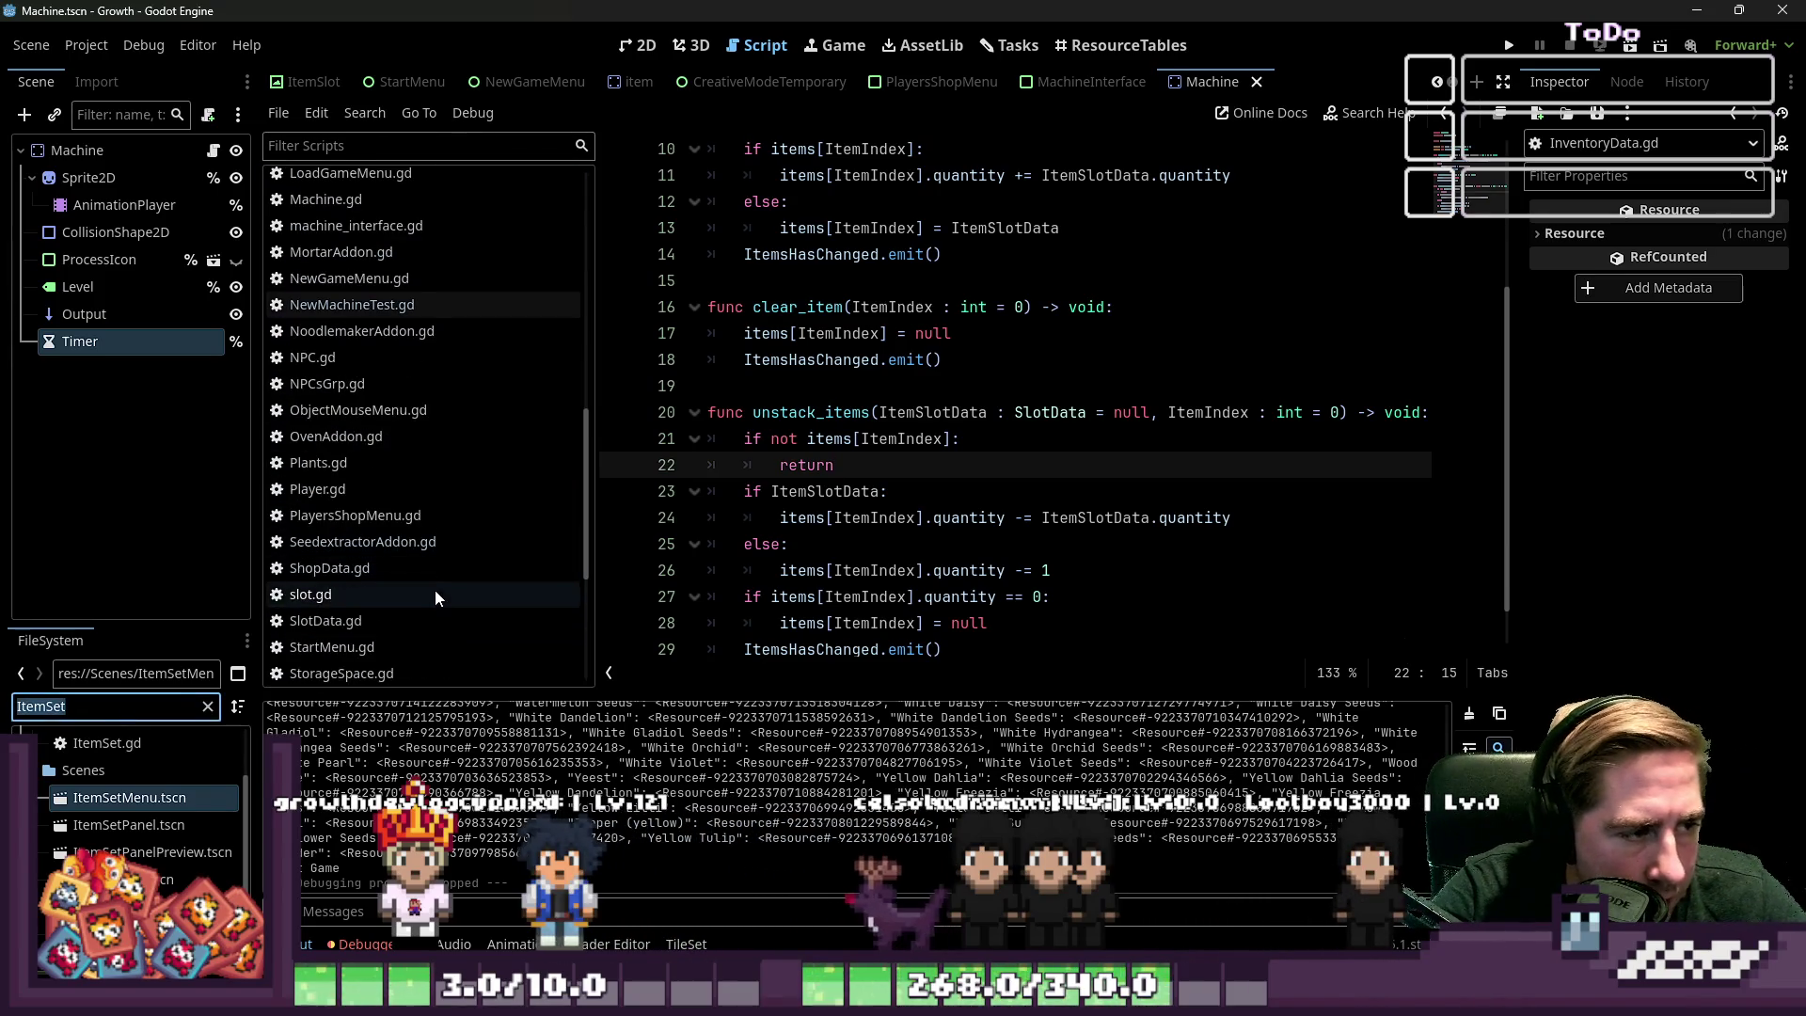
key("BackSpace")
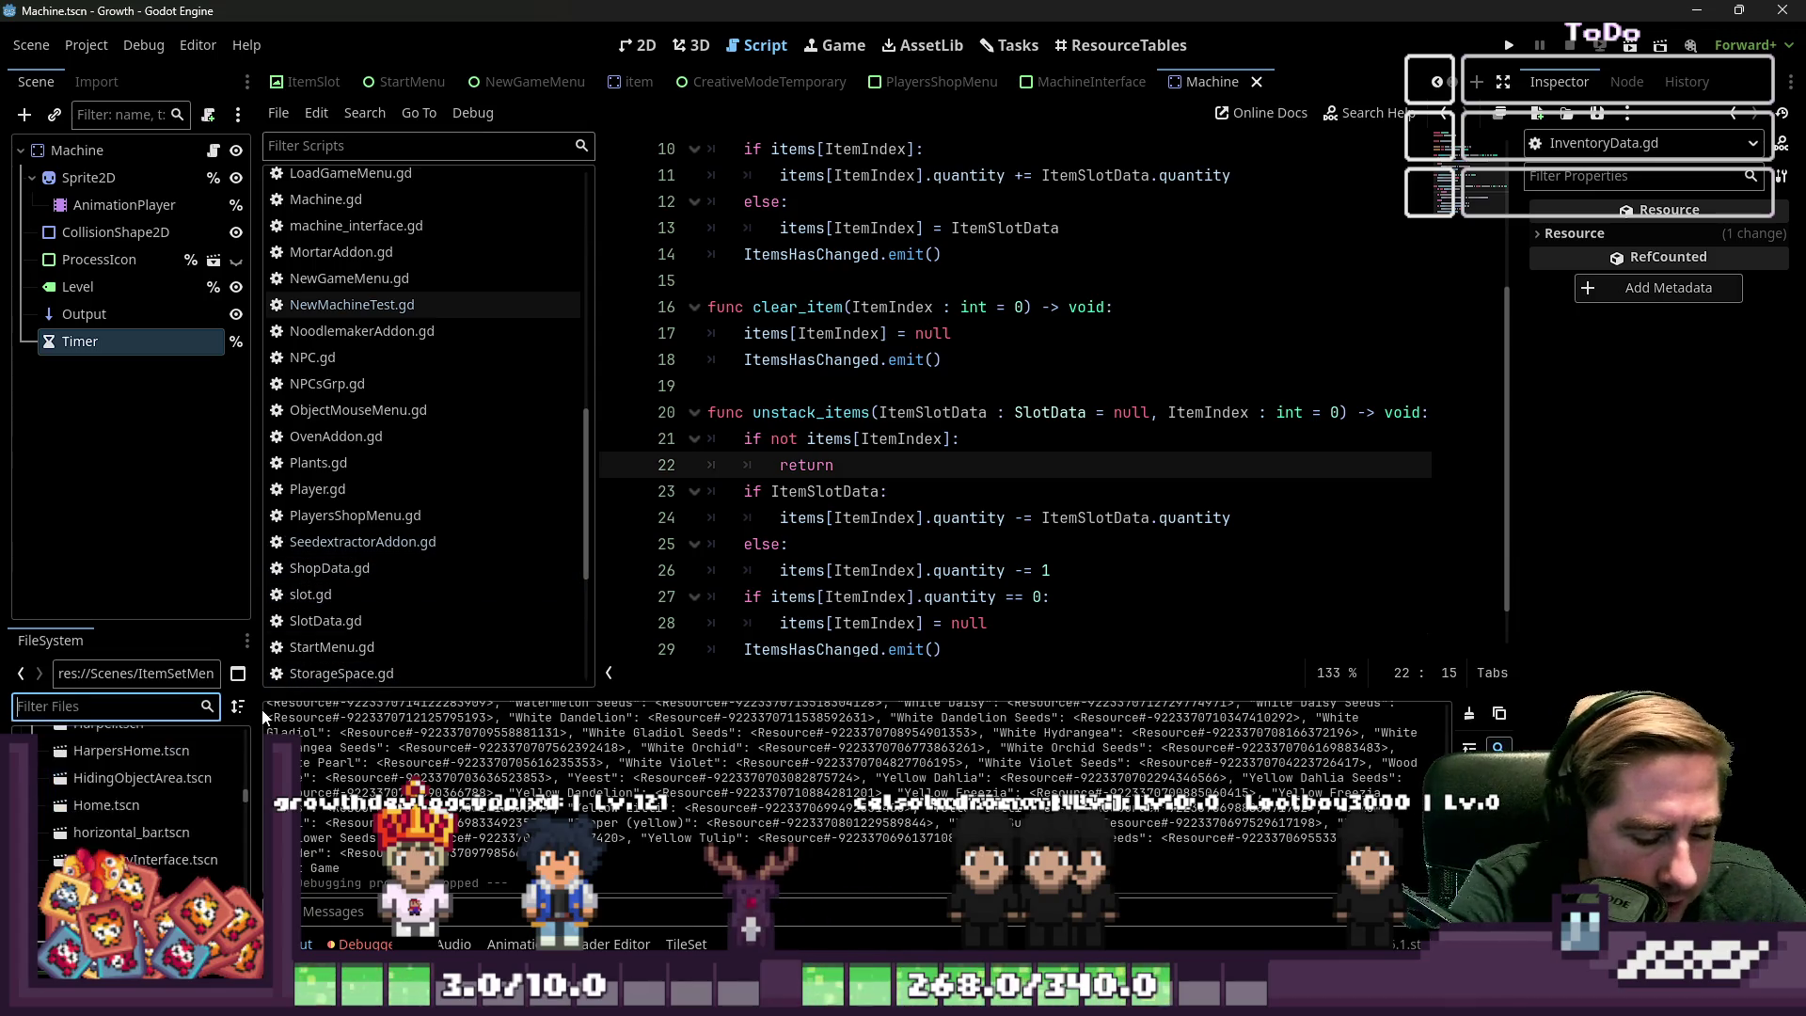
type("Addon")
scroll(110, 809, "up", 2)
double_click(141, 835)
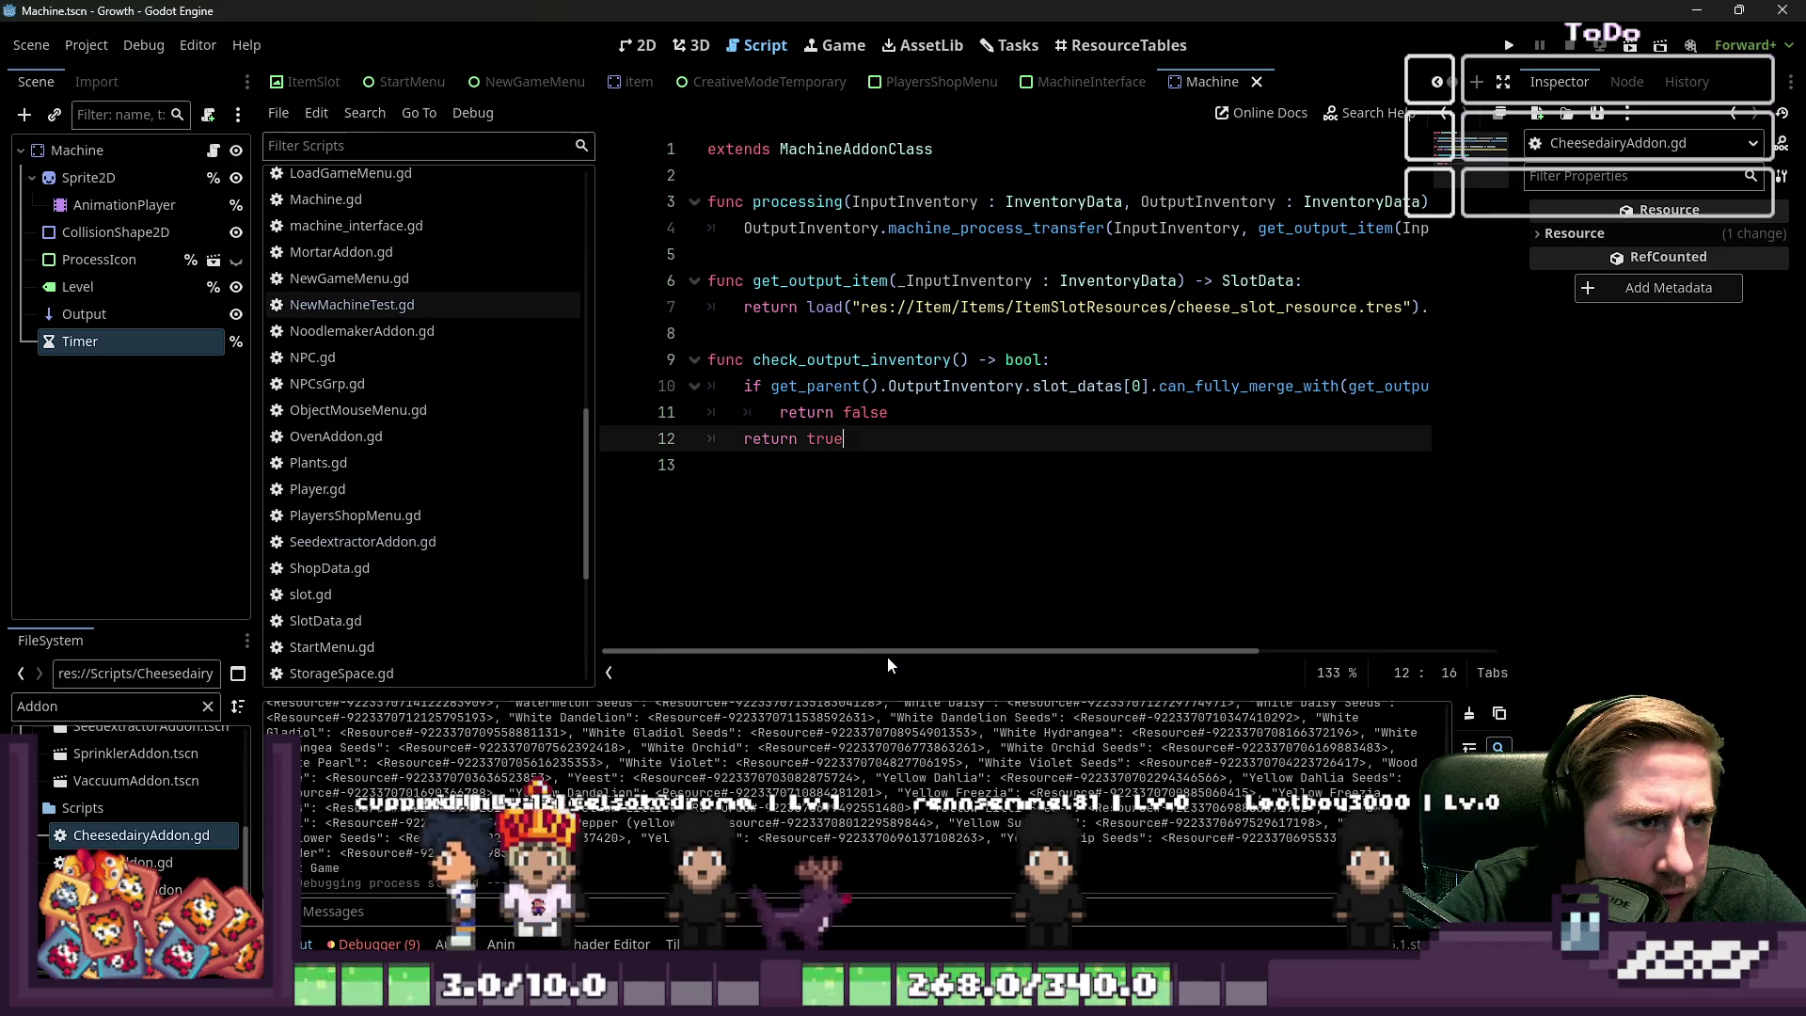
Delete the machine_process_transfer wrapper and extra parenthesis, leaving get_output_item(InputInventory) on line 4
mouse_move(908, 658)
left_mouse_down()
mouse_move(1051, 656)
mouse_move(902, 602)
mouse_move(898, 530)
left_mouse_up()
double_click(836, 280)
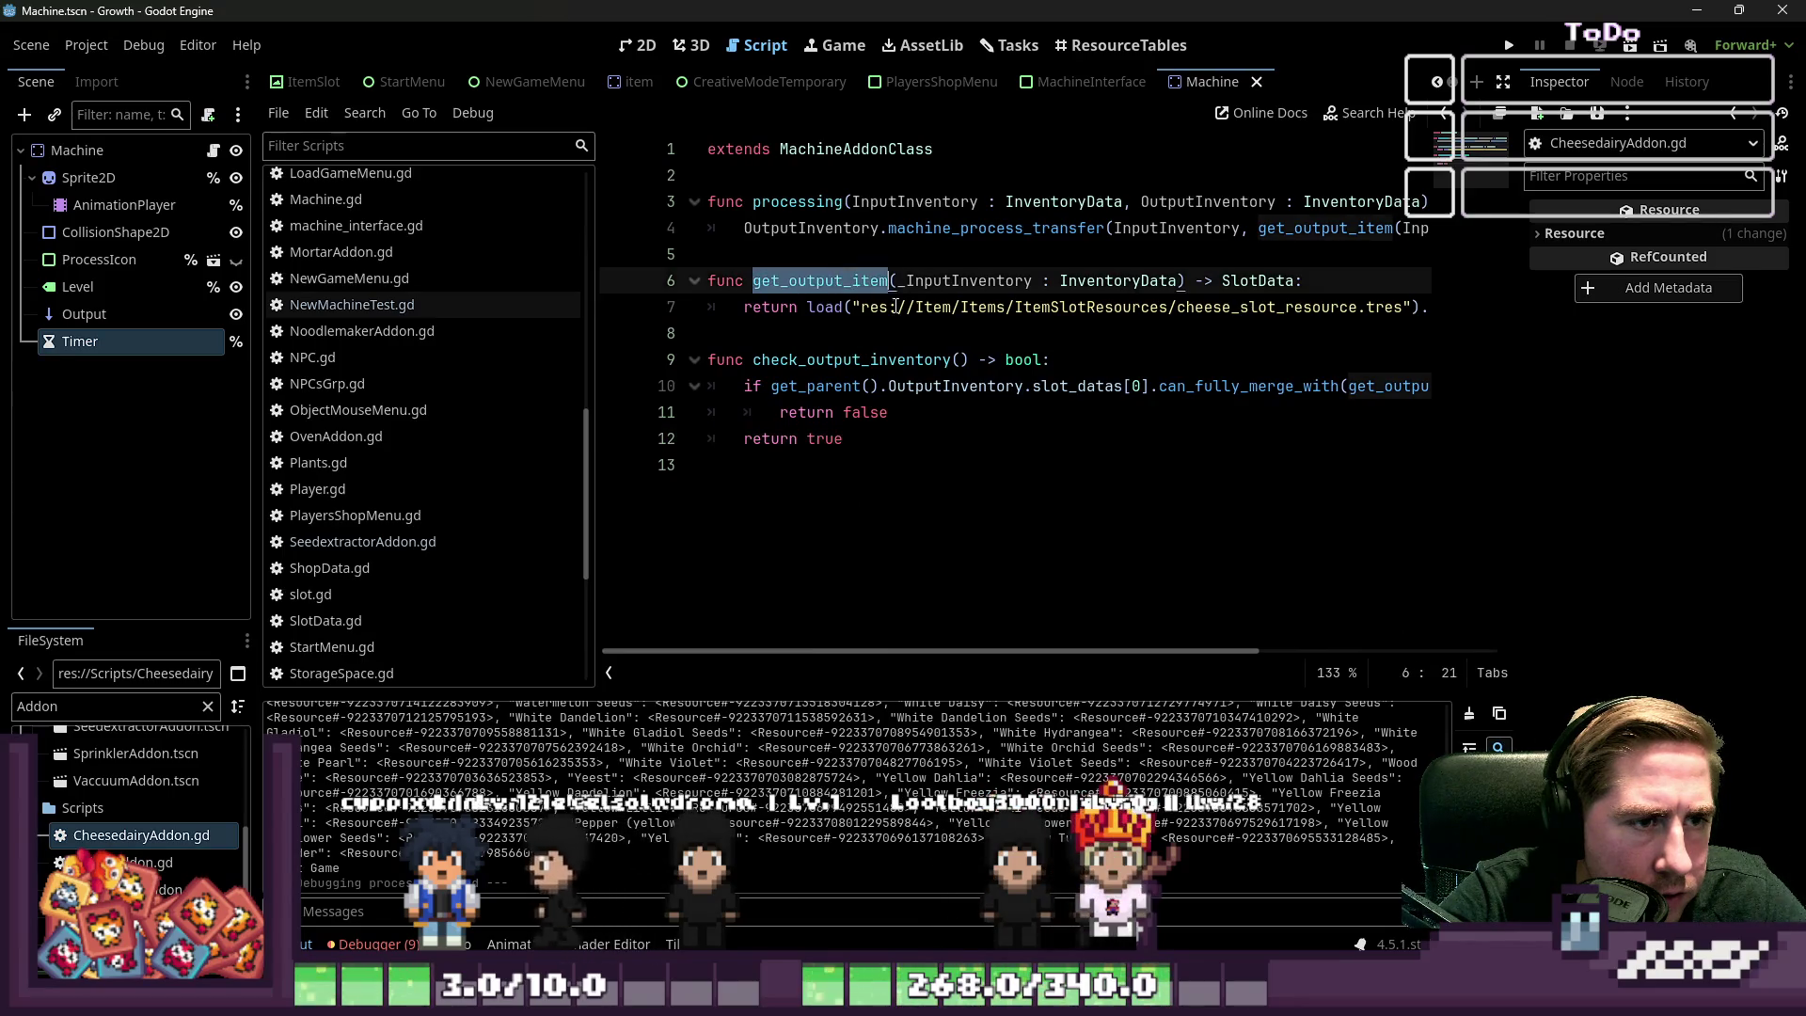
mouse_move(1257, 227)
left_mouse_down()
mouse_move(1406, 227)
mouse_move(743, 237)
left_mouse_up()
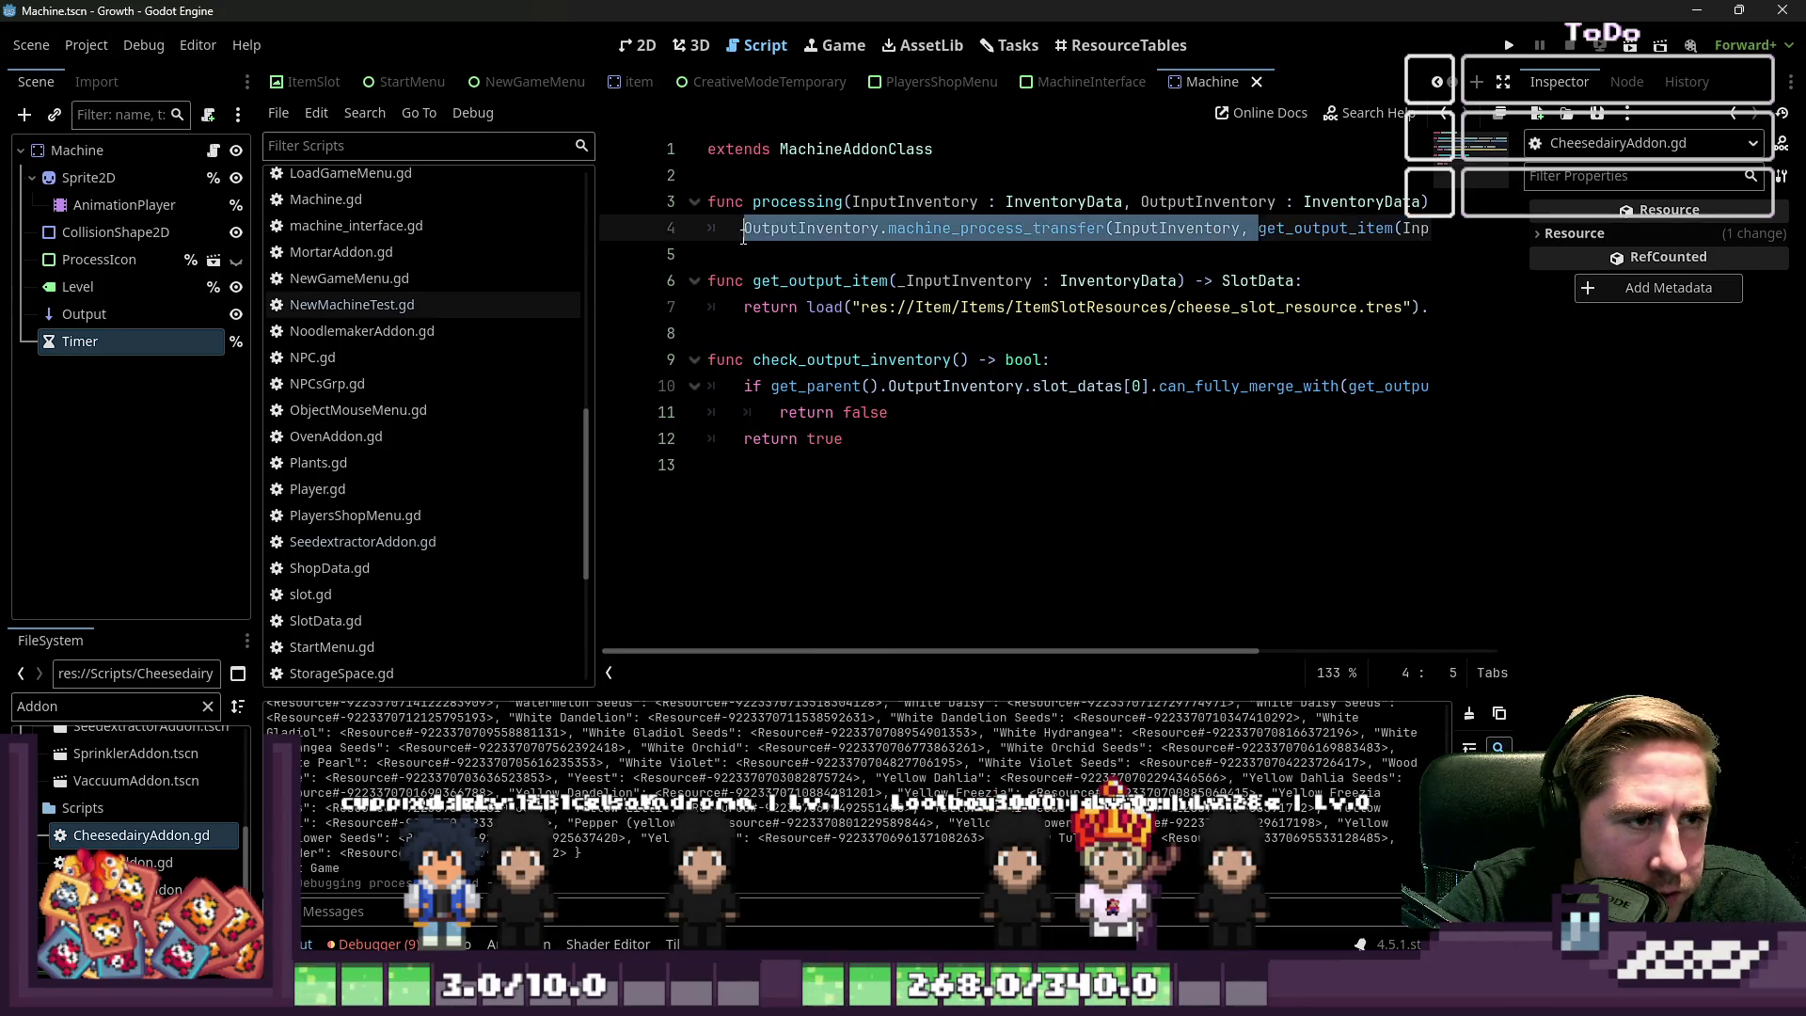
key("BackSpace")
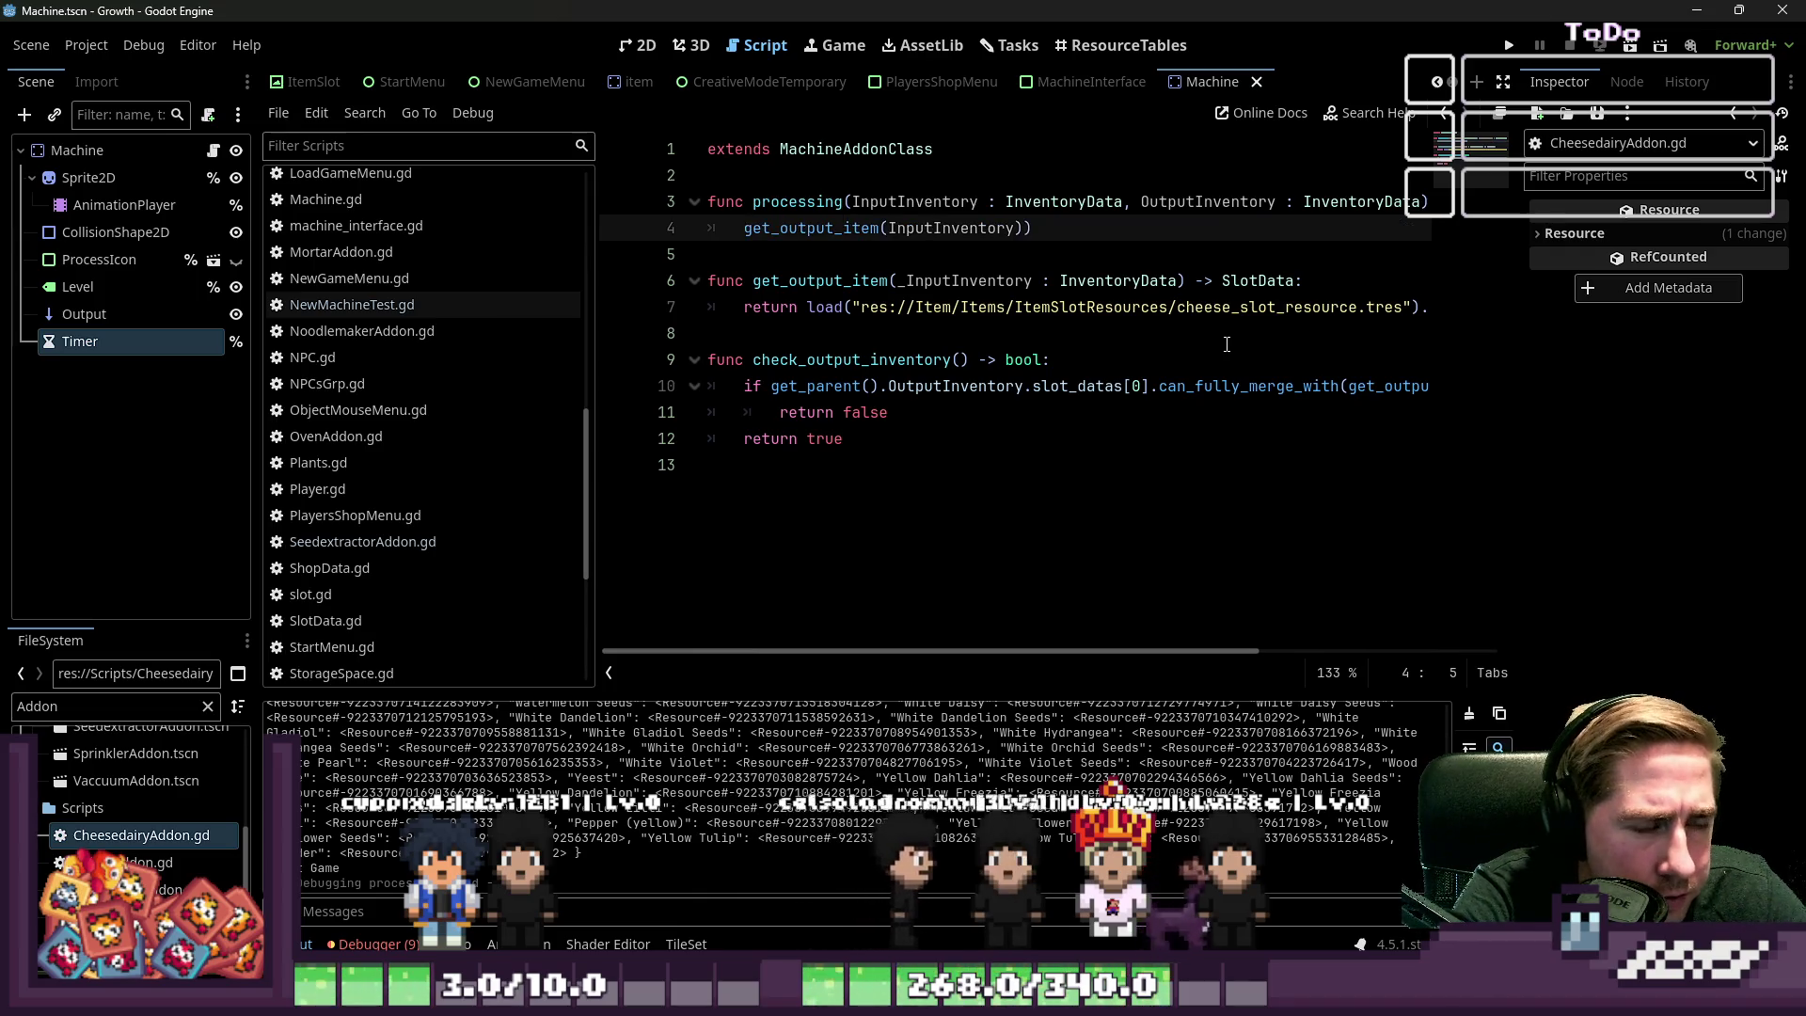
key("End")
key("BackSpace")
key("Home")
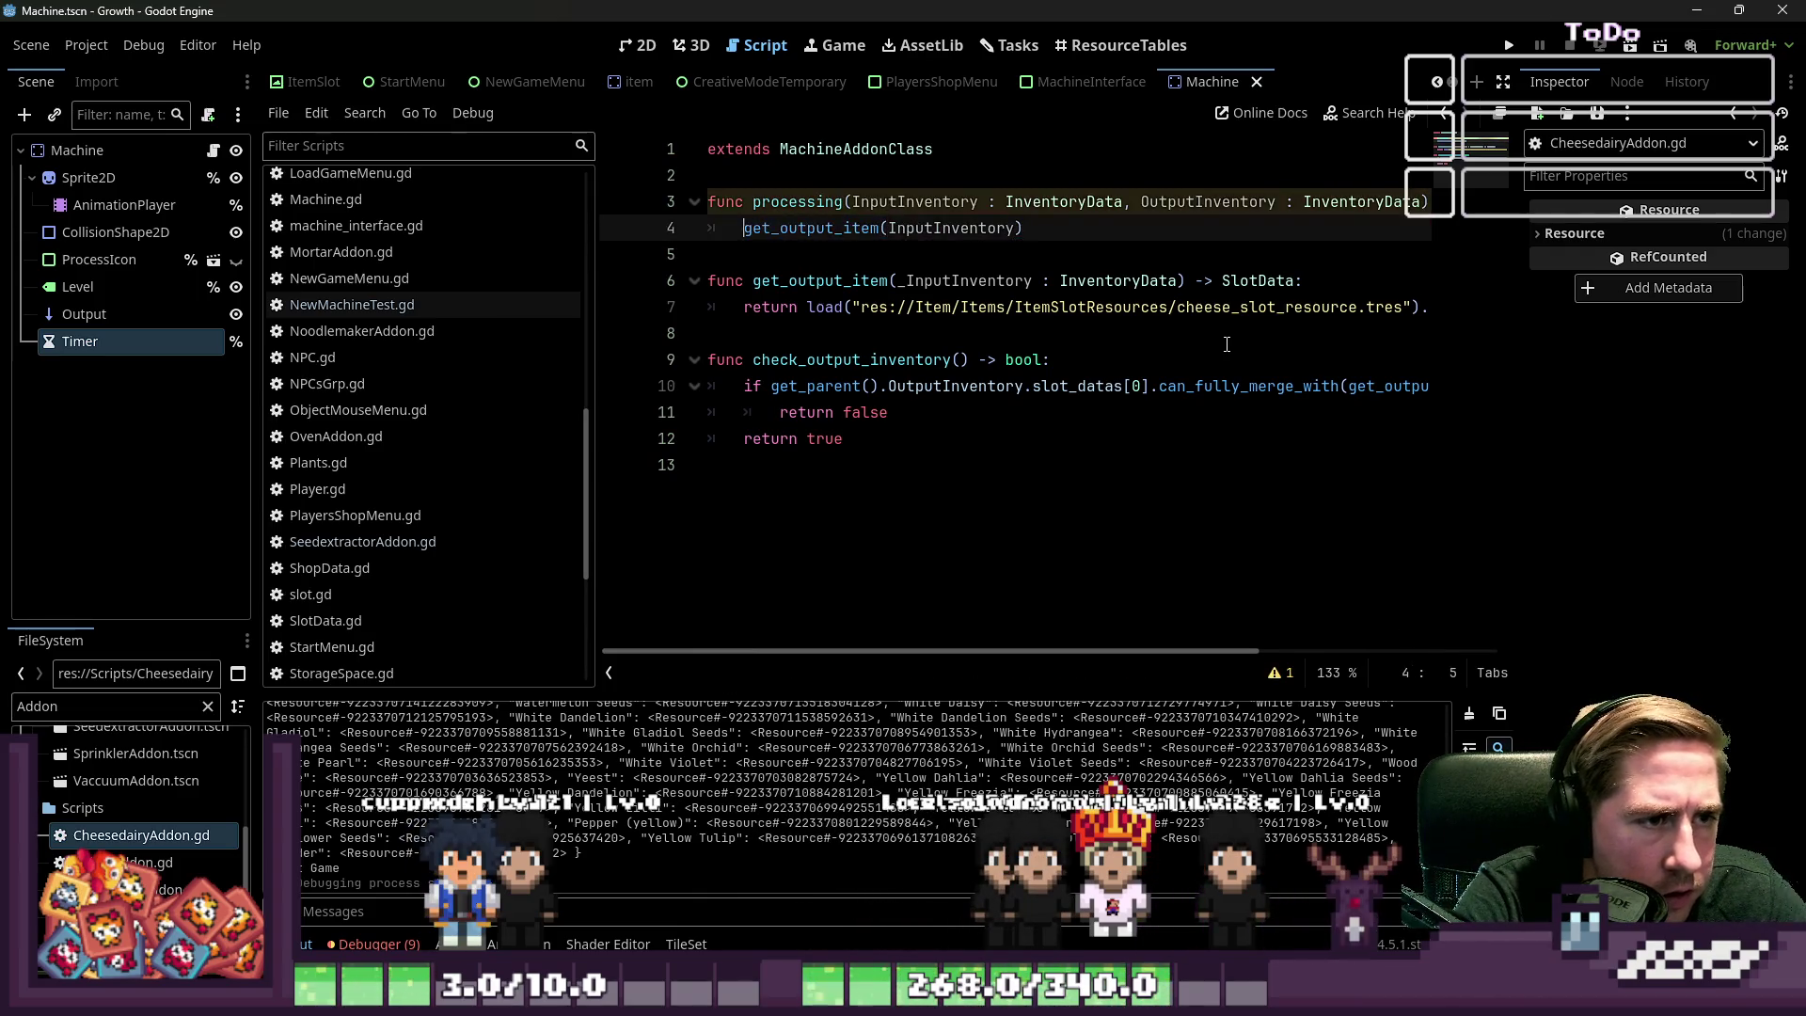
scroll(403, 355, "up", 8)
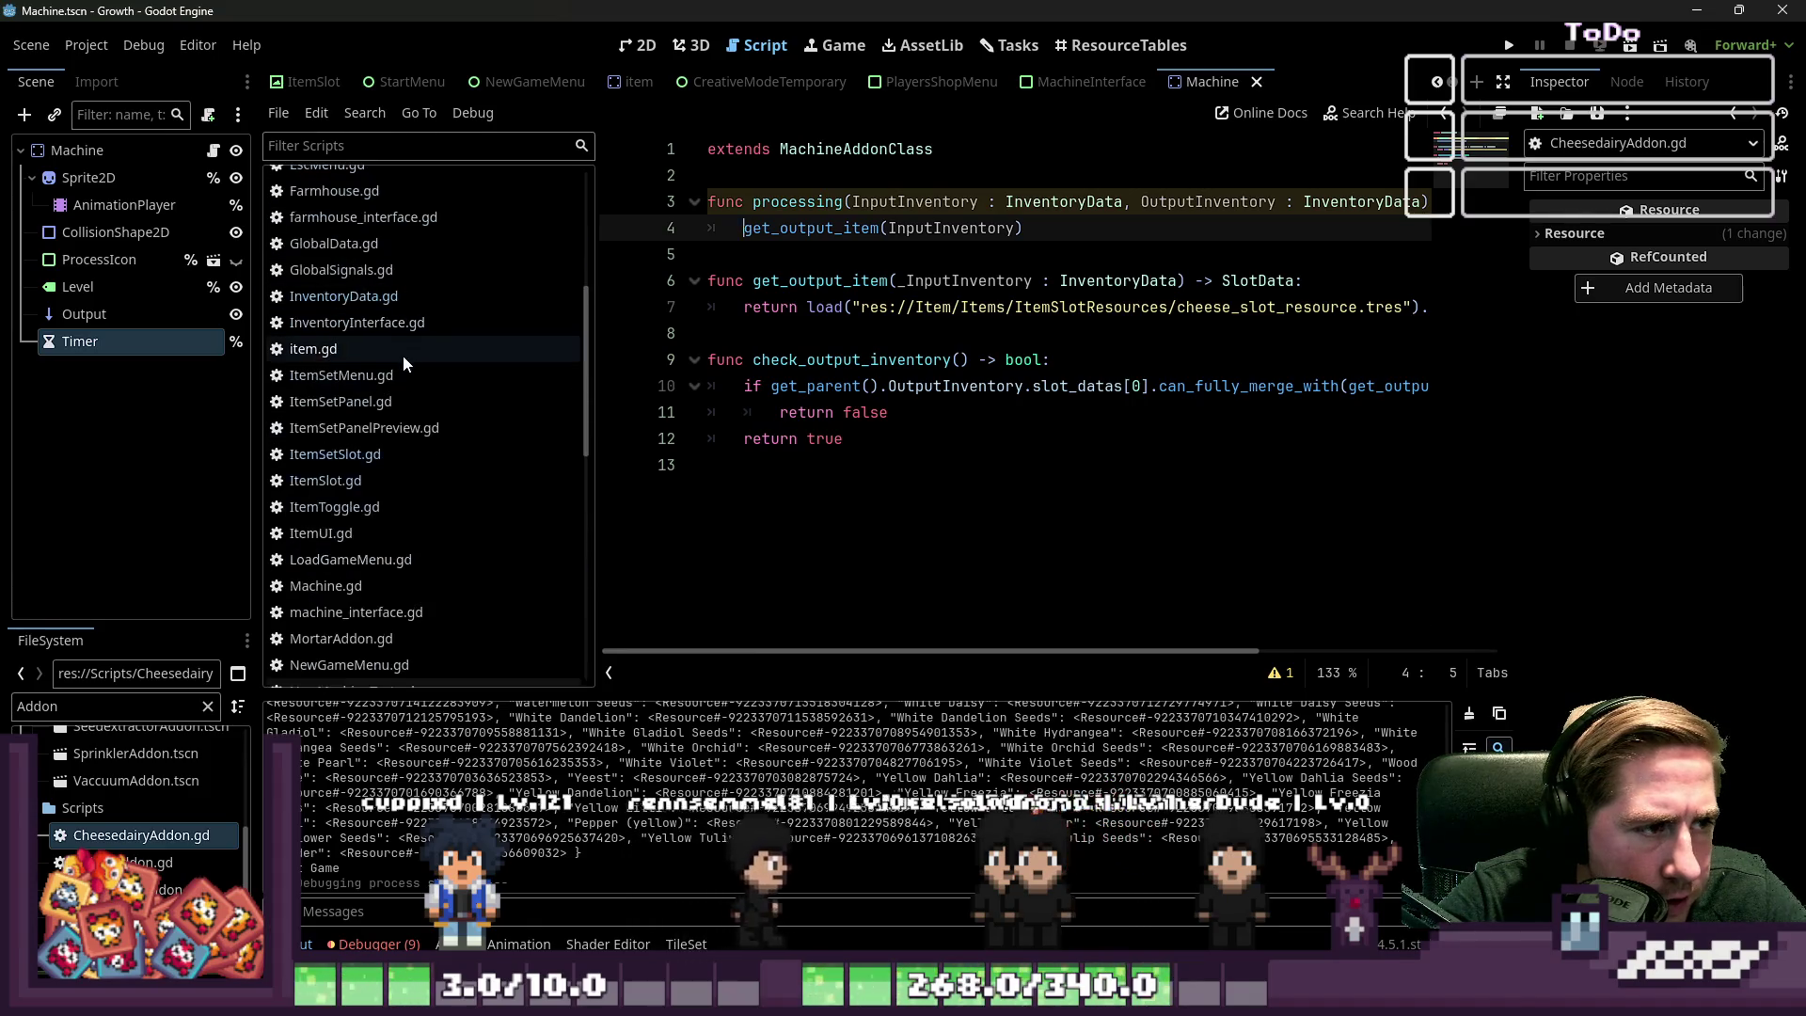
Close all script tabs, saving the cheese dairy addon, then reopen only CheesedairyAddon.gd
right_click(398, 370)
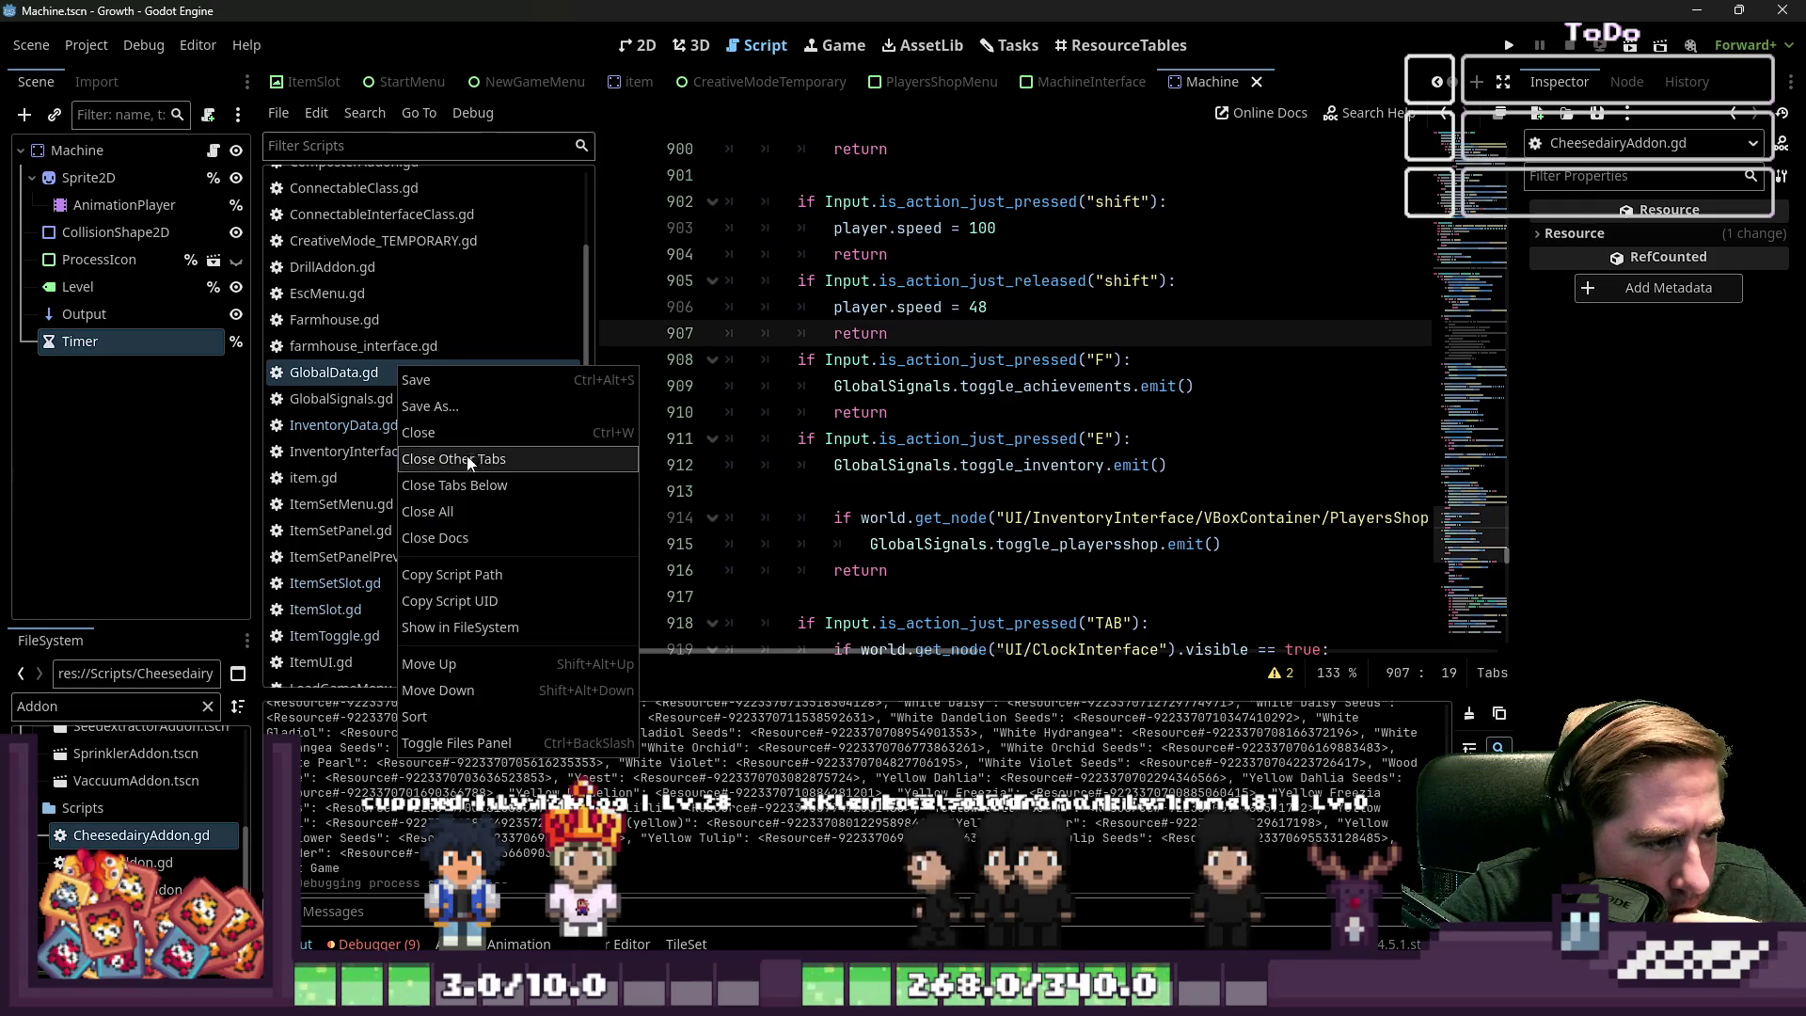
left_click(455, 597)
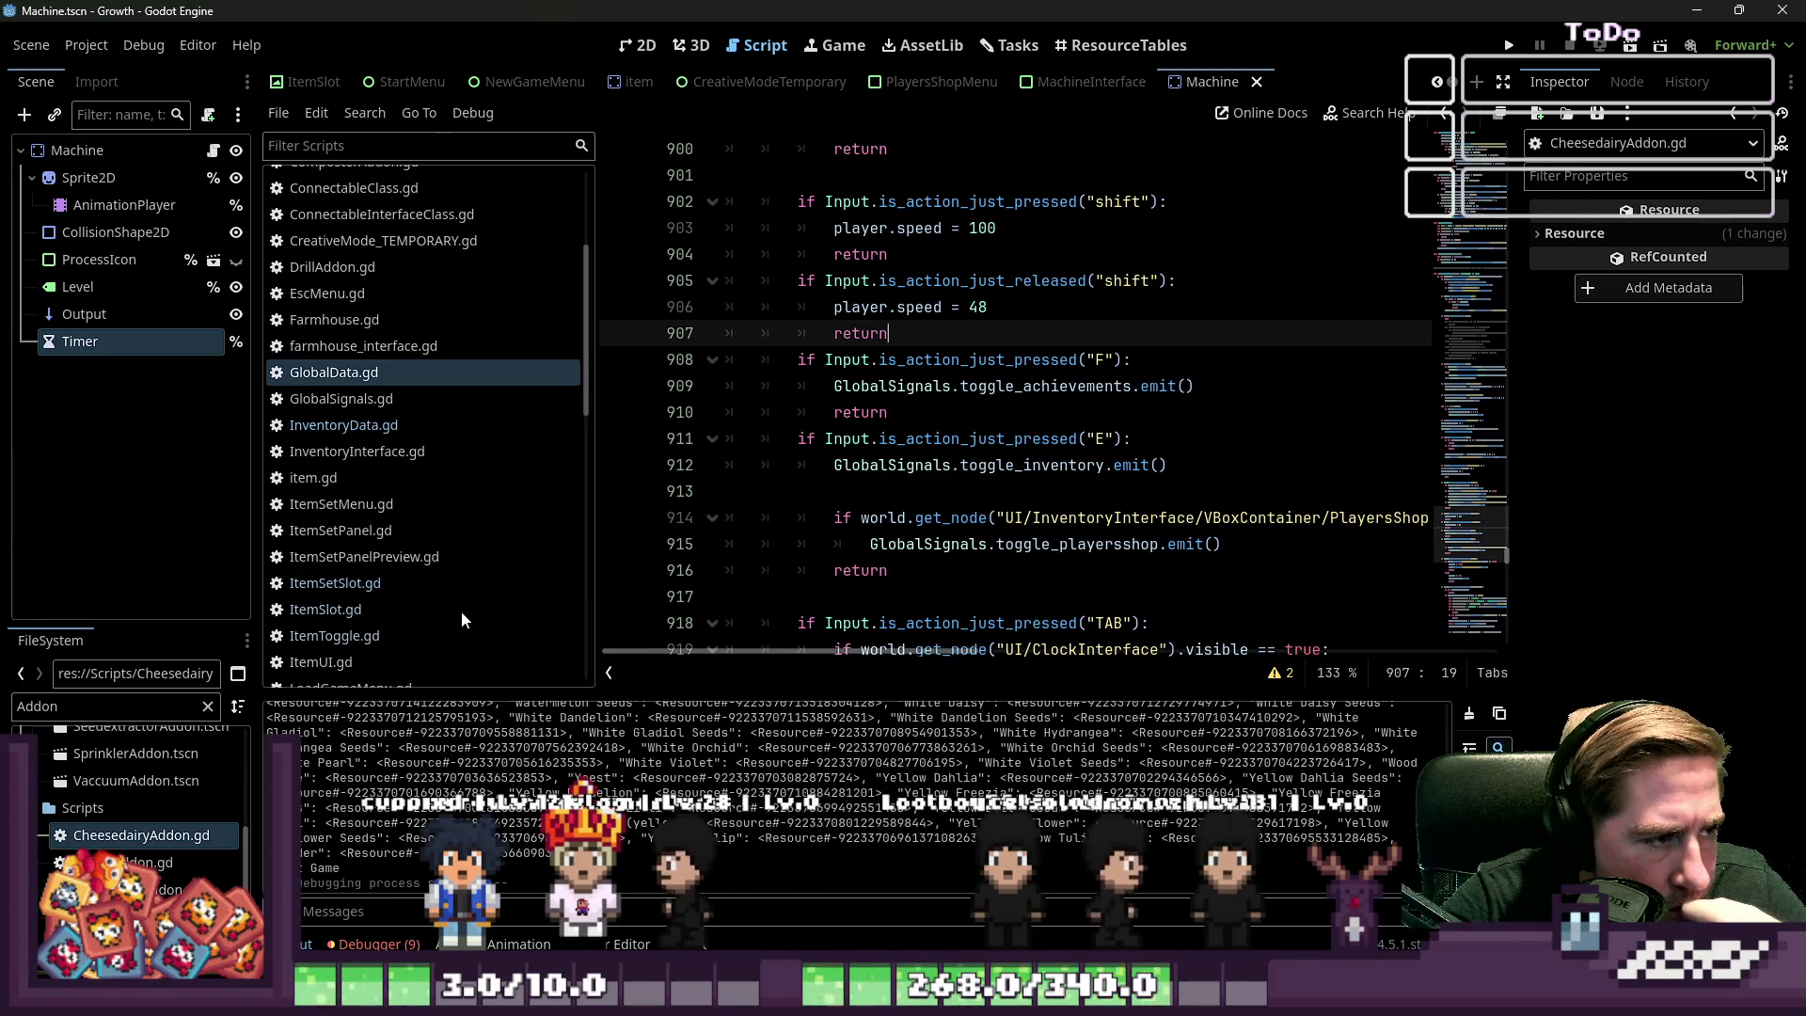
key("ctrl+shift+w")
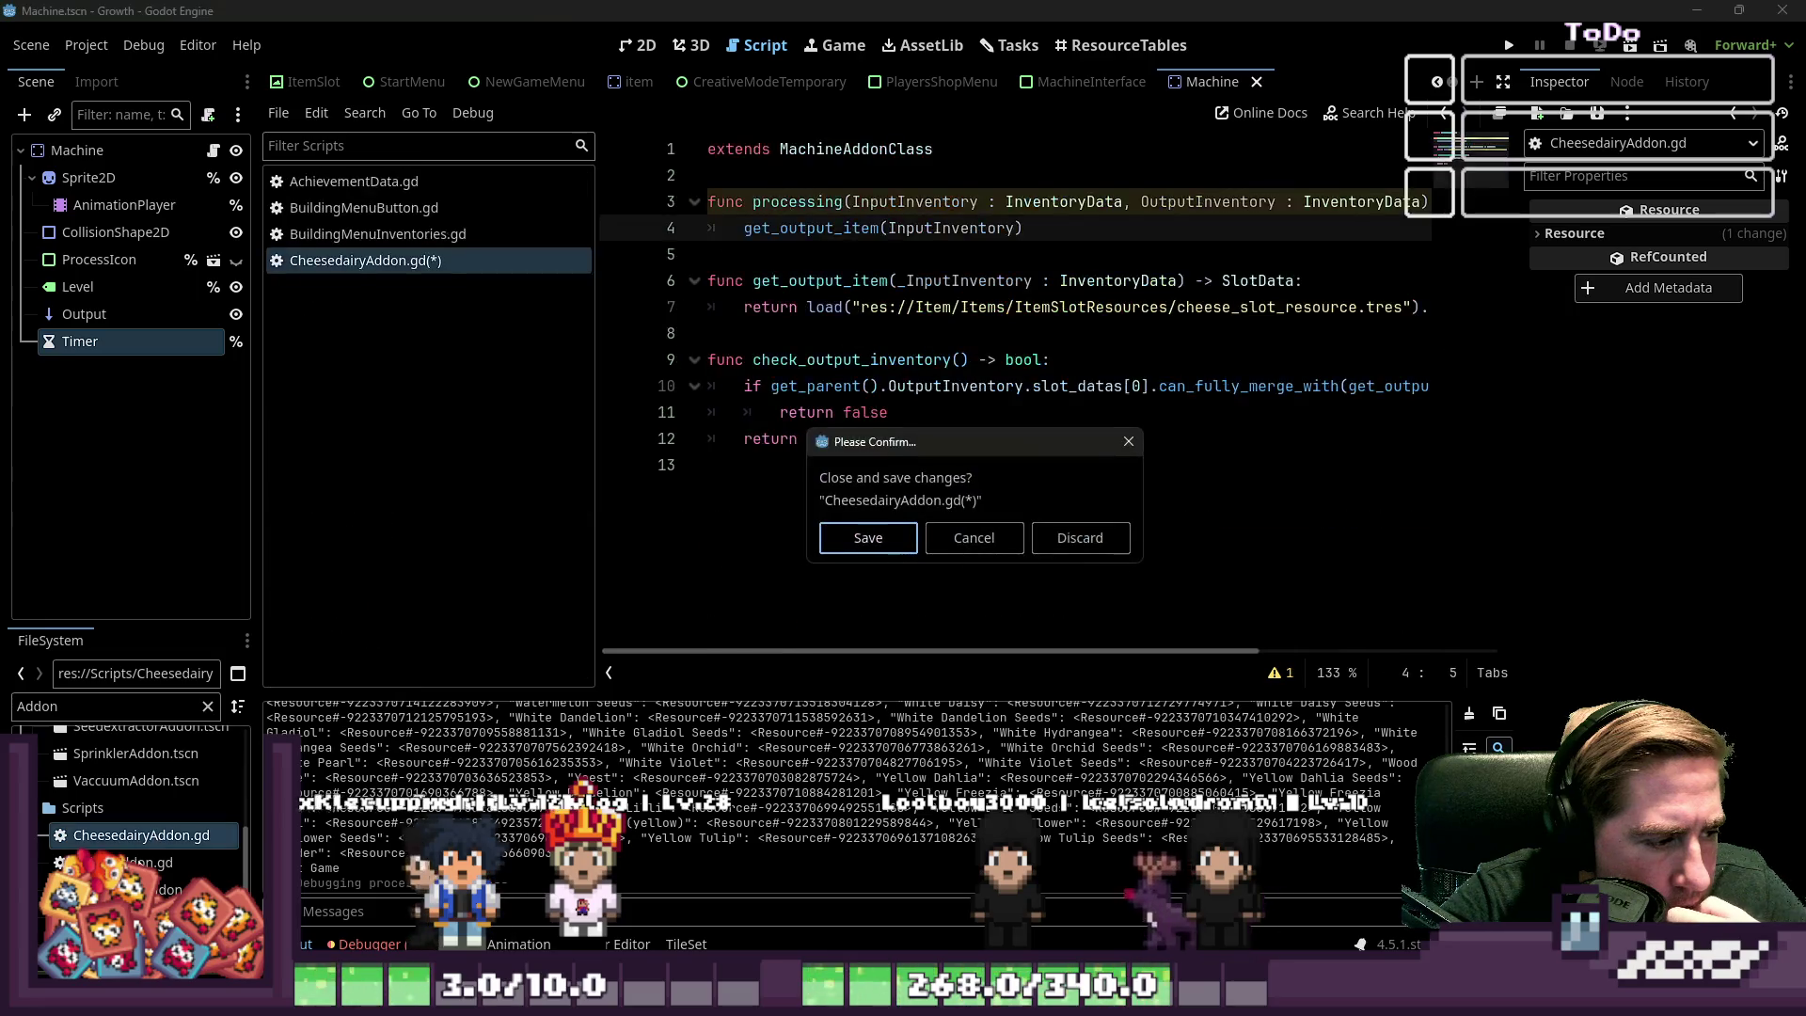
left_click(866, 539)
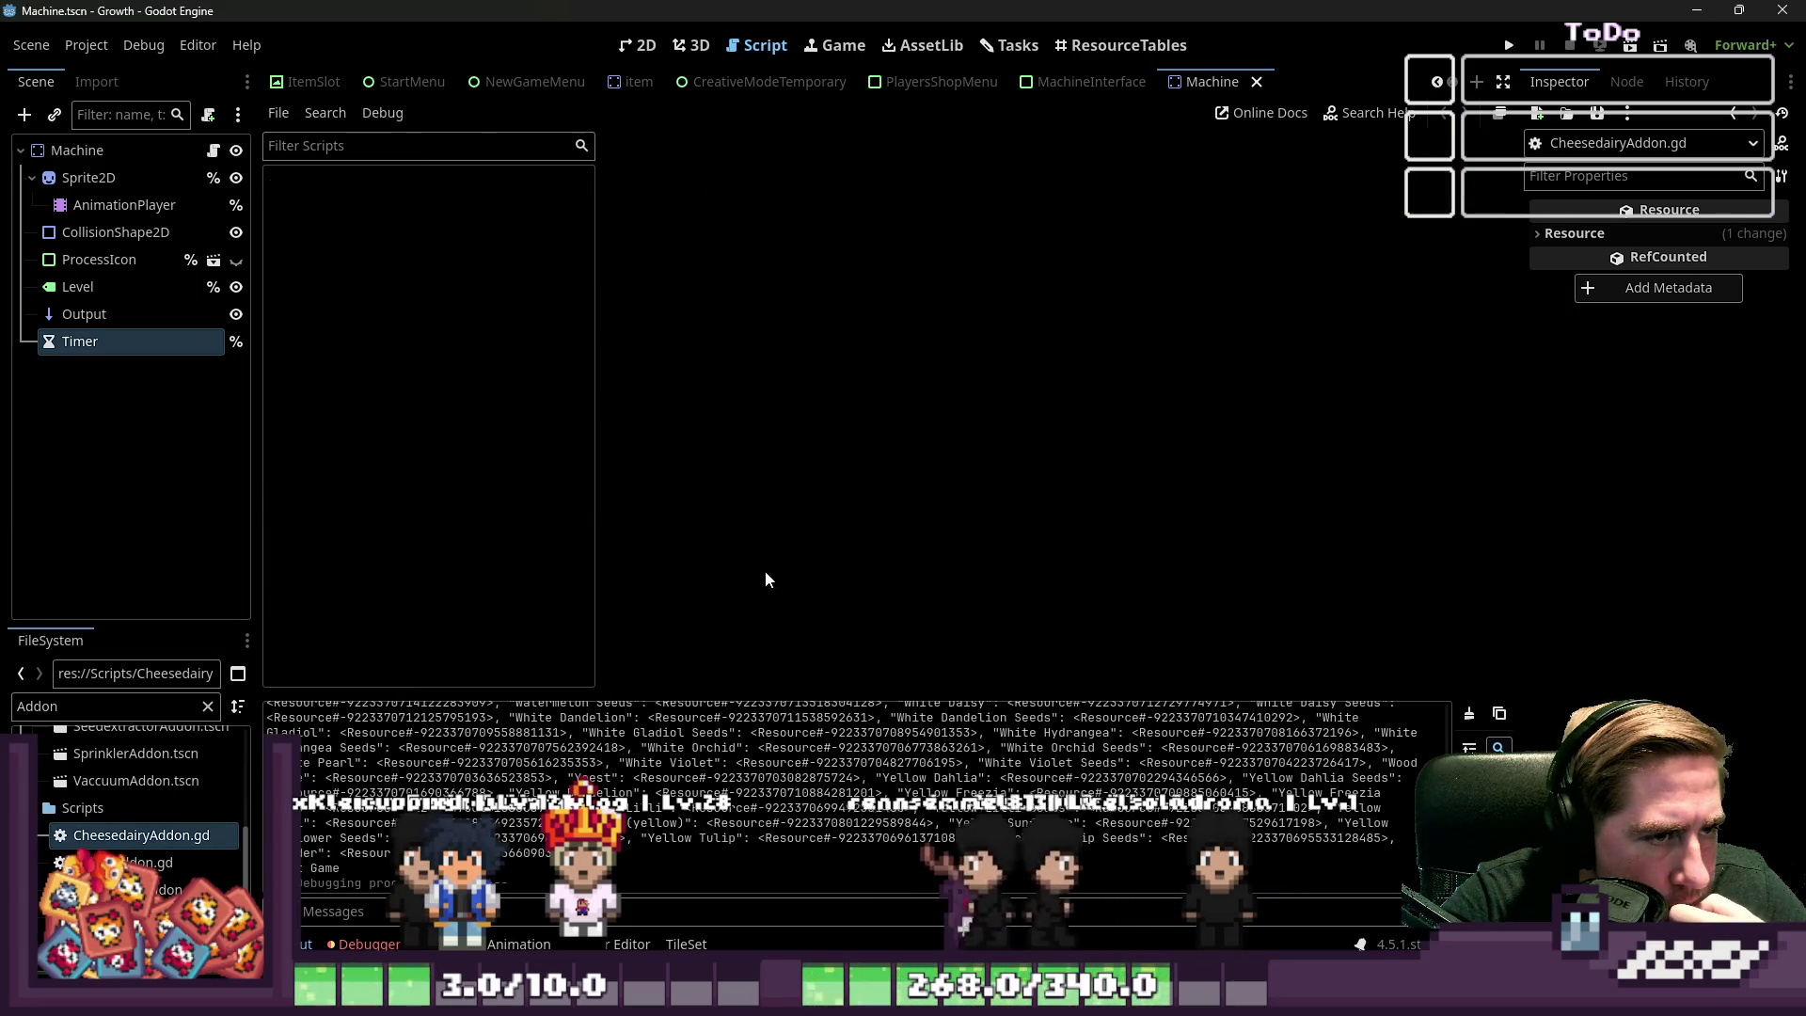
double_click(84, 833)
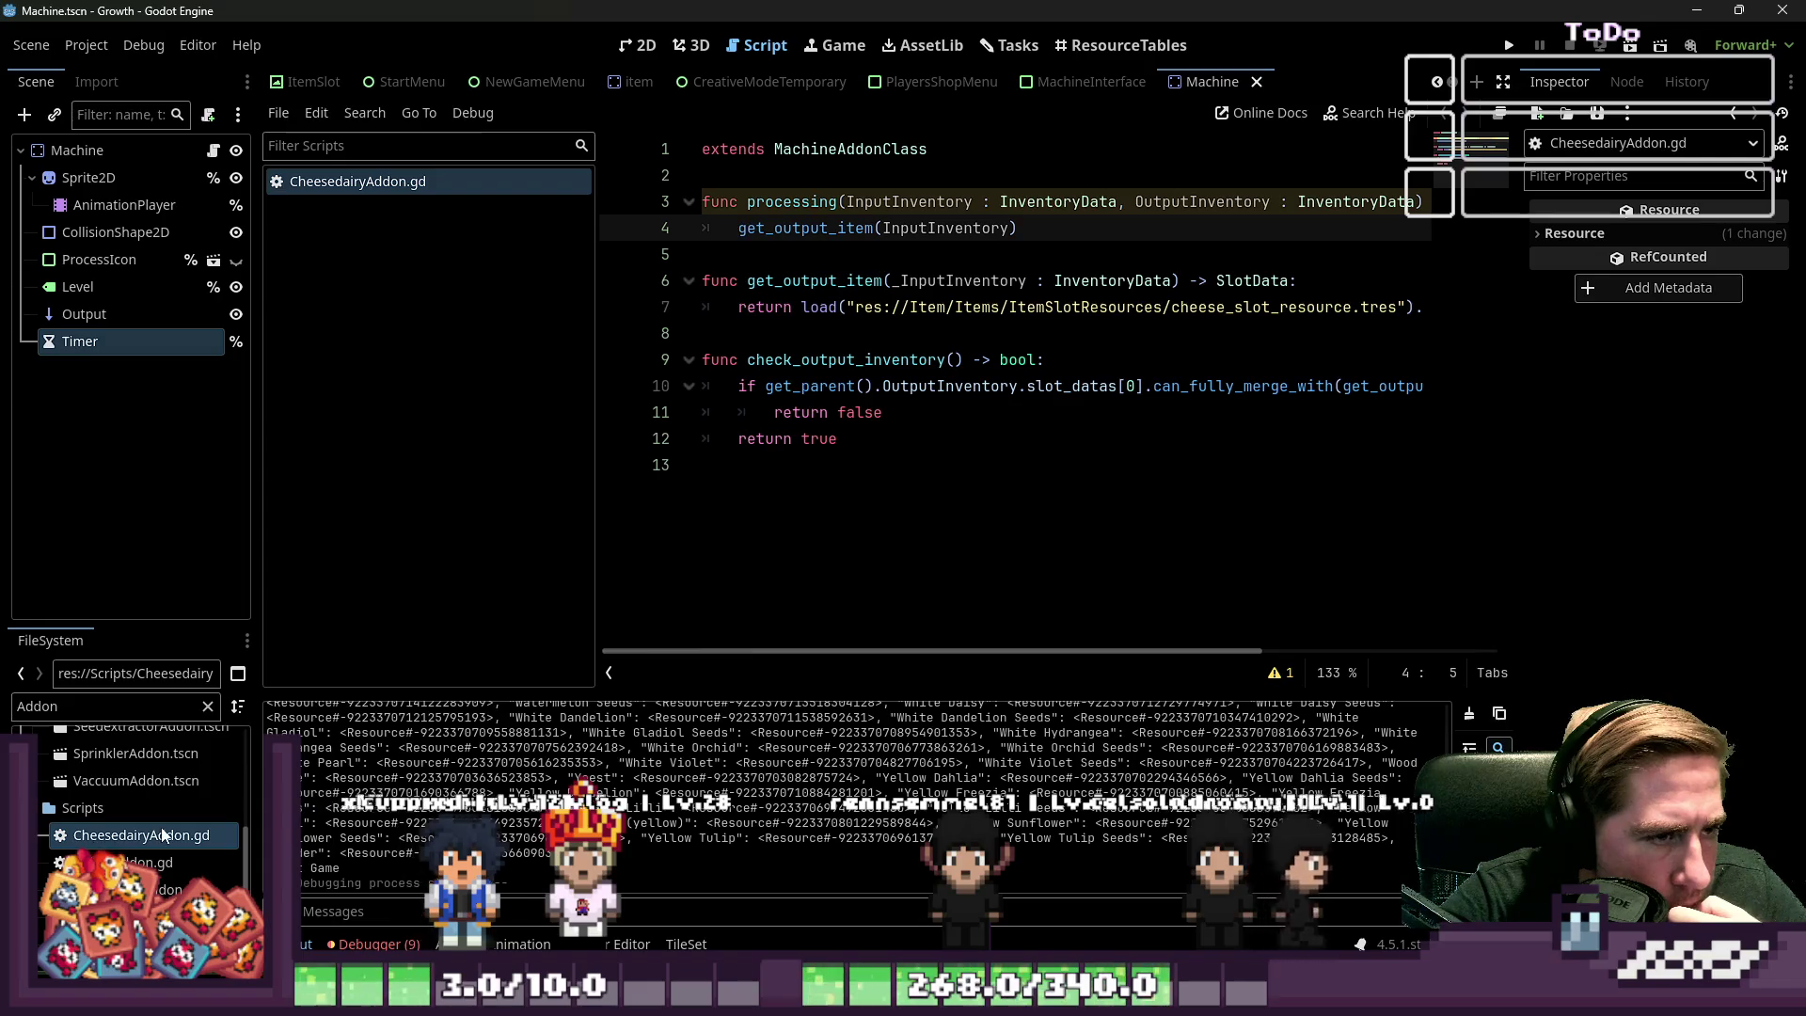
scroll(161, 833, "down", 2)
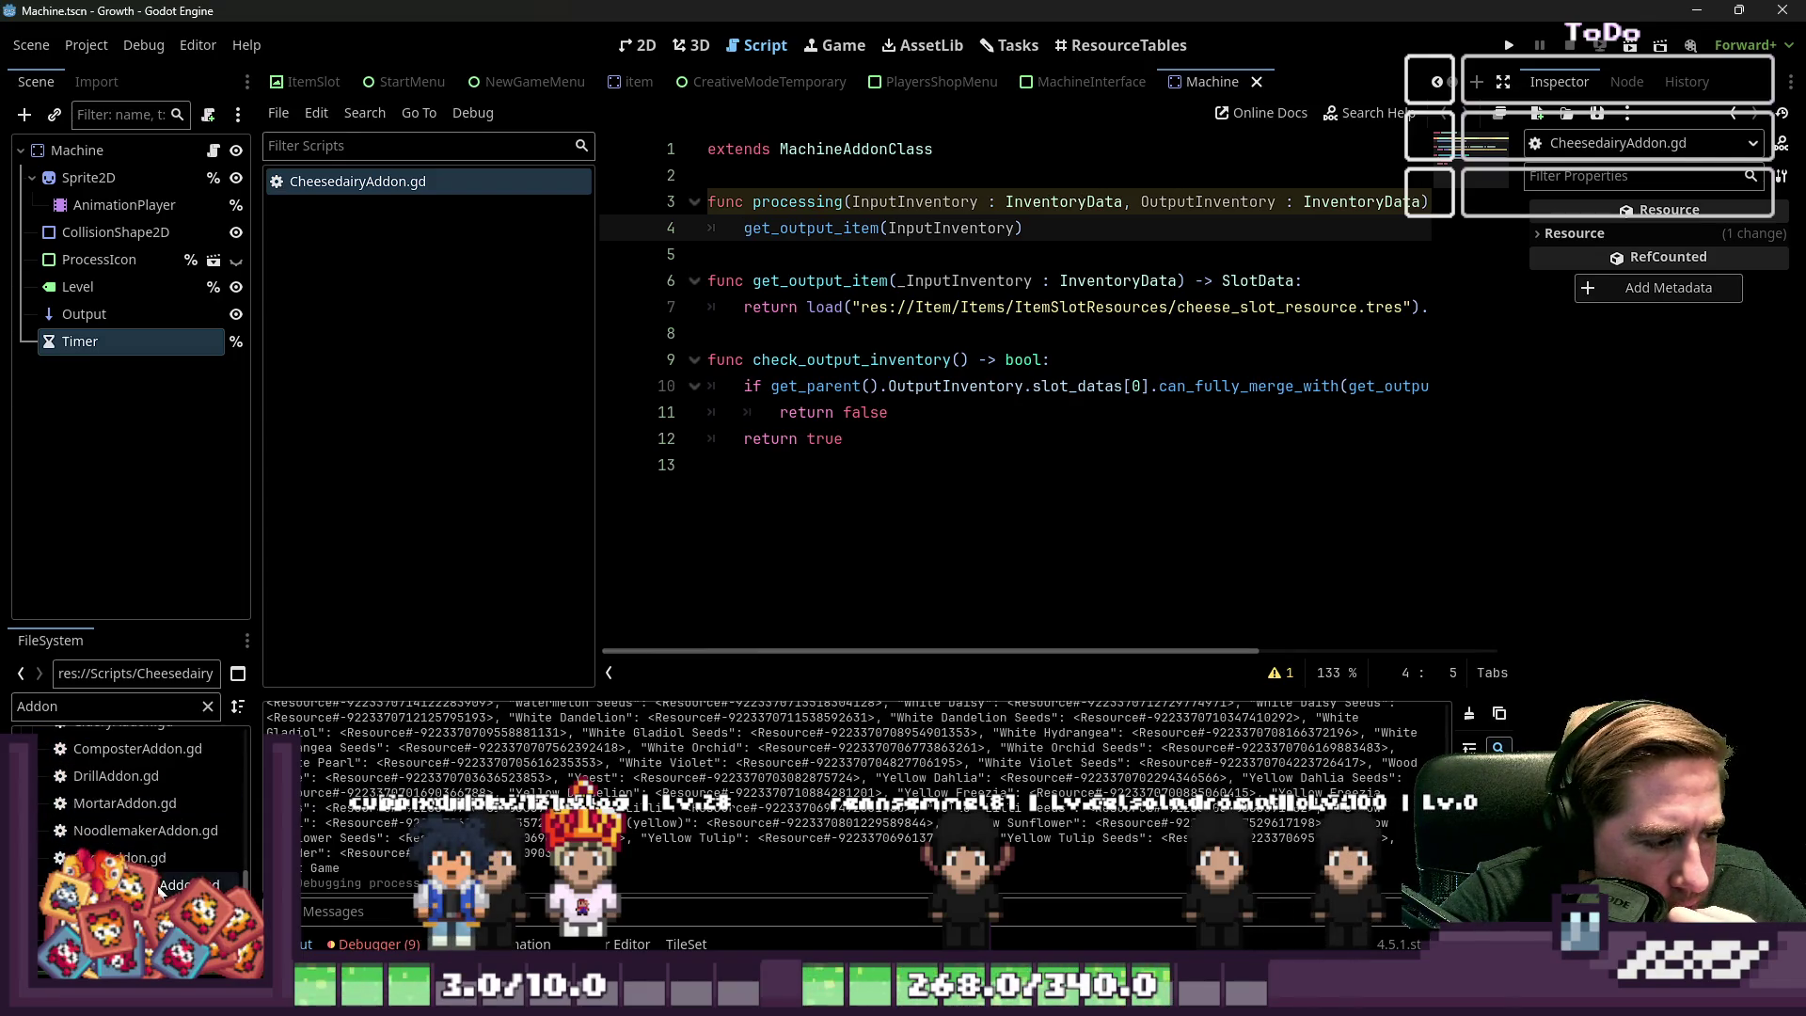
Open SeedextractorAddon.gd to reference its 'return null' processing pattern
double_click(159, 889)
scroll(901, 438, "down", 2)
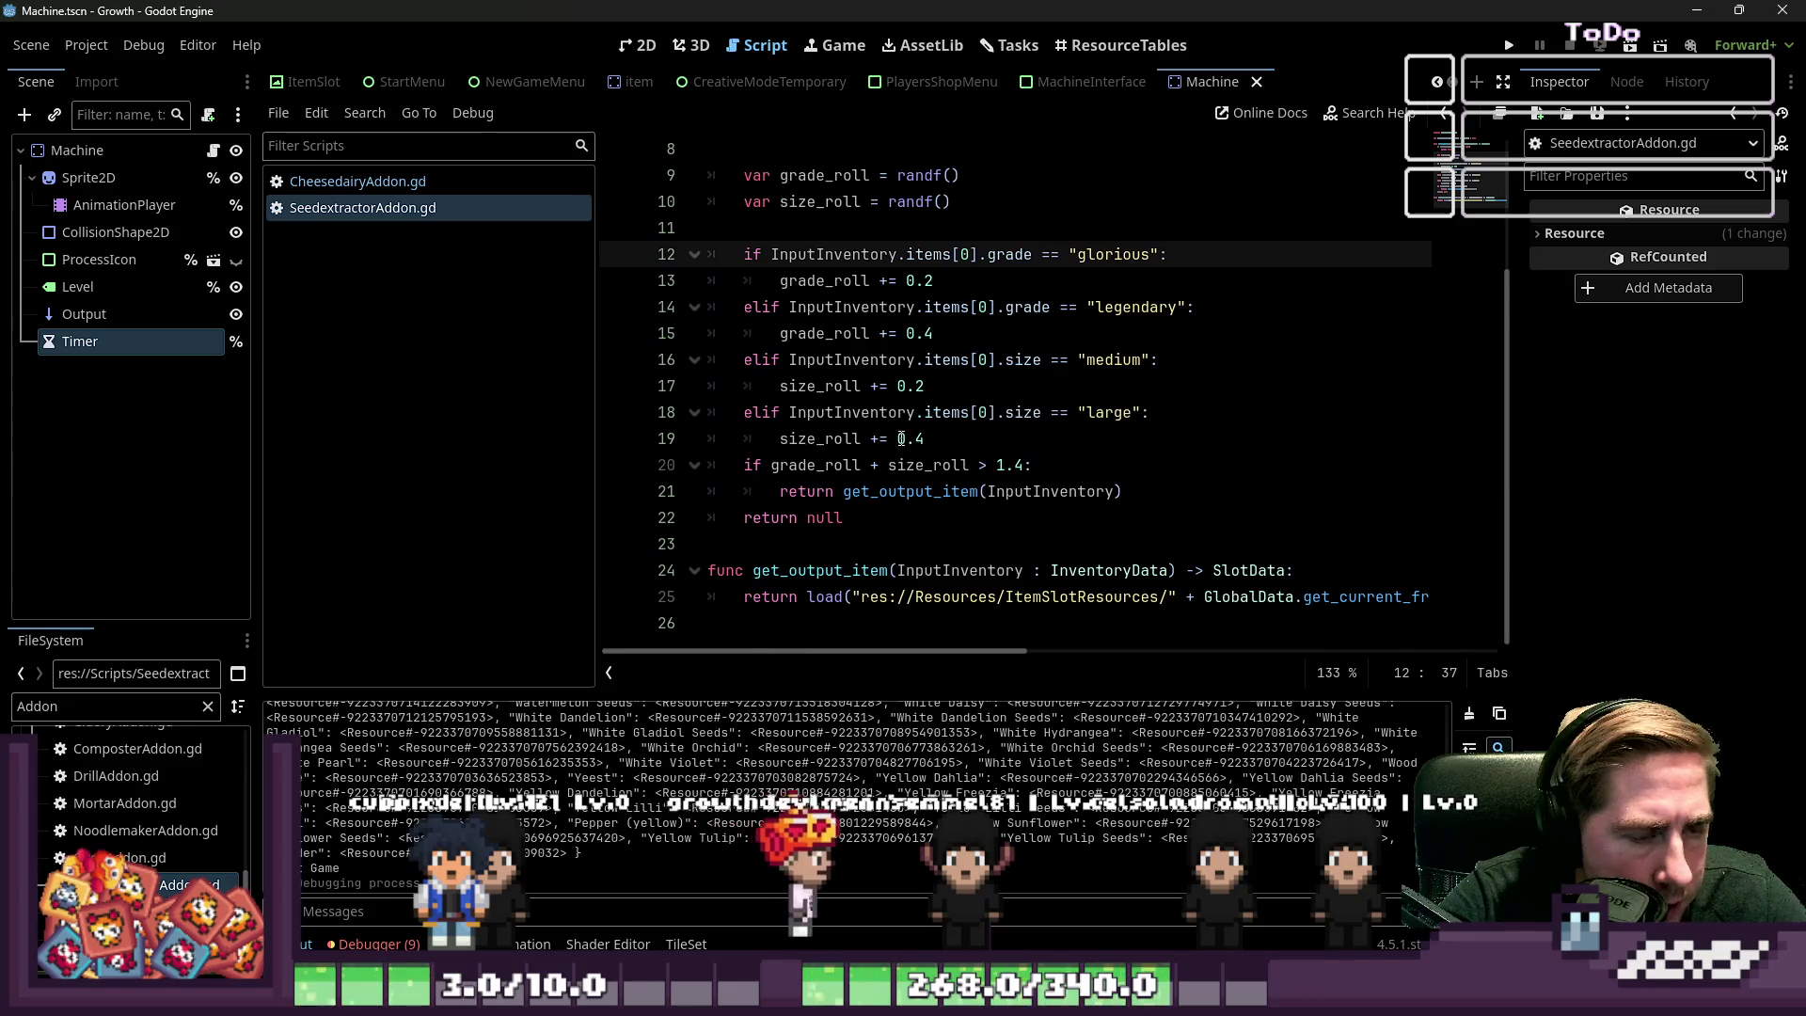
scroll(862, 570, "up", 3)
scroll(865, 555, "down", 2)
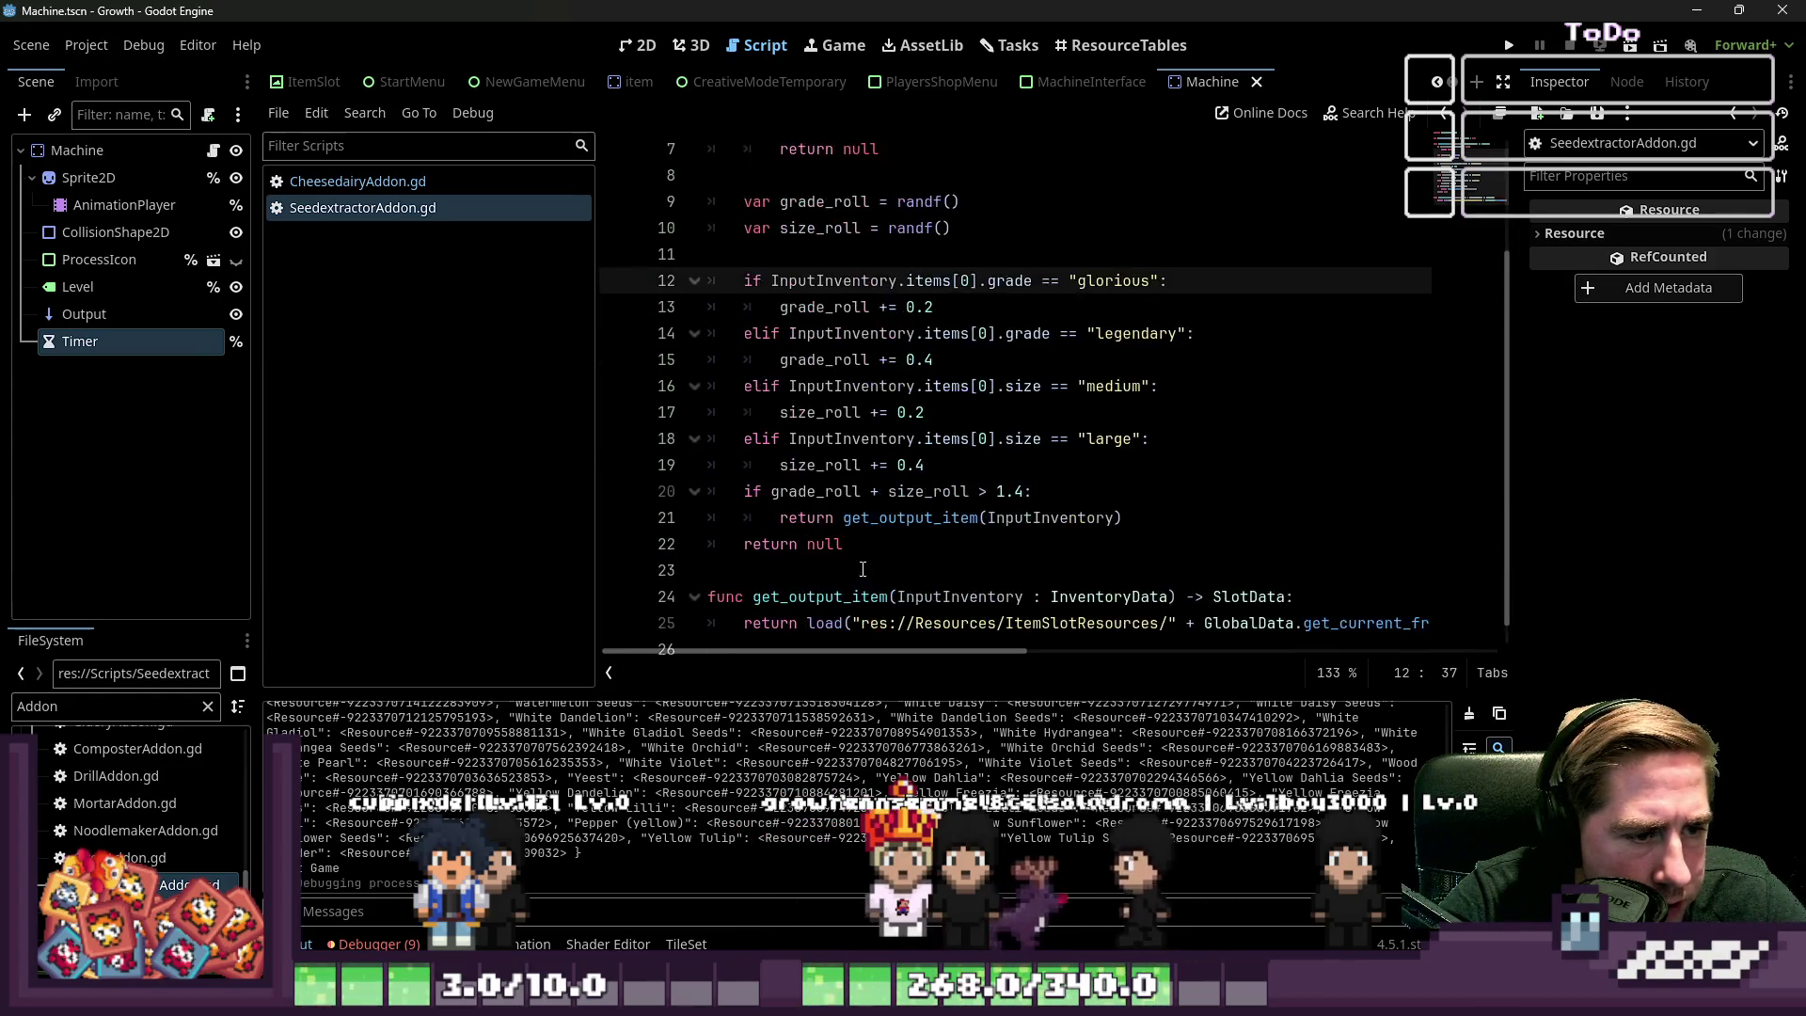
left_click(869, 544)
scroll(926, 476, "up", 2)
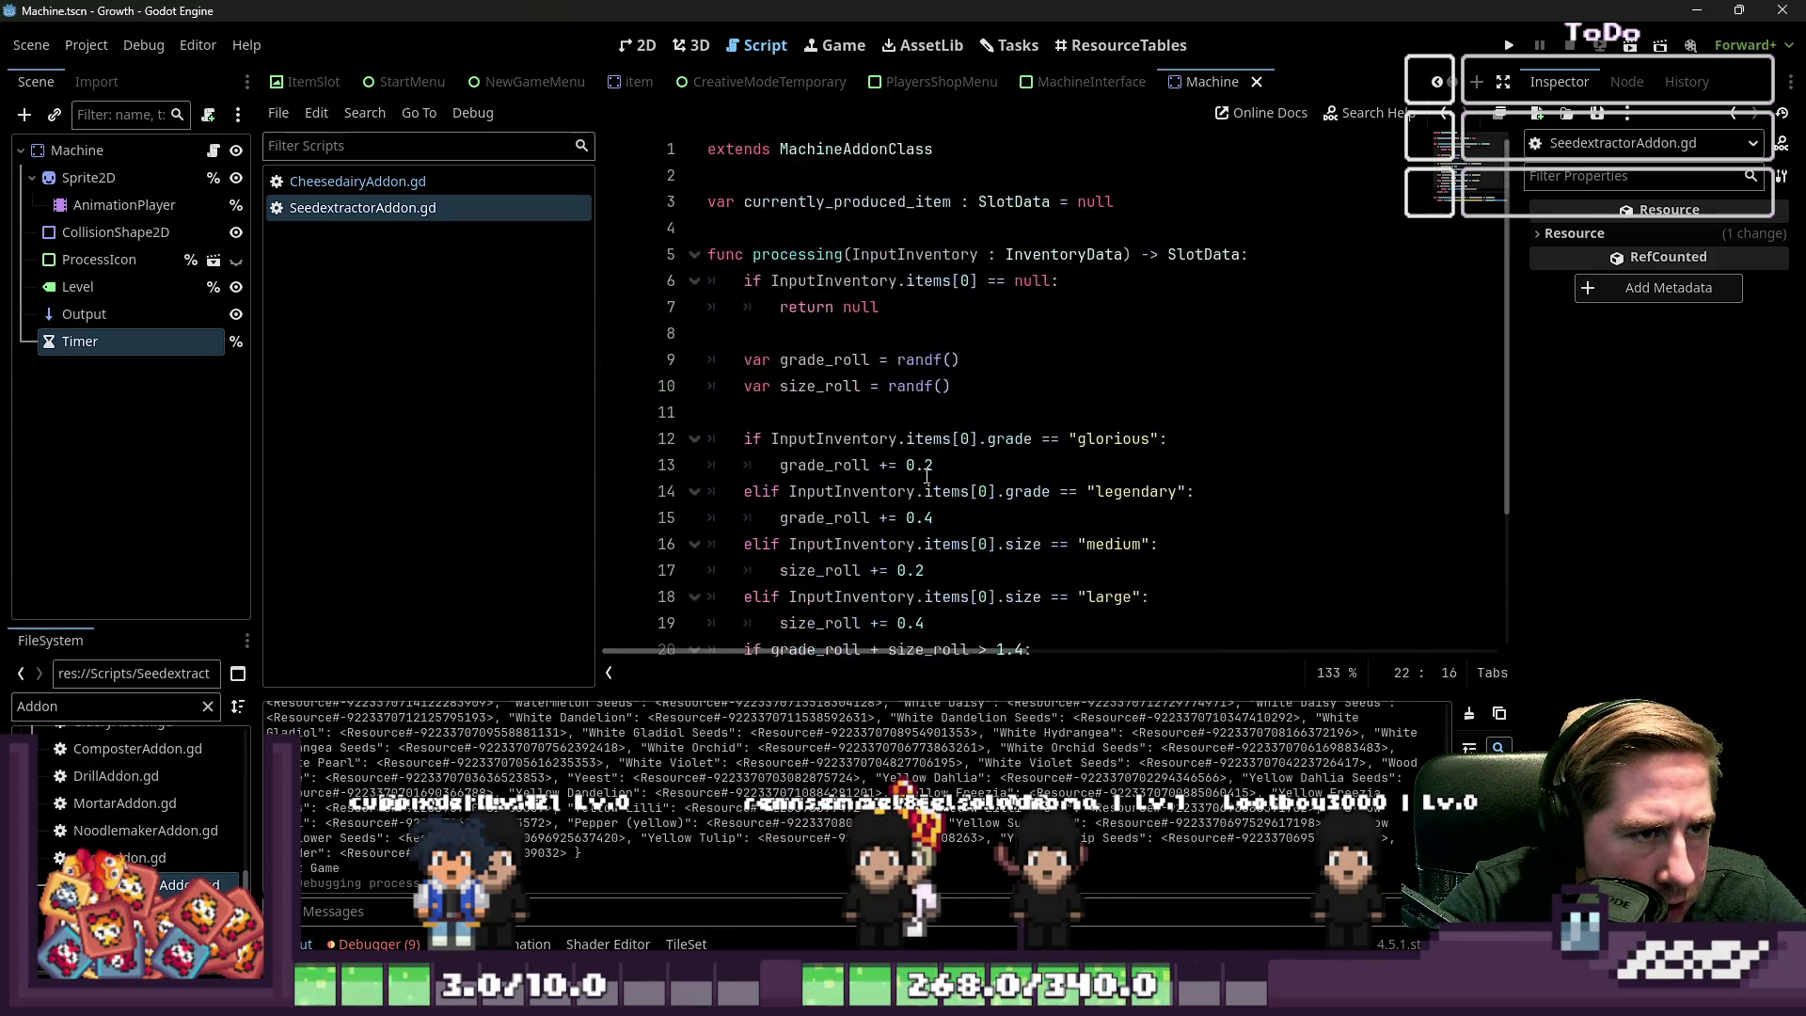
scroll(925, 477, "down", 1)
scroll(923, 477, "down", 1)
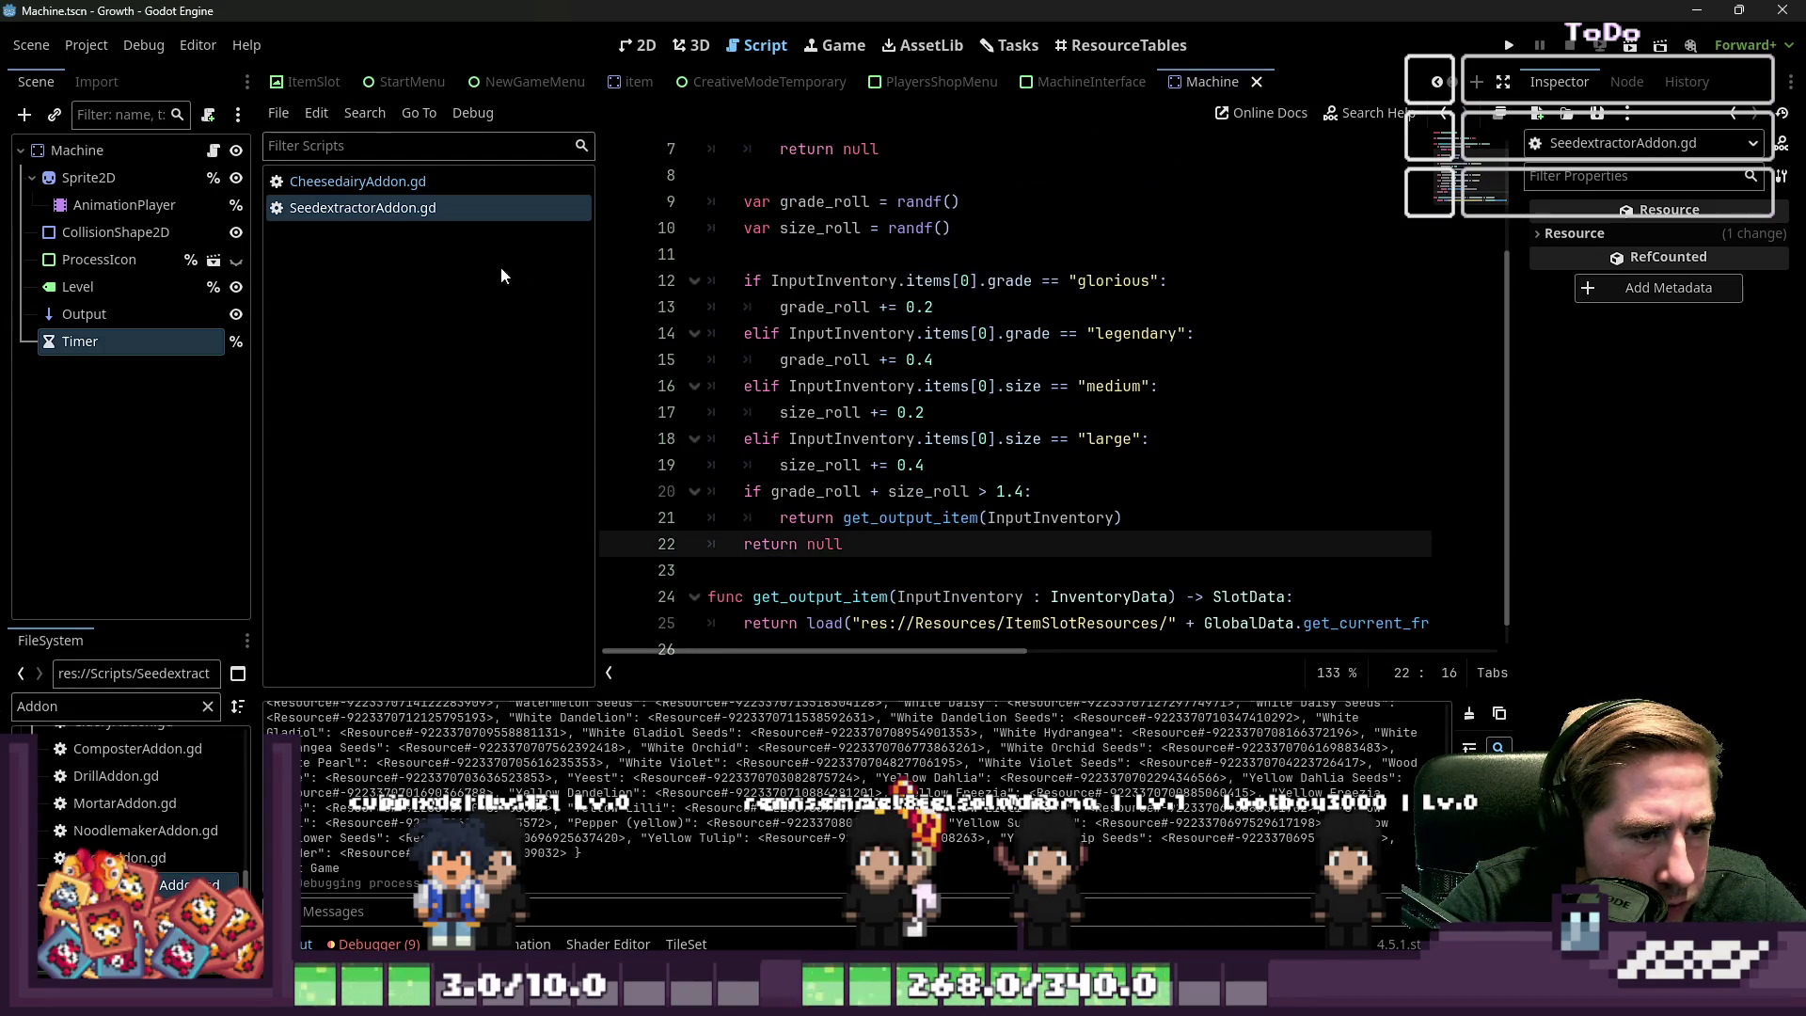
In CheesedairyAddon.gd, return the get_output_item result and change '-> void' to '-> SlotData'
left_click(420, 181)
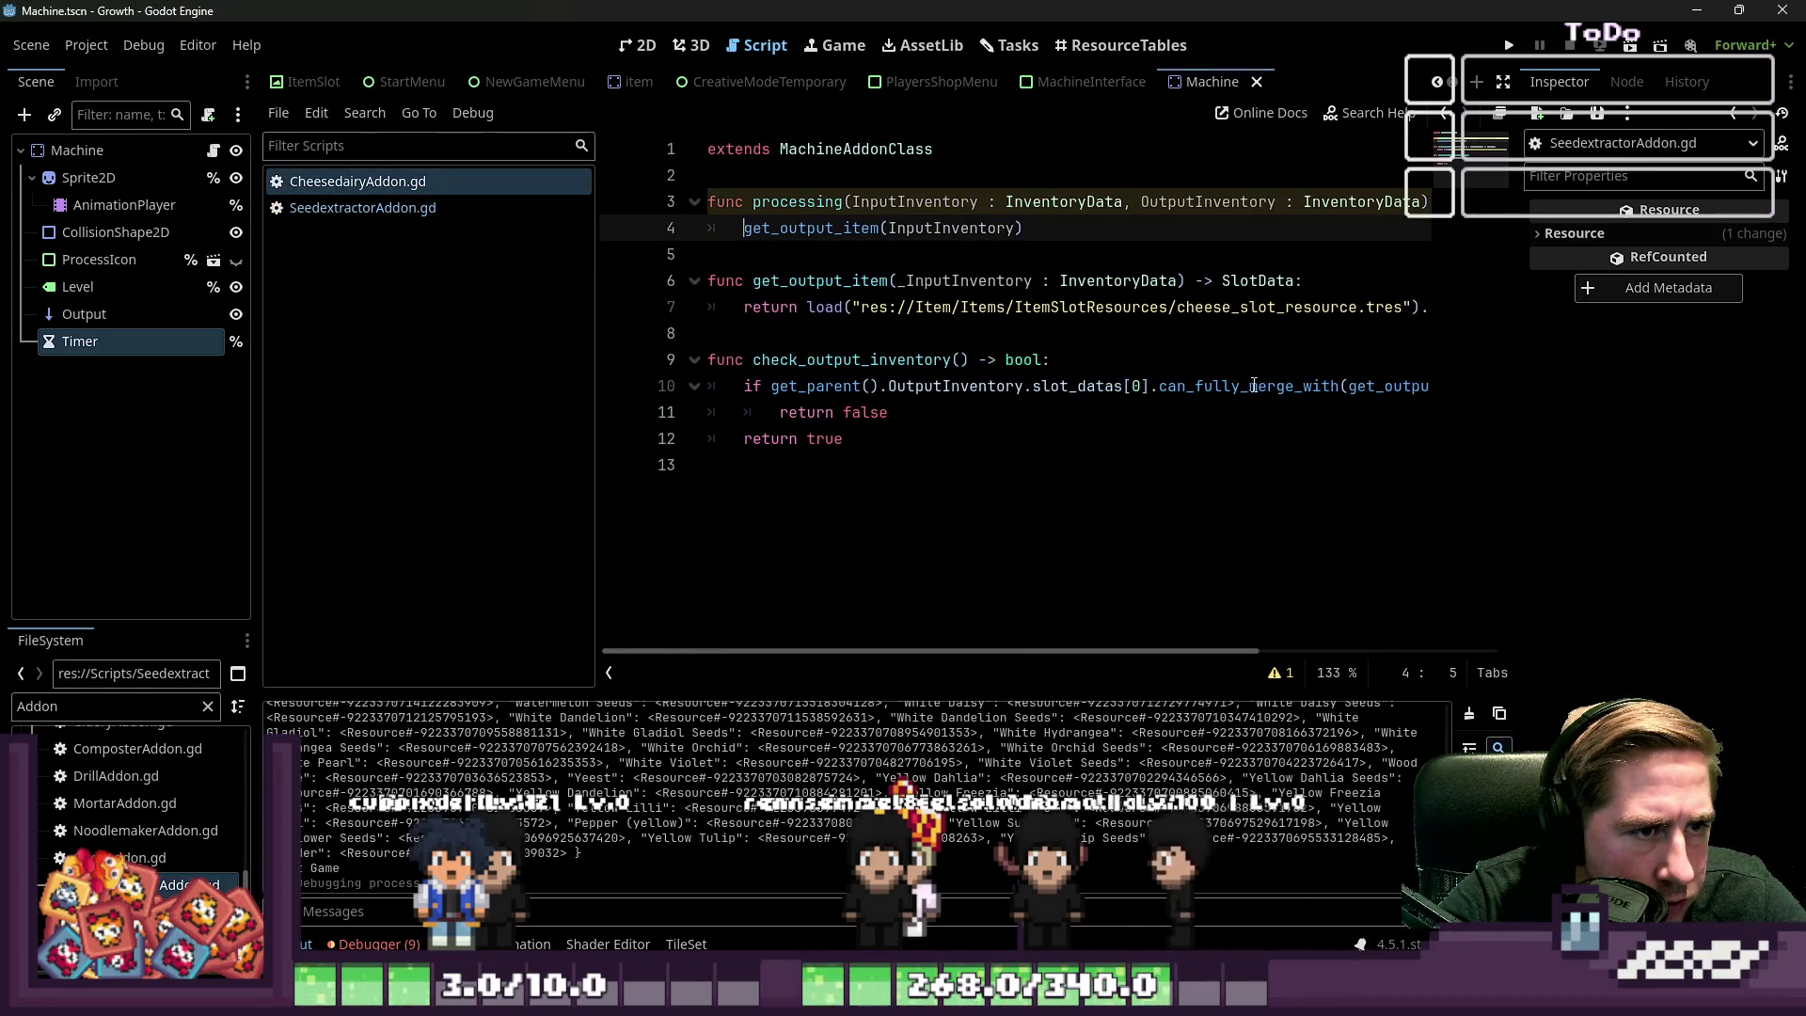
type("return")
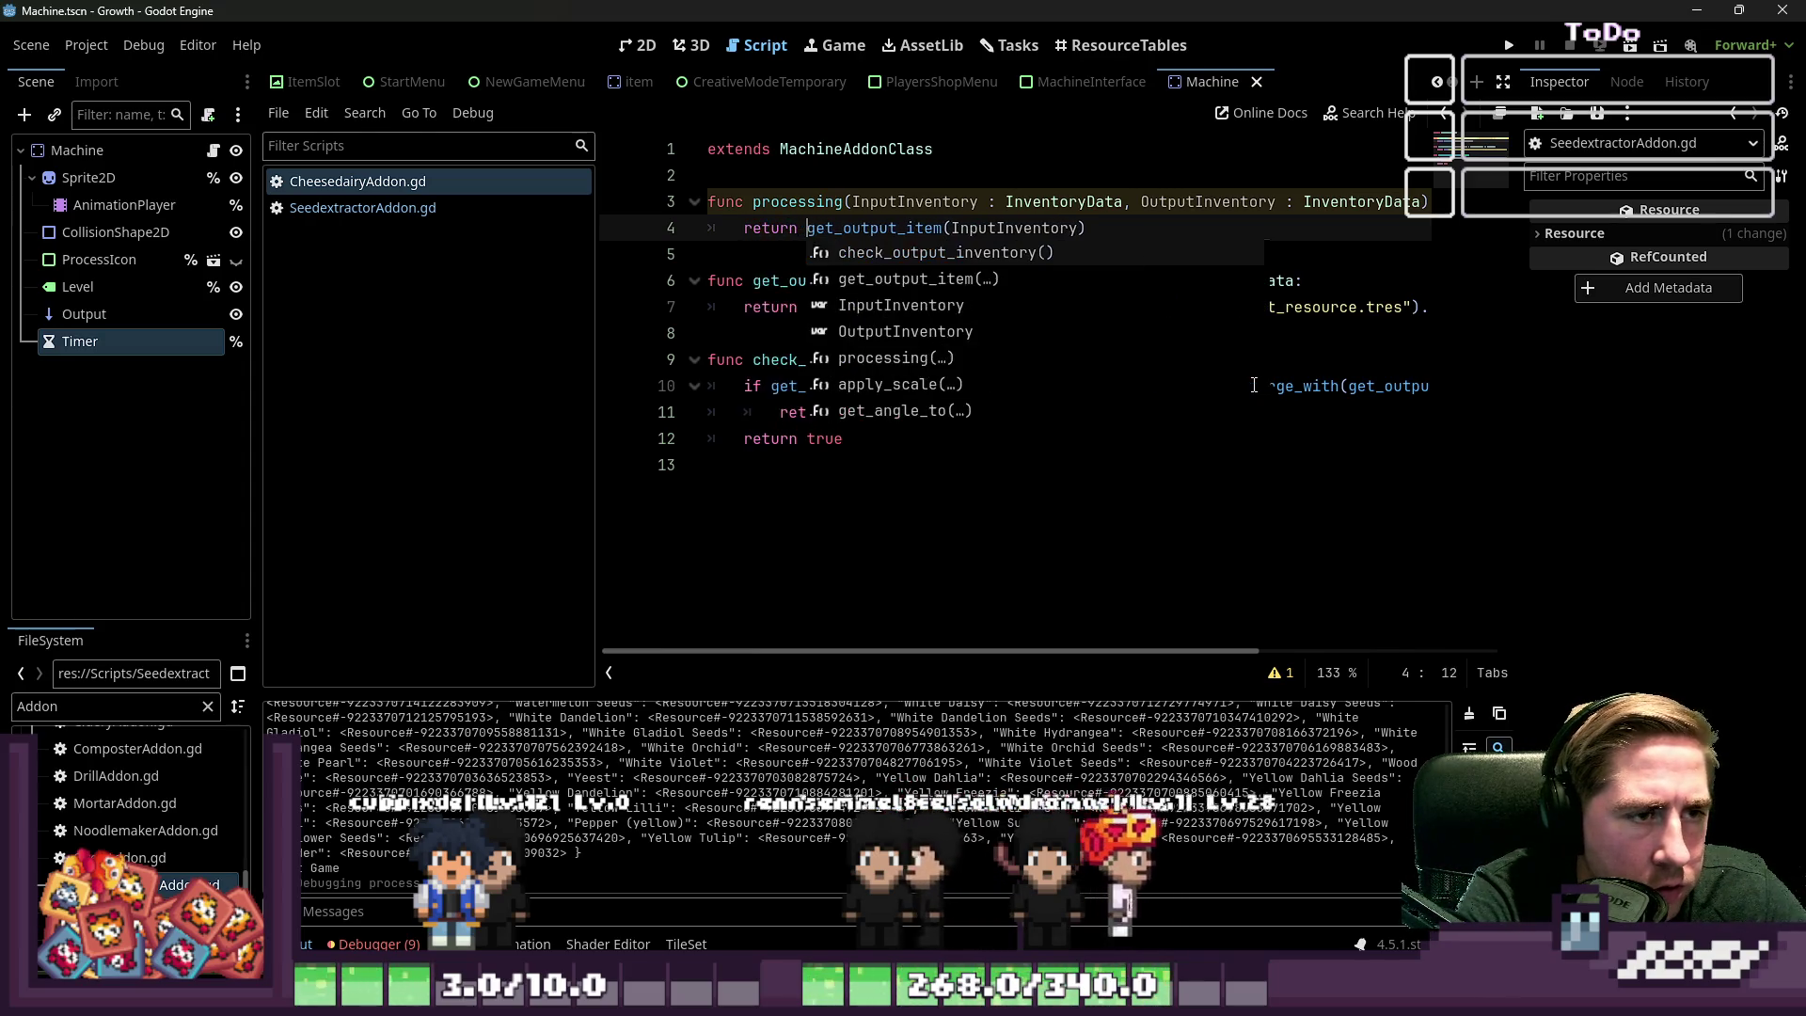
left_click(1293, 201)
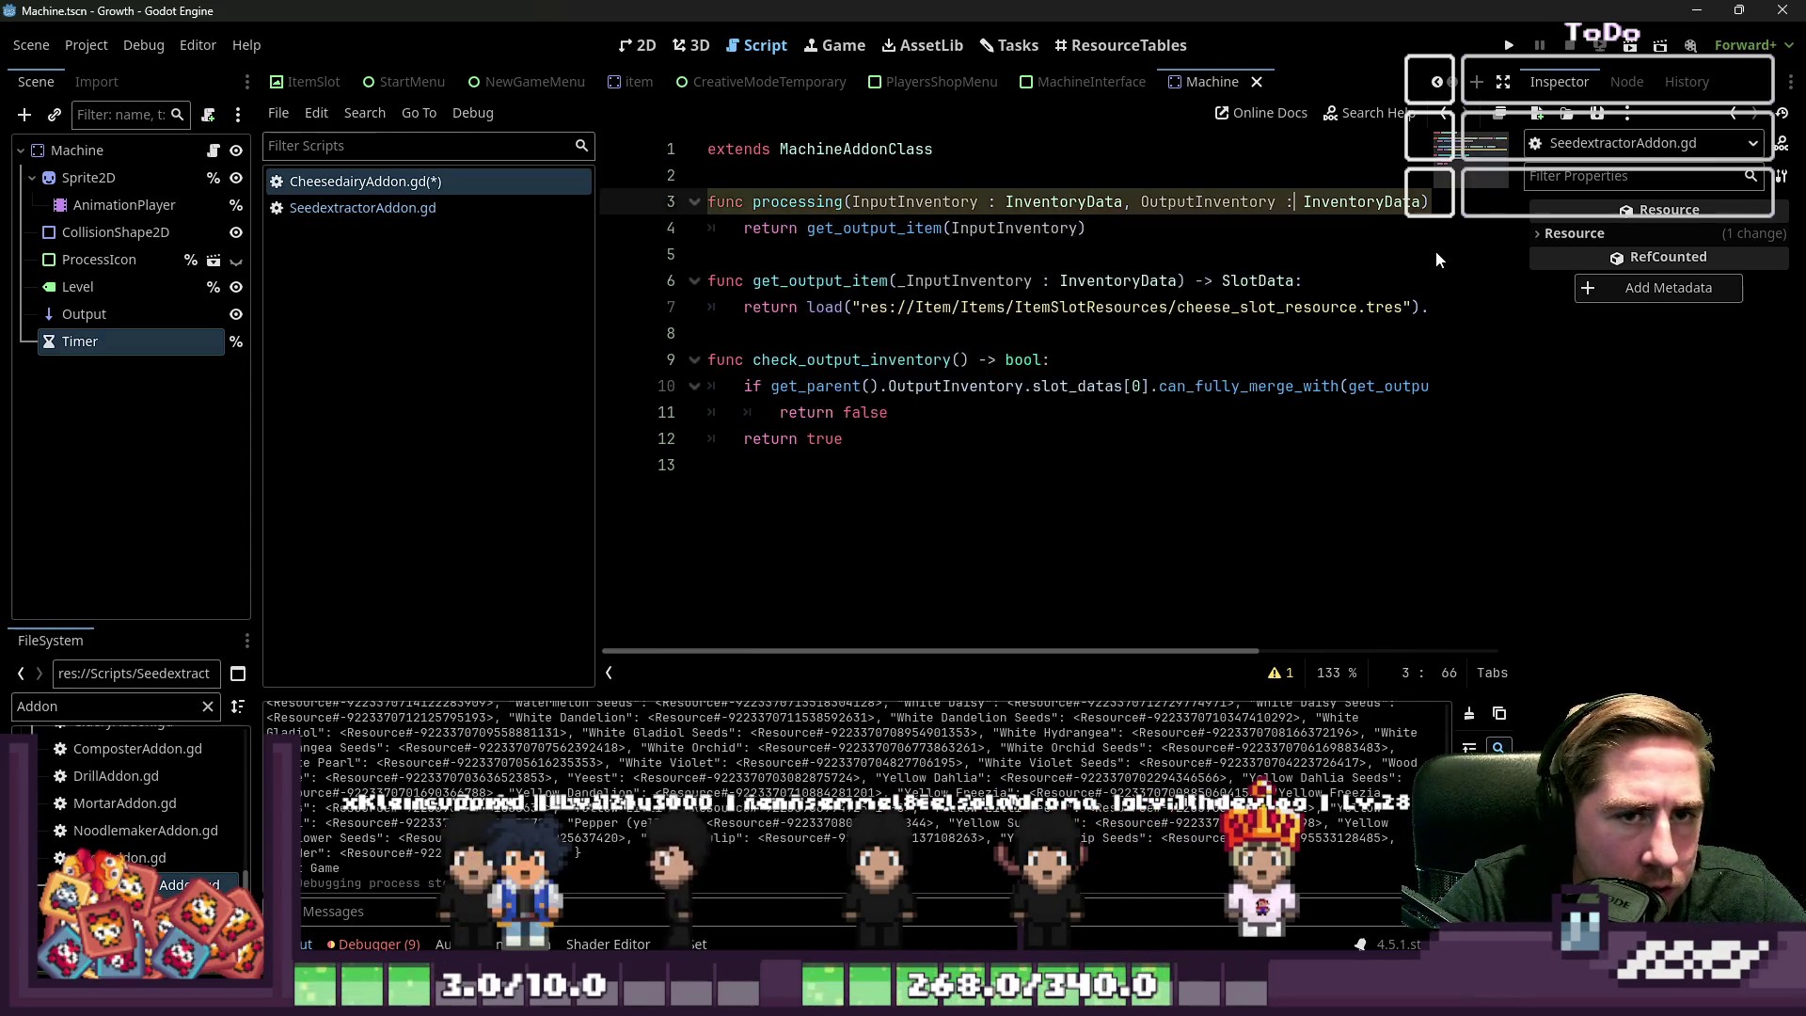
key("End")
key("ctrl+shift+Left")
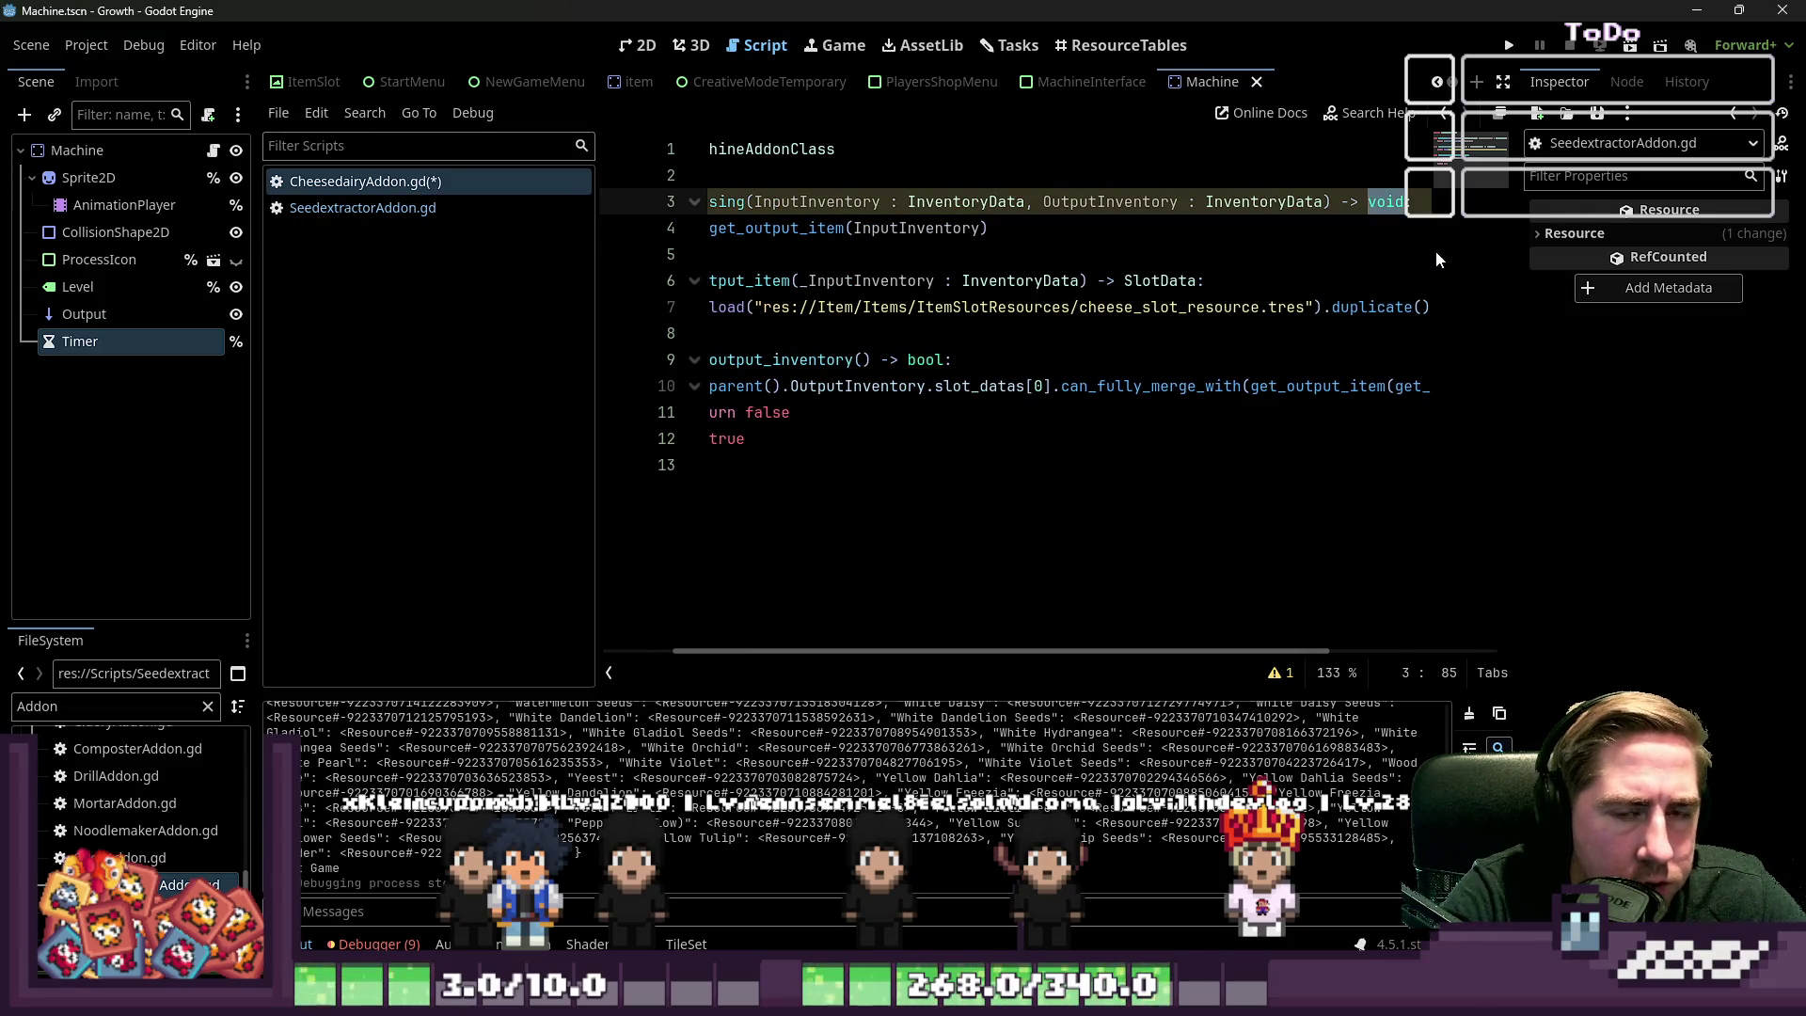
type("SlotData")
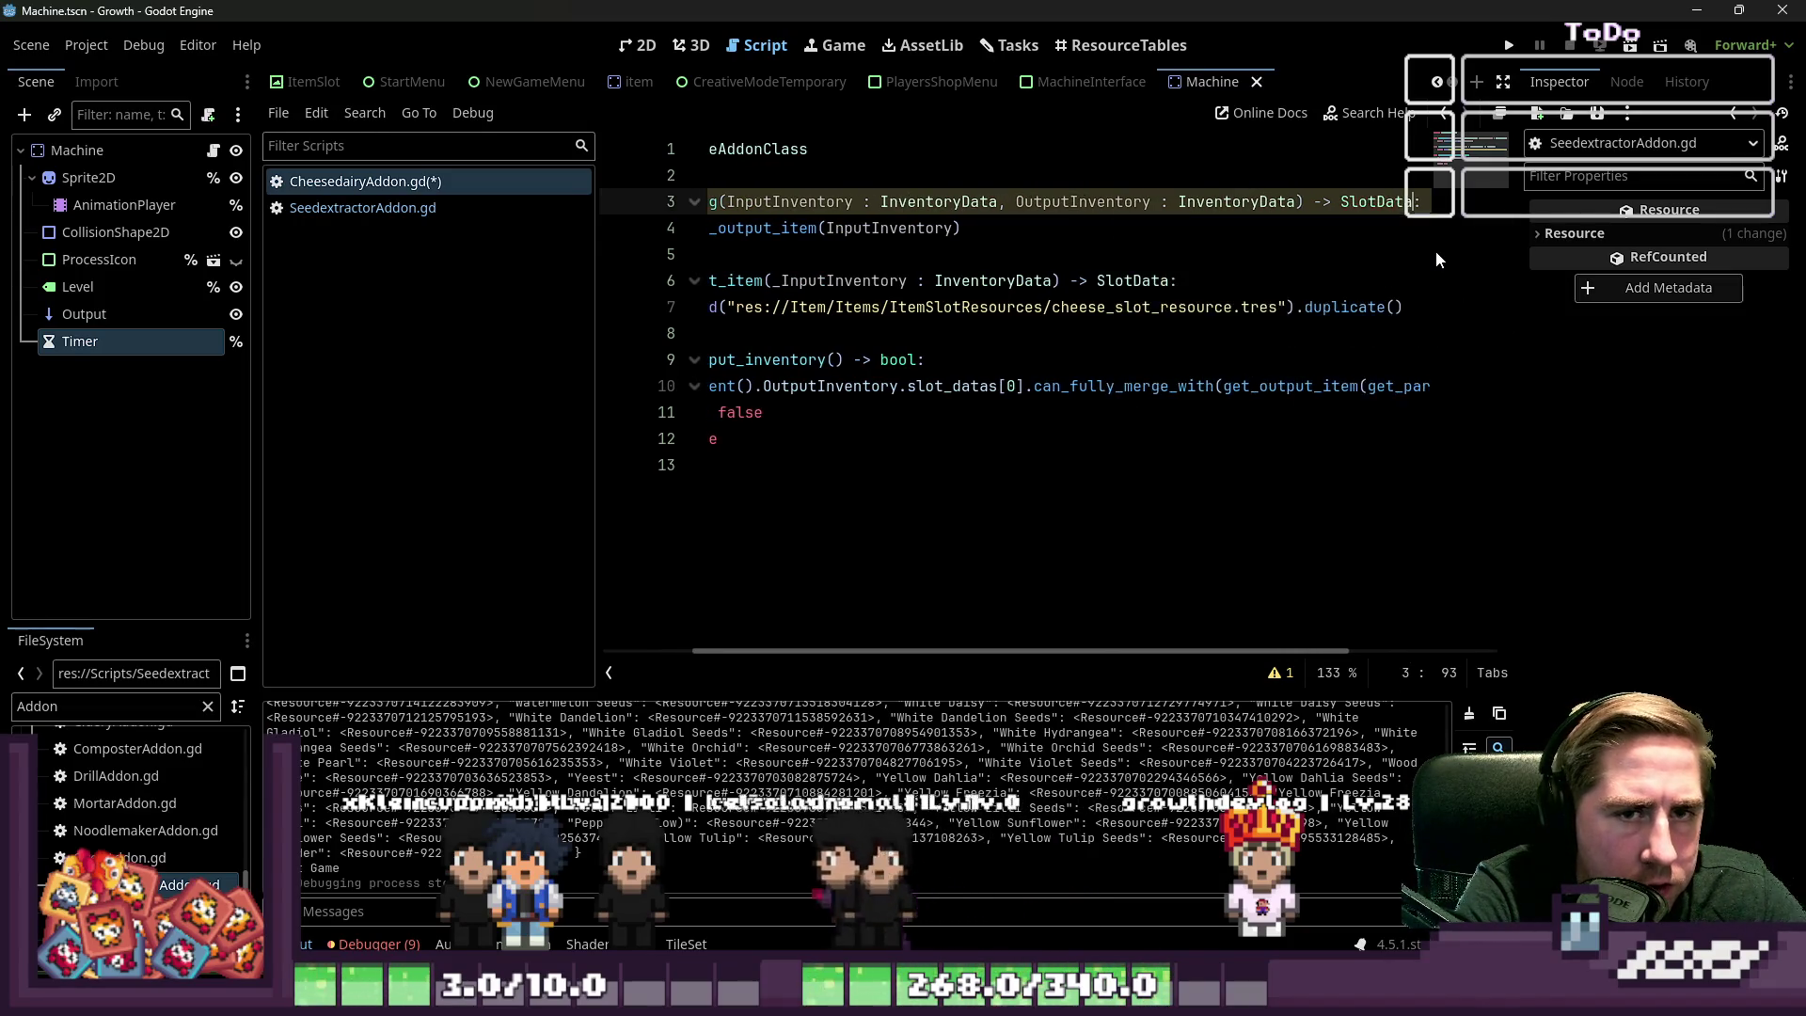
Prefix the InputInventory and OutputInventory parameters with underscores
key("Home")
key("Down")
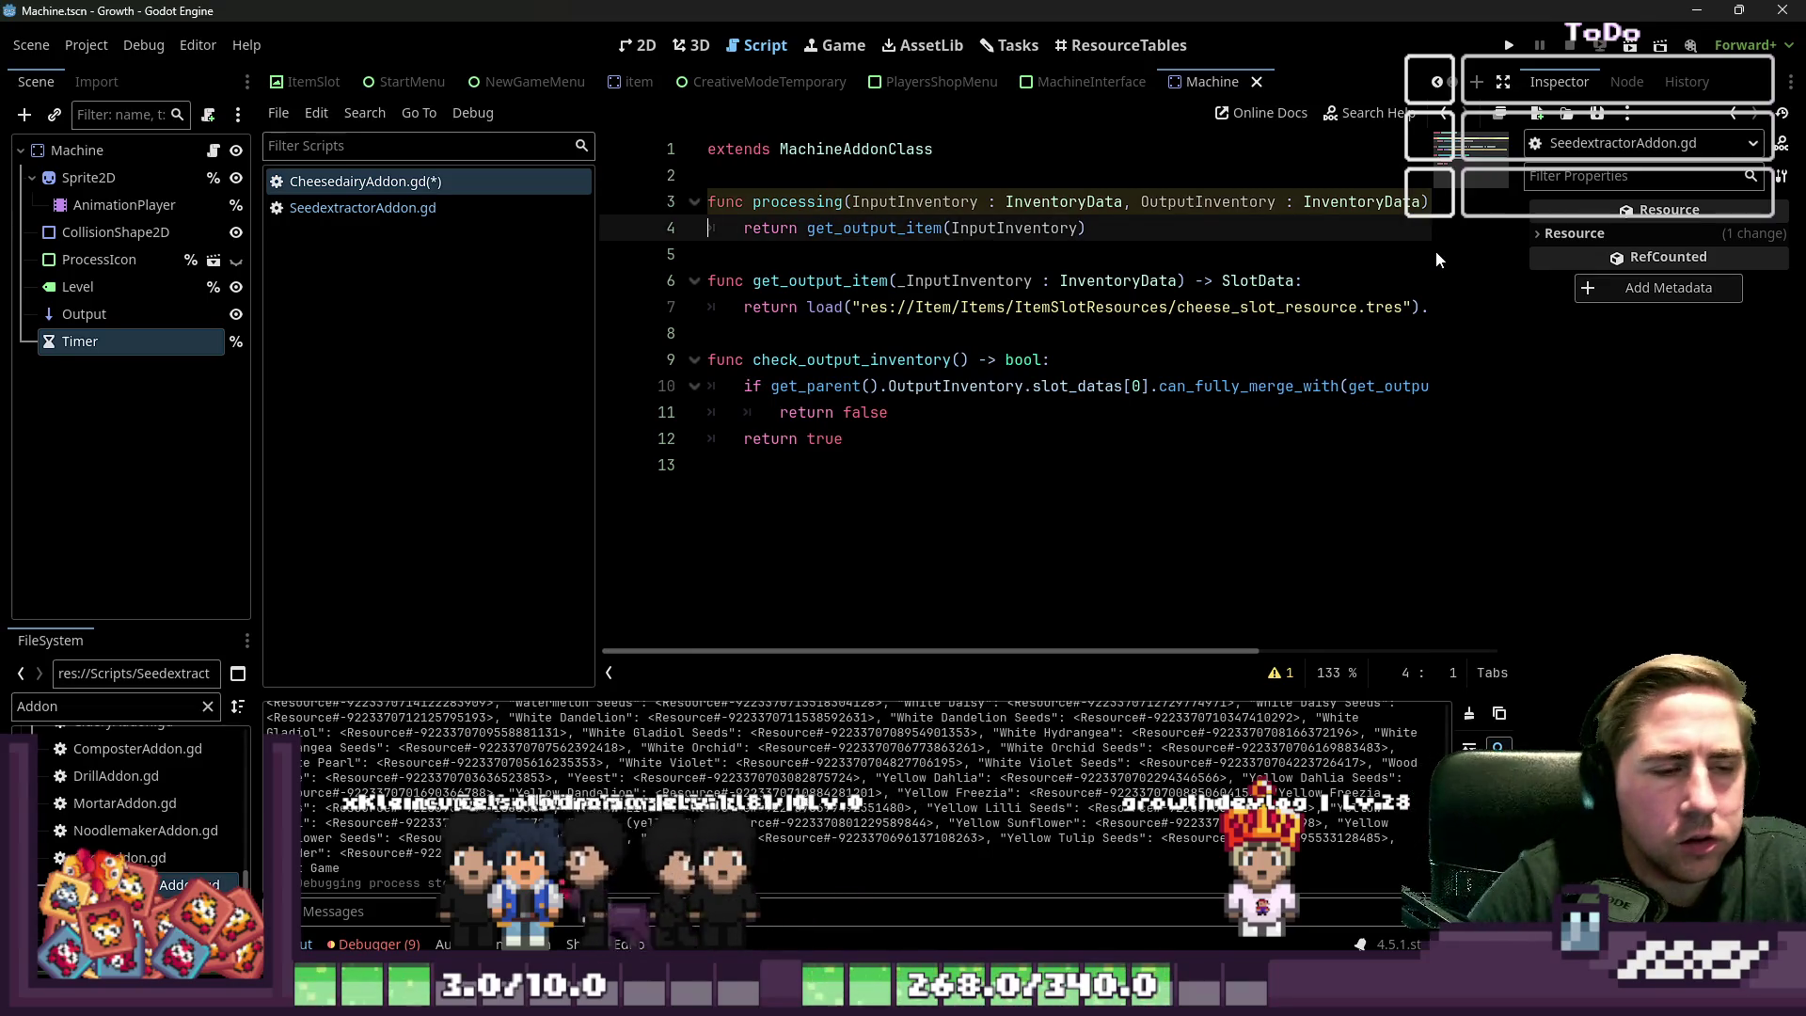
key("Home")
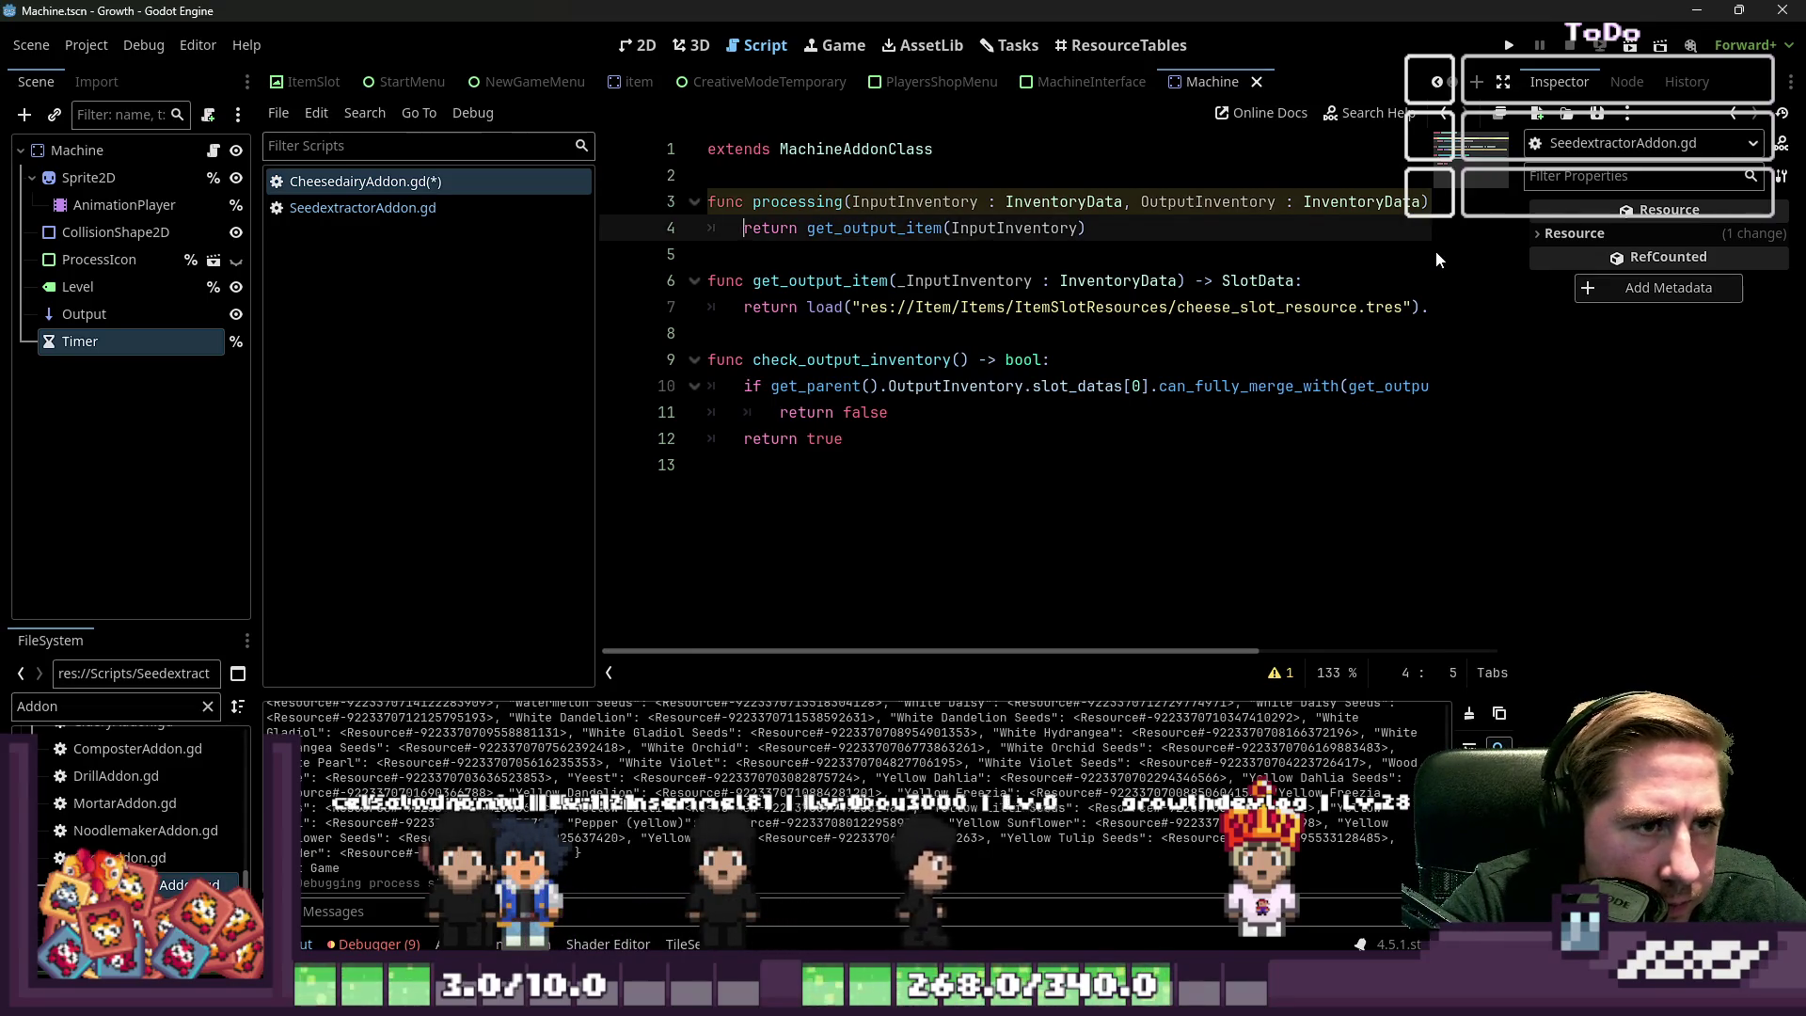
key("Up")
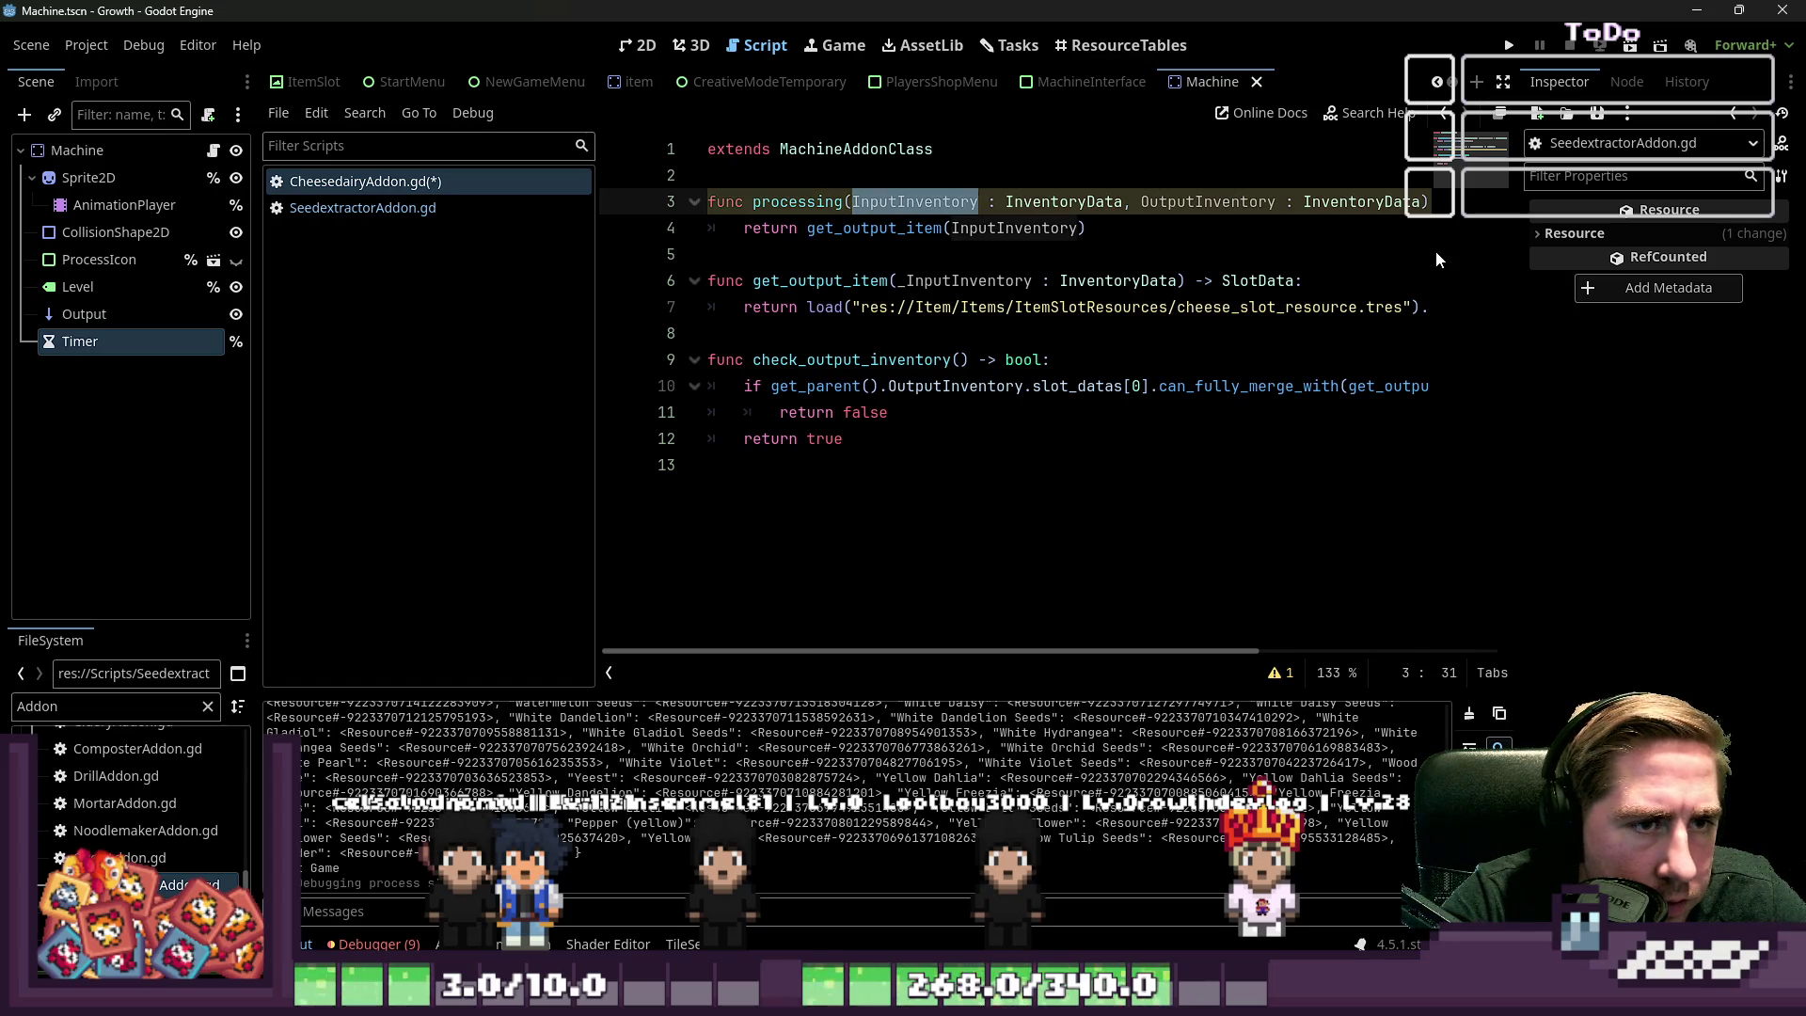
key("Right")
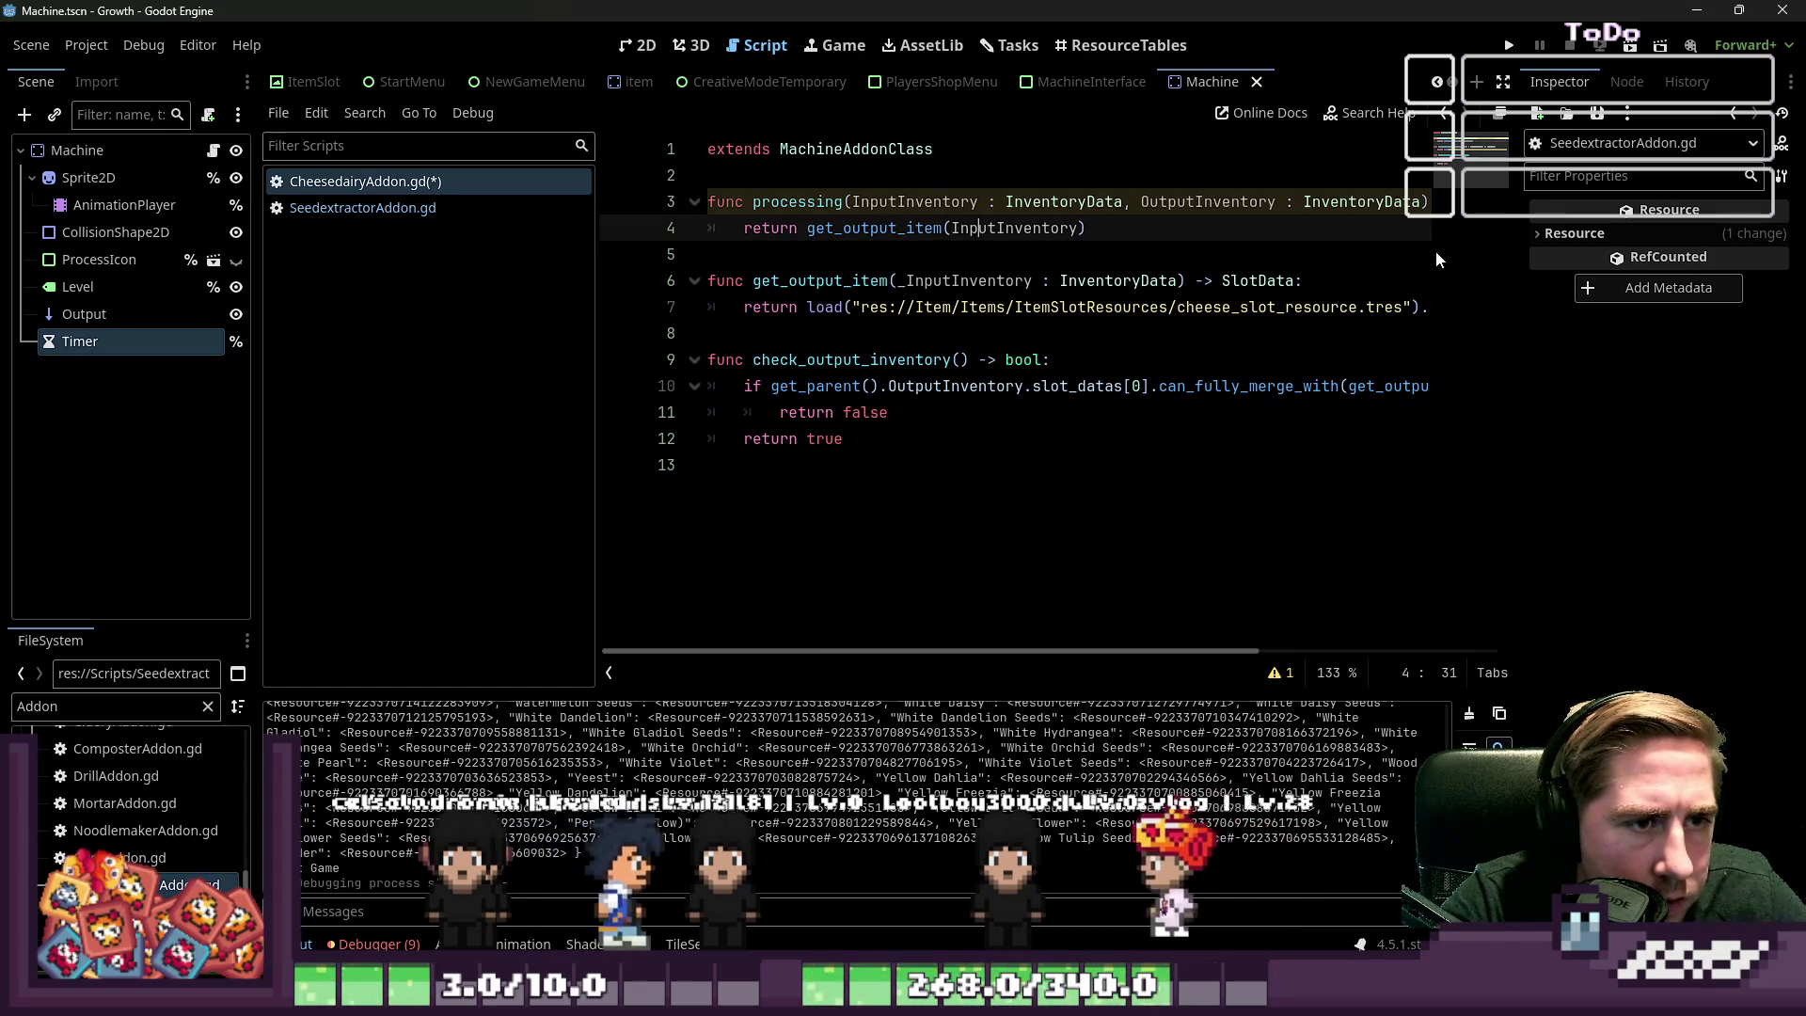
key("ctrl+Left")
type("_")
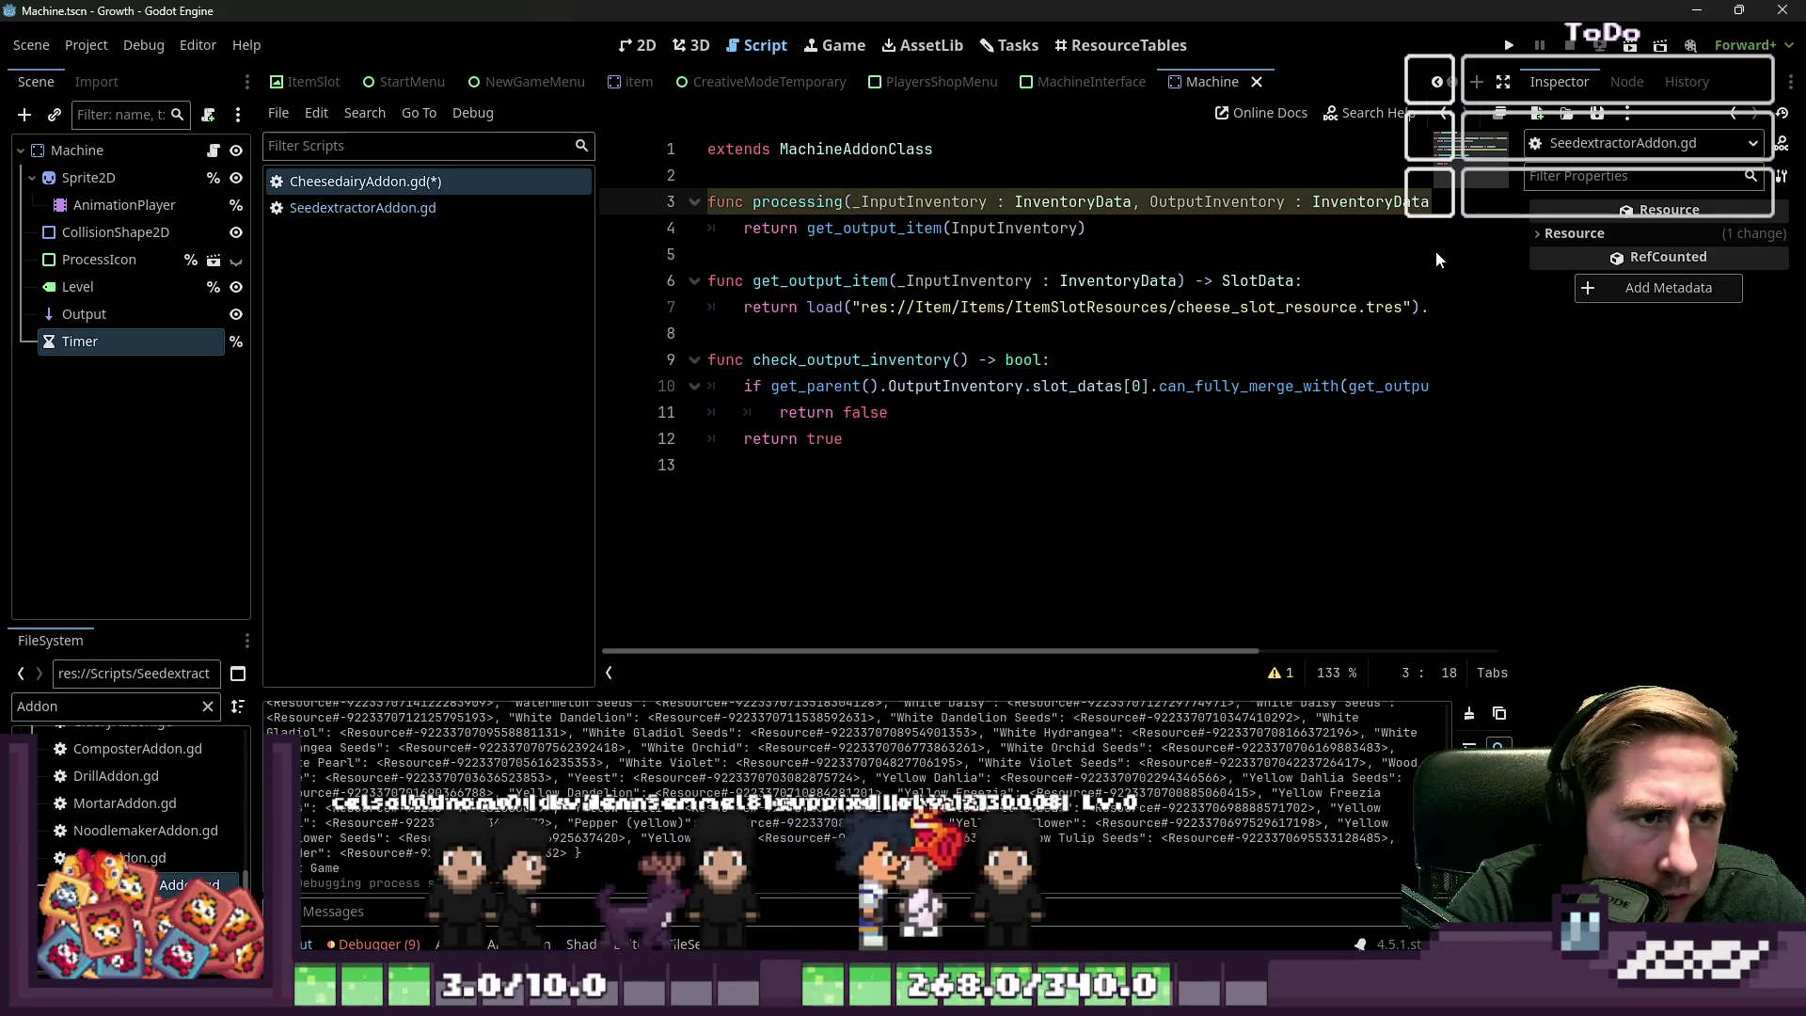
key("Left")
key("ctrl+shift+Right")
key("ctrl+shift+Right")
key("ctrl+shift+Right")
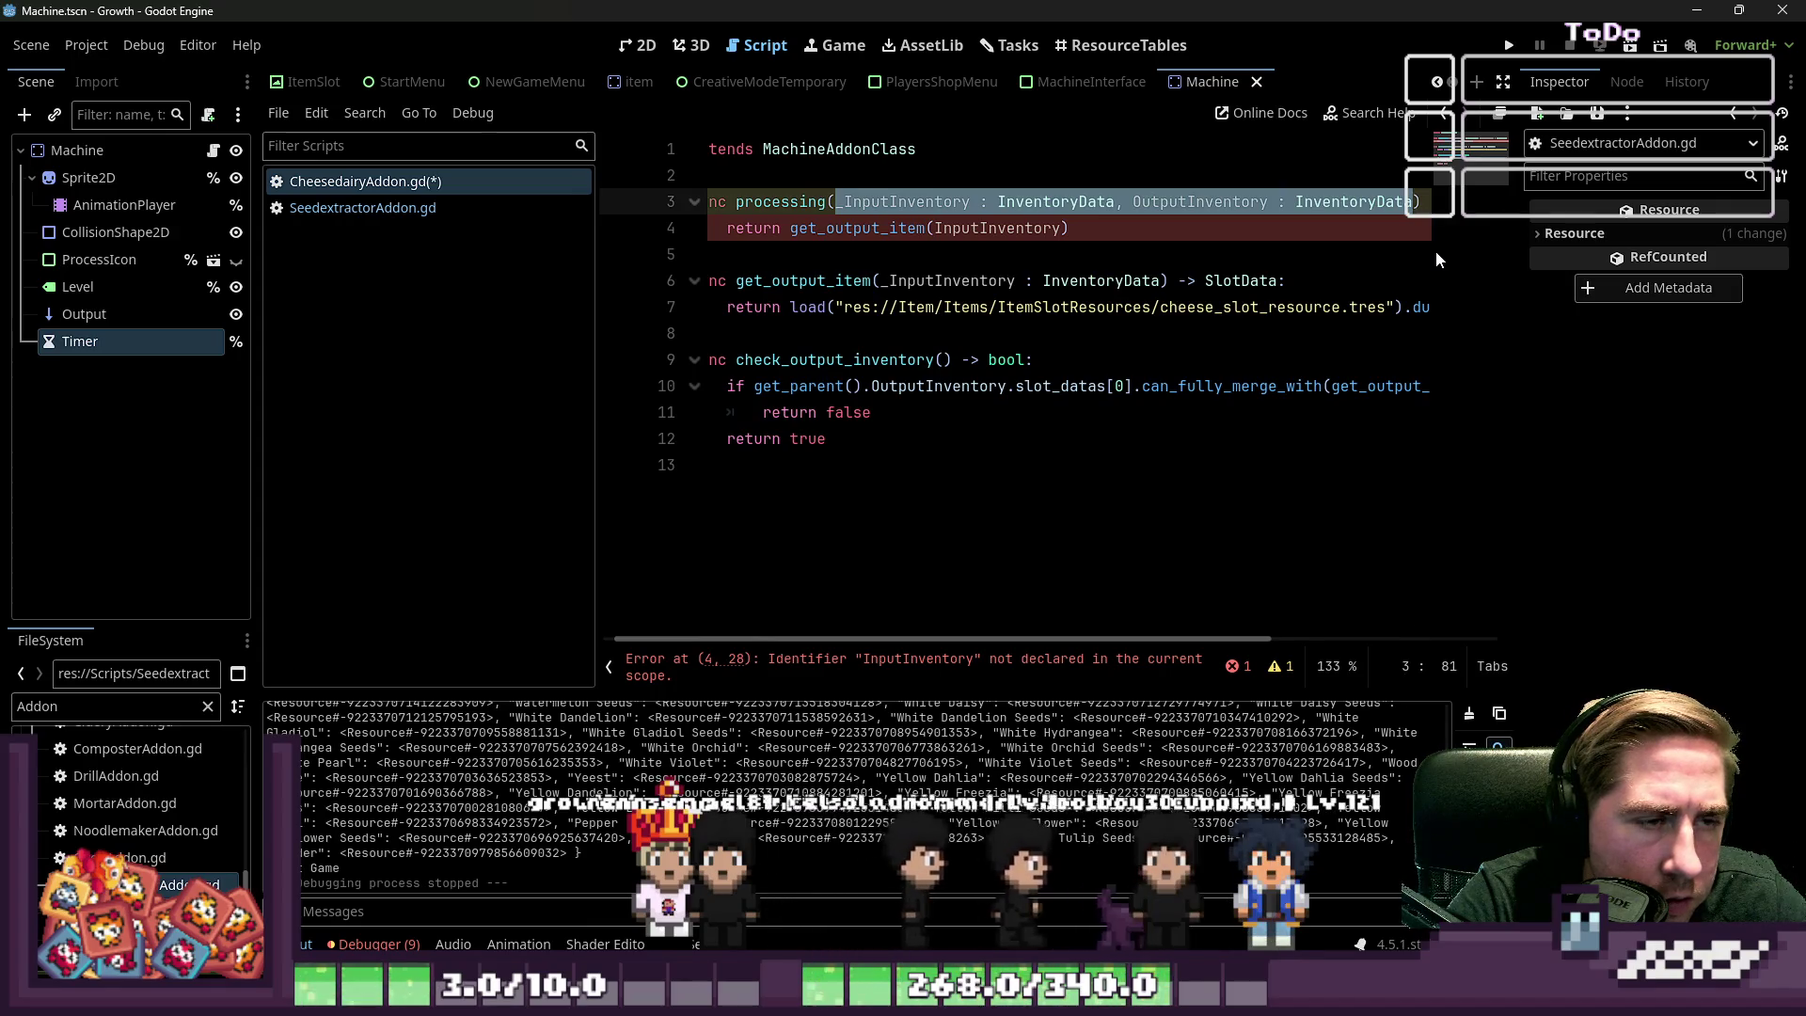
key("Left")
key("ctrl+Right")
key("ctrl+Right")
key("ctrl+Right")
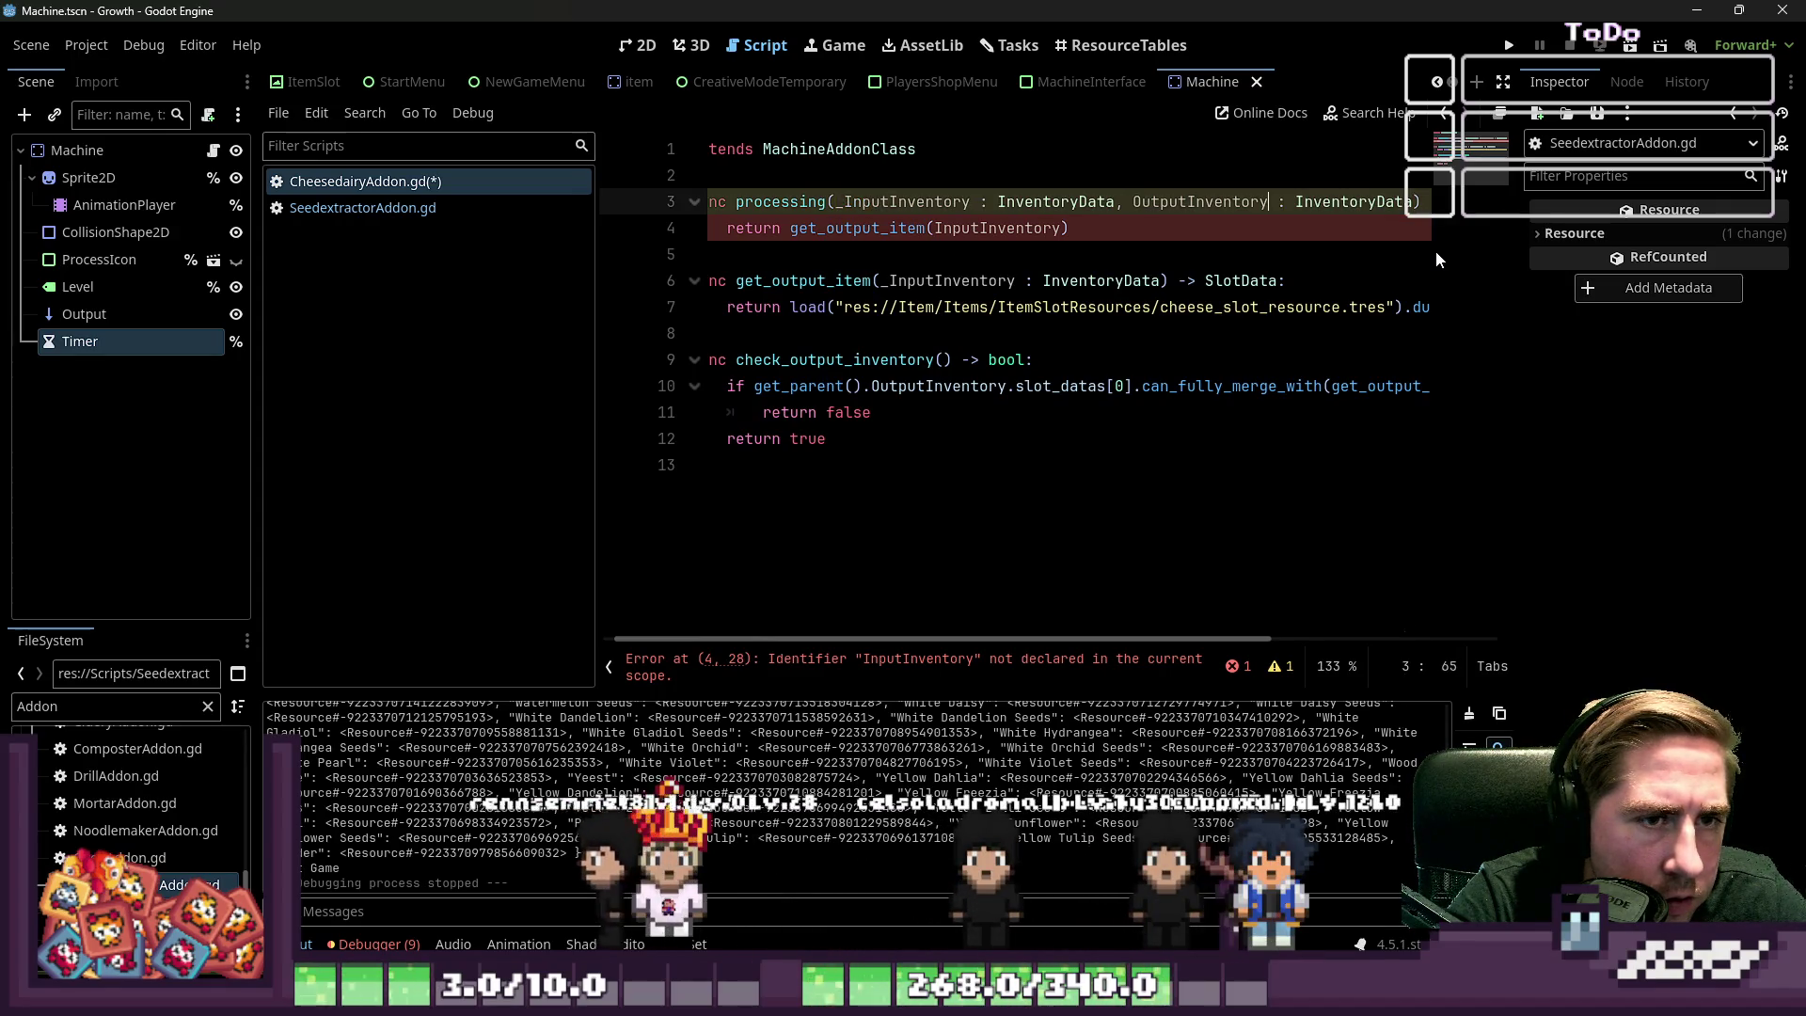
type("_")
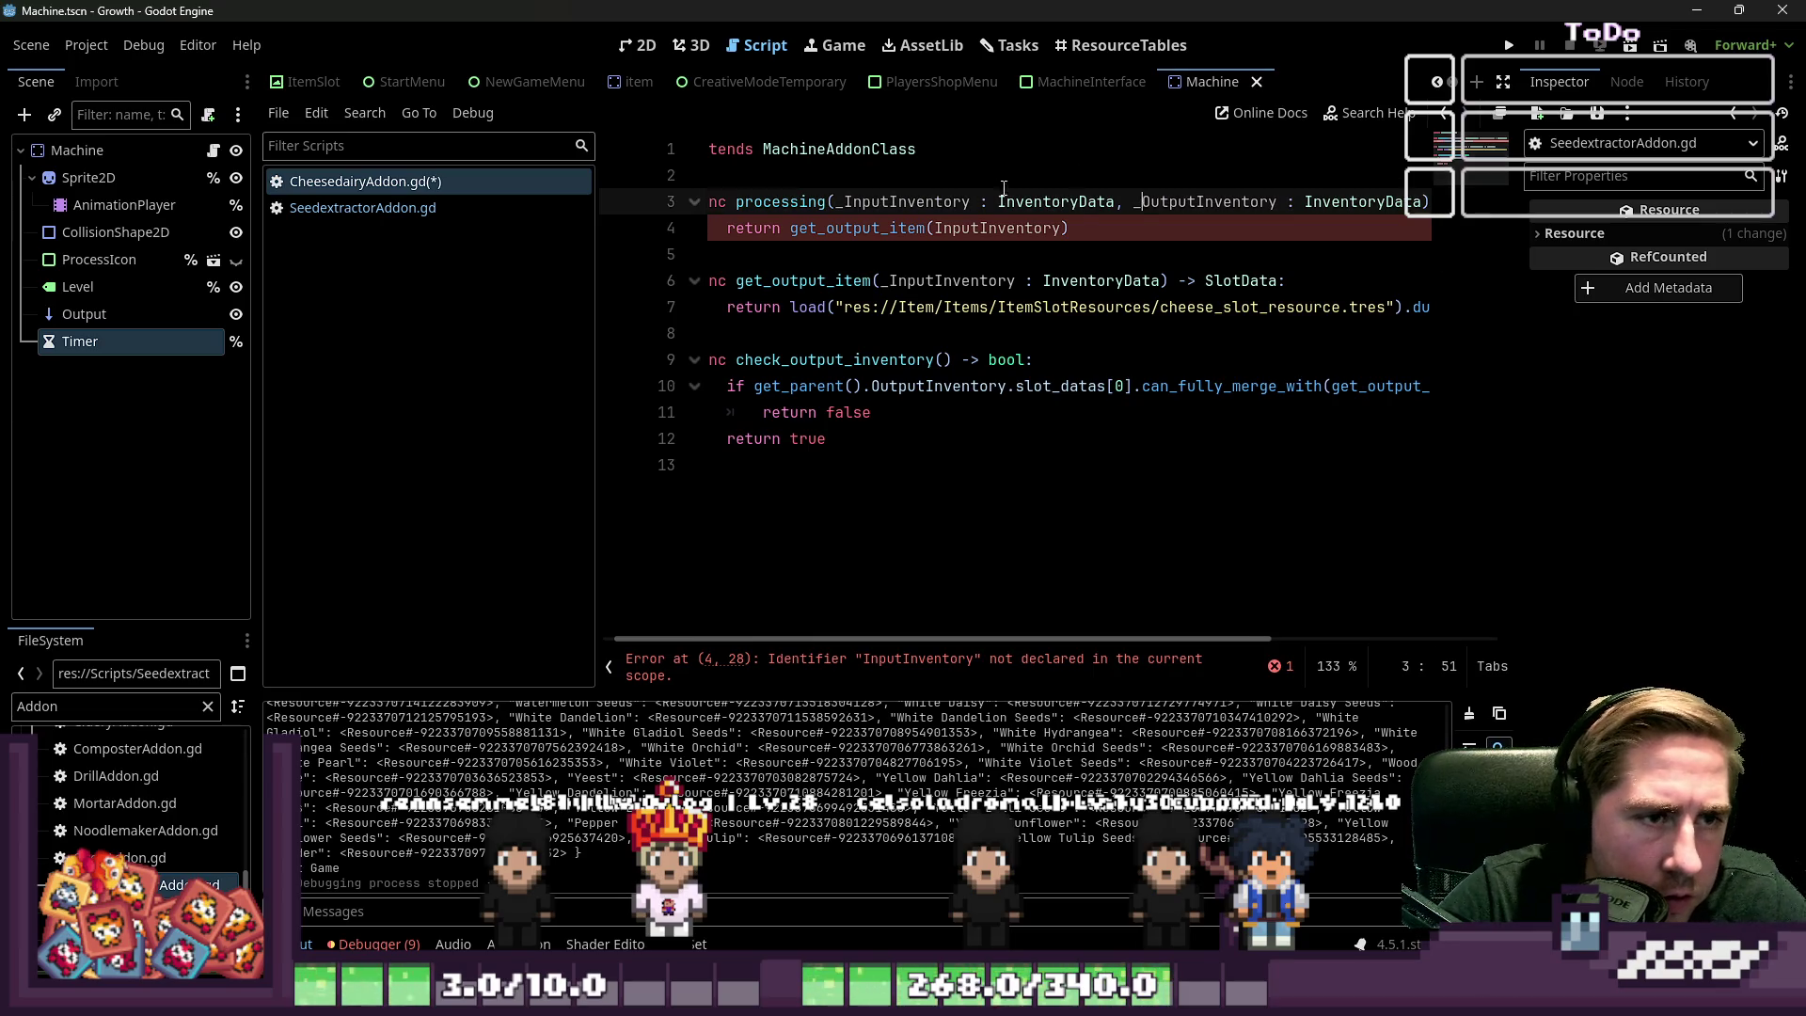
Restore the InputInventory name to clear the undeclared-identifier error, then save CheesedairyAddon.gd
left_click(923, 245)
left_click(806, 233)
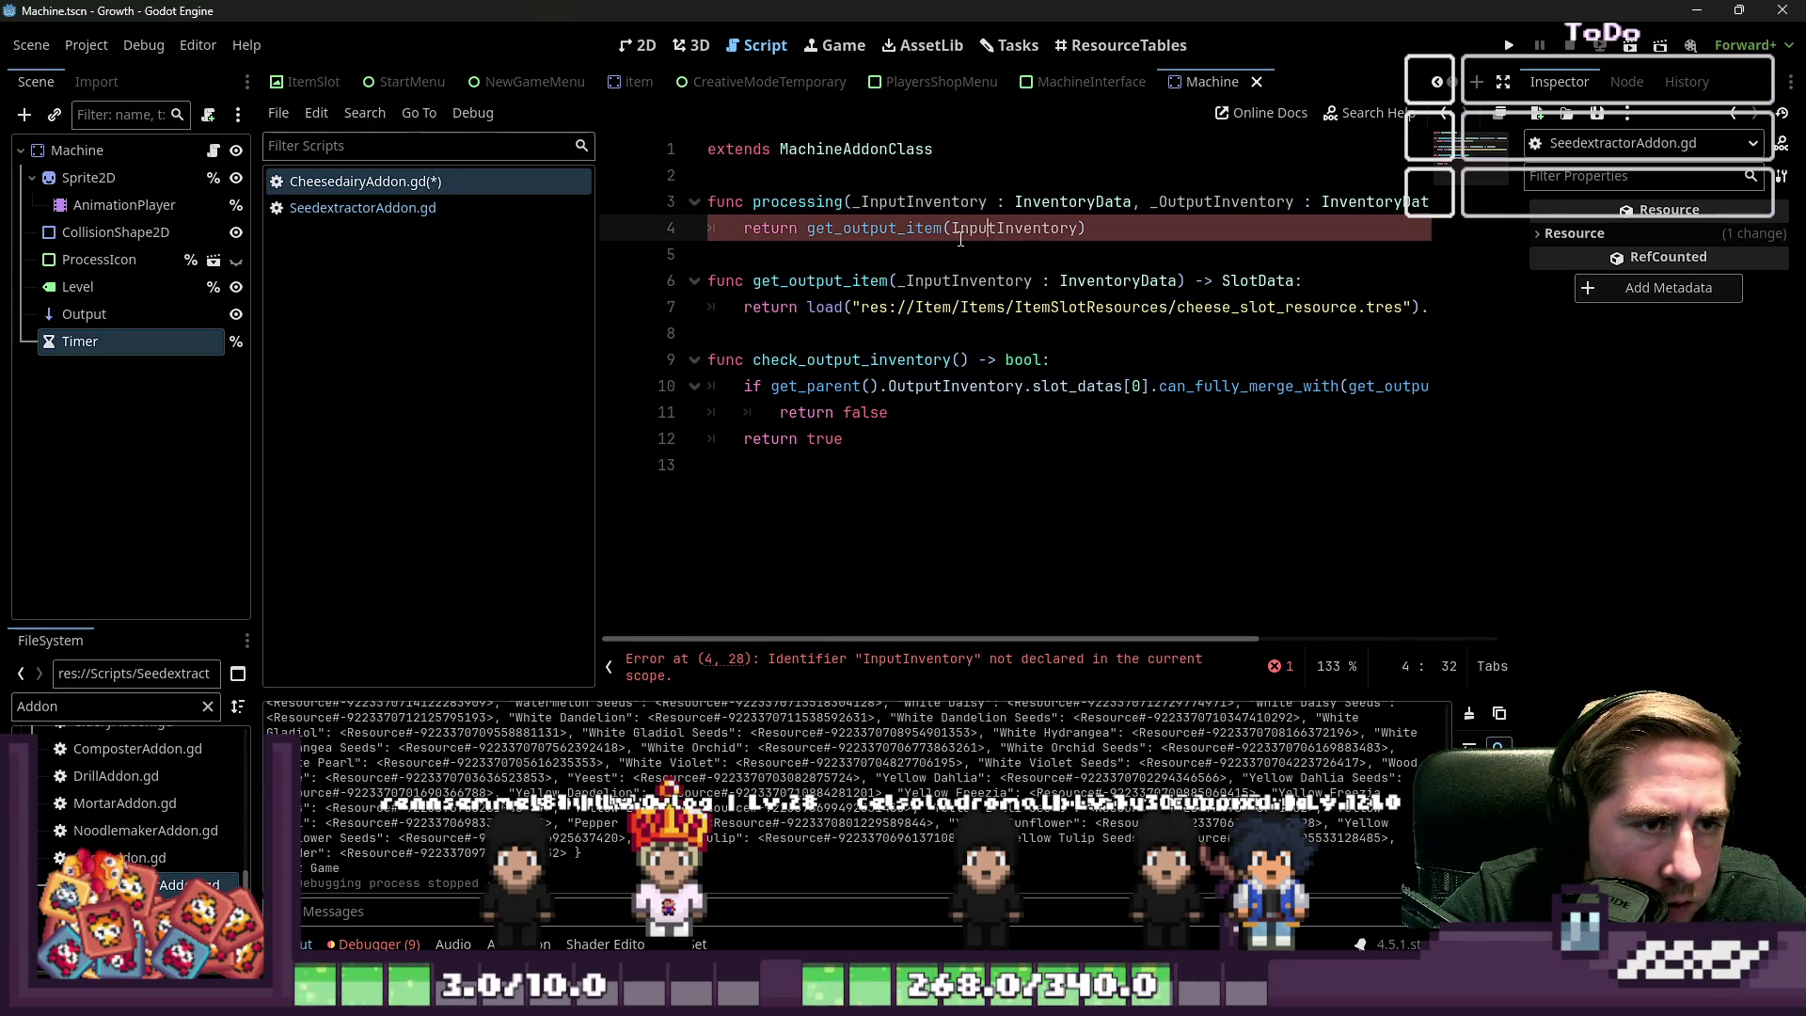
double_click(970, 231)
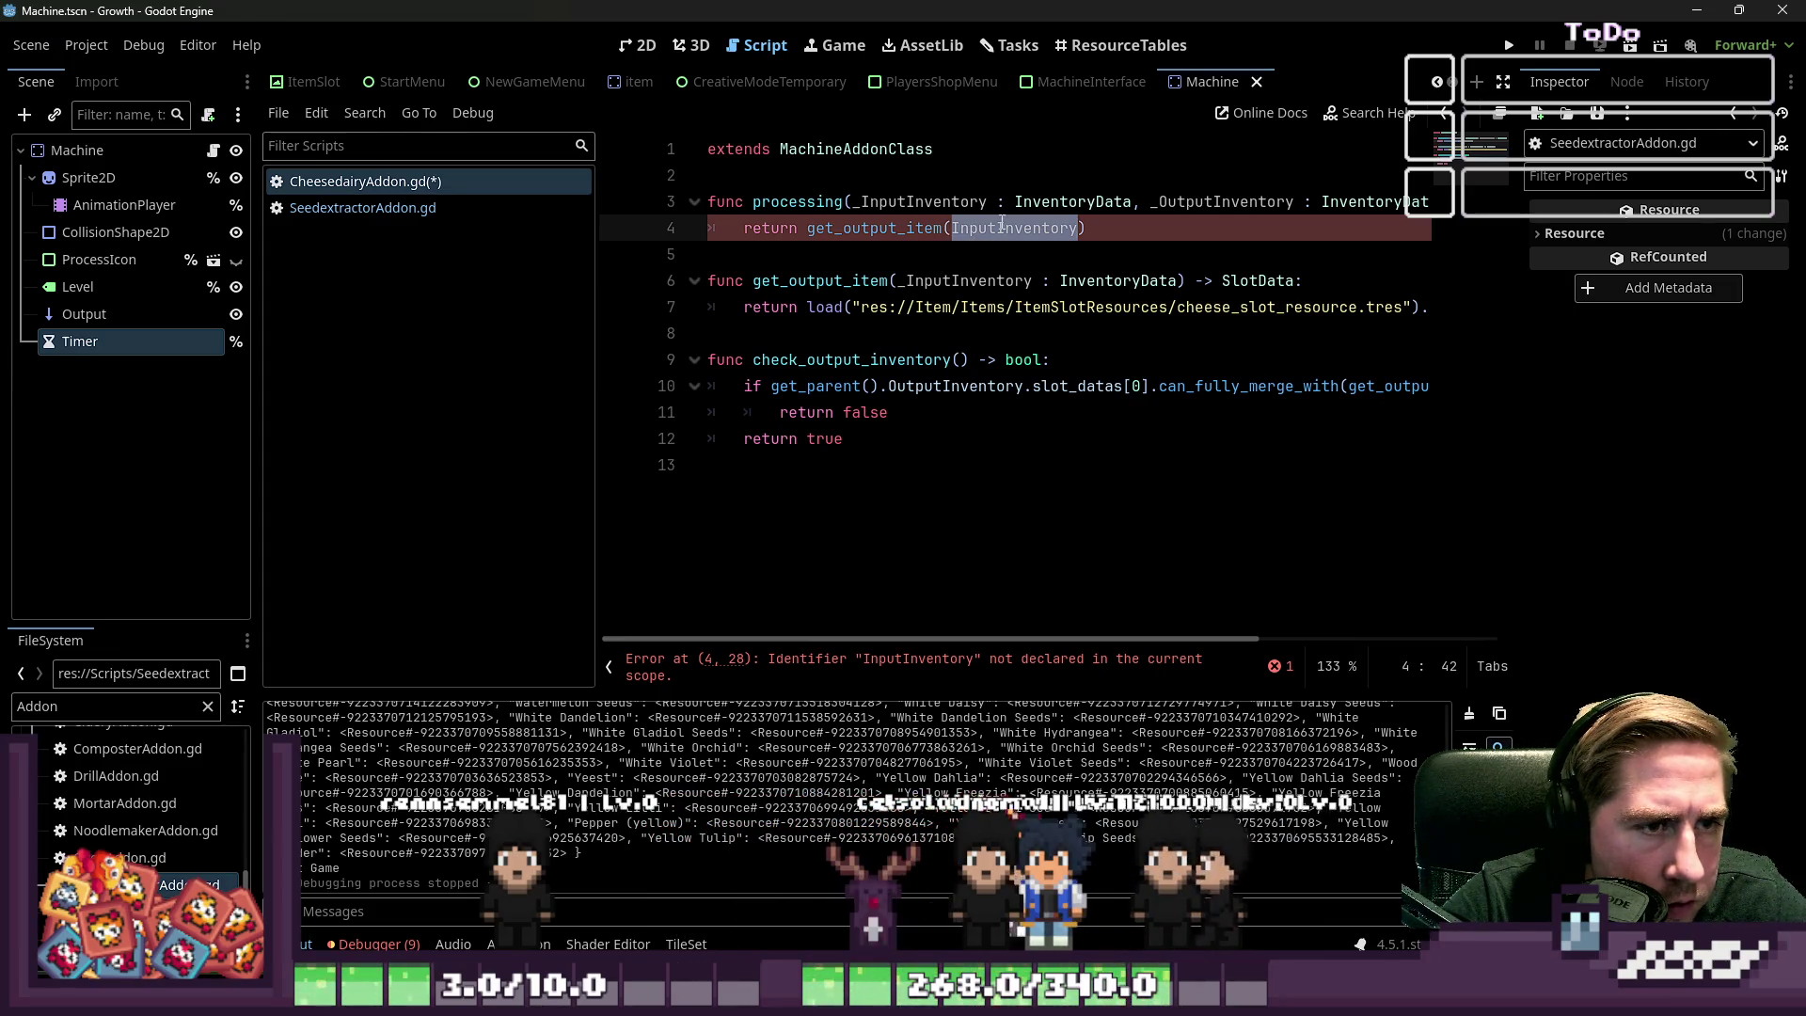
left_click(861, 202)
key("BackSpace")
left_click(904, 250)
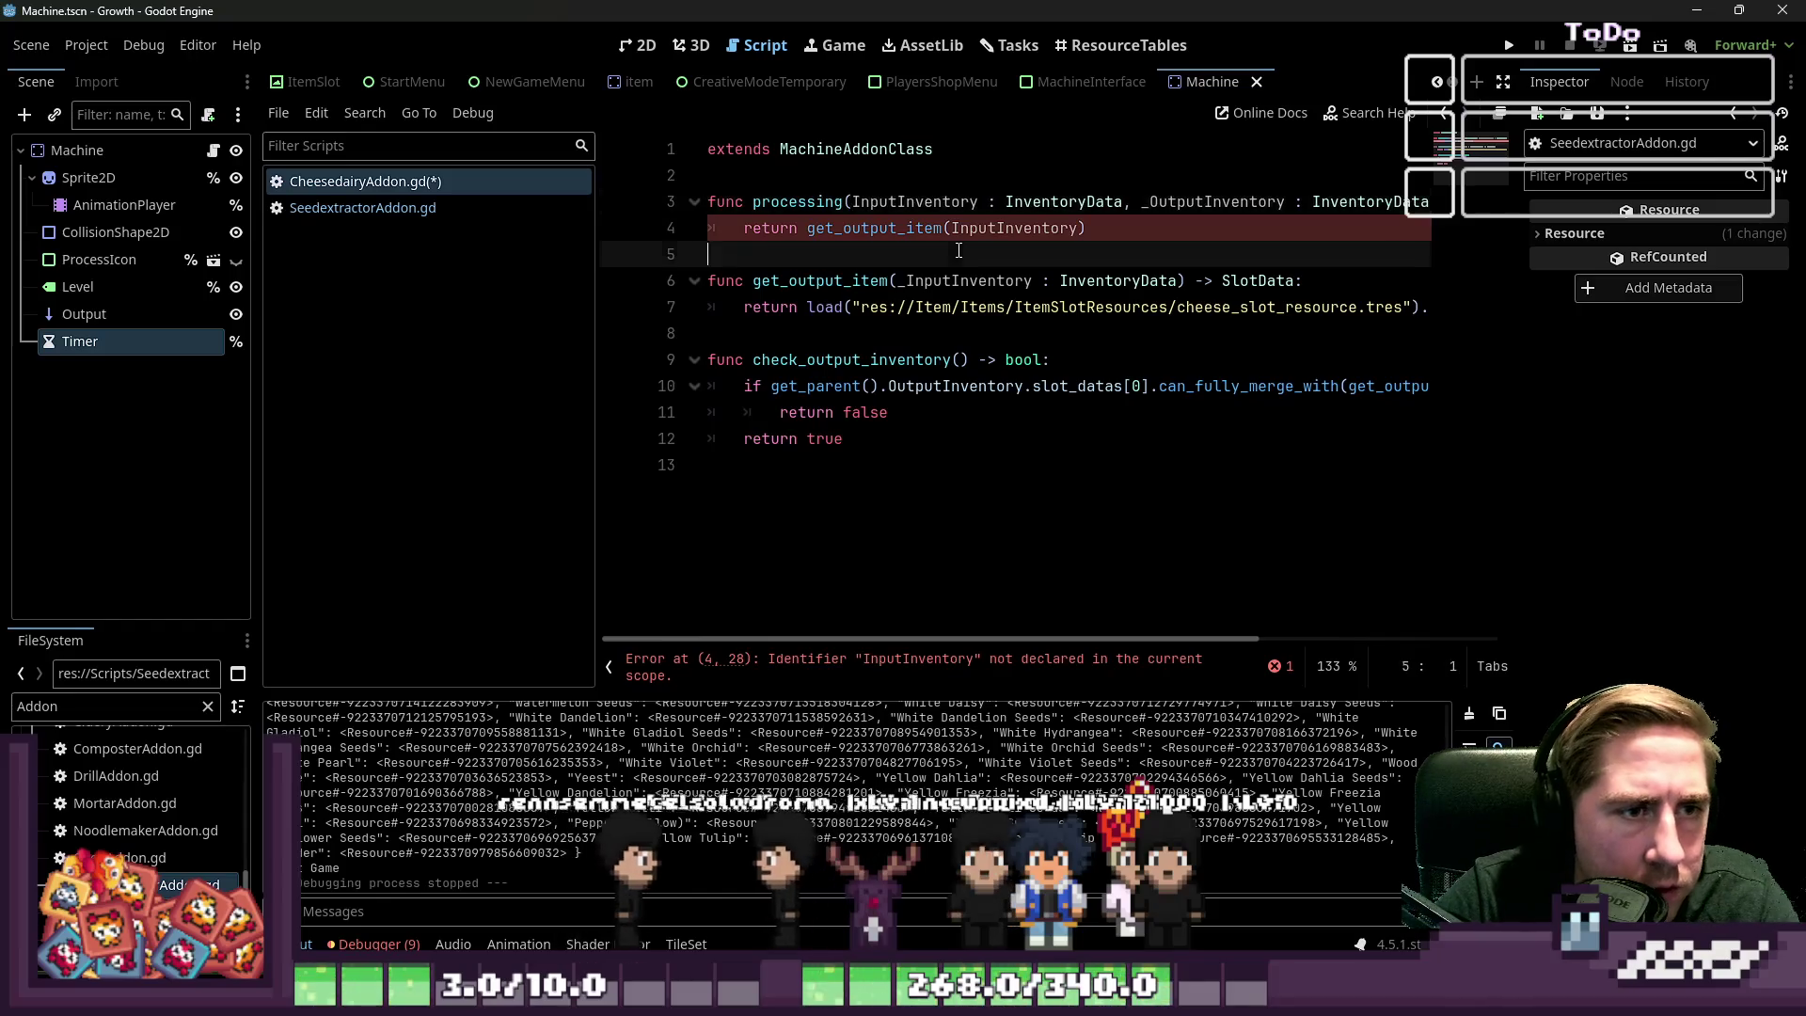
key("ctrl+s")
left_click(1067, 358)
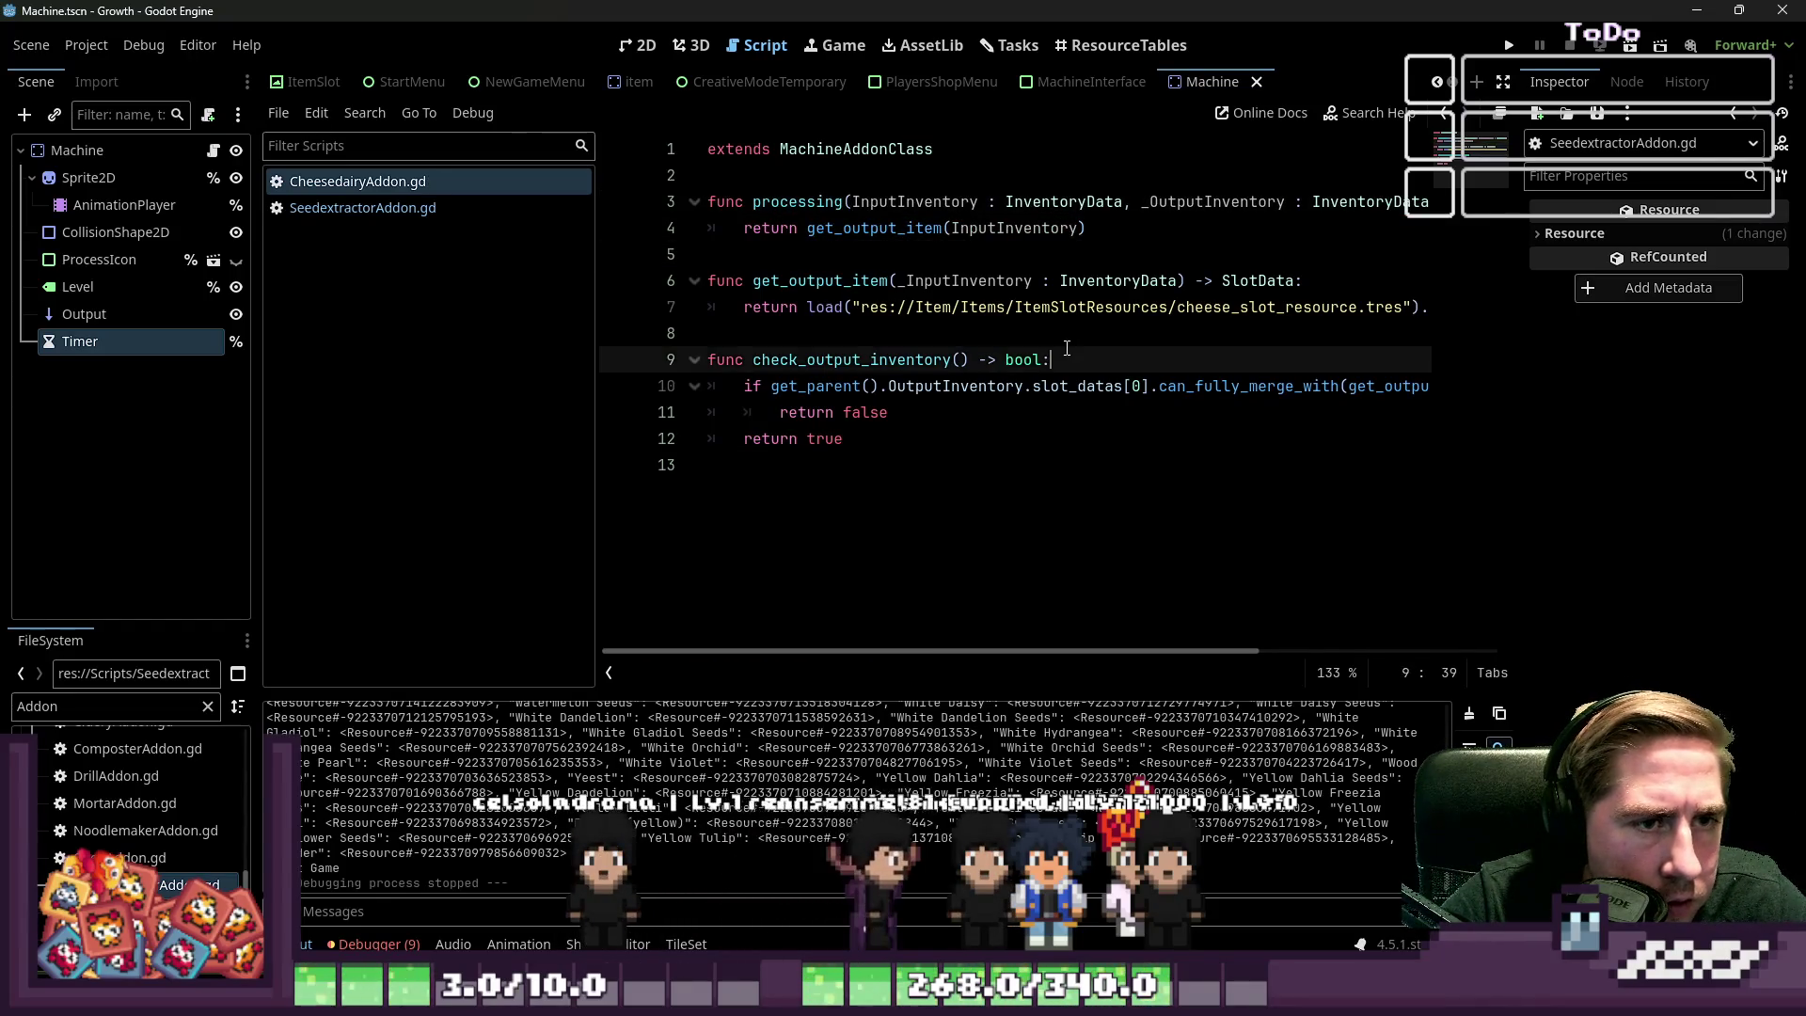
scroll(141, 856, "down", 1)
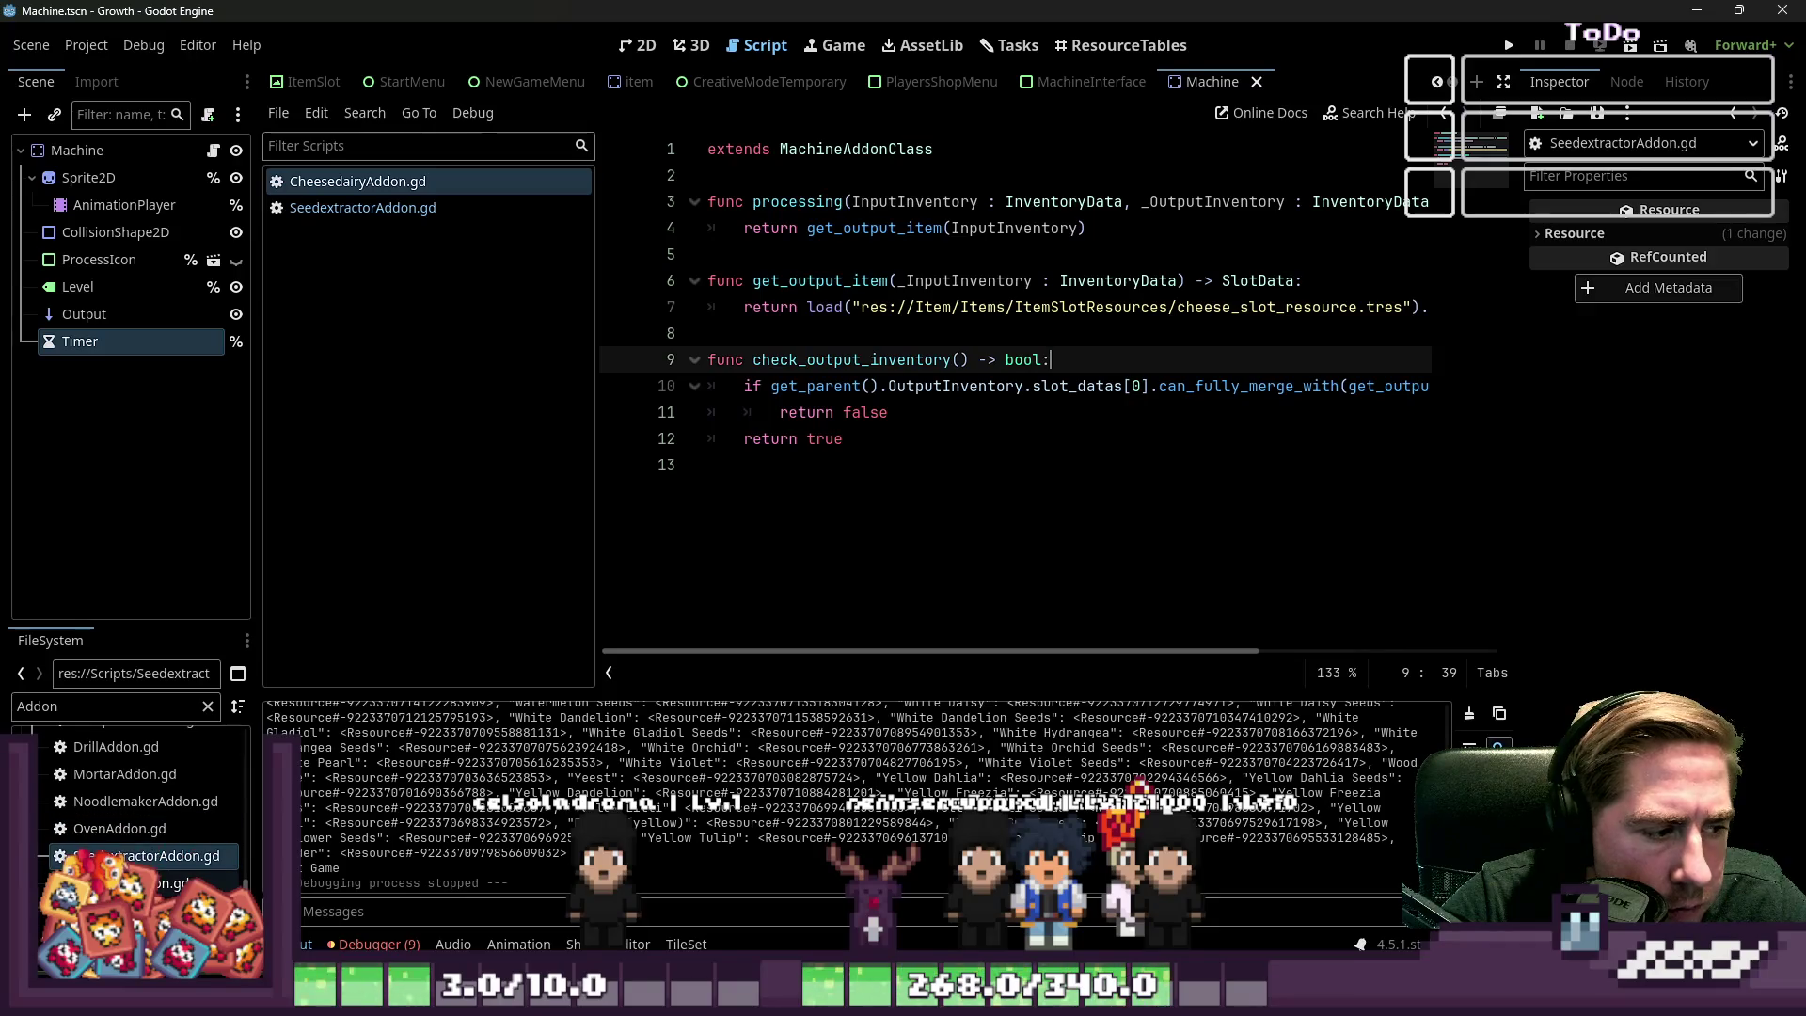
scroll(132, 824, "up", 2)
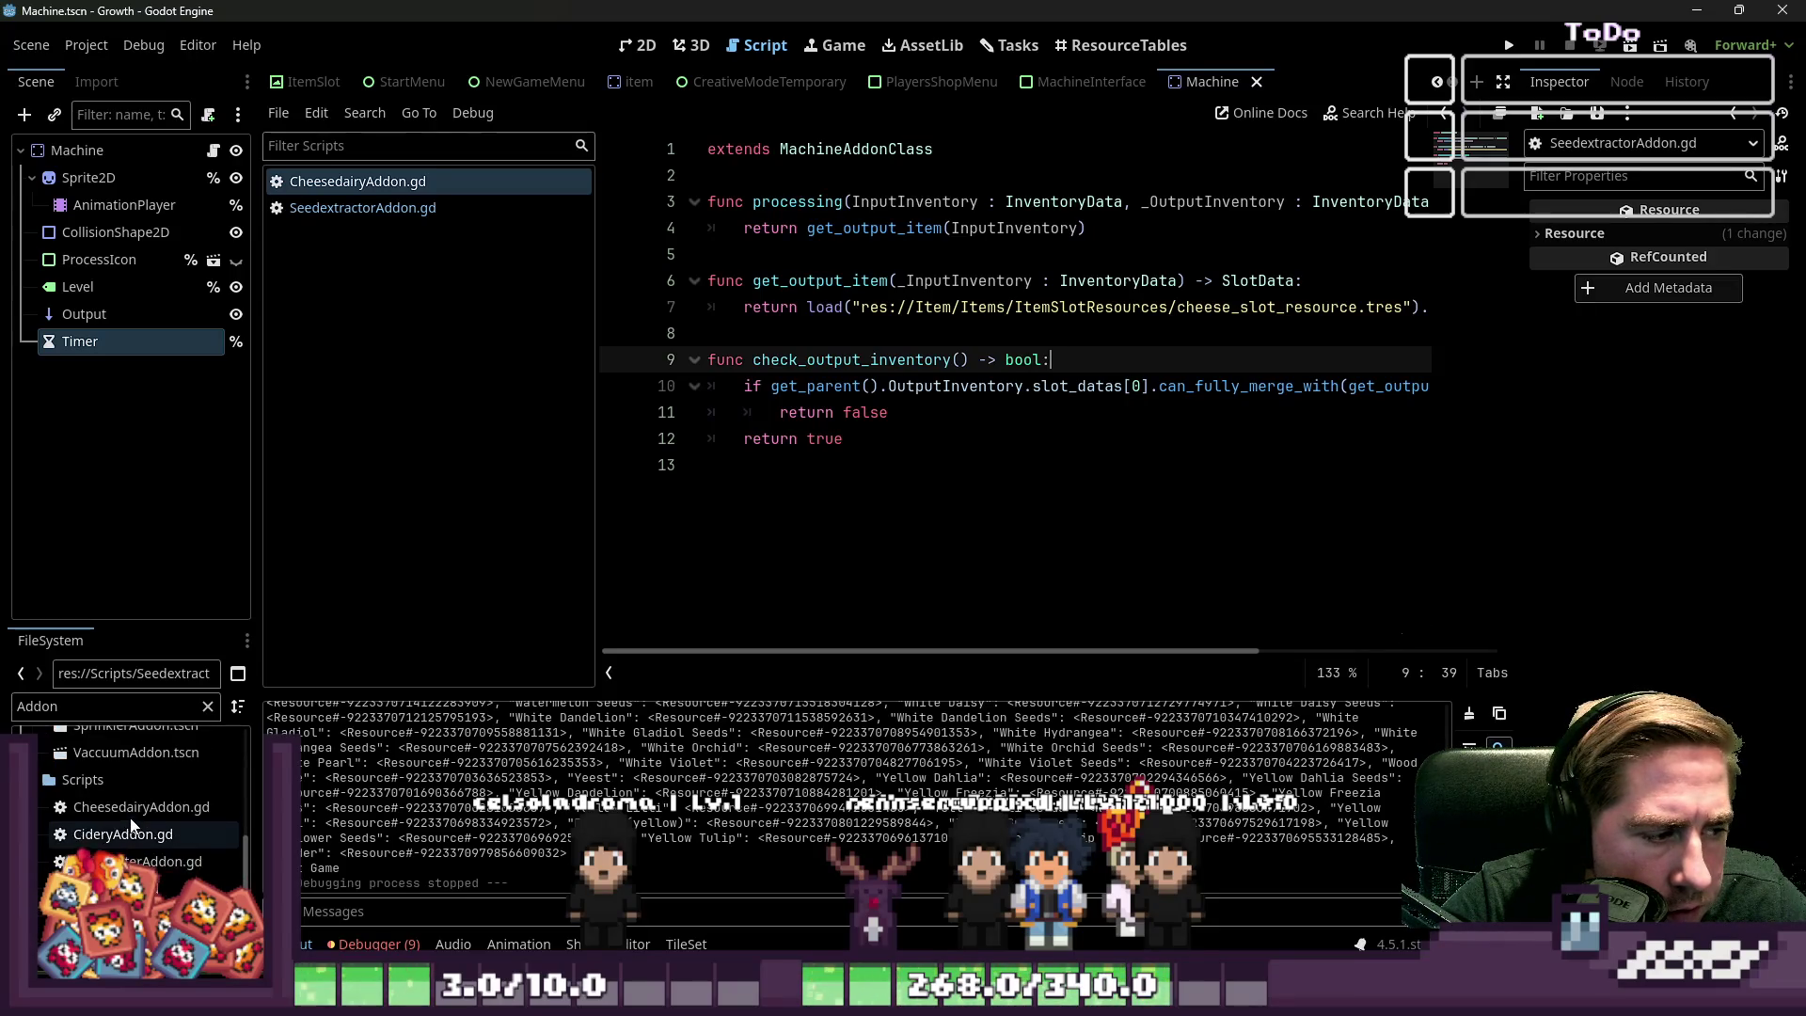
Open CideryAddon.gd and locate the machine_process_transfer call on line 18
double_click(143, 825)
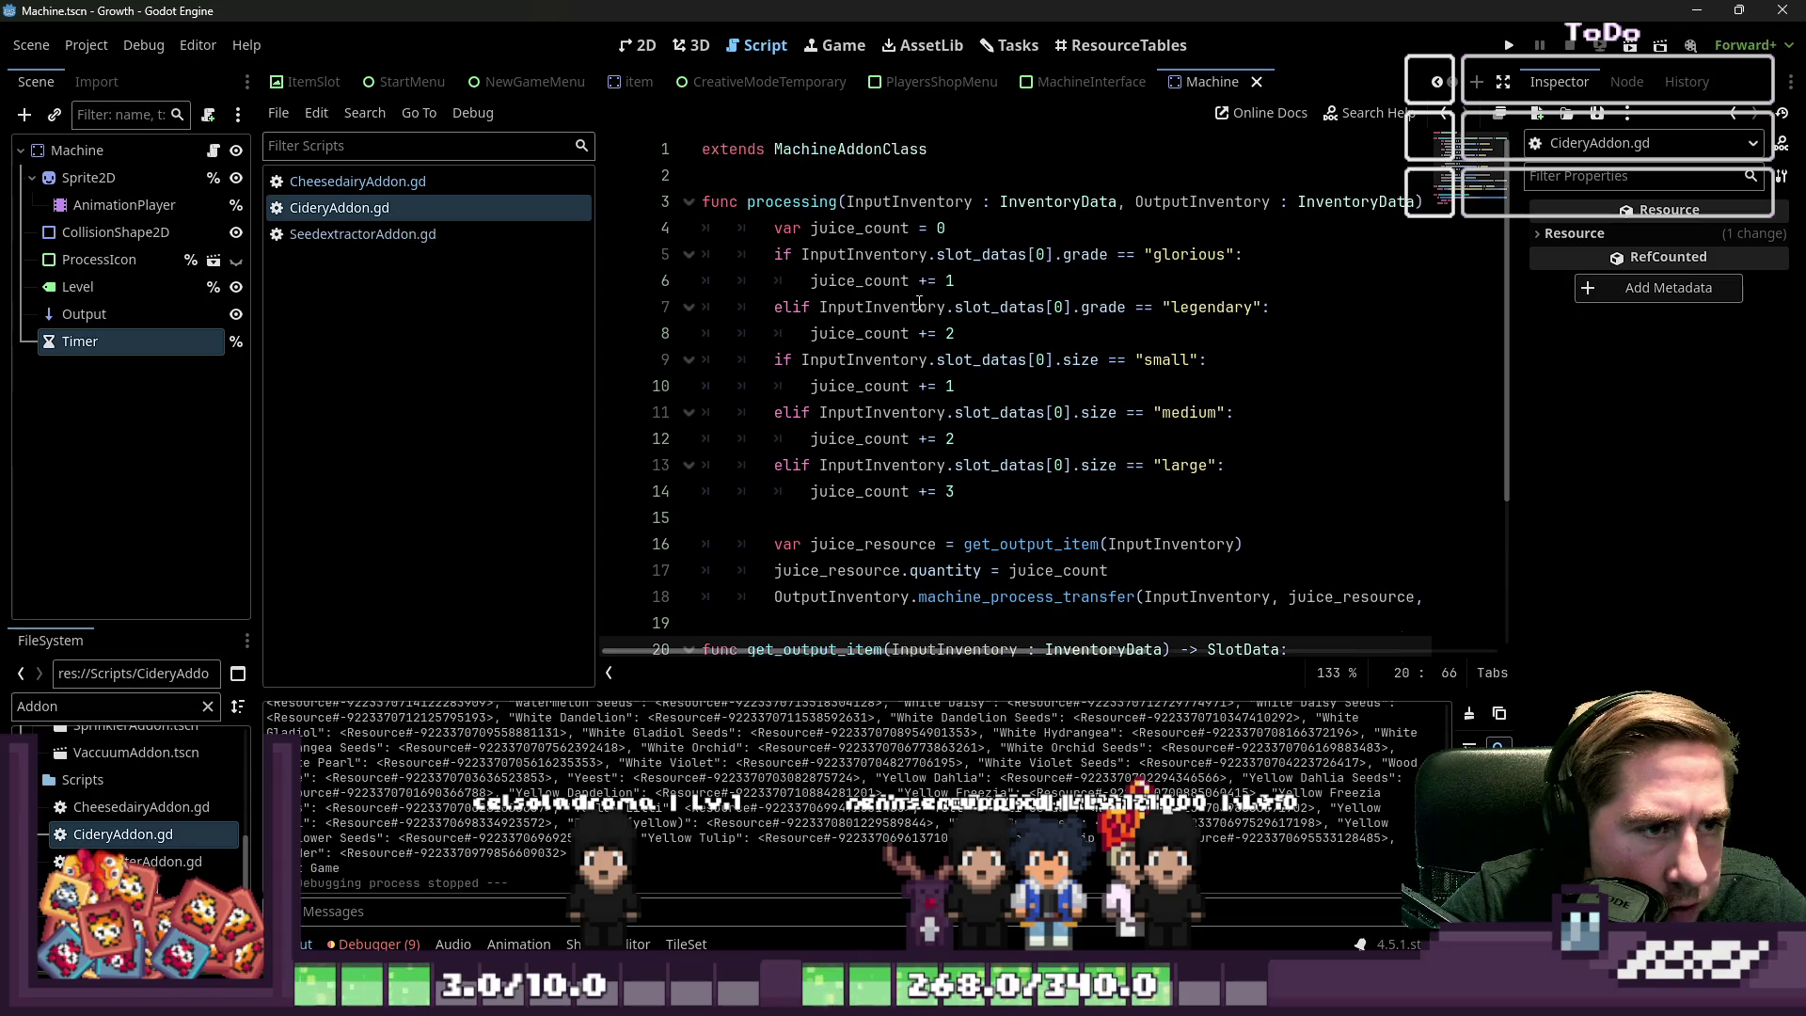
scroll(850, 485, "down", 1)
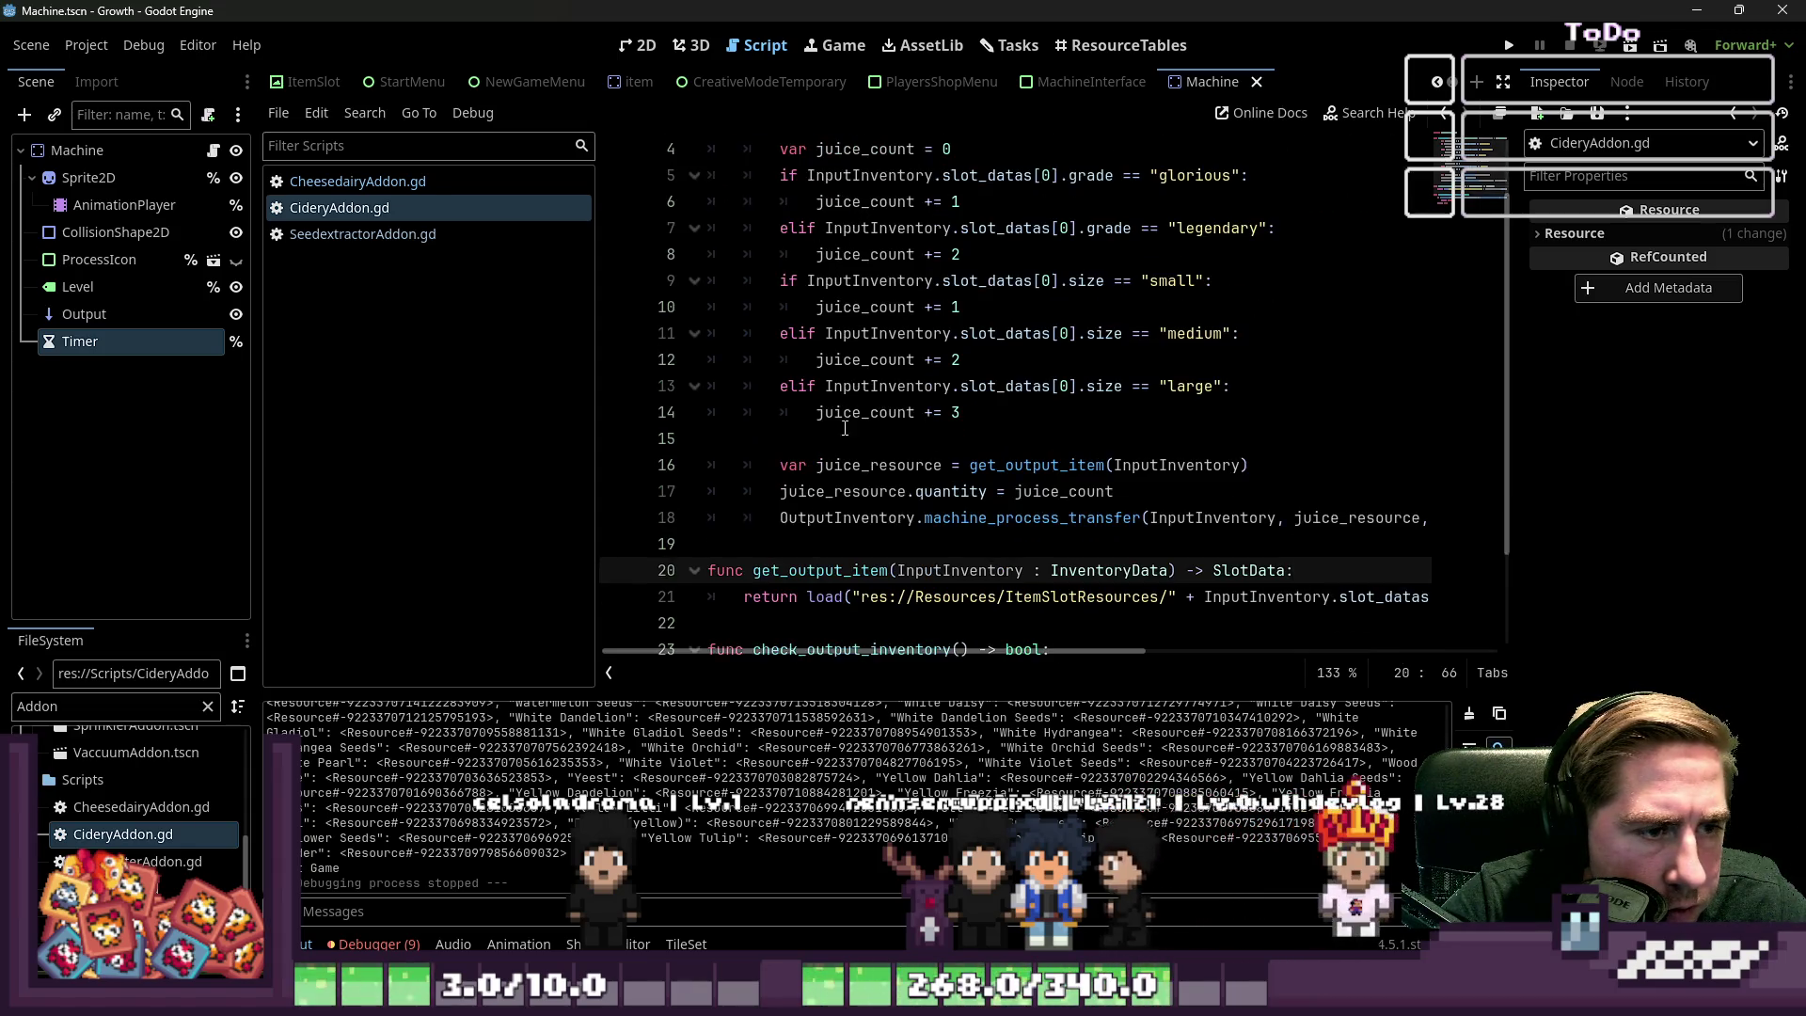
left_click(850, 489)
left_click(964, 520)
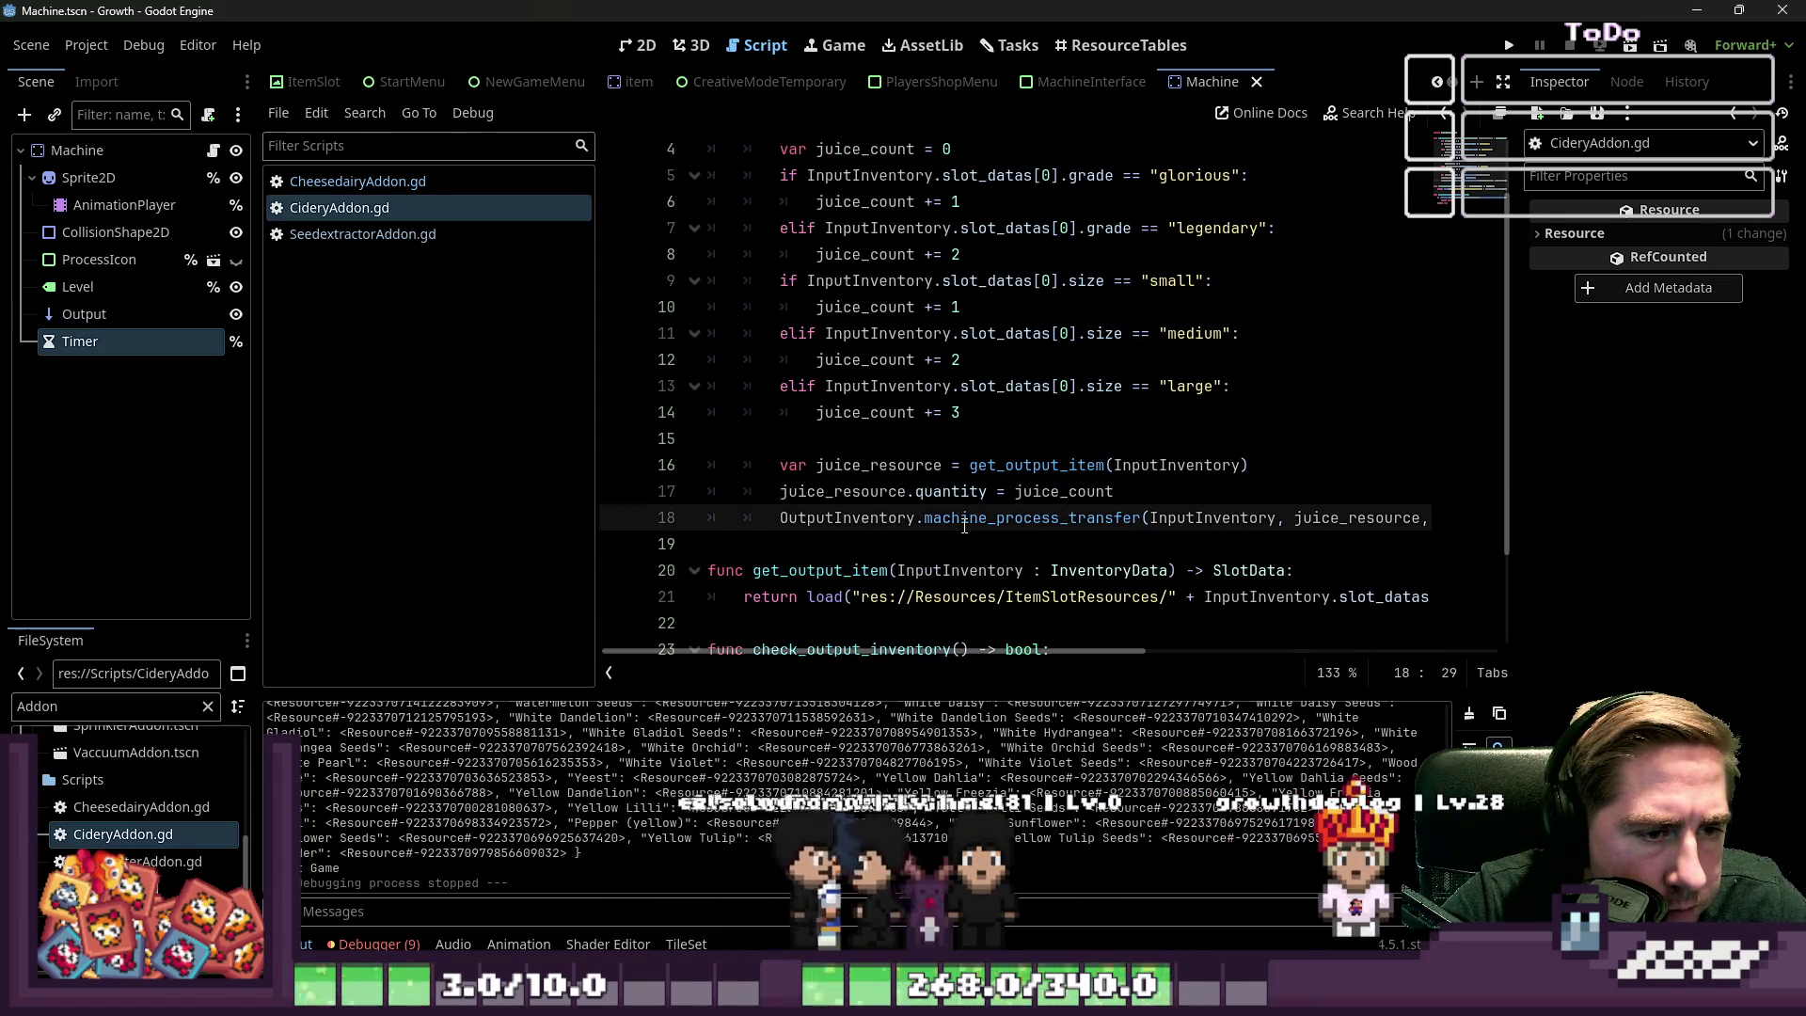
double_click(964, 519)
key("Left")
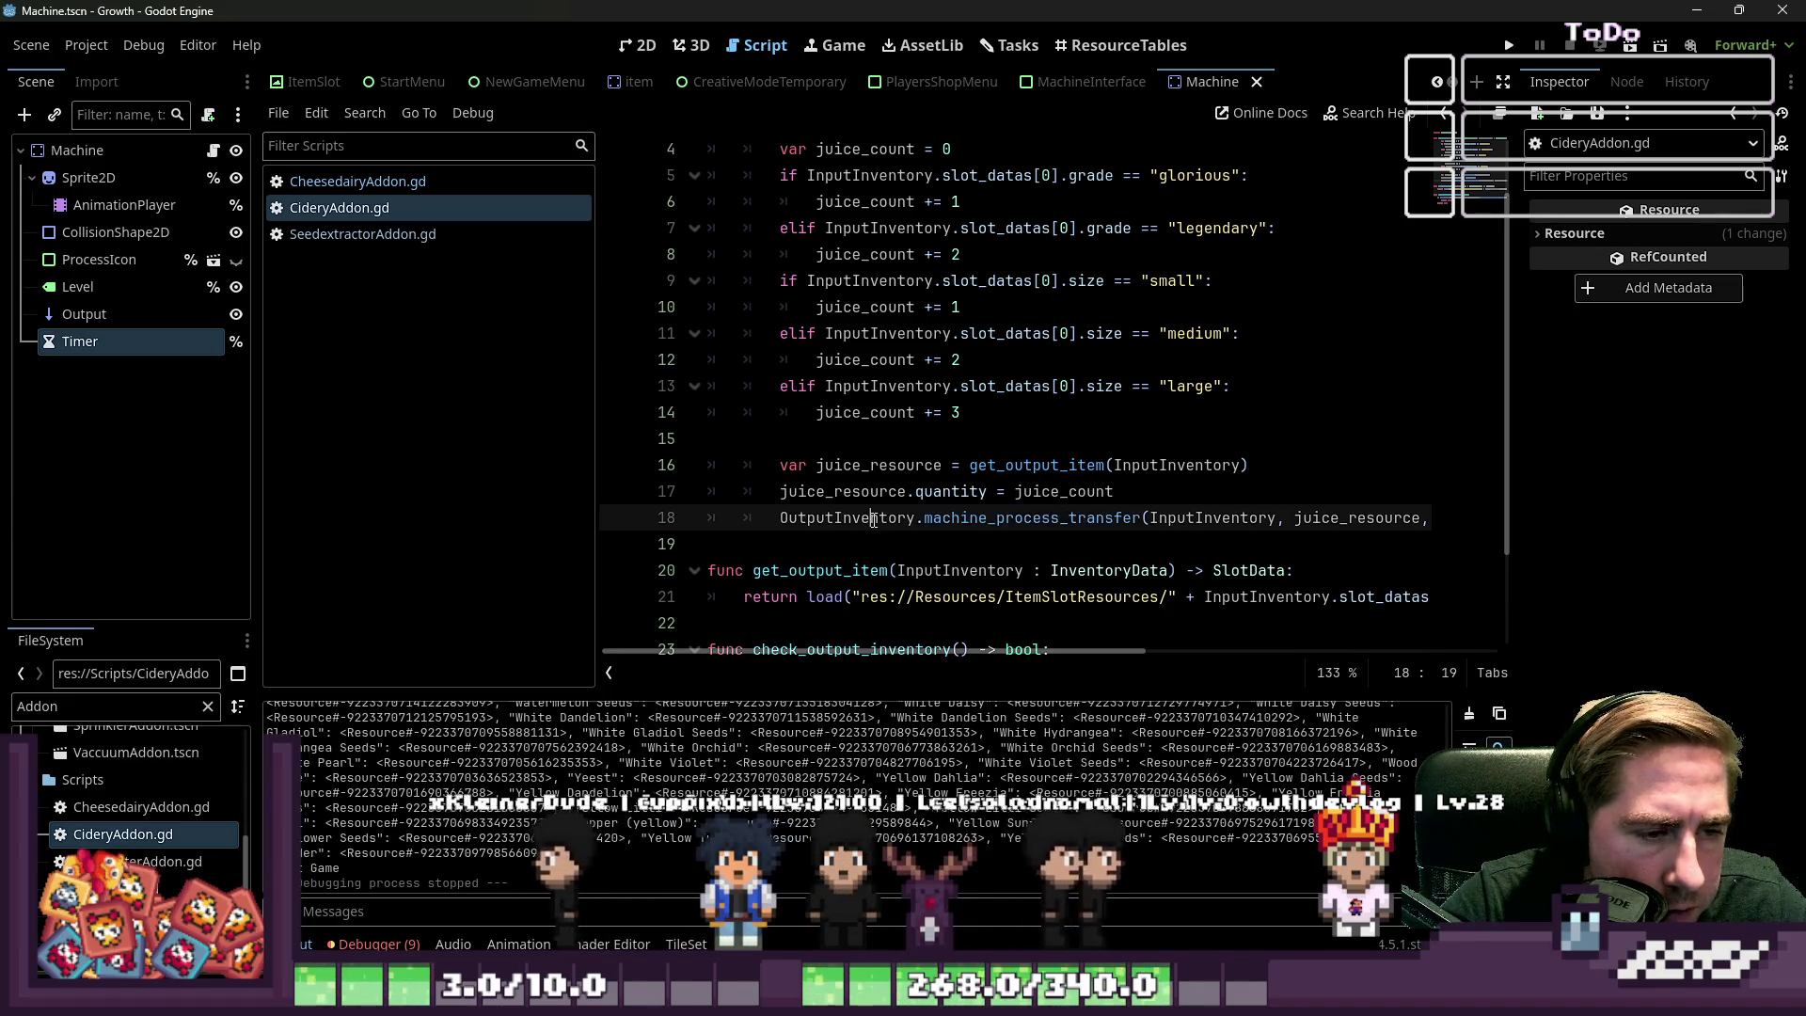
scroll(1027, 286, "up", 1)
Change the processing function's return type from void to SlotData
left_click_drag(1006, 202, 1410, 201)
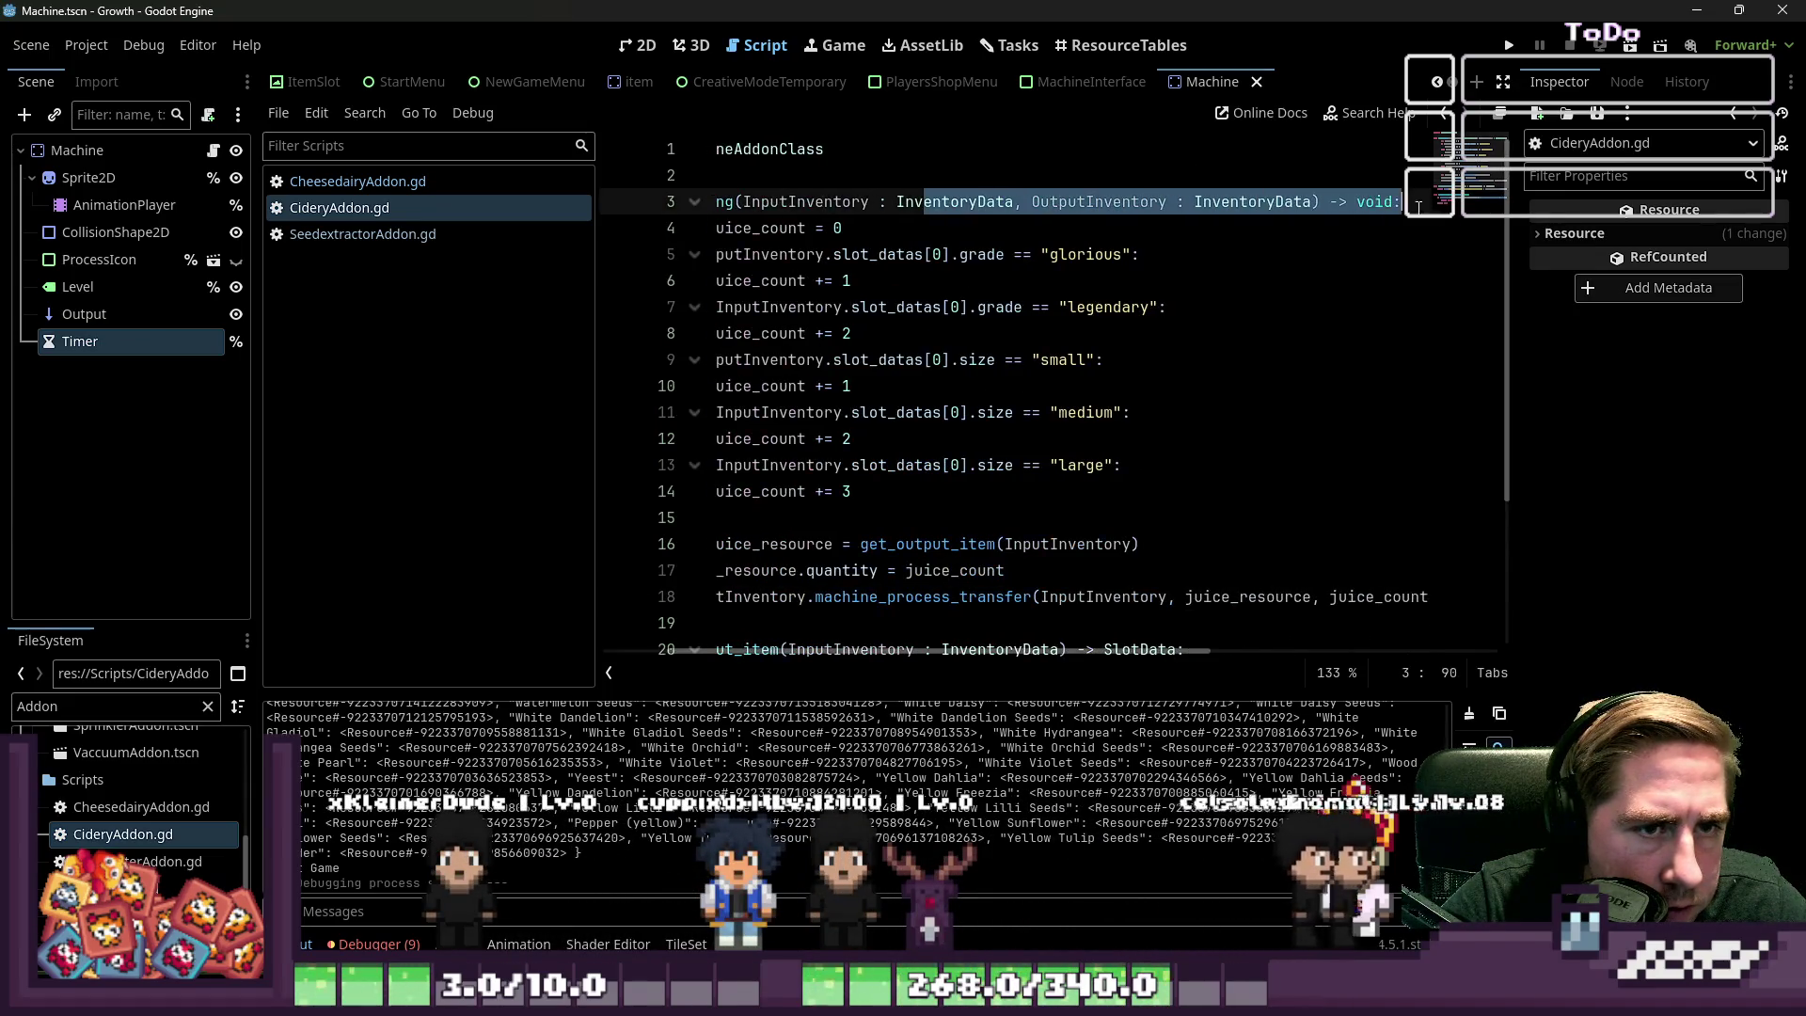
left_click(1364, 200)
key("Home")
key("Up")
key("Down")
key("End")
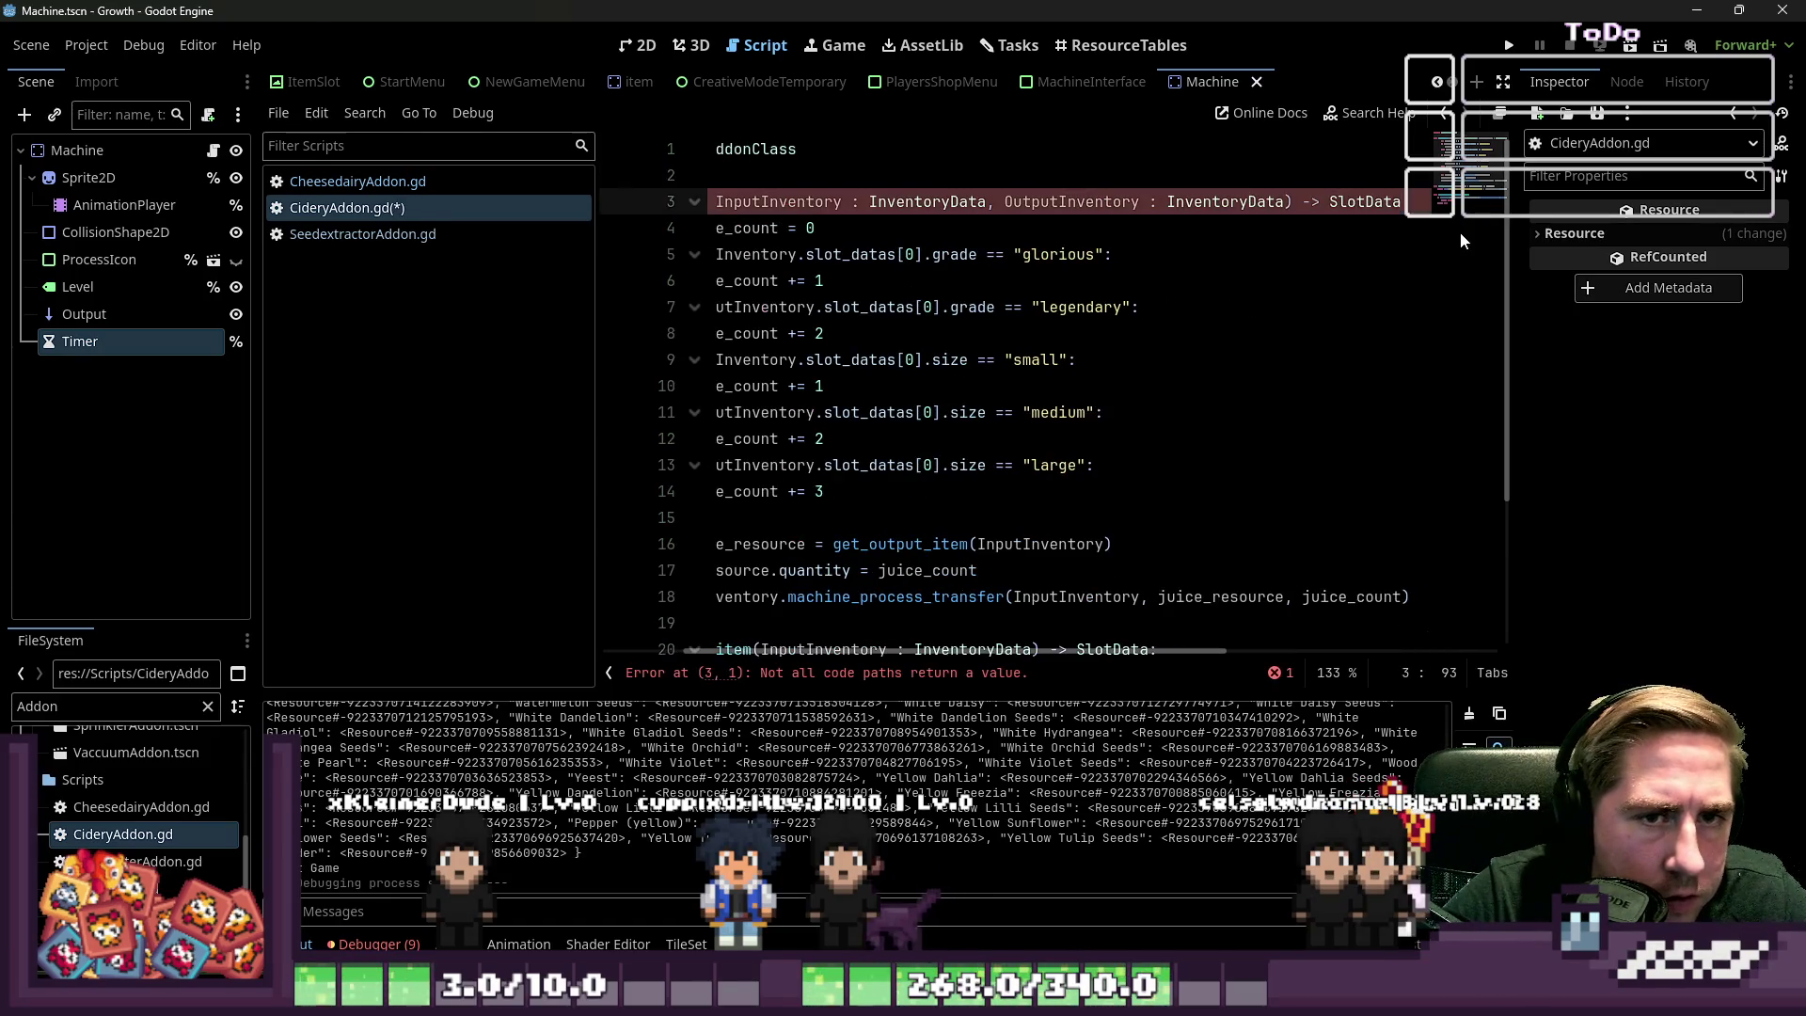
type("SlotData")
key("Down")
key("Down")
key("Down")
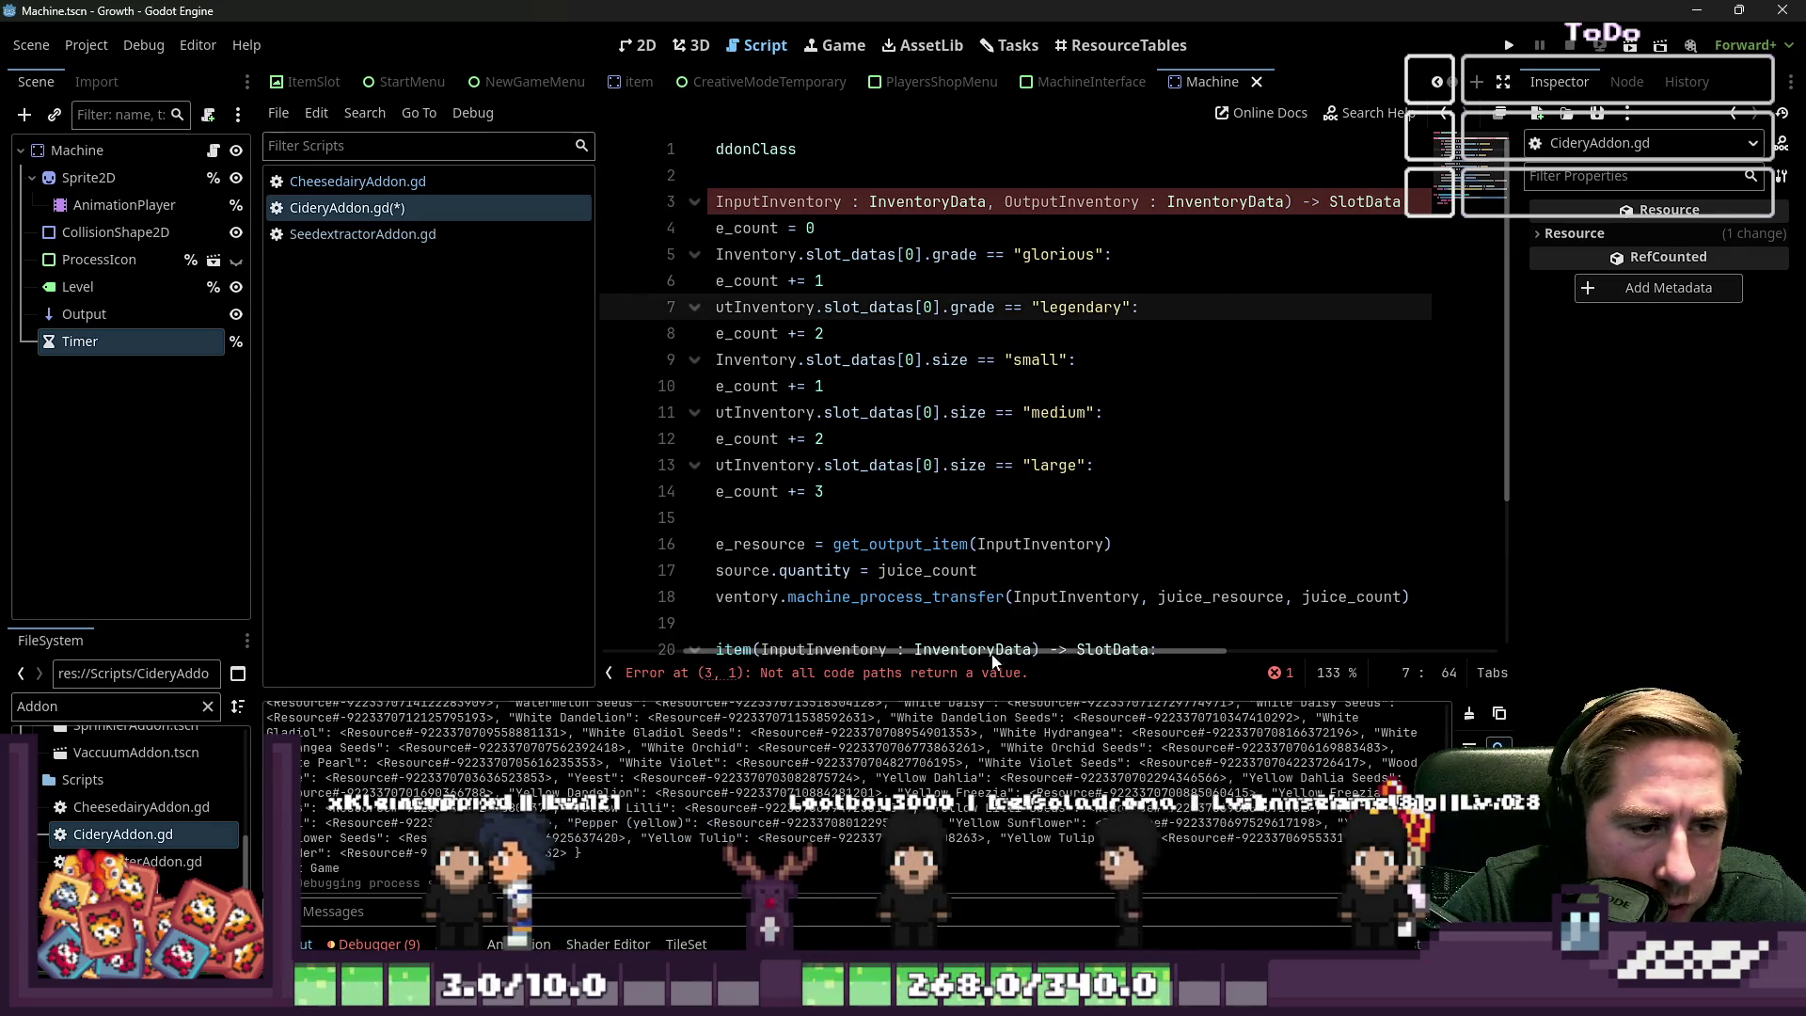
key("Down")
key("Down")
key("Down")
Add juice_count to the line 18 transfer call arguments and review the quantity assignment
left_click(1165, 595)
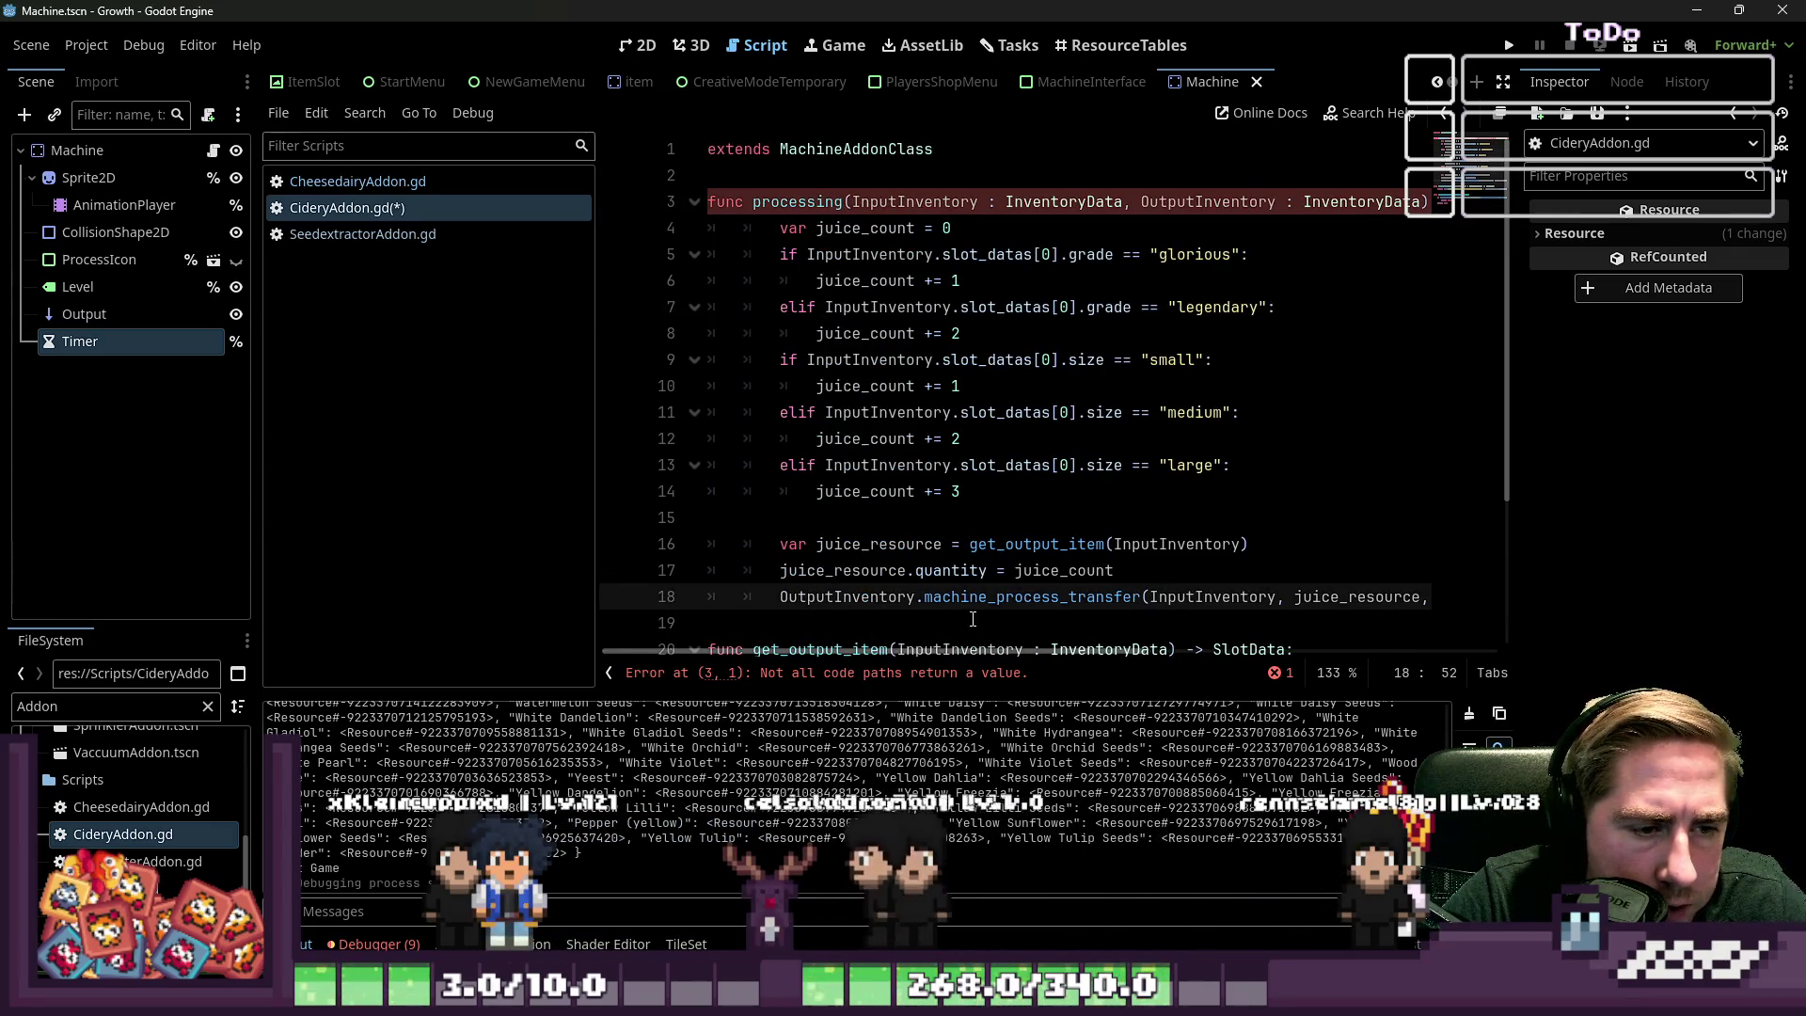
key("End")
key("Left")
type("juice_count")
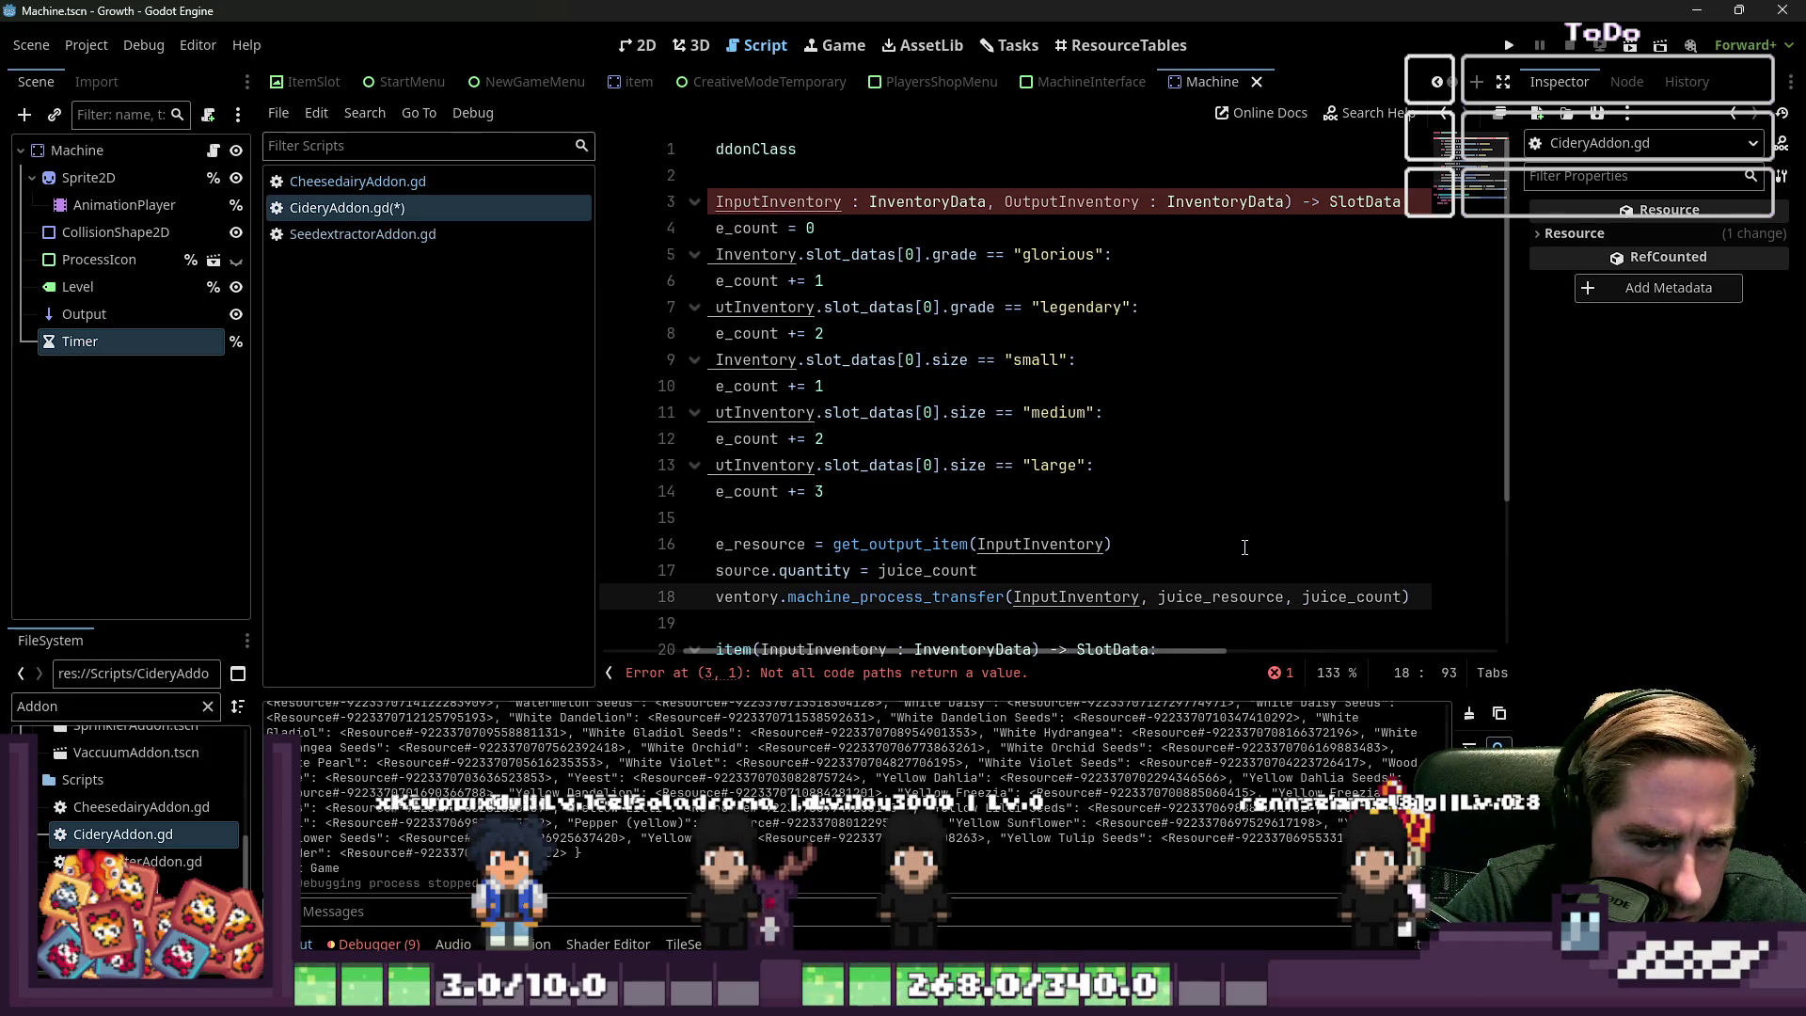
key("ctrl+Left")
key("ctrl+Left")
key("ctrl+Left")
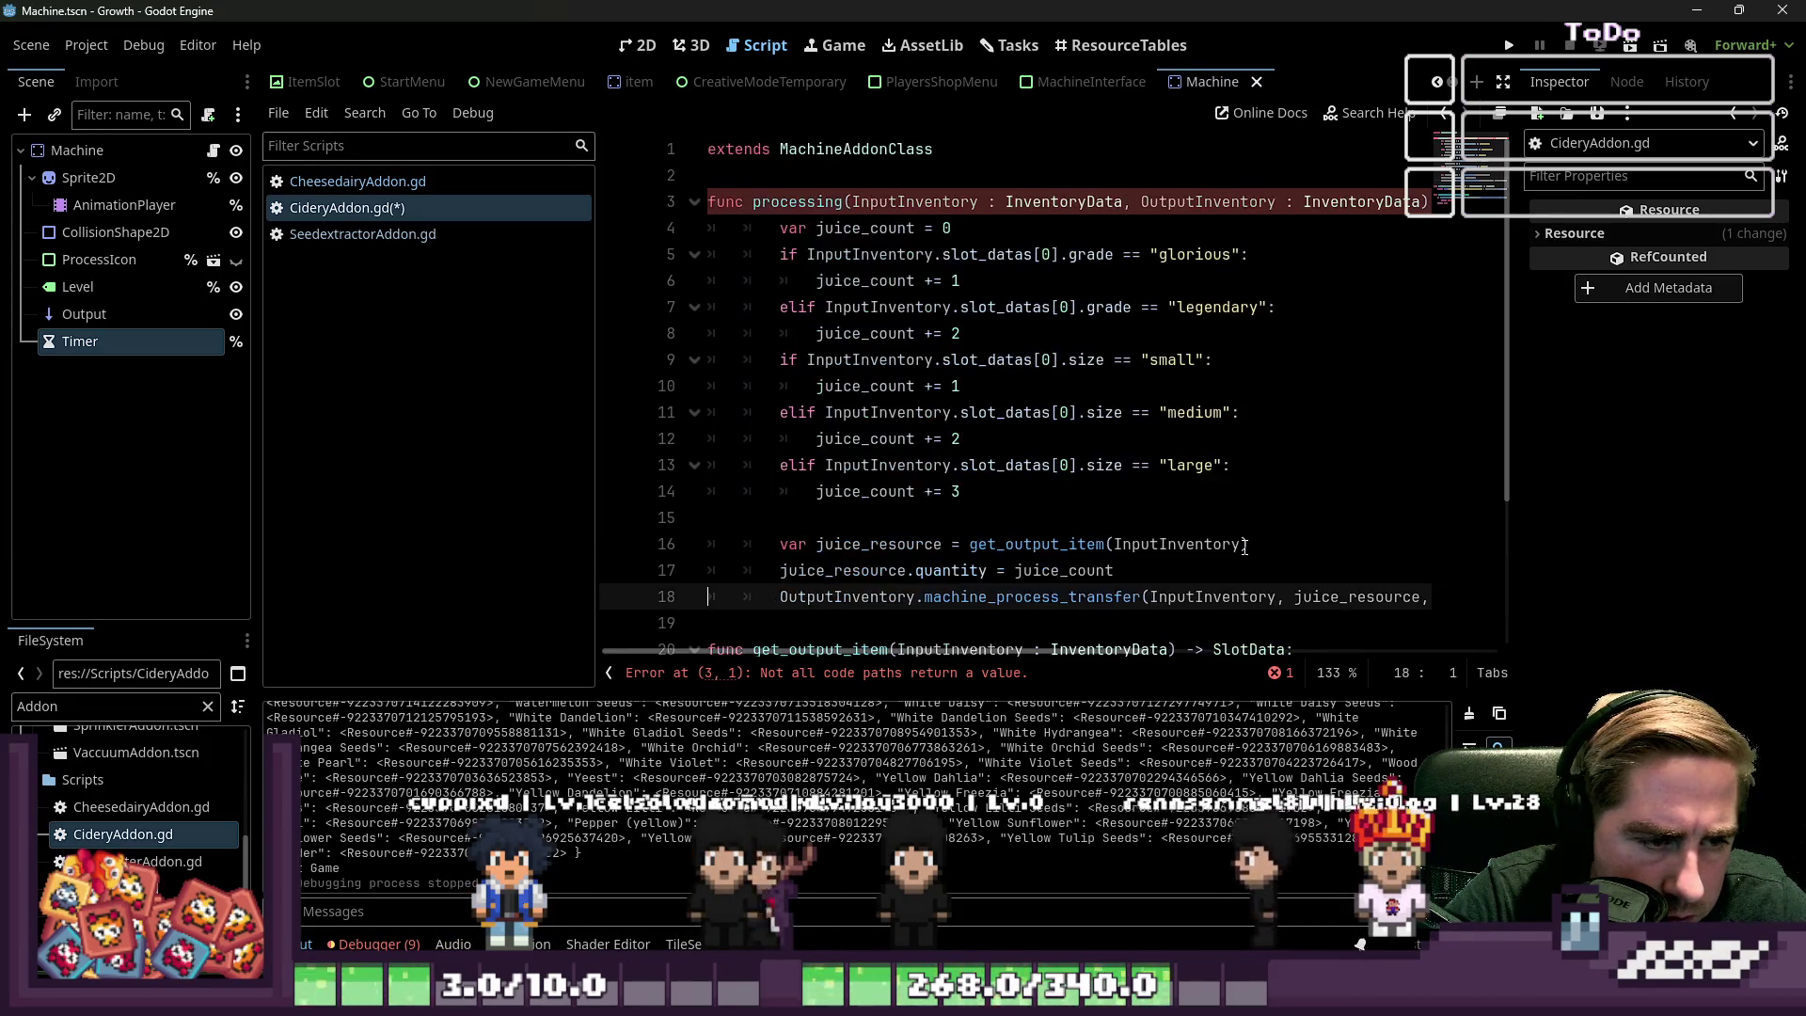
scroll(1045, 441, "down", 2)
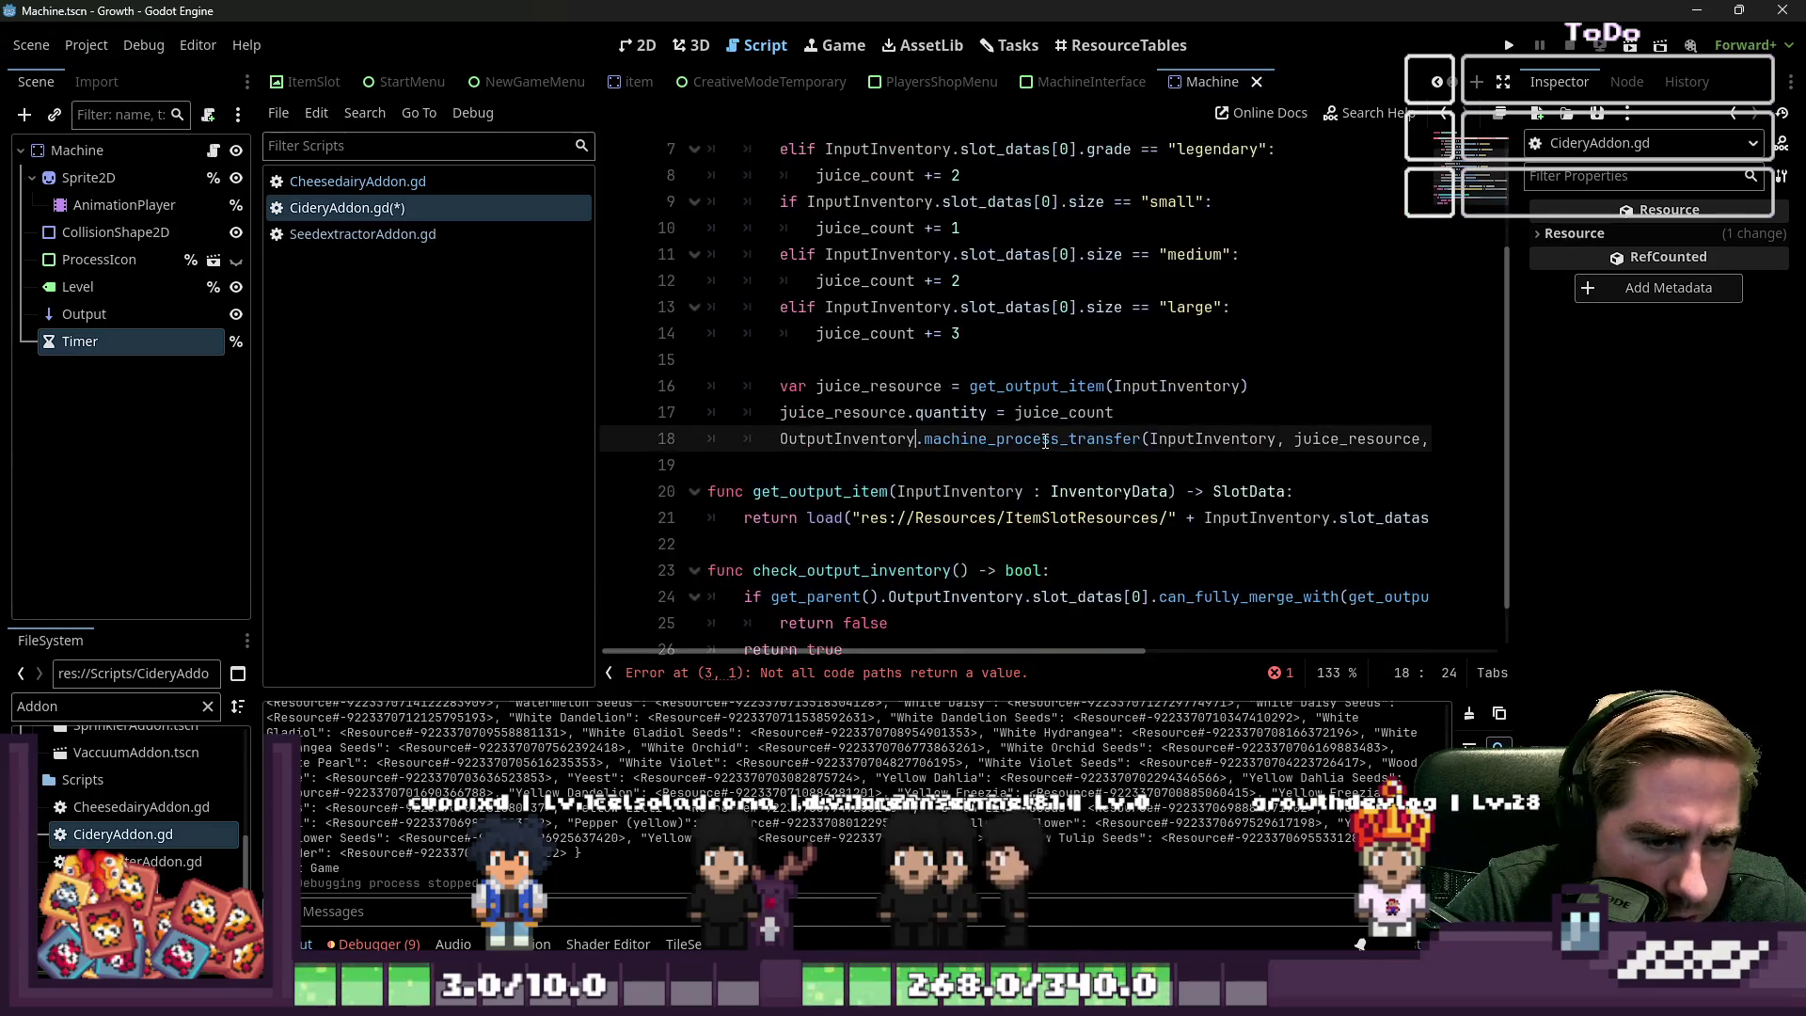
scroll(1045, 441, "down", 1)
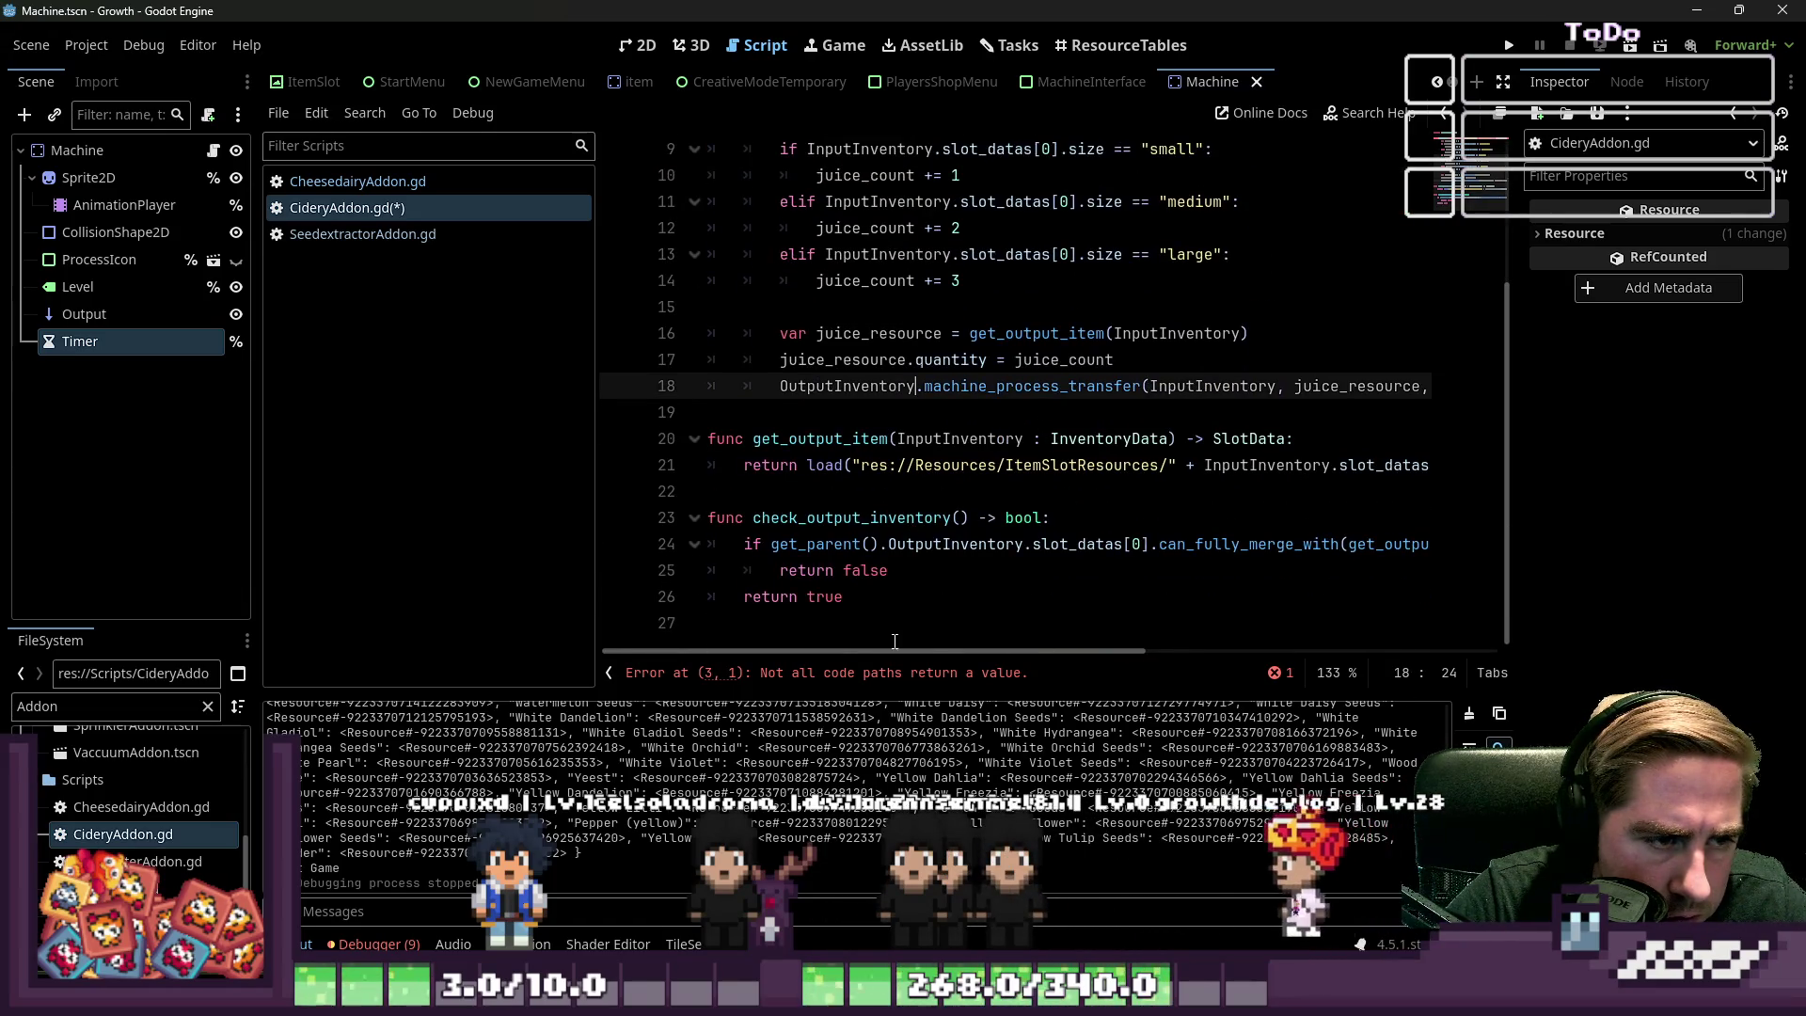
scroll(914, 520, "right", 4)
scroll(875, 602, "left", 5)
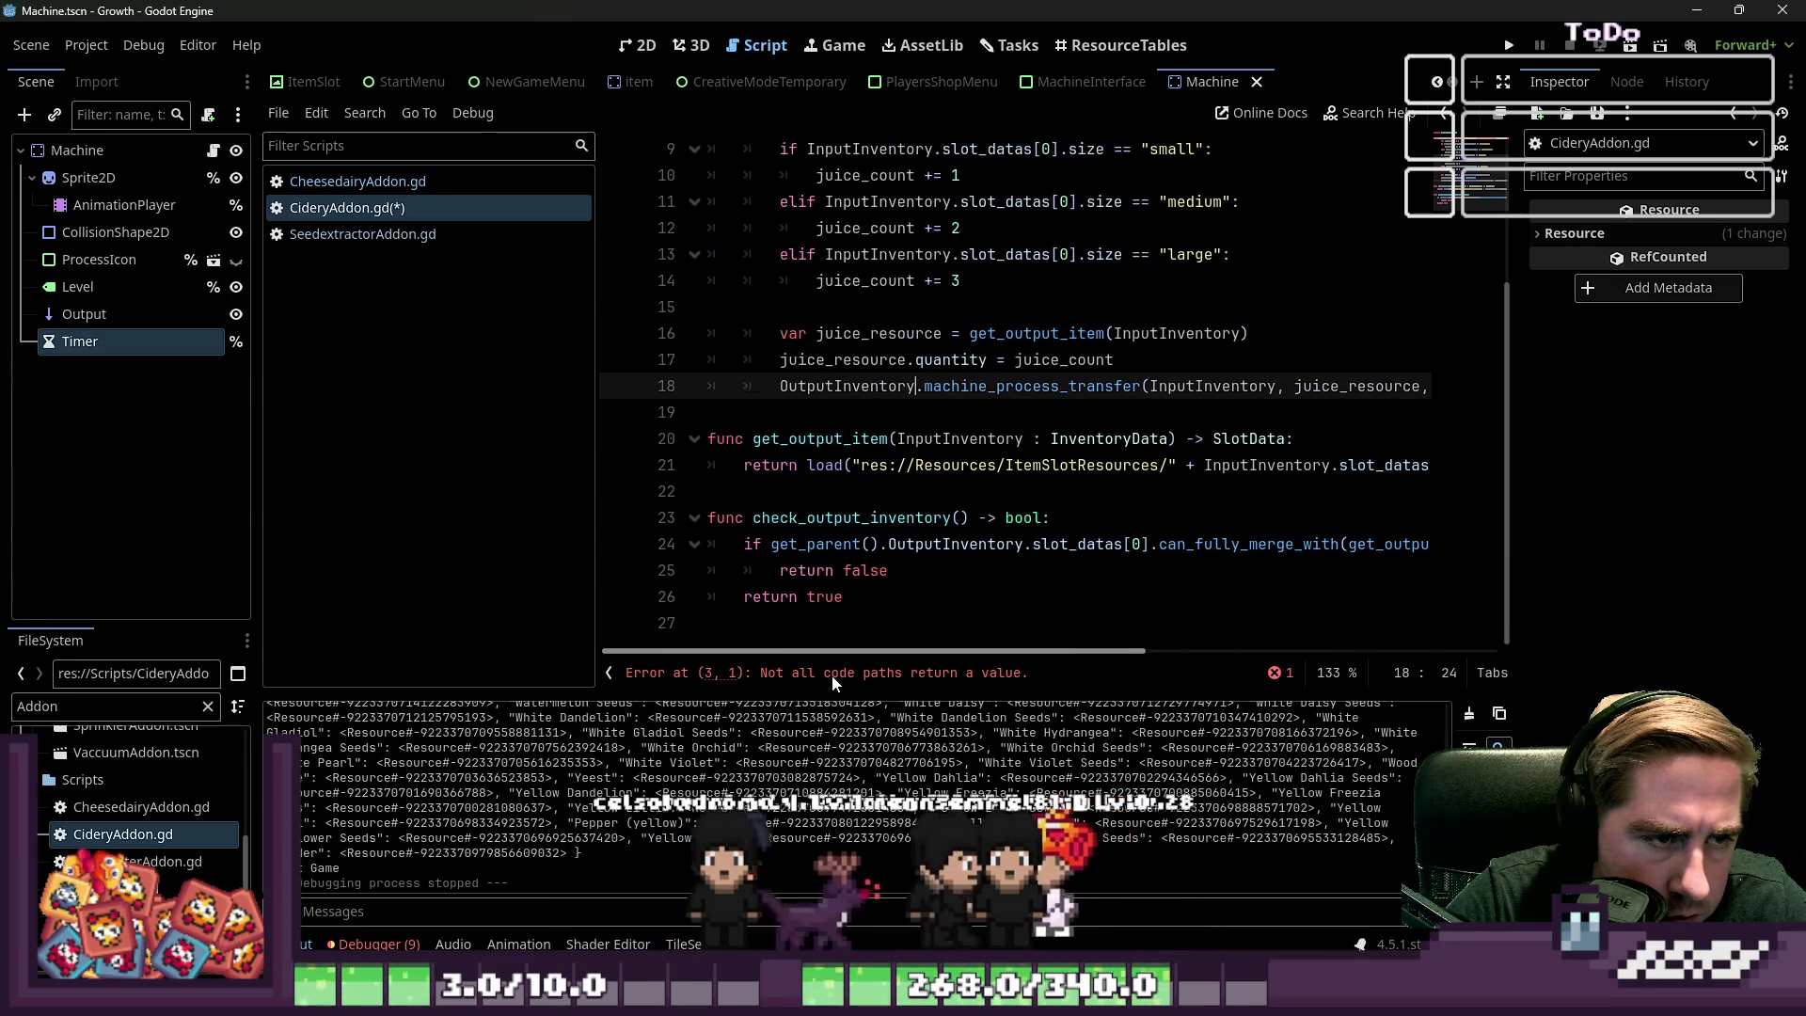
scroll(884, 649, "right", 2)
scroll(938, 667, "left", 2)
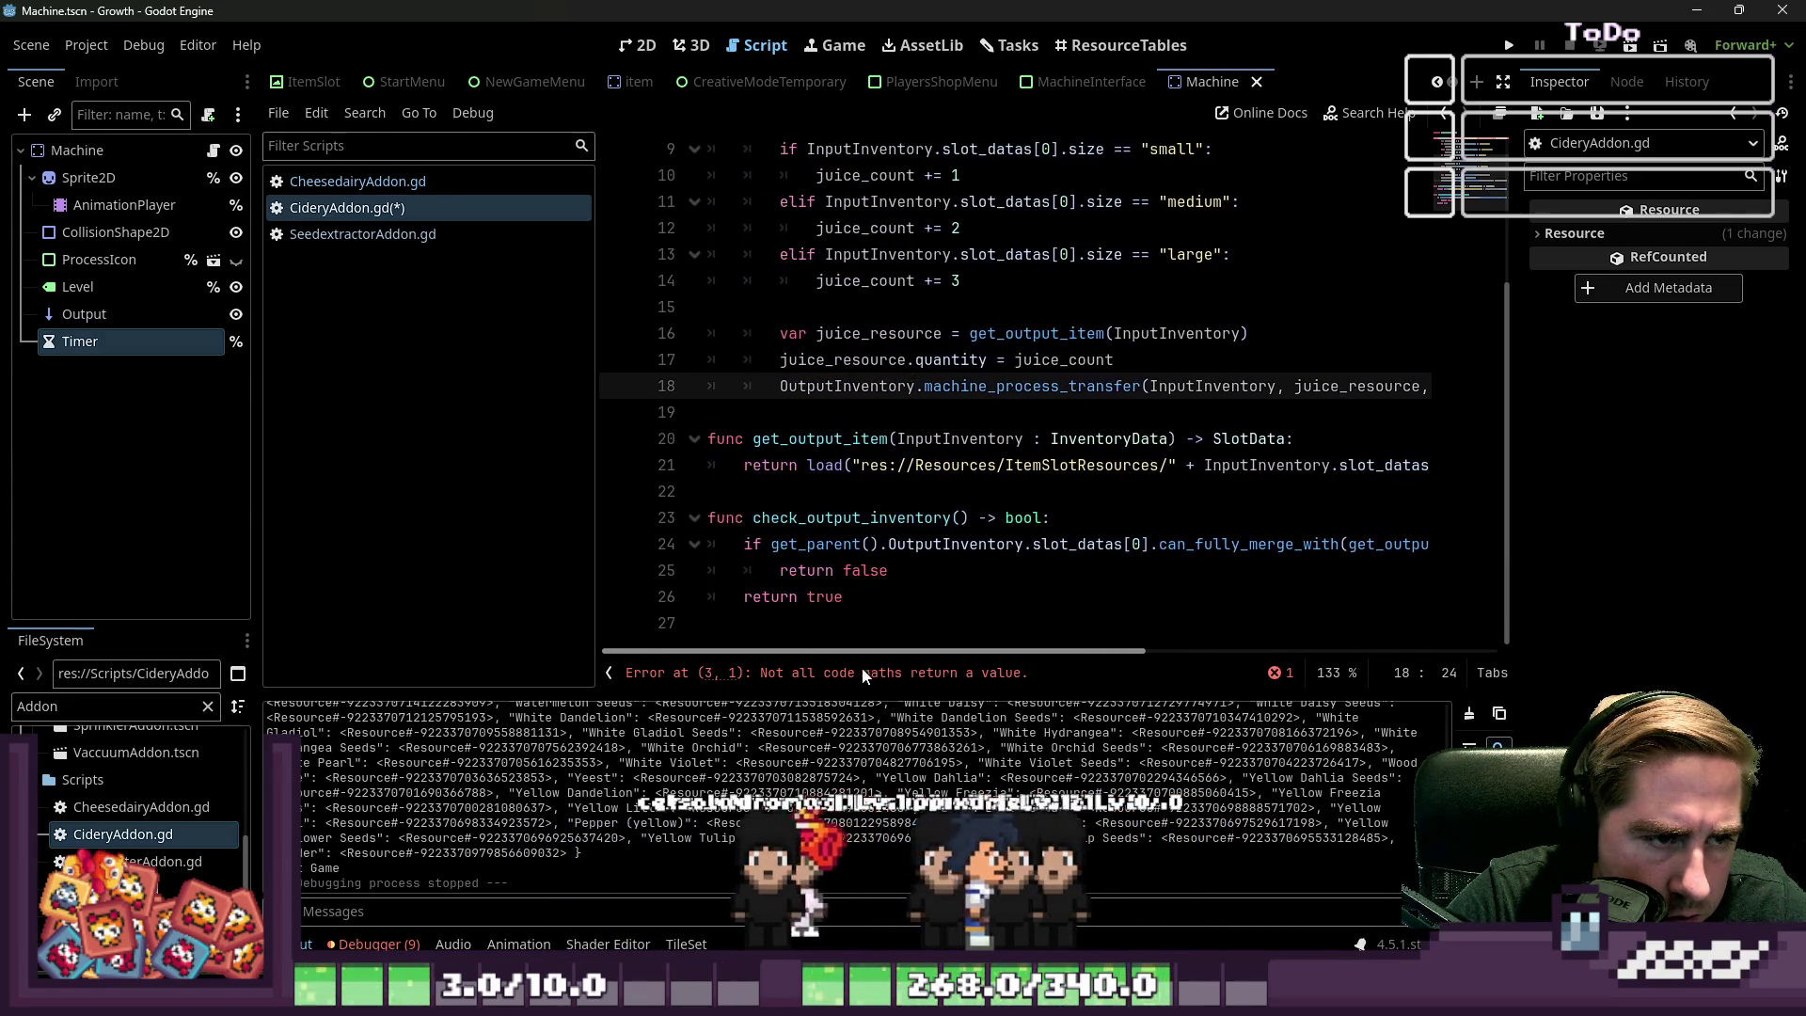
left_click(1134, 363)
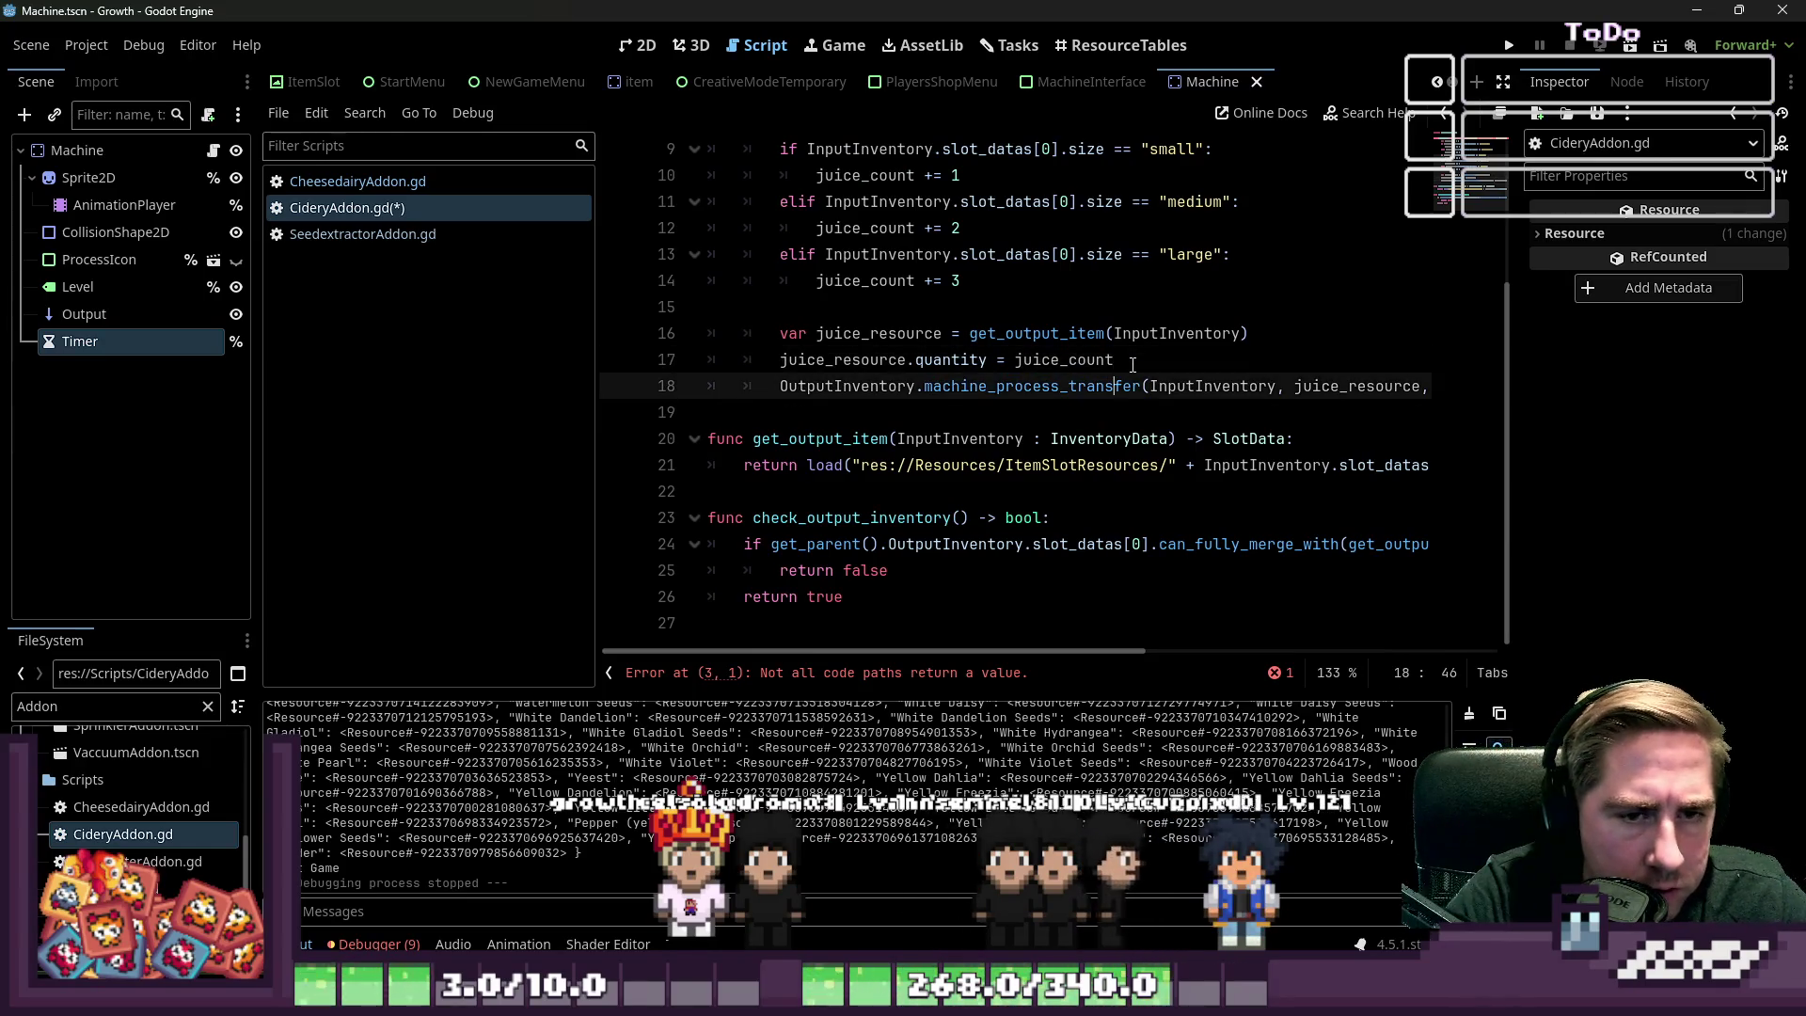
scroll(1133, 364, "right", 4)
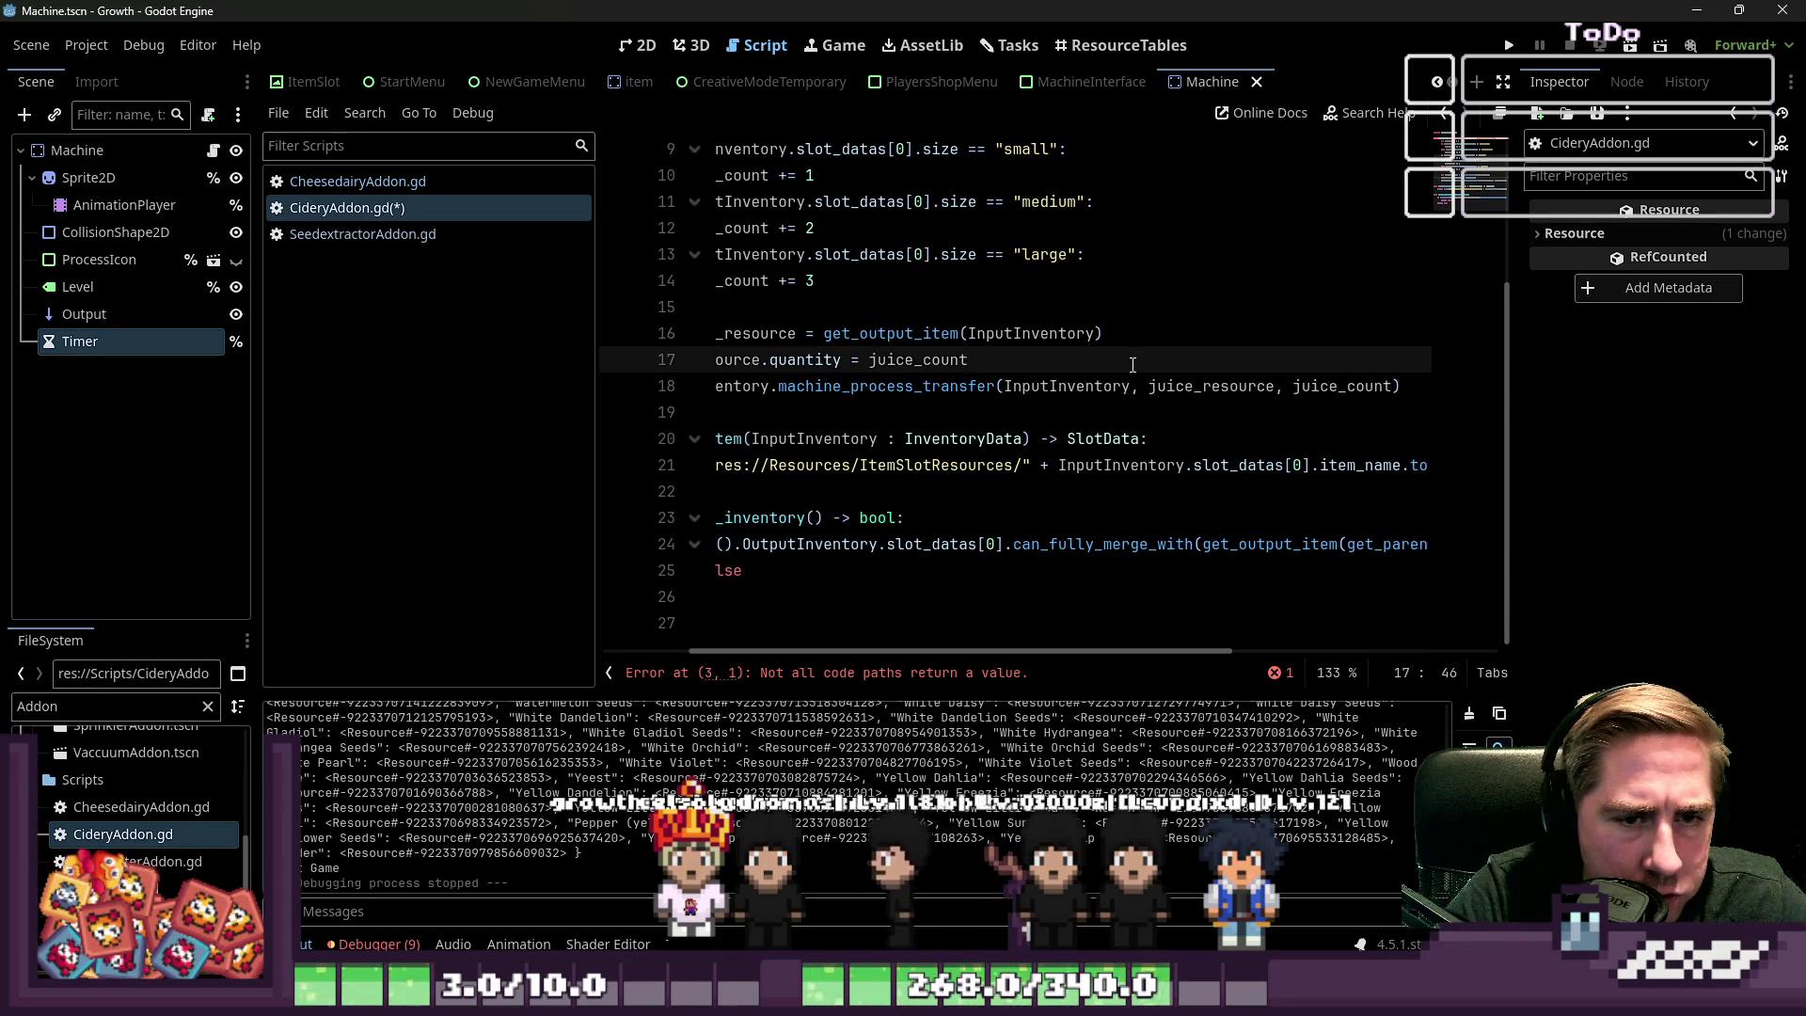
Replace the machine_process_transfer line with 'return juice_resource' and save CideryAddon.gd
key("Down")
key("Home")
key("Return")
key("Up")
type("return ")
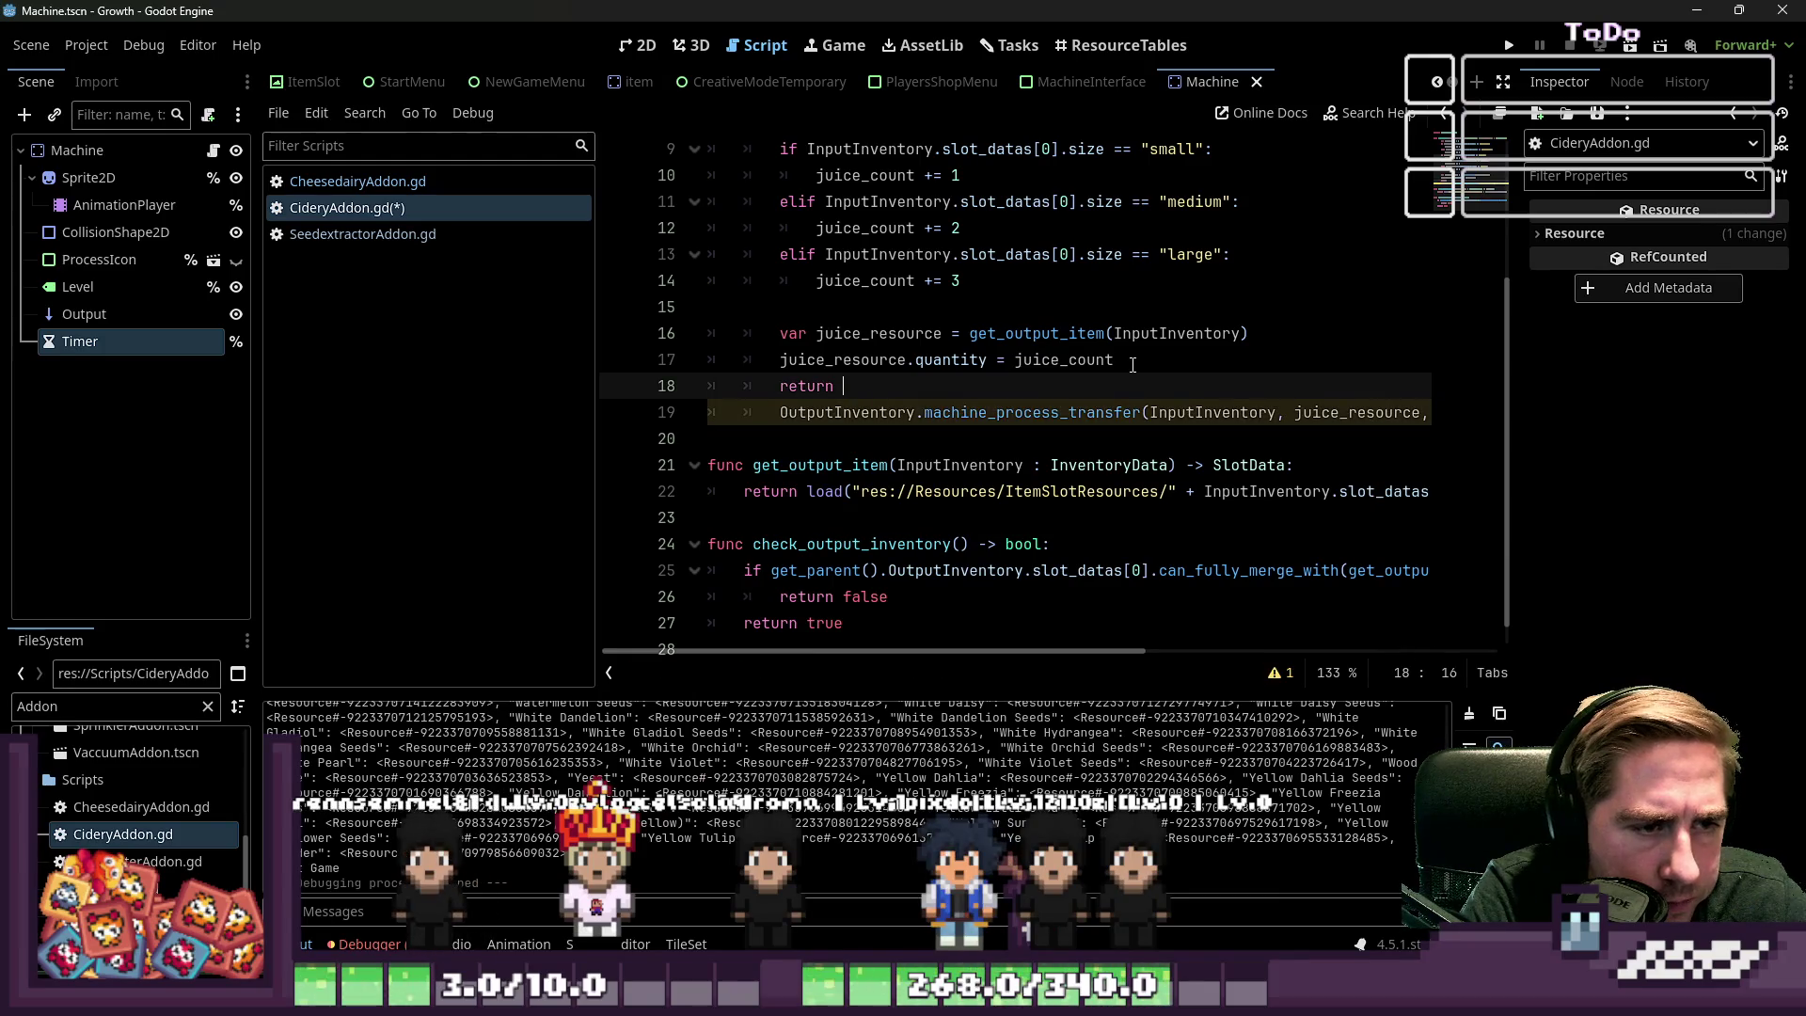
type("jui")
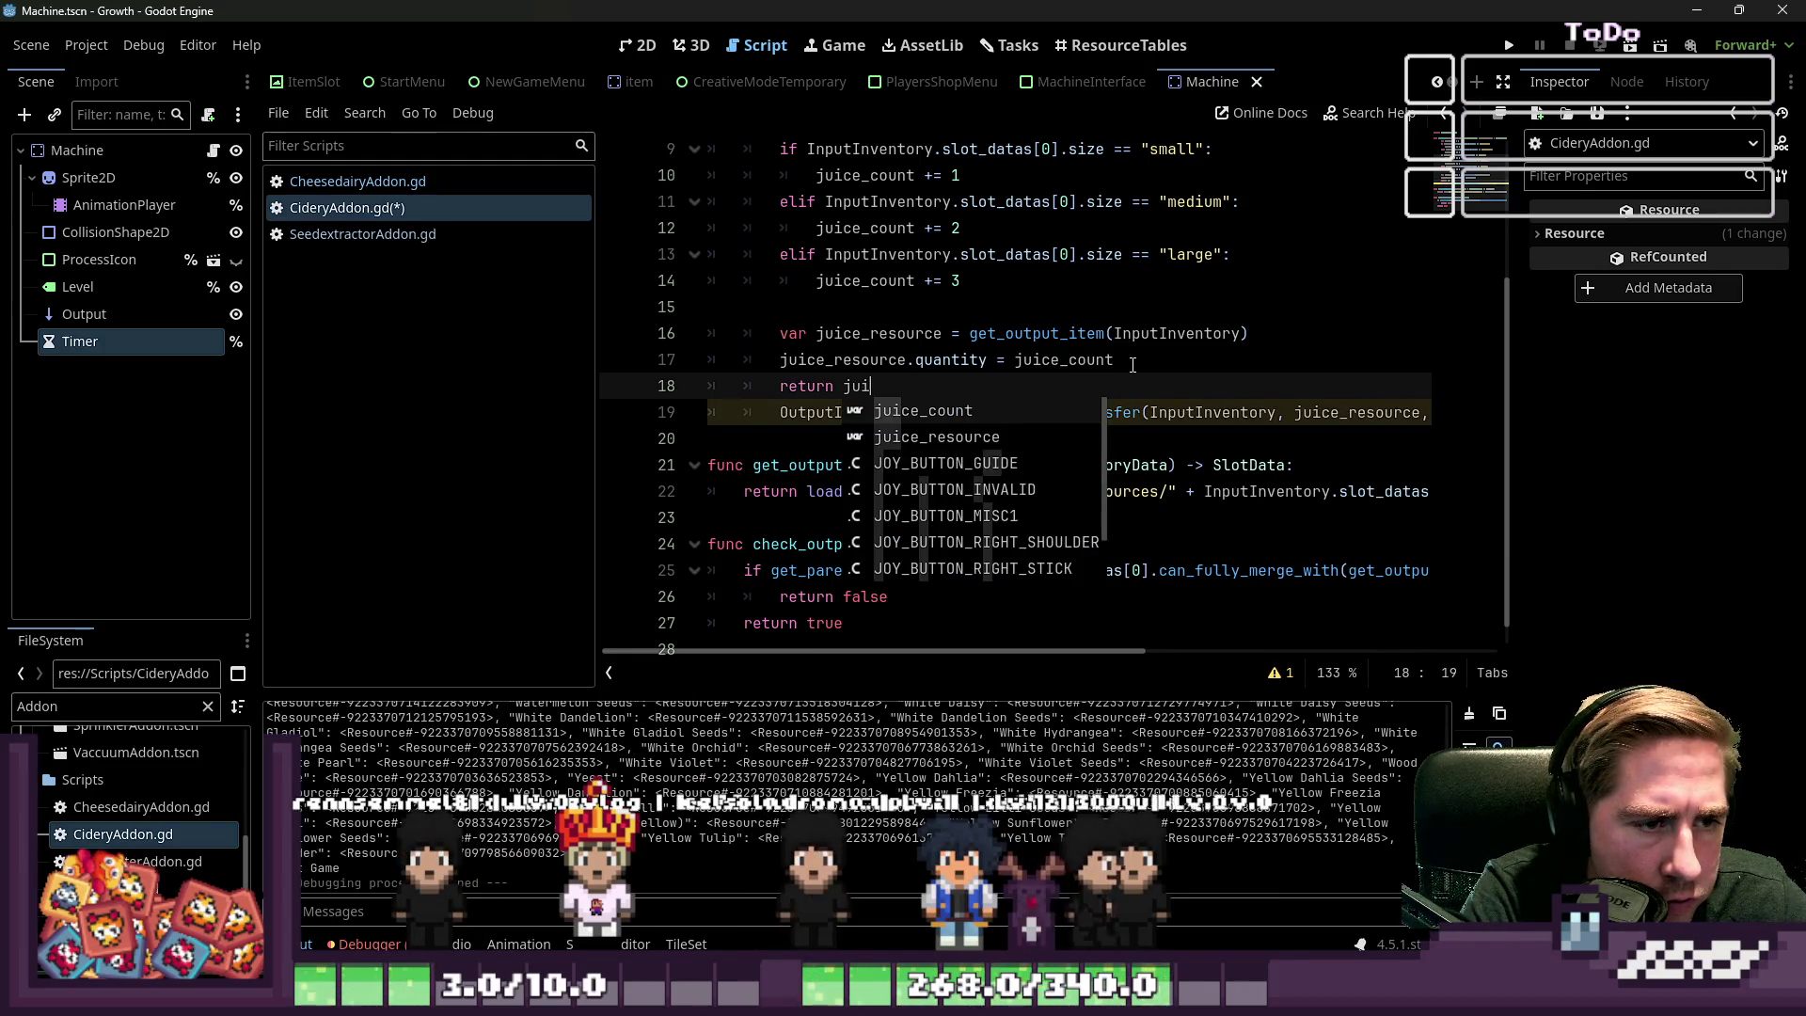
key("Down")
key("Return")
key("Down")
key("Home")
key("shift+End")
key("Delete")
key("BackSpace")
key("ctrl+s")
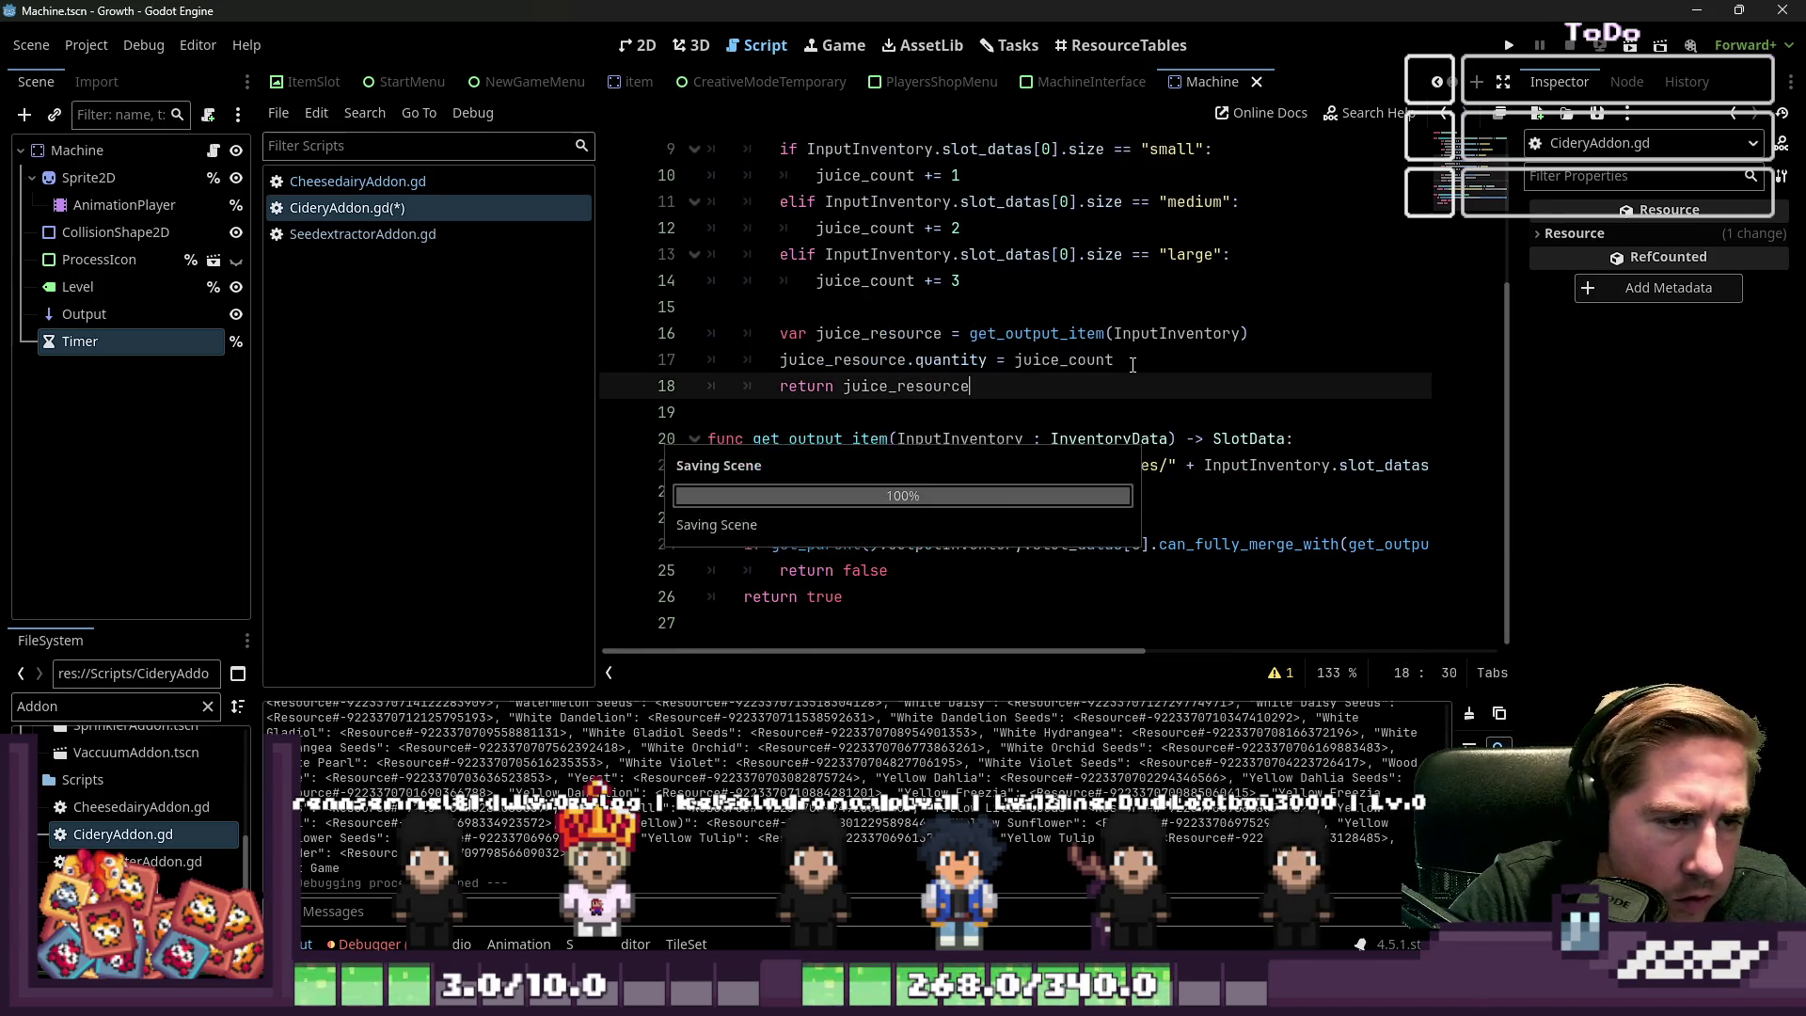
Check the juice_count assignment and return line, then open ComposterAddon.gd
left_click(1134, 343)
left_click(1113, 394)
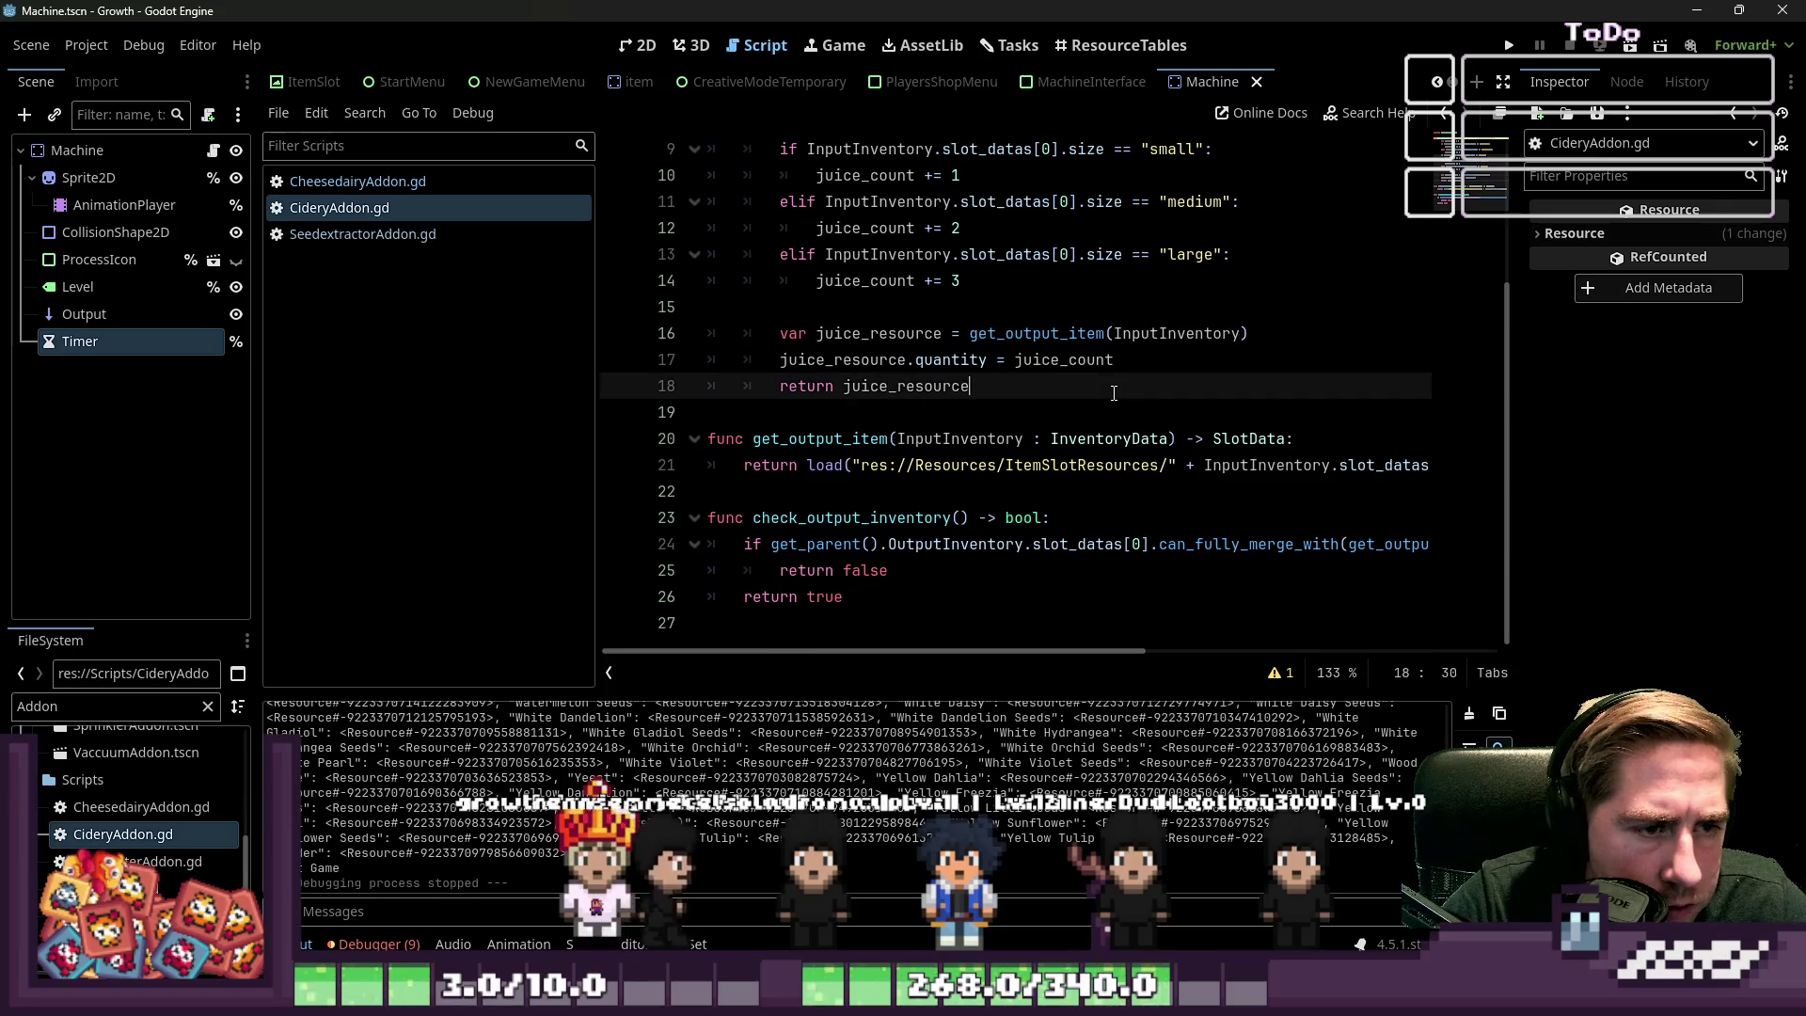
double_click(1078, 360)
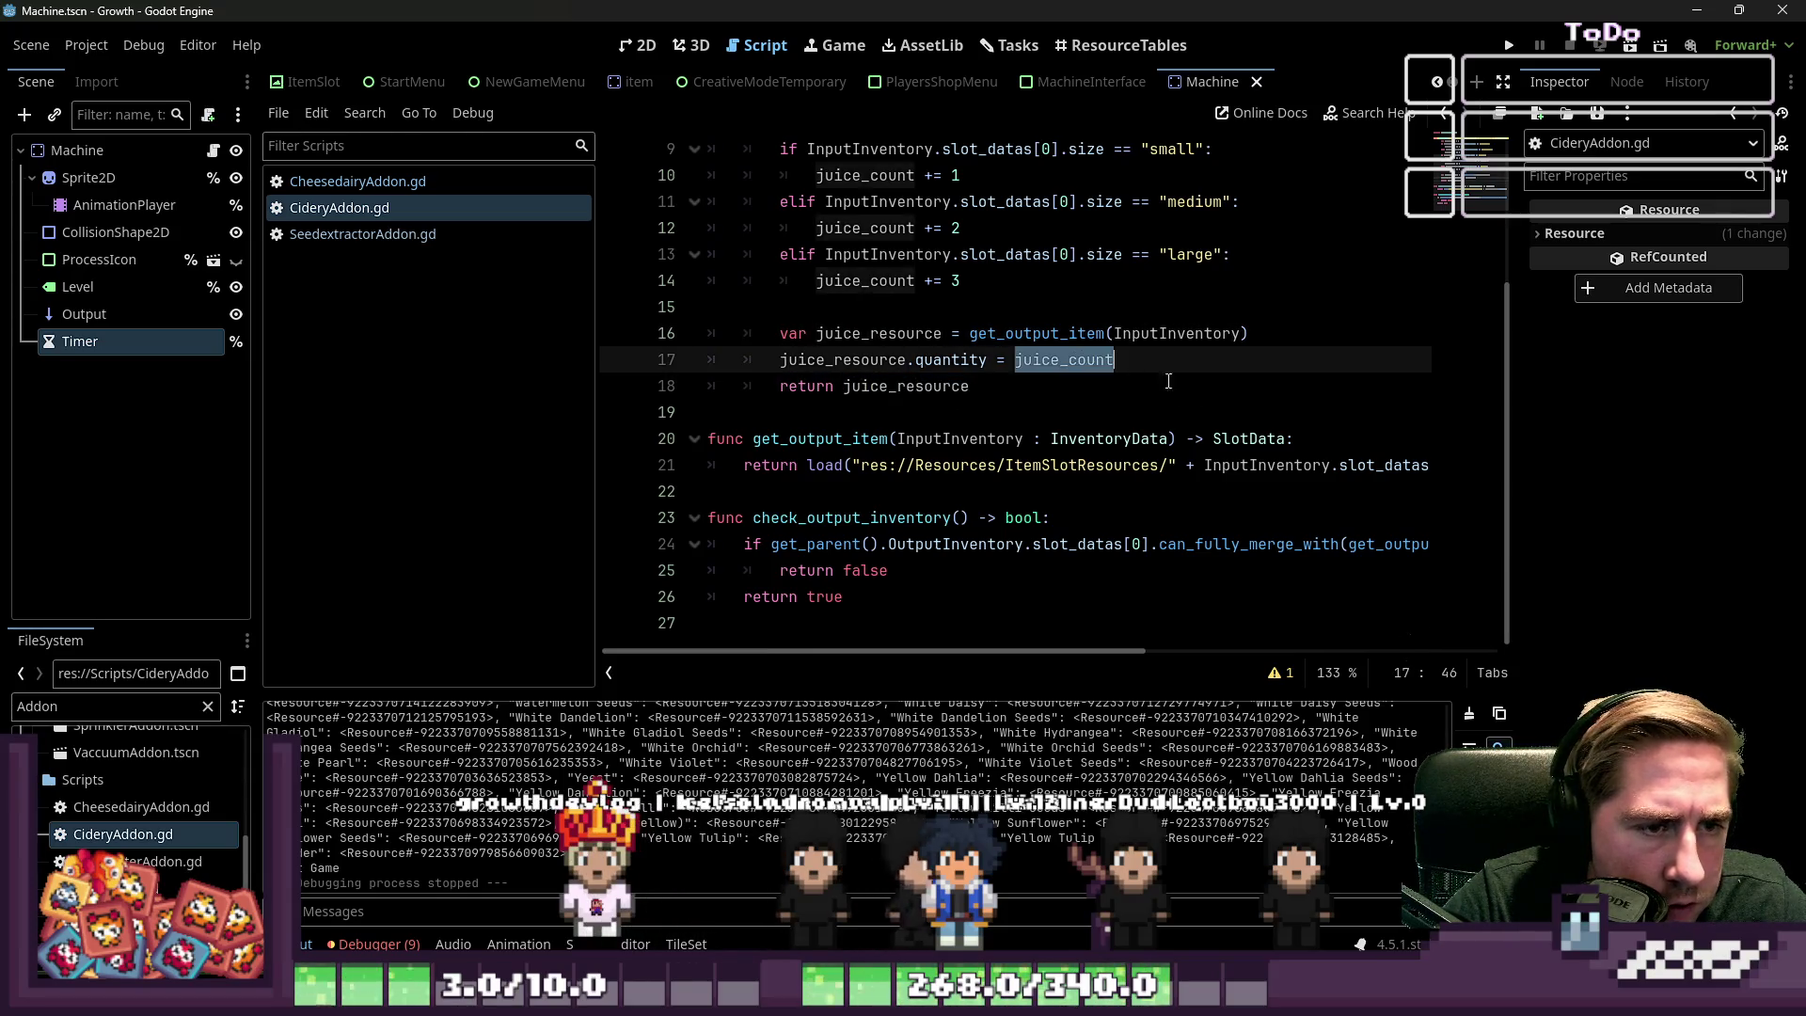
scroll(1206, 389, "up", 1)
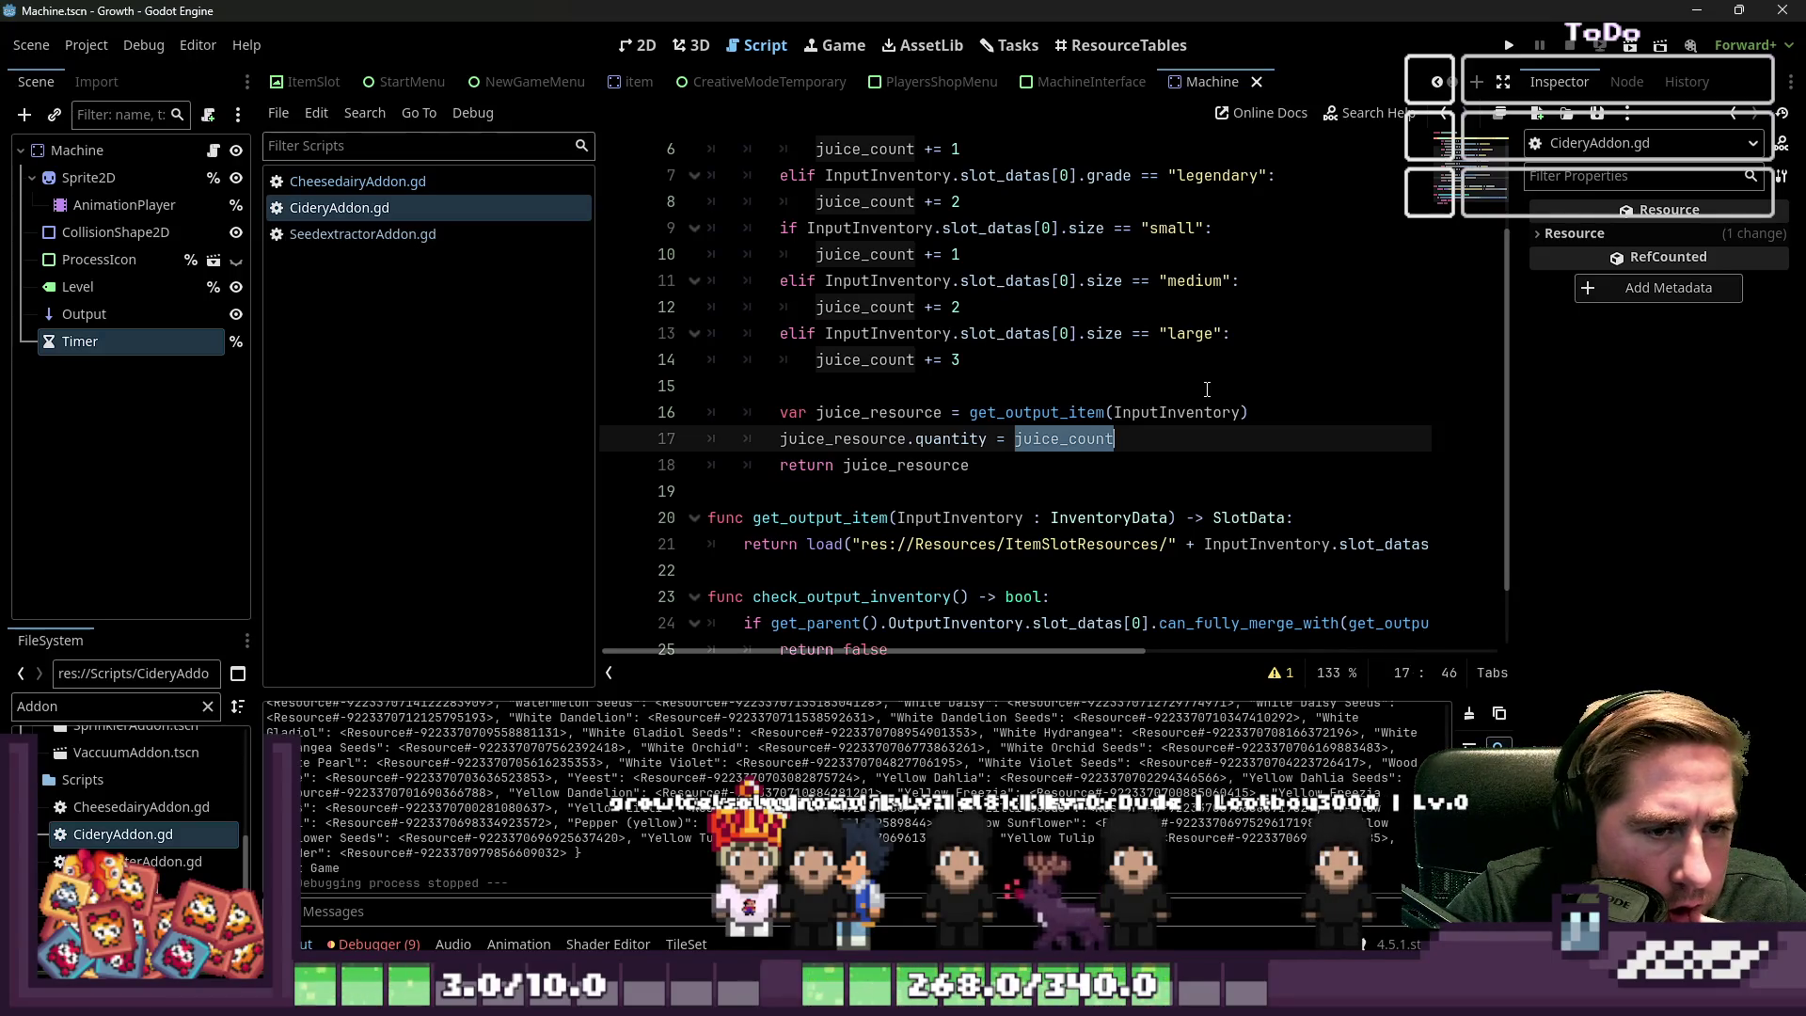
left_click(1129, 473)
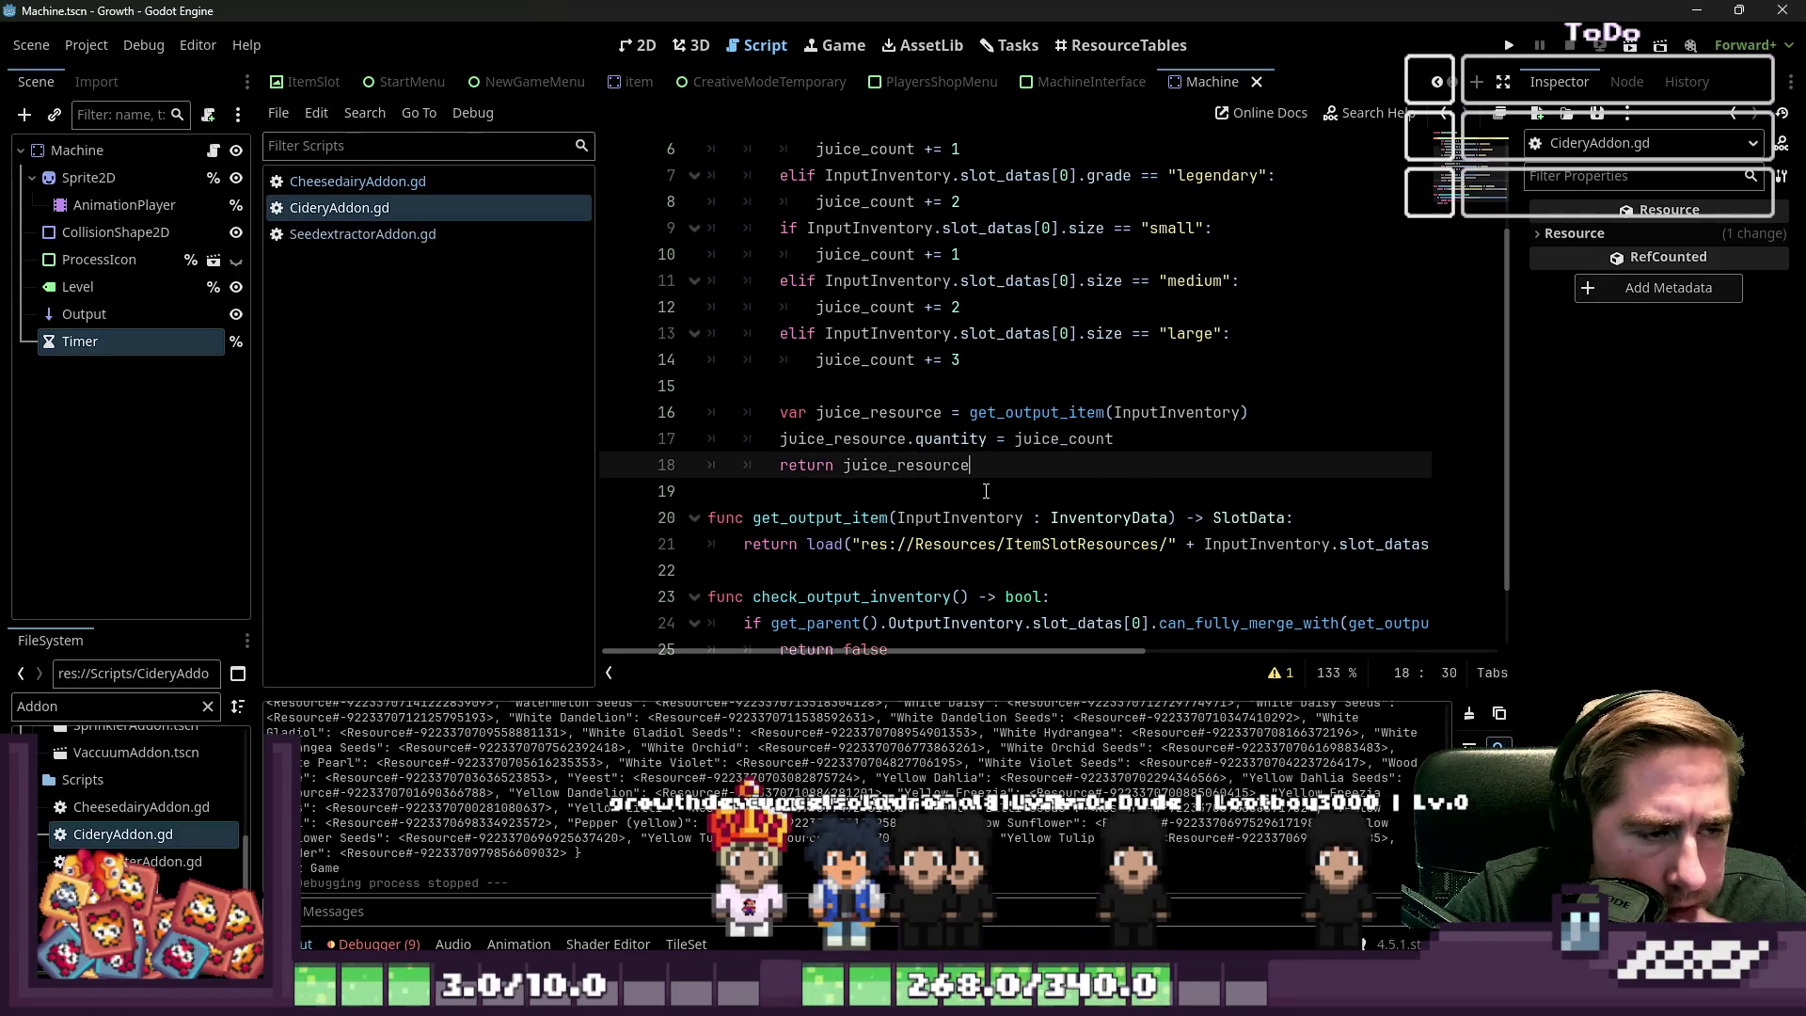
double_click(141, 861)
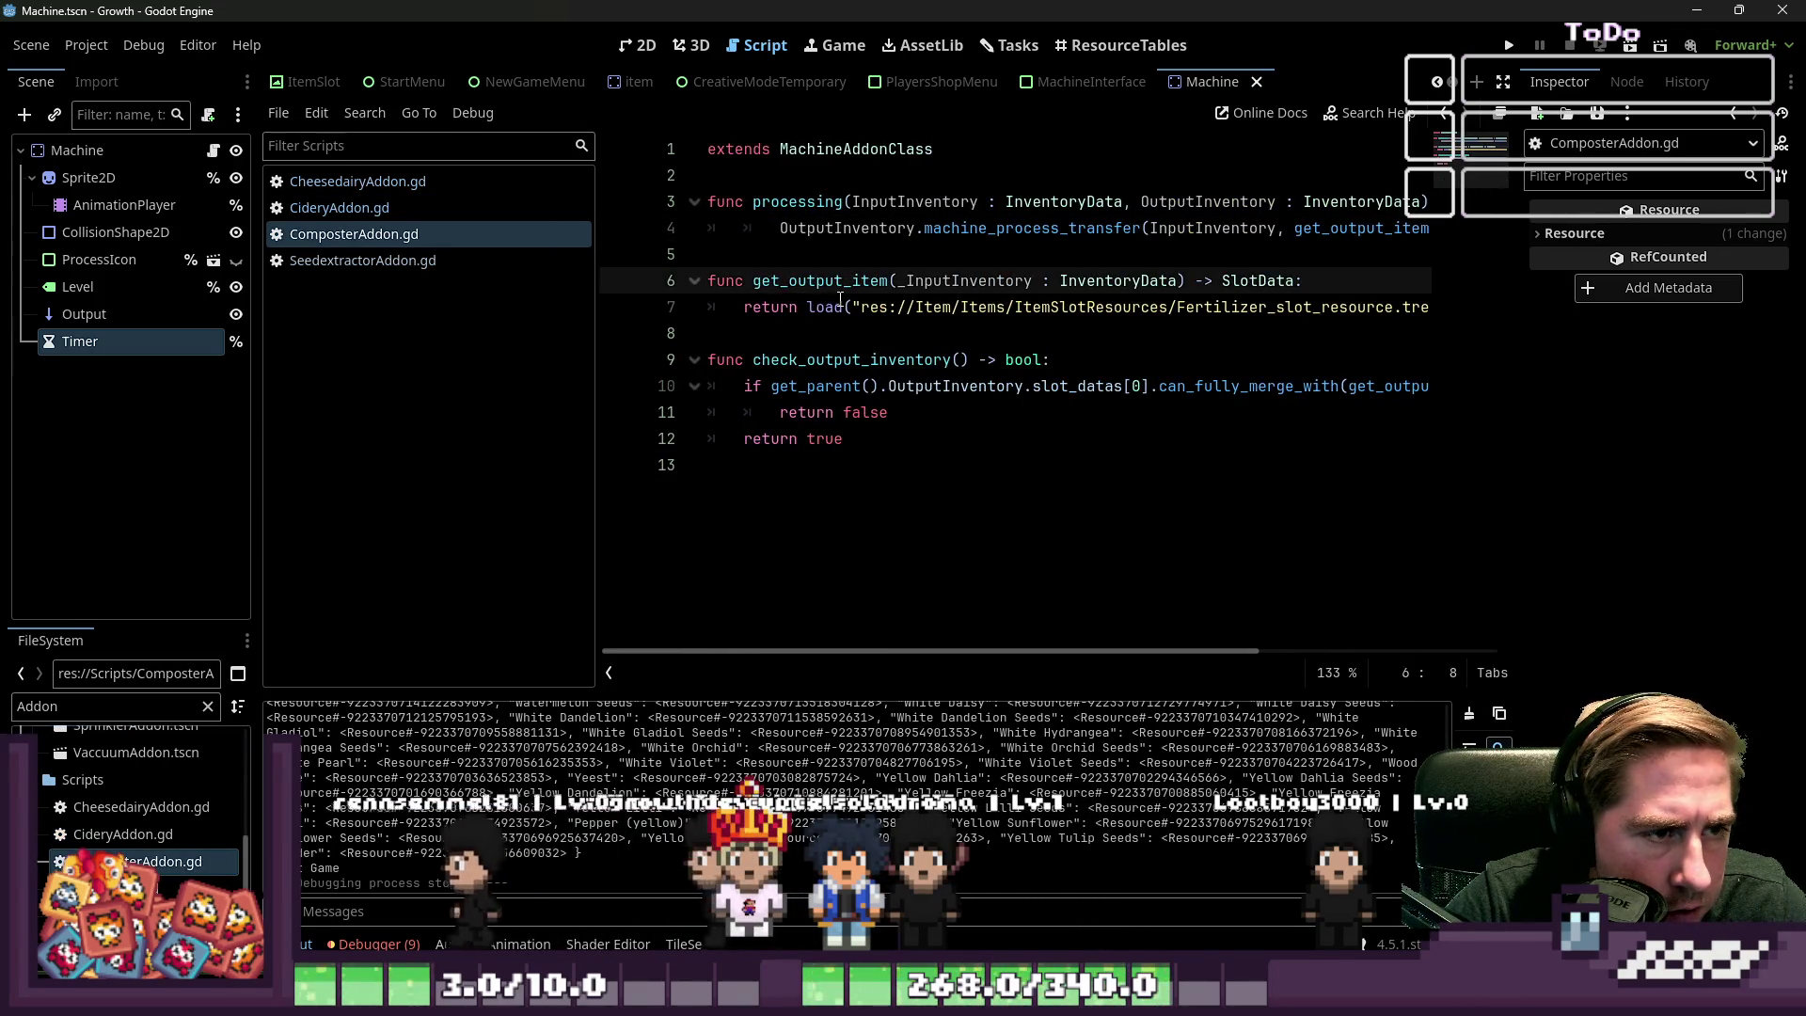
Change the Composter processing return type from void to SlotData
left_click(797, 310)
mouse_move(1063, 207)
left_mouse_down()
mouse_move(1410, 207)
mouse_move(1439, 231)
left_mouse_up()
double_click(1313, 201)
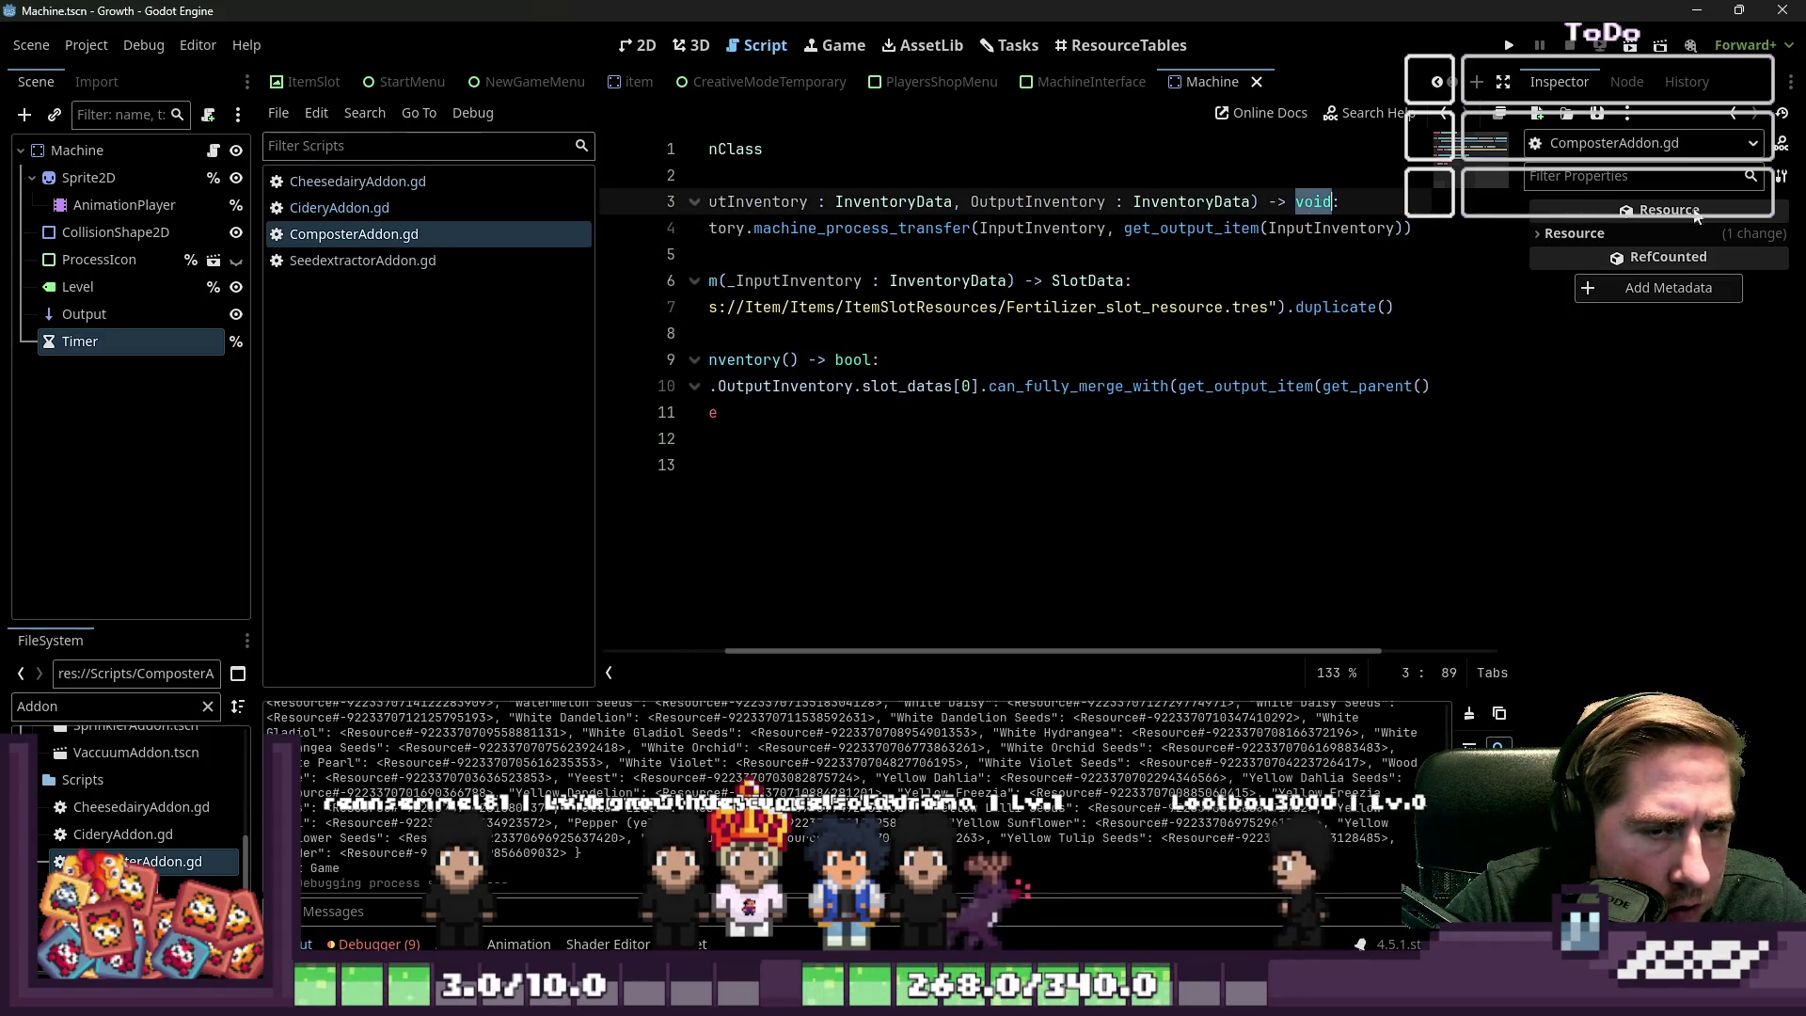
type("Slot")
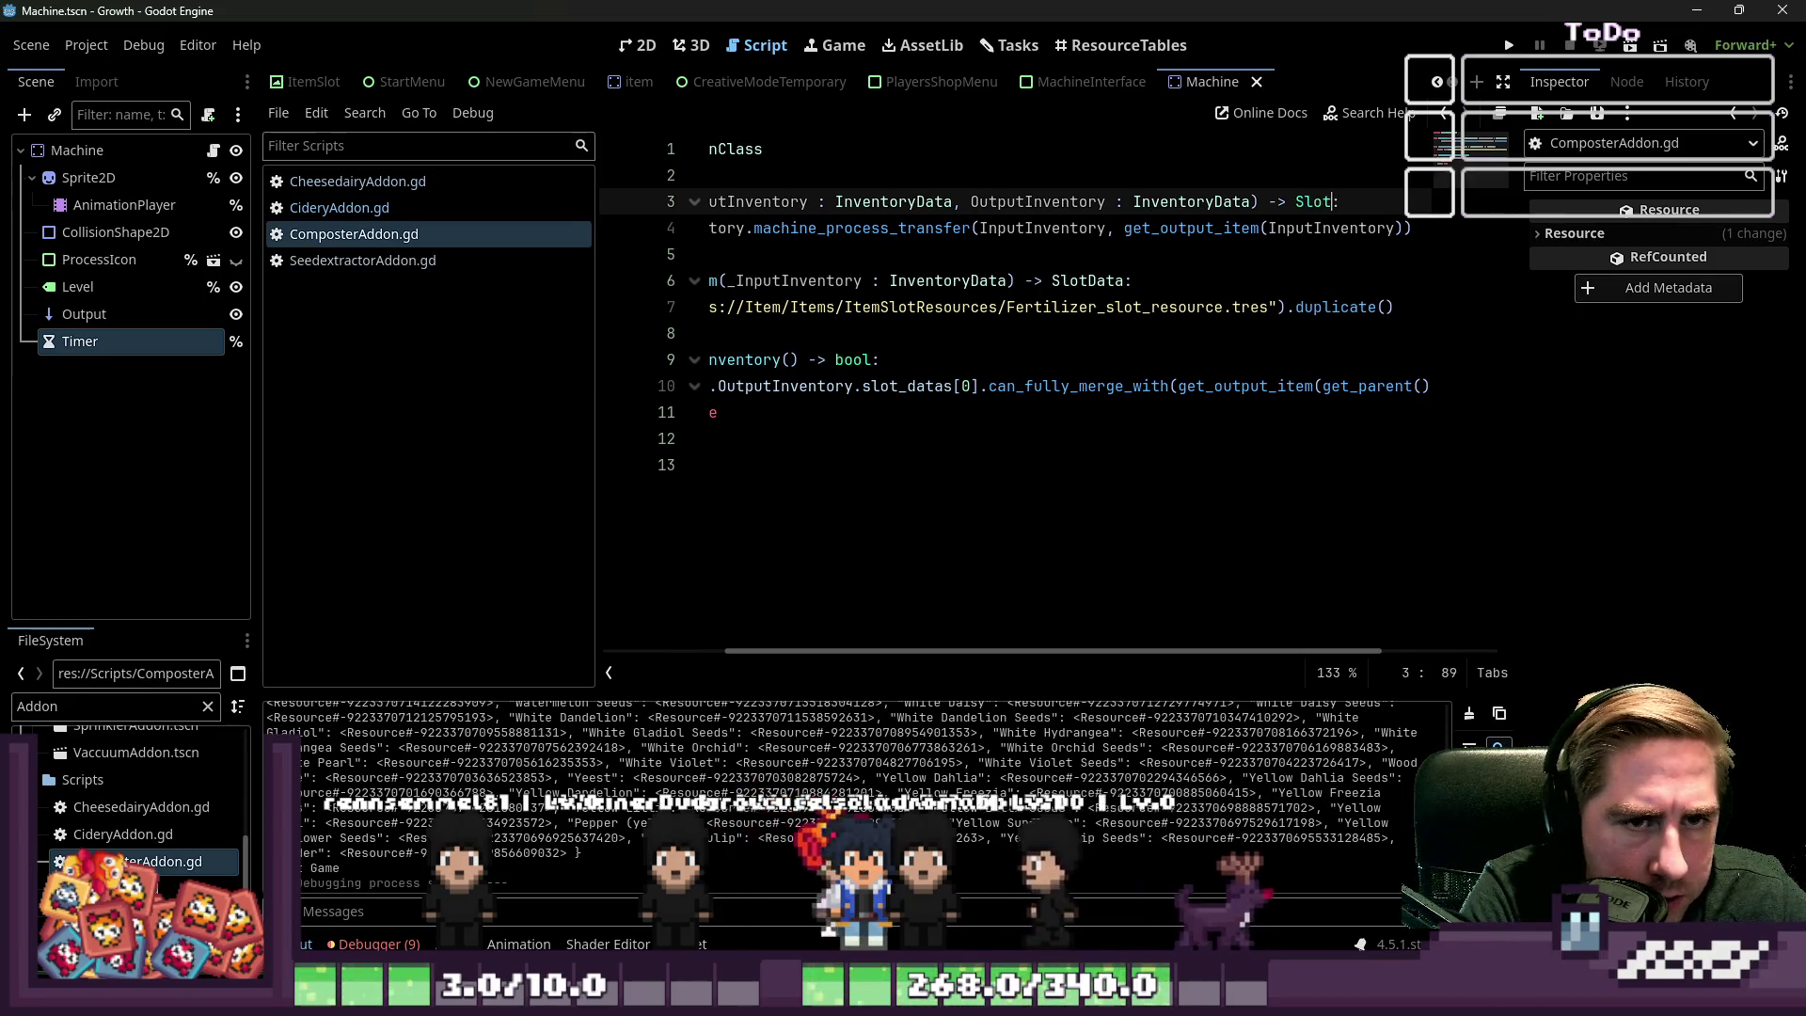
Replace the transfer call with 'return get_output_item(InputInventory)' and save ComposterAddon.gd
key("Home")
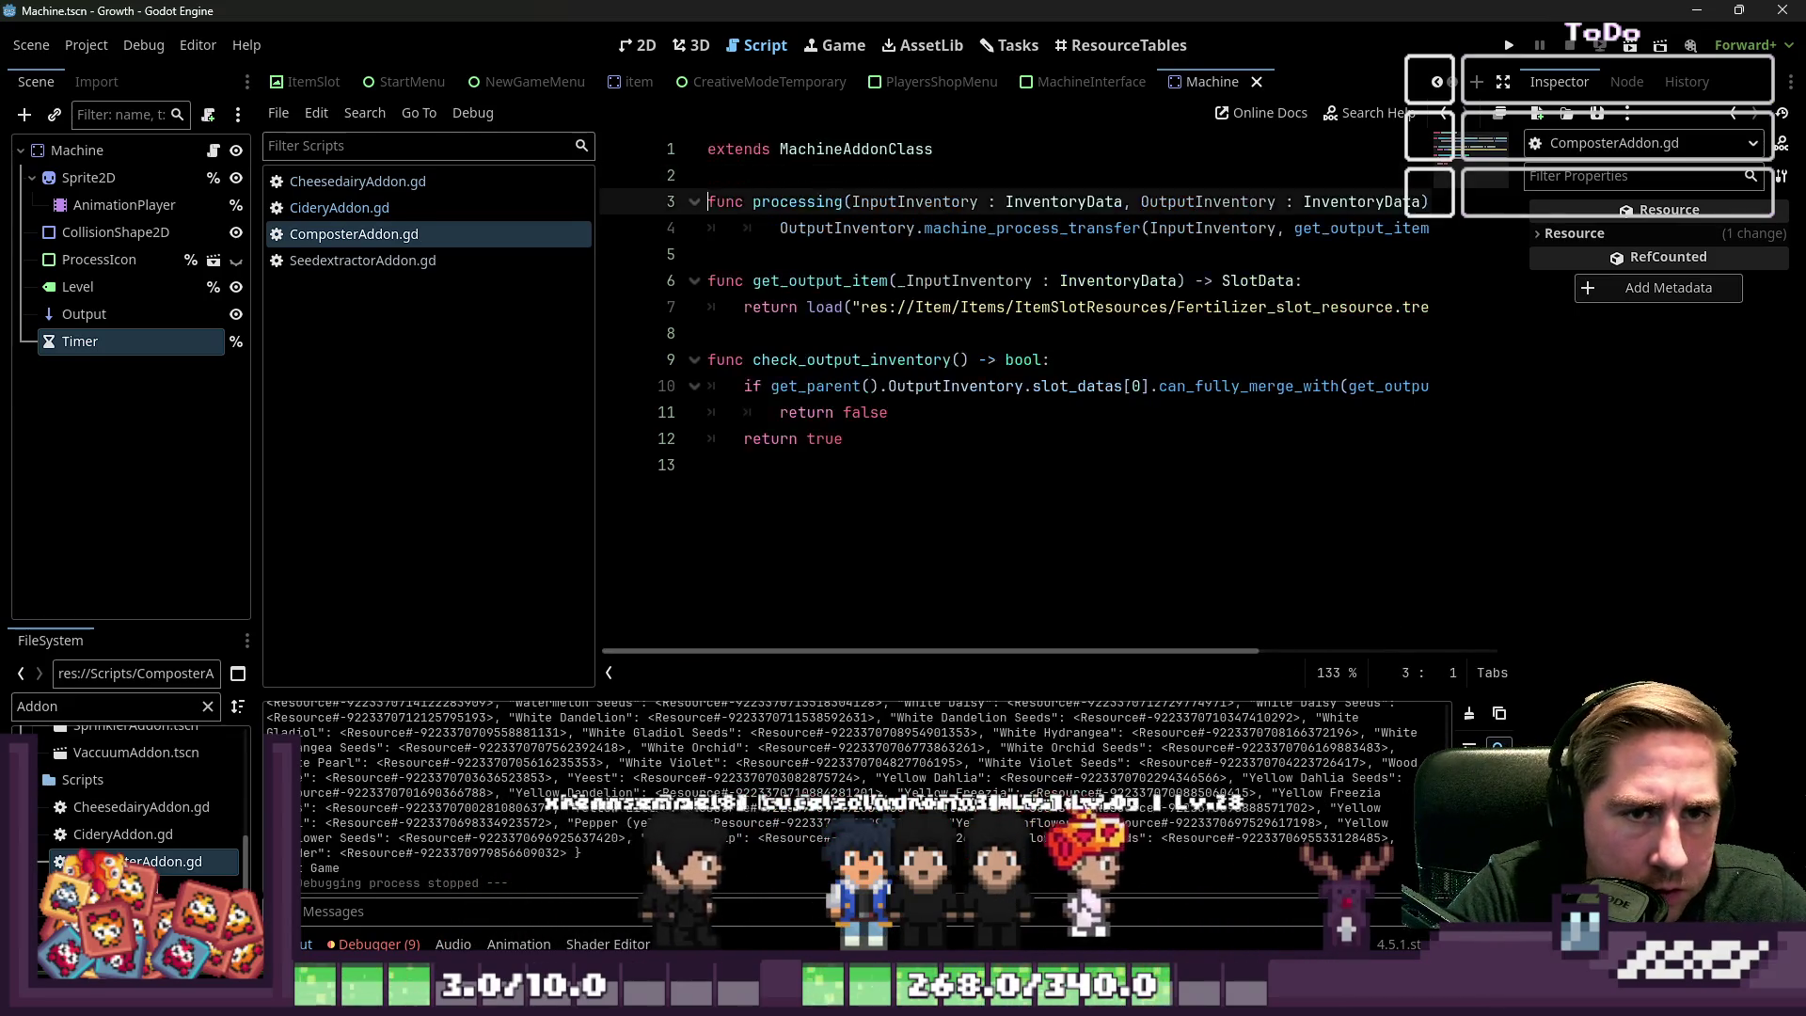
left_click(780, 228)
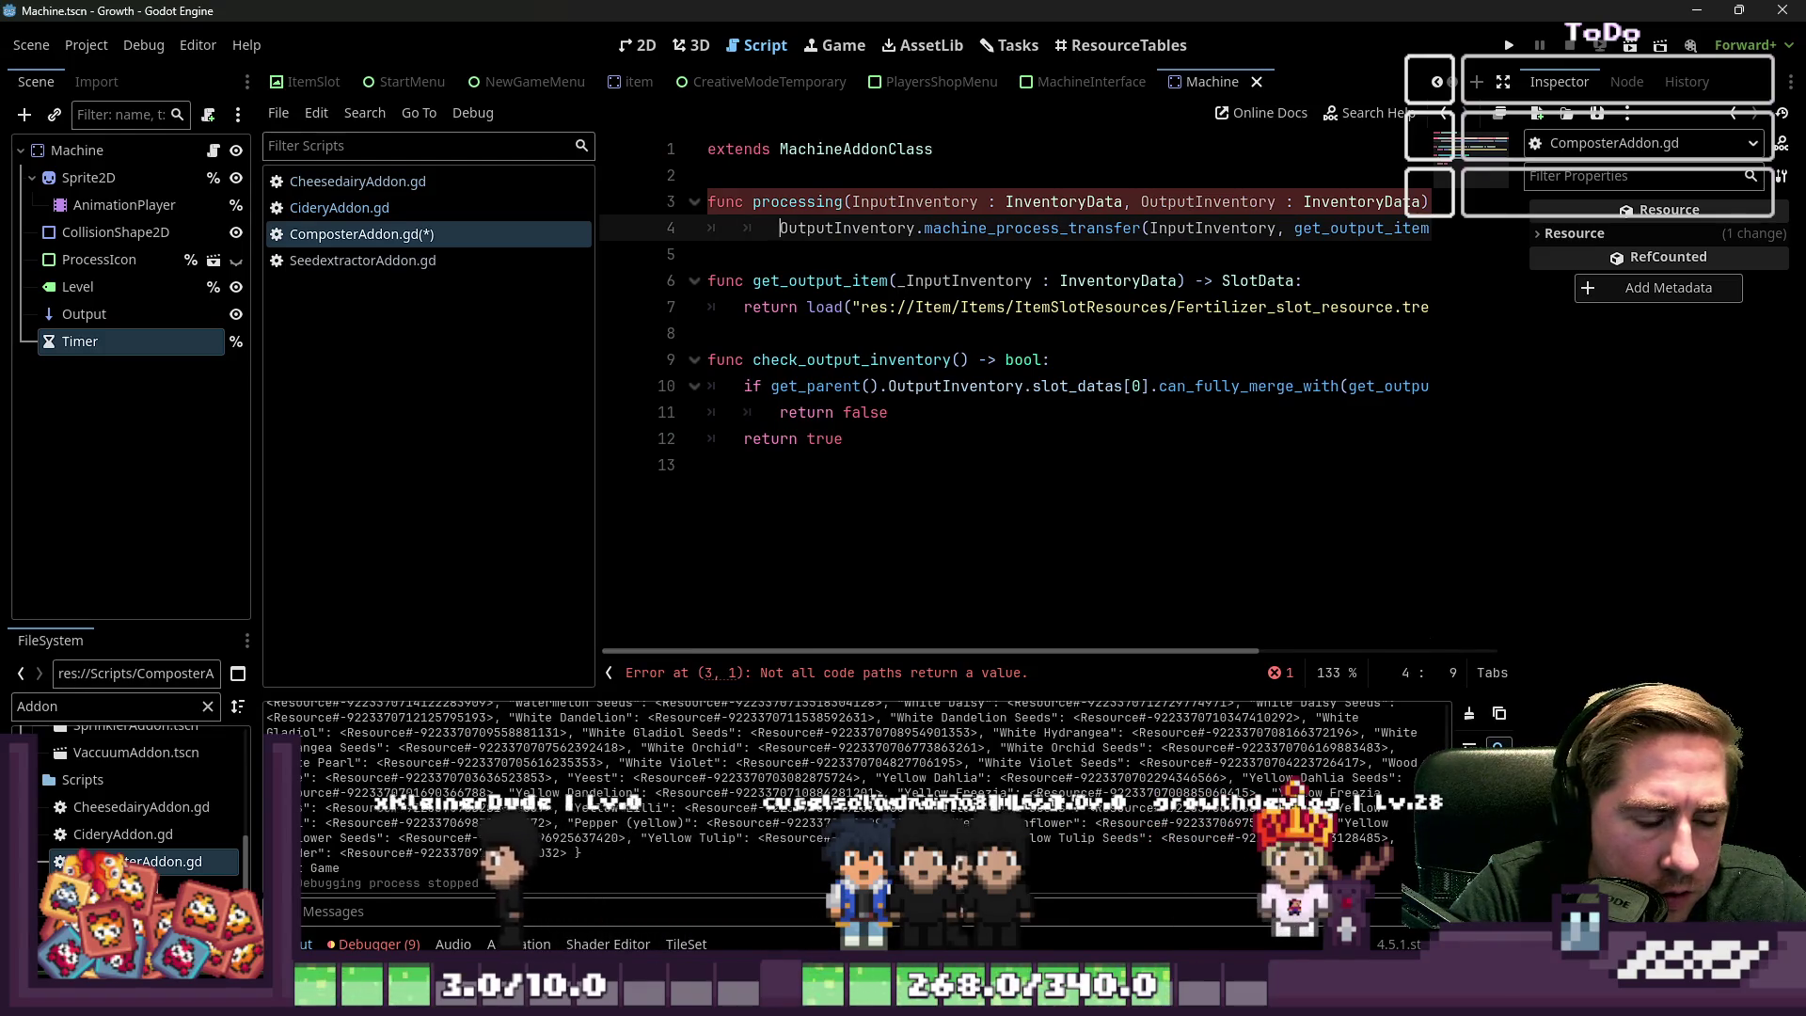
type("return")
key("ctrl+shift+Right")
key("ctrl+shift+Right")
key("ctrl+shift+Right")
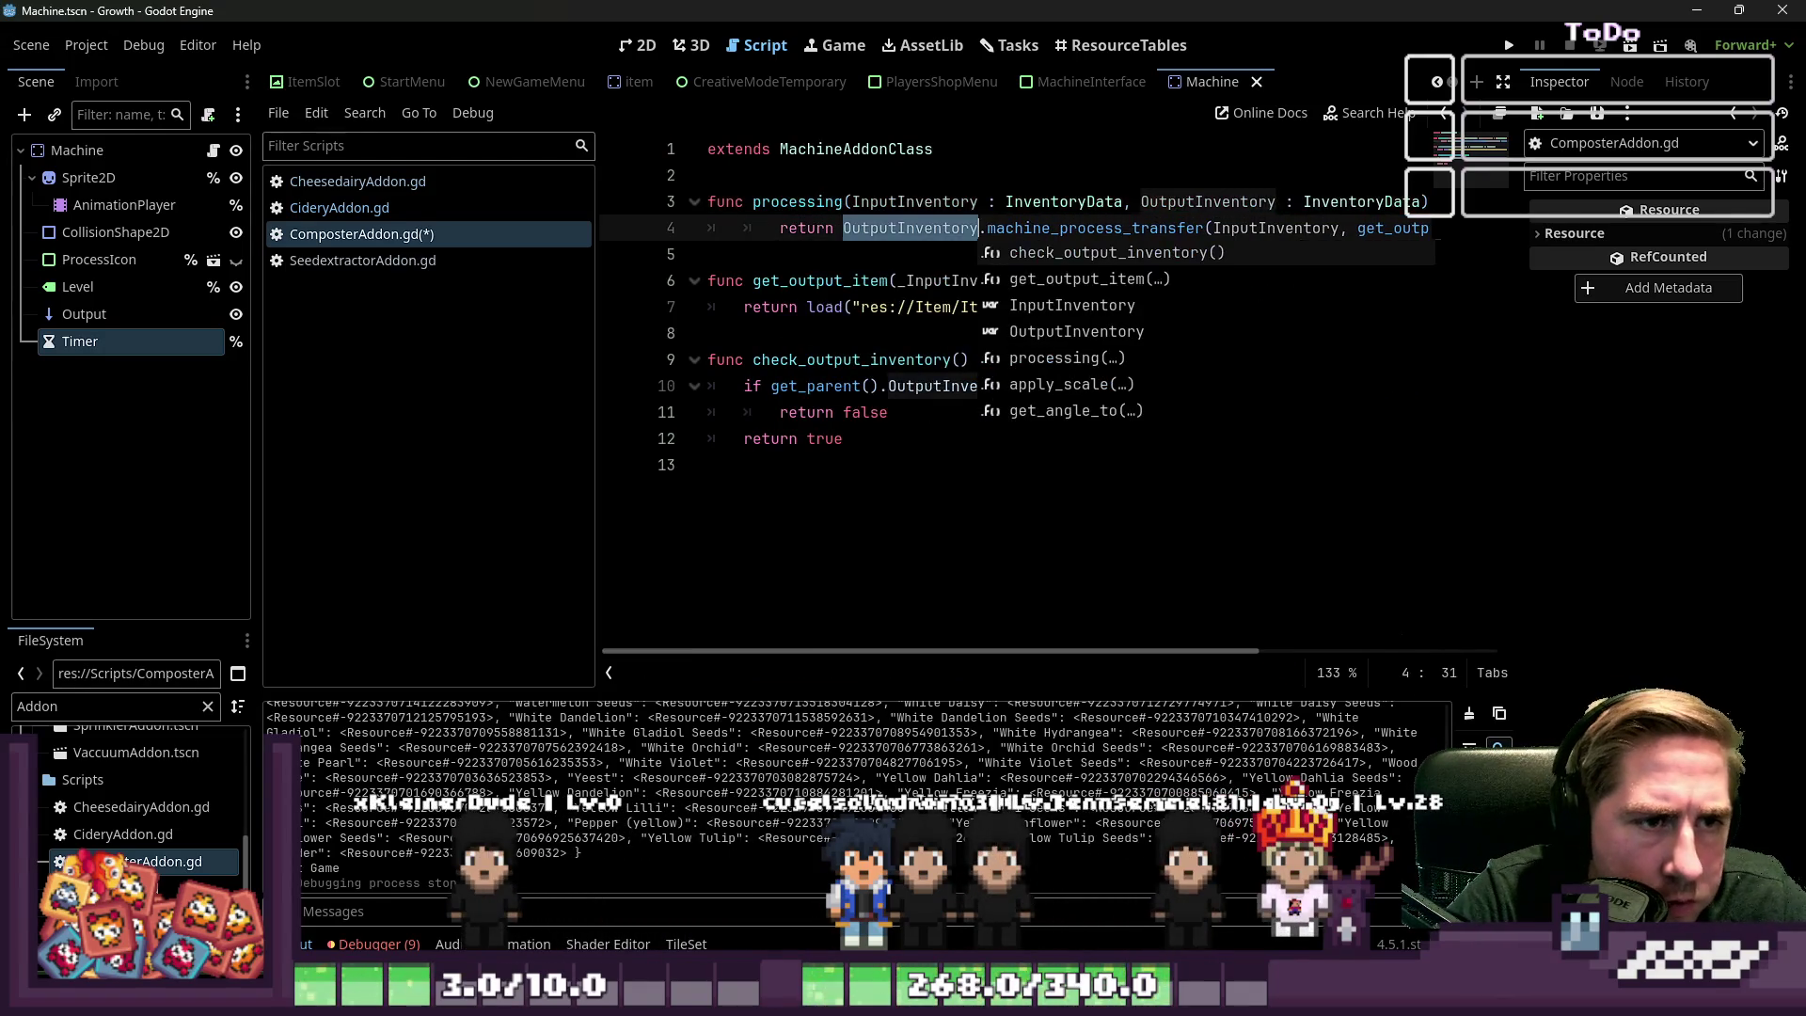
key("ctrl+shift+Right")
key("ctrl+shift+Right")
key("ctrl+shift+Right")
key("BackSpace")
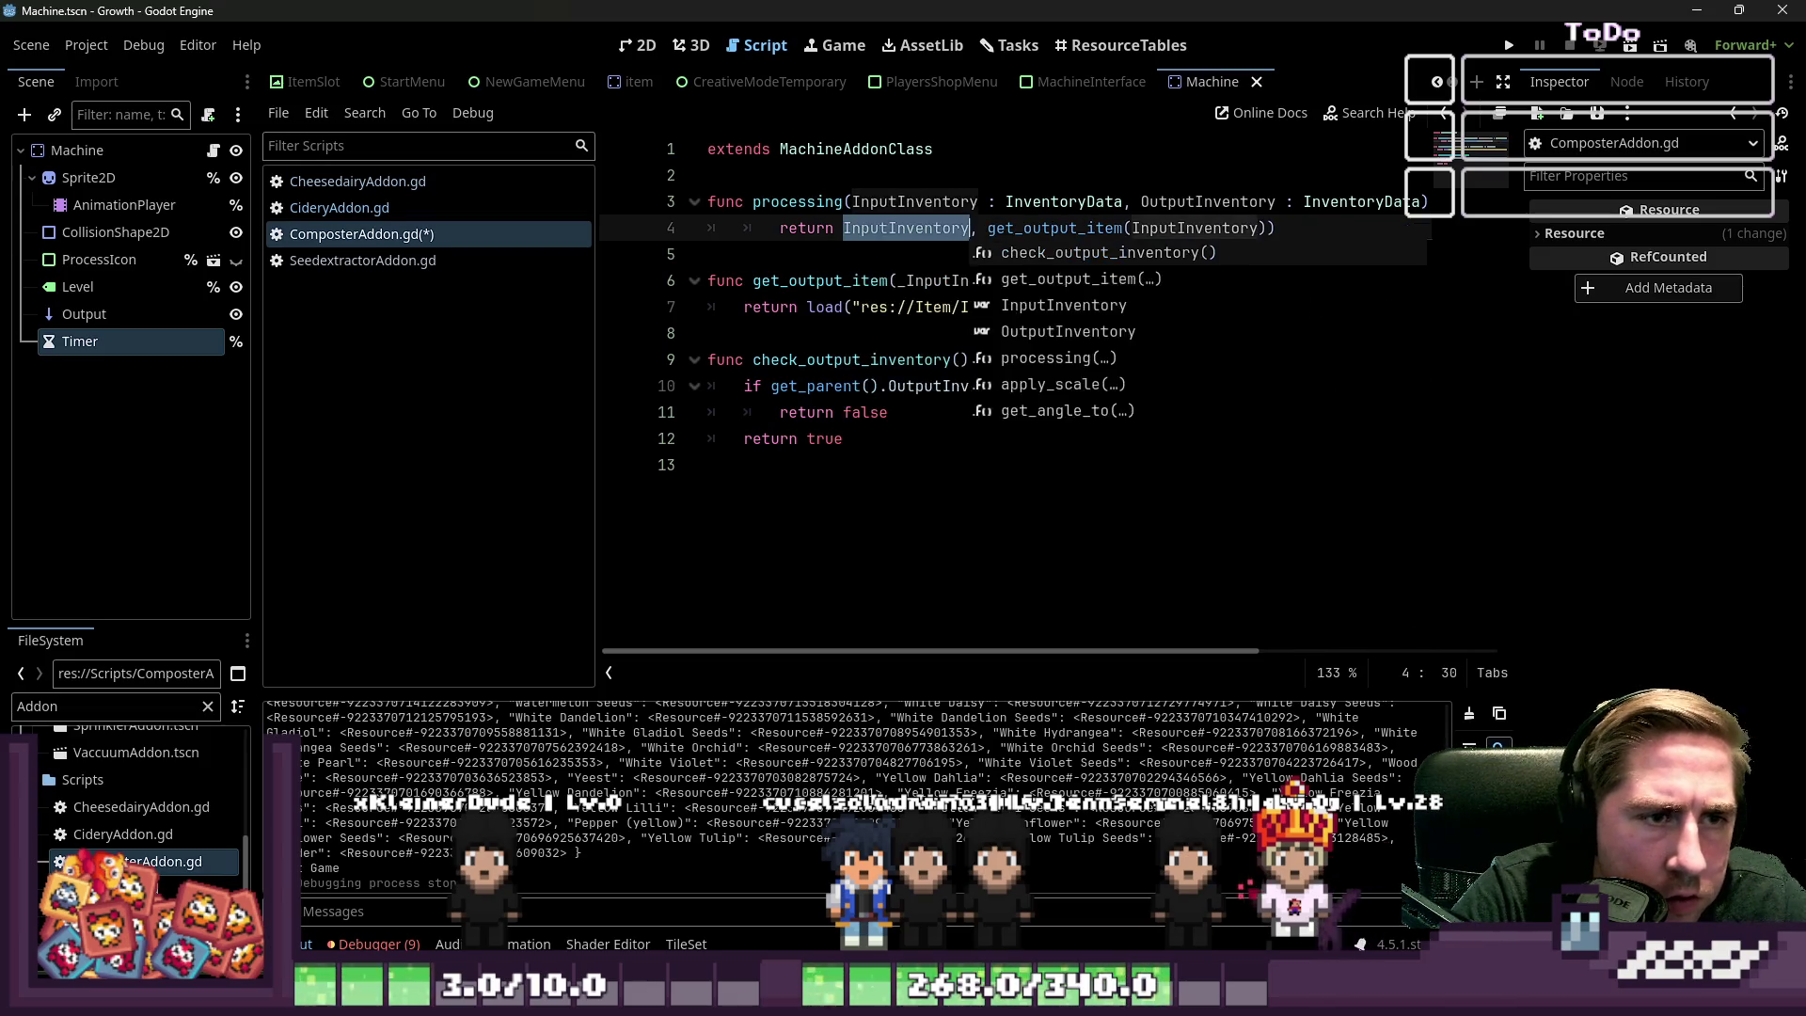
key("End")
key("BackSpace")
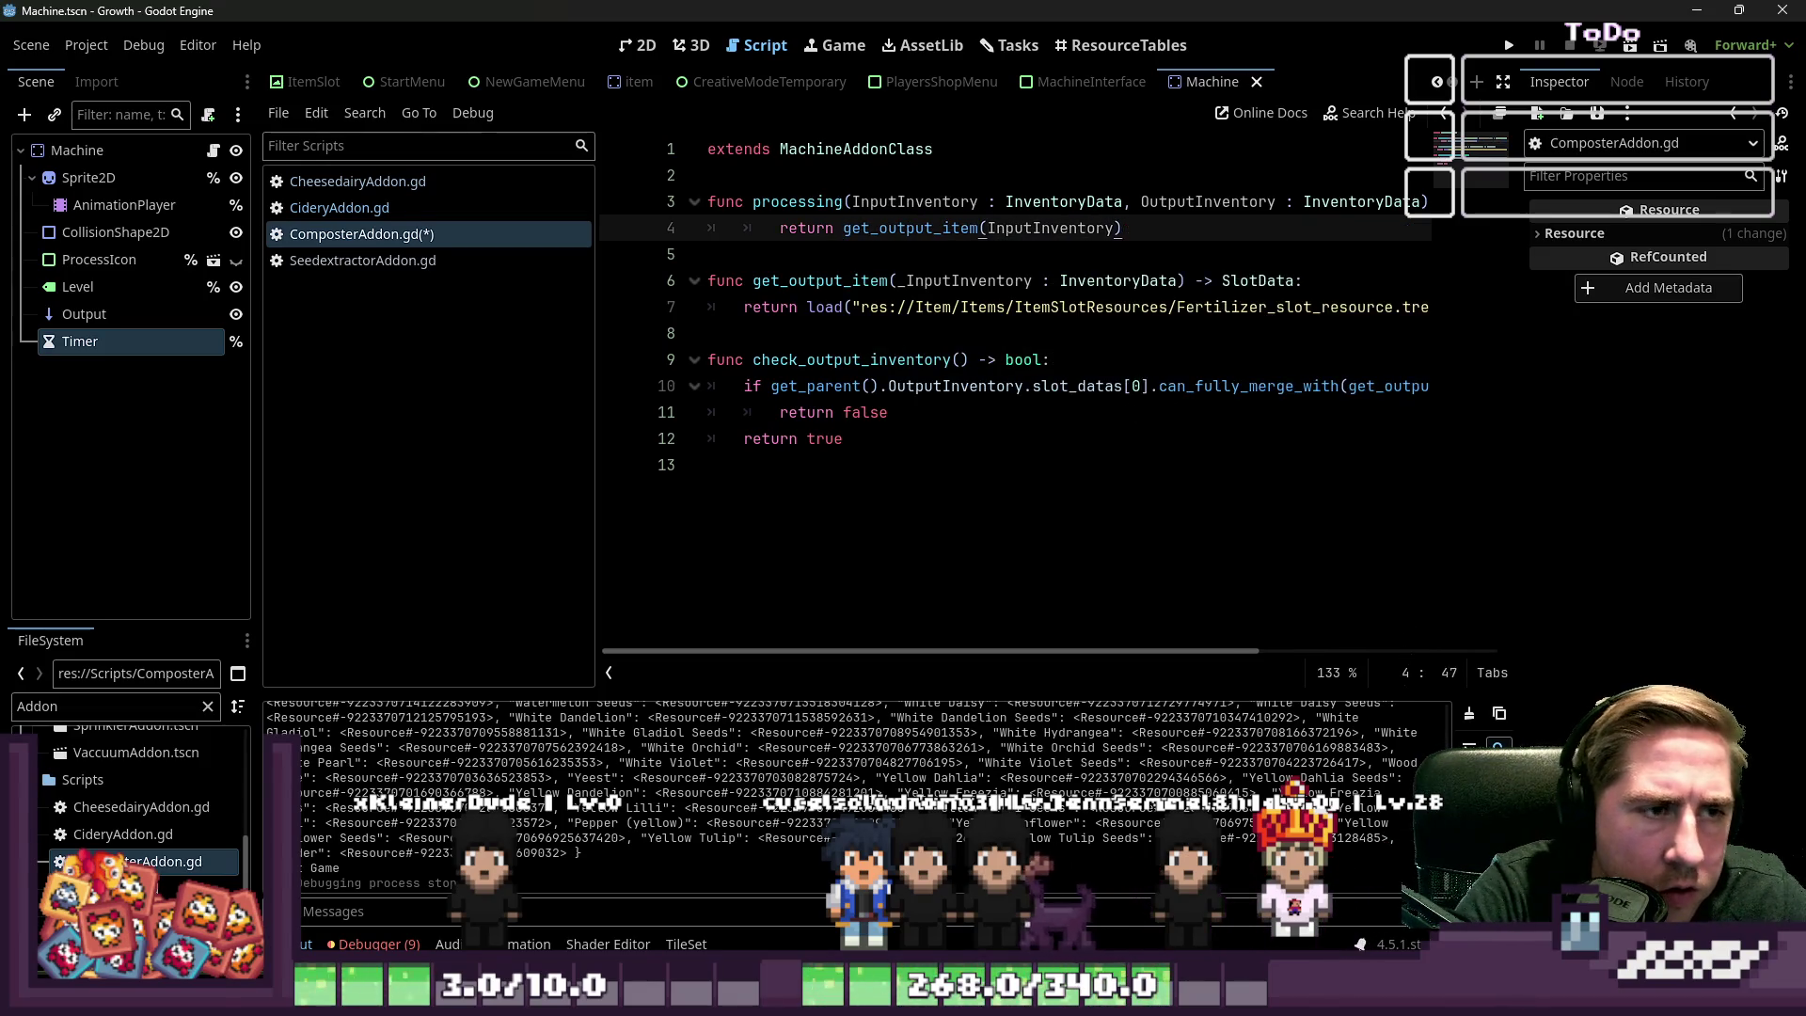
key("Down")
key("ctrl+s")
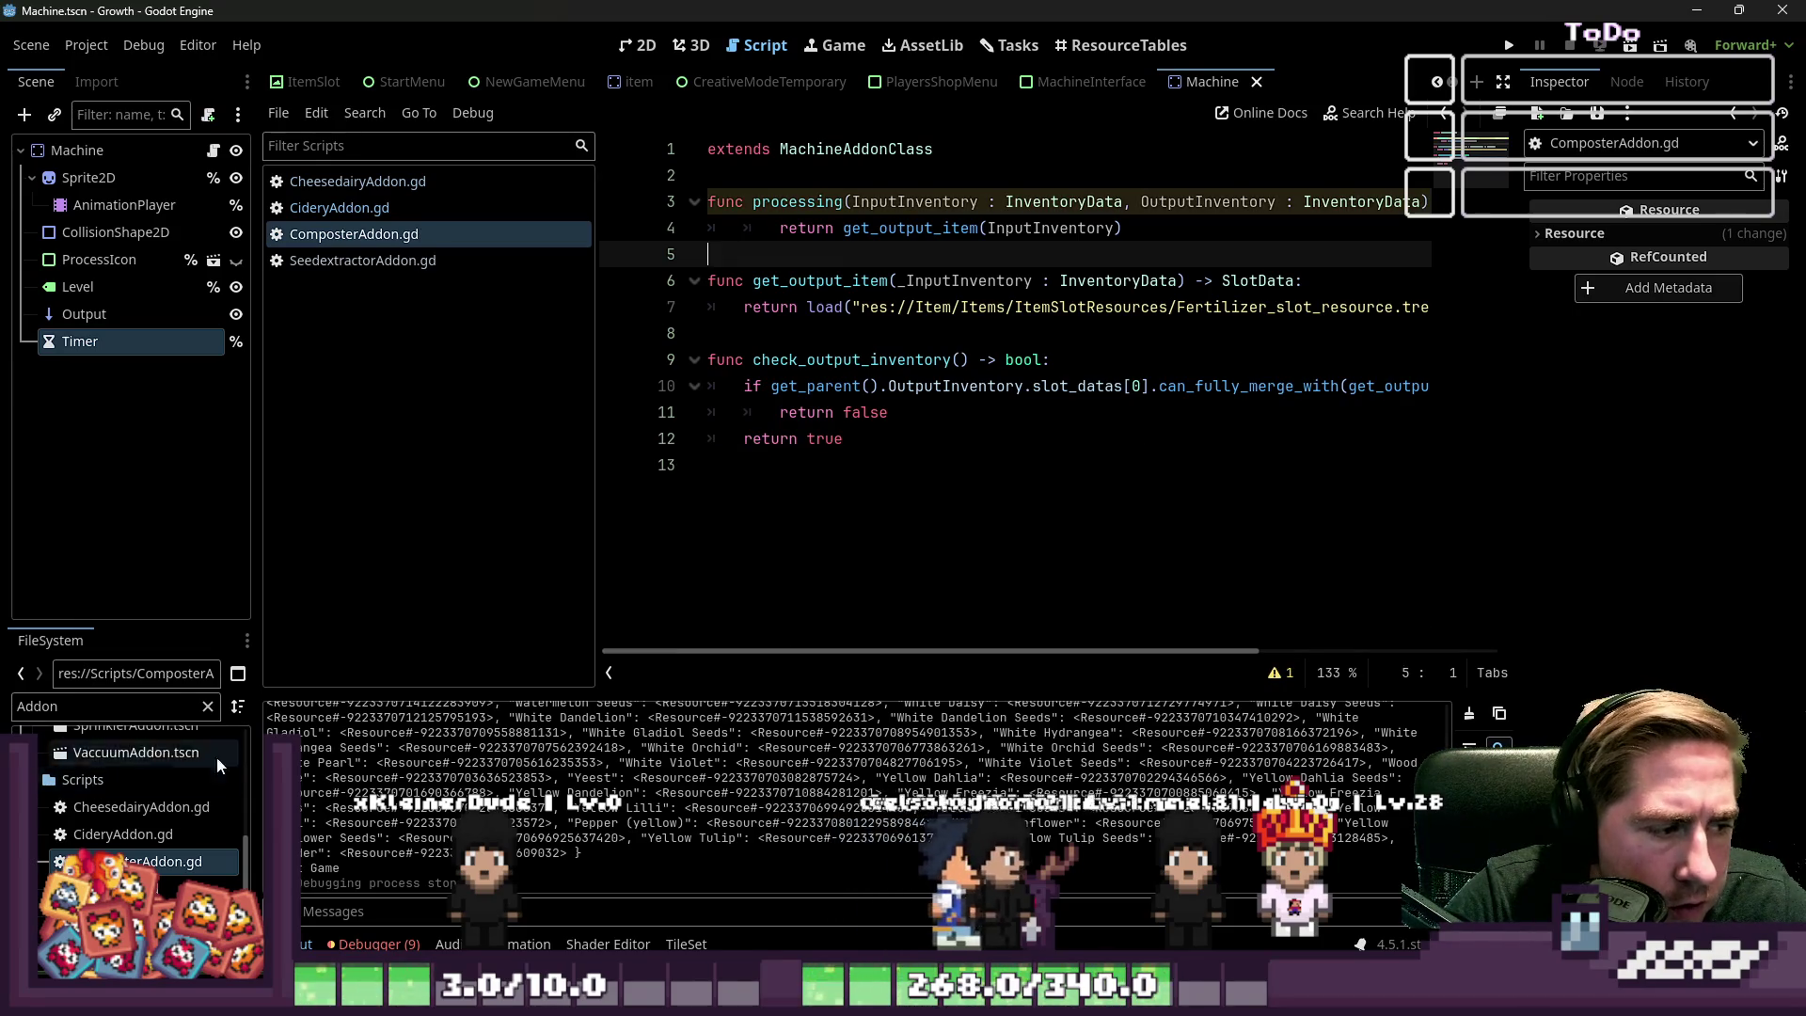
Rename the unused parameter to _OutputInventory, save, and open DrillAddon.gd
left_click(1142, 201)
type("_")
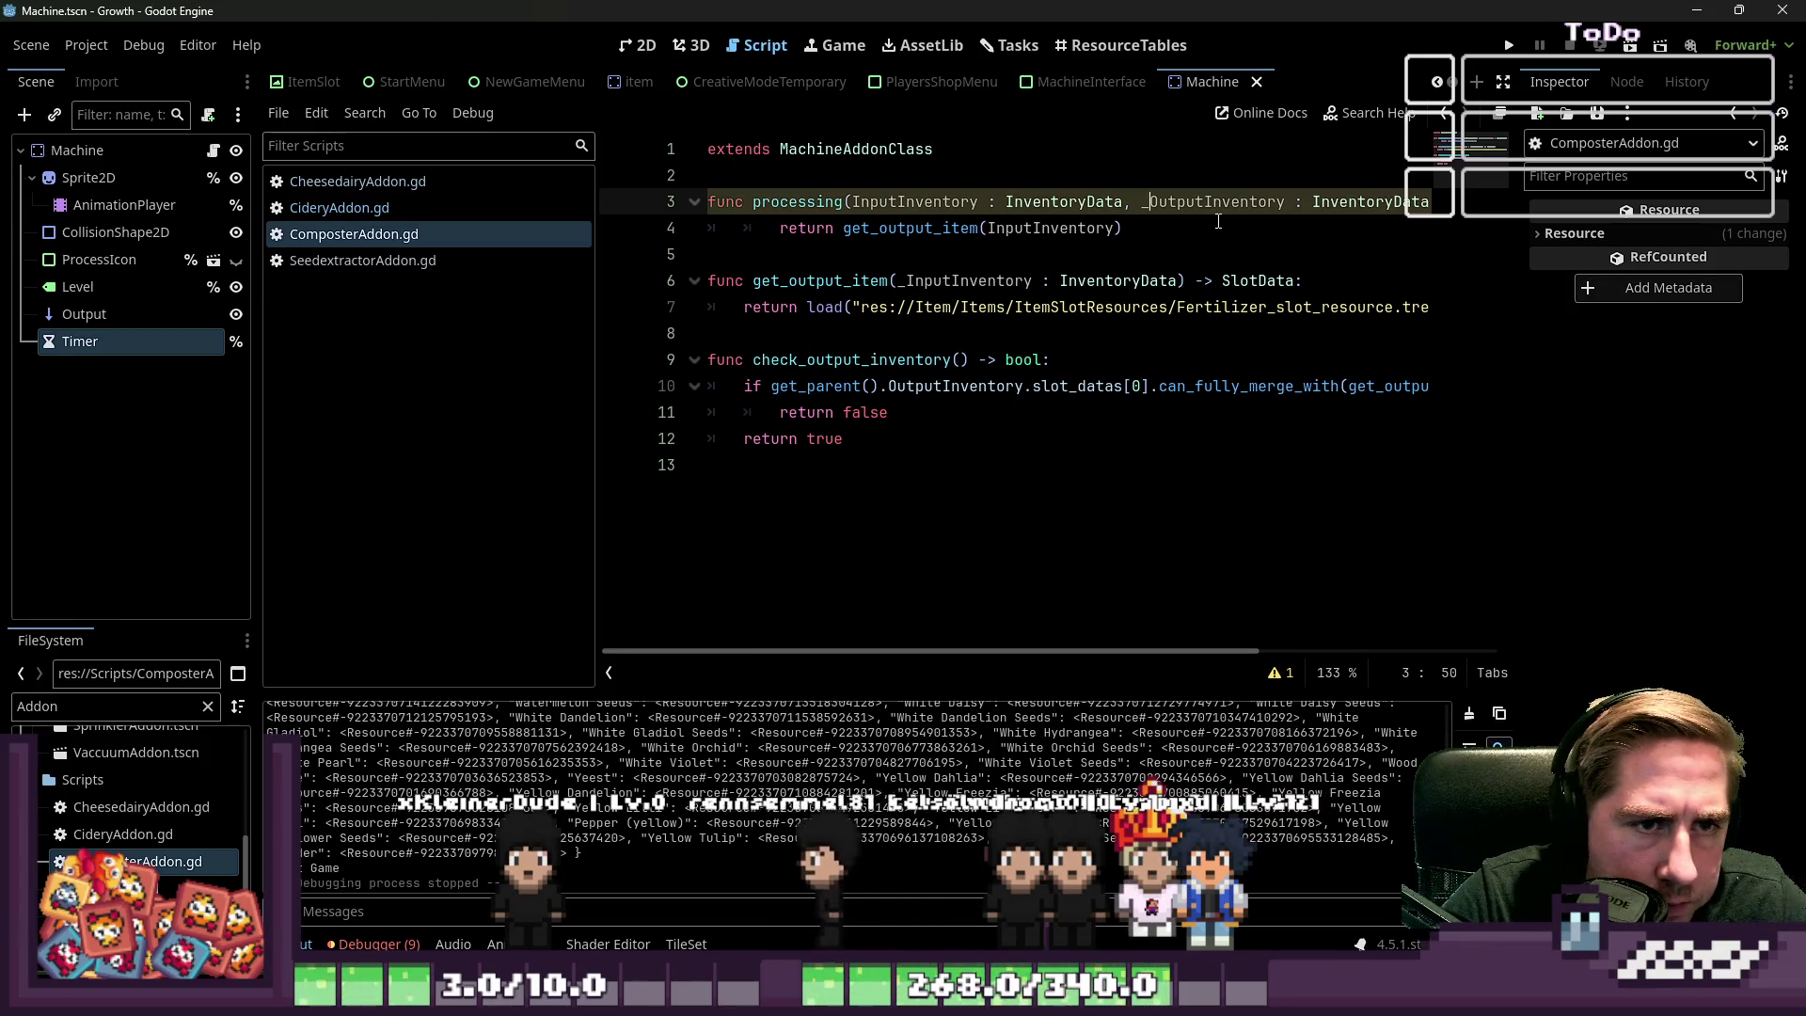
key("ctrl+s")
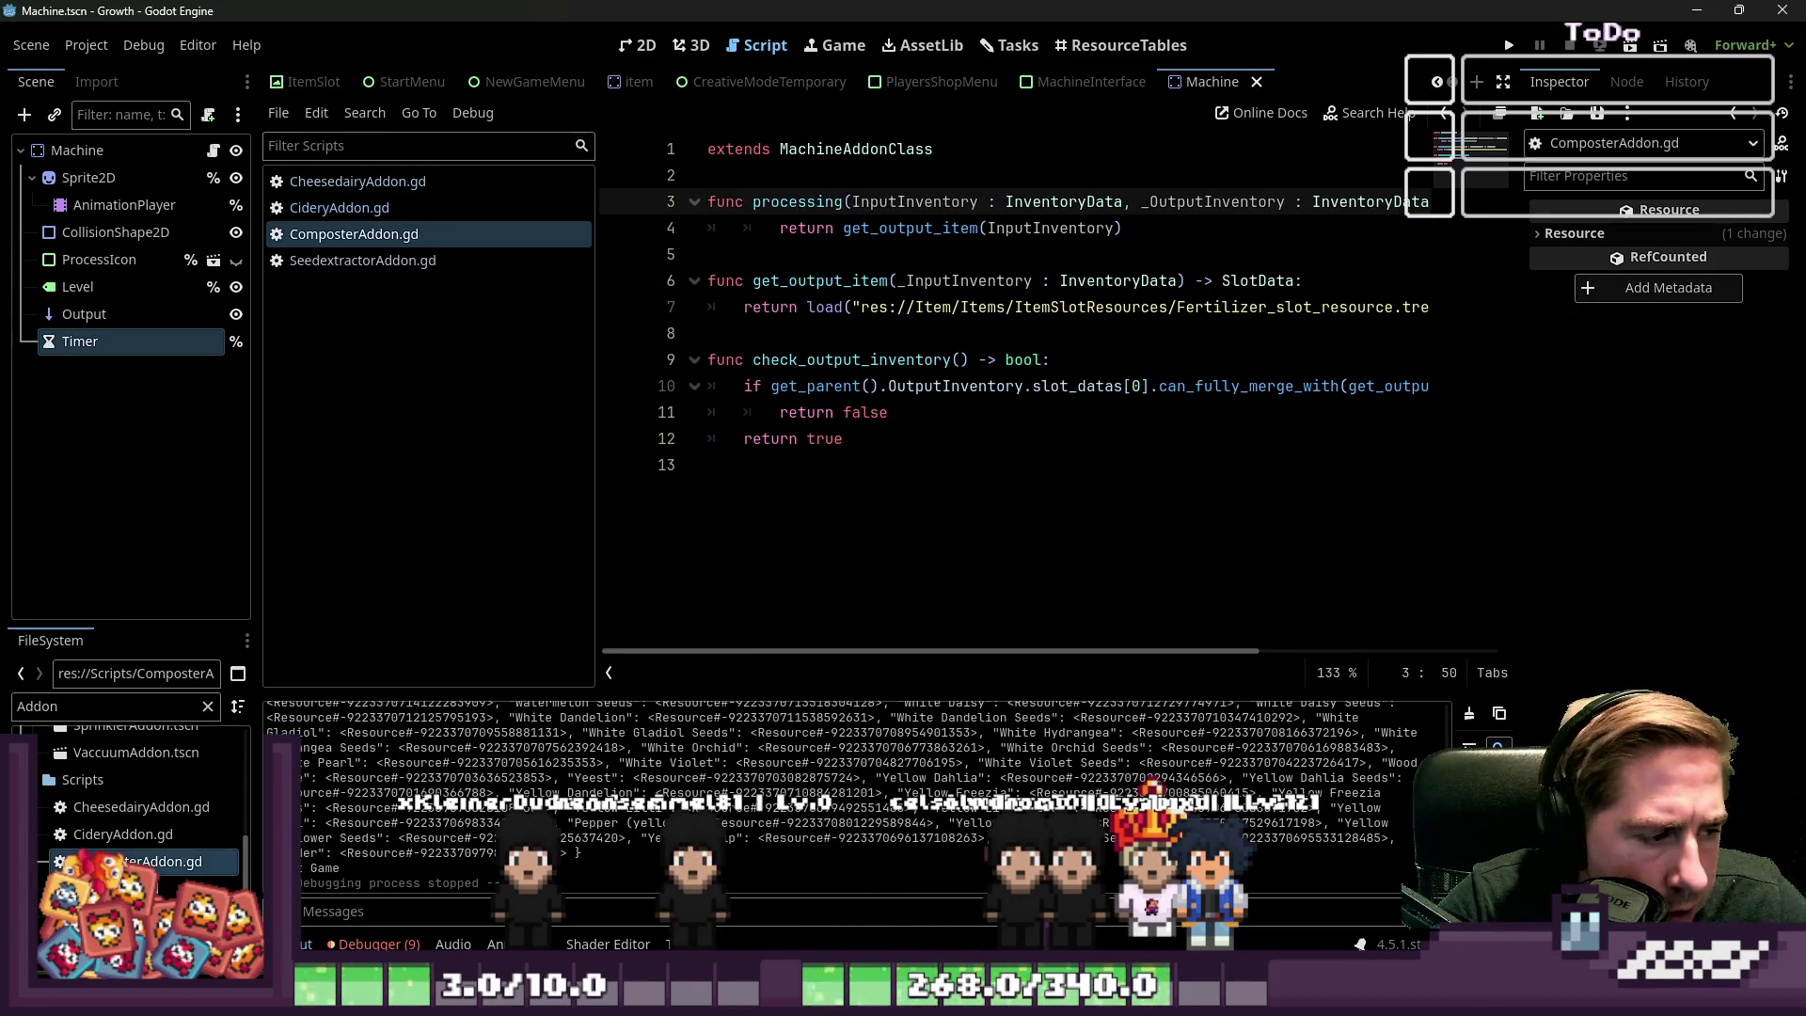
scroll(127, 827, "down", 1)
double_click(122, 860)
left_click(766, 280)
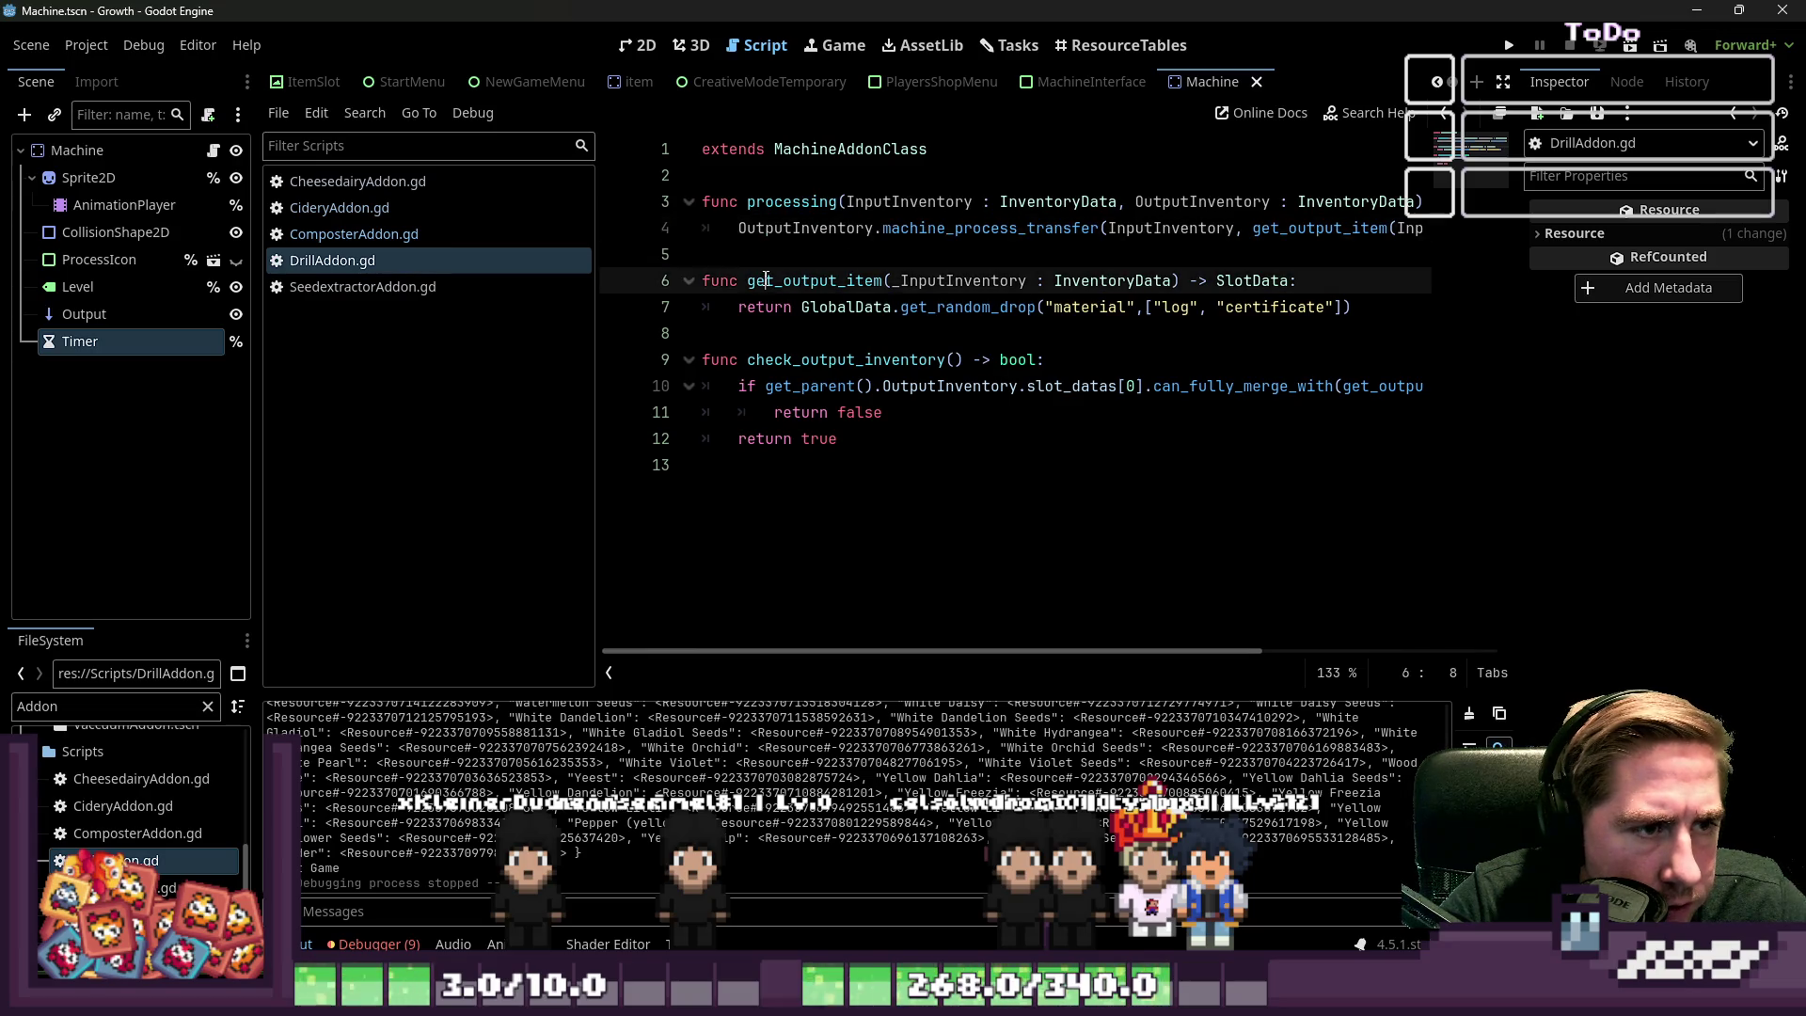
Replace Drill's machine_process_transfer call with 'return get_output_item(InputInventory)'
left_click(745, 231)
key("Up")
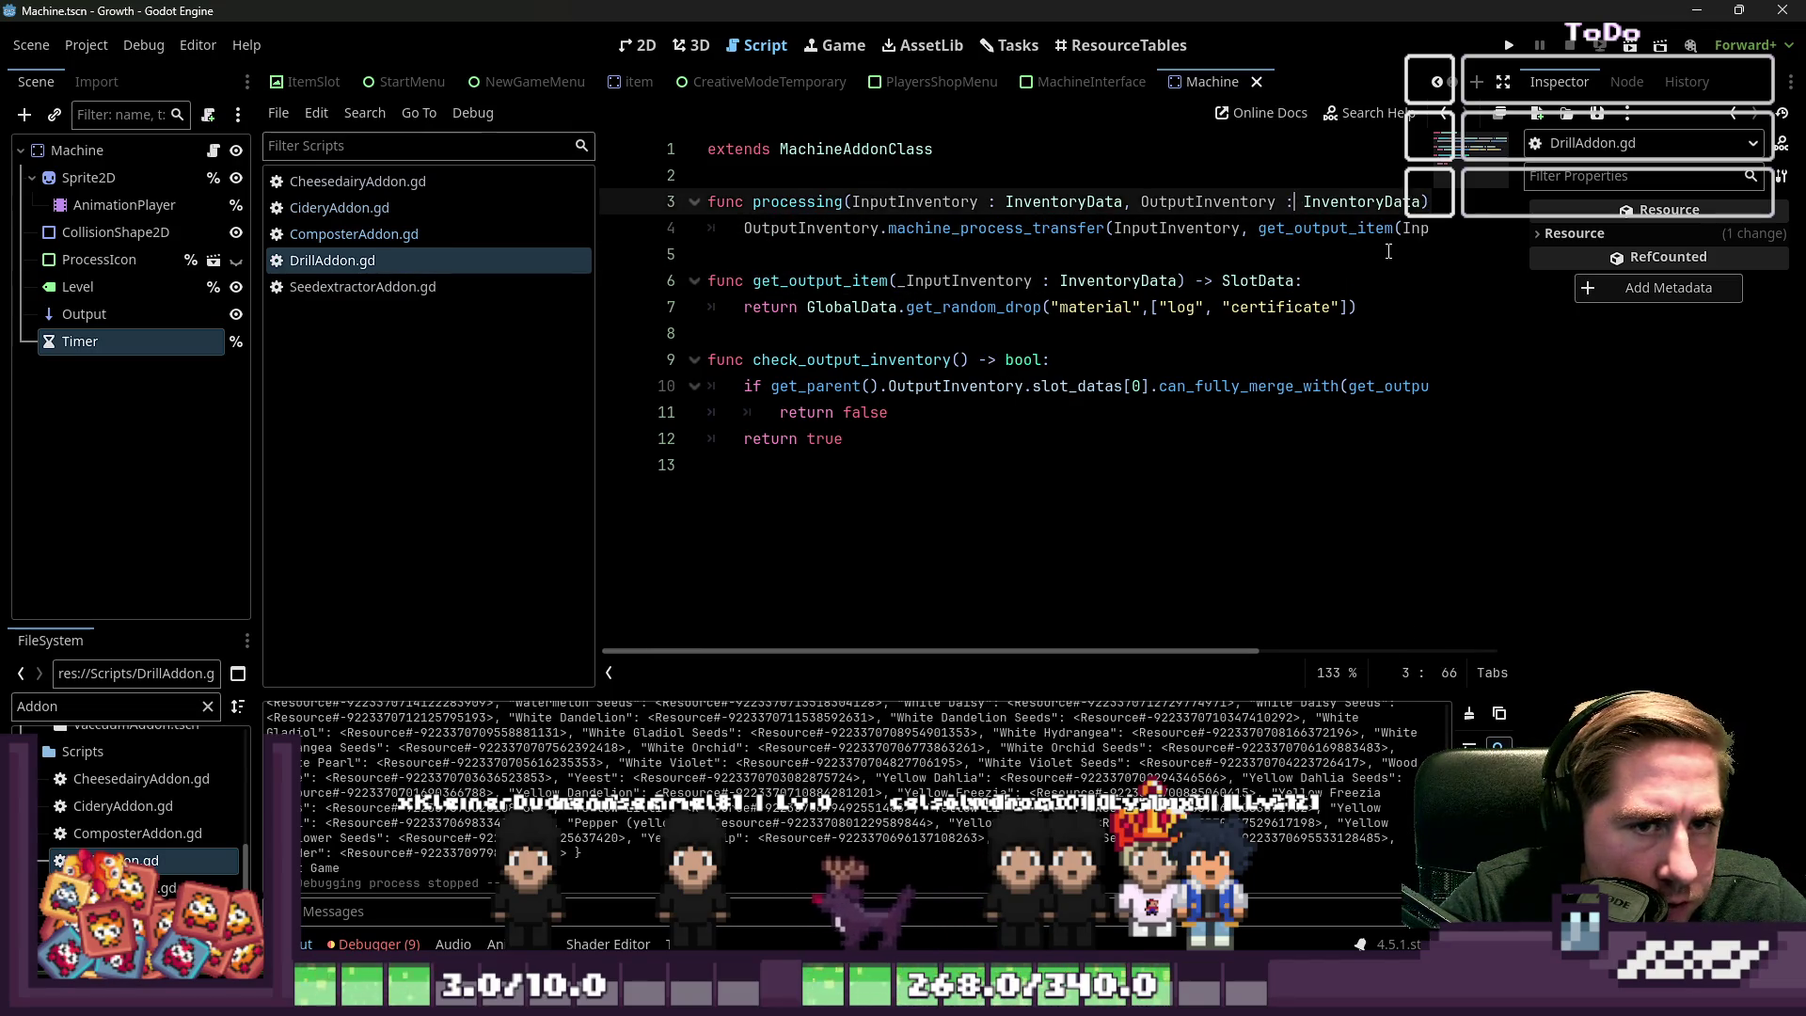
key("End")
key("Left")
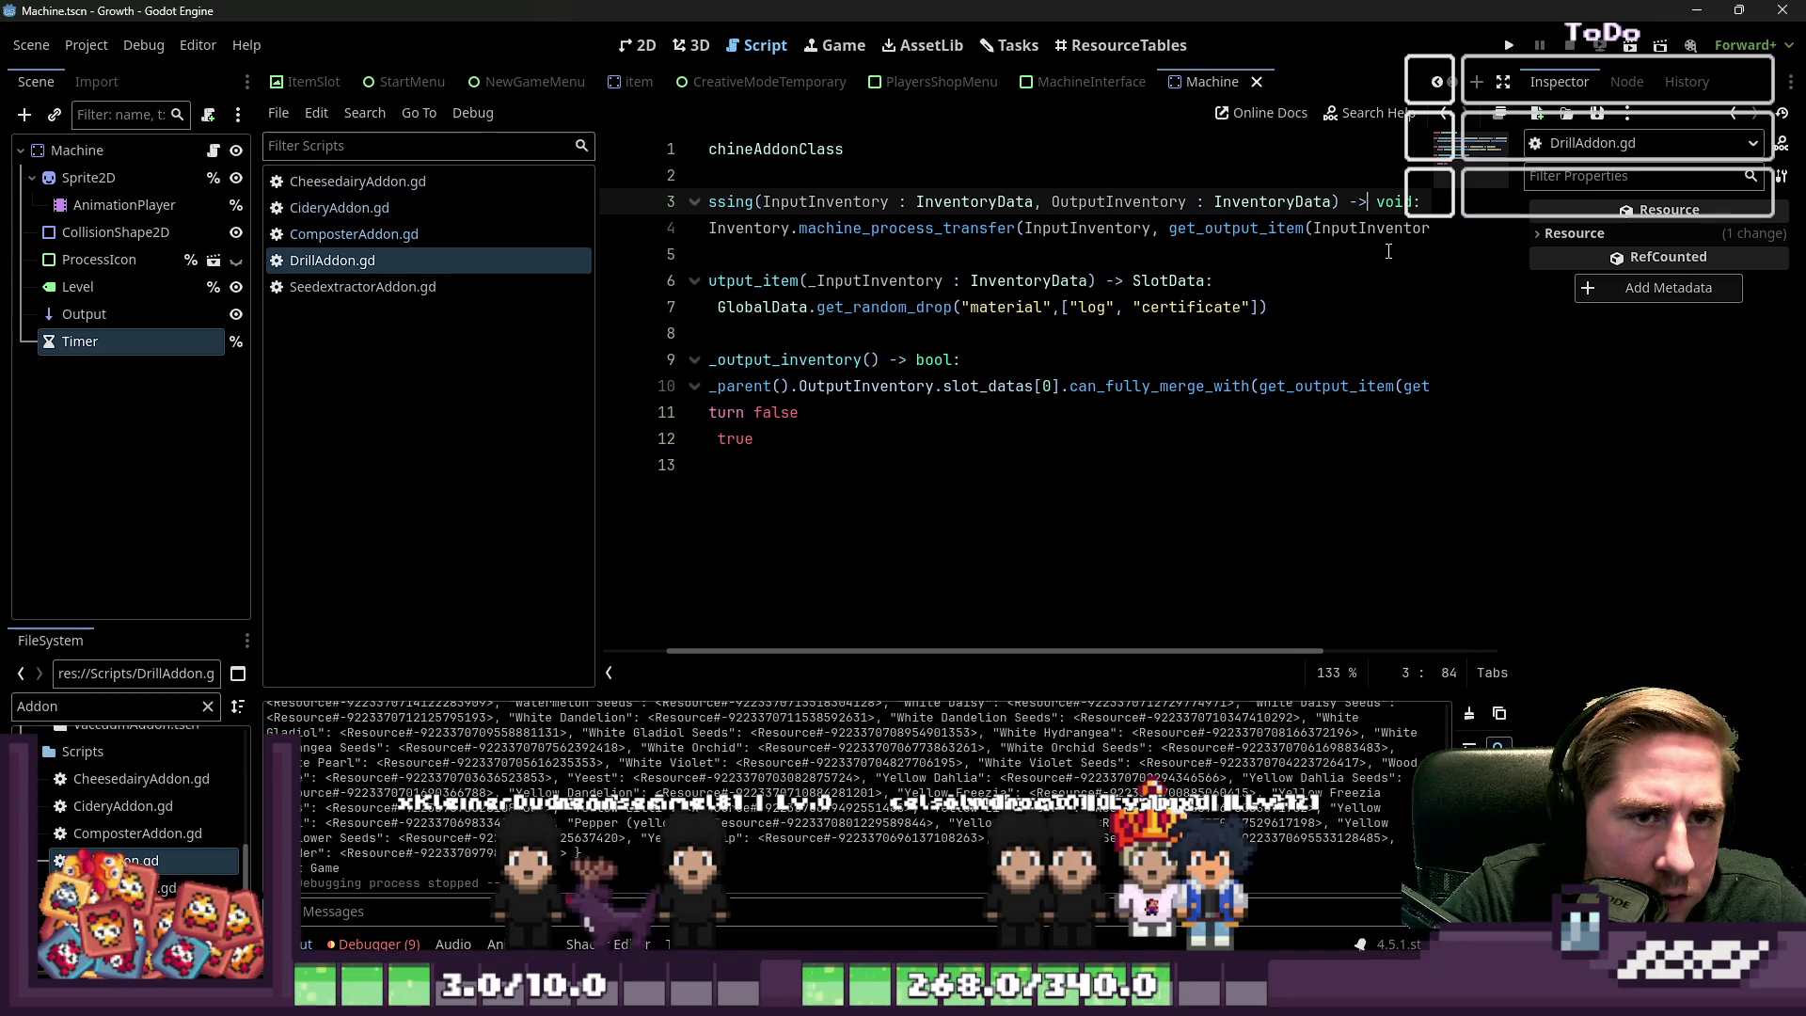
key("Right")
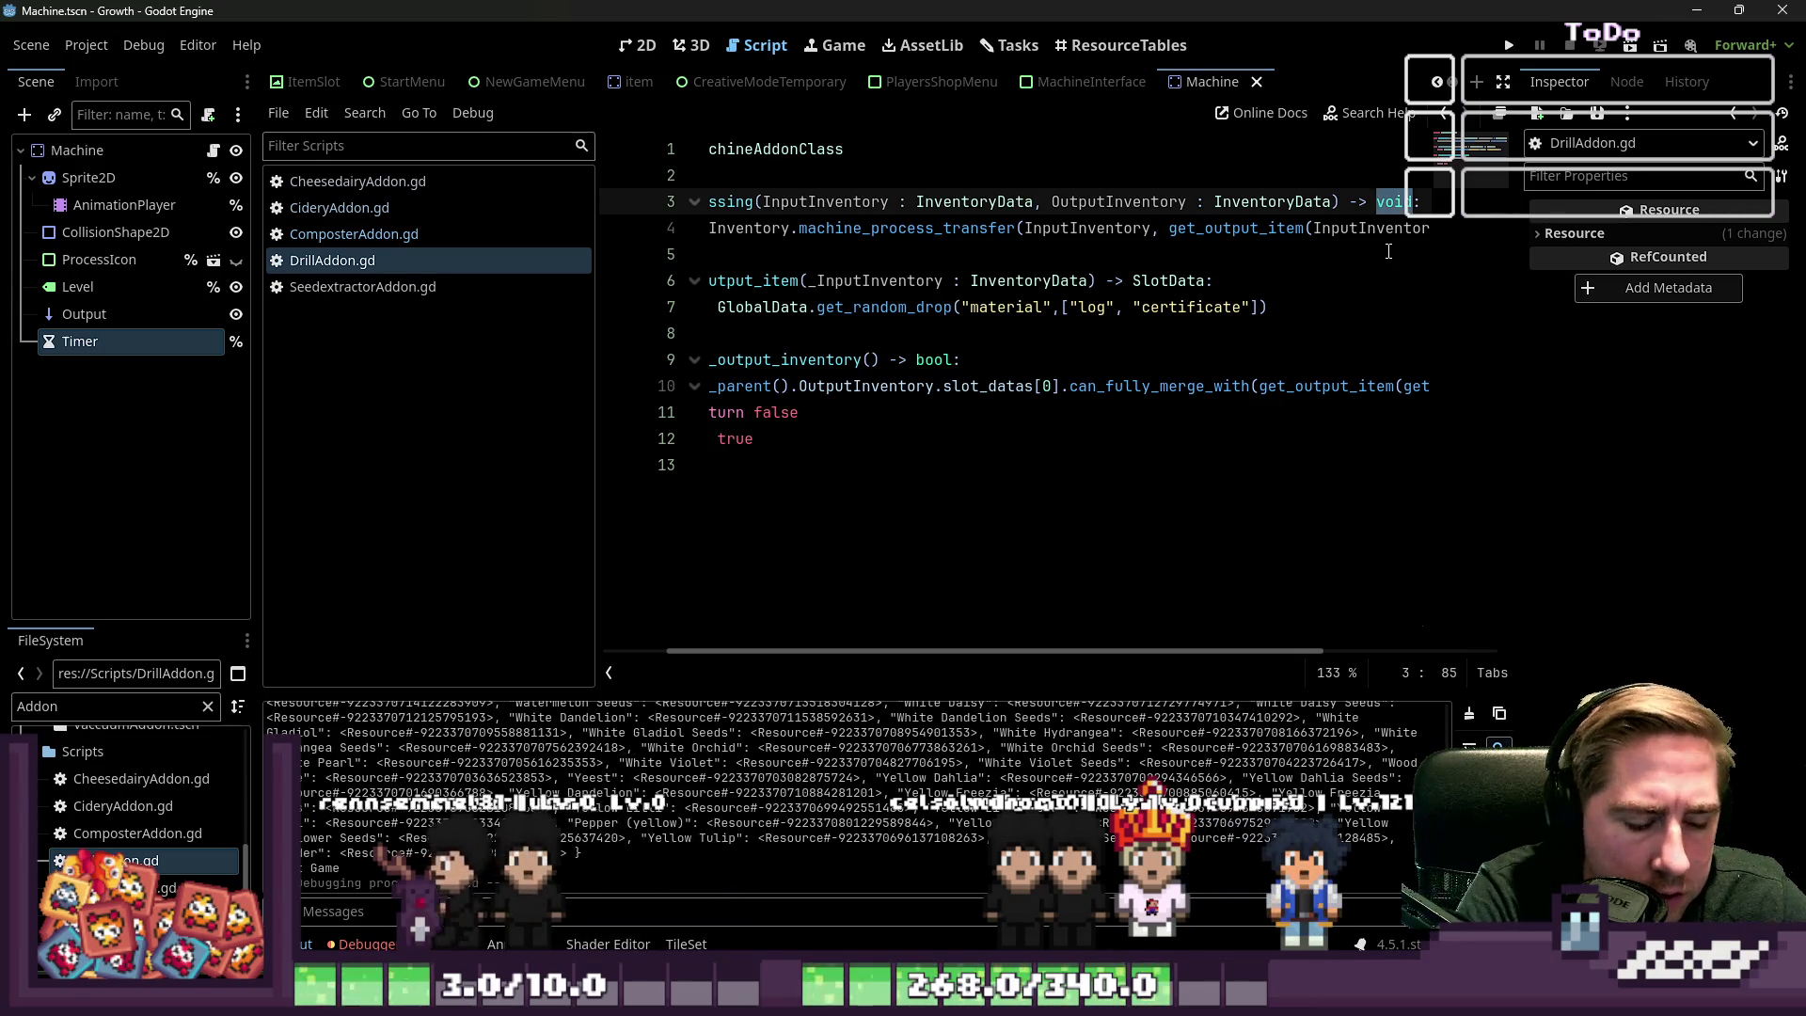
key("End")
key("Right")
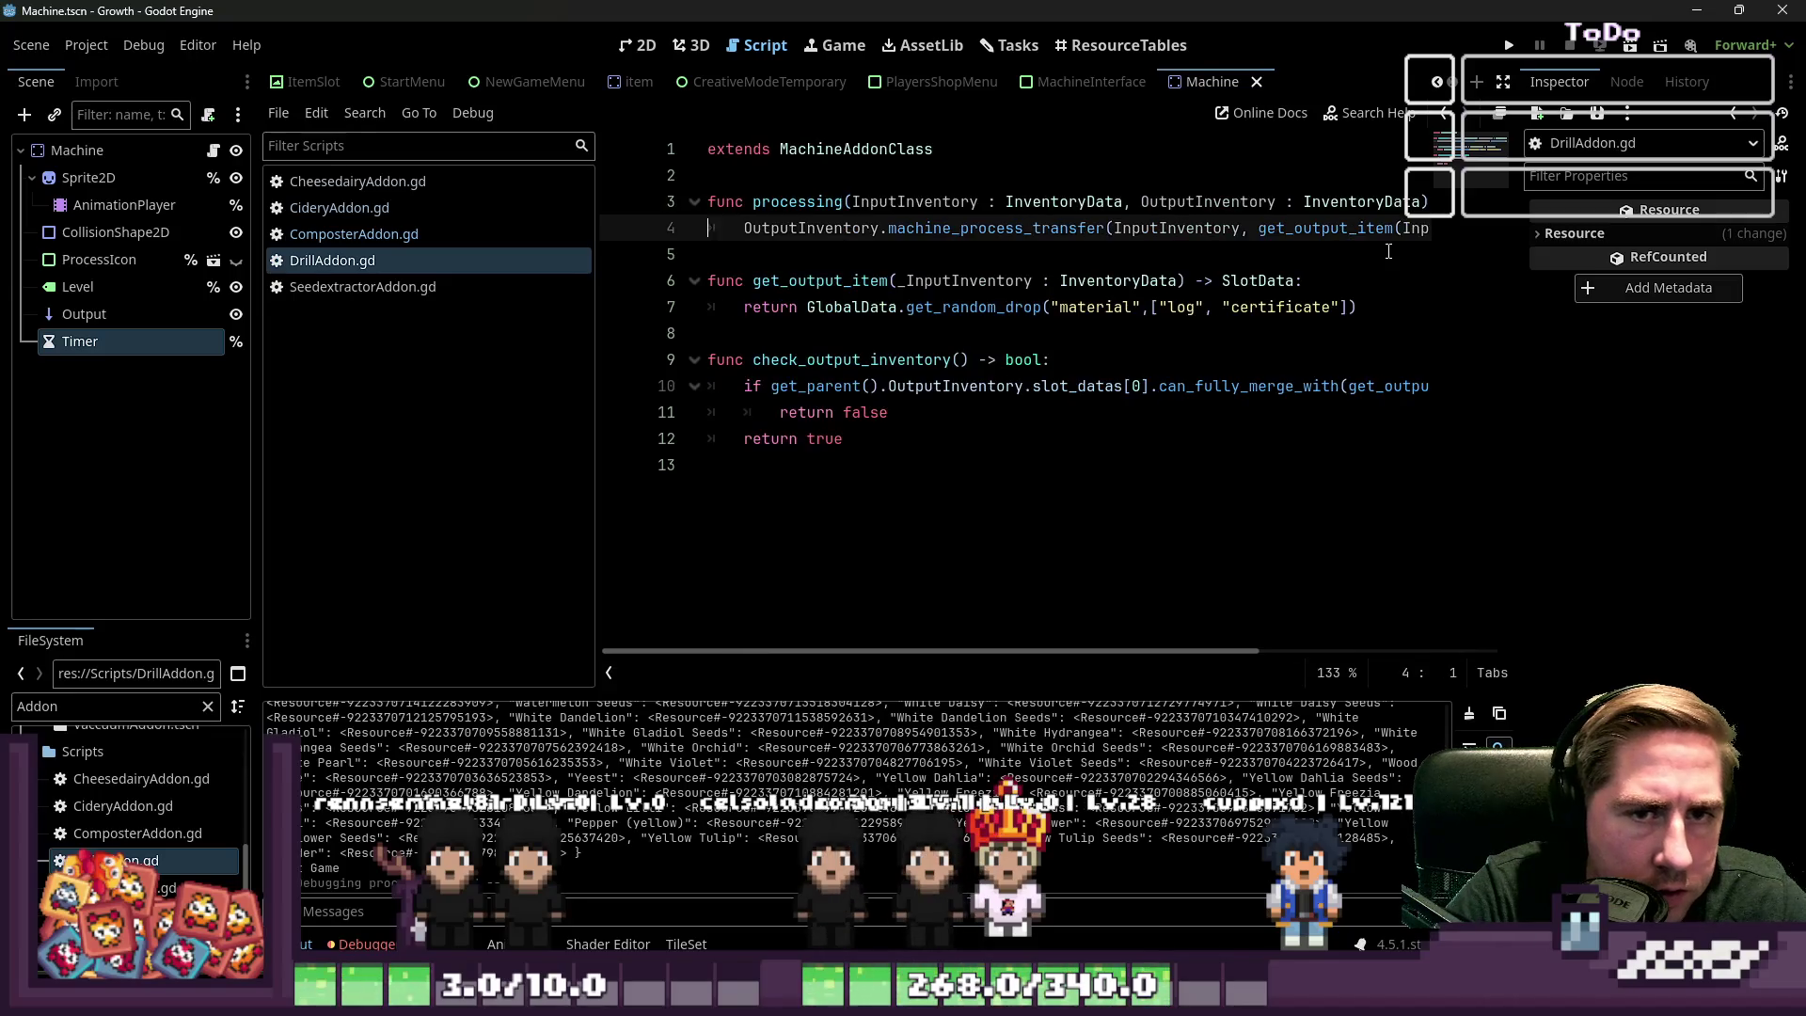
type("turn")
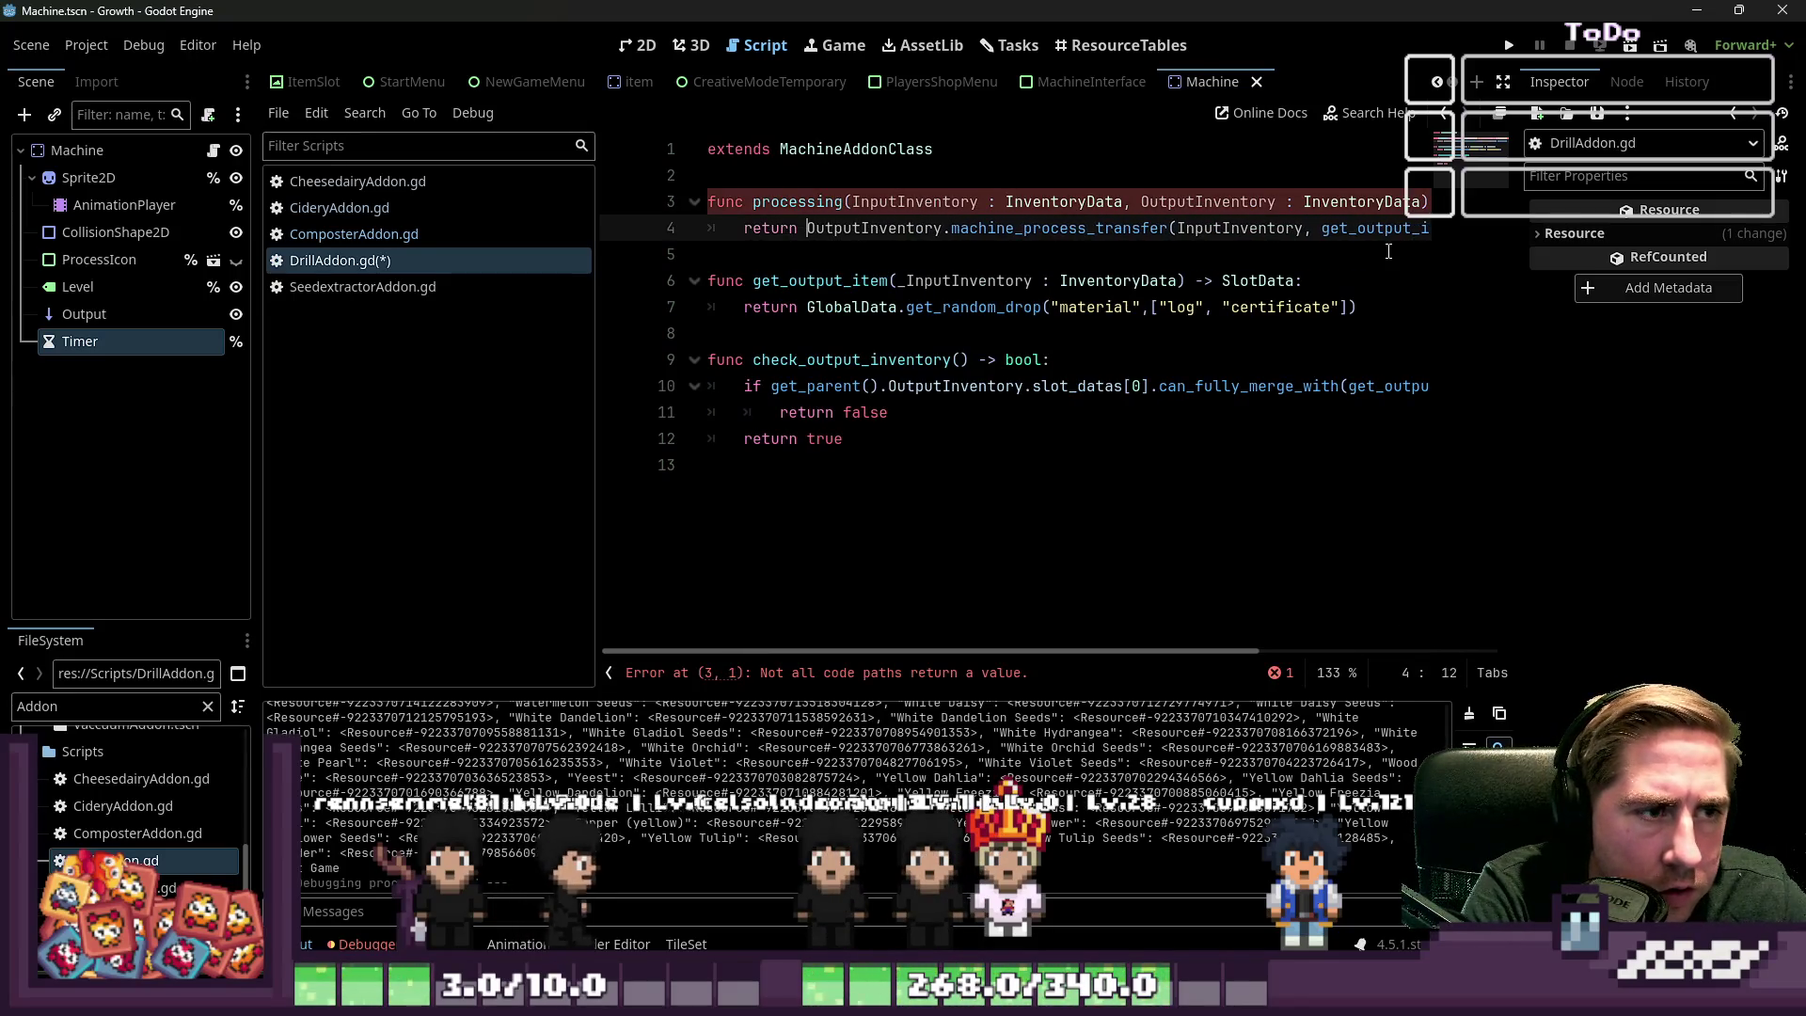
key("ctrl+shift+Right")
key("ctrl+shift+Right")
key("ctrl+shift+Right")
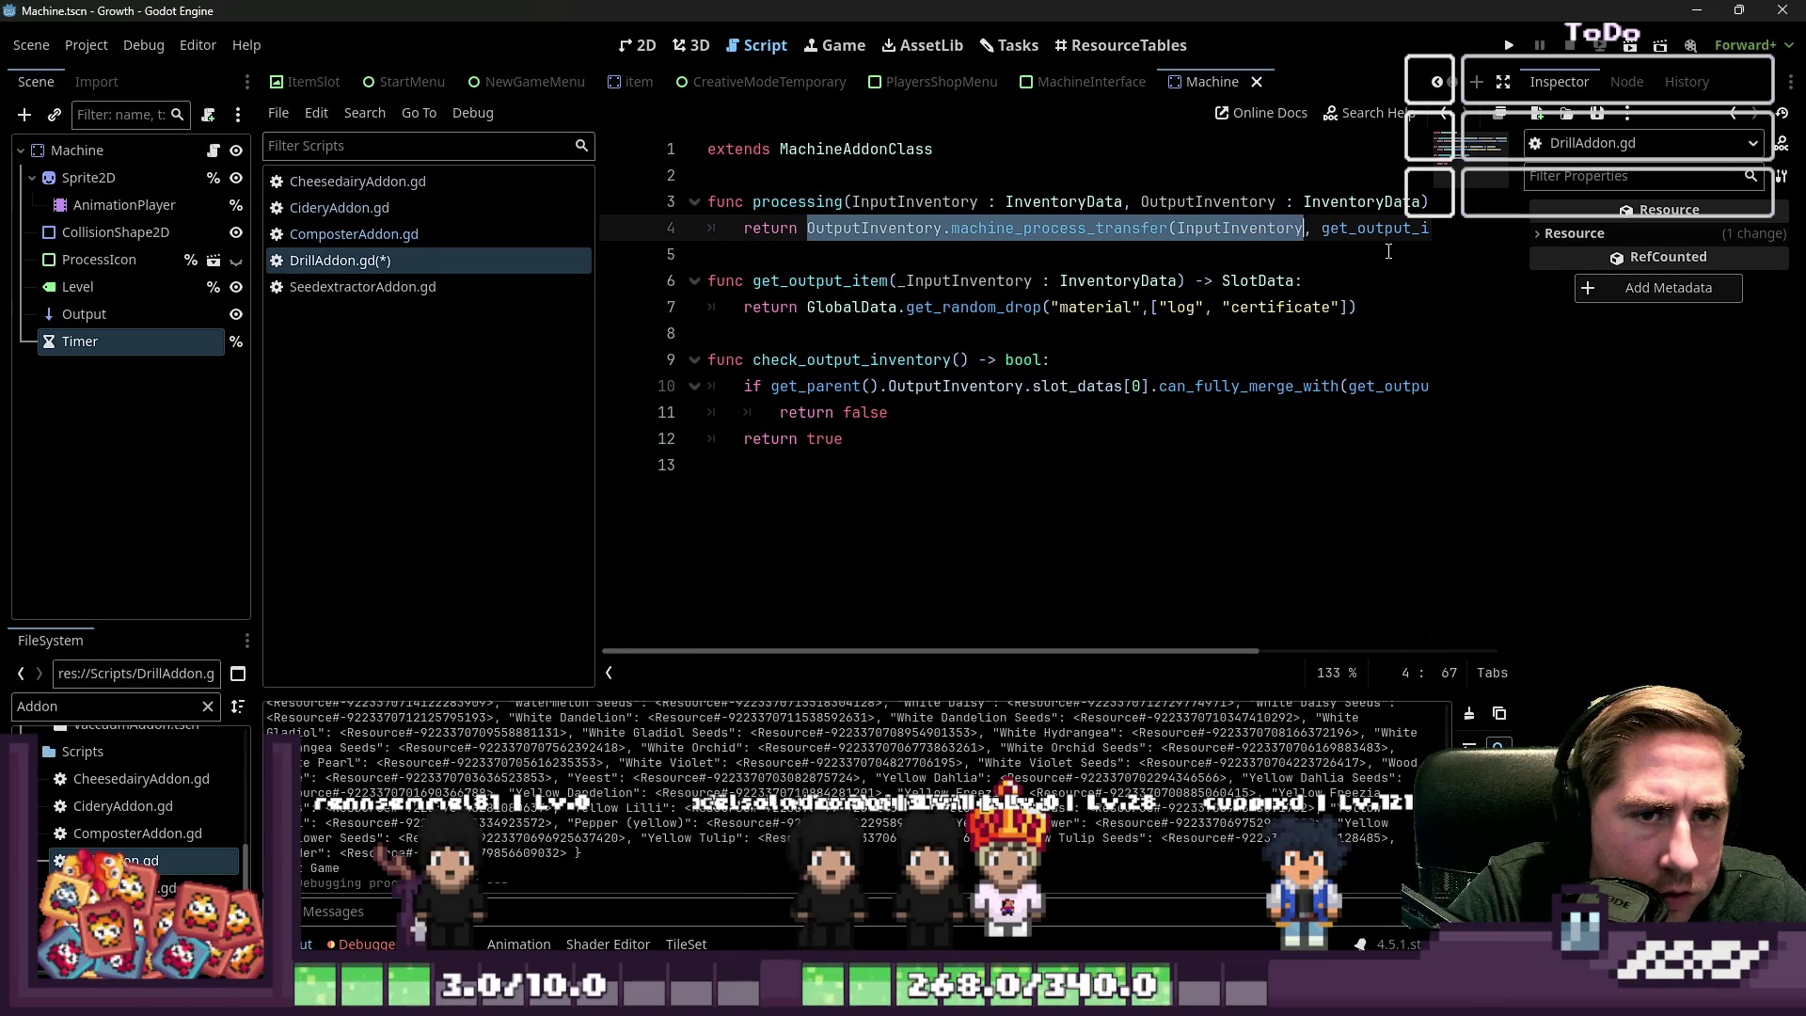
key("BackSpace")
Remove the extra parenthesis, prefix the parameter as _OutputInventory, and save DrillAddon.gd
key("ctrl+Right")
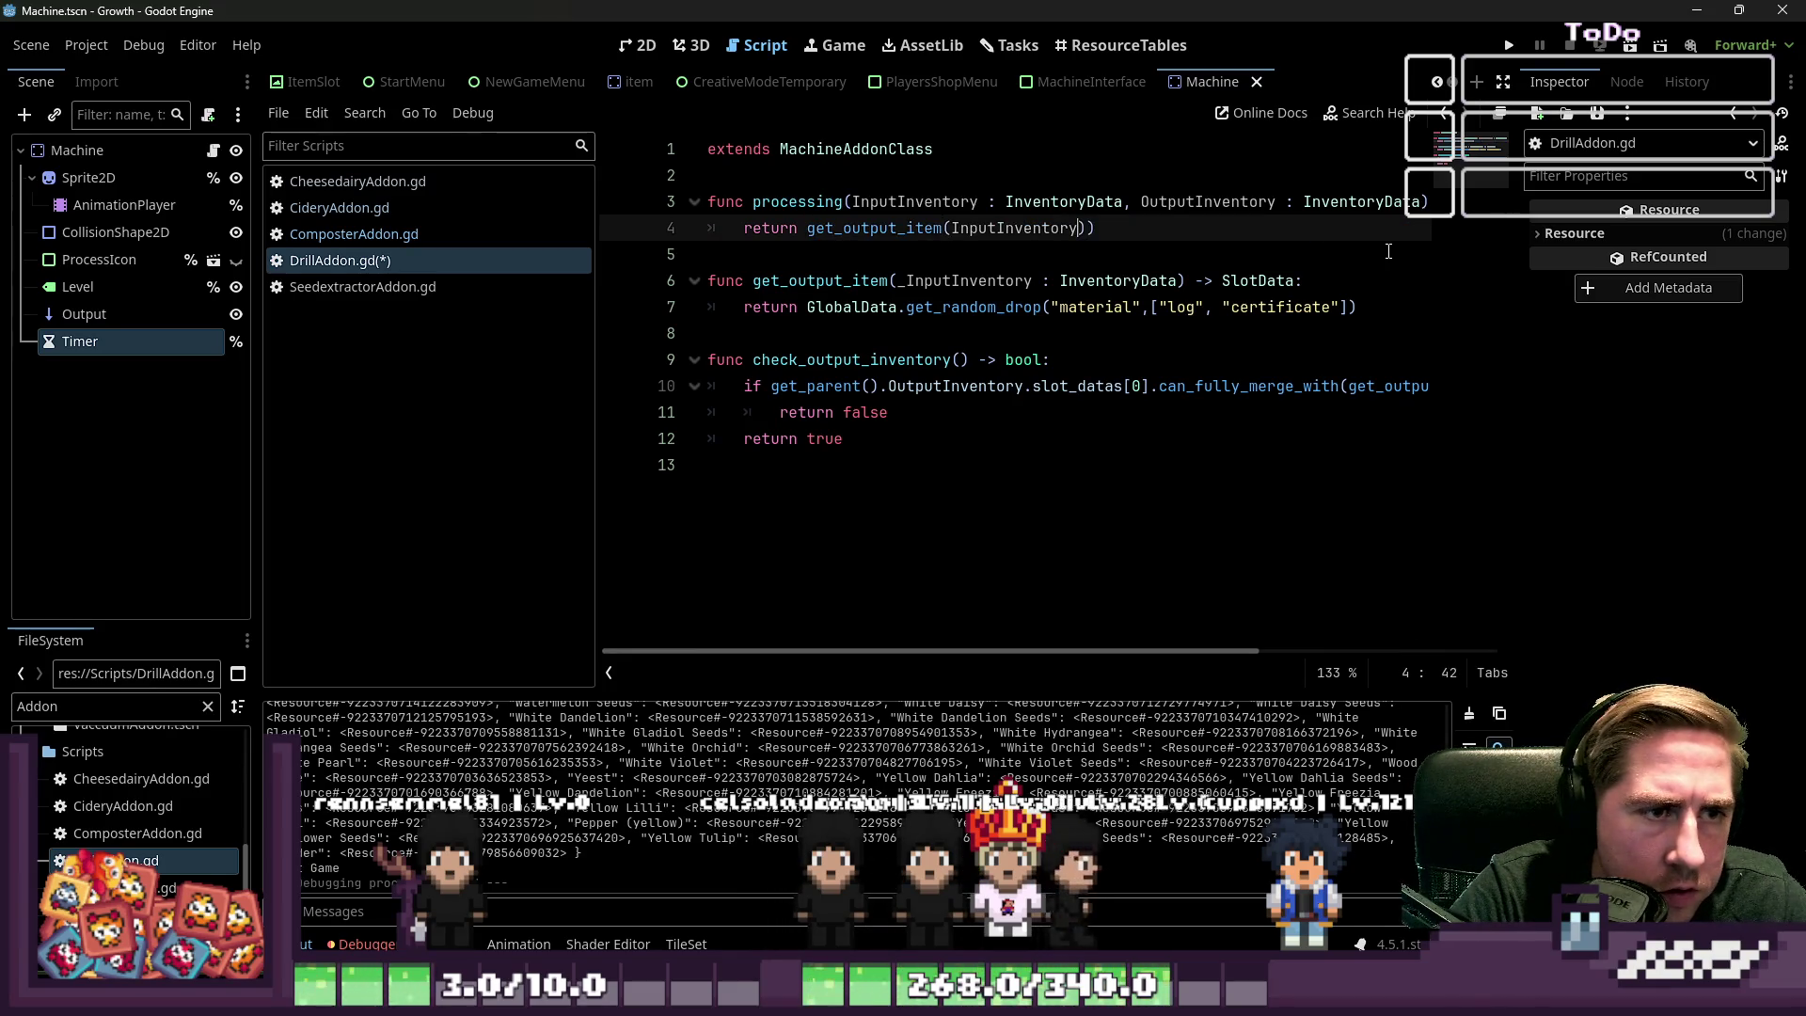
key("Delete")
type("_")
key("ctrl+s")
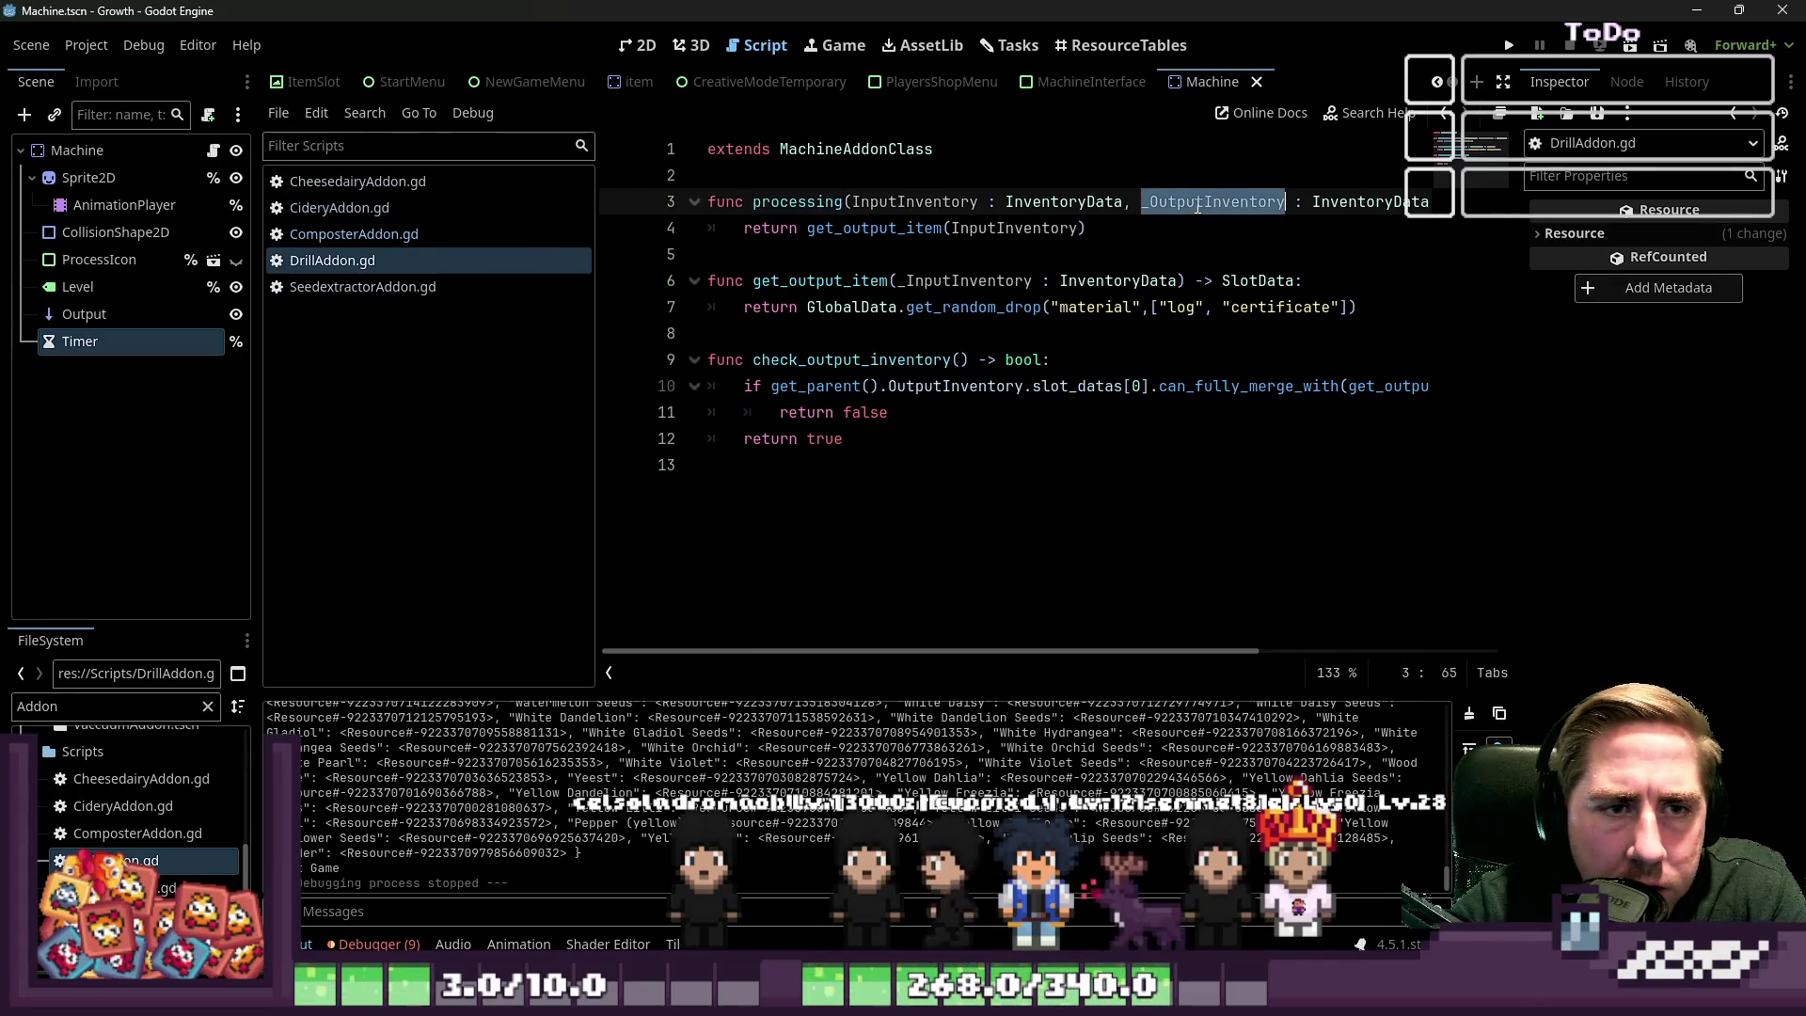
left_click(1145, 233)
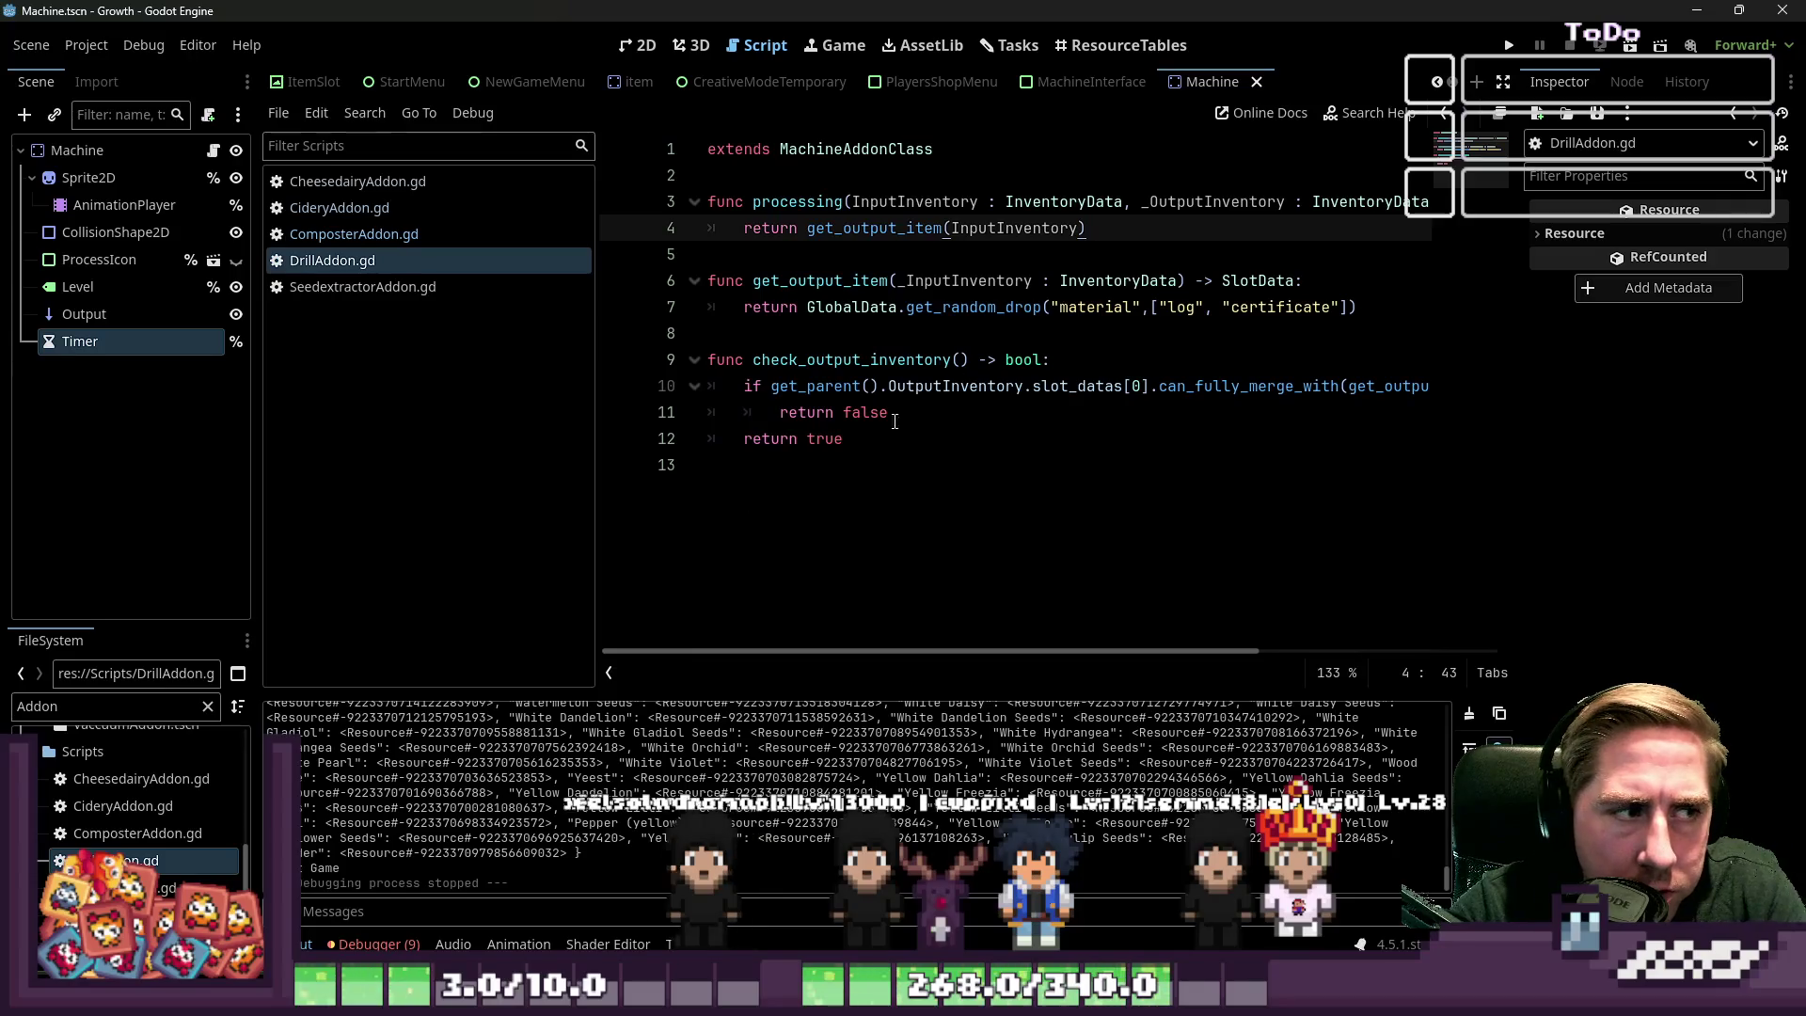
left_click(393, 242)
Prefix the Cidery processing parameter as _OutputInventory
left_click(395, 213)
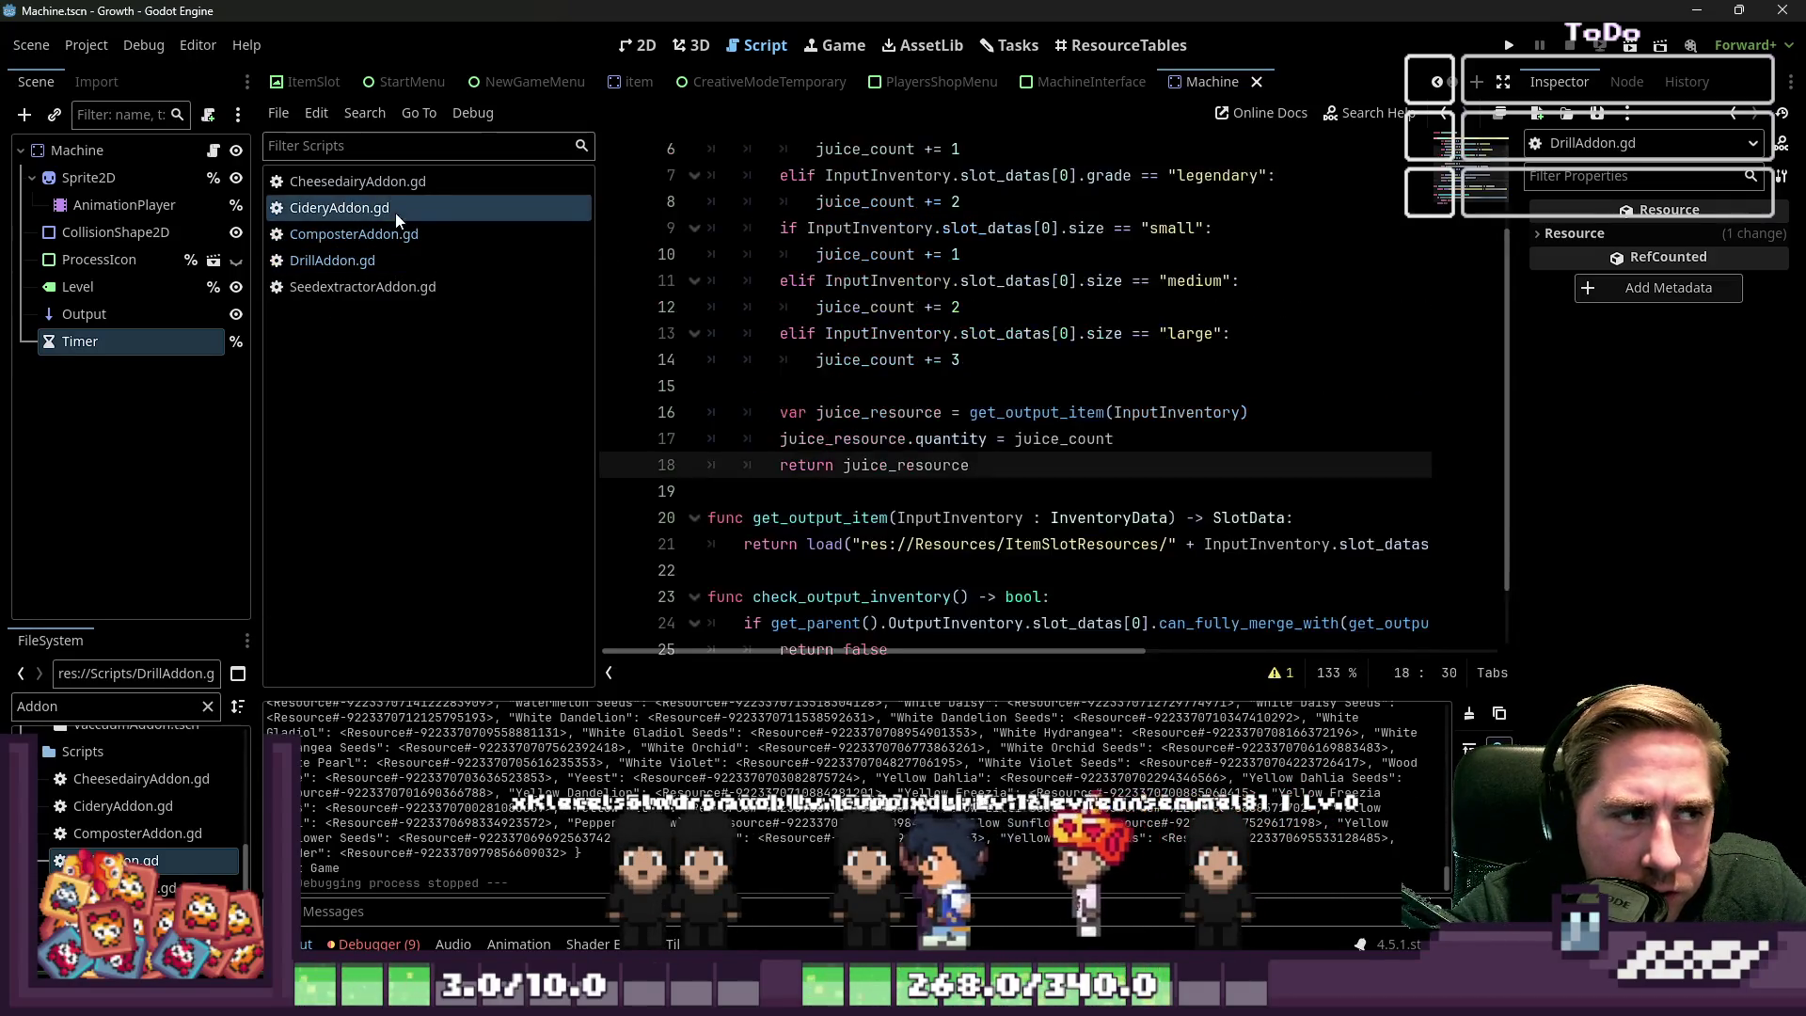
scroll(1013, 406, "up", 2)
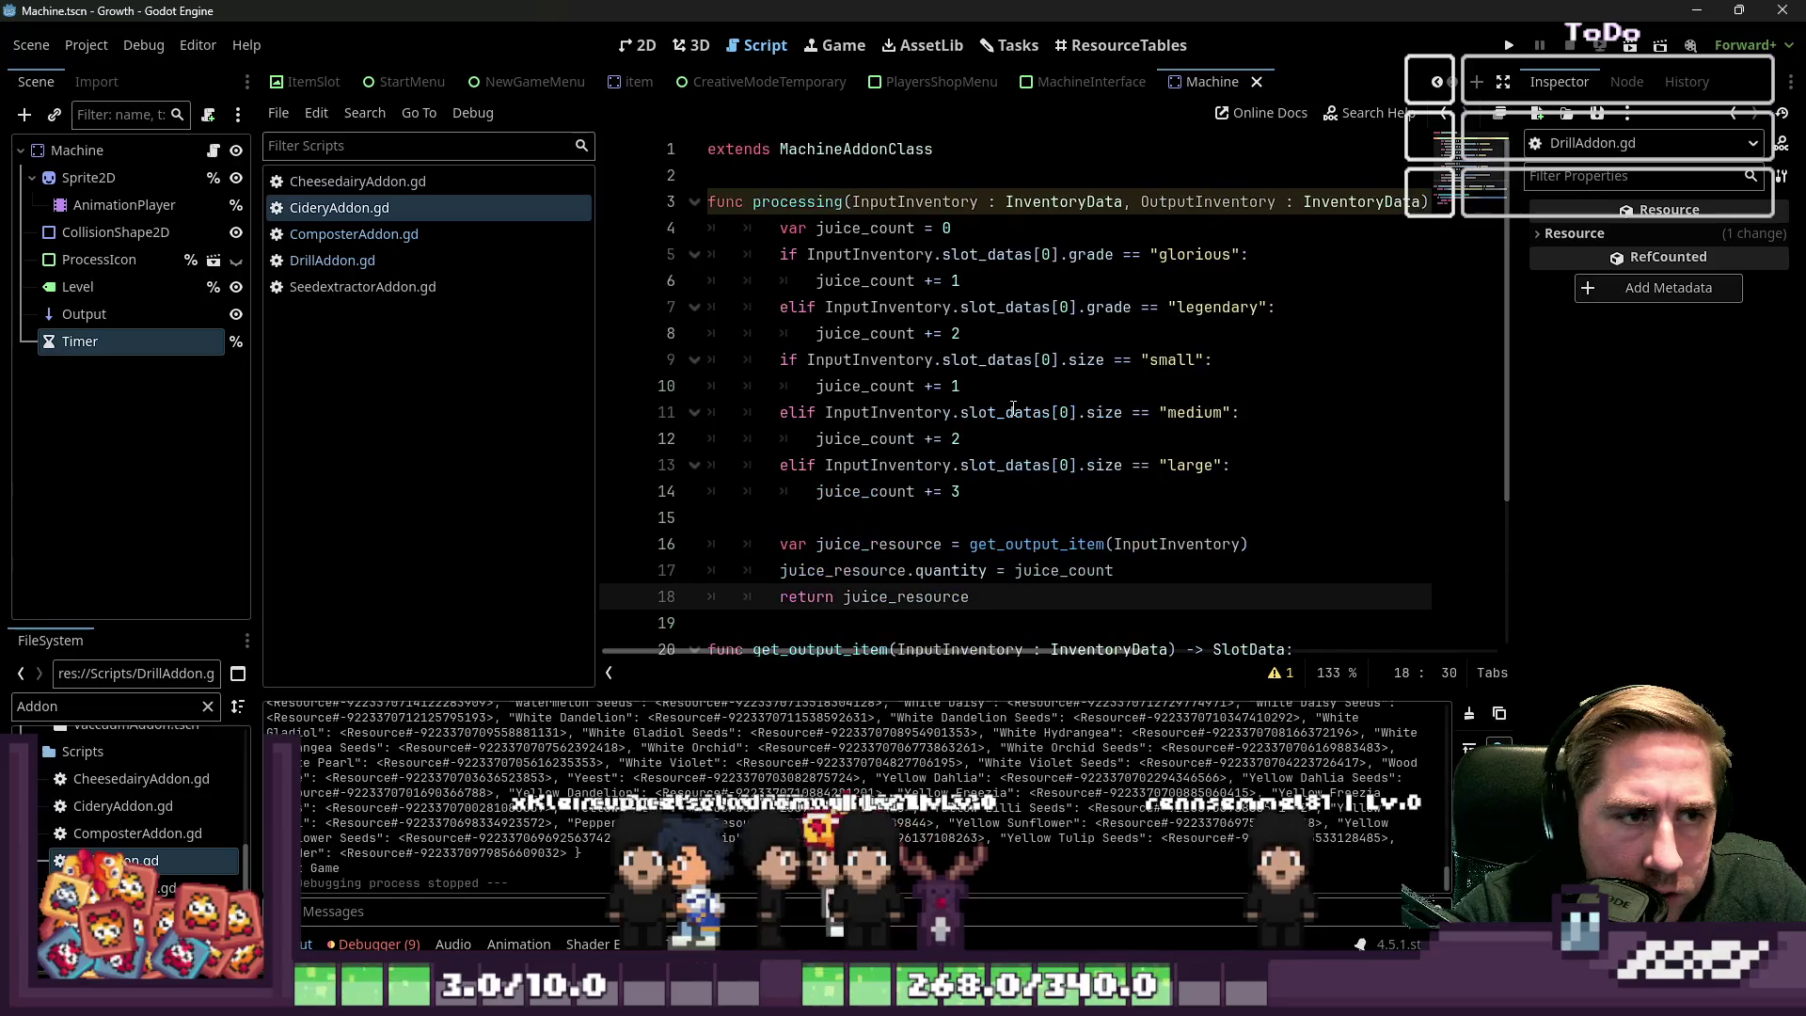
left_click(1135, 204)
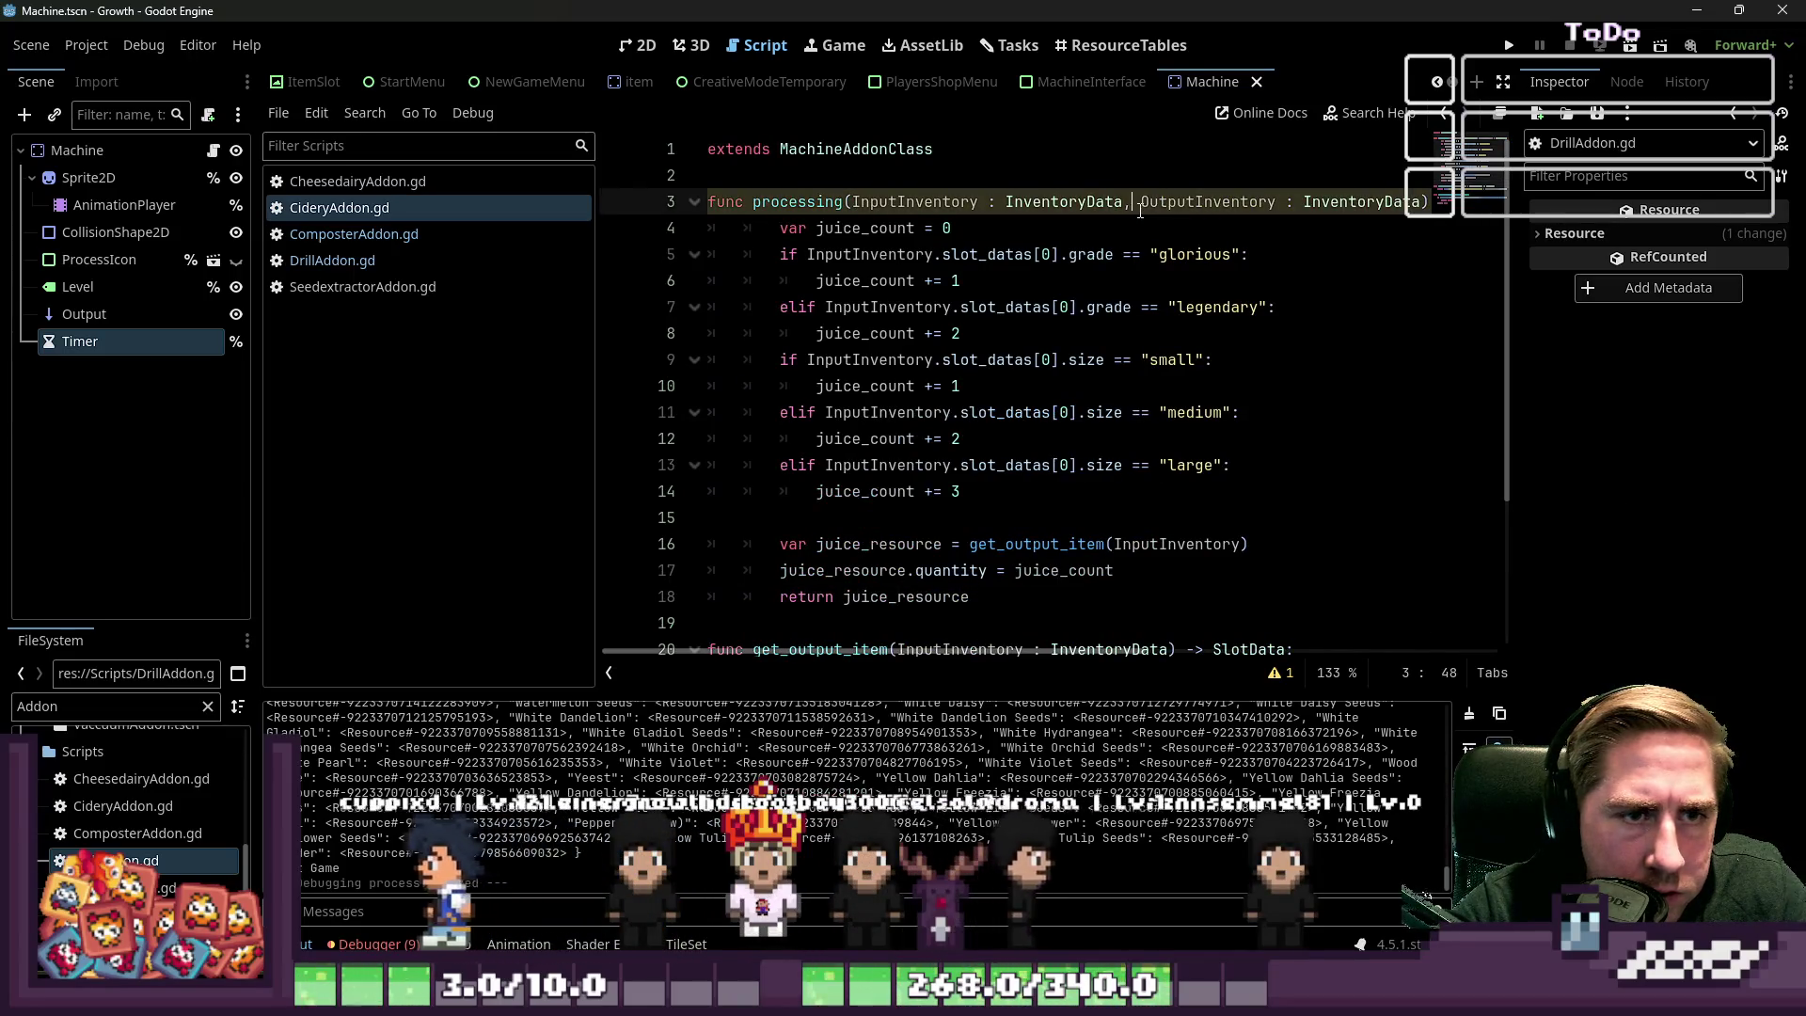
type("_")
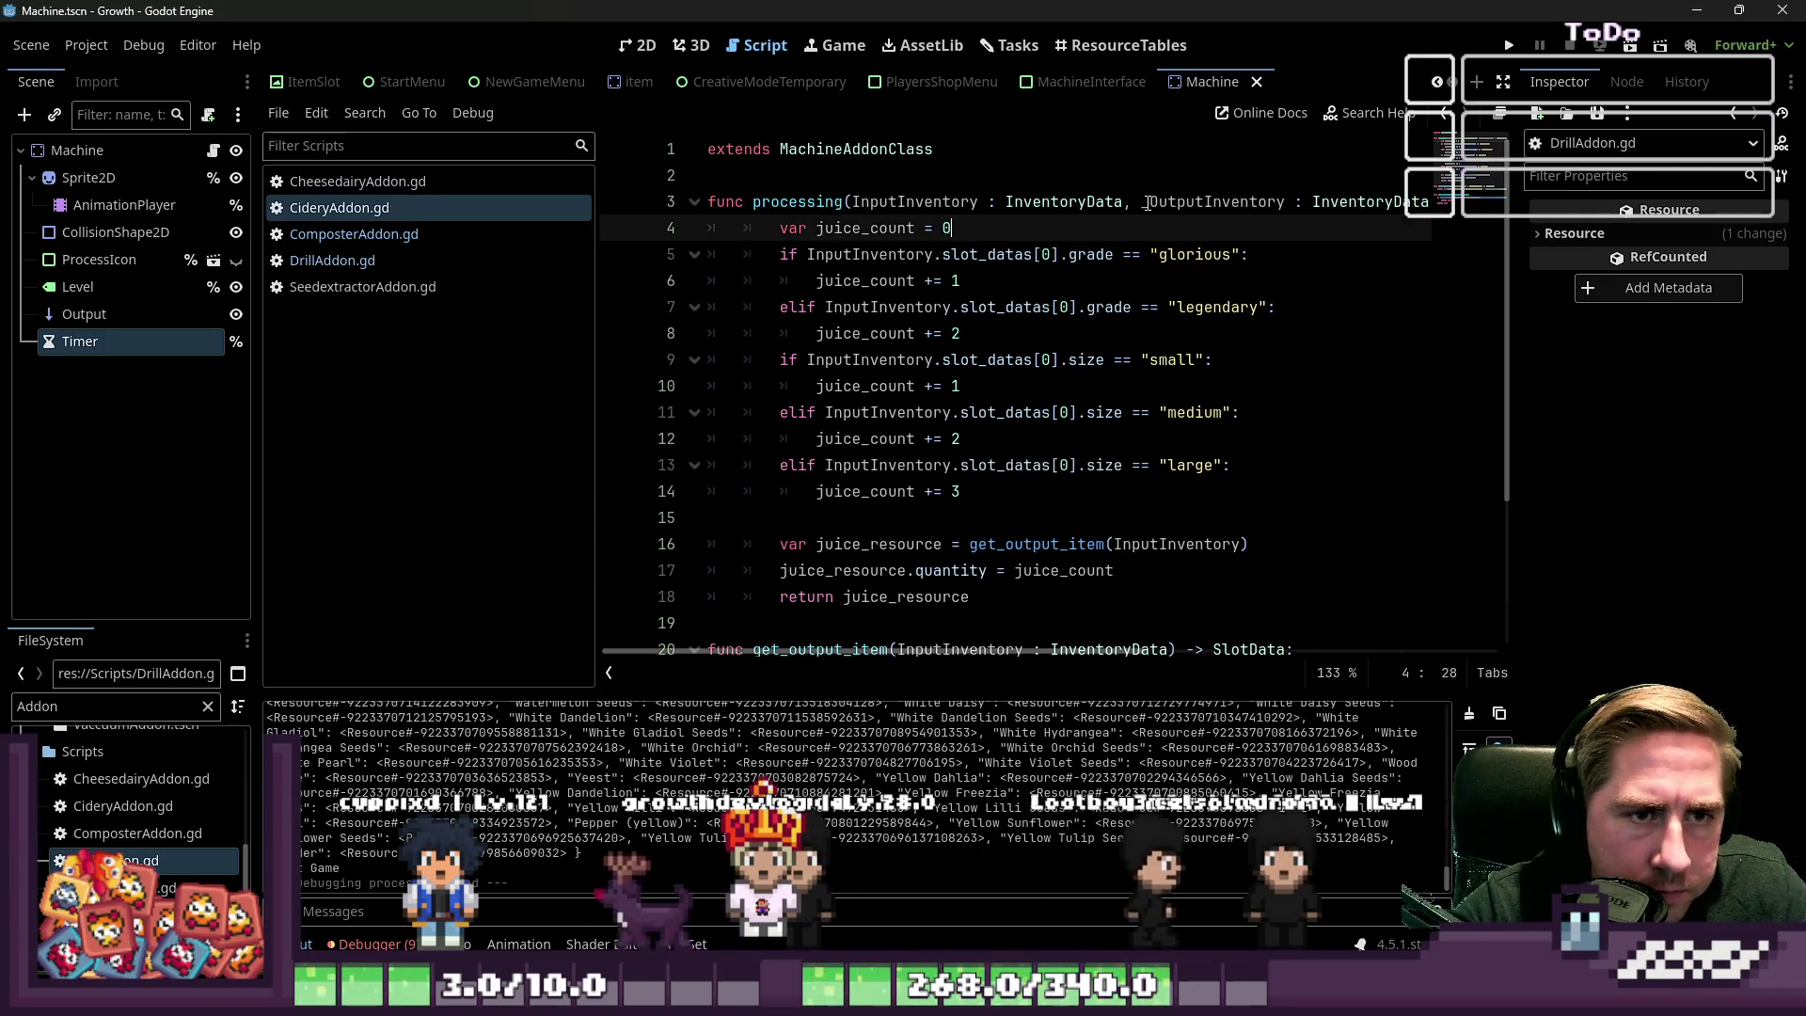
left_click_drag(1140, 204, 1406, 203)
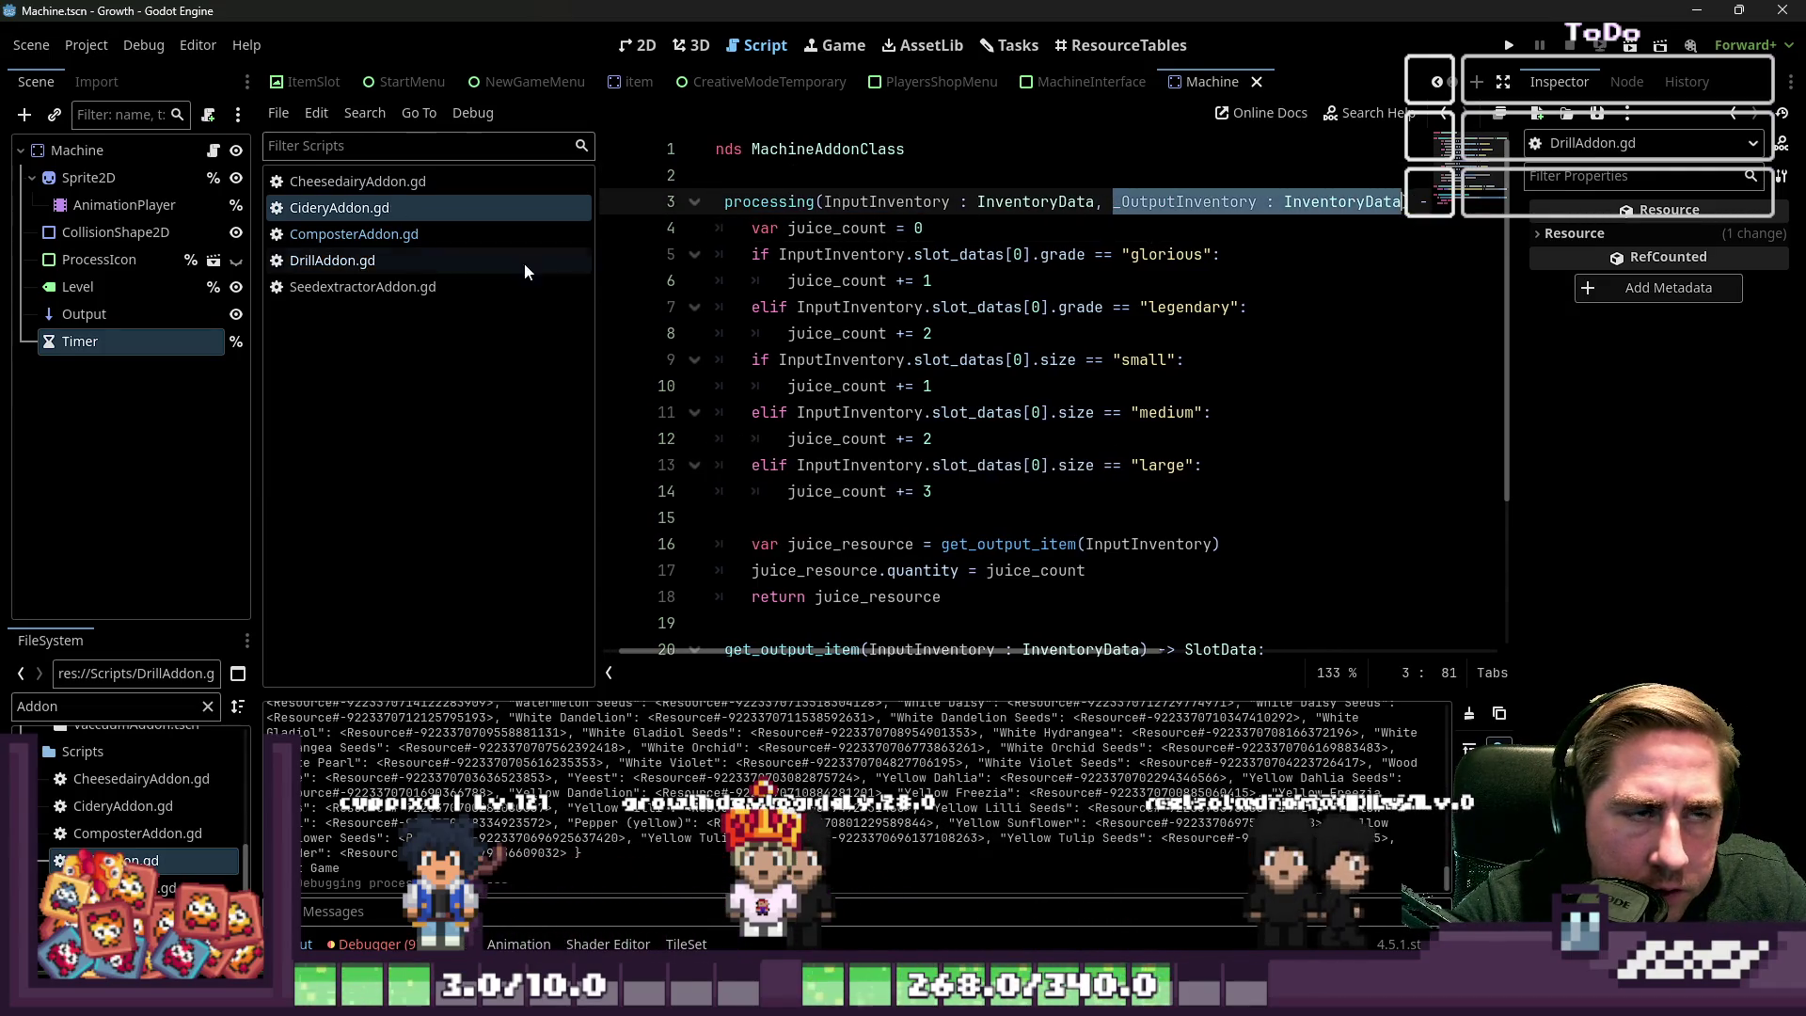
Delete the OutputInventory parameter from the Drill and Composter processing functions
left_click(369, 284)
scroll(809, 294, "up", 3)
left_click(332, 259)
left_click(1152, 234)
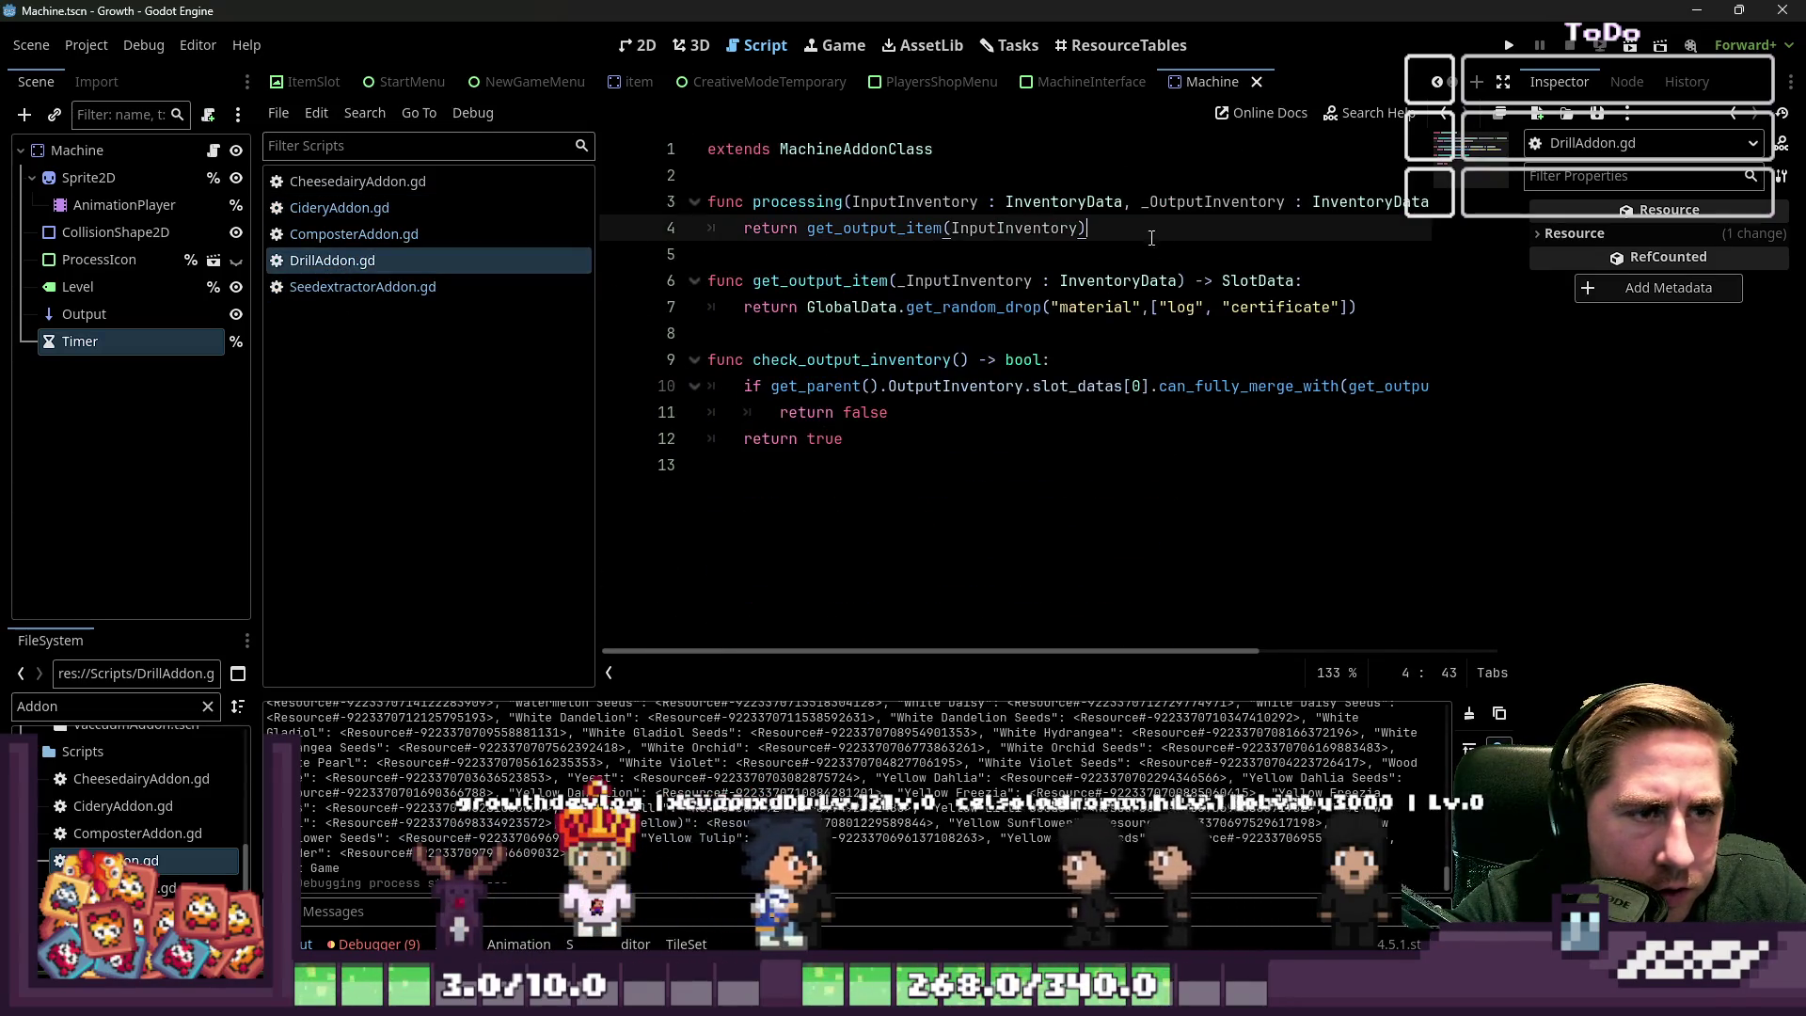
left_click(1162, 205)
key("ctrl+shift+Right")
key("ctrl+shift+Right")
key("ctrl+shift+Right")
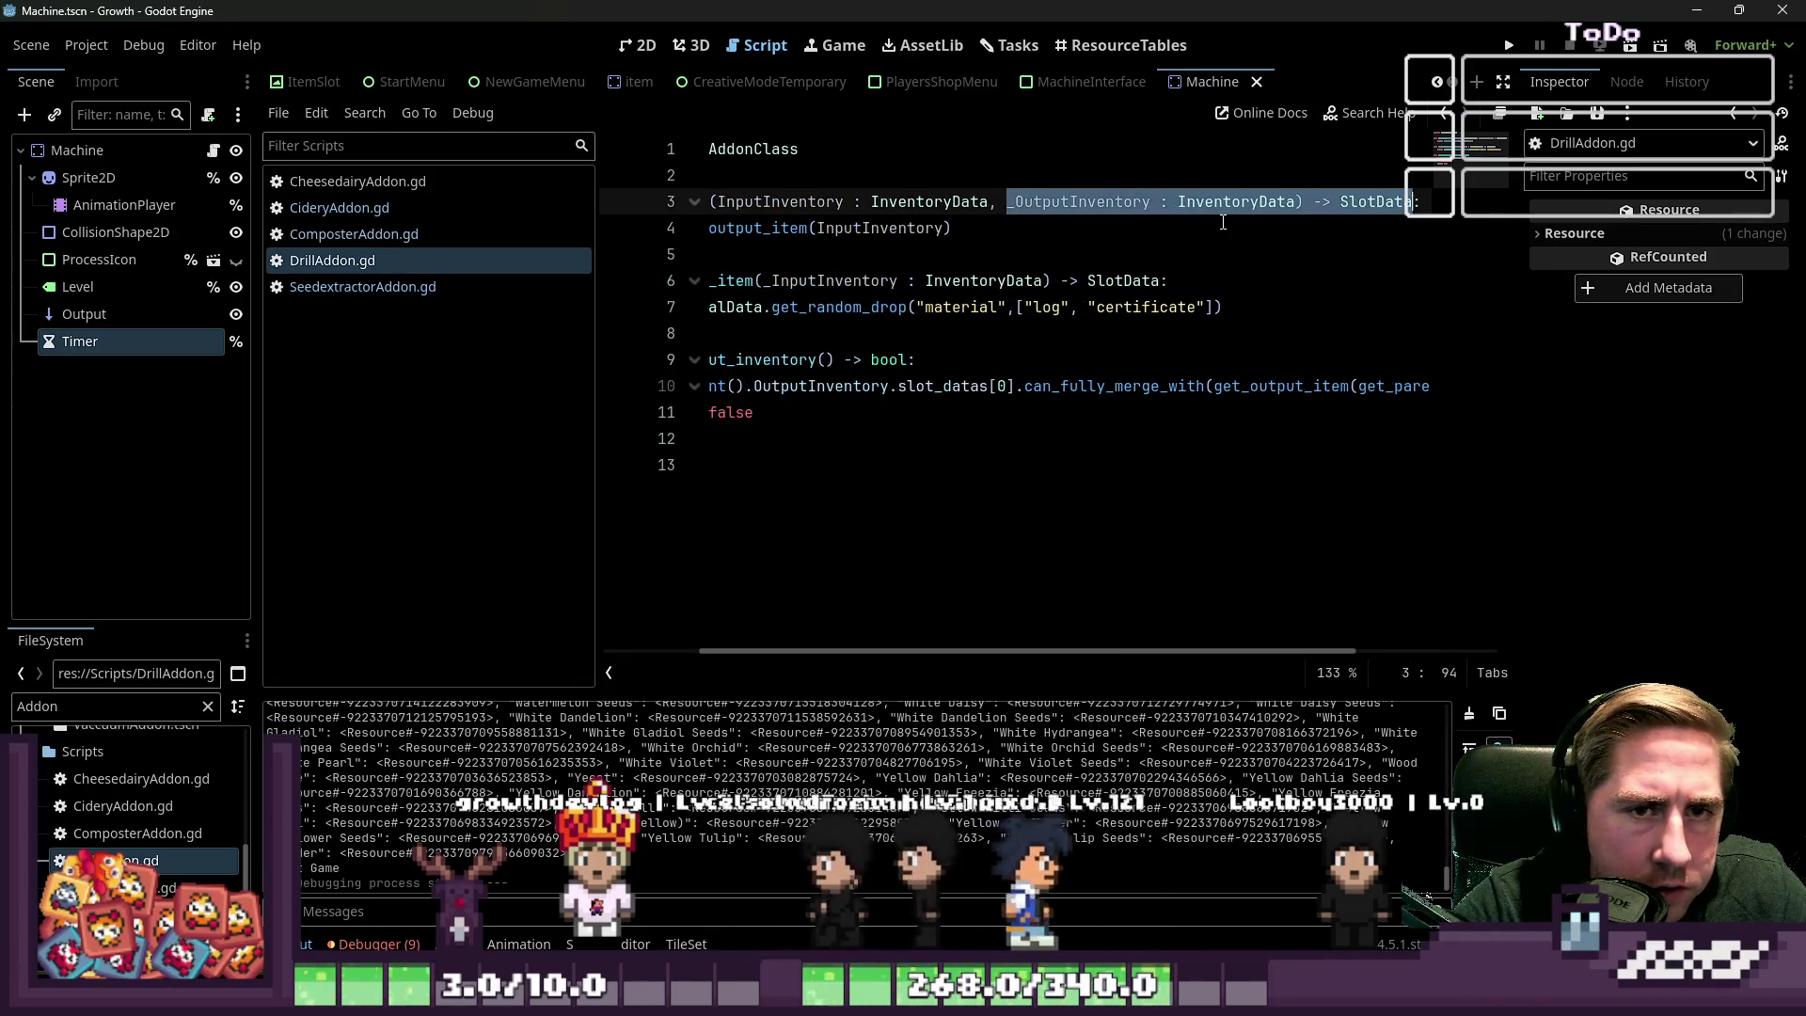
key("BackSpace")
key("BackSpace")
key("BackSpace")
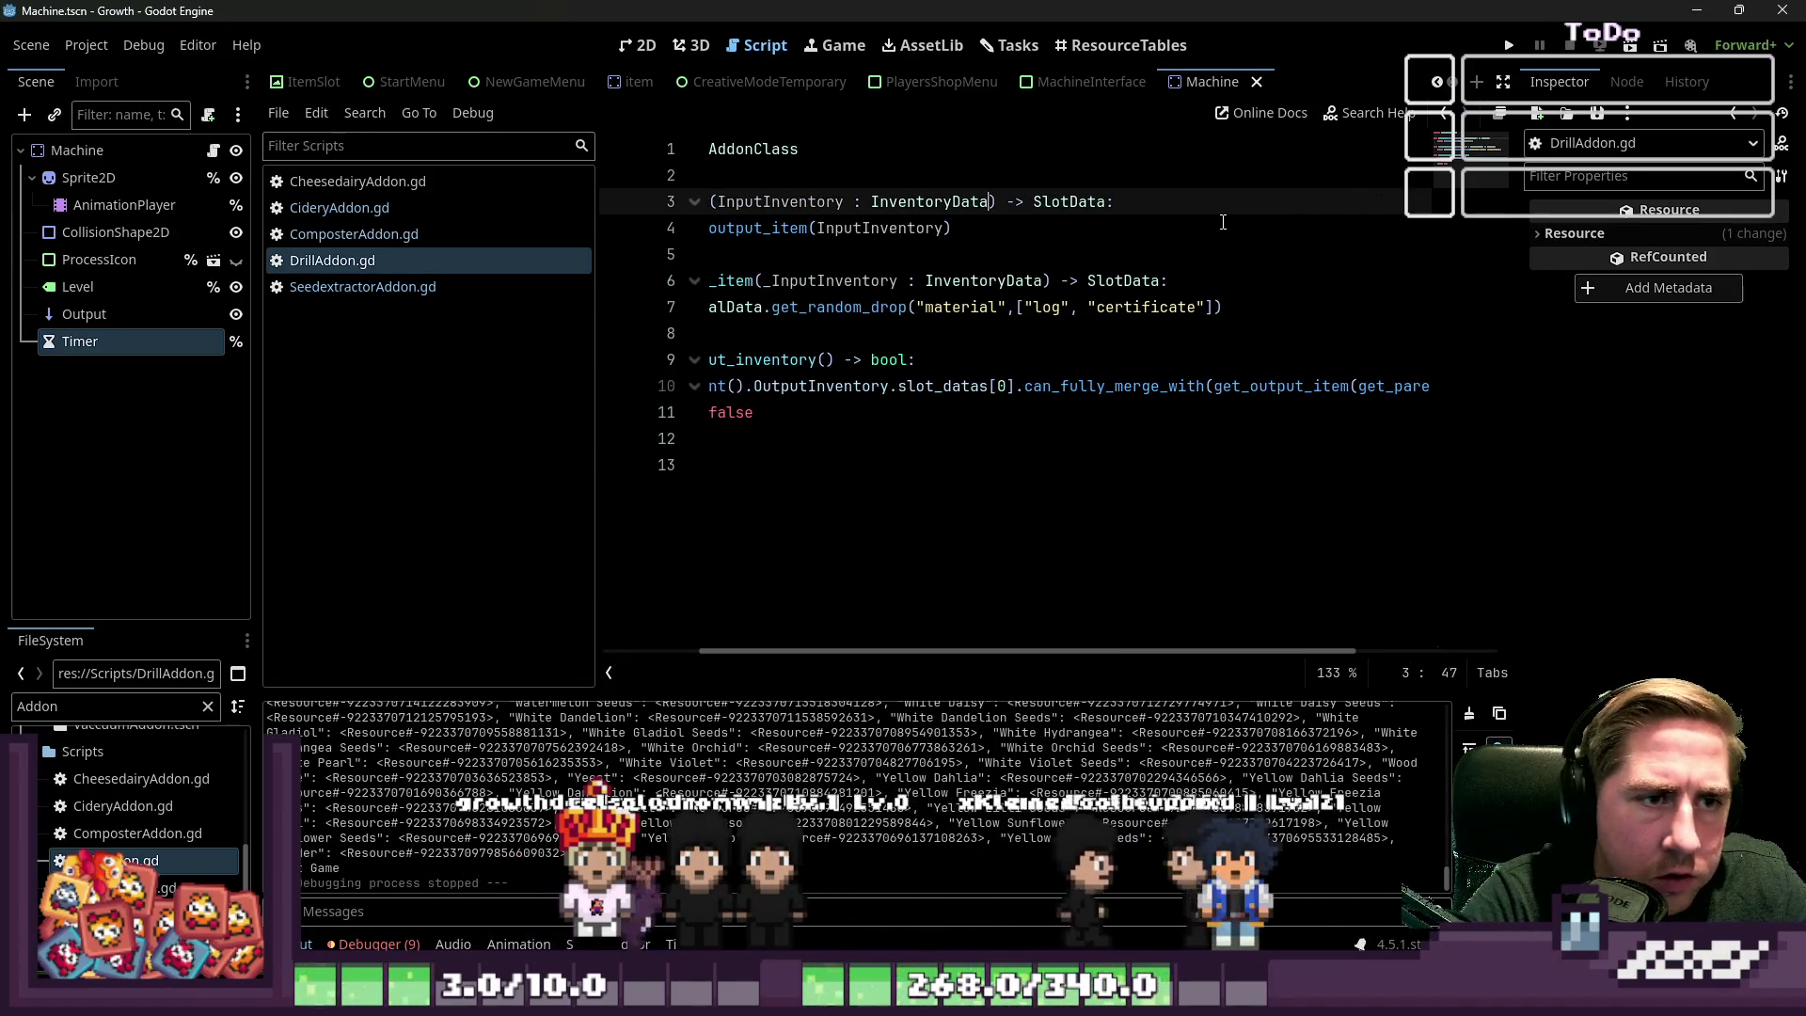
left_click(348, 234)
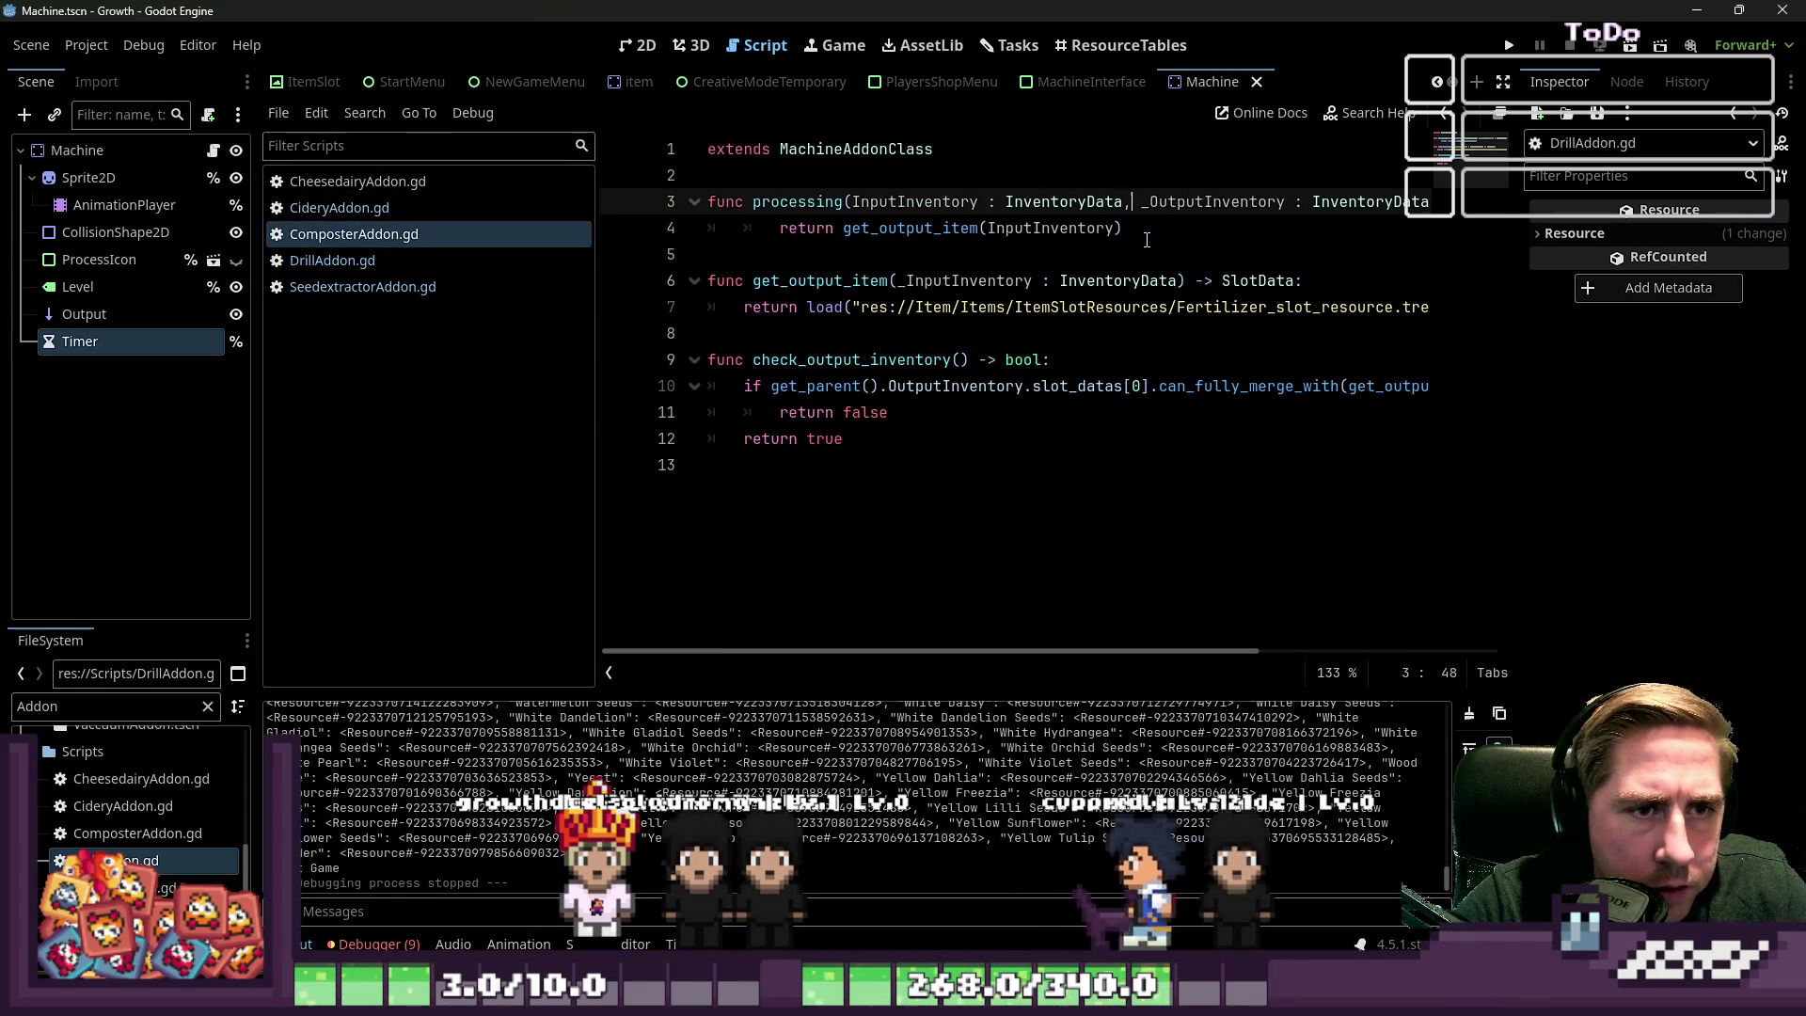
key("ctrl+shift+Right")
key("ctrl+shift+Right")
key("ctrl+shift+Right")
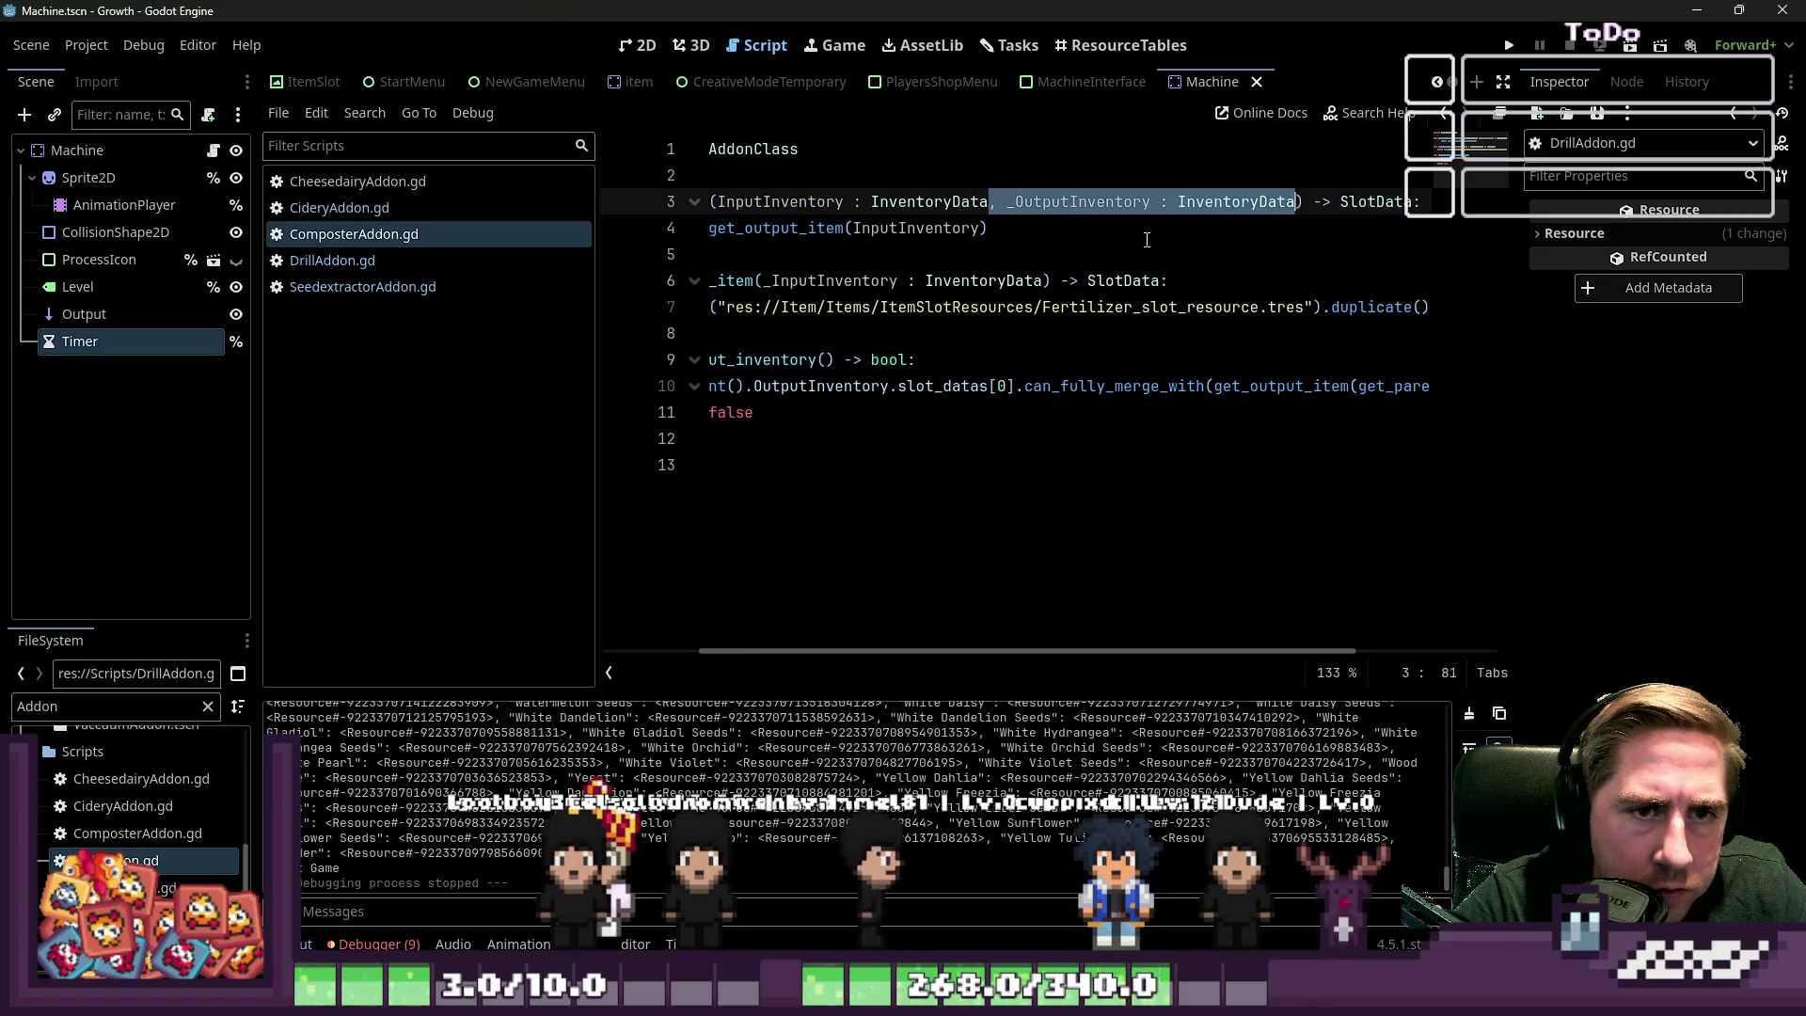
key("BackSpace")
Delete the _OutputInventory parameter from the Cidery processing function
left_click(358, 180)
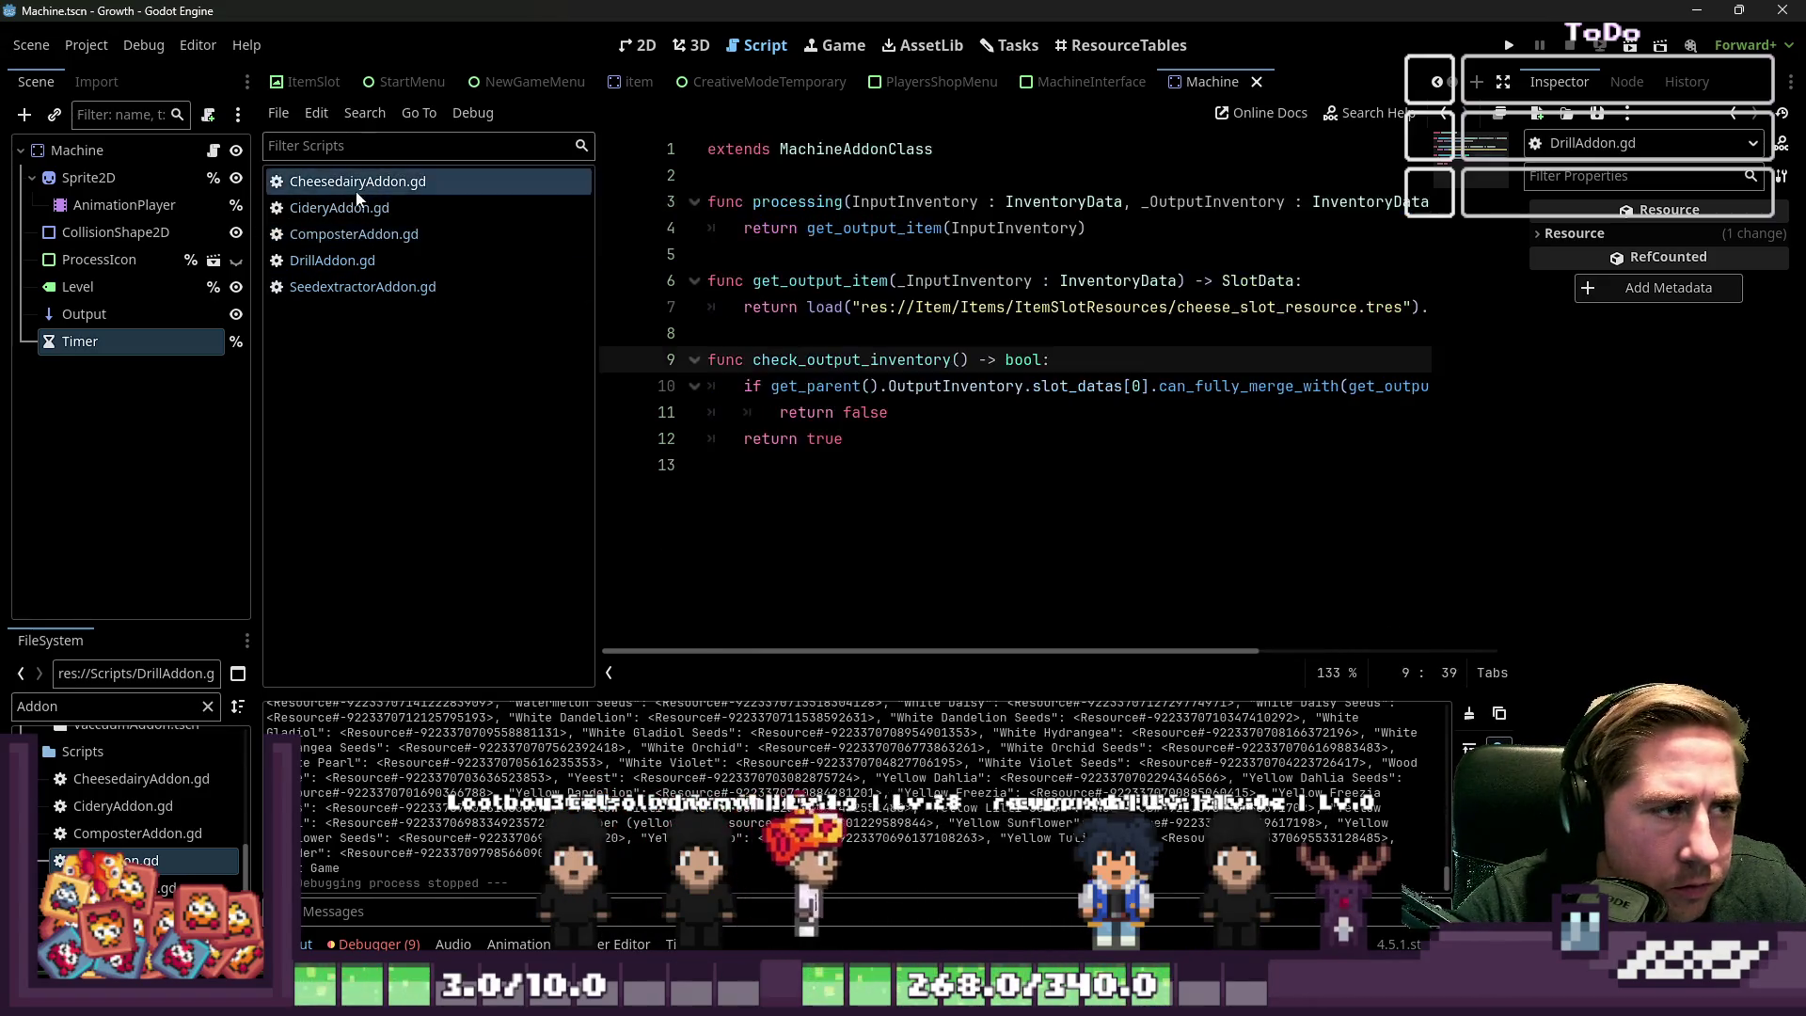
left_click(338, 208)
left_click(1134, 219)
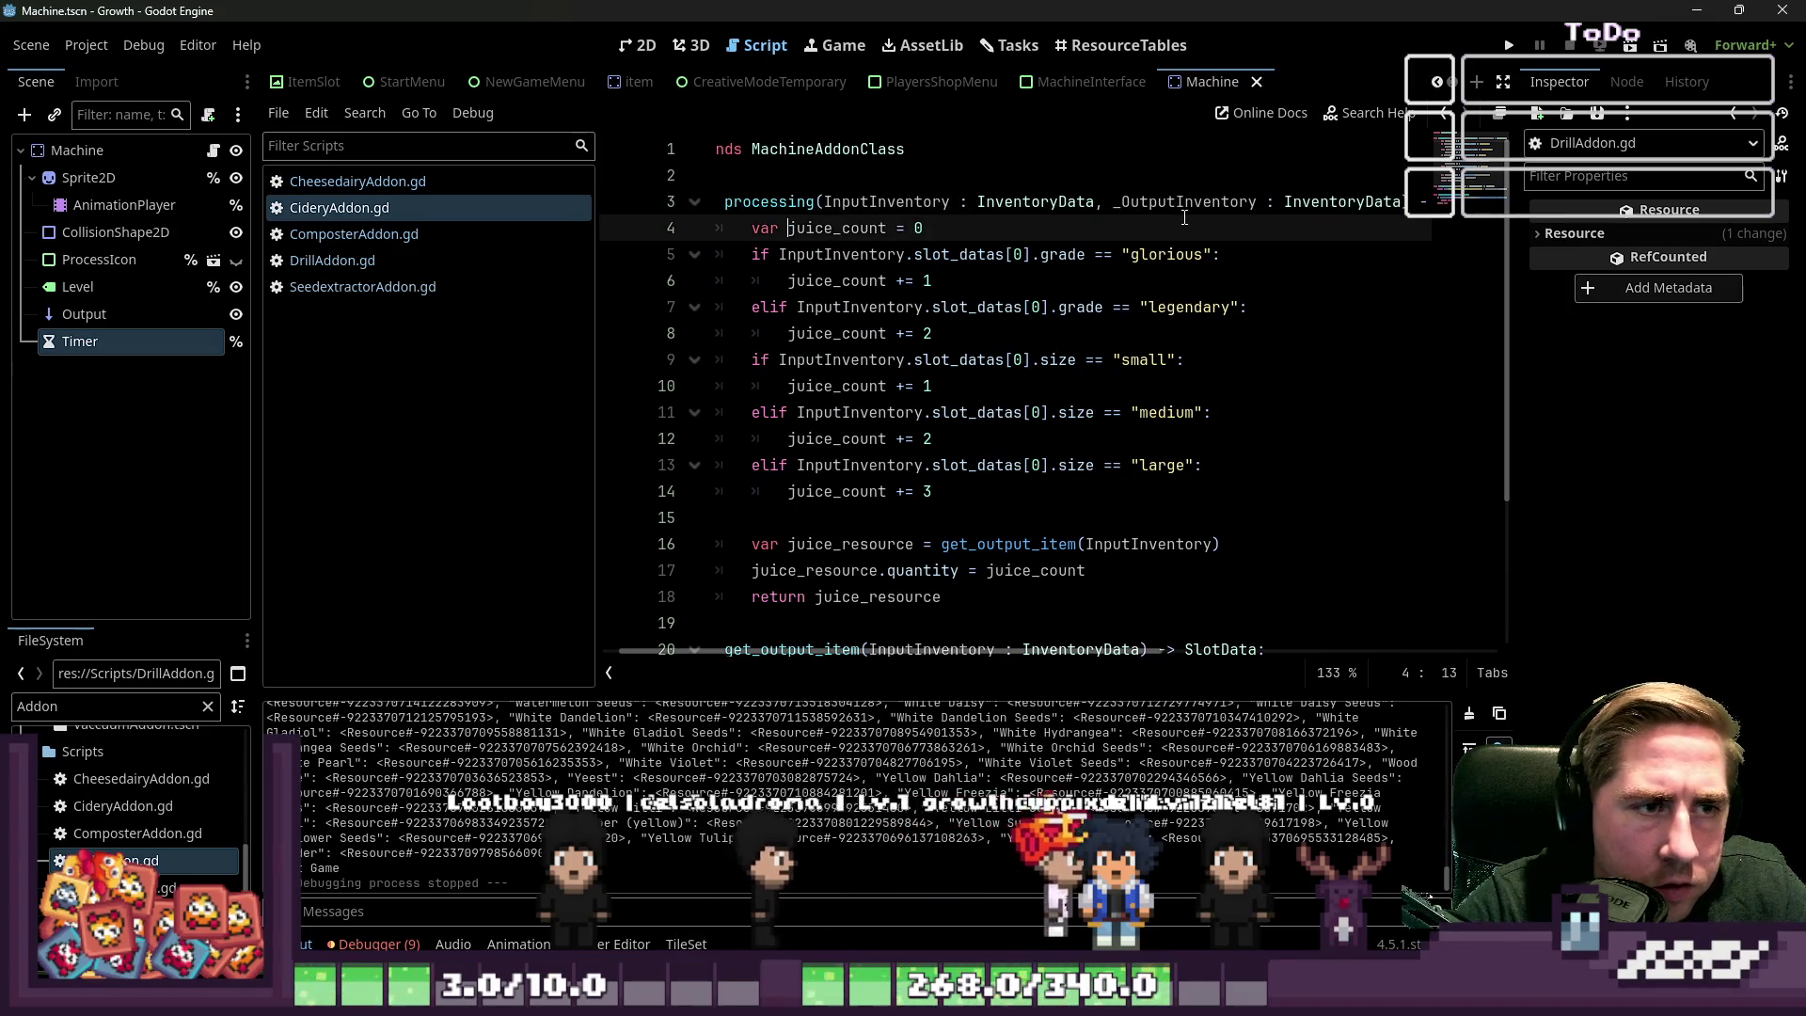
key("Up")
key("End")
key("ctrl+Left")
key("ctrl+Left")
key("ctrl+shift+Left")
key("ctrl+shift+Left")
key("ctrl+shift+Left")
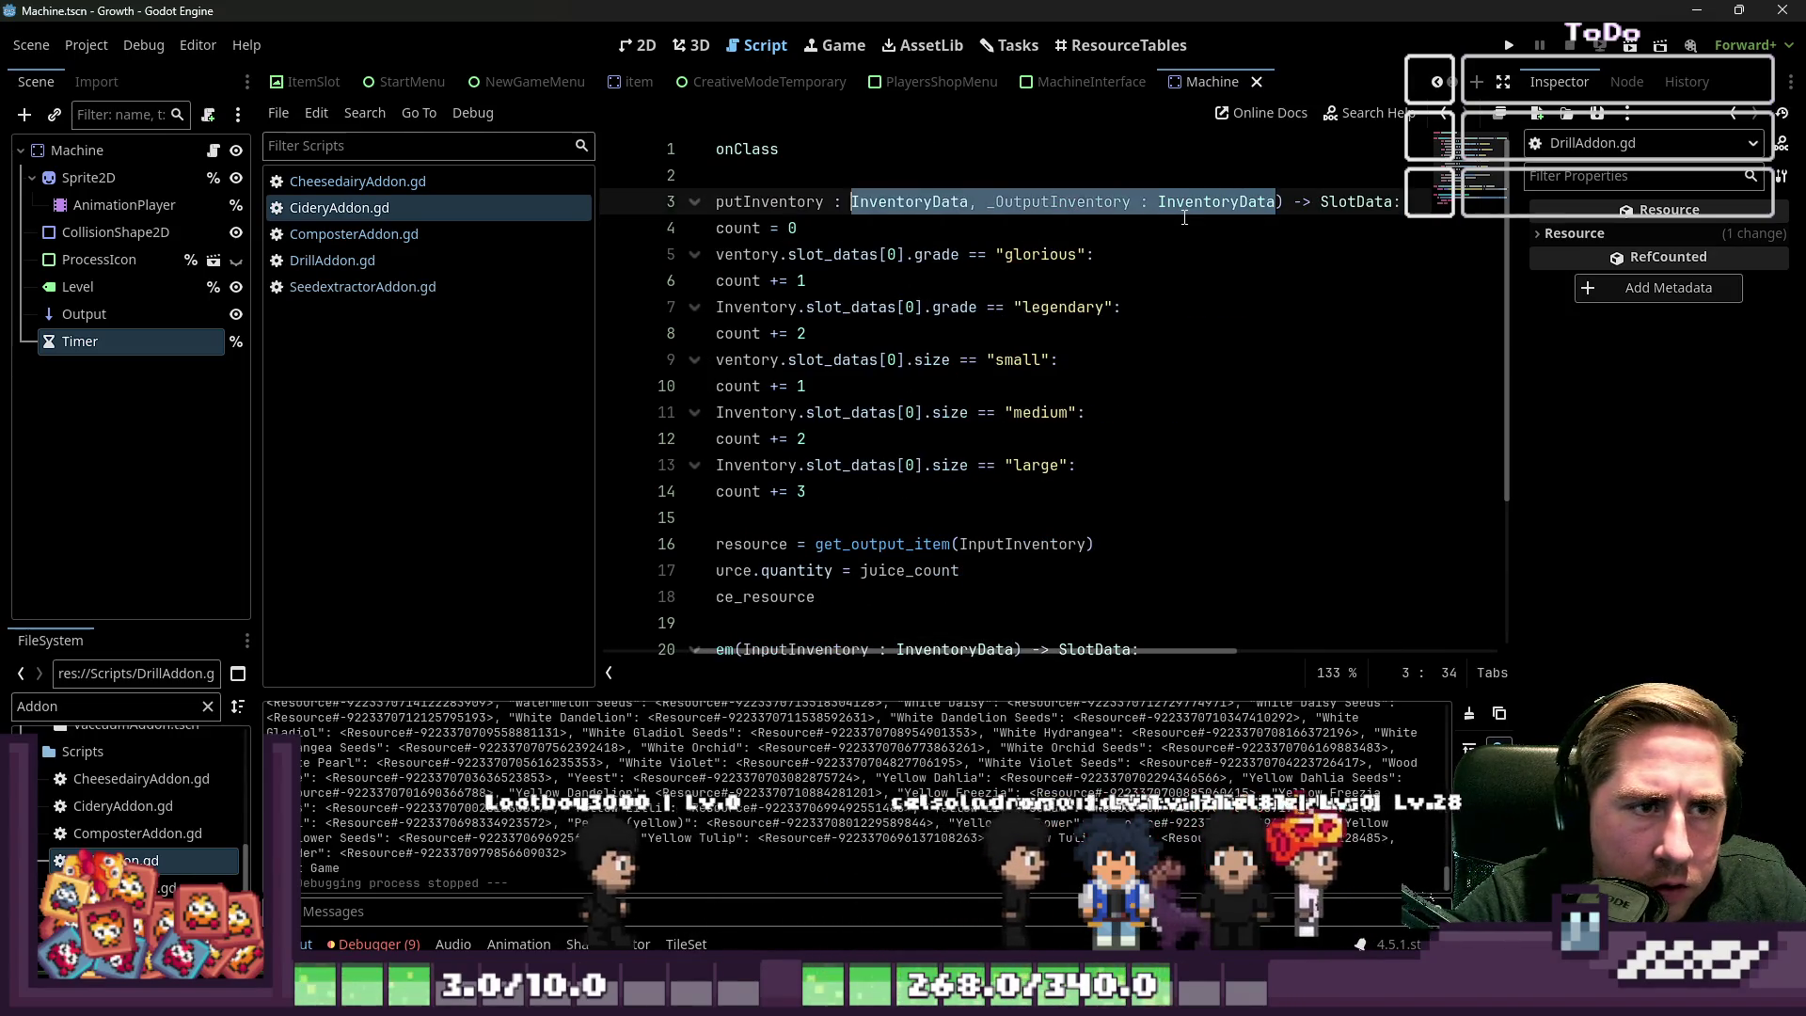
key("BackSpace")
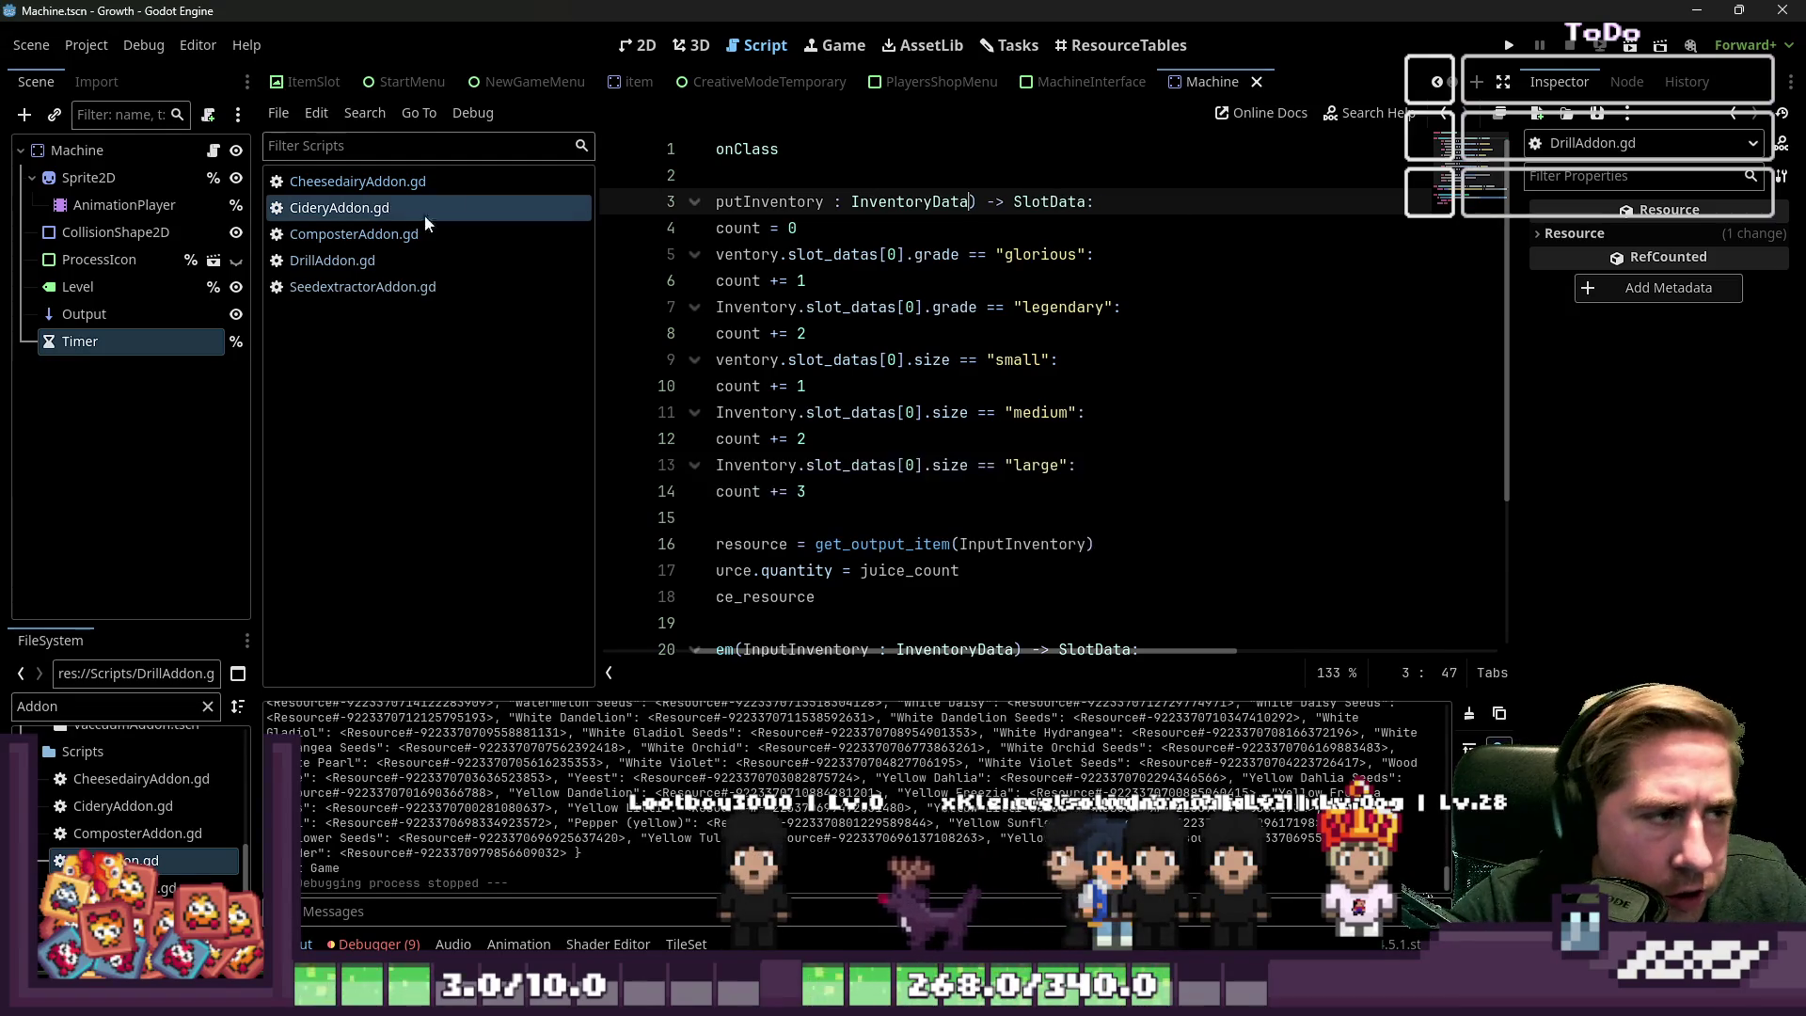
Delete the _OutputInventory parameter from the Cheesedairy processing function
key("alt+Left")
left_click(1032, 179)
key("Down")
key("ctrl+Right")
key("ctrl+Right")
key("ctrl+Right")
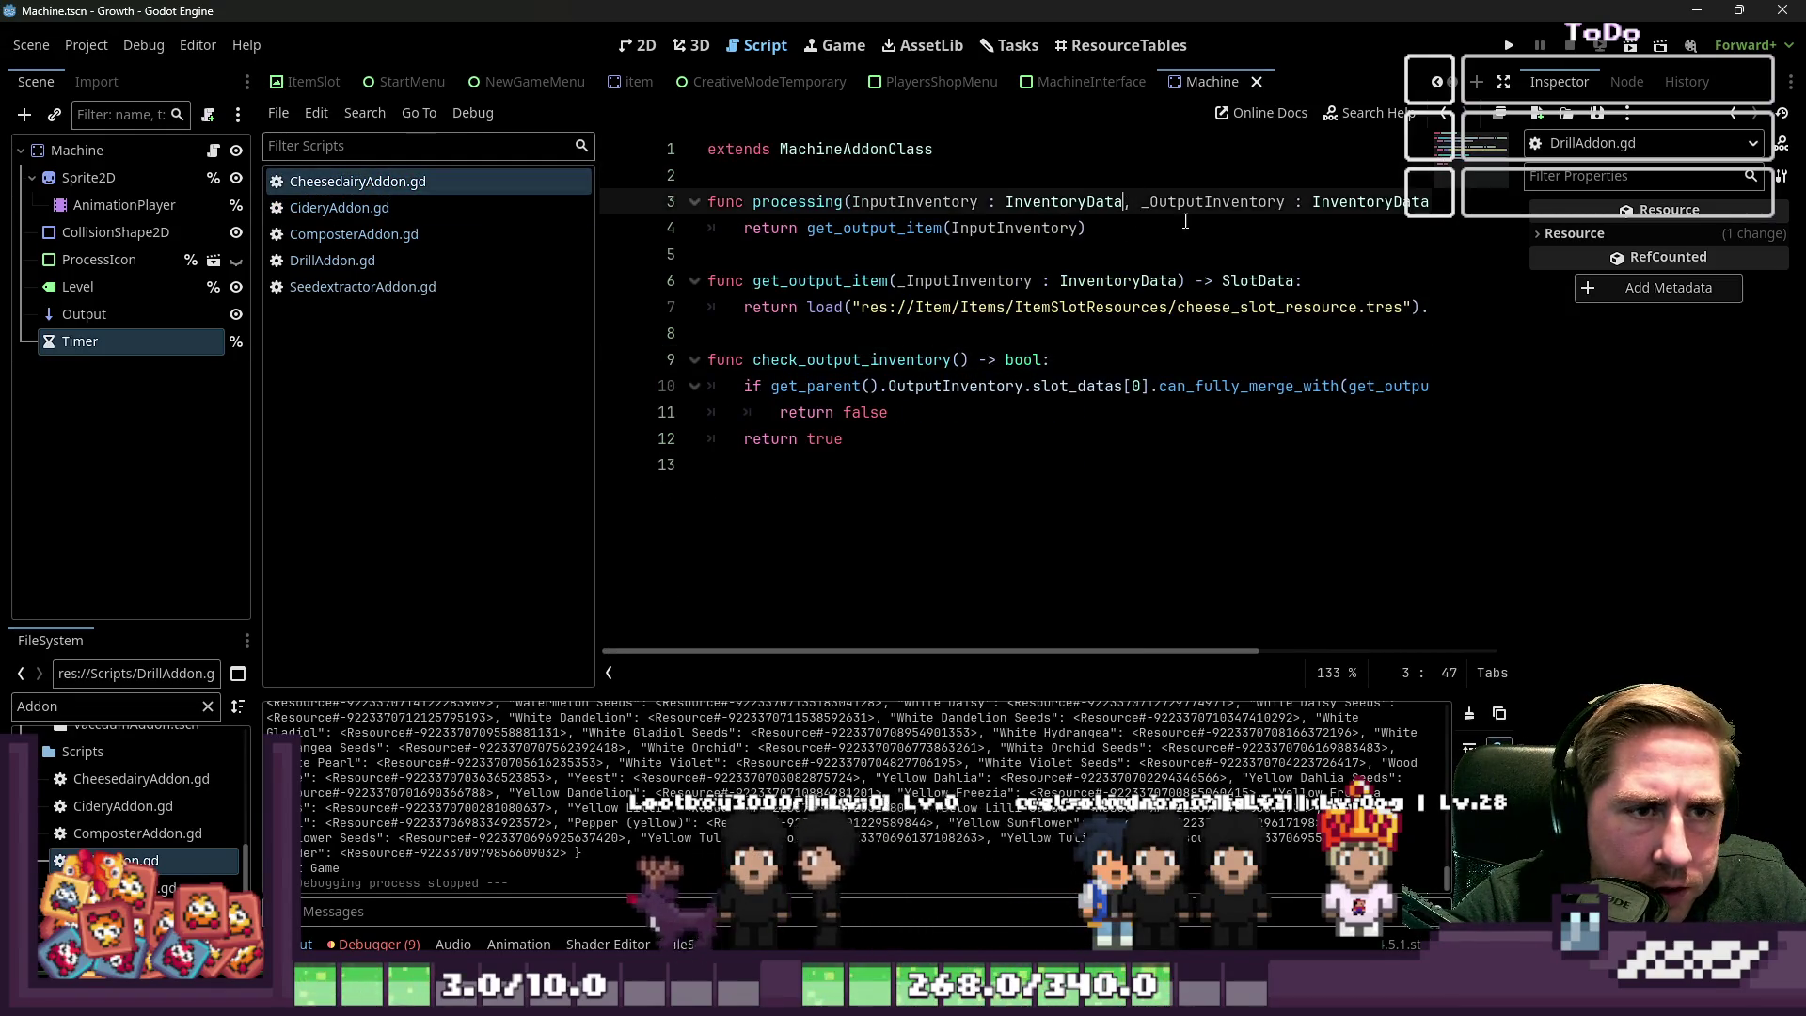
key("ctrl+shift+Right")
key("ctrl+shift+Right")
key("ctrl+shift+Right")
key("BackSpace")
key("BackSpace")
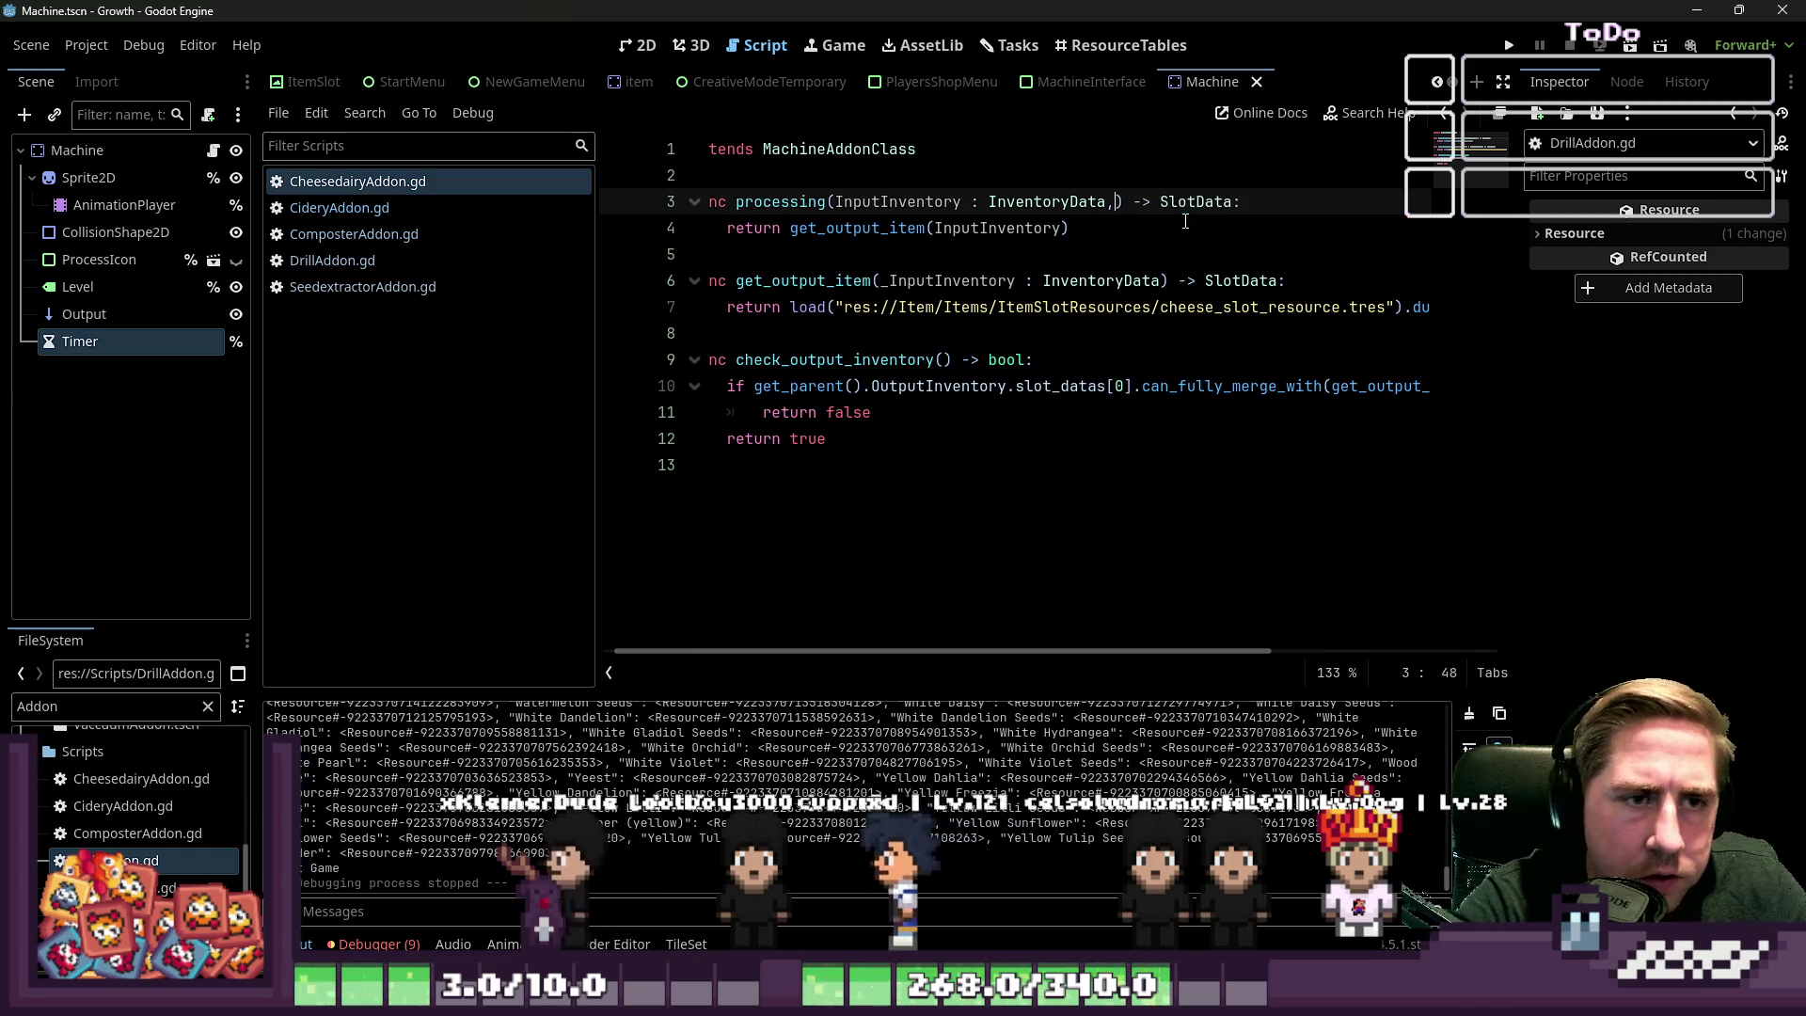
left_click(1163, 280)
left_click(395, 286)
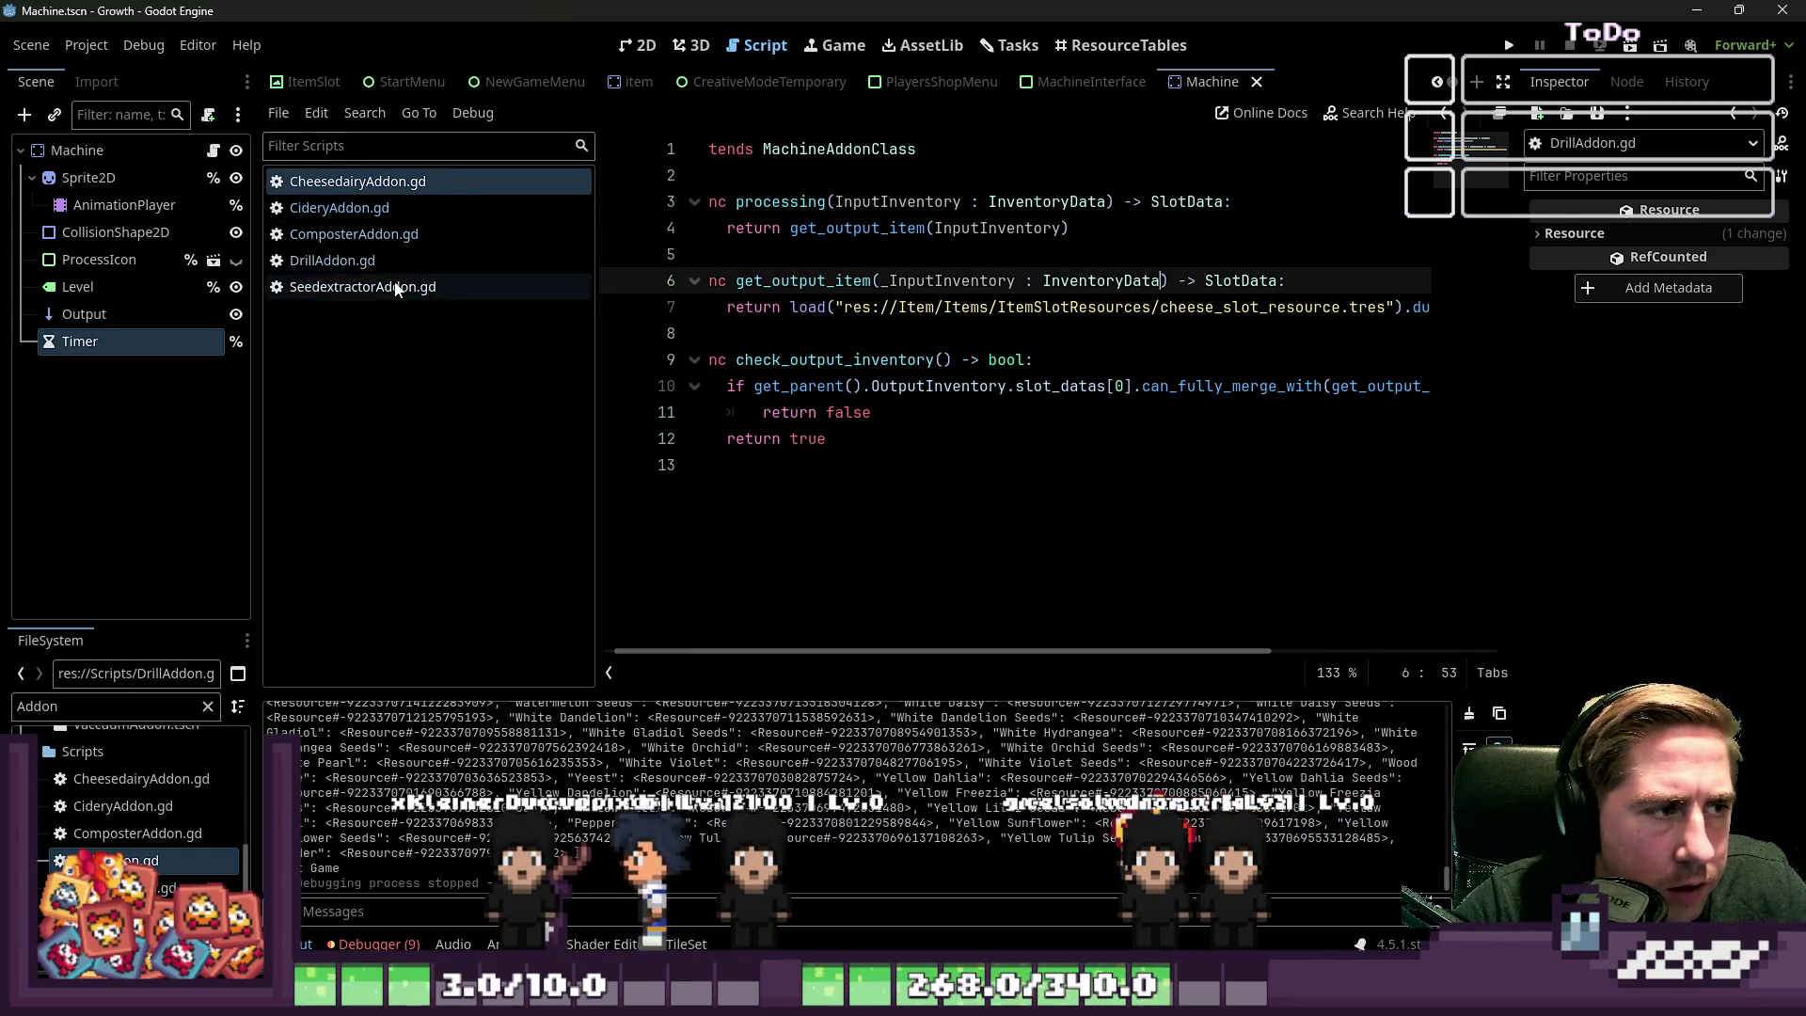
scroll(136, 828, "down", 1)
double_click(136, 859)
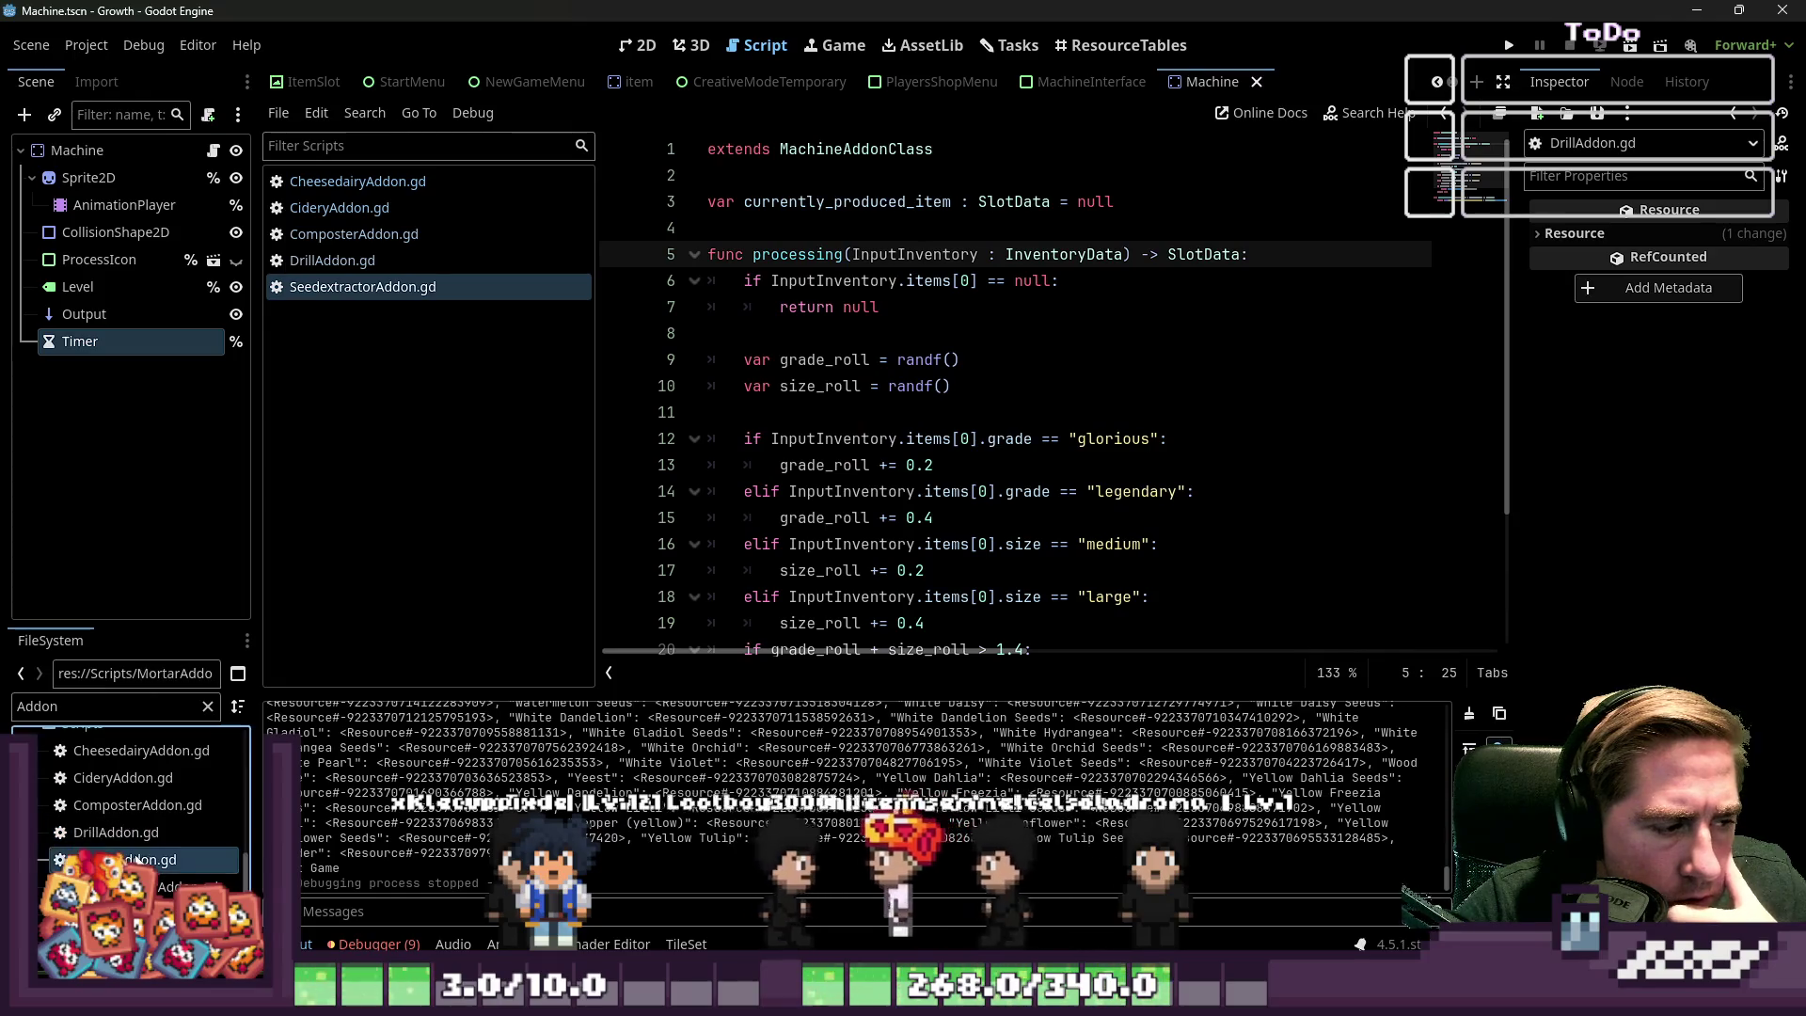
Change the Mortar processing return type from void to SlotData
left_click(1028, 227)
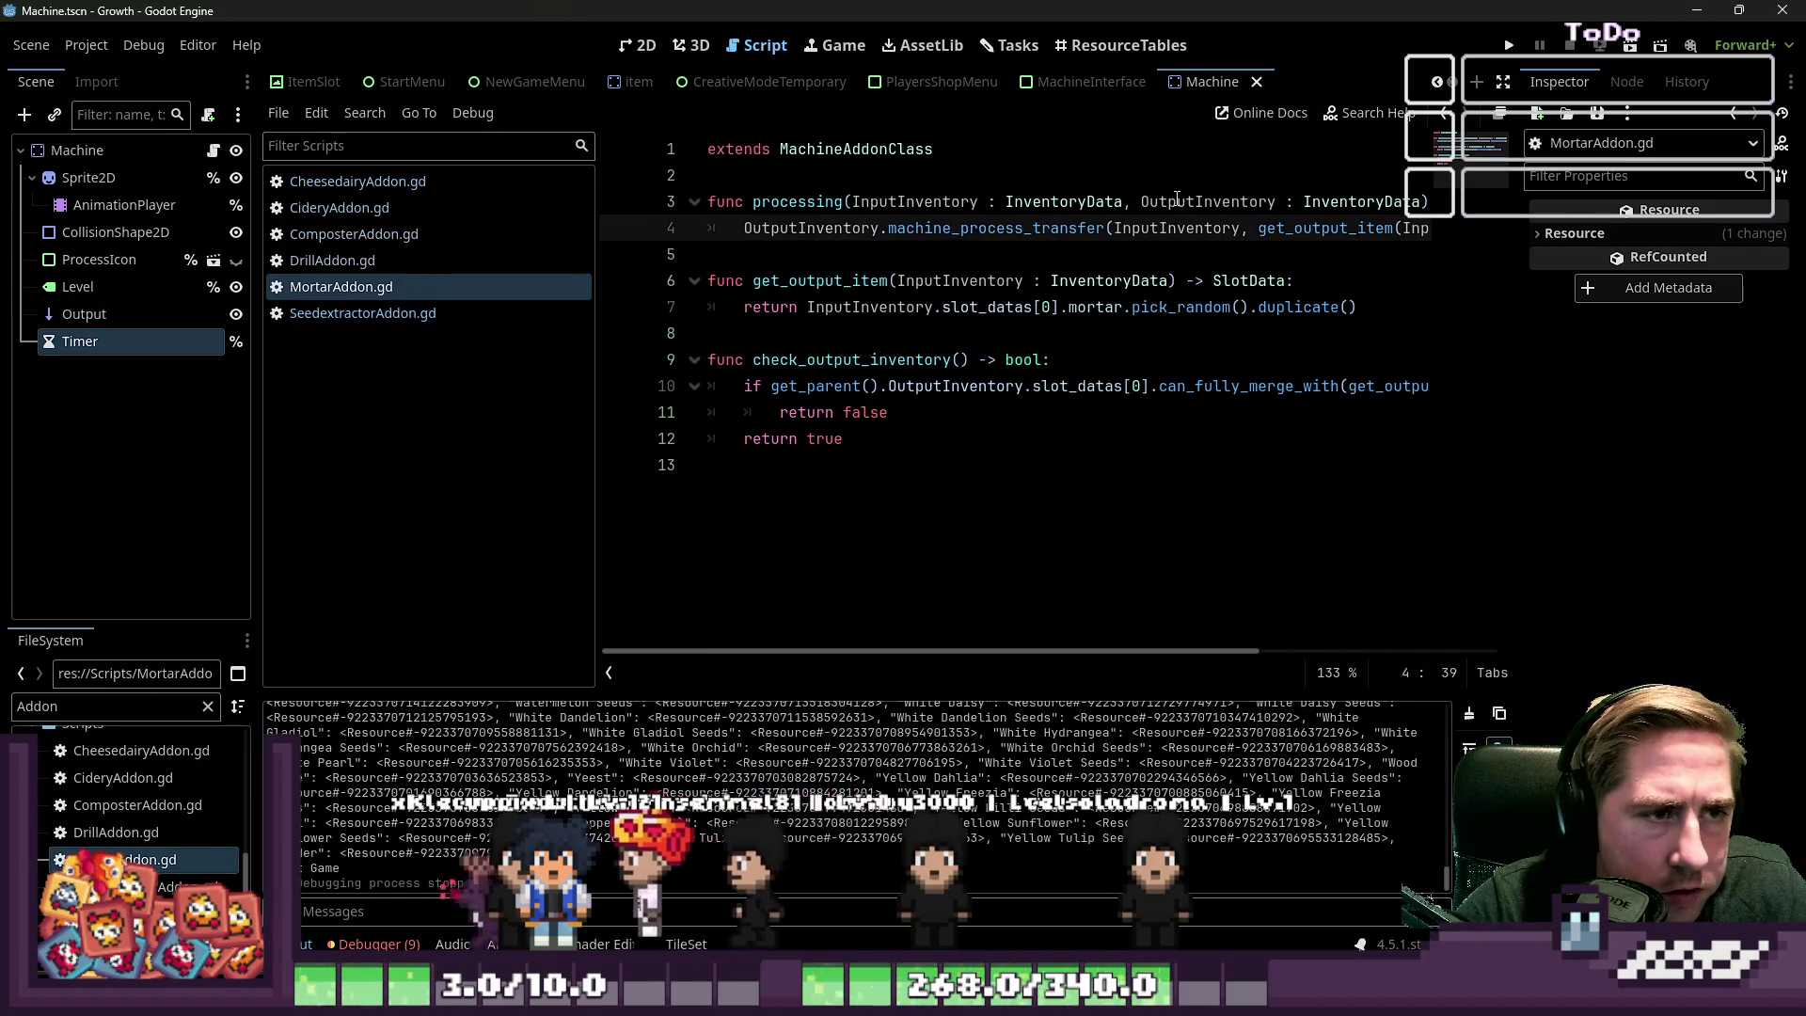
left_click(1226, 201)
key("End")
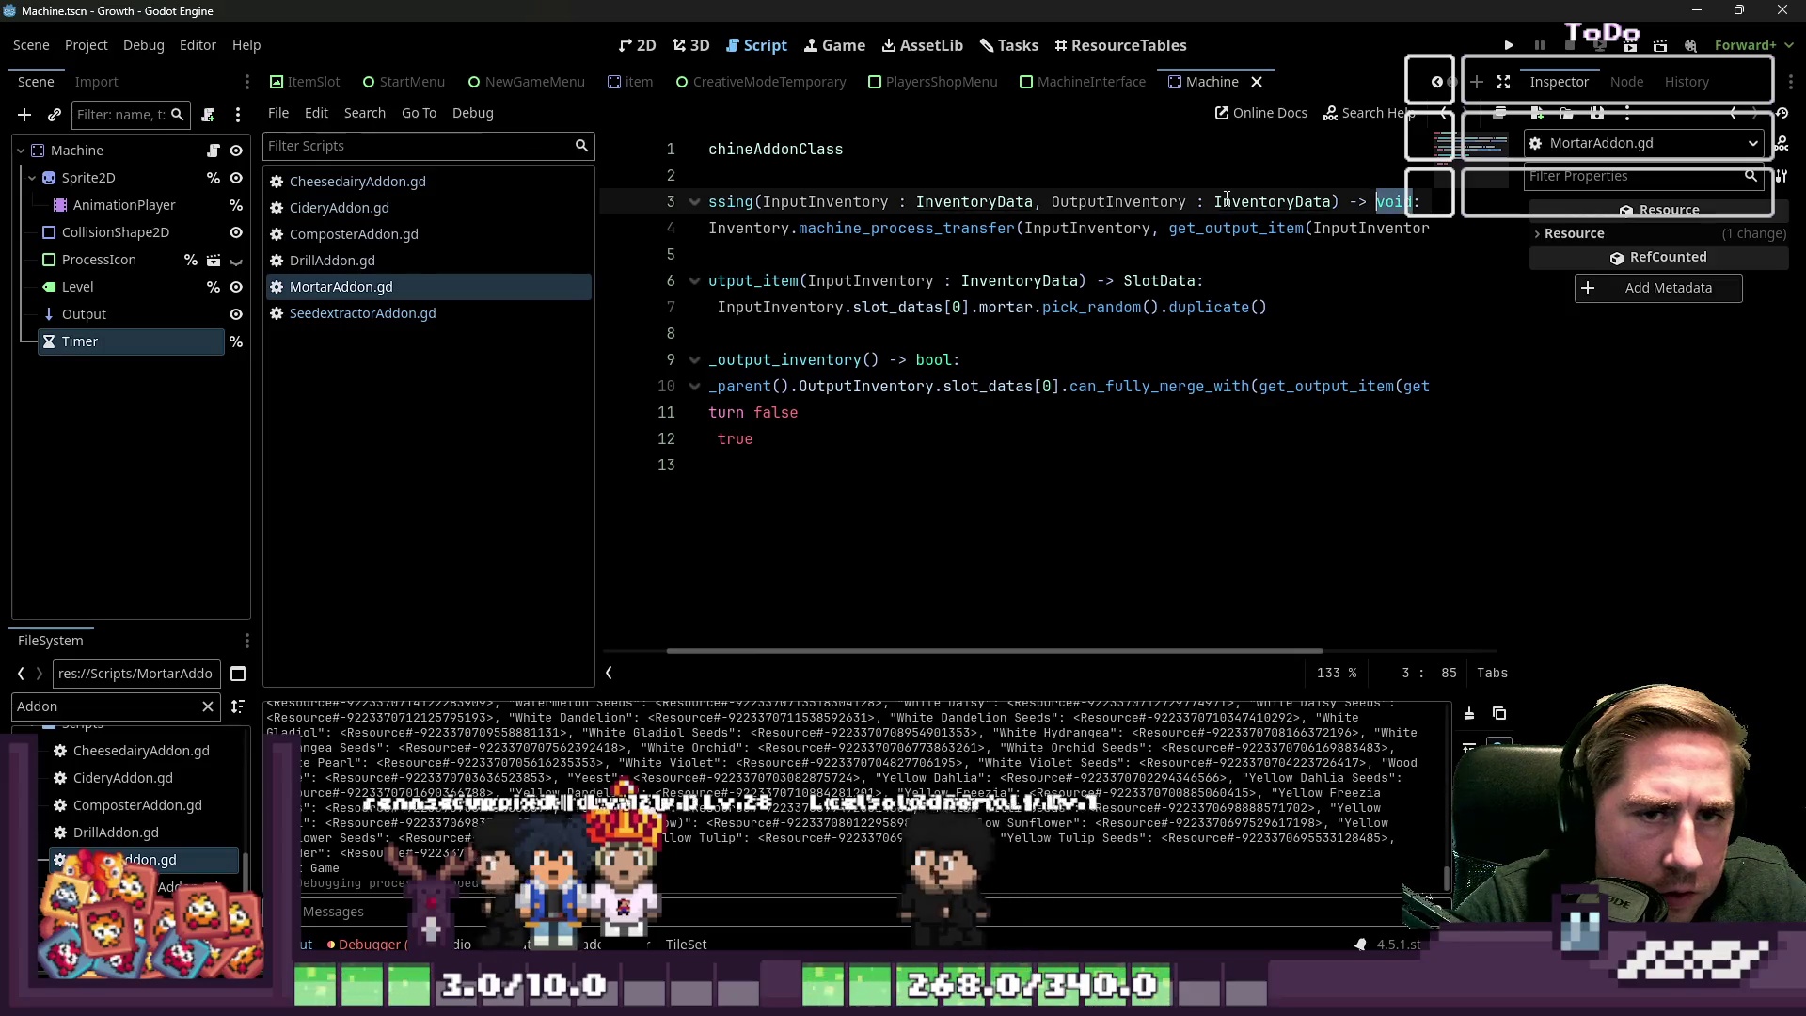
type("SlotData")
key("Down")
Replace the transfer call with 'return get_output_item(InputInventory)'
key("Home")
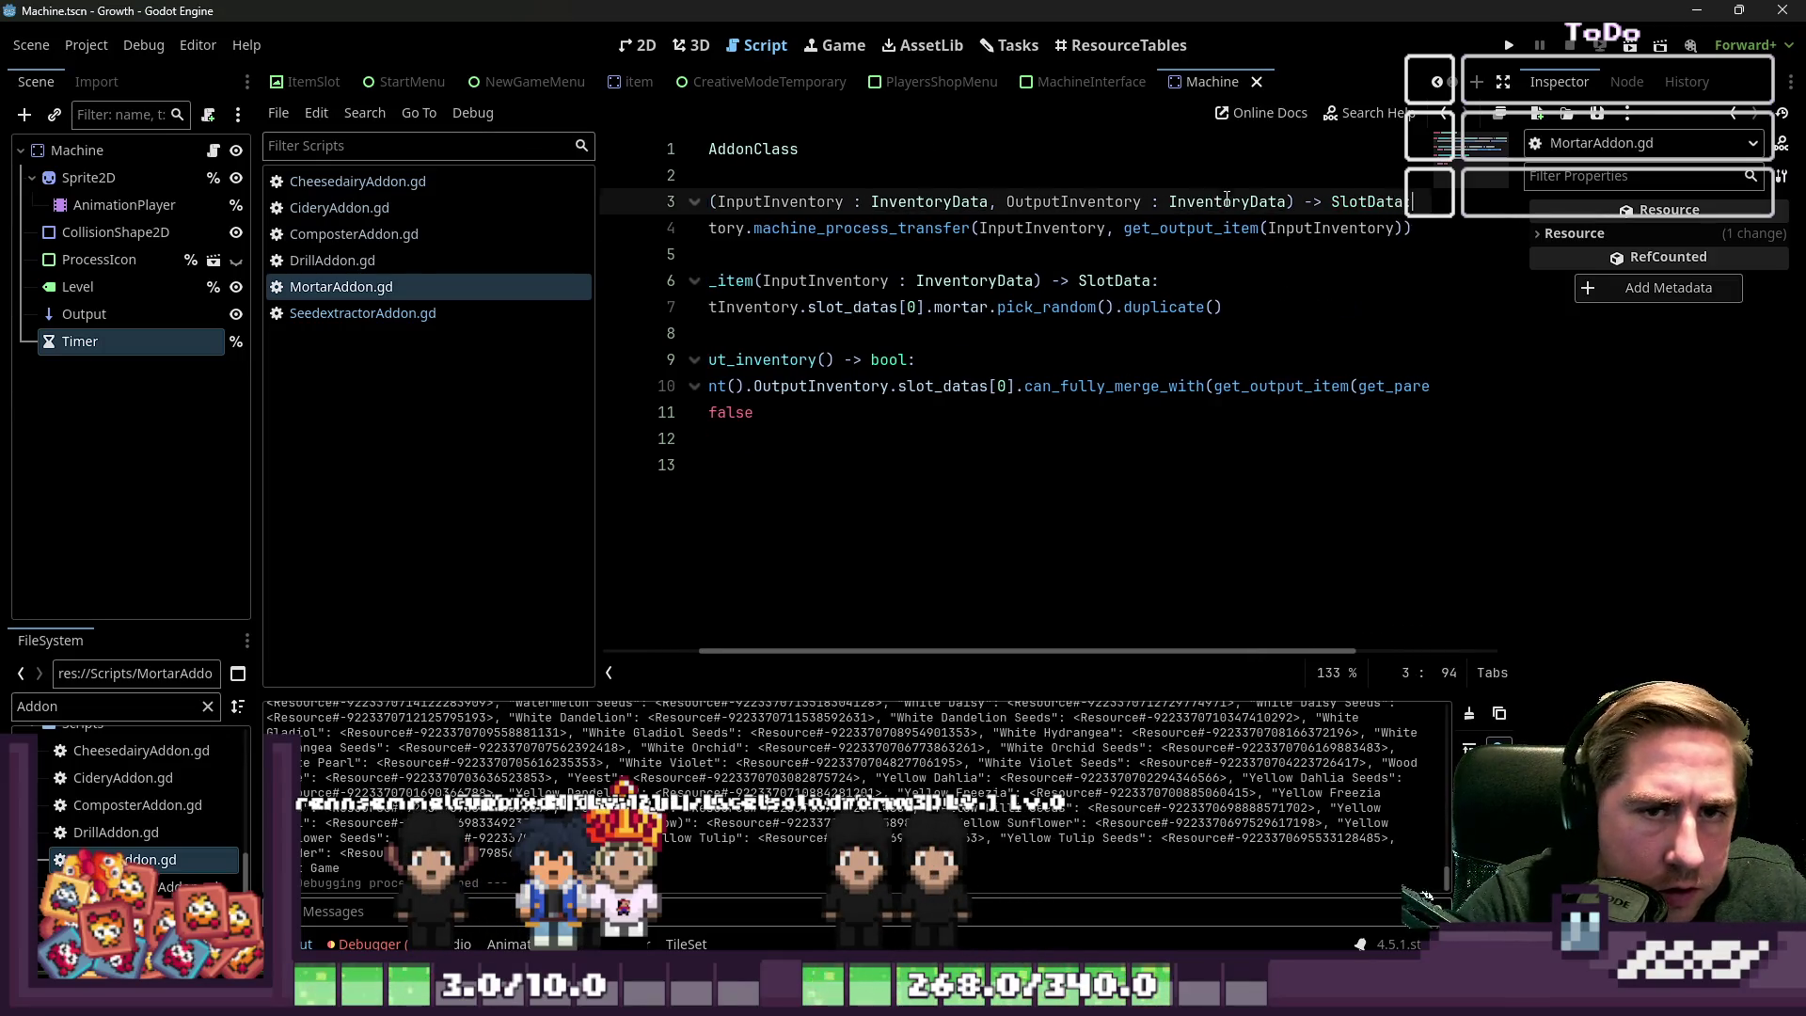
key("ctrl+shift+Right")
key("ctrl+shift+Right")
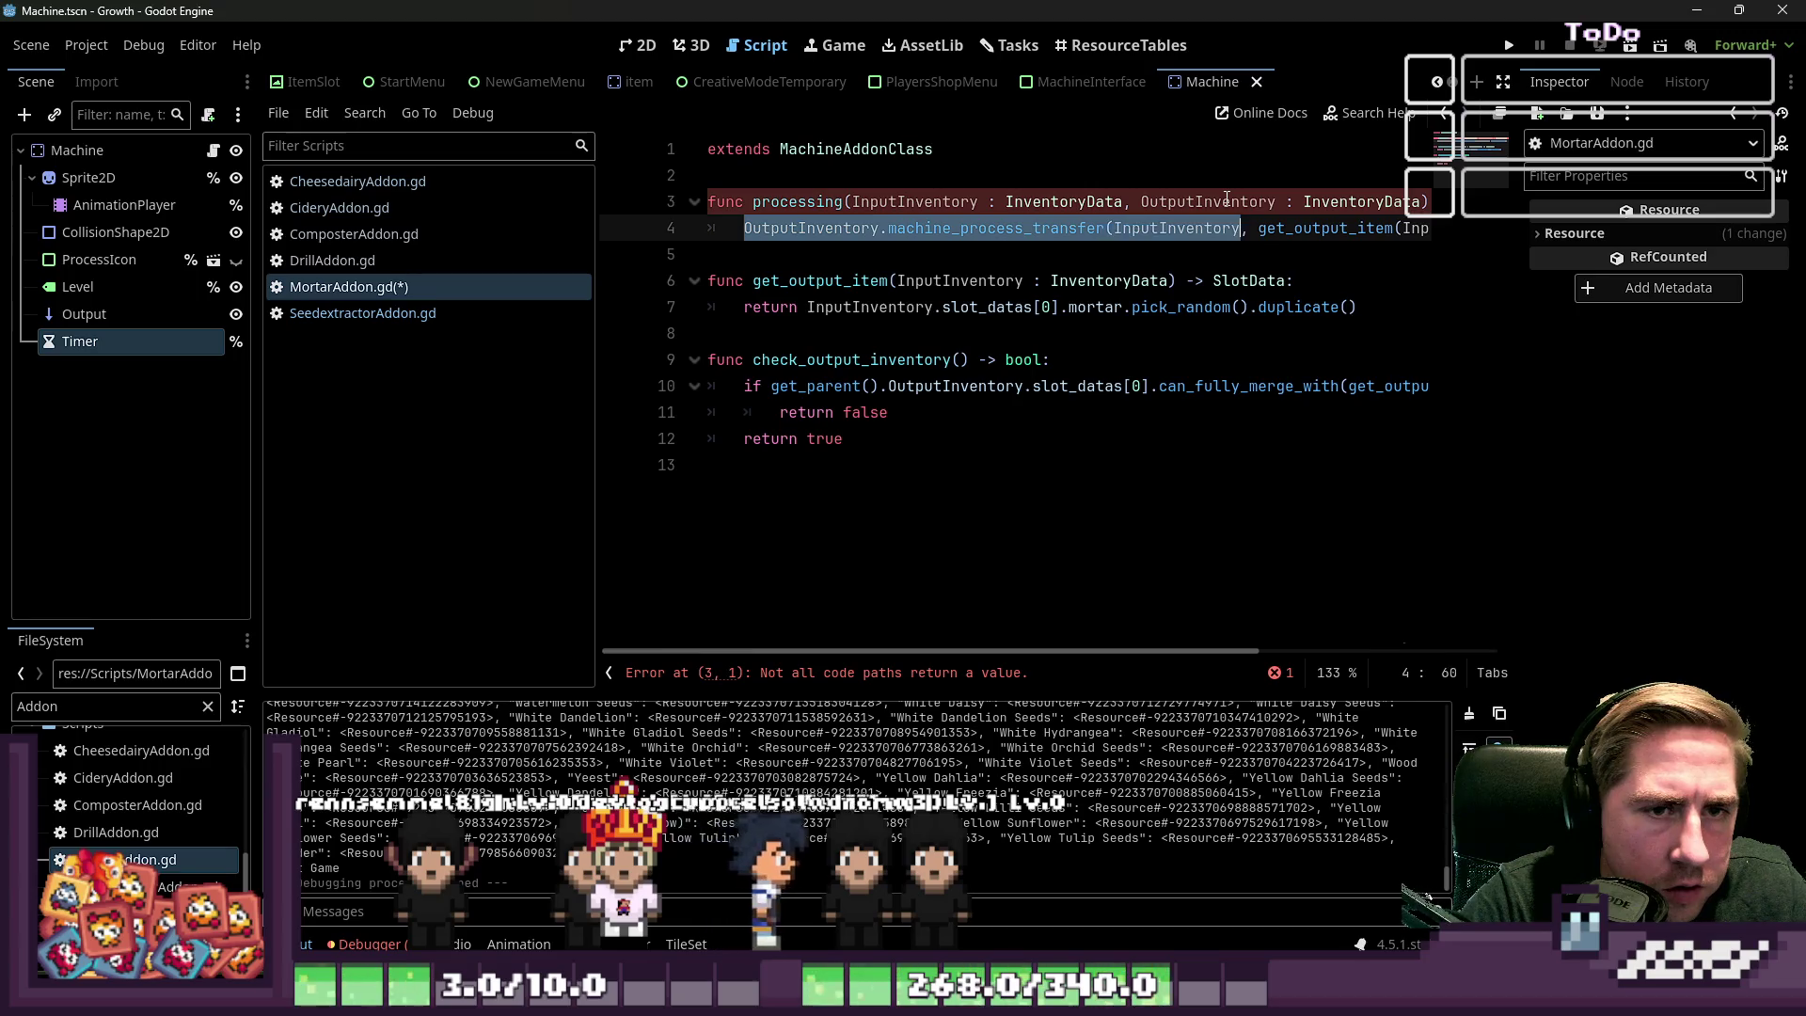
type("rn")
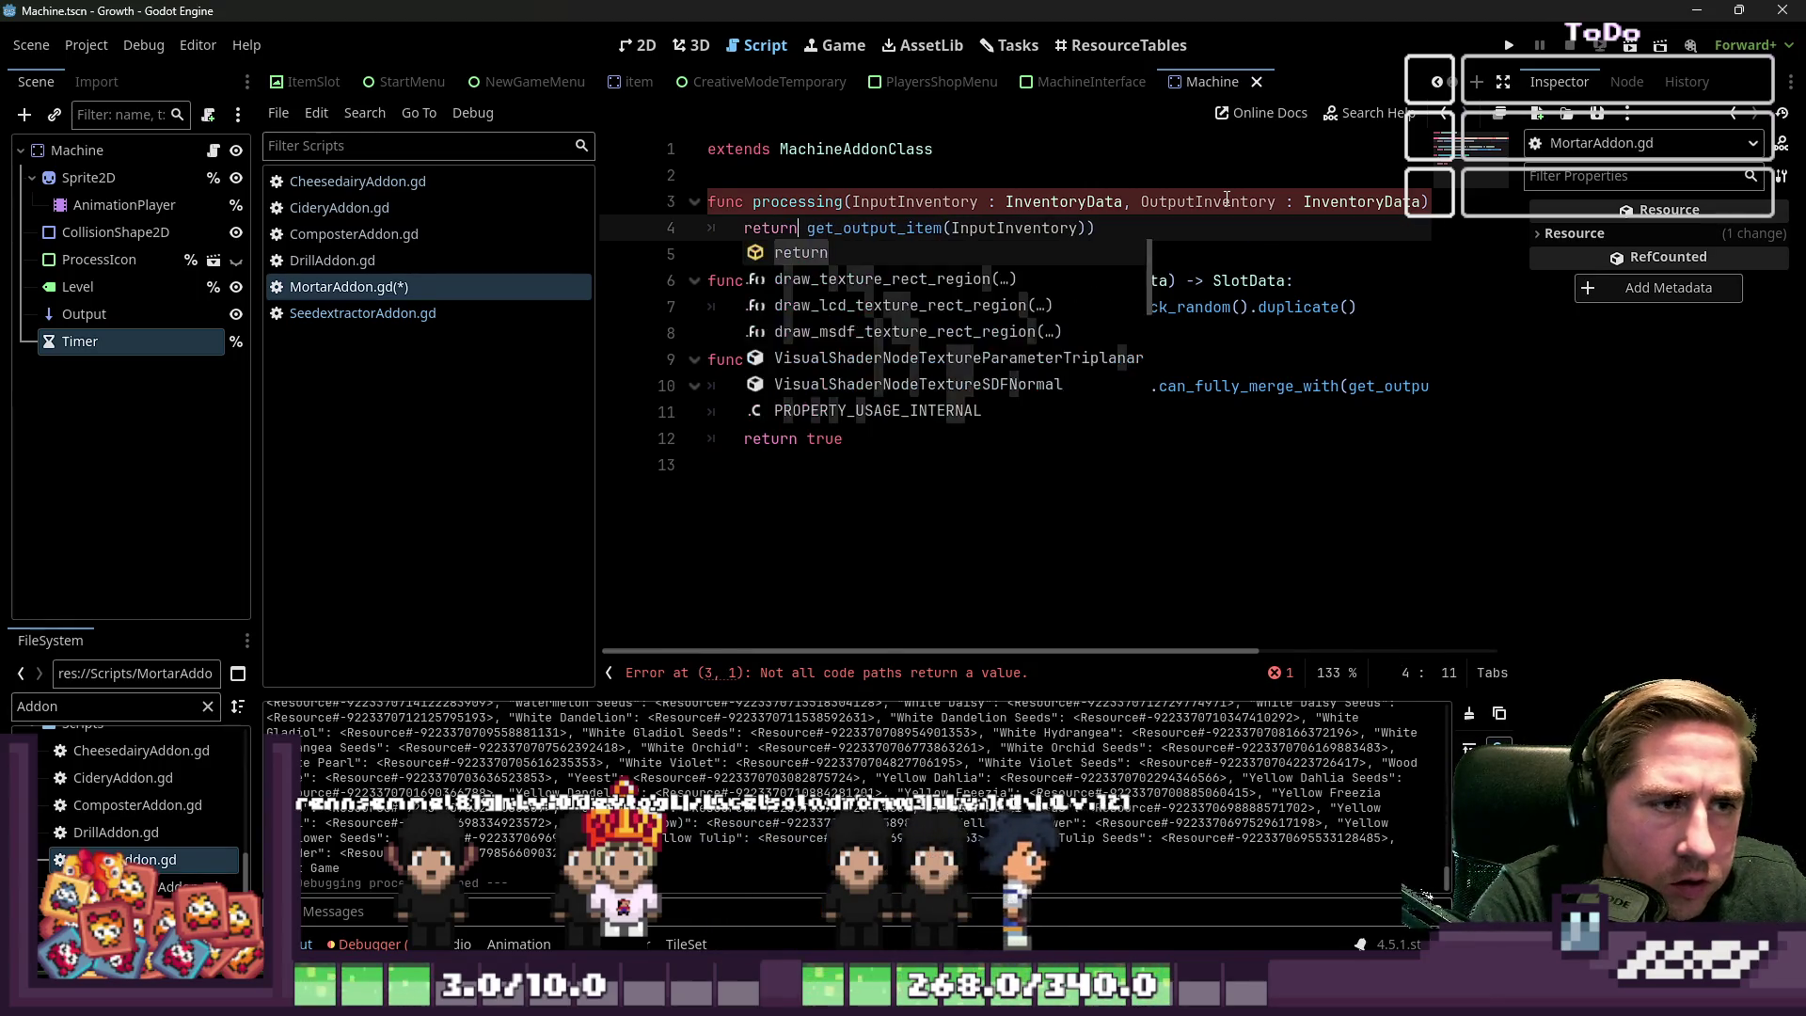
key("End")
key("BackSpace")
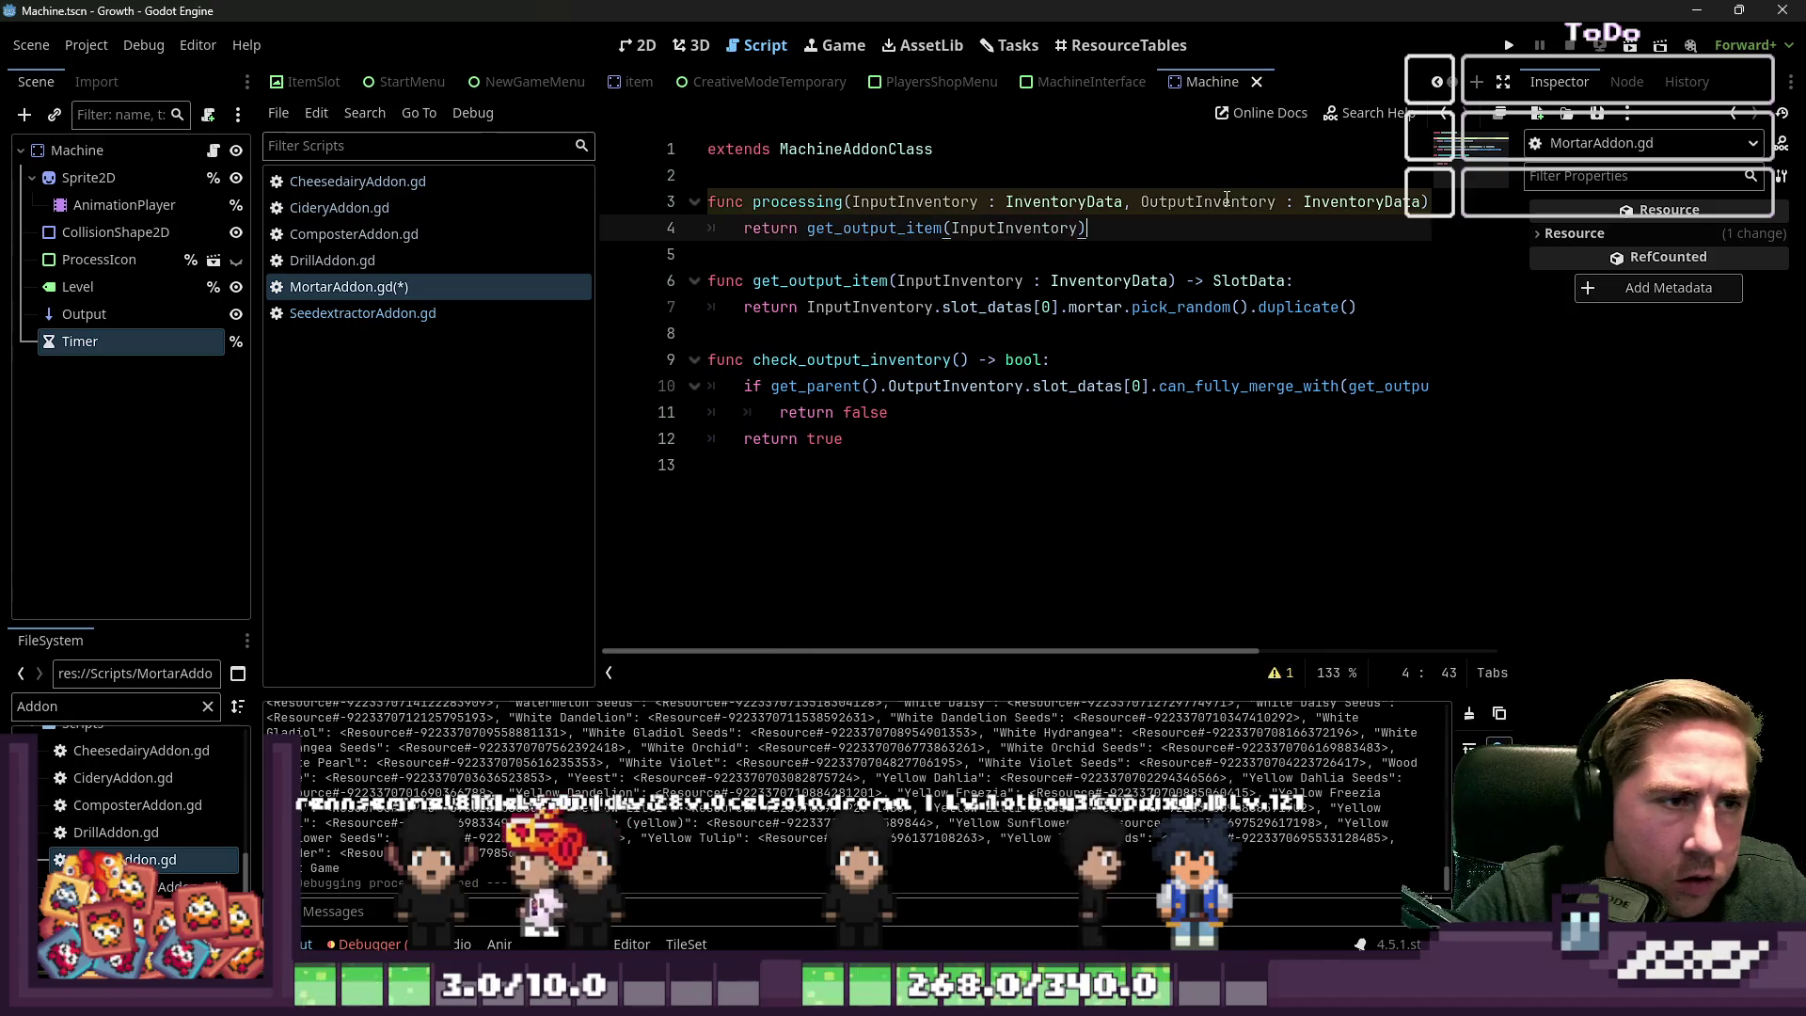
Remove the OutputInventory parameter so processing takes only InputInventory
double_click(1053, 201)
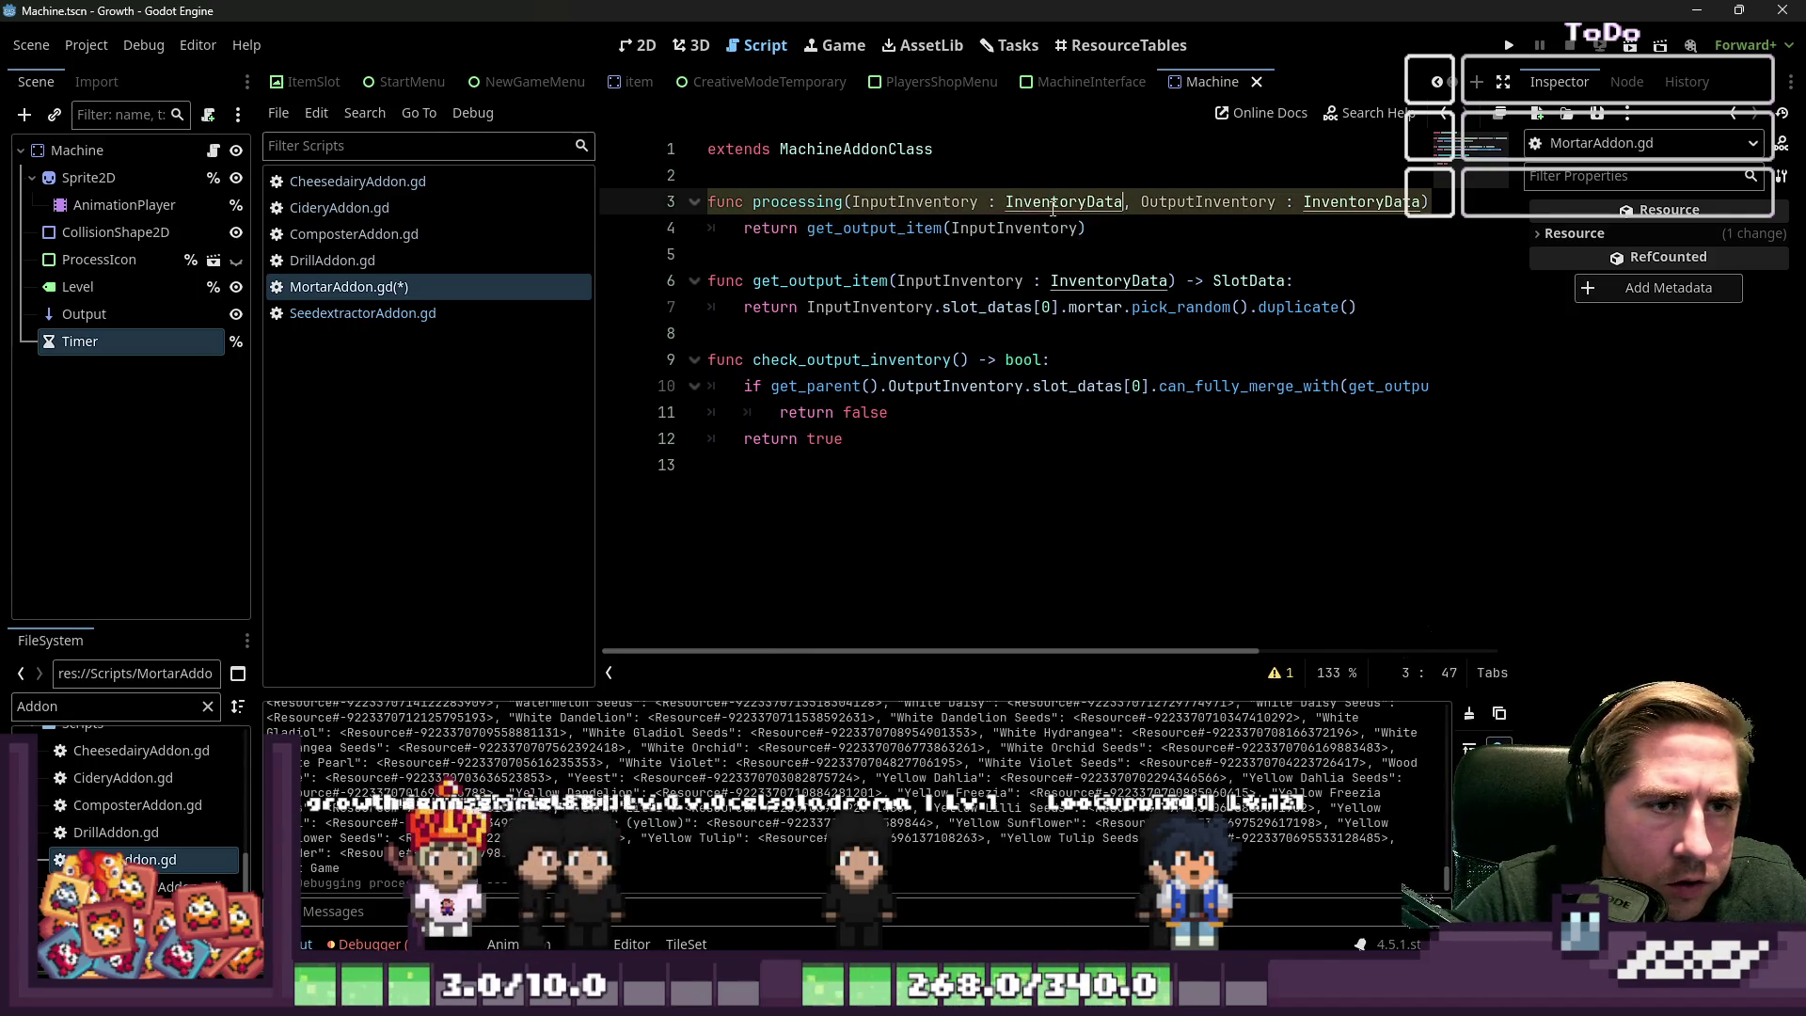
key("ctrl+shift+Right")
key("ctrl+shift+Right")
key("ctrl+shift+Right")
key("BackSpace")
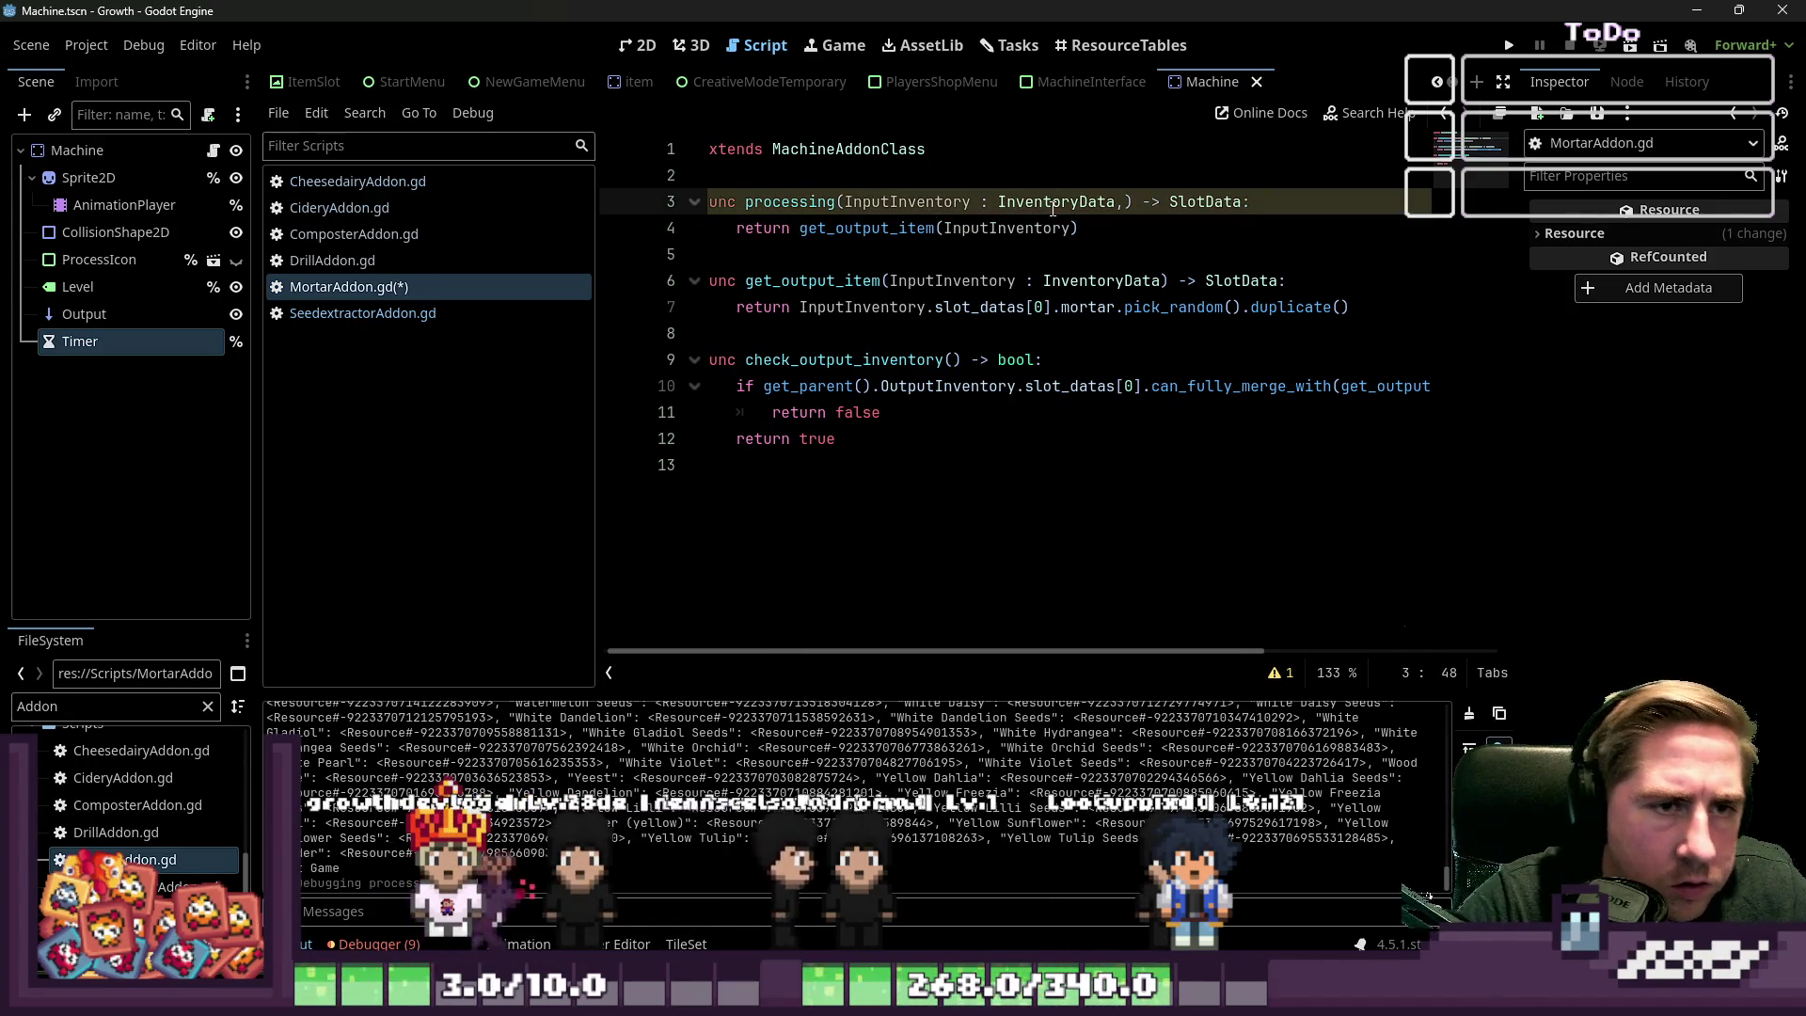
key("BackSpace")
key("Down")
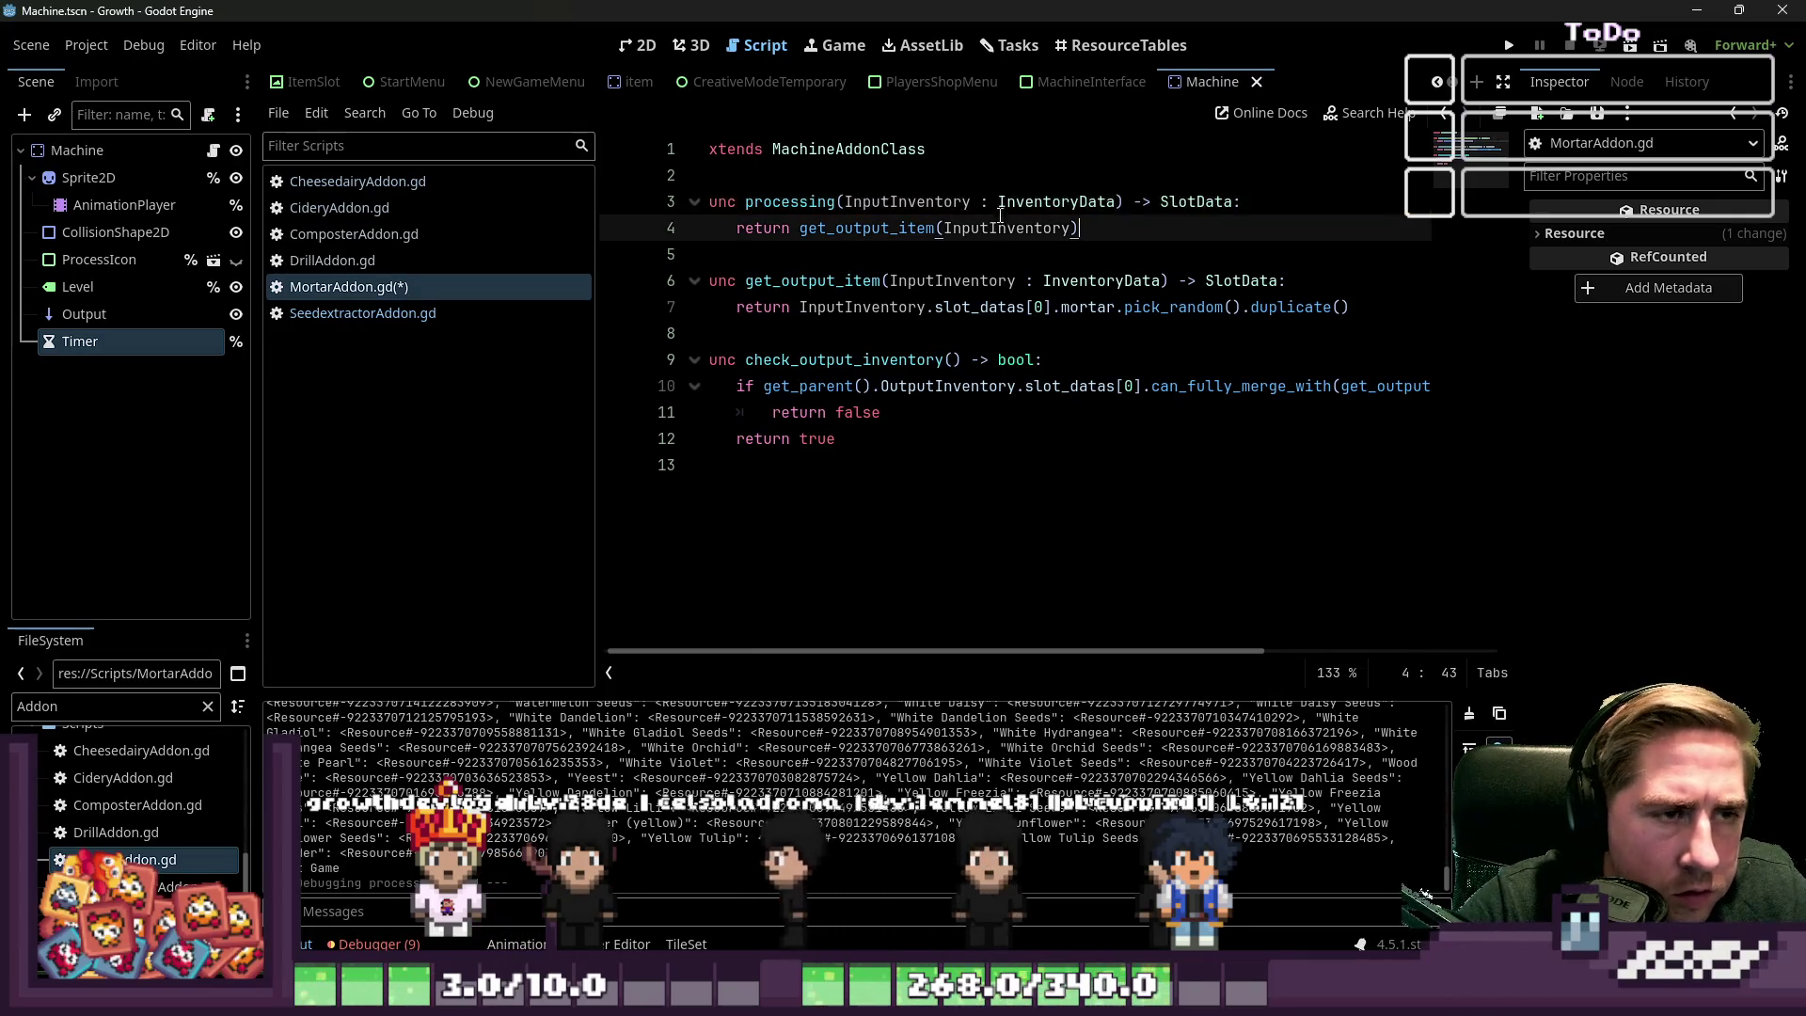
Copy the rewritten processing function and save MortarAddon.gd
key("shift+Up")
key("shift+Home")
key("ctrl+c")
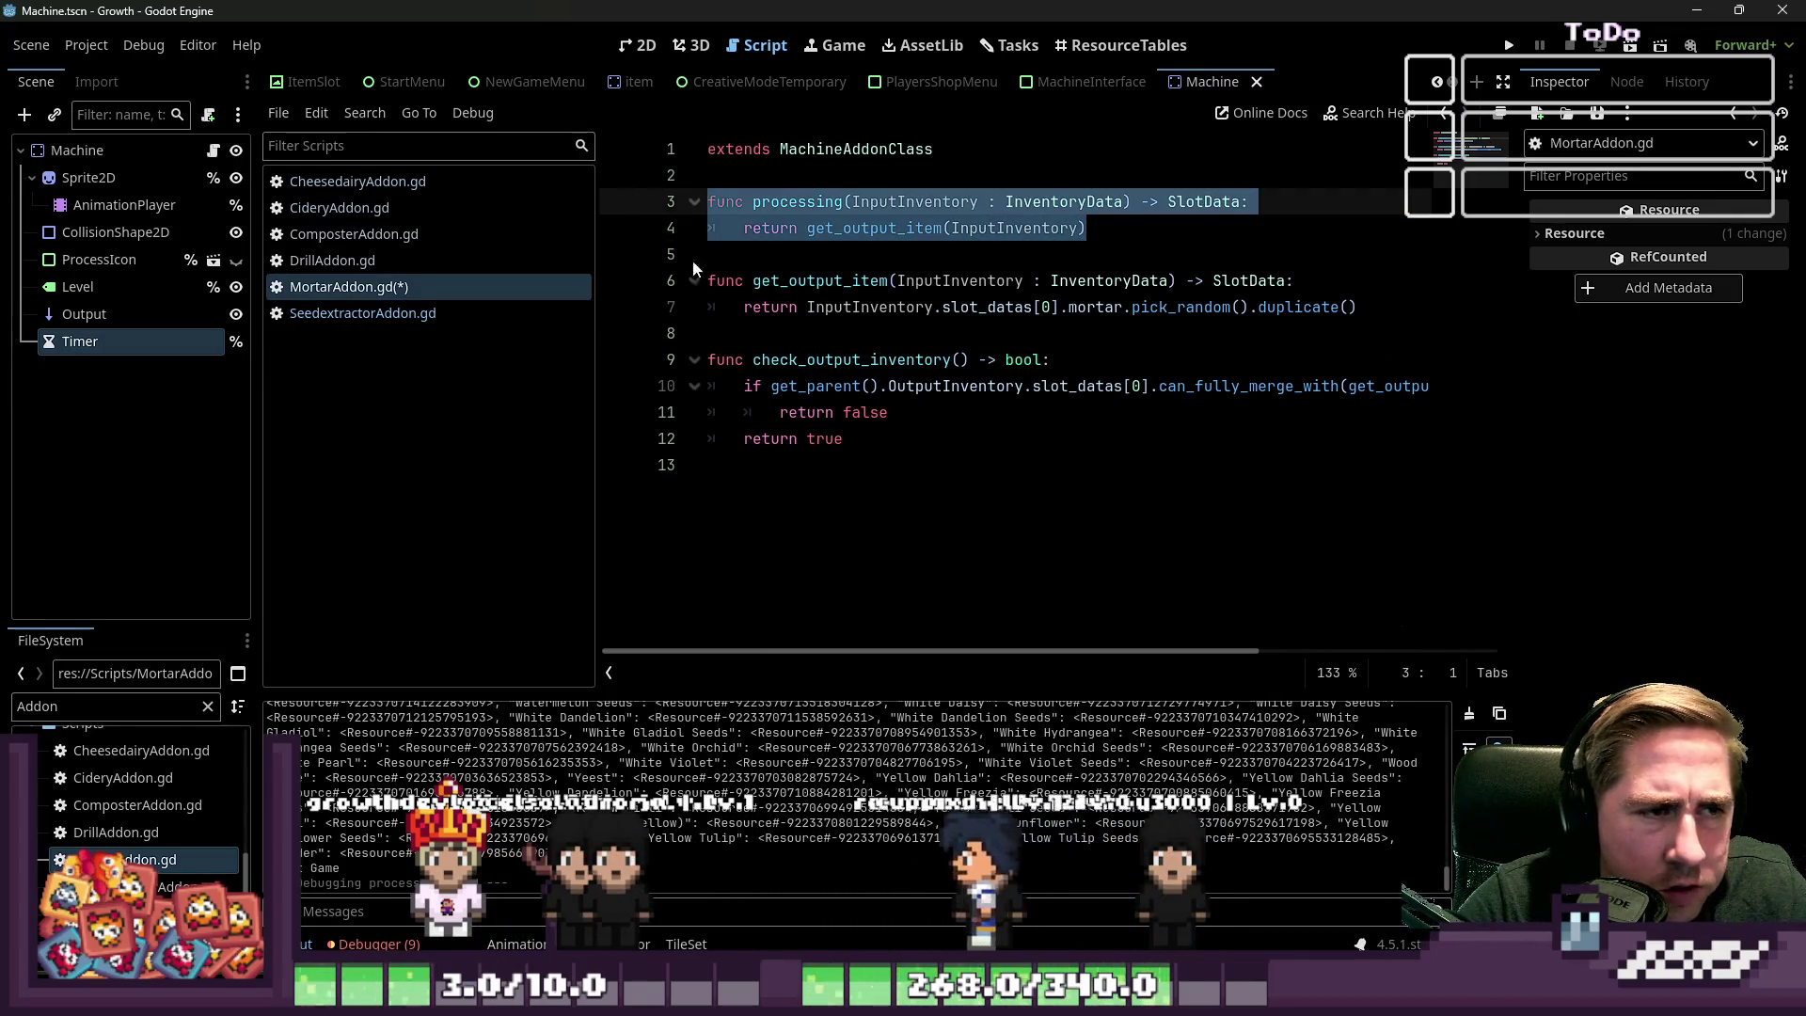
left_click(794, 249)
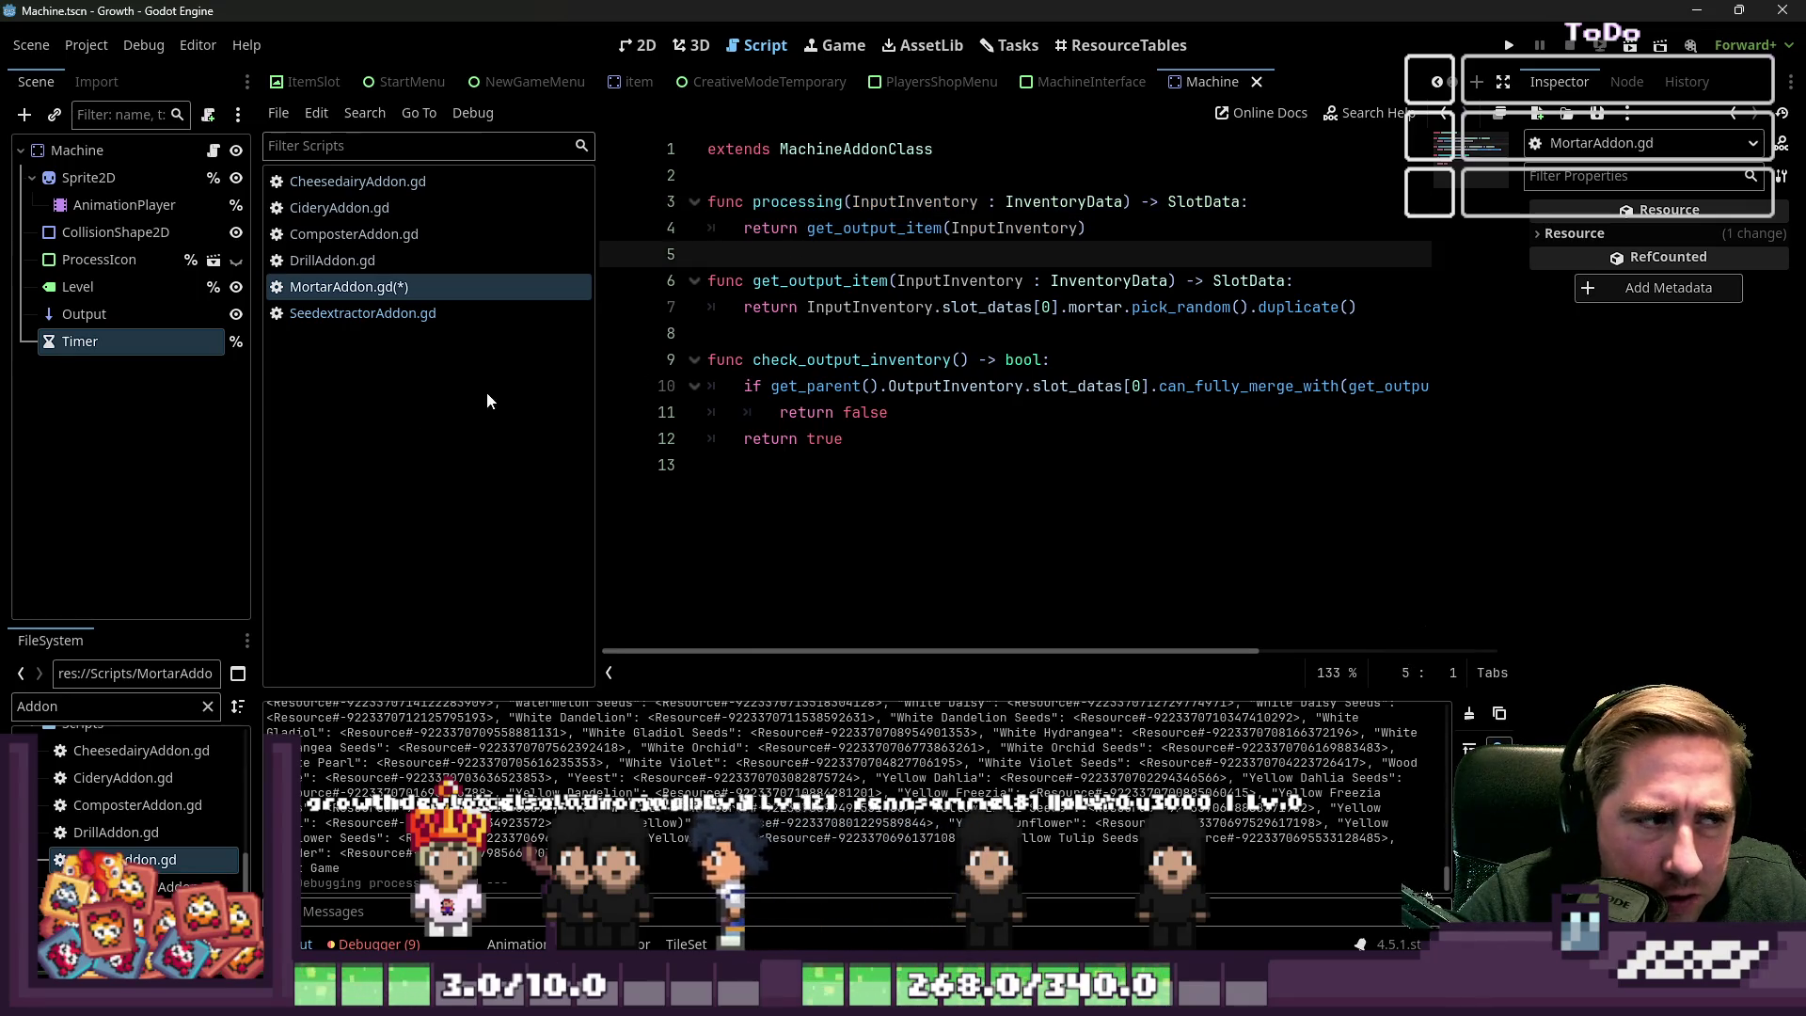
key("ctrl+s")
left_click(136, 885)
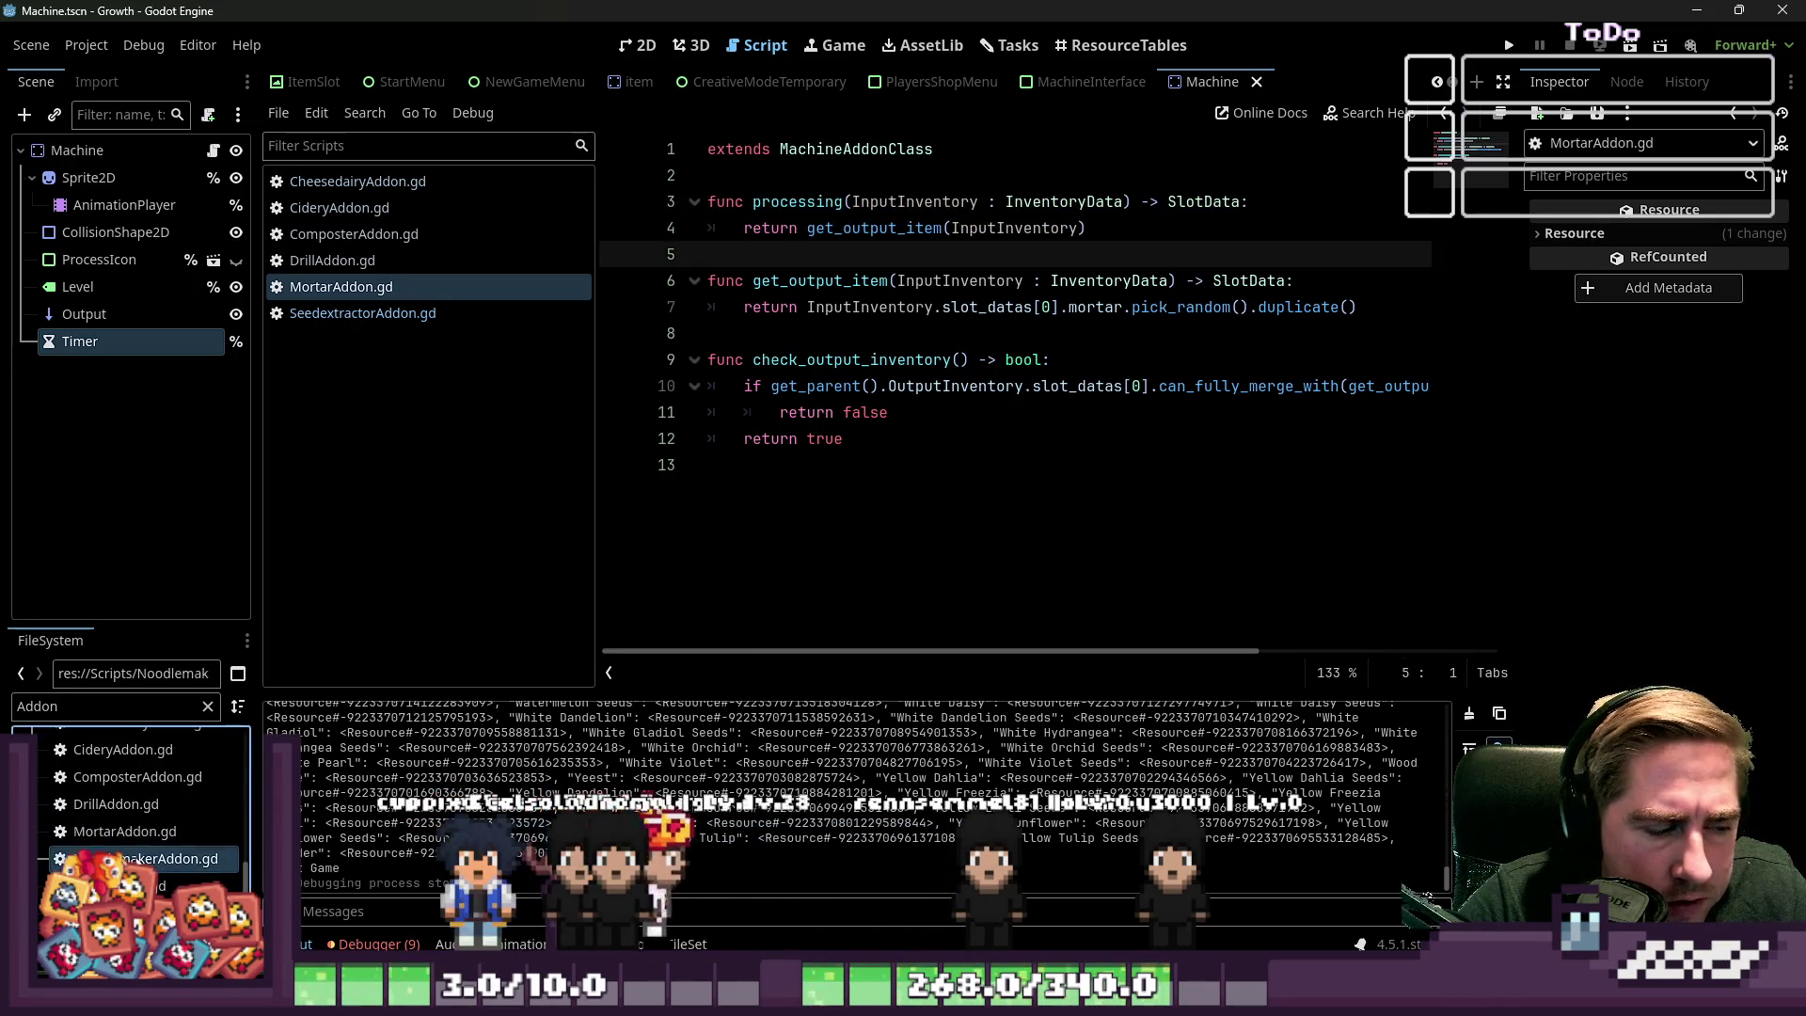
Paste the new SlotData processing function over NoodlemakerAddon.gd's old one
double_click(136, 864)
mouse_move(1434, 229)
left_mouse_down()
mouse_move(738, 229)
mouse_move(635, 188)
left_mouse_up()
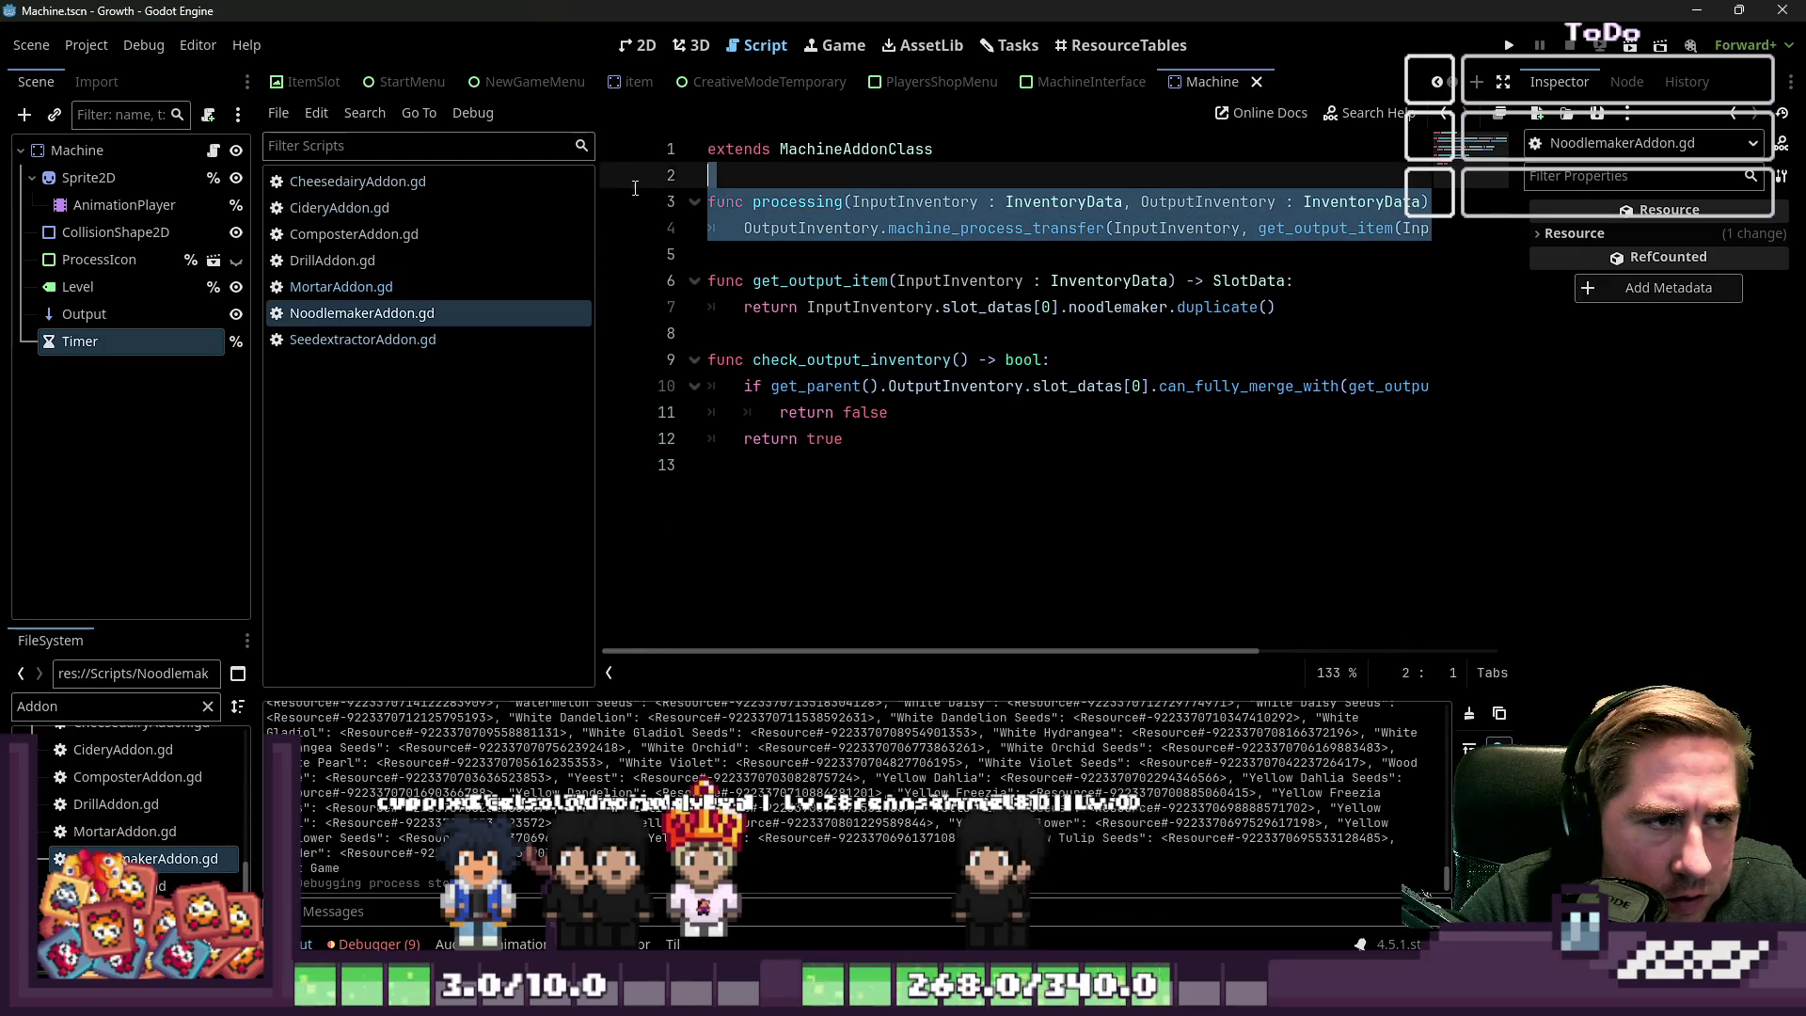
key("ctrl+v")
key("Return")
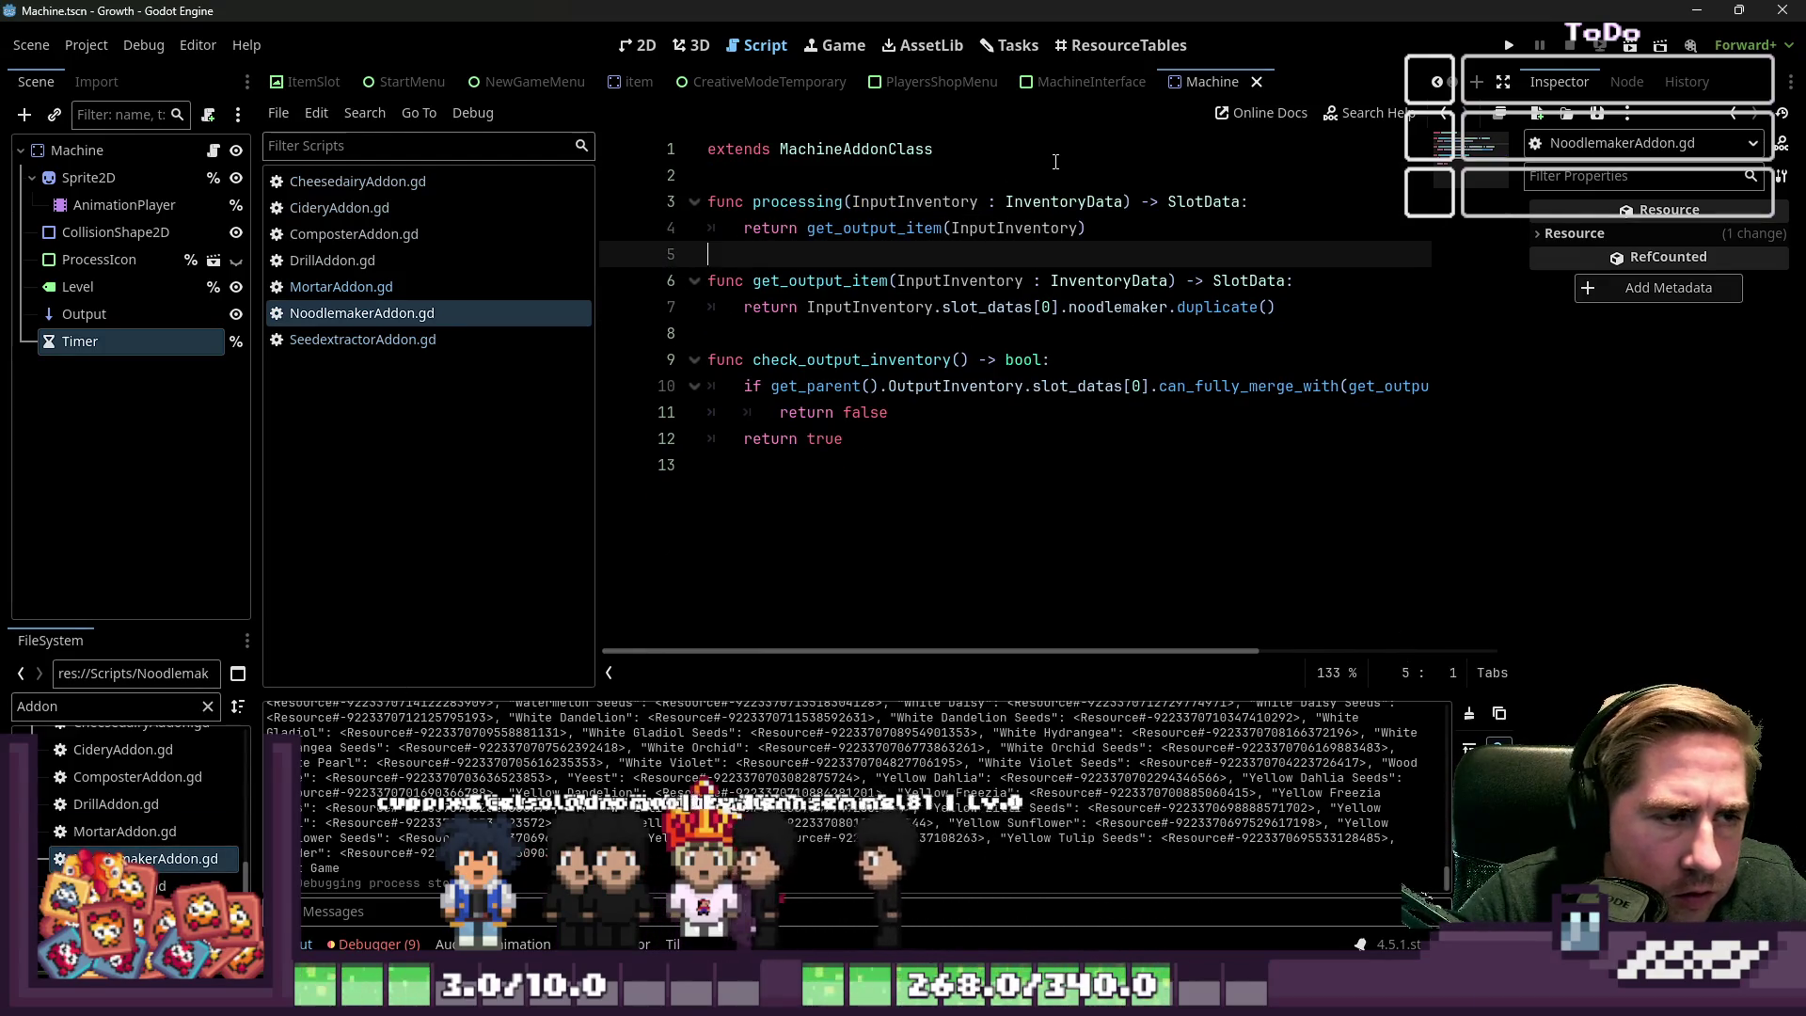
Replace OvenAddon.gd's old processing function with the pasted version and tidy blank lines
double_click(136, 885)
left_click_drag(714, 254, 656, 206)
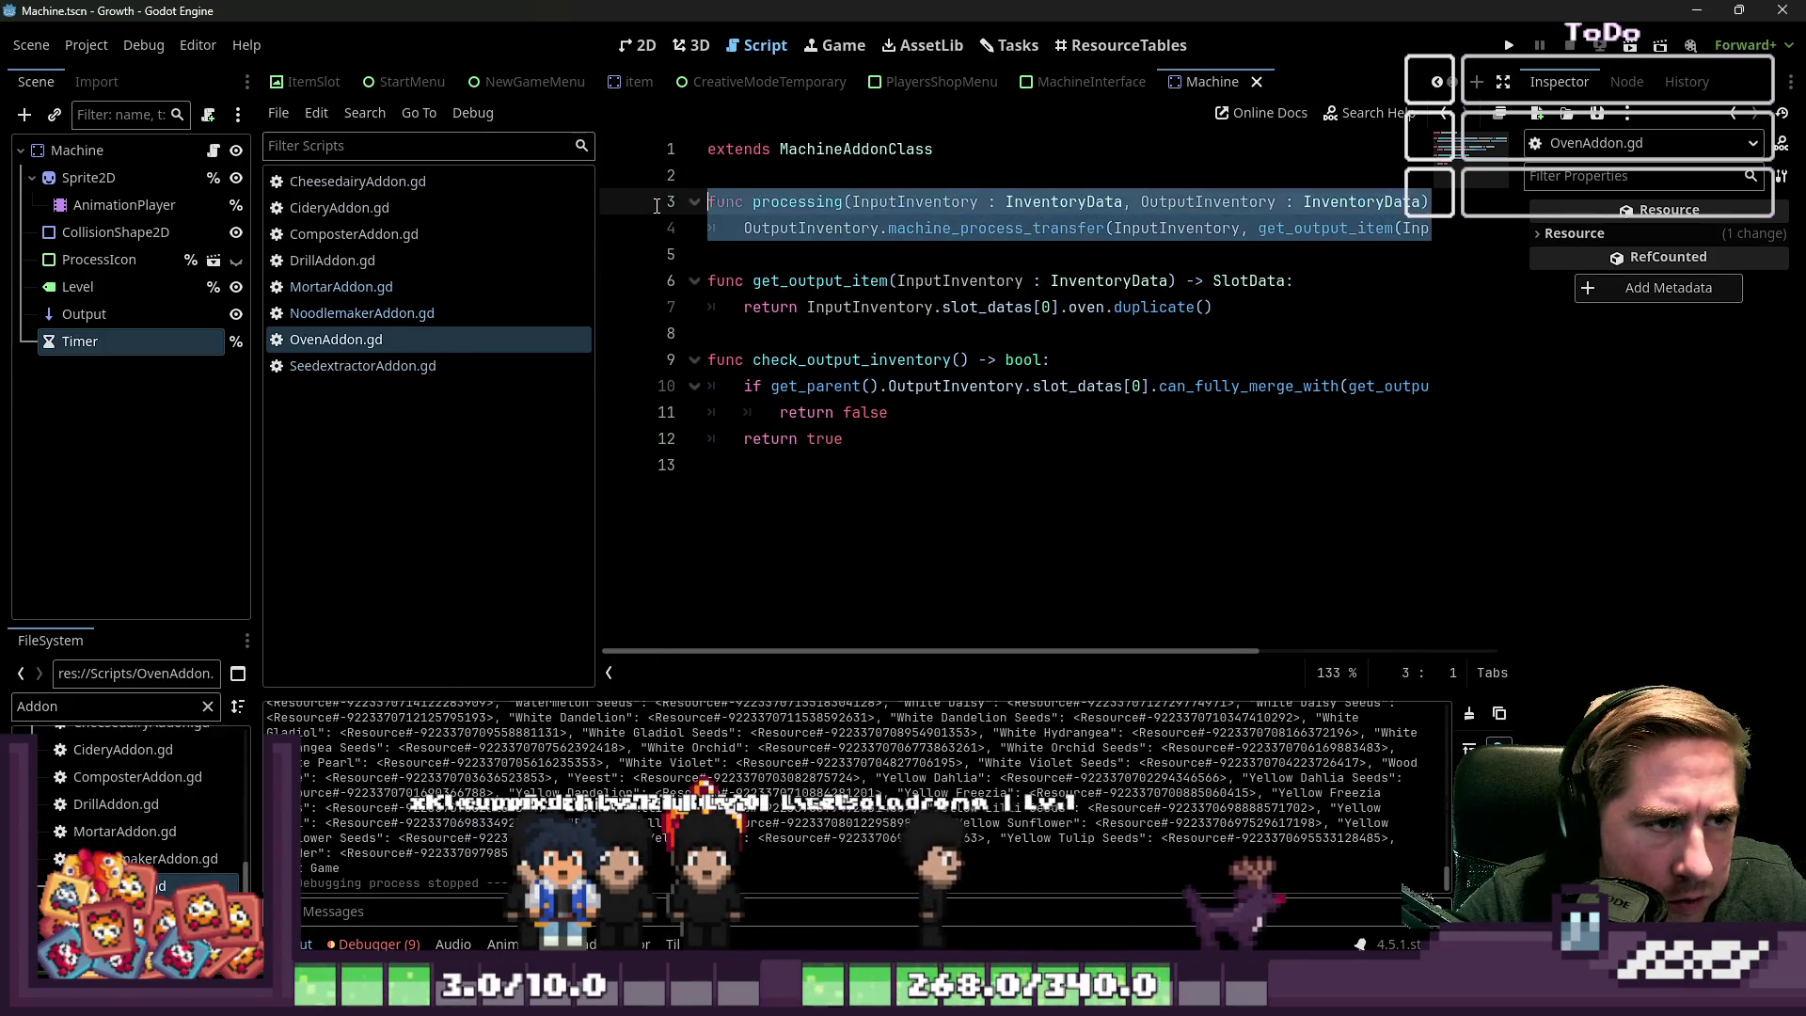
type("func processing(InputInventory : InventoryData) -> SlotData: \treturn get_output_item(InputInventory)")
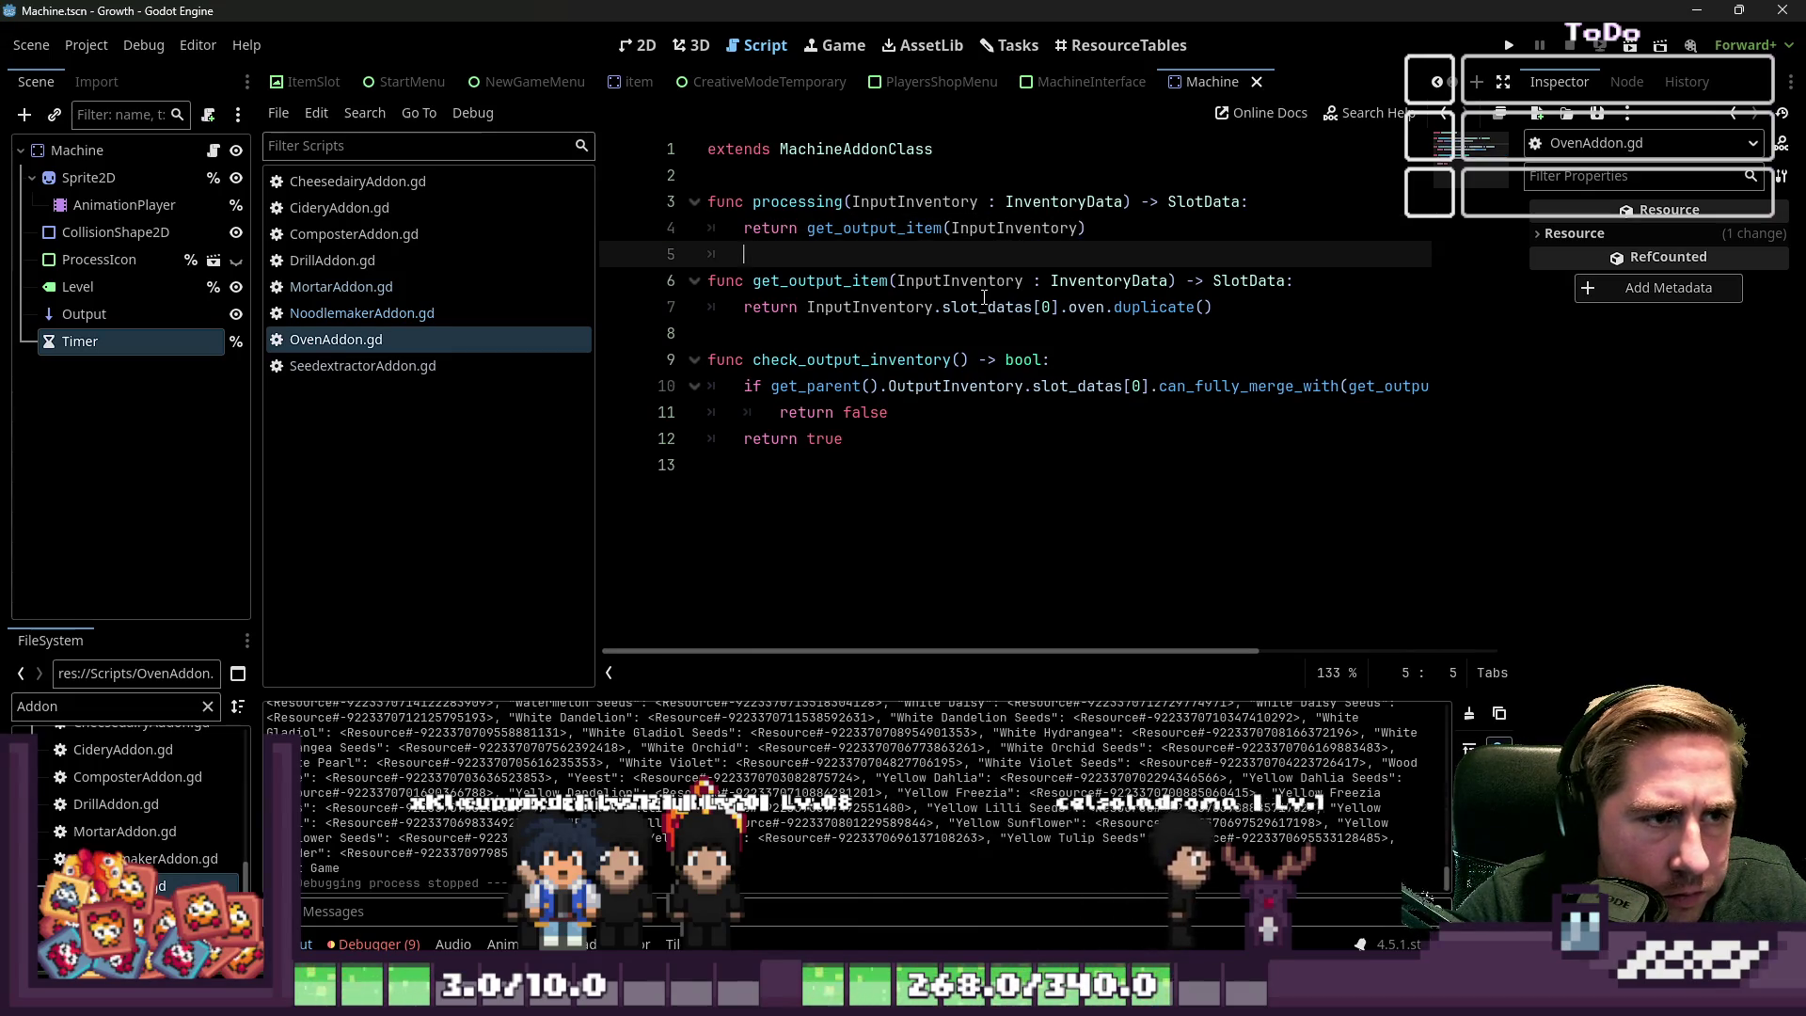
key("BackSpace")
key("BackSpace")
key("ctrl+z")
key("ctrl+z")
key("ctrl+y")
key("ctrl+y")
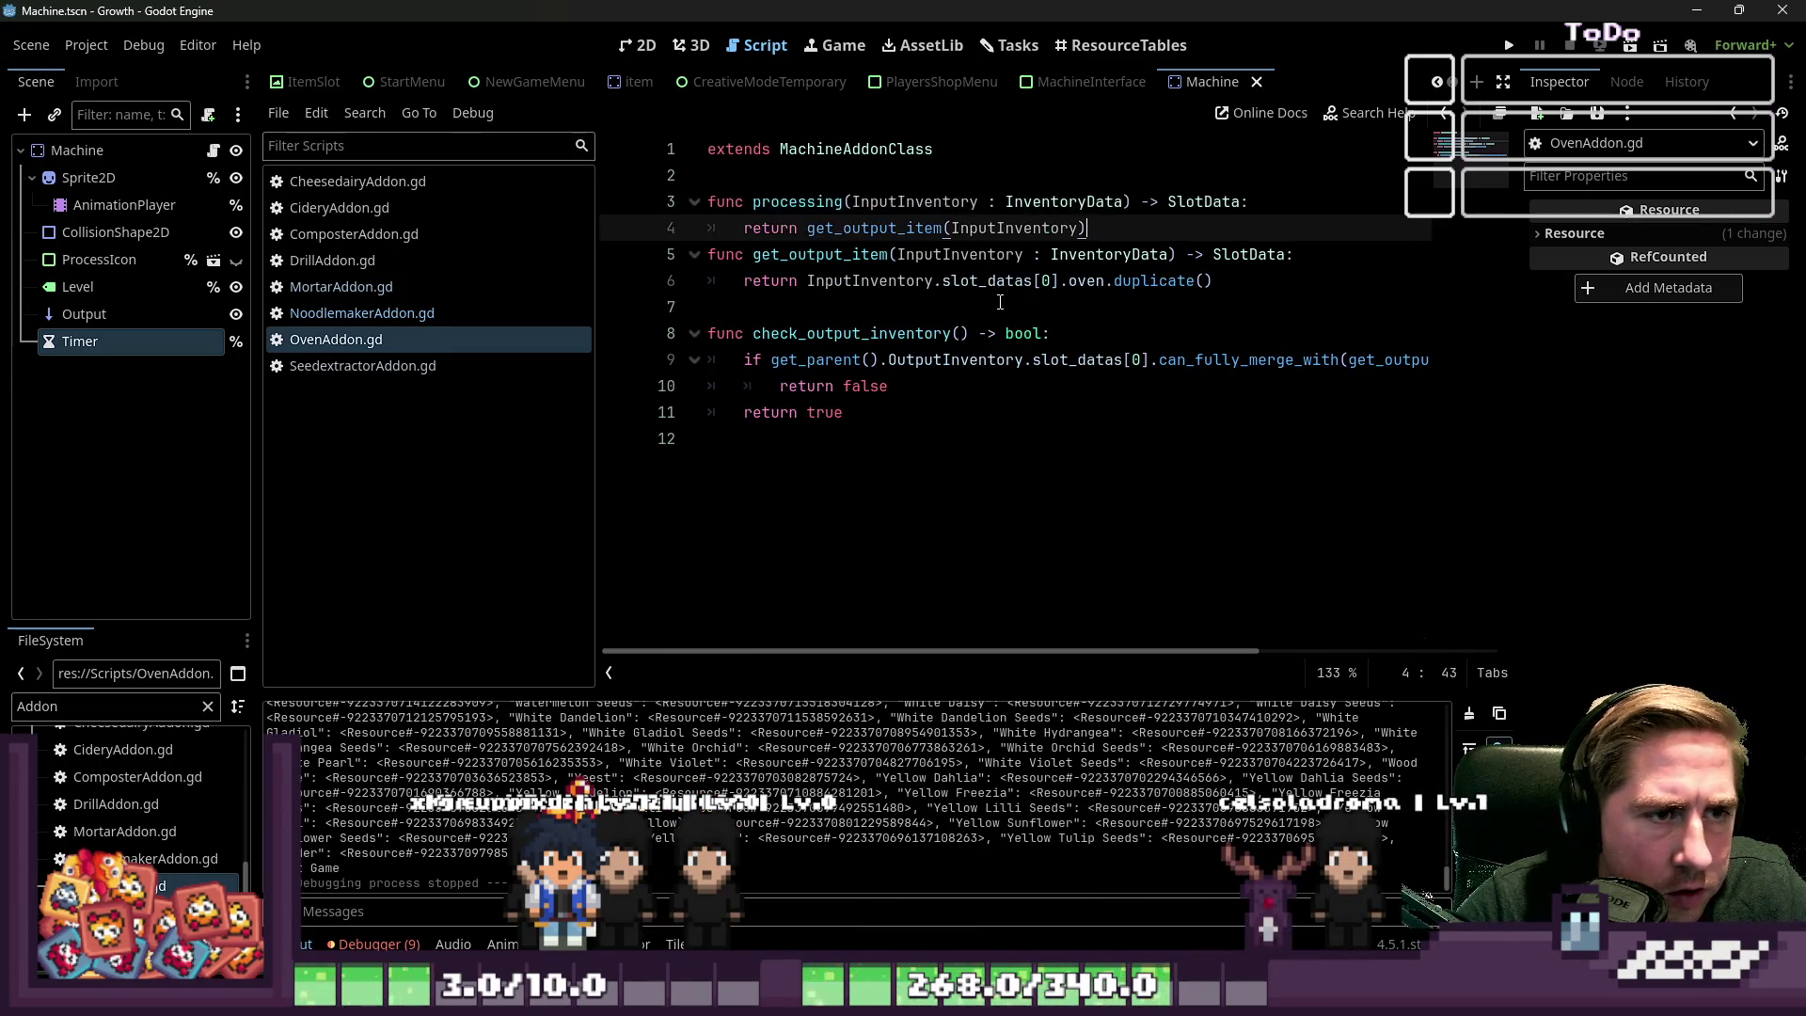
key("Return")
key("Return")
key("BackSpace")
key("ctrl+z")
key("ctrl+y")
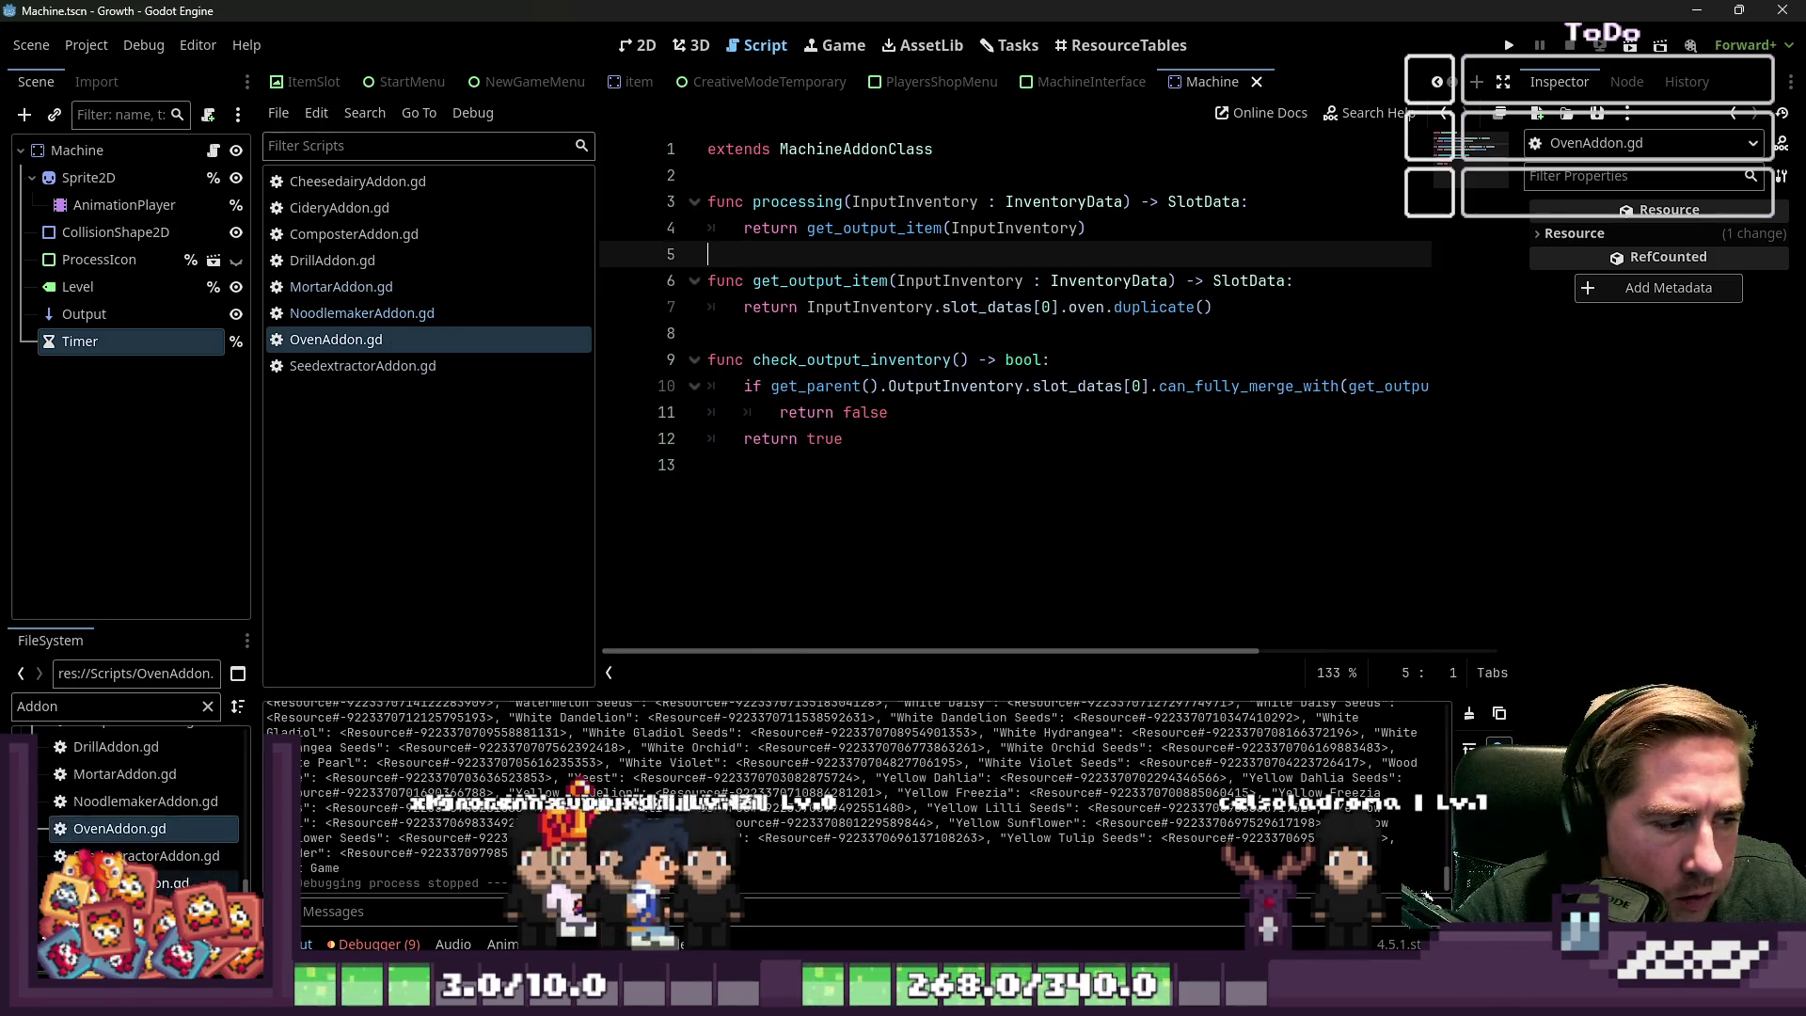
double_click(141, 882)
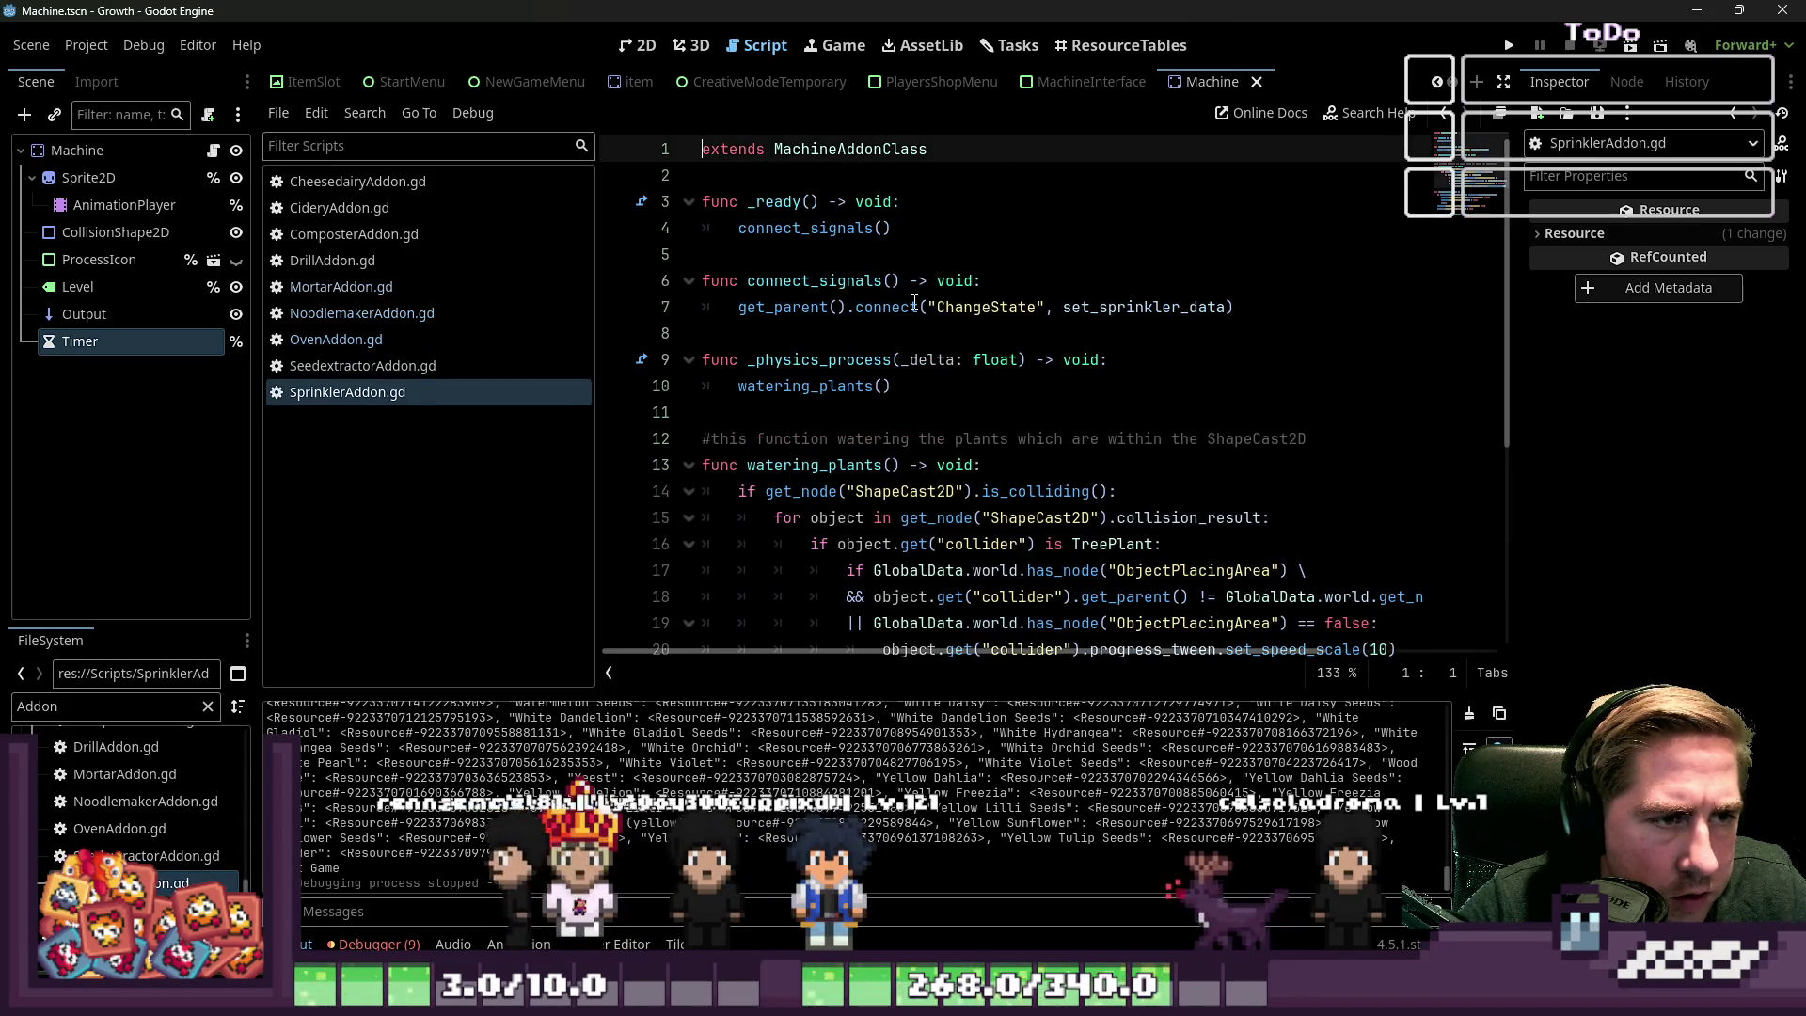
Read through set_sprinkler_data and watering_plants in SprinklerAddon.gd, then open VaccuumAddon.gd
left_click(922, 342)
scroll(917, 358, "down", 2)
scroll(908, 367, "up", 2)
scroll(898, 379, "down", 5)
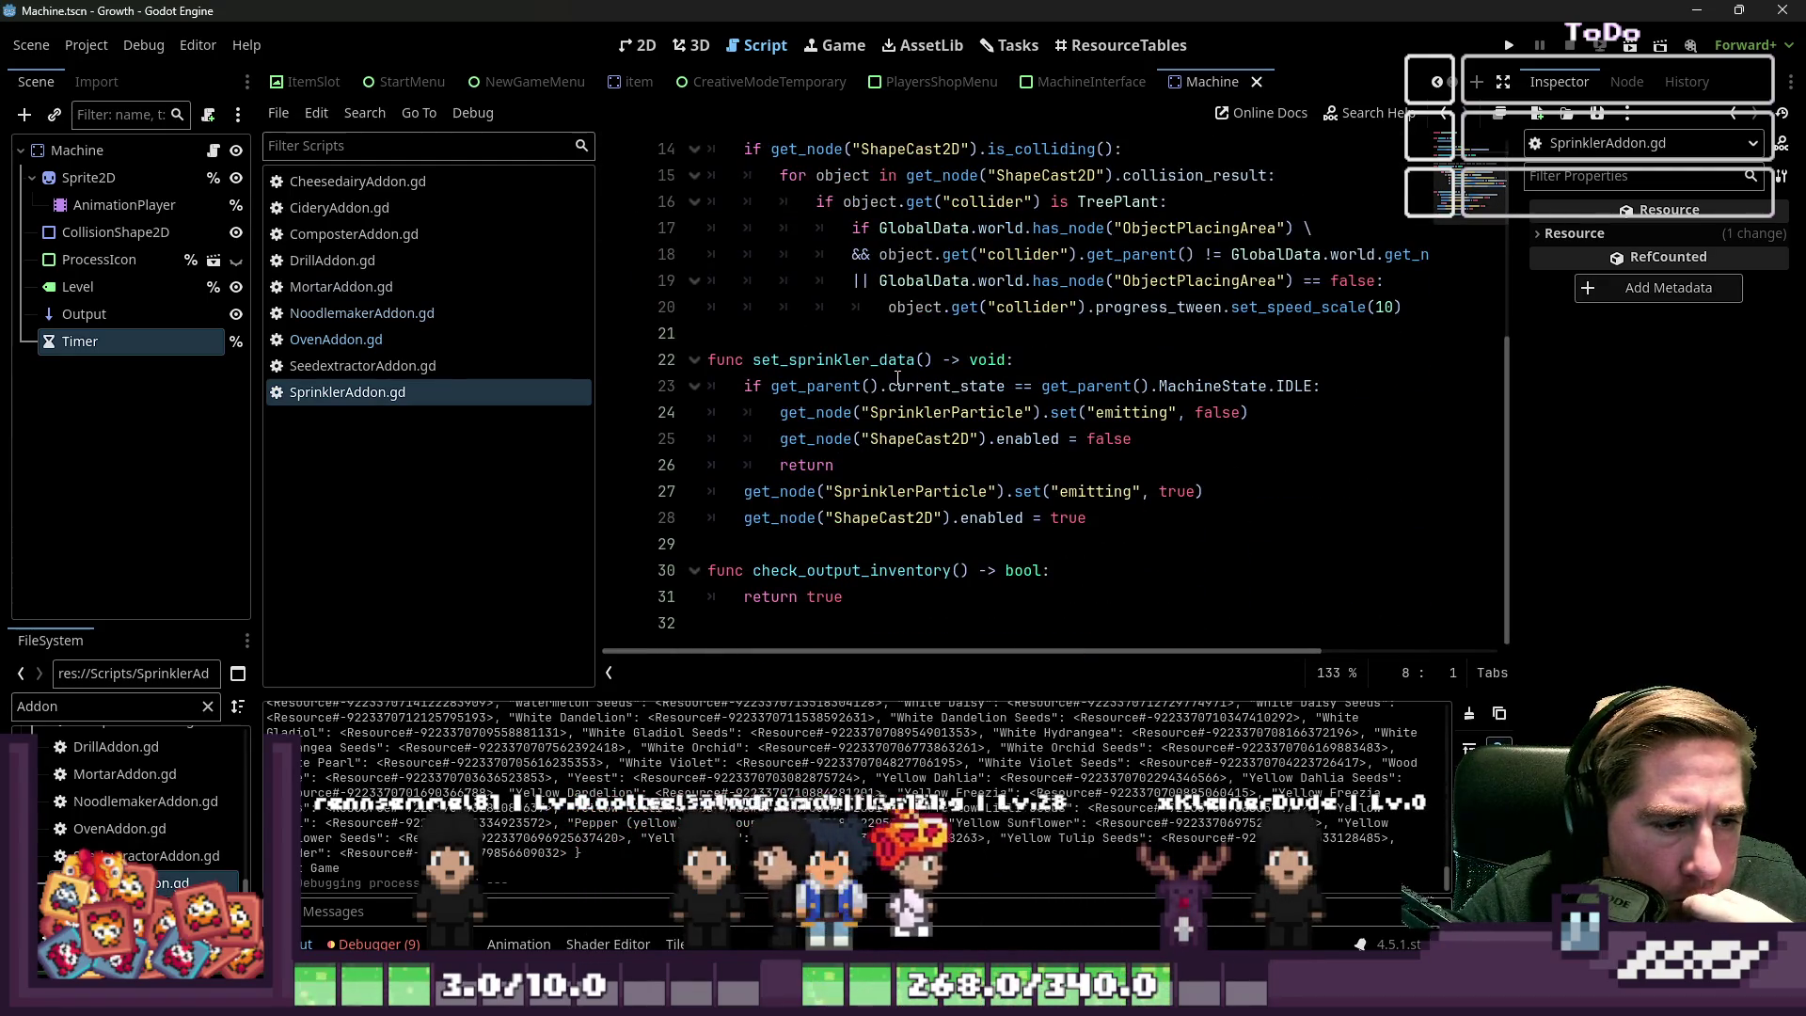
scroll(898, 378, "up", 2)
scroll(898, 378, "up", 2)
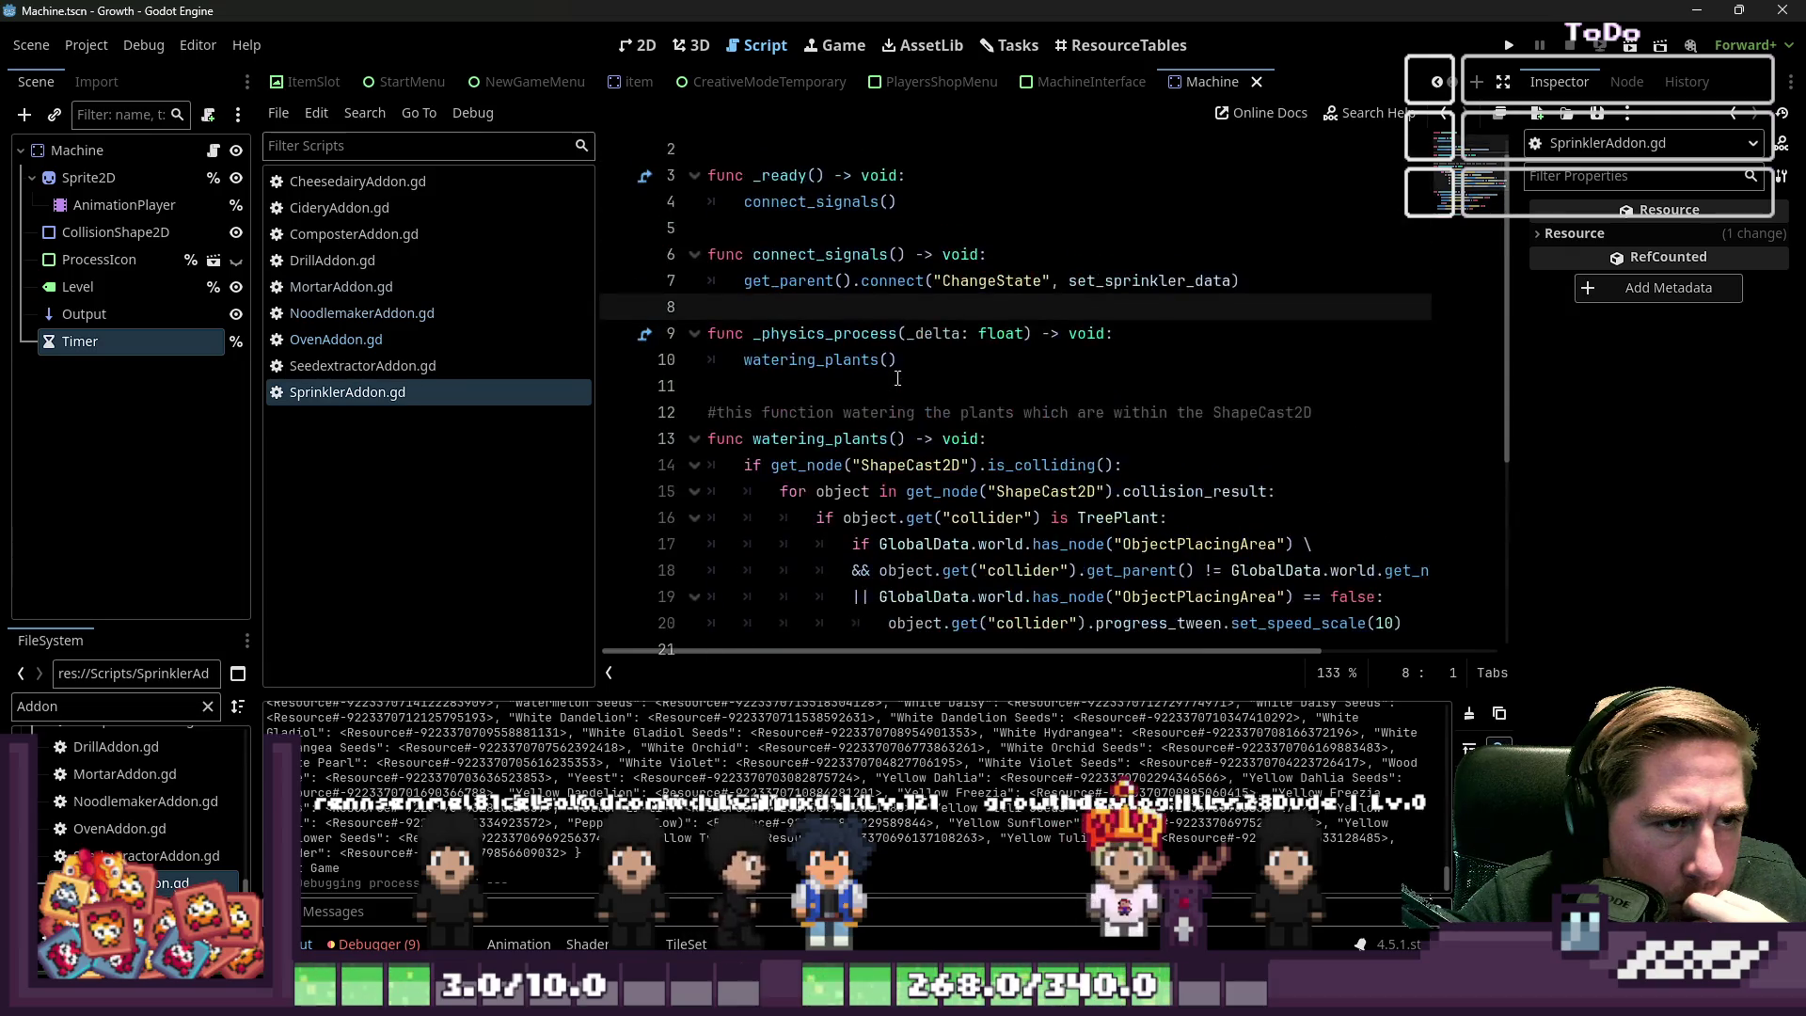
scroll(898, 378, "down", 4)
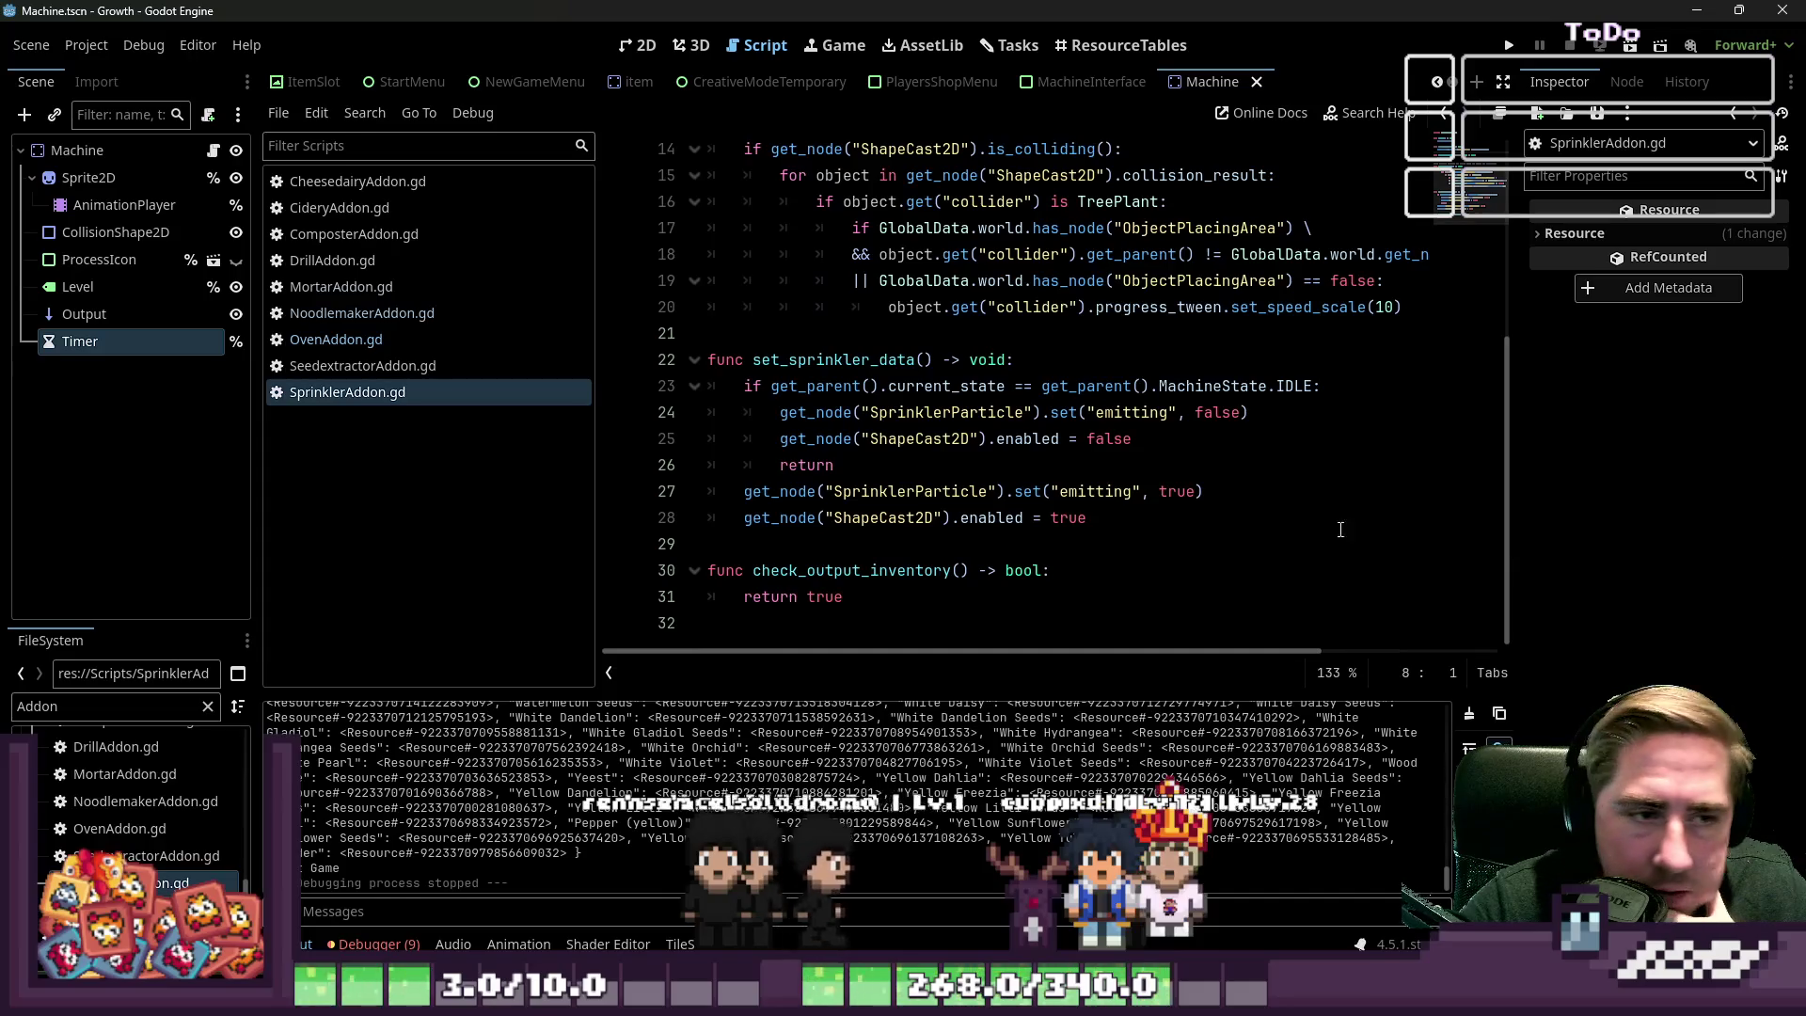
scroll(1004, 580, "up", 3)
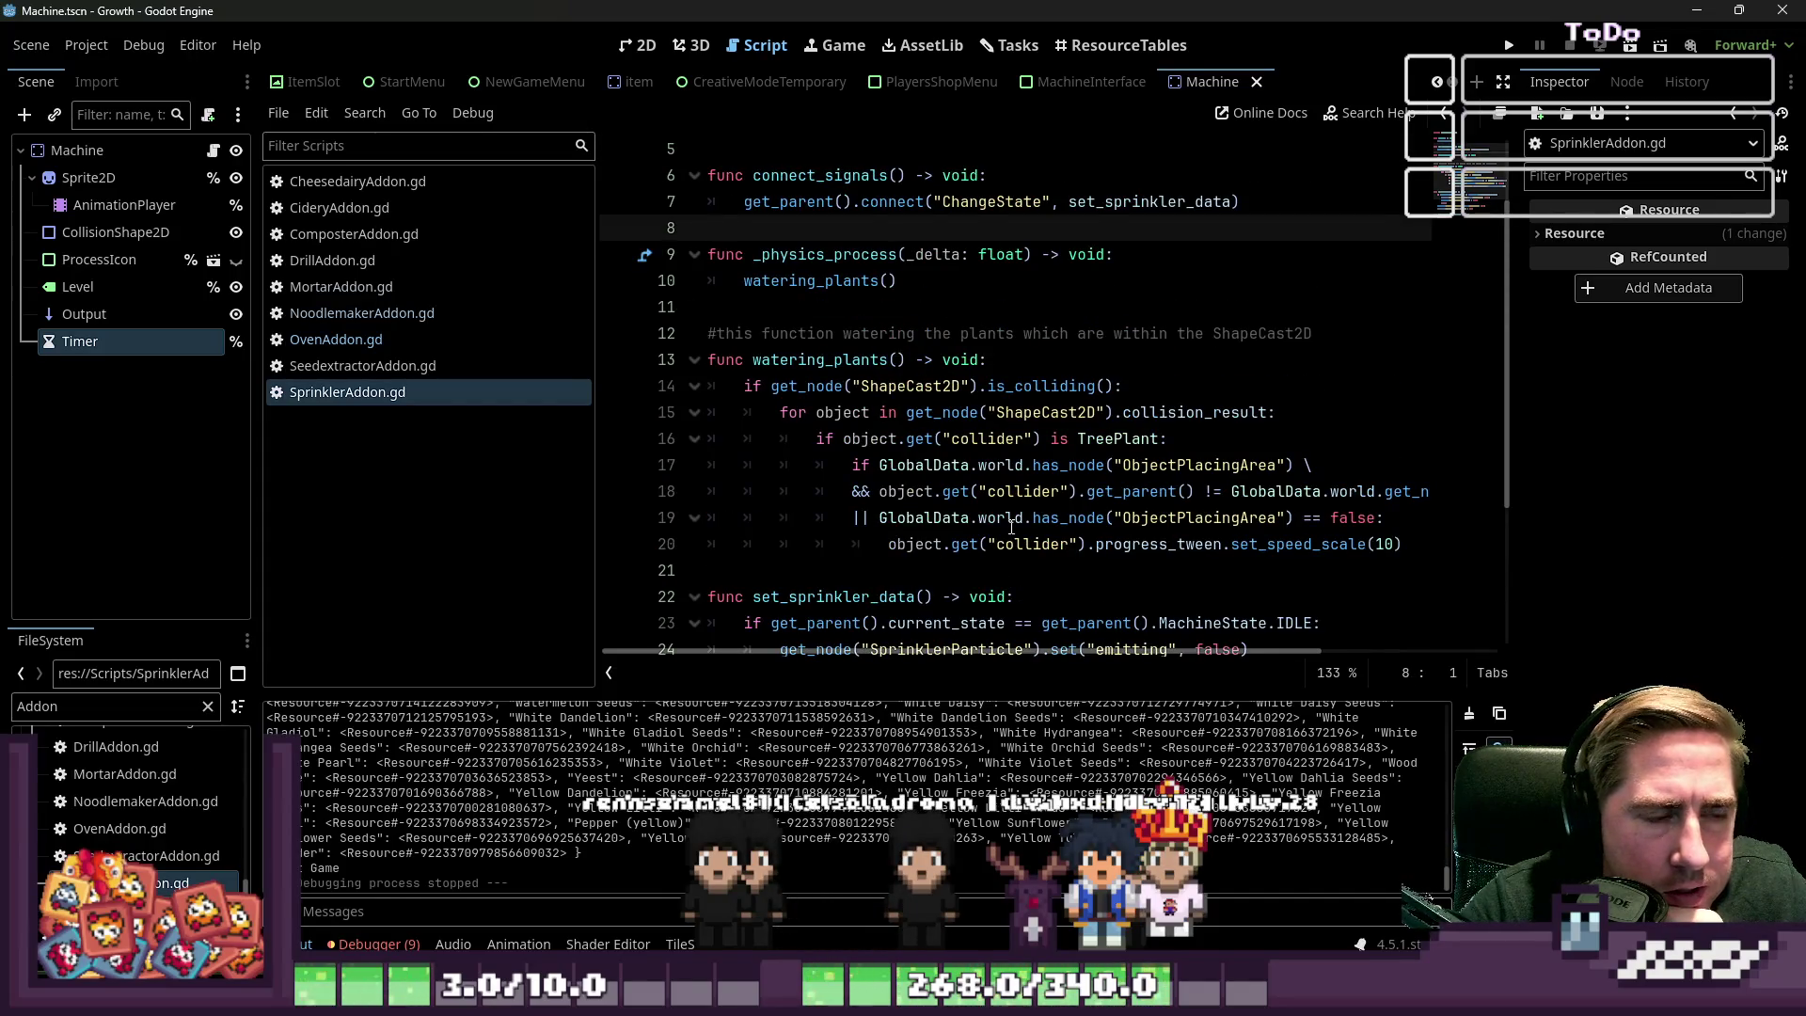
mouse_move(1003, 523)
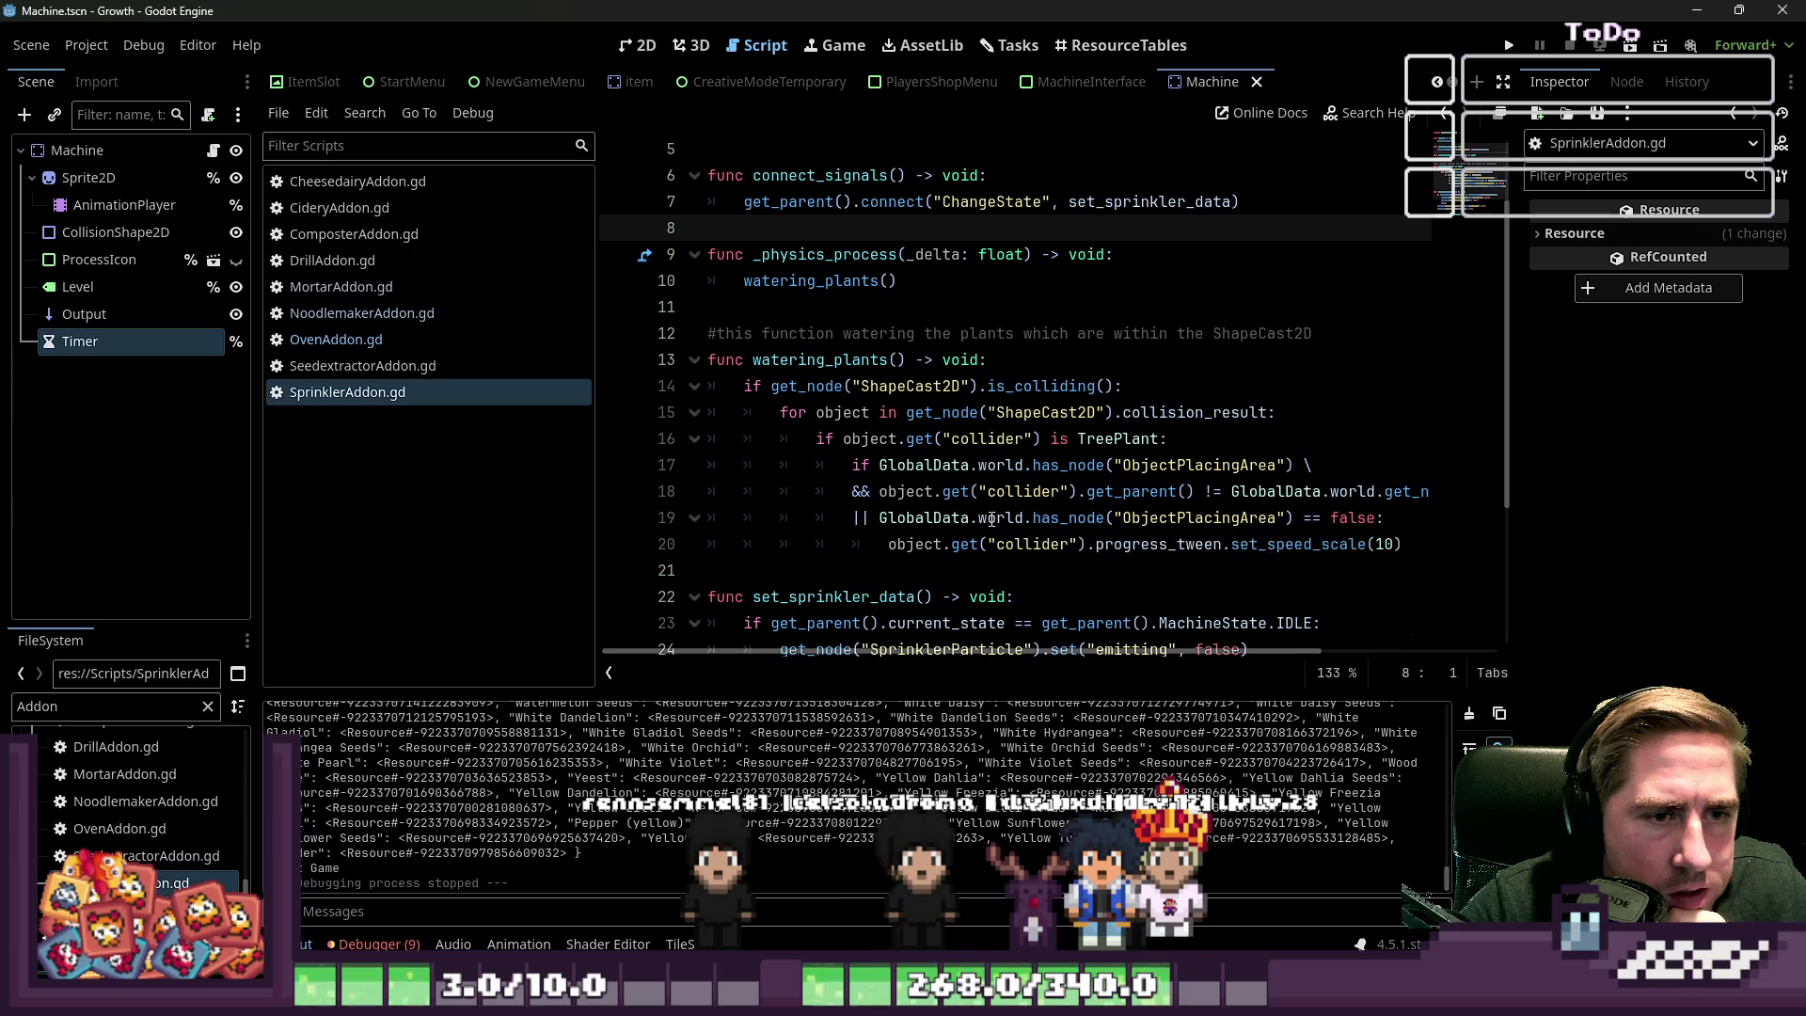
scroll(821, 468, "down", 2)
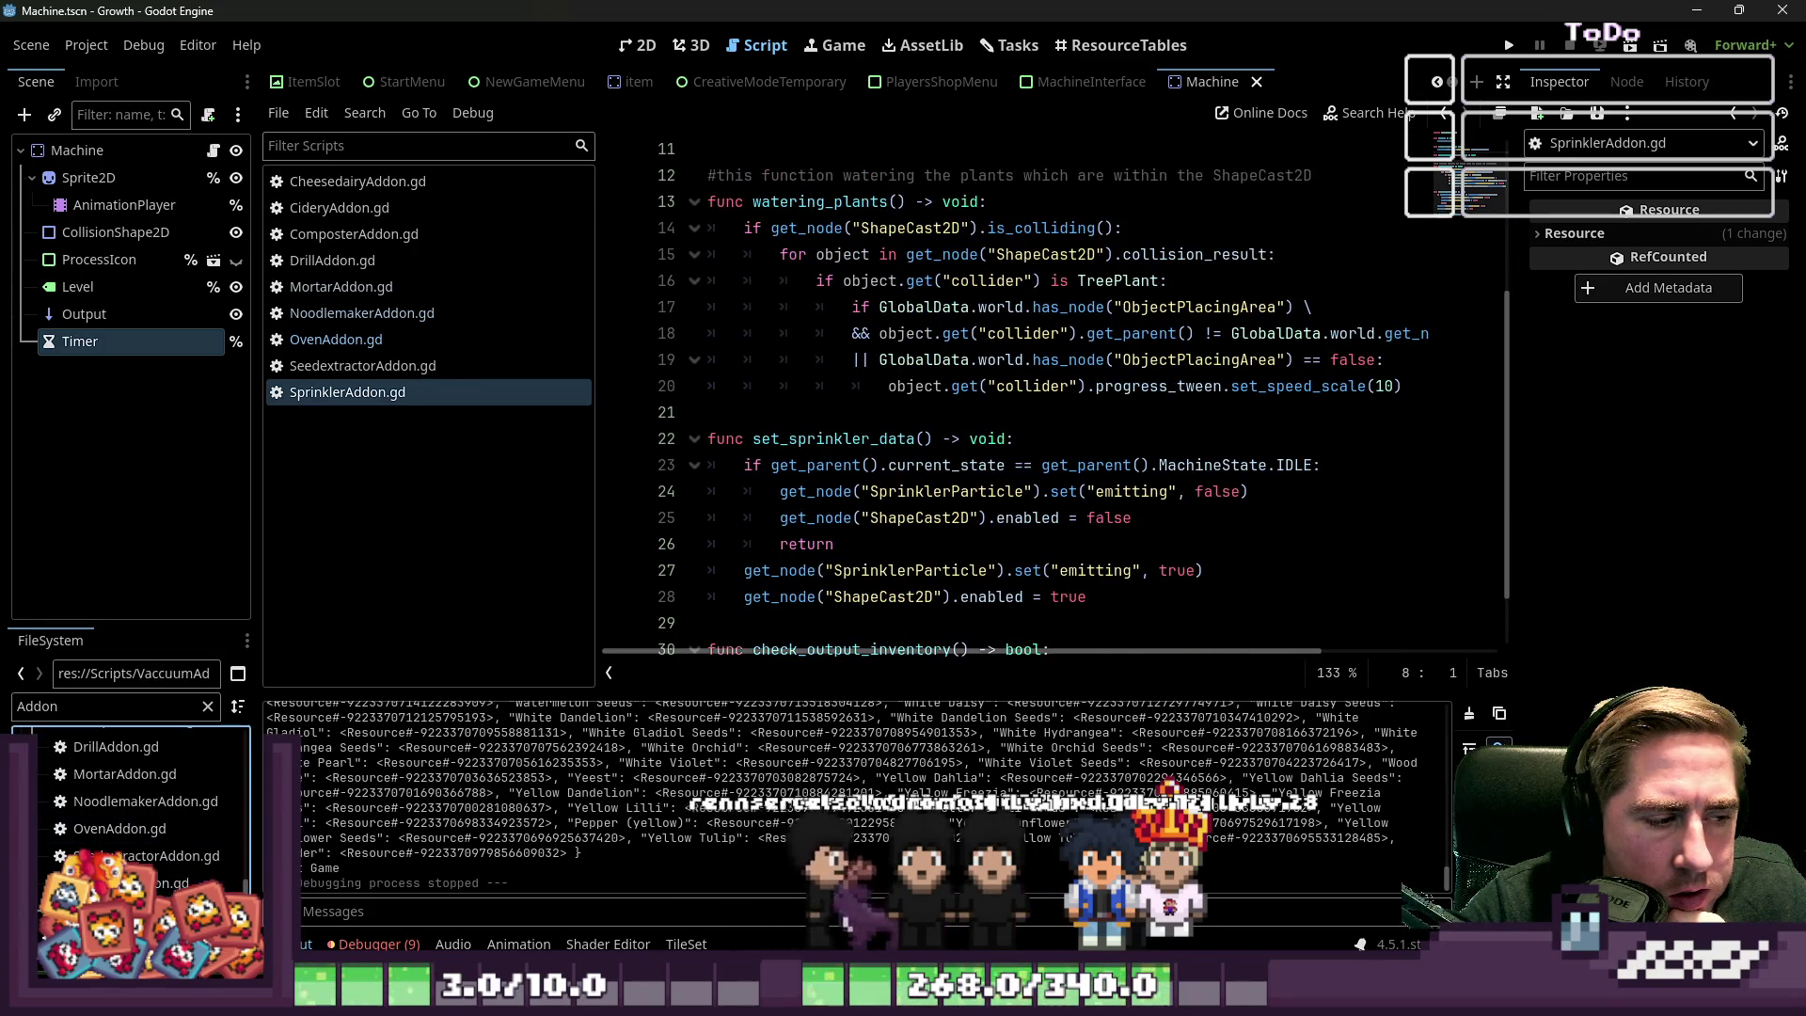
key("Down")
key("Return")
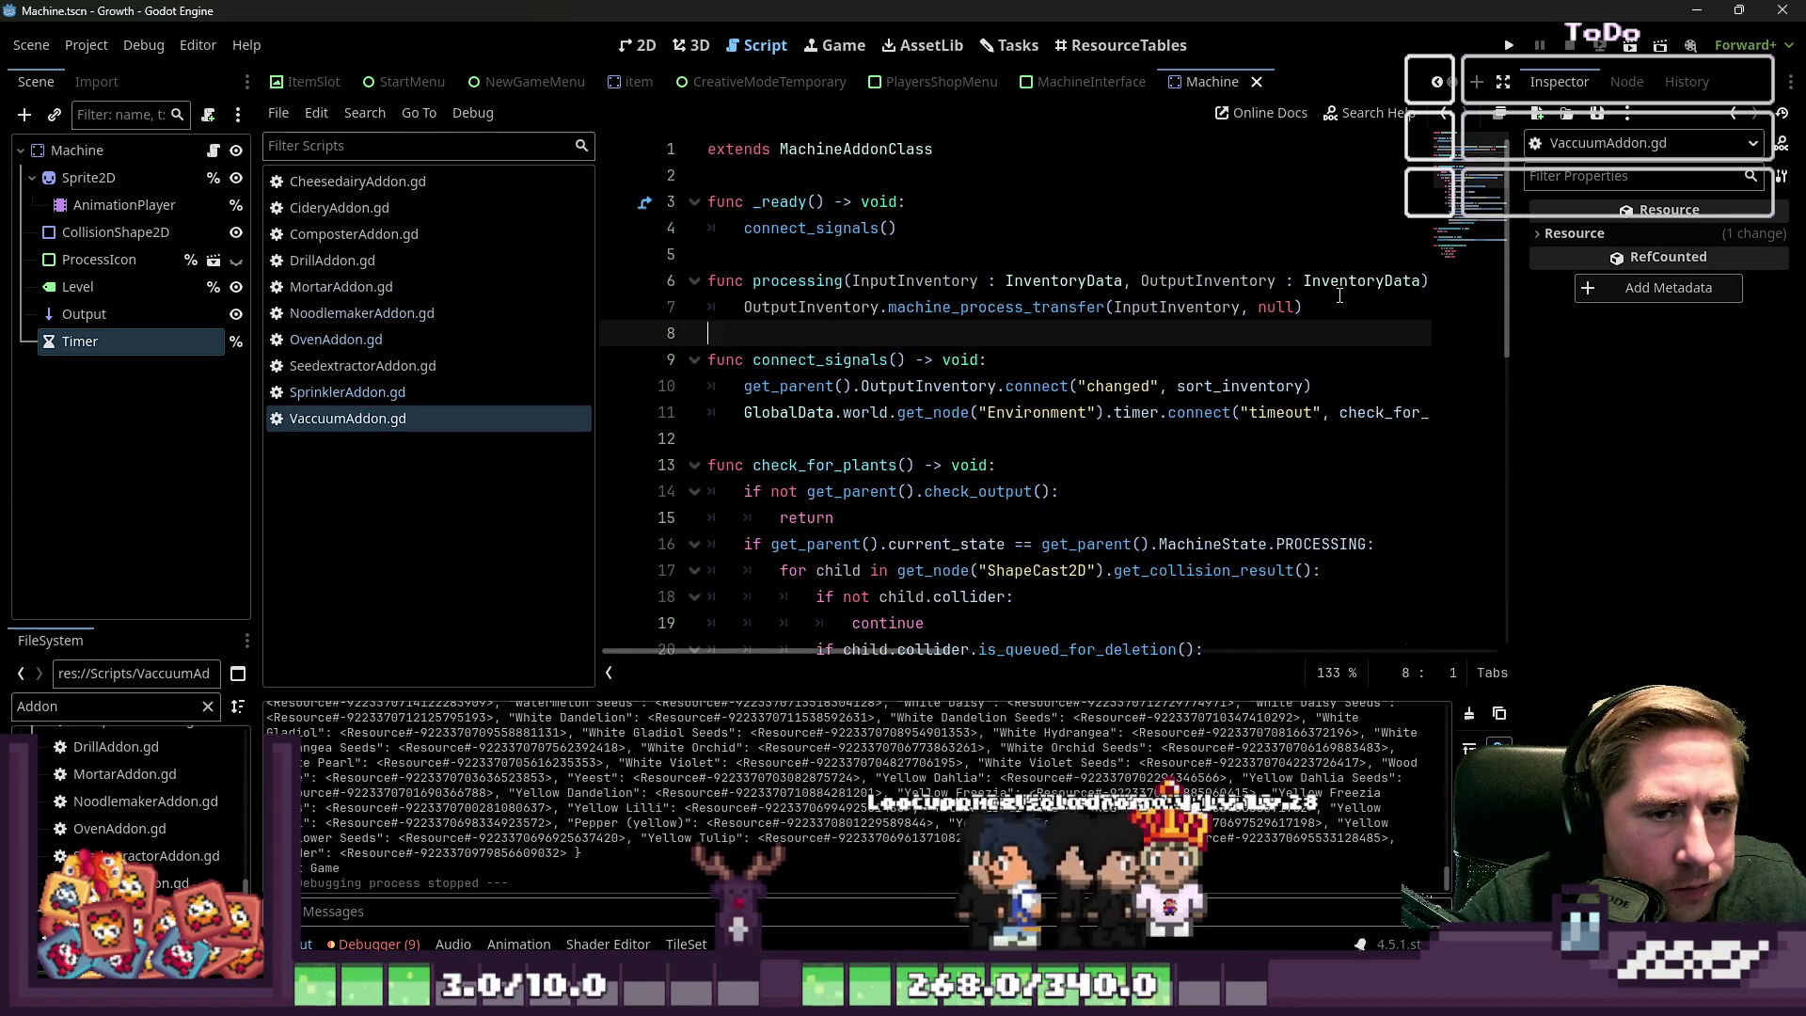
Try pasting the new processing function into VaccuumAddon.gd, then undo after the get_output_item error
mouse_move(1305, 308)
left_mouse_down()
mouse_move(752, 309)
mouse_move(769, 284)
mouse_move(705, 307)
mouse_move(617, 288)
left_mouse_up()
key("ctrl+v")
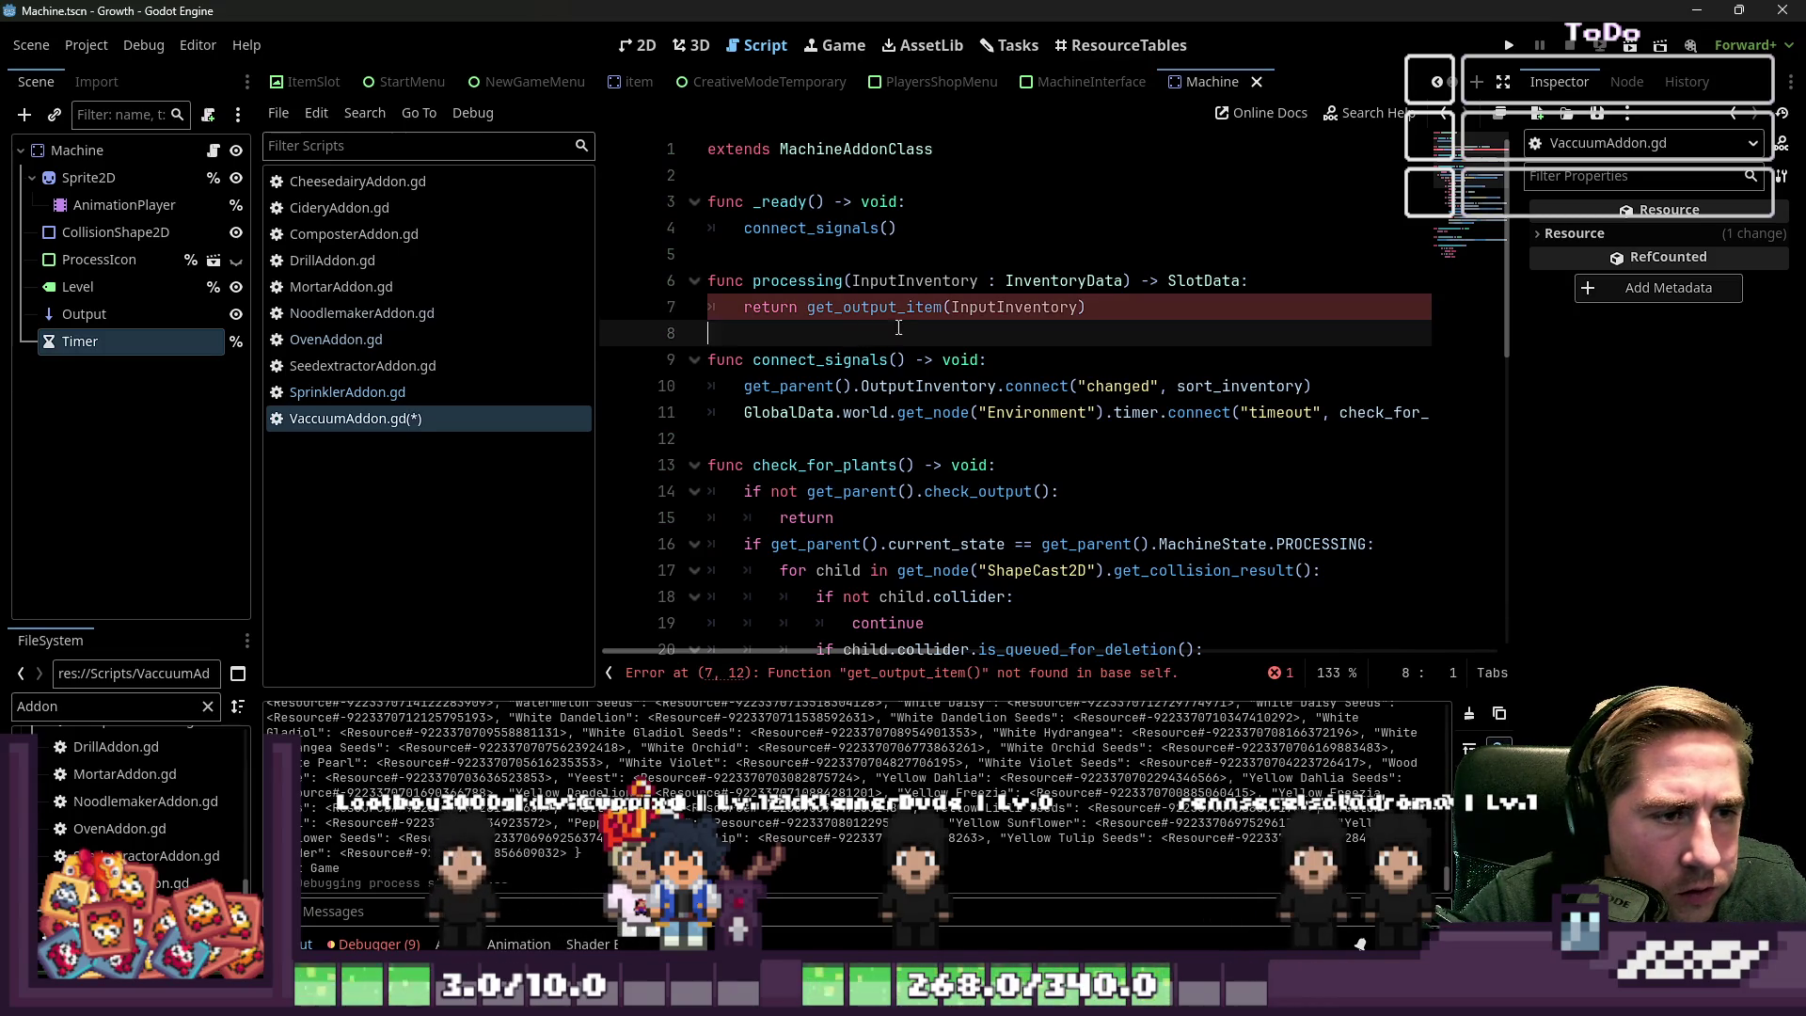
left_click(1015, 307)
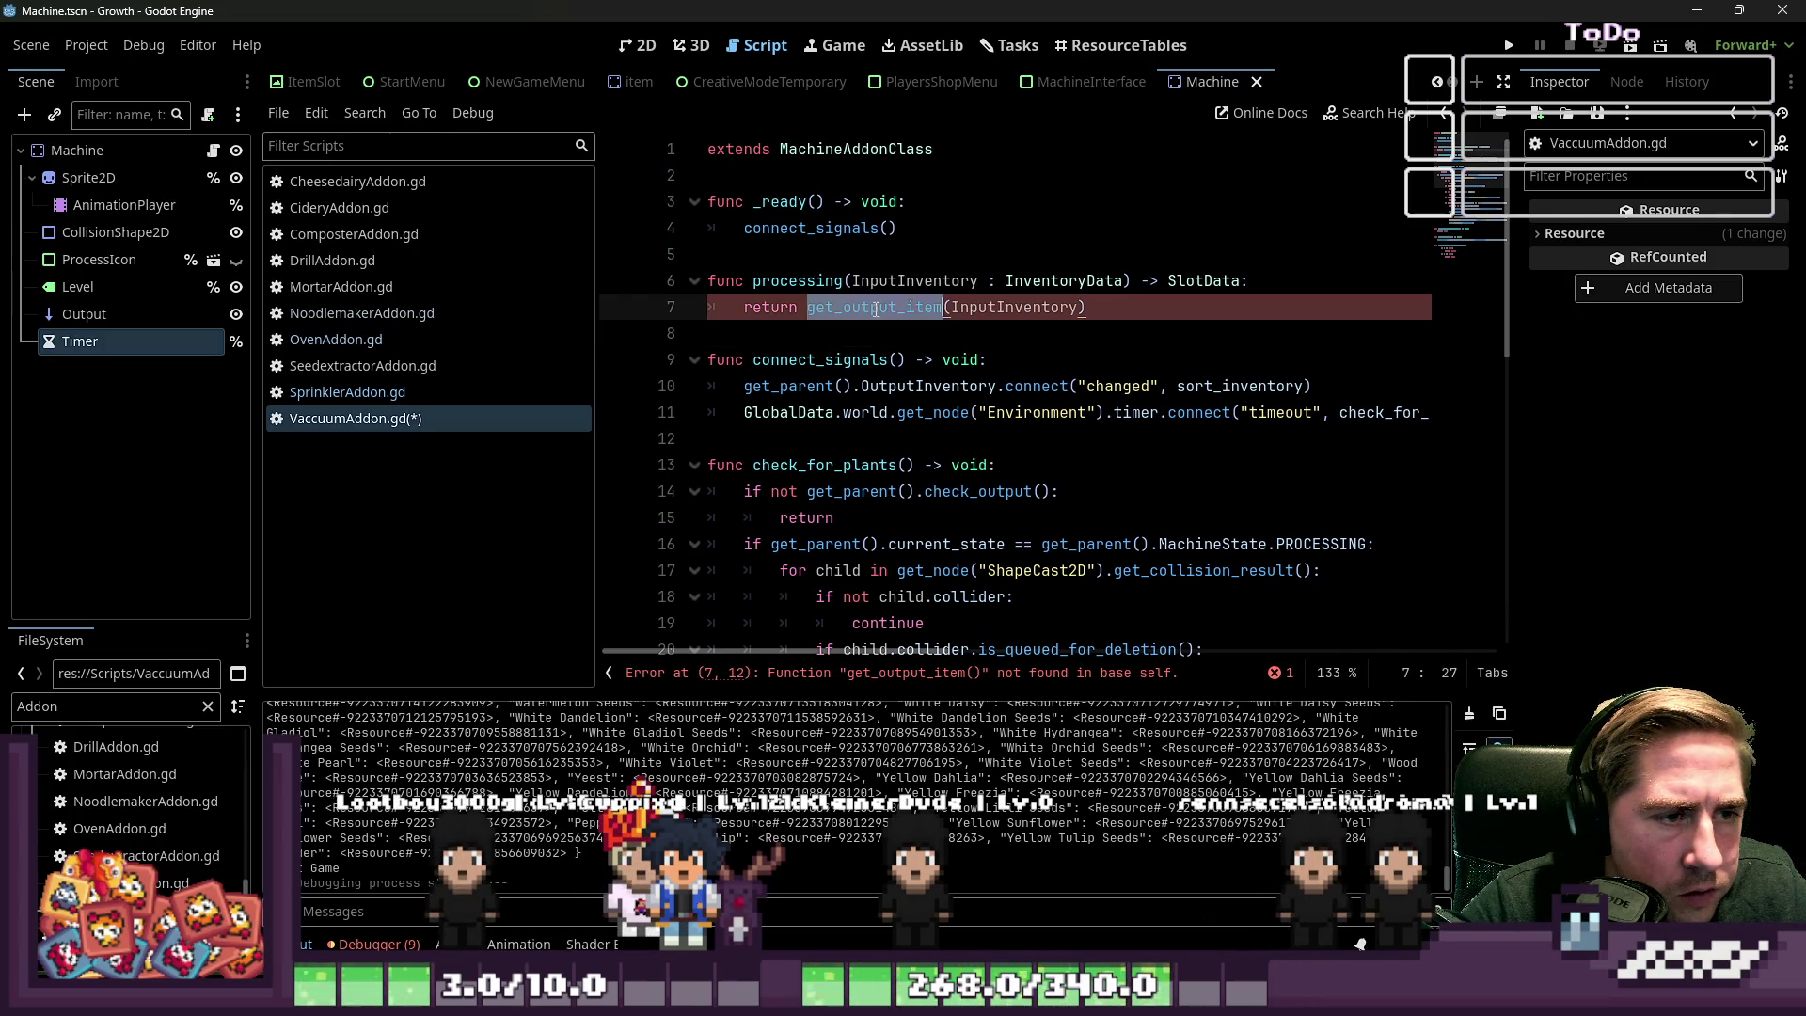
key("ctrl+z")
left_click(1116, 341)
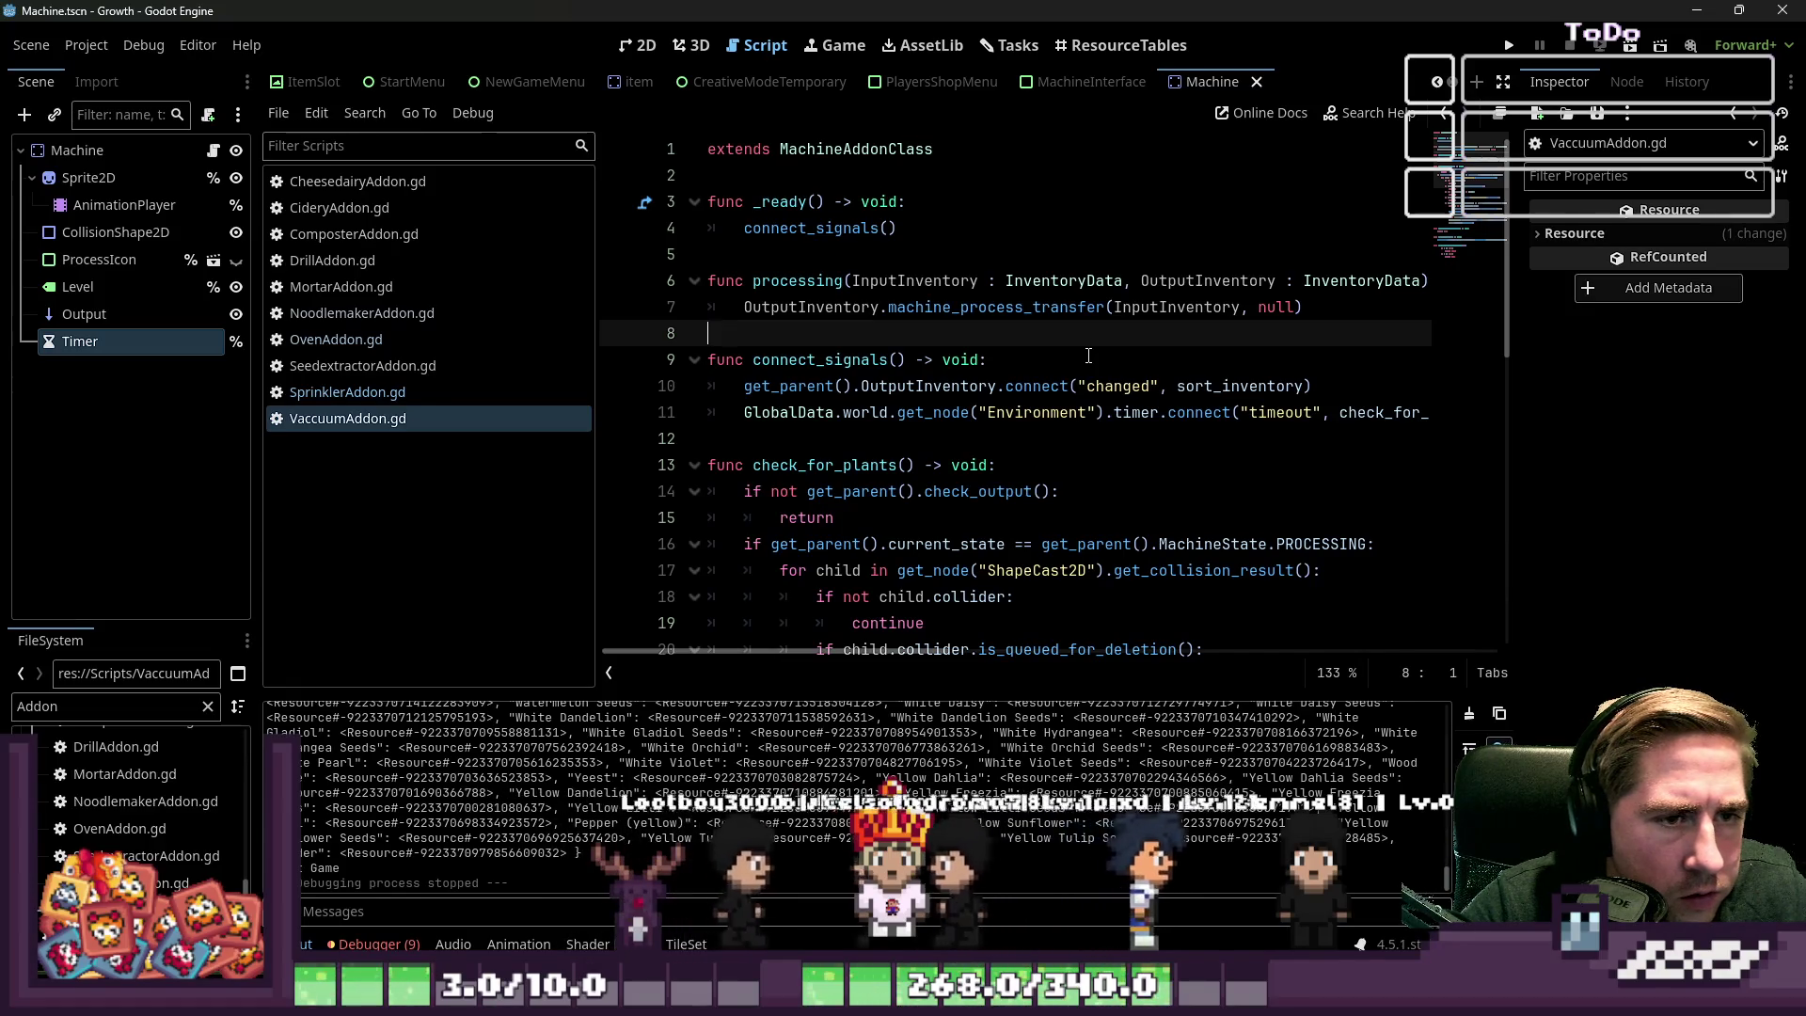
Paste the SlotData processing function over Vaccuum's old one and make it return null
left_click(1216, 307)
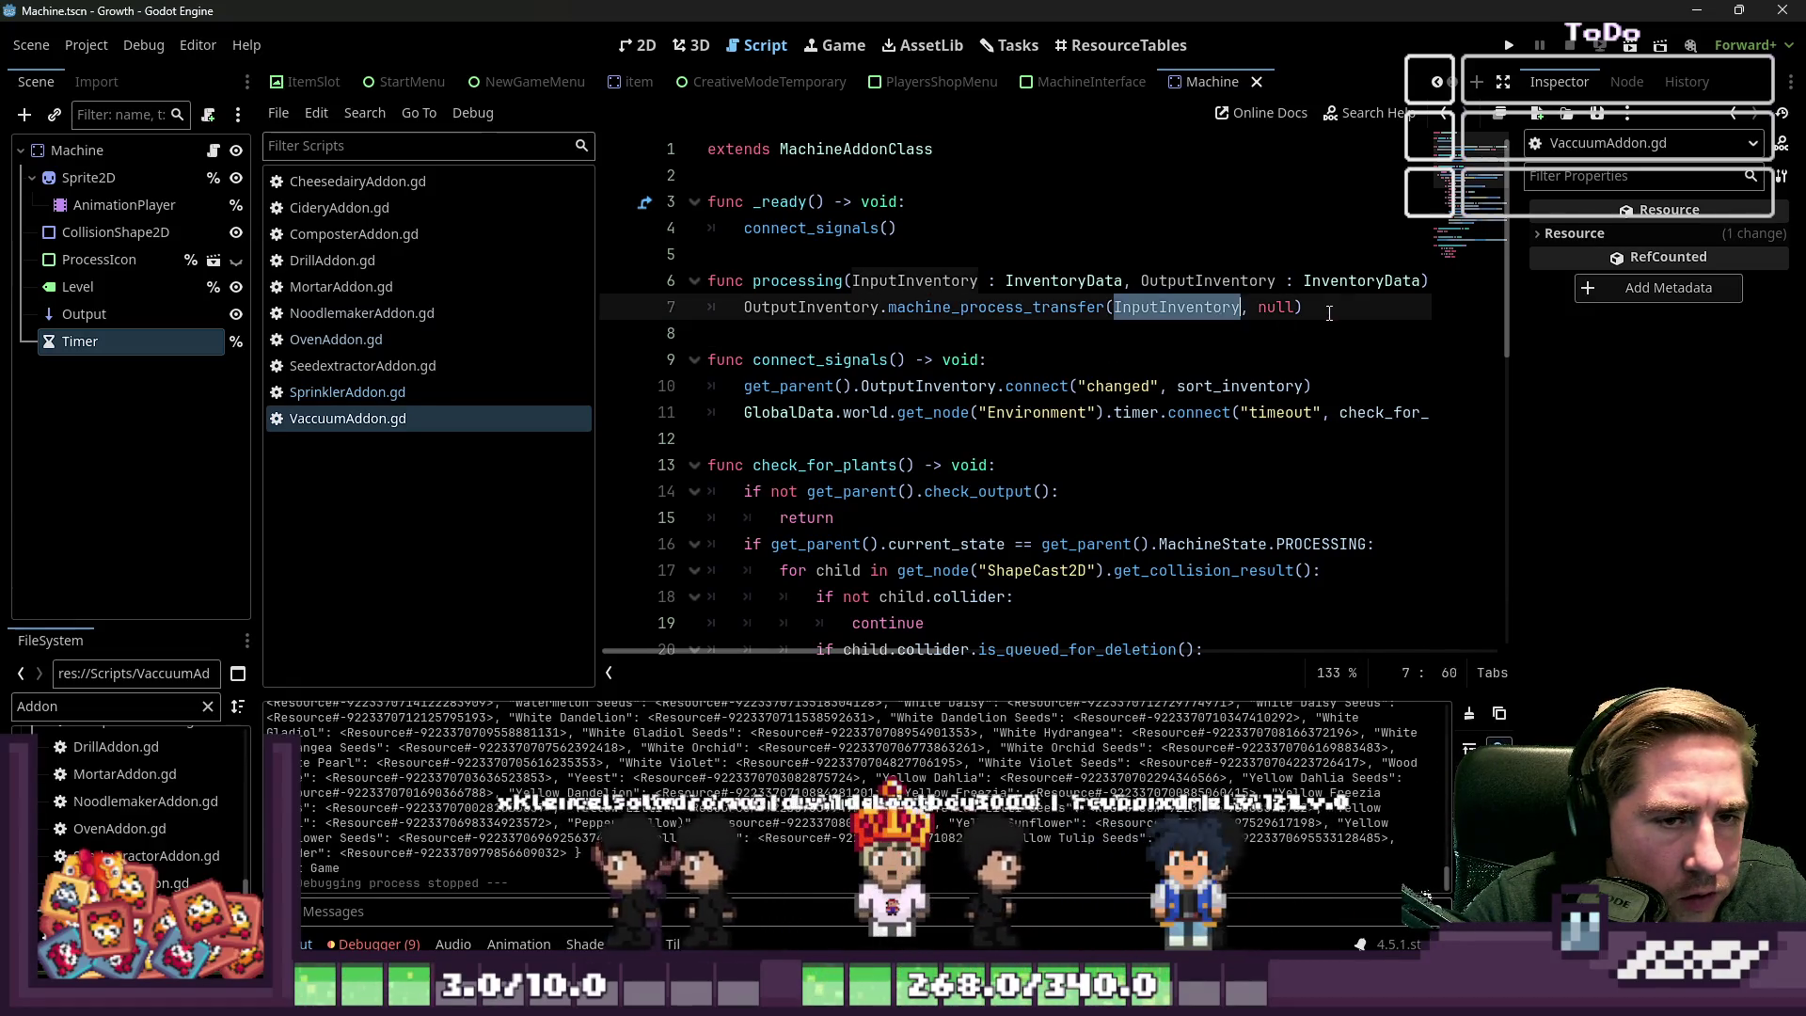
left_click_drag(1312, 307, 645, 292)
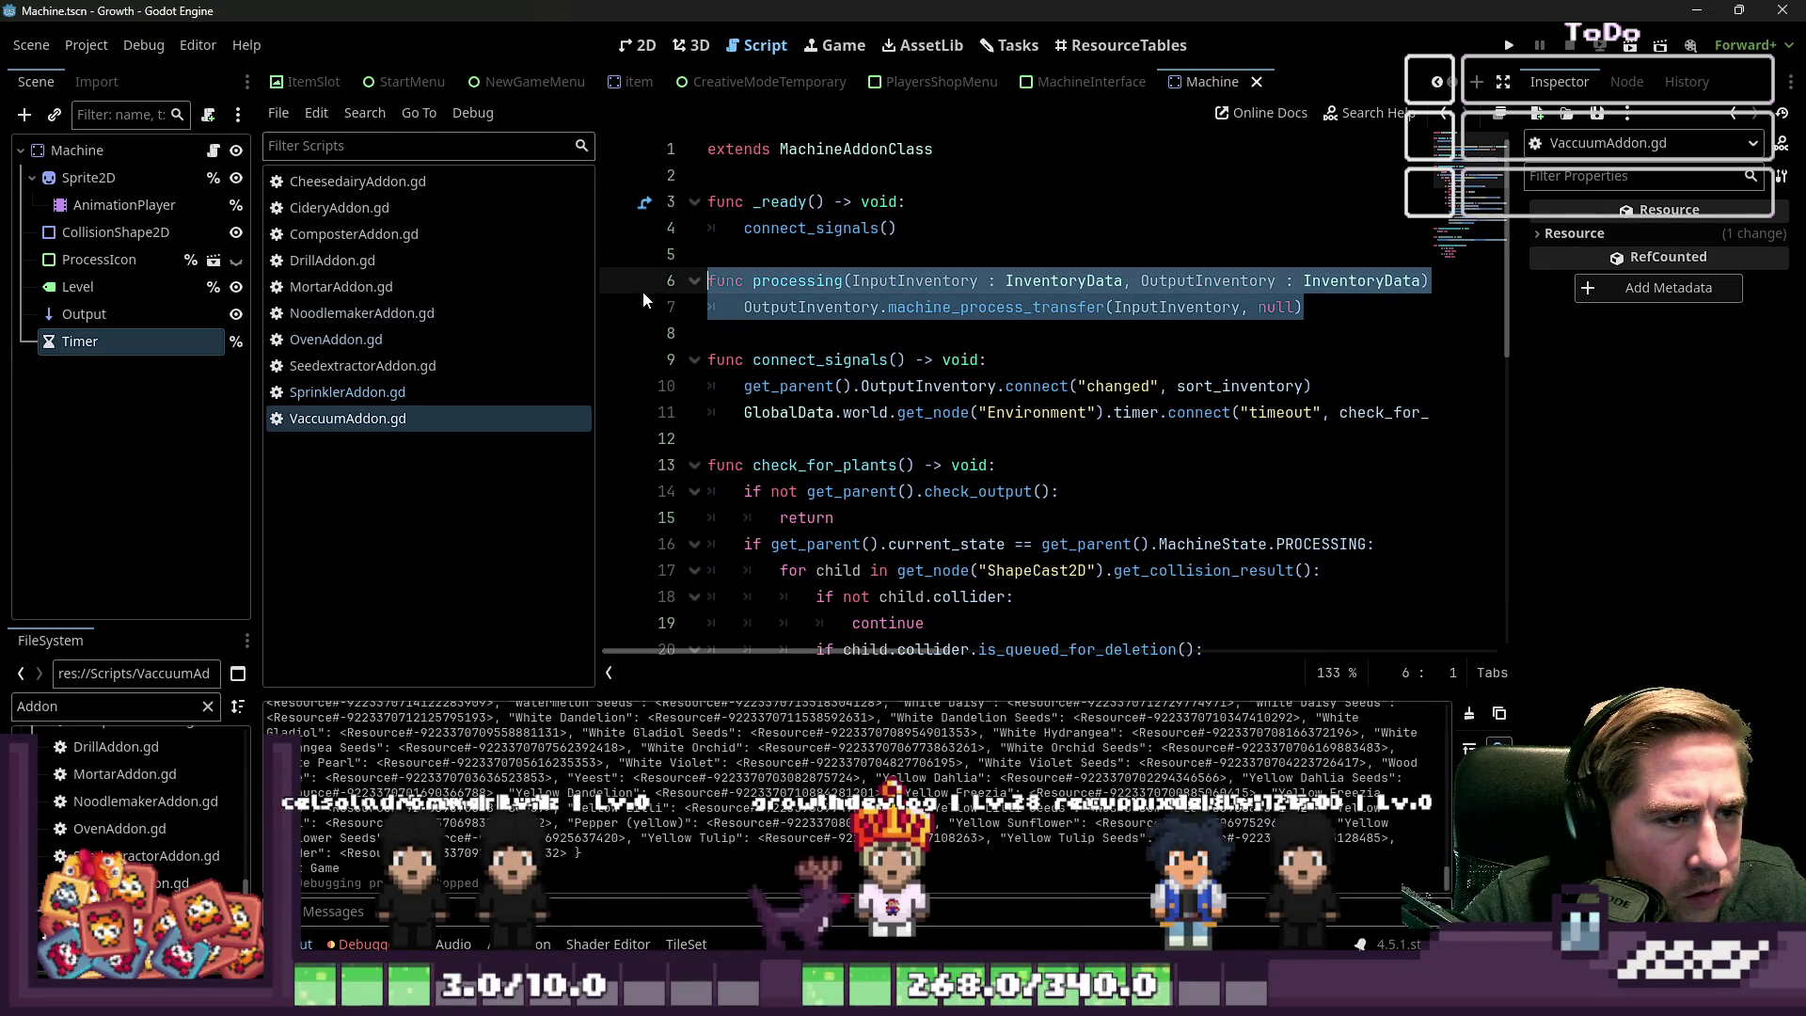
type("func processing(InputInventory : InventoryData) -> SlotData: \treturn get_output_item(InputInventory)")
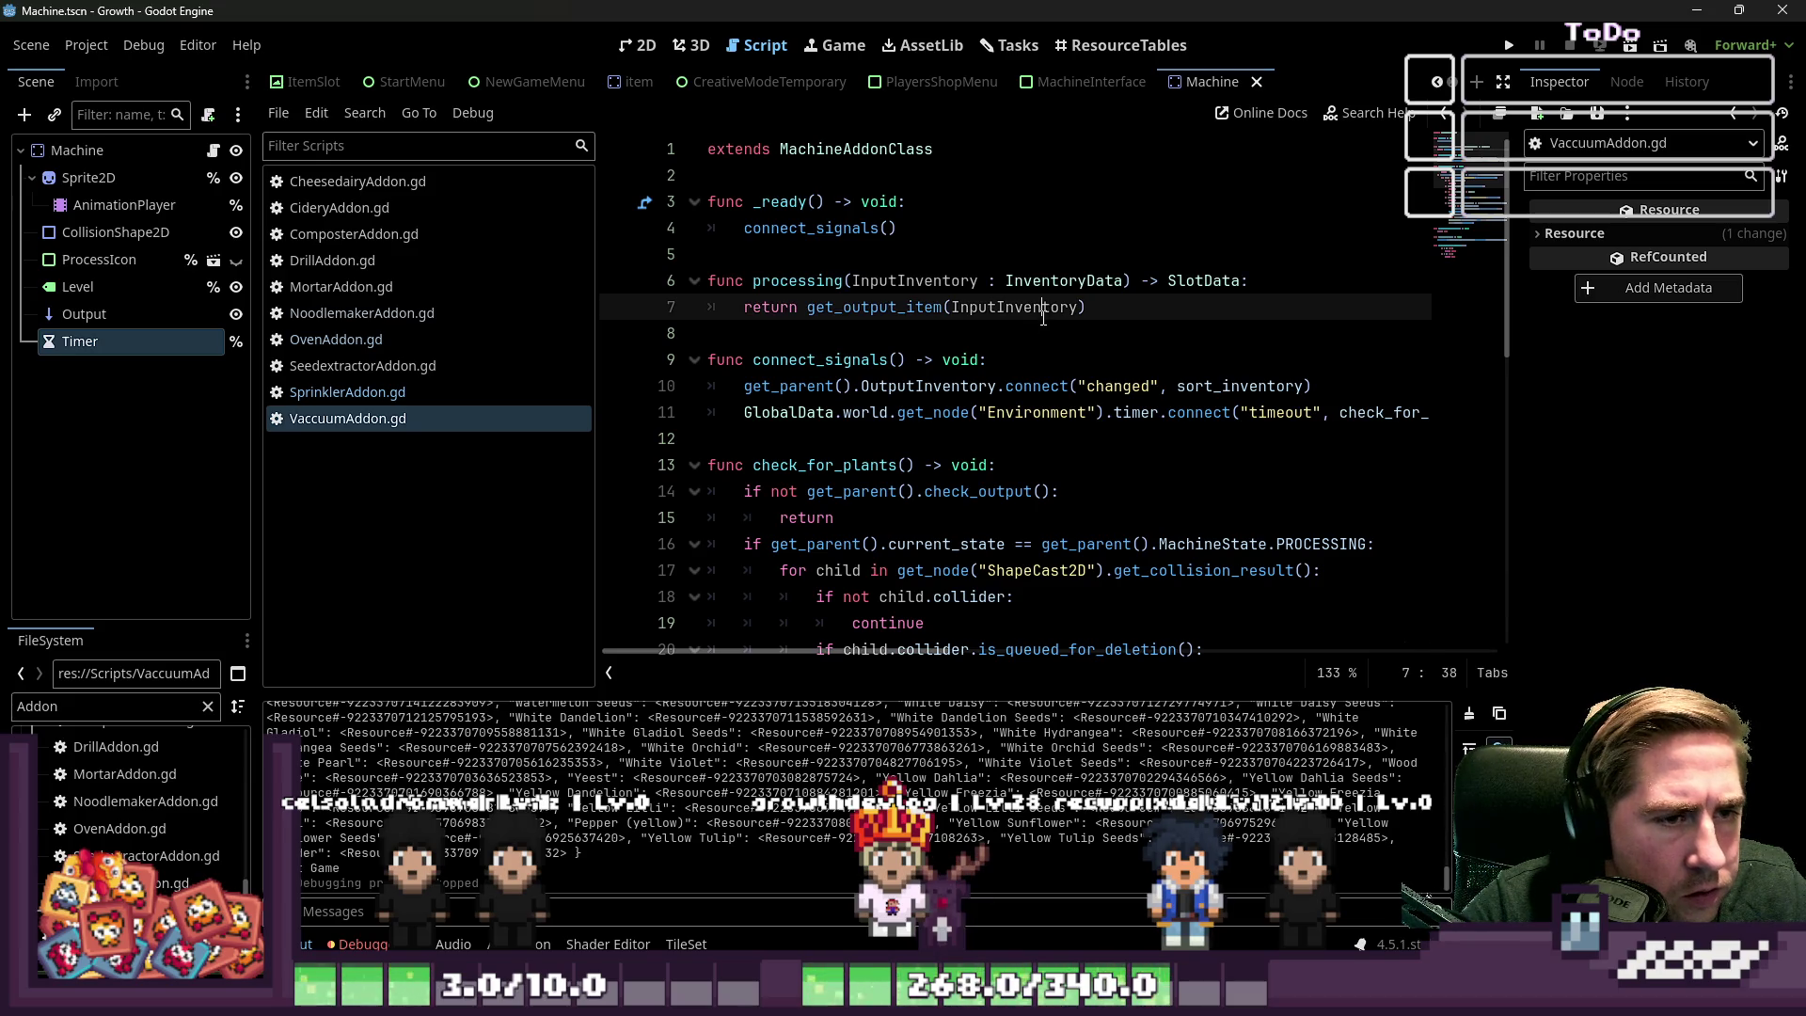
double_click(1043, 313)
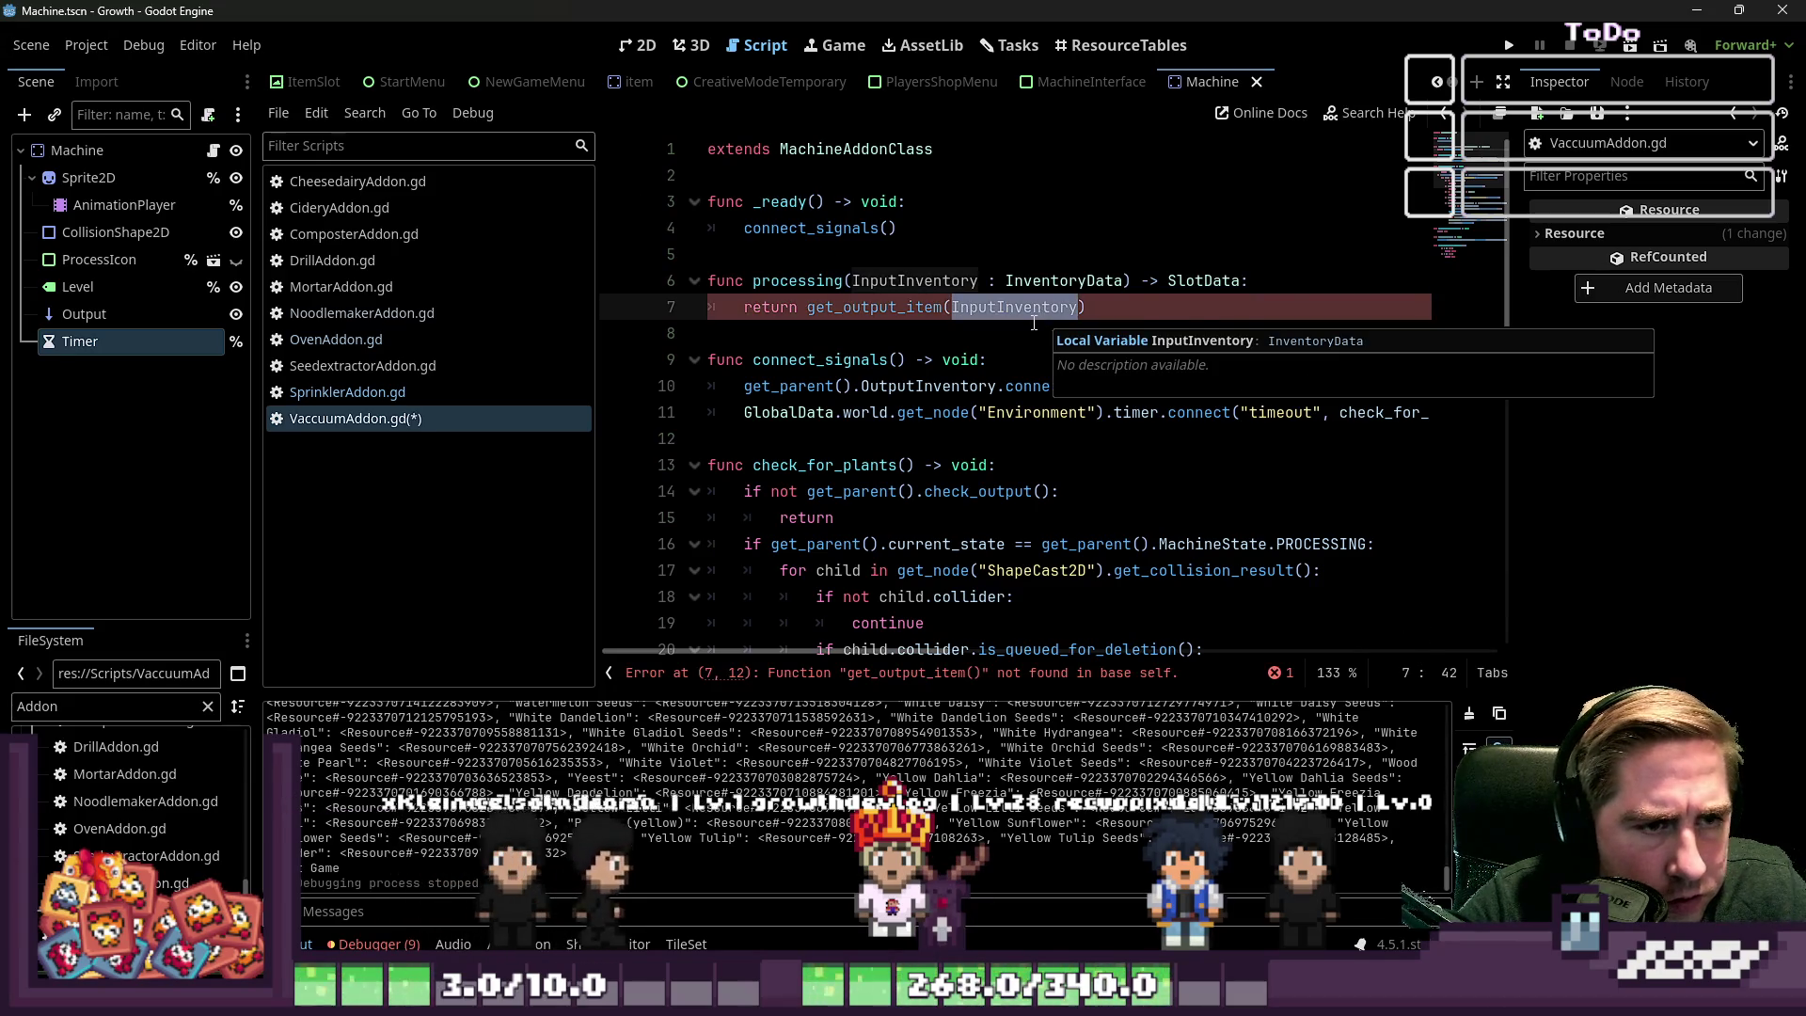
double_click(875, 308)
scroll(895, 380, "down", 3)
scroll(896, 380, "up", 3)
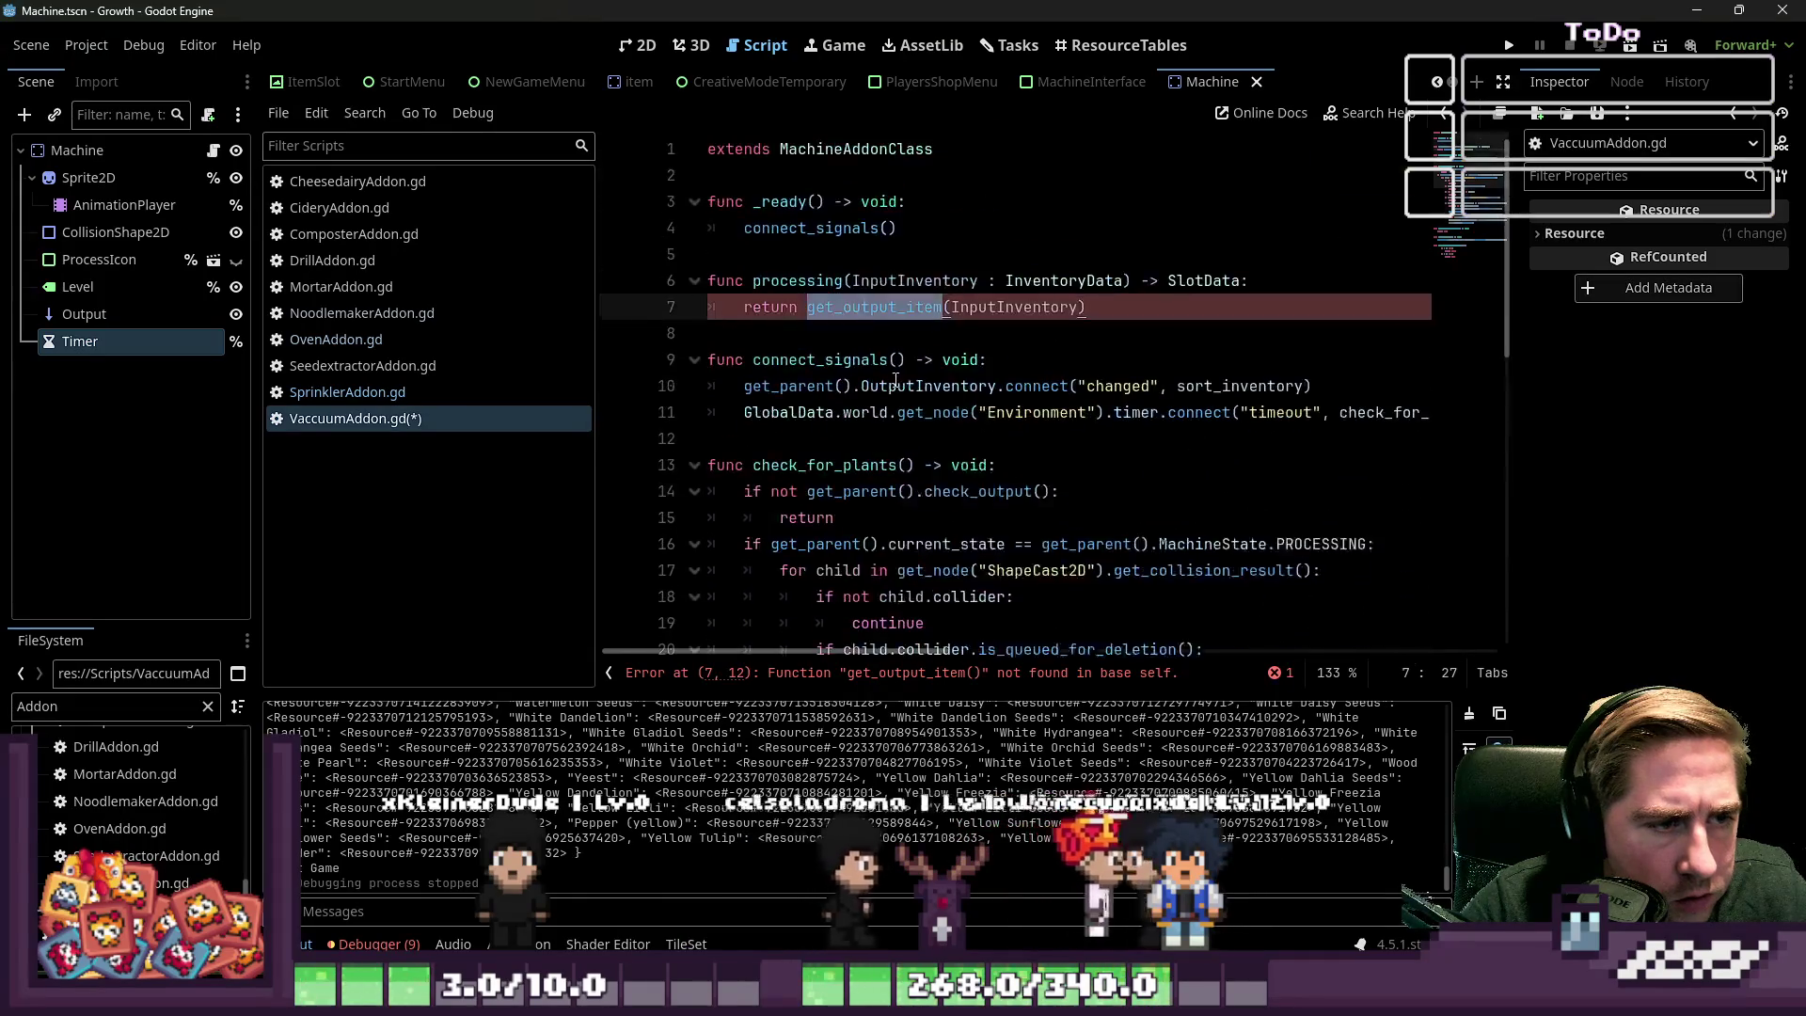
mouse_move(1087, 308)
left_mouse_down()
mouse_move(1058, 282)
mouse_move(743, 308)
mouse_move(876, 314)
mouse_move(806, 313)
left_mouse_up()
type("null")
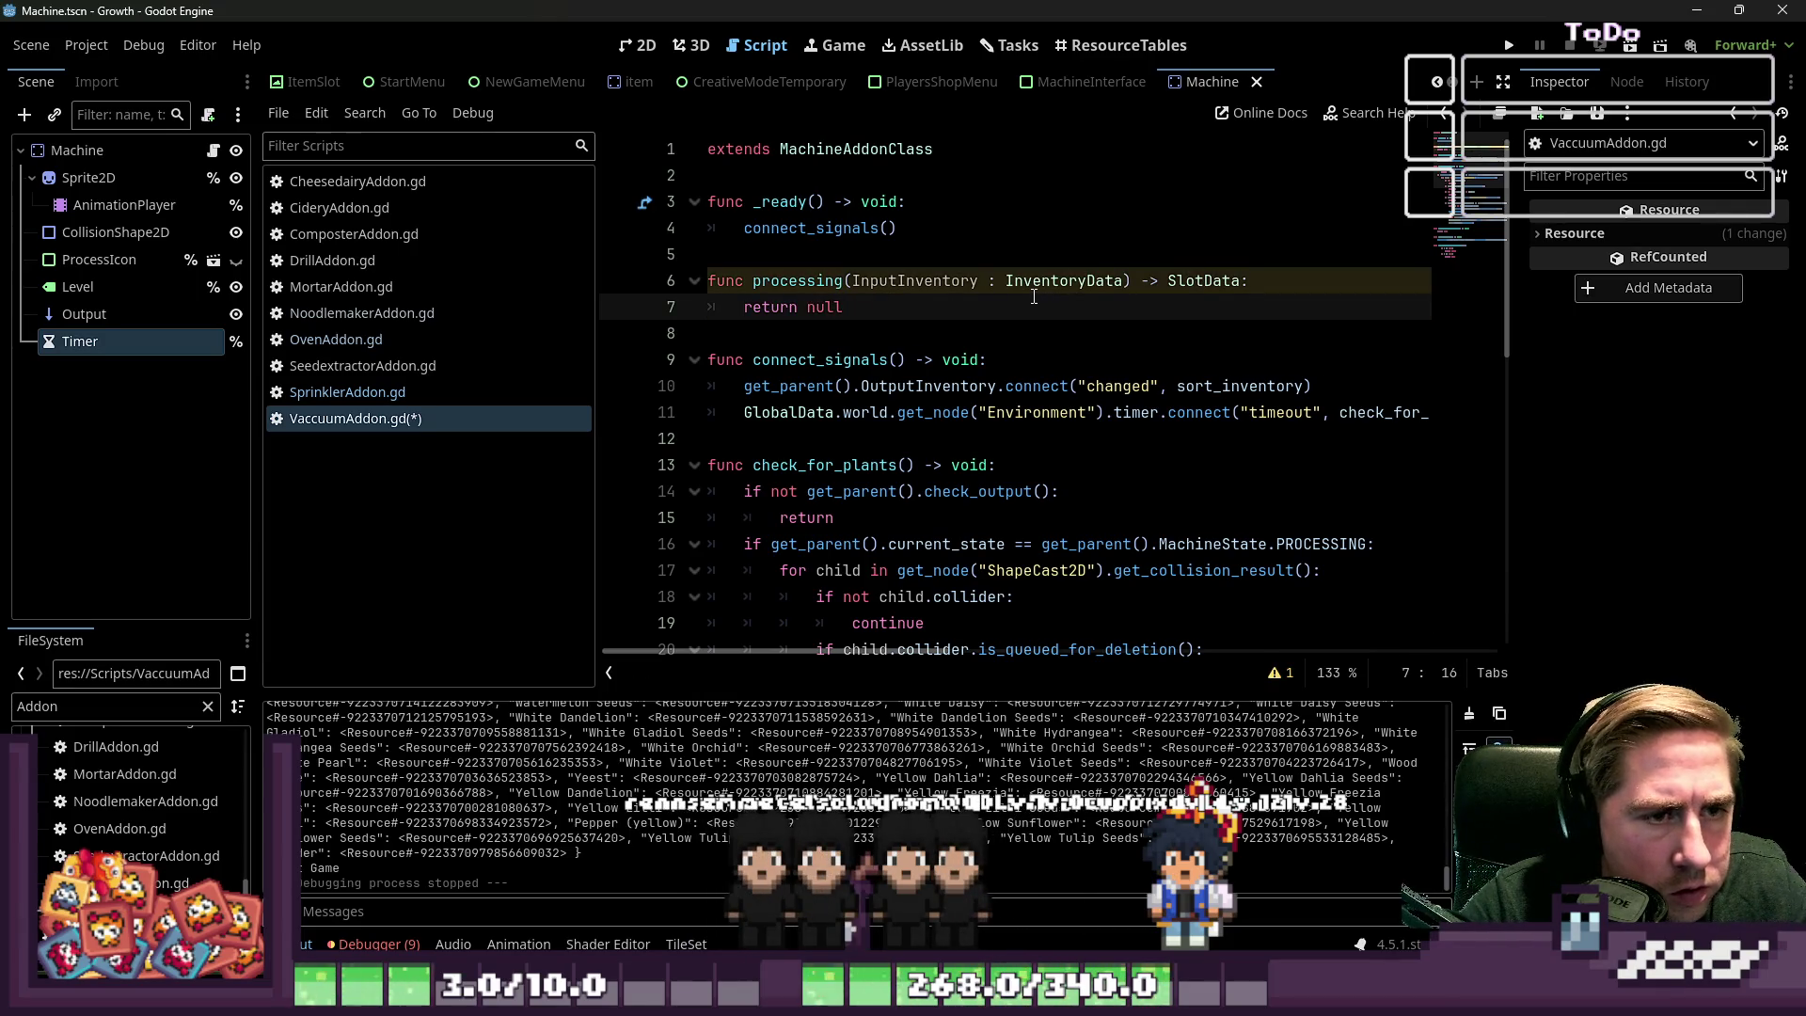
Prefix the unused InputInventory parameter with an underscore and save VaccuumAddon.gd
left_click(848, 282)
type("__")
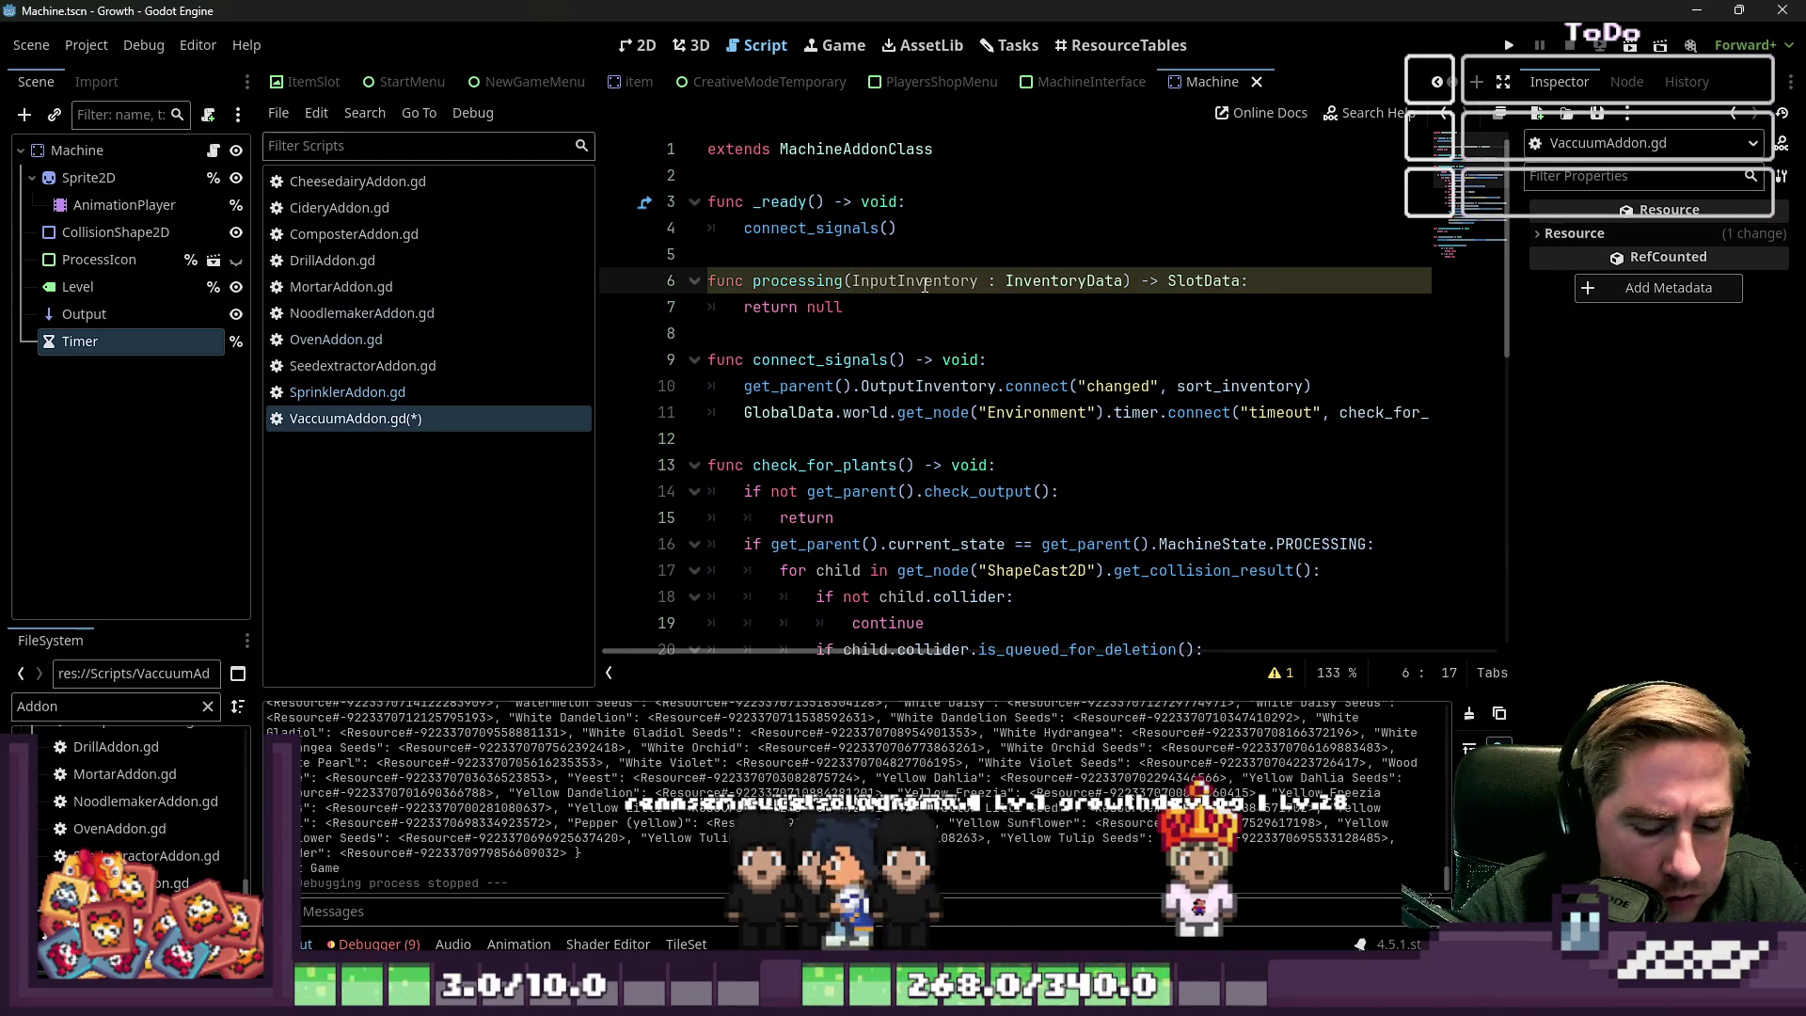
left_click(934, 311)
key("ctrl+s")
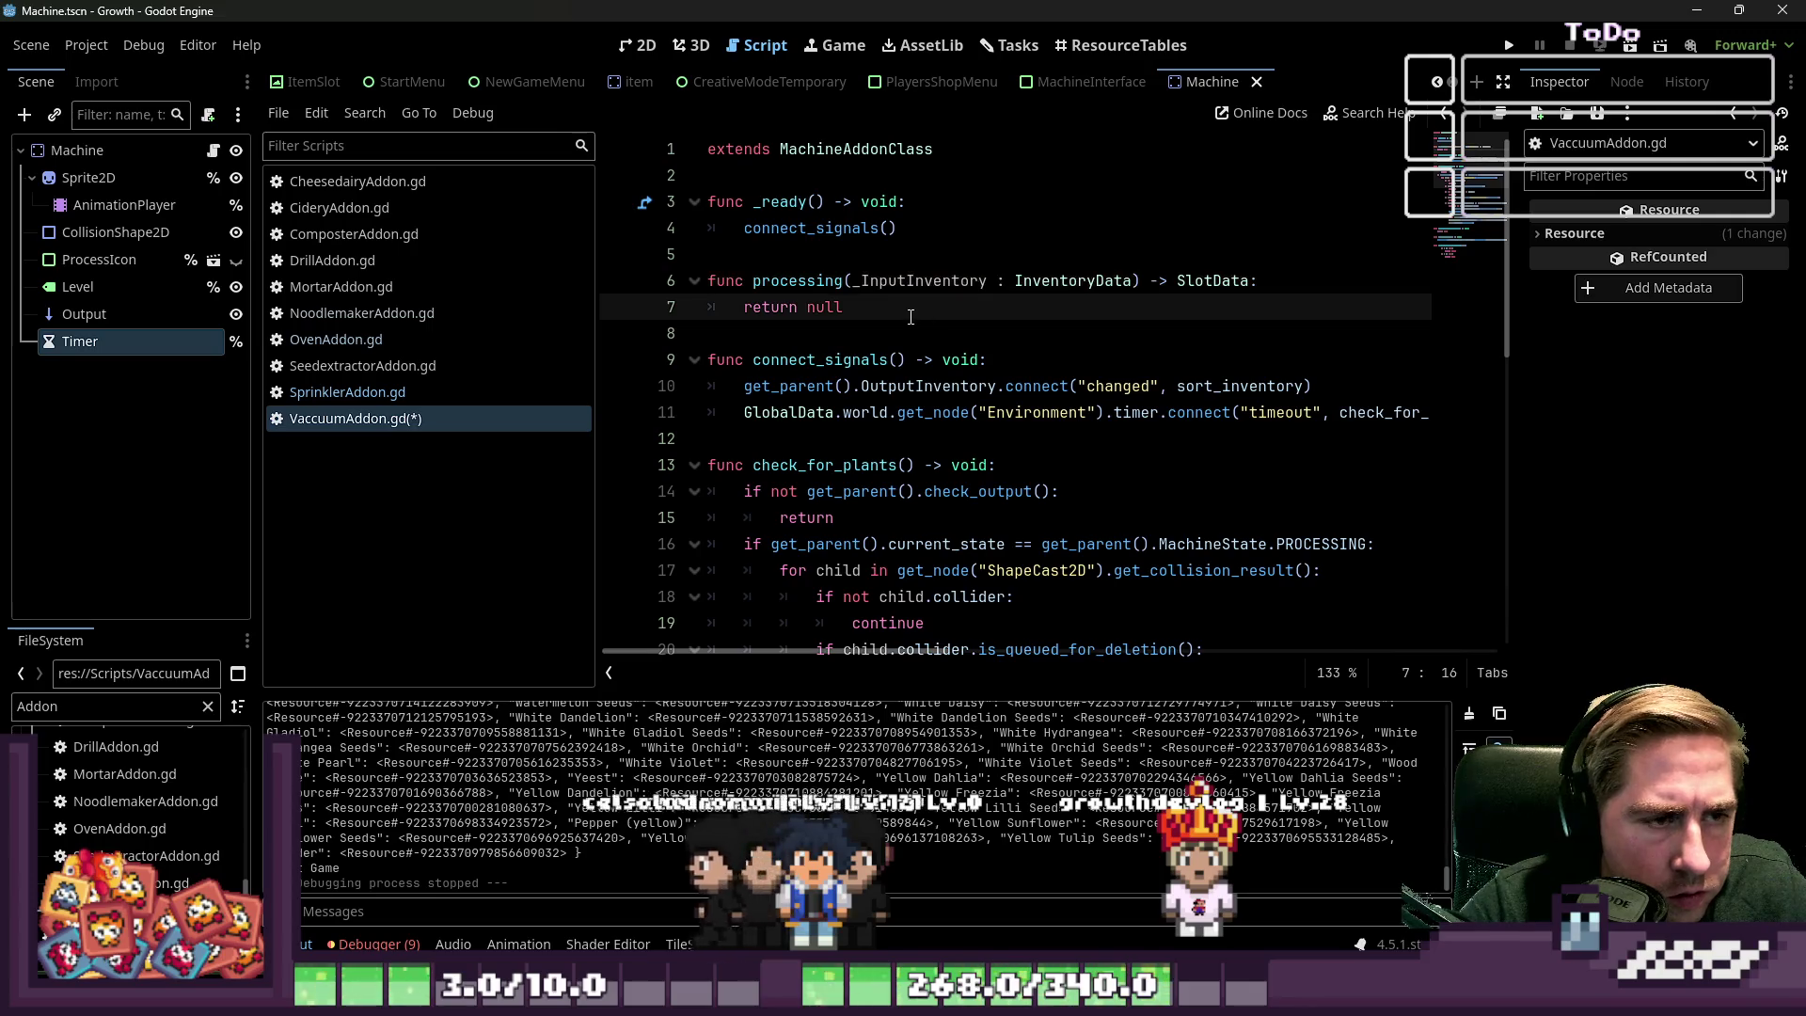
double_click(1212, 280)
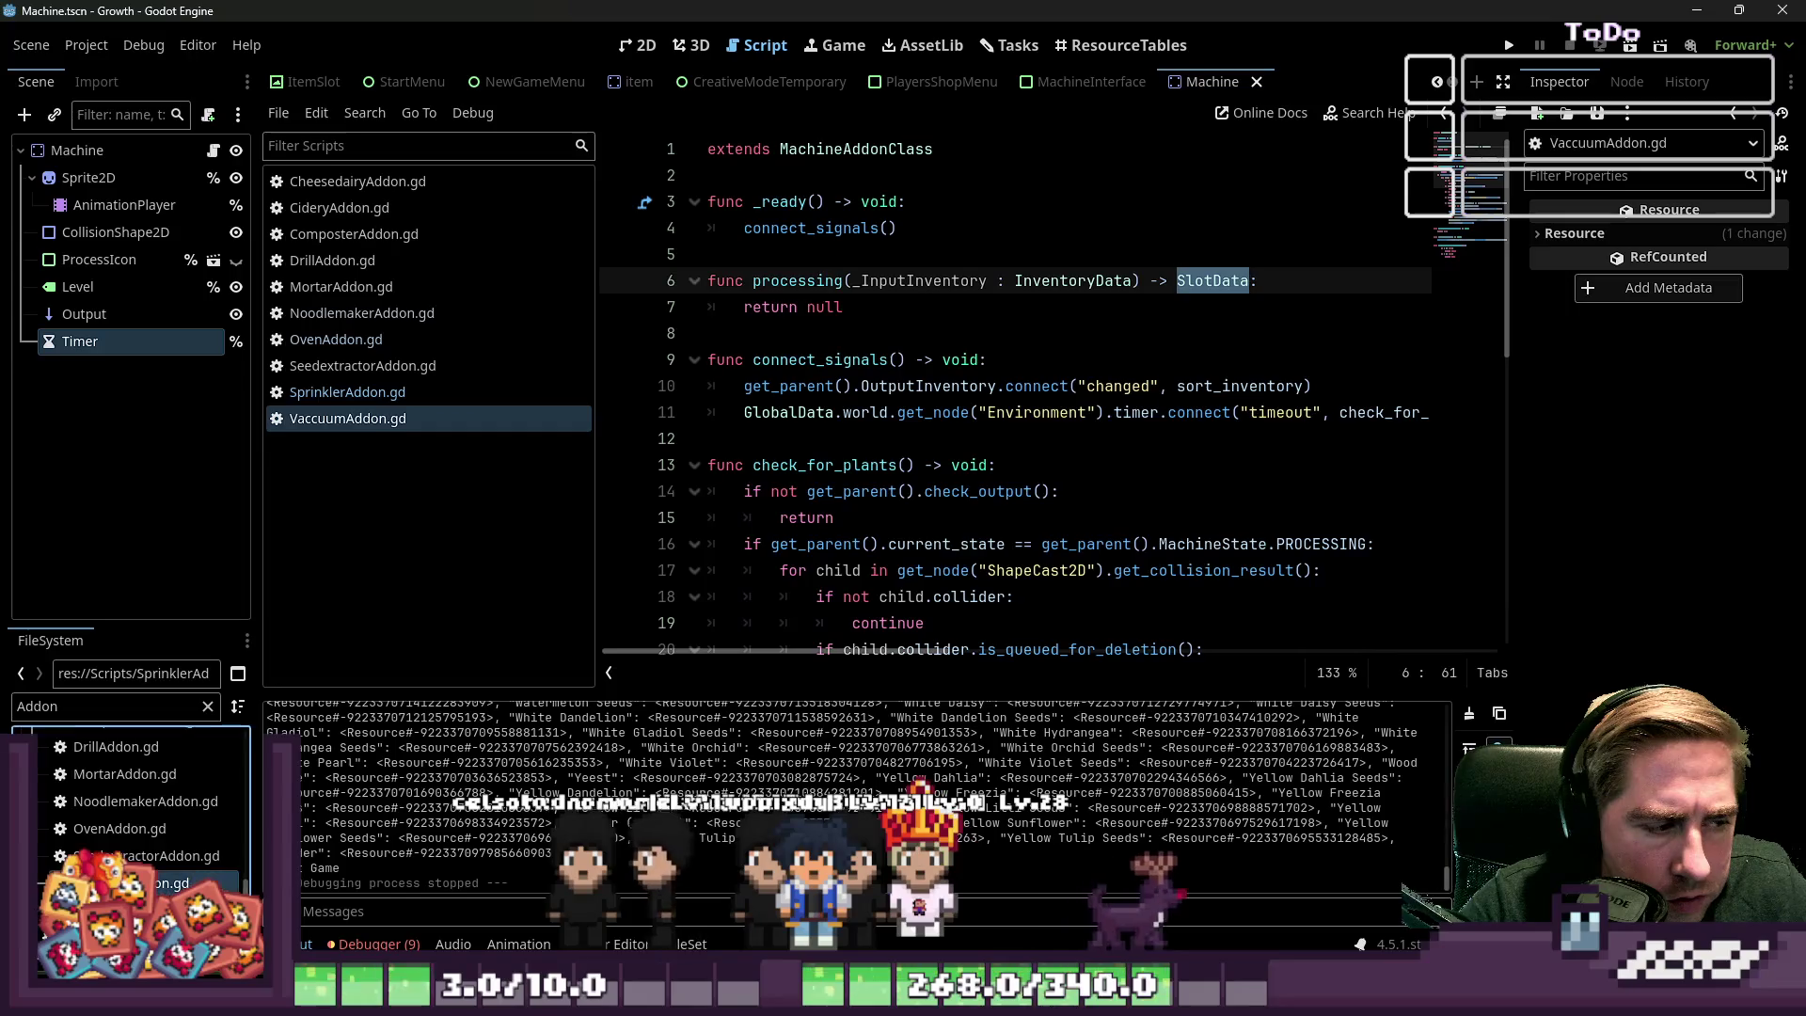
key("alt+Left")
scroll(1018, 467, "up", 4)
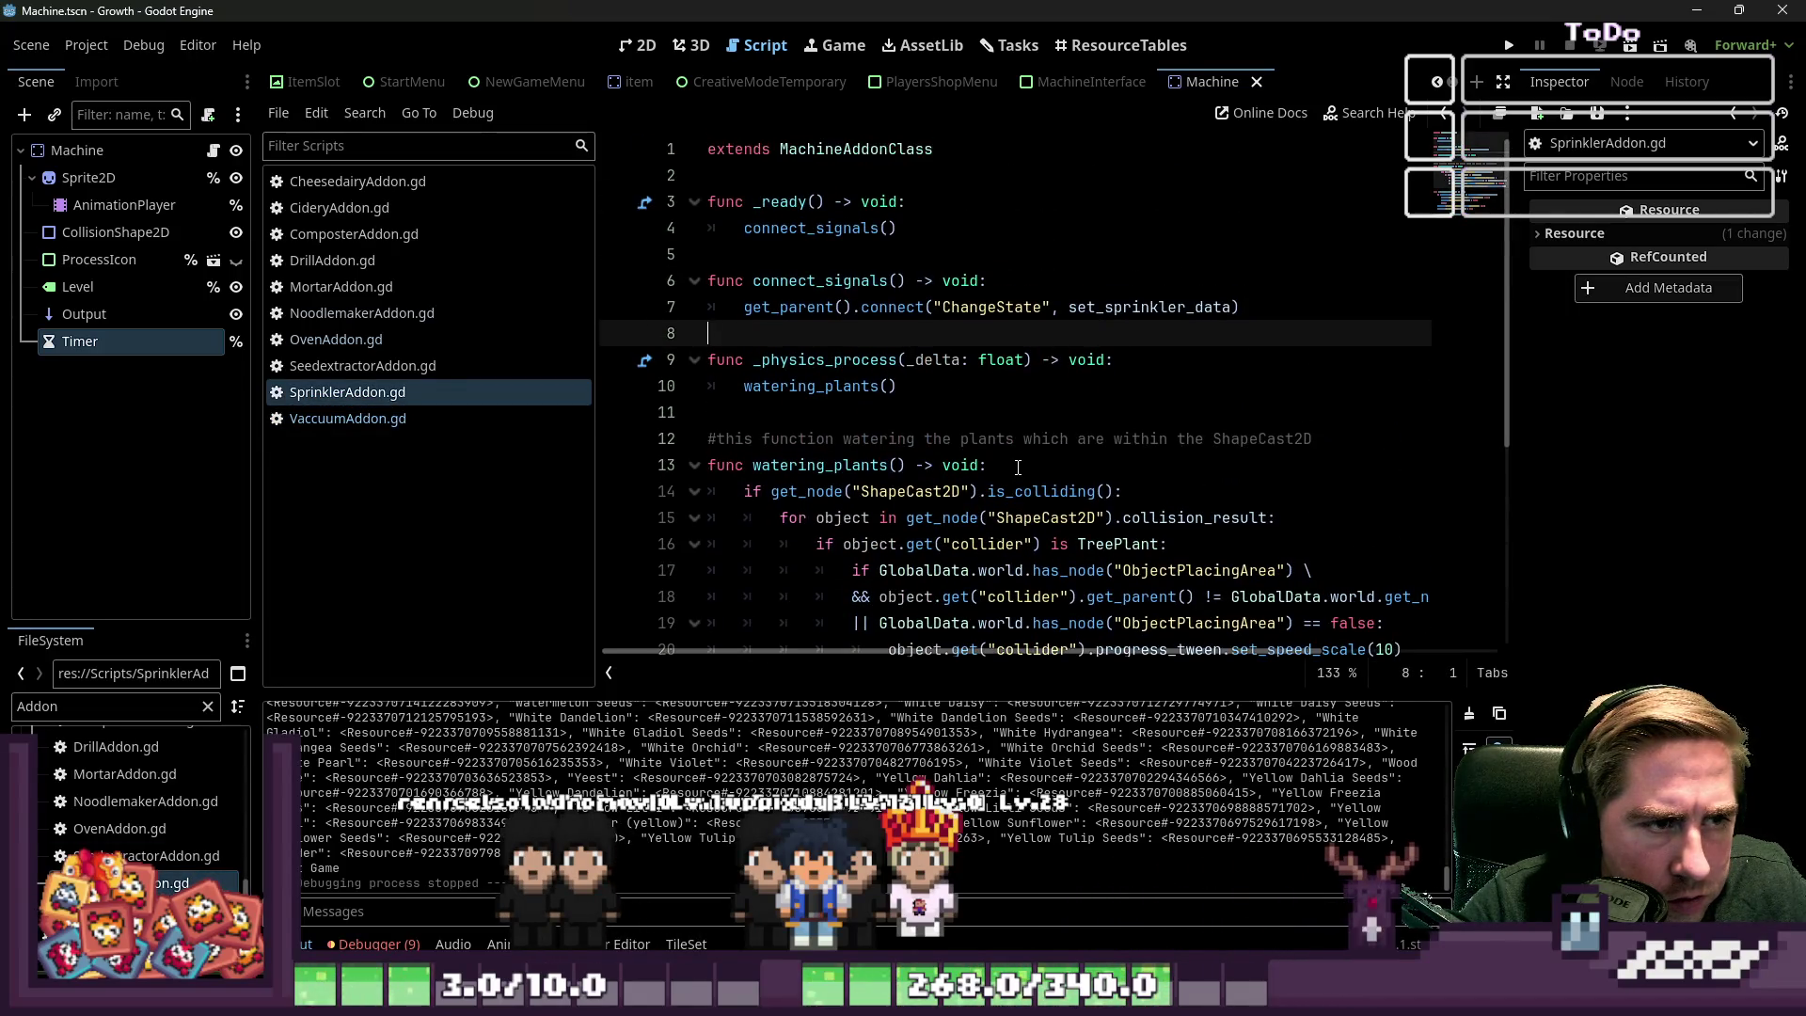
key("ctrl+f")
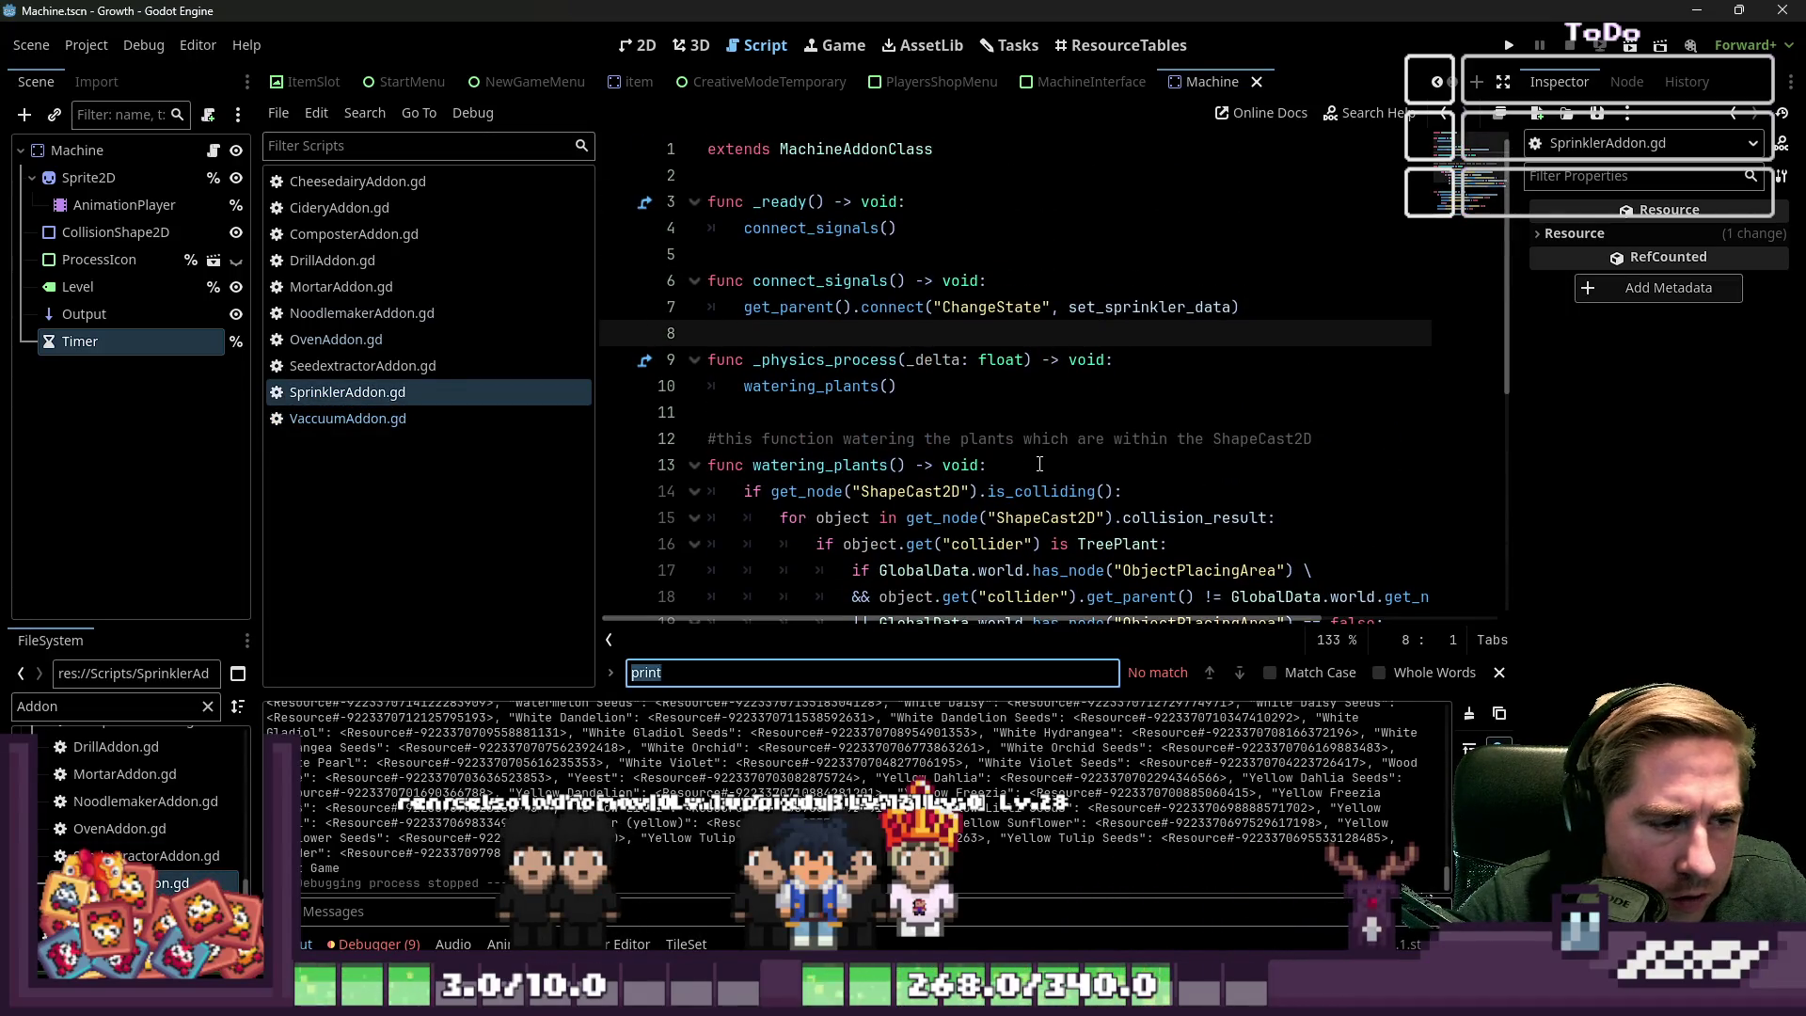
type("process")
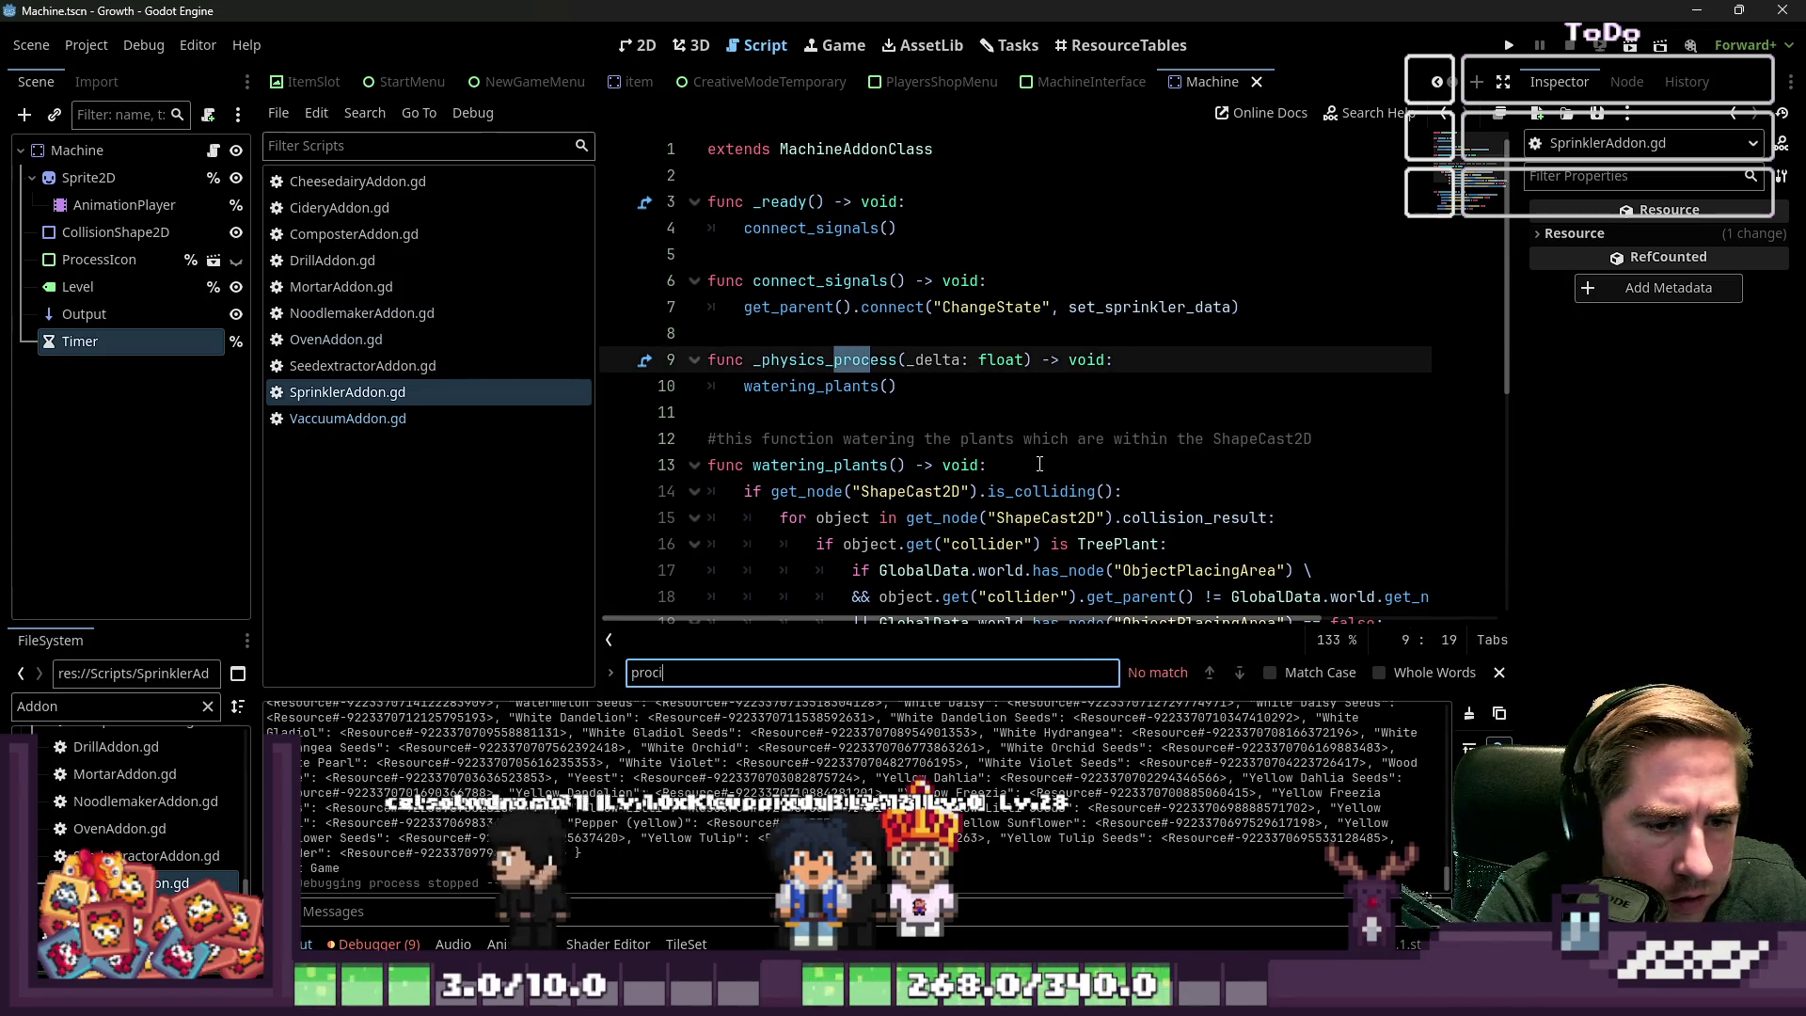
key("Escape")
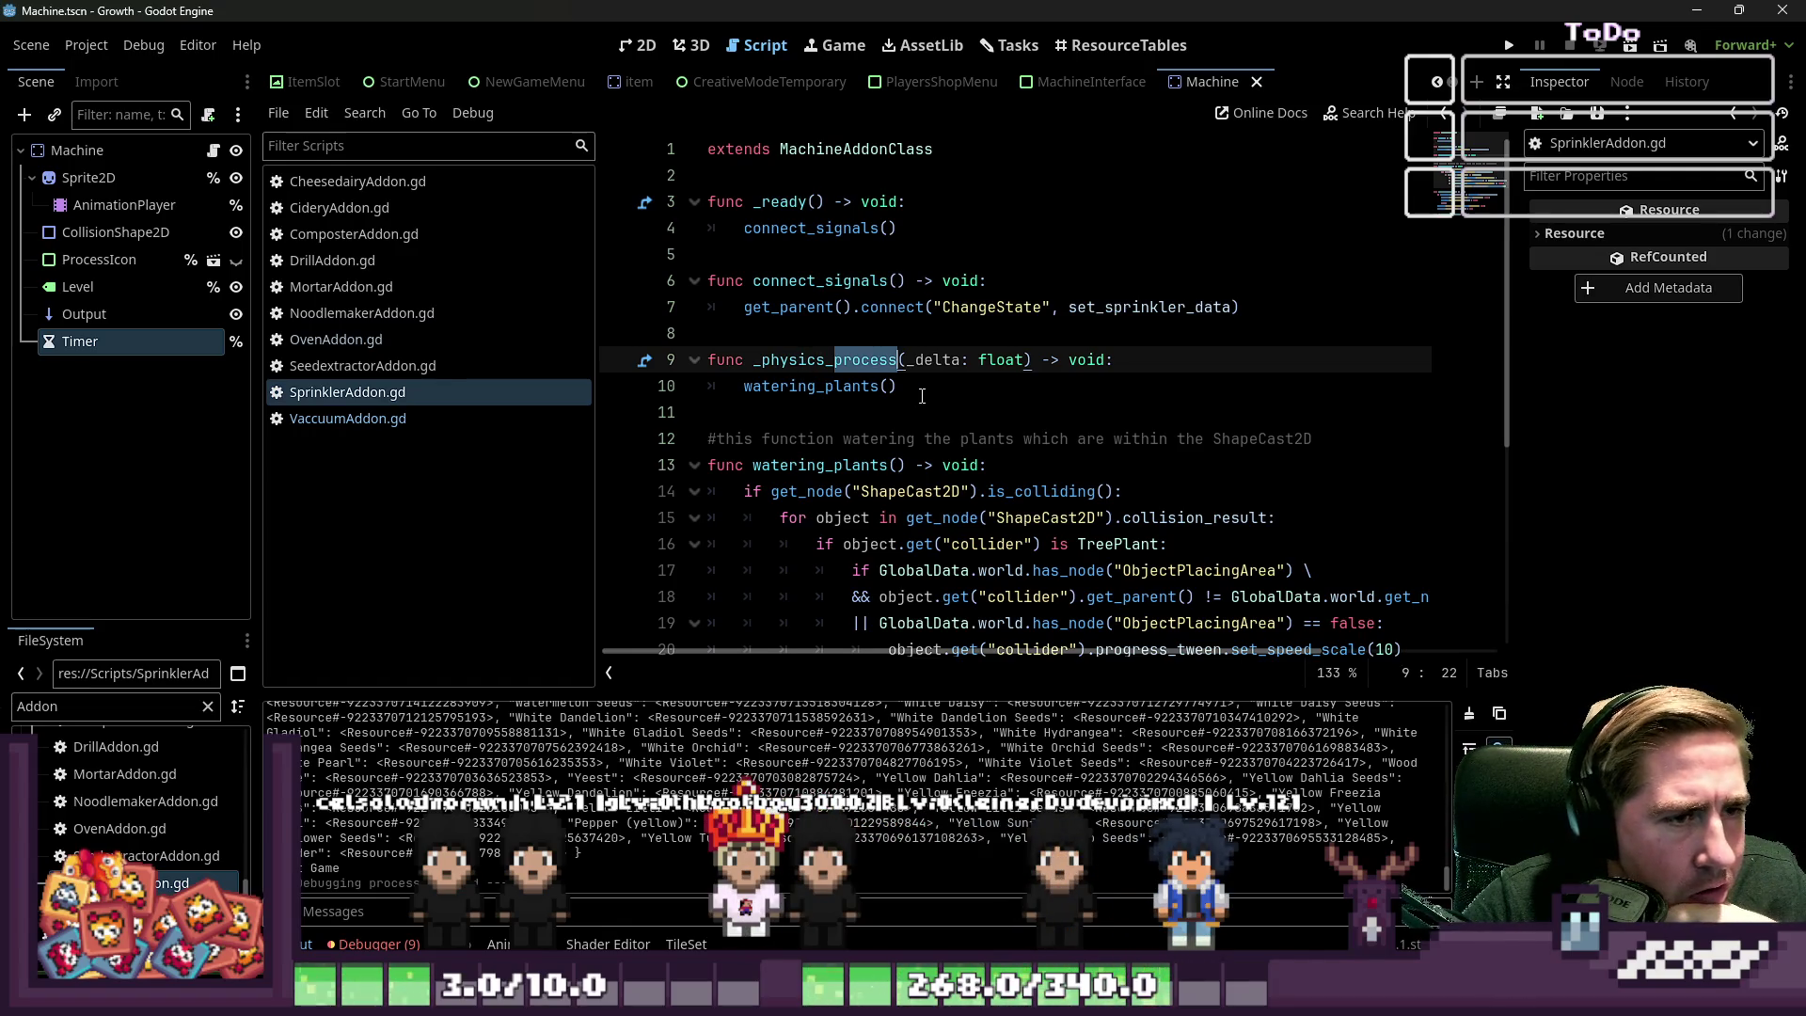
key("Down")
key("Down")
scroll(874, 416, "down", 2)
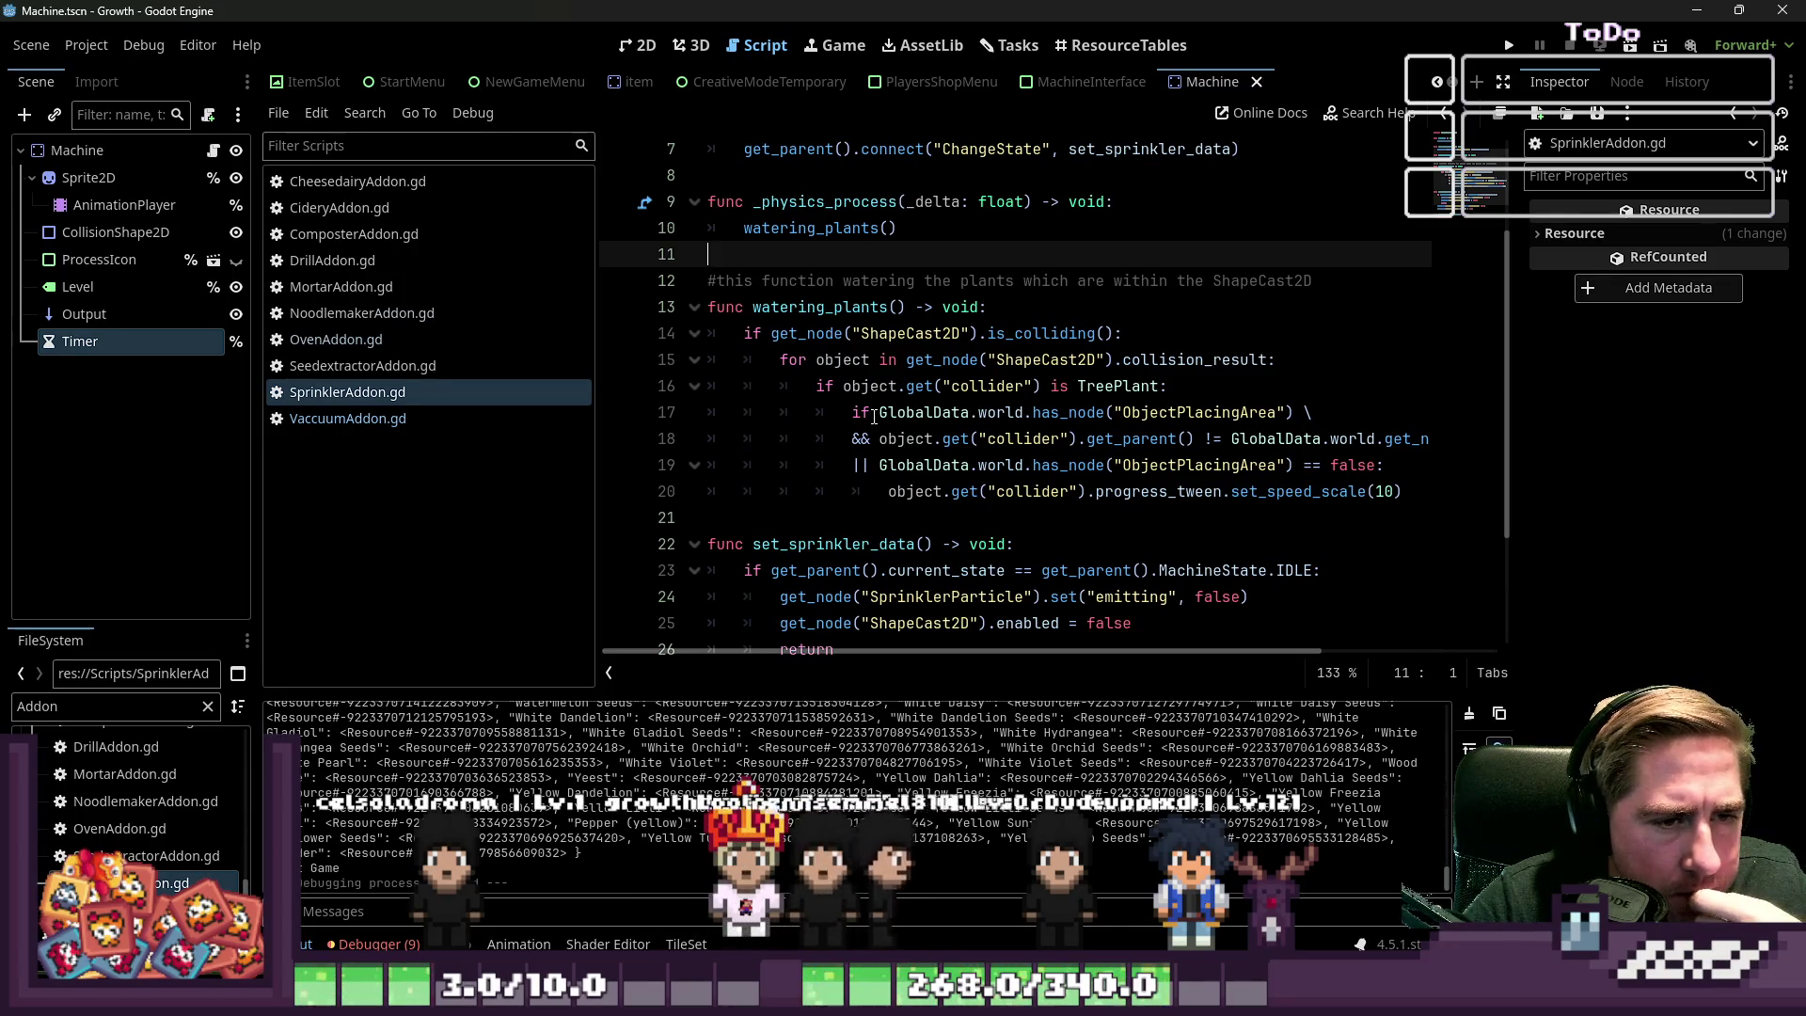
scroll(874, 416, "down", 3)
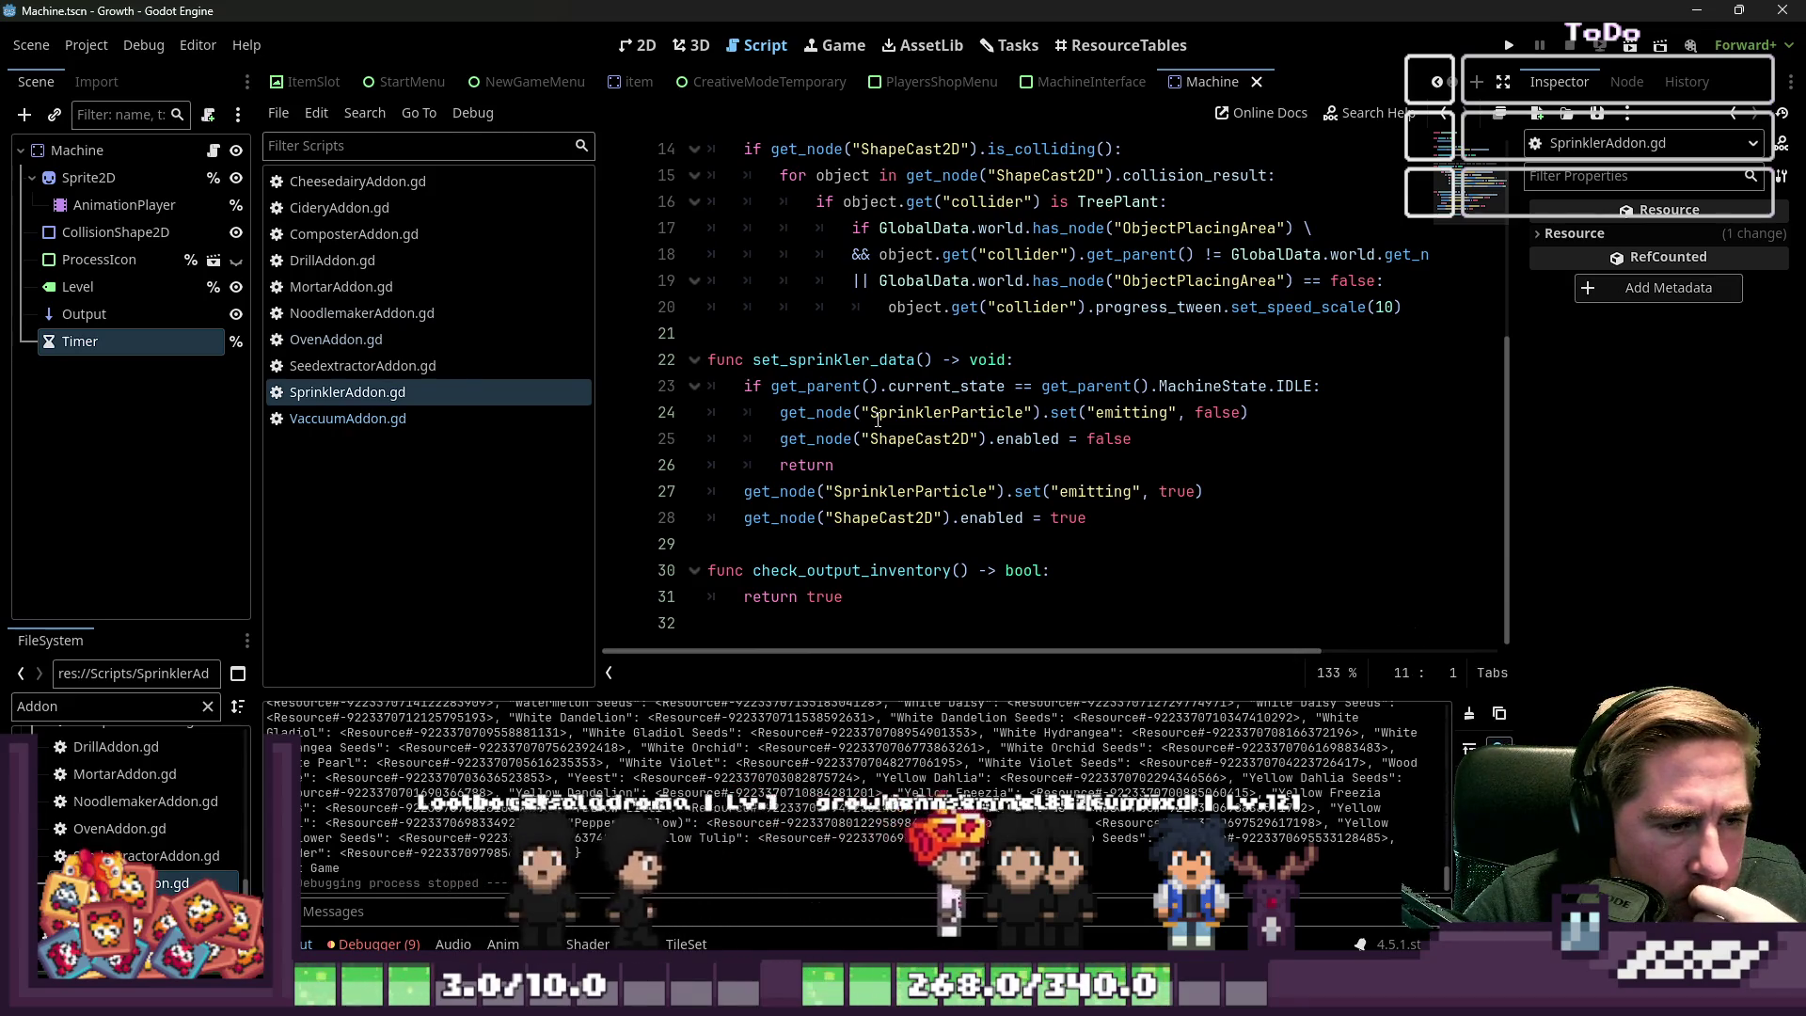
scroll(877, 418, "up", 1)
scroll(877, 419, "up", 2)
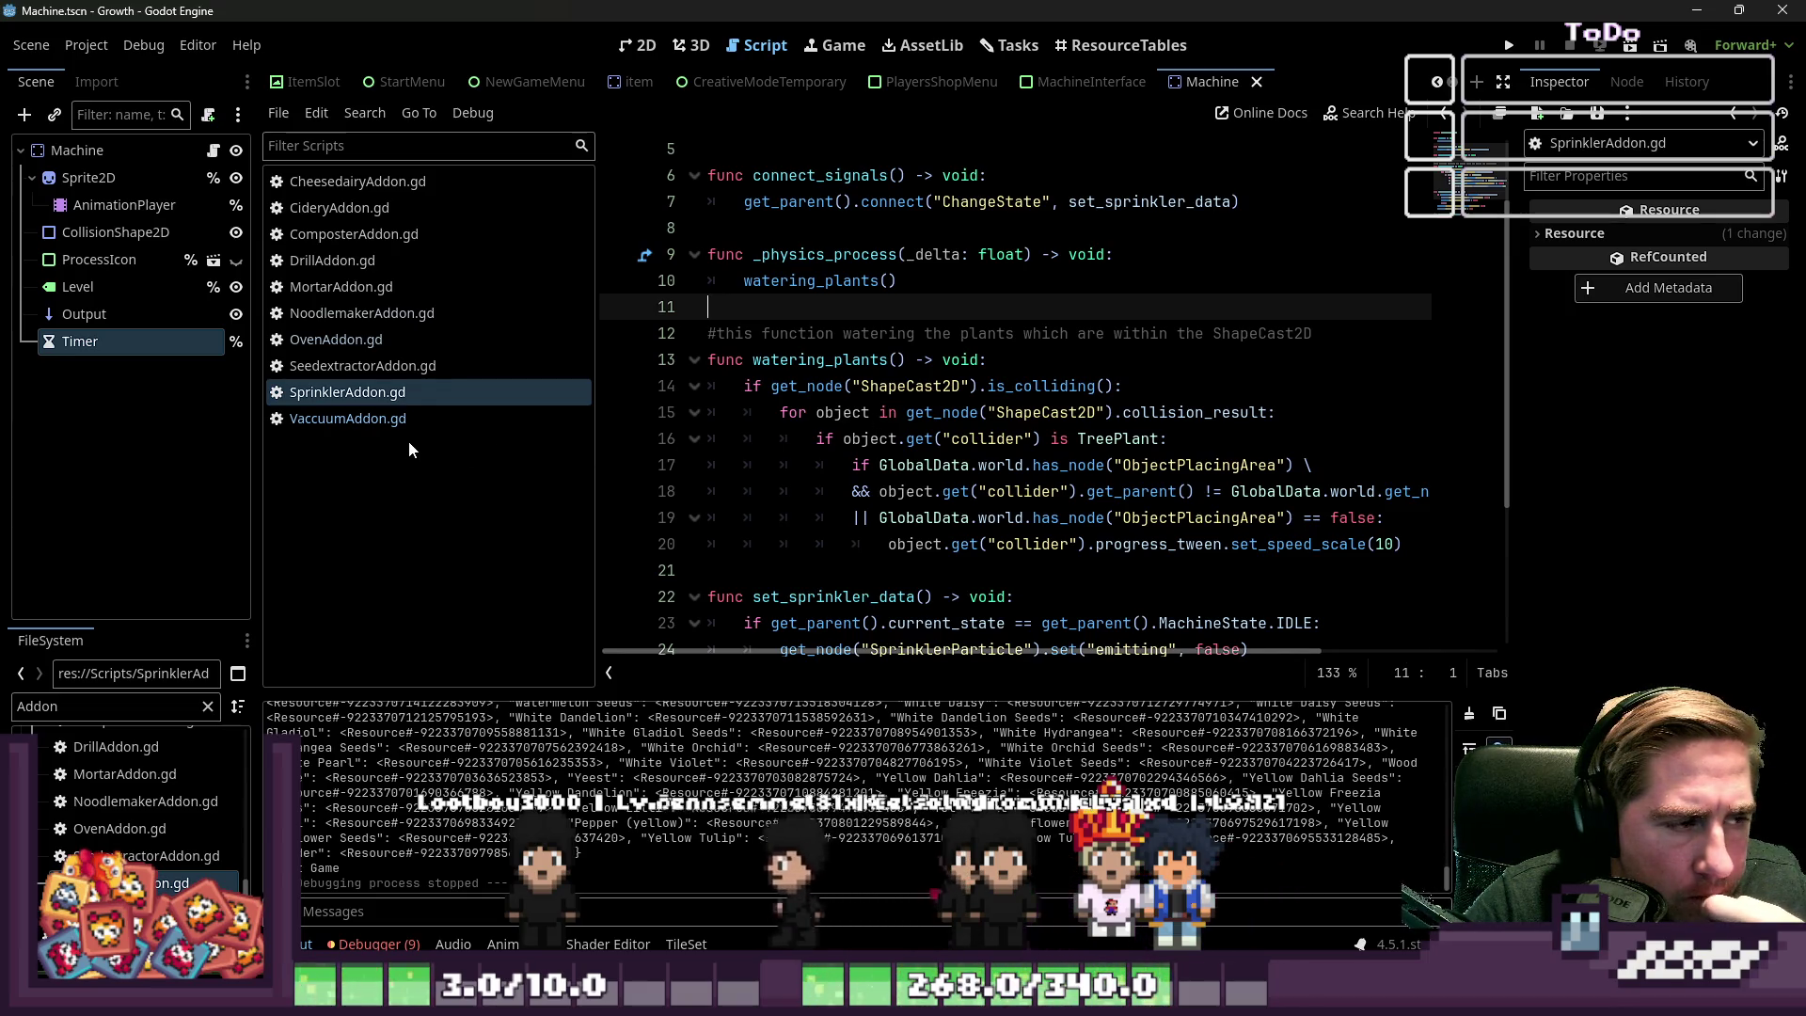
scroll(871, 158, "up", 2)
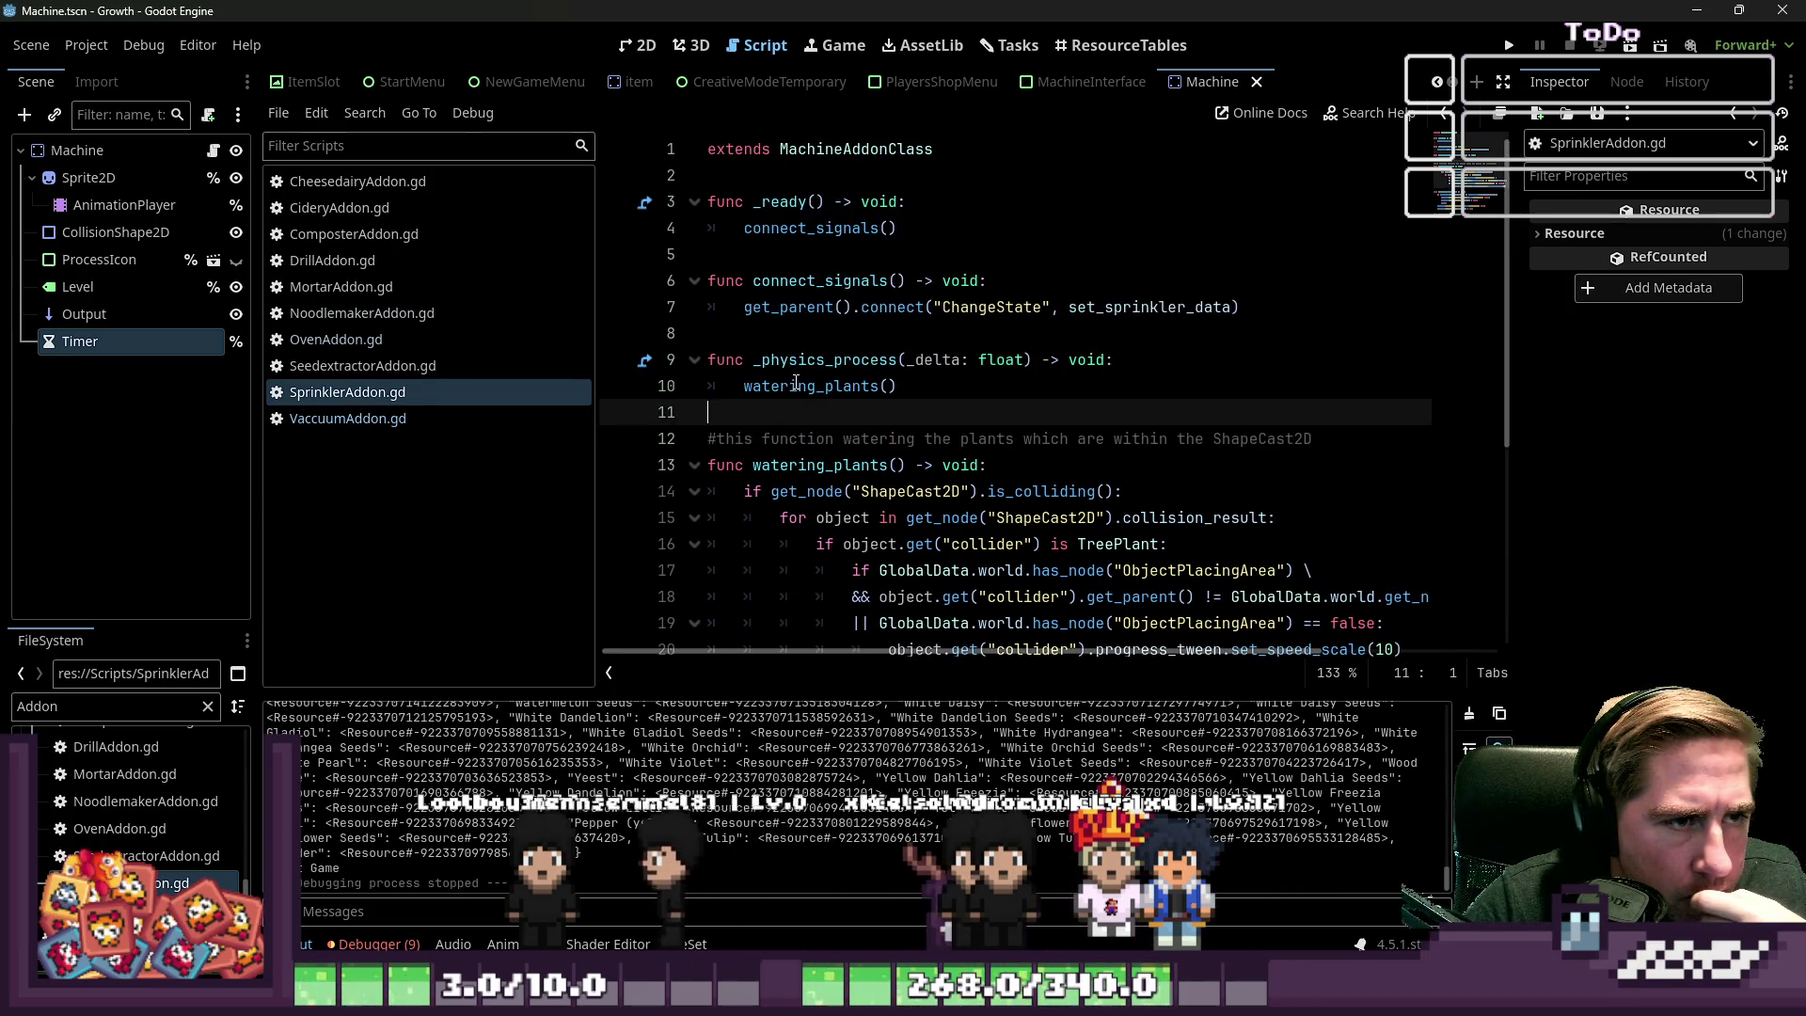
Add 'class_name SprinklerAddon' on line 2 of SprinklerAddon.gd, directly below the extends line
left_click(871, 171)
key("Return")
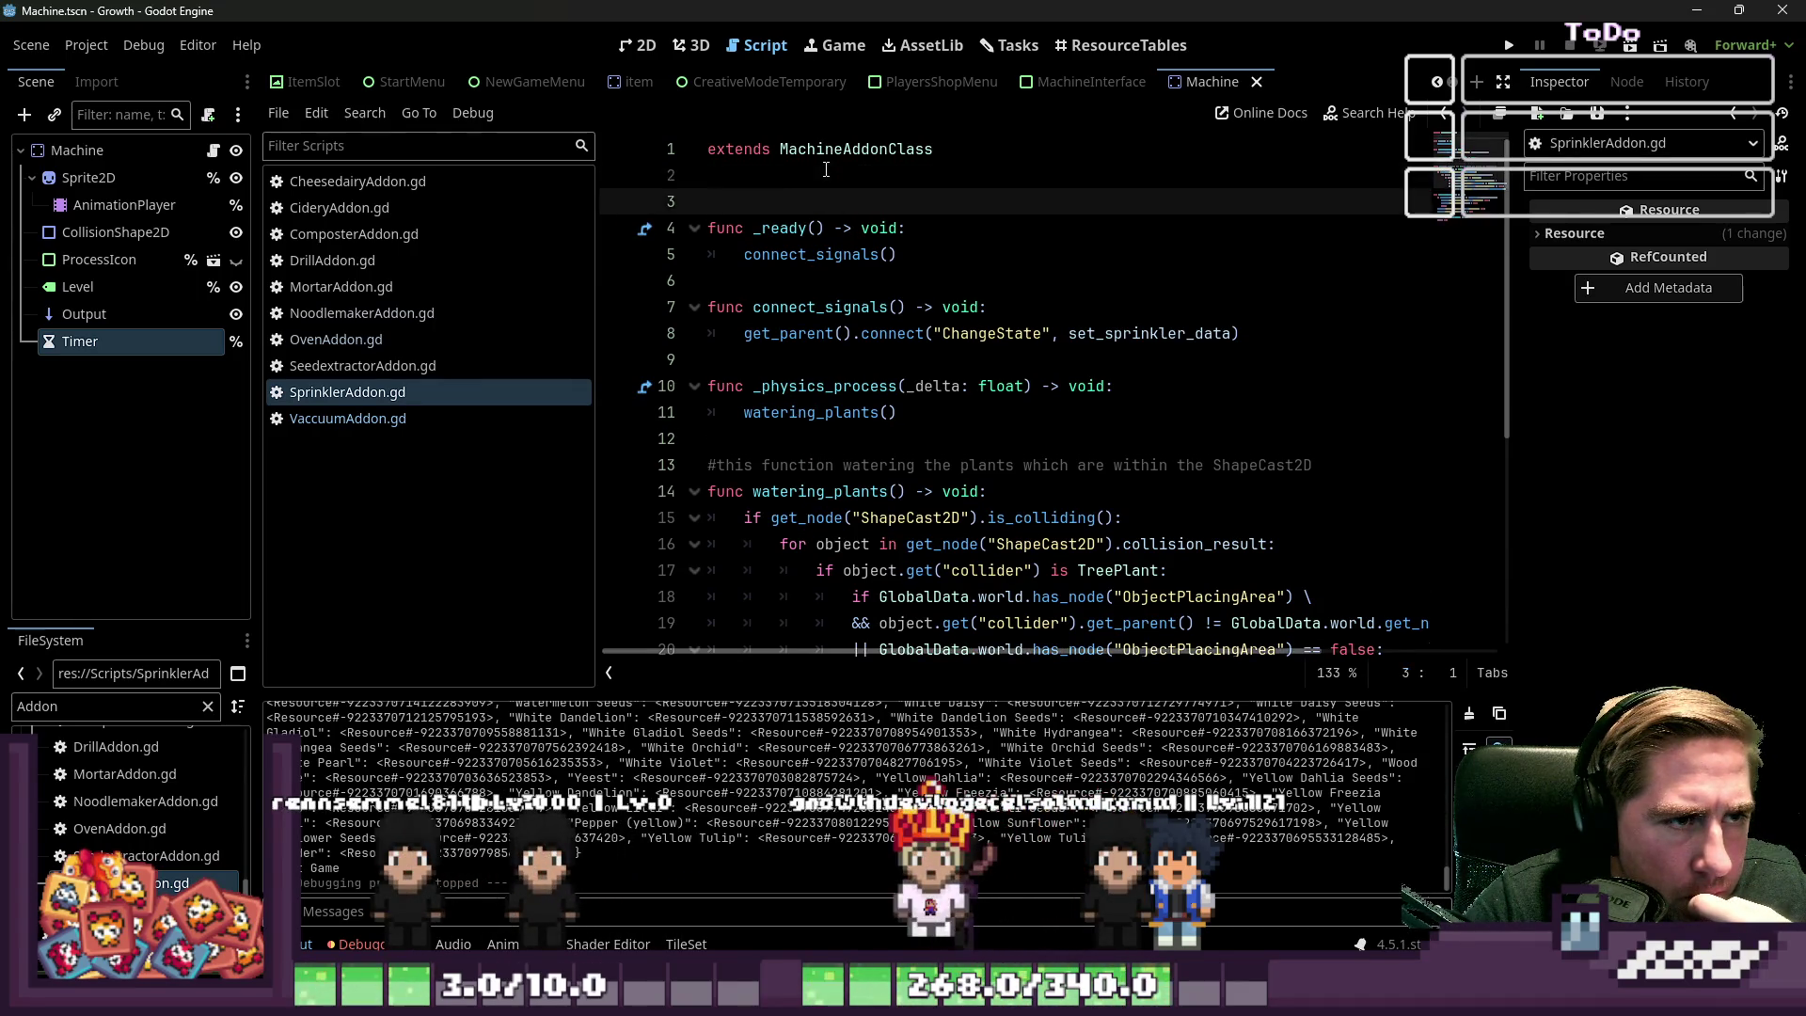
left_click(825, 169)
type("class_name")
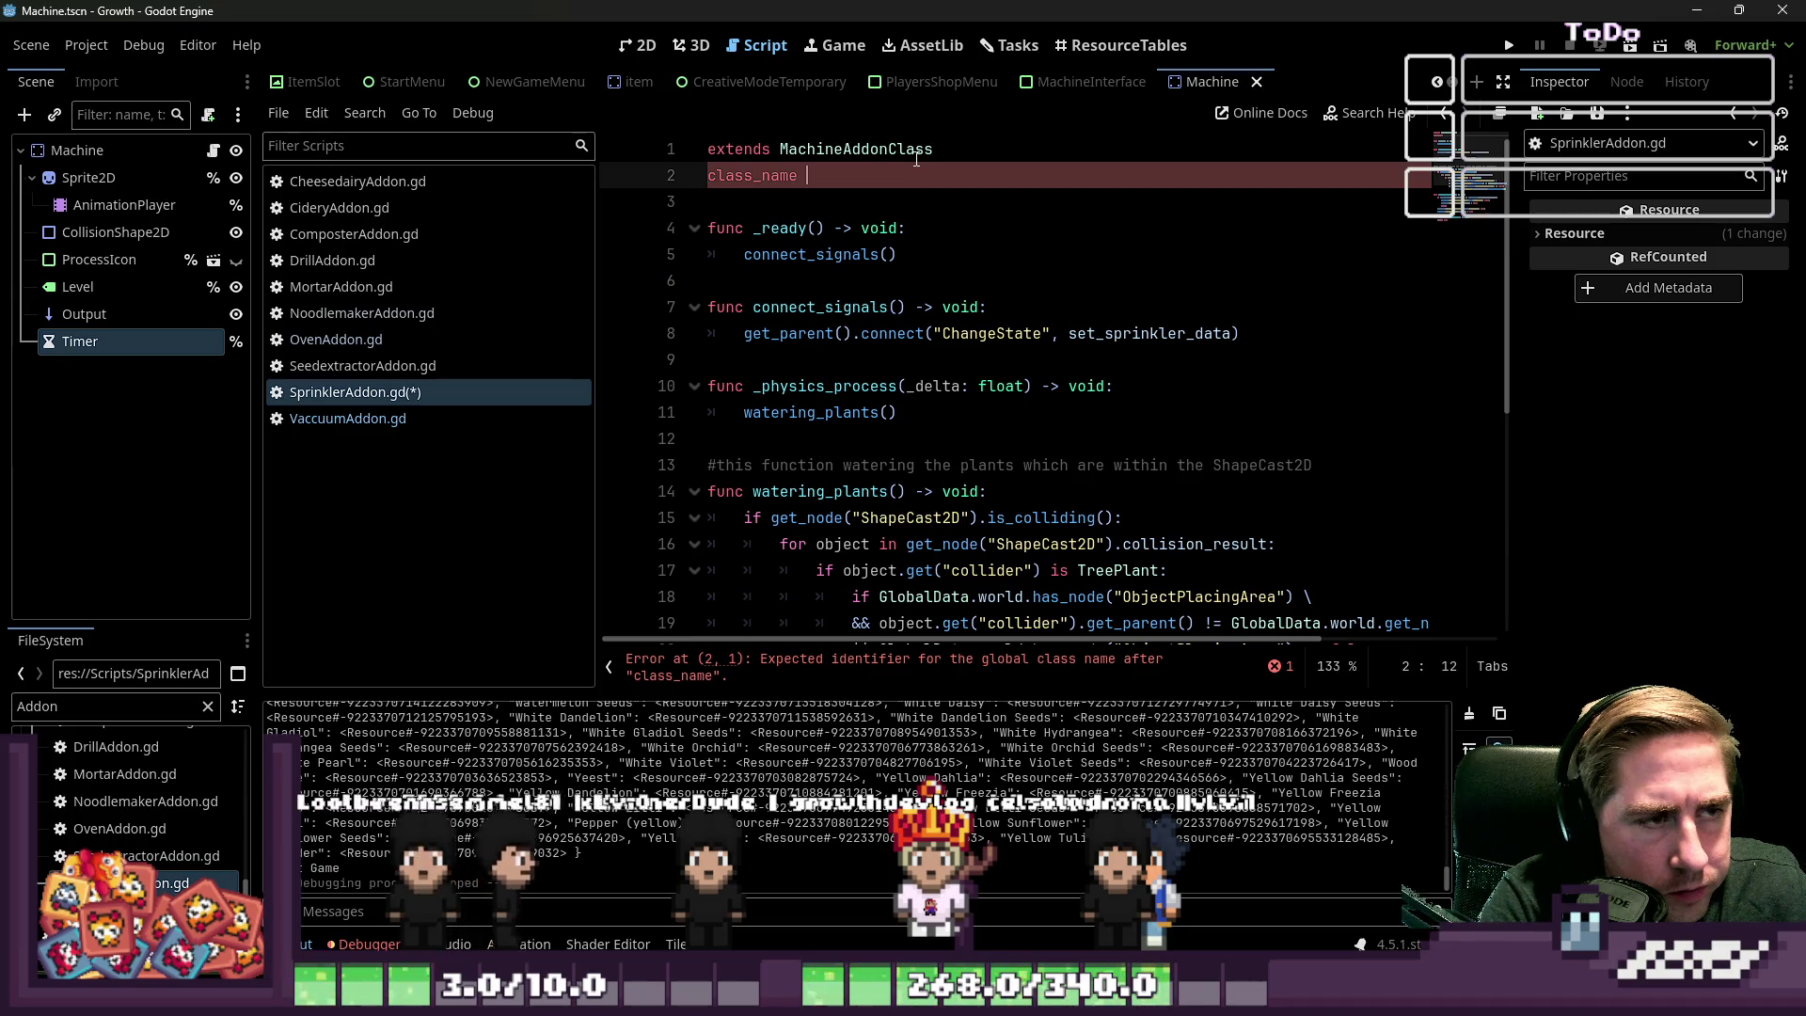
type("Sprin")
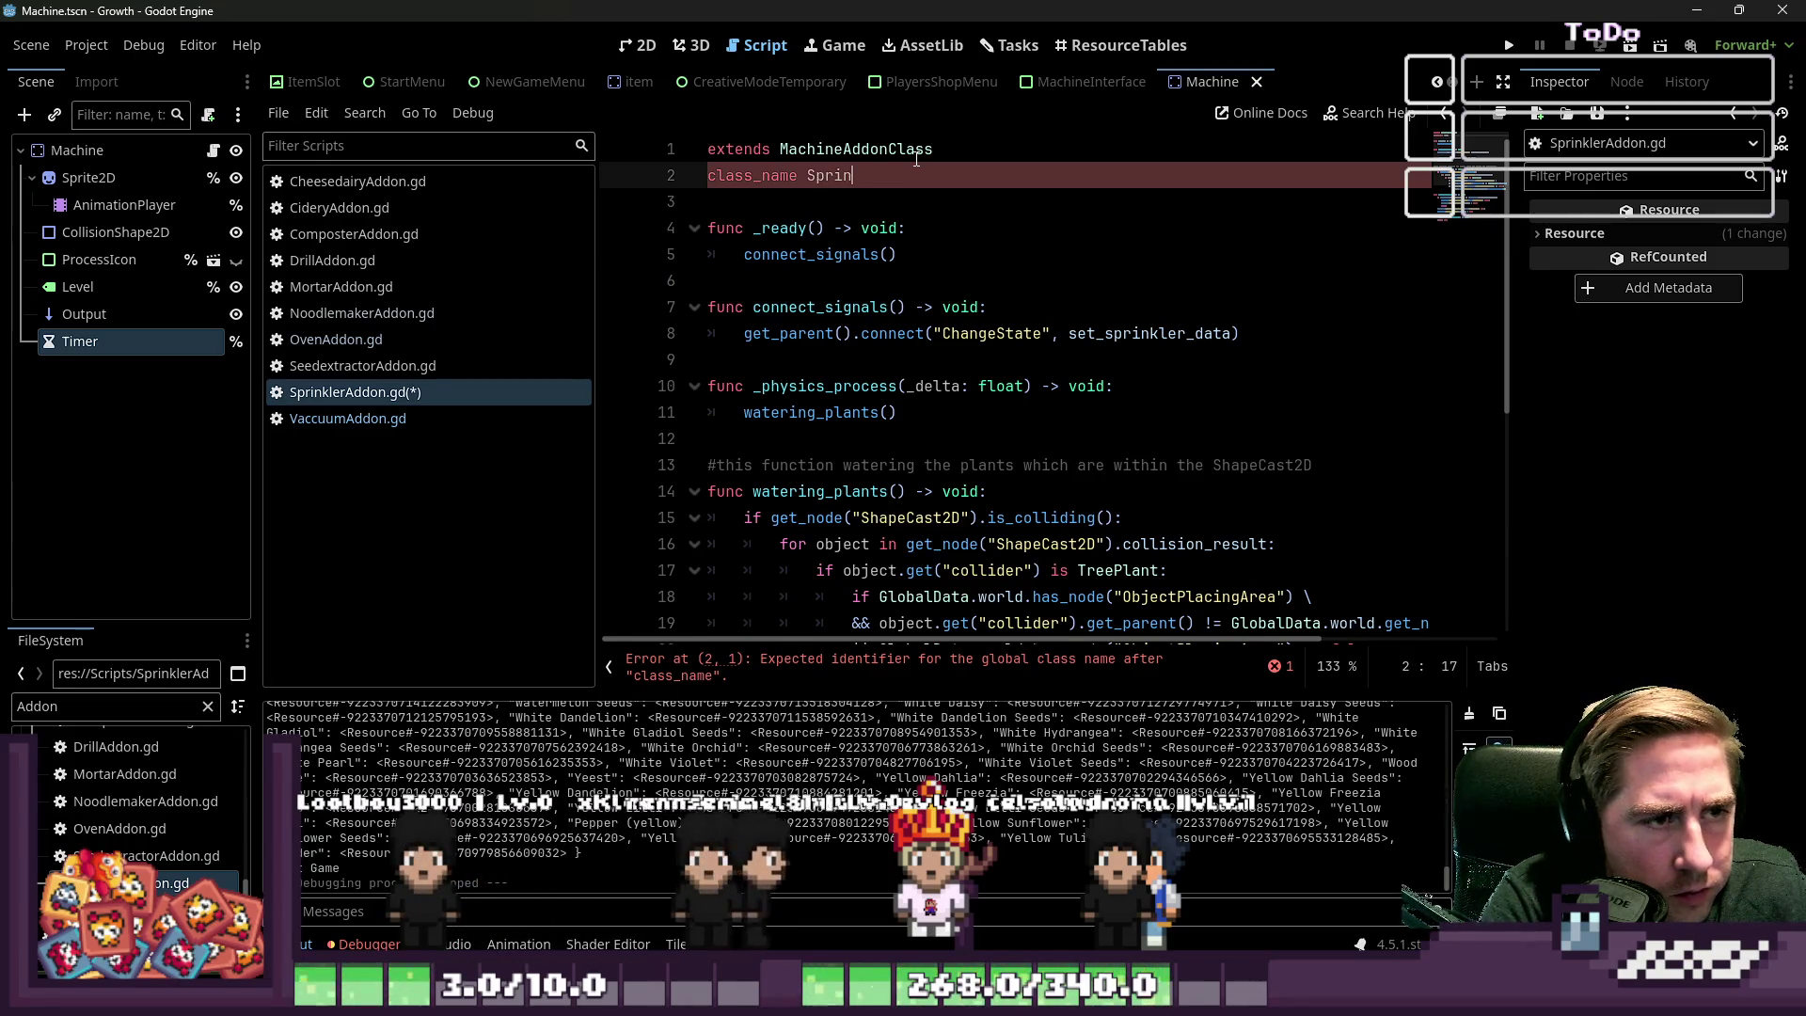
type("klerAddon")
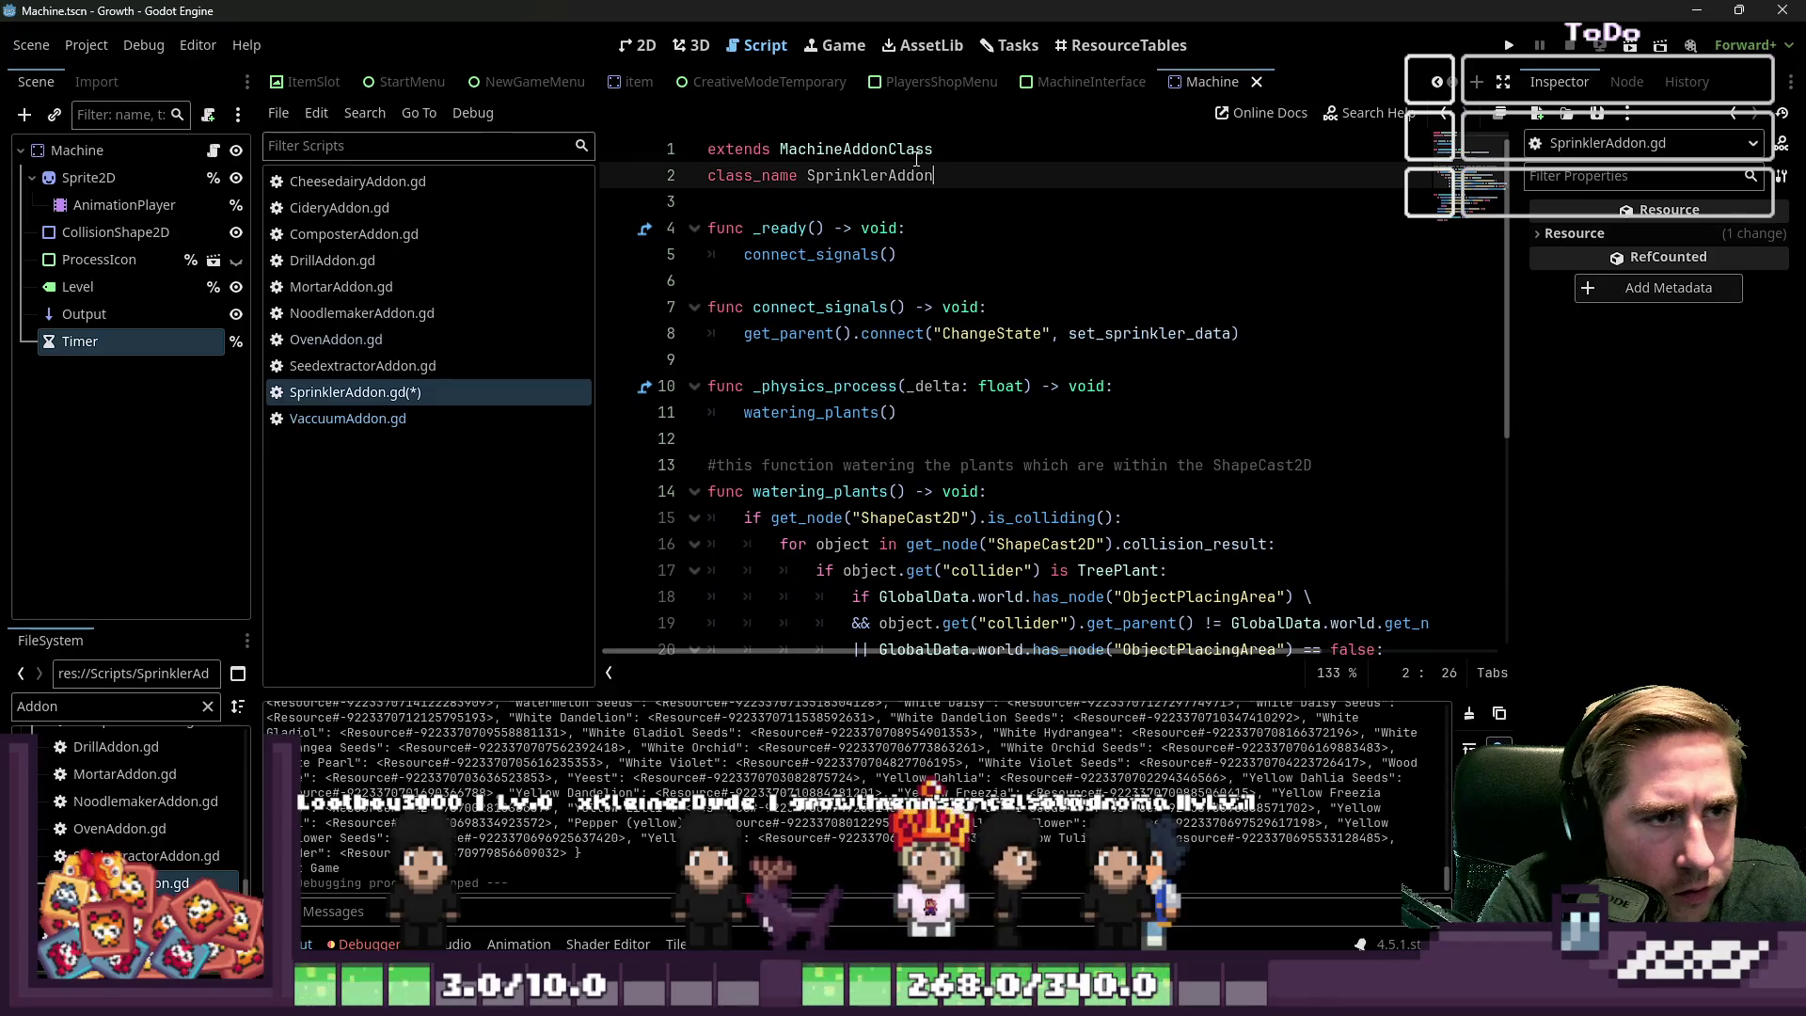
left_click(909, 177)
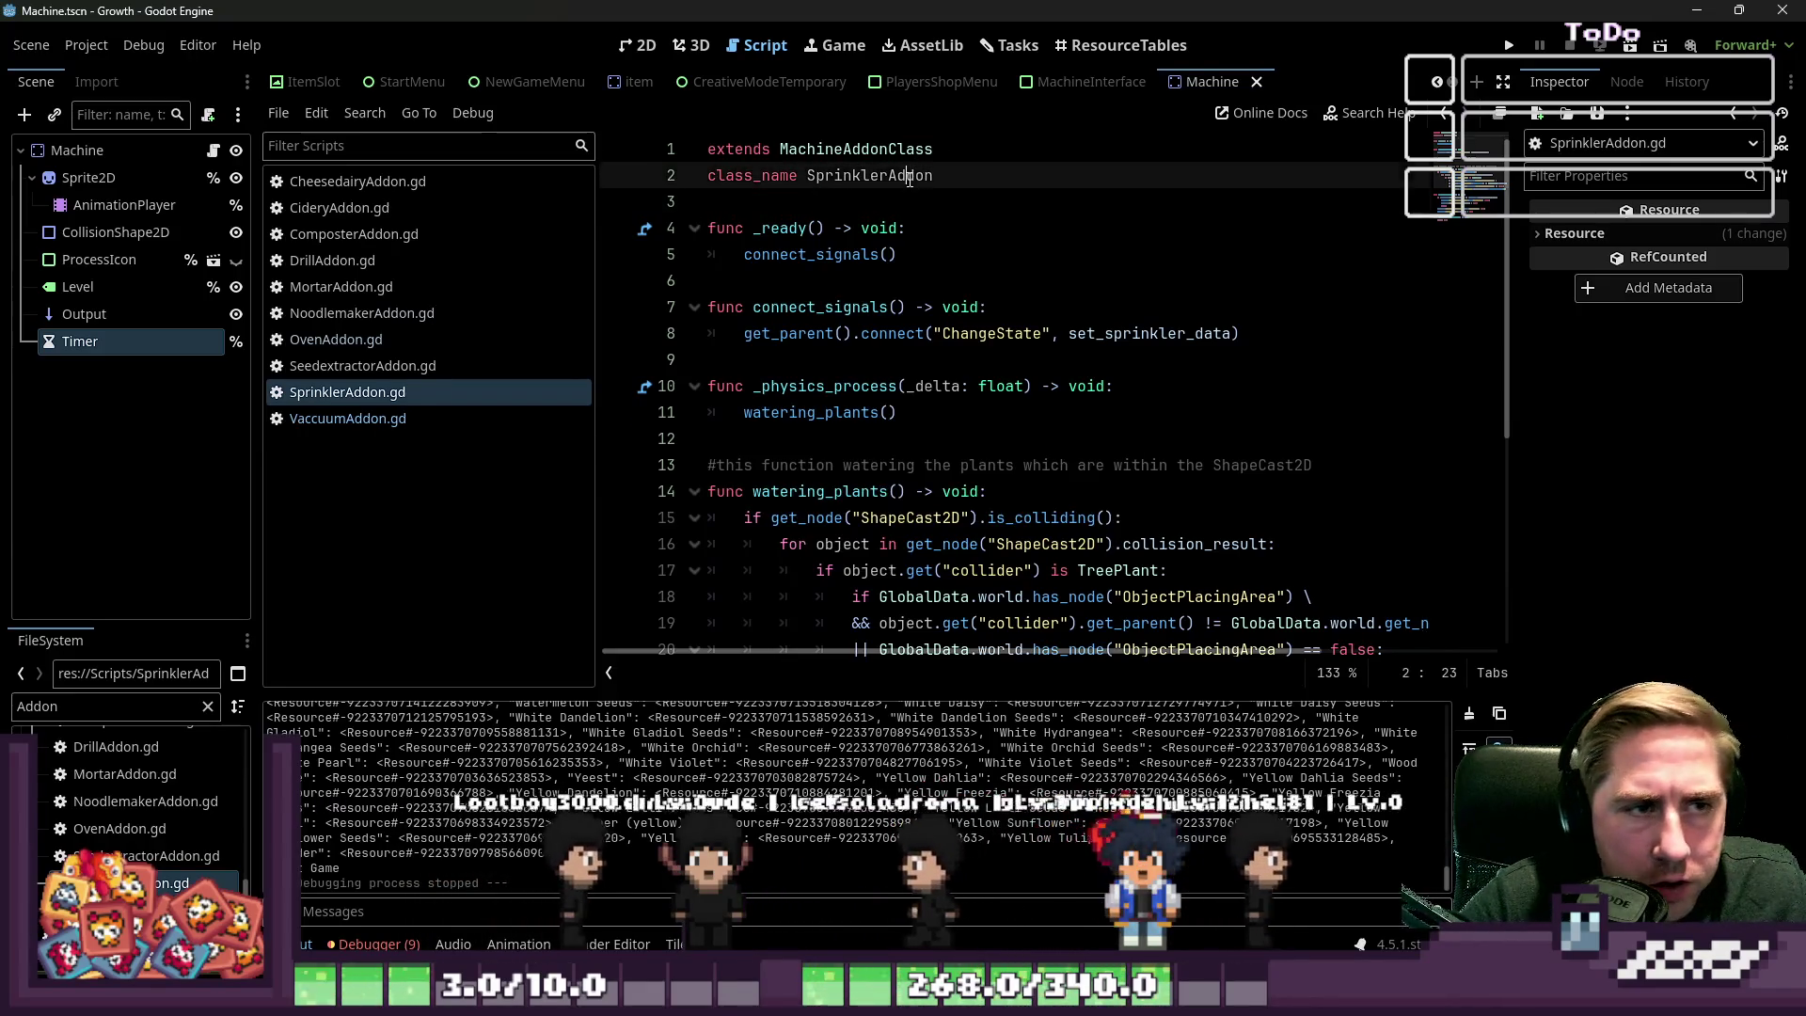
key("Down")
key("Down")
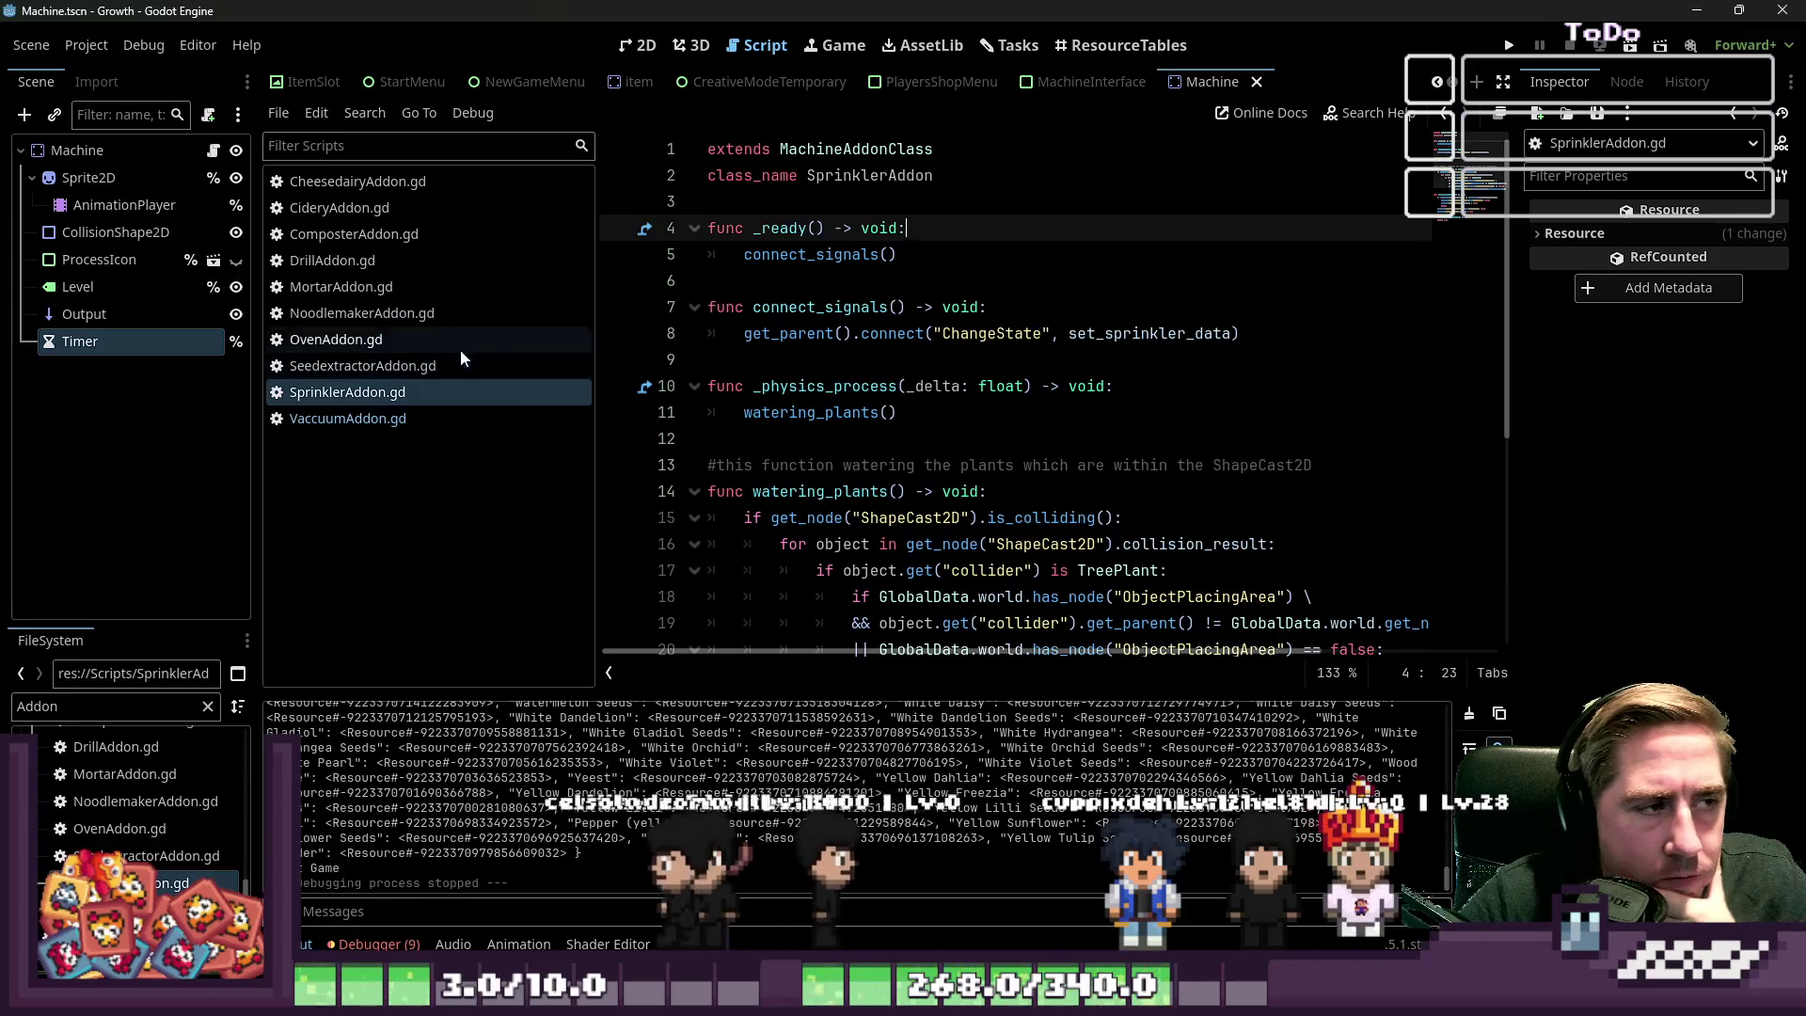
Open NewMachineTest.gd and scroll through its in_process code around the timer start
left_click(211, 153)
scroll(931, 341, "up", 3)
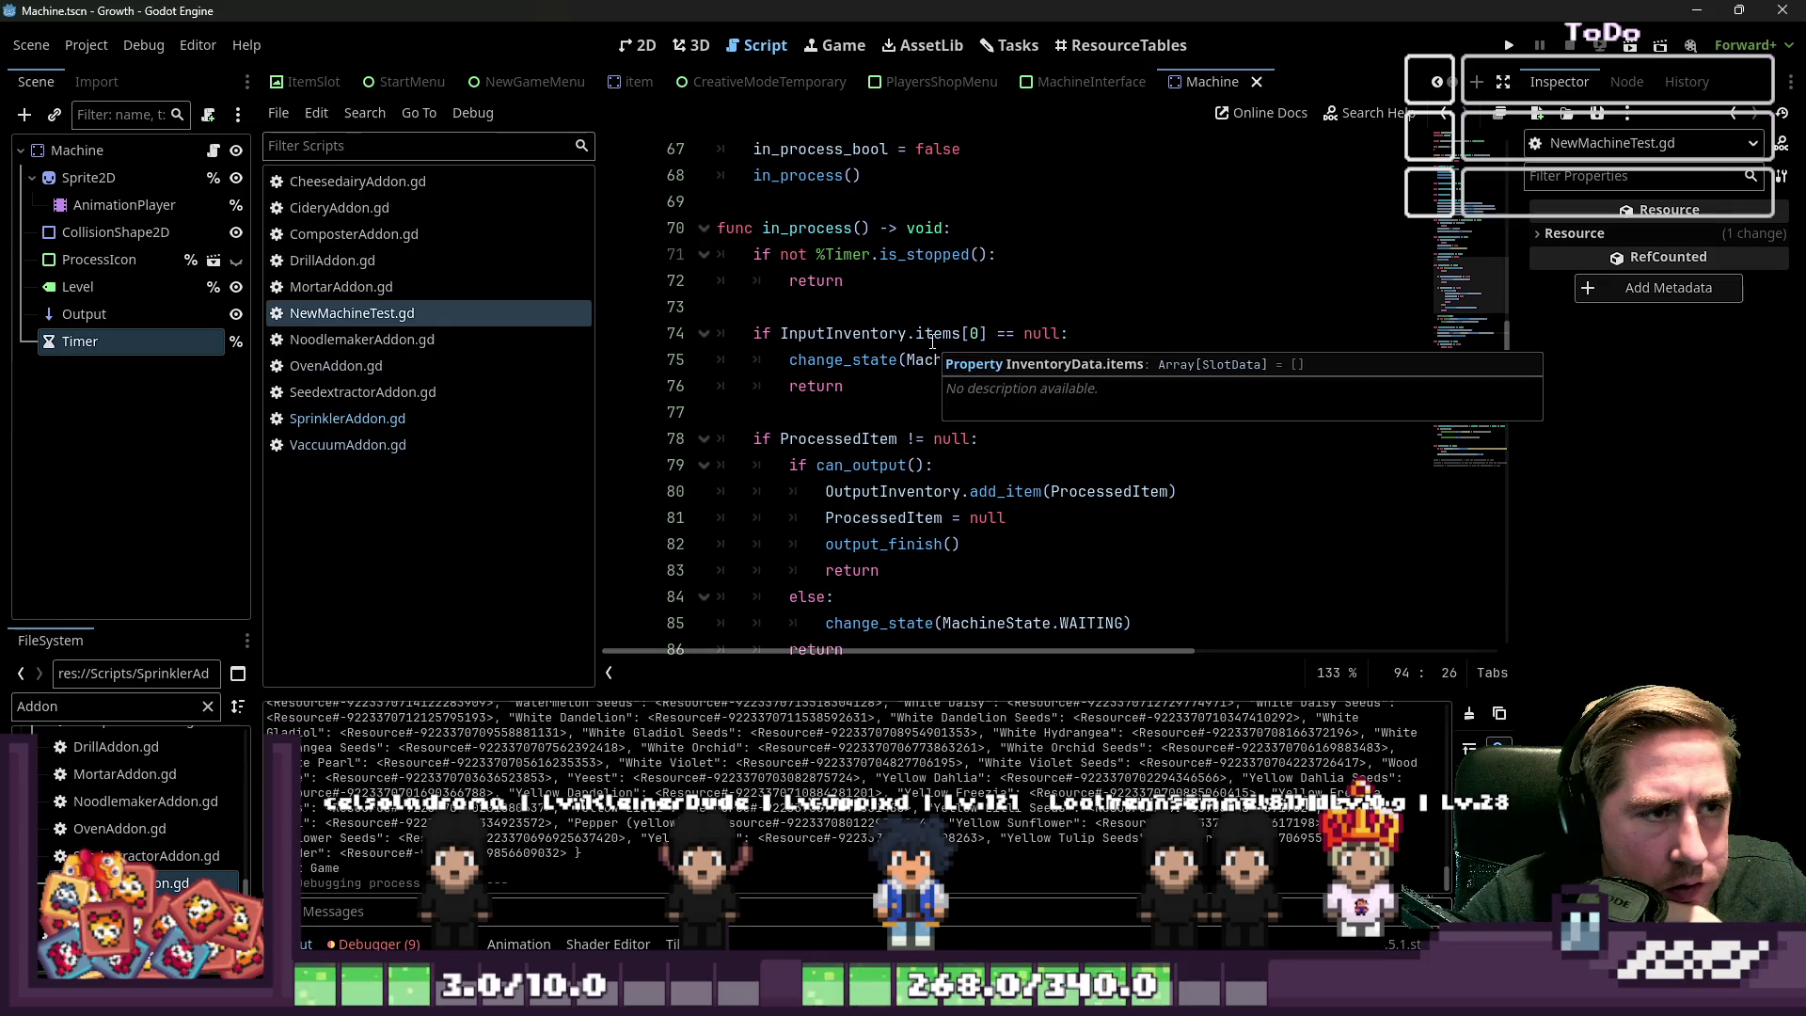
scroll(931, 341, "down", 2)
scroll(931, 342, "up", 3)
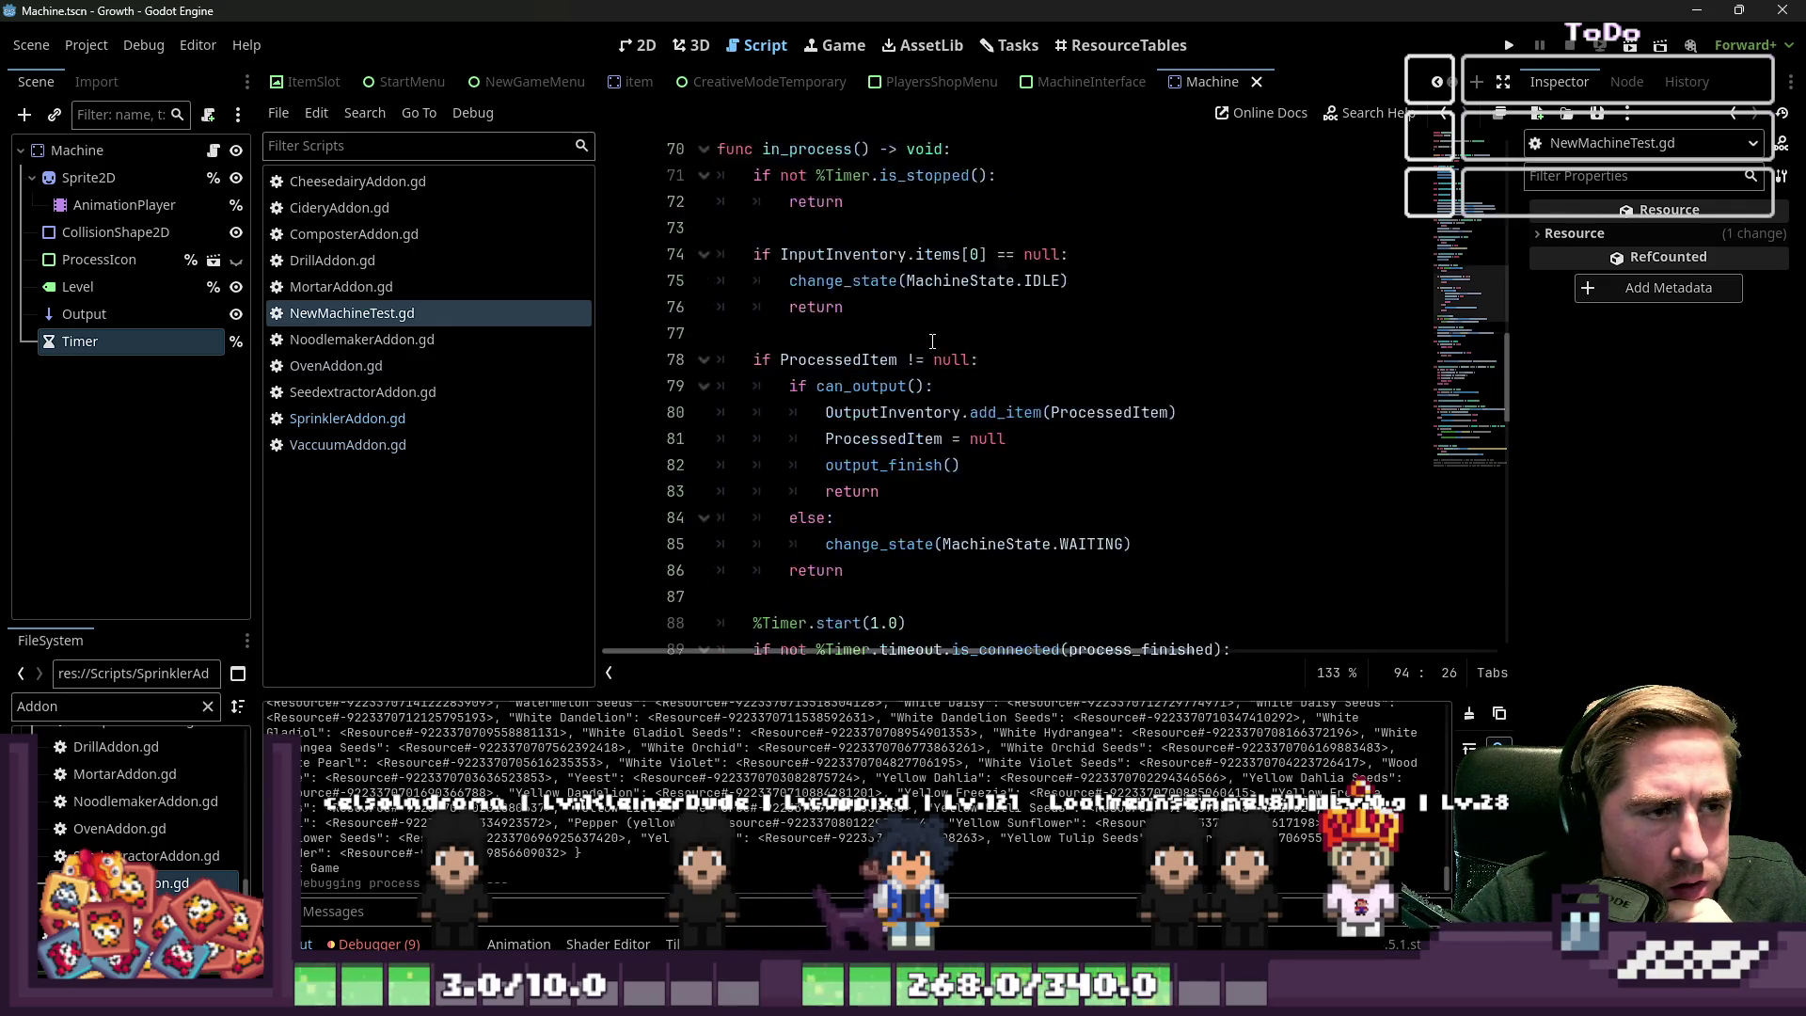
scroll(931, 342, "up", 2)
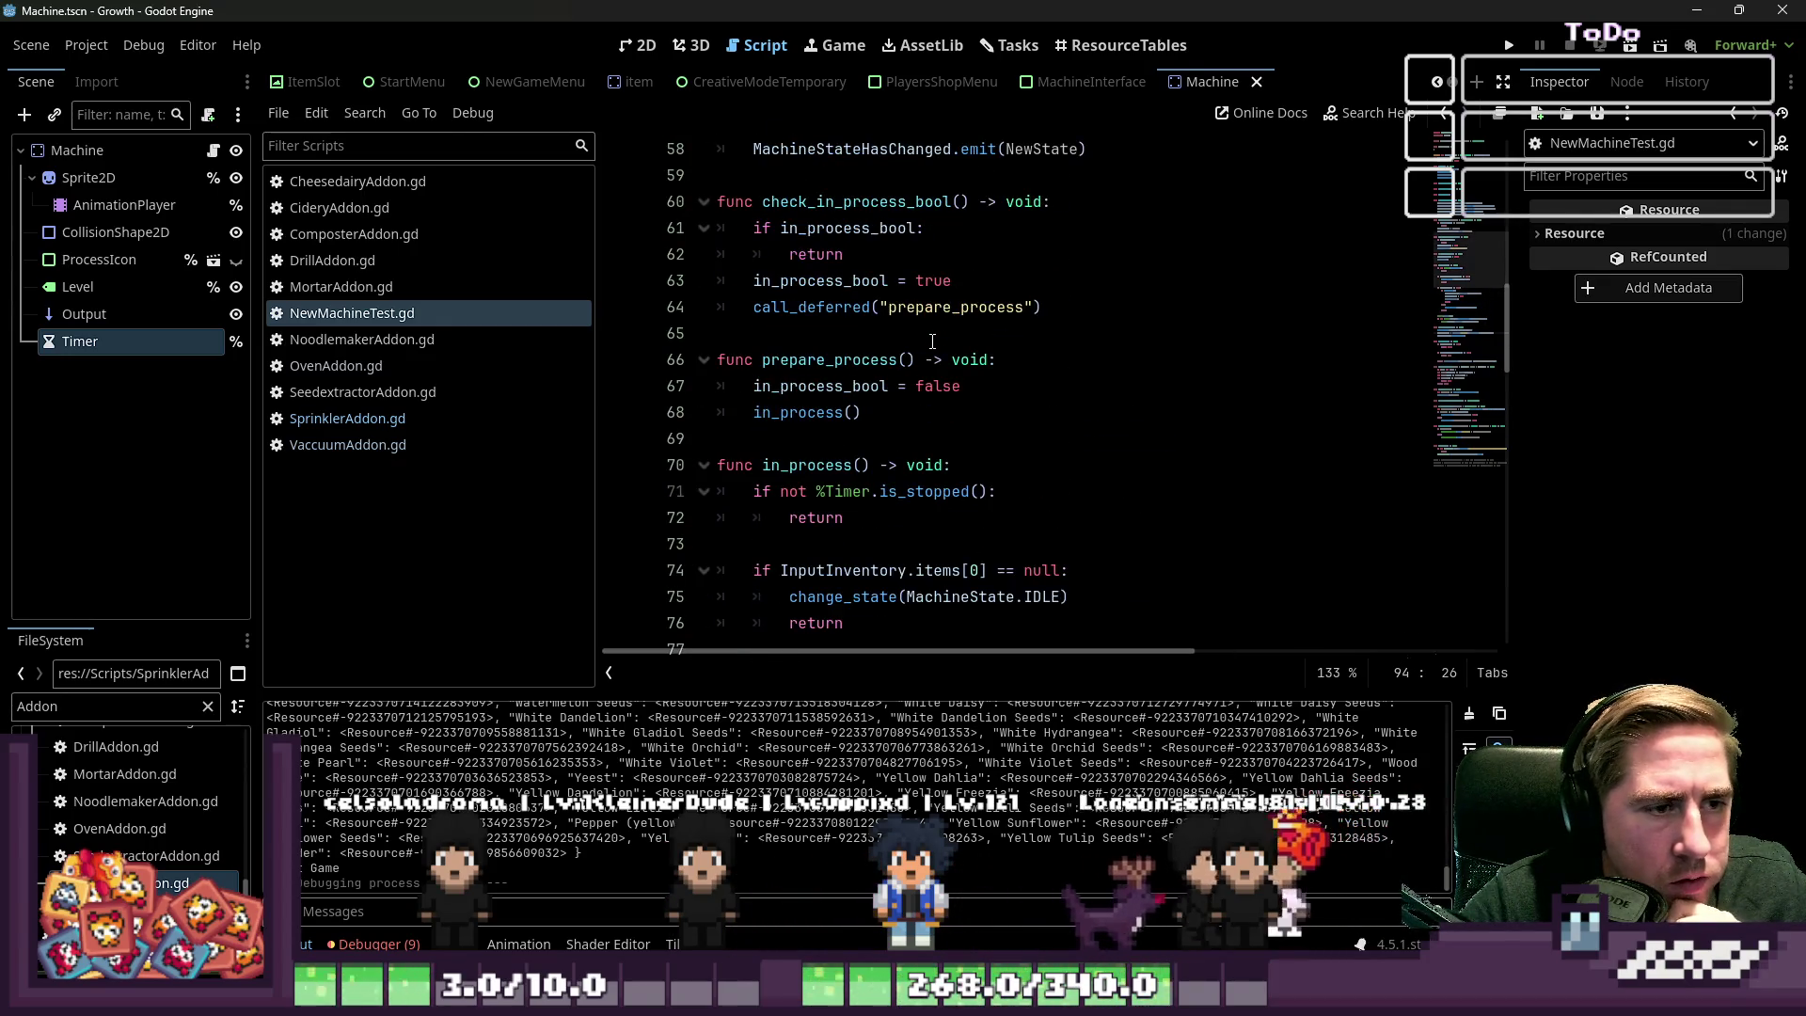
scroll(932, 342, "up", 2)
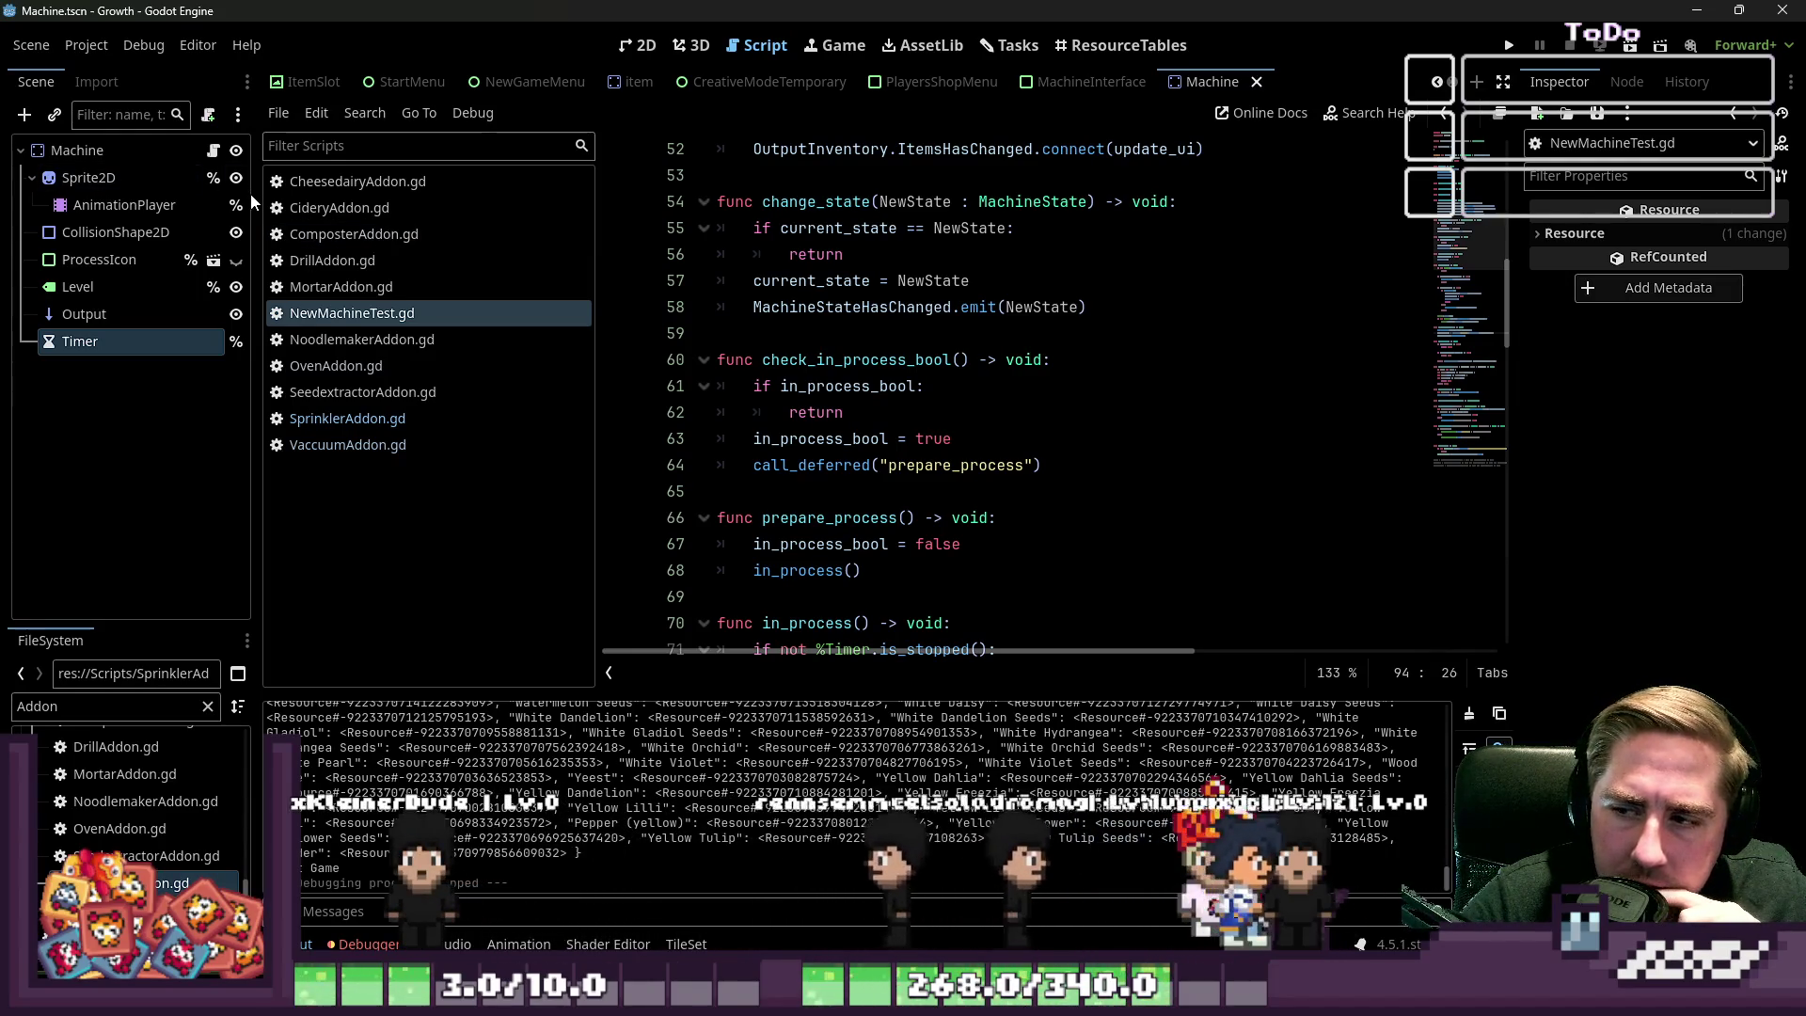
scroll(1208, 352, "down", 9)
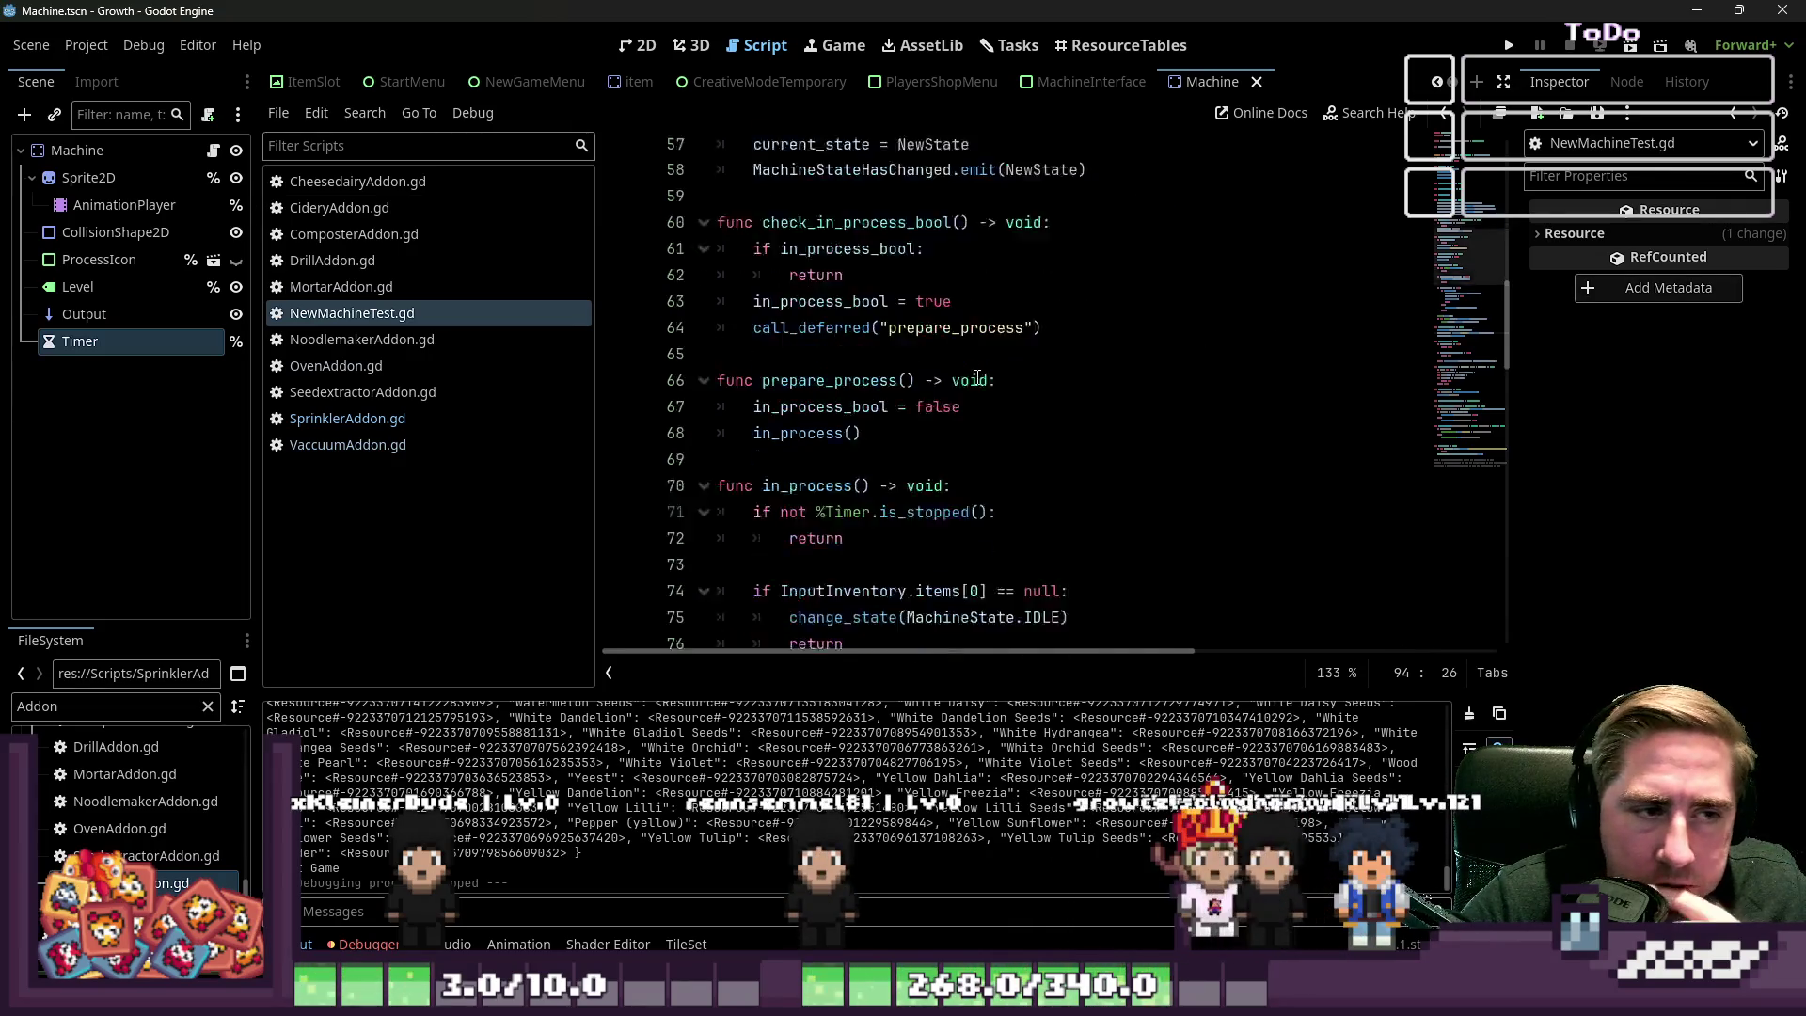
left_click(975, 376)
left_click(964, 313)
key("Down")
key("Down")
key("Down")
left_click(921, 396)
scroll(921, 396, "up", 3)
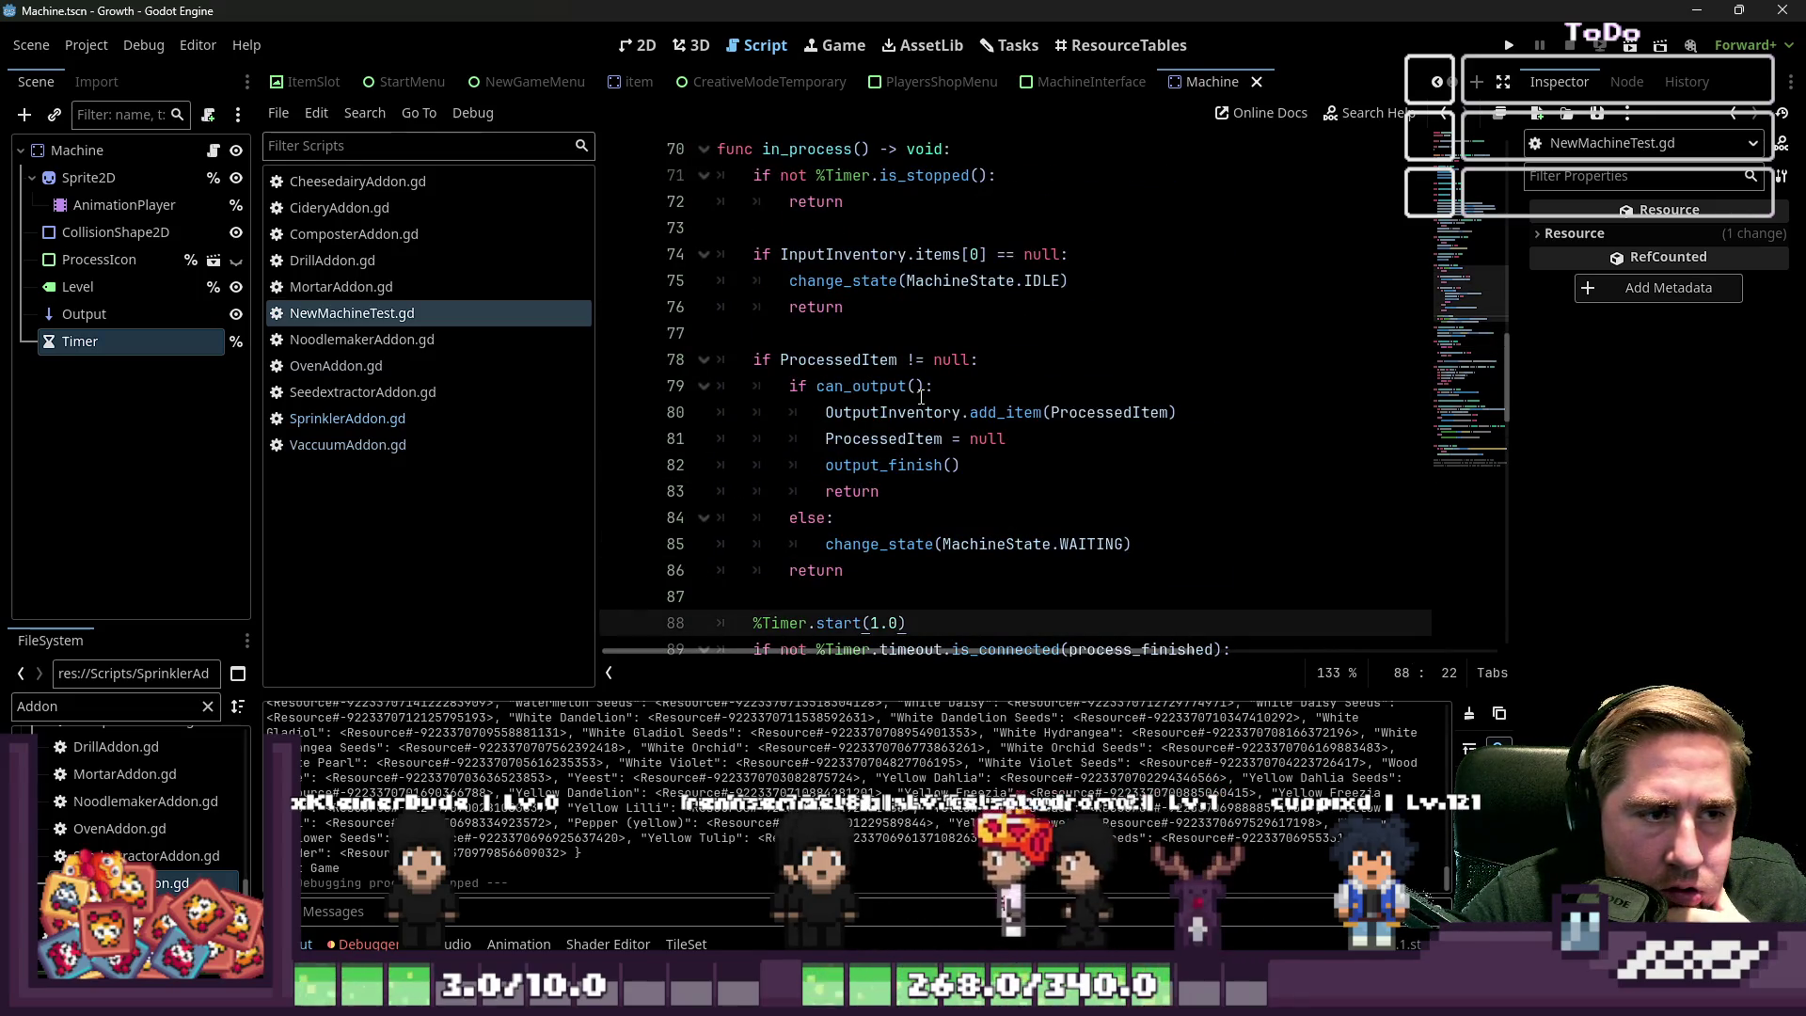
Examine how ProcessedItem is used, including its null check on line 78
double_click(900, 363)
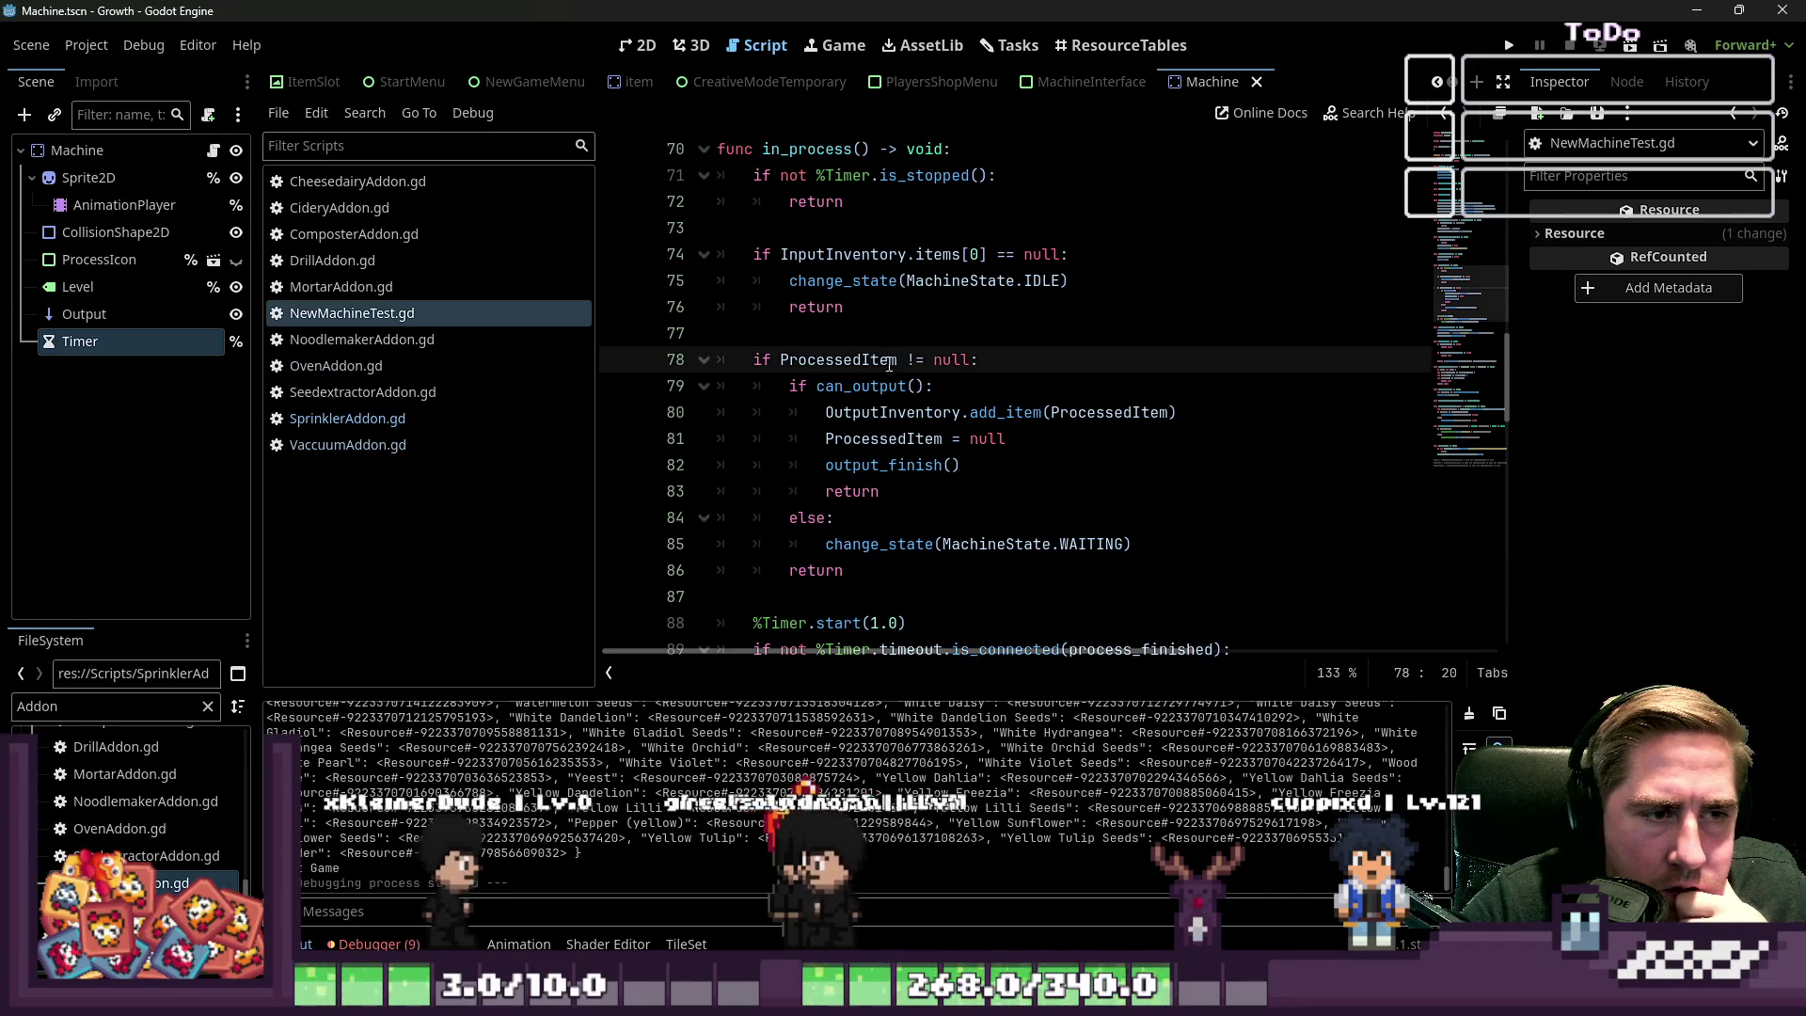
mouse_move(900, 364)
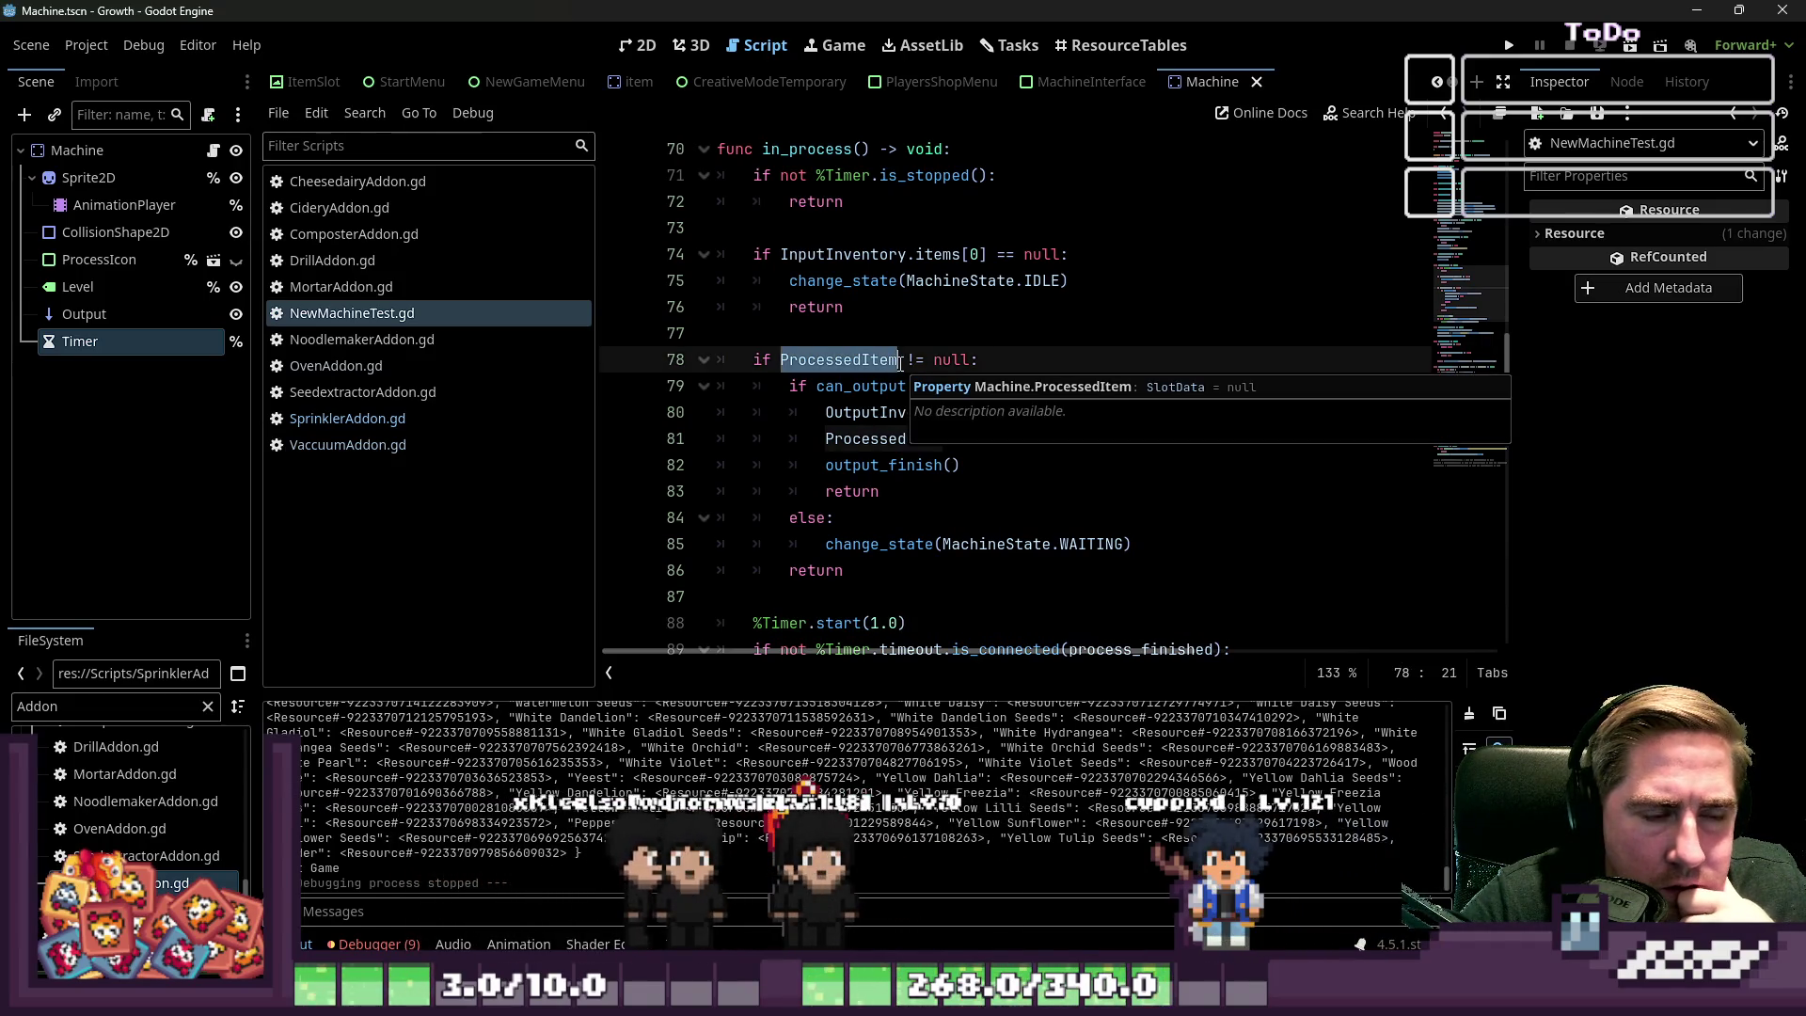
left_click(1051, 481)
scroll(1050, 481, "down", 2)
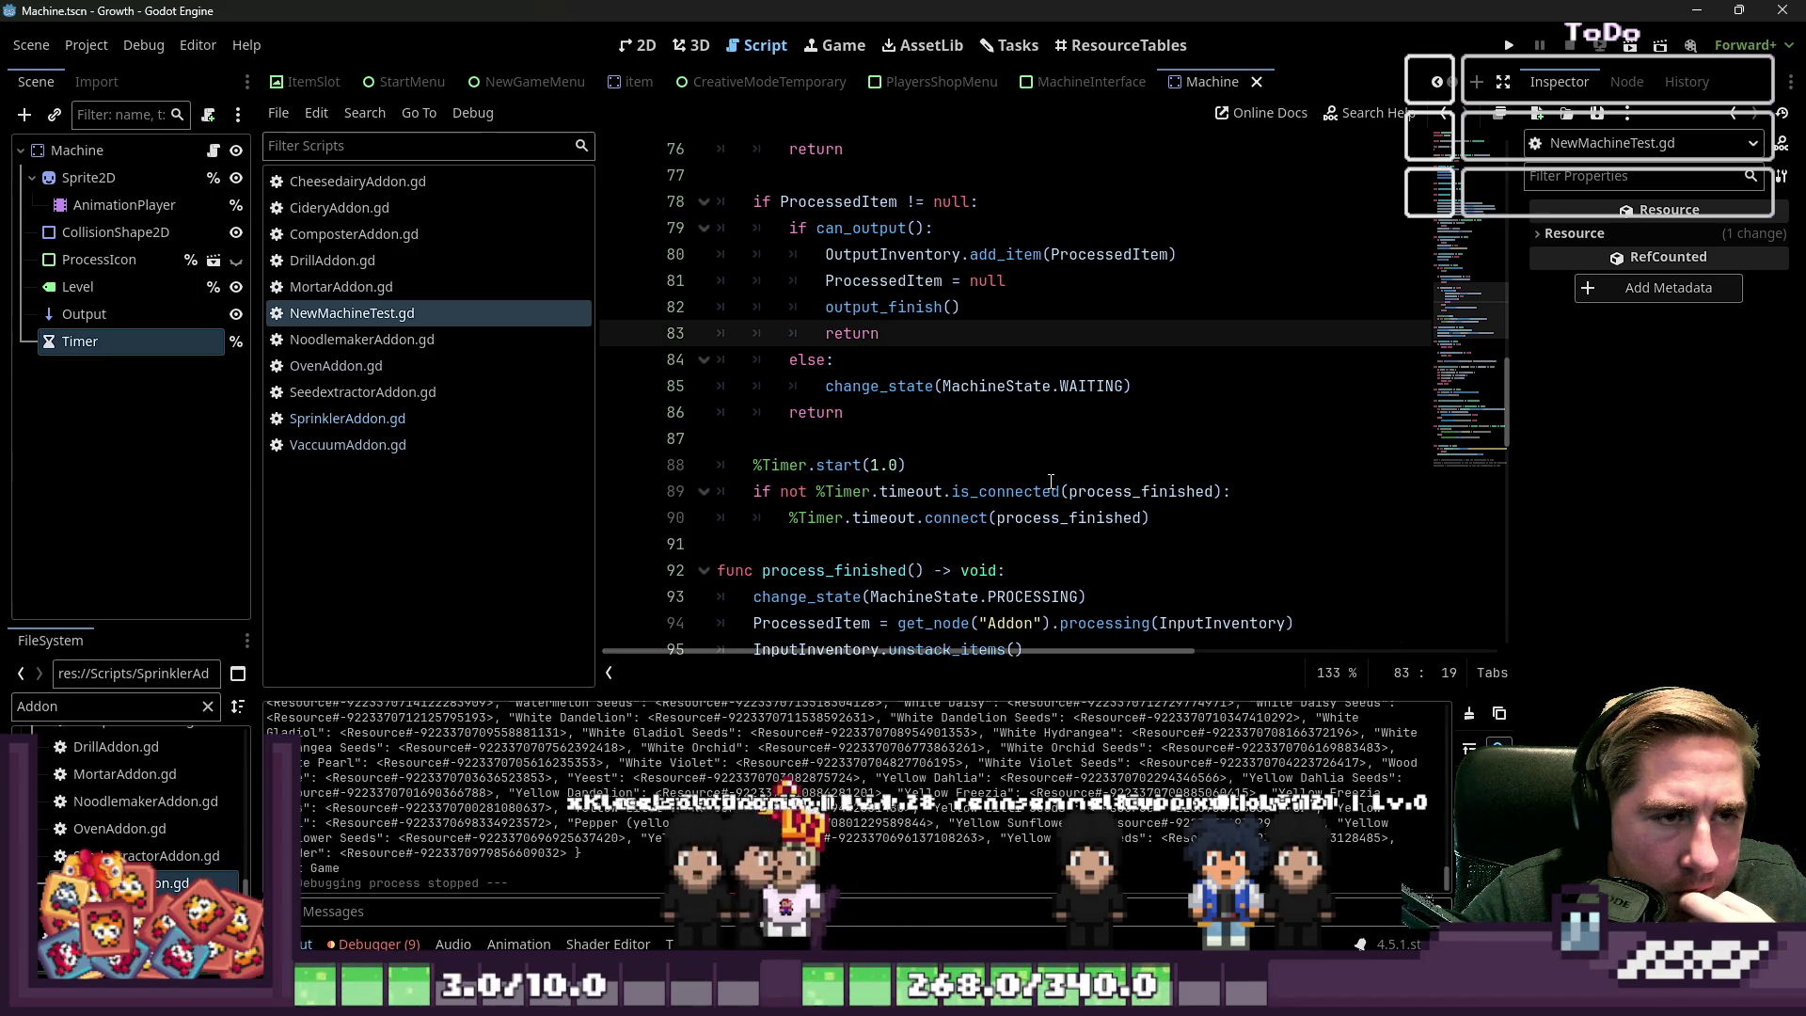
double_click(881, 193)
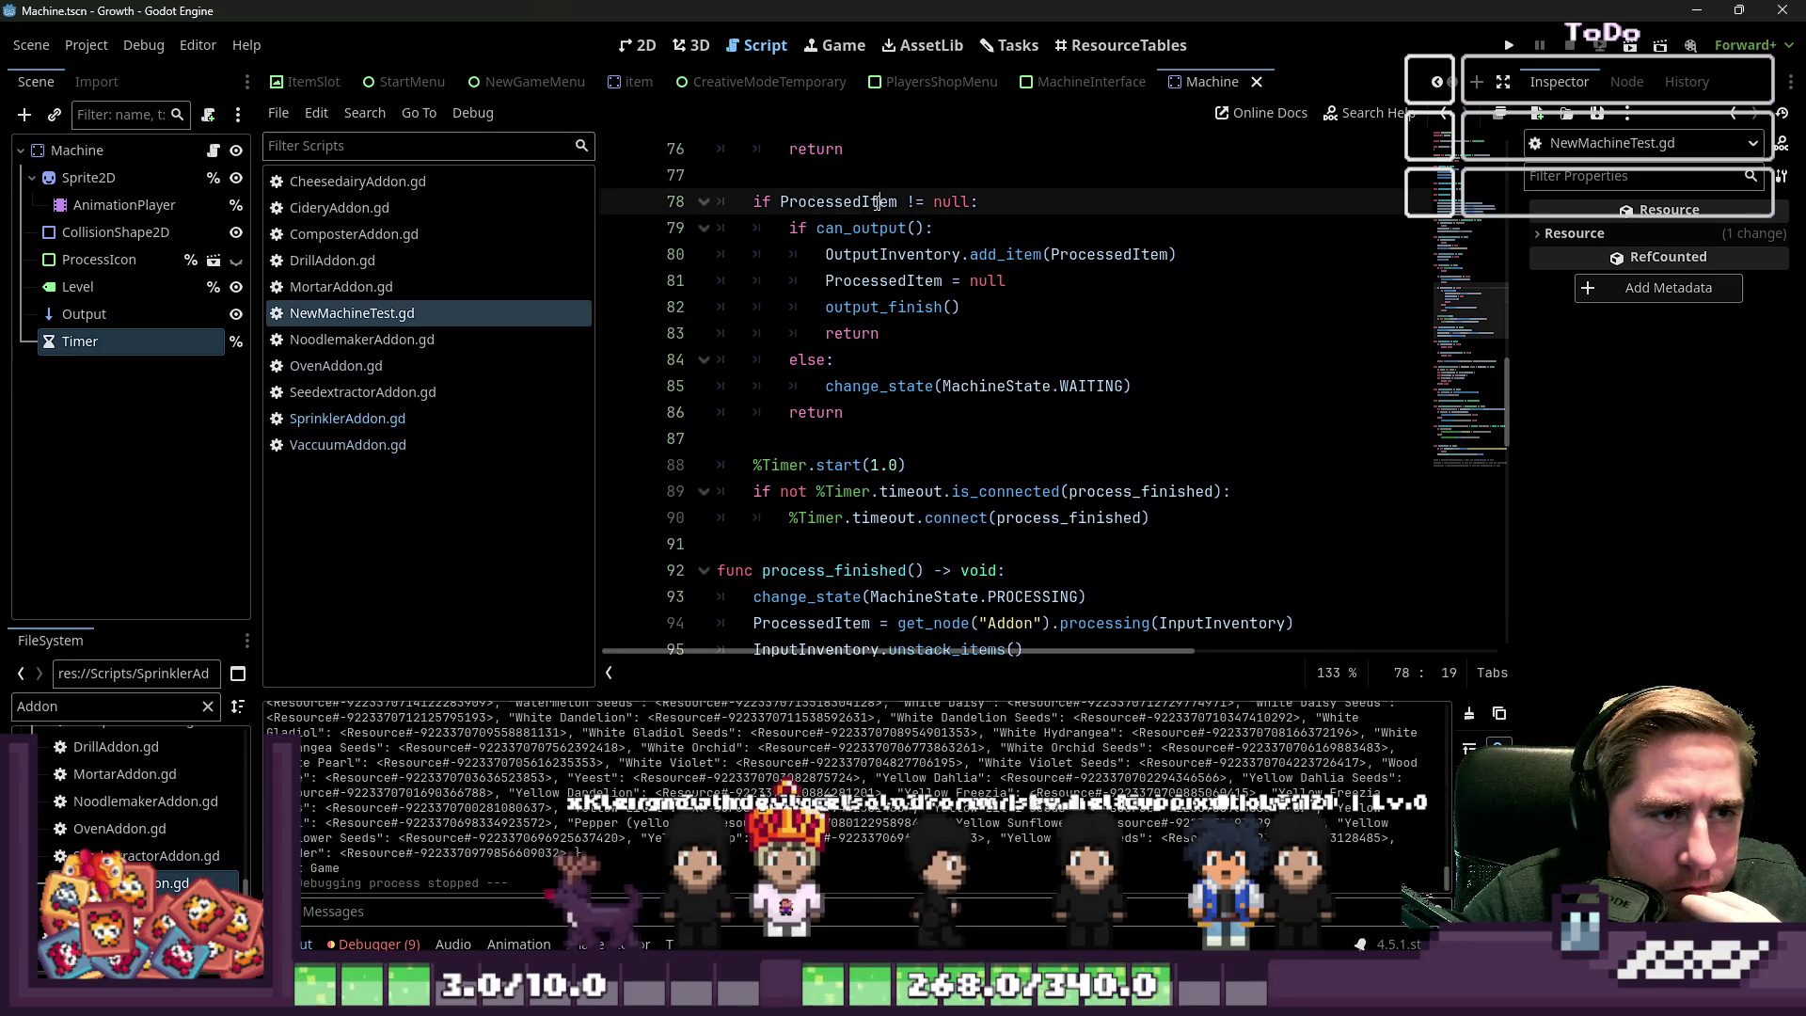
double_click(939, 201)
scroll(943, 294, "up", 2)
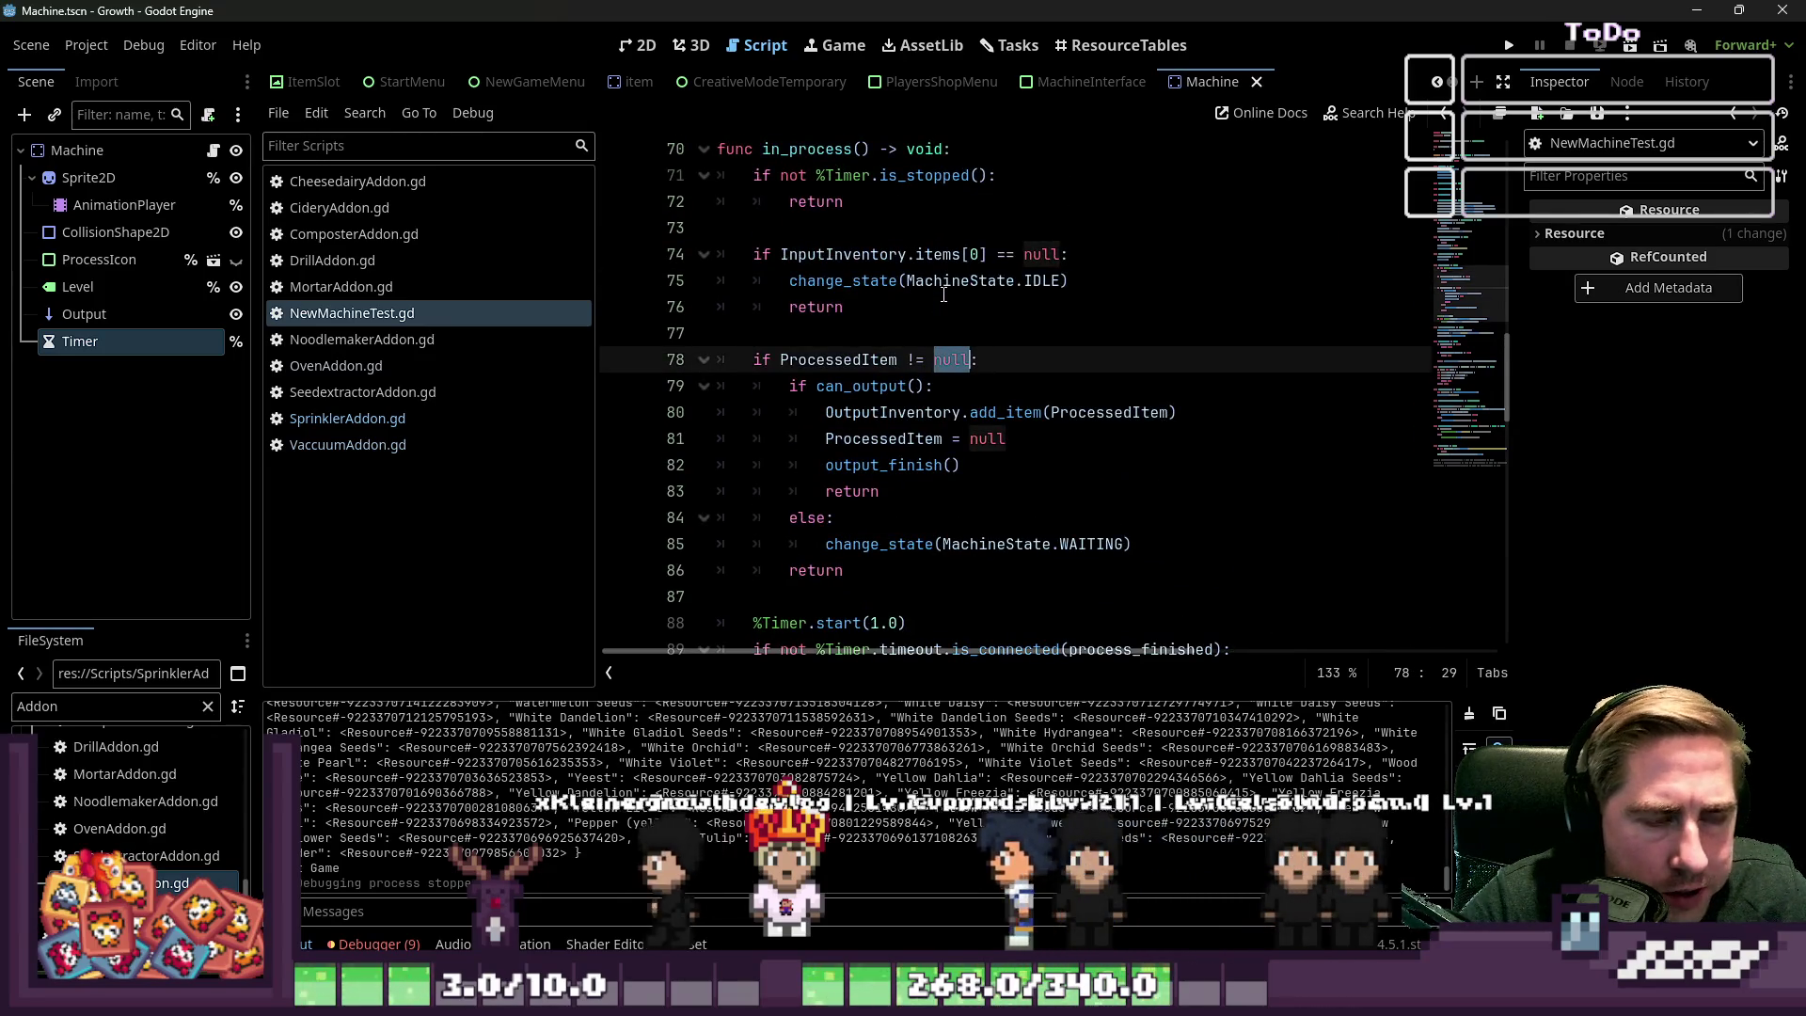
Switch the script editor back to SprinklerAddon.gd
left_click(428, 338)
left_click(407, 395)
left_click(408, 410)
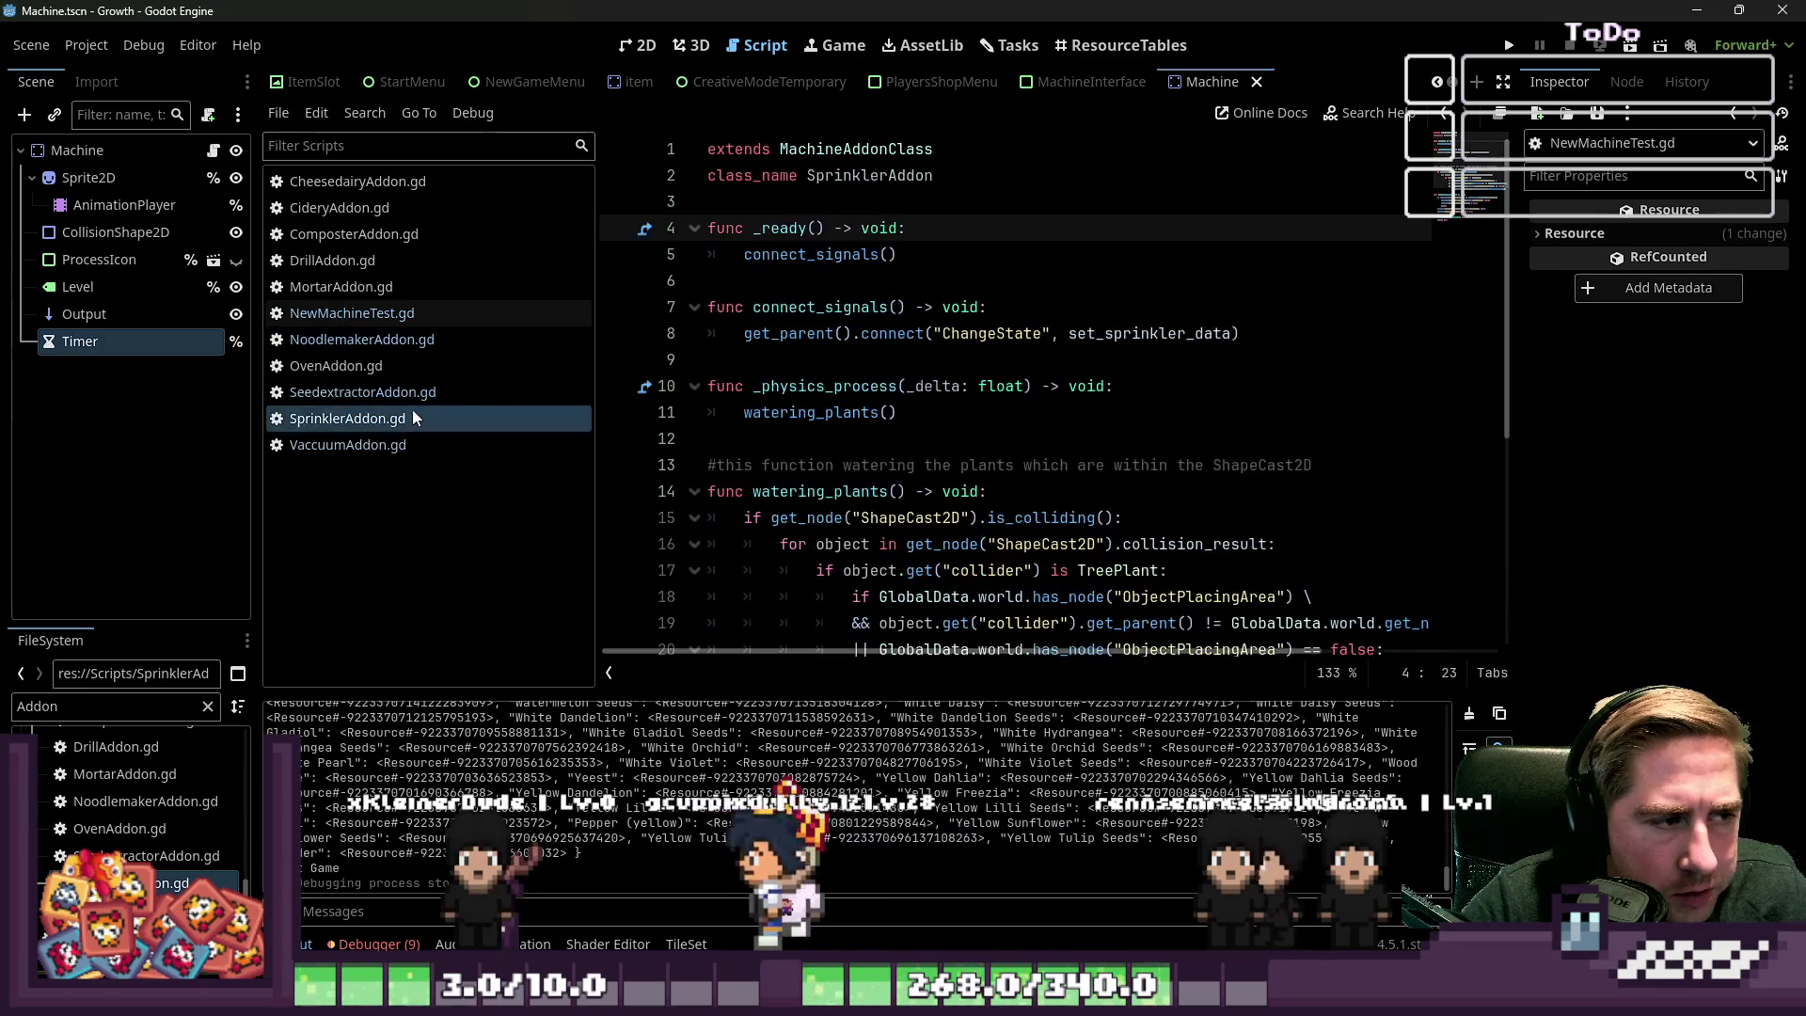
Delete the class_name SprinklerAddon line from SprinklerAddon.gd
left_click(836, 281)
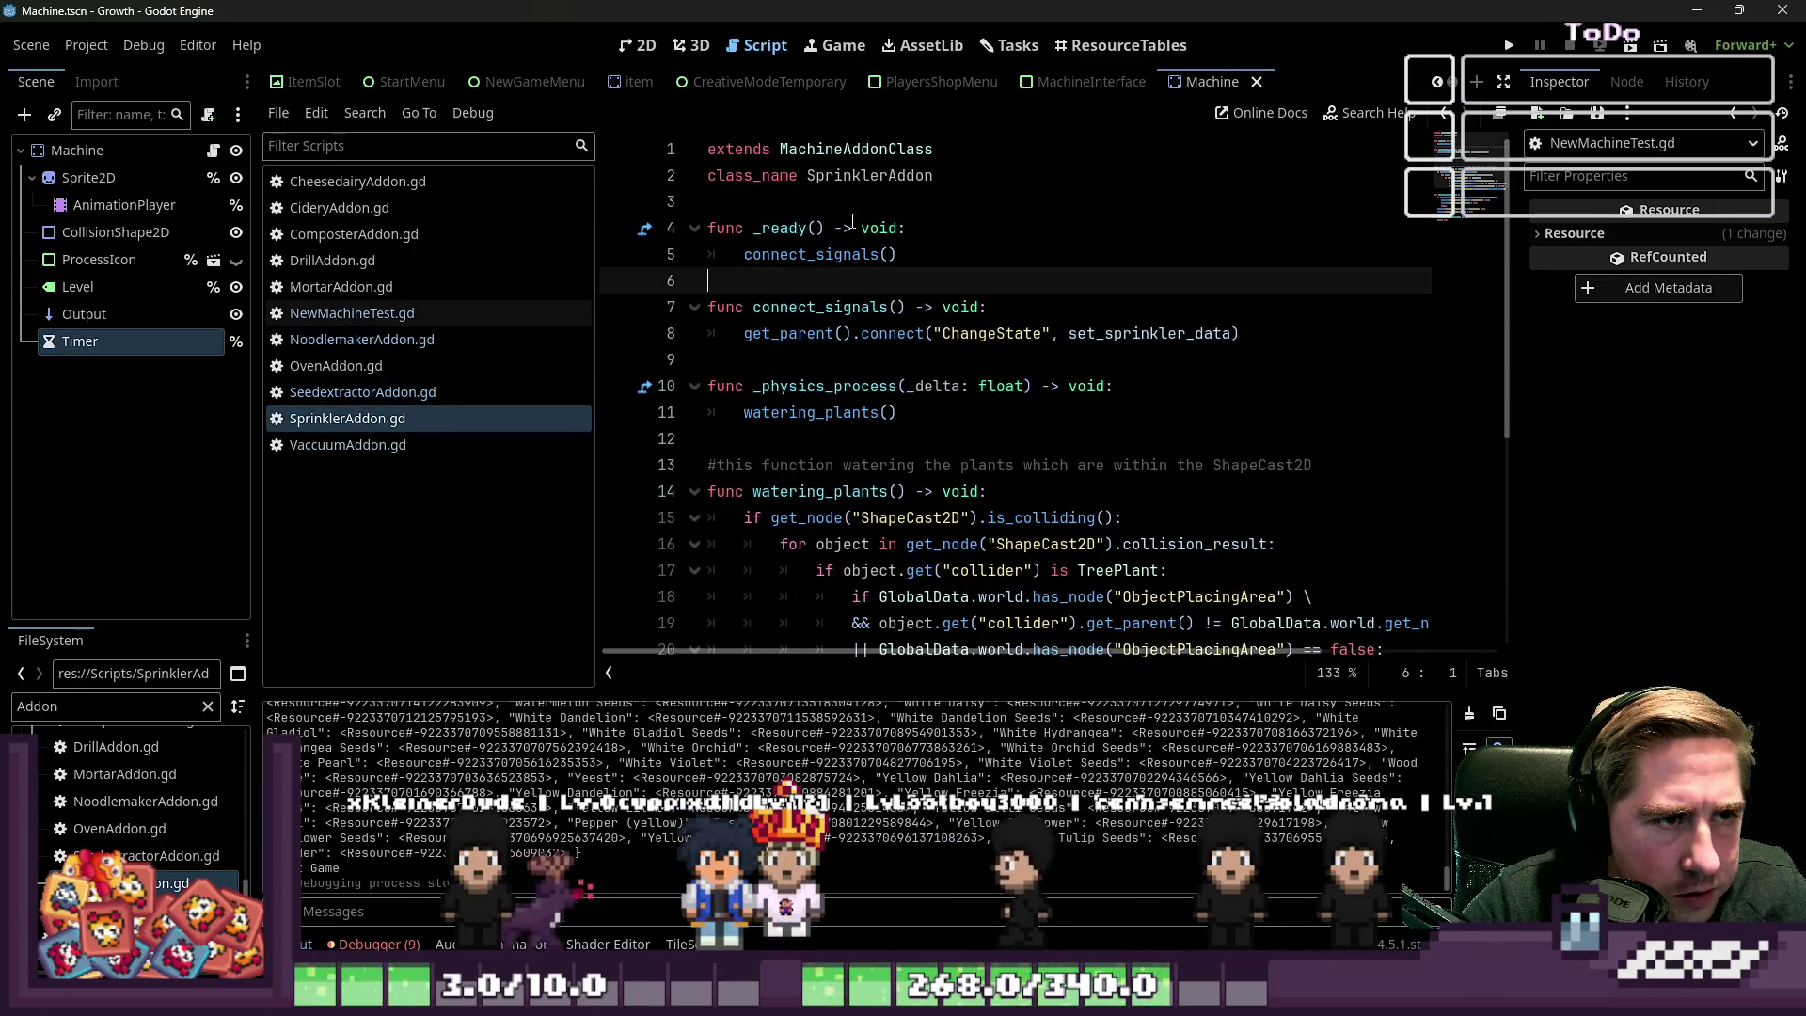
key("Up")
key("Up")
key("Up")
key("ctrl+shift+k")
Copy NoodlemakerAddon's processing function and paste it below _ready in SprinklerAddon.gd
left_click(406, 340)
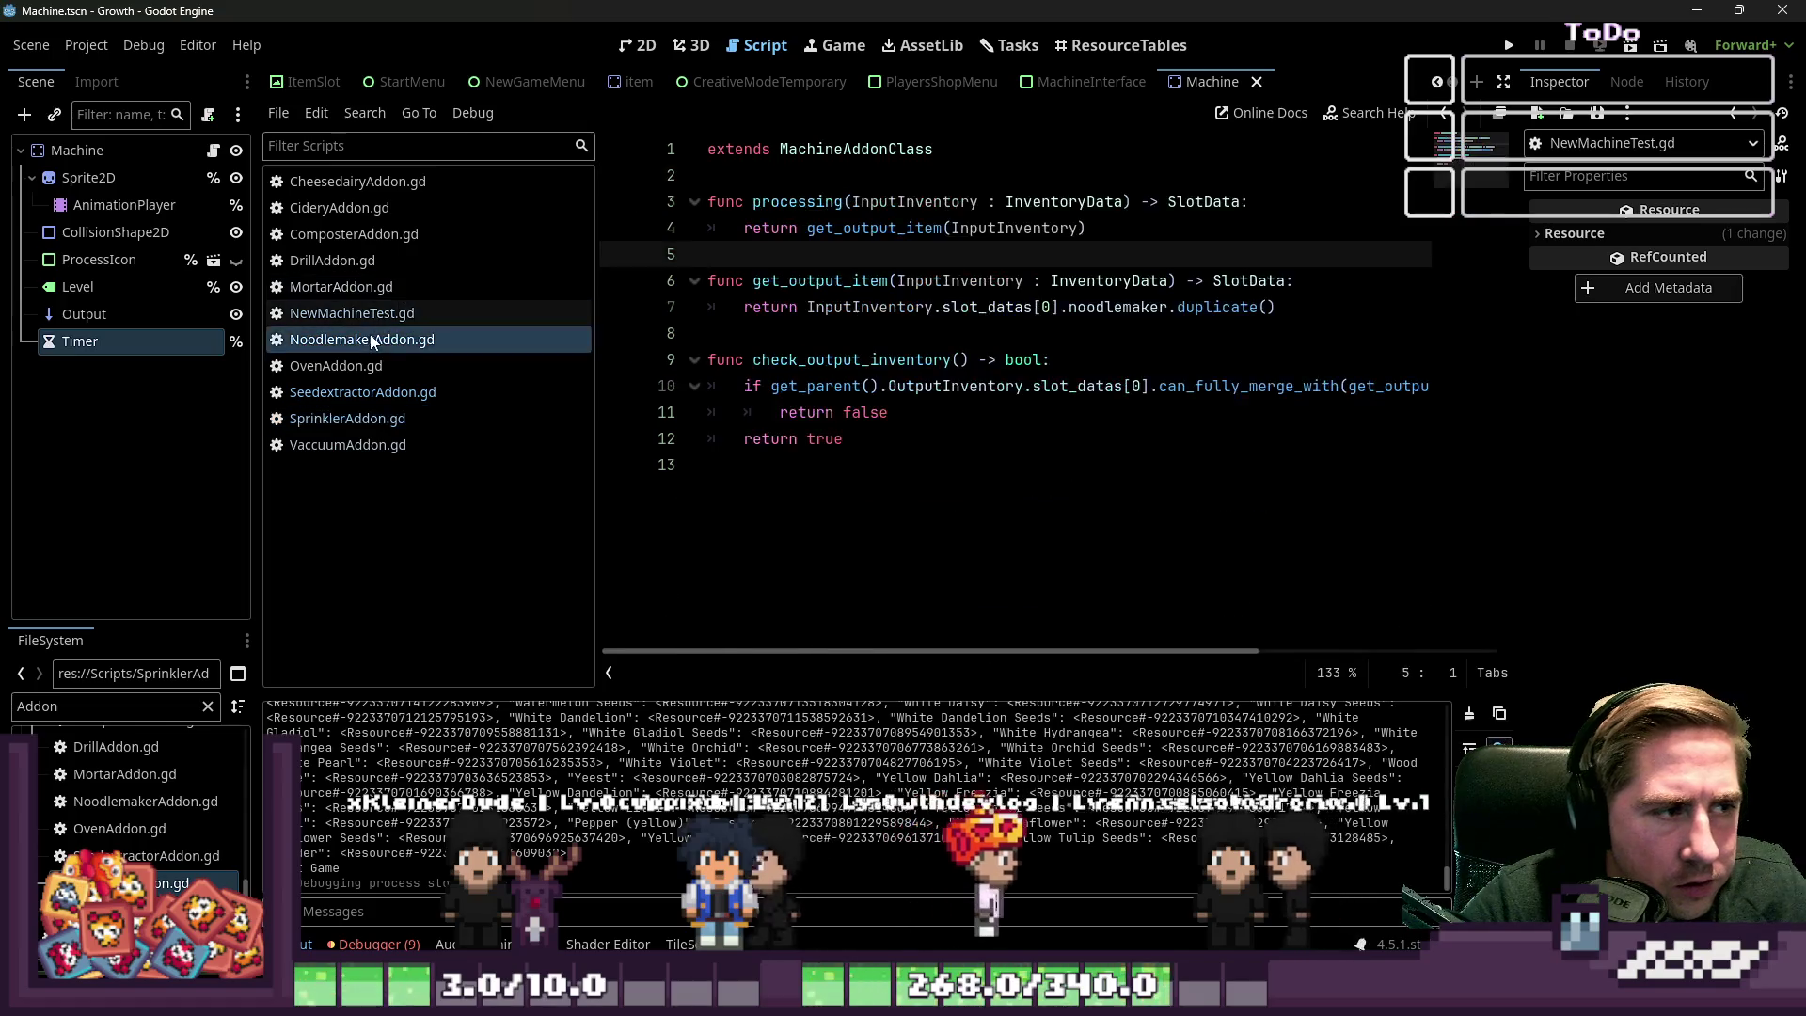
left_click_drag(1129, 254, 616, 209)
key("ctrl+c")
left_click(368, 408)
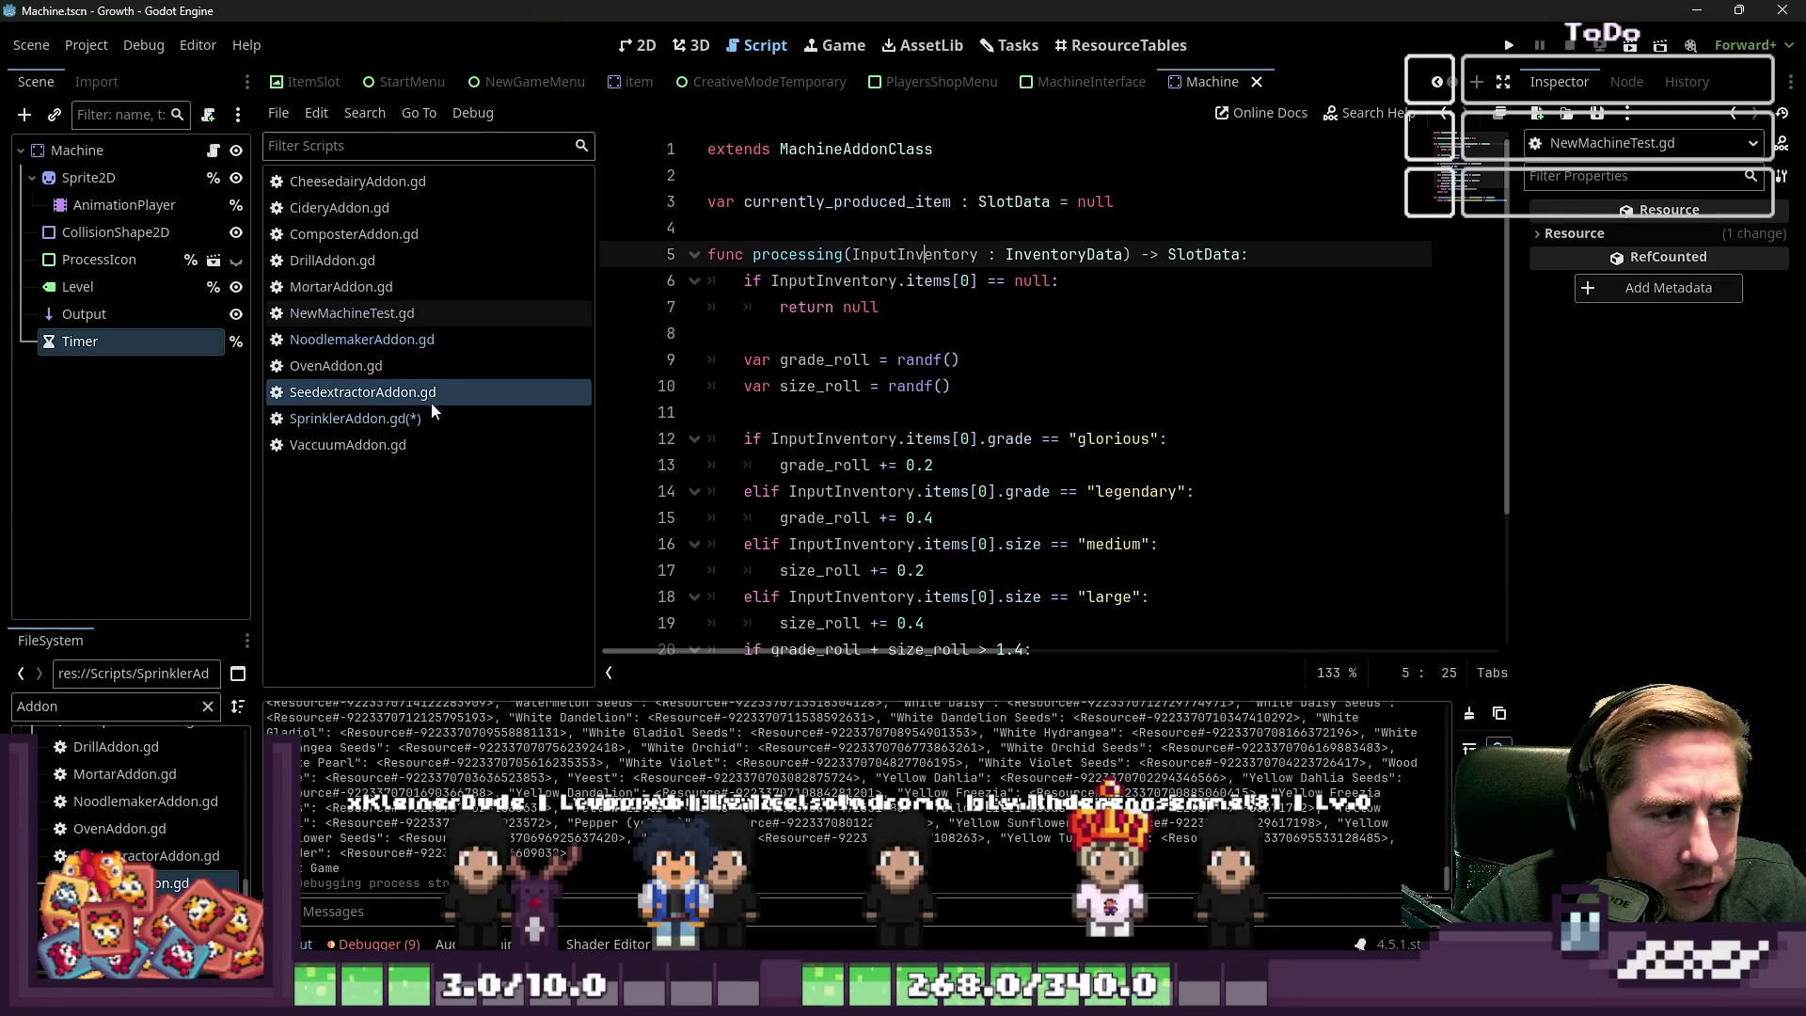
left_click(411, 420)
left_click(801, 252)
left_click(934, 258)
key("Return")
key("ctrl+v")
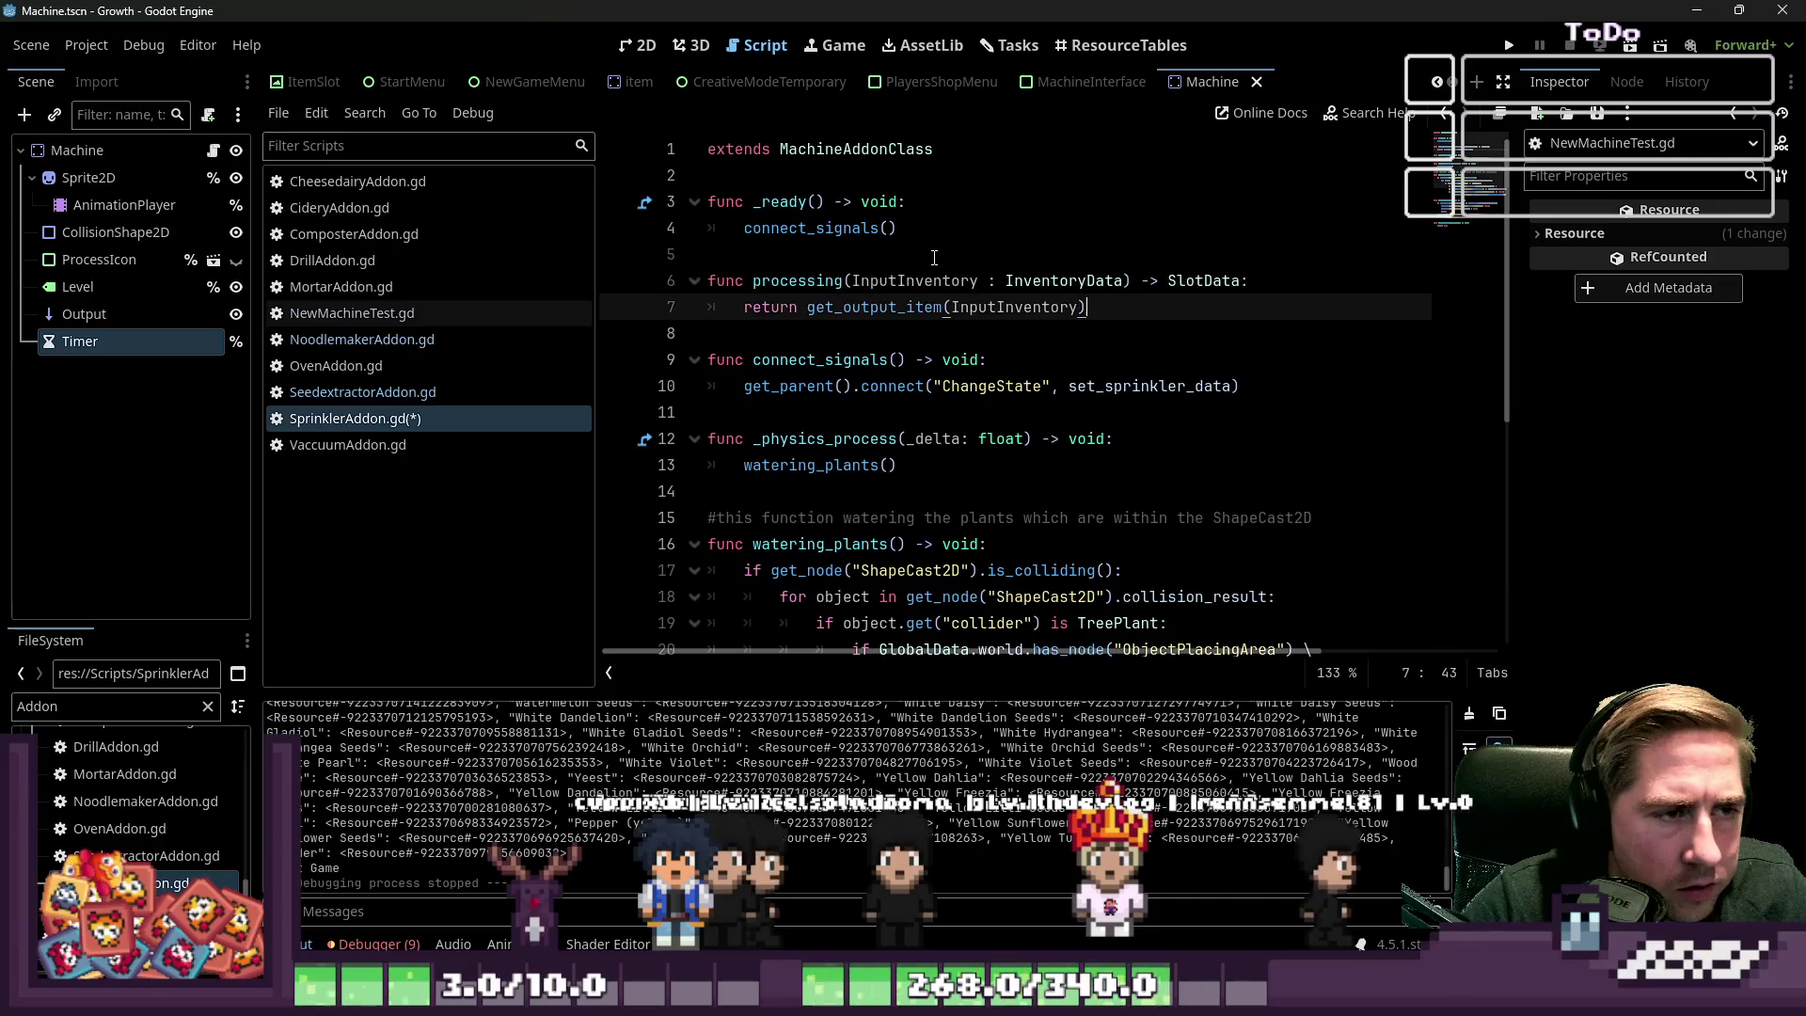
Make the pasted processing function return null instead of get_output_item, and save the script
left_click(892, 287)
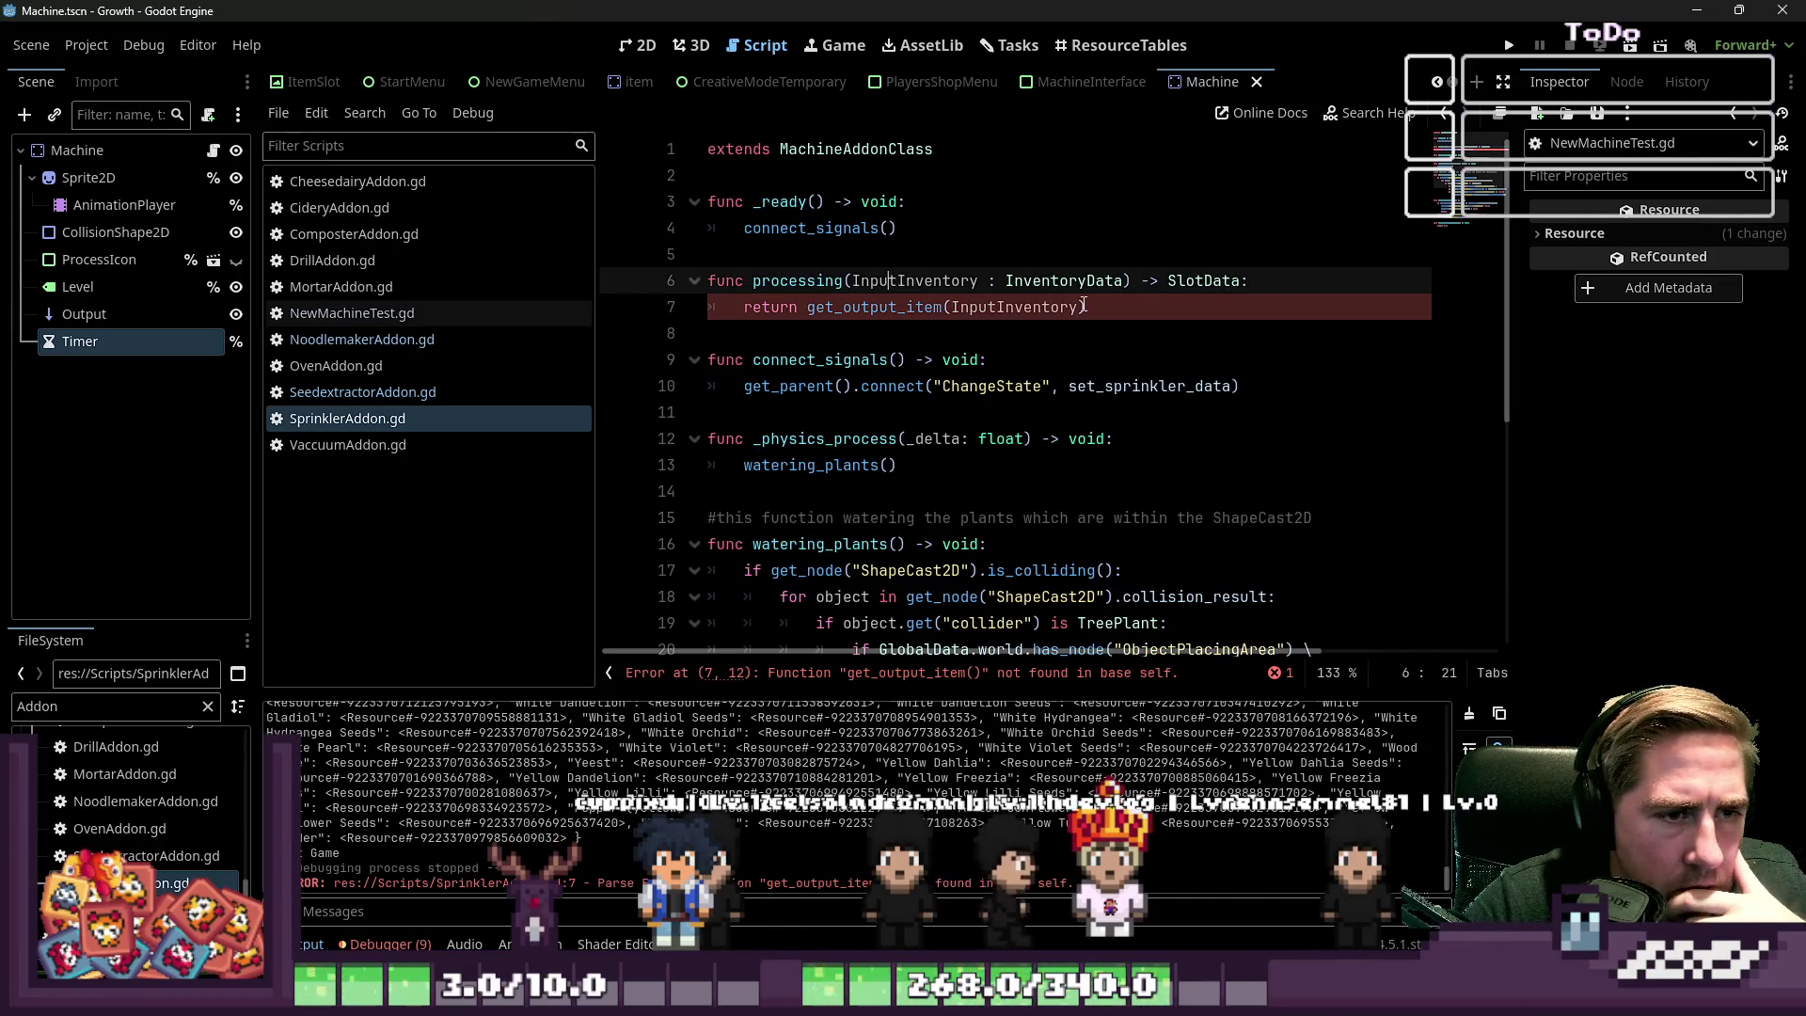
left_click_drag(1084, 305, 868, 308)
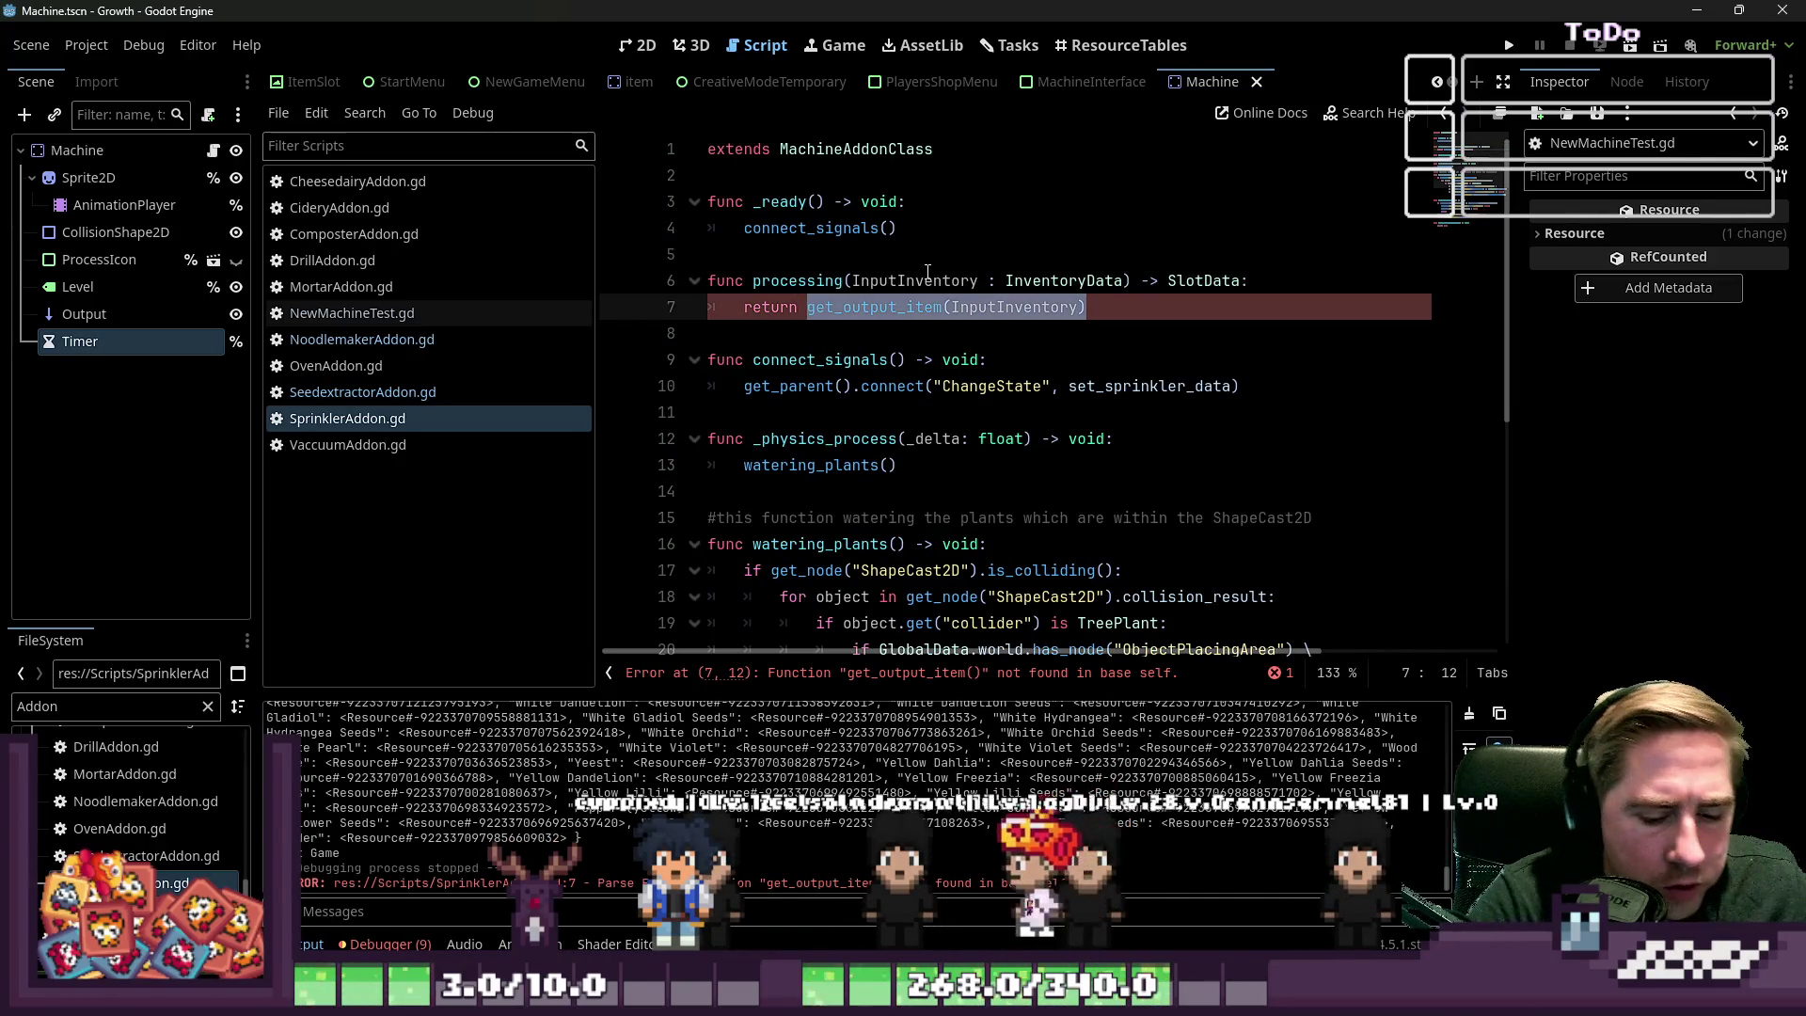
type("null")
key("ctrl+s")
left_click(994, 321)
left_click(855, 281)
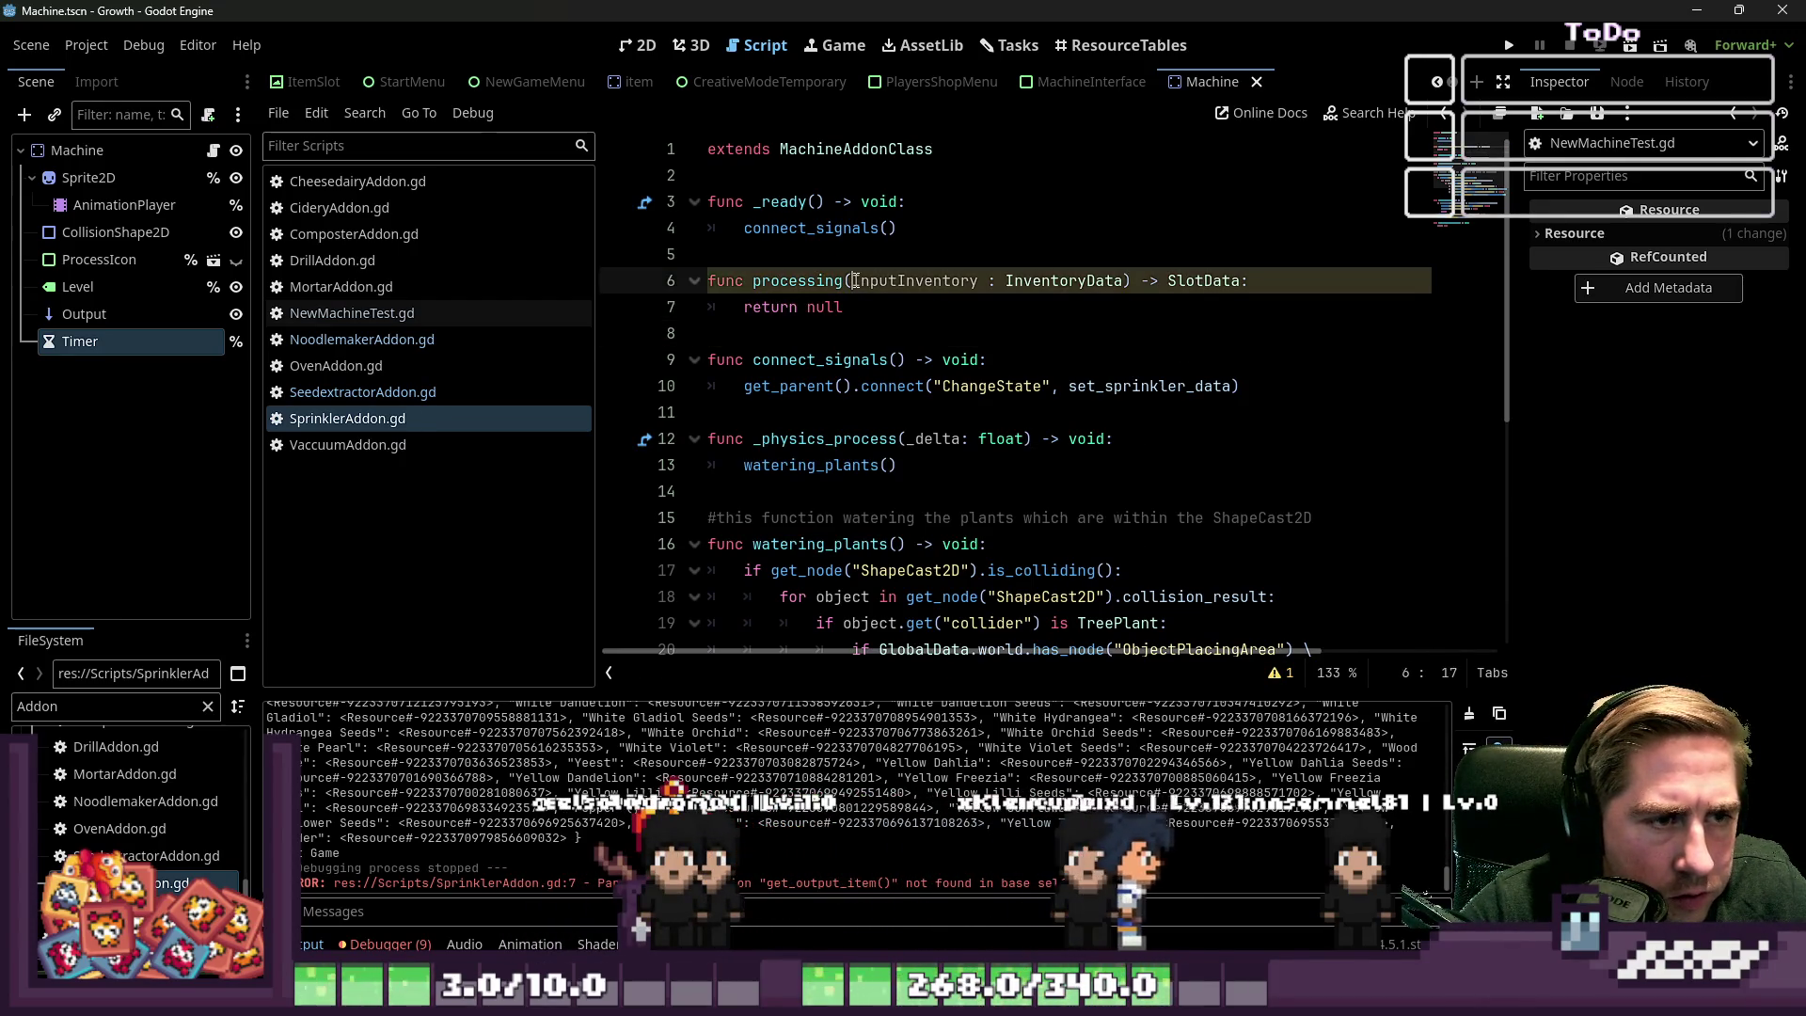
type("_")
left_click(900, 337)
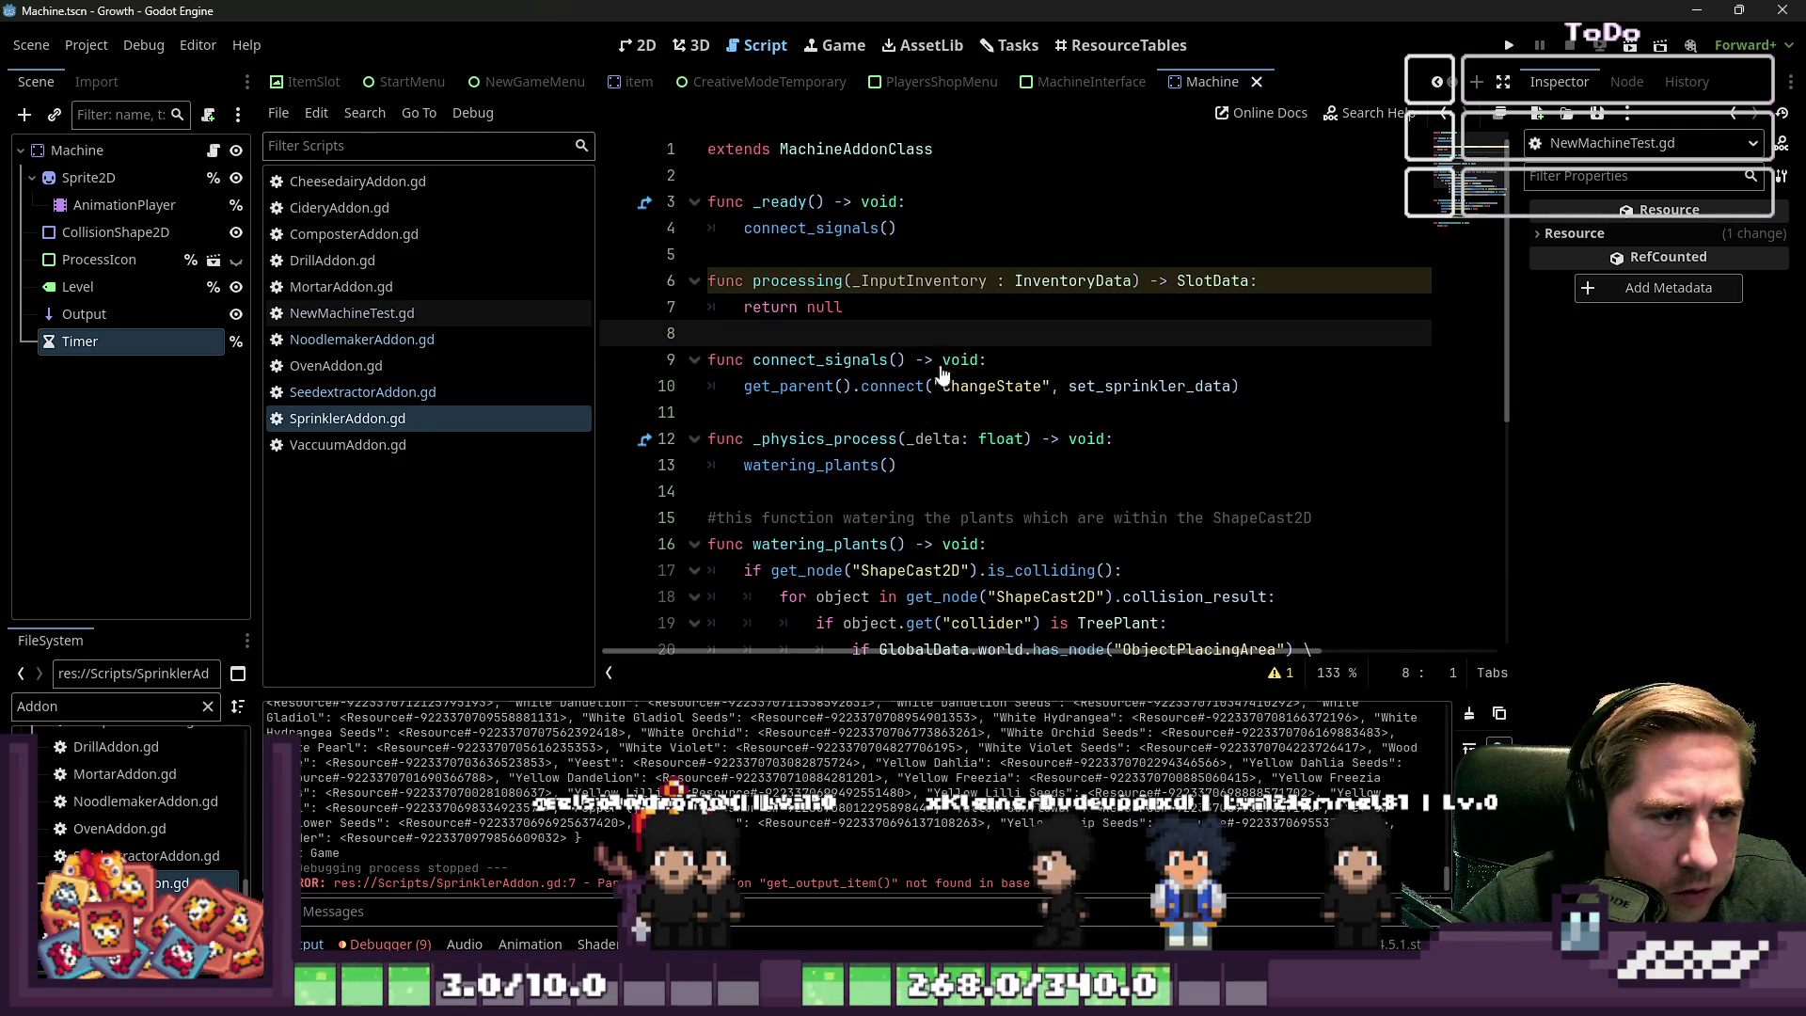
double_click(778, 278)
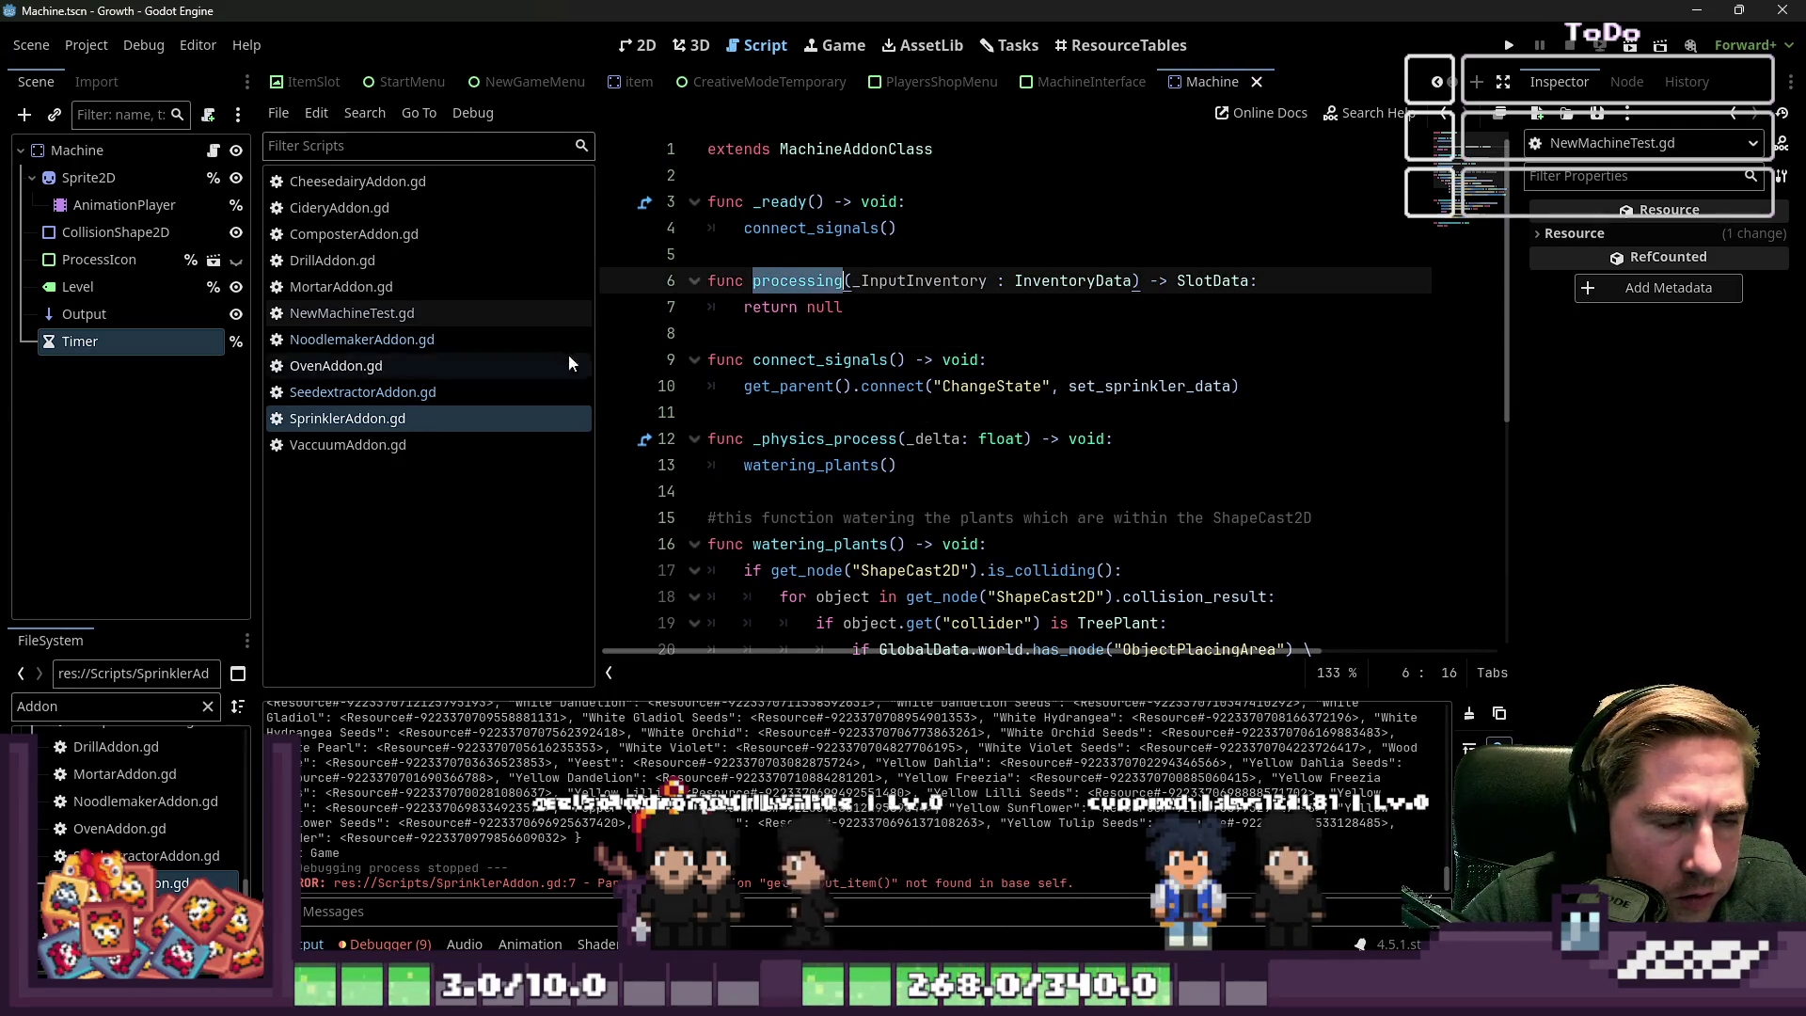
left_click(725, 331)
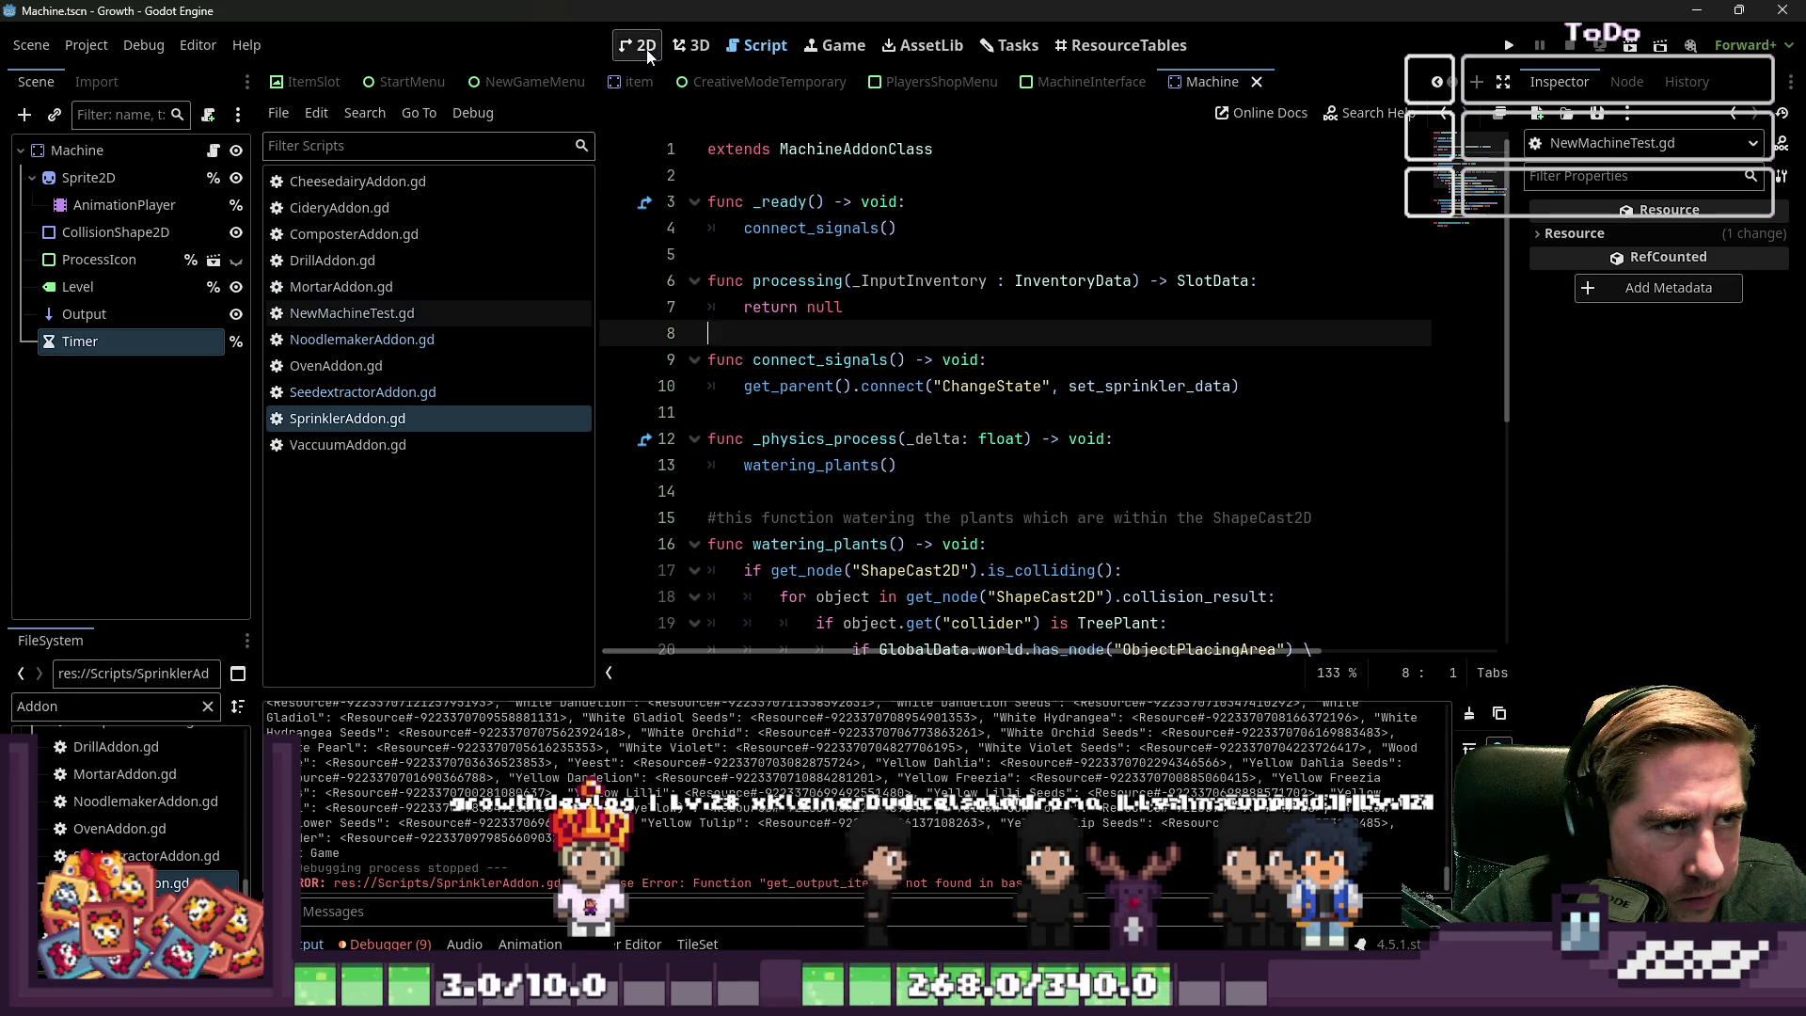
Select the Machine root node, widen the Inspector, and switch to the World scene
left_click(113, 151)
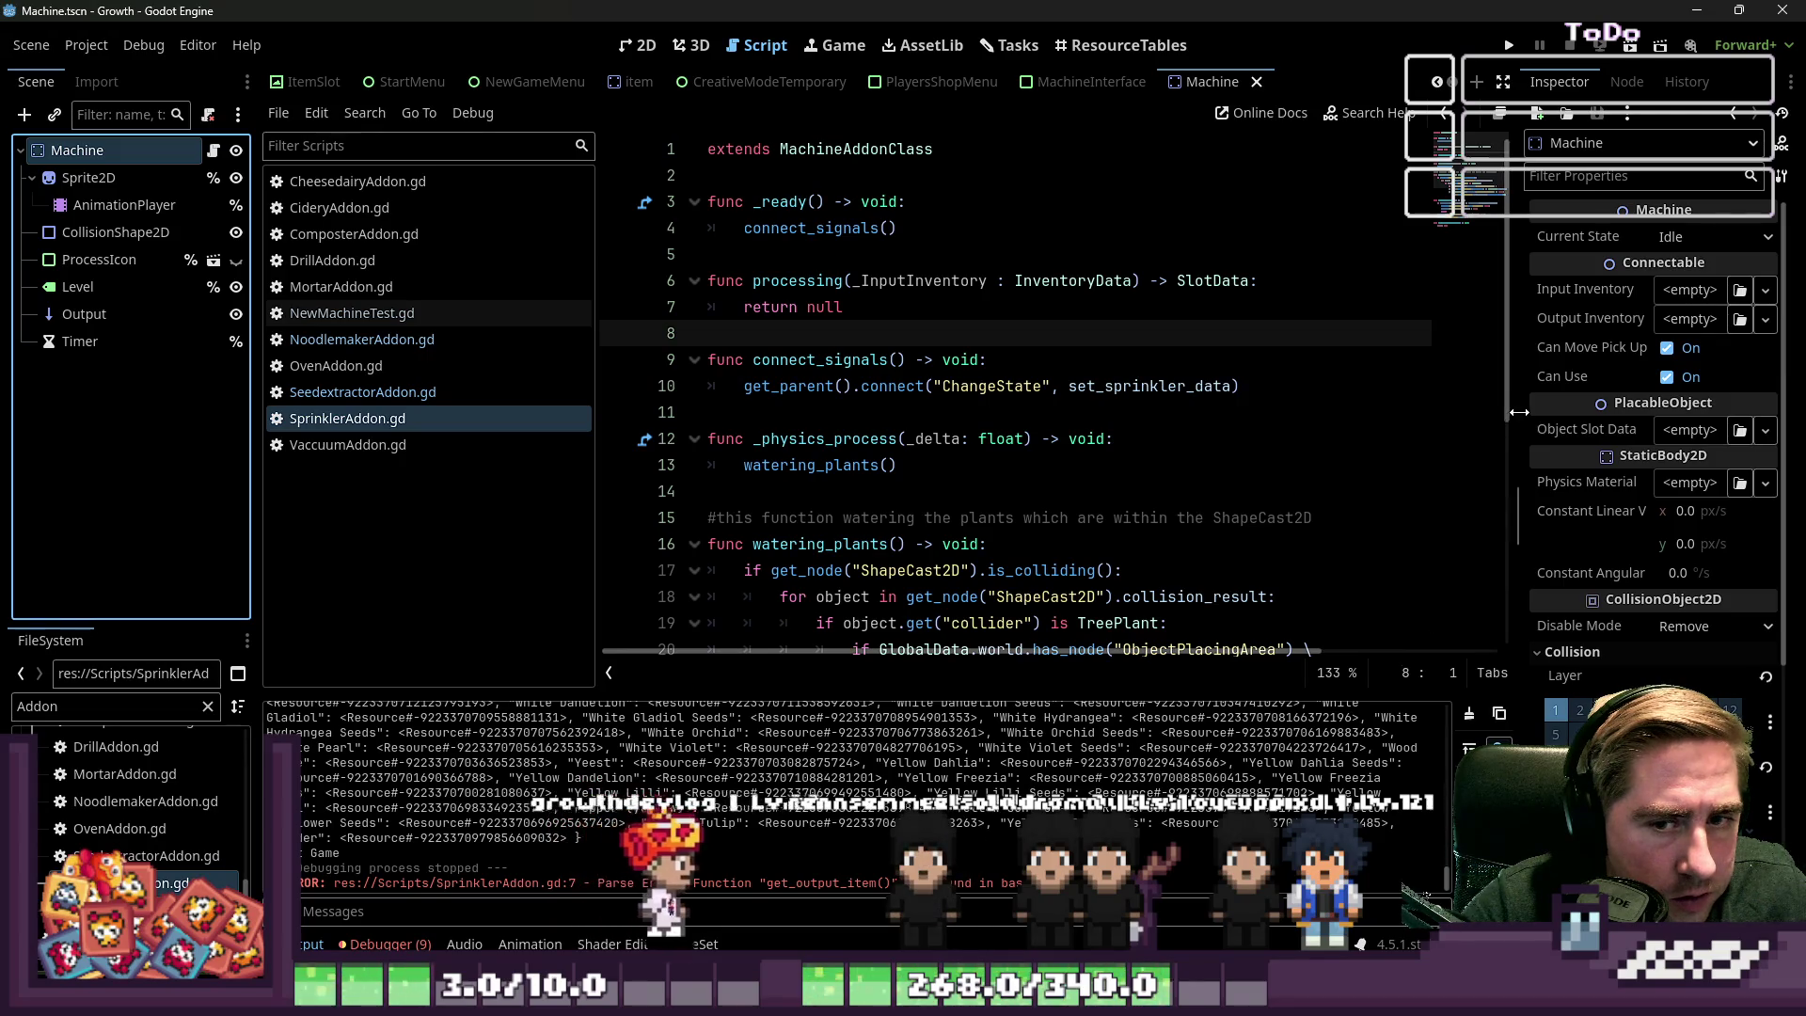
left_click_drag(1518, 412, 1116, 414)
scroll(461, 71, "up", 5)
left_click(295, 94)
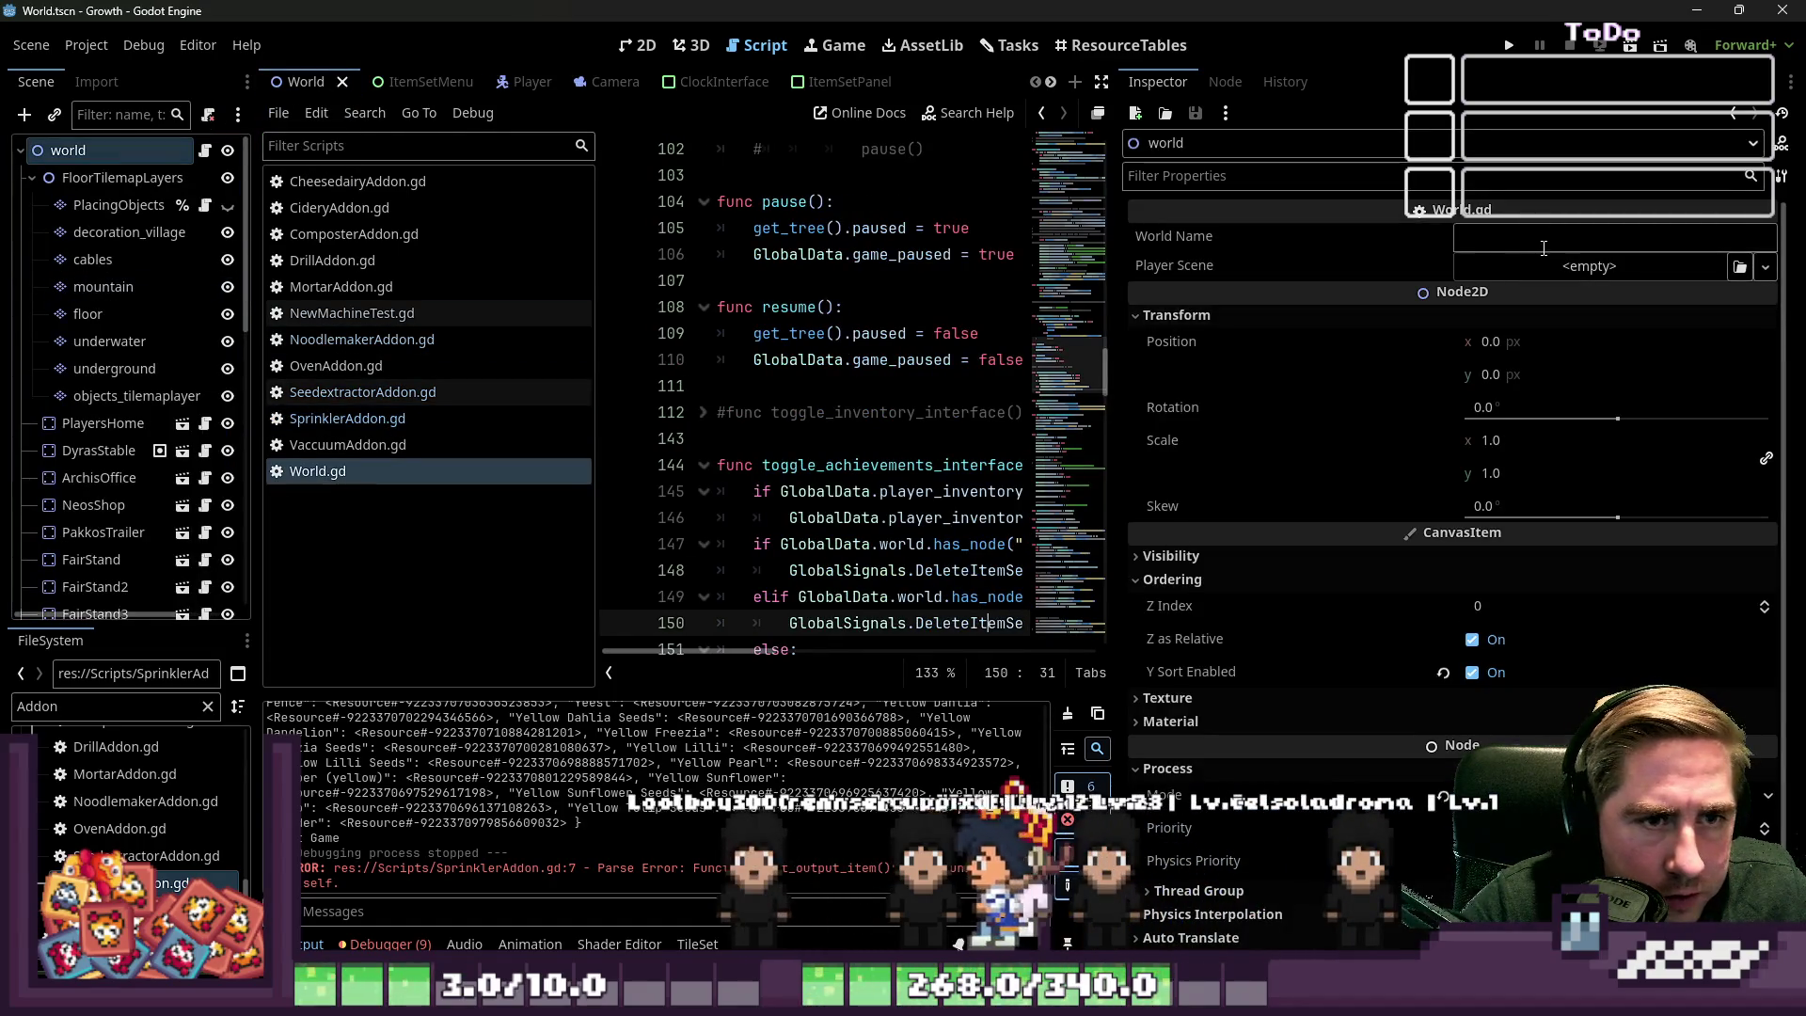
Collapse the Process, Ordering and Transform sections in the Inspector
scroll(1392, 414, "down", 2)
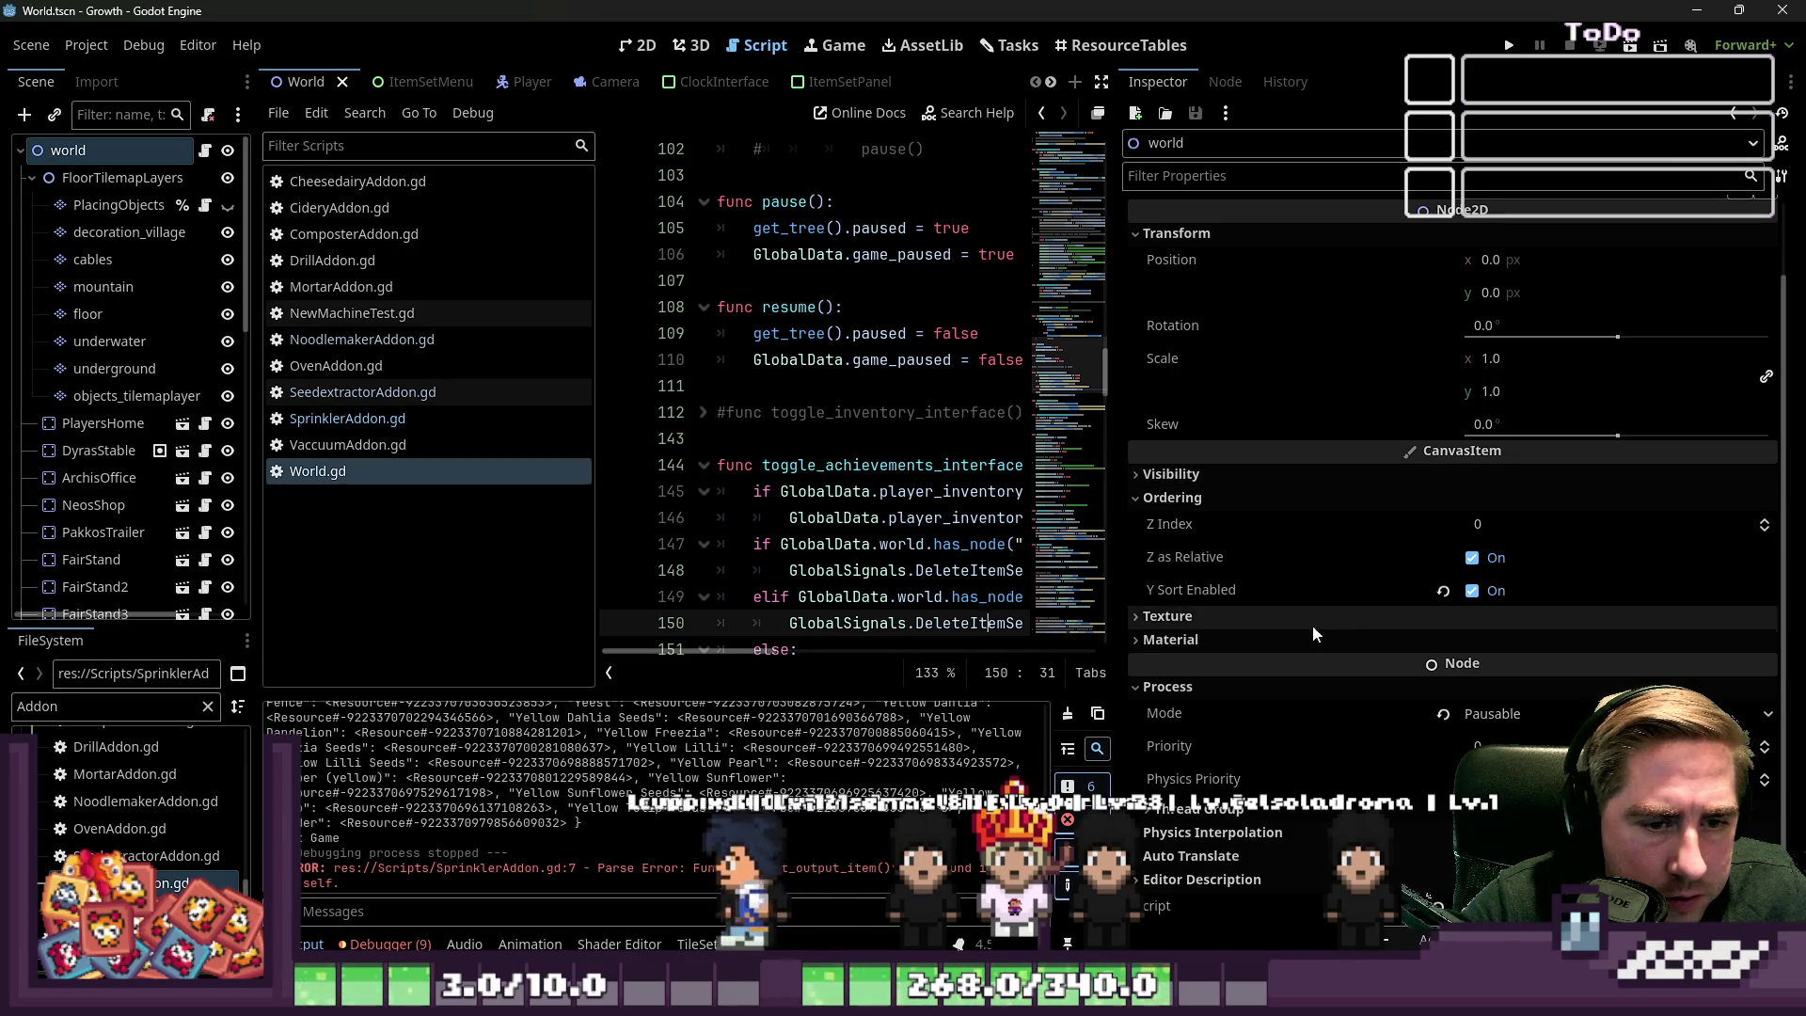
left_click(1213, 685)
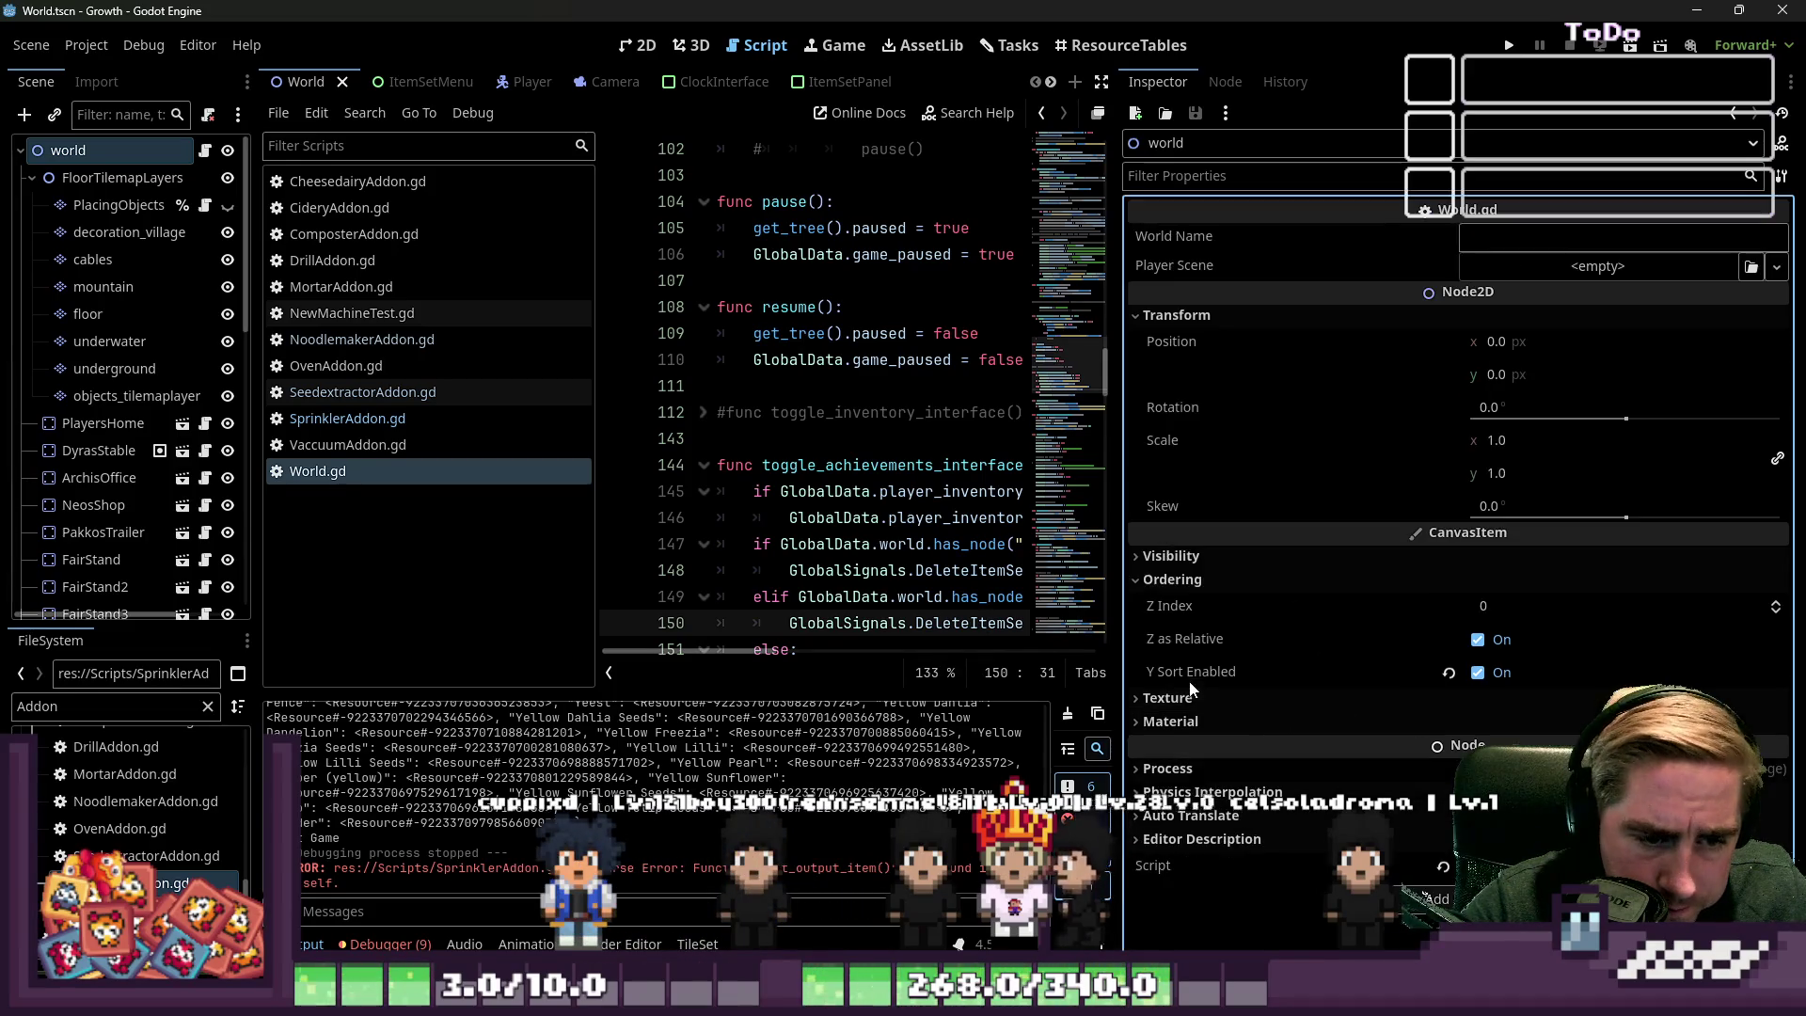
left_click(1228, 579)
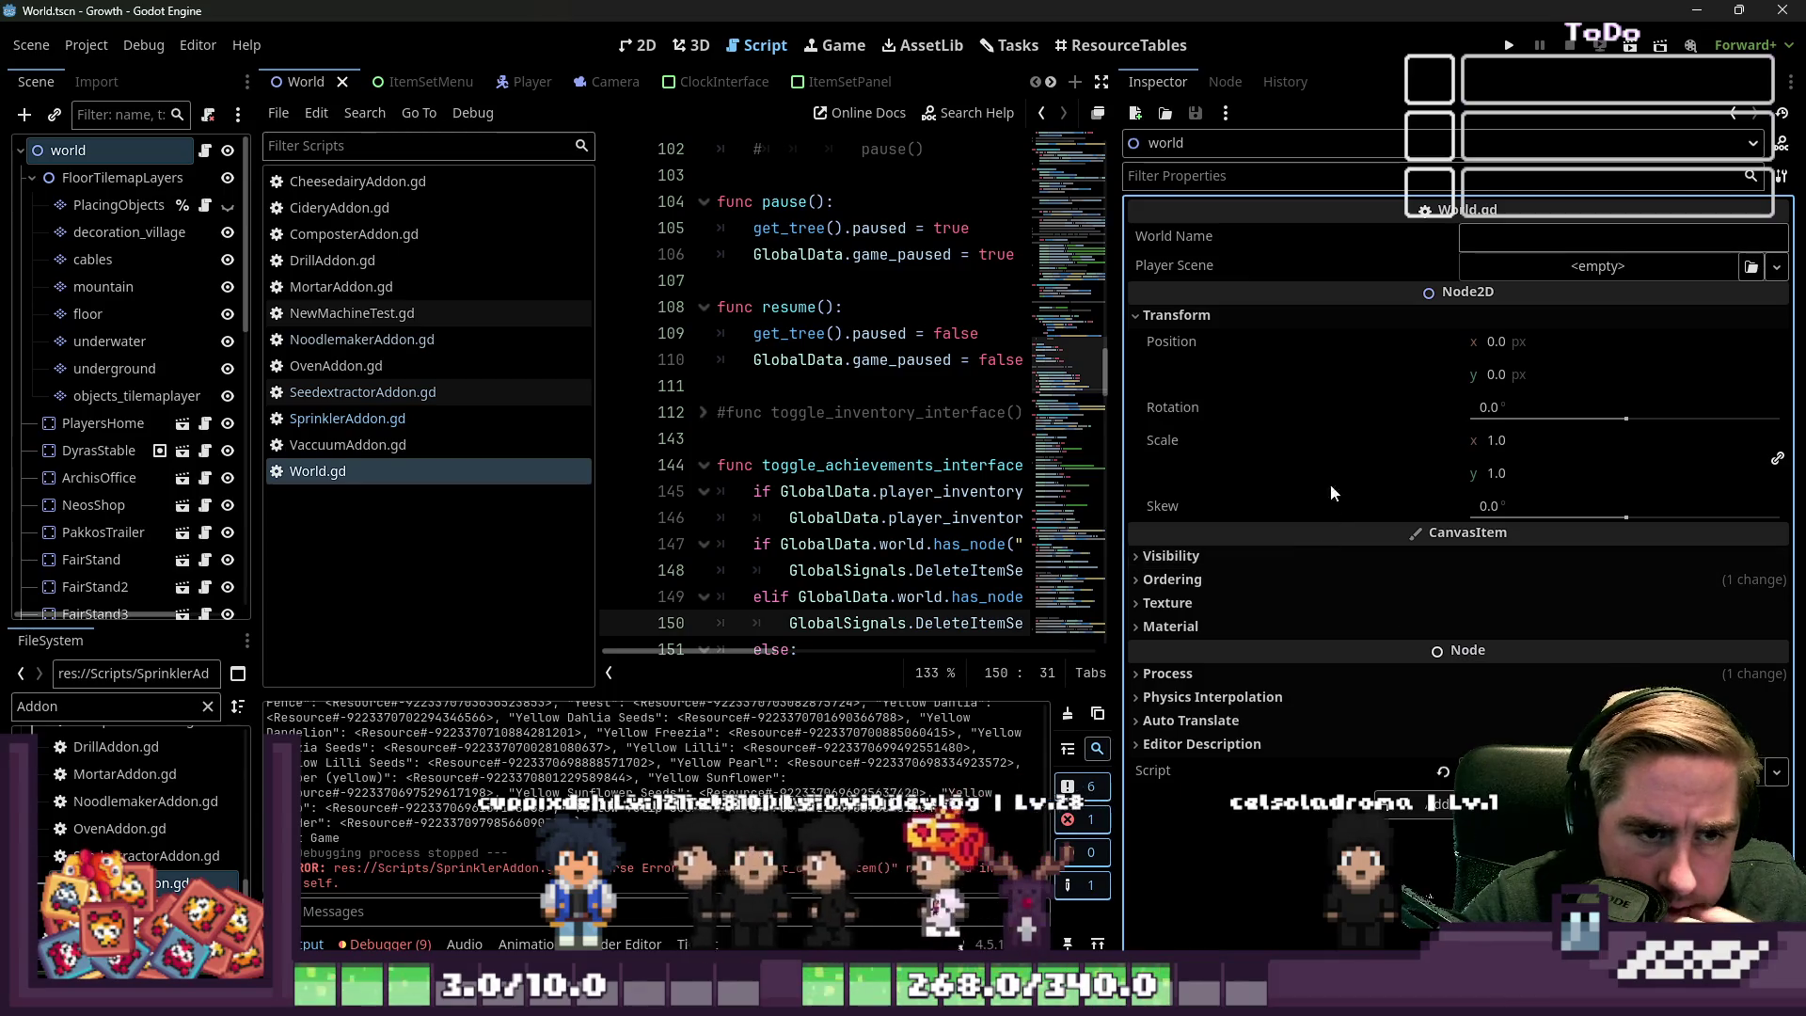
left_click(1273, 320)
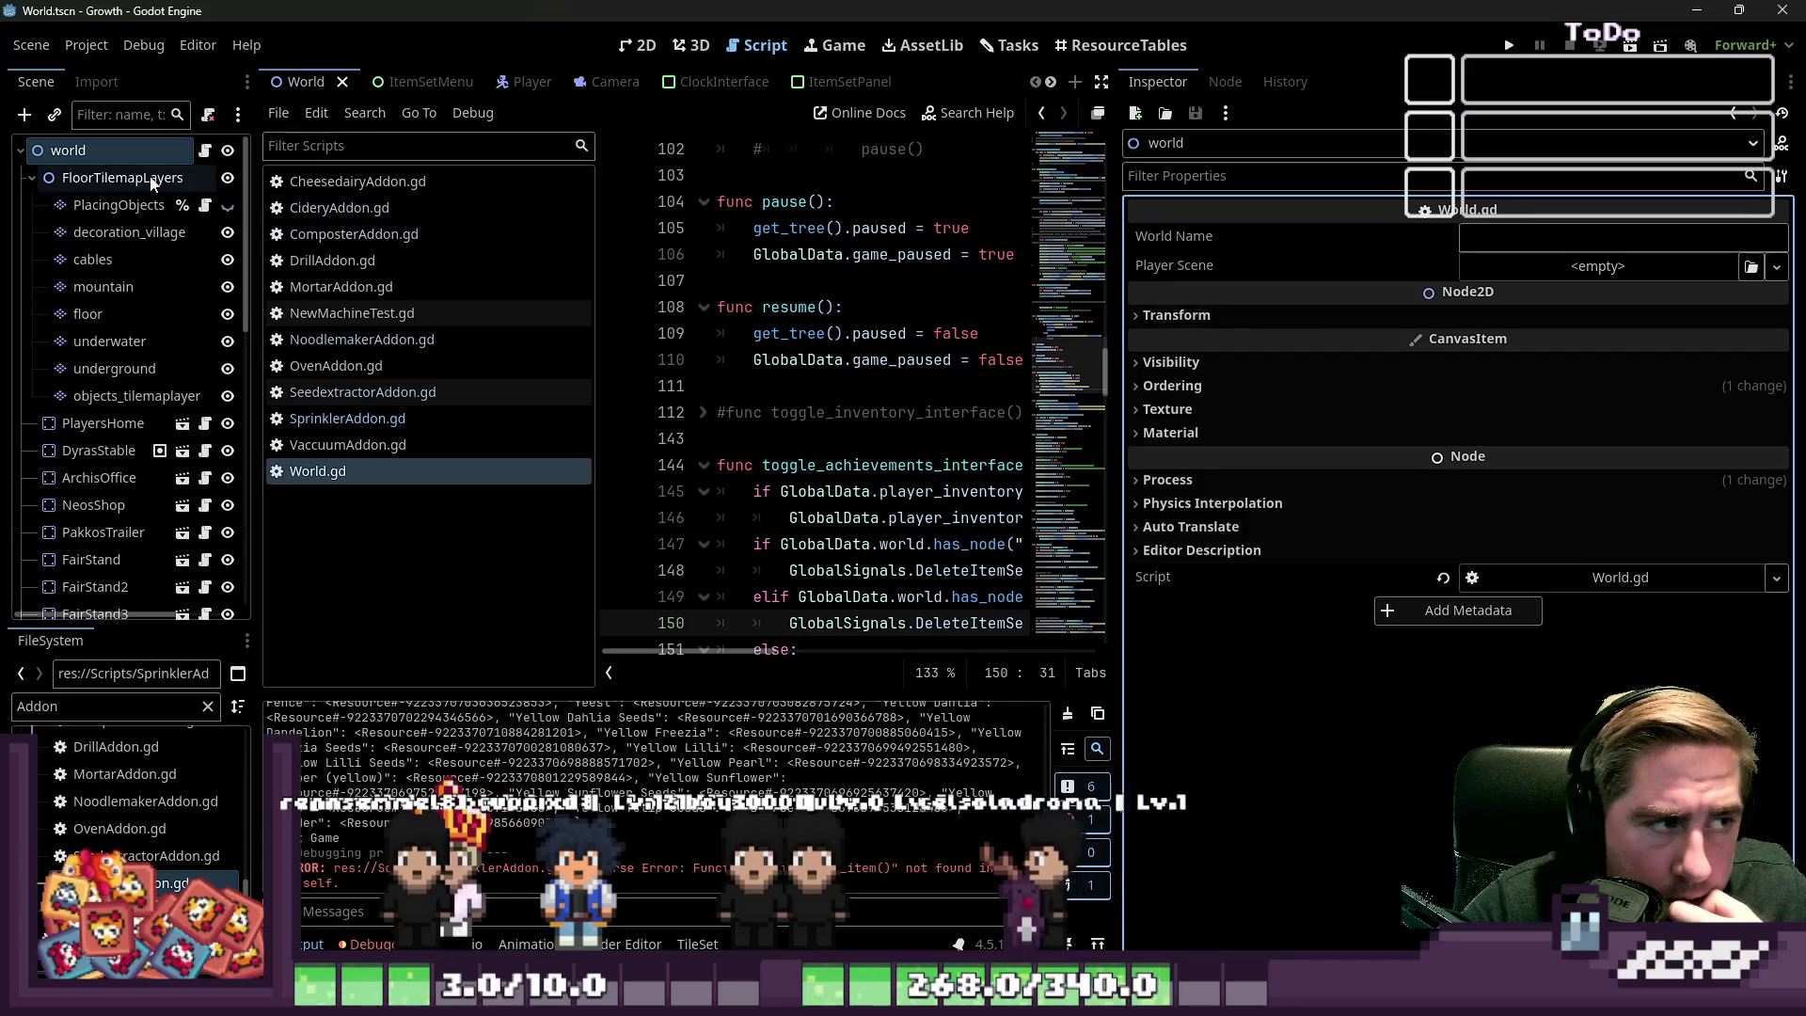
scroll(162, 174, "down", 10)
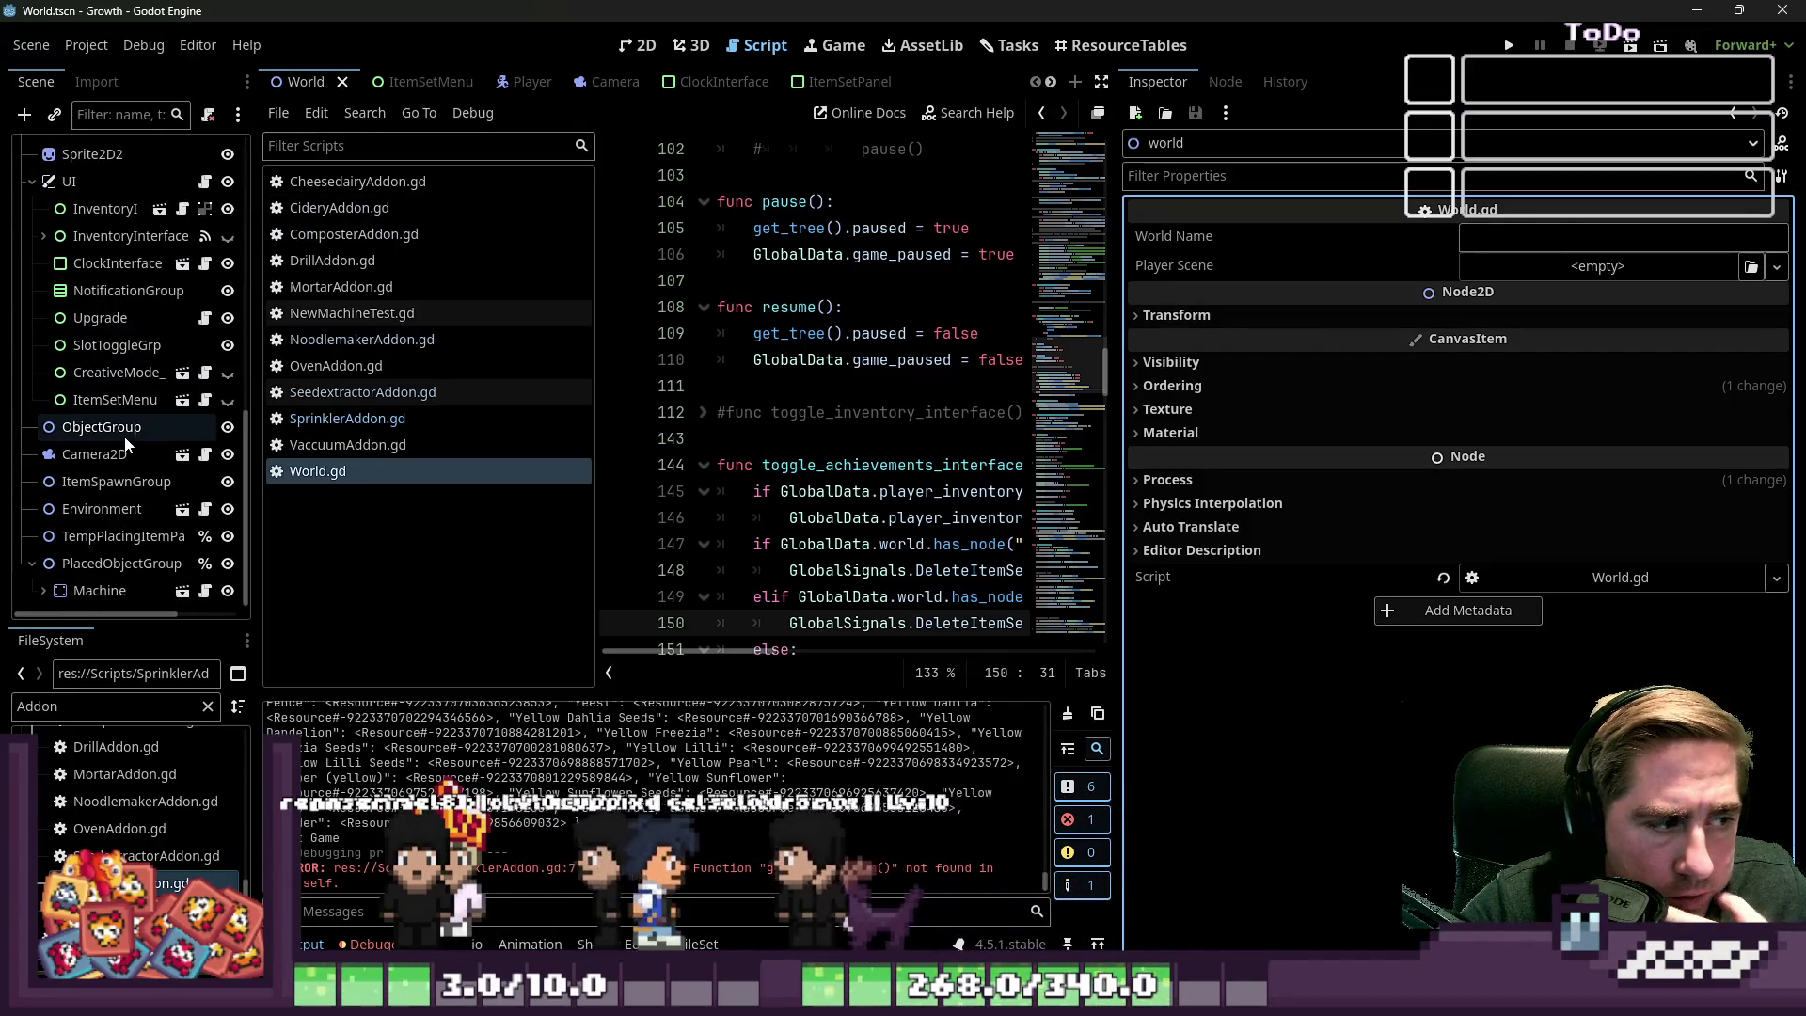
Replace the World Machine's Object Slot Data with sprinkler_slot_resource.tres and run the game
left_click(114, 590)
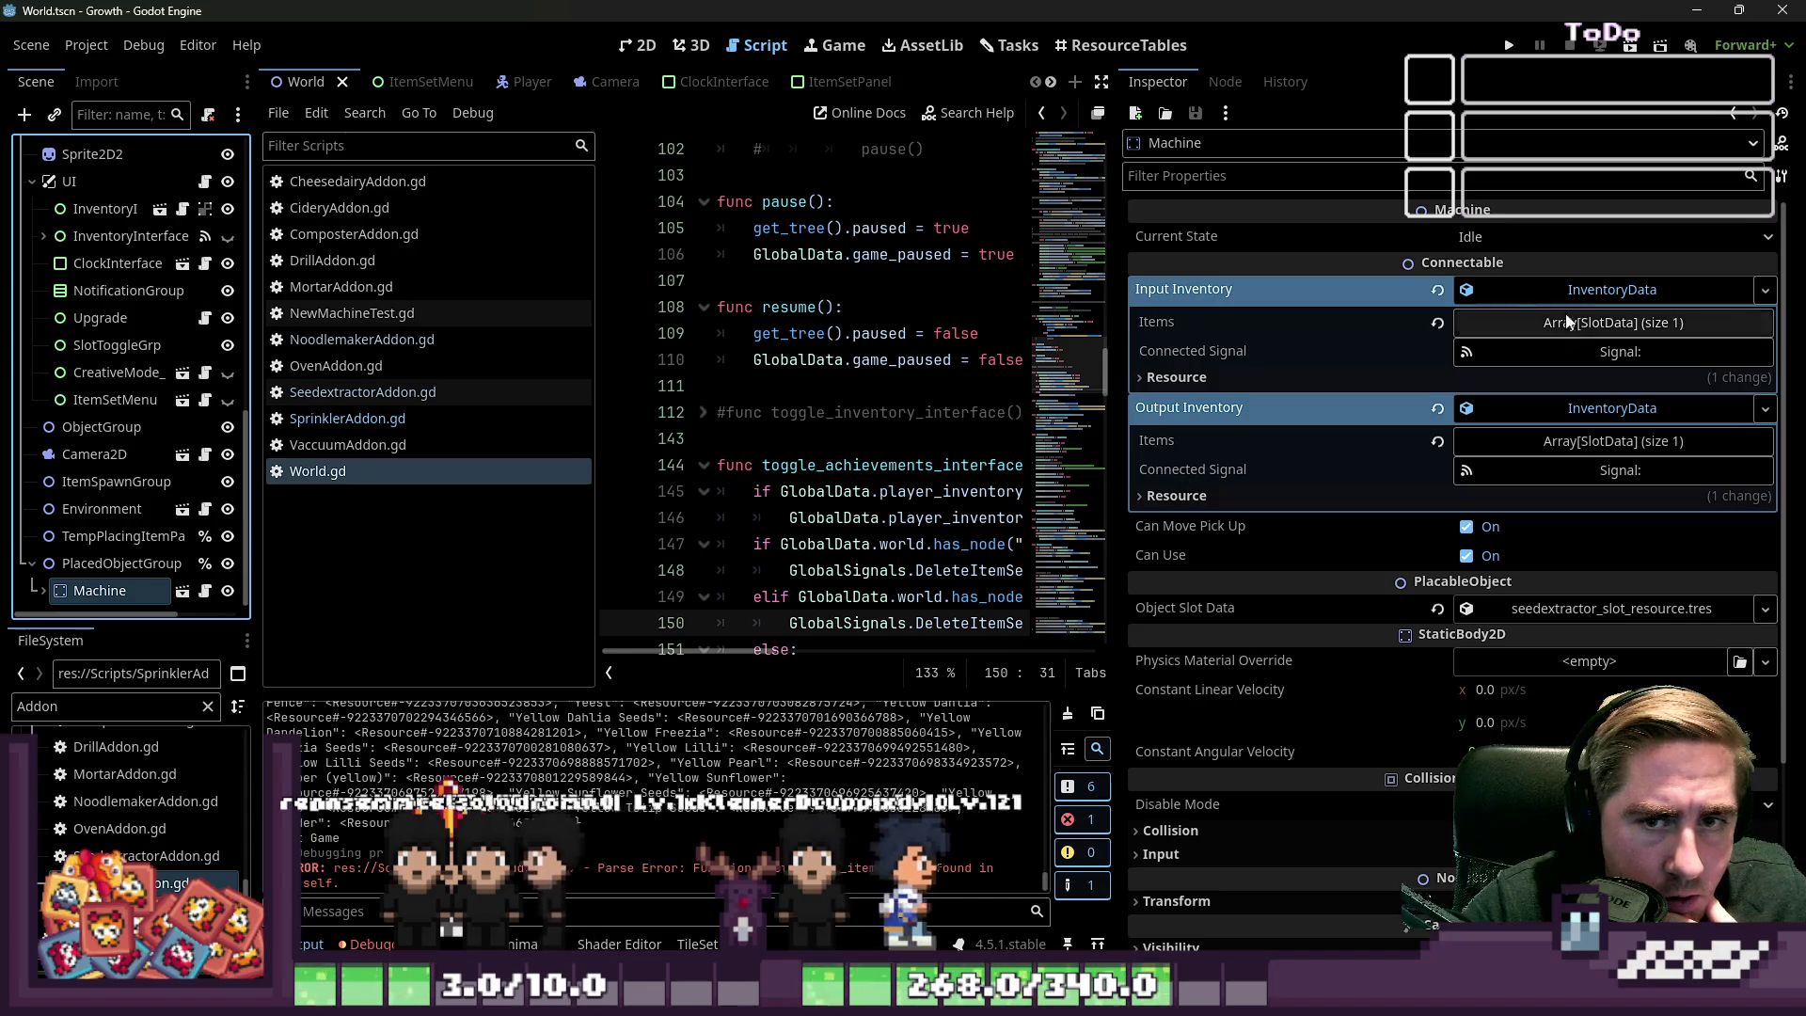
scroll(1318, 517, "down", 1)
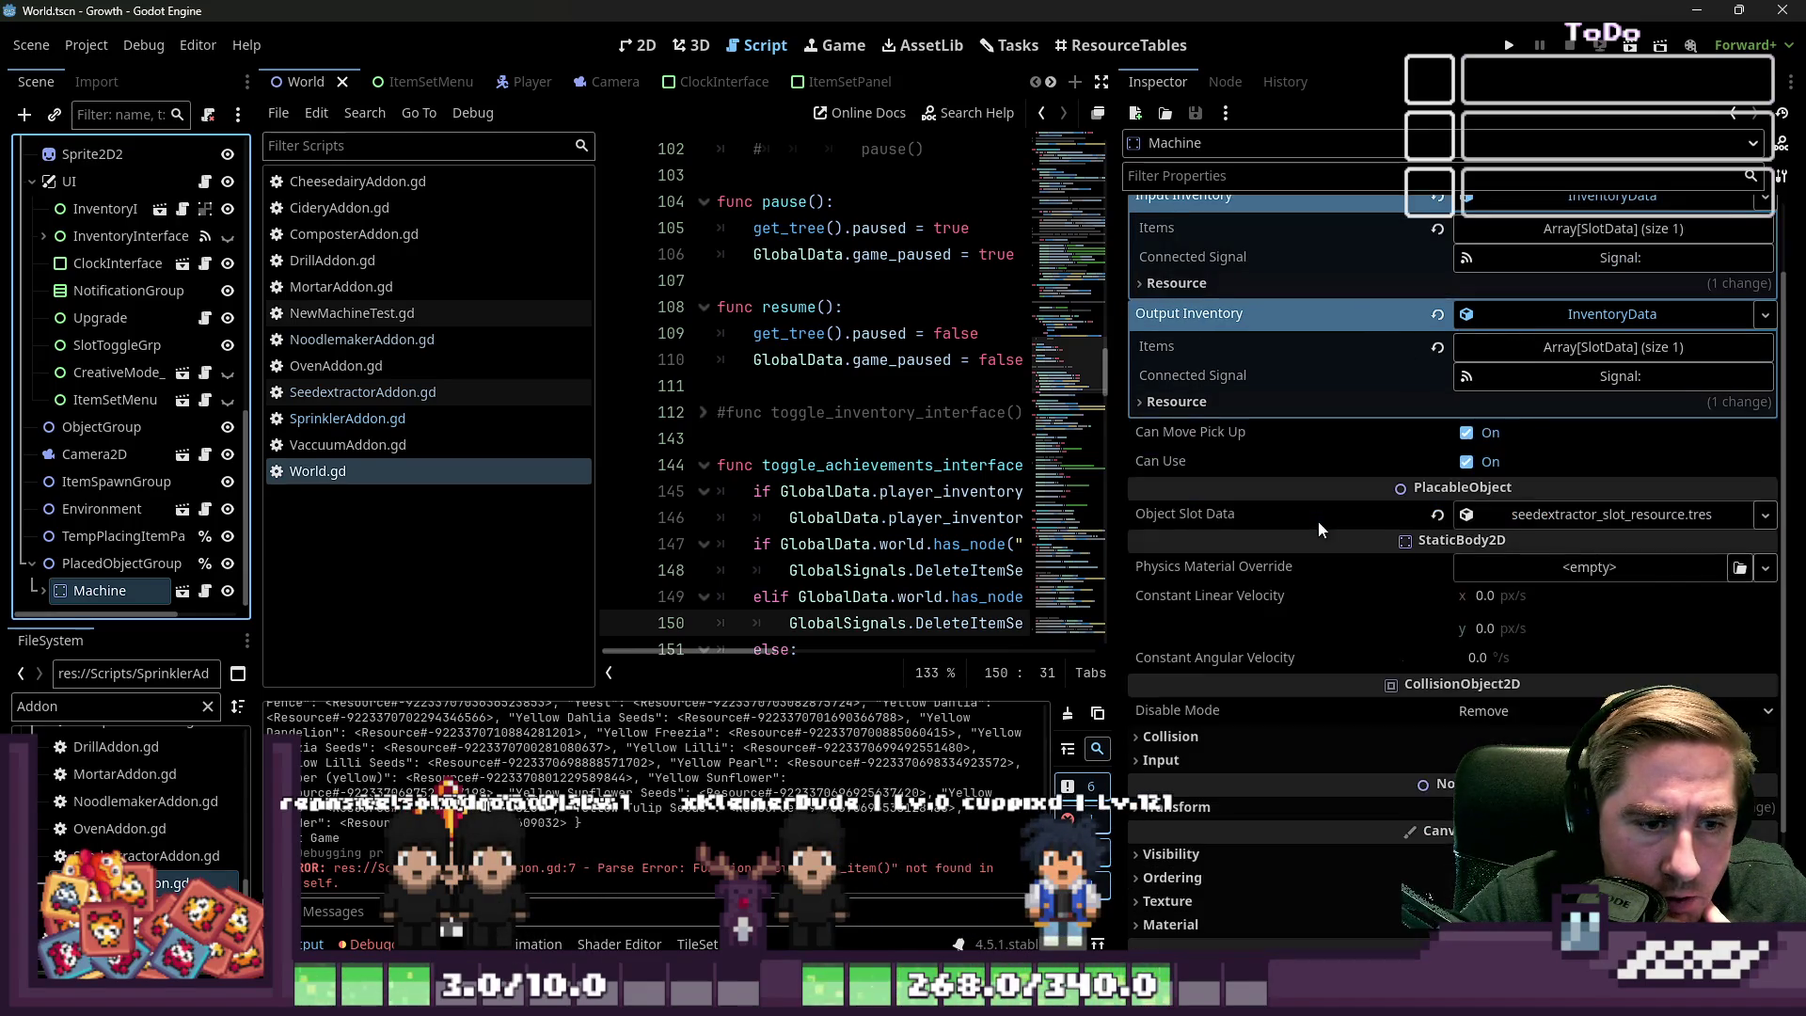
left_click(1437, 515)
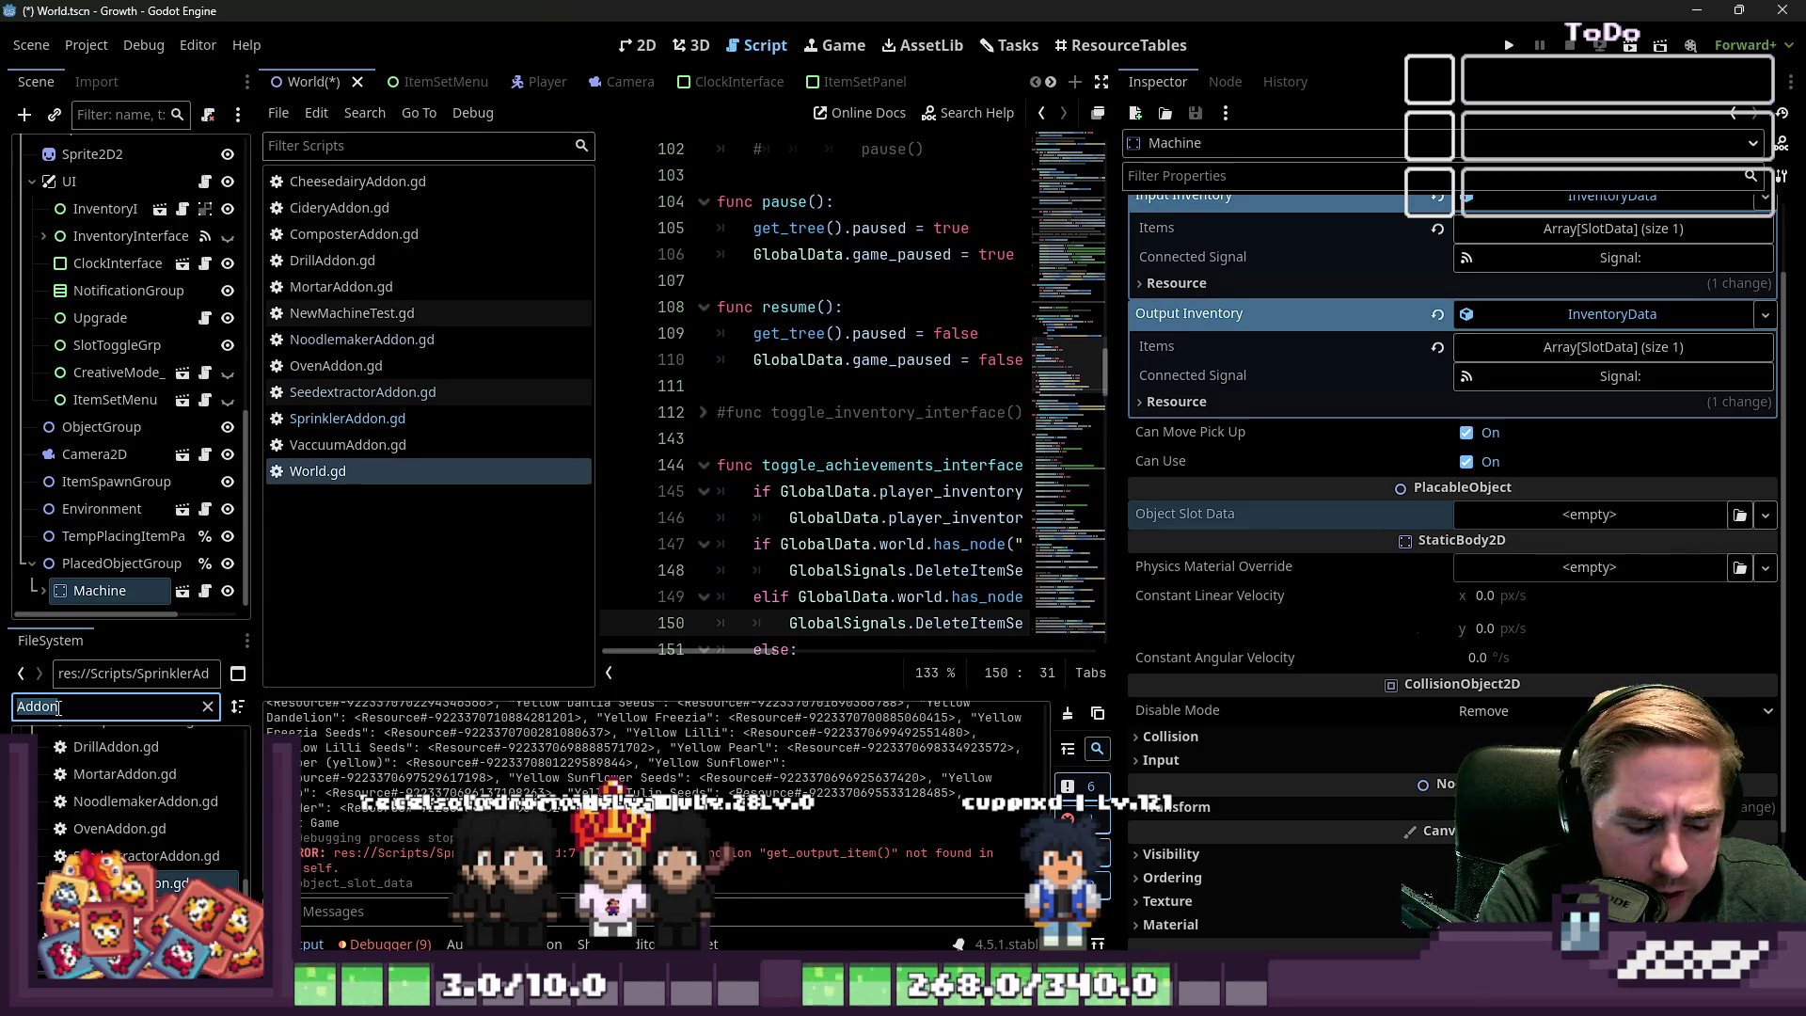
type("sprinkler")
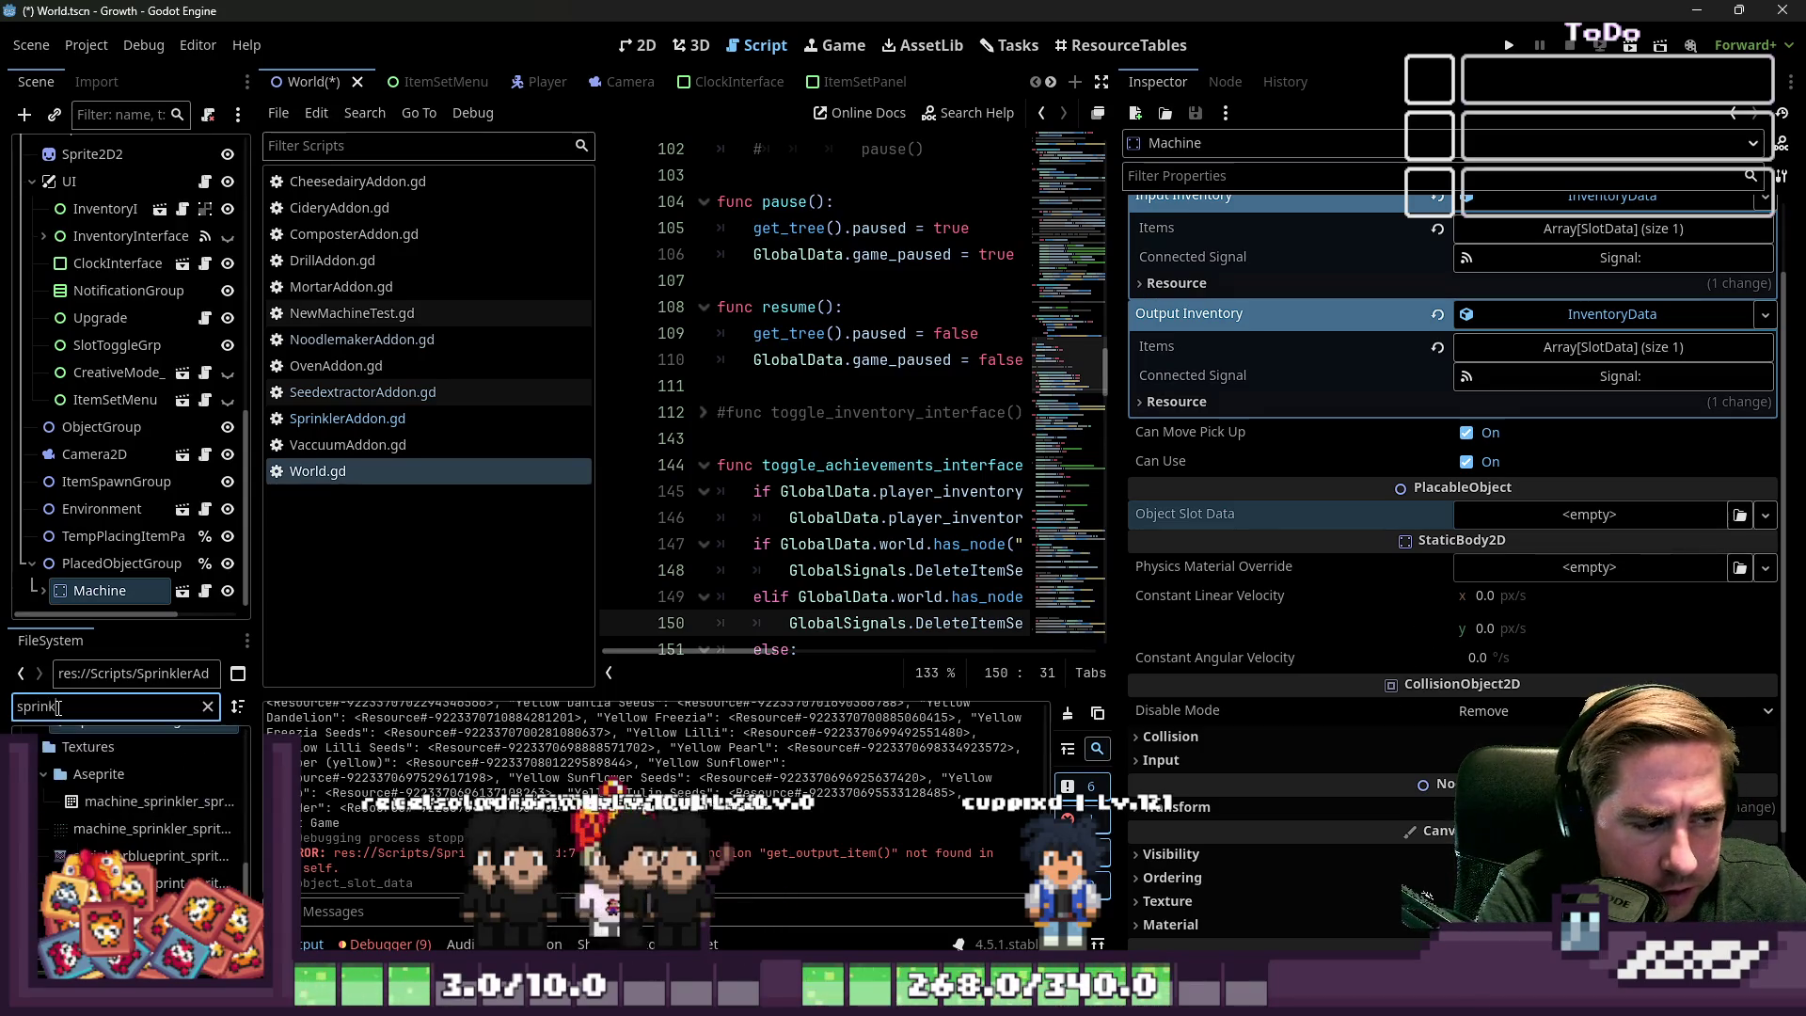
scroll(110, 782, "down", 3)
left_click_drag(151, 809, 1316, 514)
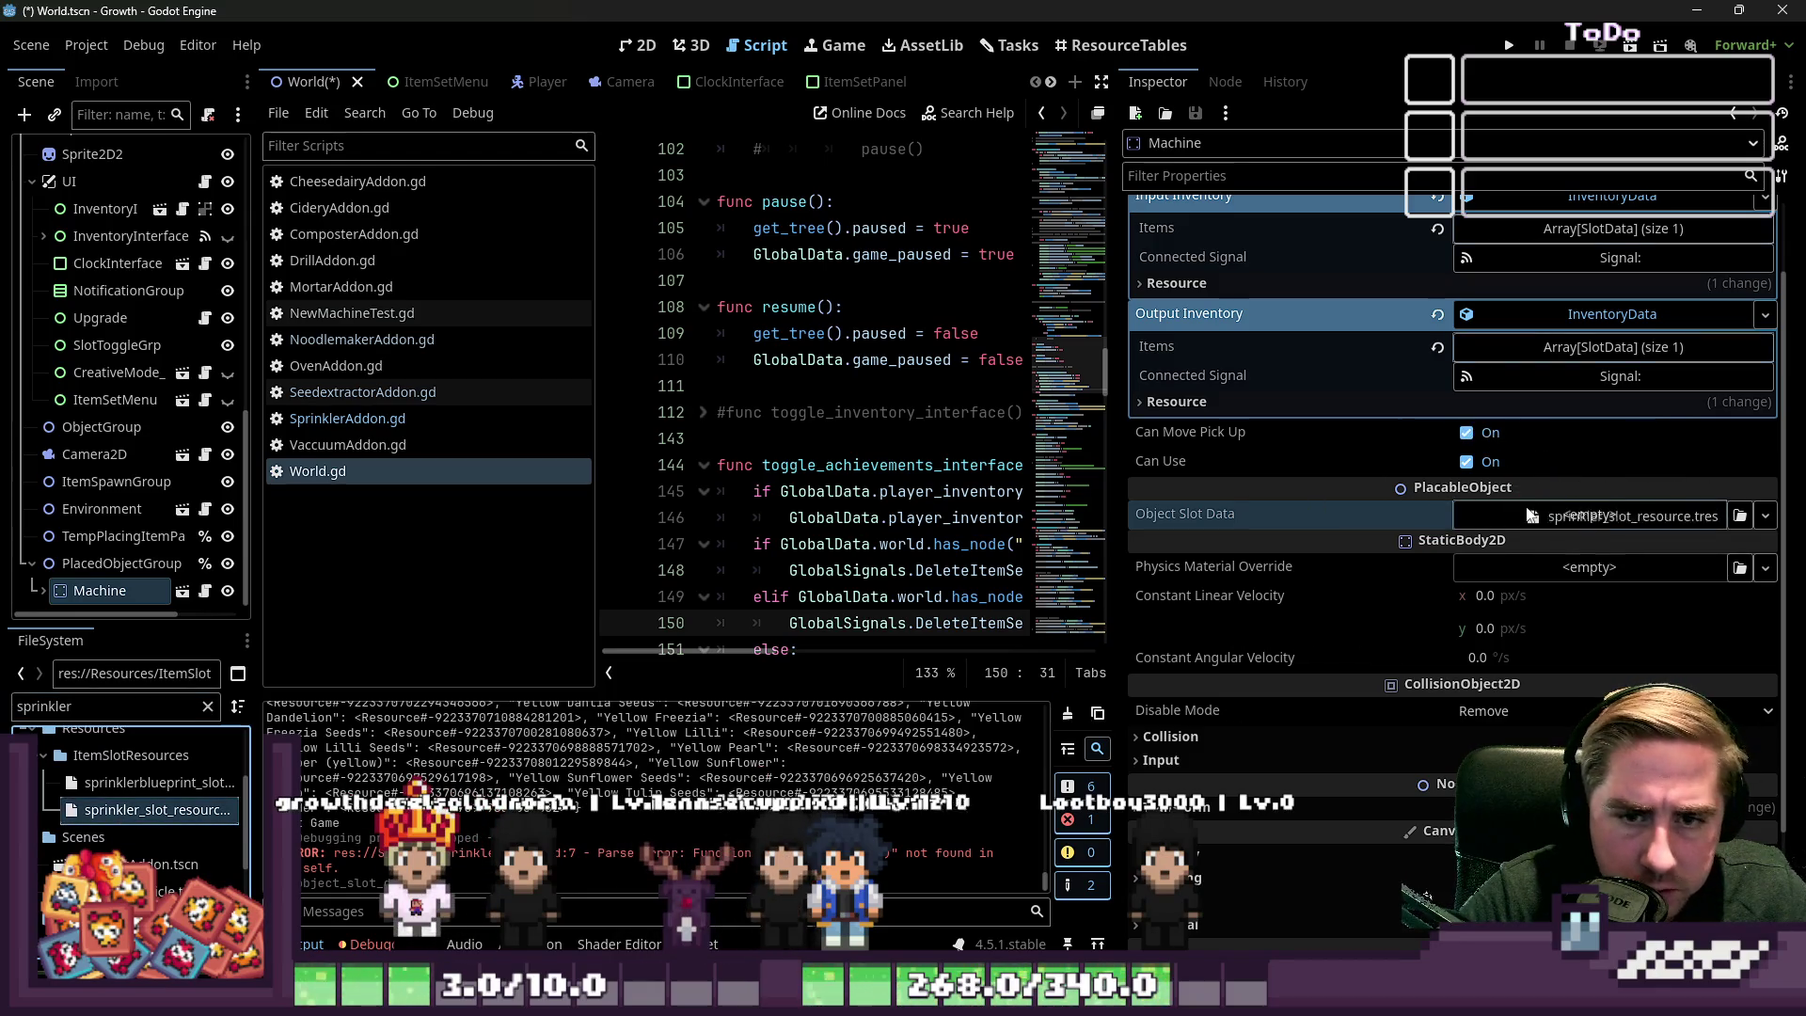
left_click_drag(1553, 520, 1556, 517)
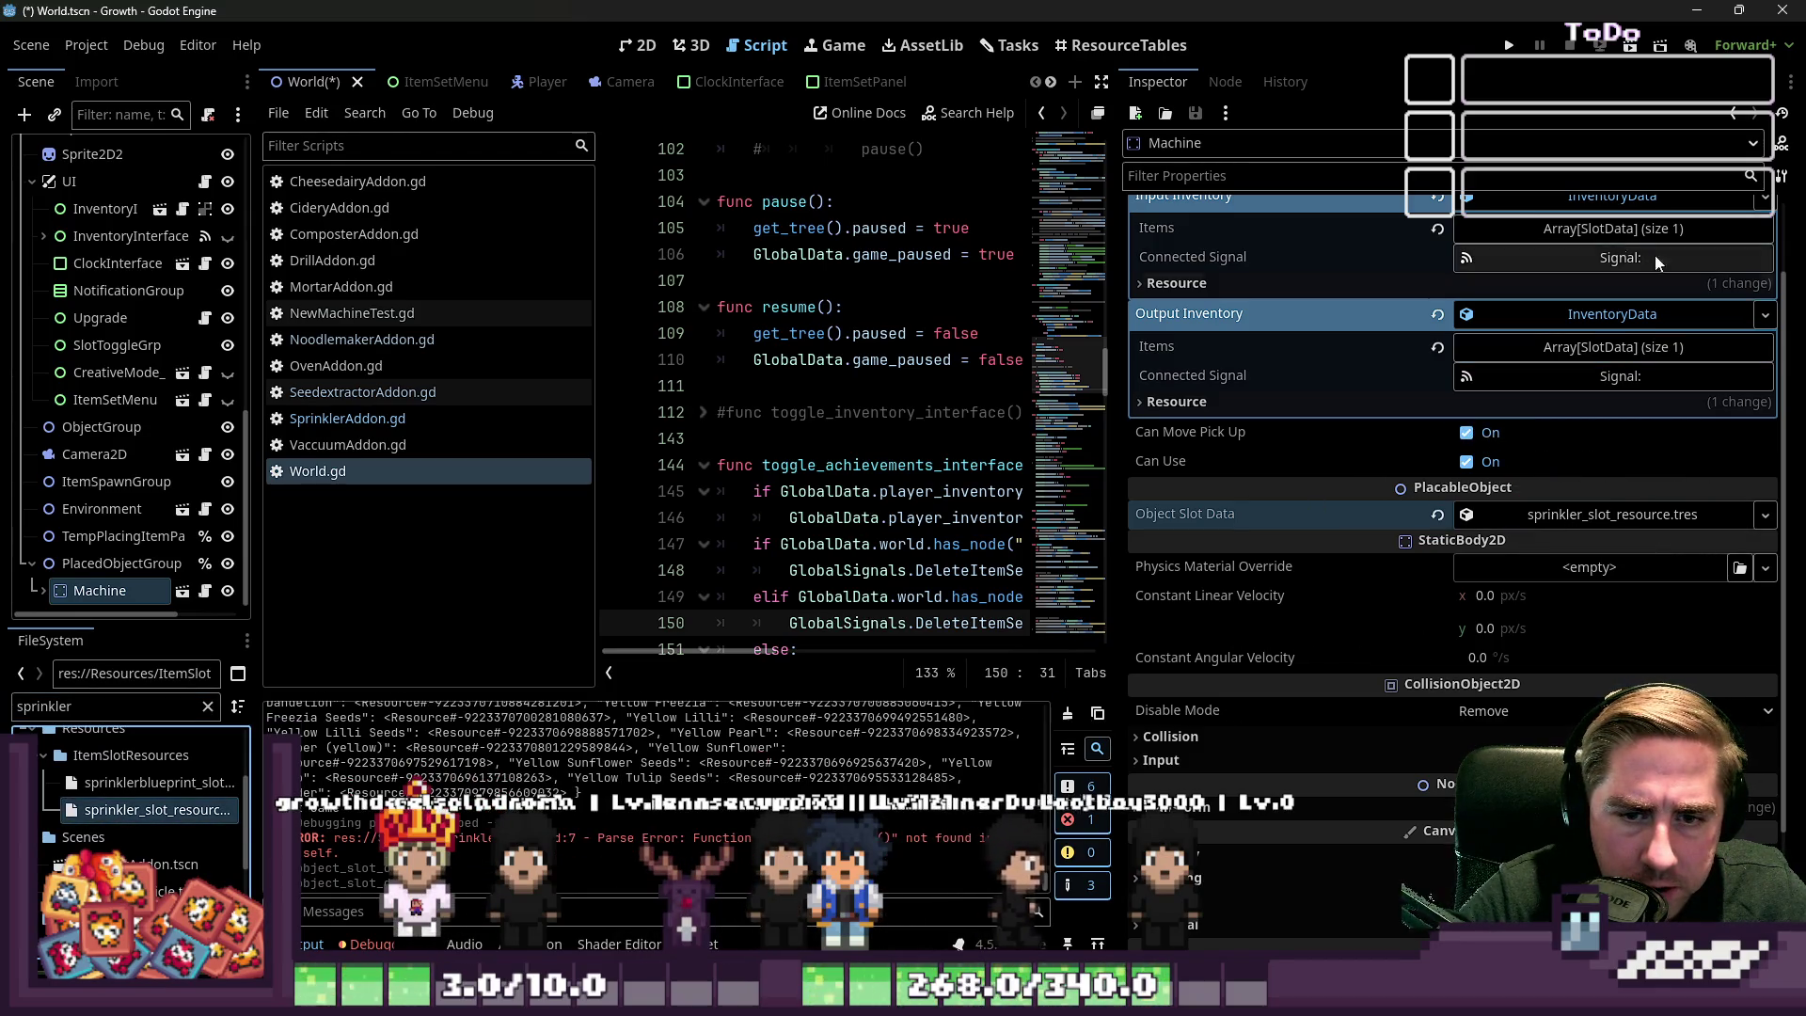
left_click(1508, 45)
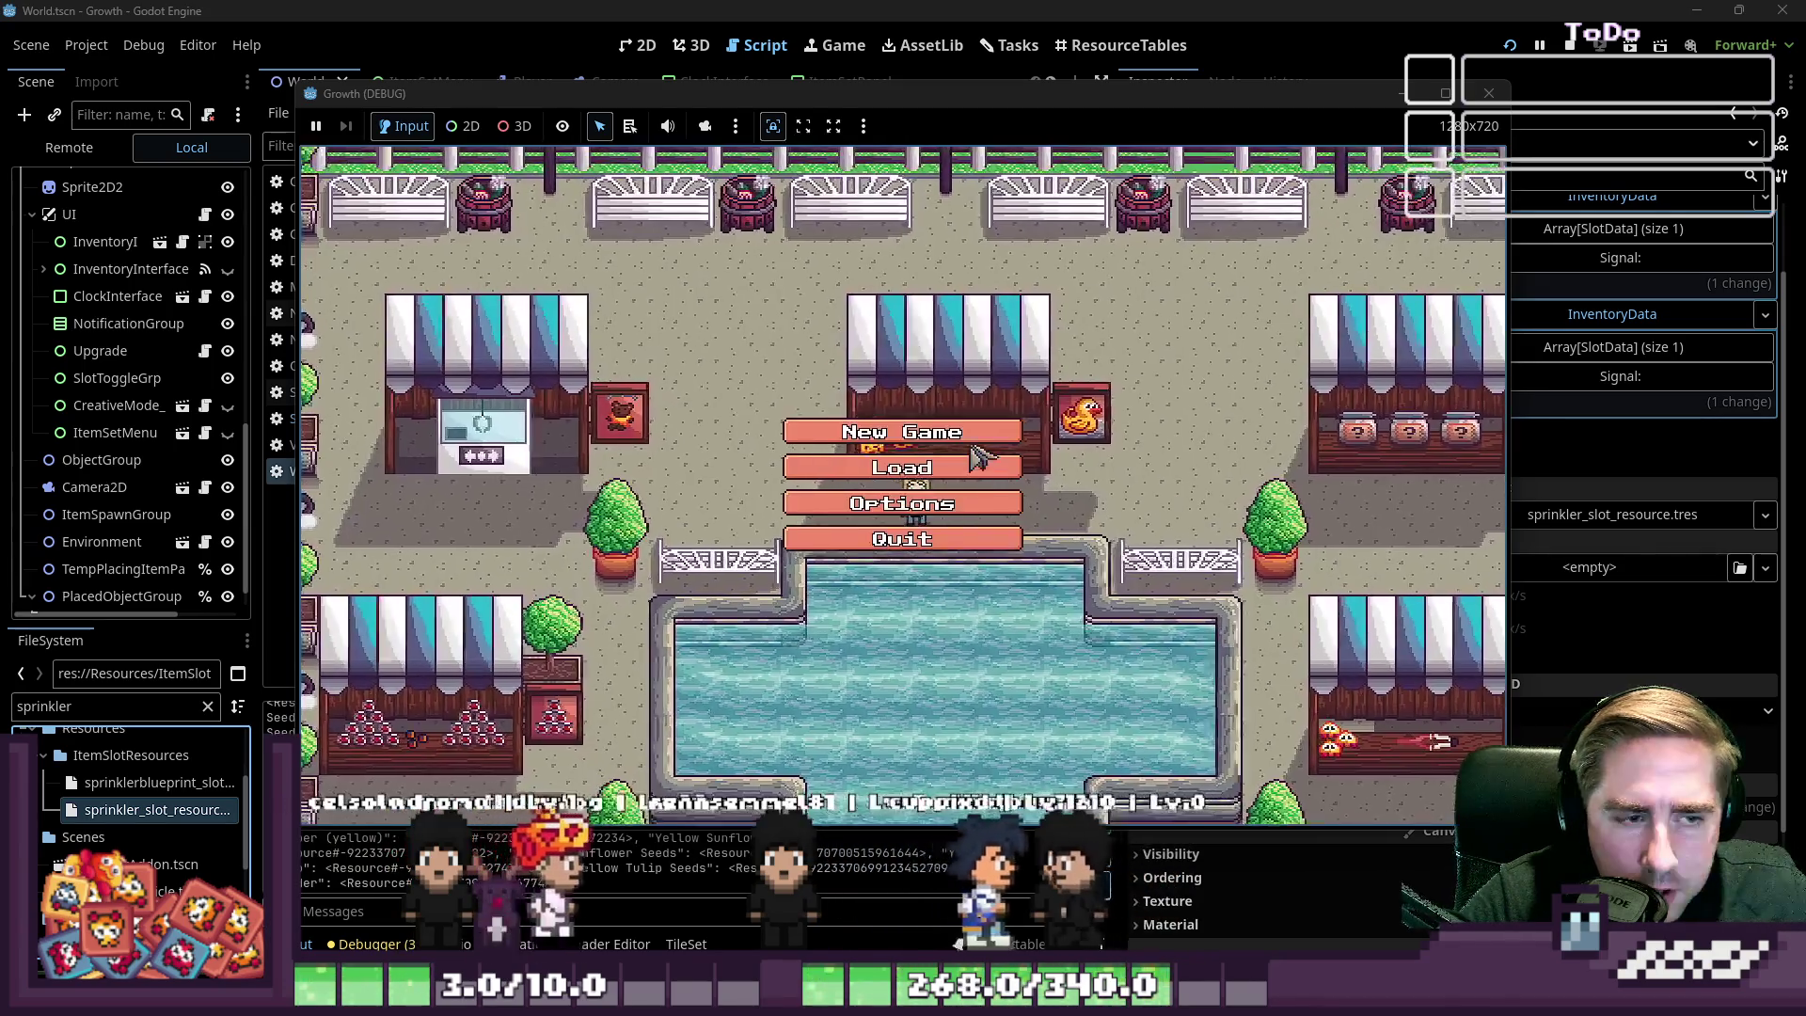
Create a new character from the main menu and start the game
left_click(955, 433)
type("dsavg")
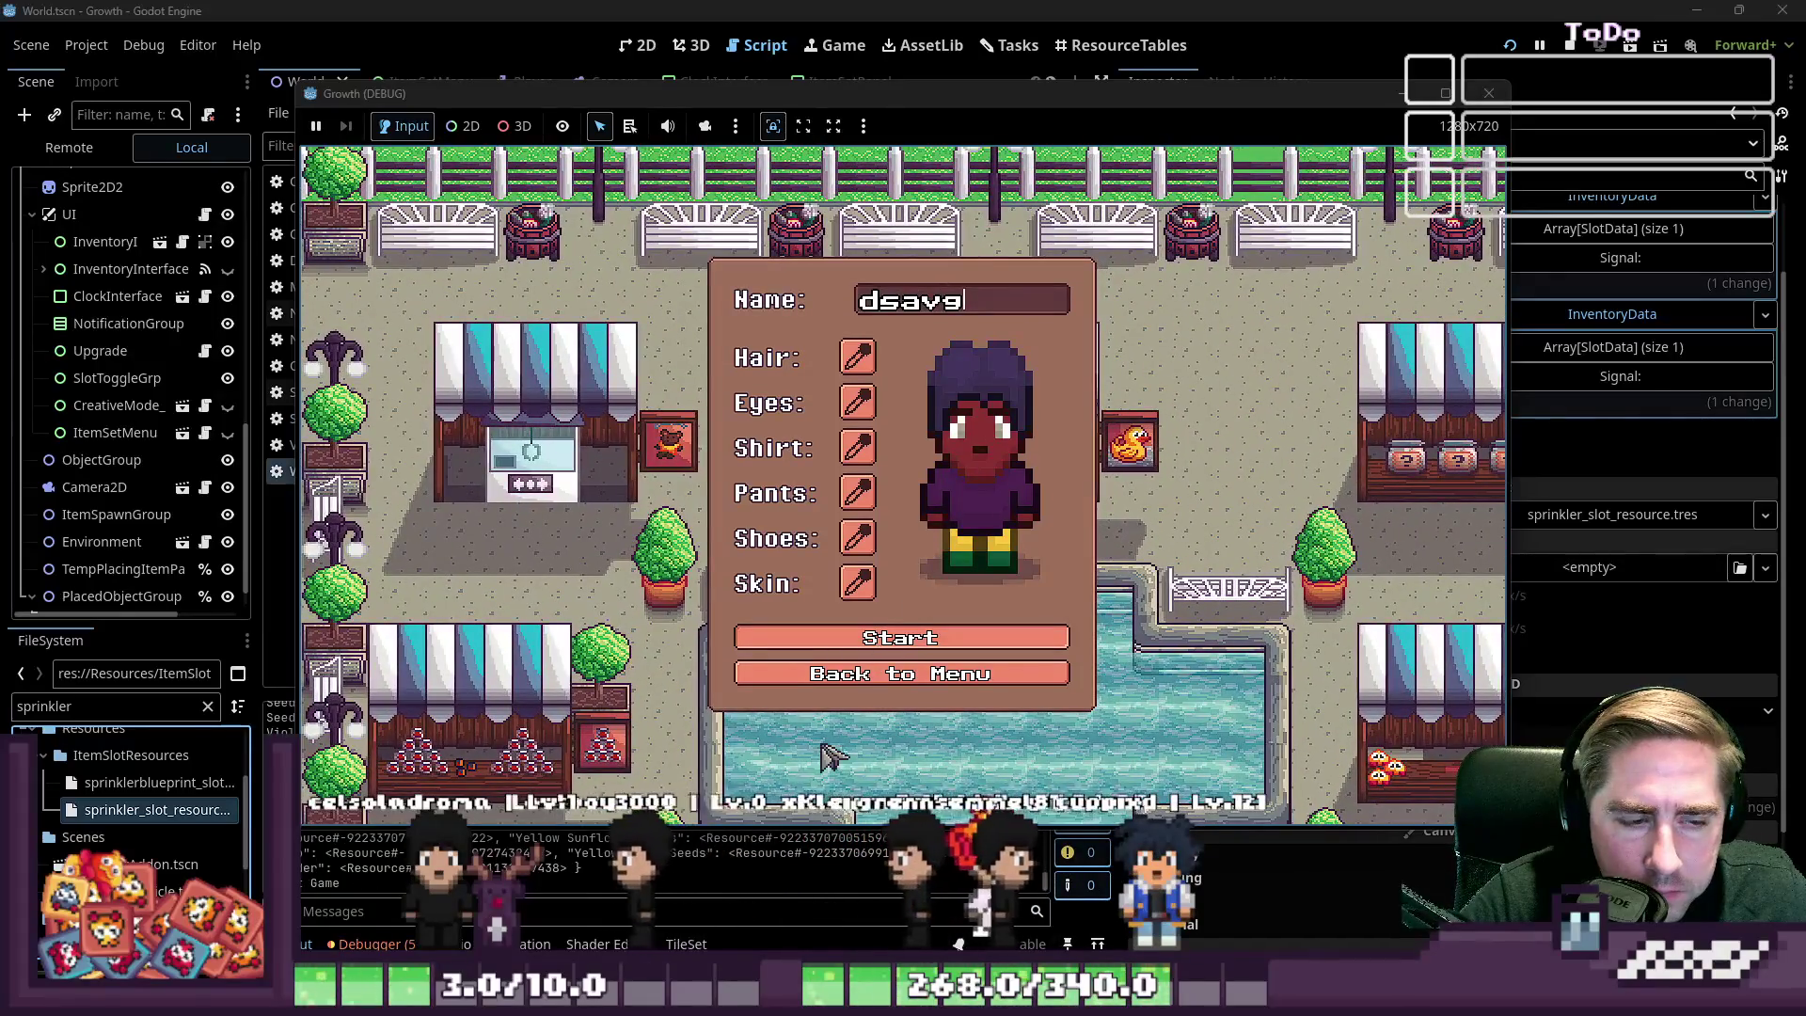
left_click(884, 638)
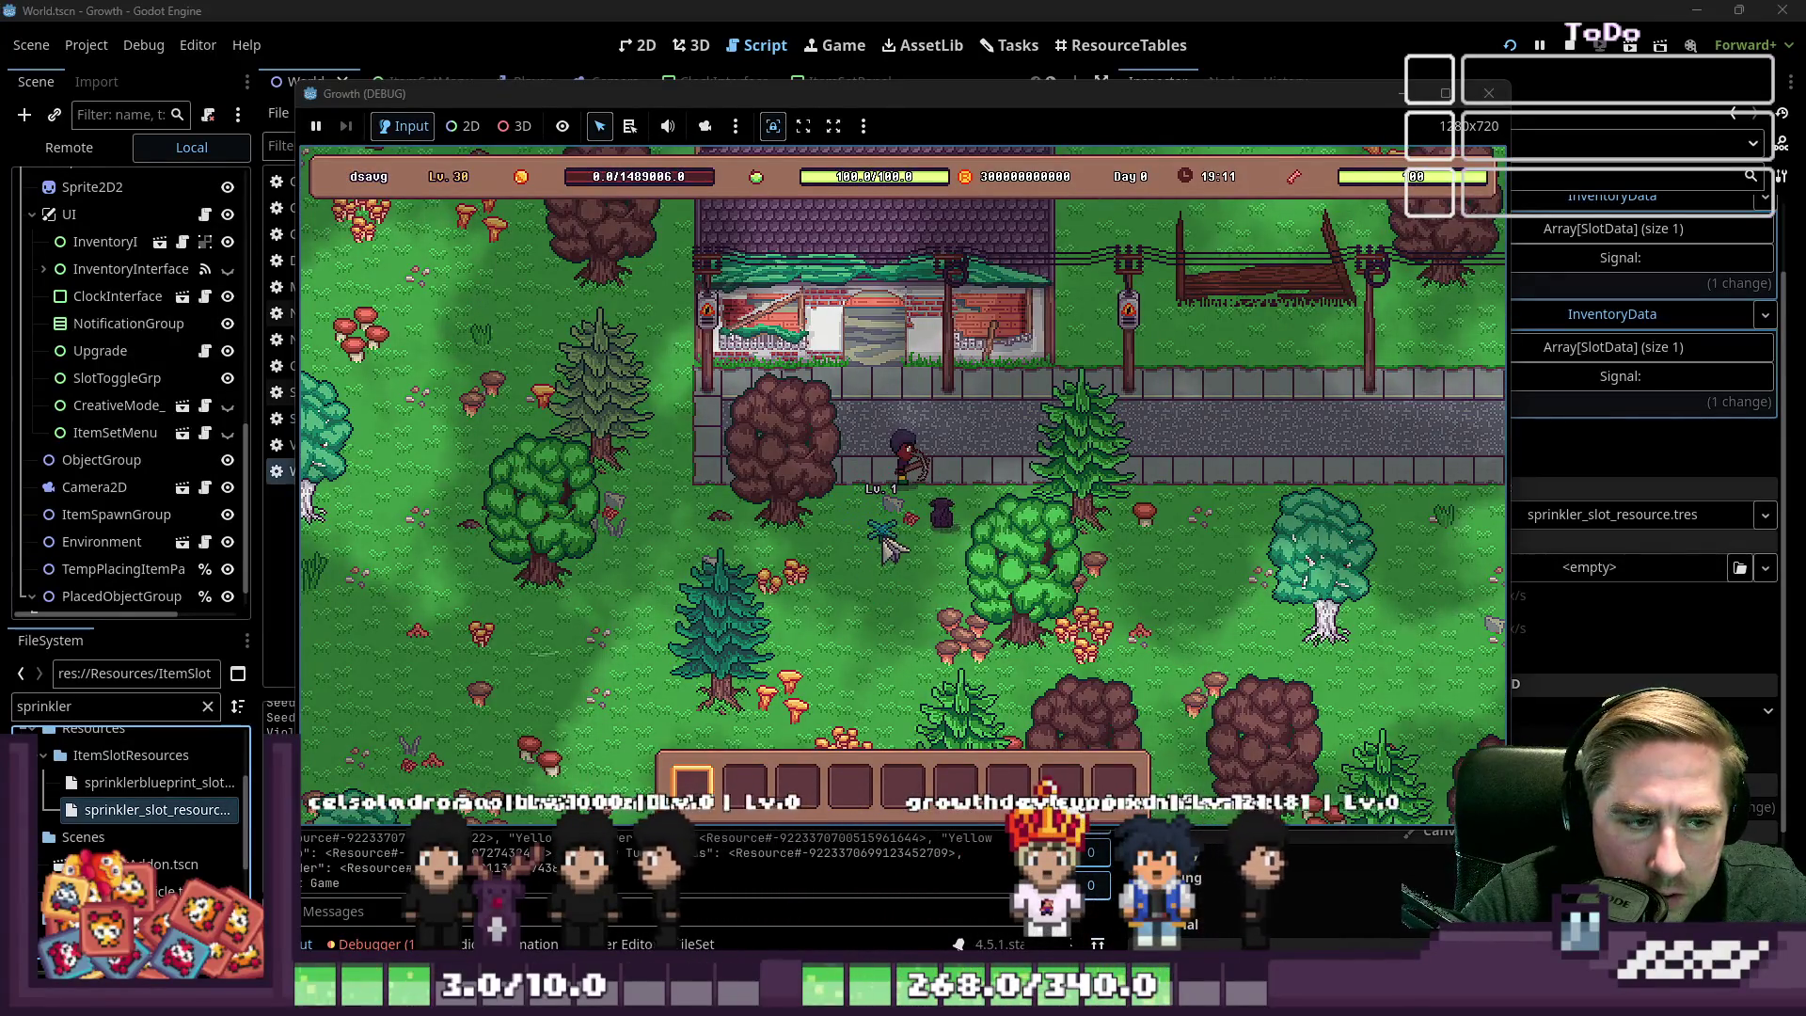
Open the machine's slots and the inventory, and pick up the apple stack
left_click(923, 523)
key("e")
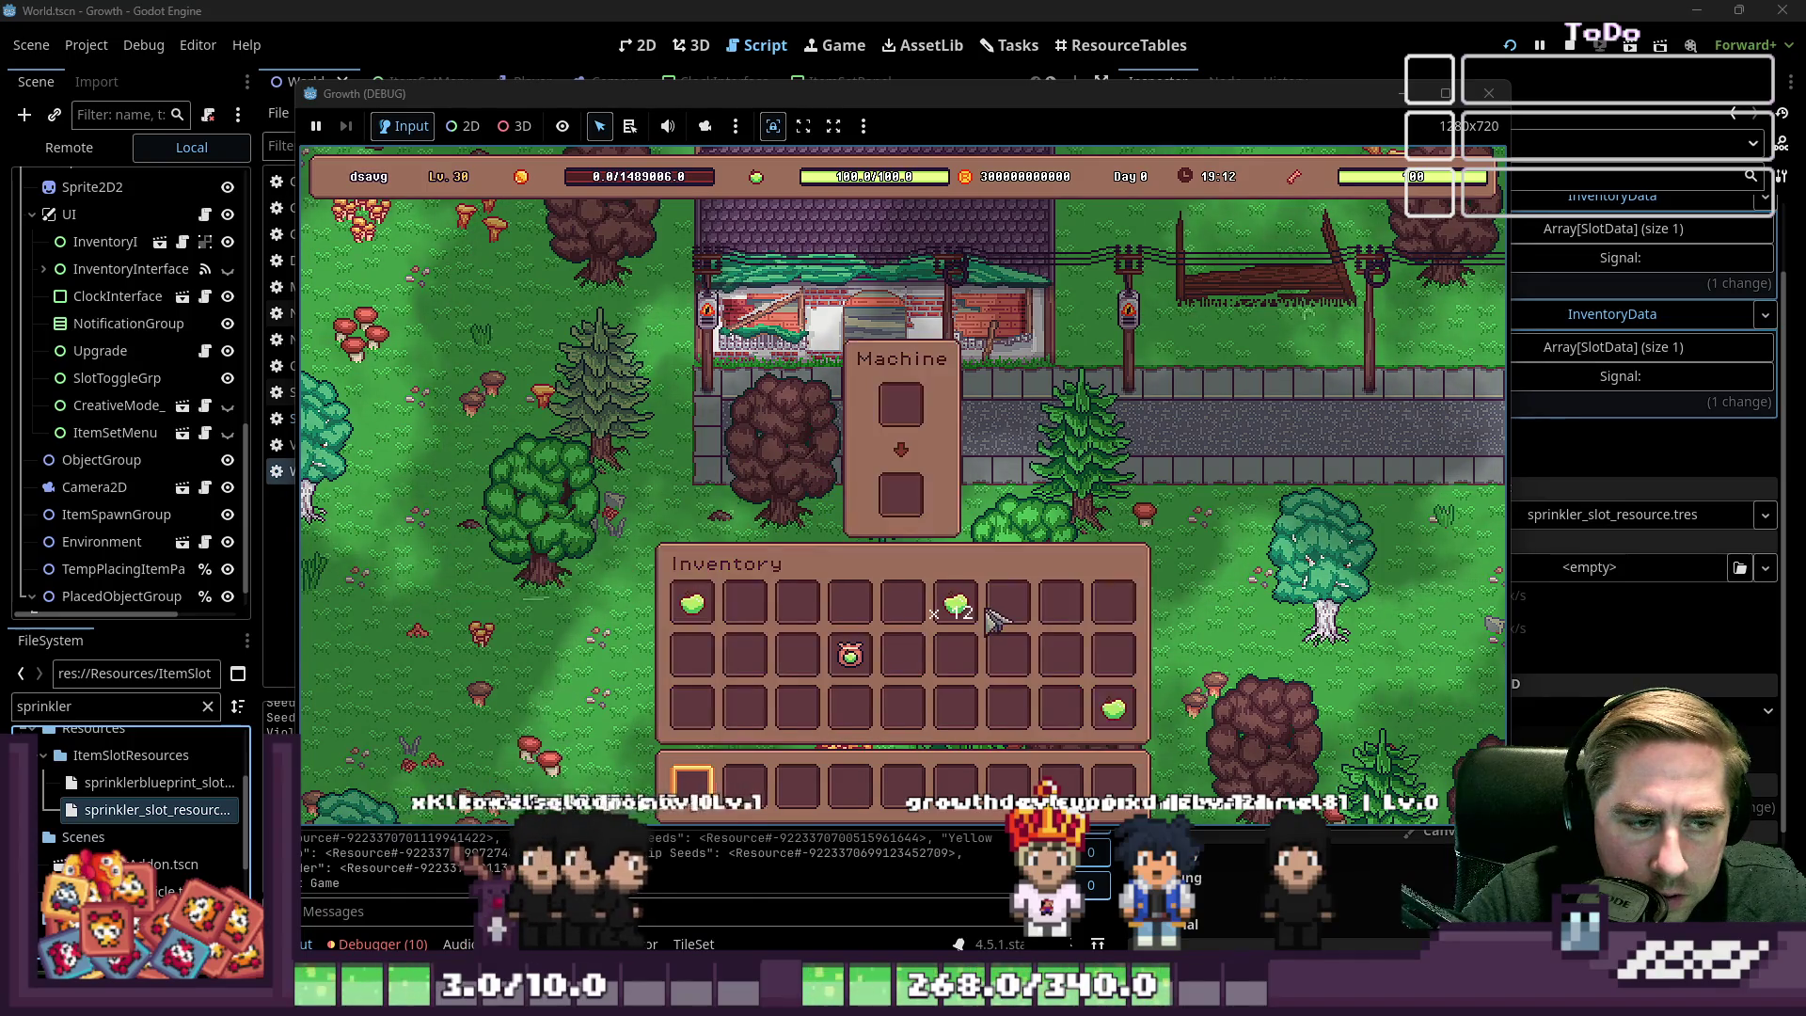
left_click(960, 606)
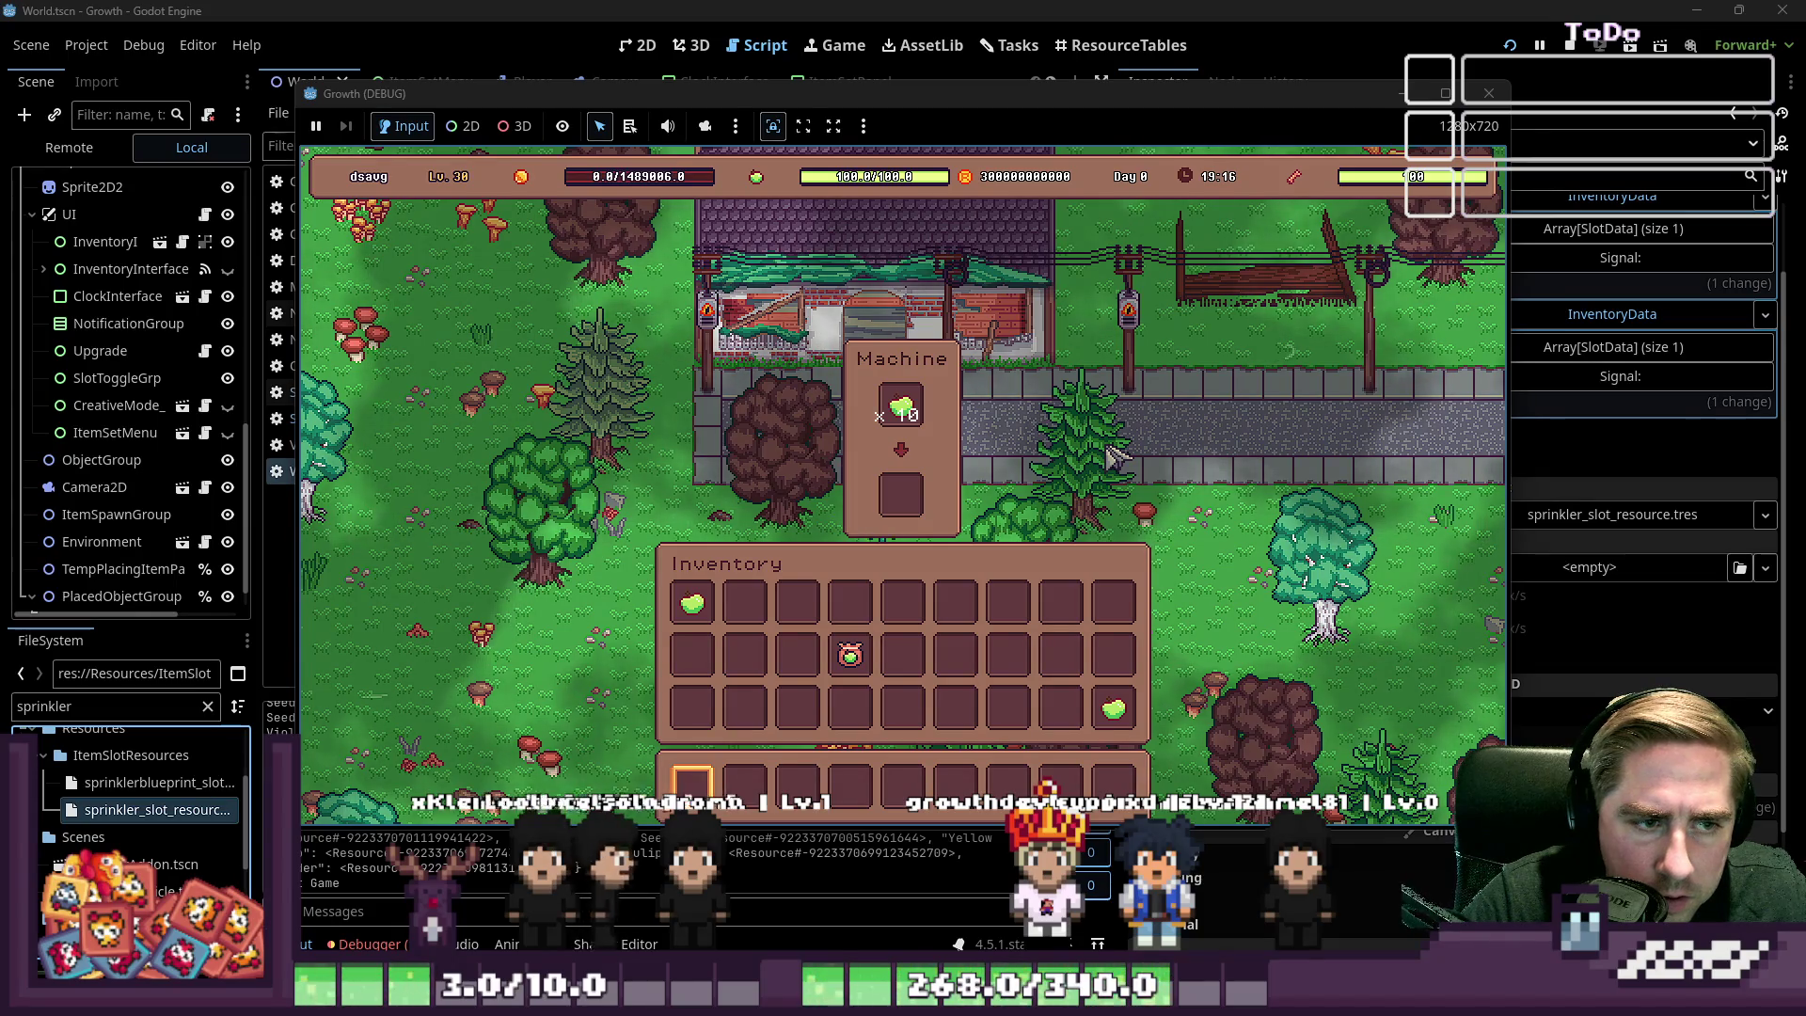
key("e")
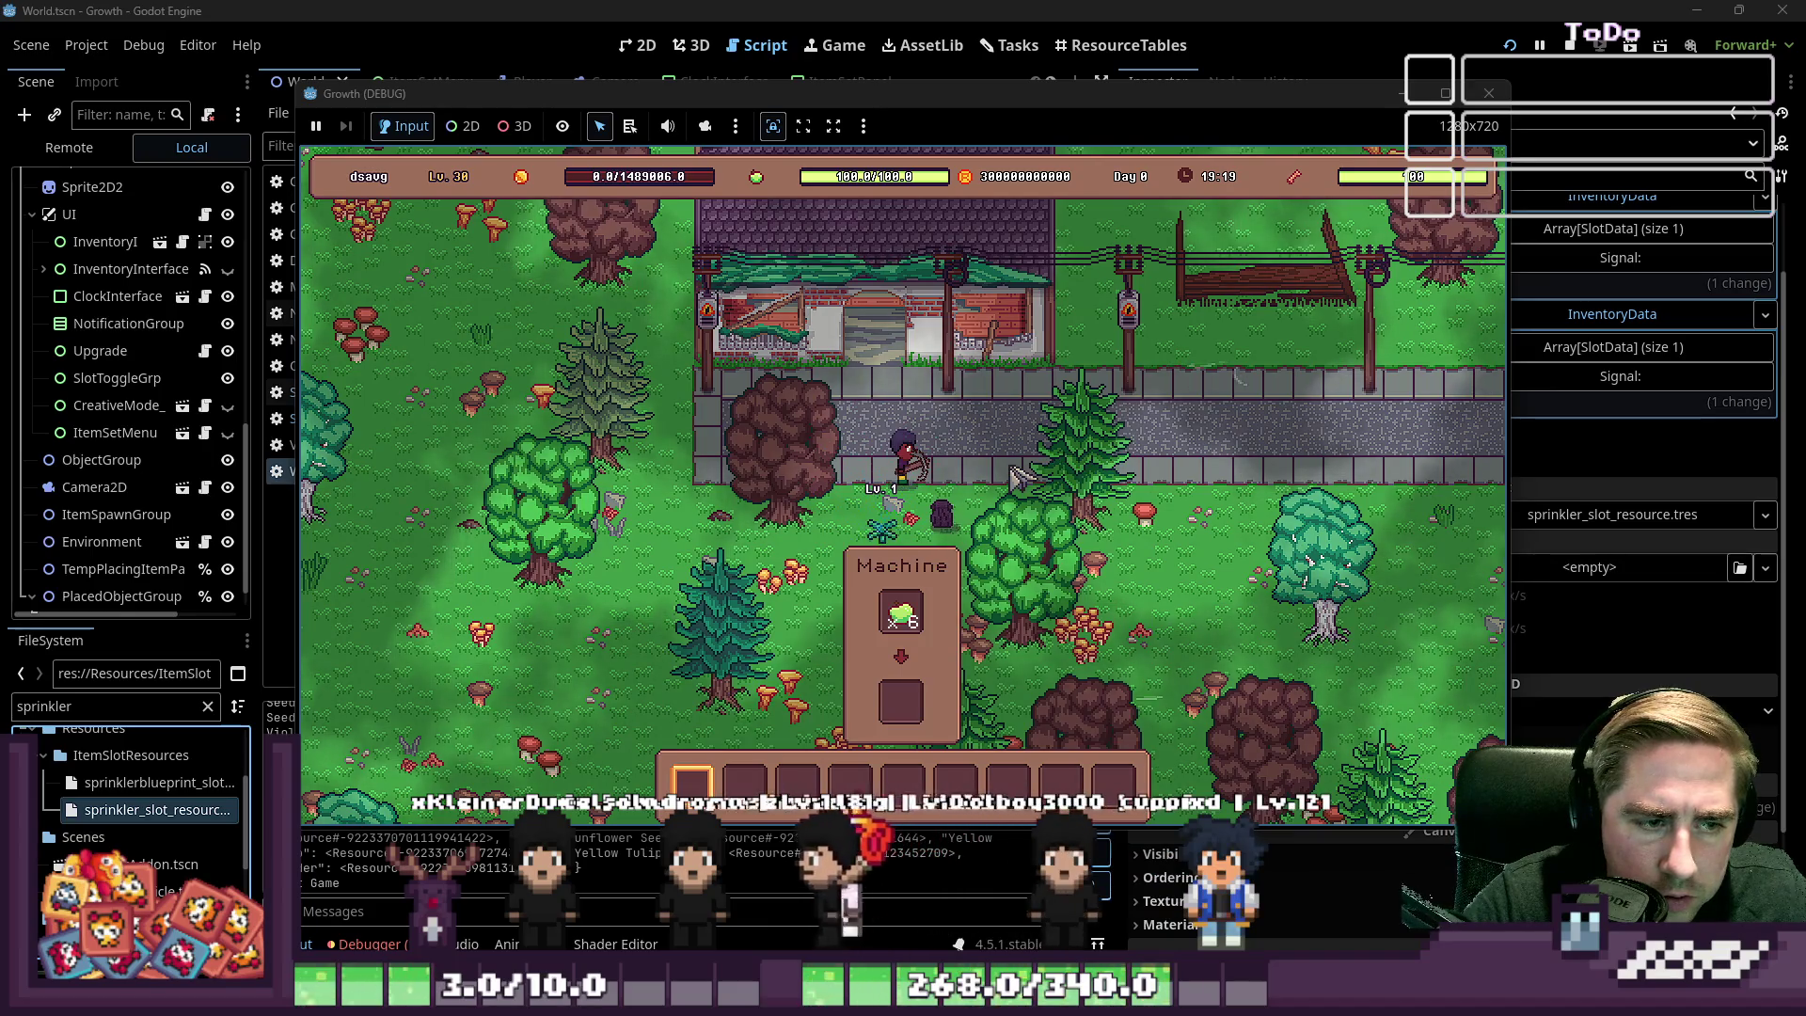
key("e")
key("e")
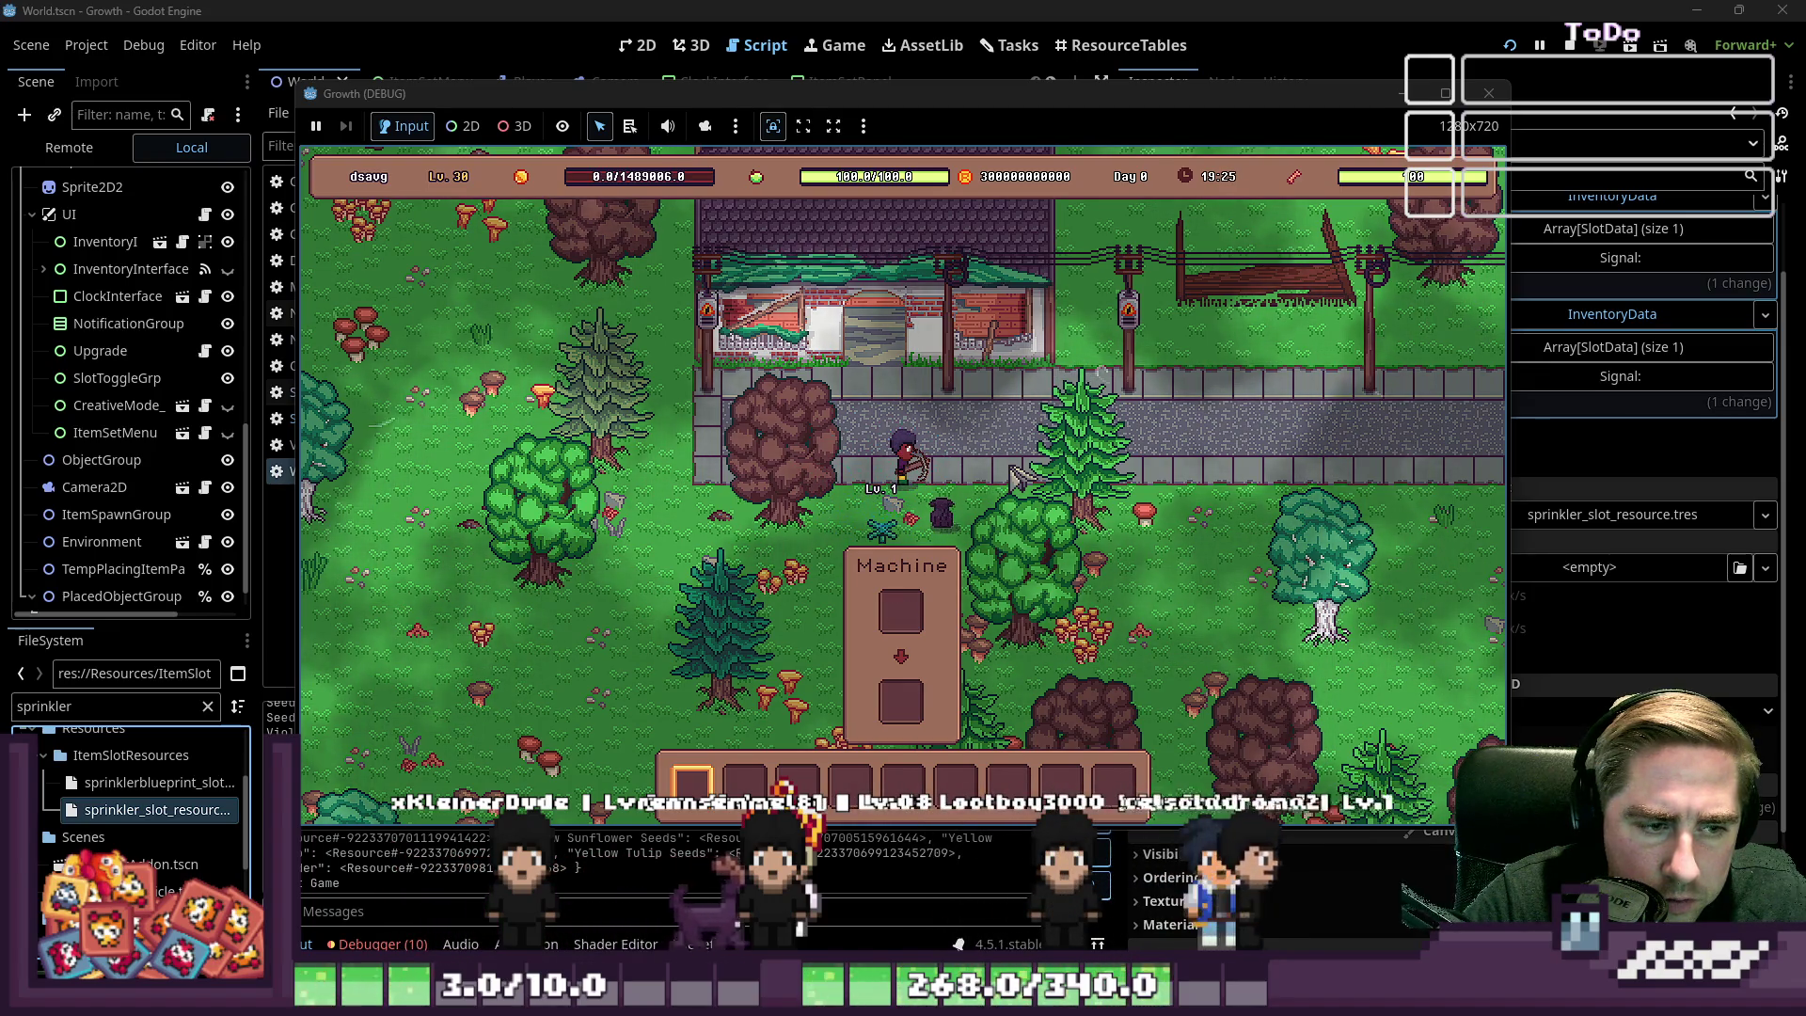
key("e")
key("e")
Put Apple Seeds into the machine, take them back, load the apples instead, then return to the editor
key("e")
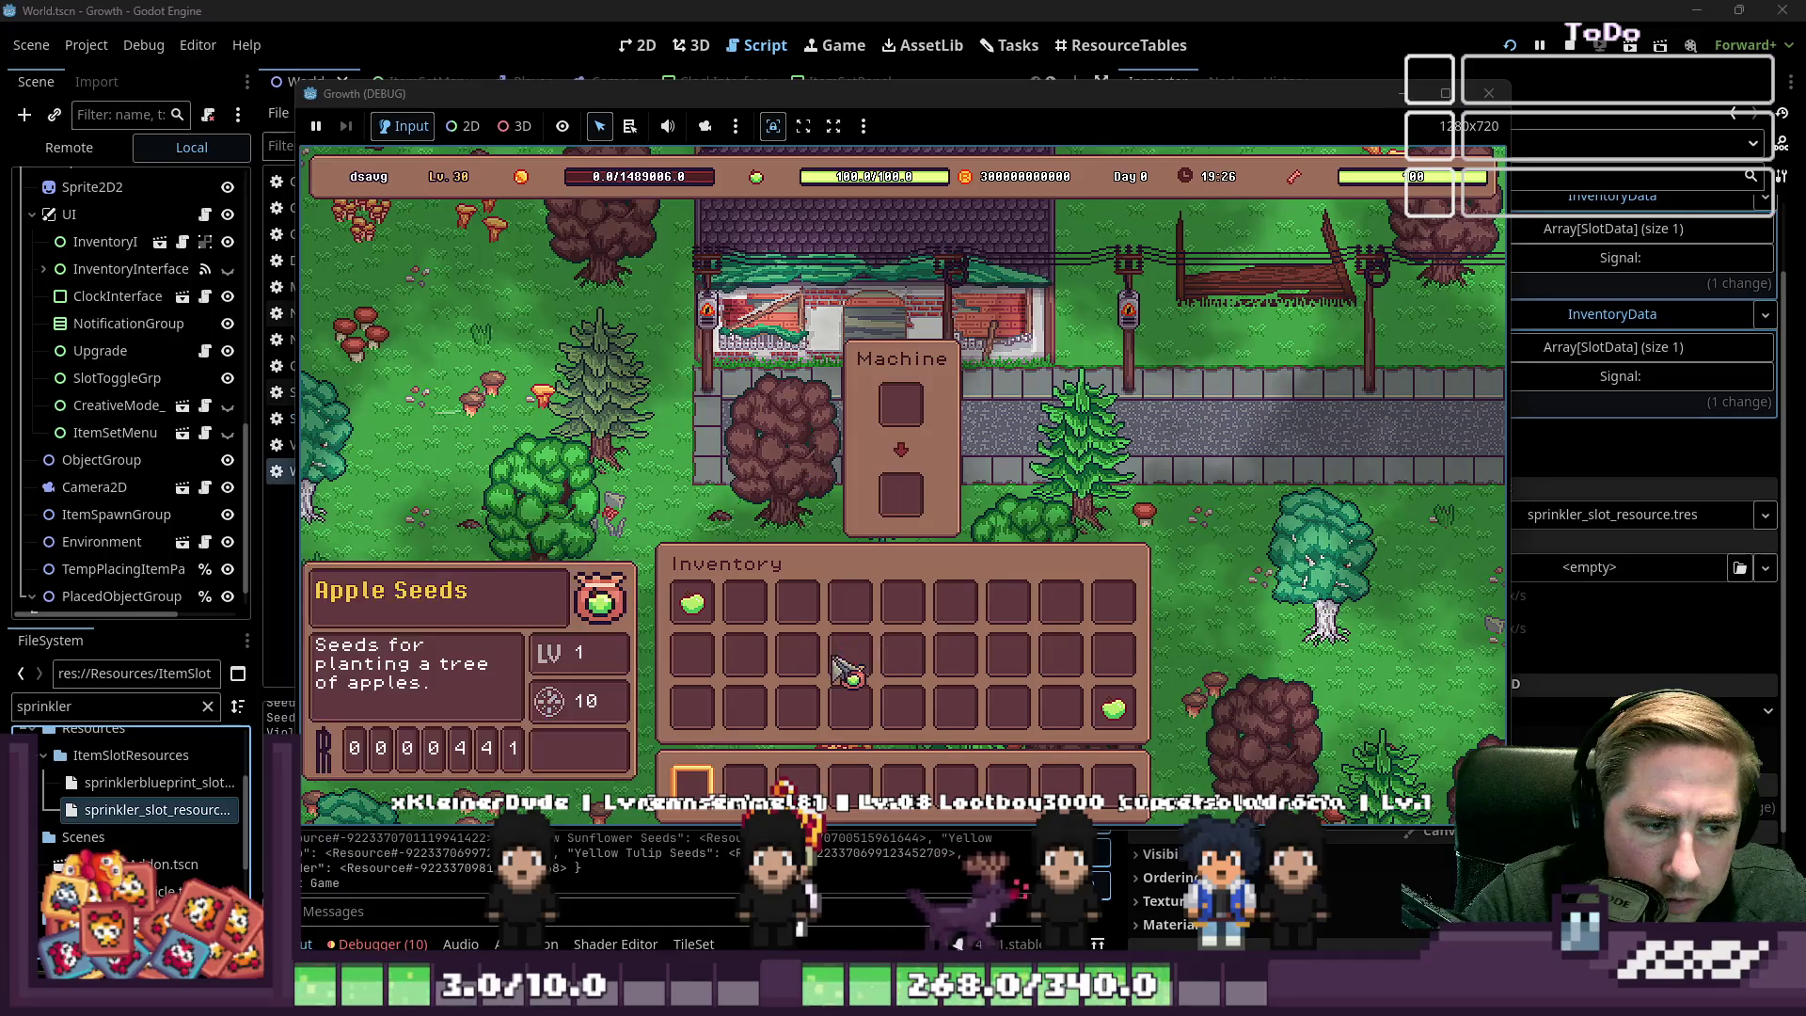
left_click(838, 668)
key("e")
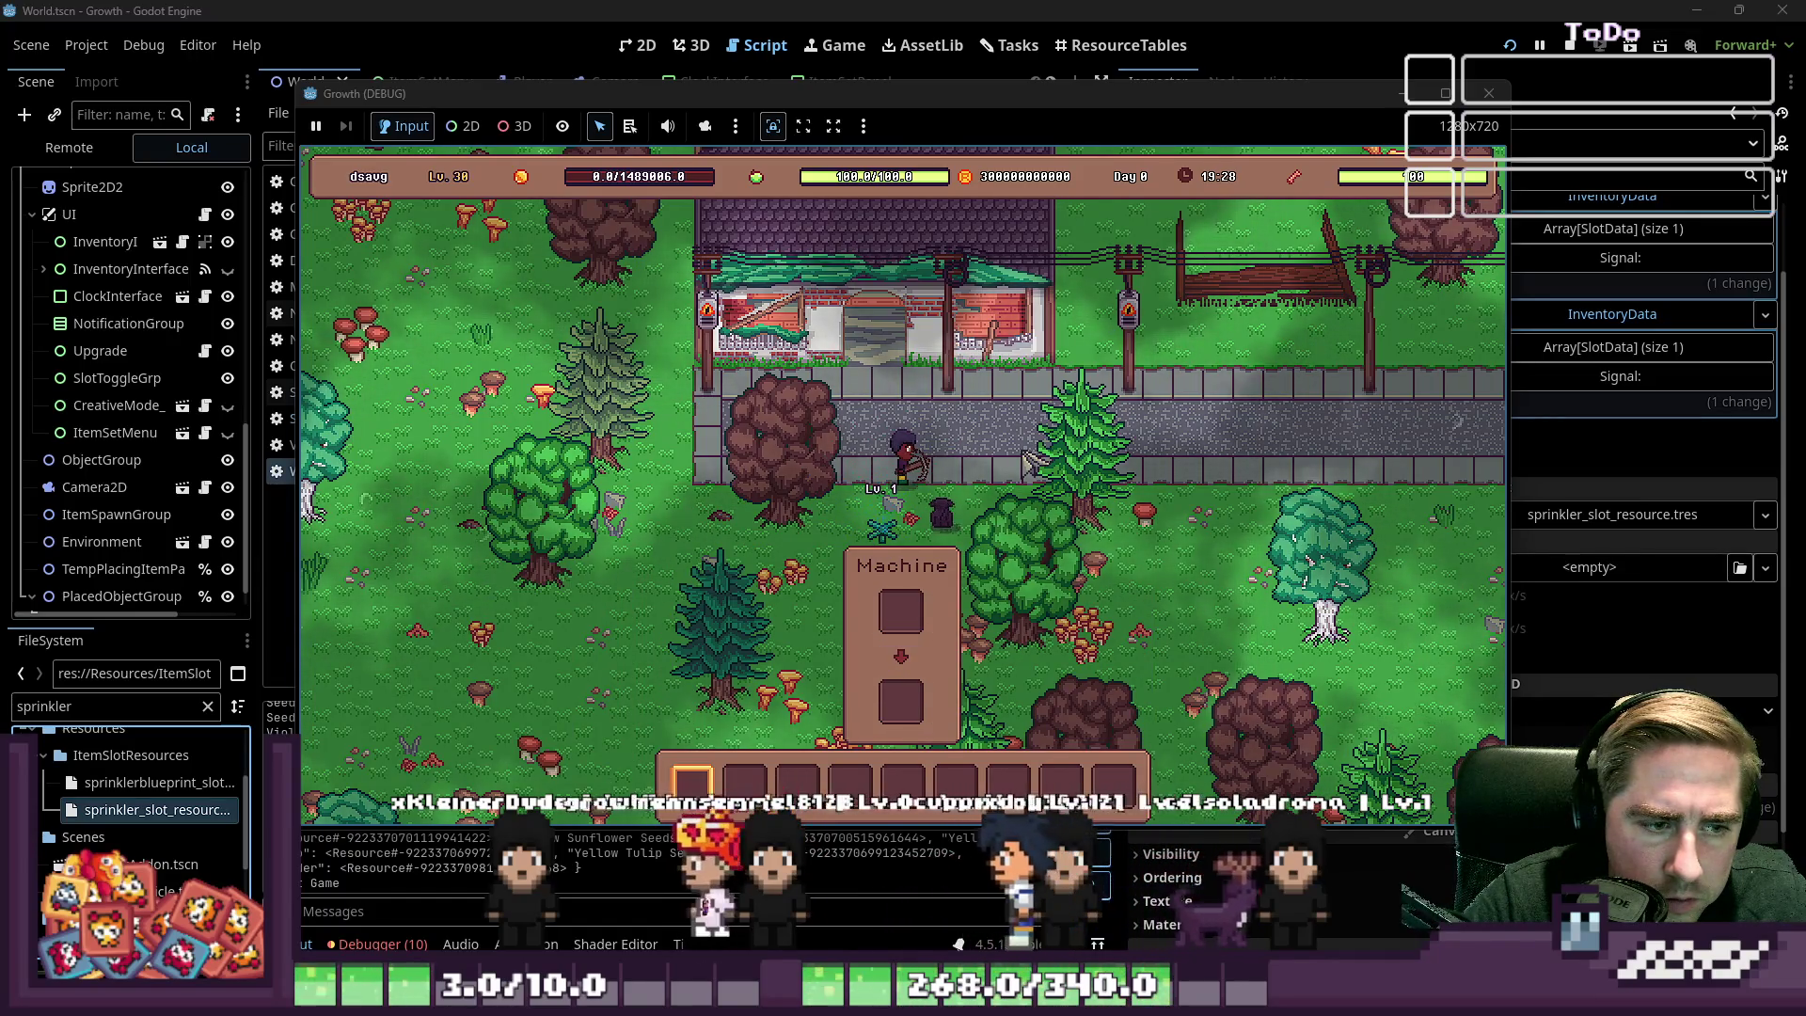
key("e")
left_click(903, 404)
key("e")
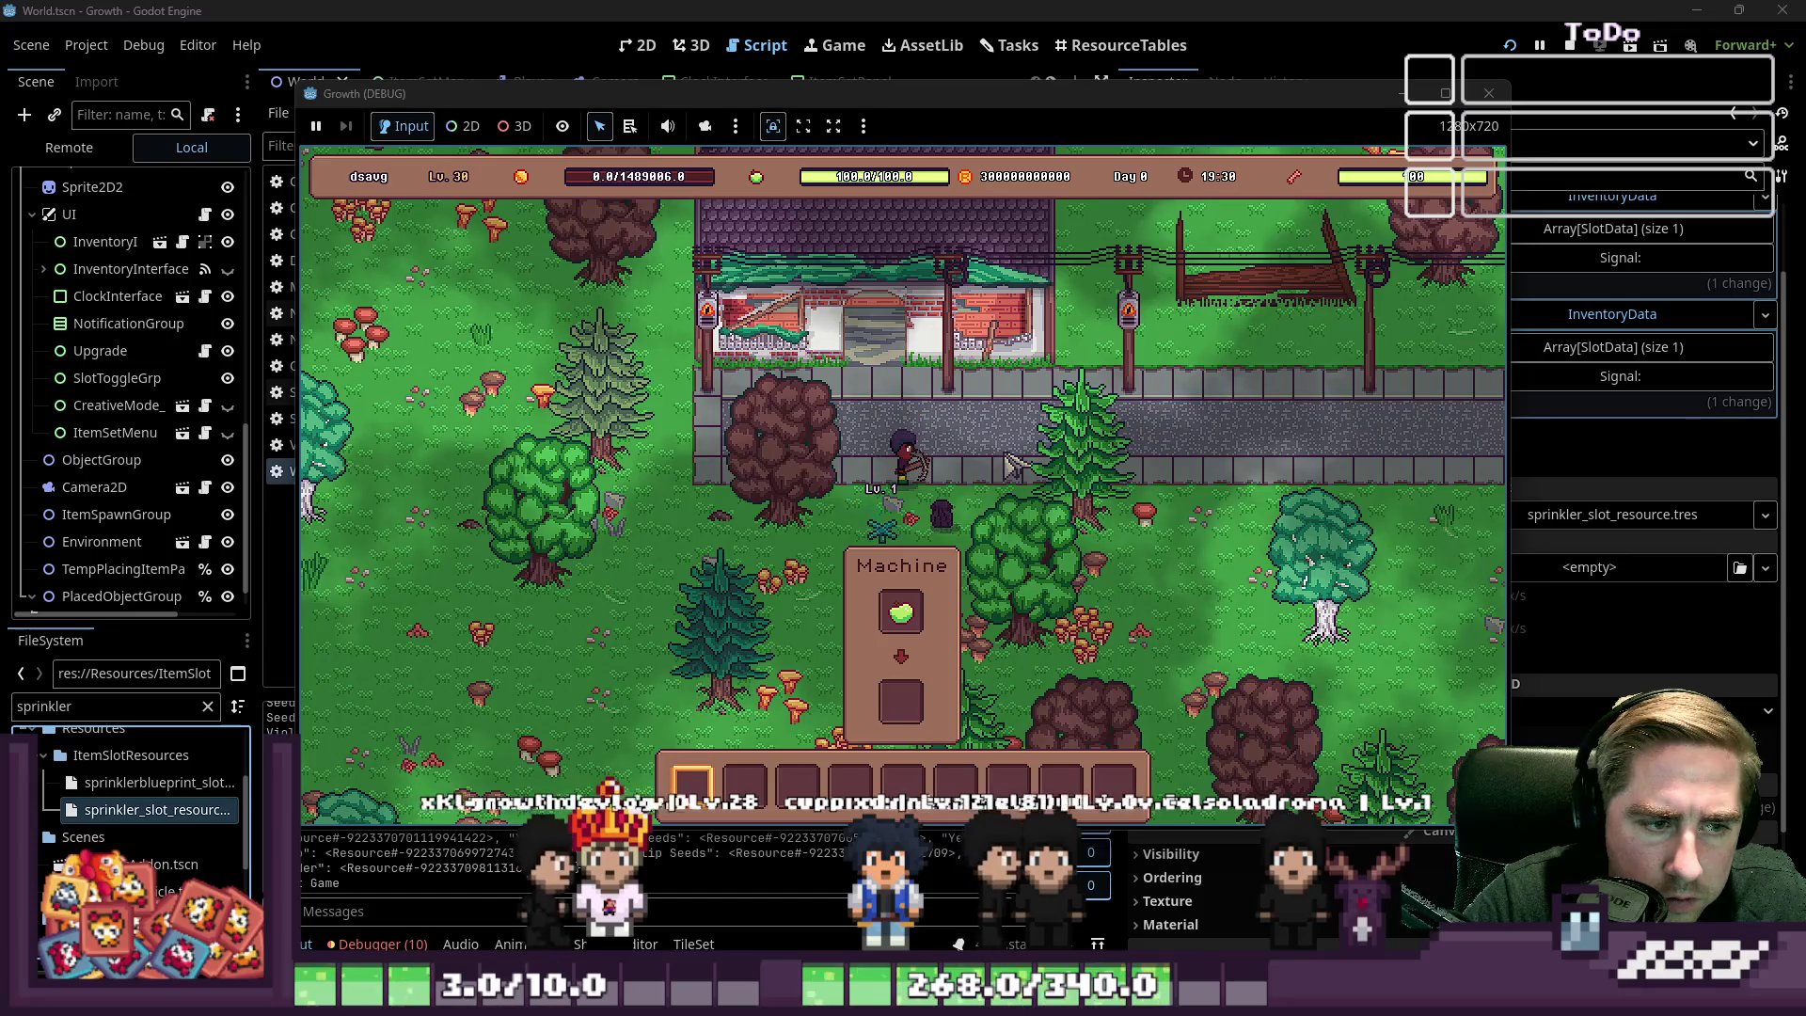
key("e")
left_click(901, 405)
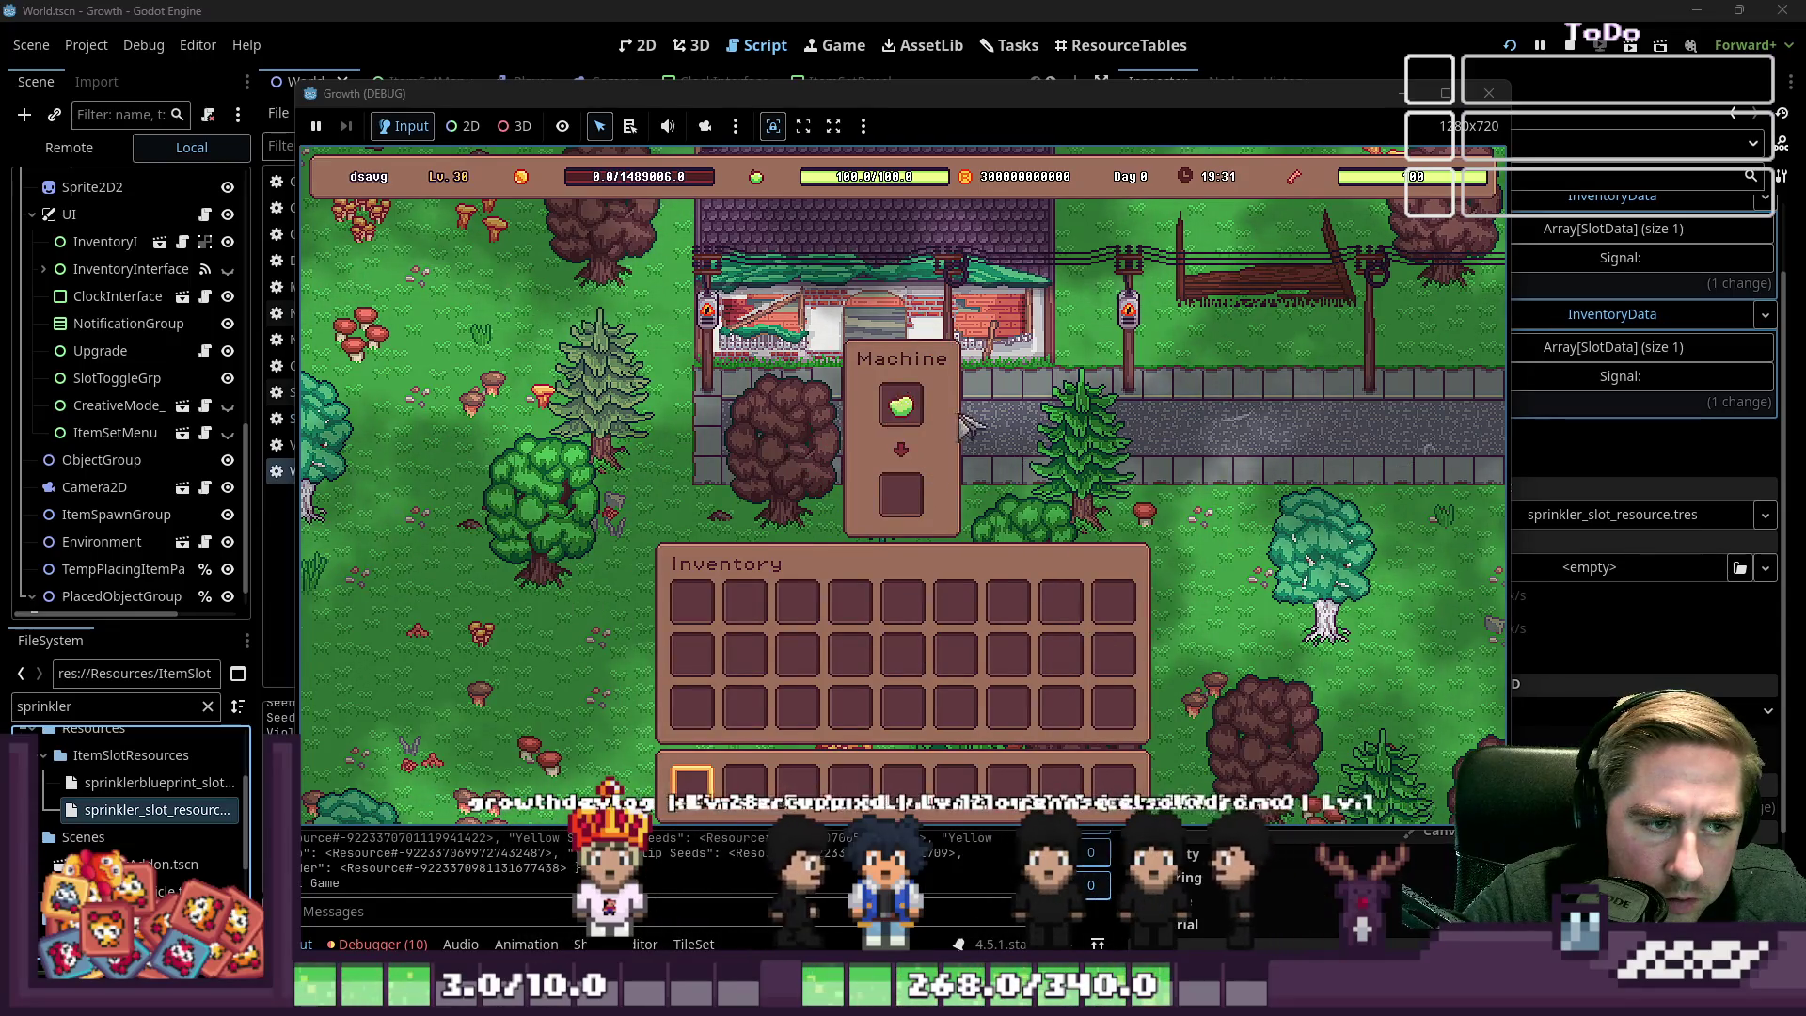
key("e")
key("e")
key("e")
key("e")
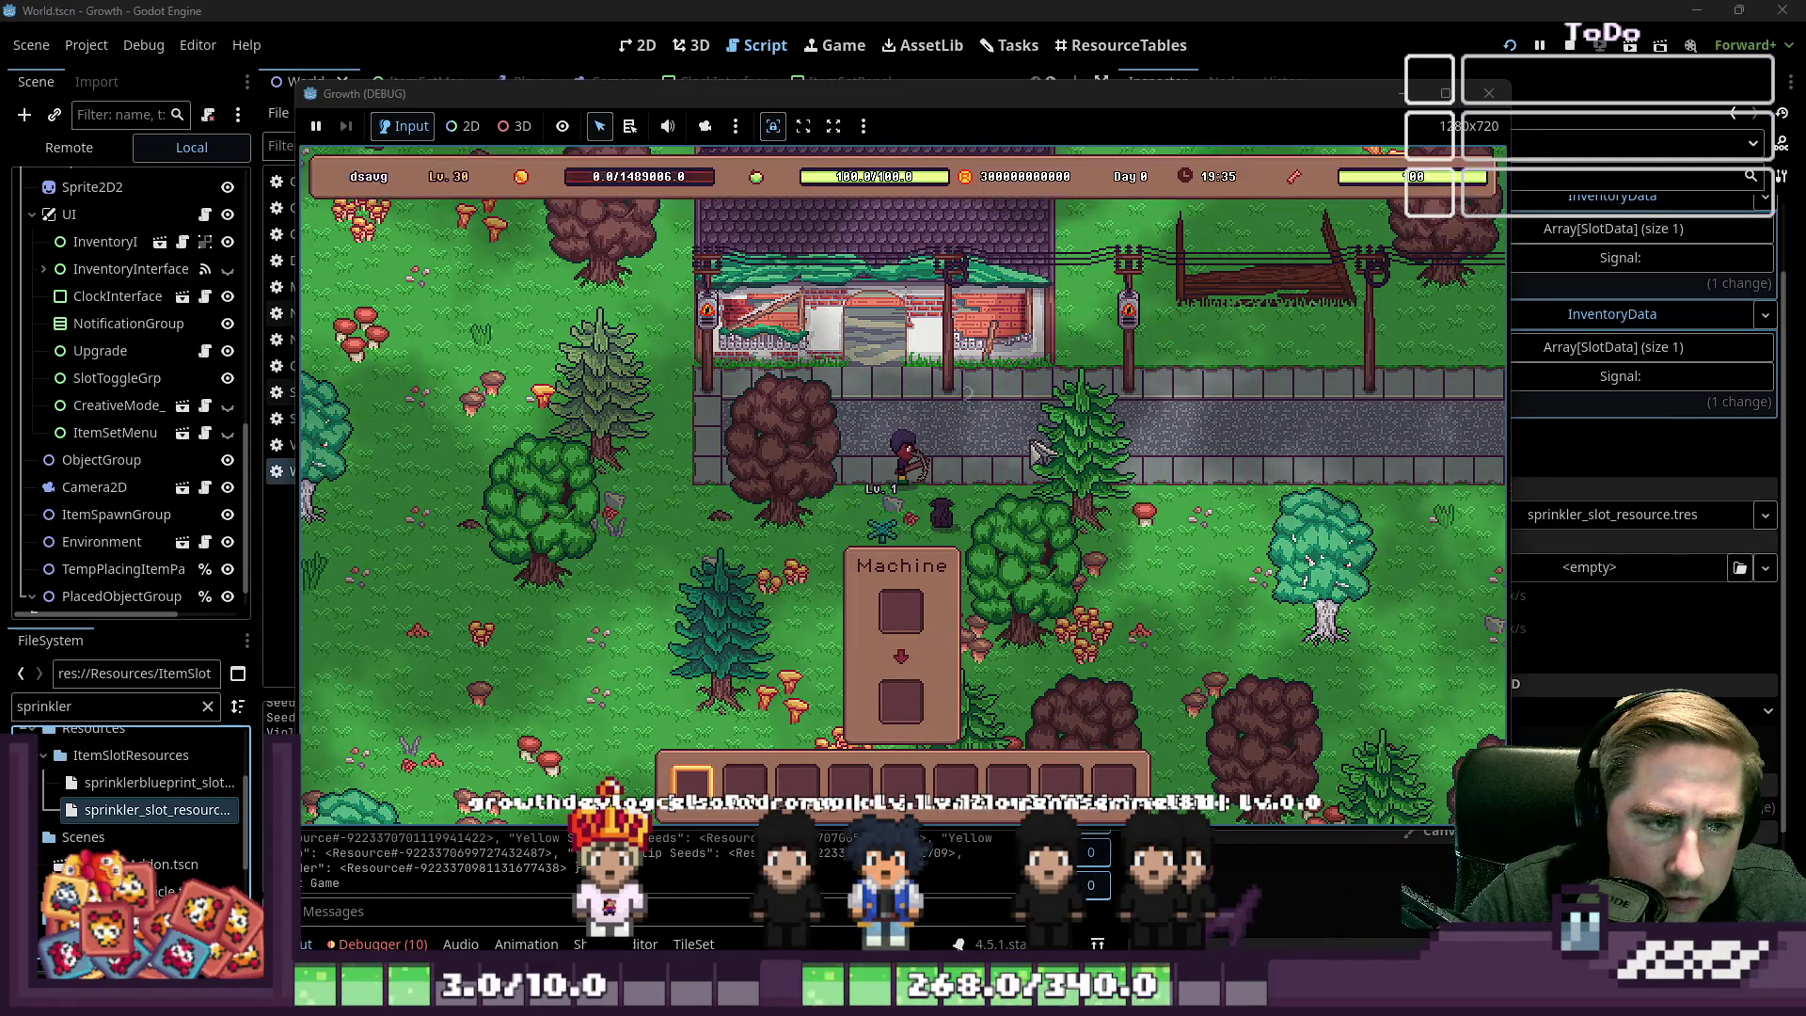
key("e")
key("e")
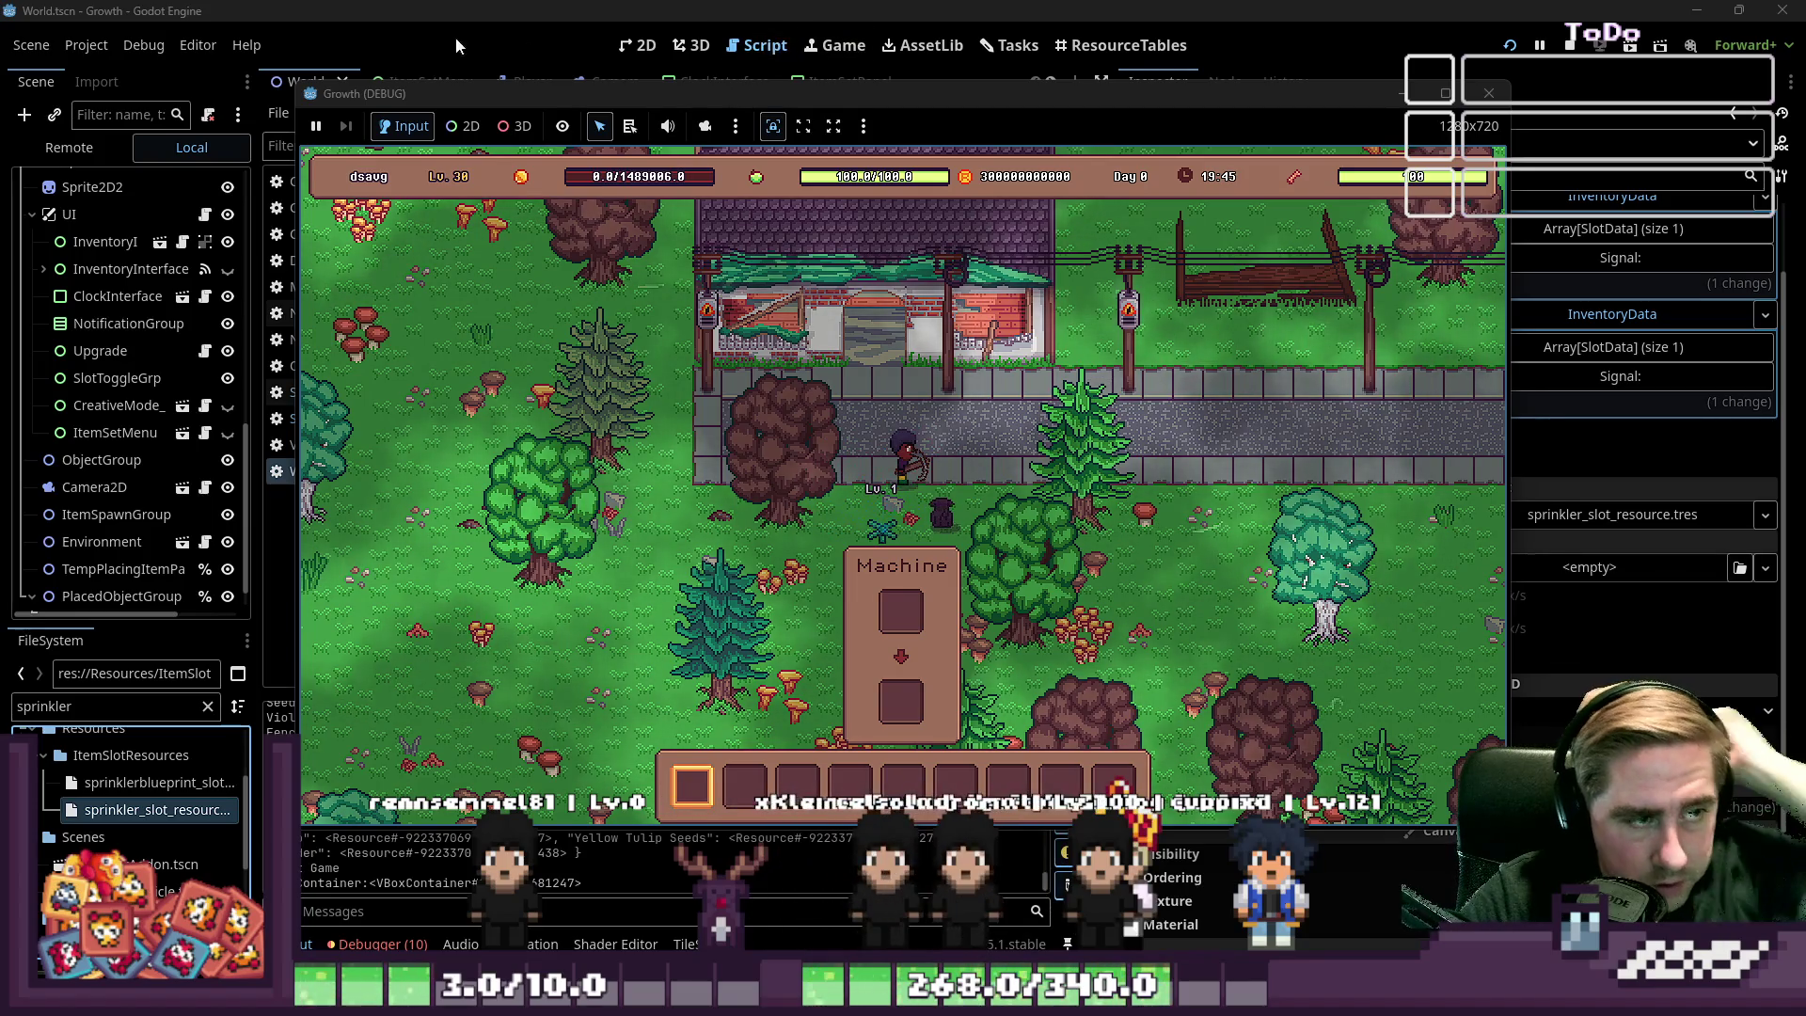
left_click(132, 863)
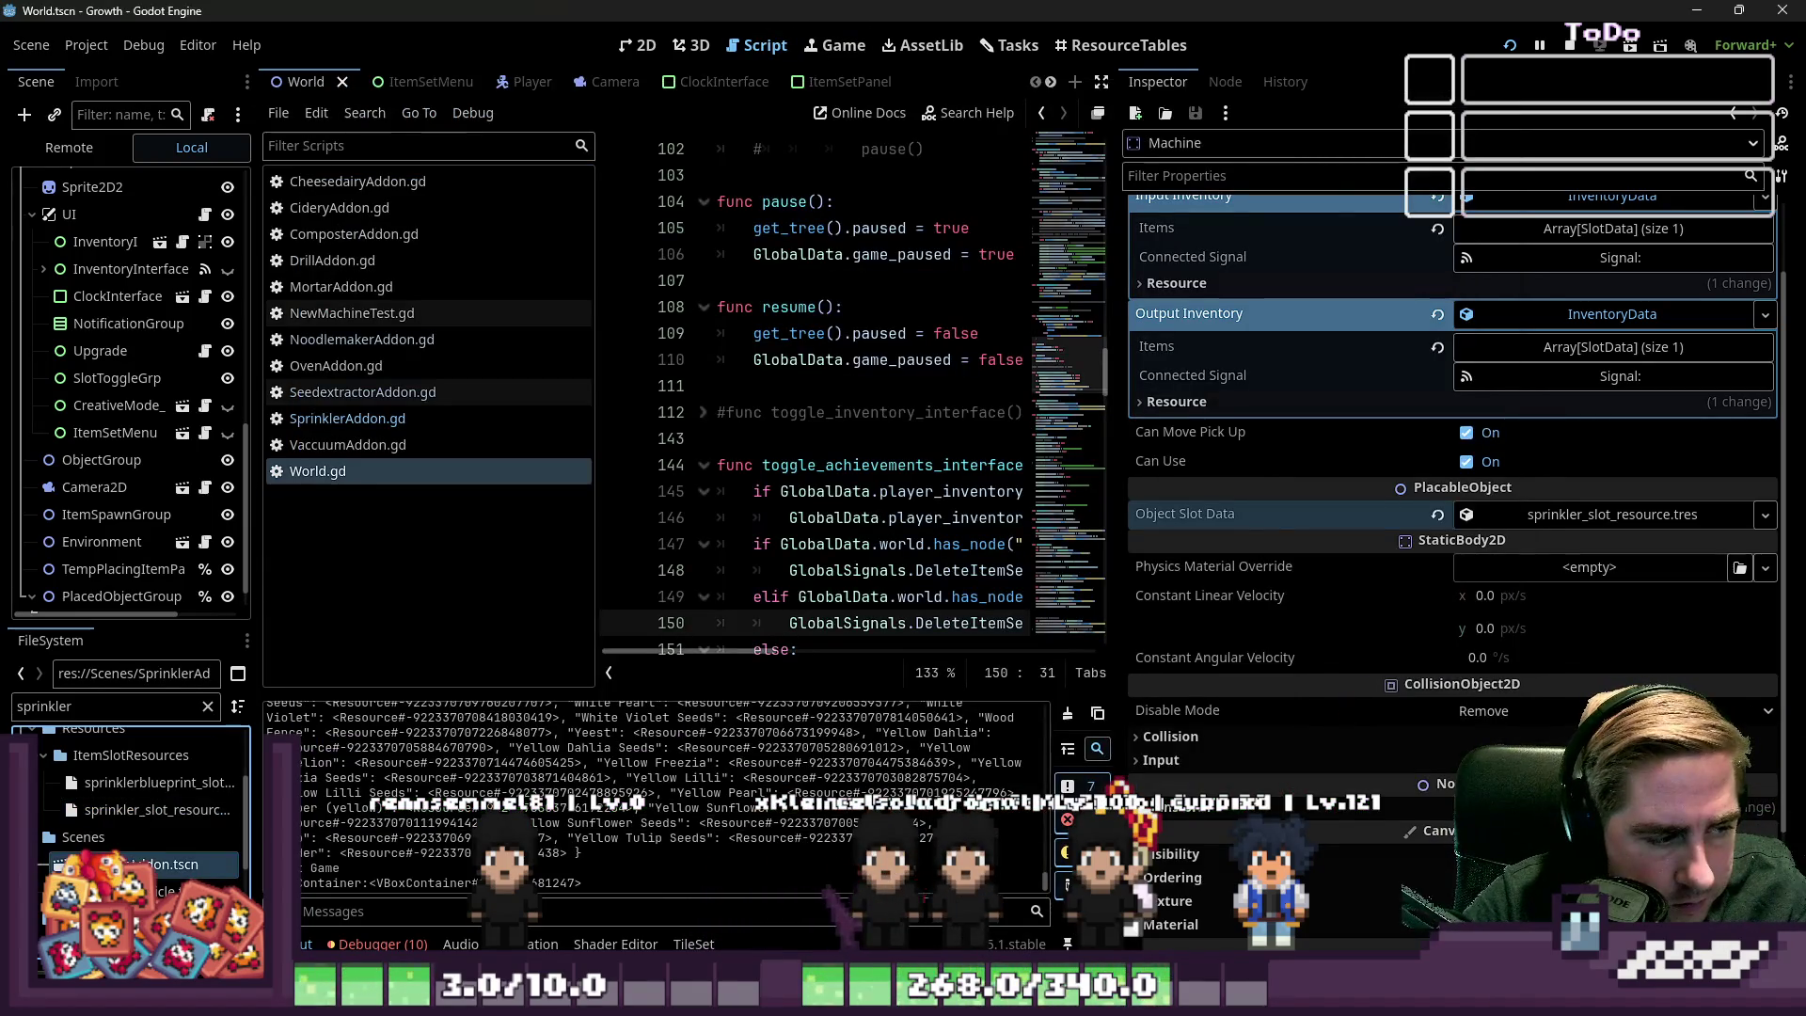
Hide the SprinklerParticle node in the SprinklerAddon scene and save the scene
left_click(637, 45)
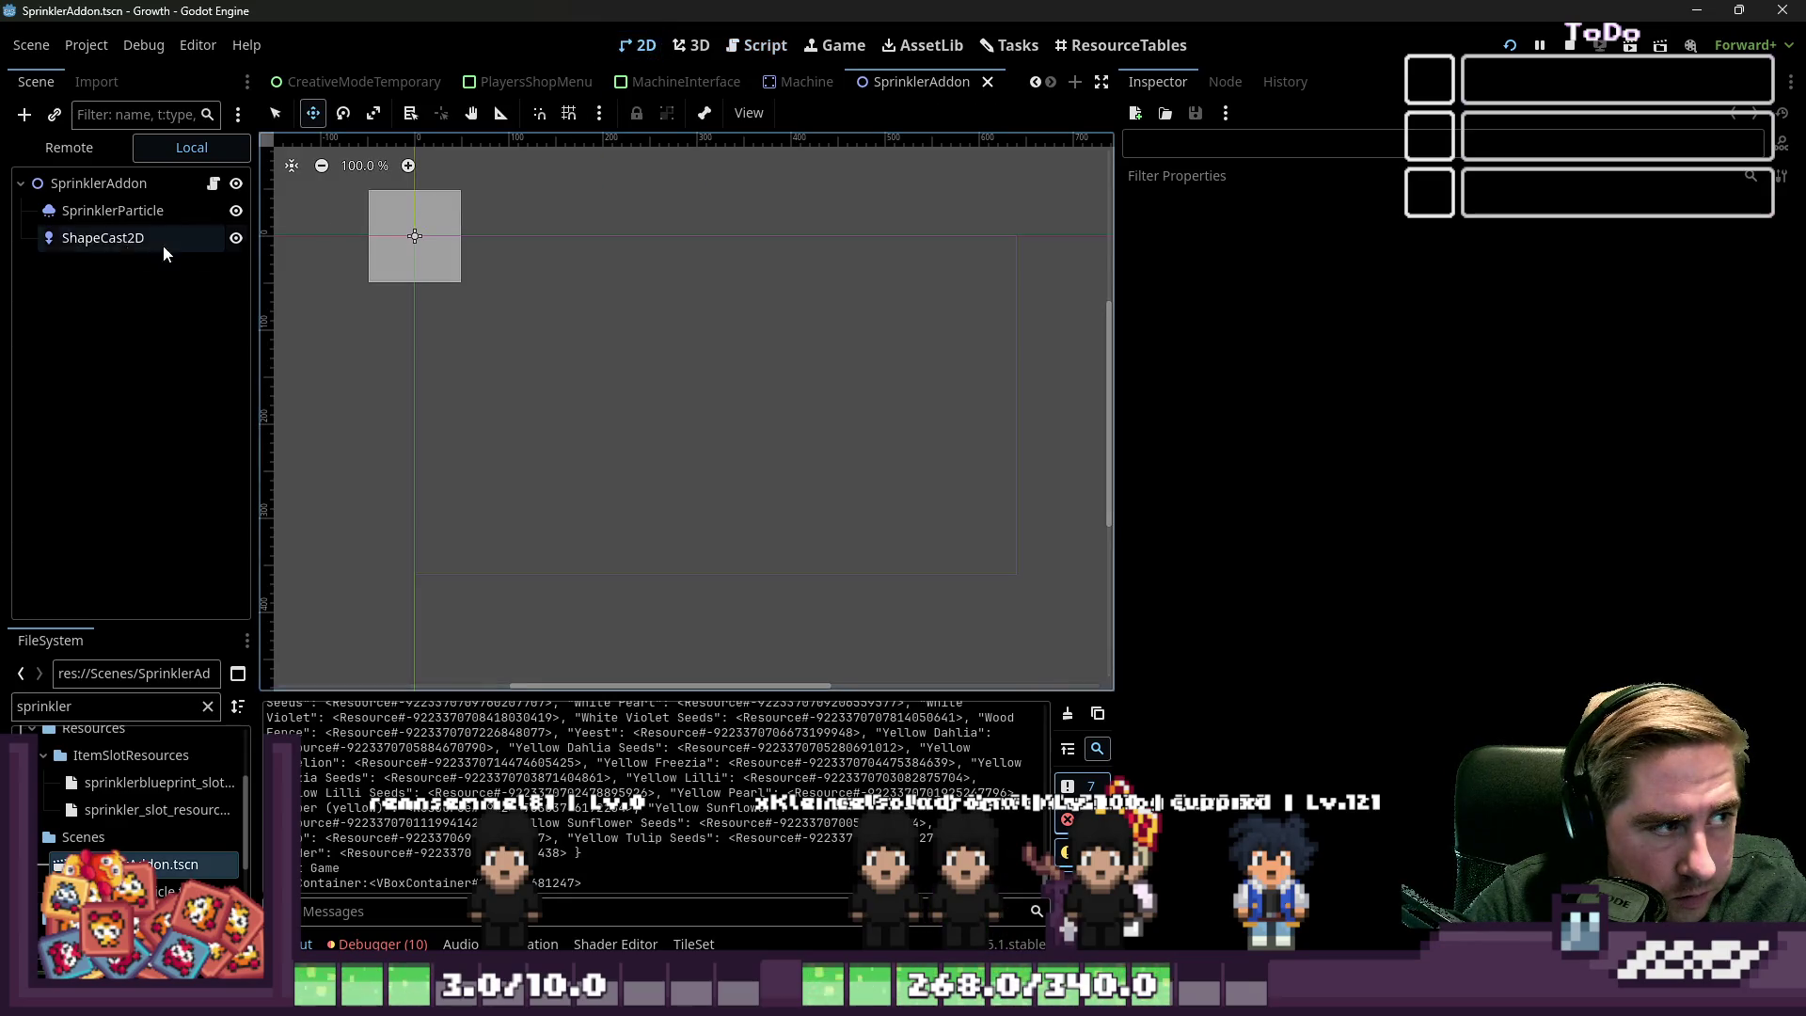
left_click(99, 182)
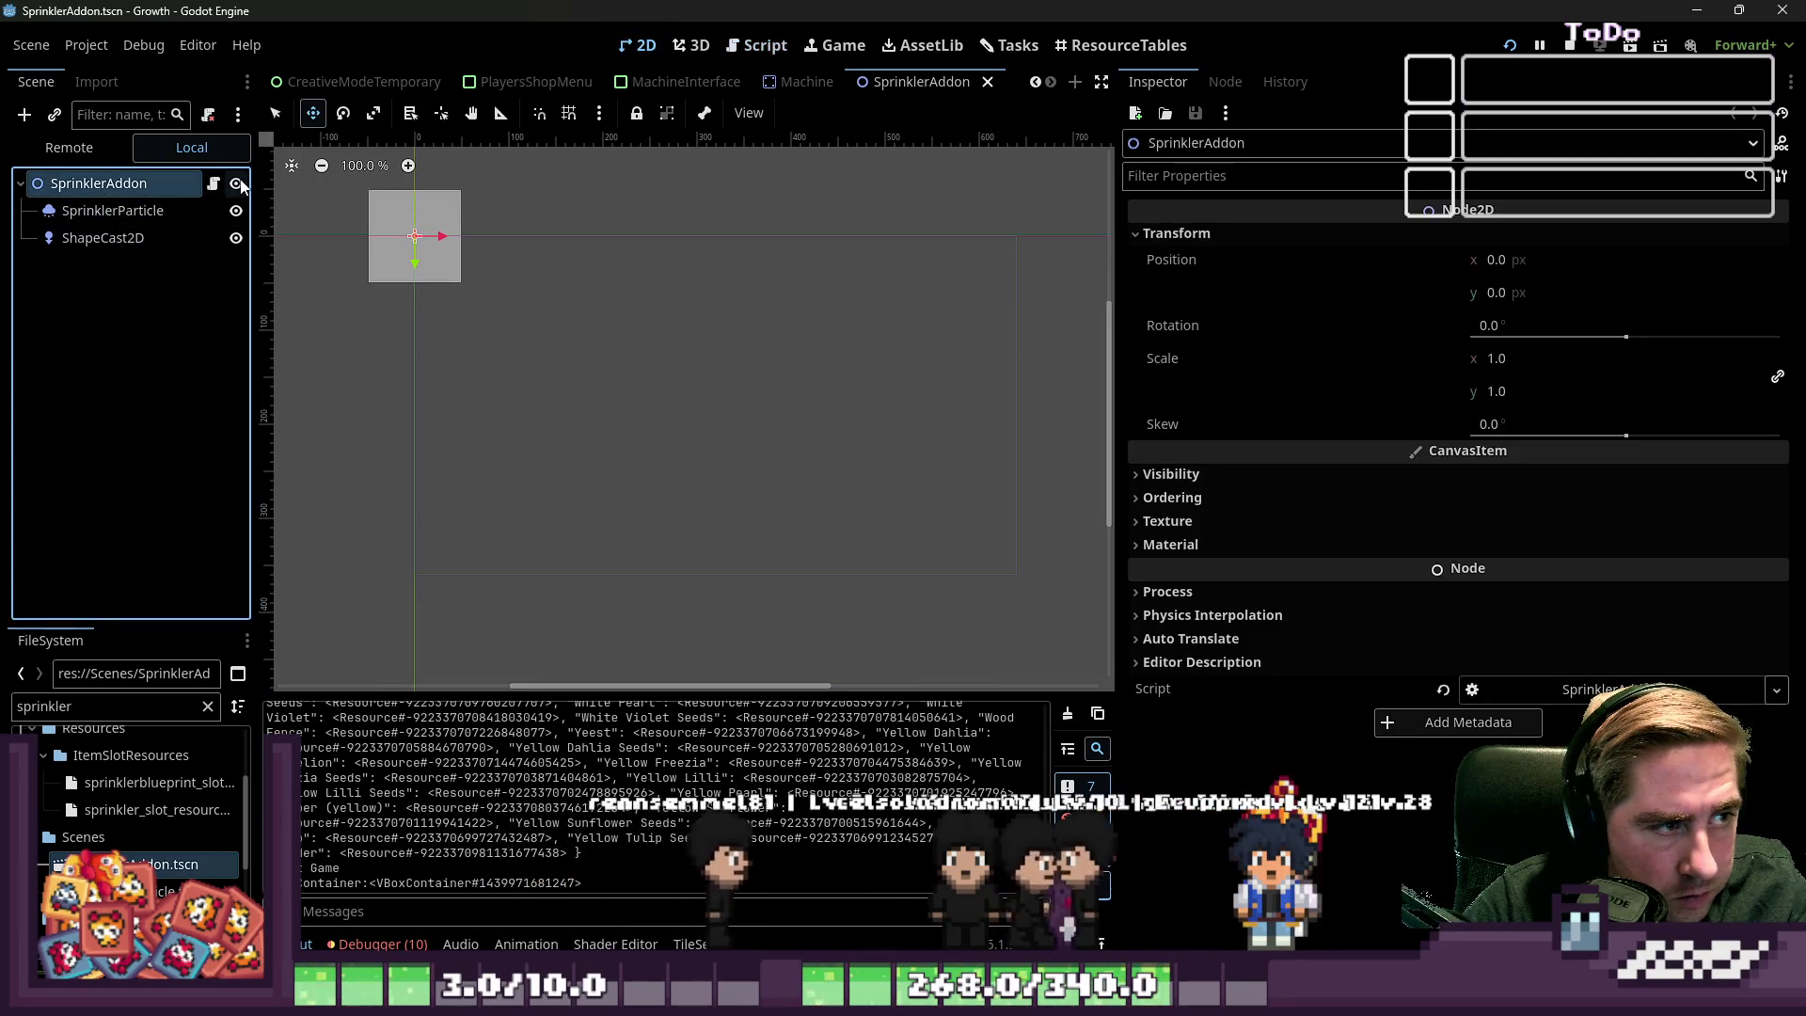
scroll(992, 327, "down", 2)
scroll(564, 268, "up", 18)
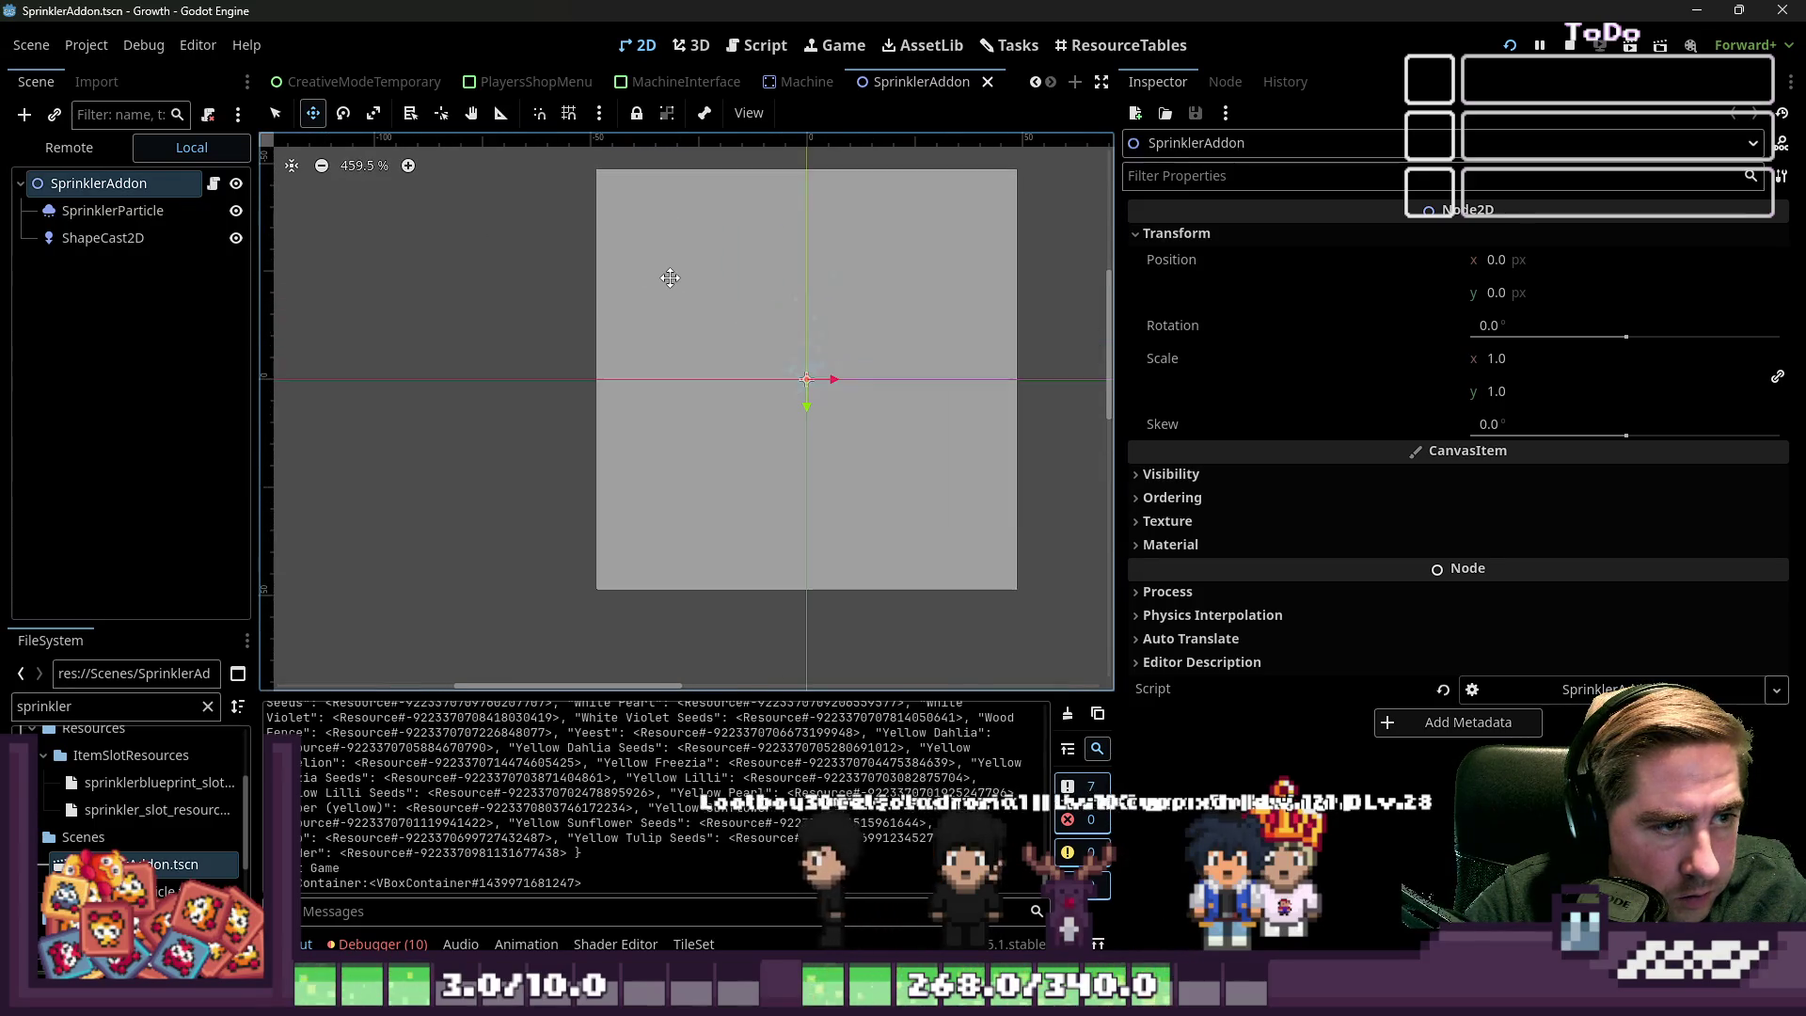
left_click(236, 210)
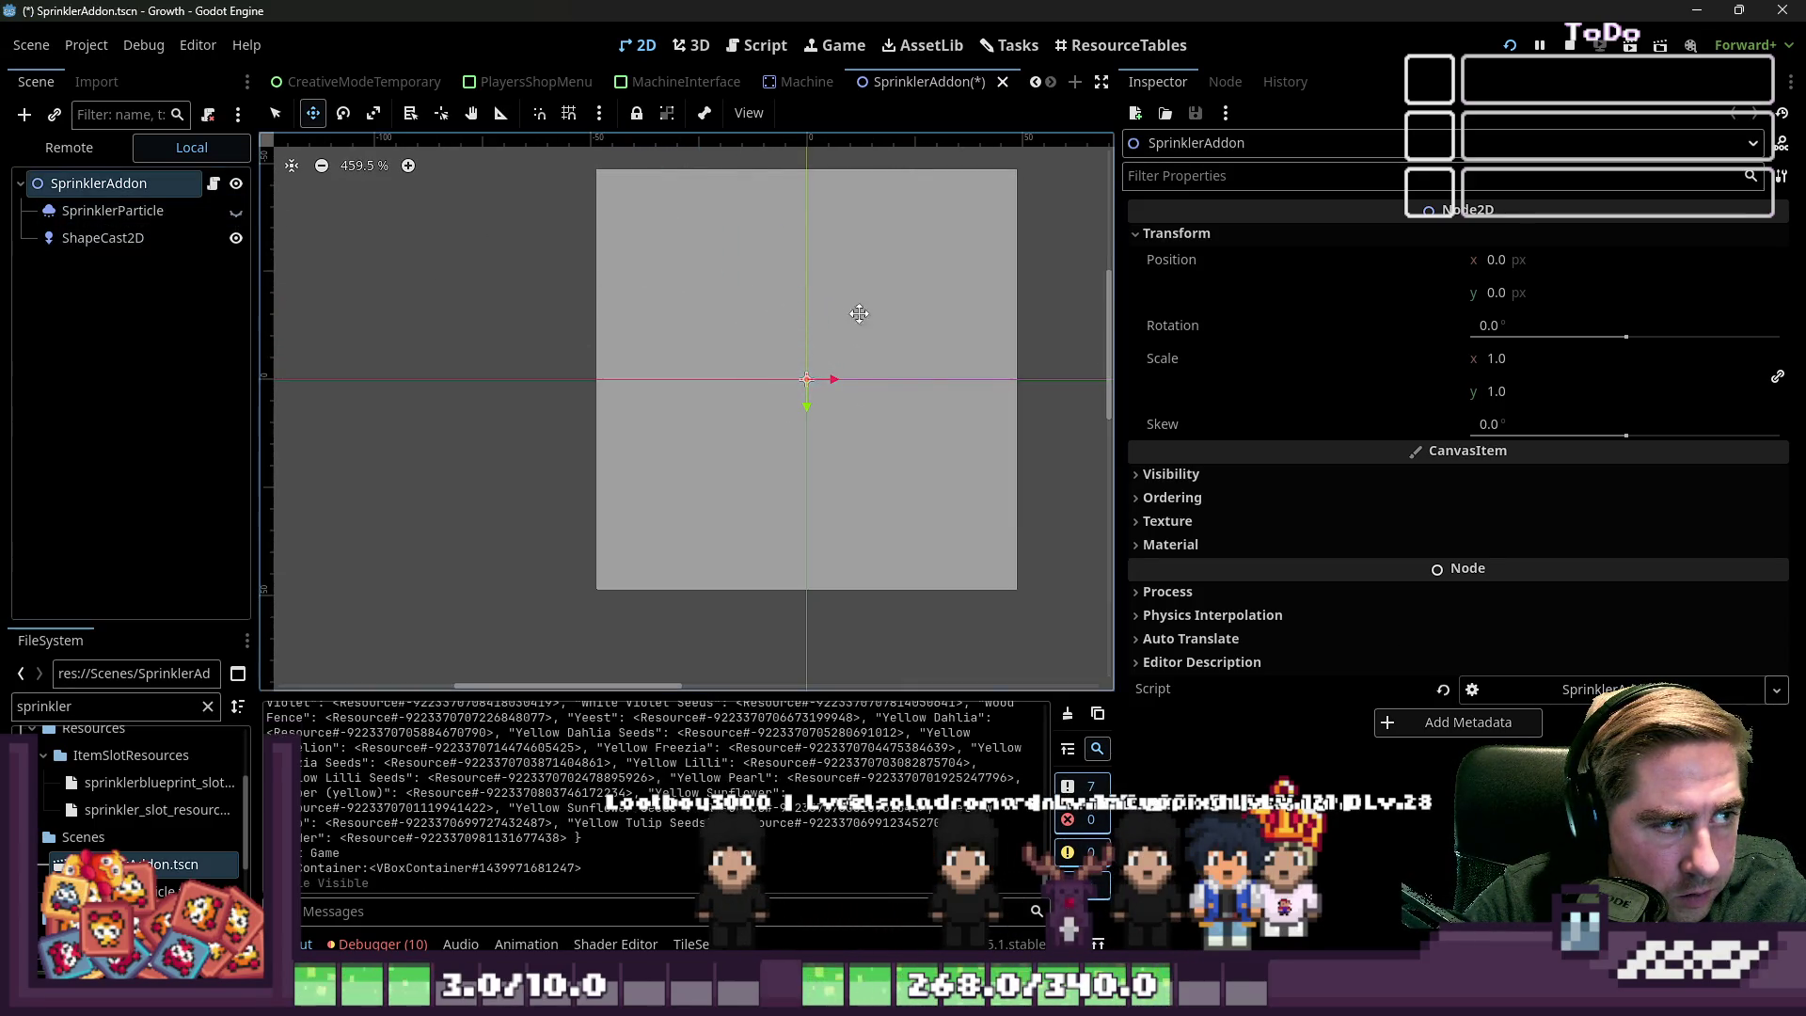
left_click_drag(1139, 373, 1596, 373)
key("ctrl+s")
Change set_sprinkler_data to take NewState : Machine.MachineState and relaunch the game with F5
left_click(214, 183)
scroll(958, 396, "down", 2)
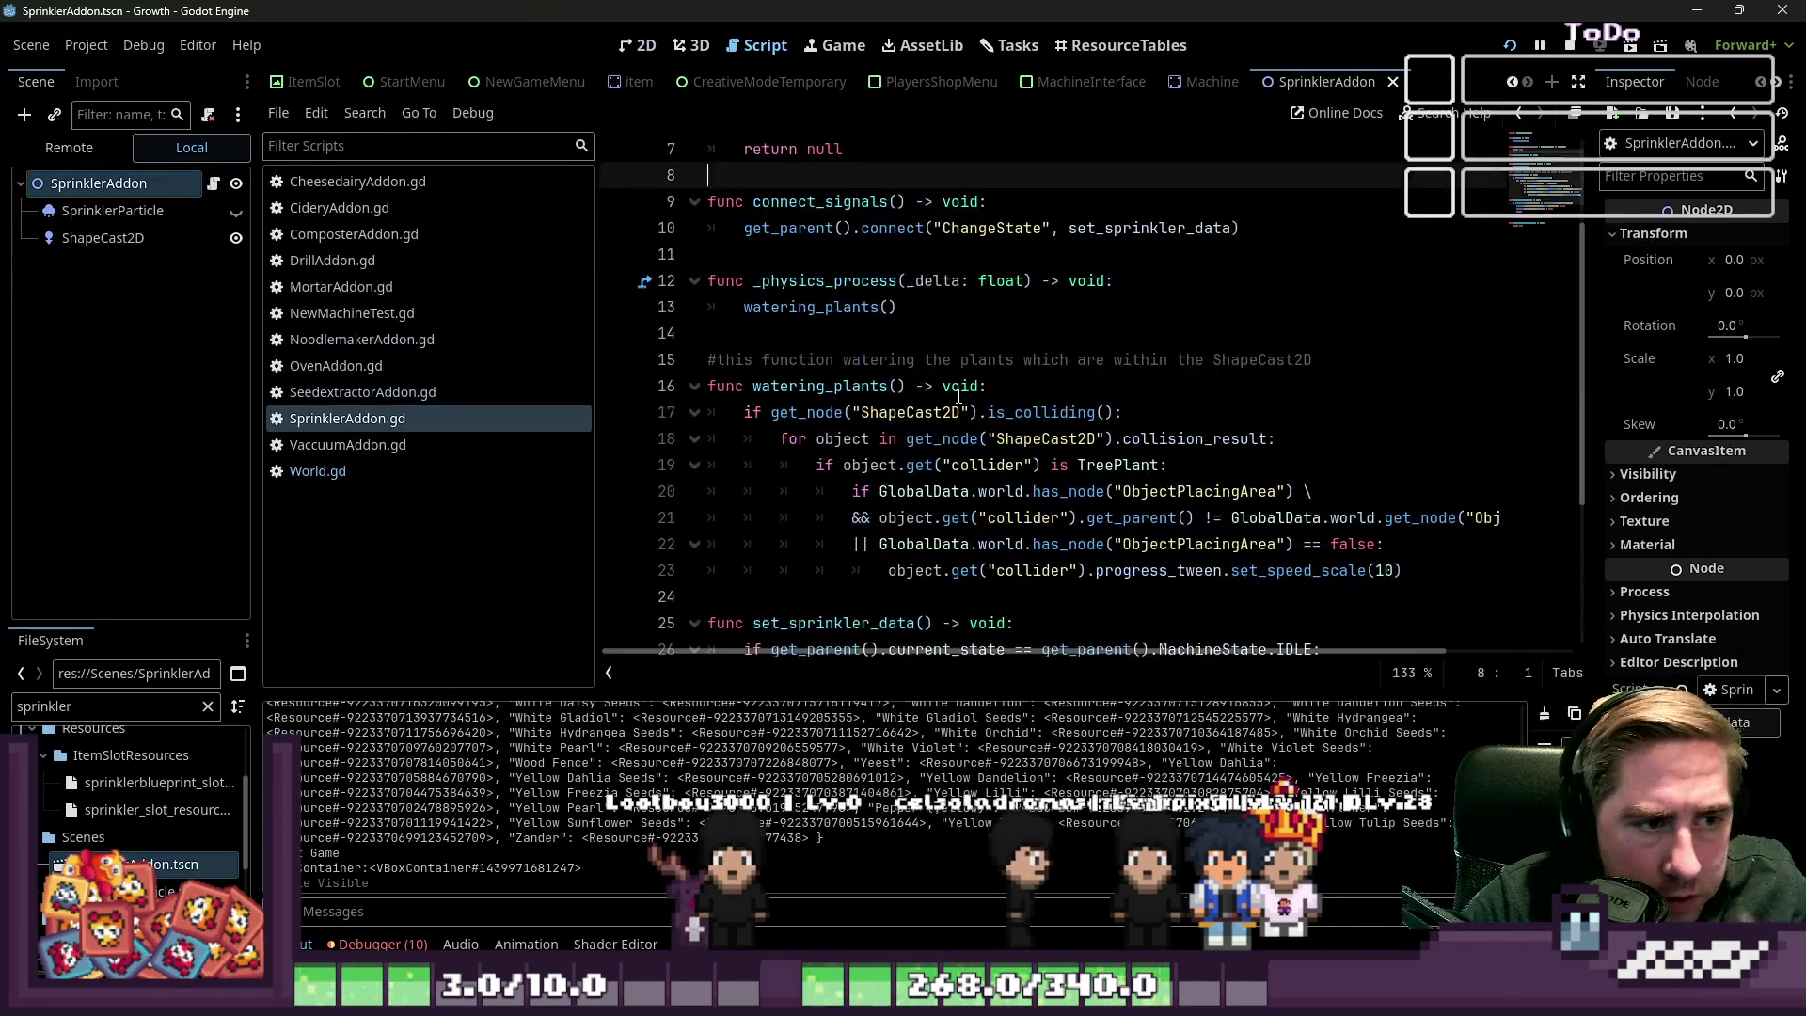
double_click(808, 306)
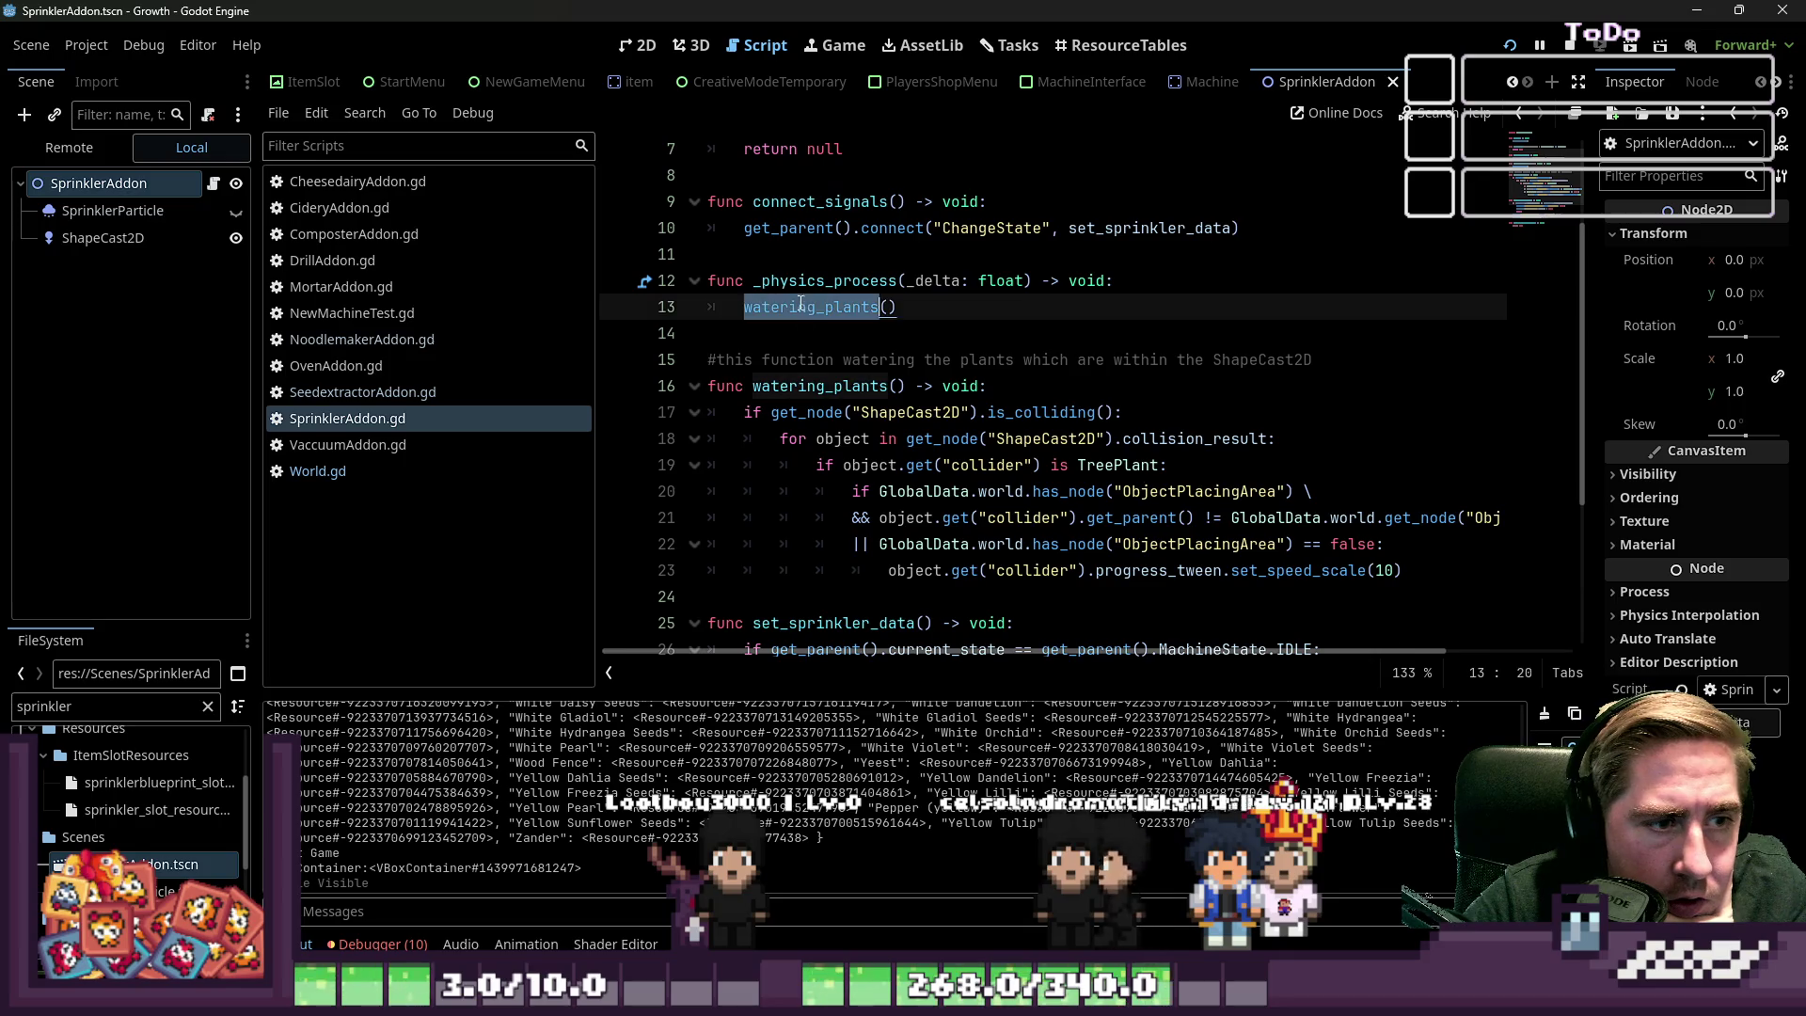
double_click(804, 387)
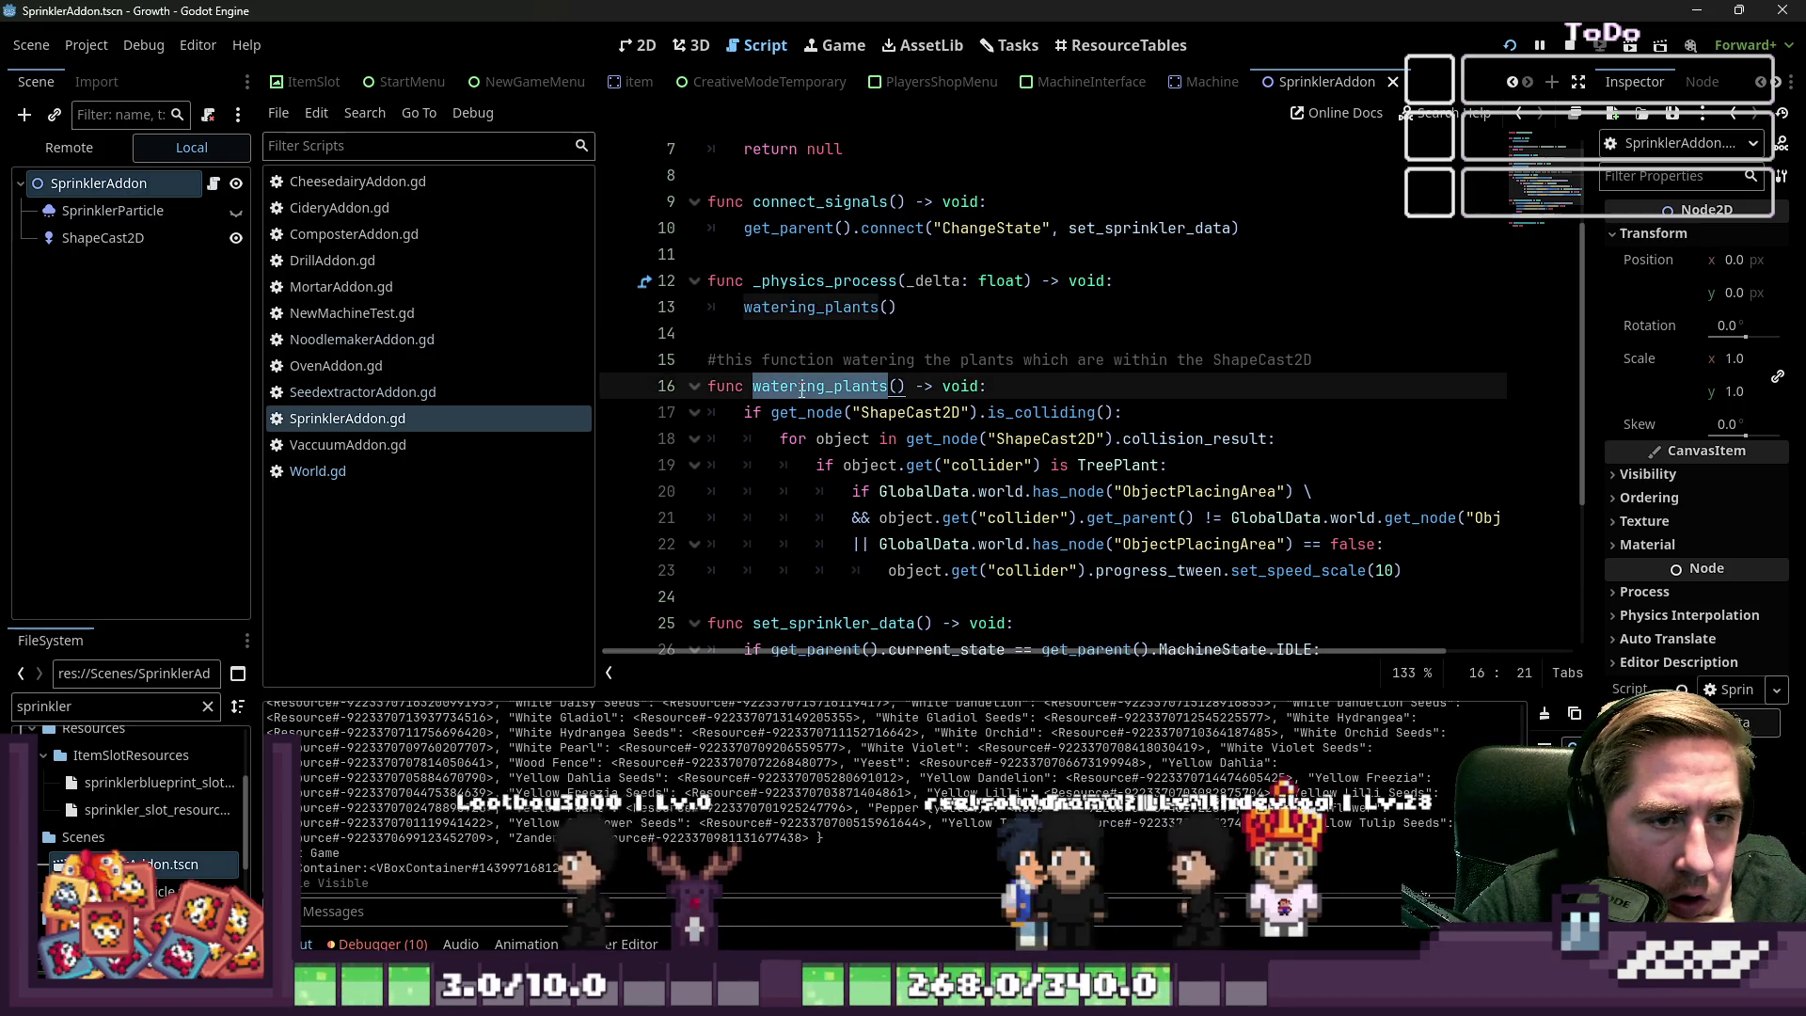
scroll(802, 389, "down", 2)
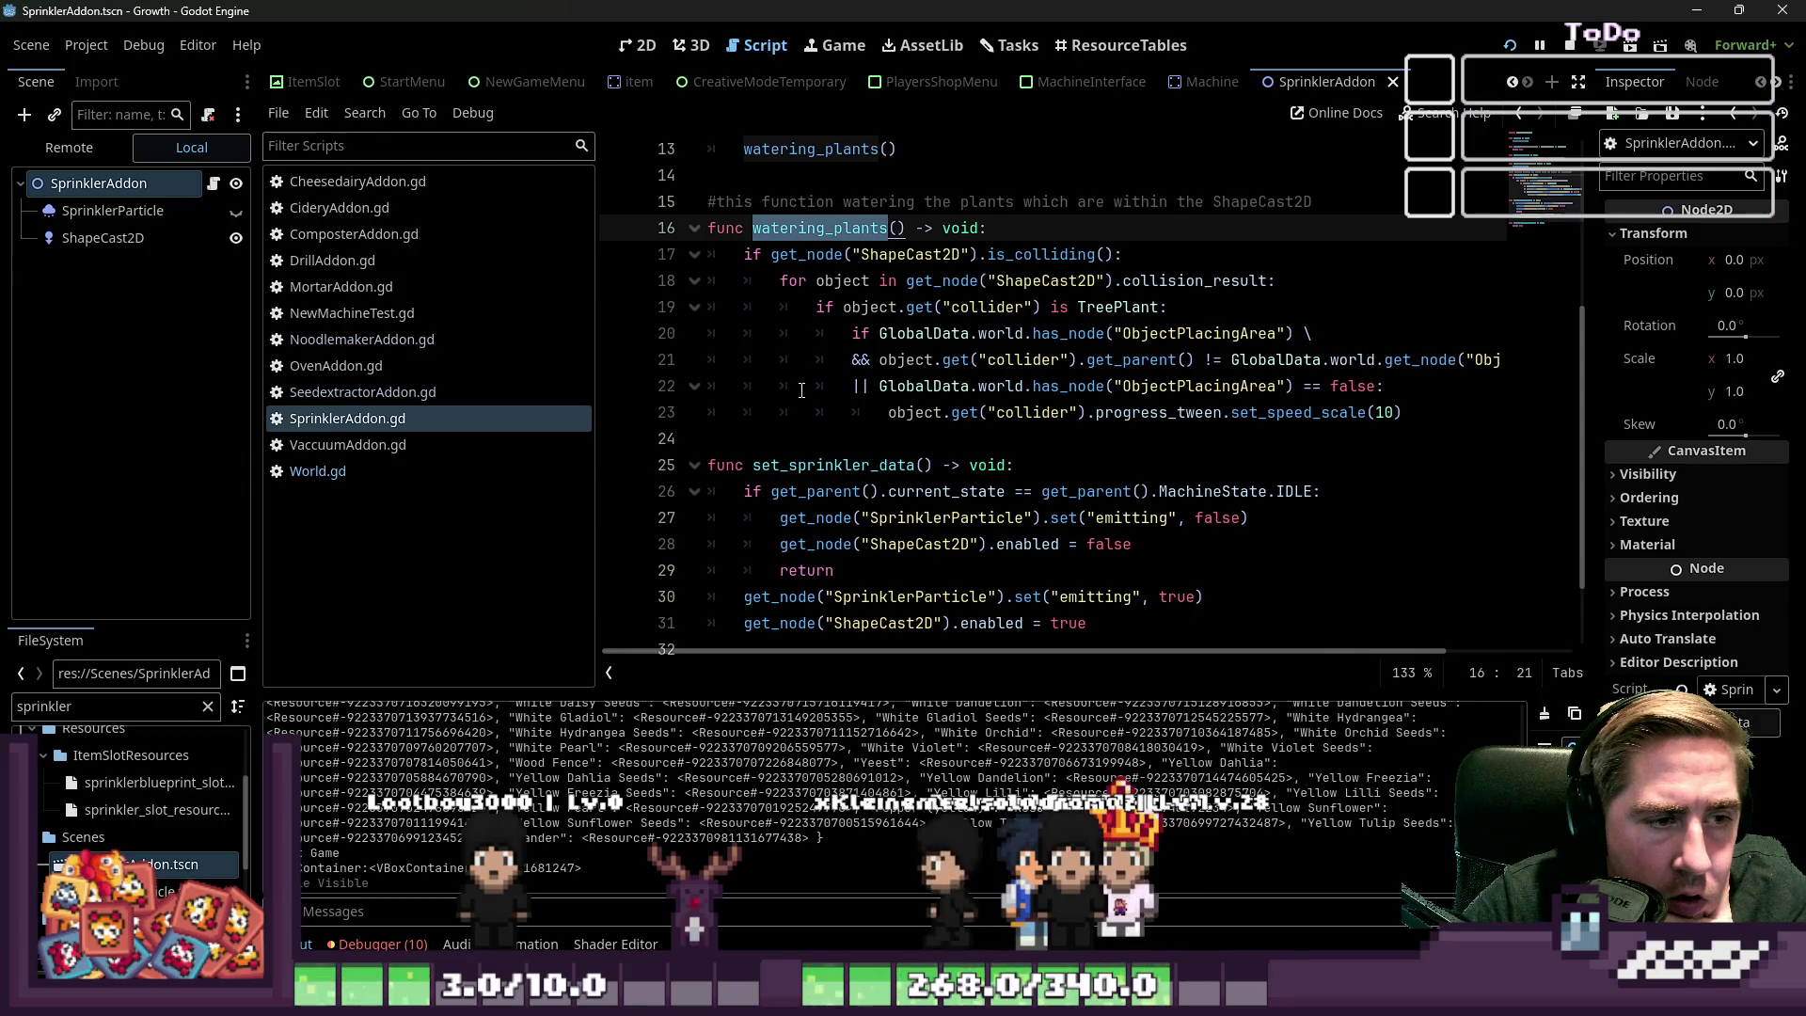
scroll(802, 389, "down", 2)
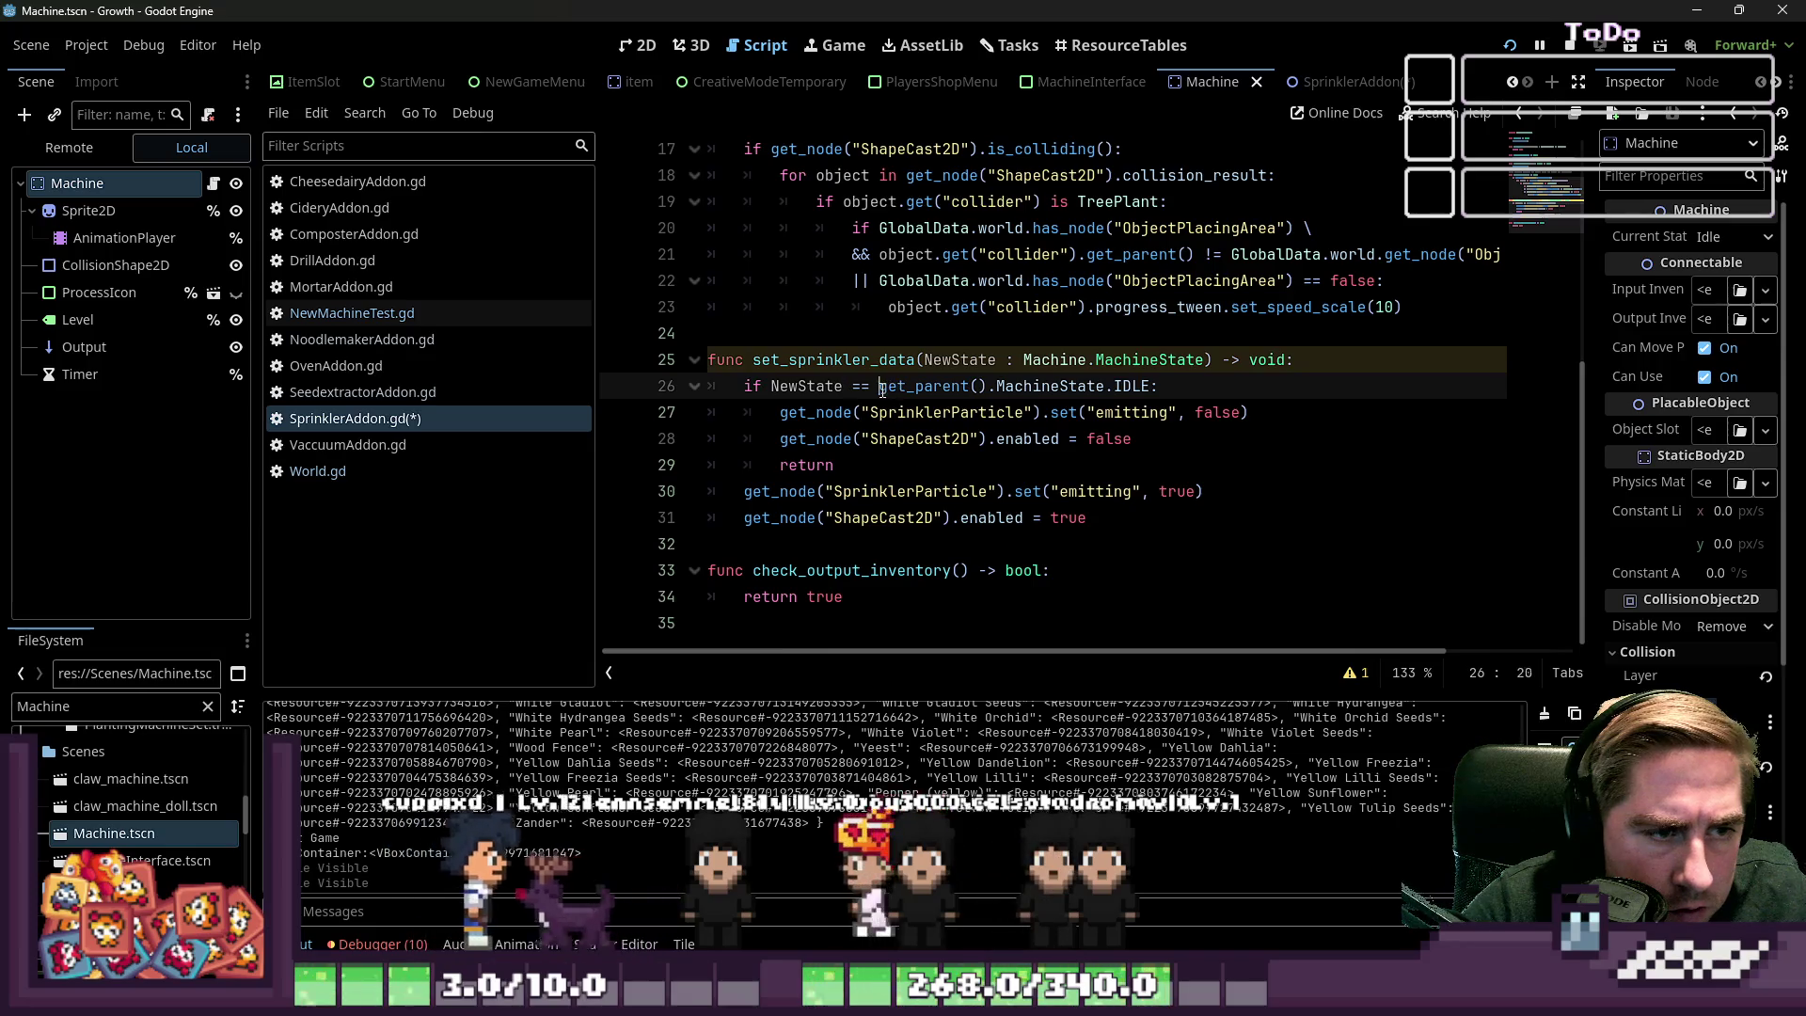
left_click_drag(879, 386, 984, 387)
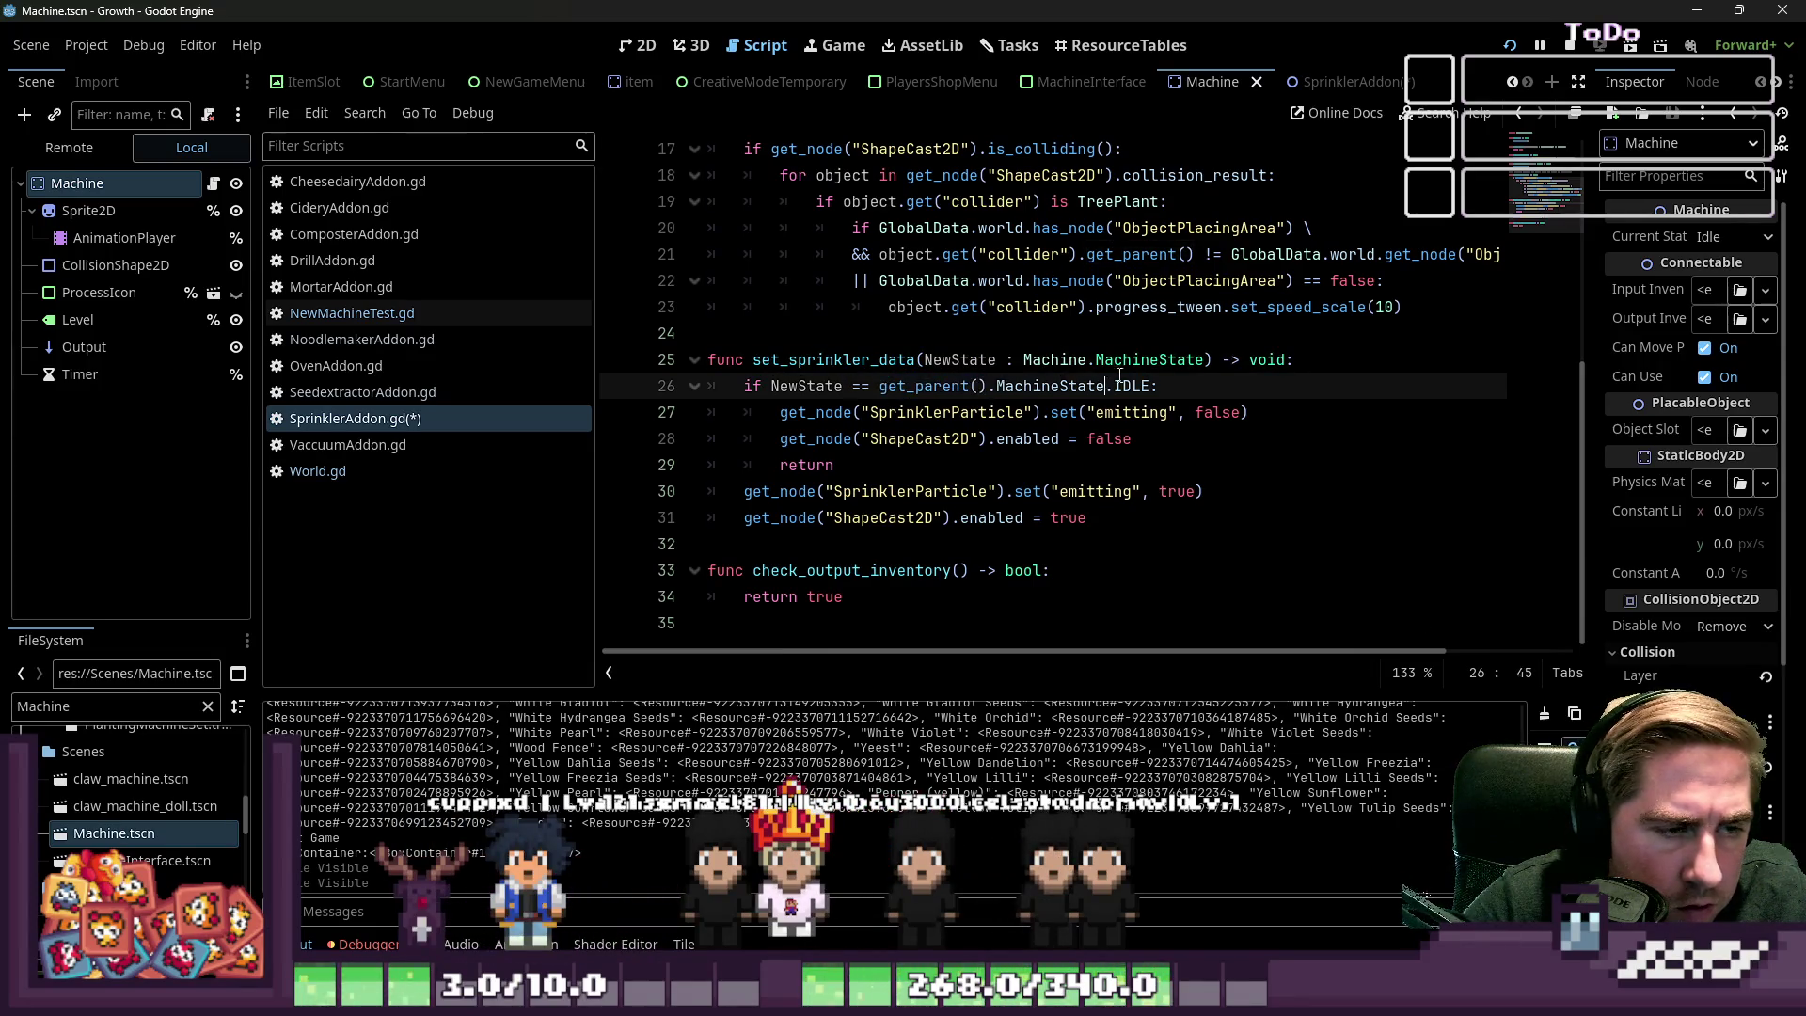
key("F5")
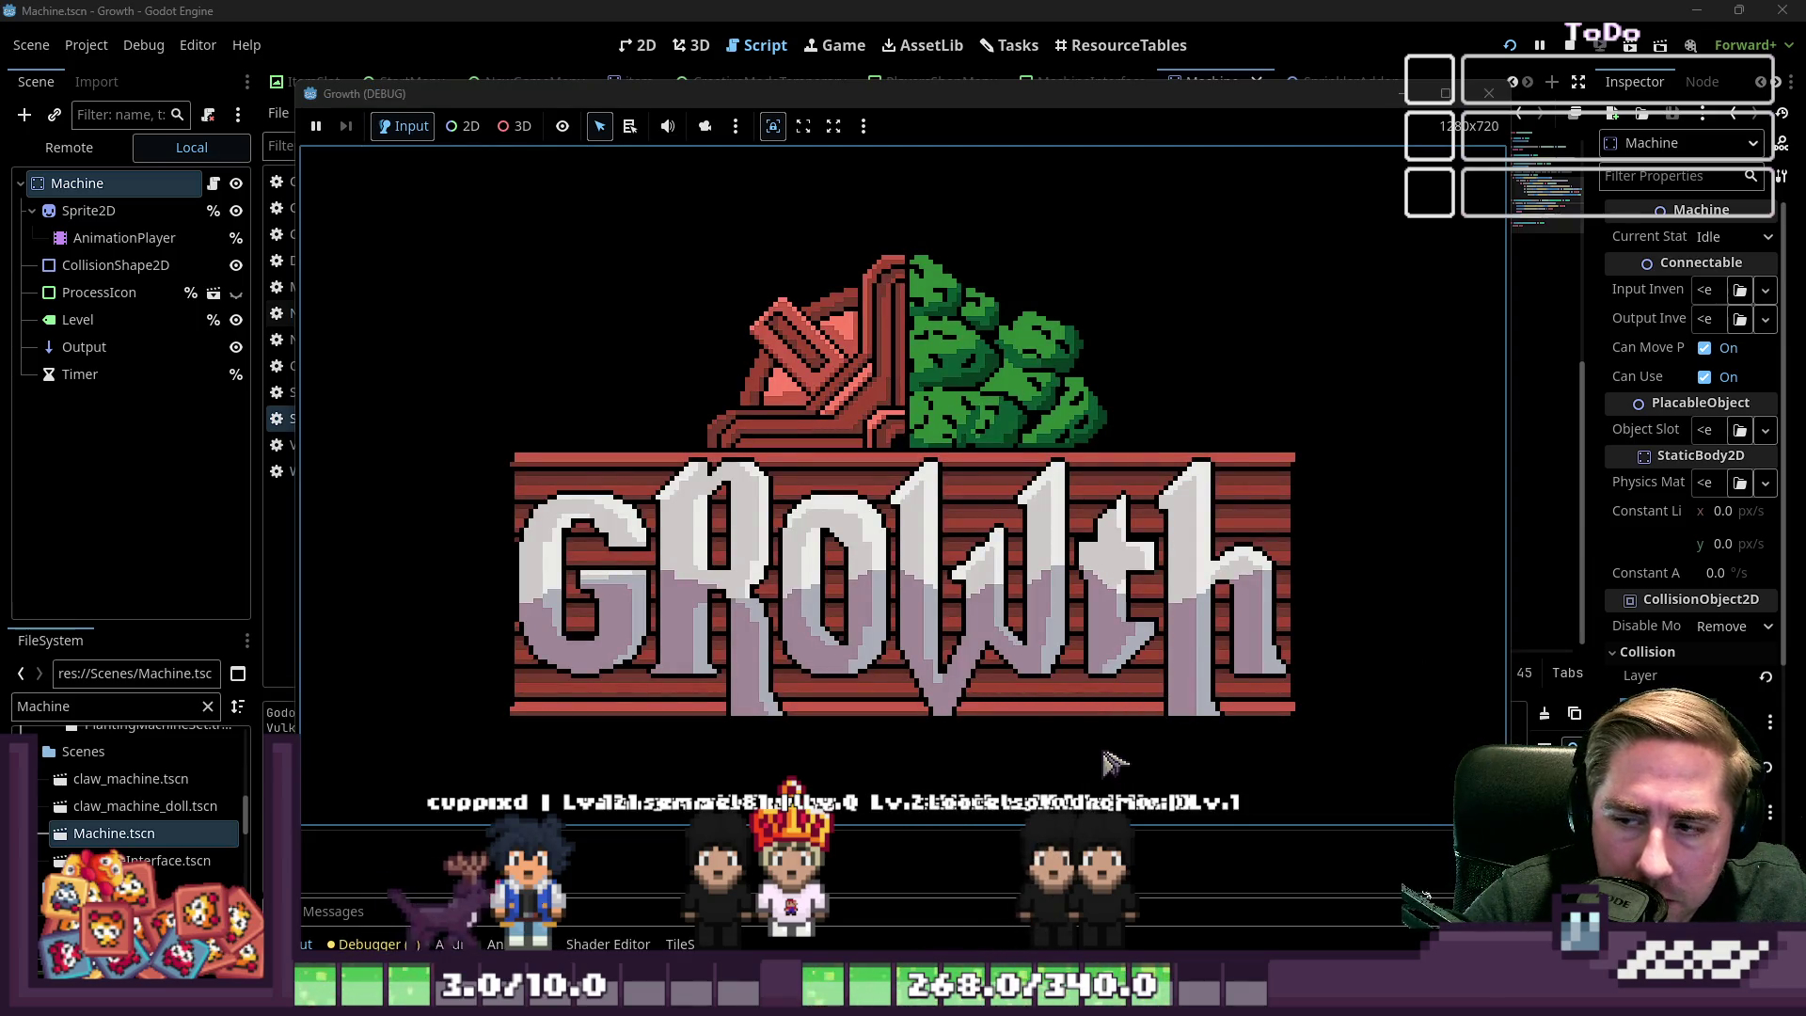
Start a New Game and confirm a new character to enter the world
left_click(914, 465)
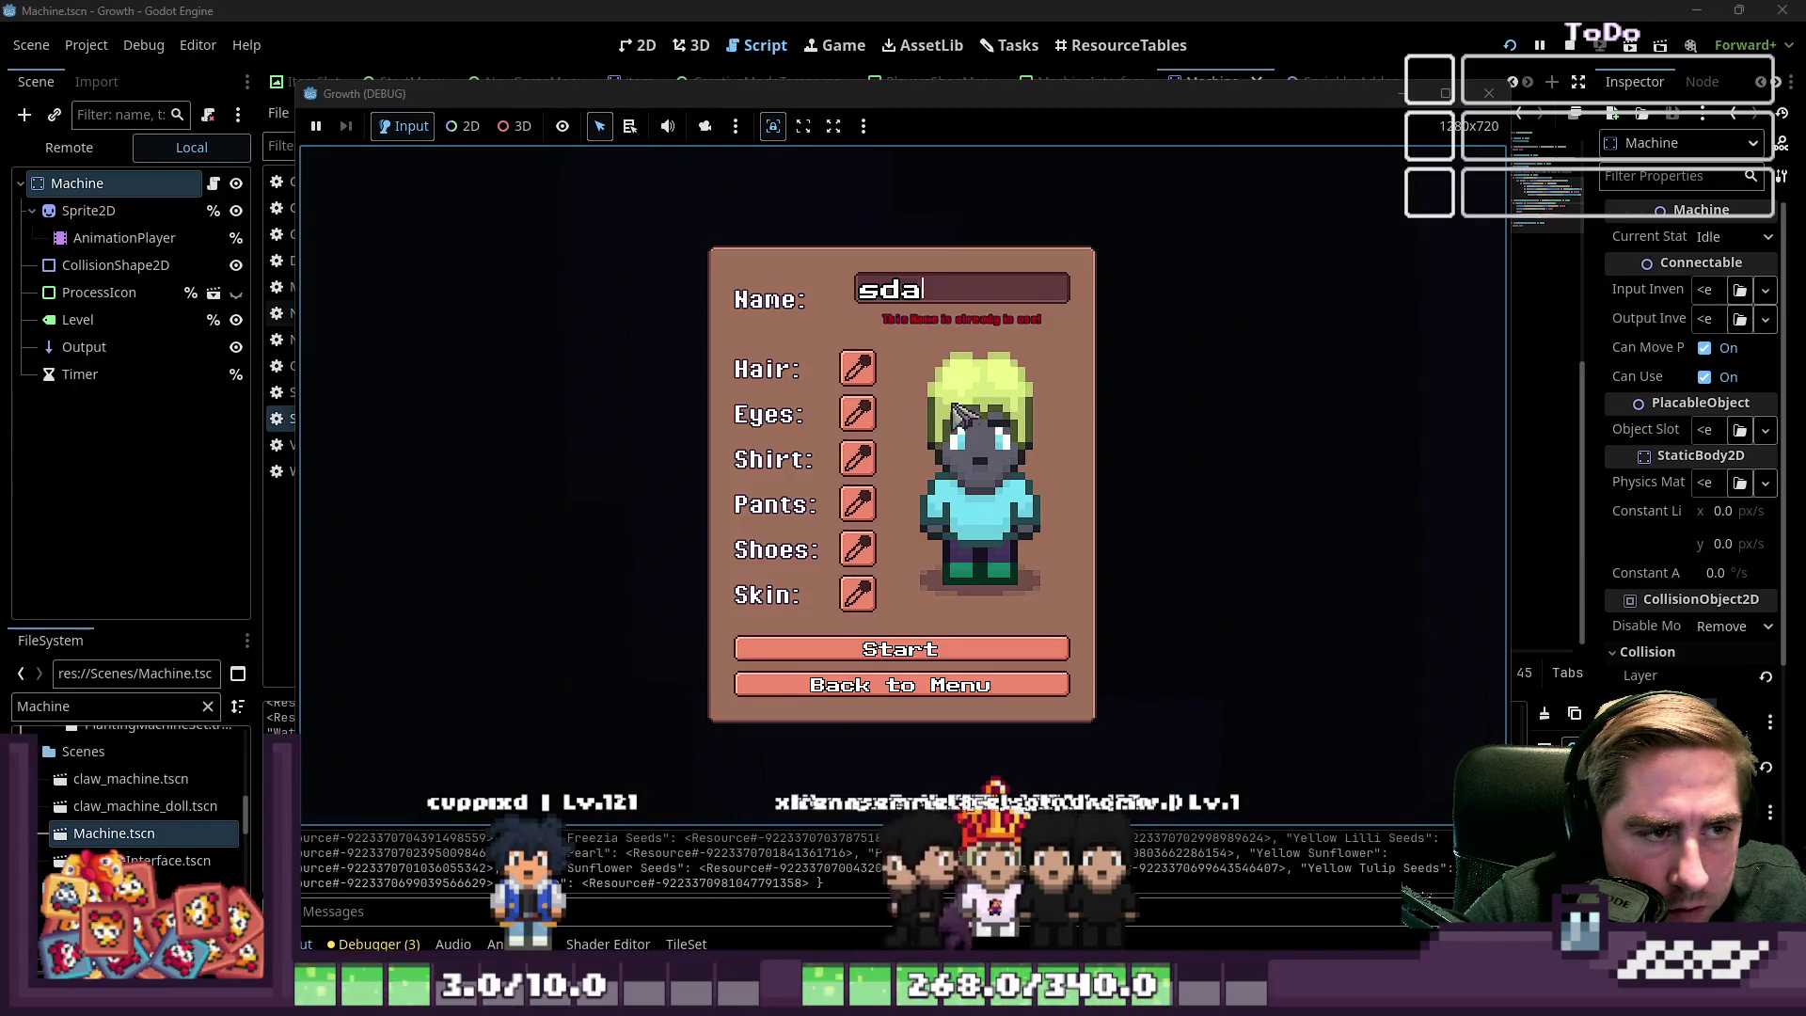
type("v")
key("Return")
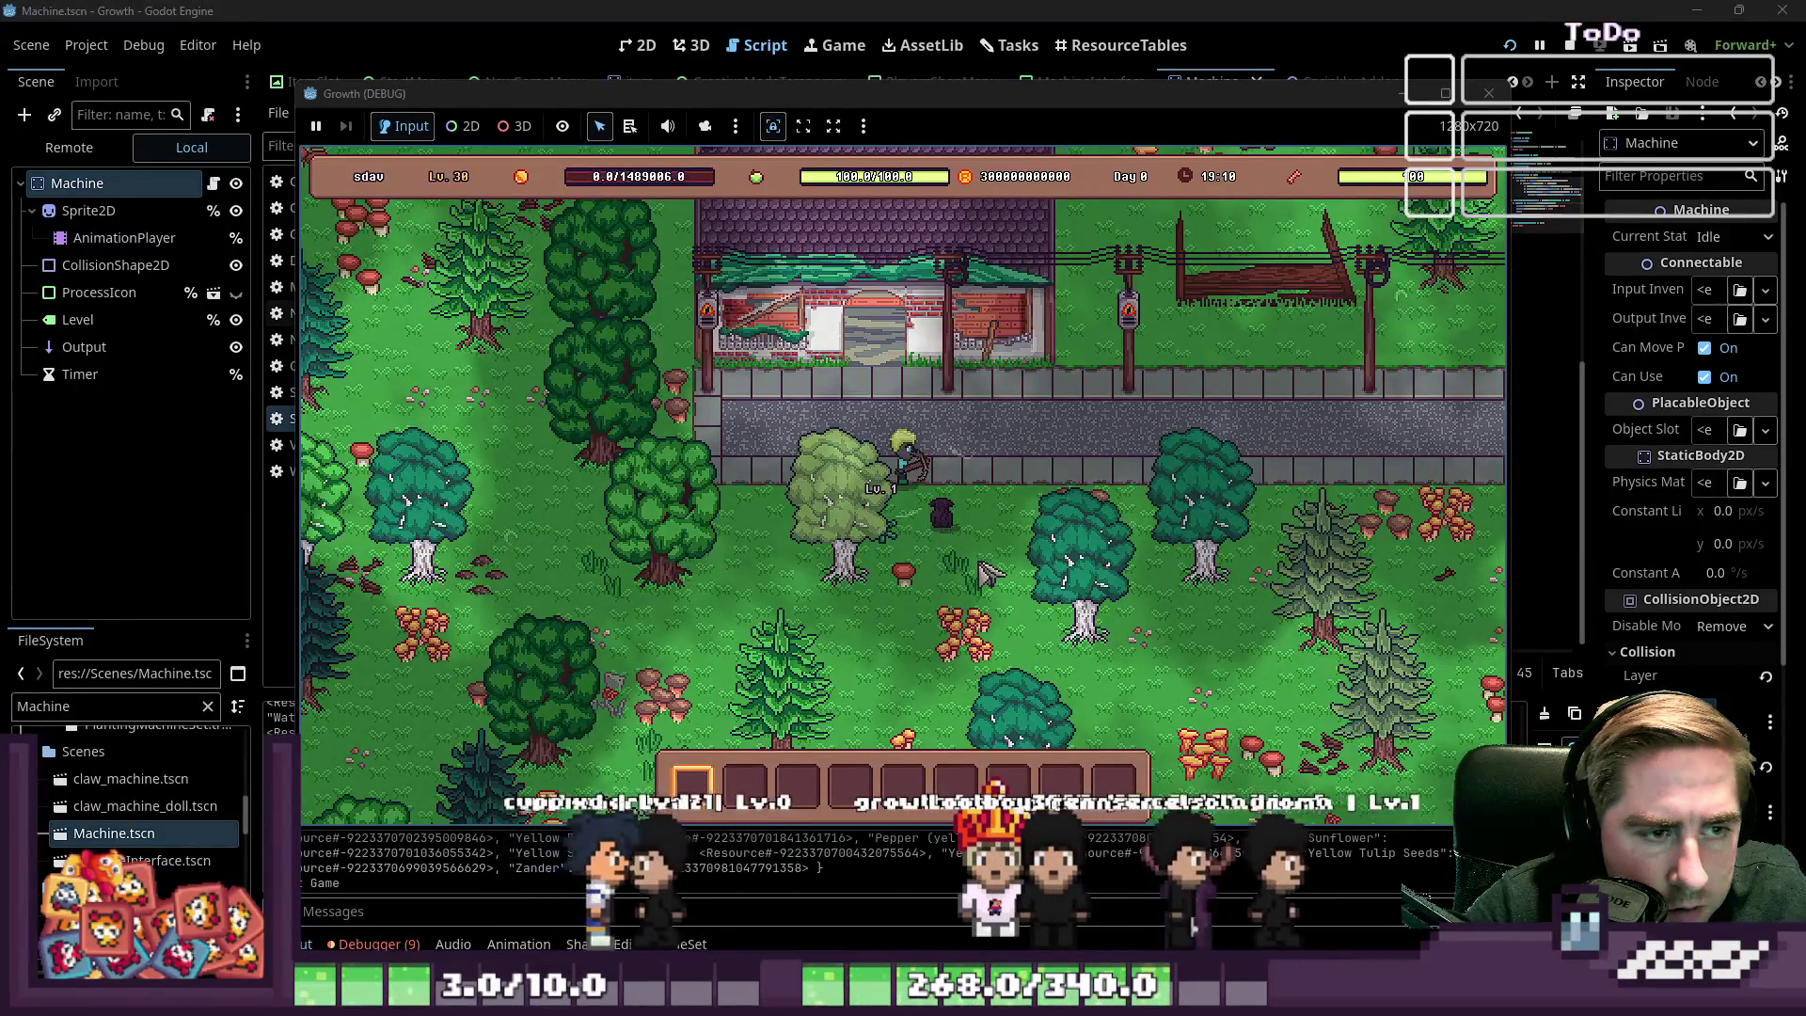
Open the machine and move the Apple stack from the inventory into its input slot
left_click(936, 515)
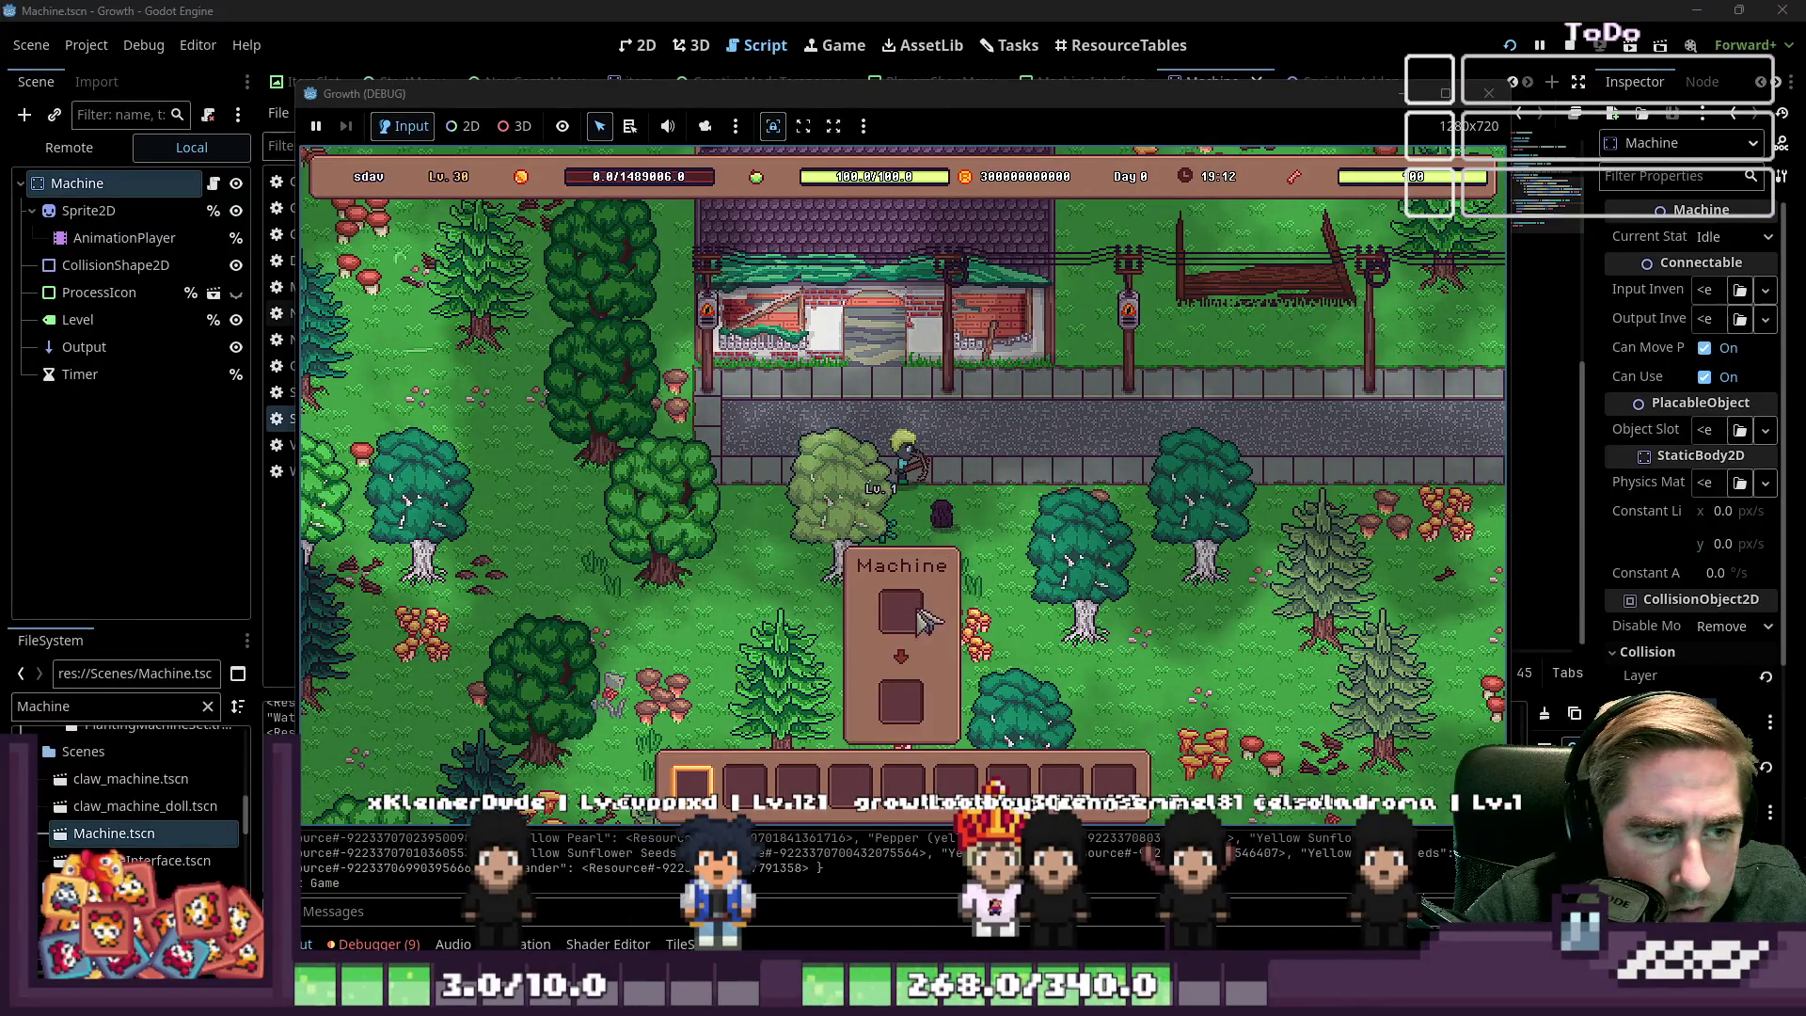
left_click(920, 611)
left_click(696, 606)
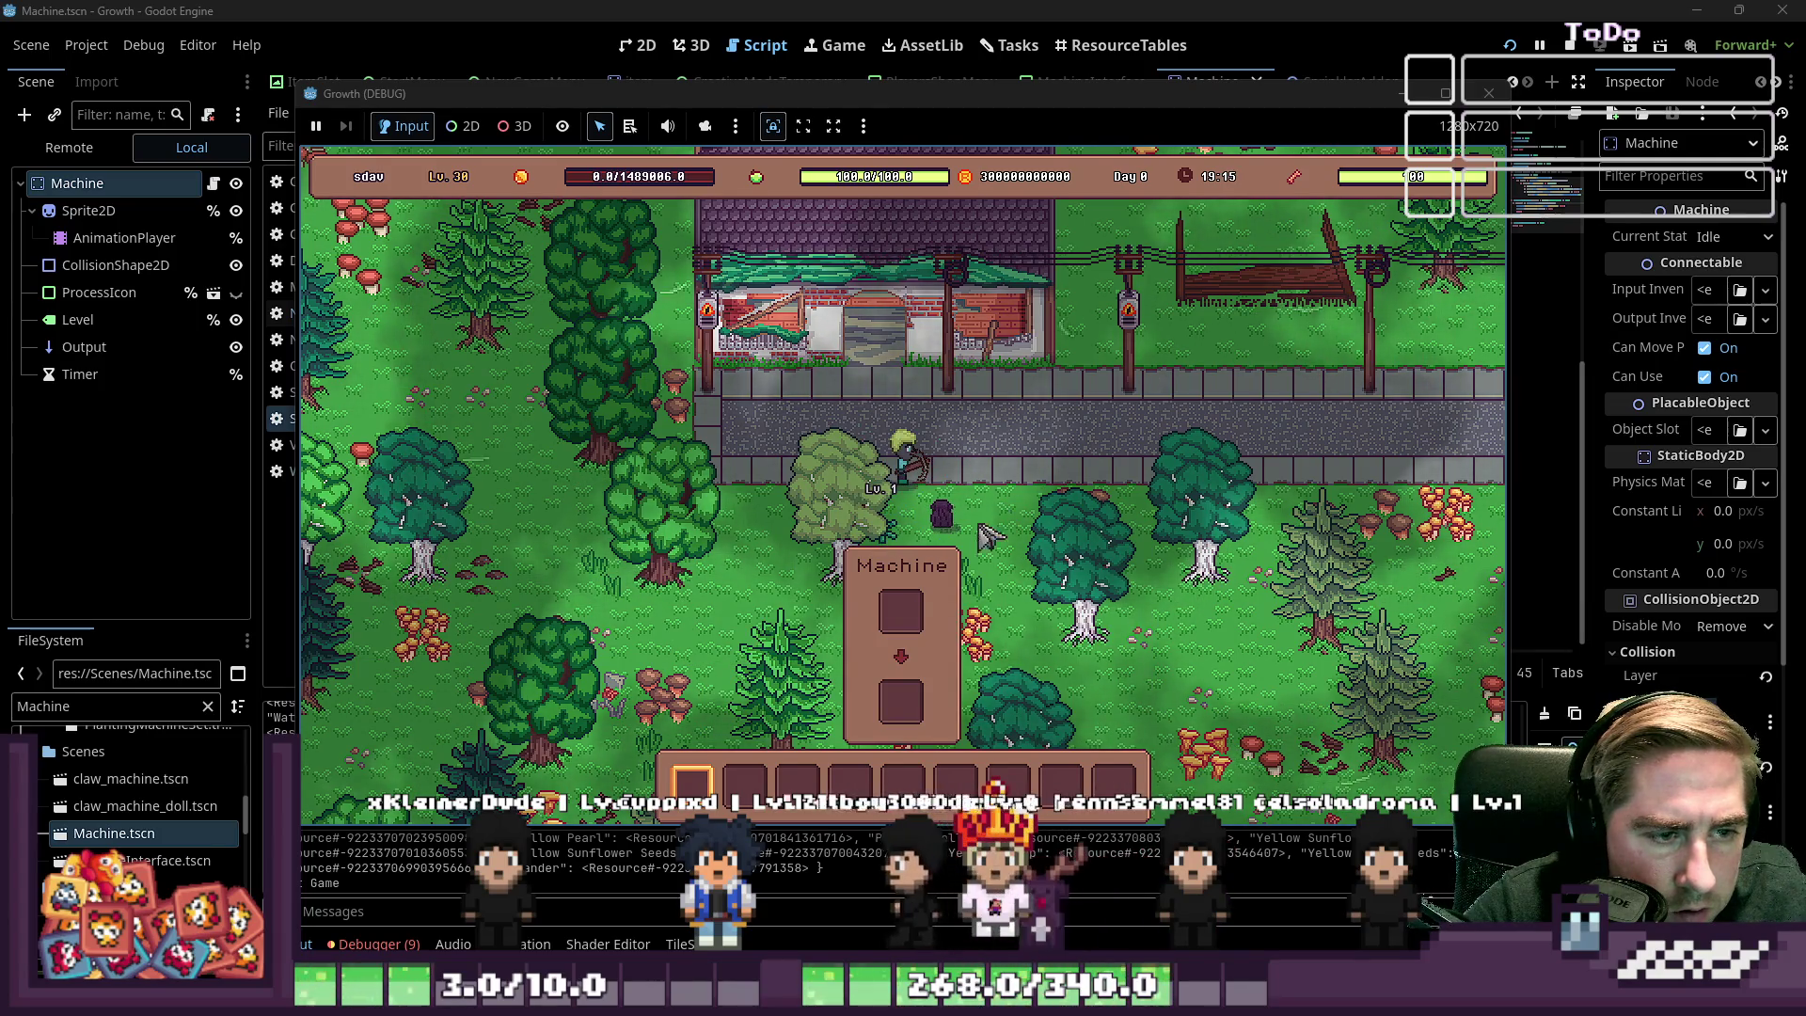
left_click(927, 602)
left_click(969, 621)
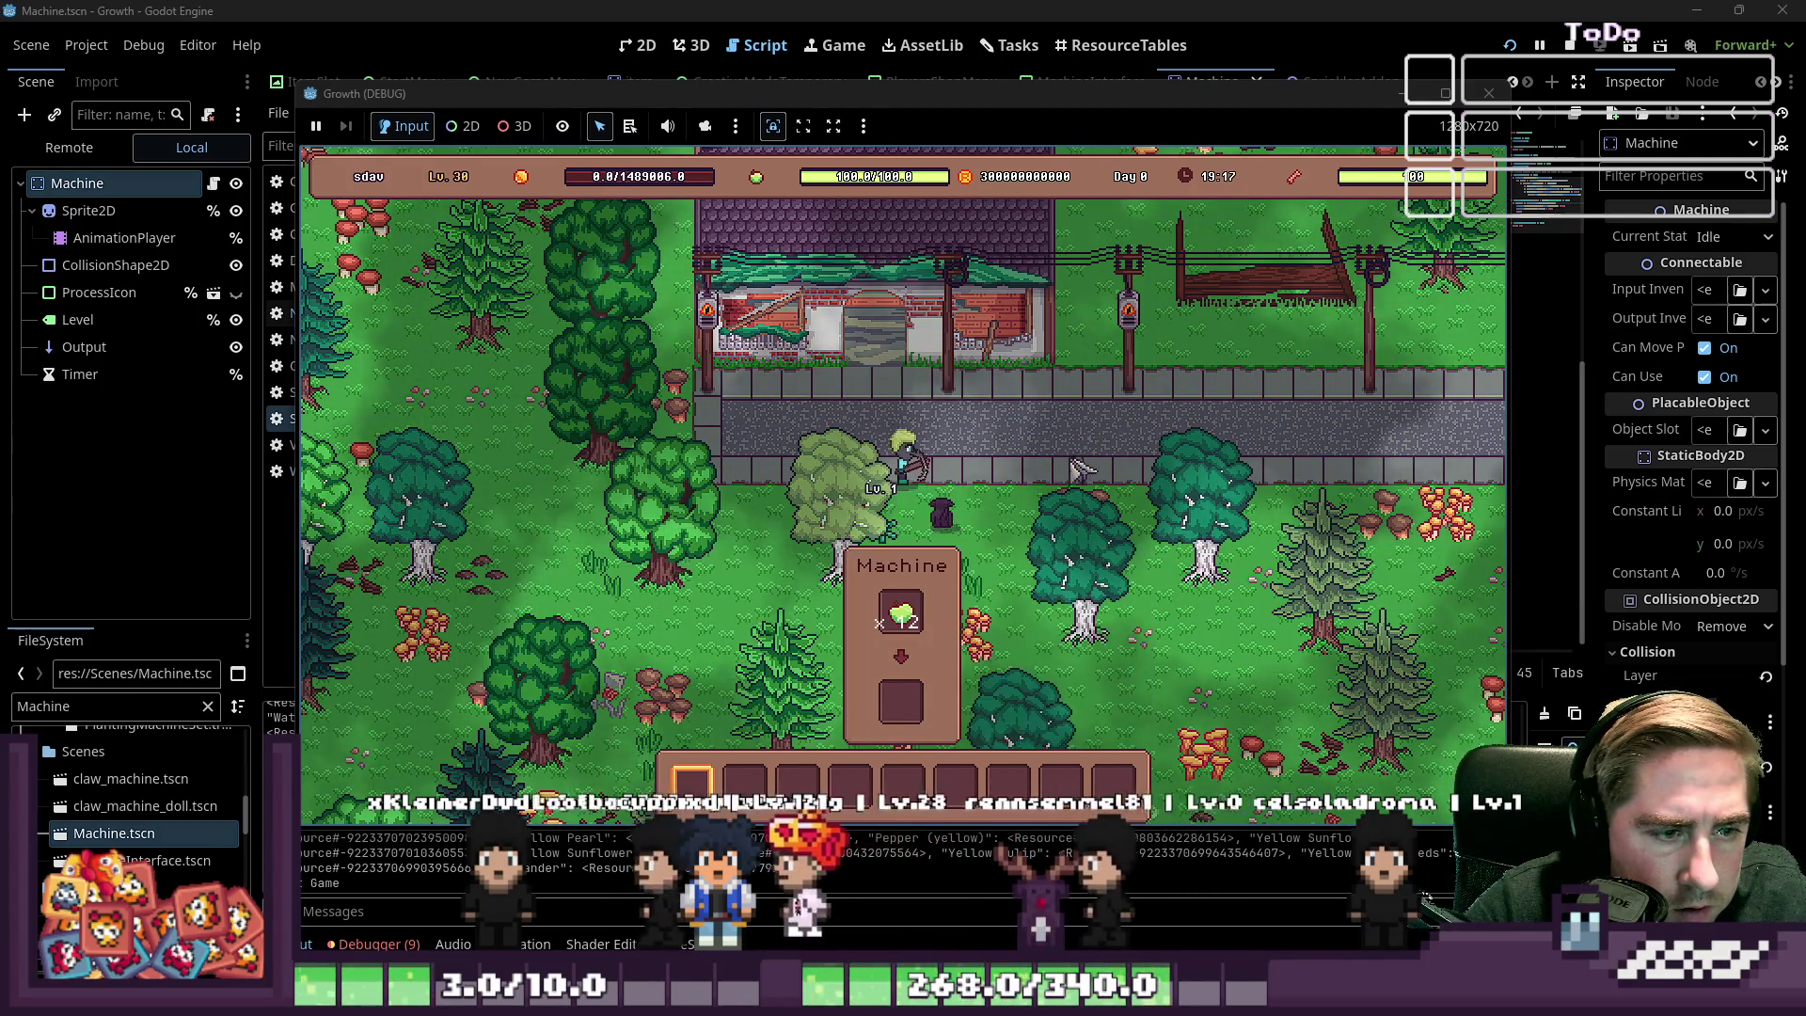
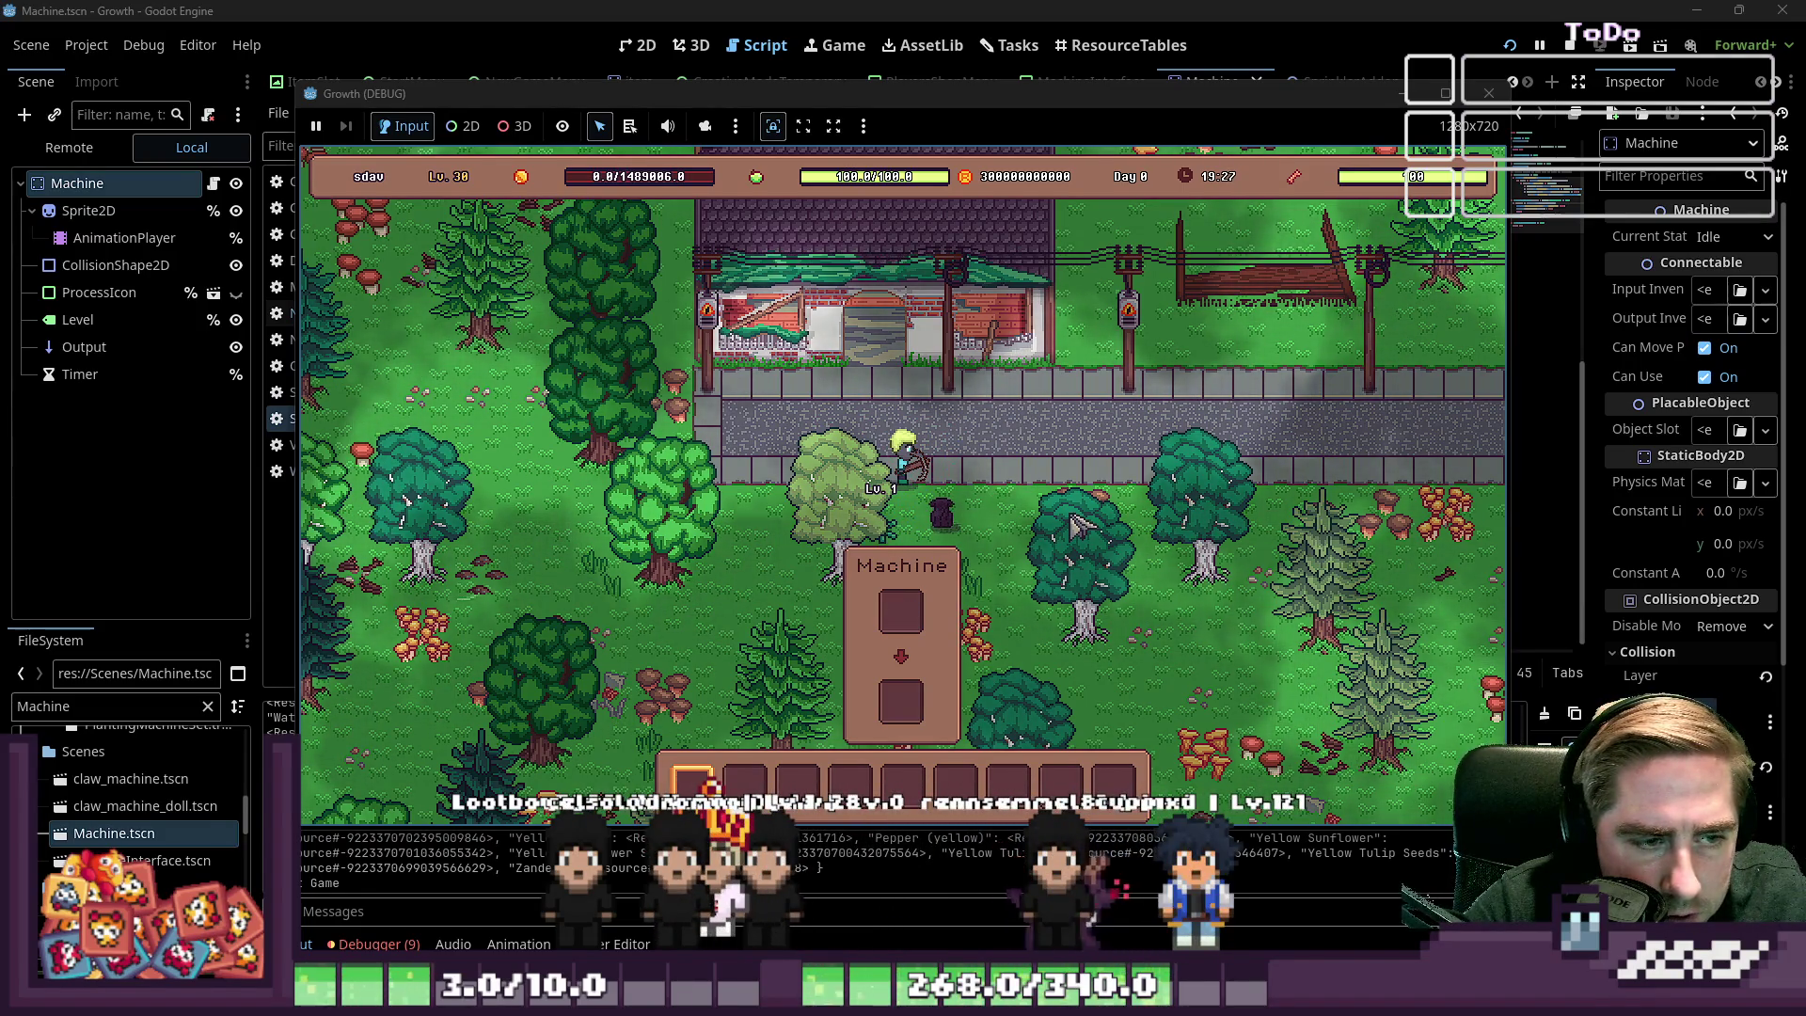
Toggle the in-game inventory, walk the character right, then stop the debug game
key("i")
key("i")
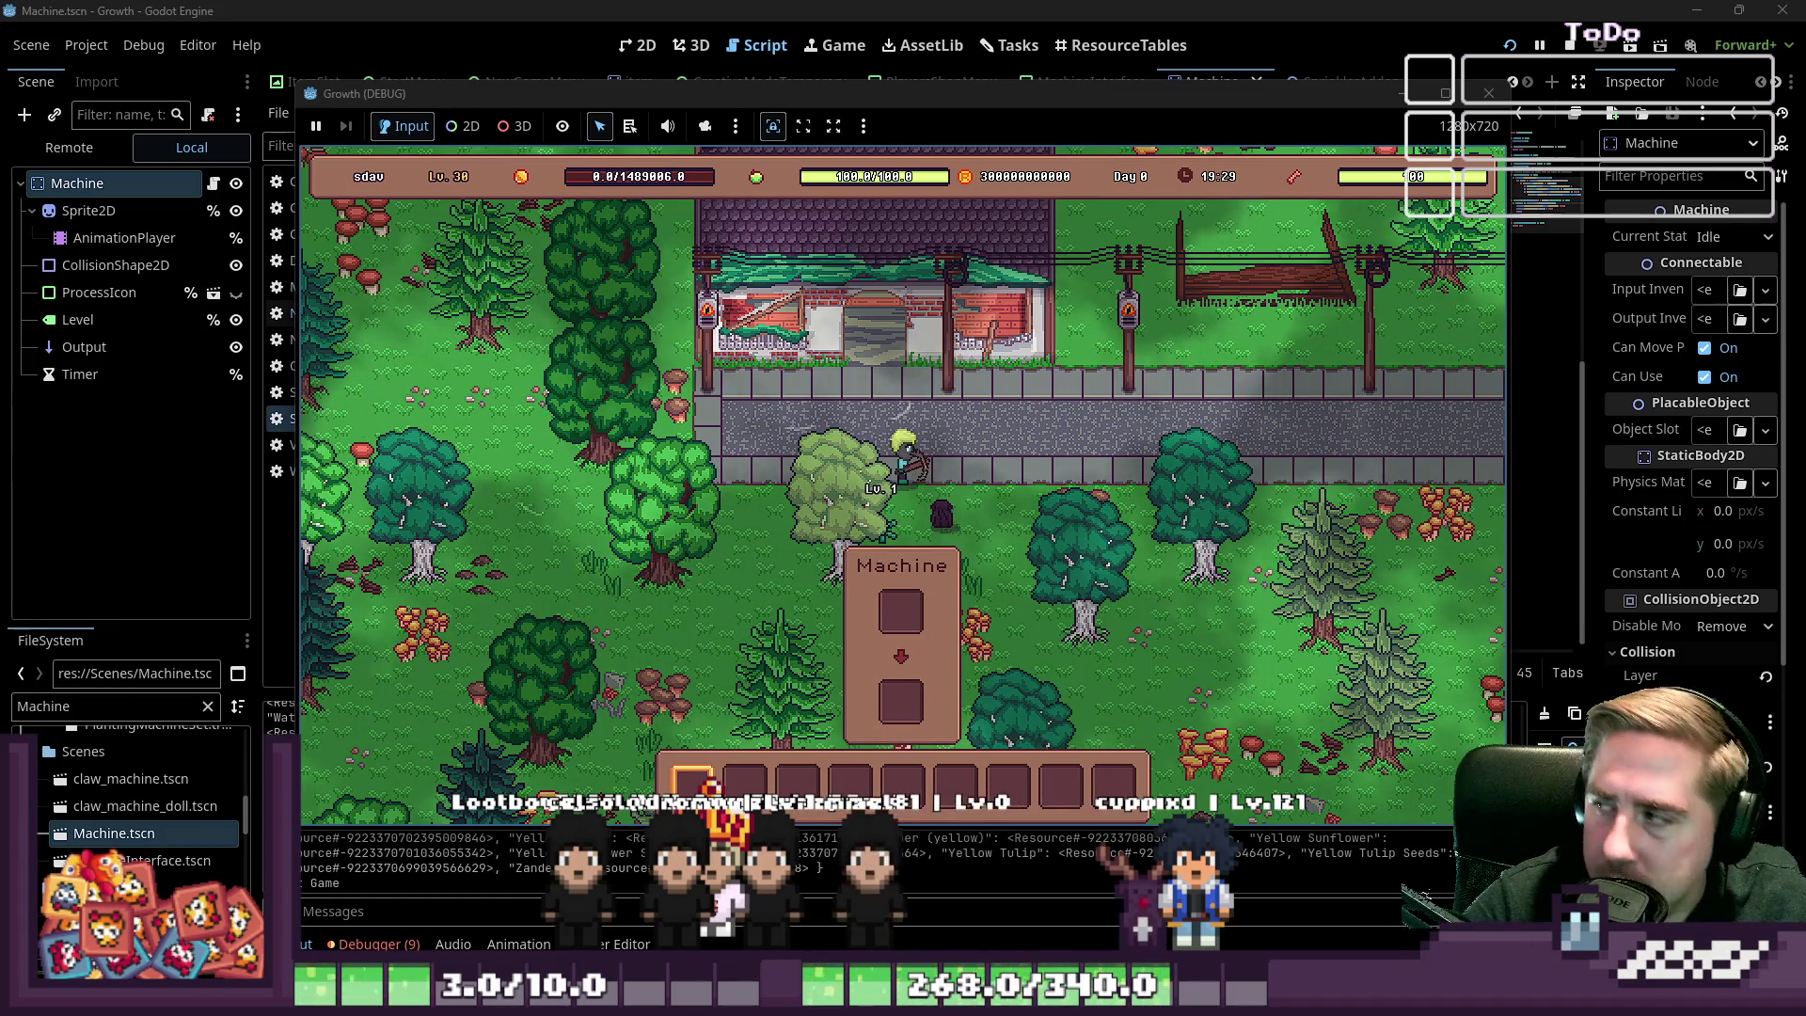
key("i")
key("i")
key("i")
key("i")
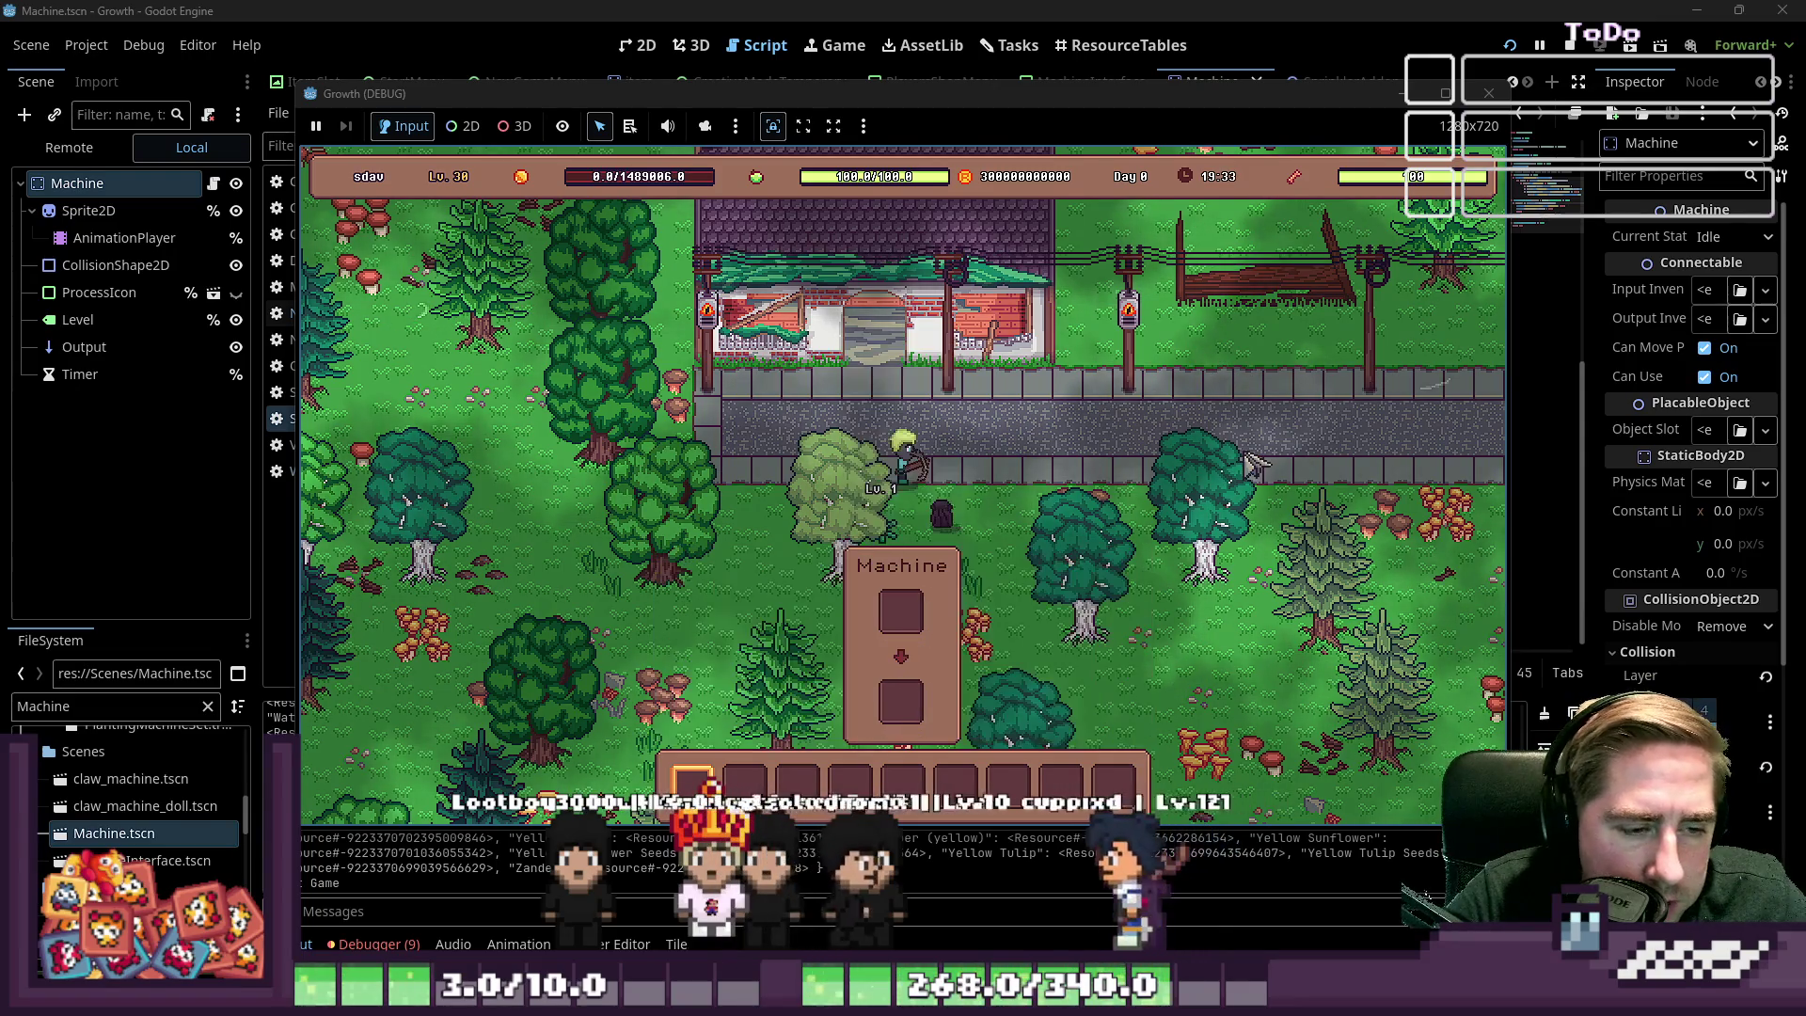
key("i")
key("i")
key("d")
key("w")
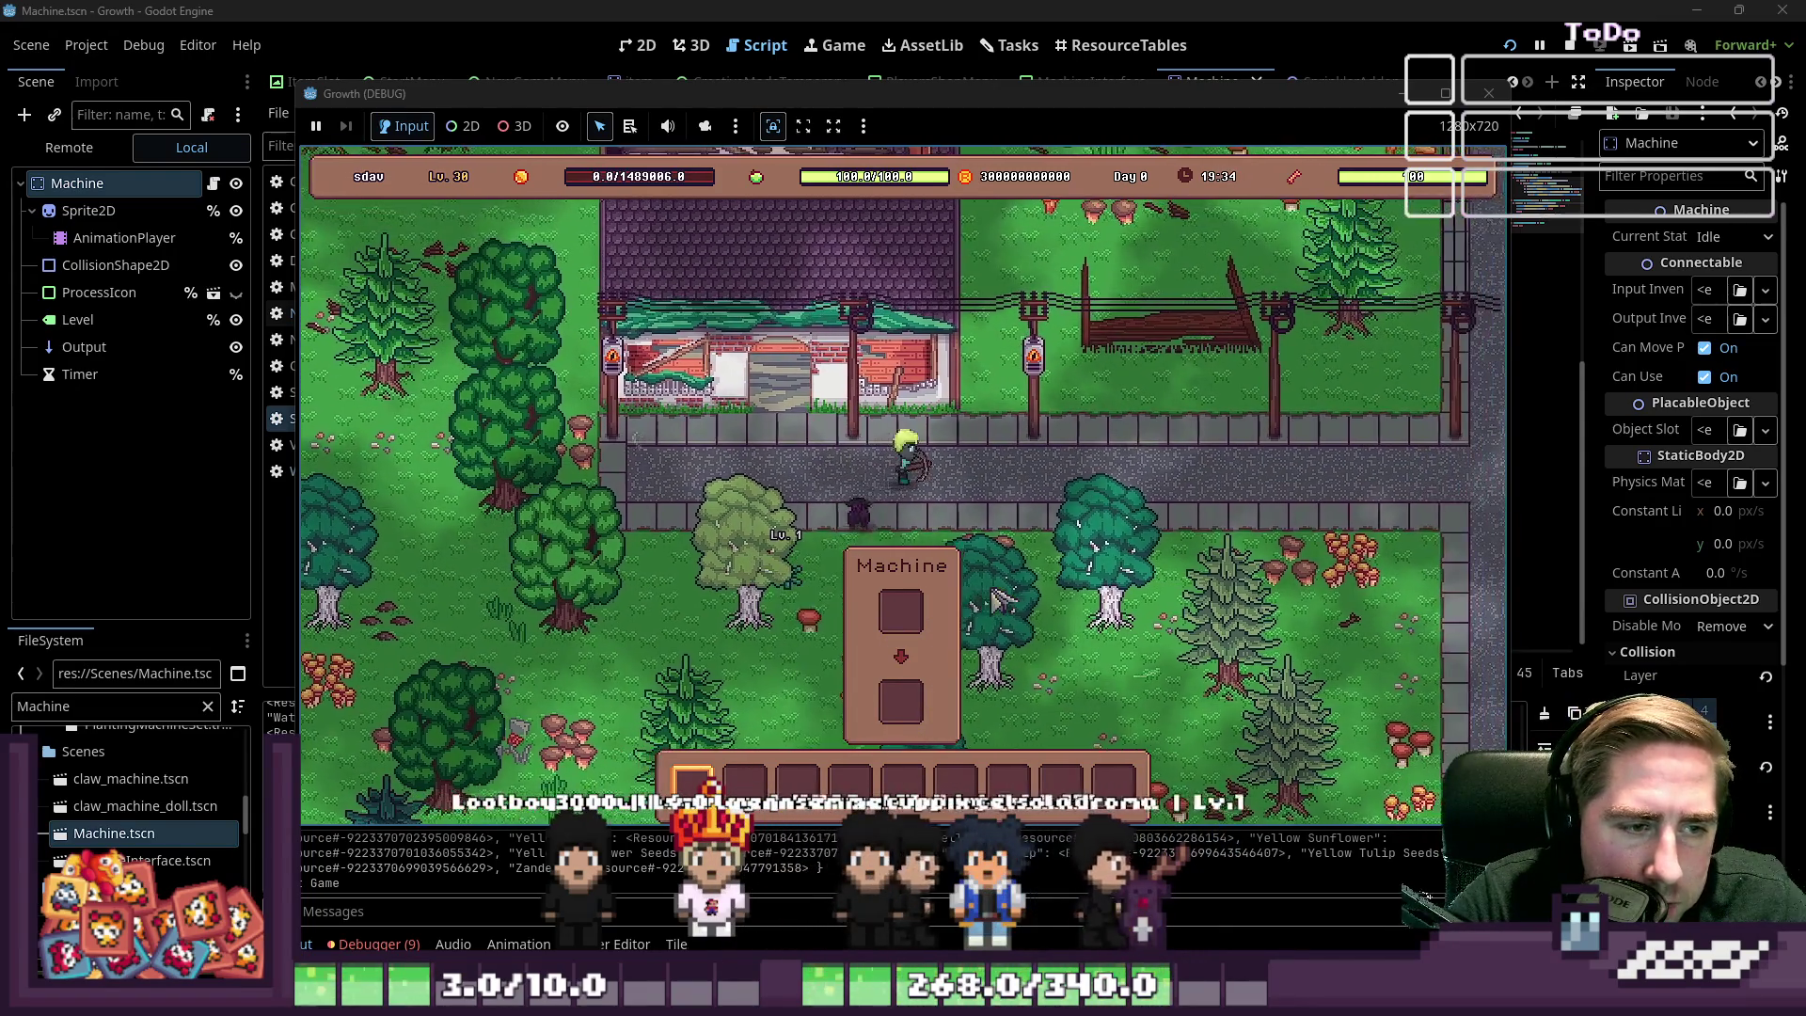
key("d")
key("e")
key("e")
left_click(1488, 93)
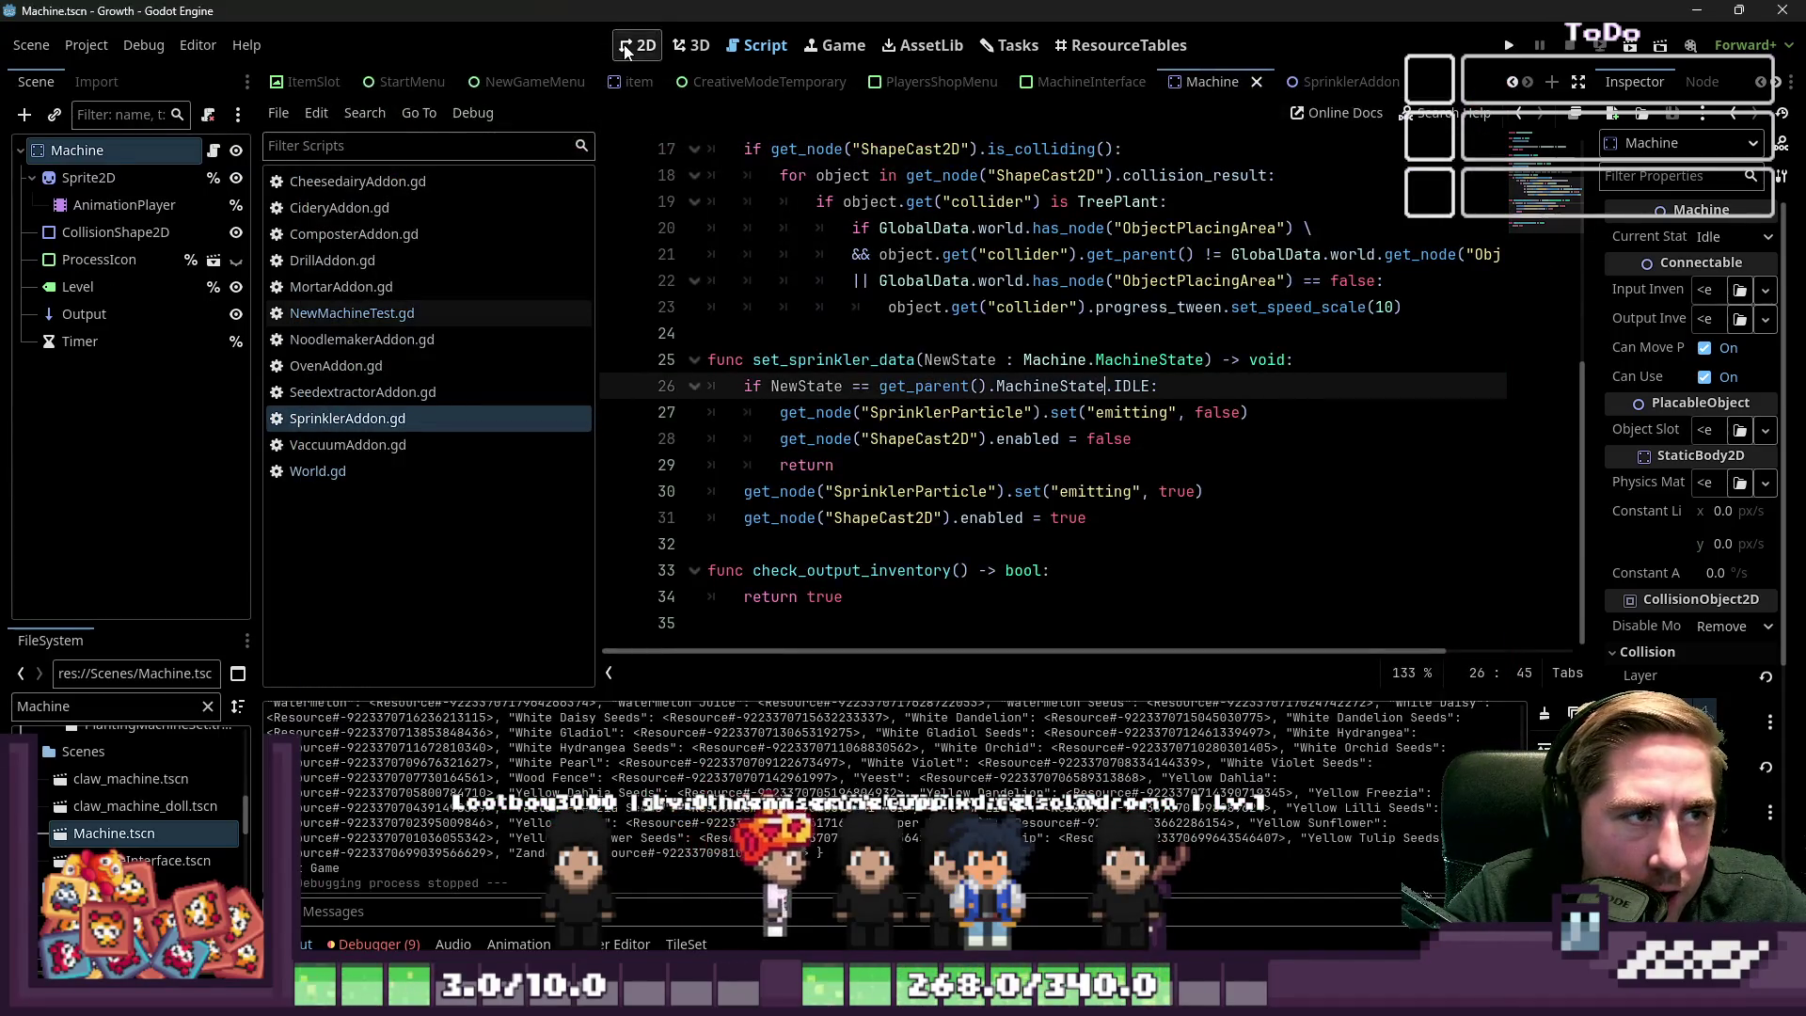
Switch to the 2D view, open the World scene and select its root node
left_click(625, 49)
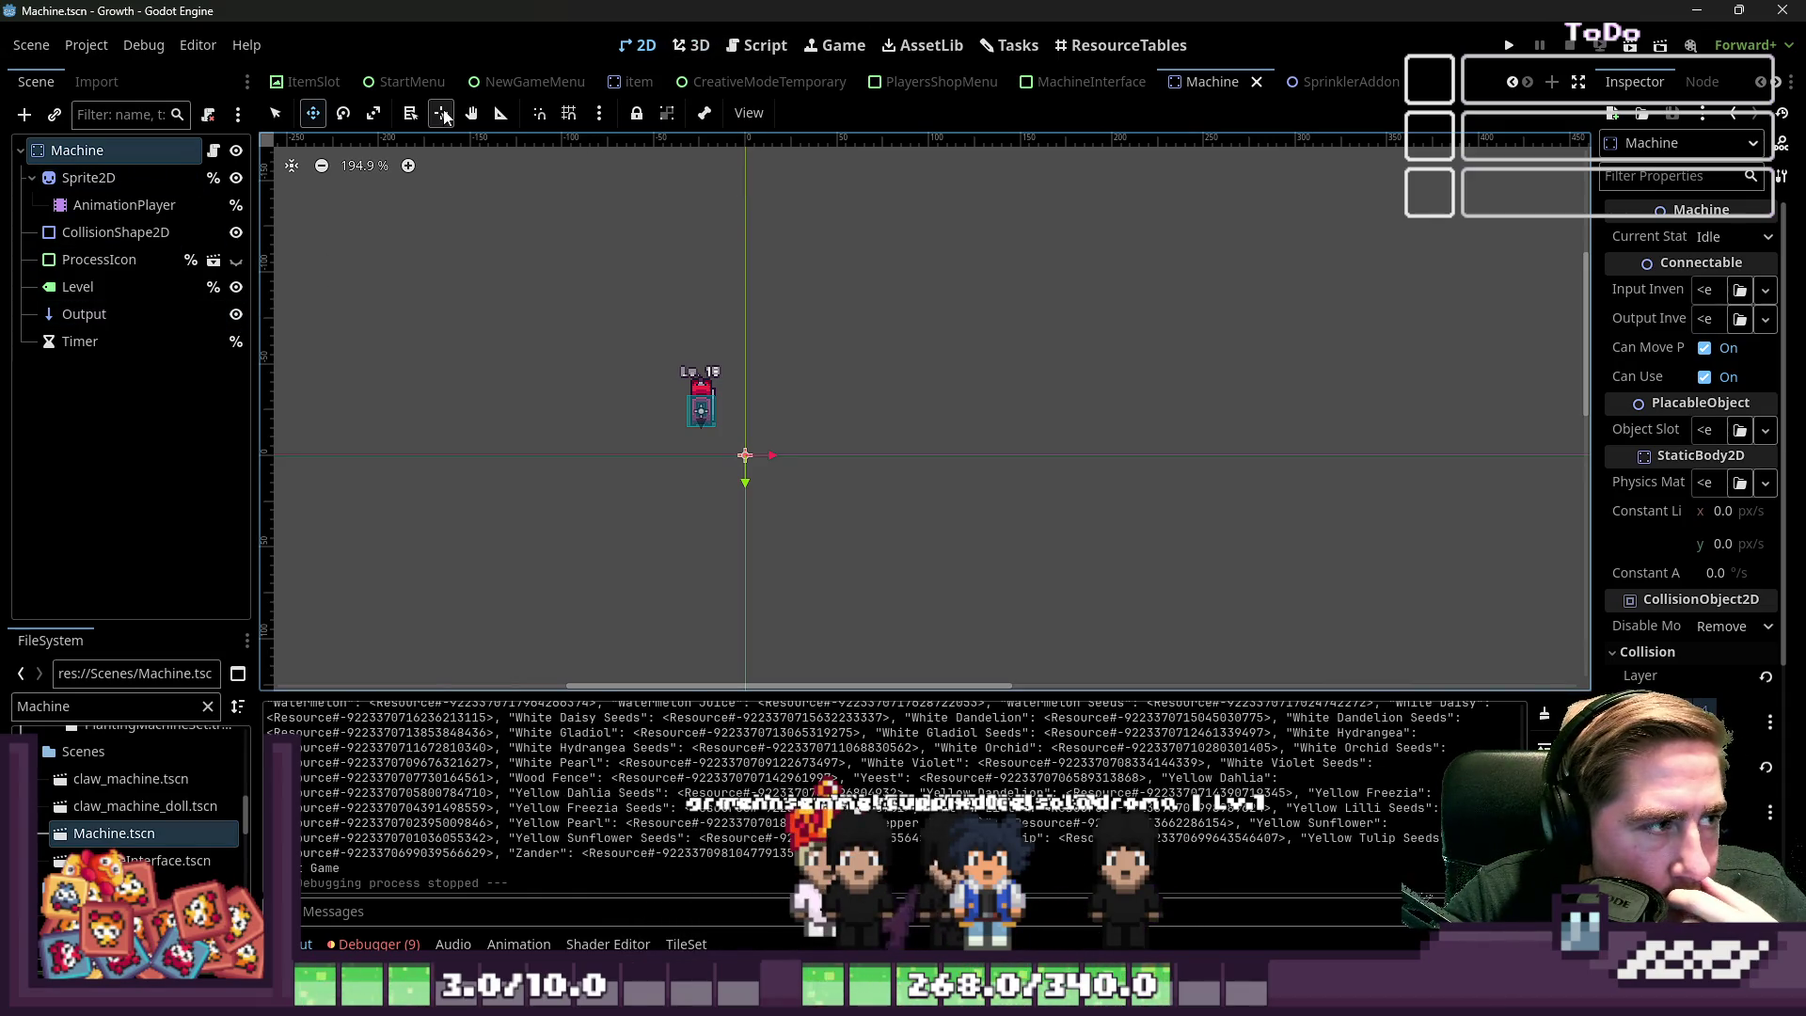
scroll(455, 87, "up", 5)
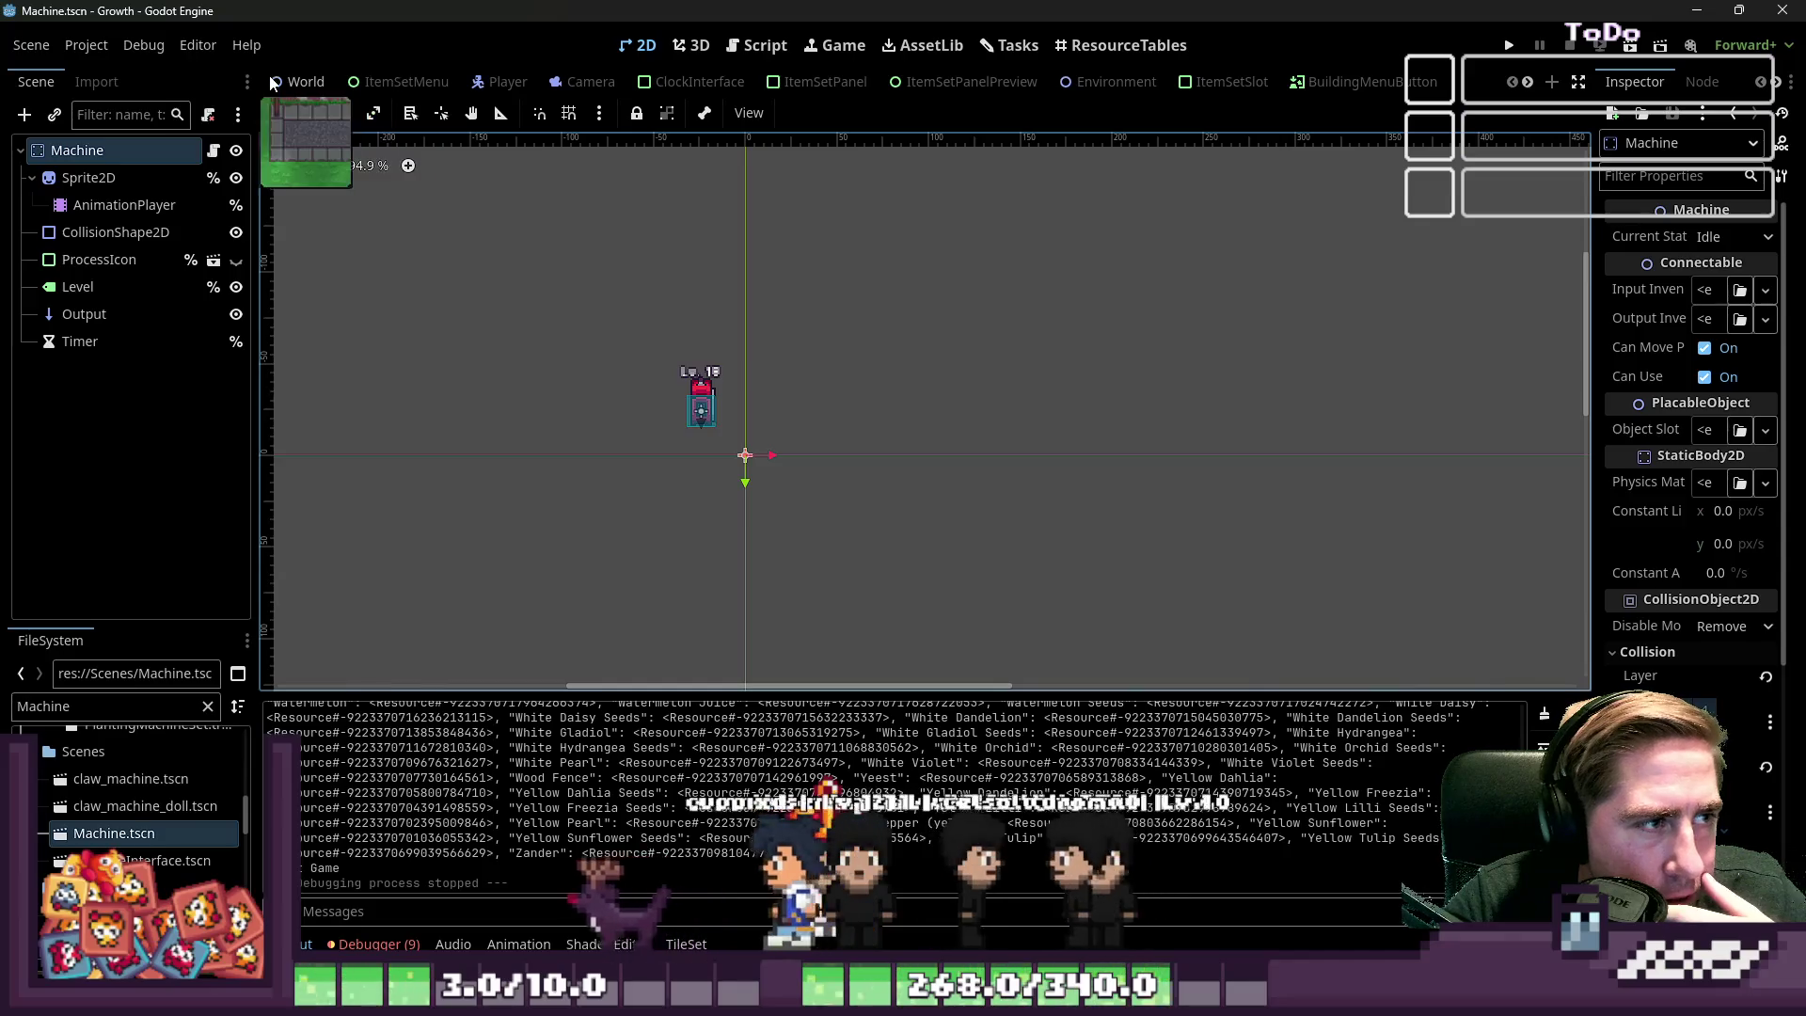
left_click(299, 83)
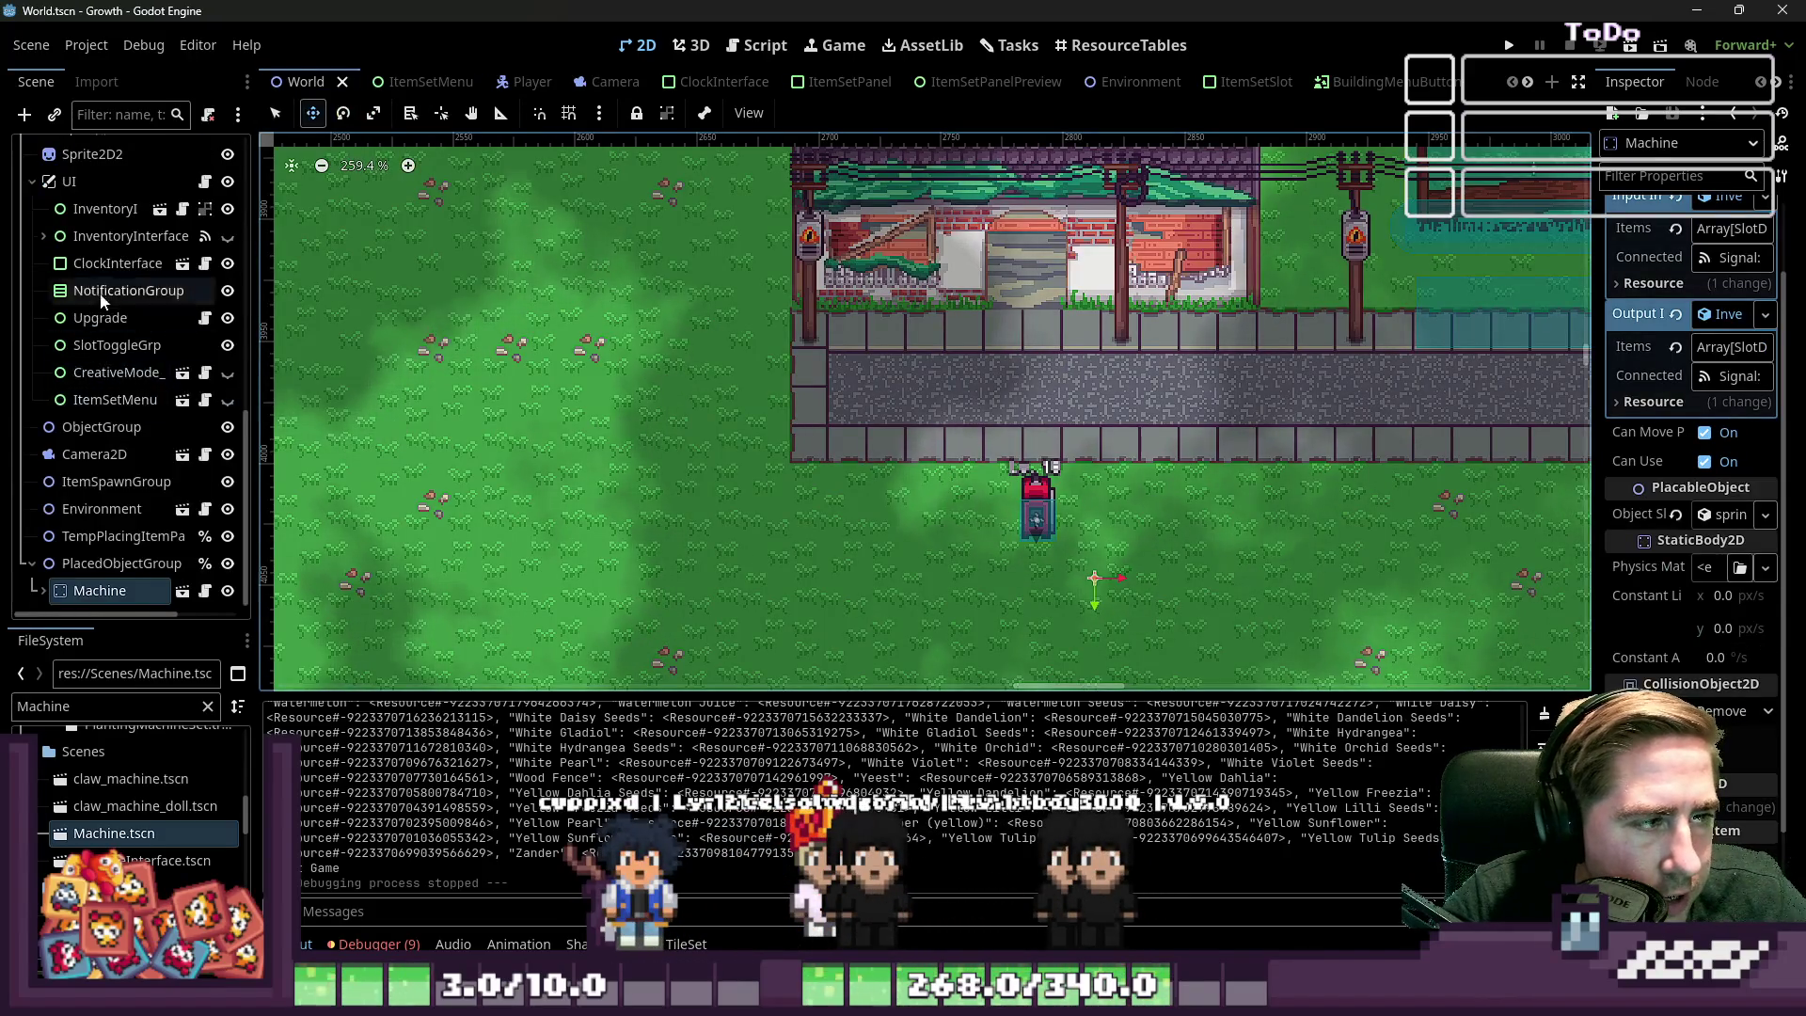
scroll(103, 301, "up", 10)
left_click(94, 154)
Duplicate Machine as Machine2 beside the original and revert its Object Slot Data
scroll(143, 393, "down", 3)
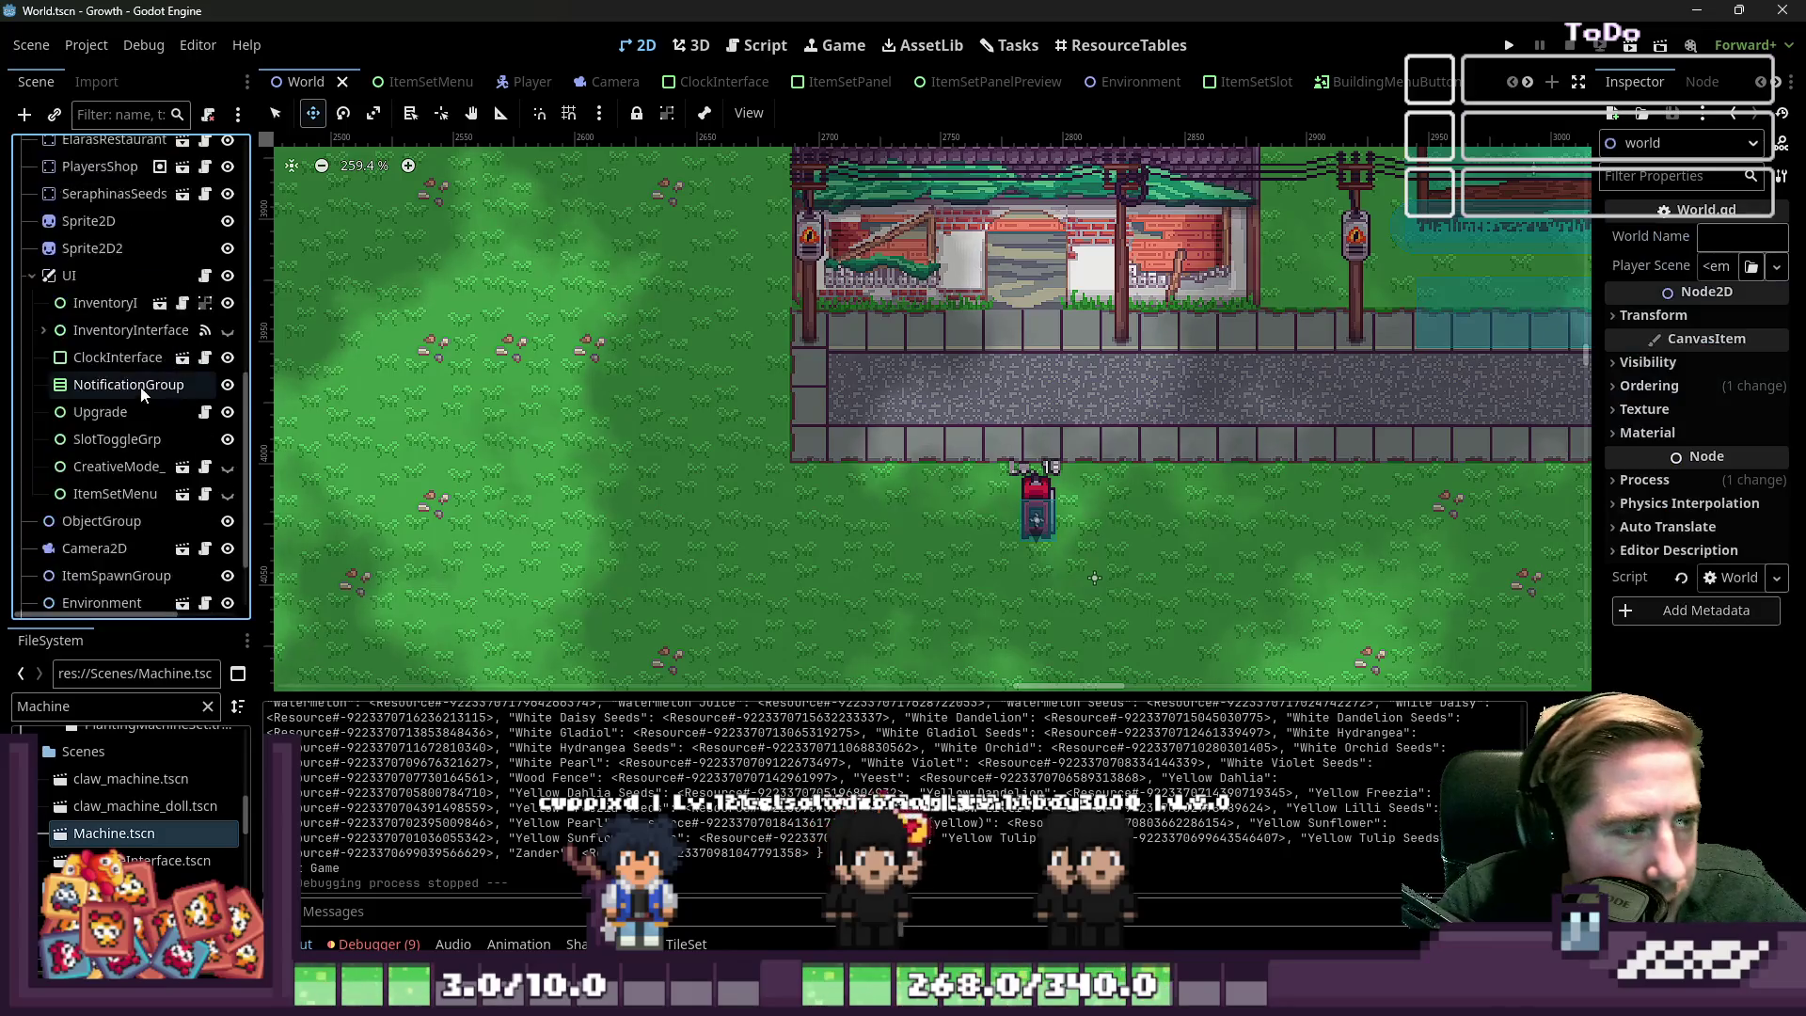
scroll(143, 393, "down", 3)
left_click(94, 582)
key("ctrl+d")
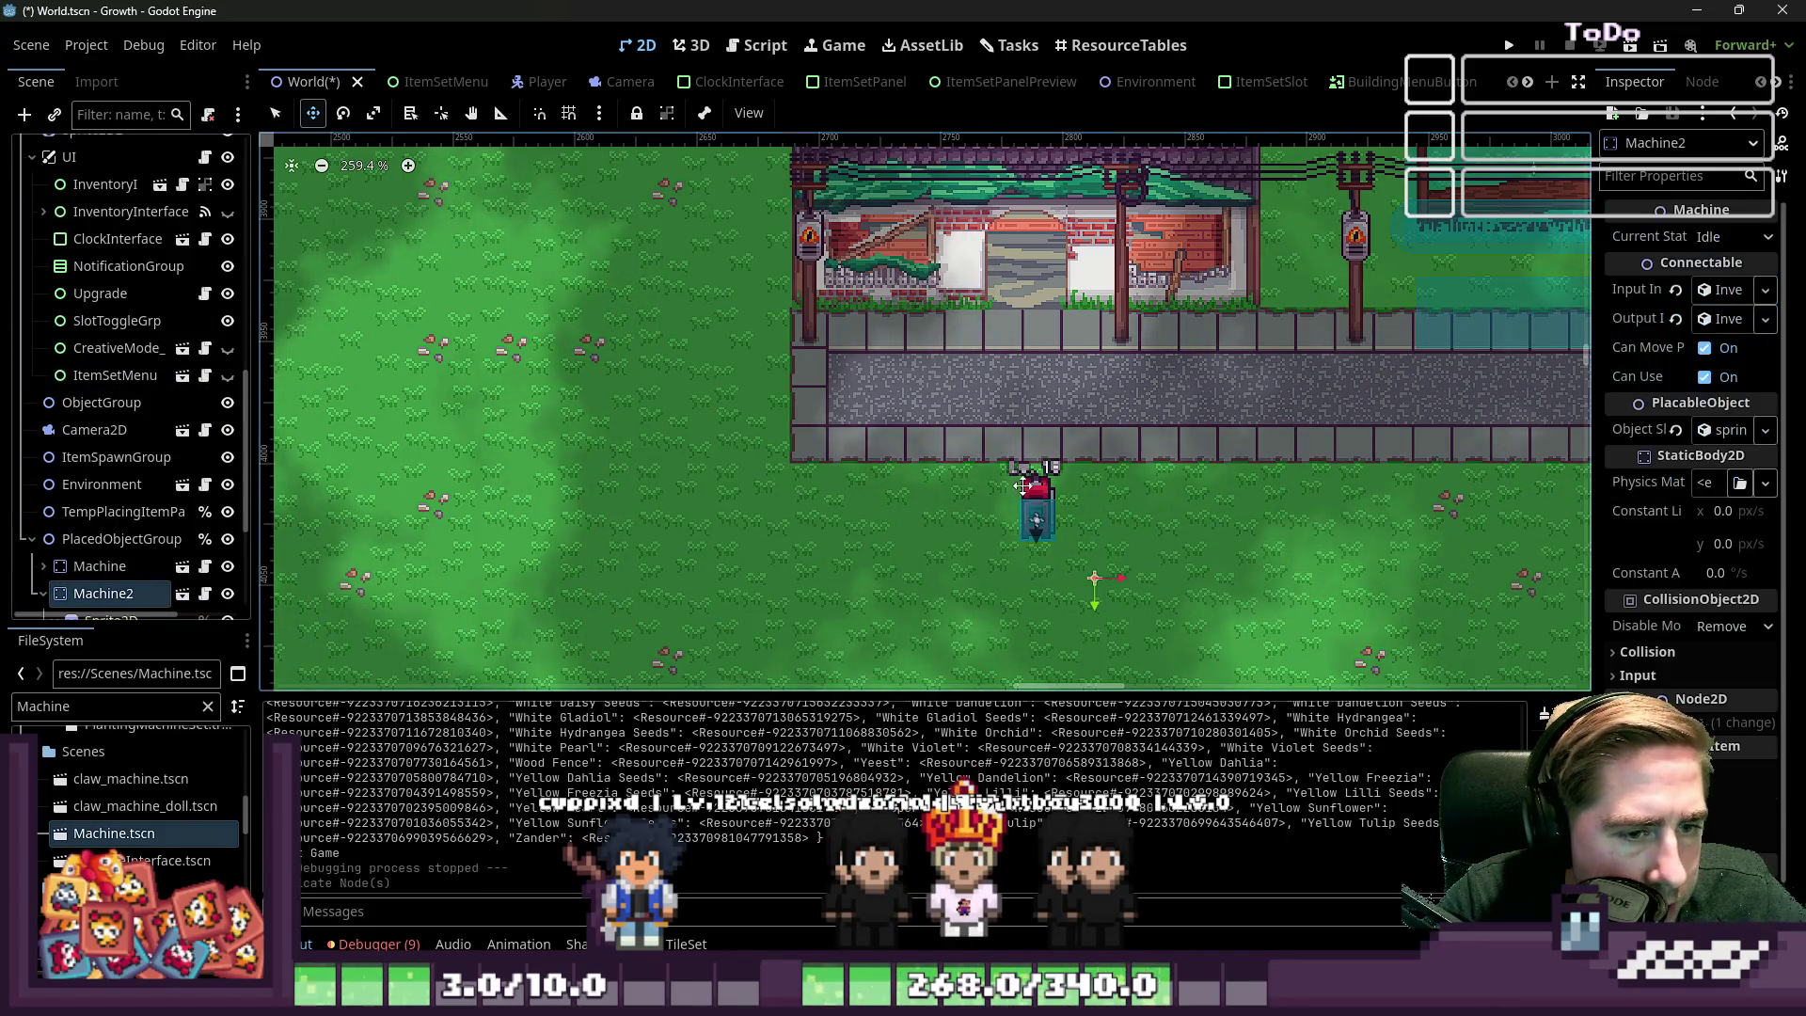
scroll(1022, 485, "up", 3)
left_click_drag(1022, 485, 1298, 522)
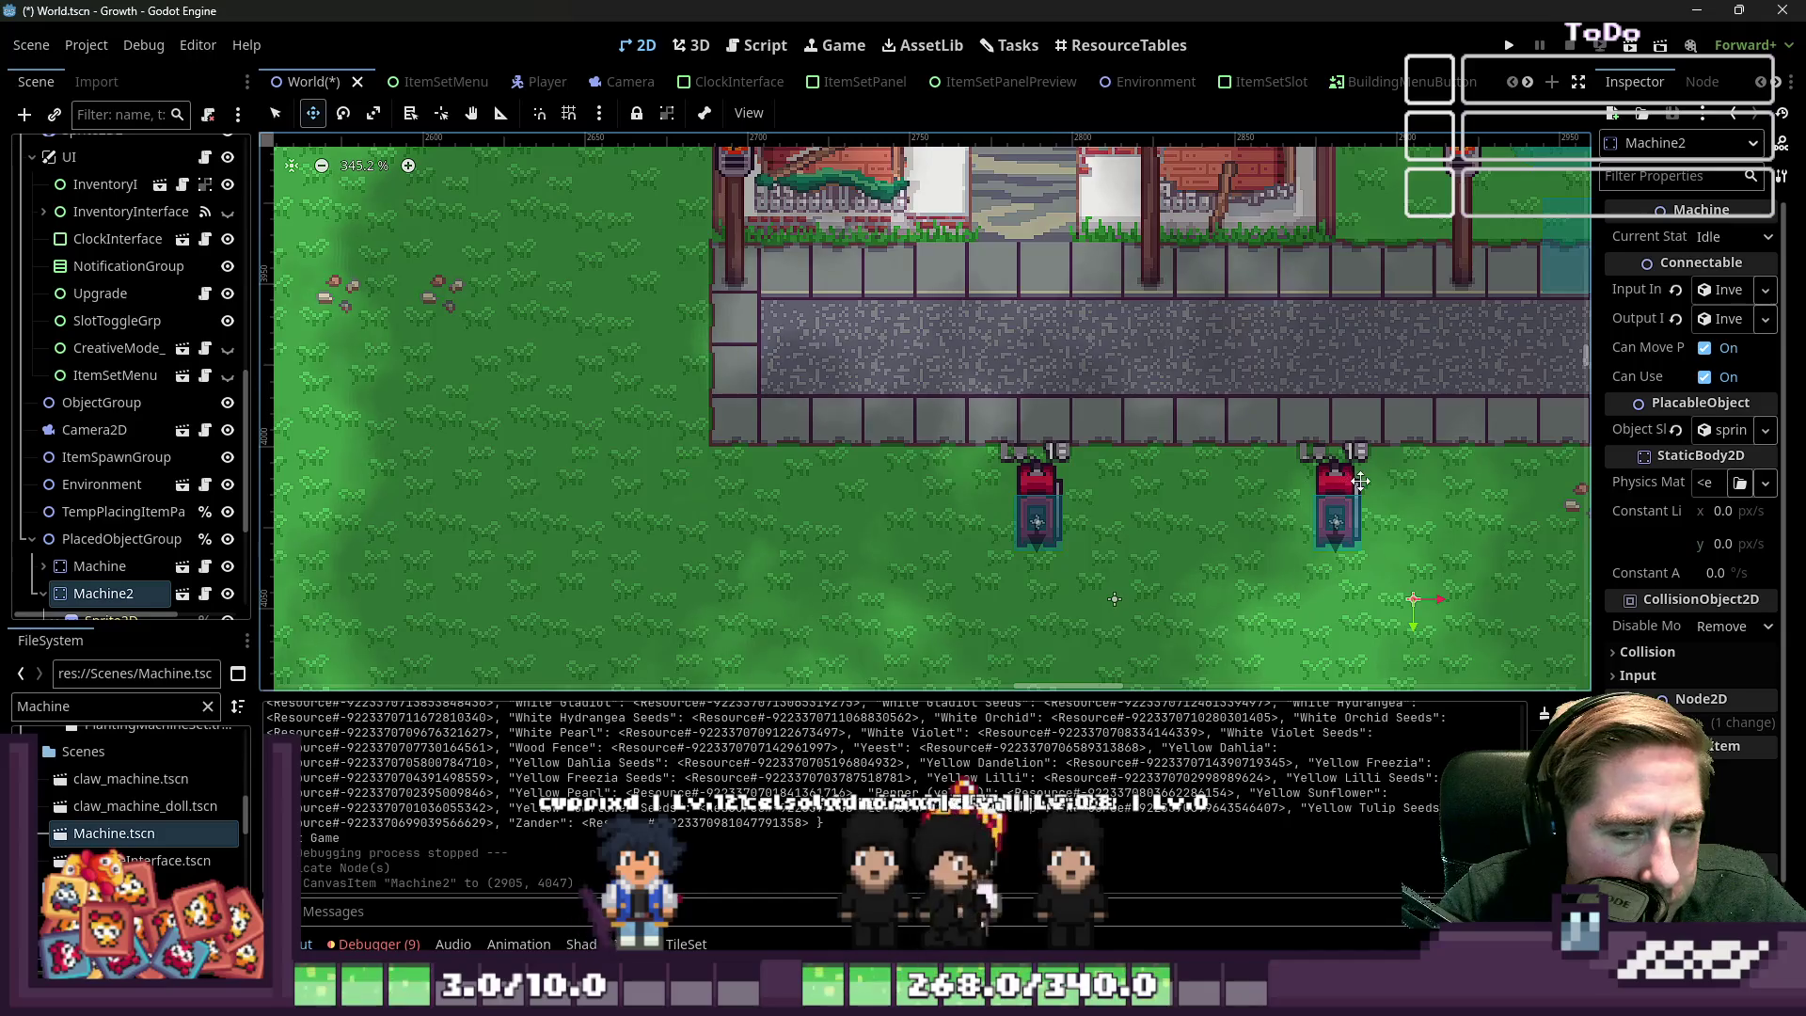
mouse_move(1599, 468)
left_mouse_down()
mouse_move(1350, 461)
mouse_move(1412, 461)
left_mouse_up()
left_click(1584, 430)
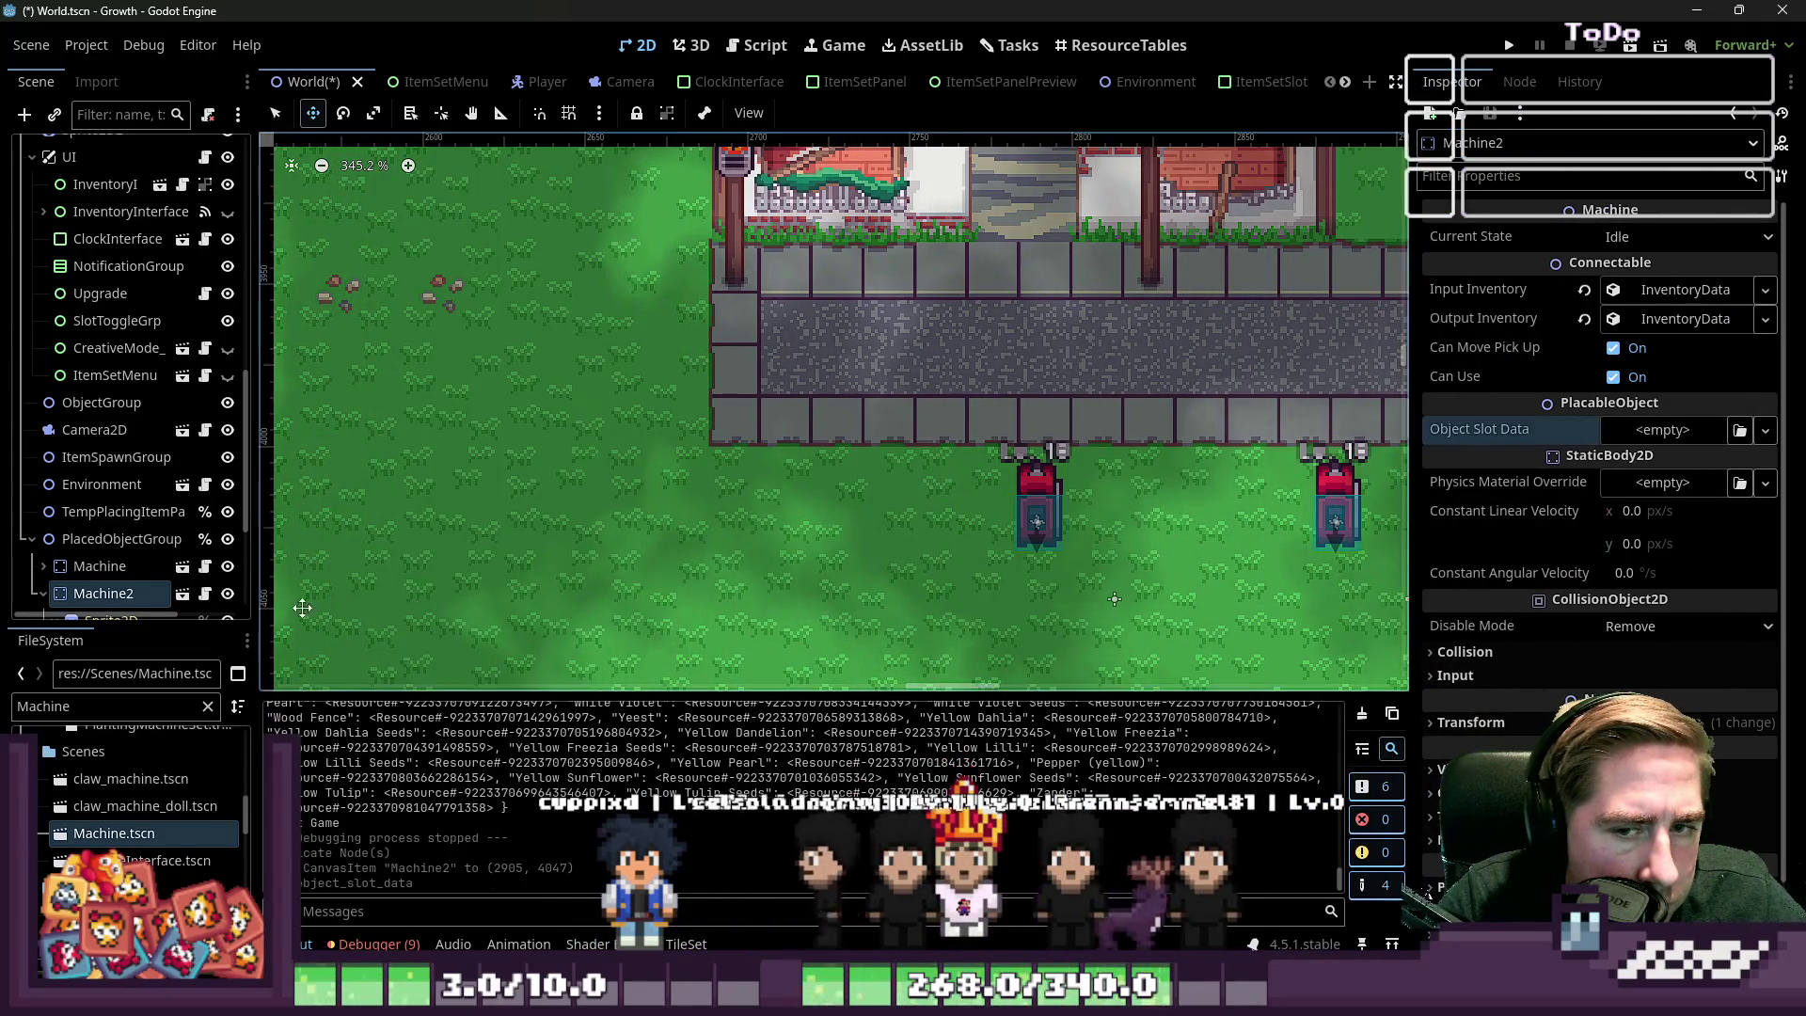
Filter the FileSystem dock for 'seedex' to find the seed extractor slot resource
double_click(64, 701)
type("seed")
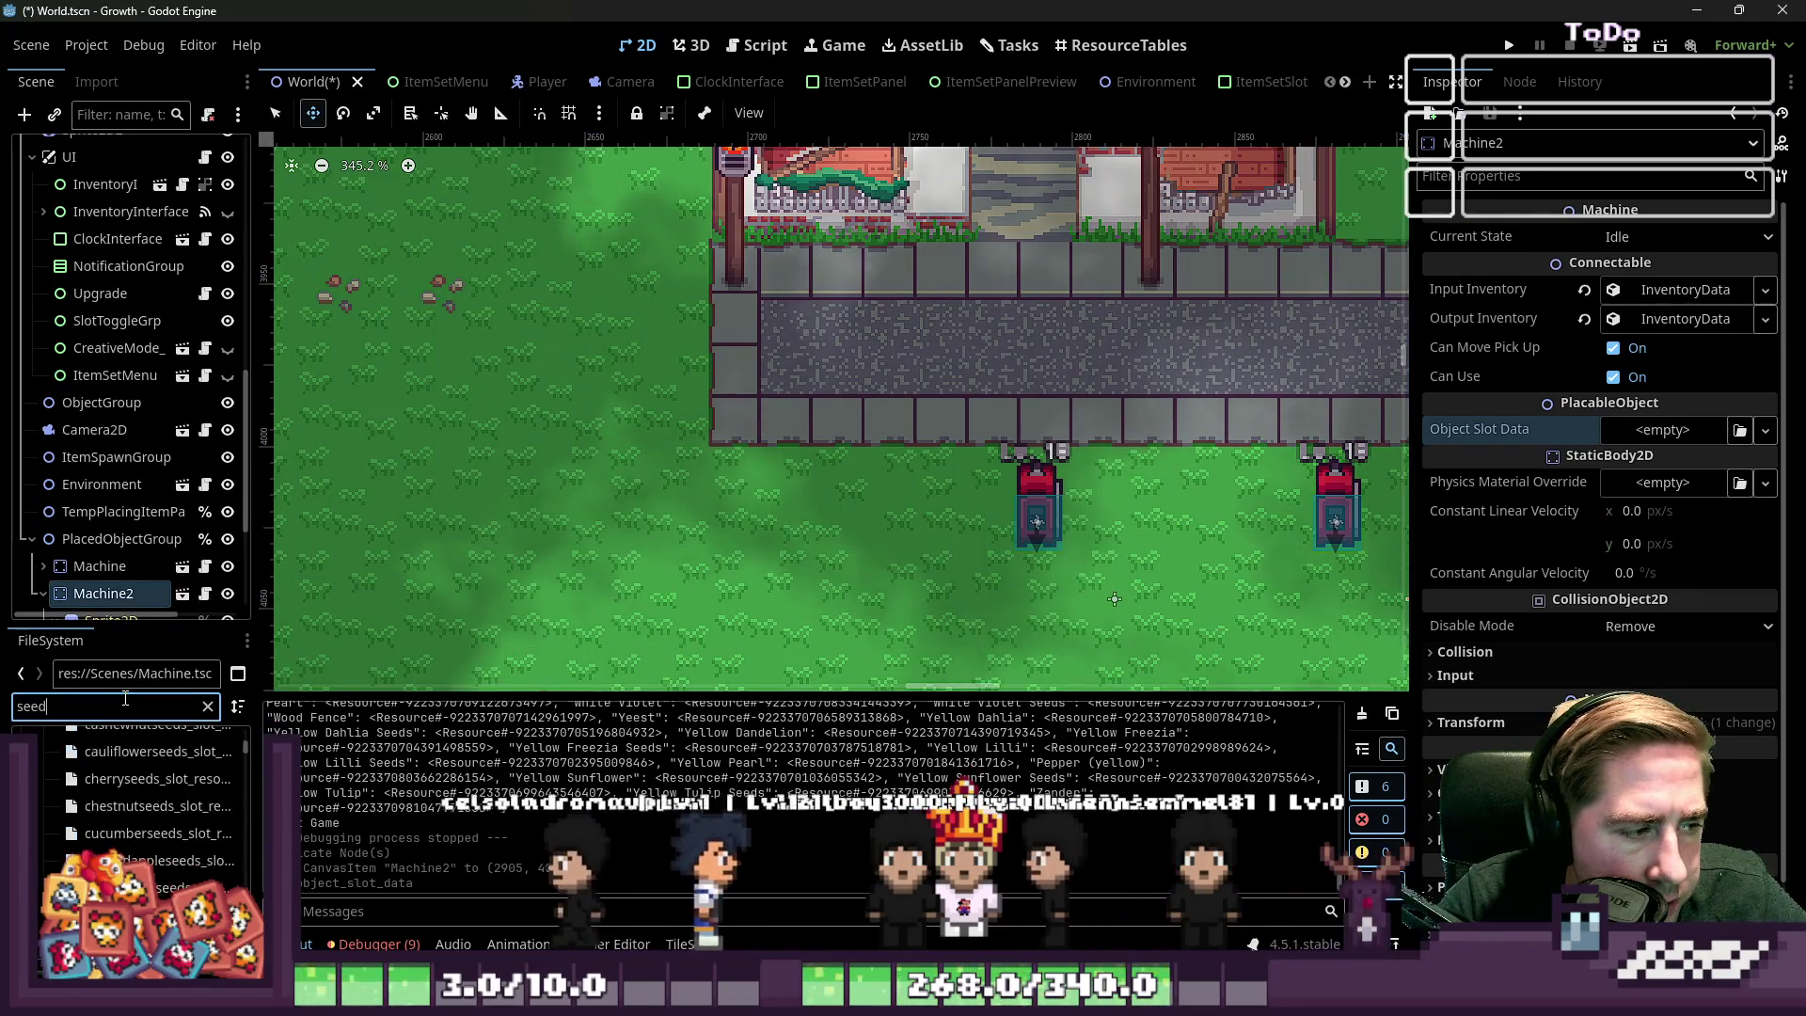
type("_ex")
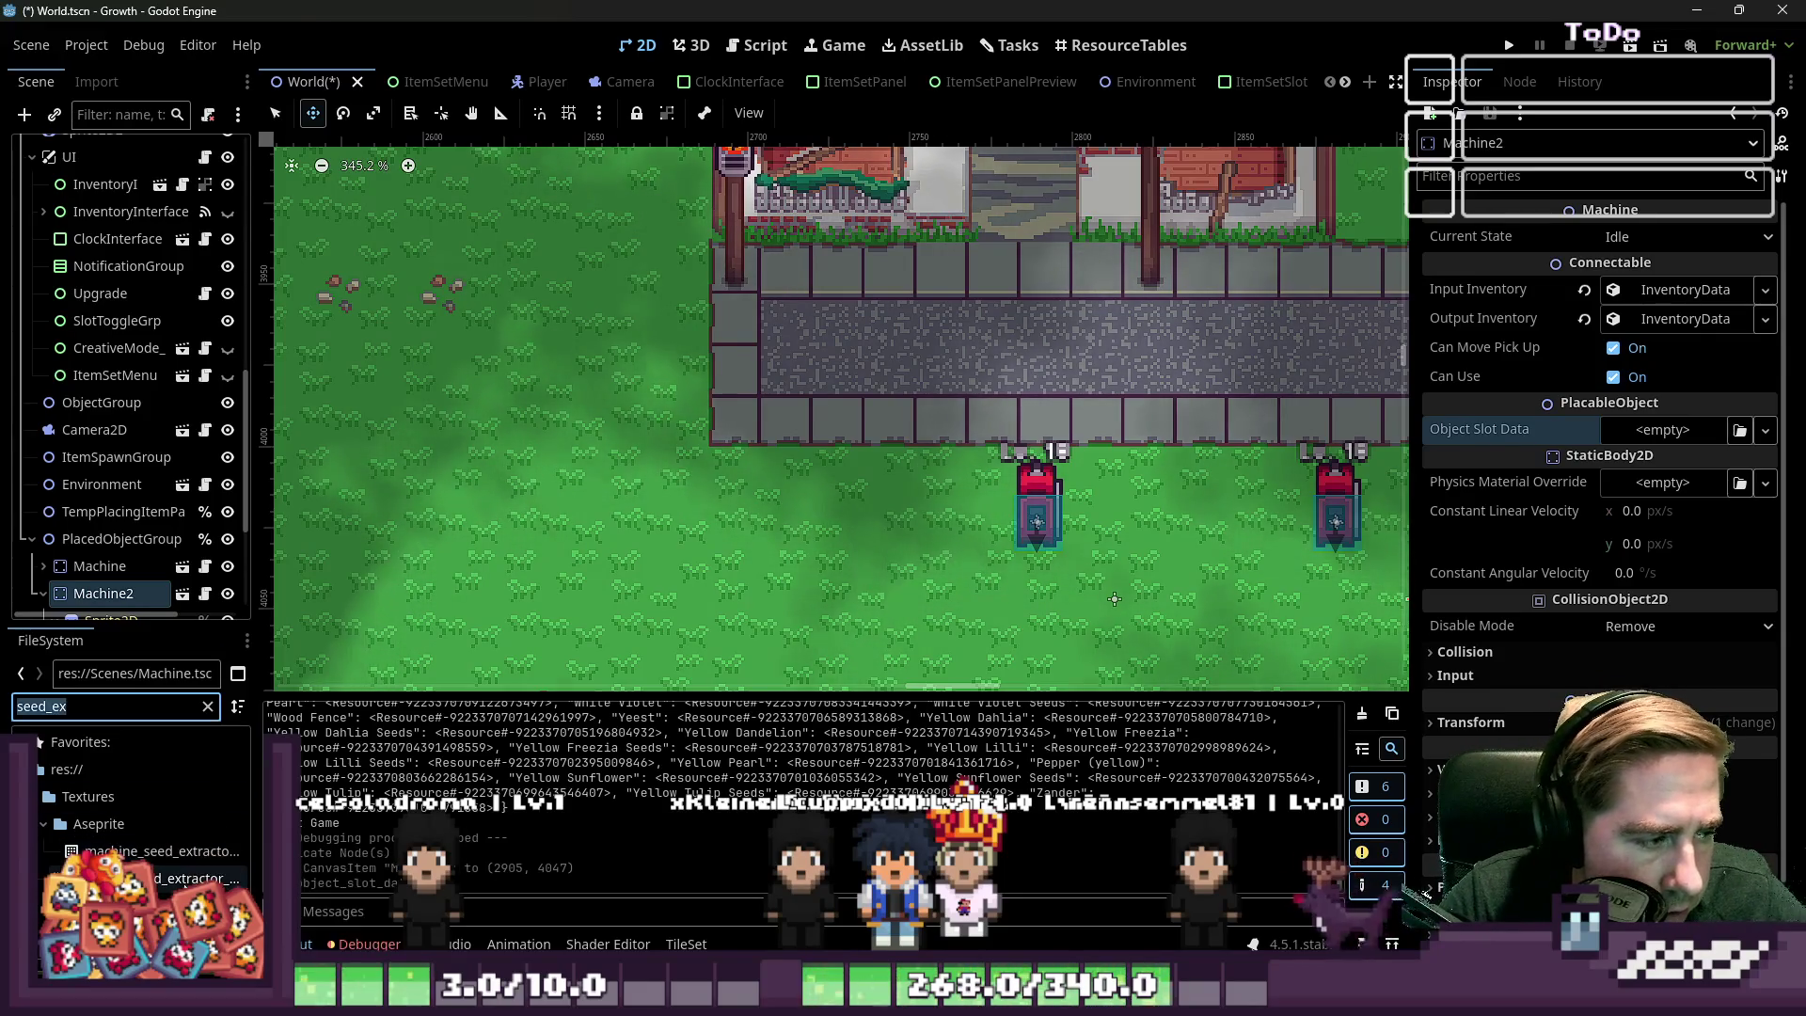
type("s")
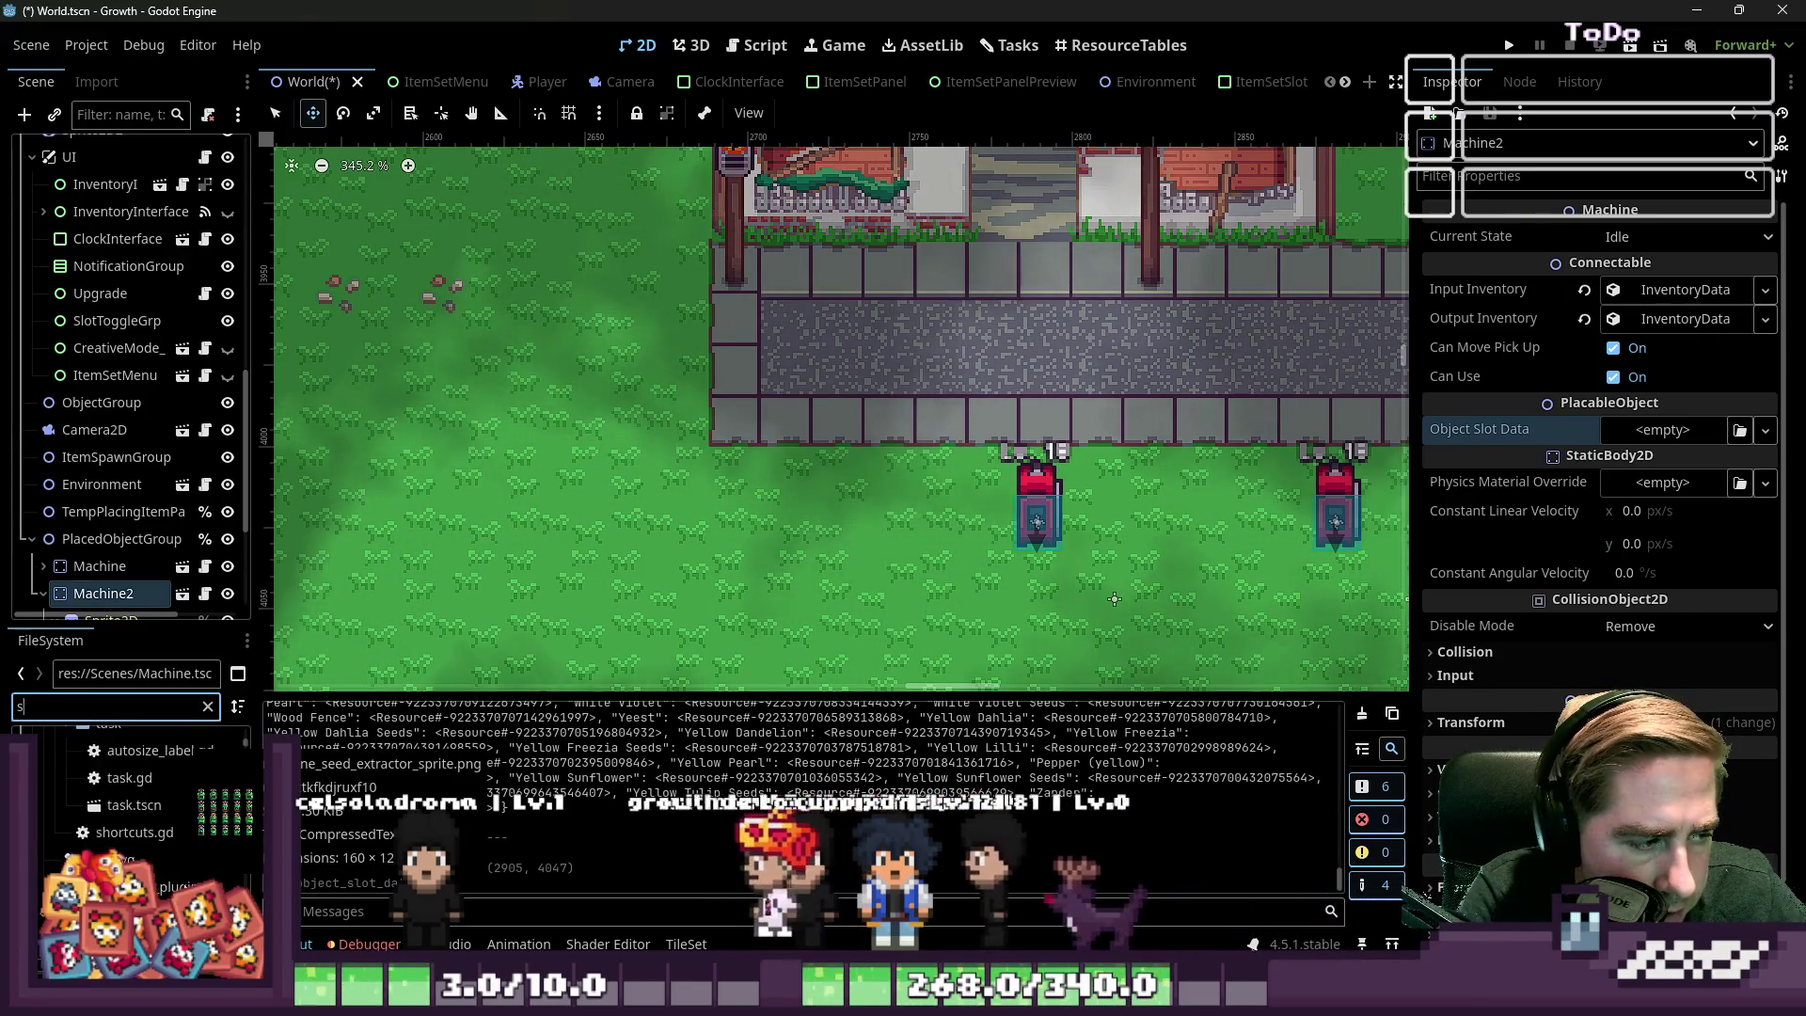
type("eed_ext")
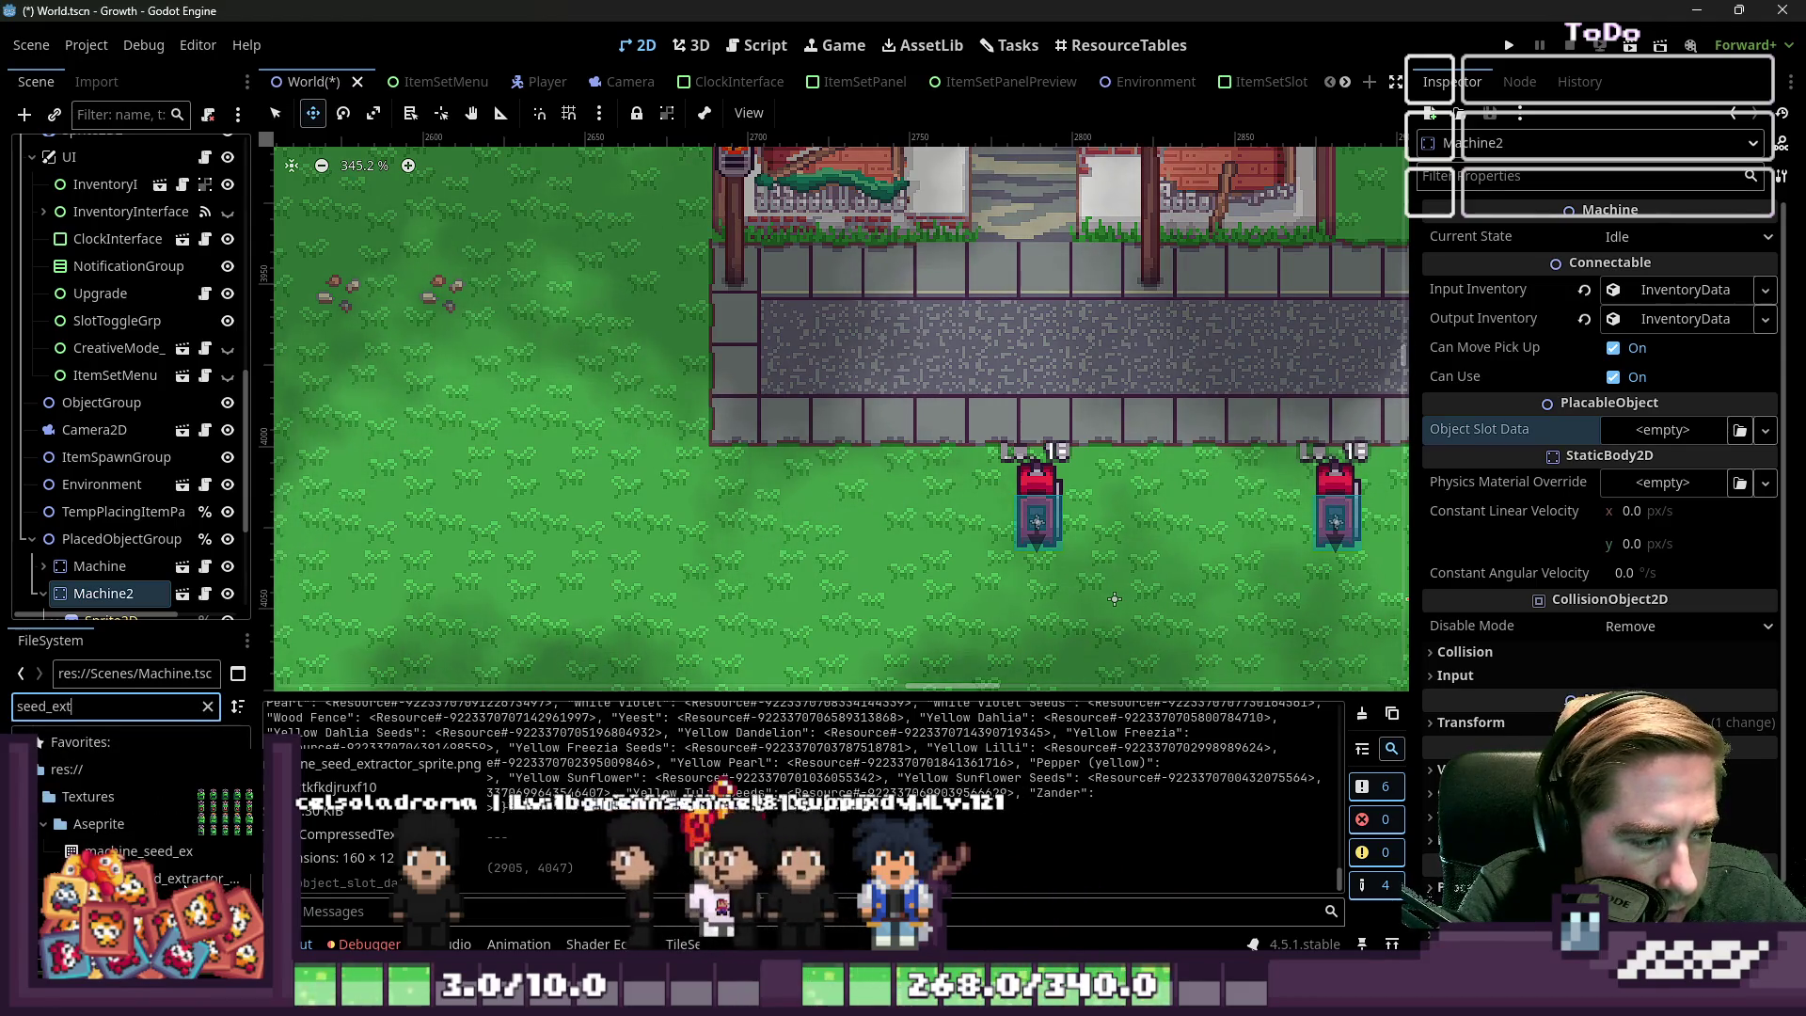
key("BackSpace")
key("BackSpace")
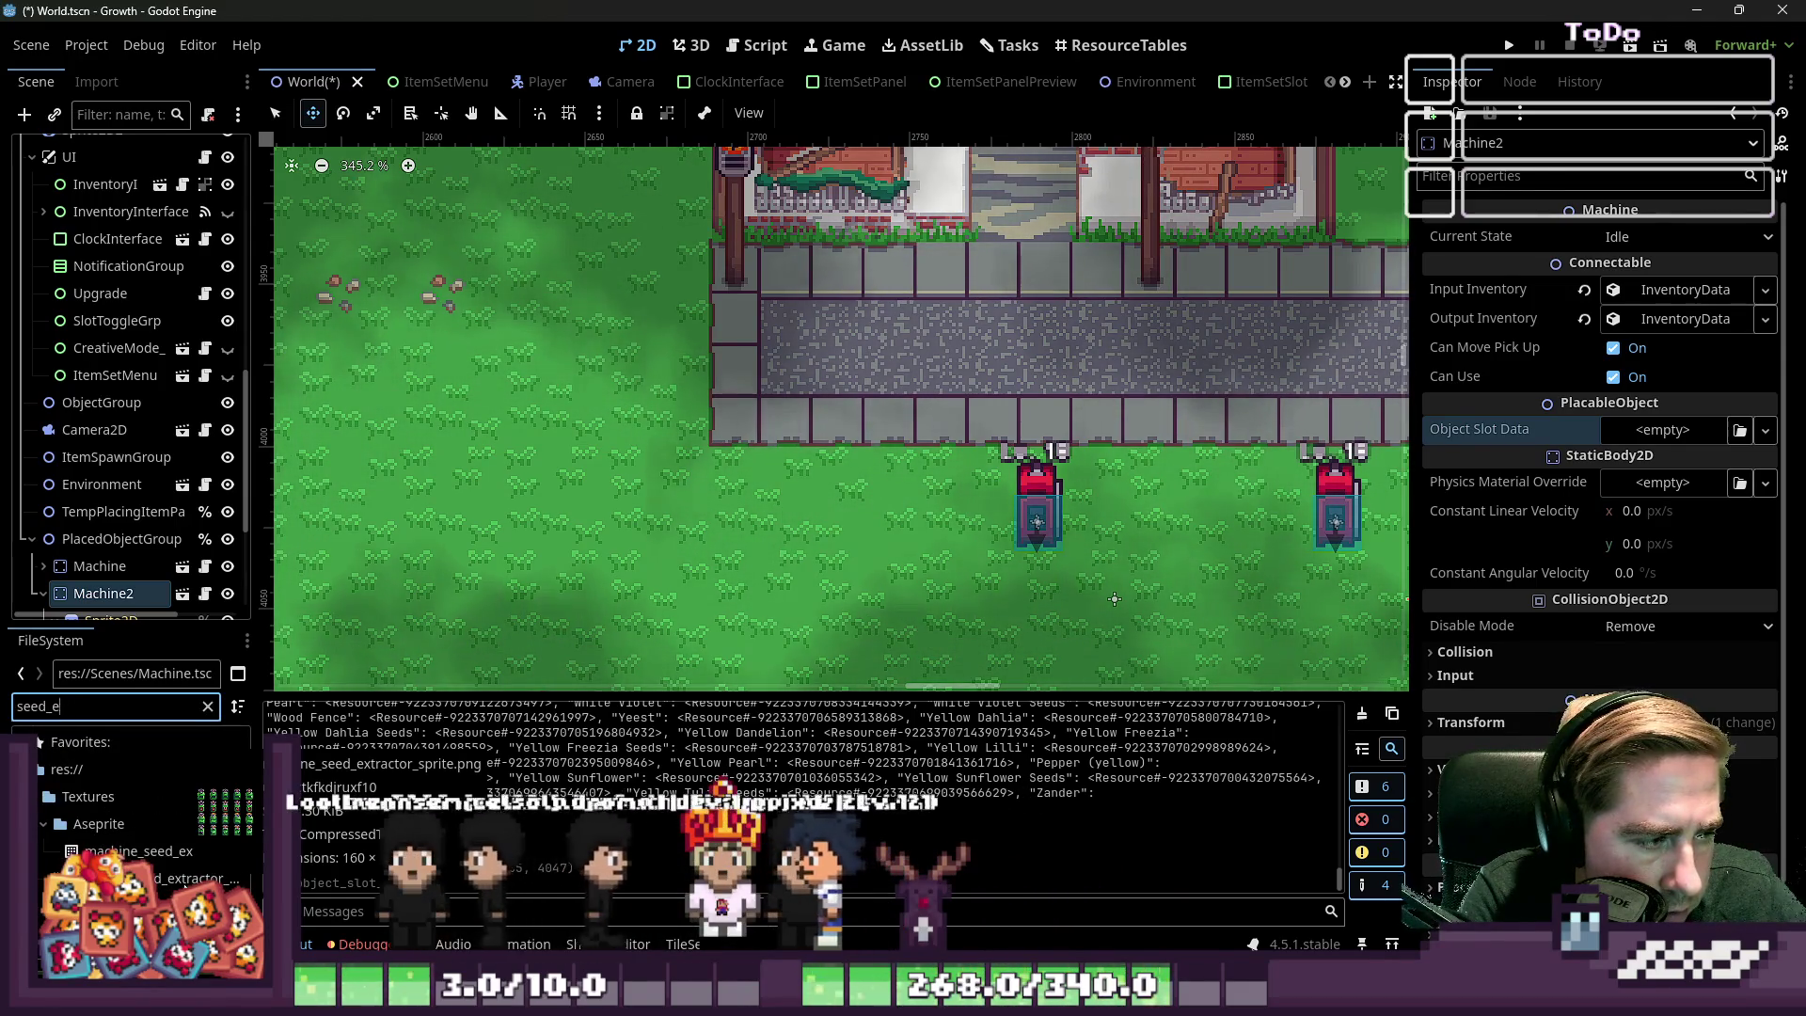
key("BackSpace")
key("BackSpace")
type("e")
Assign seedextractor_slot to Machine2's Object Slot Data, then save and run the game
scroll(148, 858, "up", 2)
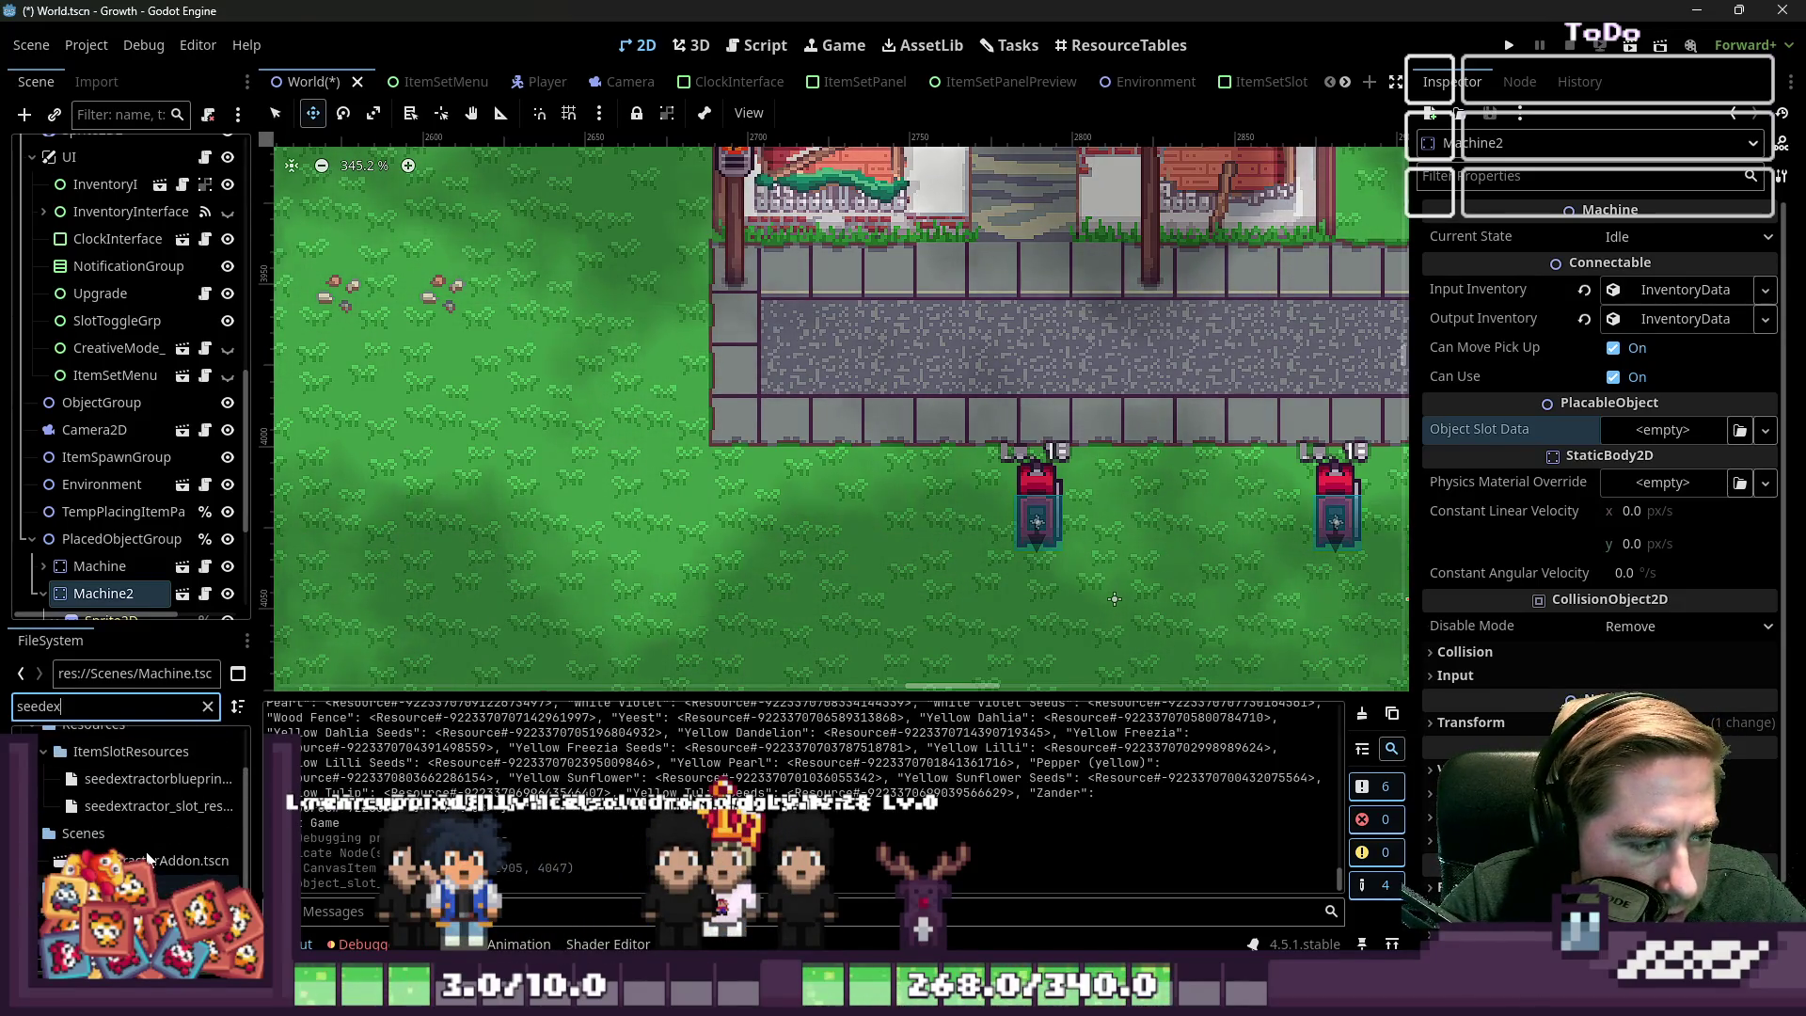
mouse_move(148, 815)
left_mouse_down()
mouse_move(1644, 568)
mouse_move(1665, 429)
left_mouse_up()
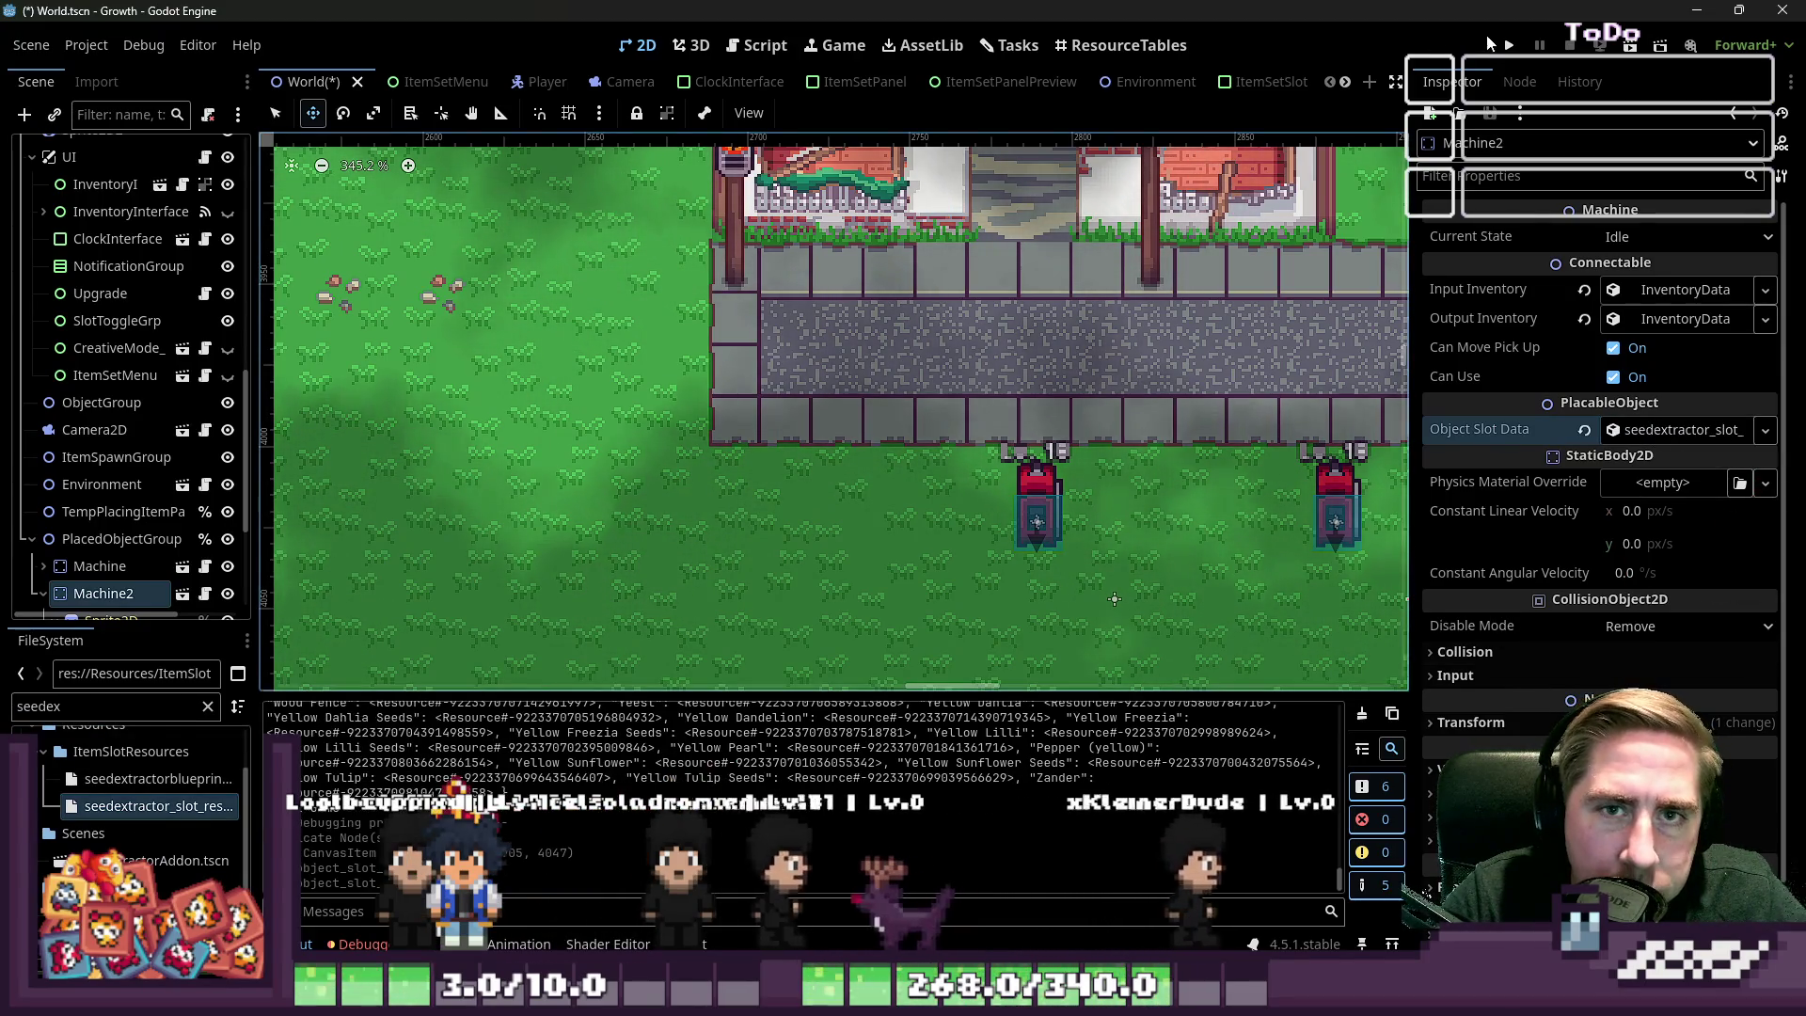
key("F5")
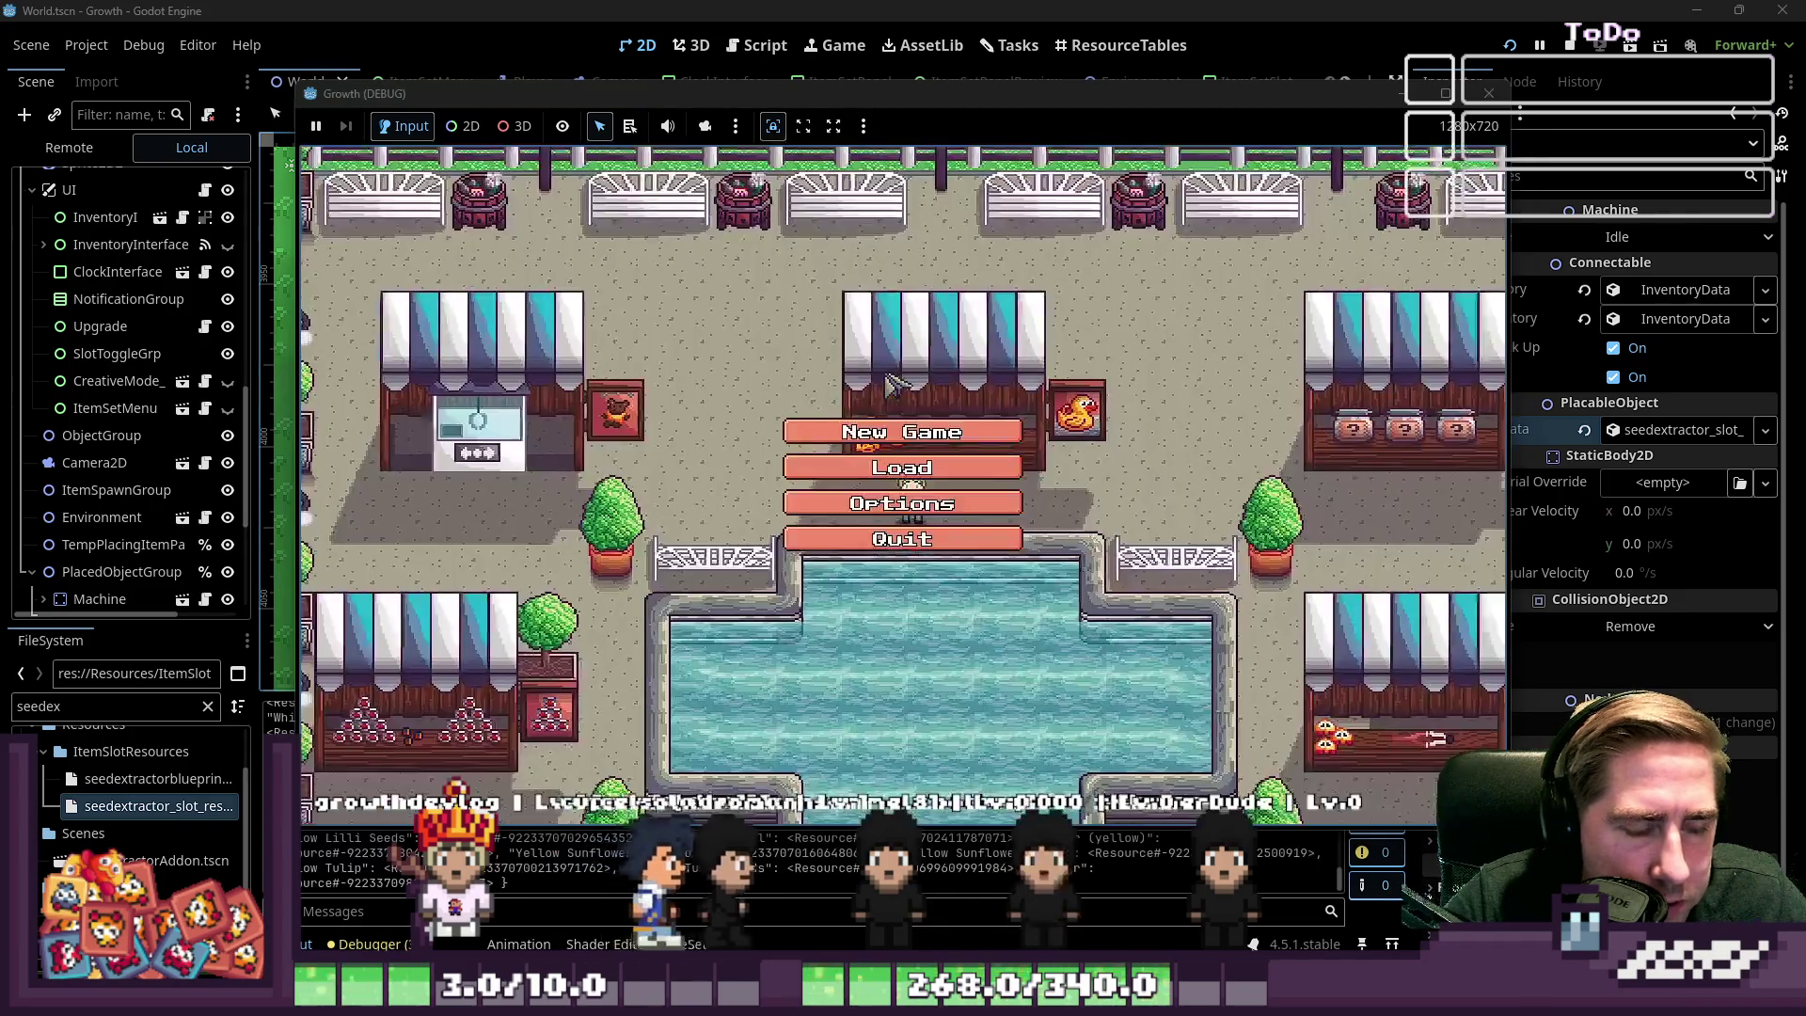
Start a new game from the title screen and confirm the character
left_click(918, 462)
type("xc")
left_click(894, 649)
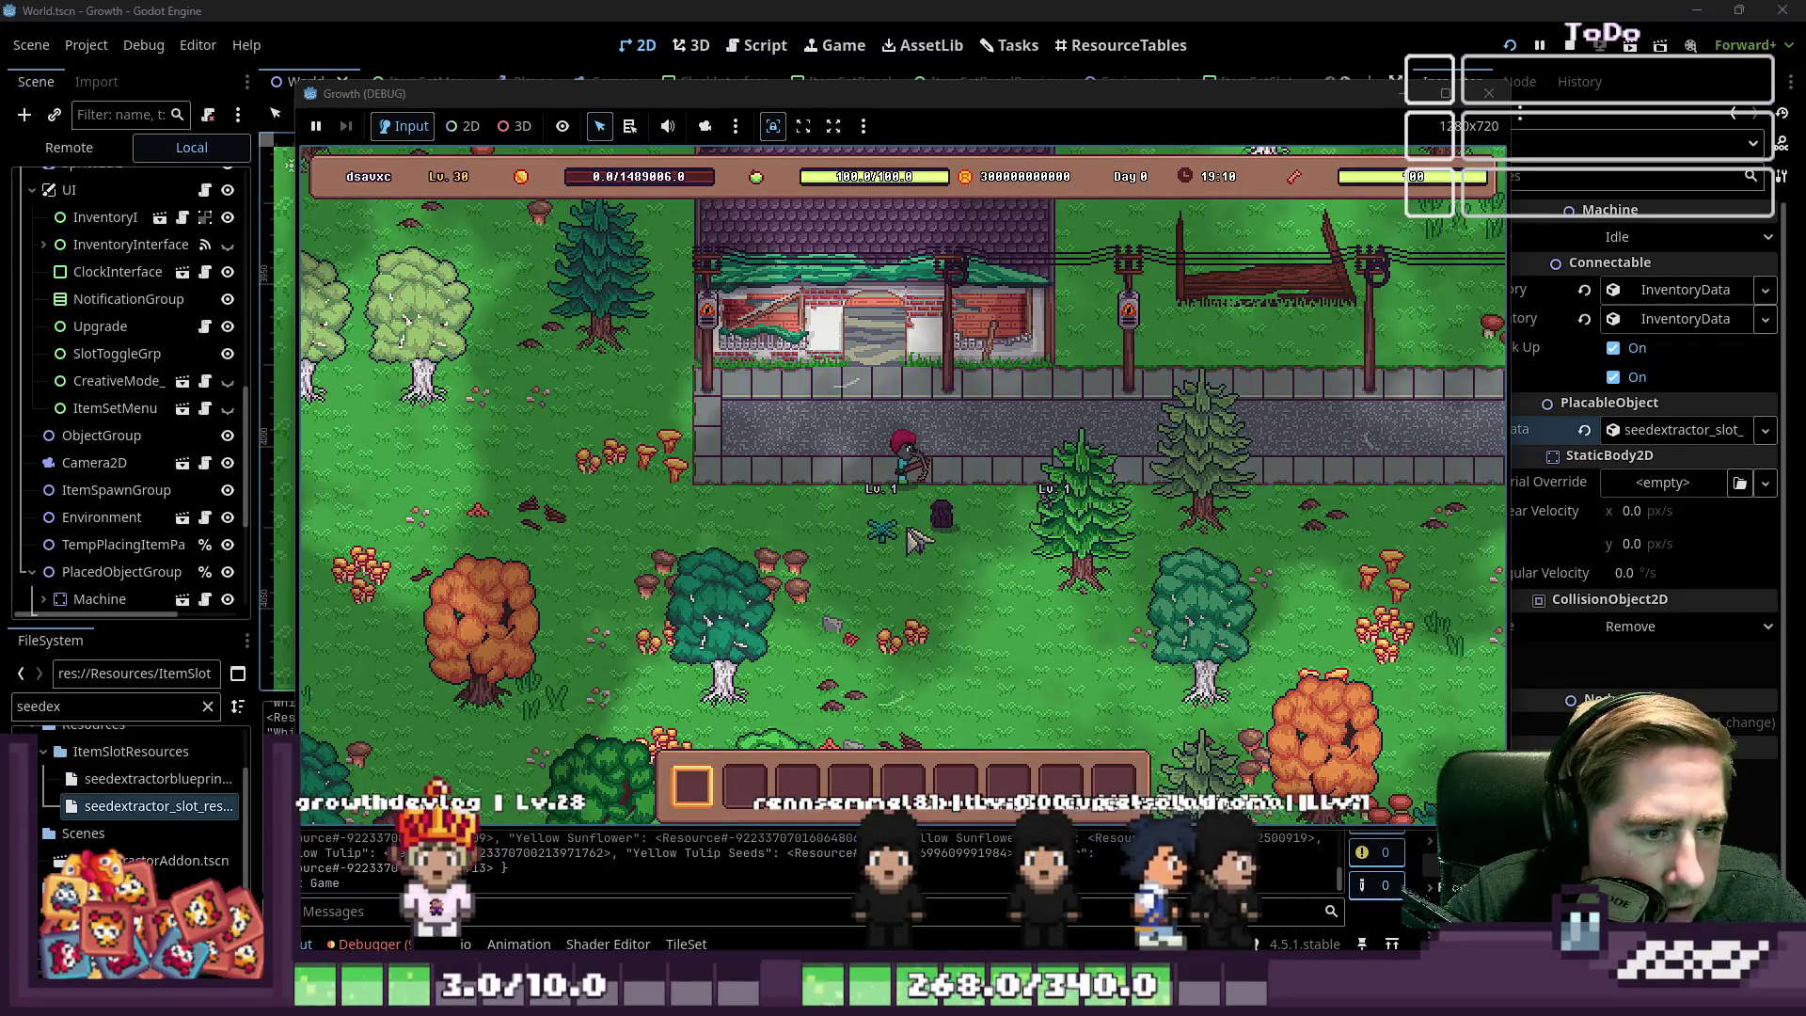
Put a carrot from the all-items grid into hotbar slot 5 and feed plants into the machine
key("e")
key("e")
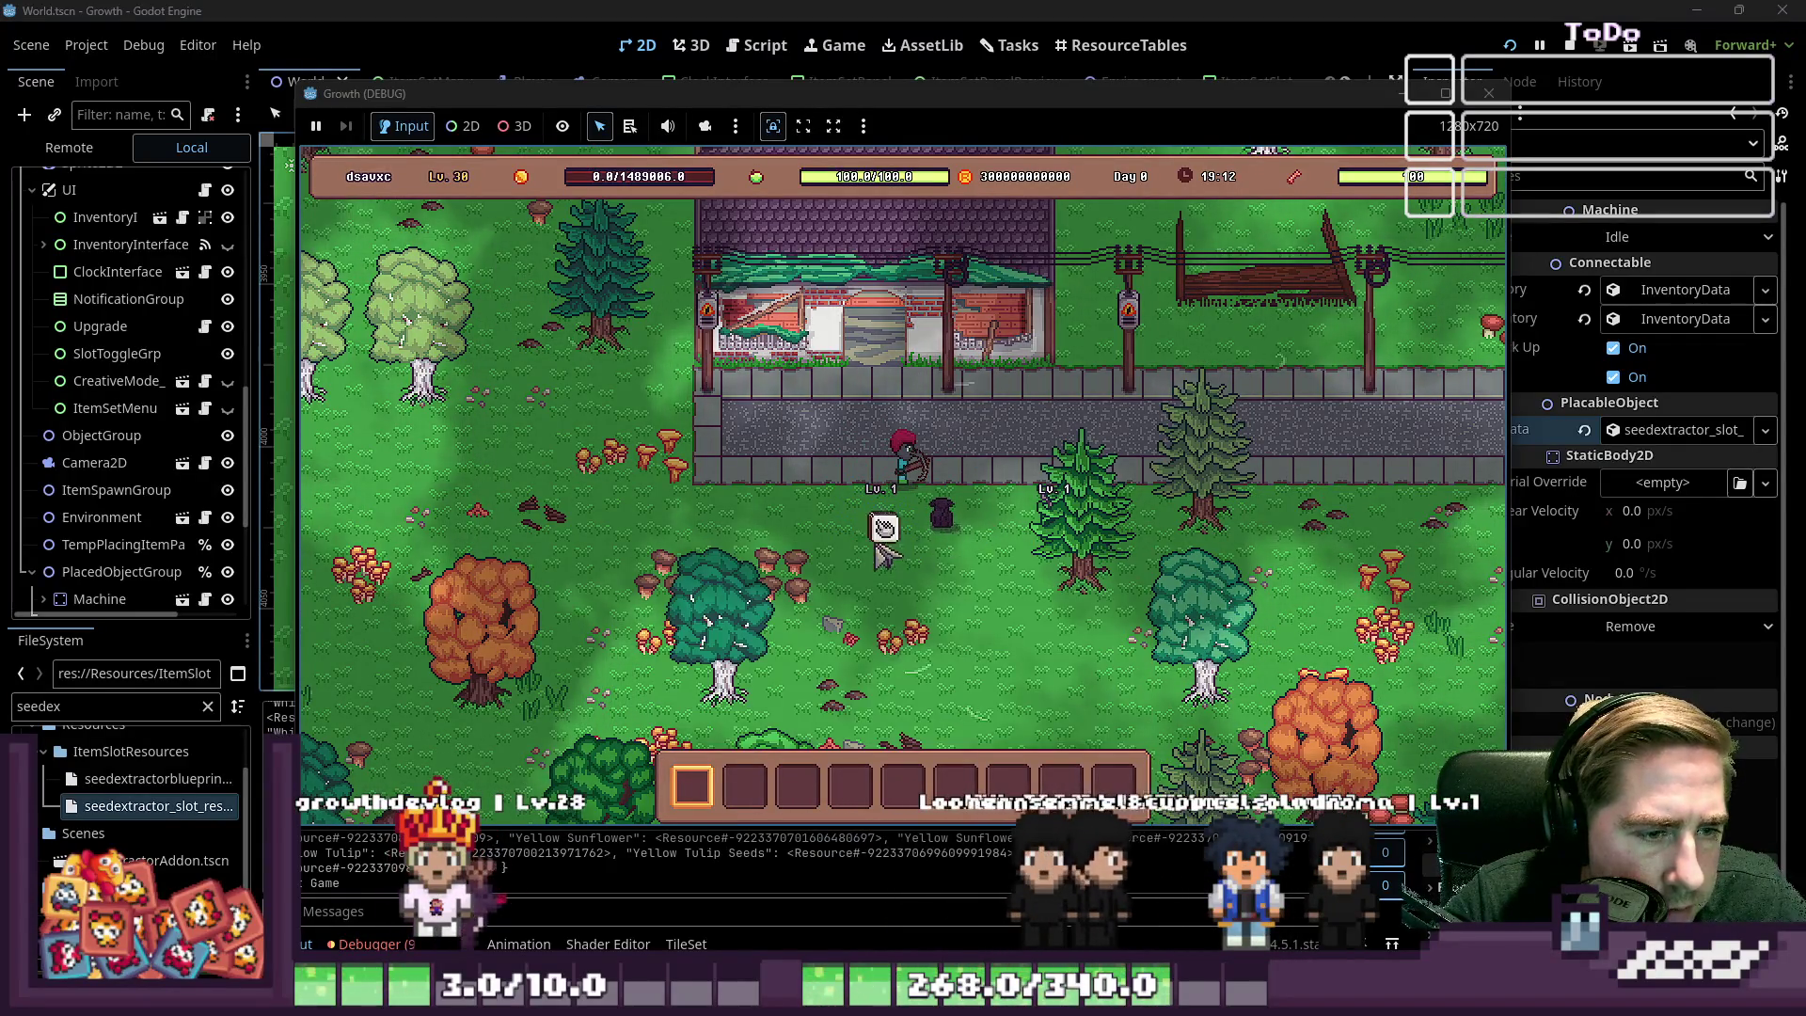
left_click(936, 512)
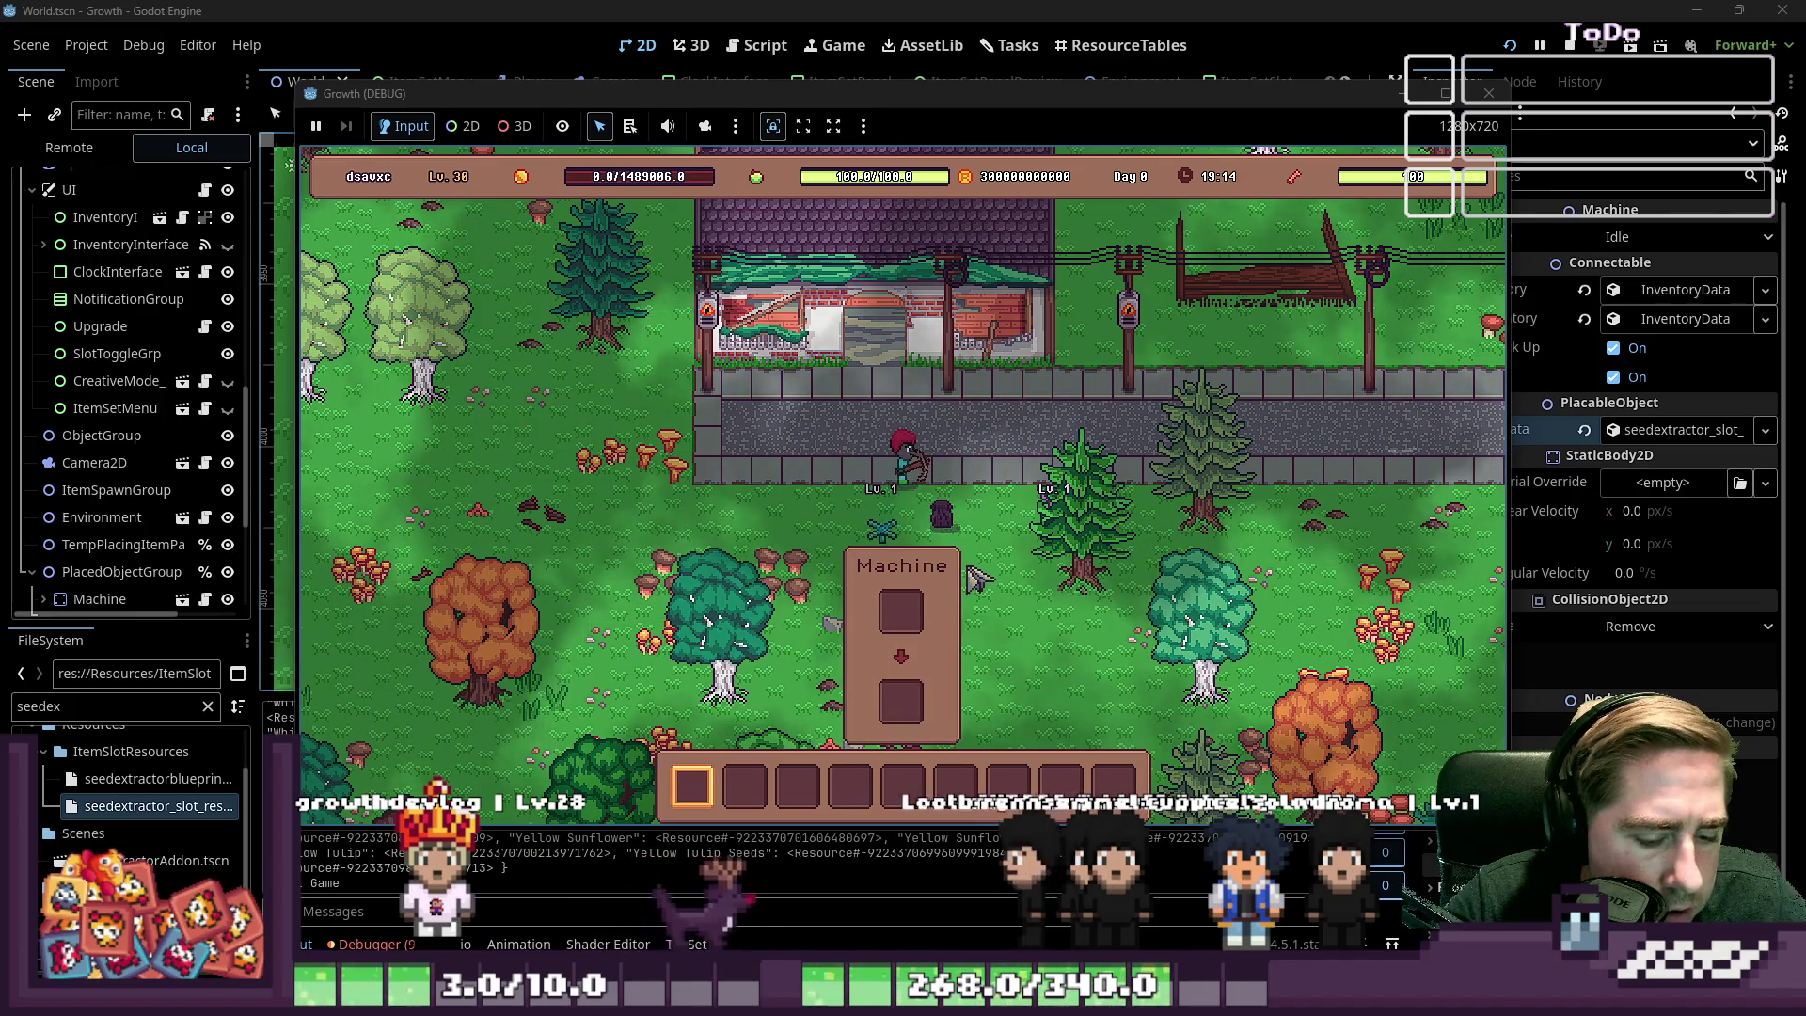
key("c")
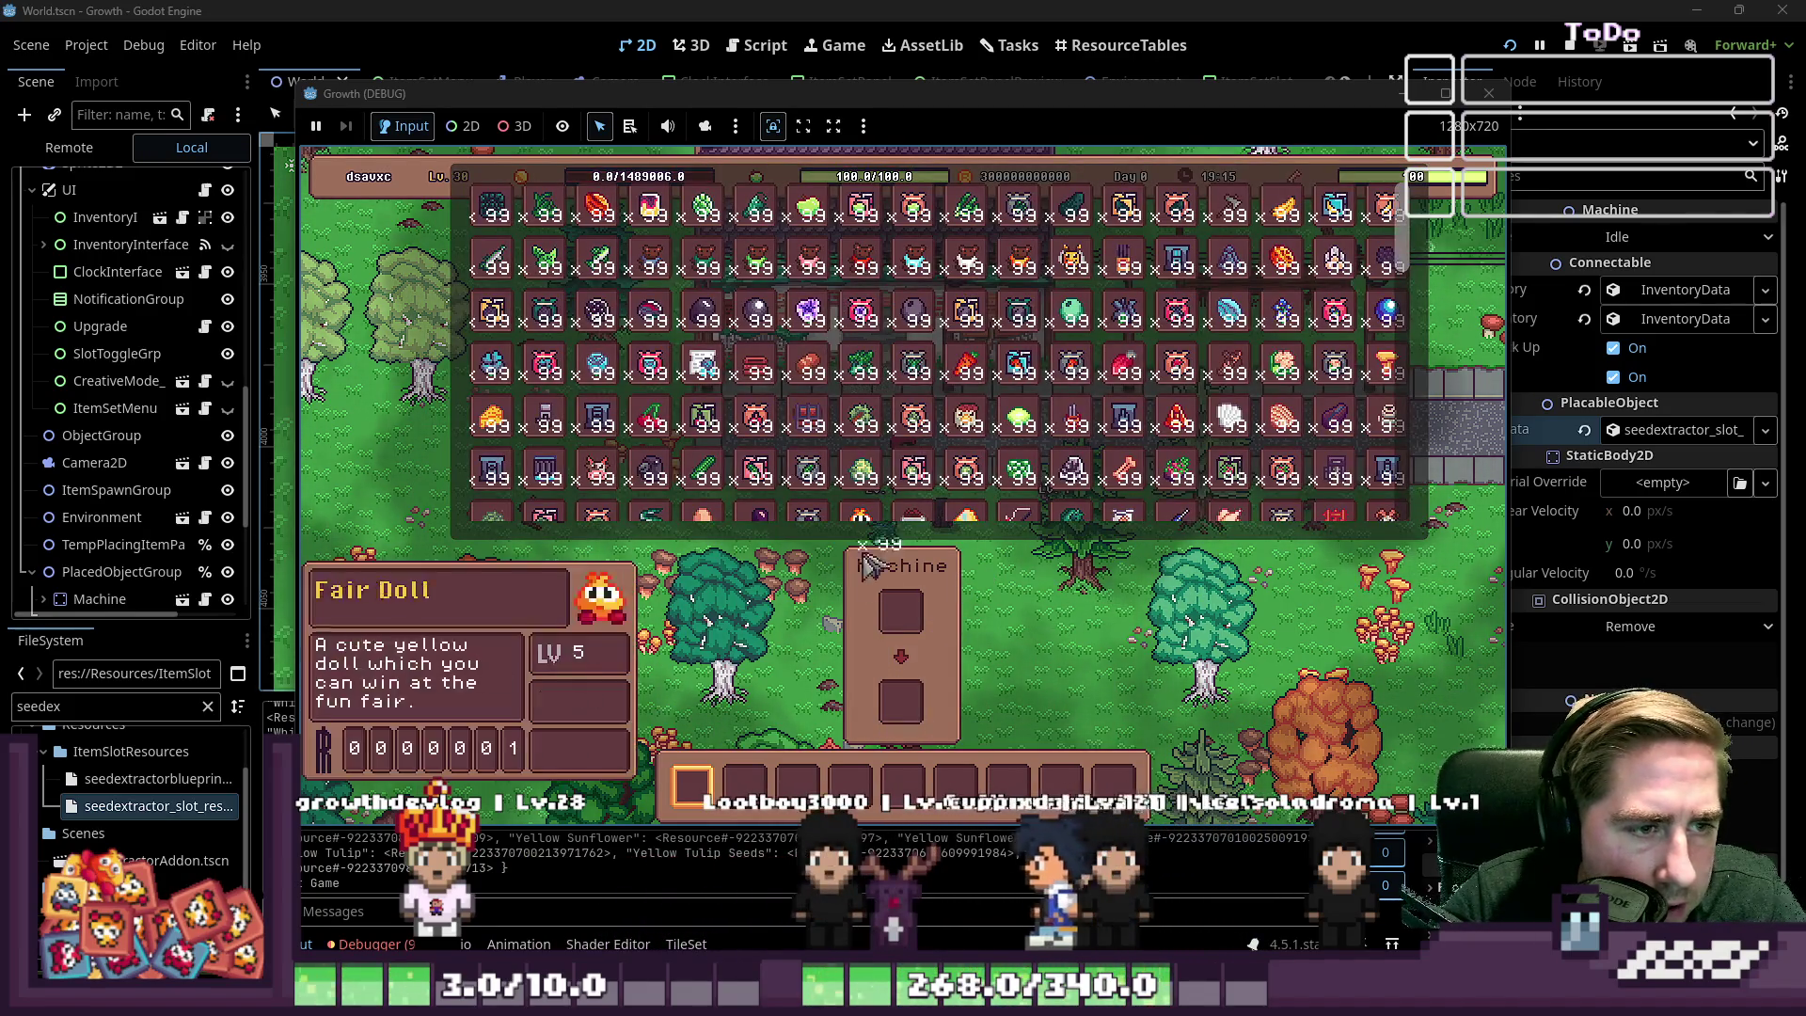
left_click(968, 366)
left_click(903, 783)
key("c")
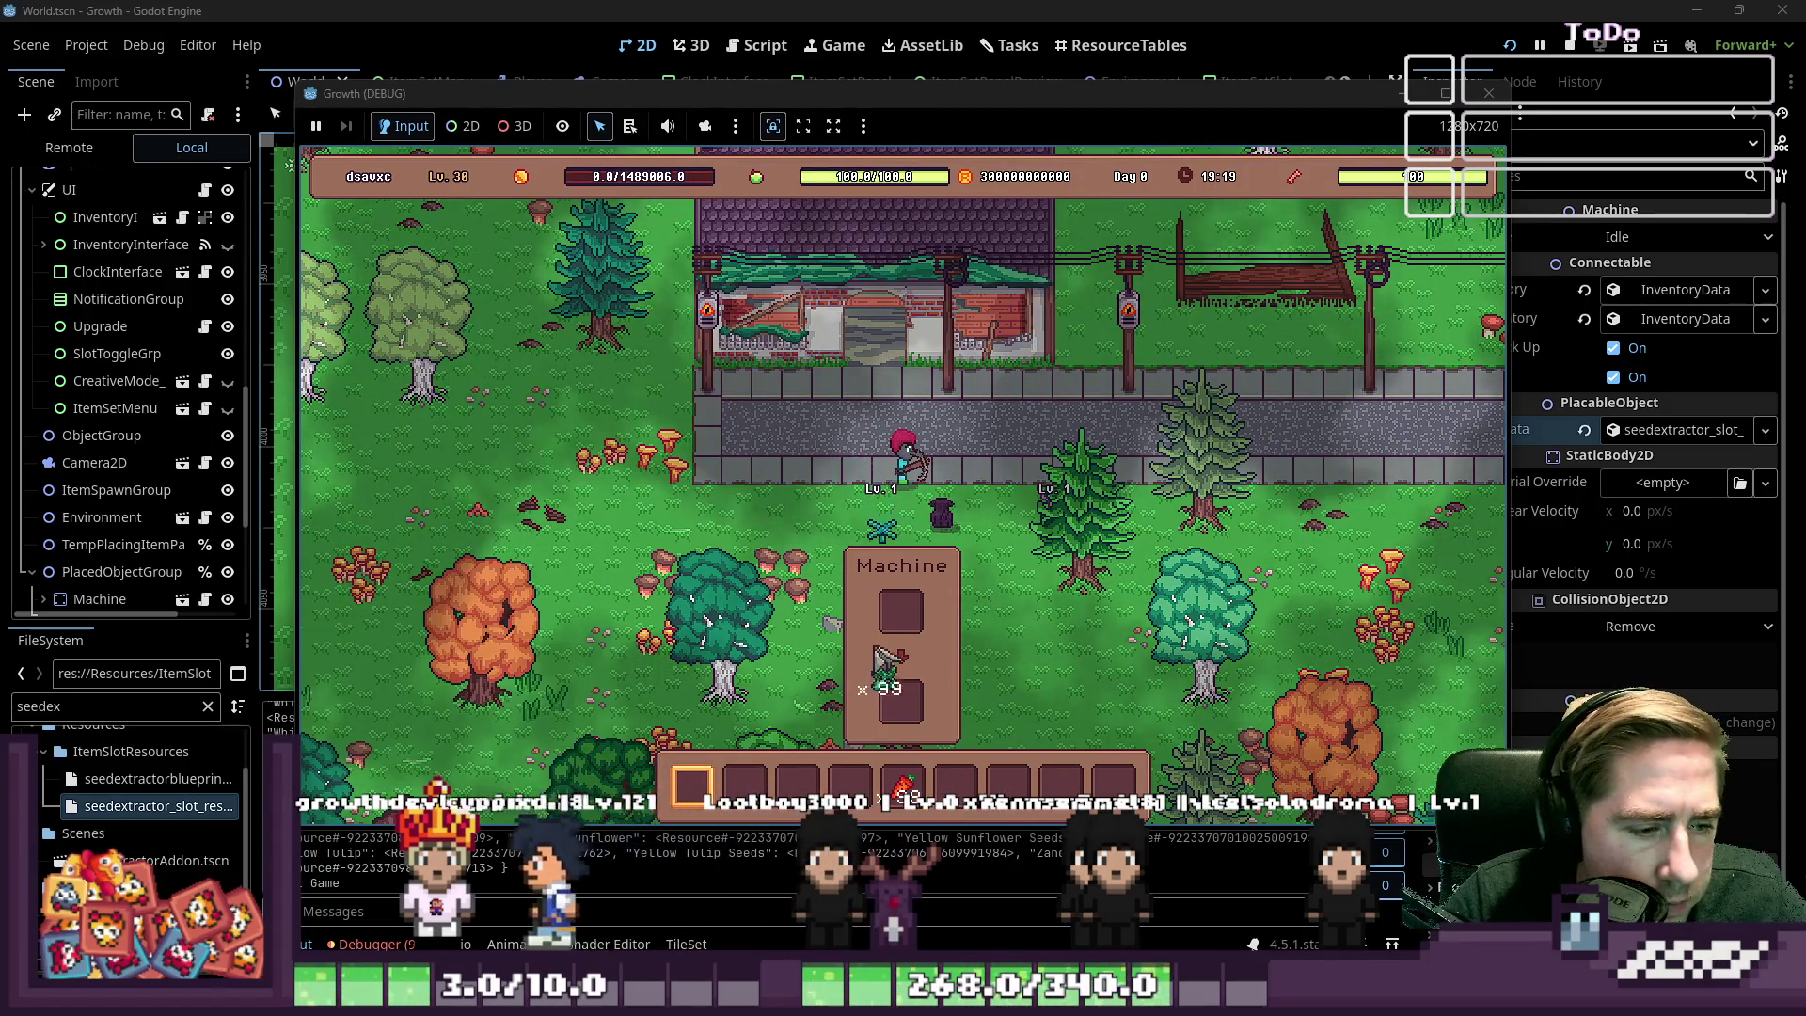
left_click(797, 781, "shift")
key("e")
key("e")
key("d")
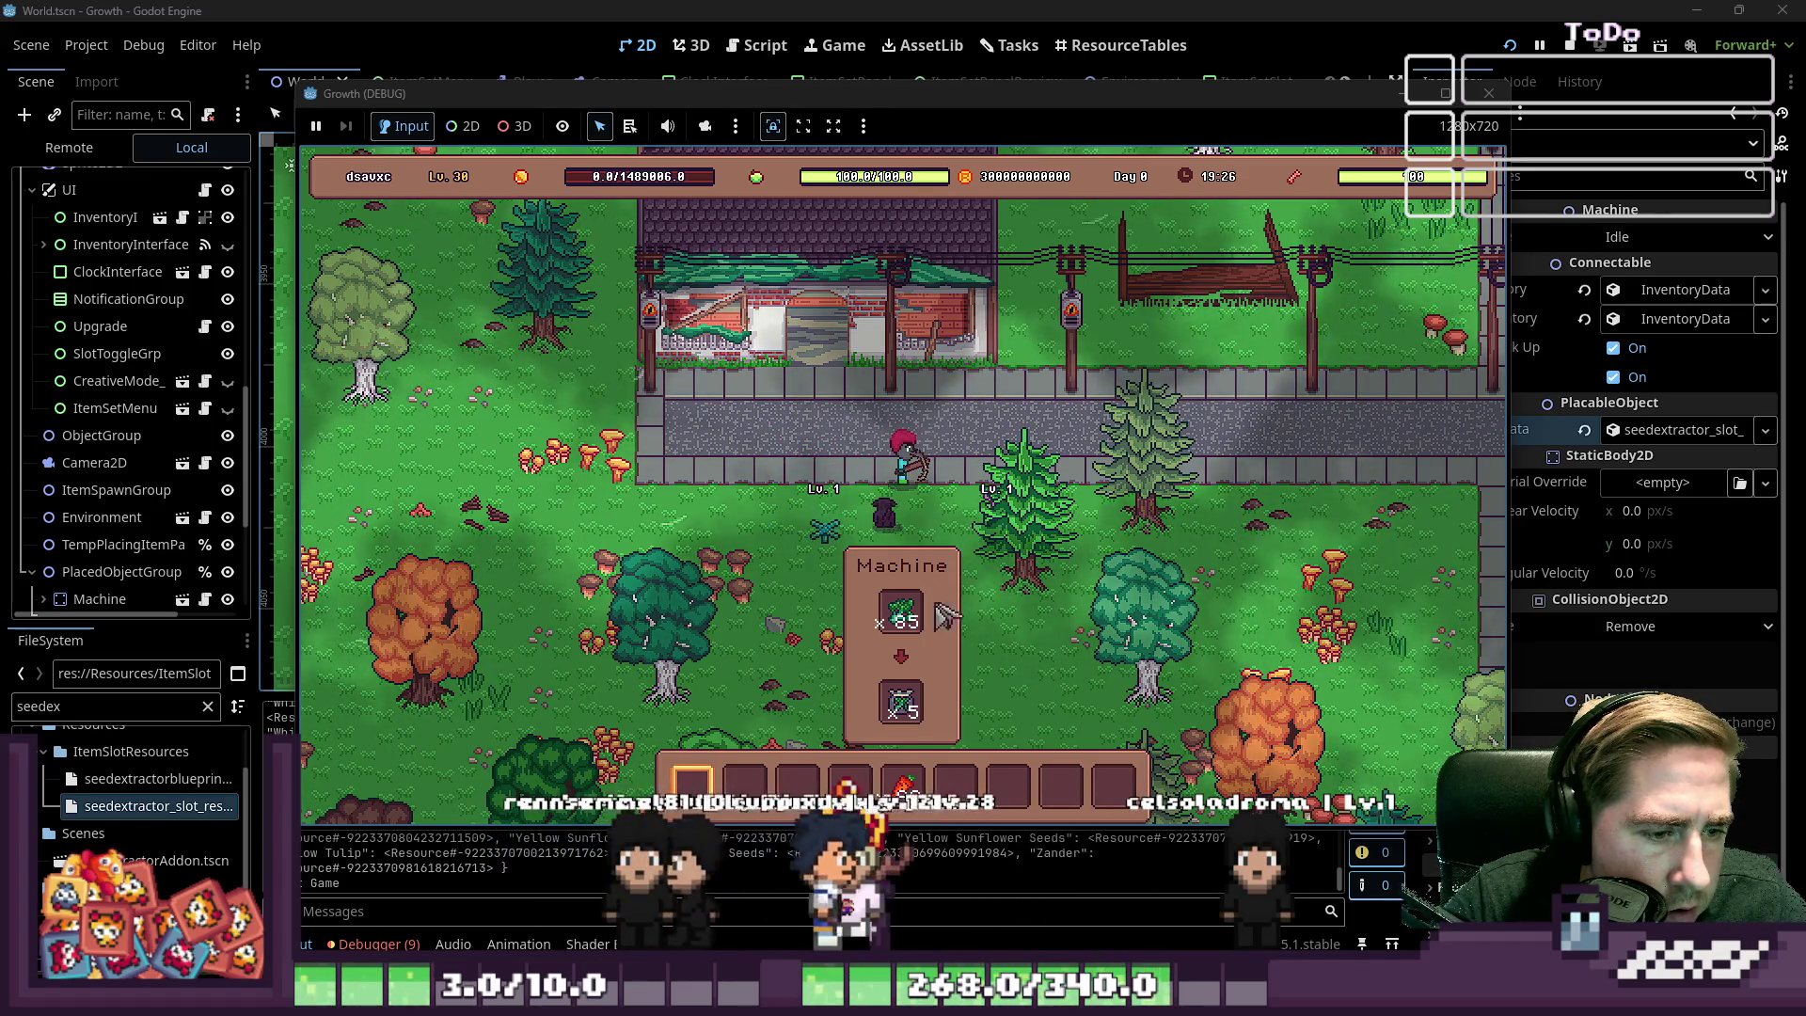
Check the machine's action options and walk the player back to the machine
key("e")
key("e")
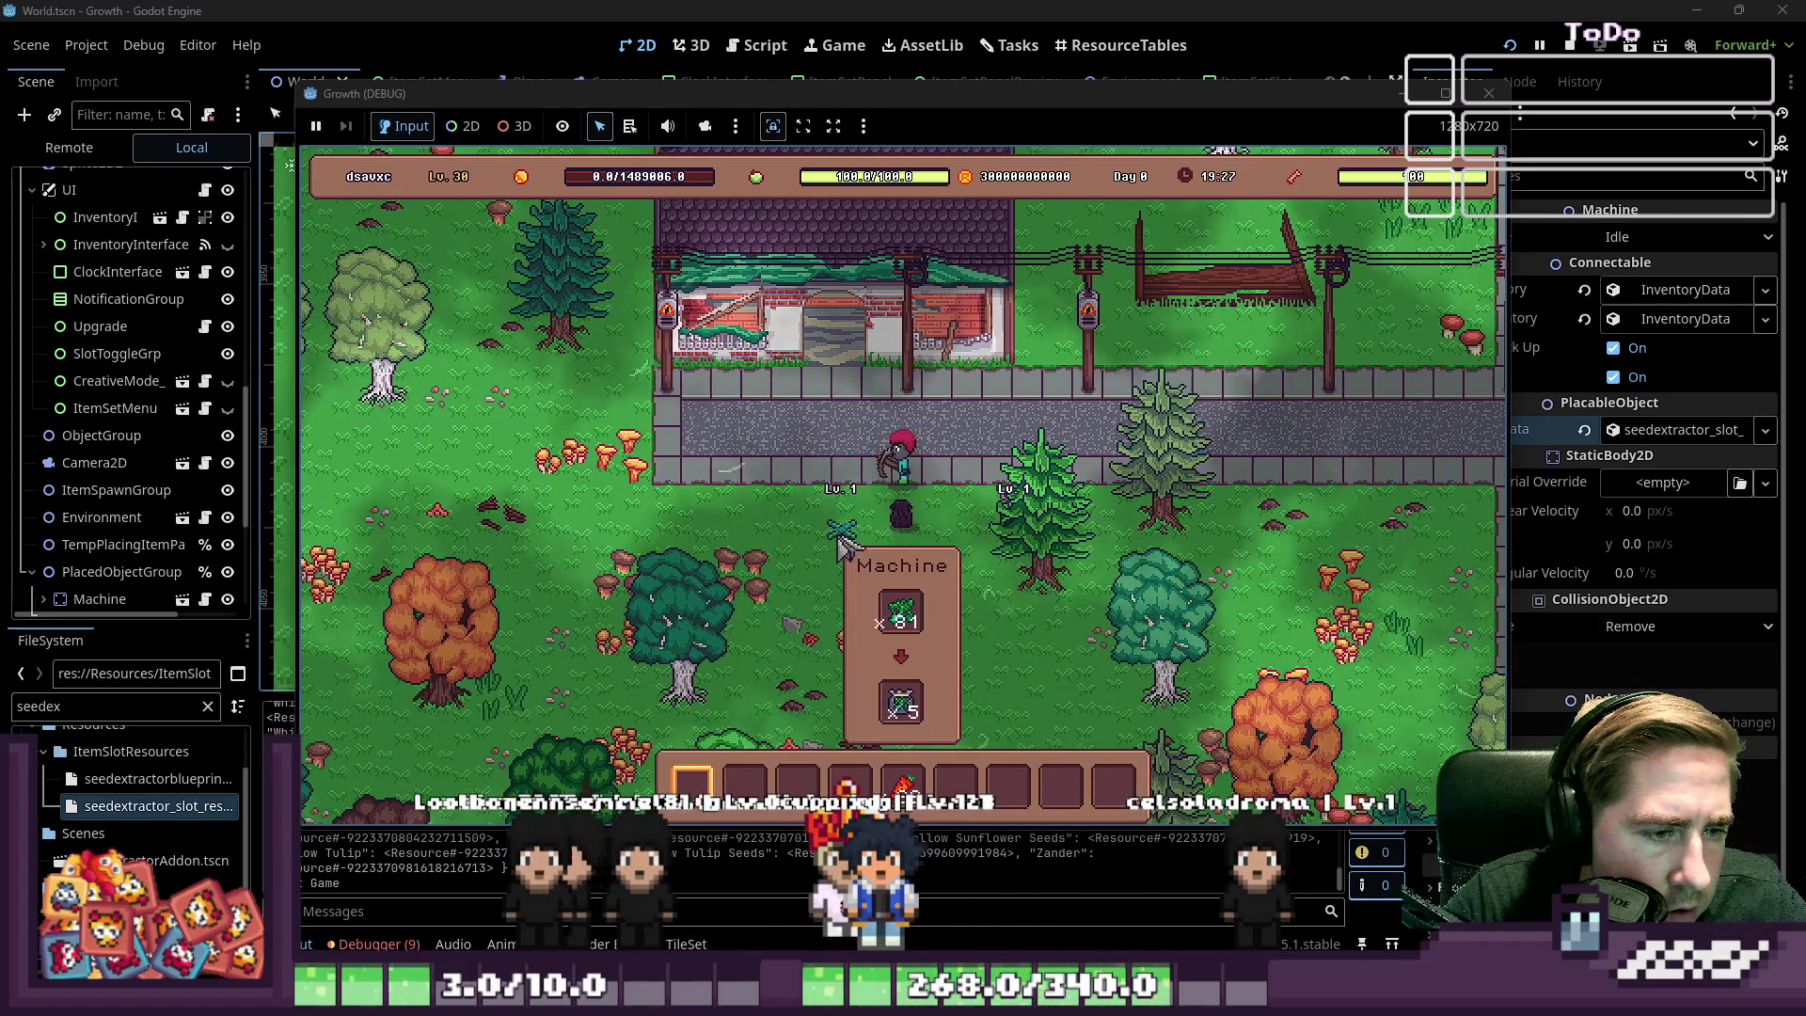
left_click(842, 543)
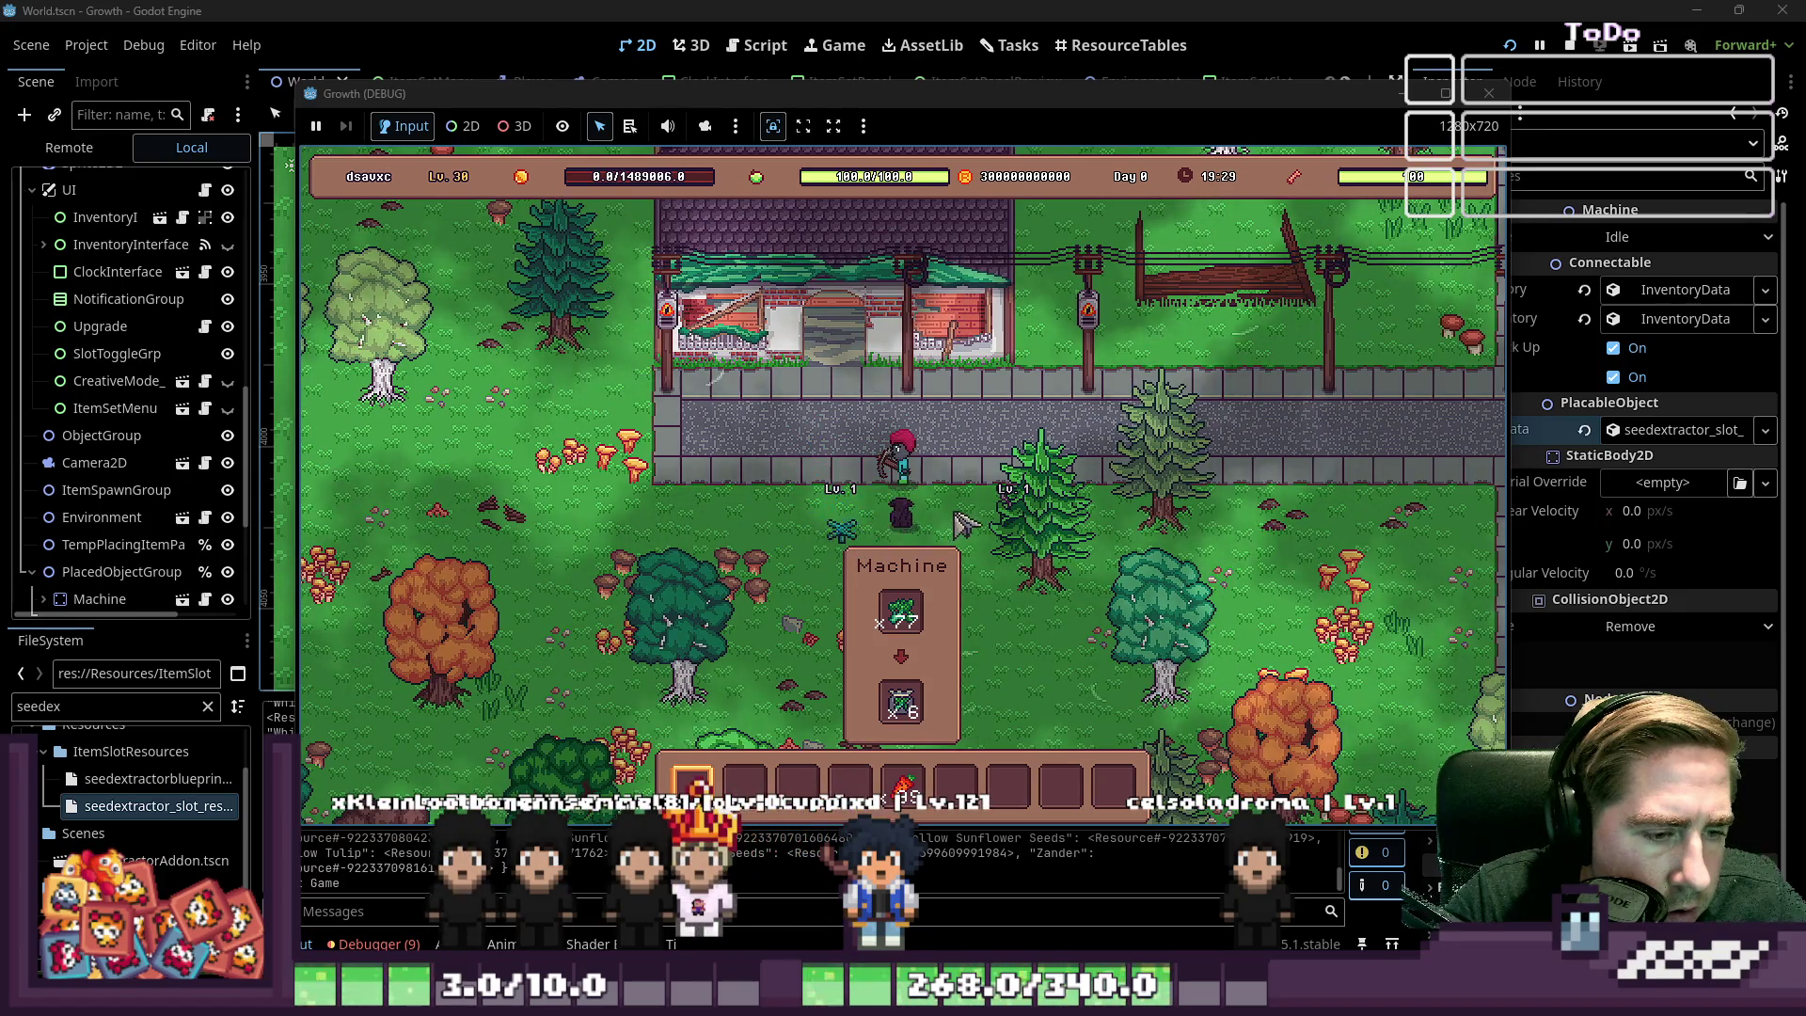
key("e")
key("e")
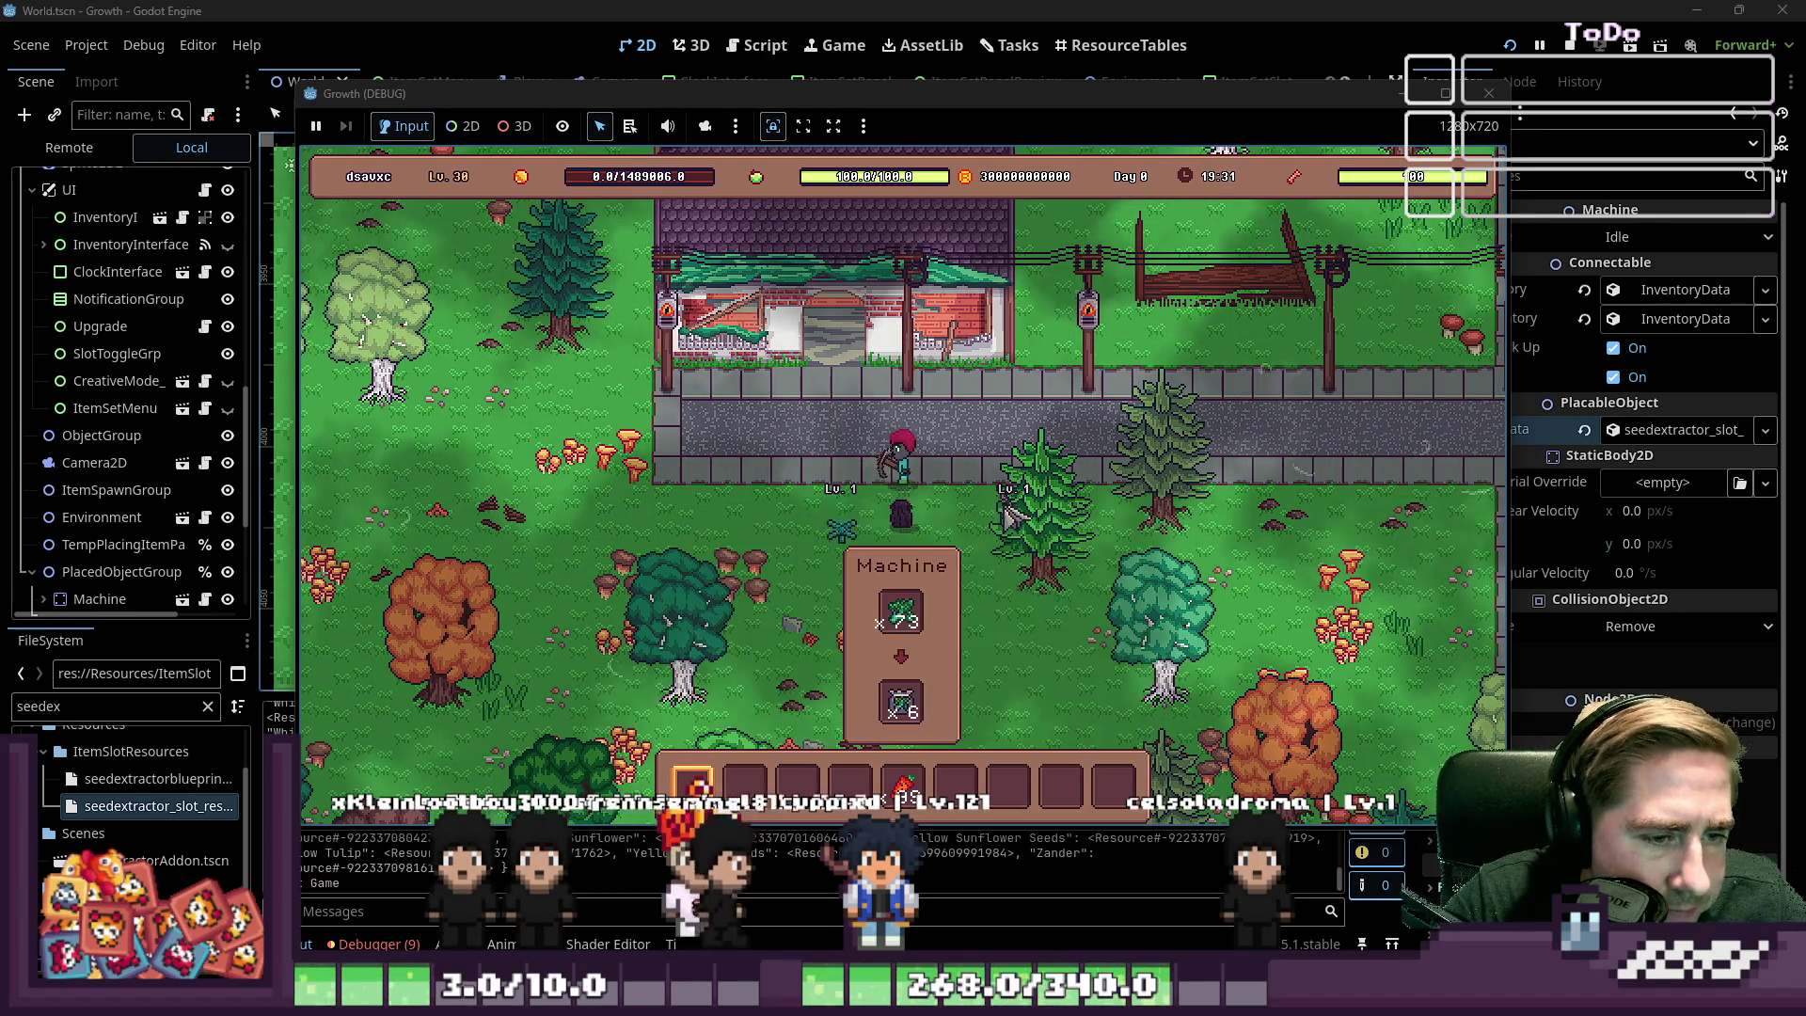
key("d")
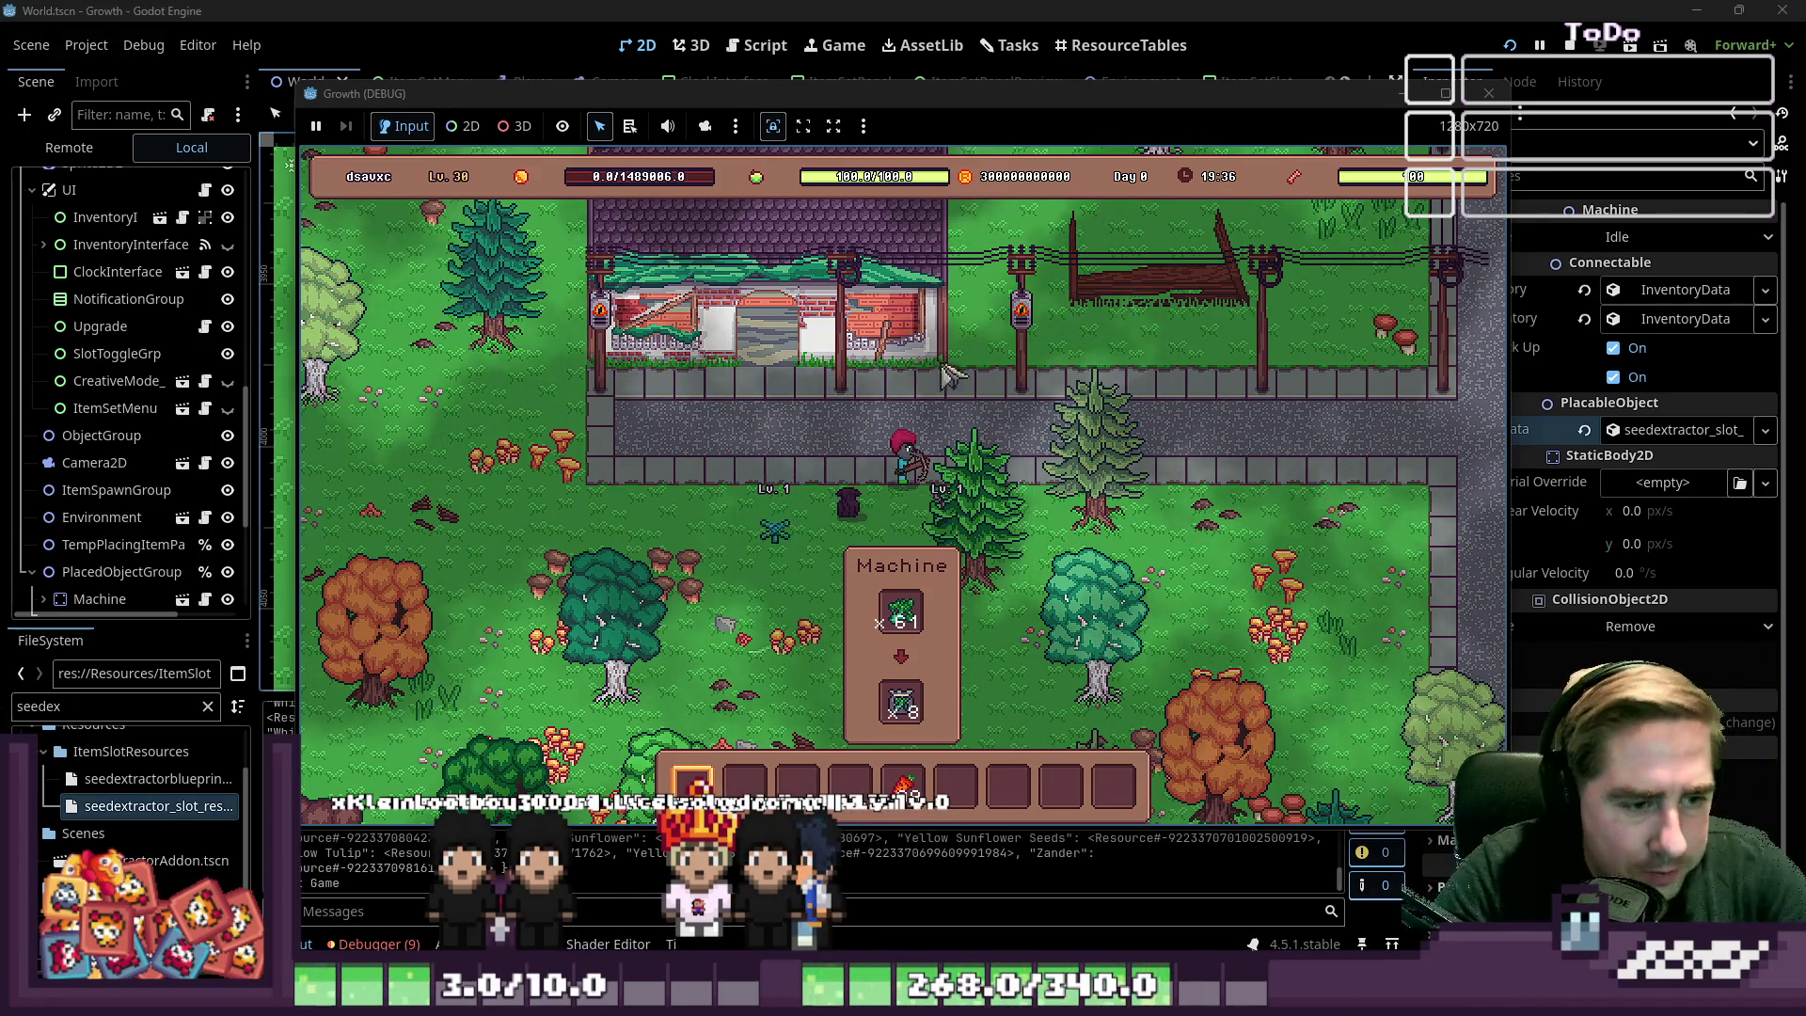
key("a")
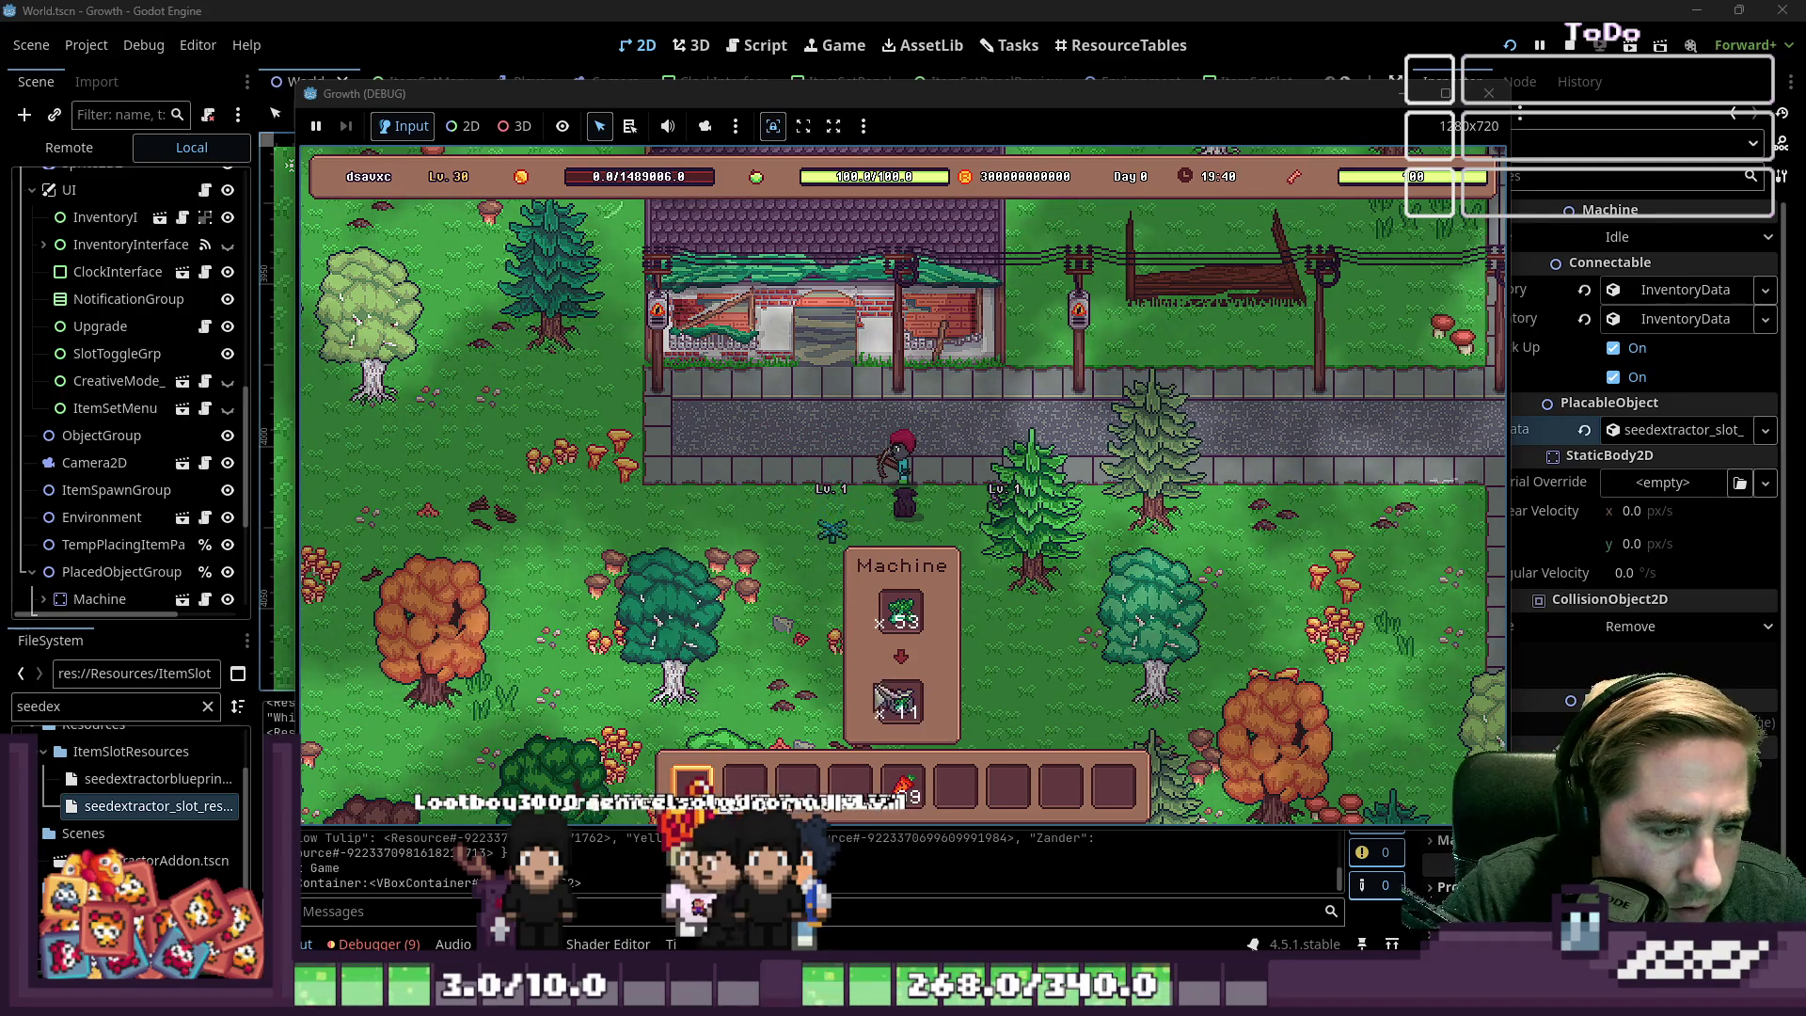
key("a")
Move the machine's seed output and remaining stacks into the player's inventory
key("i")
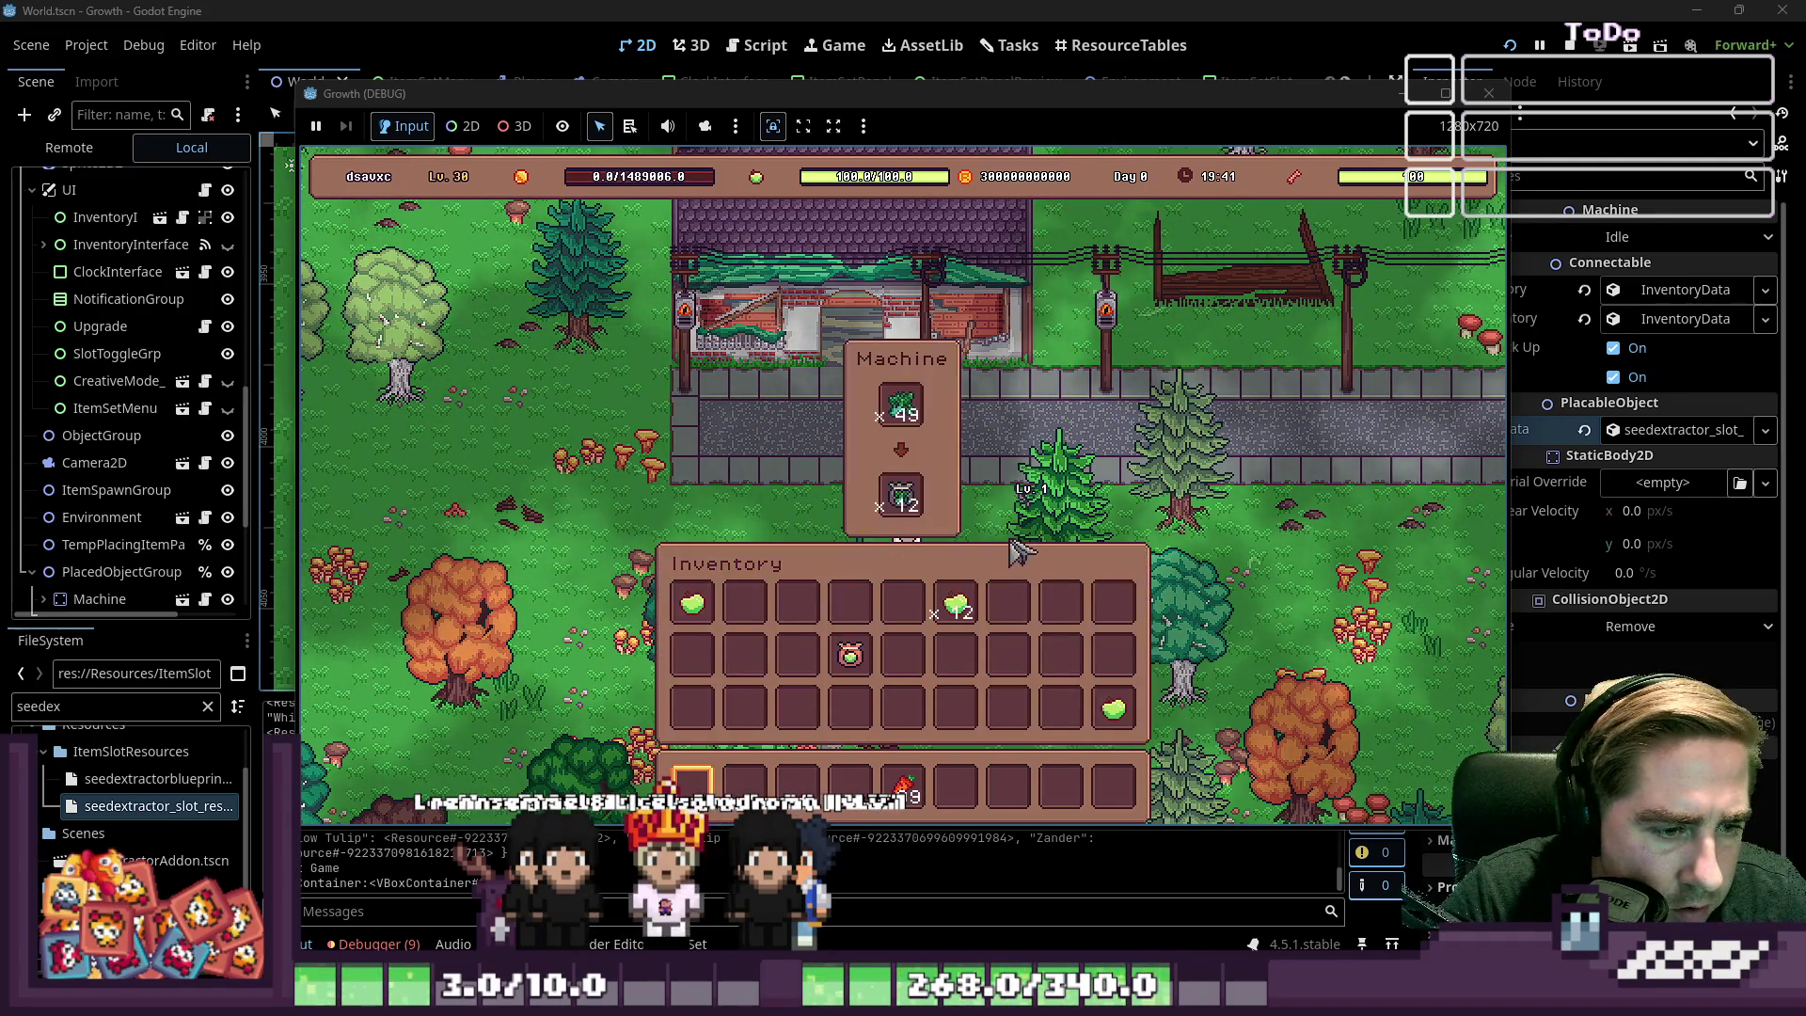
left_click(900, 404)
left_click(903, 602)
left_click(900, 494)
left_click(850, 602)
key("i")
left_click(865, 479)
Walk to the machine, load the carrots into its input, then stop the game with F8
key("i")
key("i")
key("d")
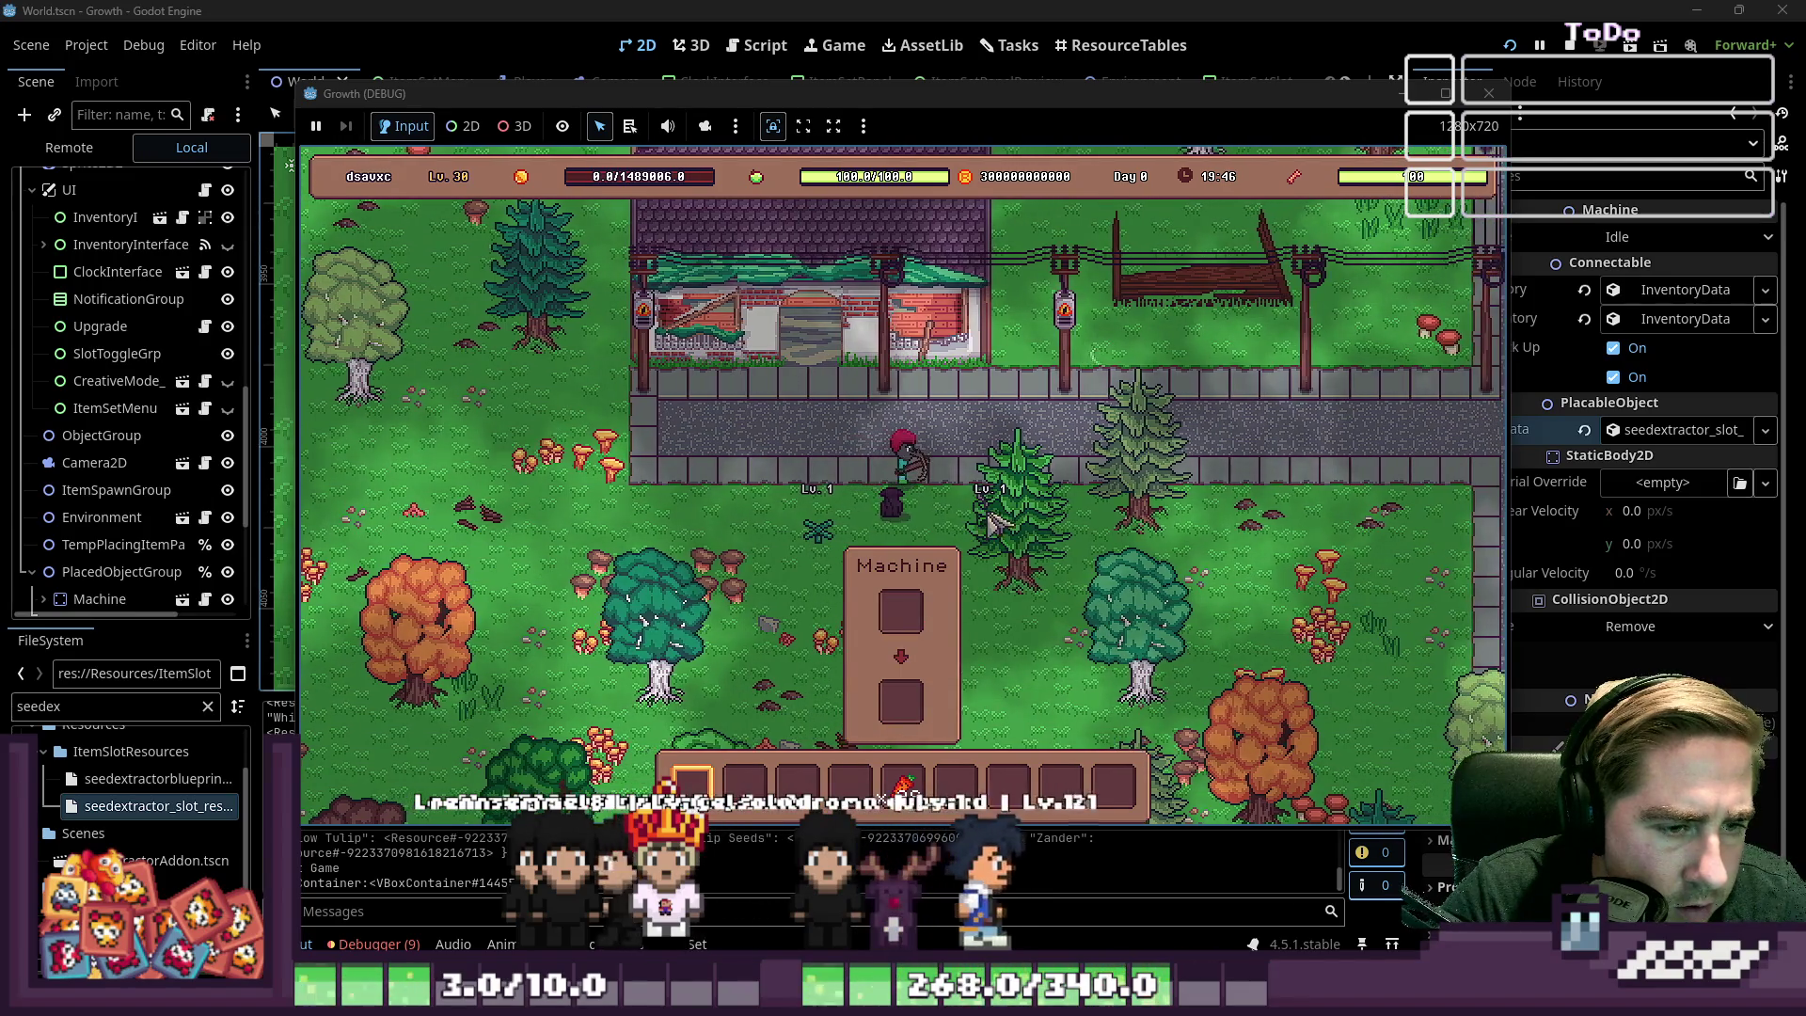
key("d")
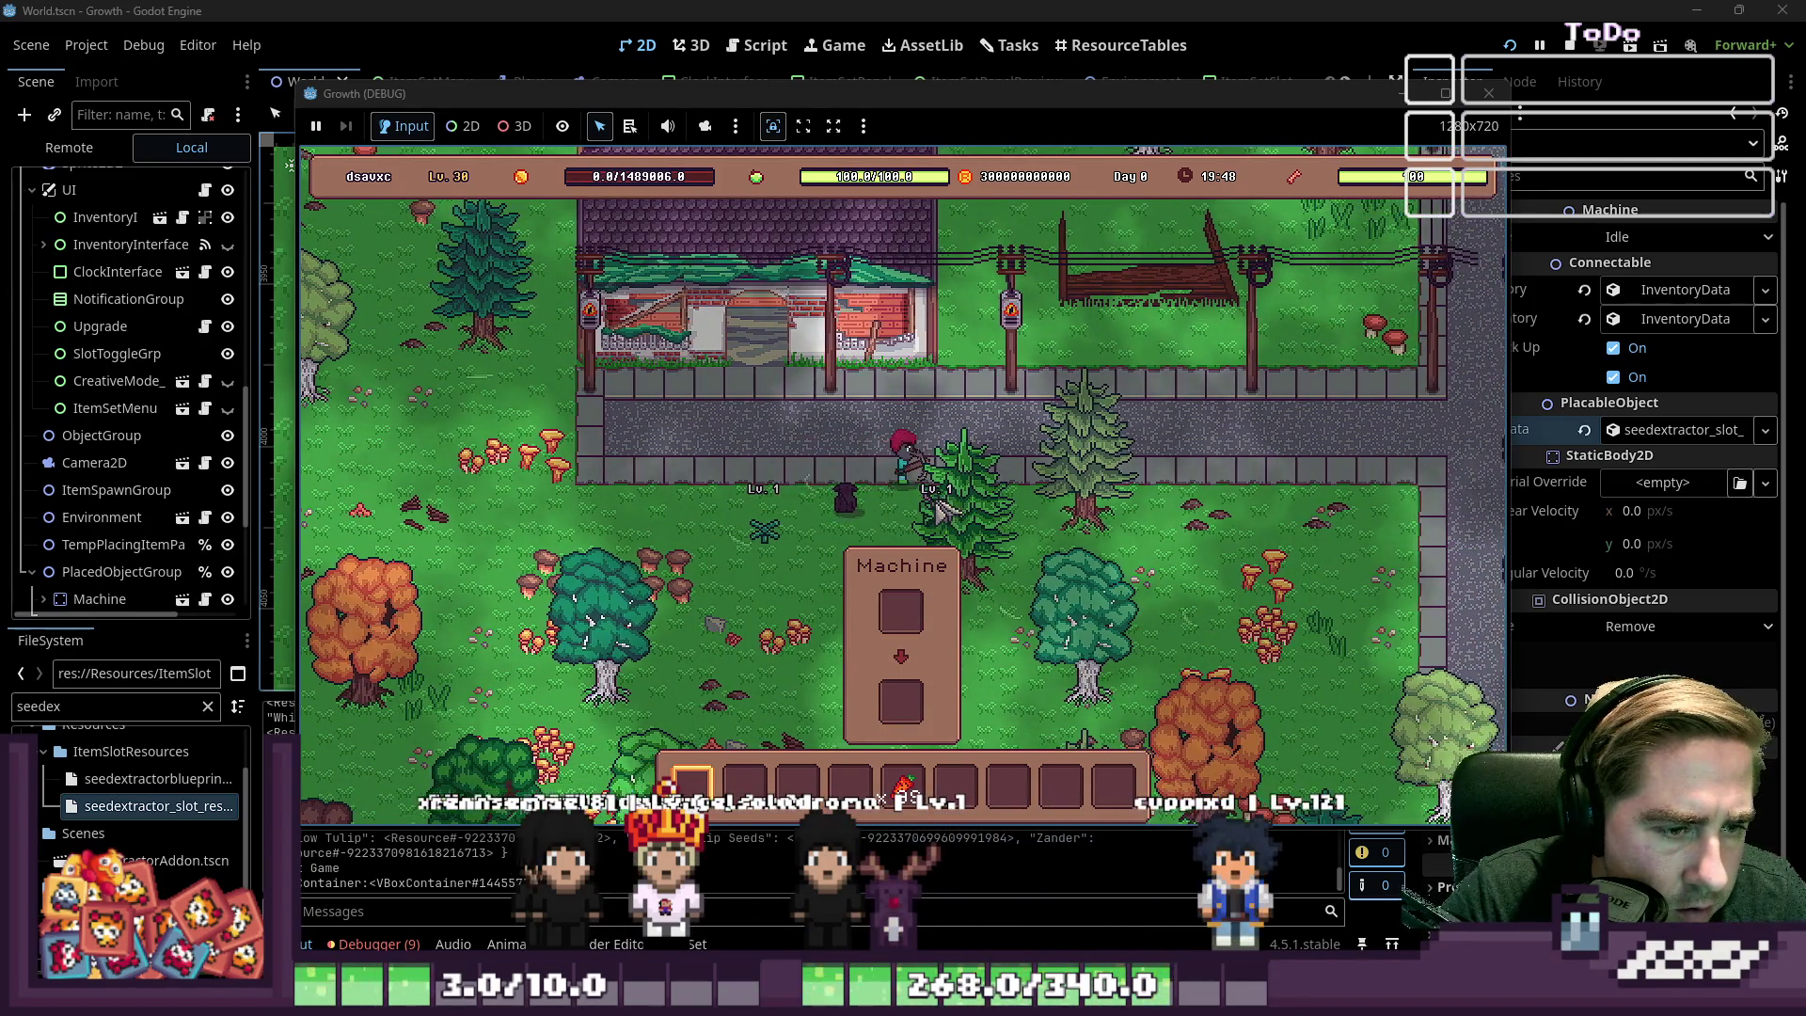
key("s")
key("a")
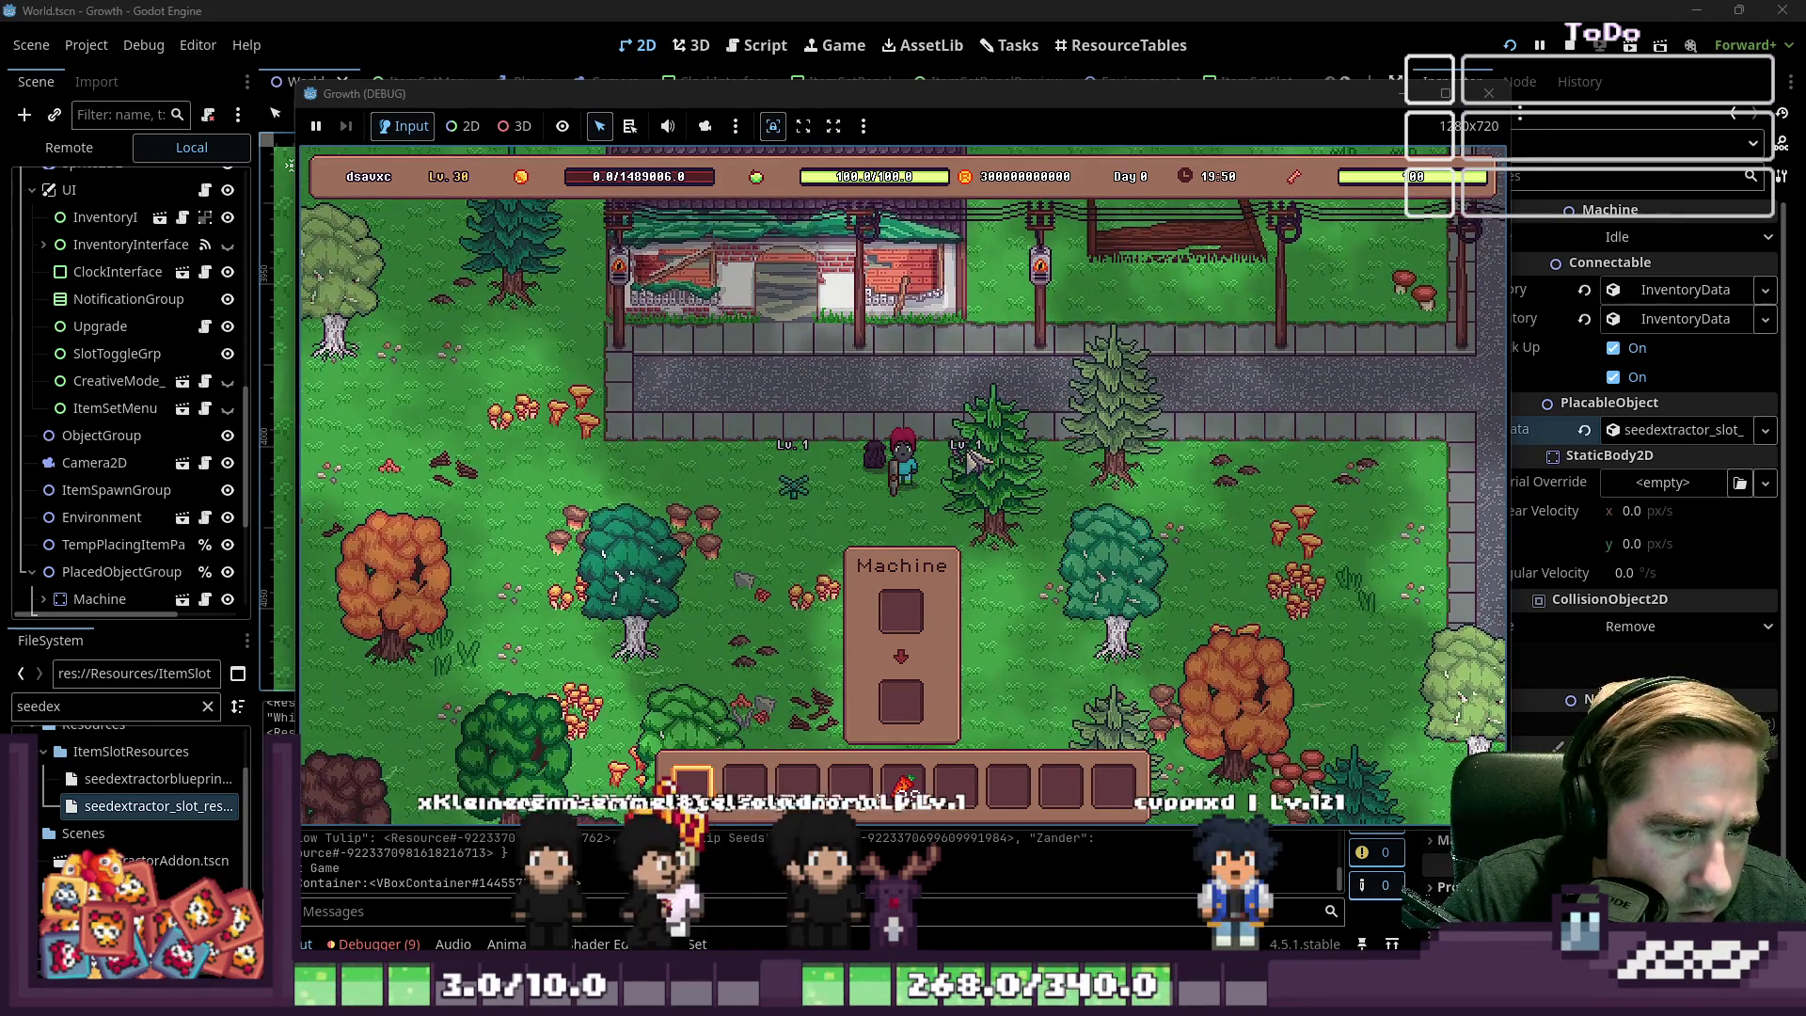
key("i")
left_click_drag(909, 784, 905, 423)
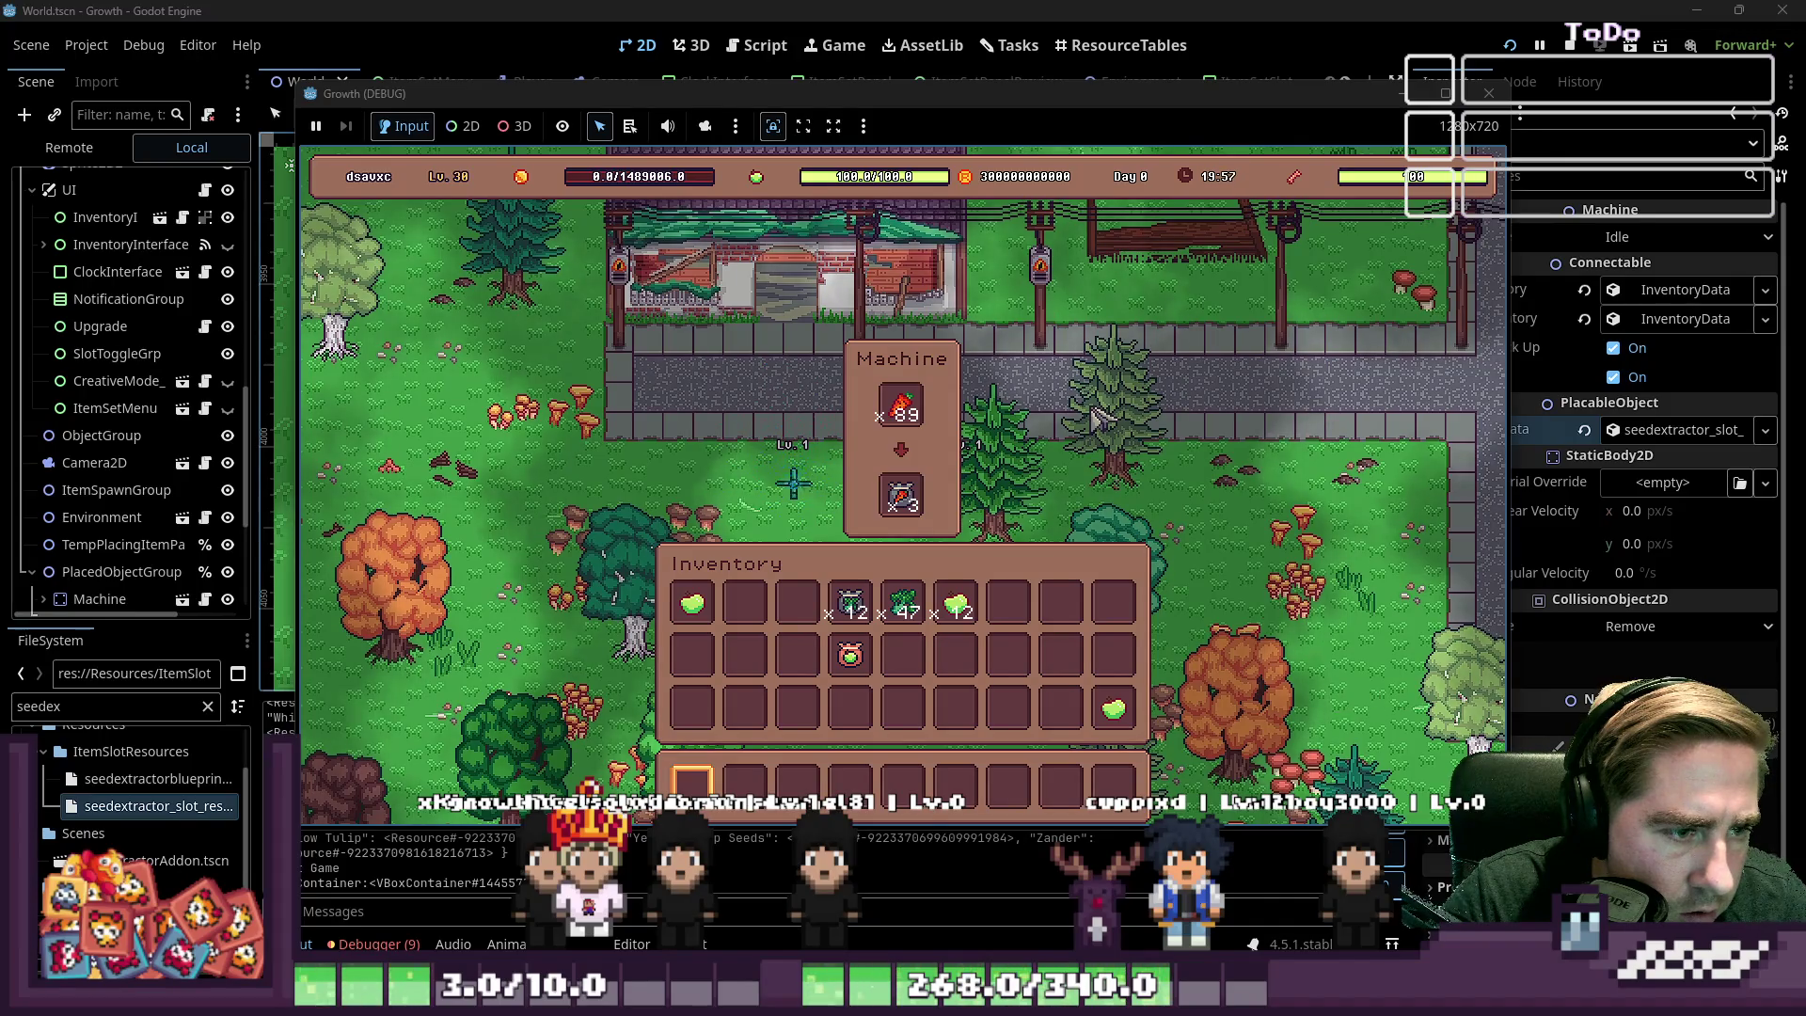
key("e")
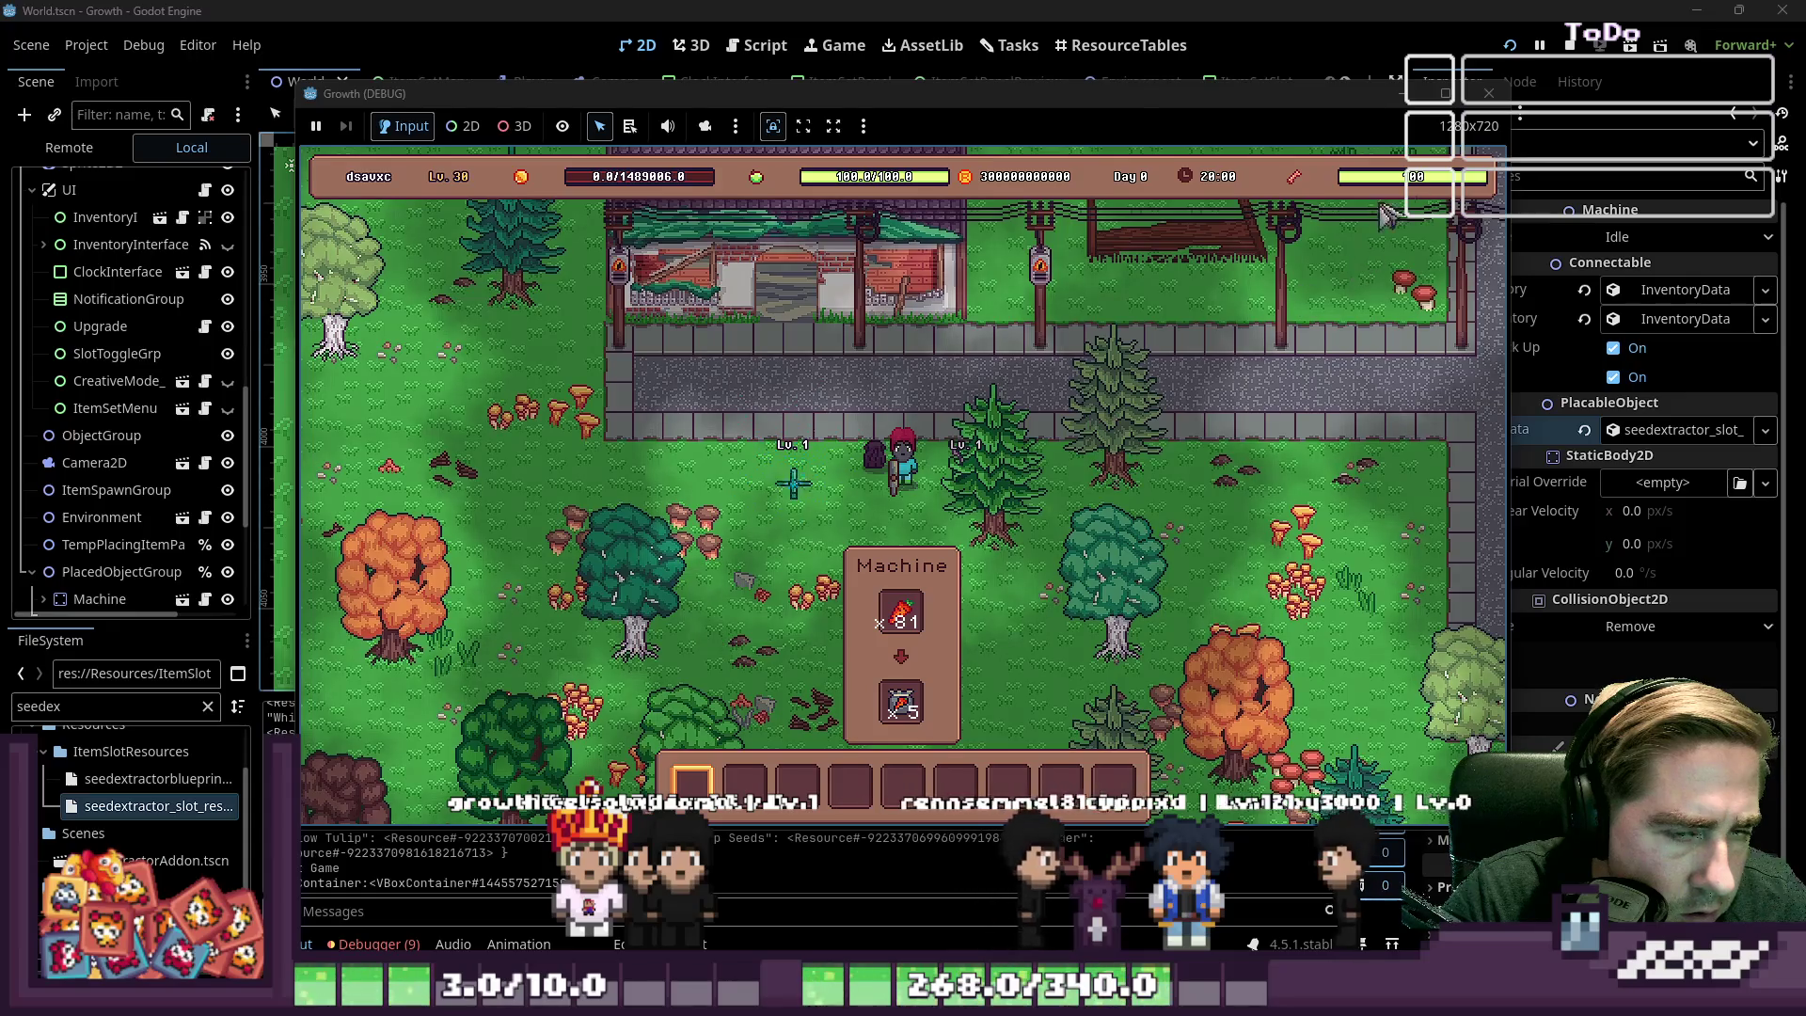
key("F8")
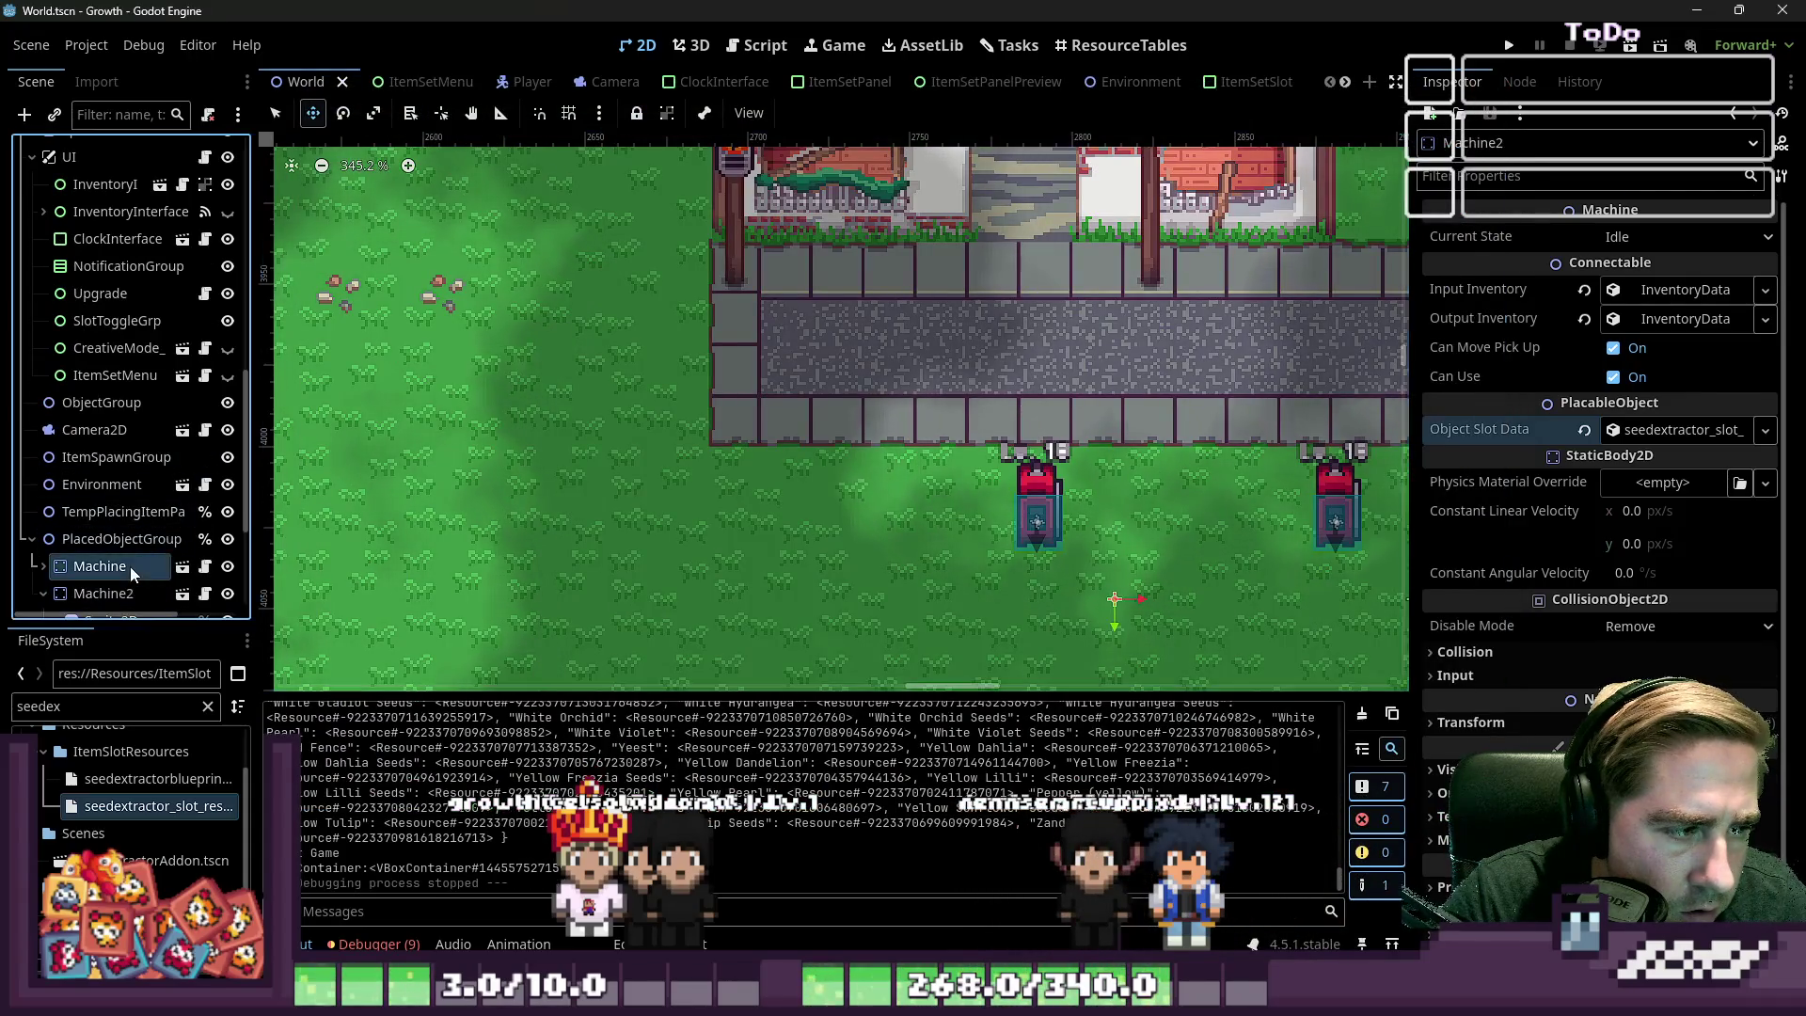
Delete the Machine2 node from the World scene
left_click(130, 566)
left_click(135, 593)
key("Delete")
key("Return")
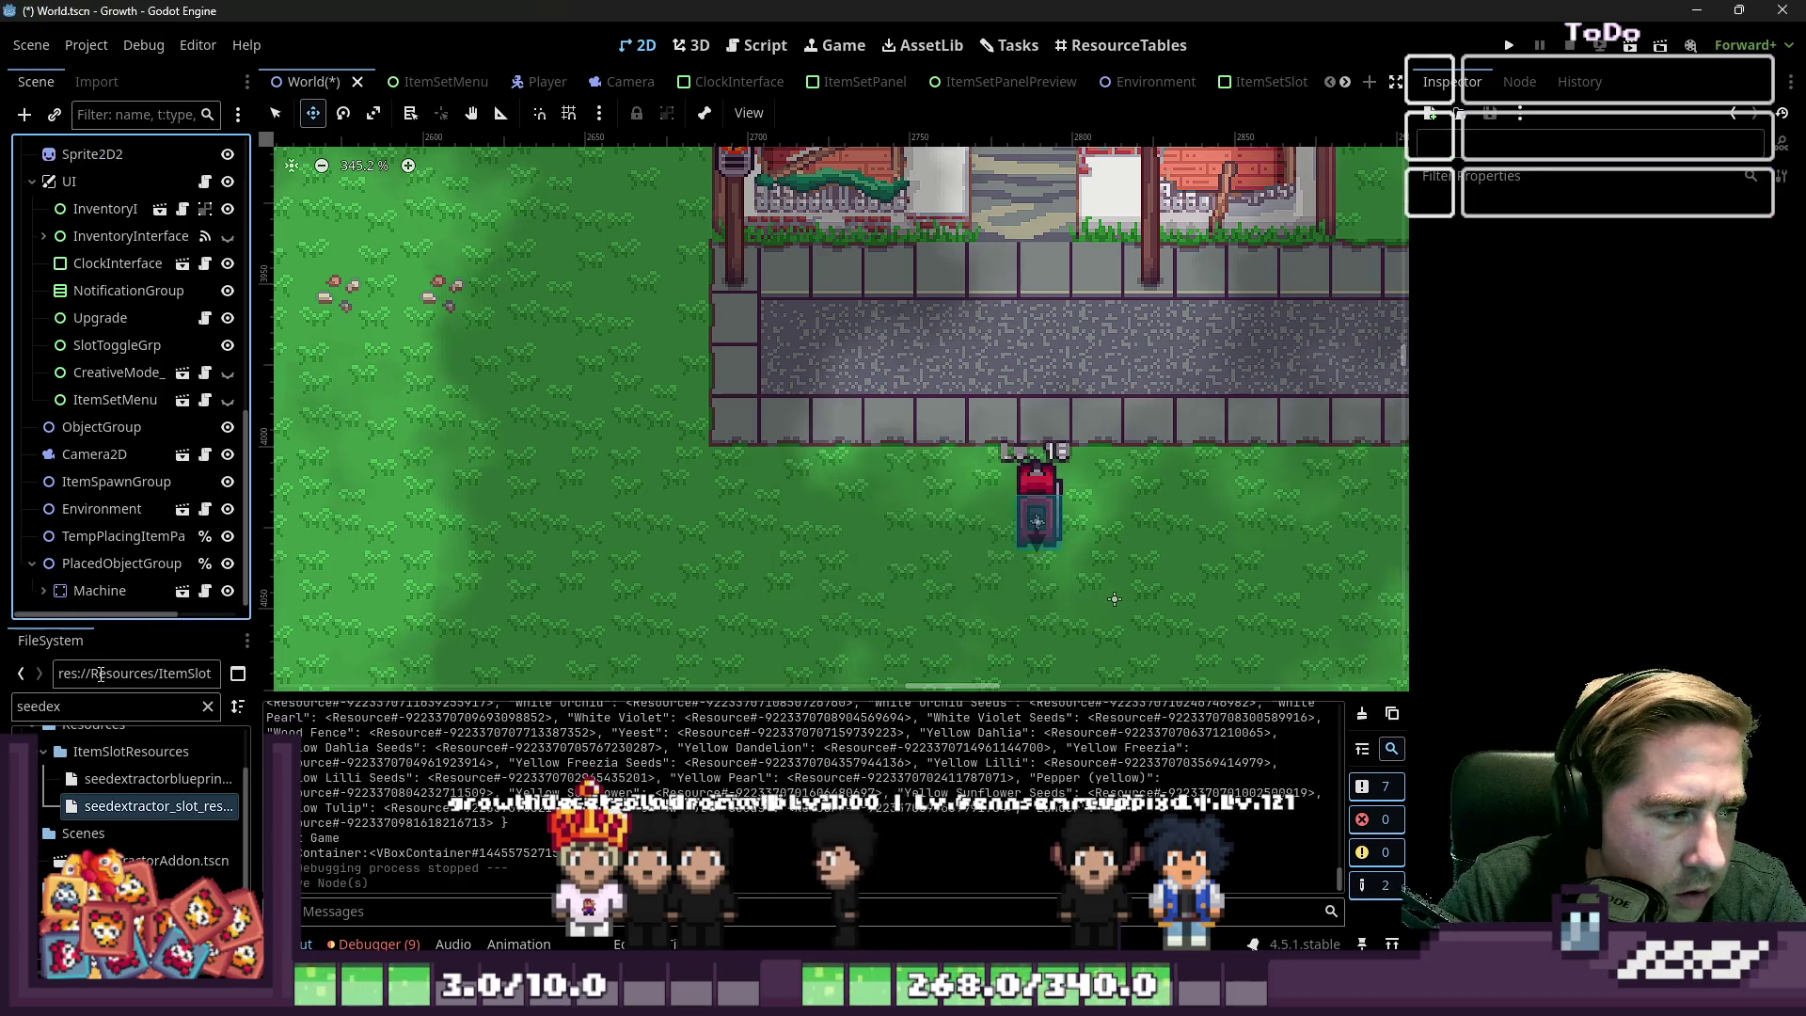
Filter the FileSystem dock for 'Machine' and browse the results
left_click(92, 705)
type("Machine")
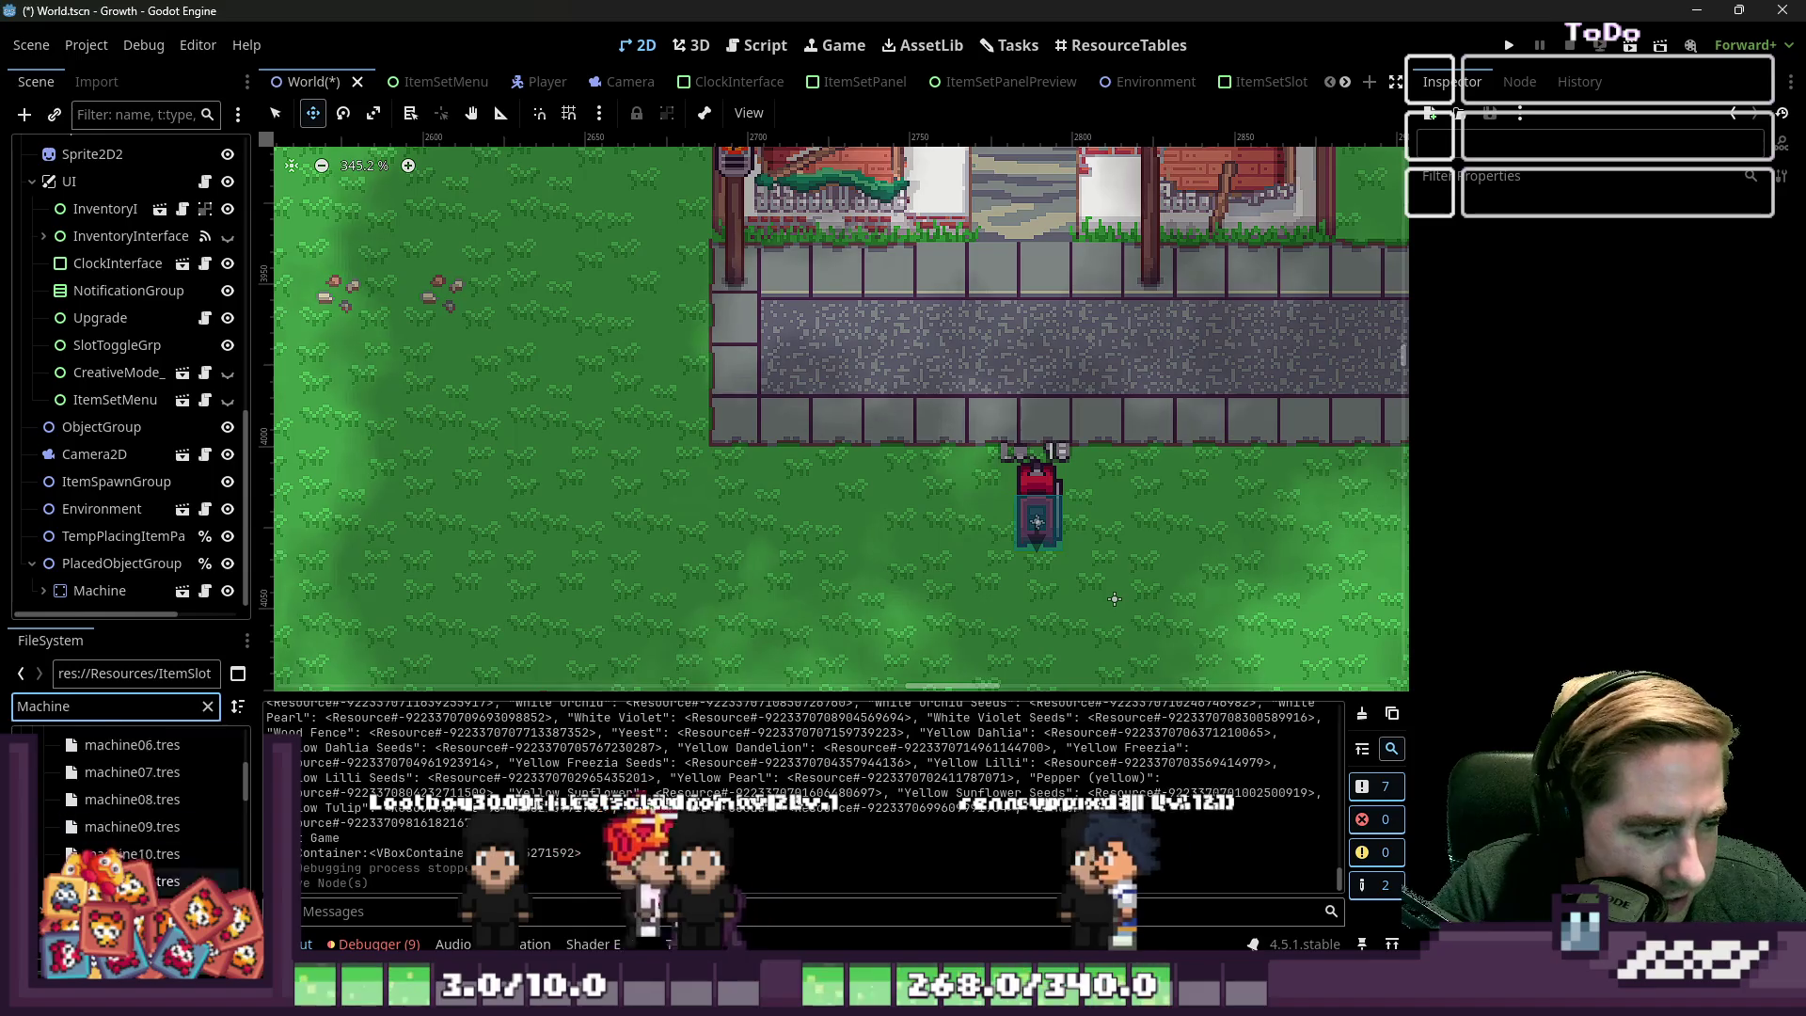
scroll(120, 755, "down", 5)
scroll(132, 800, "up", 3)
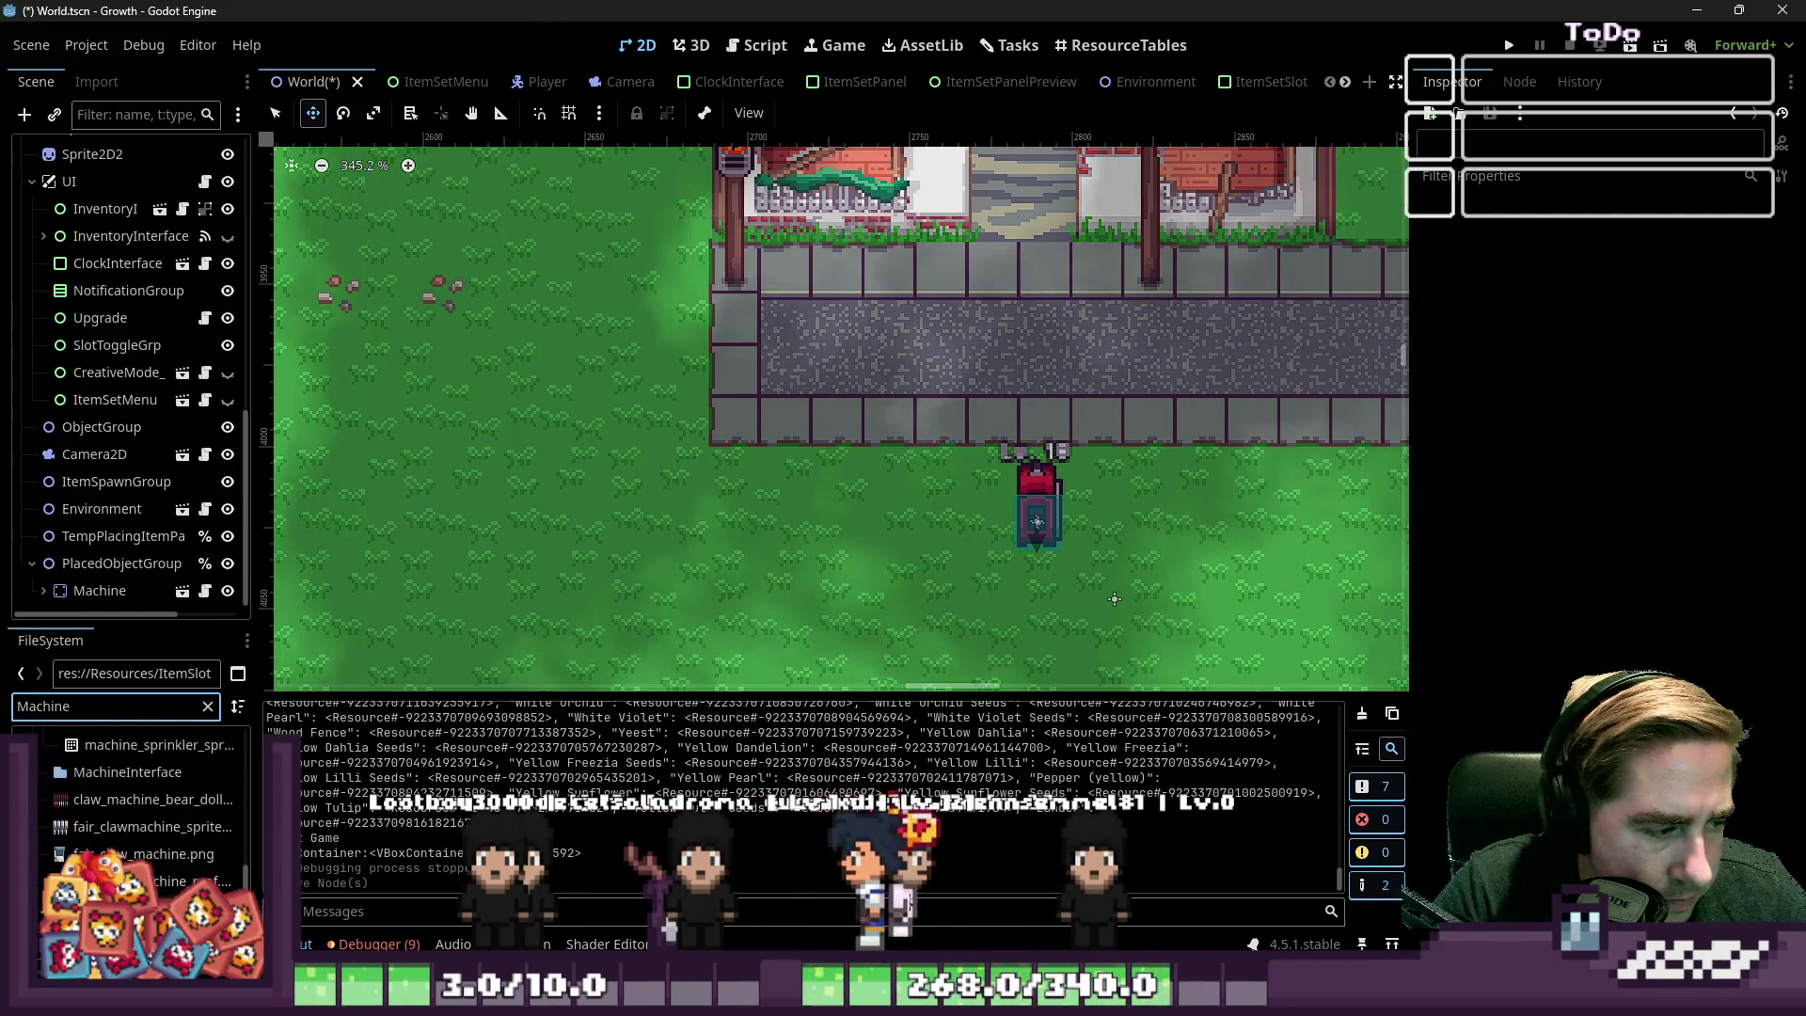
scroll(132, 800, "down", 1)
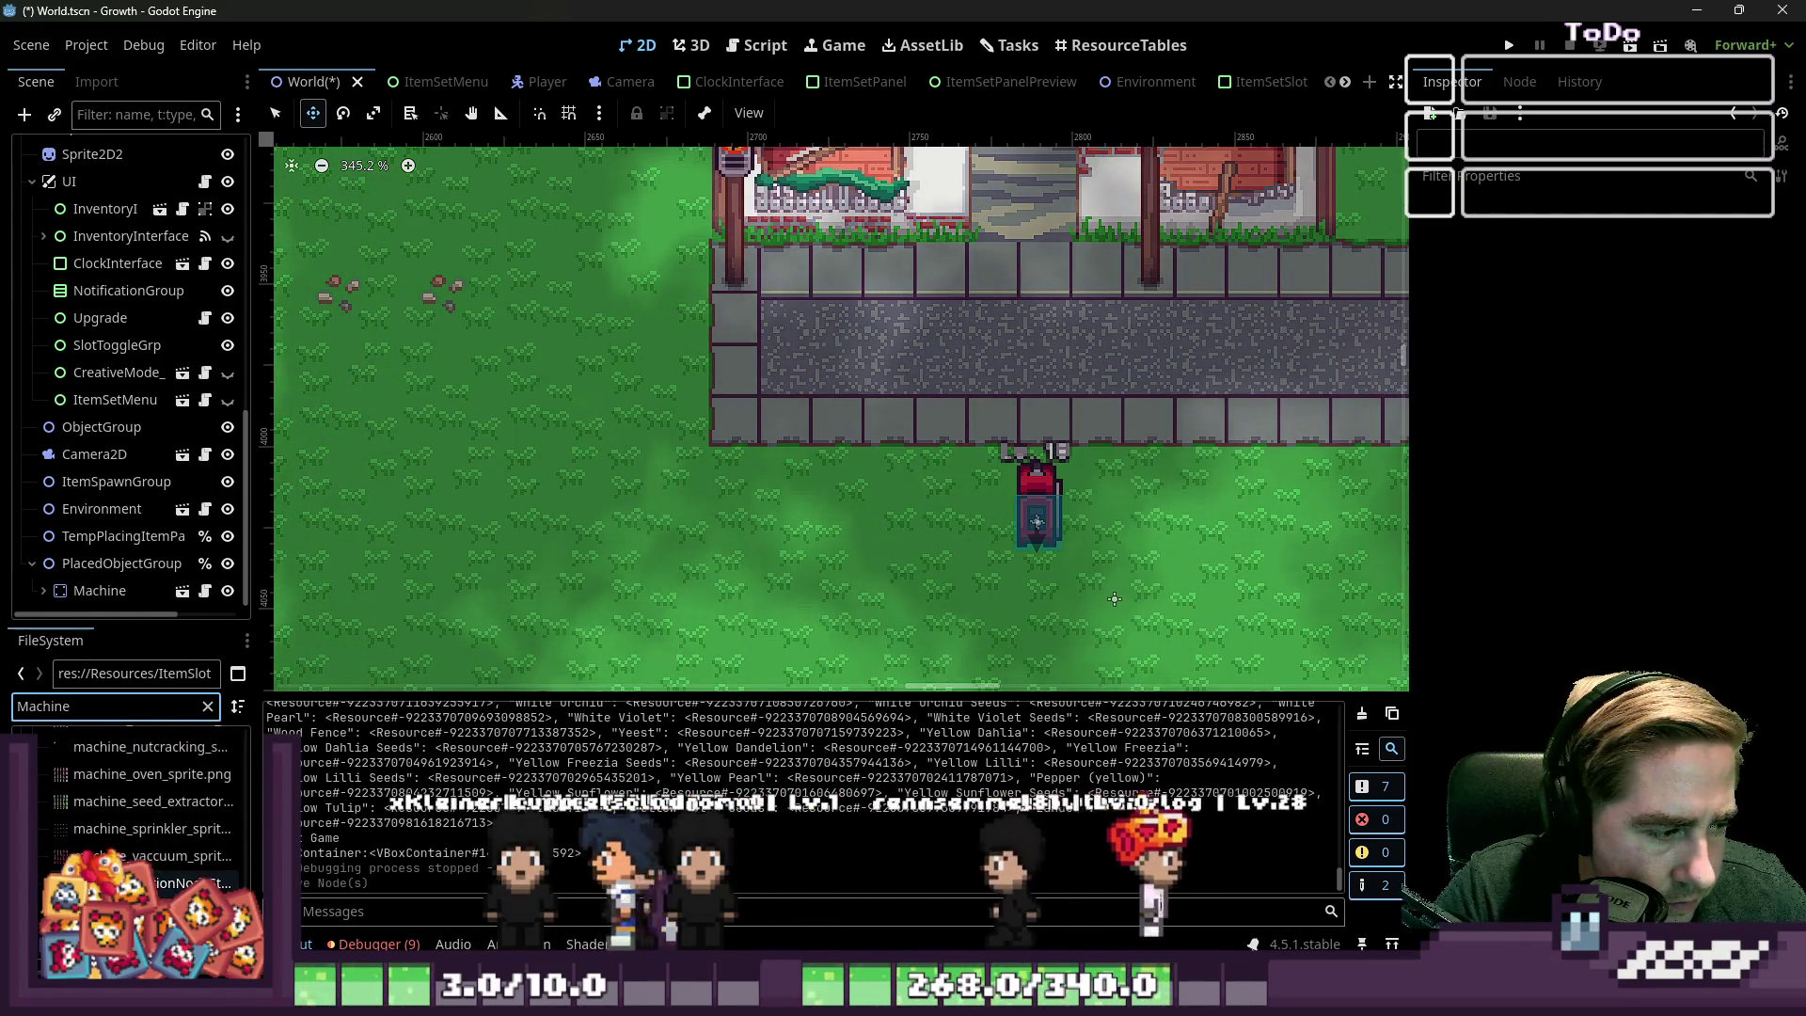
scroll(131, 799, "up", 3)
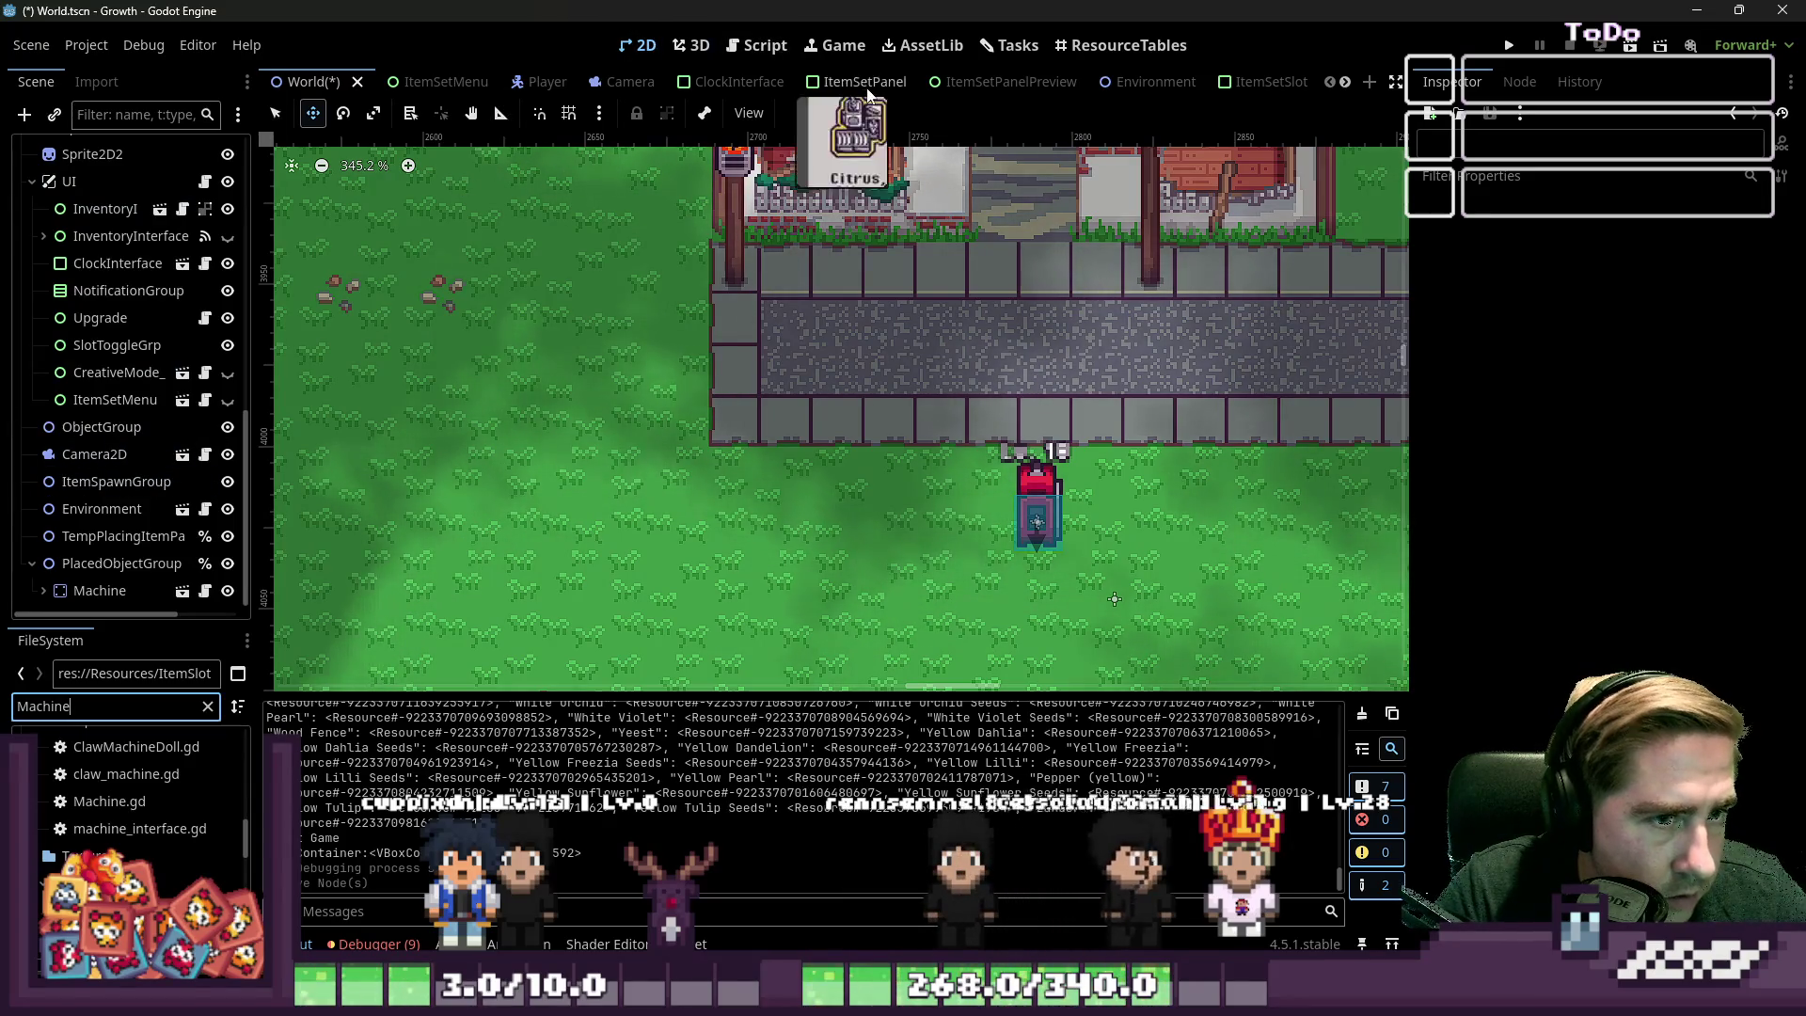
scroll(828, 82, "down", 2)
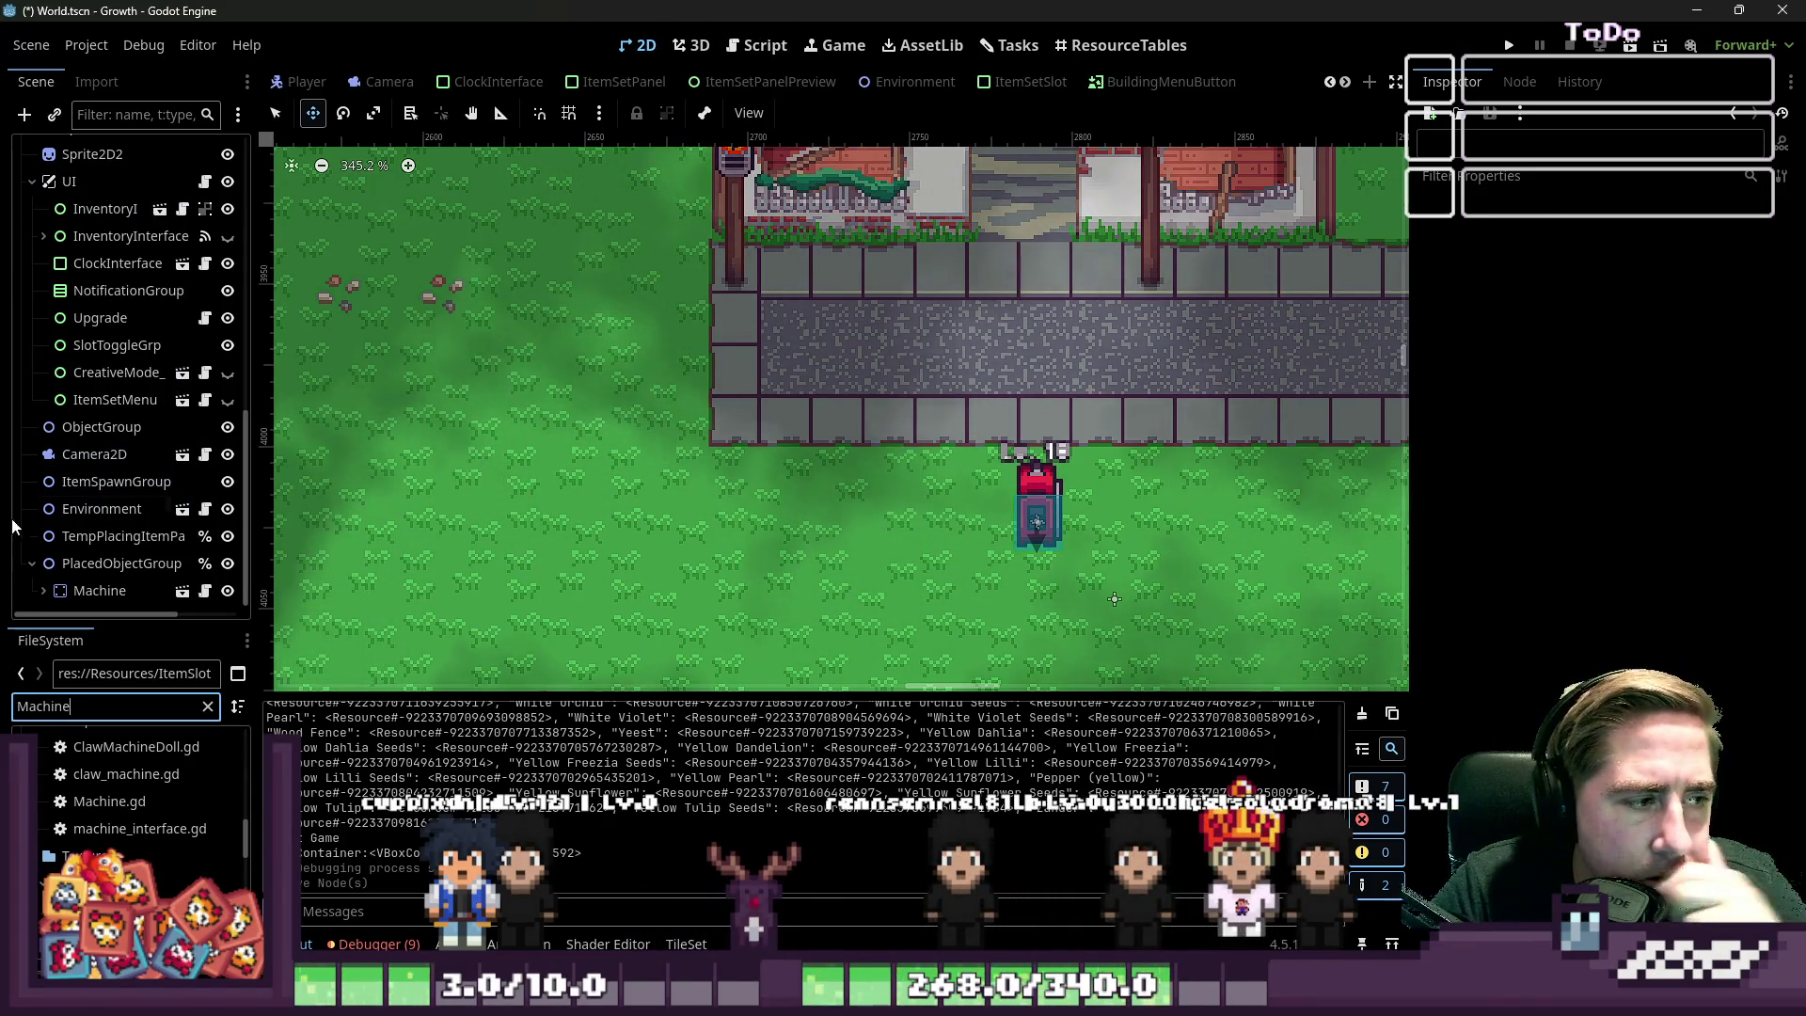
Restore Machine2 with undo and open the Environment node's script
left_click(101, 509)
key("ctrl+z")
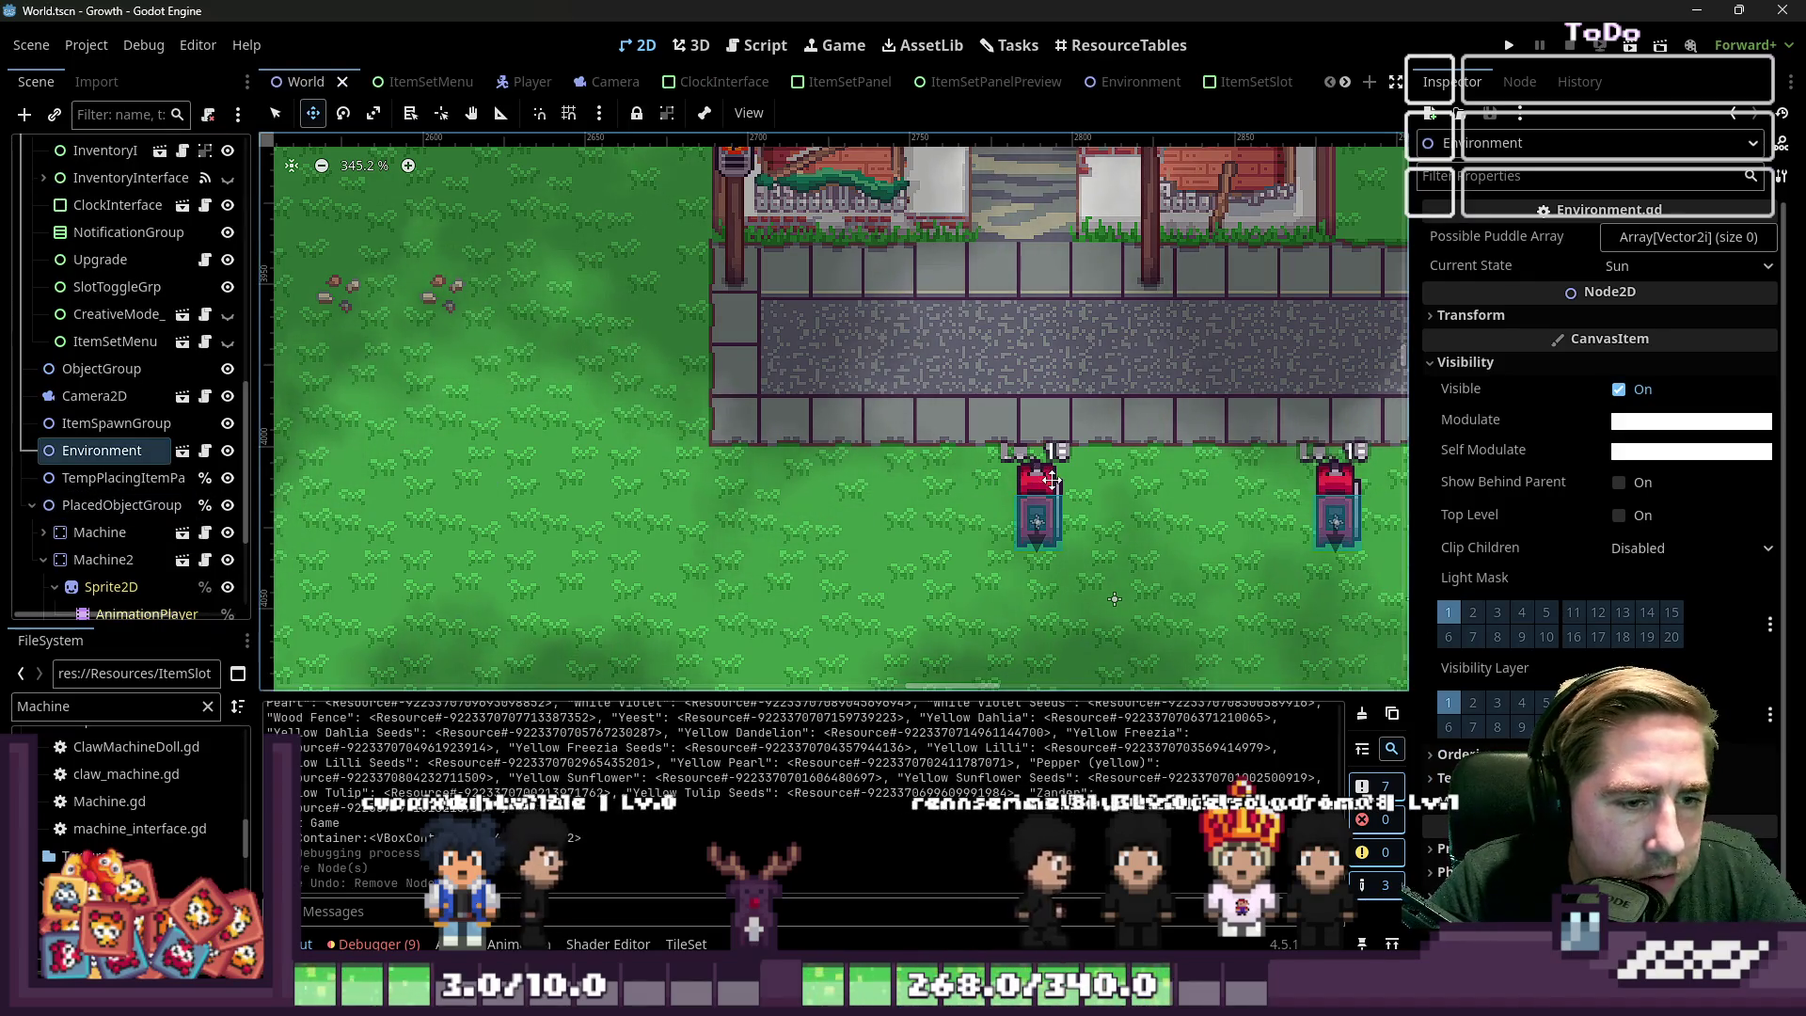
scroll(1577, 631, "down", 1)
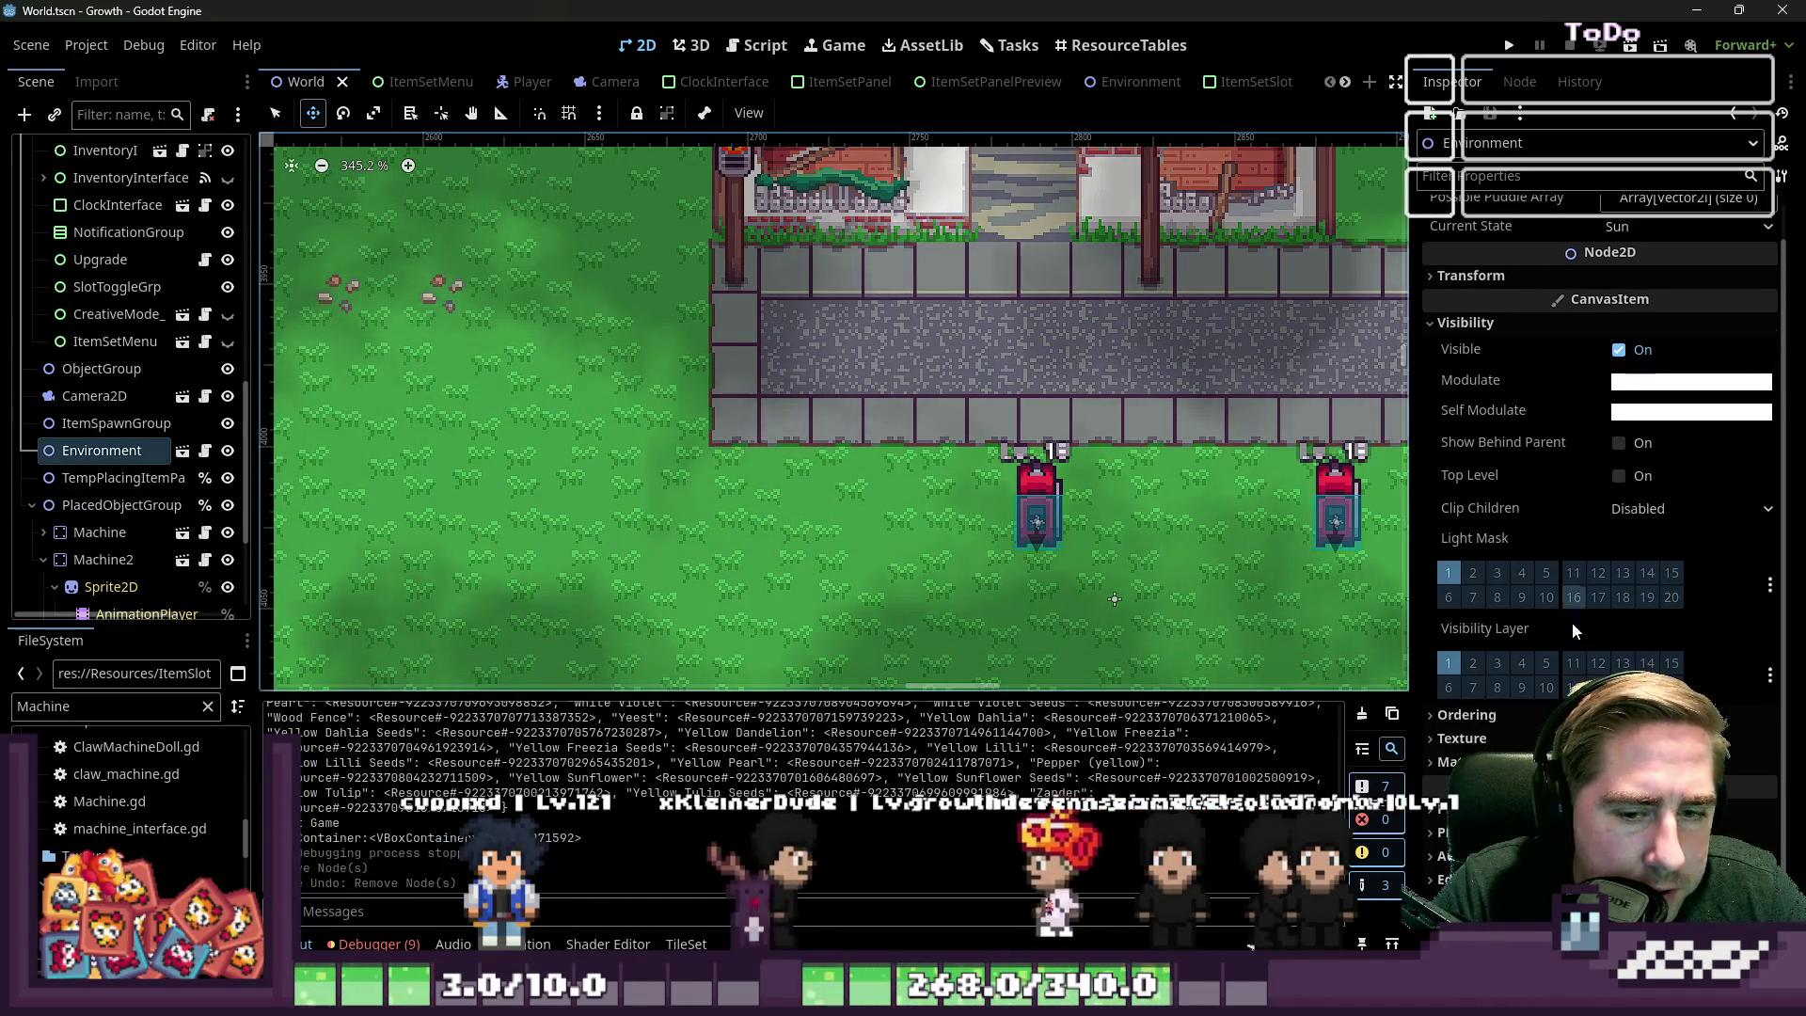
key("ctrl+F3")
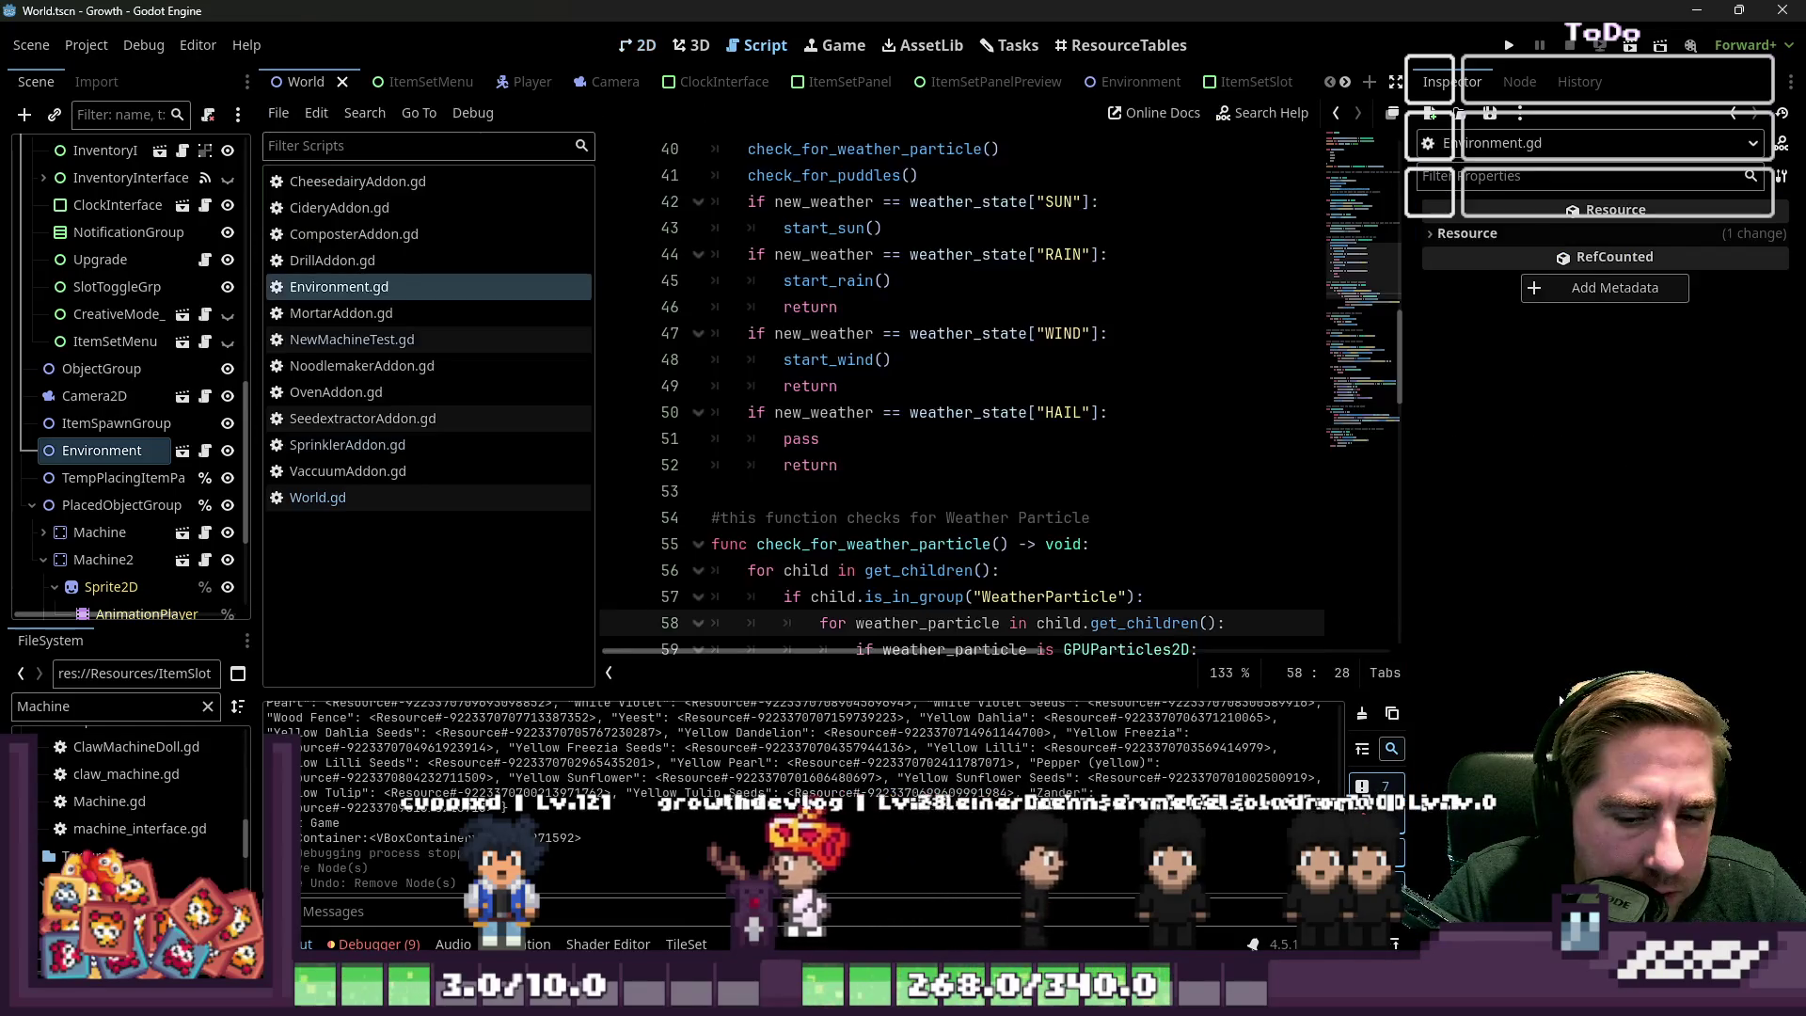
Collapse Machine2, select the Machine node and open its NewMachineTest.gd script
left_click(810, 278)
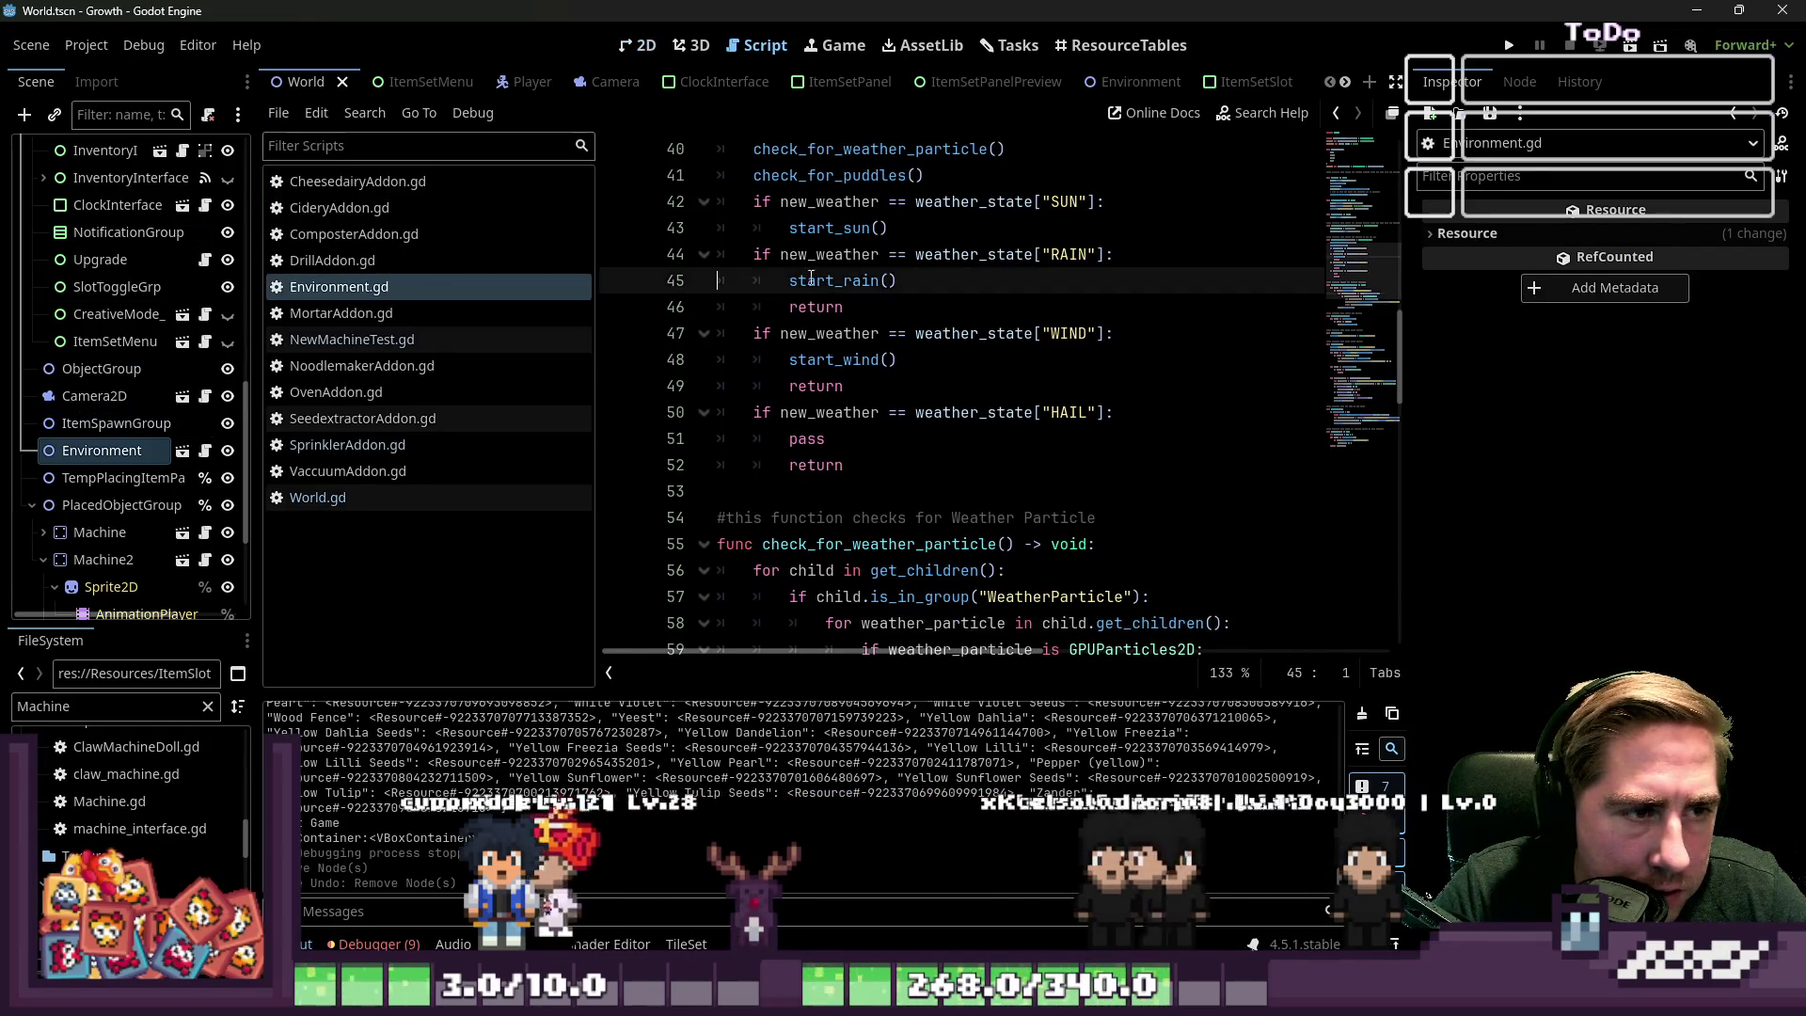
scroll(120, 460, "down", 4)
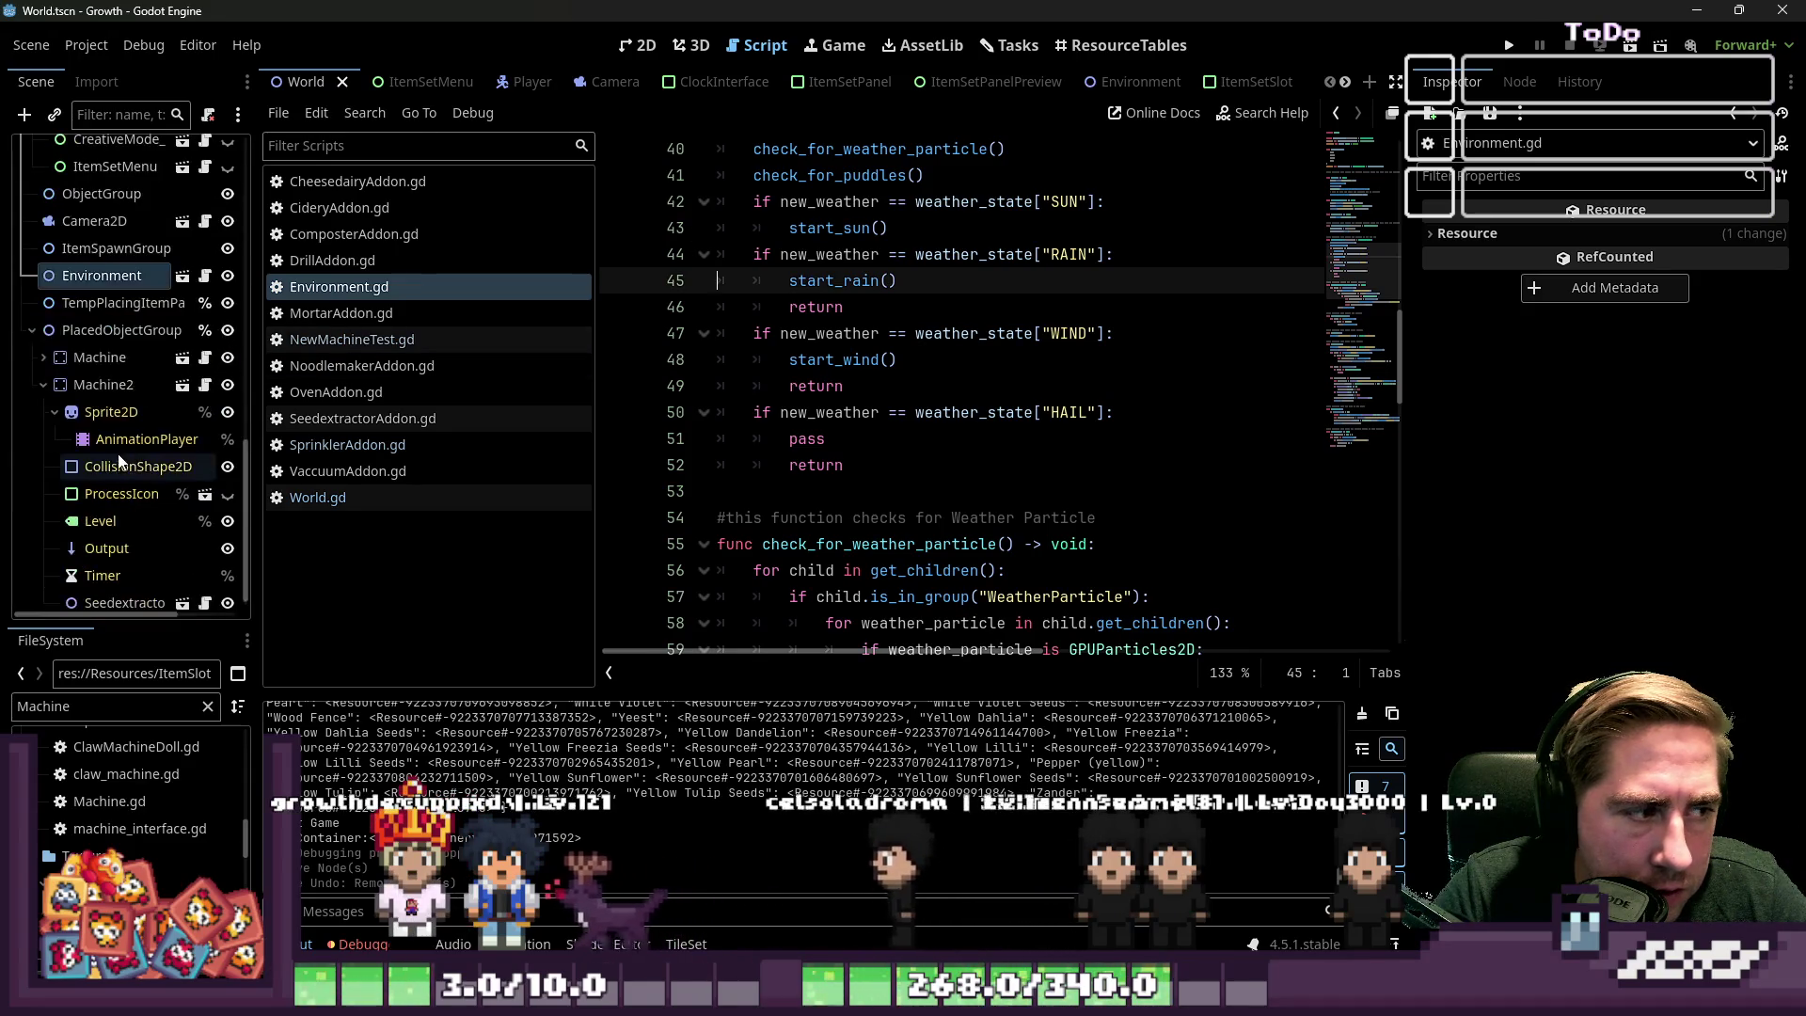
left_click(43, 385)
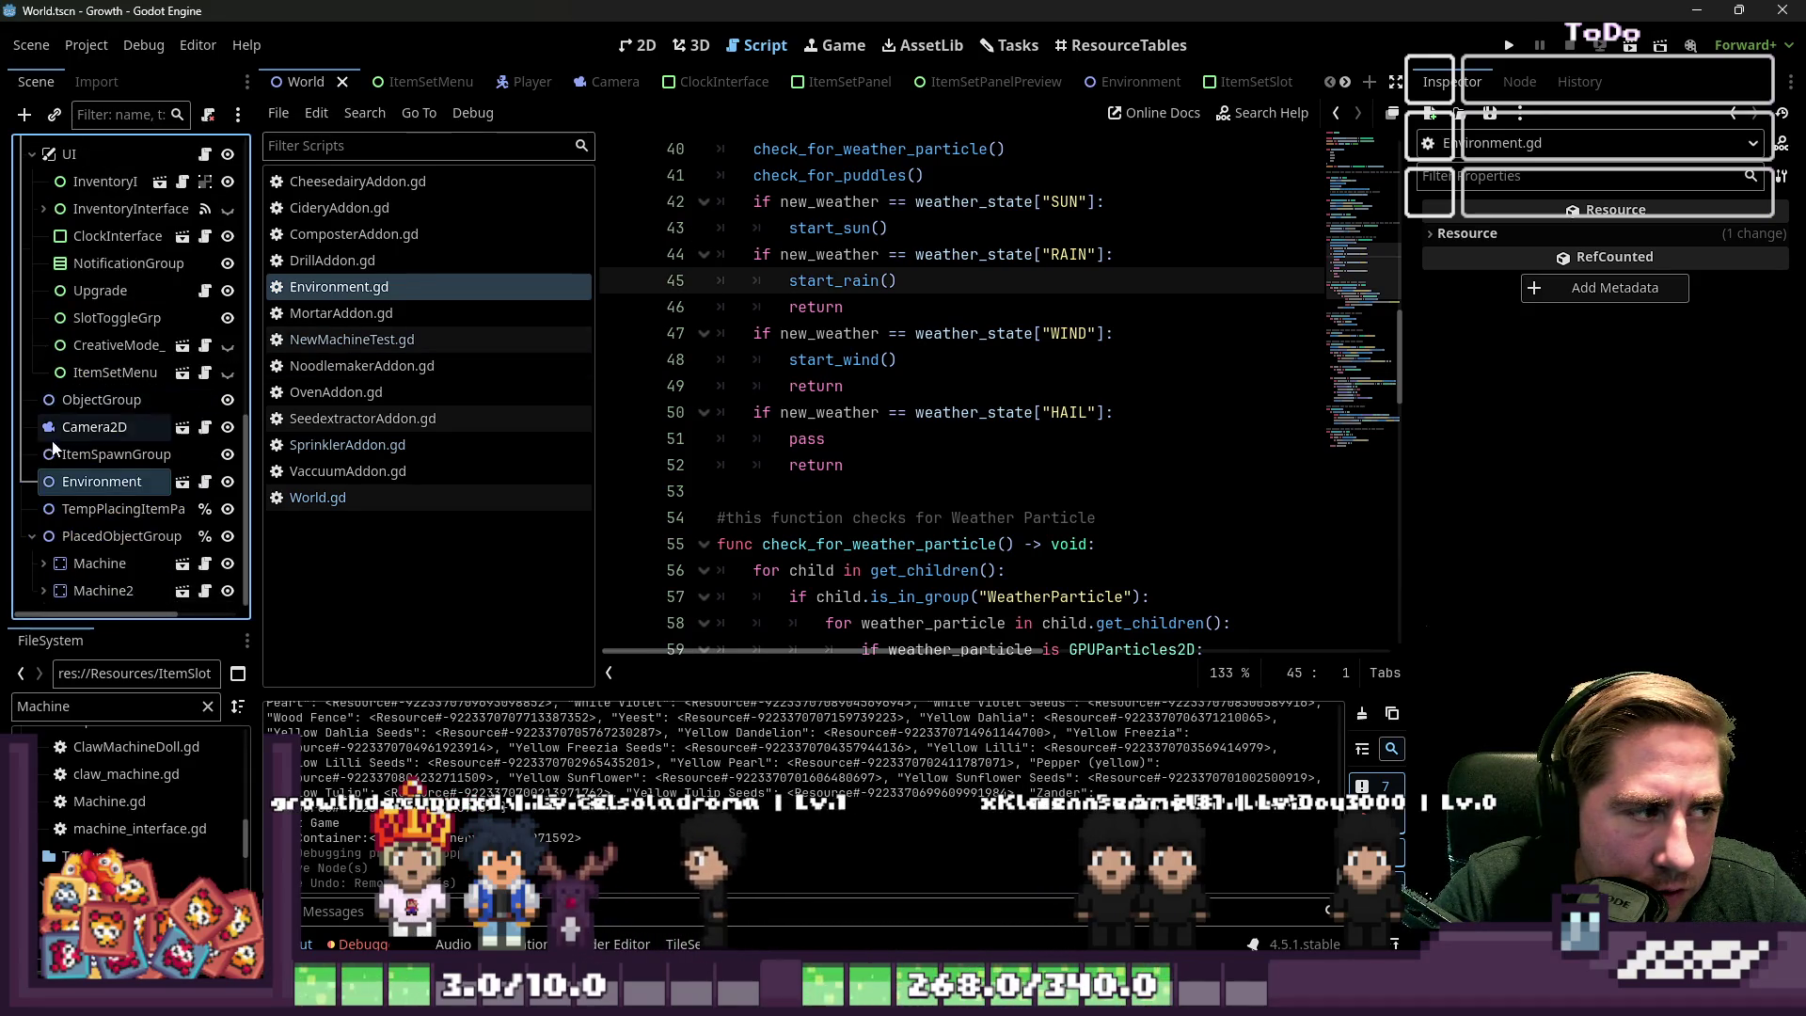
left_click(92, 564)
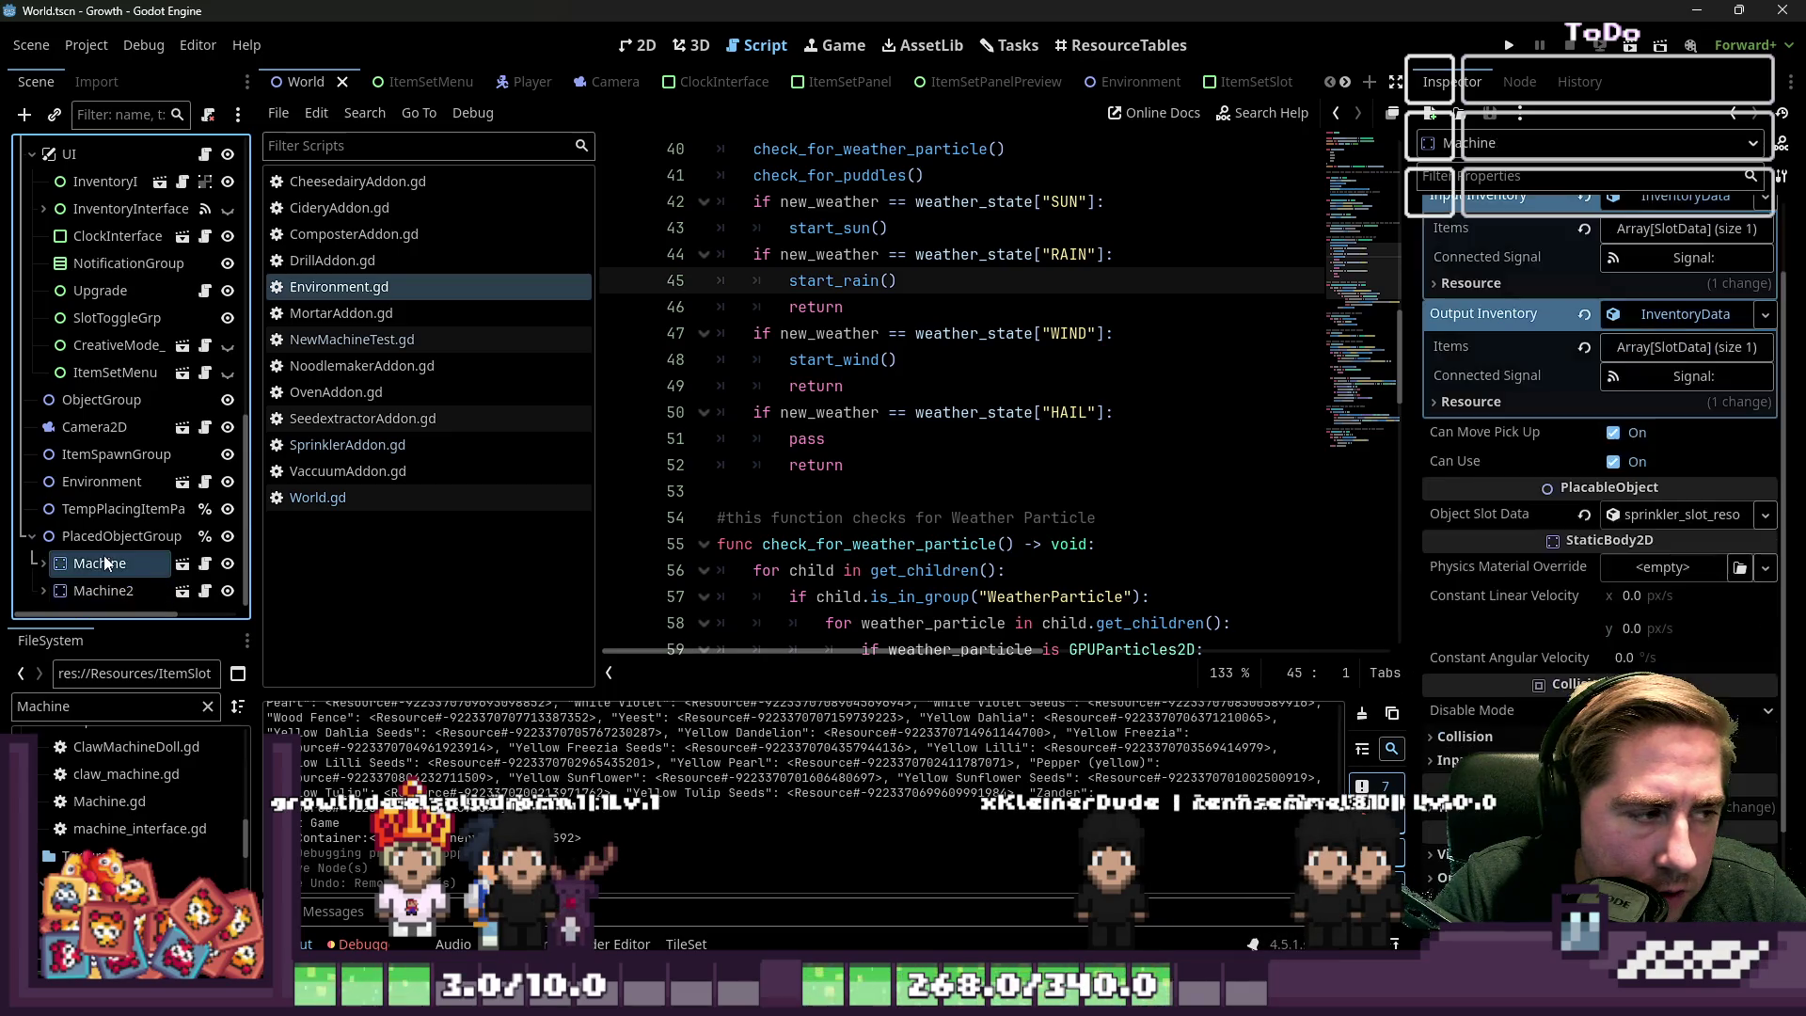
left_click(203, 566)
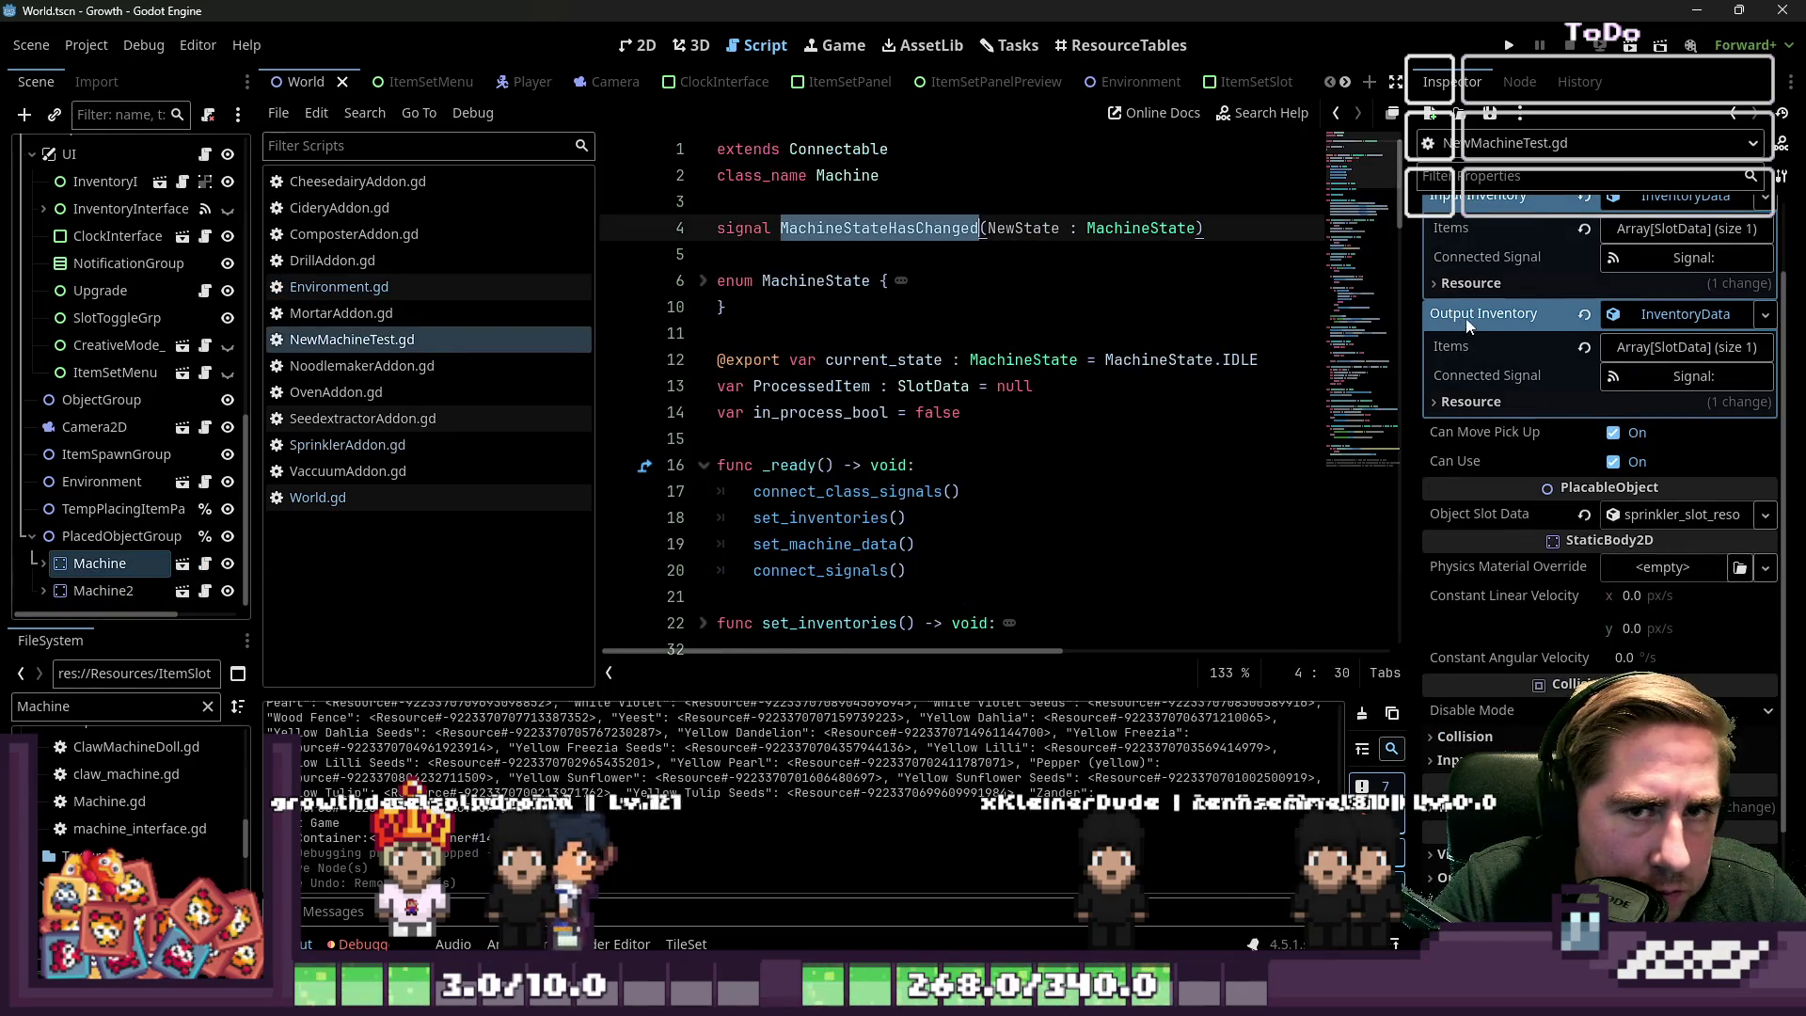
Enable Local to Scene in the script's Resource settings, then save and run the game
scroll(1467, 323, "up", 2)
left_click(1487, 146)
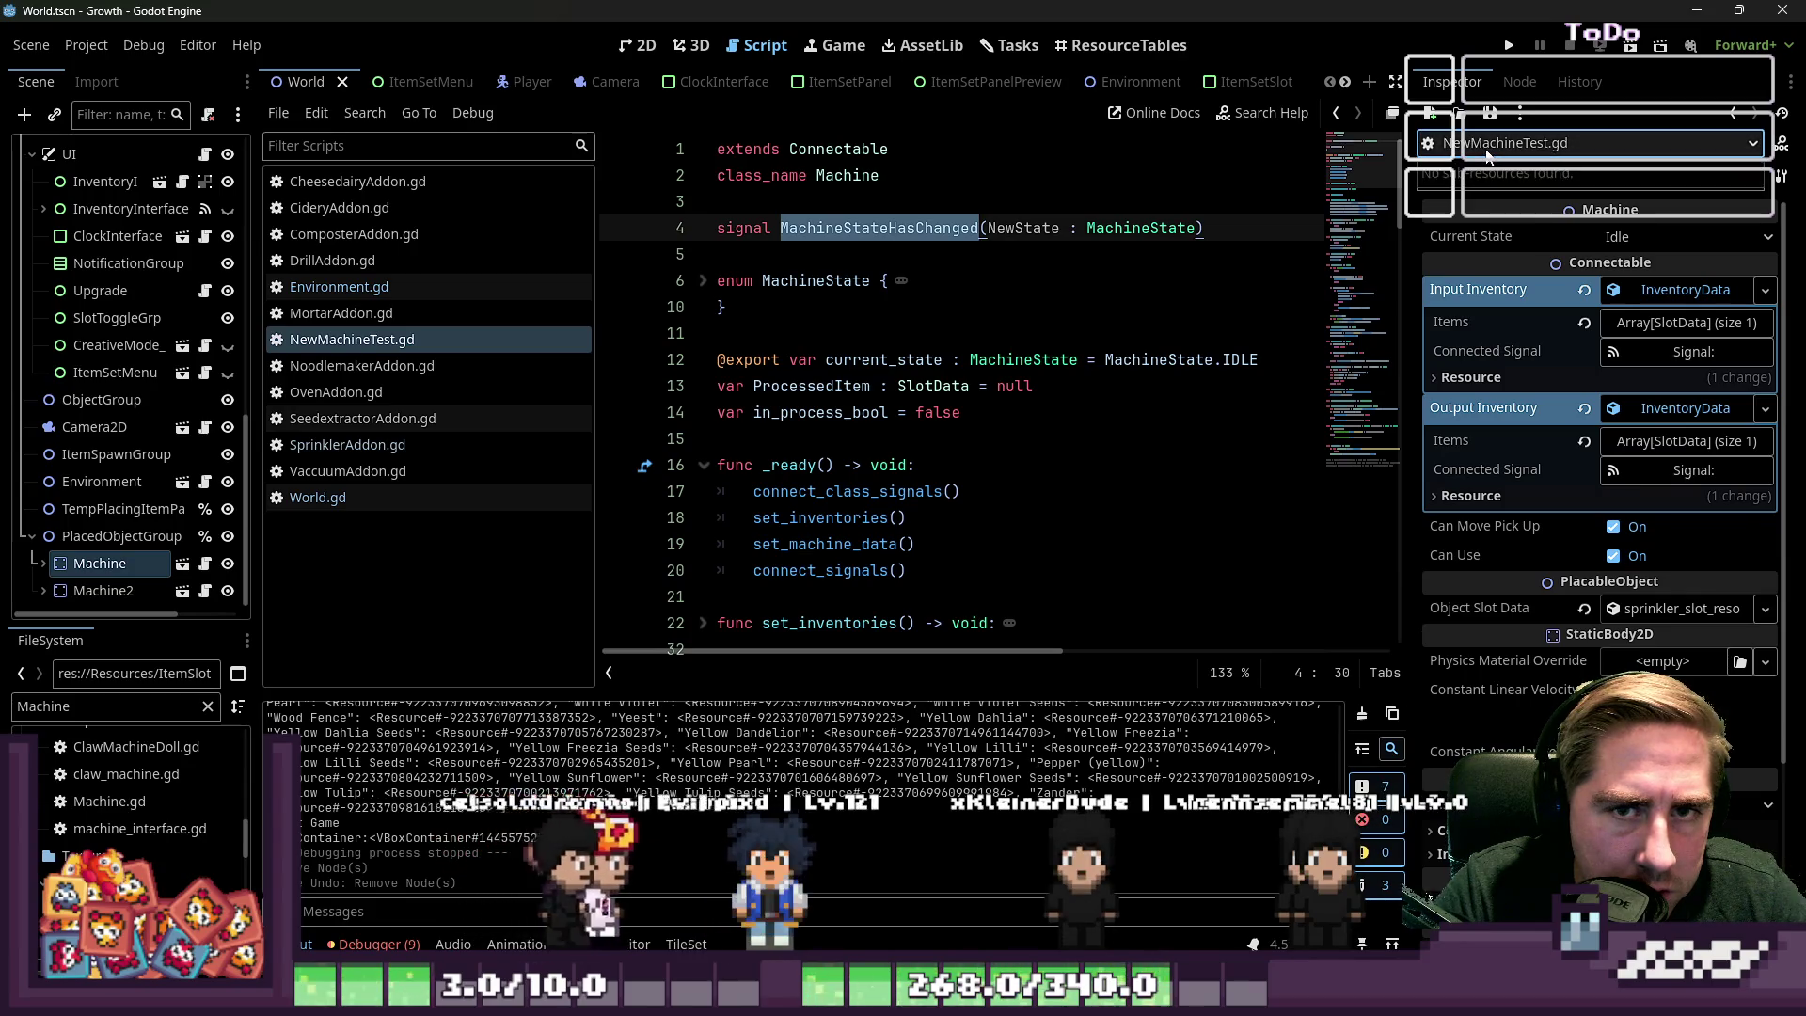
scroll(1543, 393, "down", 5)
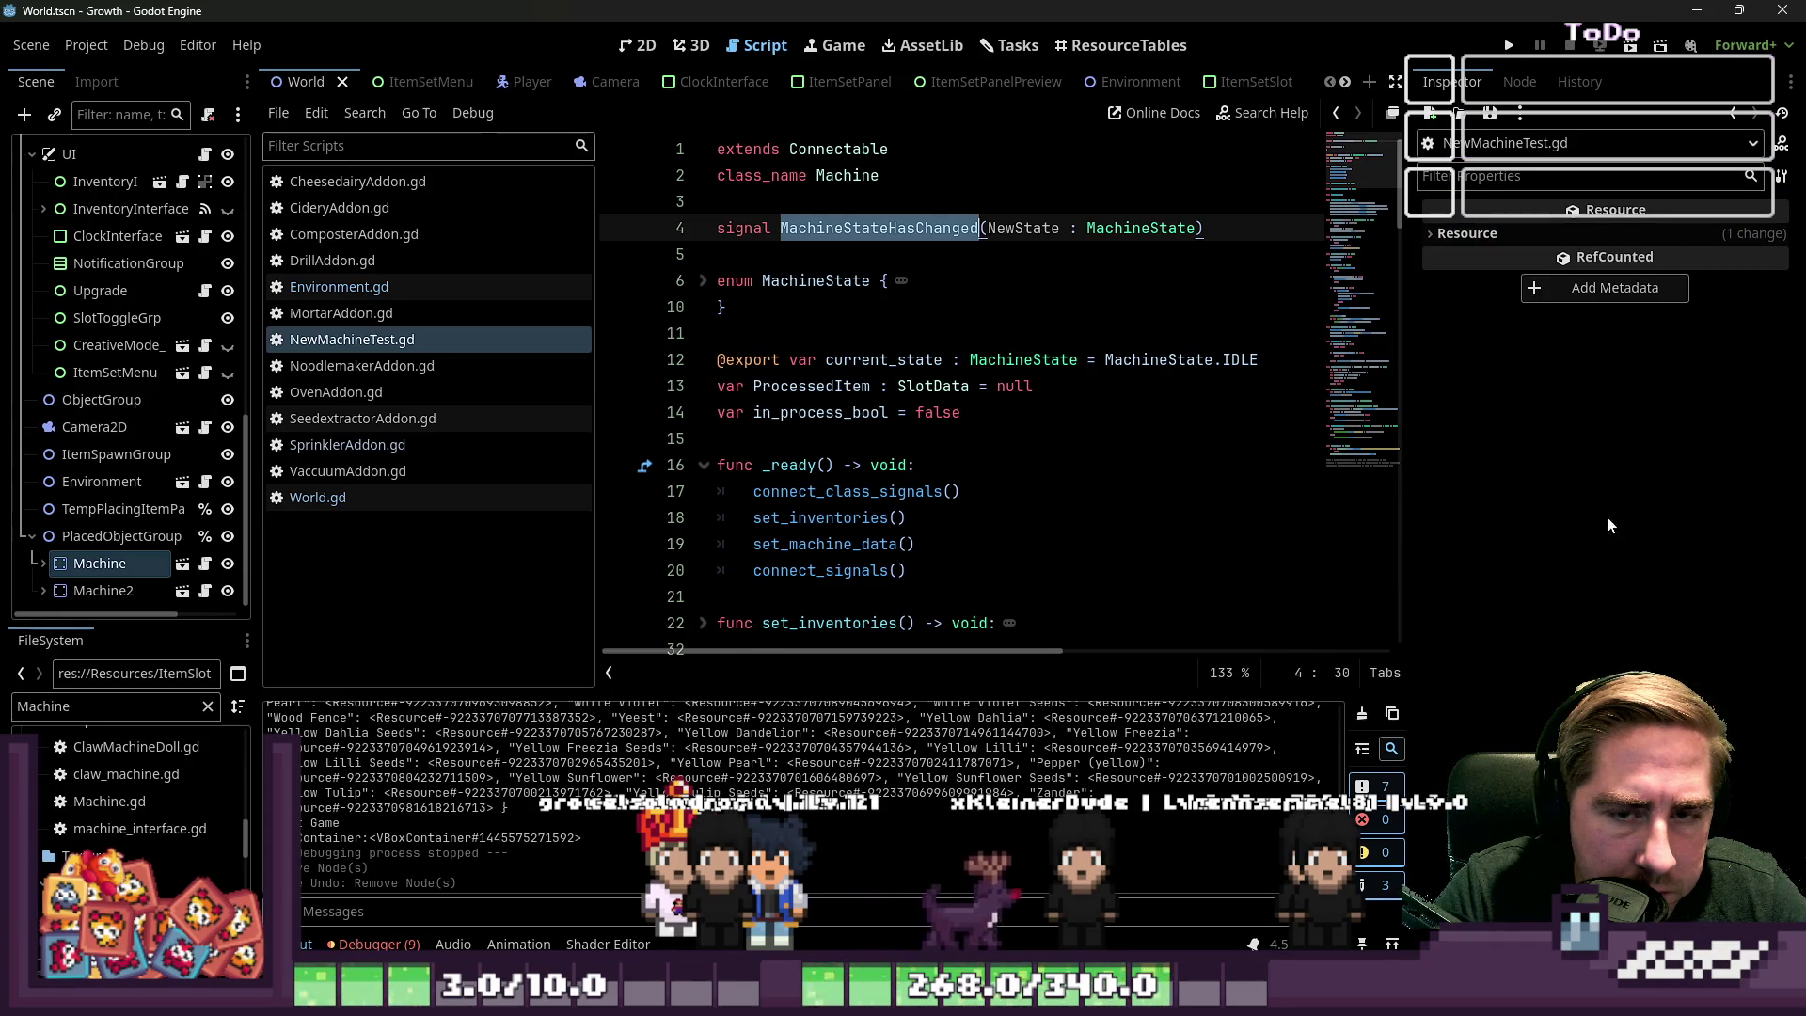
left_click(1542, 232)
left_click(1623, 260)
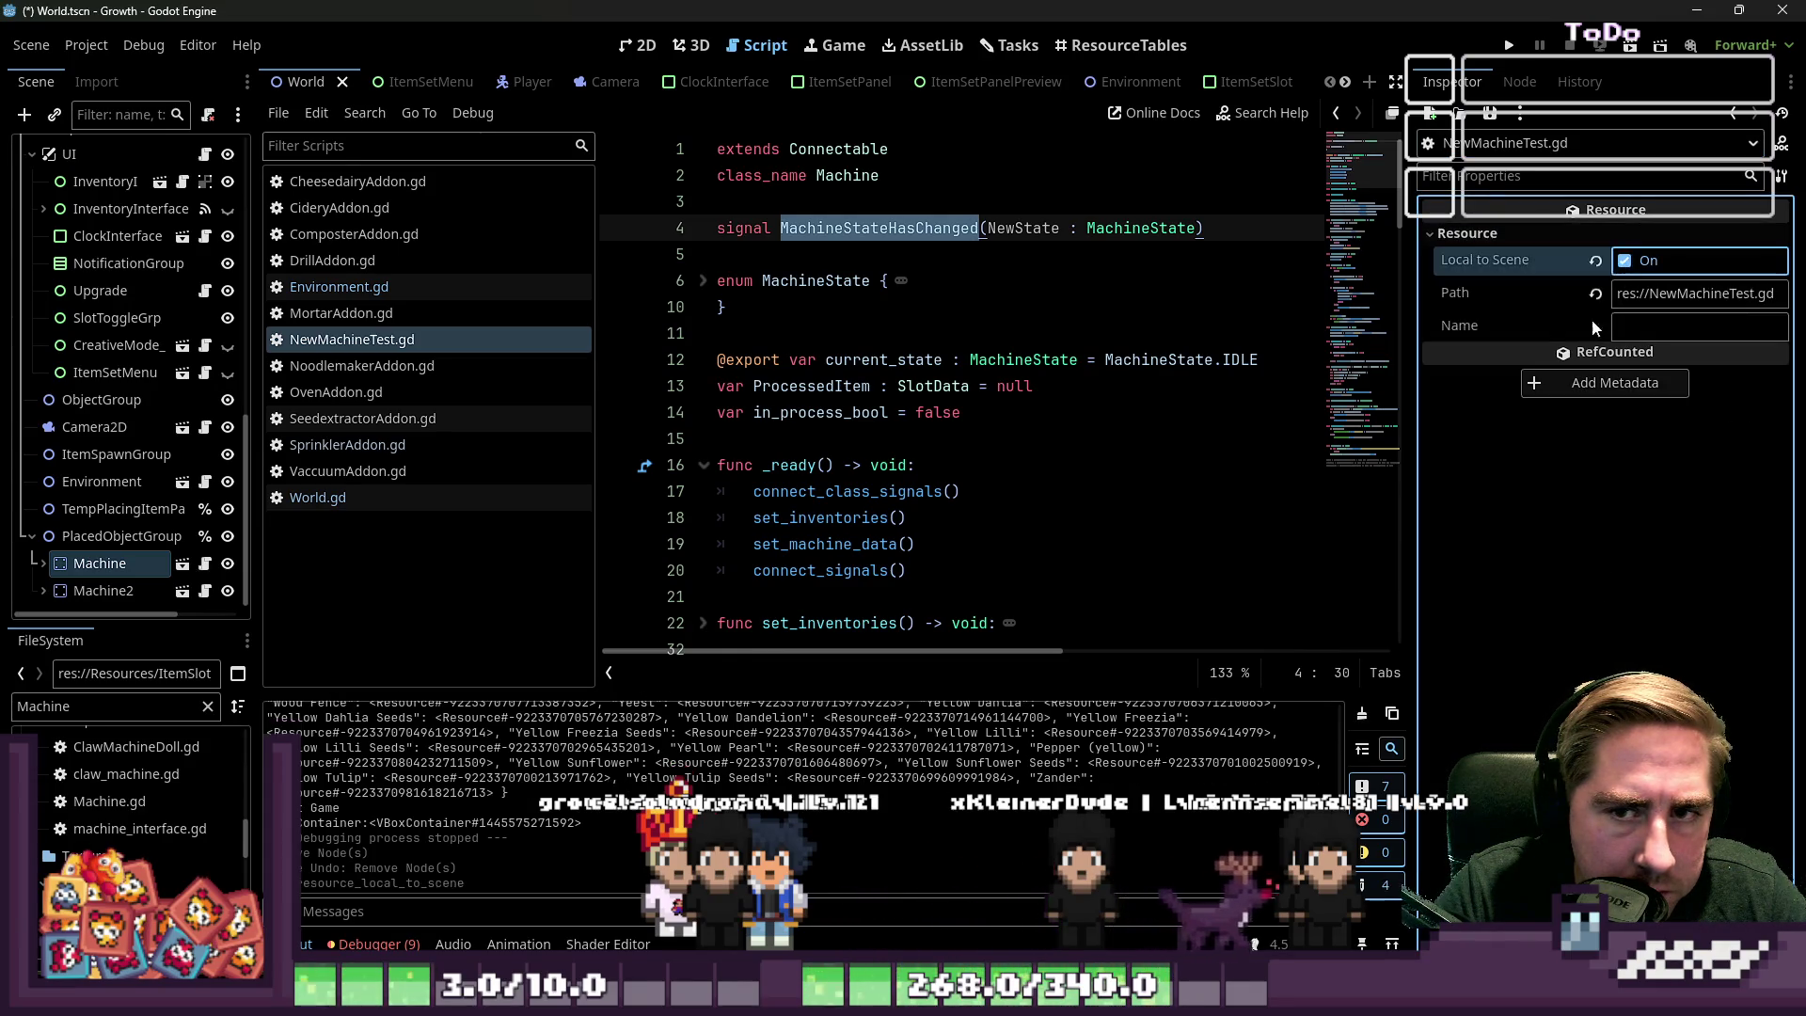
left_click(1086, 310)
left_click(1503, 44)
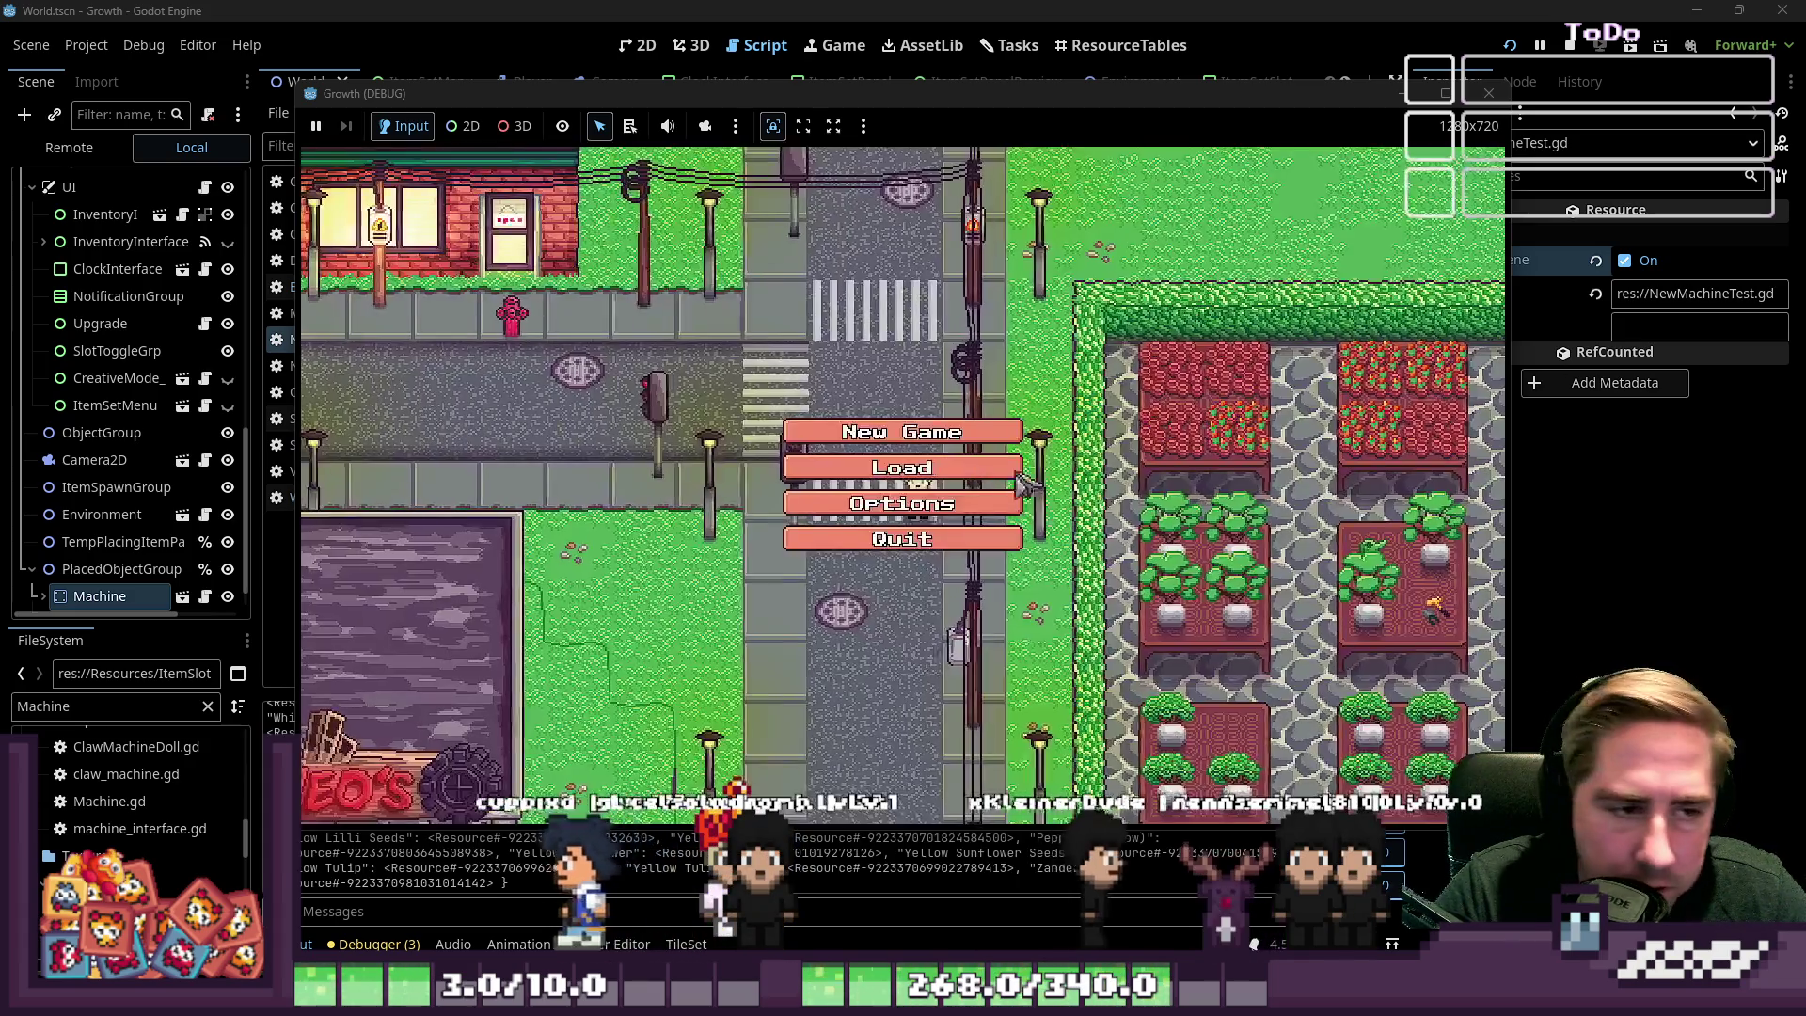
Start a new game and load the apples into the machine's input
left_click(941, 431)
type("asdv")
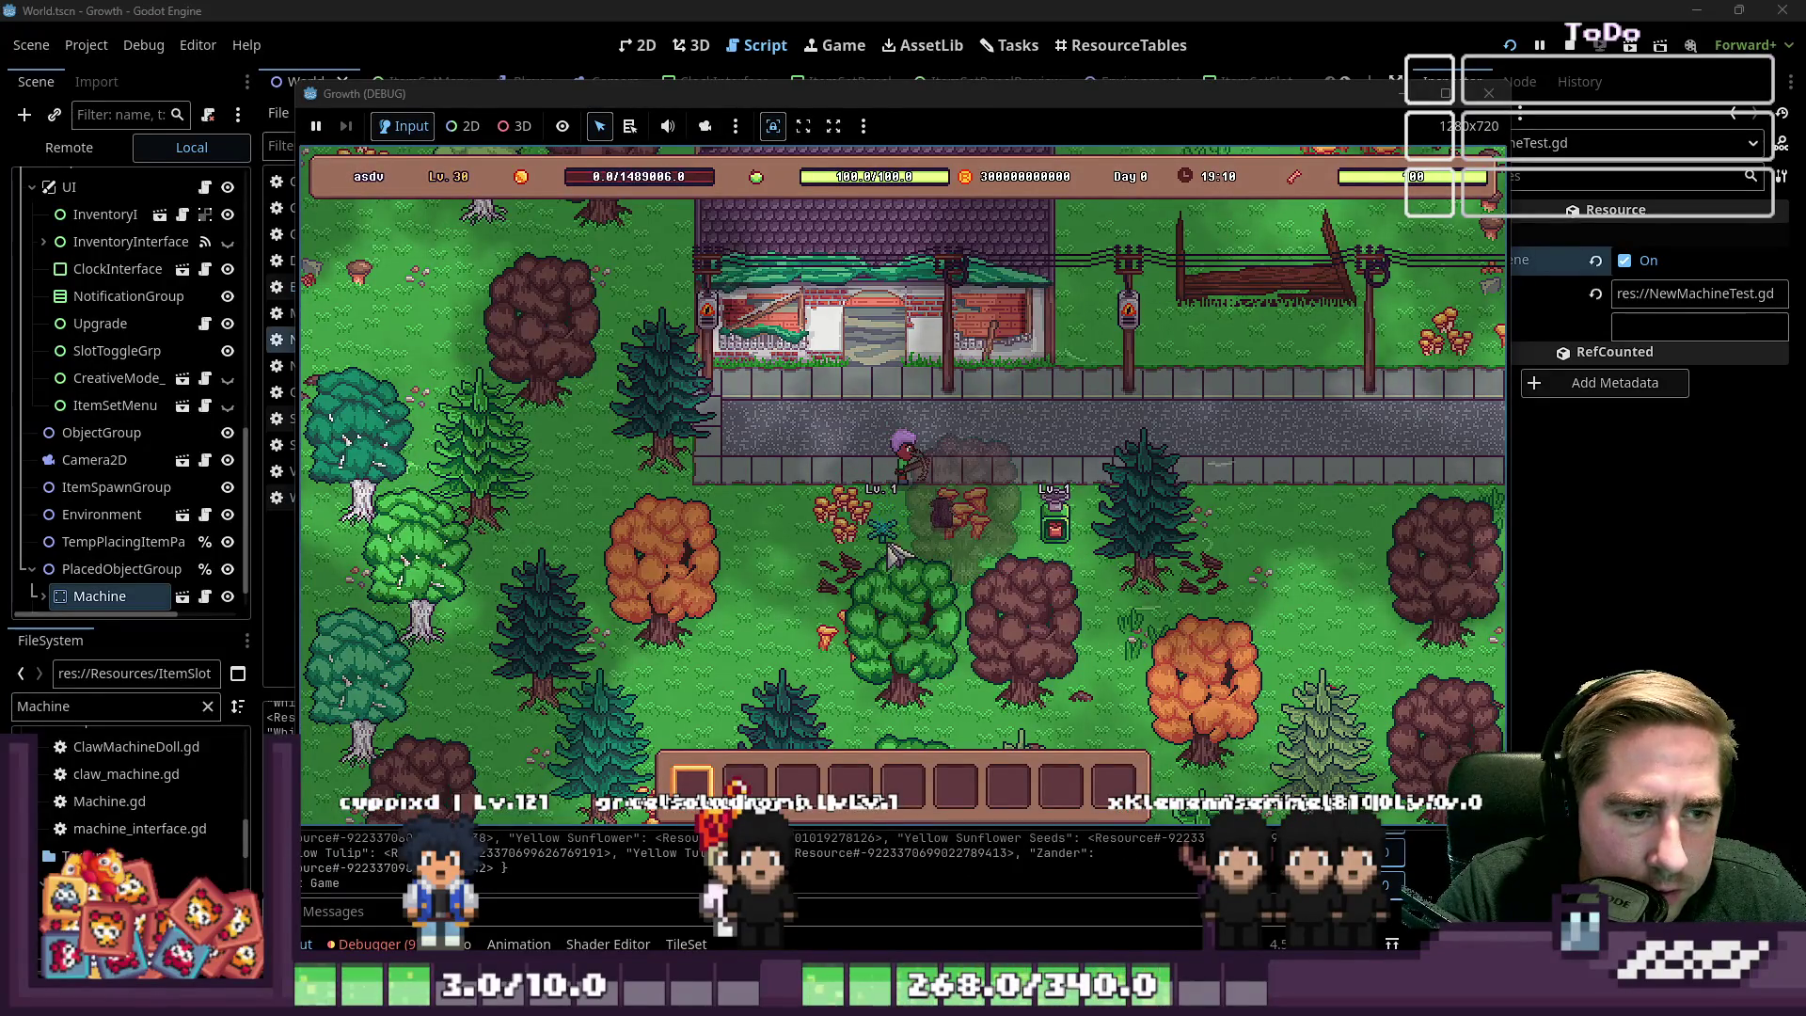
type("ee")
type("d")
type("ee")
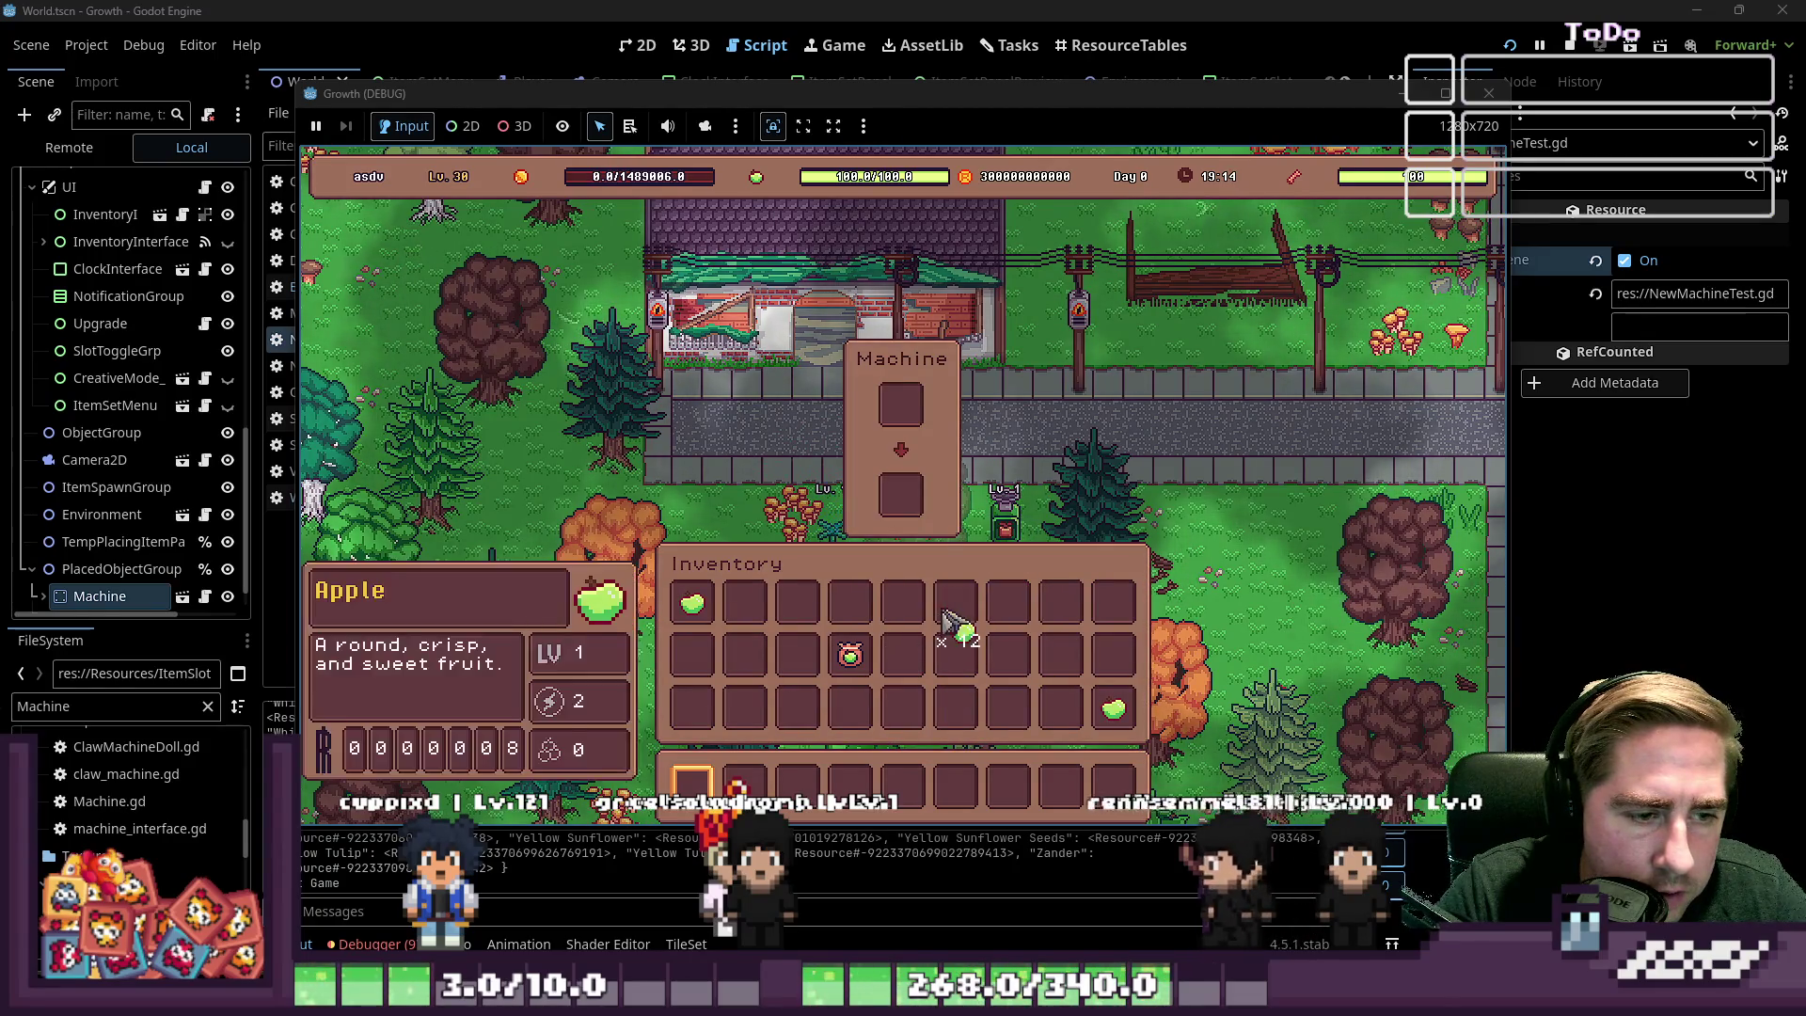
left_click_drag(956, 610, 896, 402)
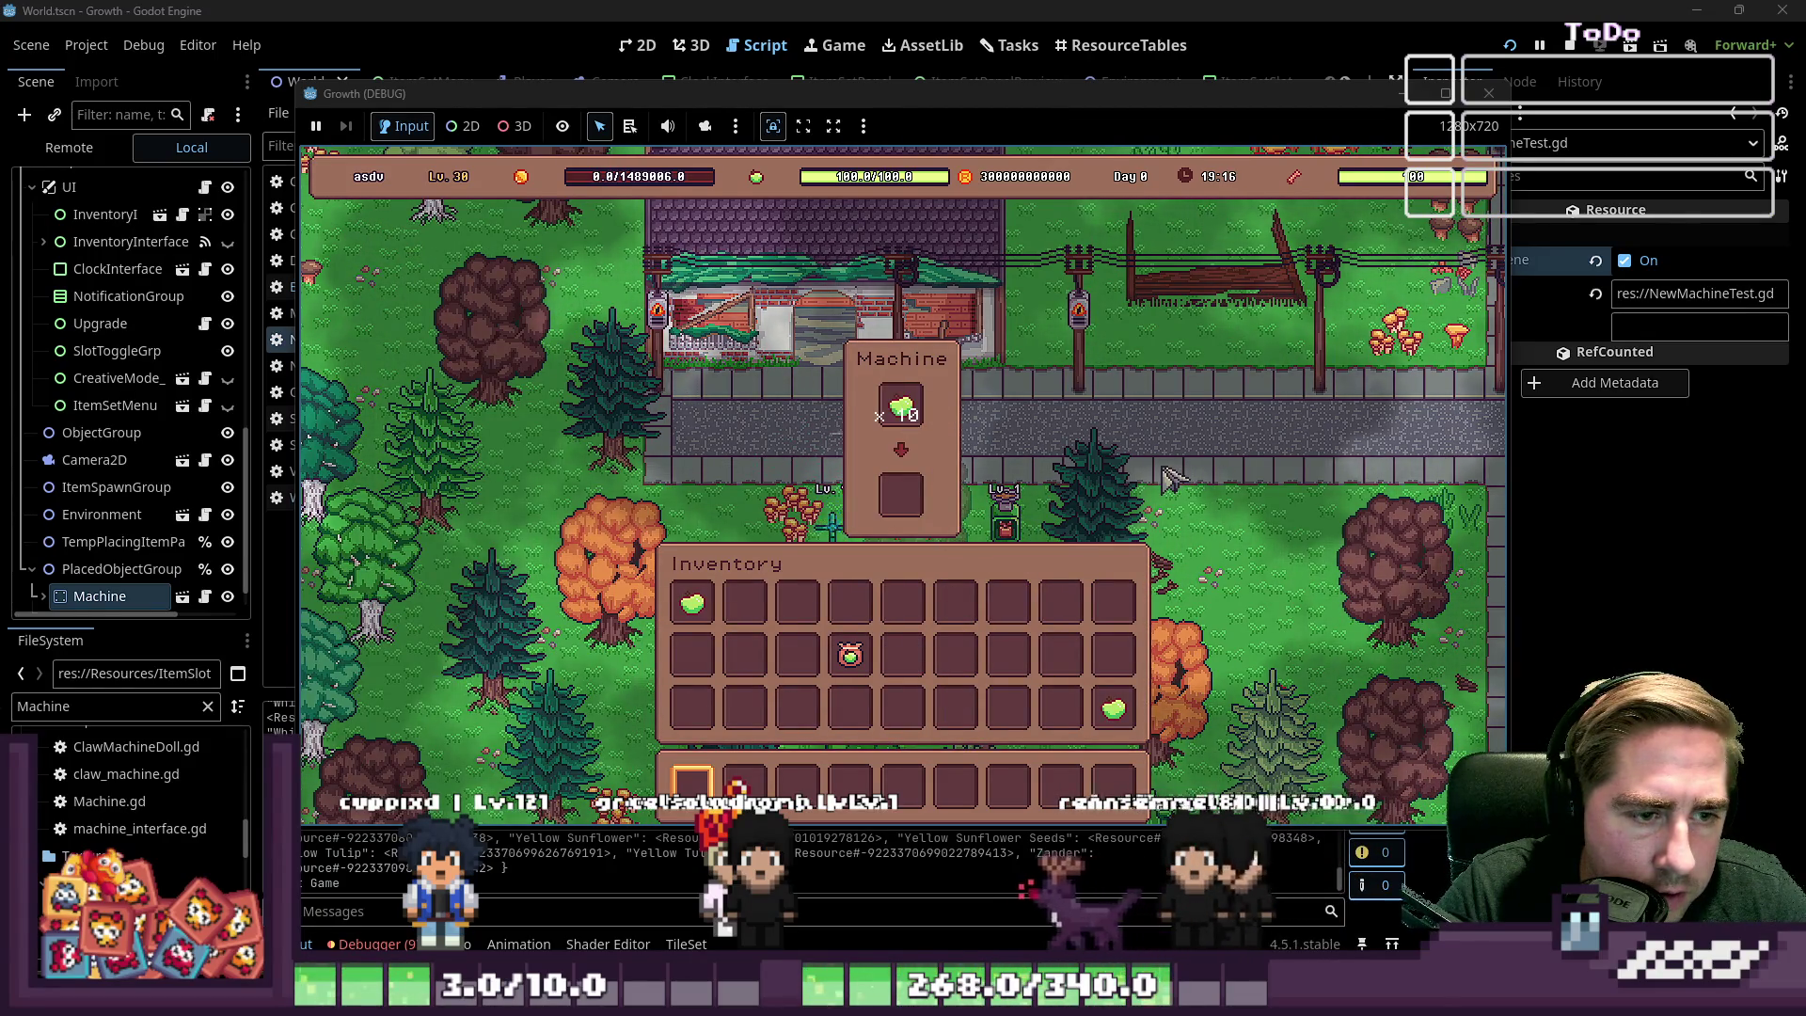
key("e")
key("a")
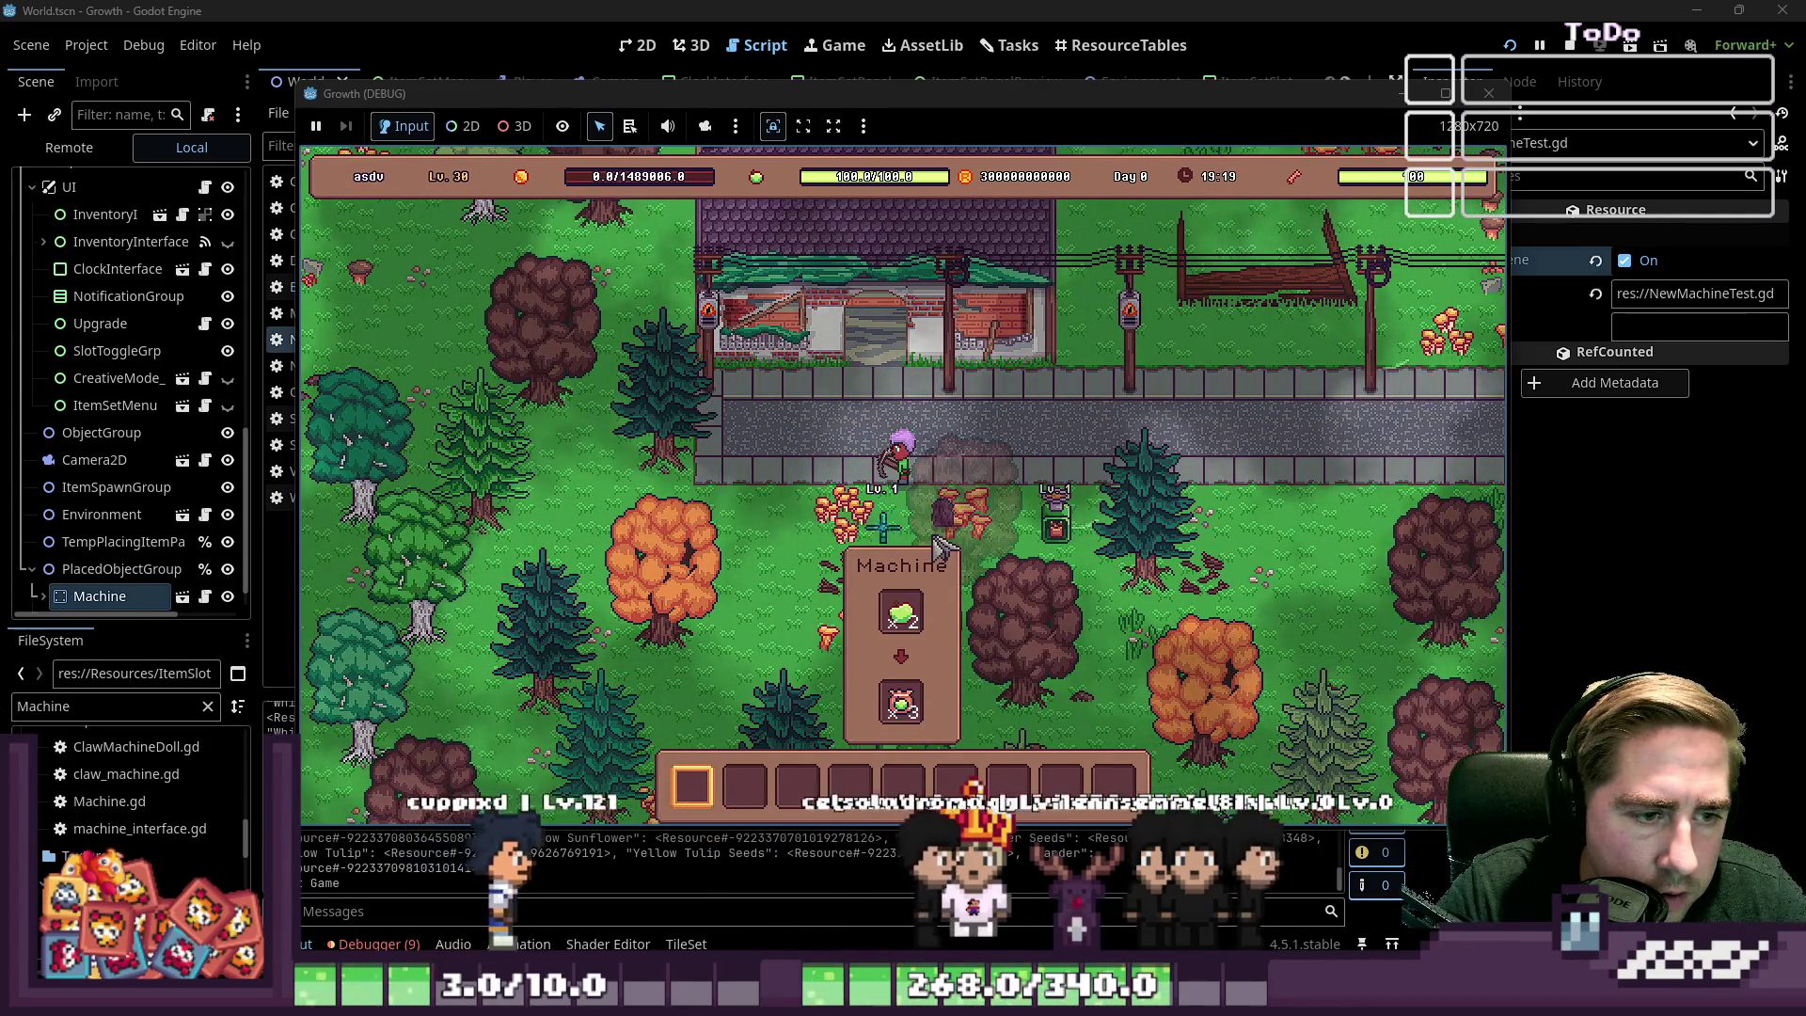
Put the produced Apple Seeds into an inventory slot, then stop the game
key("e")
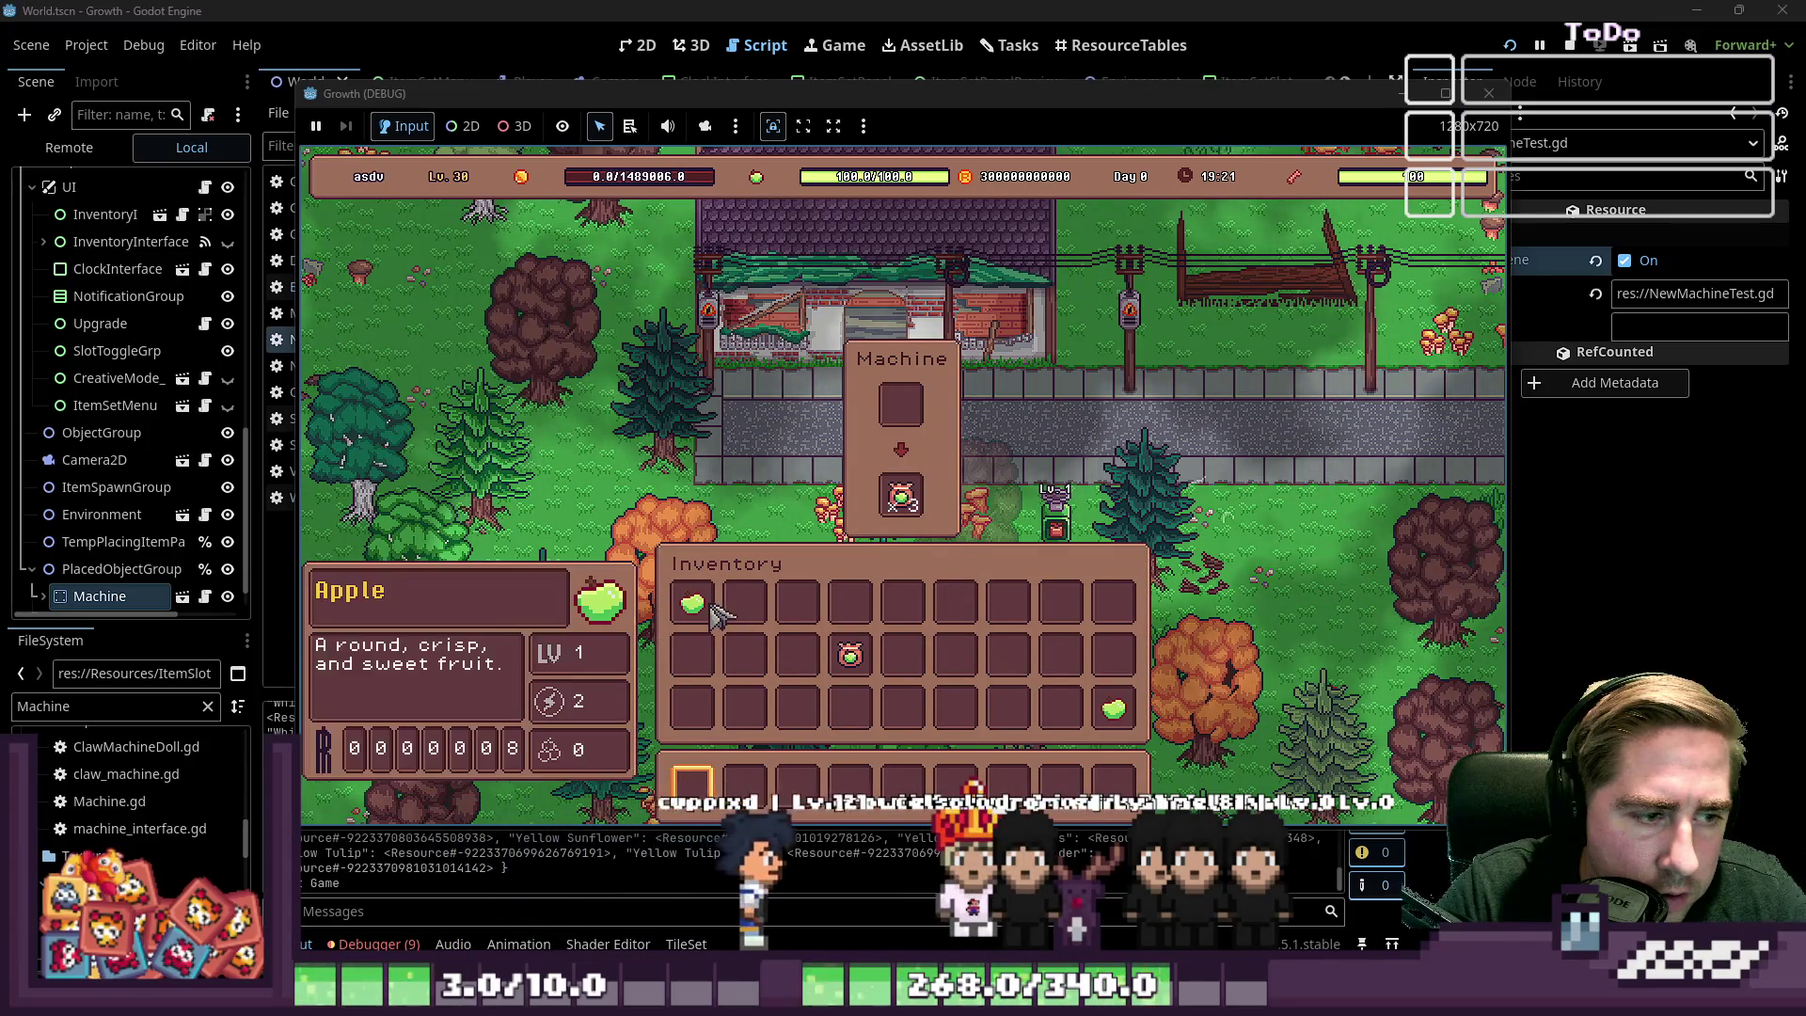
mouse_move(921, 503)
left_click(903, 602)
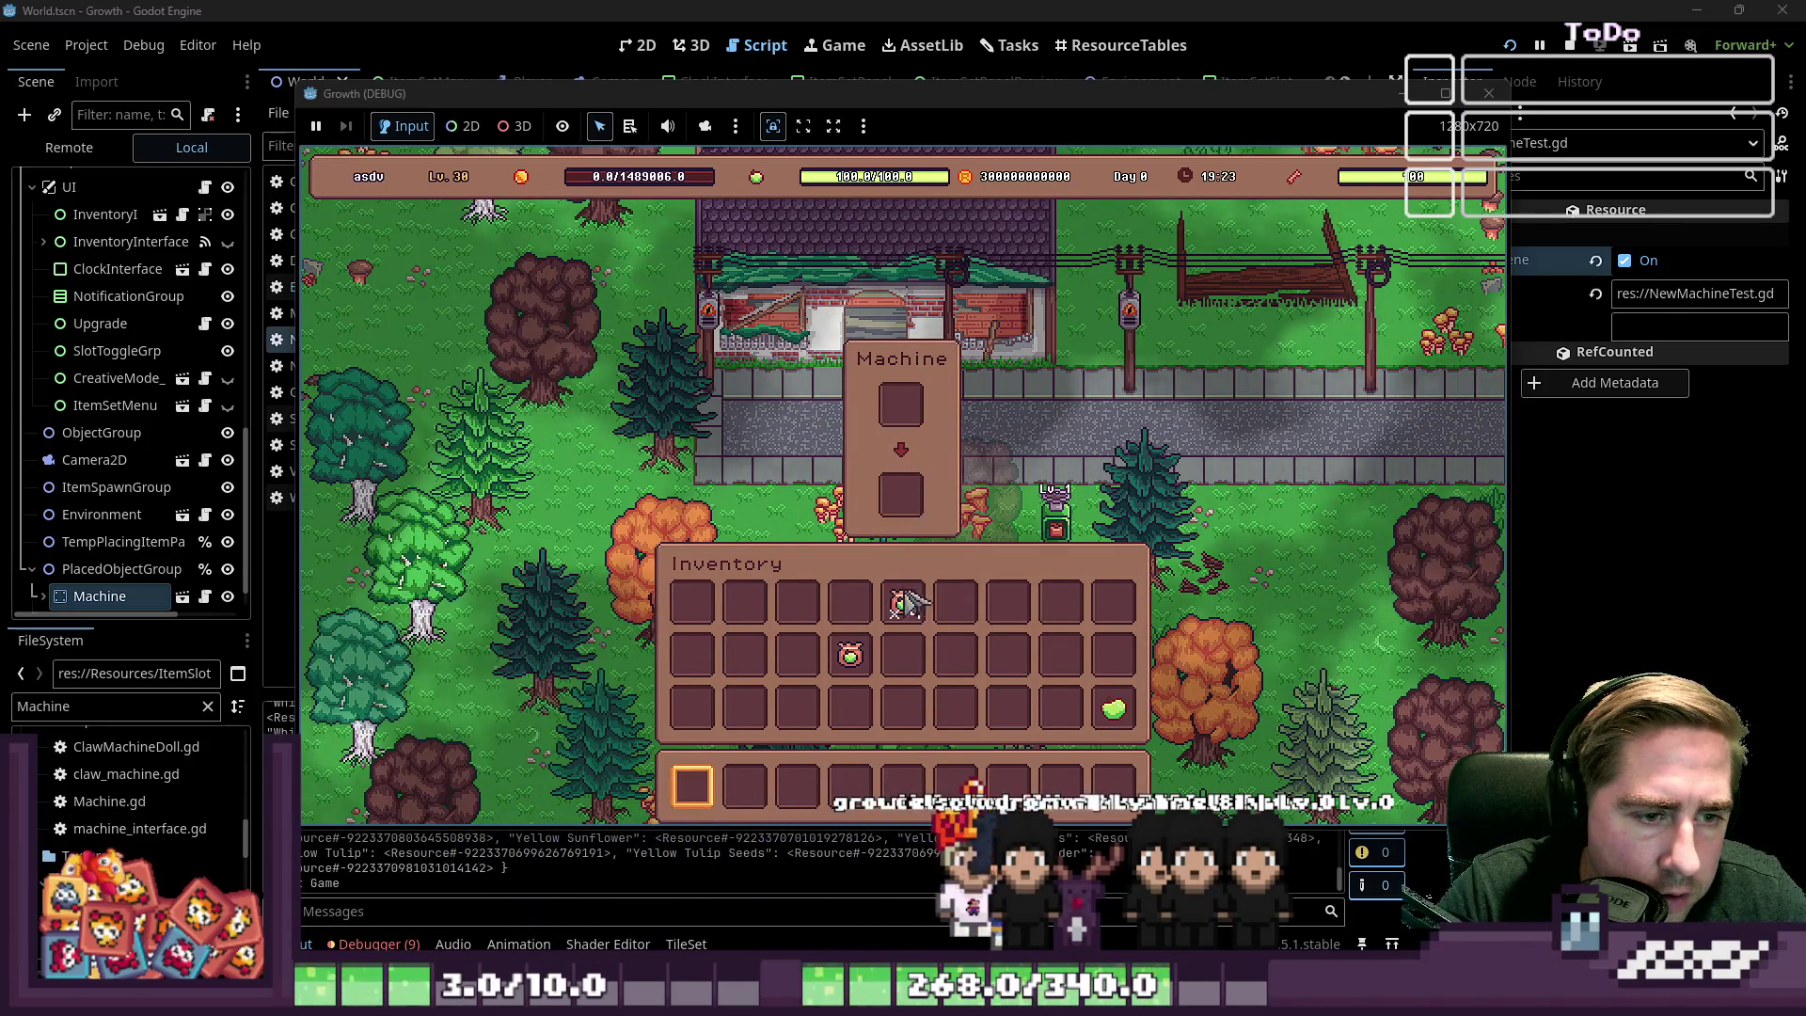
key("e")
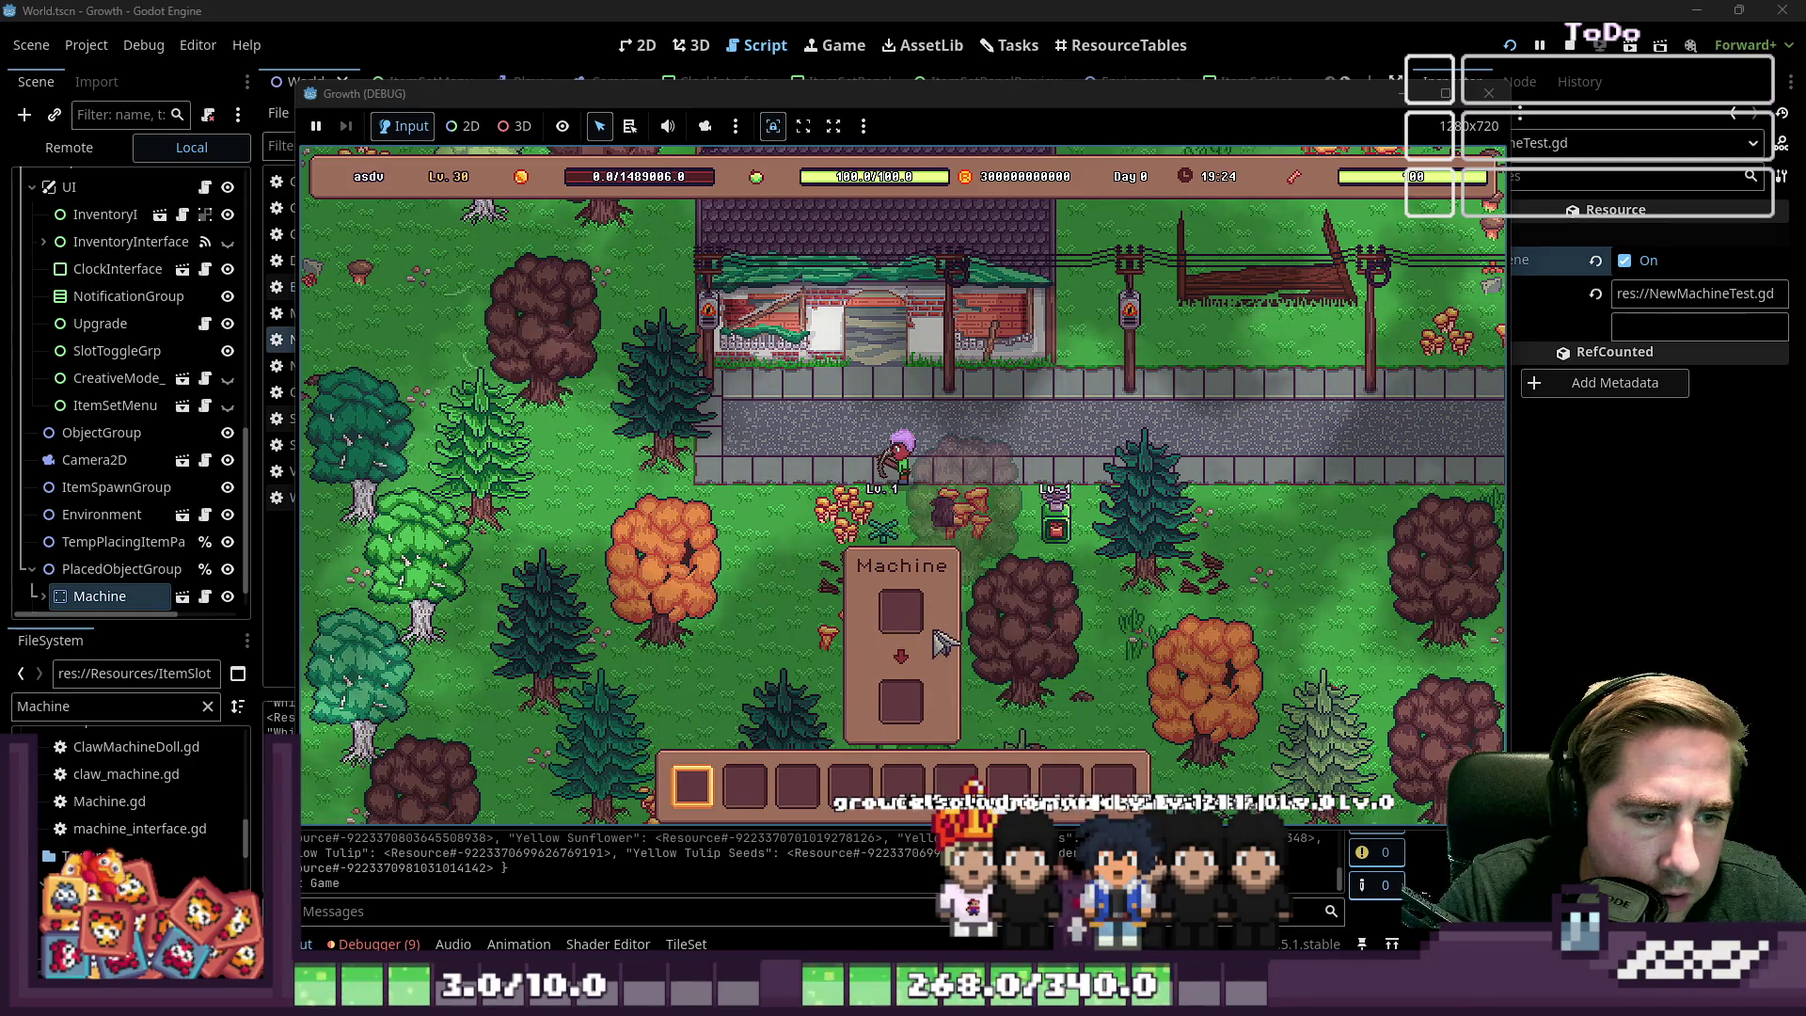
left_click(1488, 92)
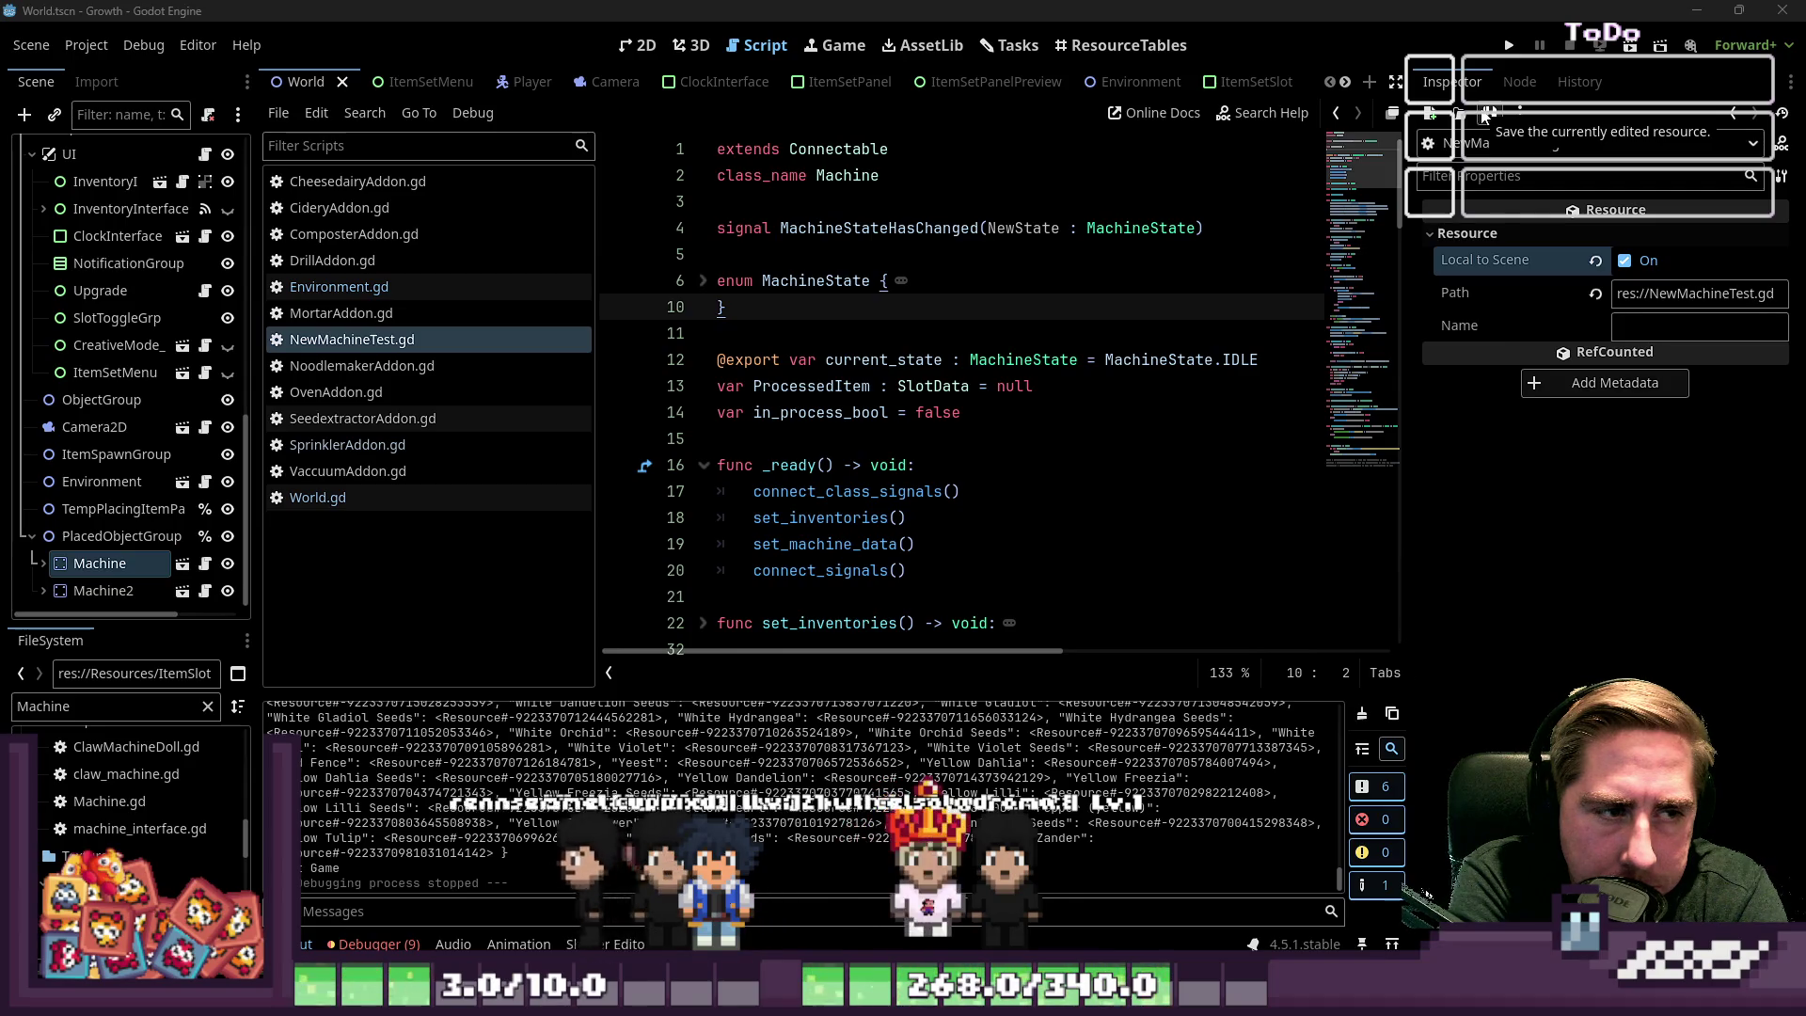
Glance at NoodlemakerAddon.gd and switch back to NewMachineTest.gd
scroll(900, 453, "down", 20)
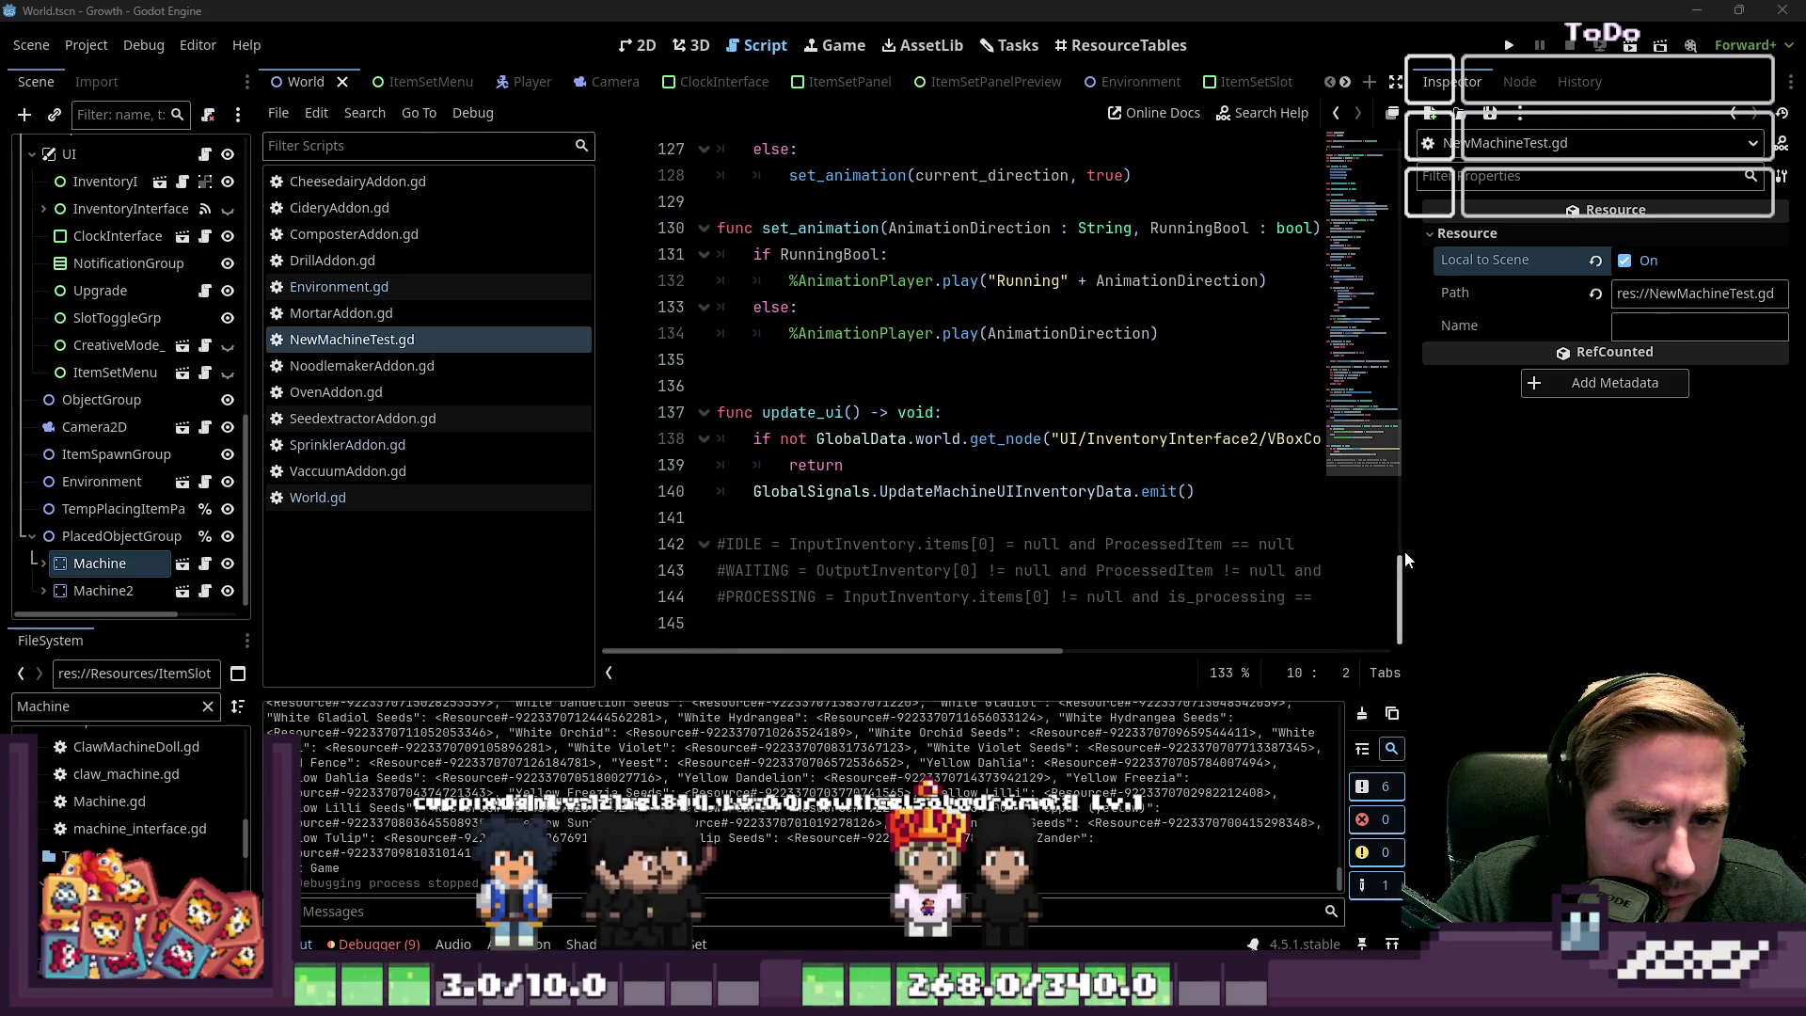
left_click(349, 340)
left_click(350, 366)
left_click(350, 340)
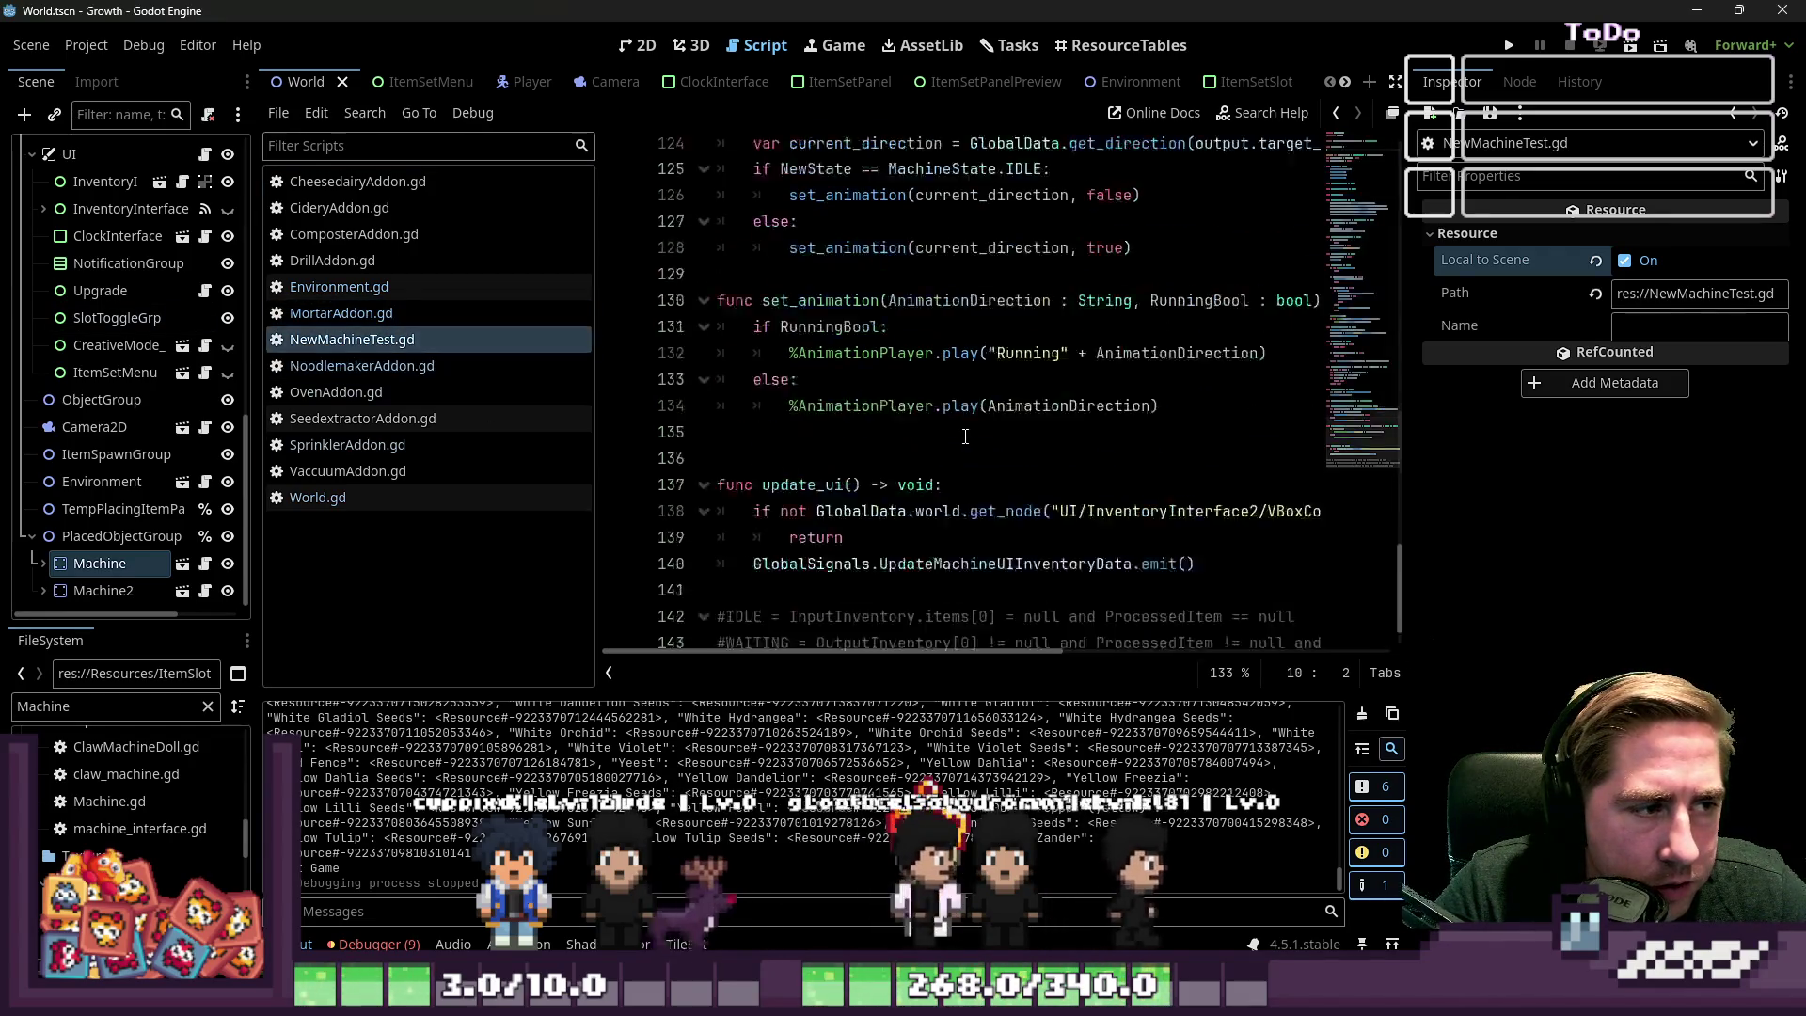
scroll(965, 436, "up", 20)
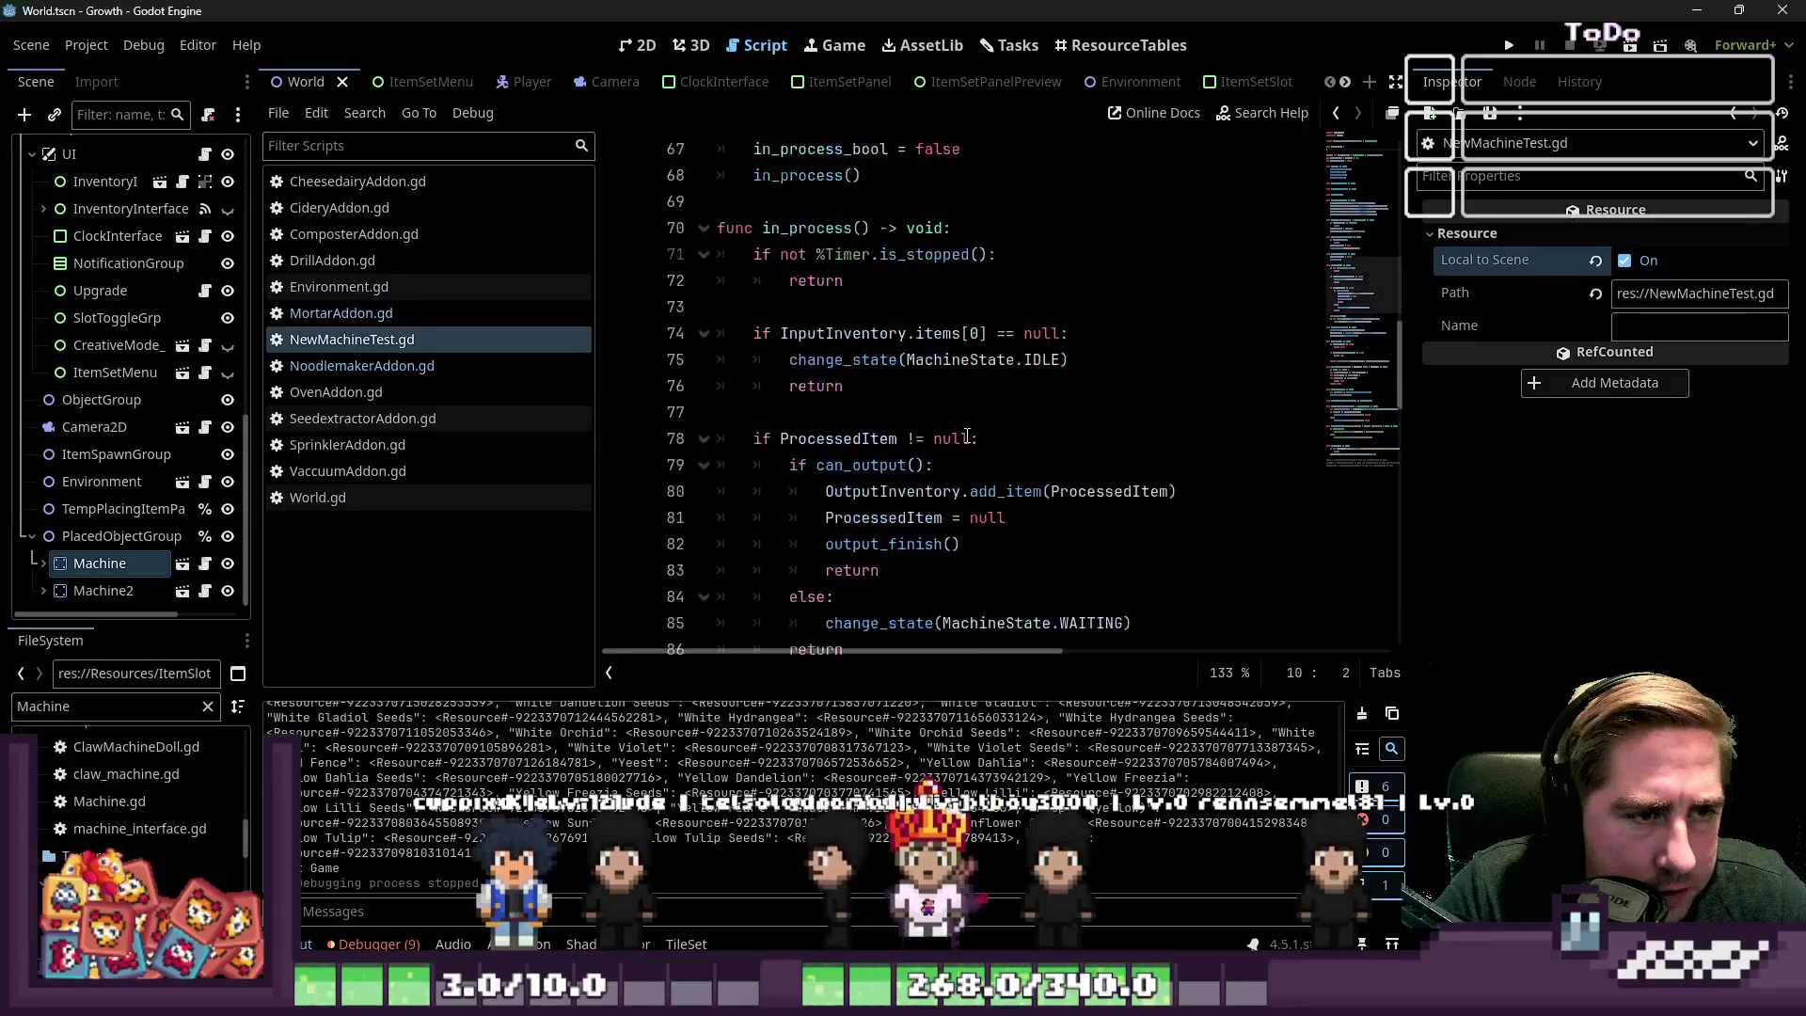
Select the update_ui signal connection on line 52 and move down to update_ui
left_click(967, 438)
mouse_move(1204, 465)
left_mouse_down()
mouse_move(908, 473)
mouse_move(725, 438)
left_mouse_up()
scroll(878, 434, "down", 20)
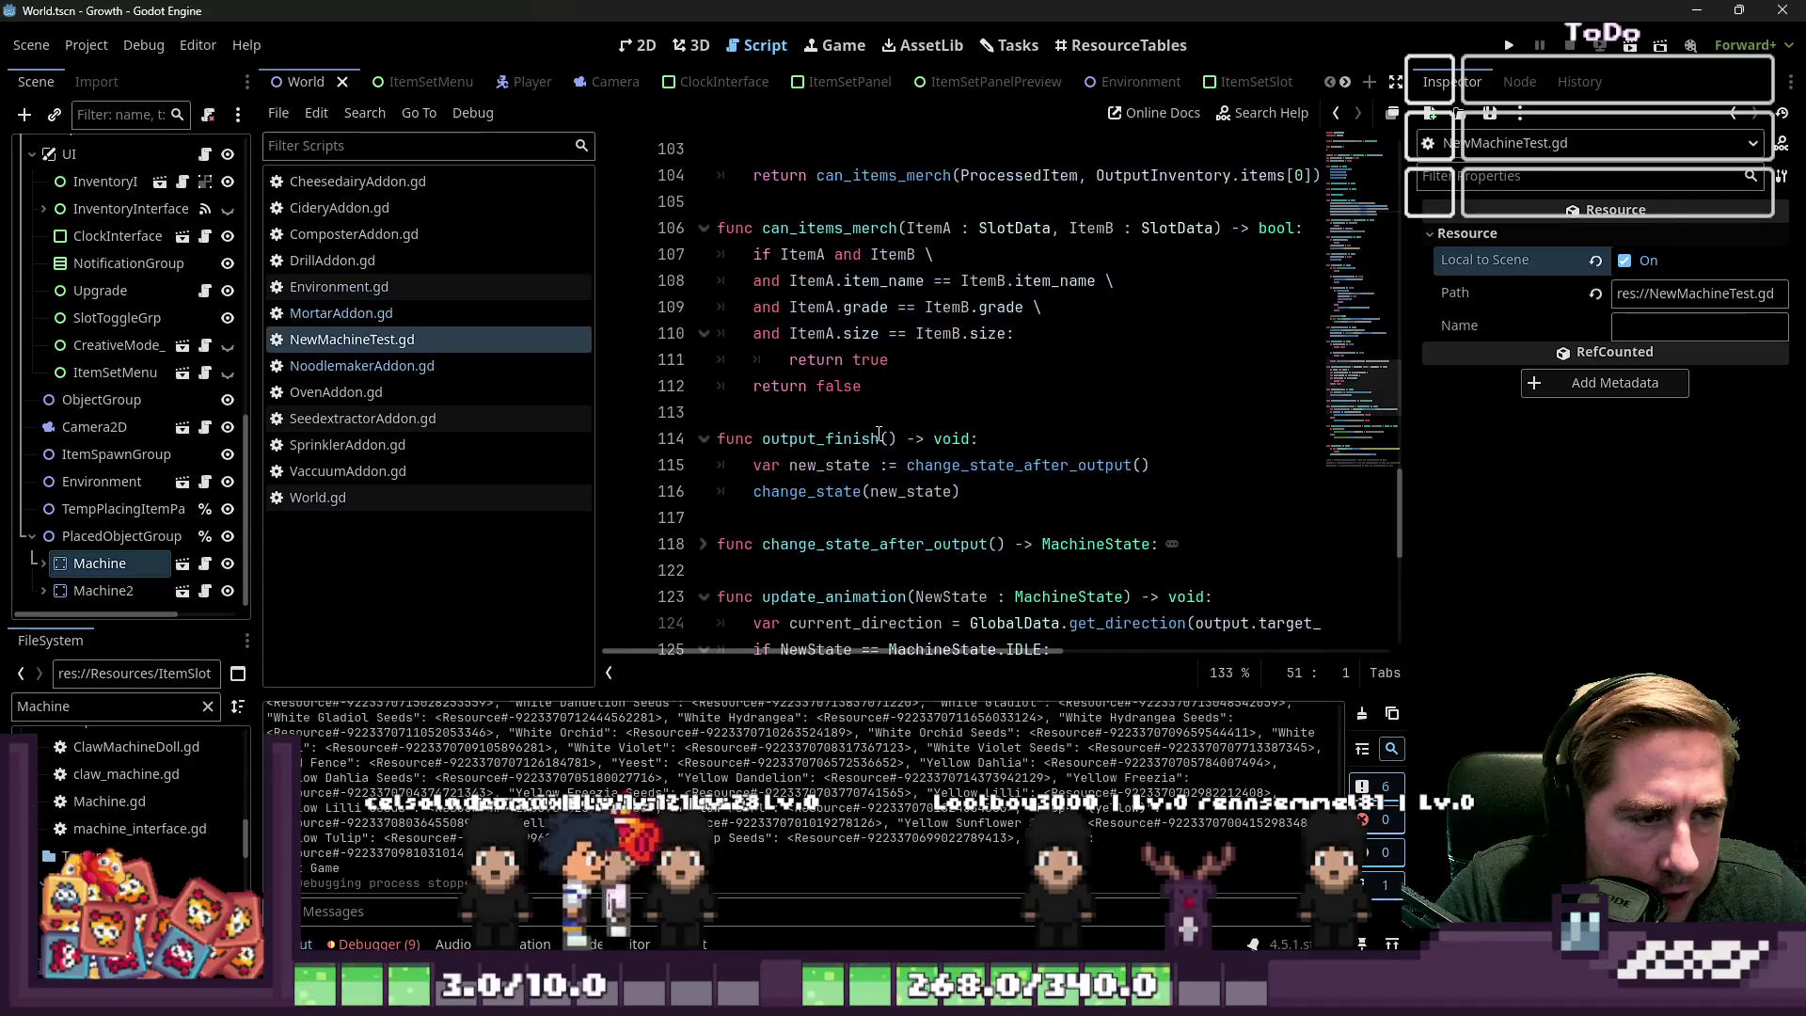
scroll(879, 434, "down", 1)
left_click(879, 445)
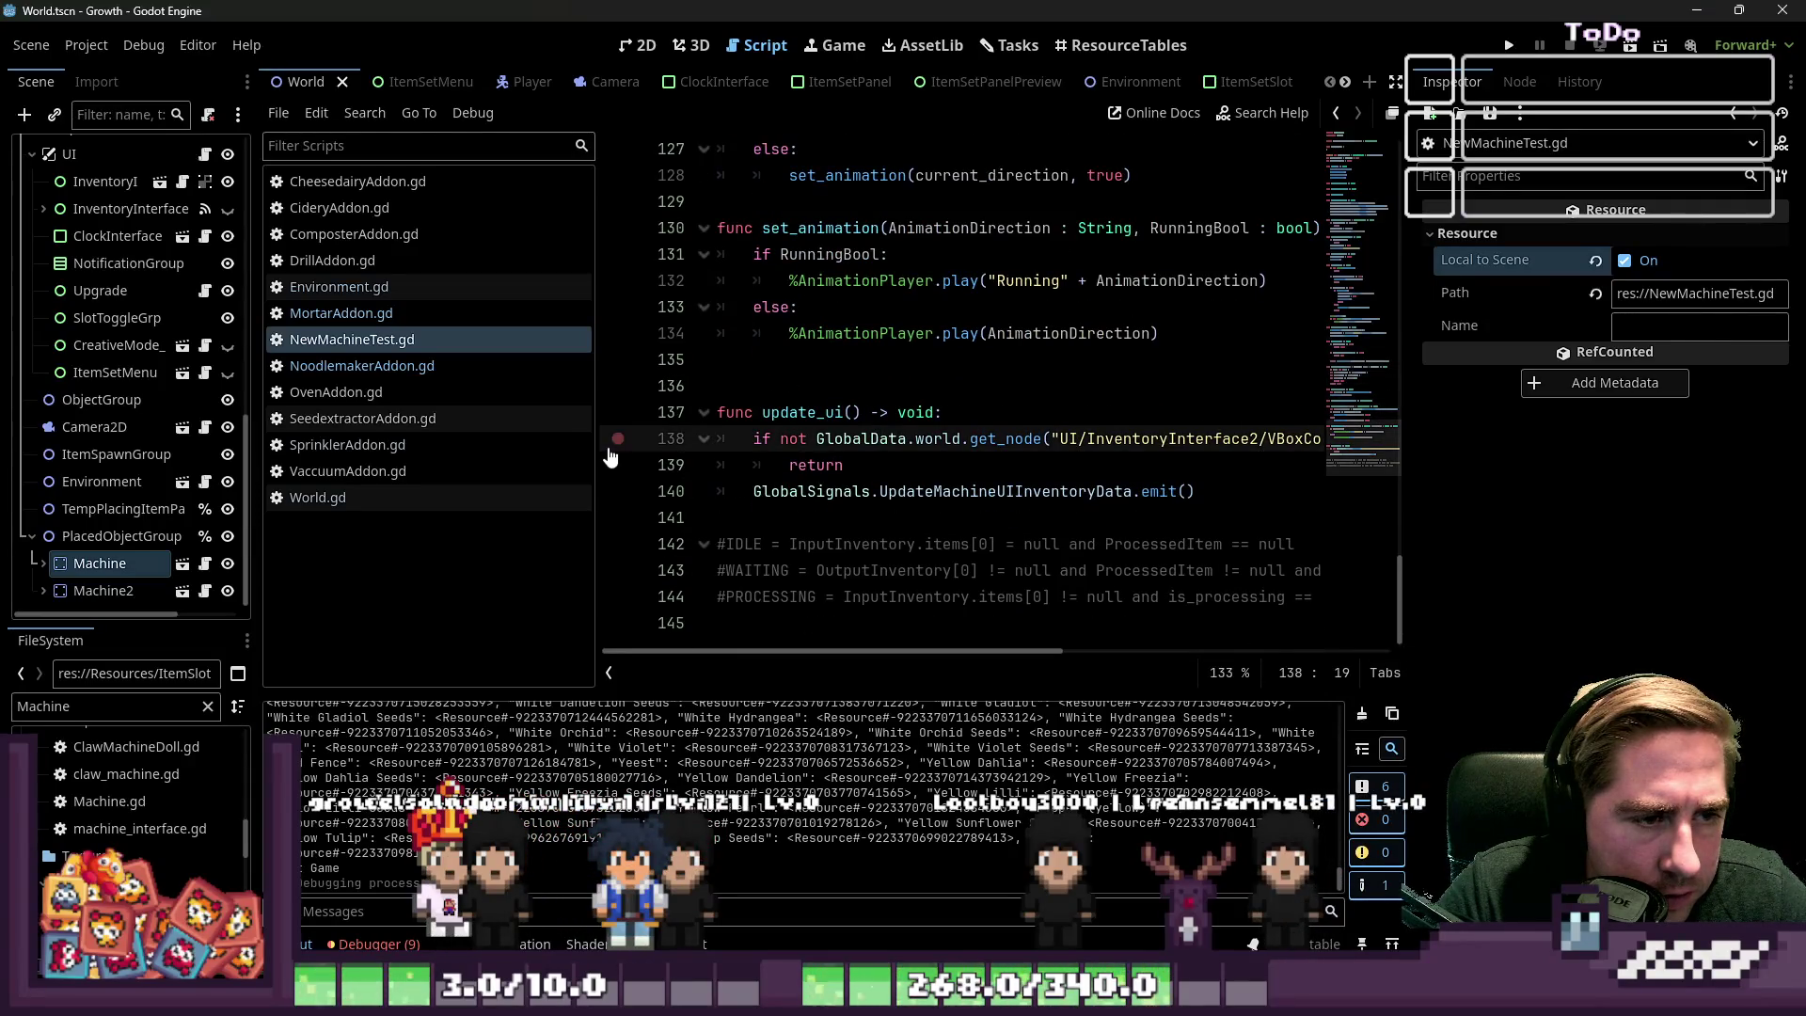
Widen the code editor by narrowing the scene dock, then select the update_ui function name
left_click_drag(595, 448, 451, 459)
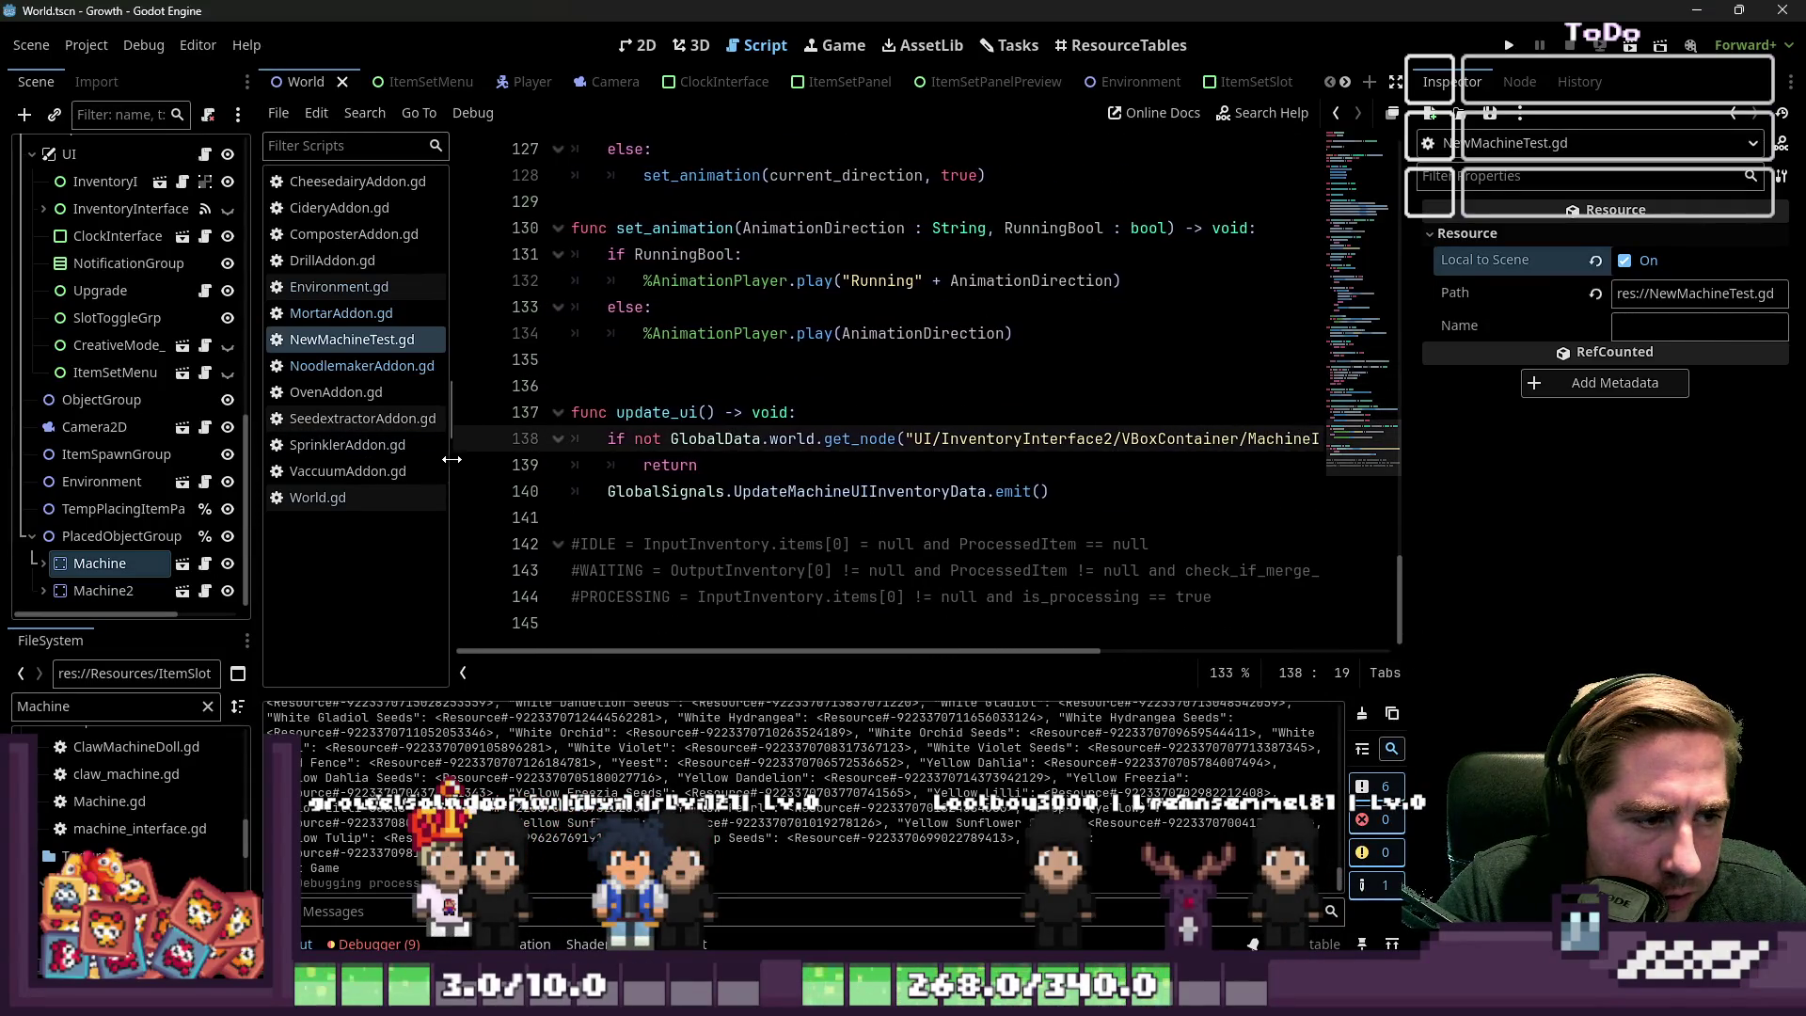
left_click_drag(254, 430, 167, 429)
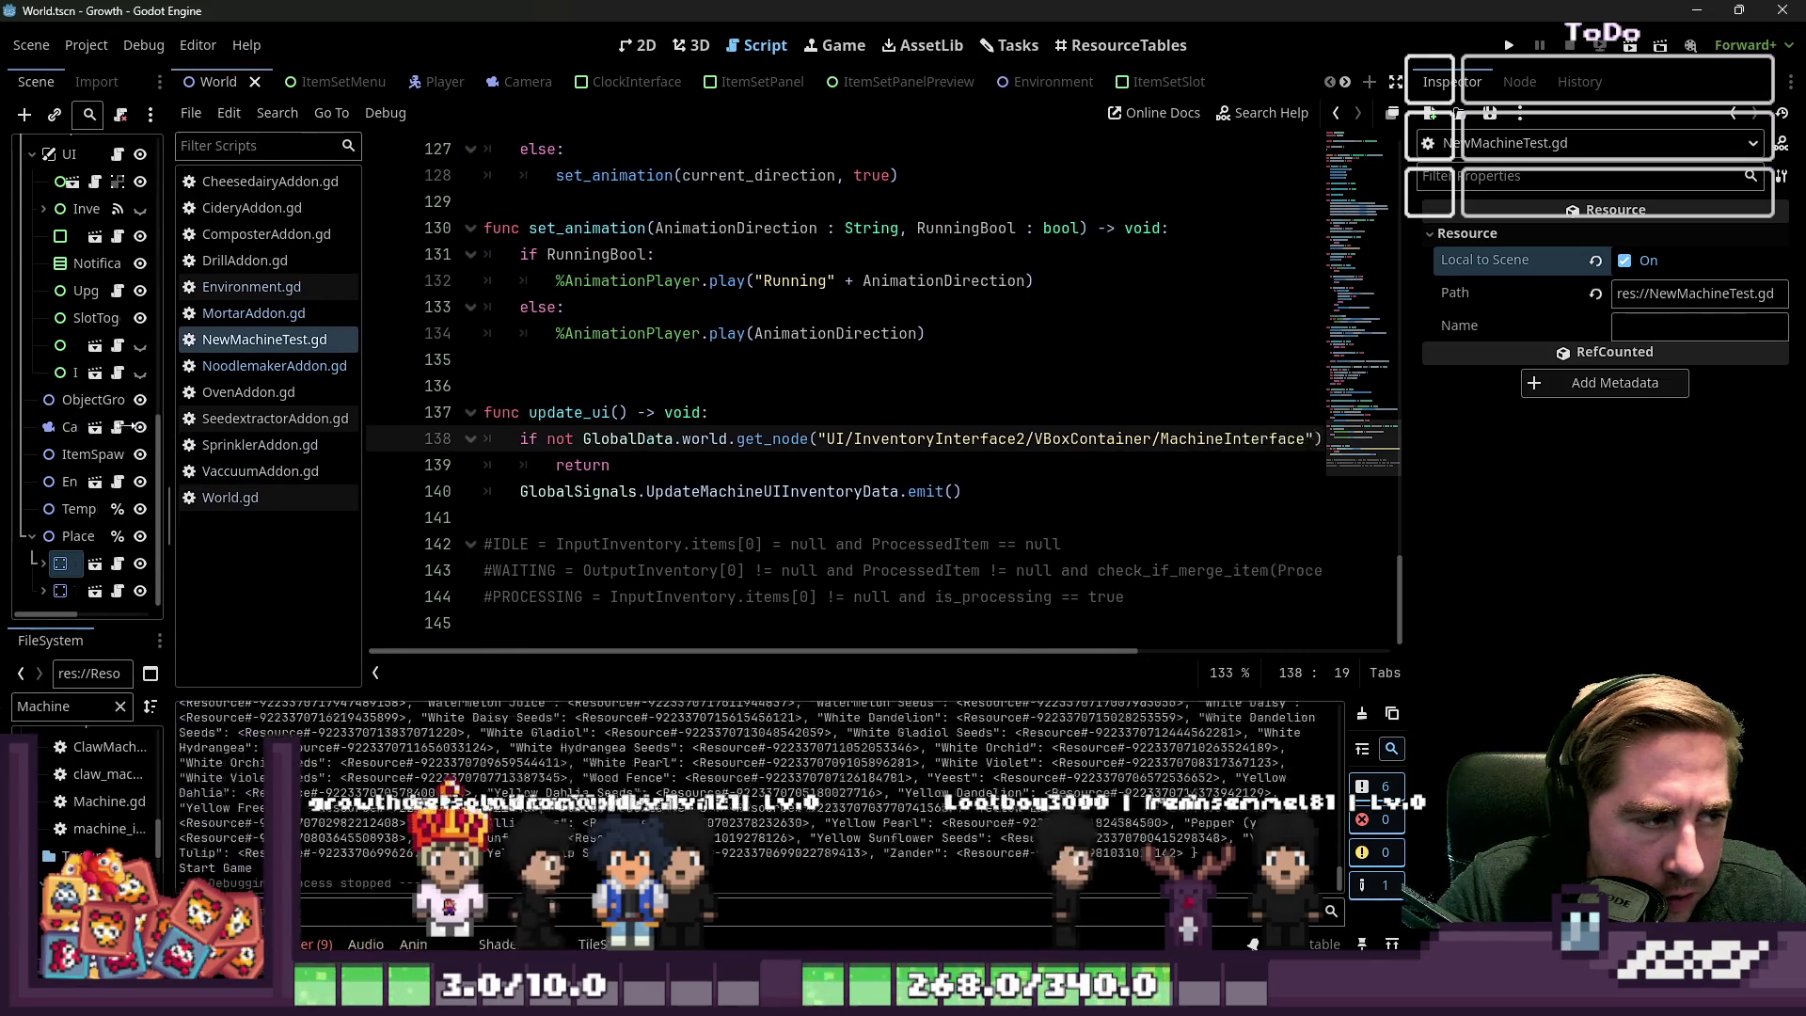
left_click(788, 467)
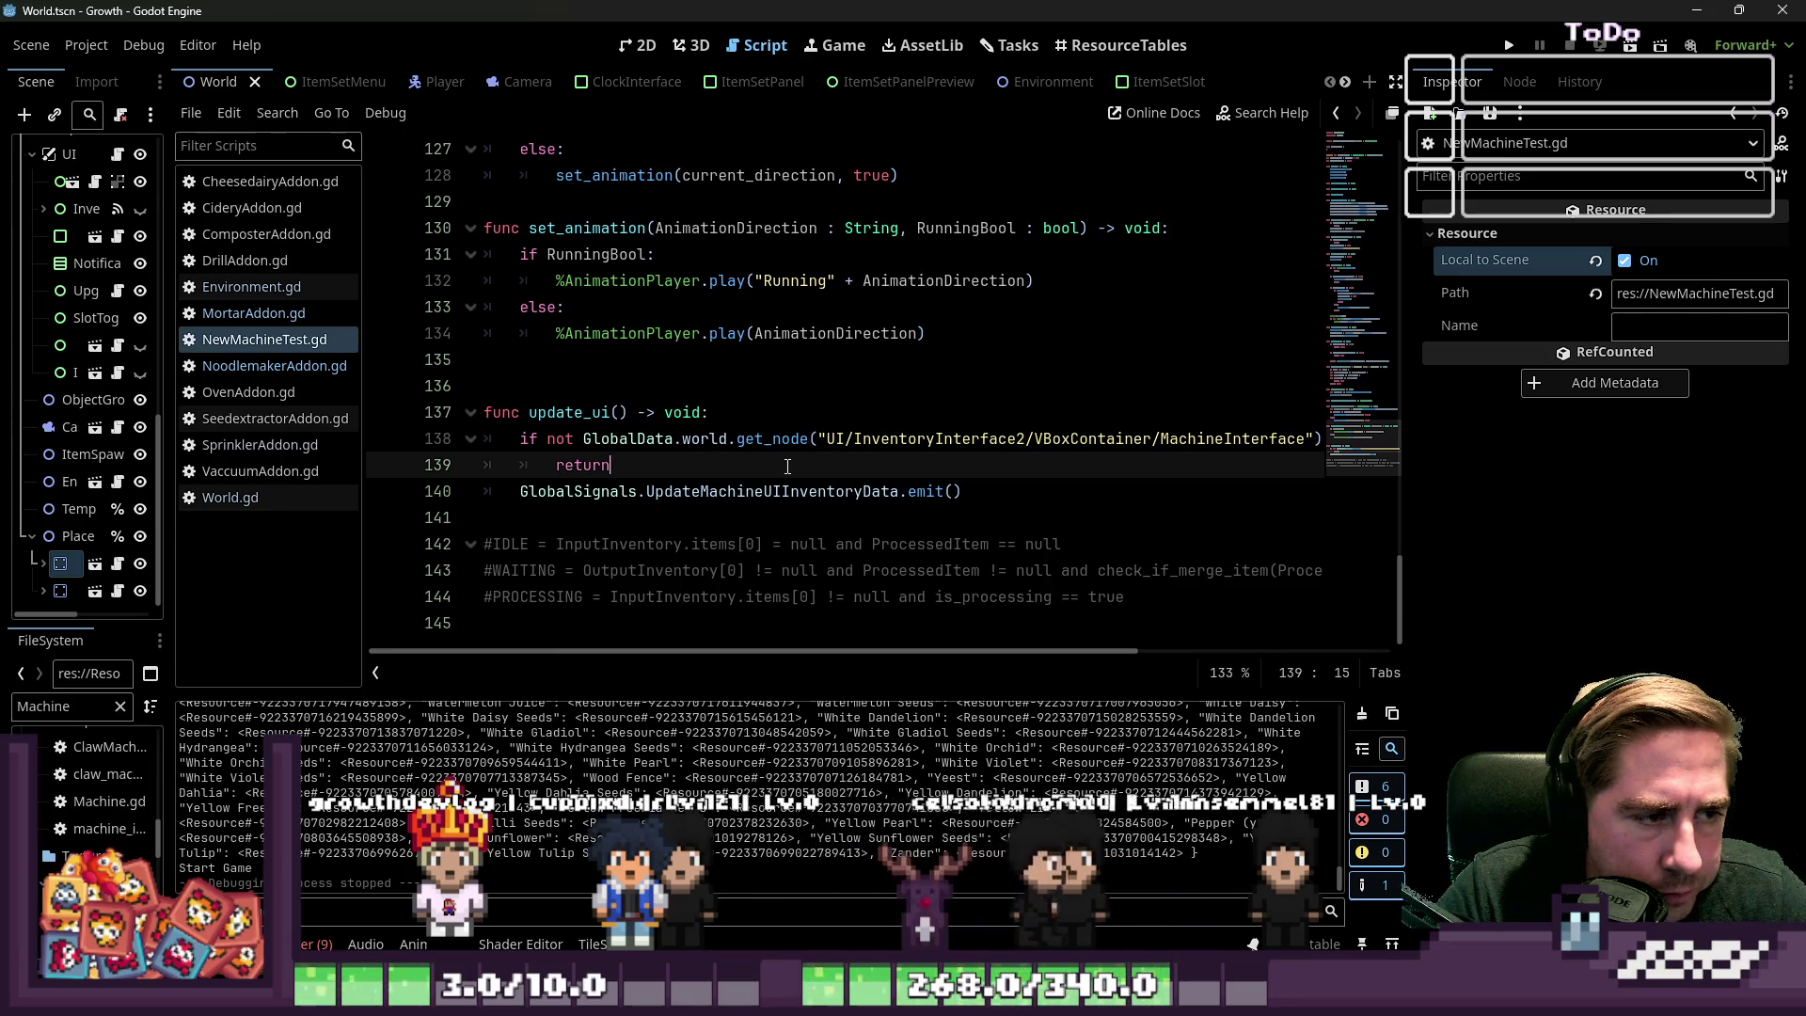
left_click(644, 509)
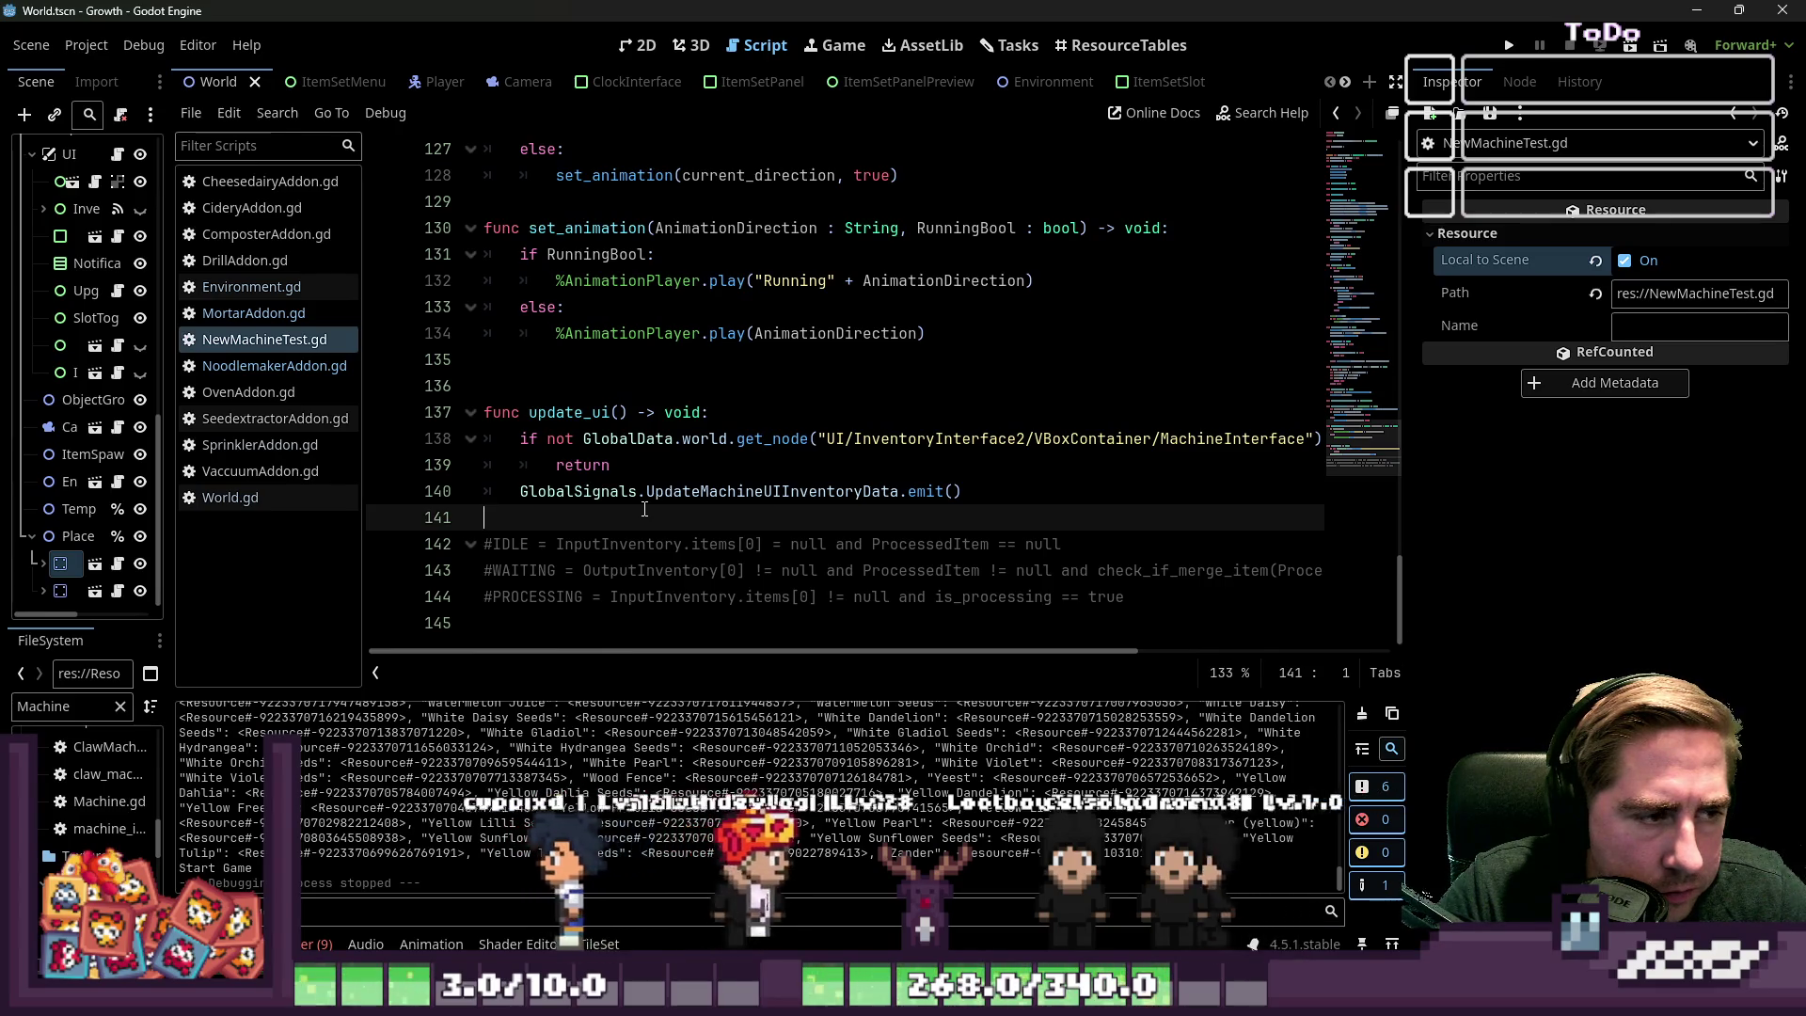
double_click(595, 412)
mouse_move(629, 482)
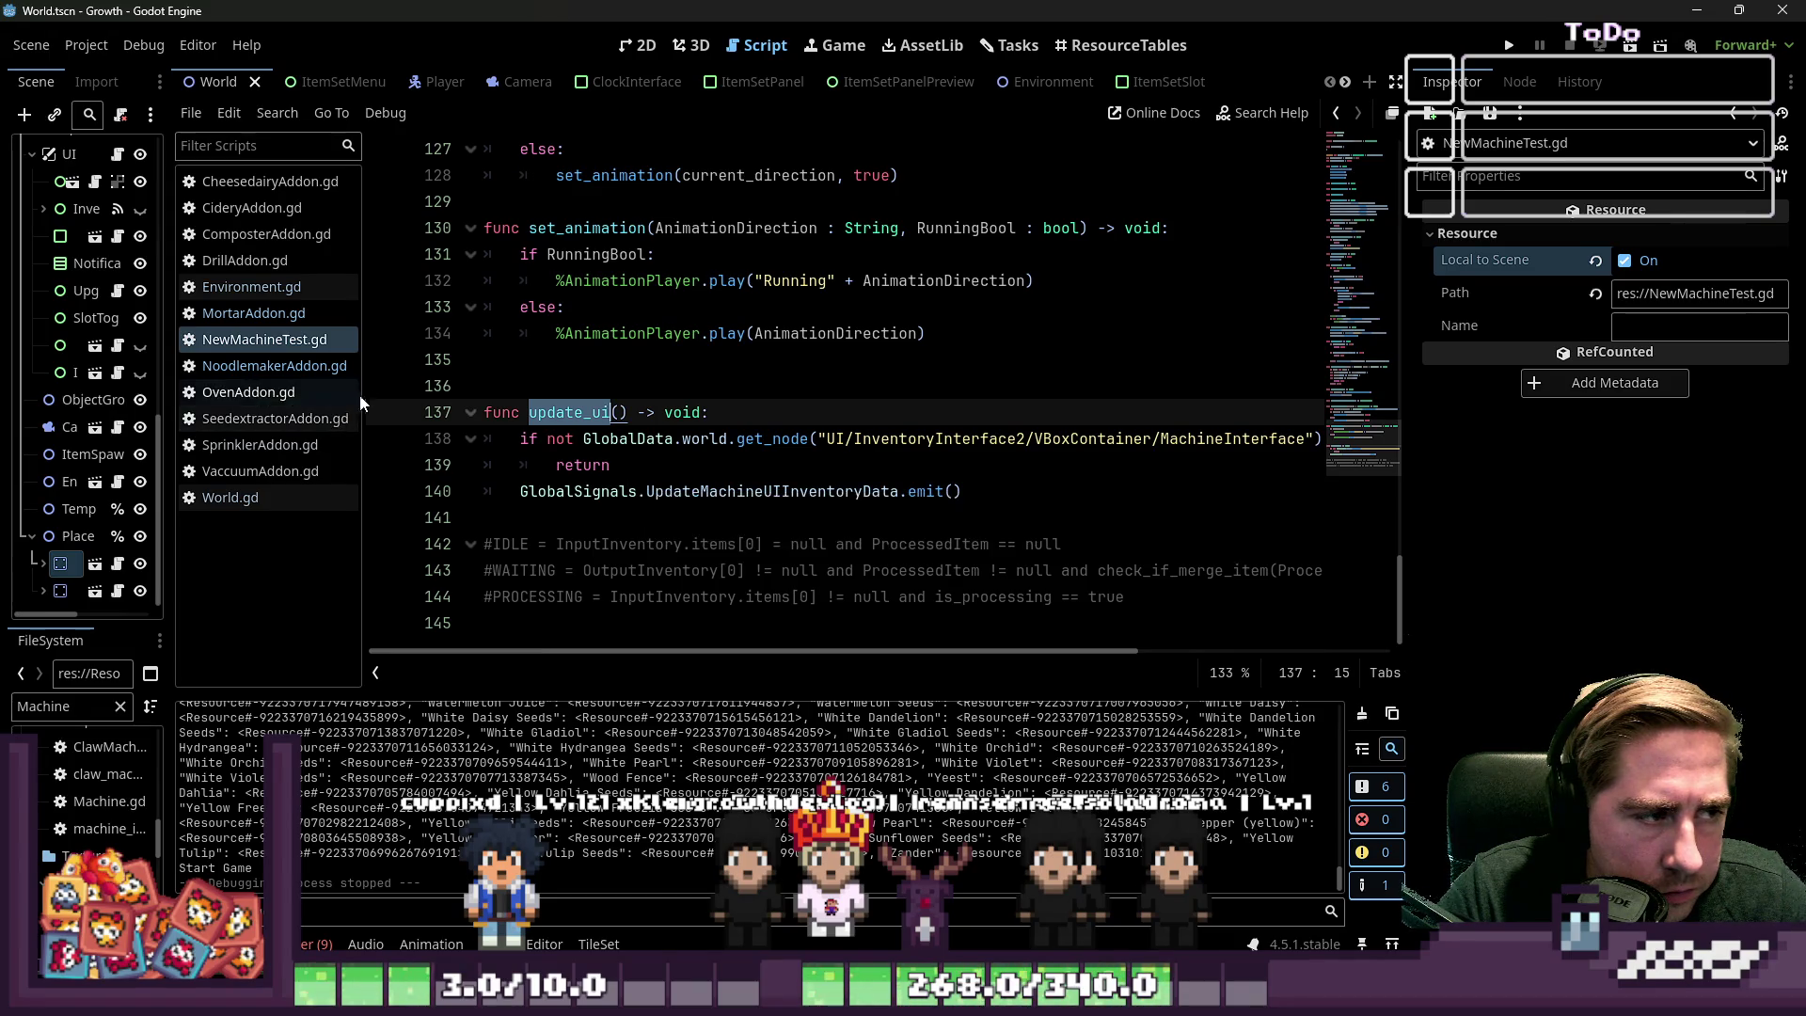
Open MortarAddon.gd from the script list and select the FileSystem filter text
left_click_drag(361, 393, 400, 388)
left_click(313, 318)
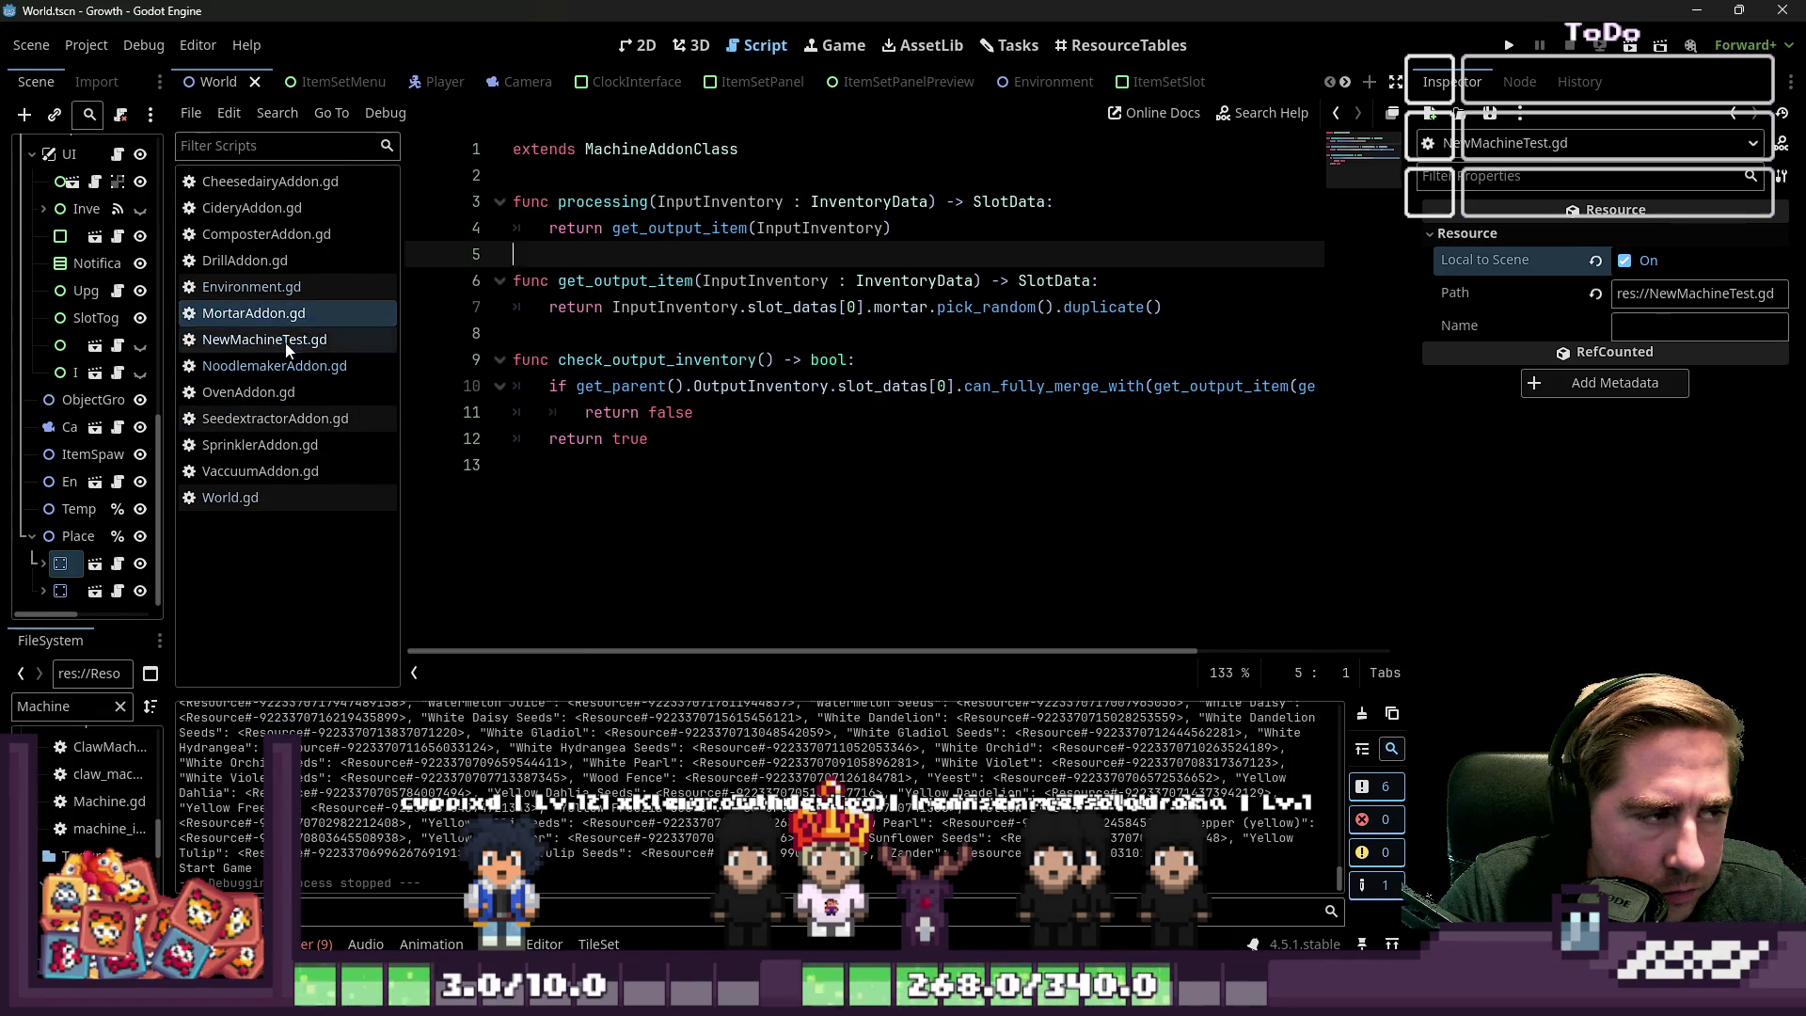
left_click(282, 340)
left_click(263, 313)
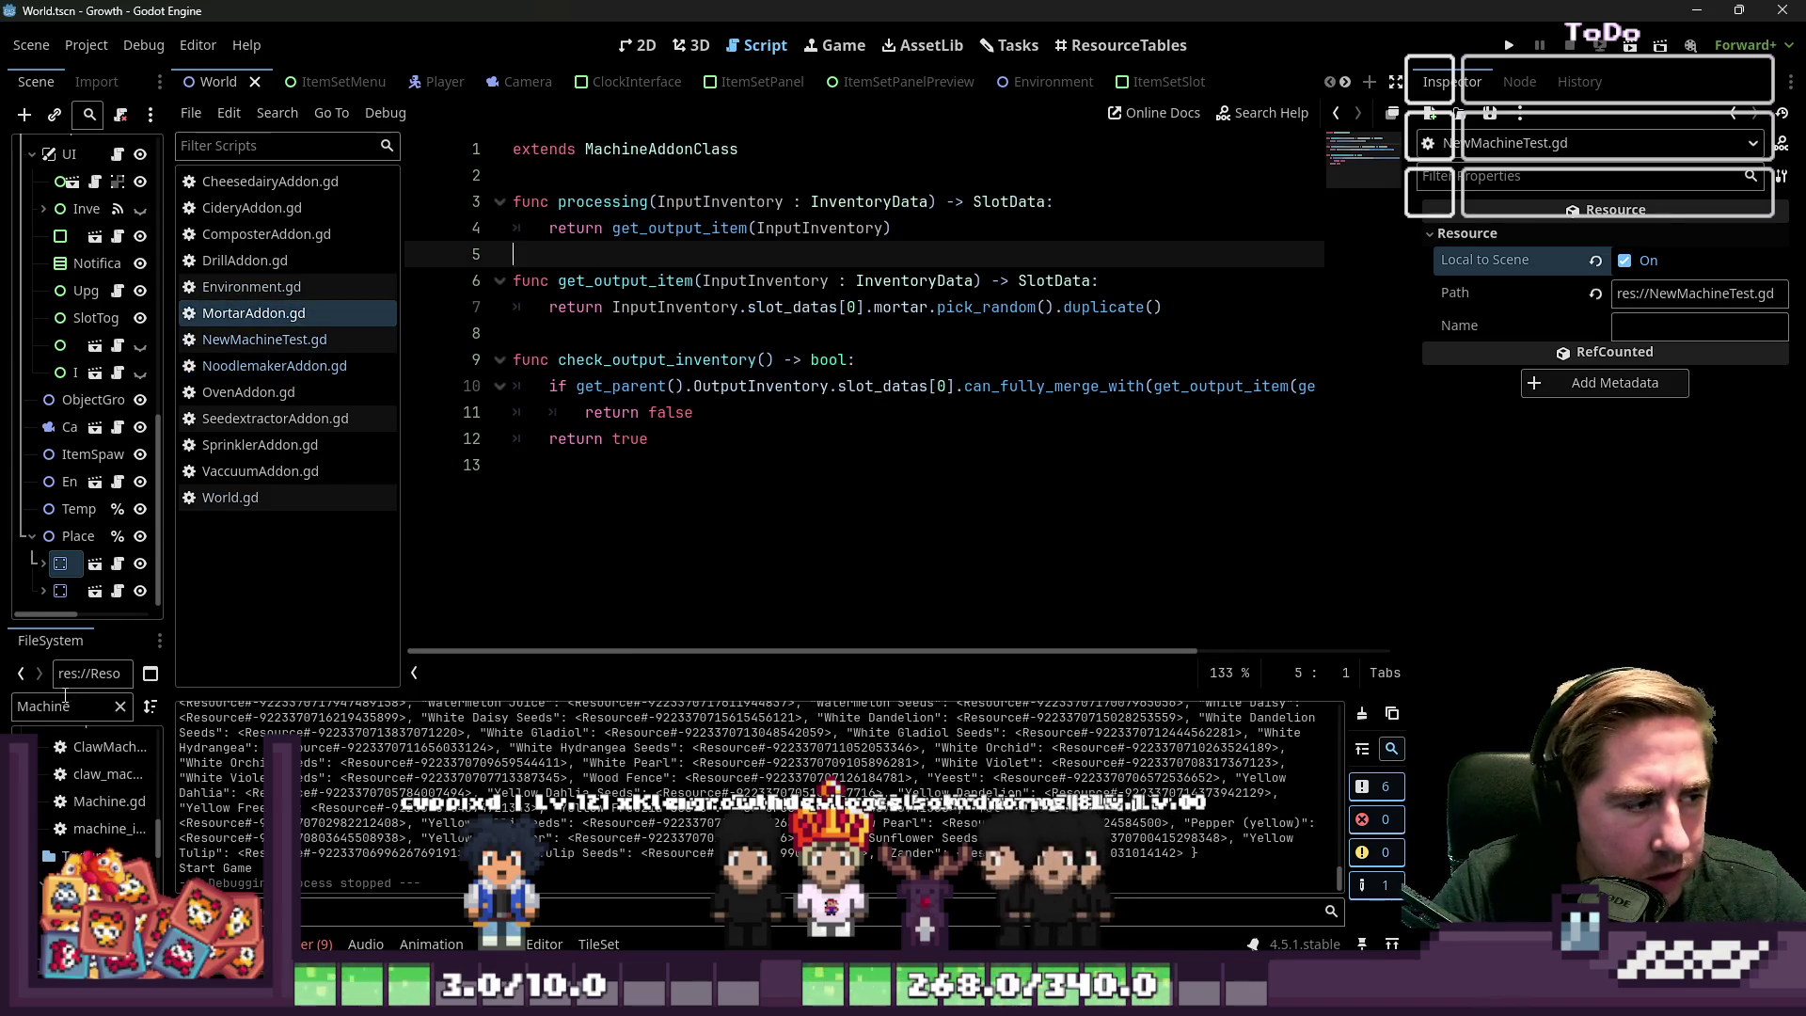
left_click_drag(165, 657, 255, 656)
left_click(160, 707)
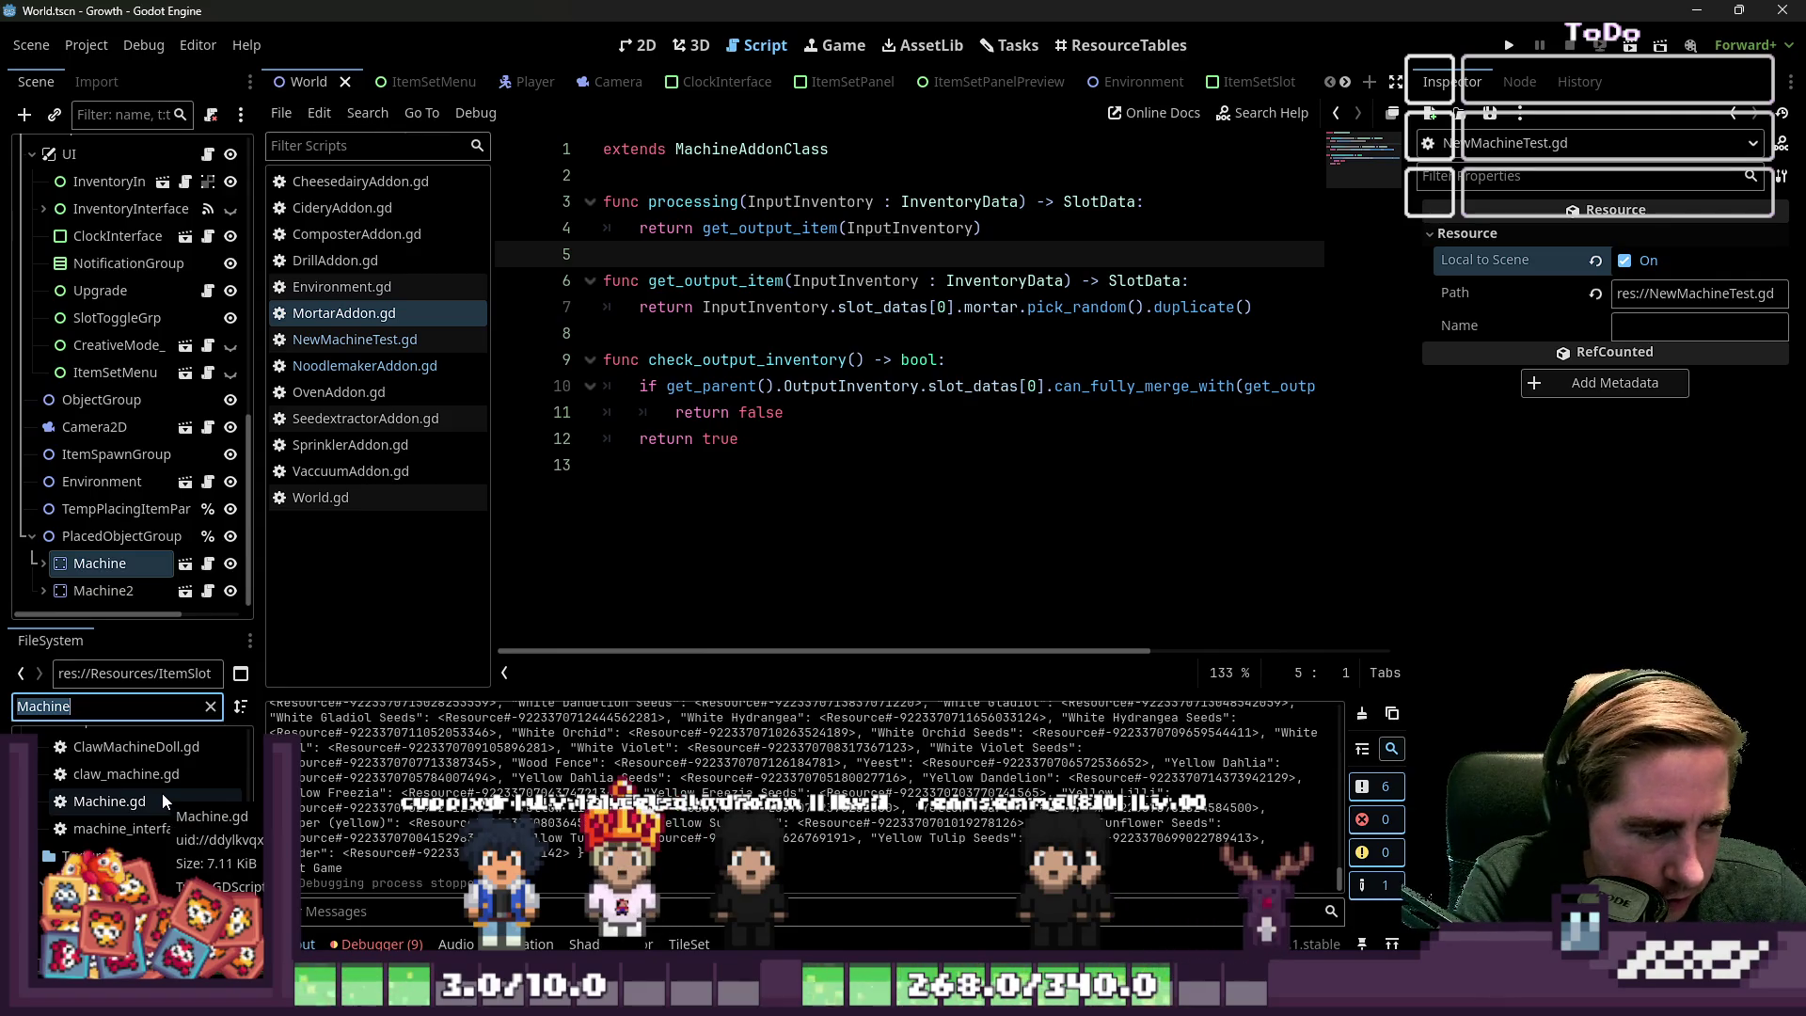
Open machine_interface.gd and select the connect_signals function
type("machine_")
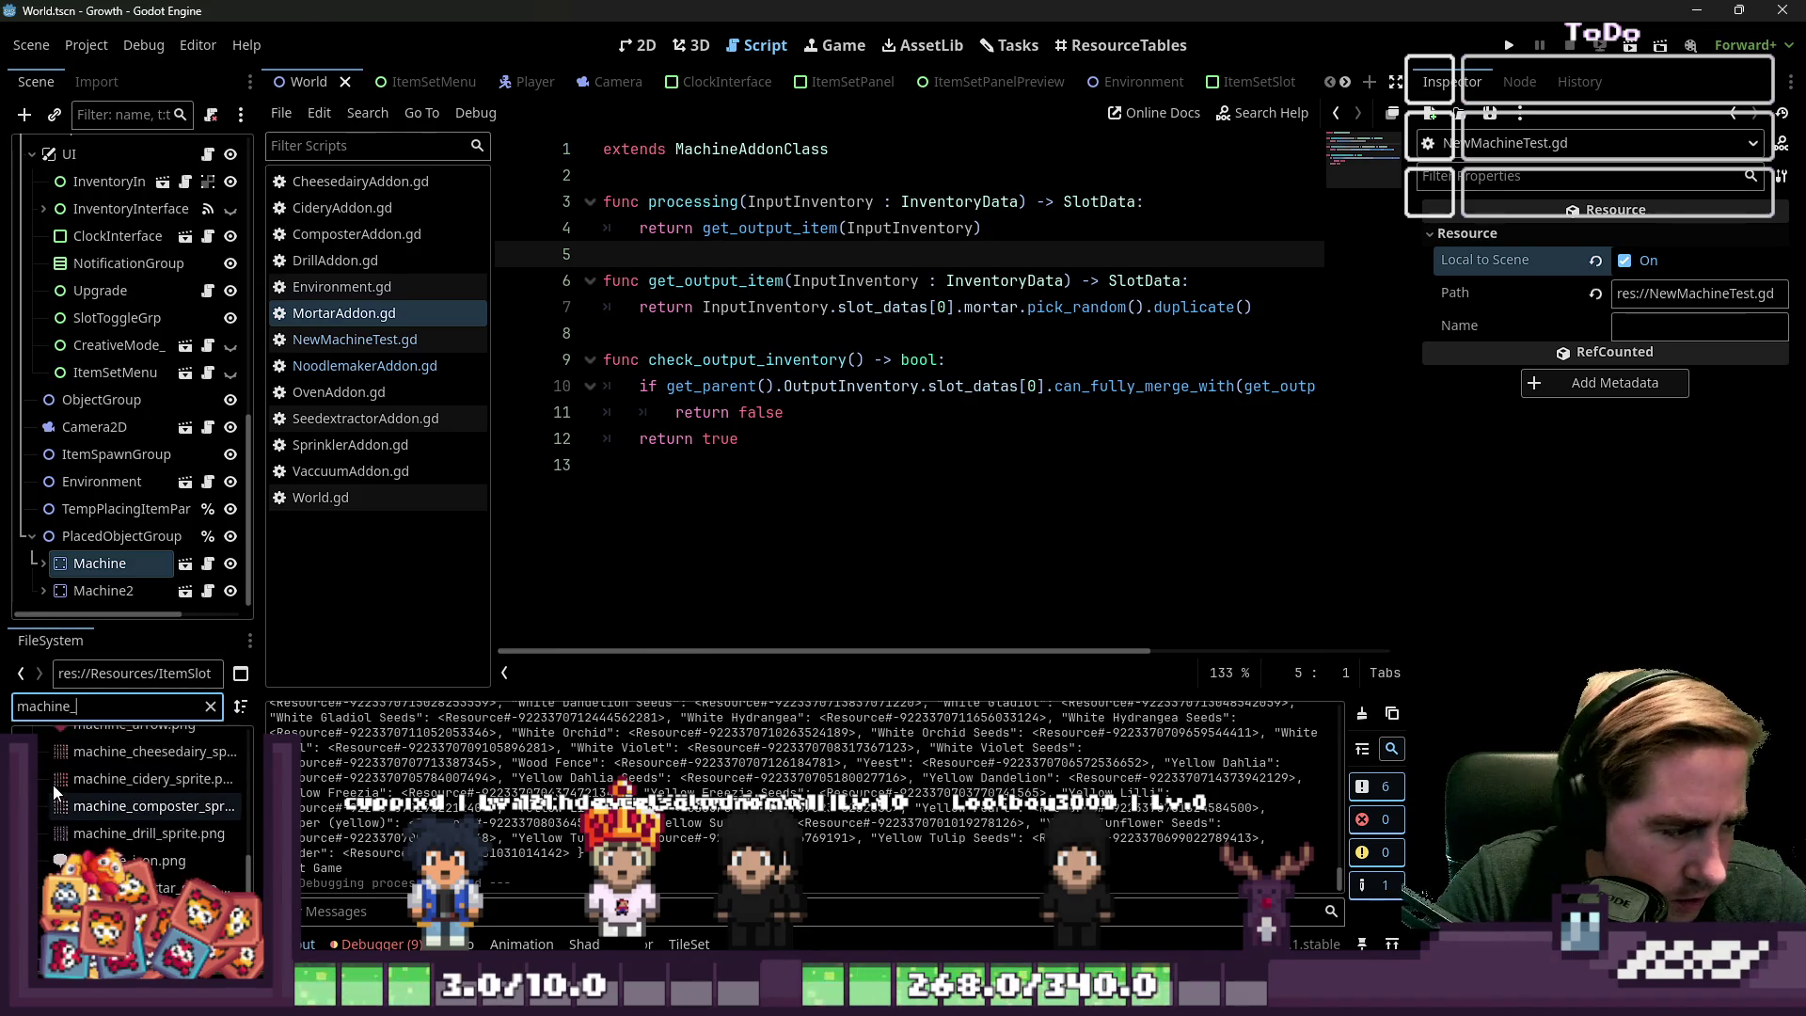
type("in")
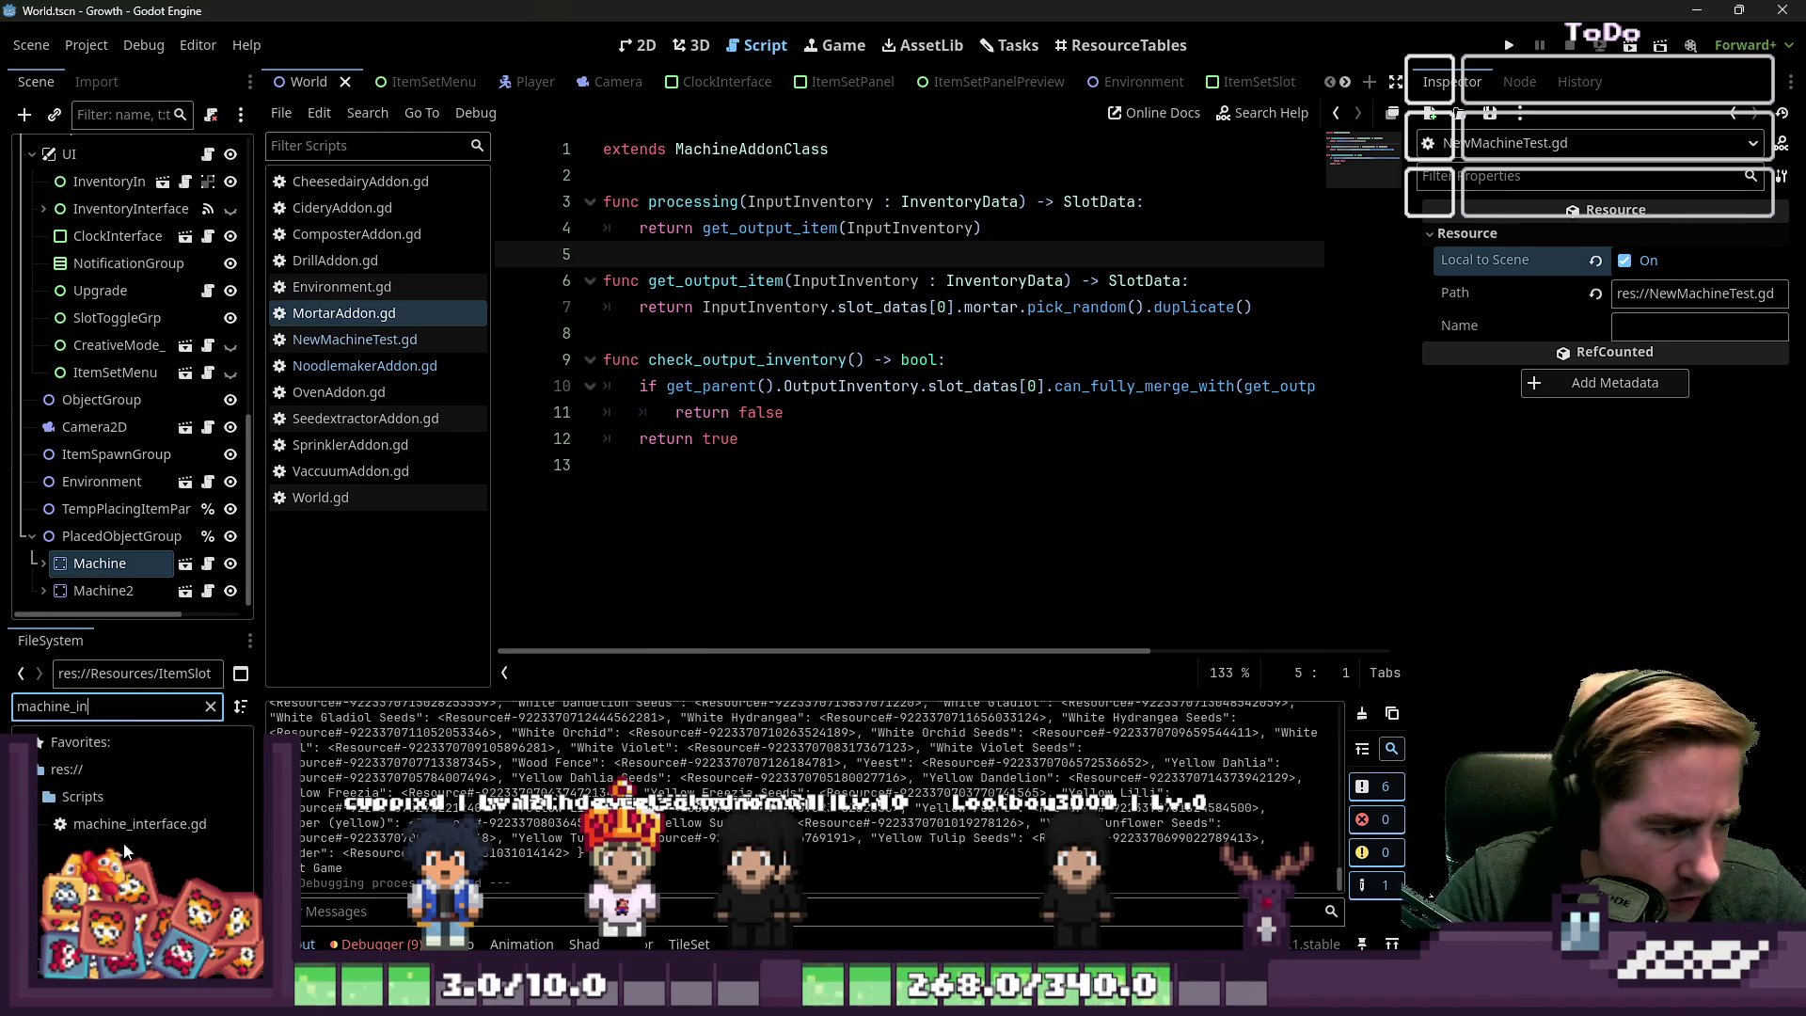
double_click(132, 831)
left_click(670, 356)
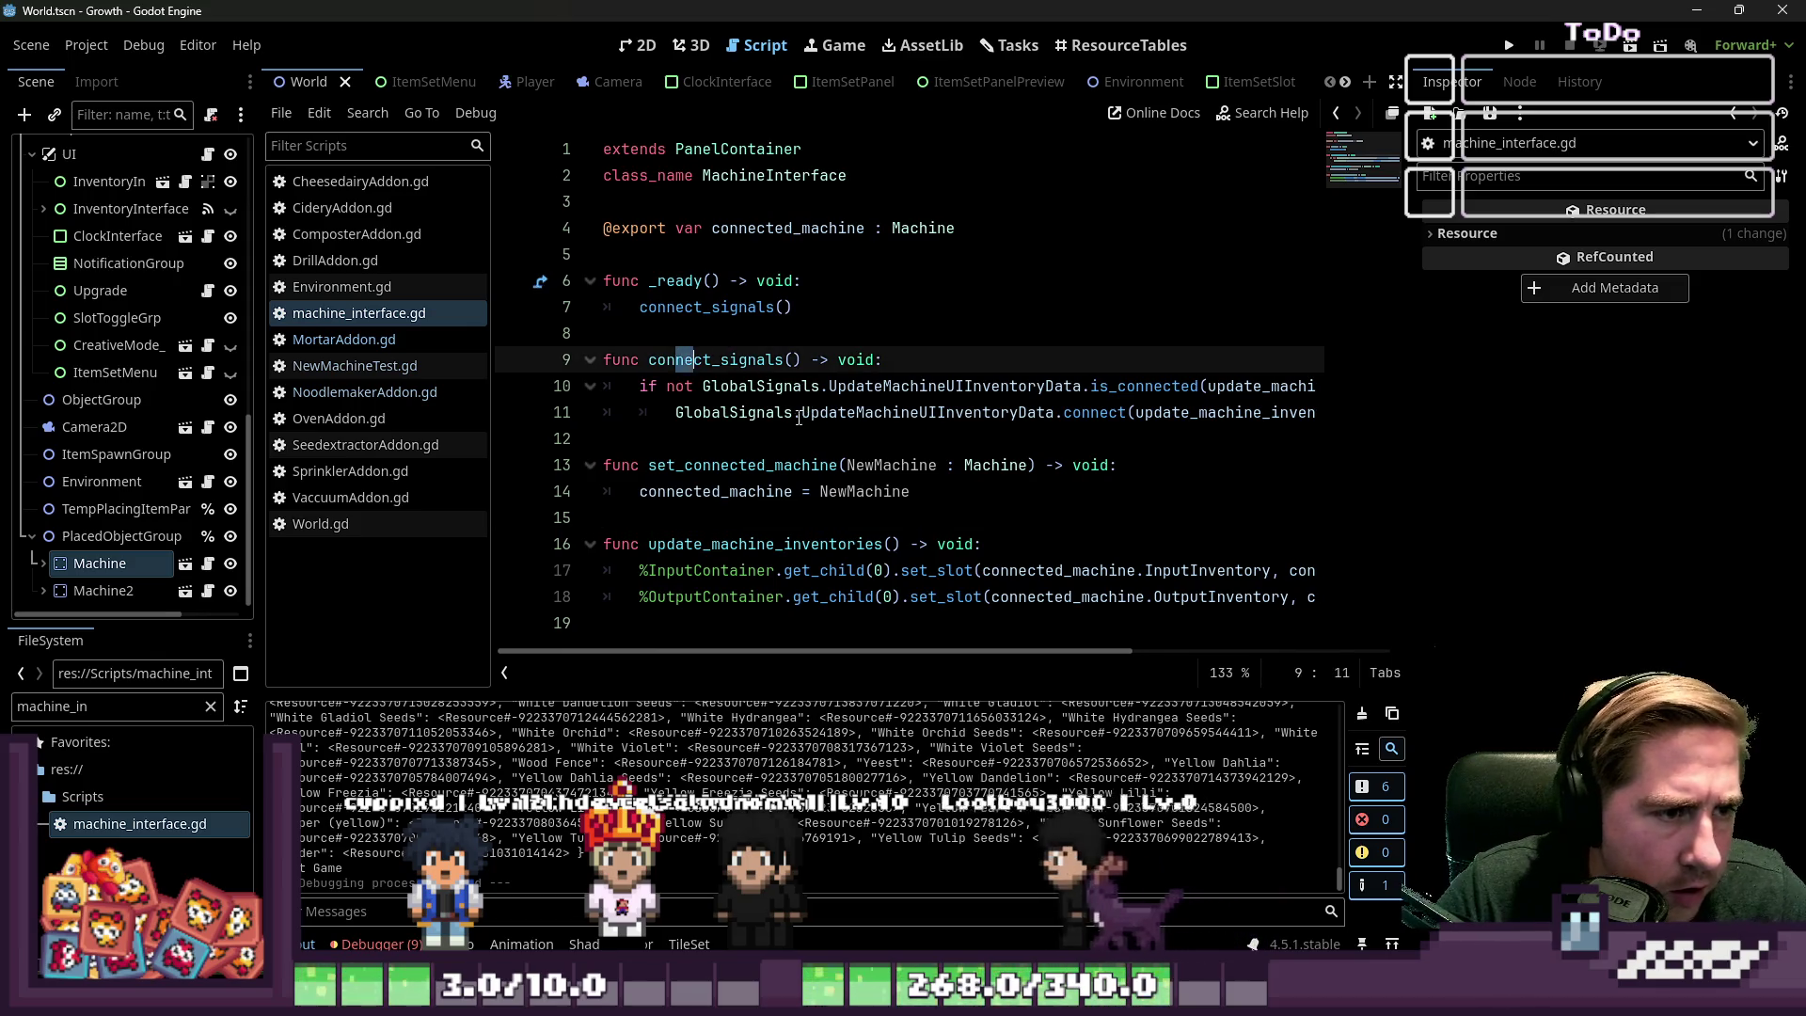
left_click(749, 406)
left_click(795, 447)
key("shift+Up")
key("shift+Up")
key("shift+Up")
key("ctrl+c")
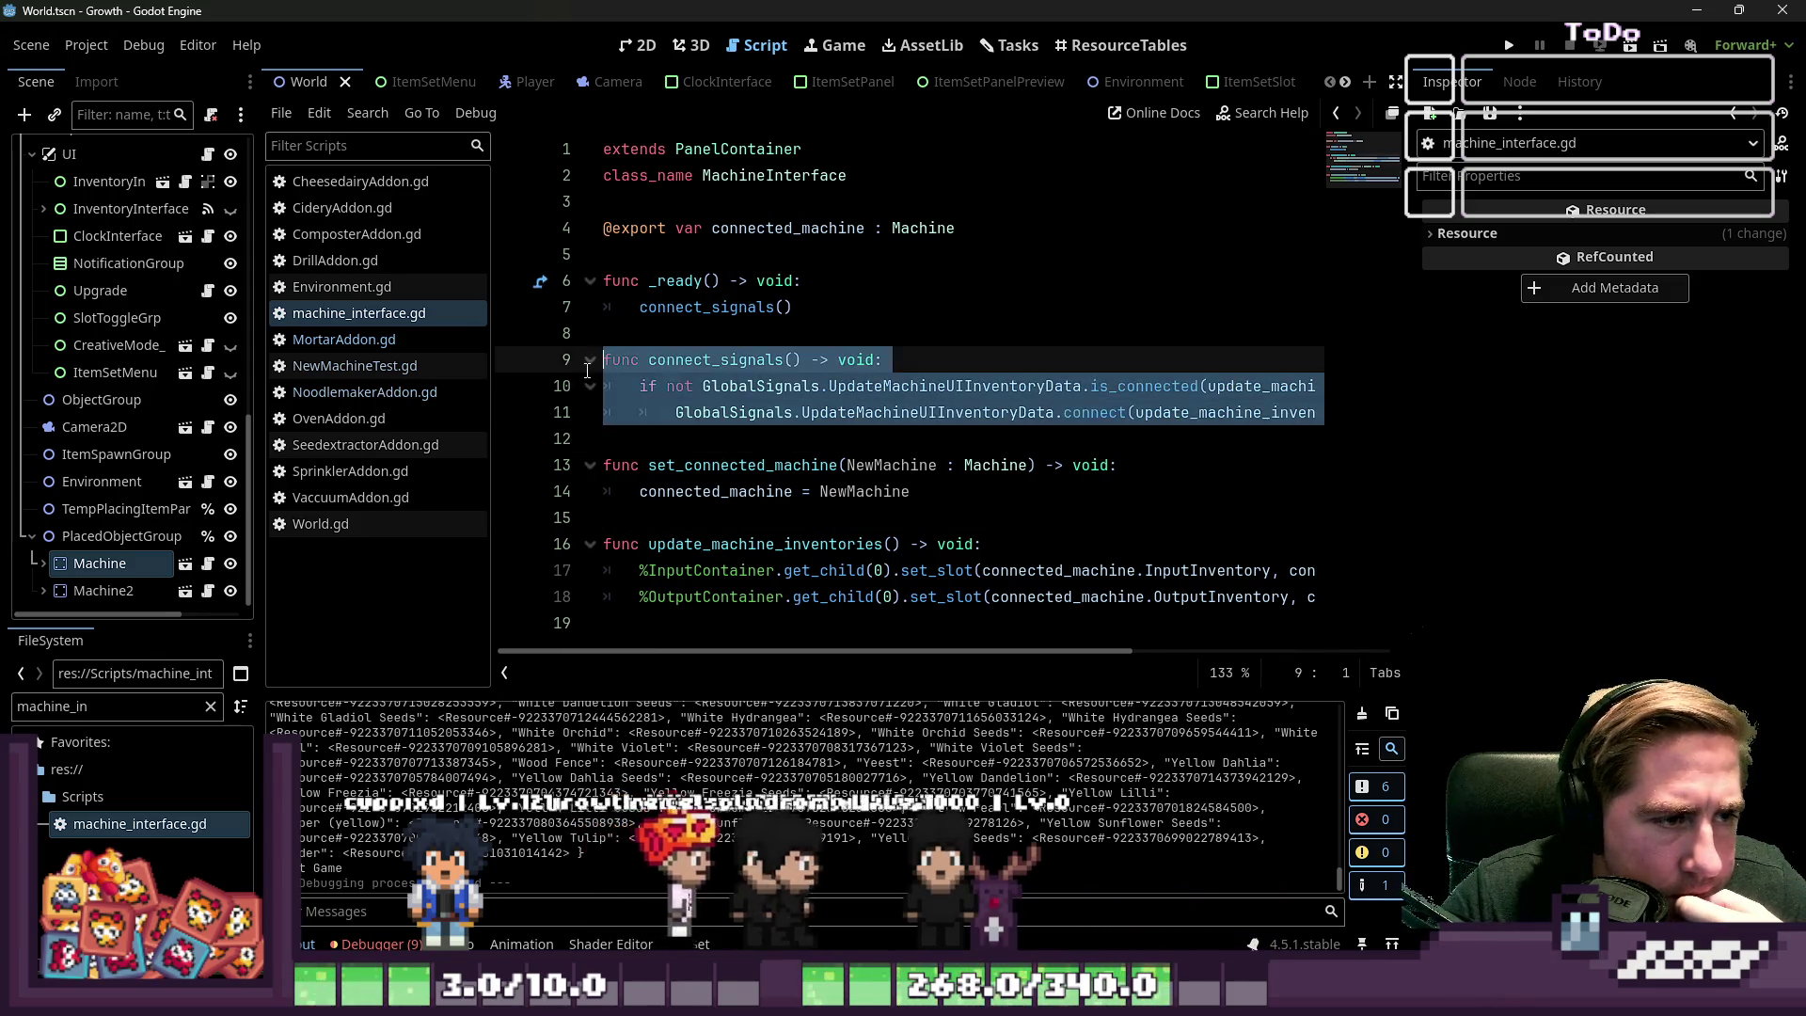
Paste a copy of connect_signals at the end of the script, renamed disconnect_signals
left_click(632, 621)
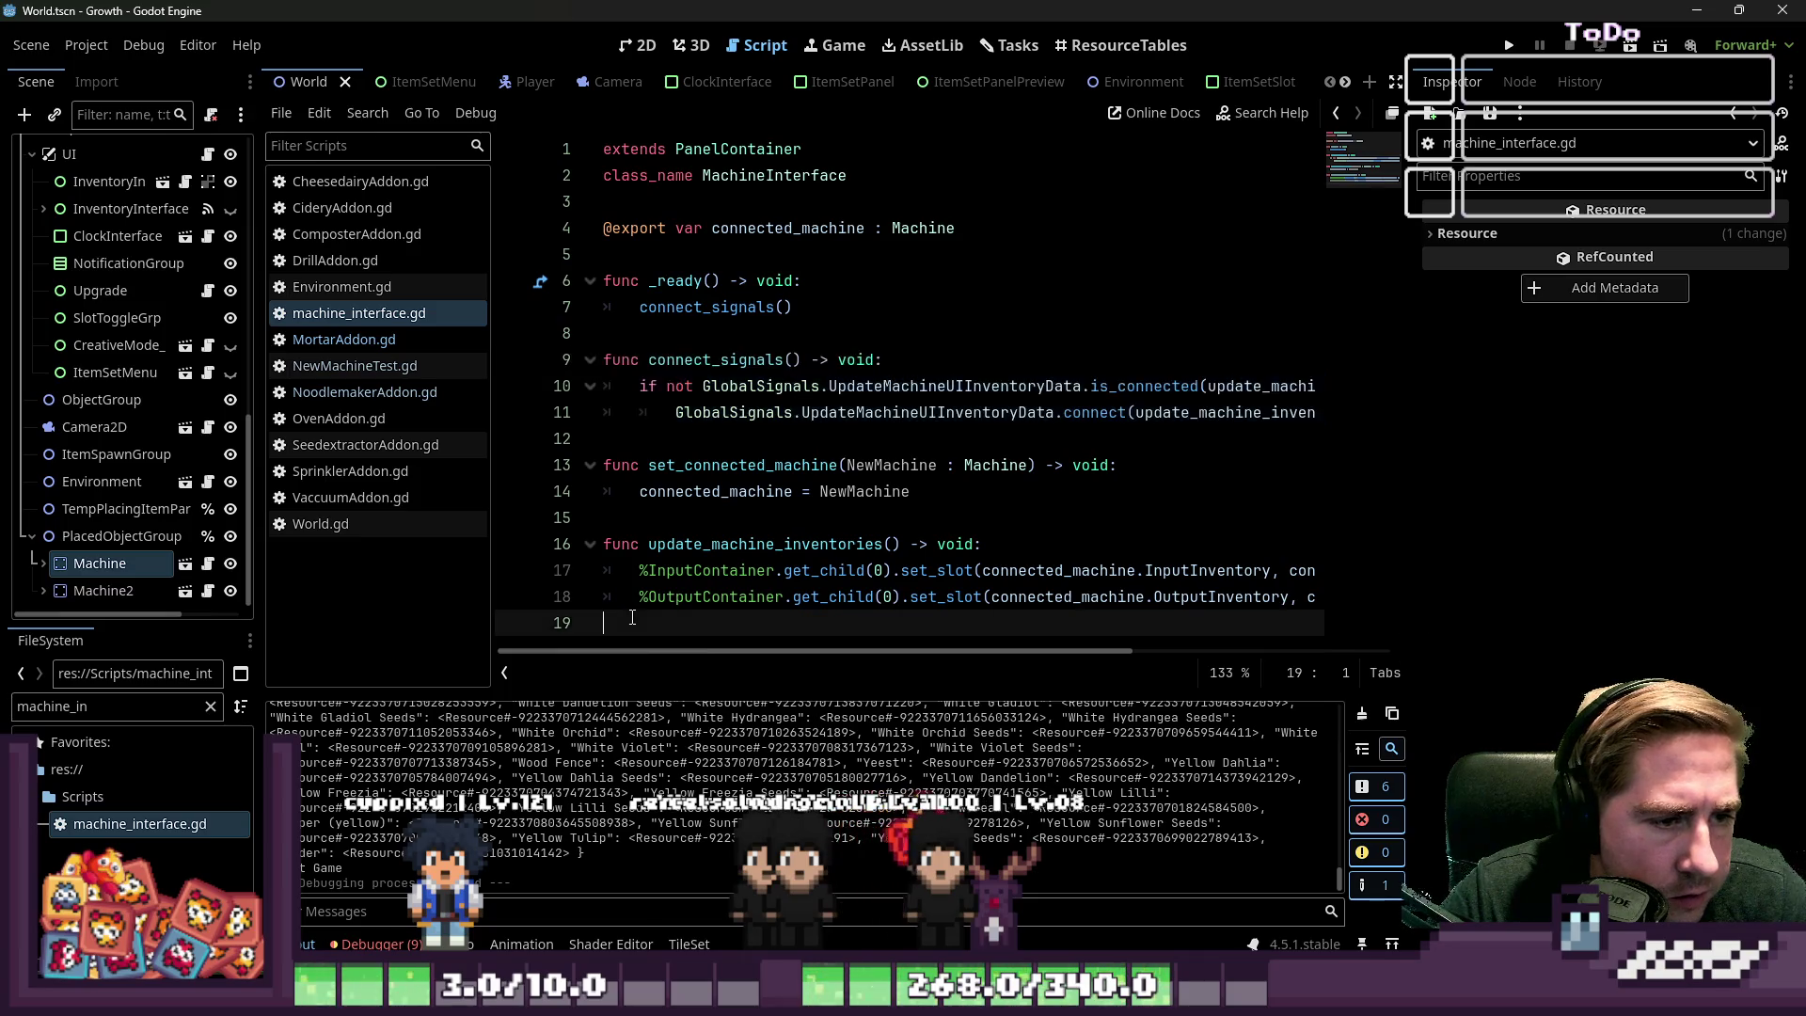
key("Return")
key("ctrl+v")
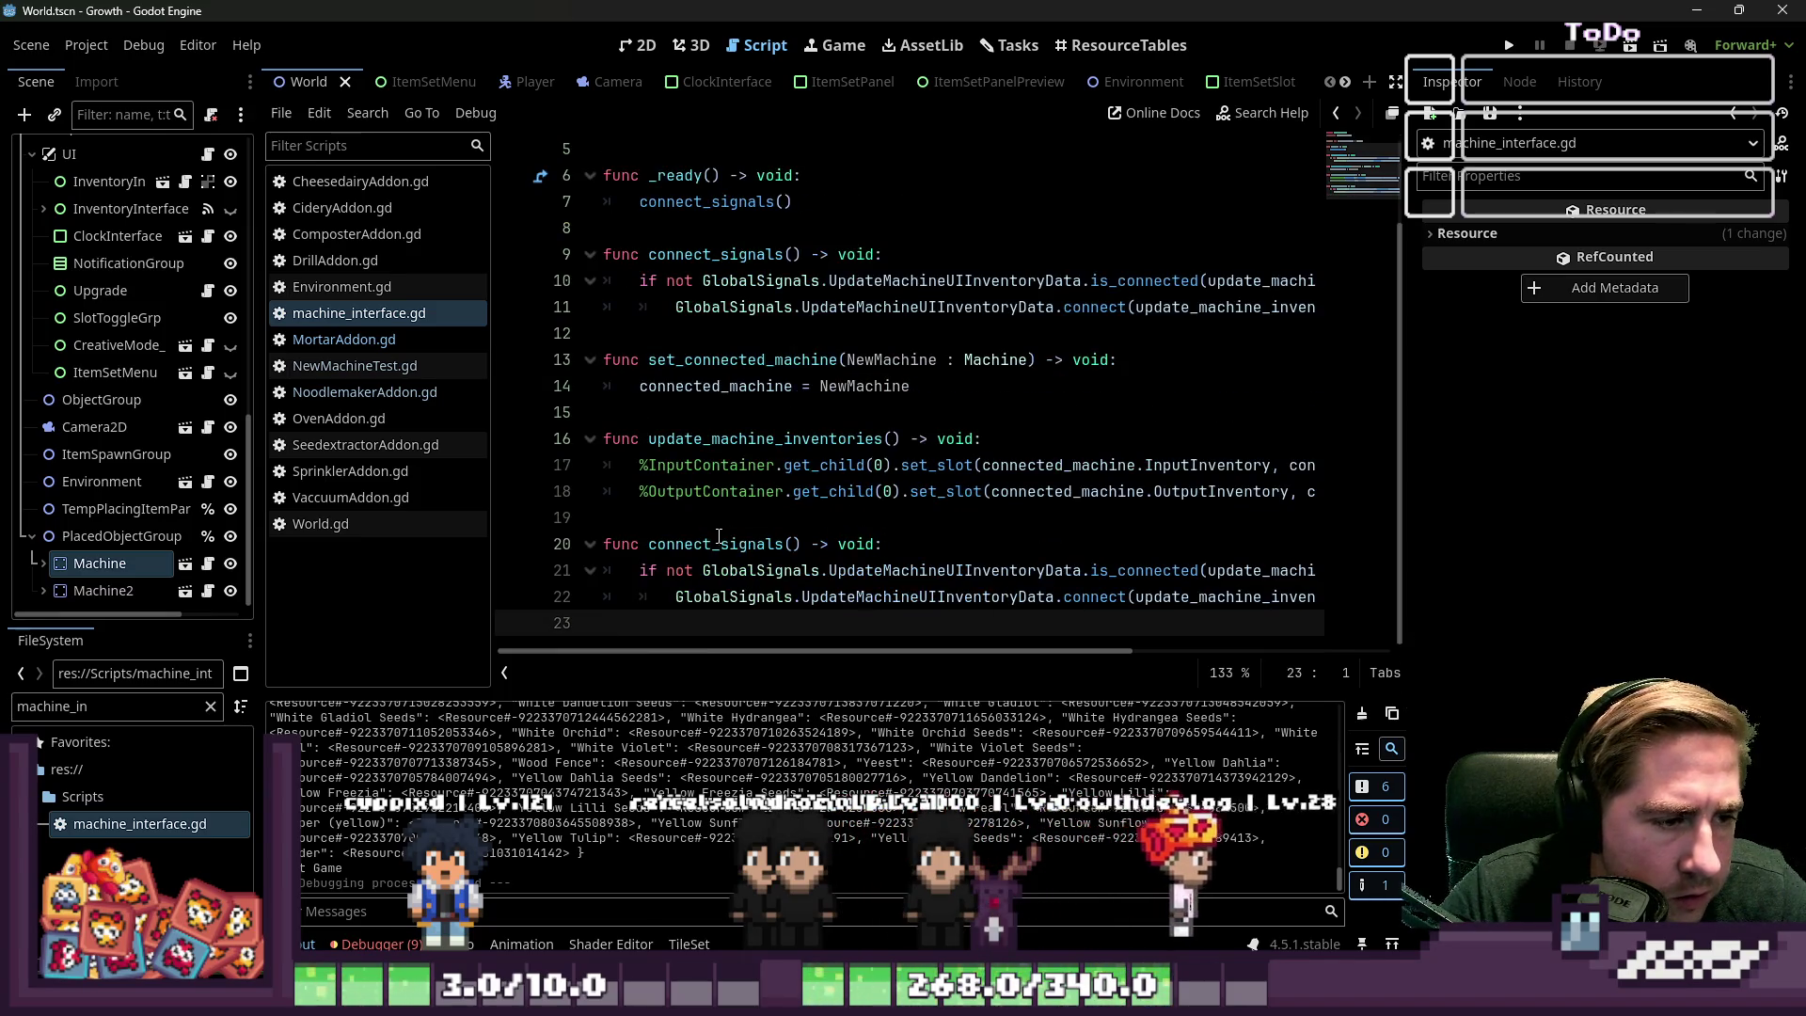
mouse_move(891, 645)
left_mouse_down()
mouse_move(953, 646)
mouse_move(892, 646)
left_mouse_up()
left_click(952, 666)
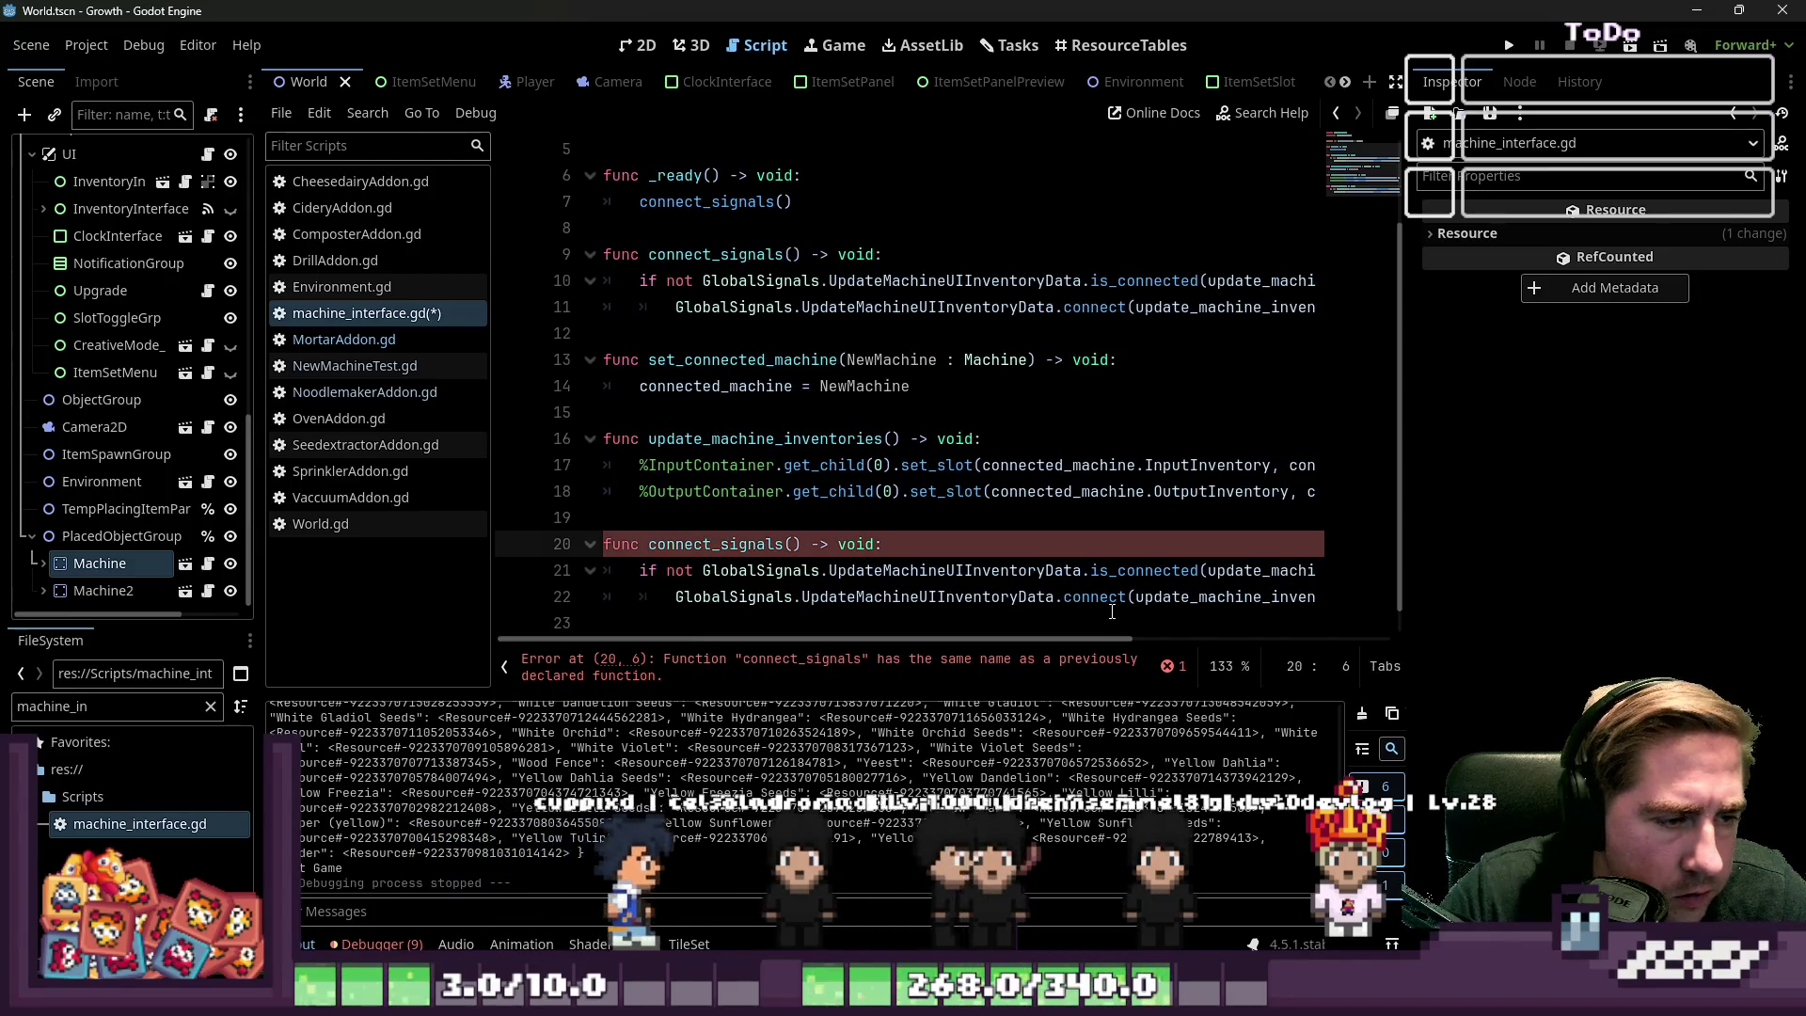
type("dis")
Delete the disconnect_signals copy from the end of the script
key("Home")
key("shift+Down")
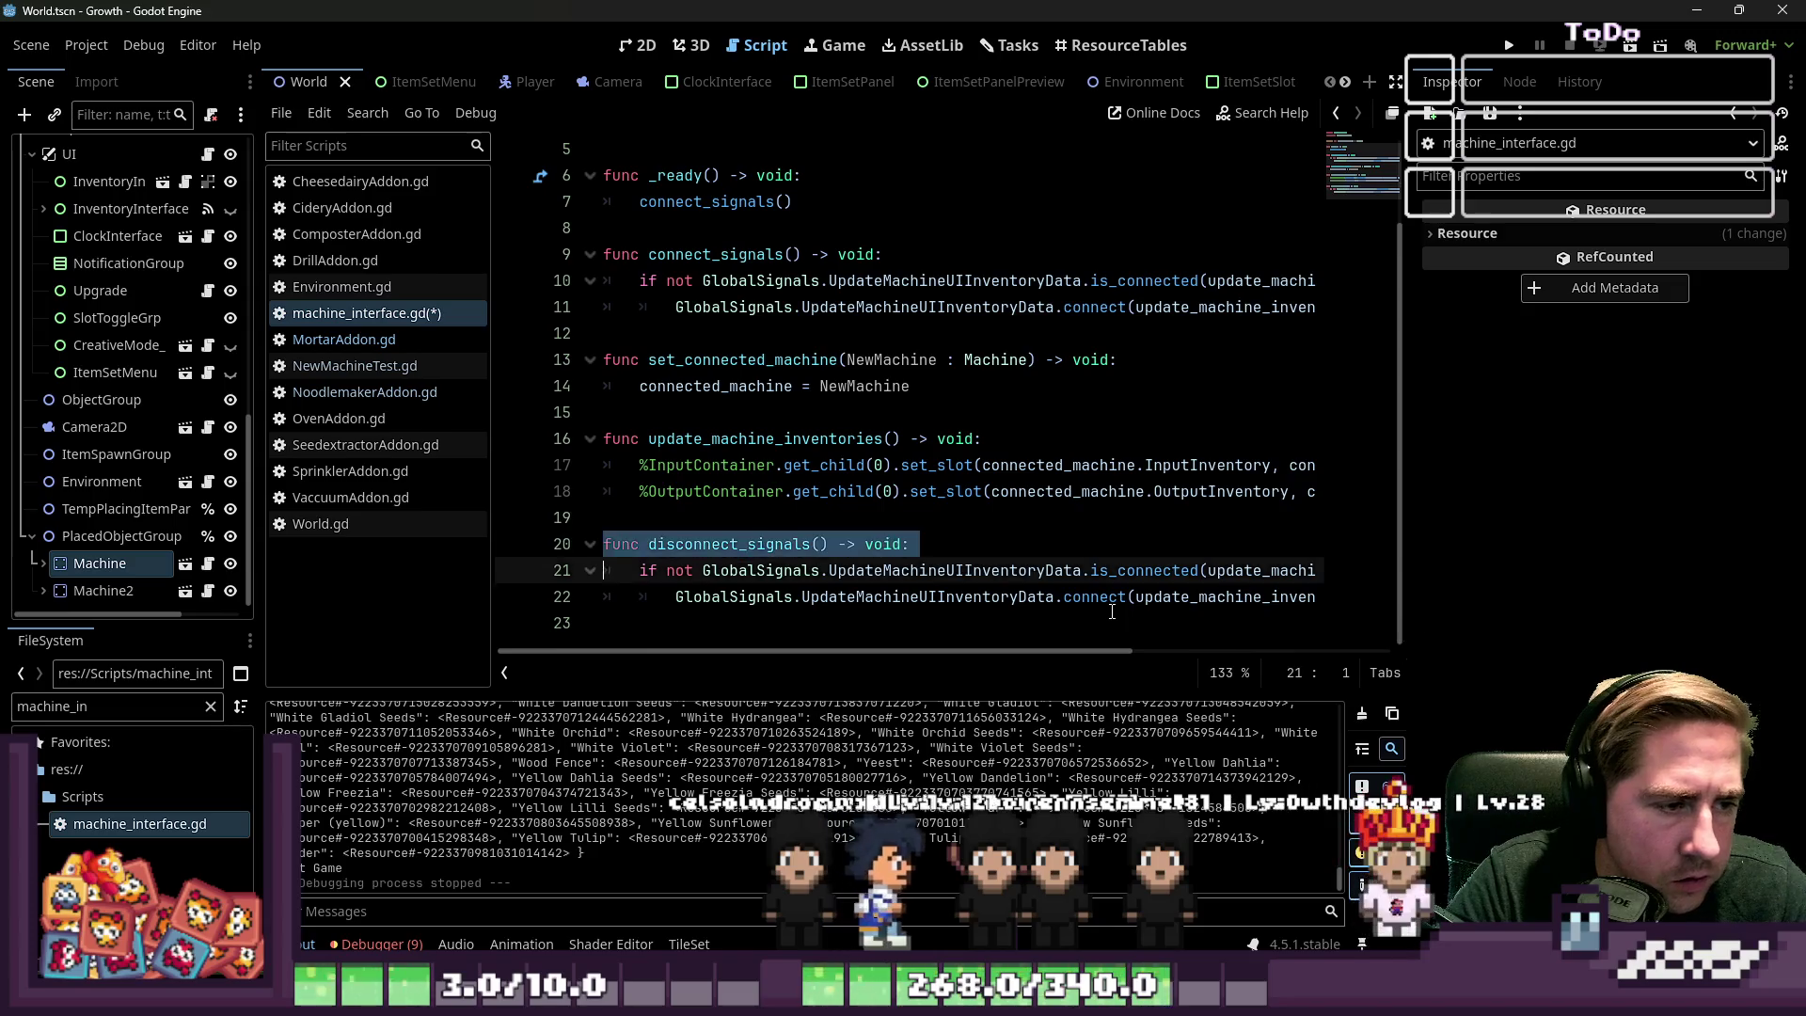
key("shift+Down")
key("shift+End")
key("Up")
key("Up")
key("Up")
key("Down")
key("shift+Down")
key("shift+Down")
key("shift+End")
key("BackSpace")
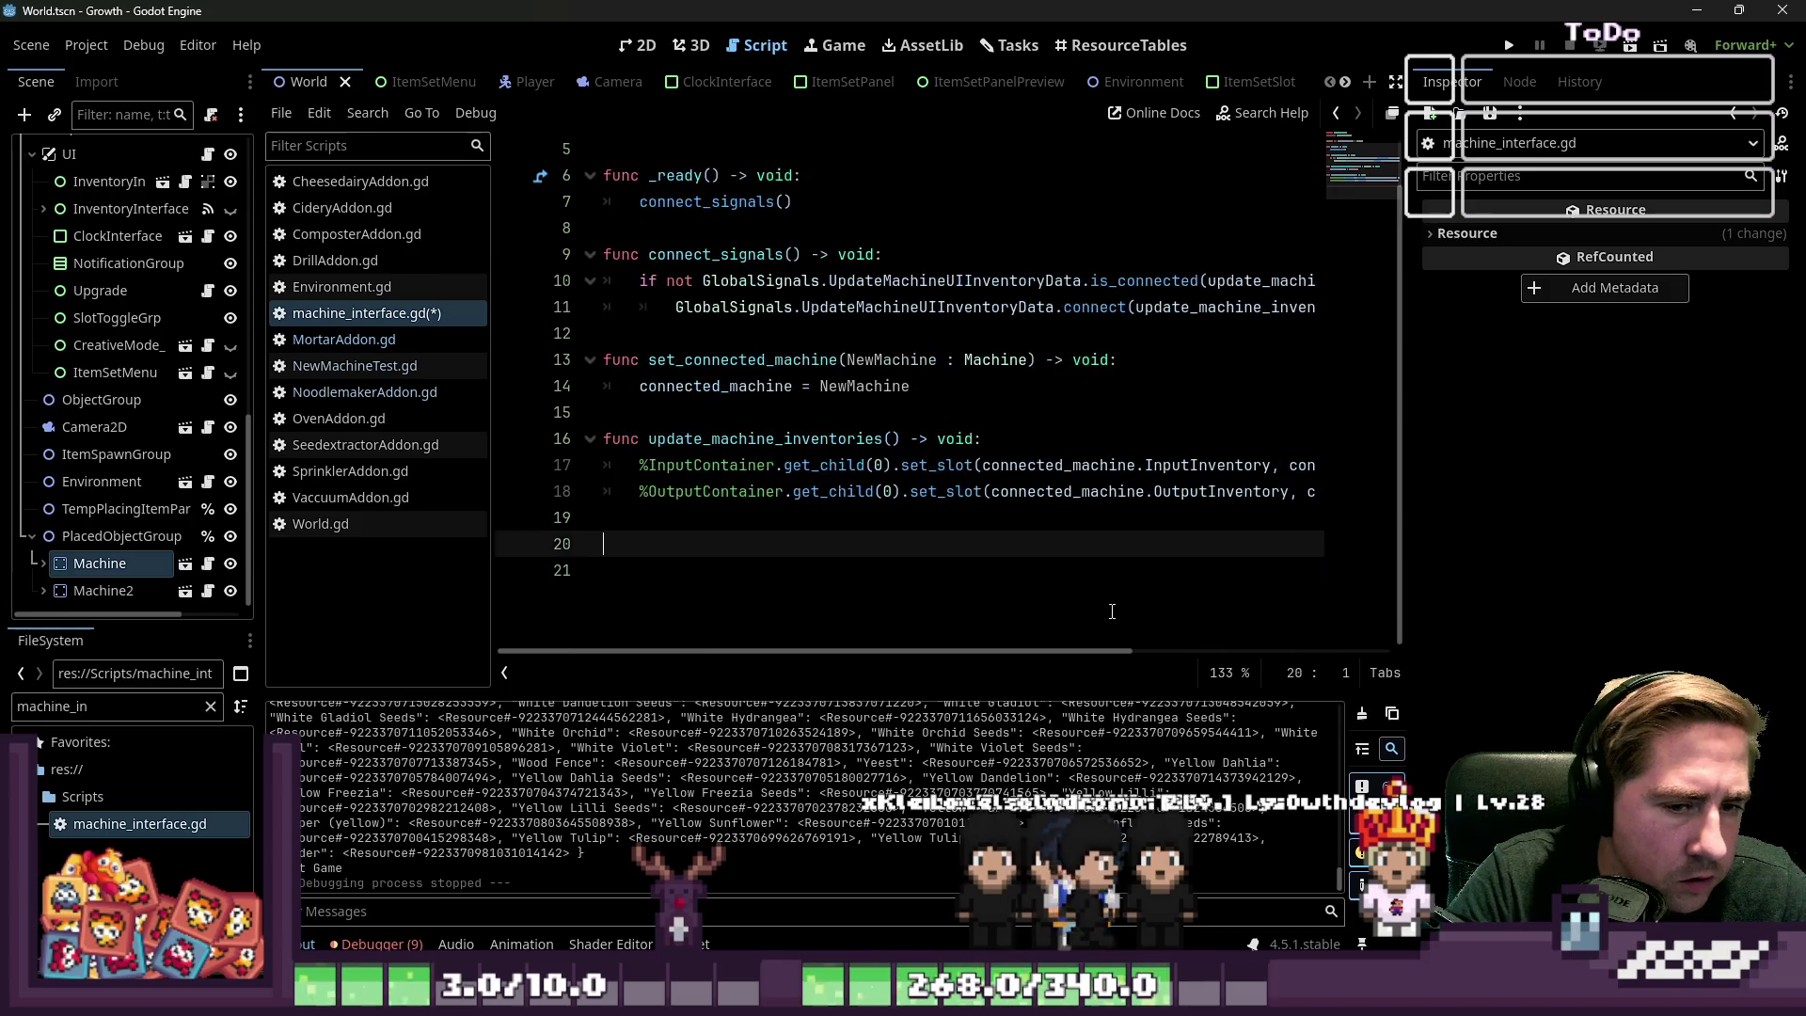
Insert a disconnect_signals block above set_connected_machine, removing the 'not' from its check
key("Up")
key("Up")
key("Up")
key("End")
key("Down")
key("Down")
key("Down")
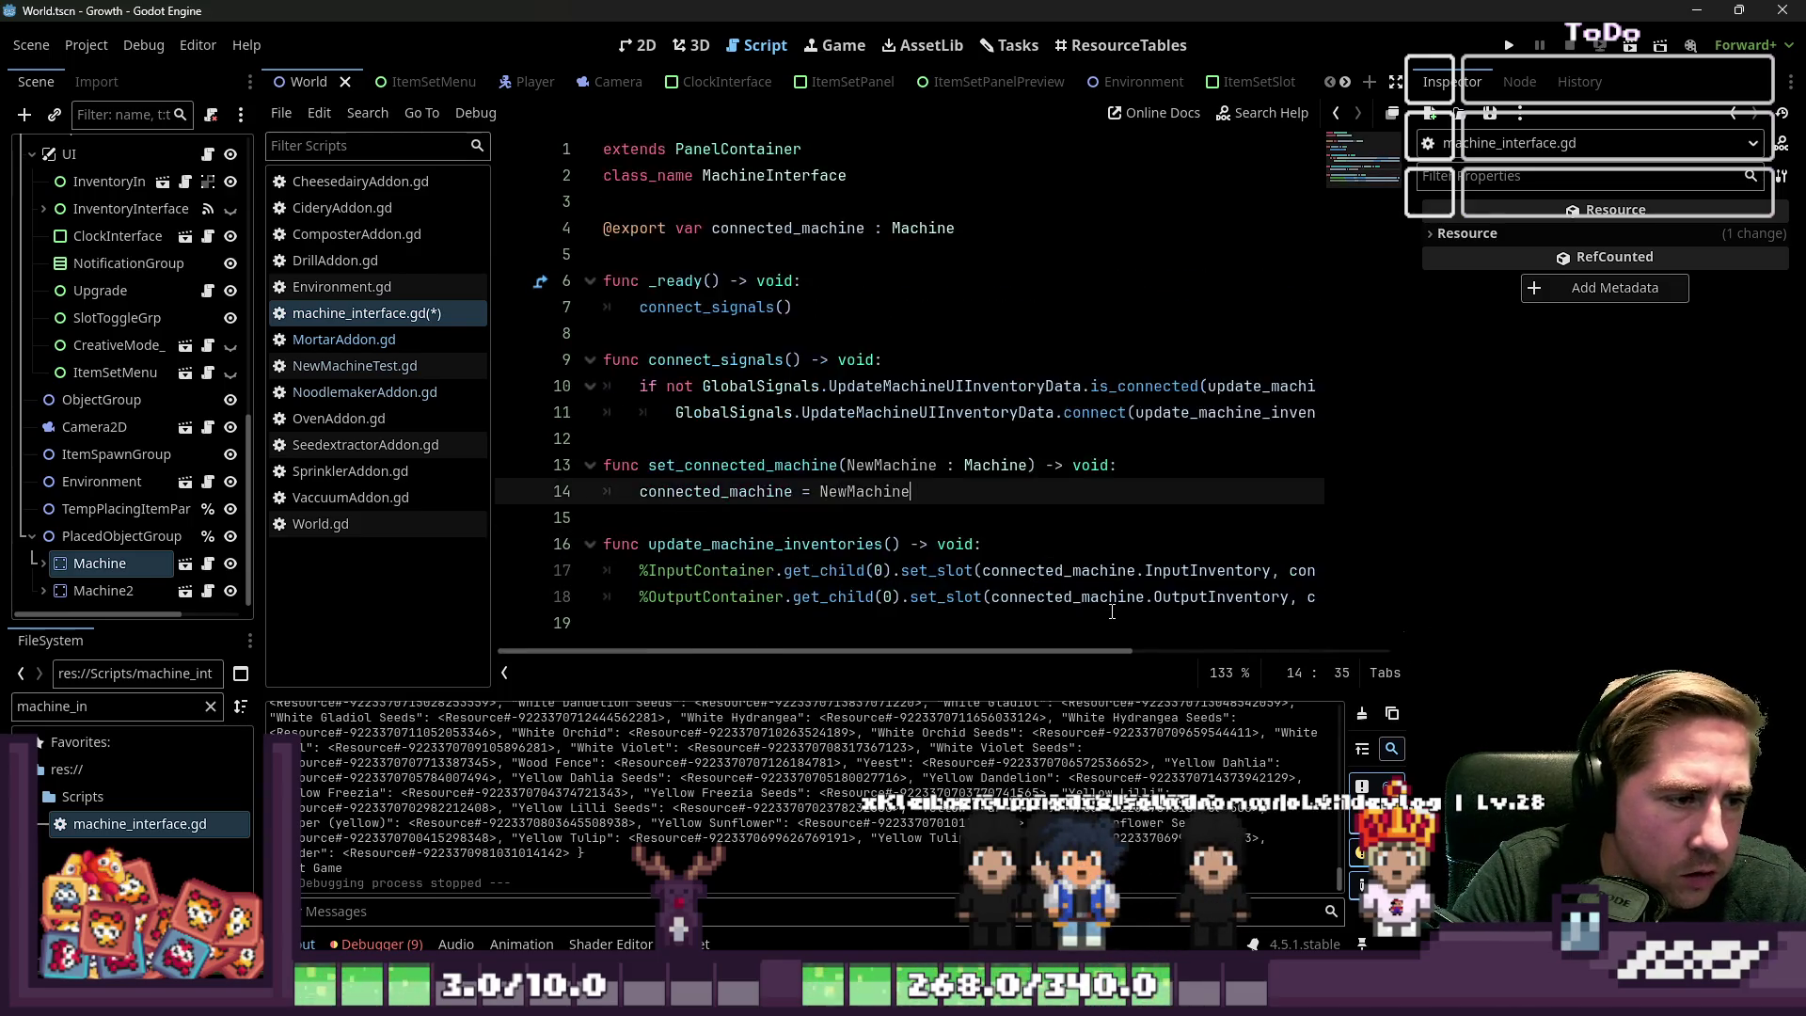
key("Down")
key("Up")
key("Up")
key("Up")
key("Return")
key("Return")
key("Up")
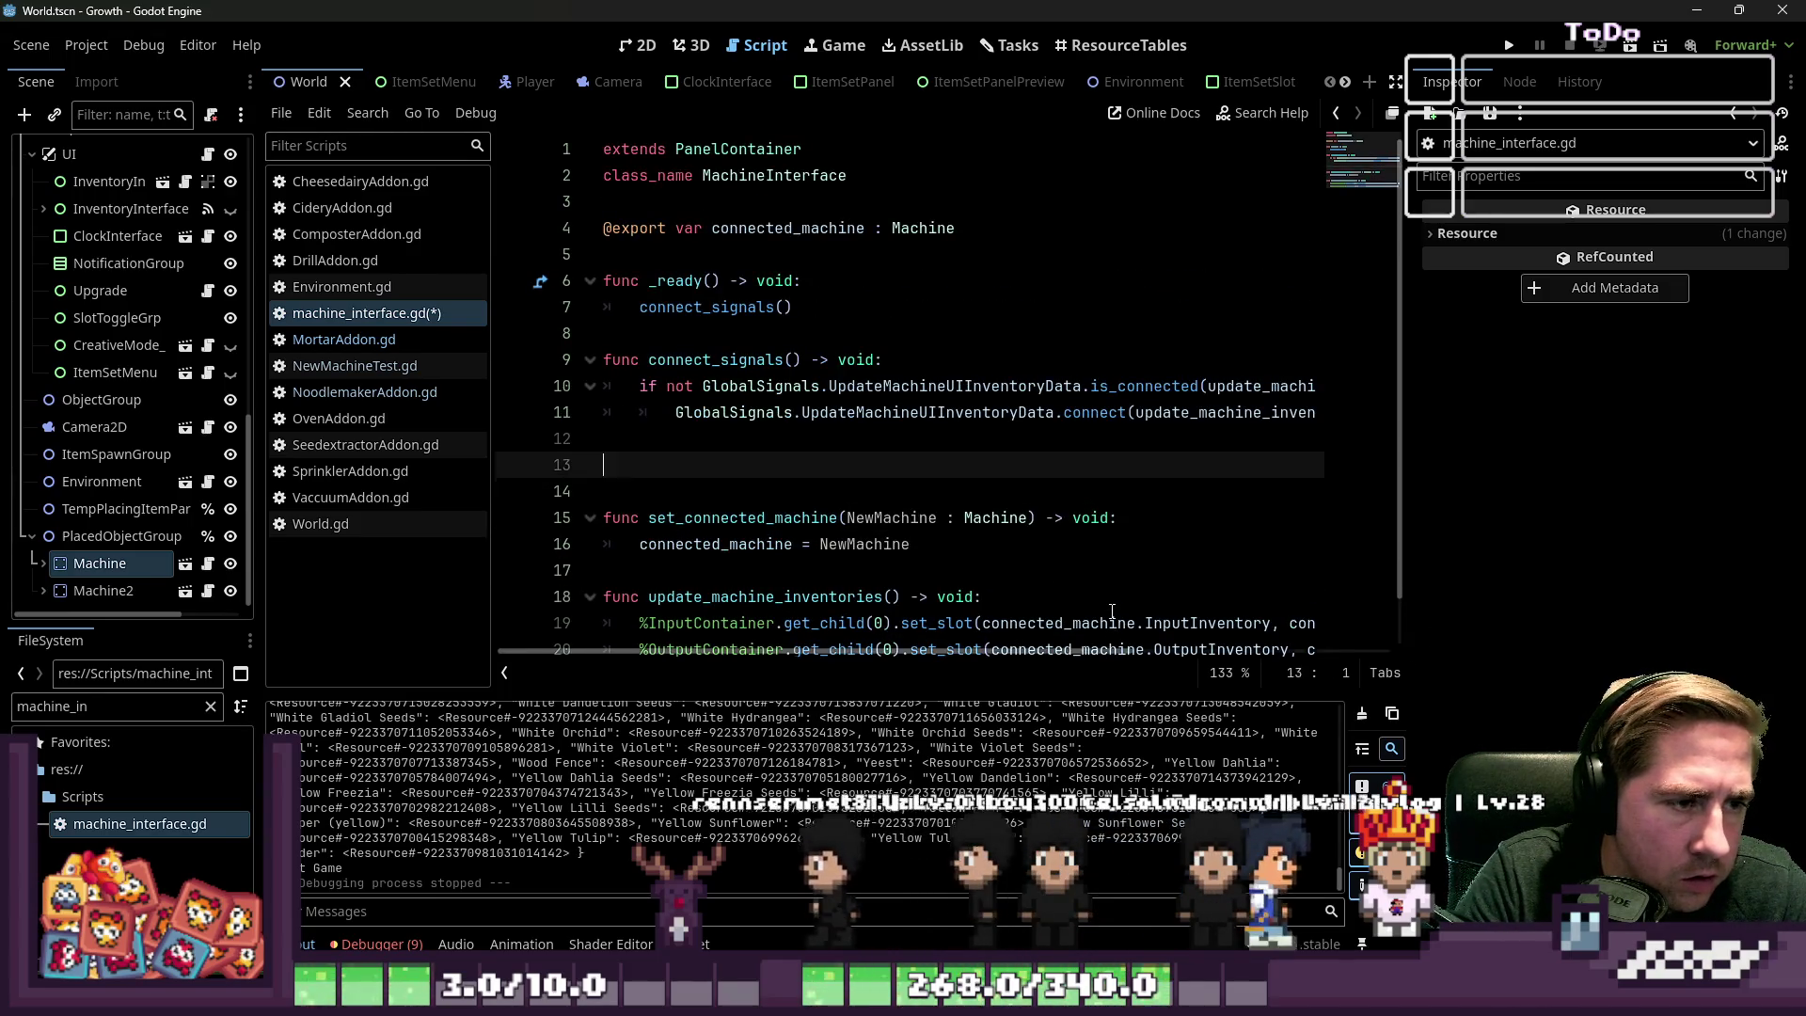
key("ctrl+v")
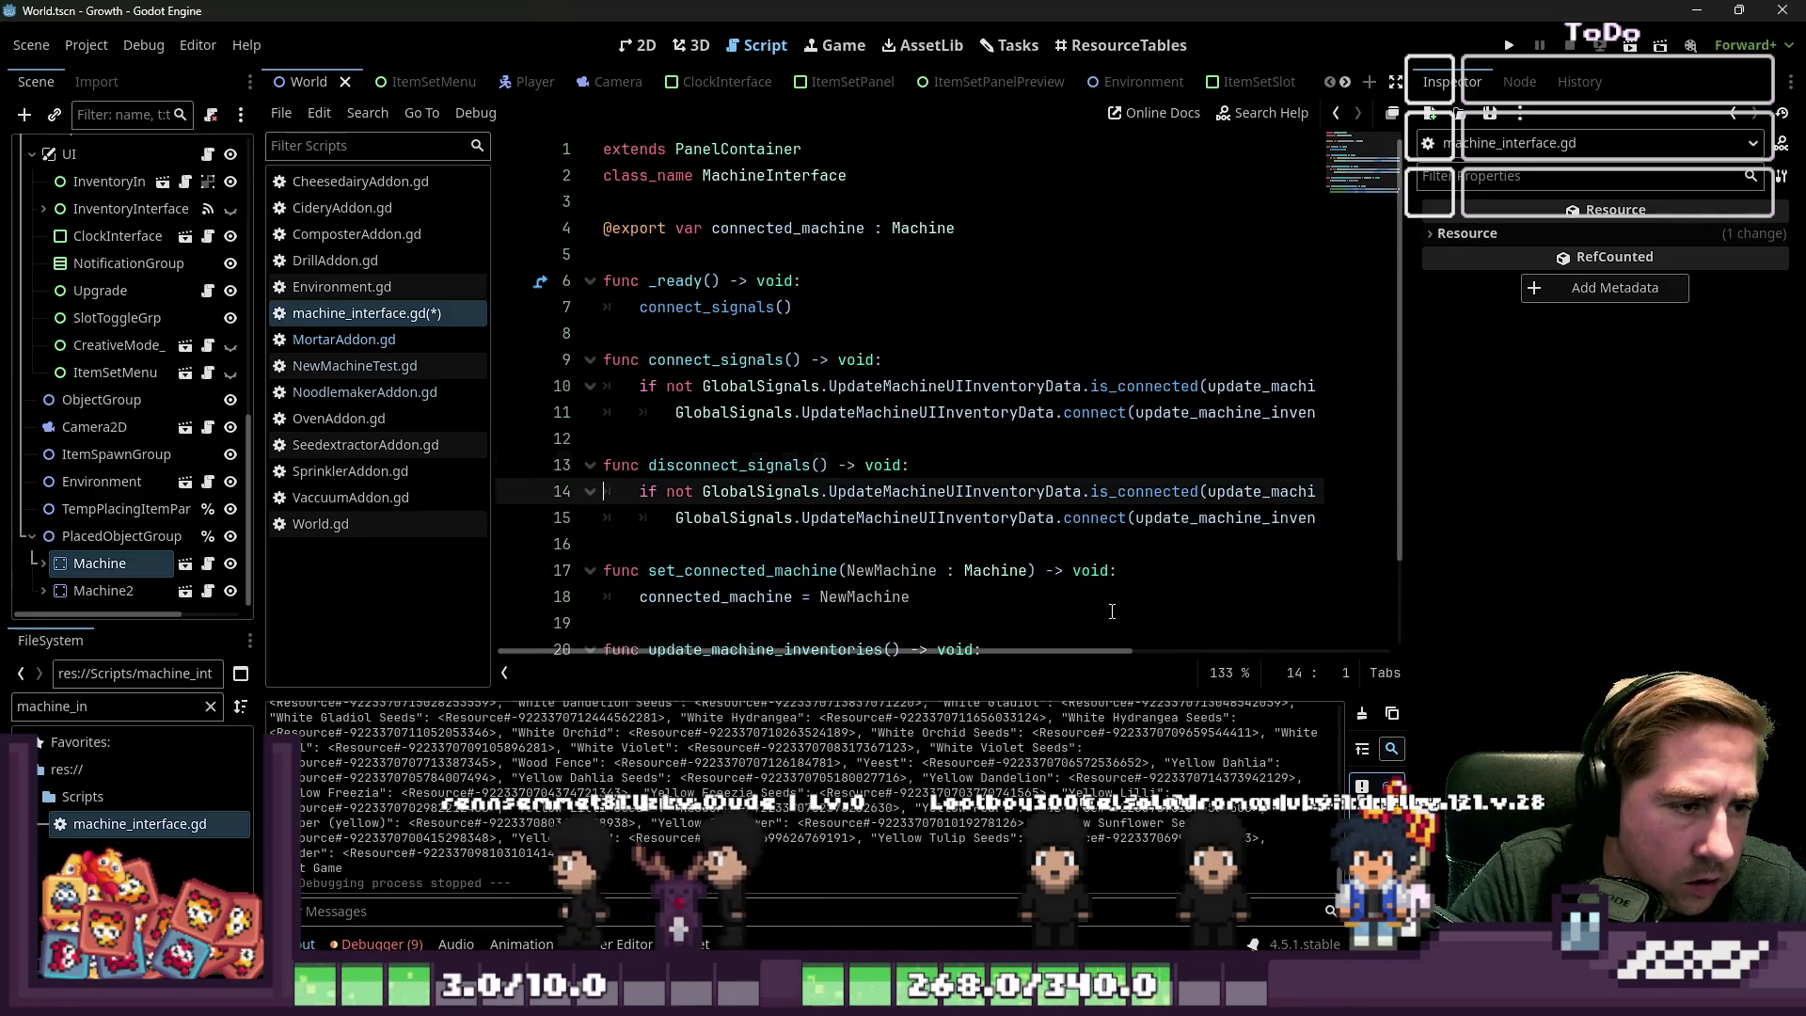
key("ctrl+Right")
key("Delete")
key("Delete")
key("Delete")
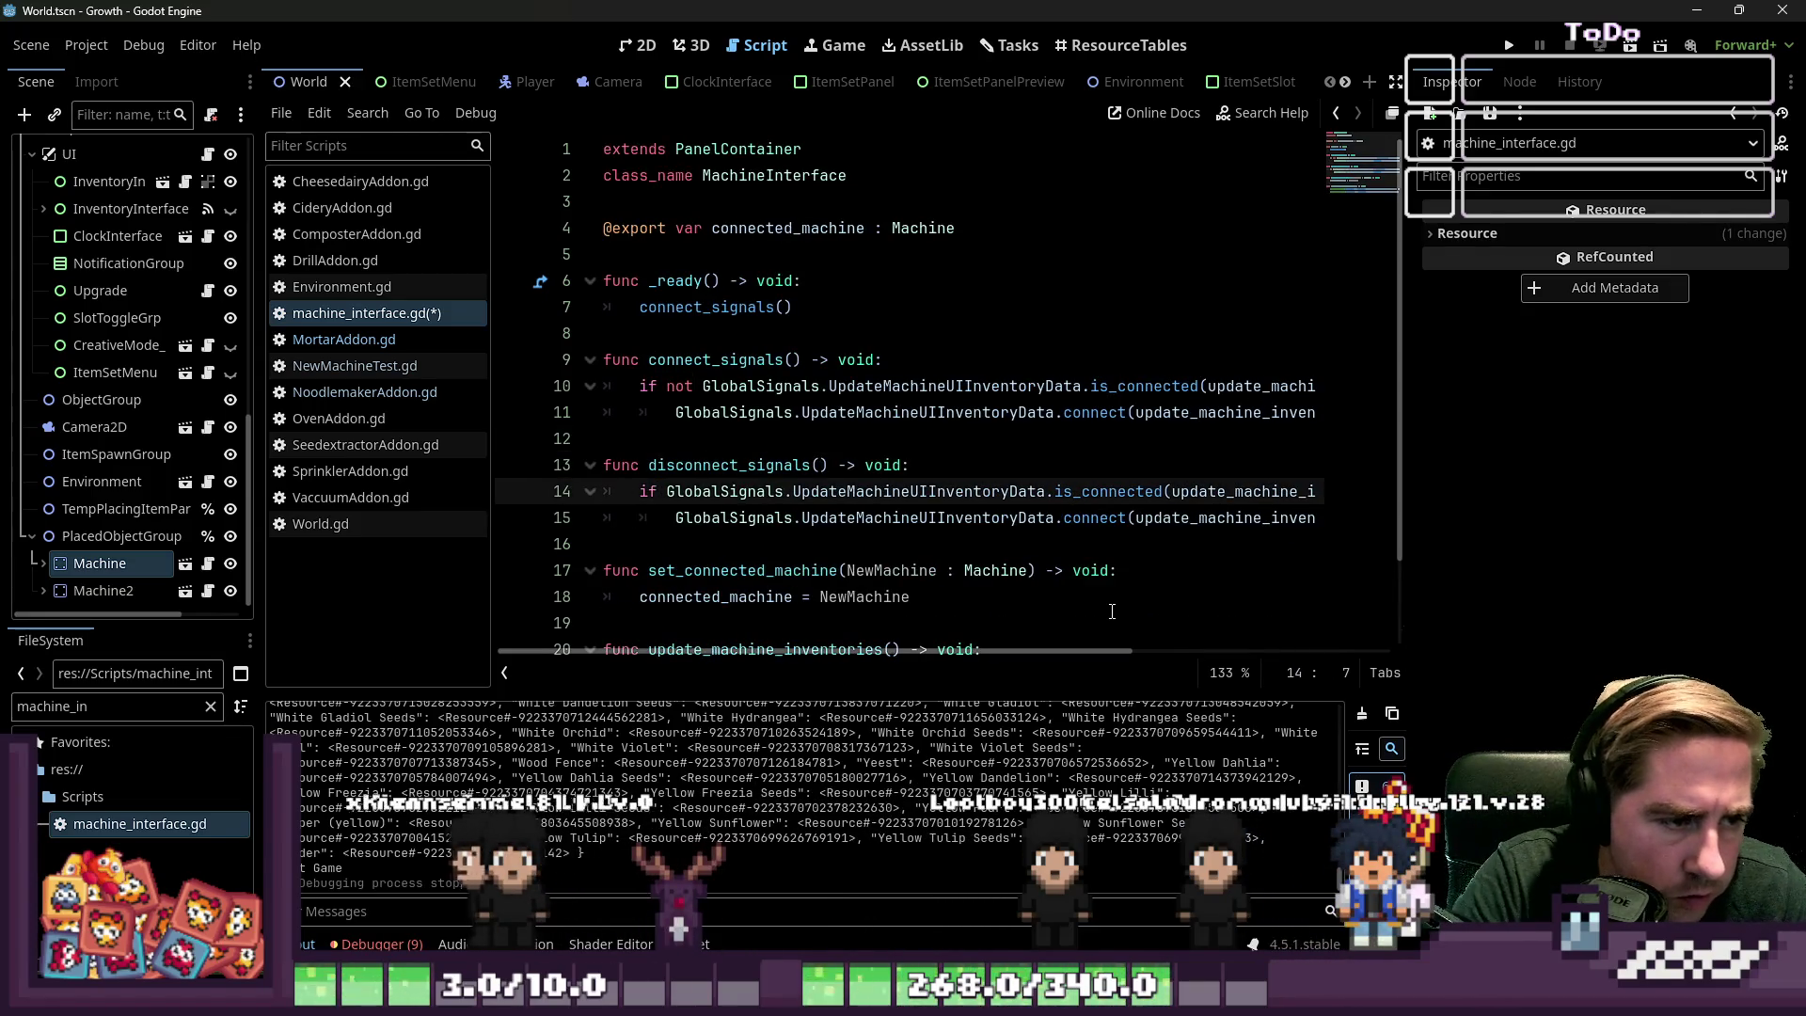
key("Home")
key("Home")
key("shift+Down")
key("Right")
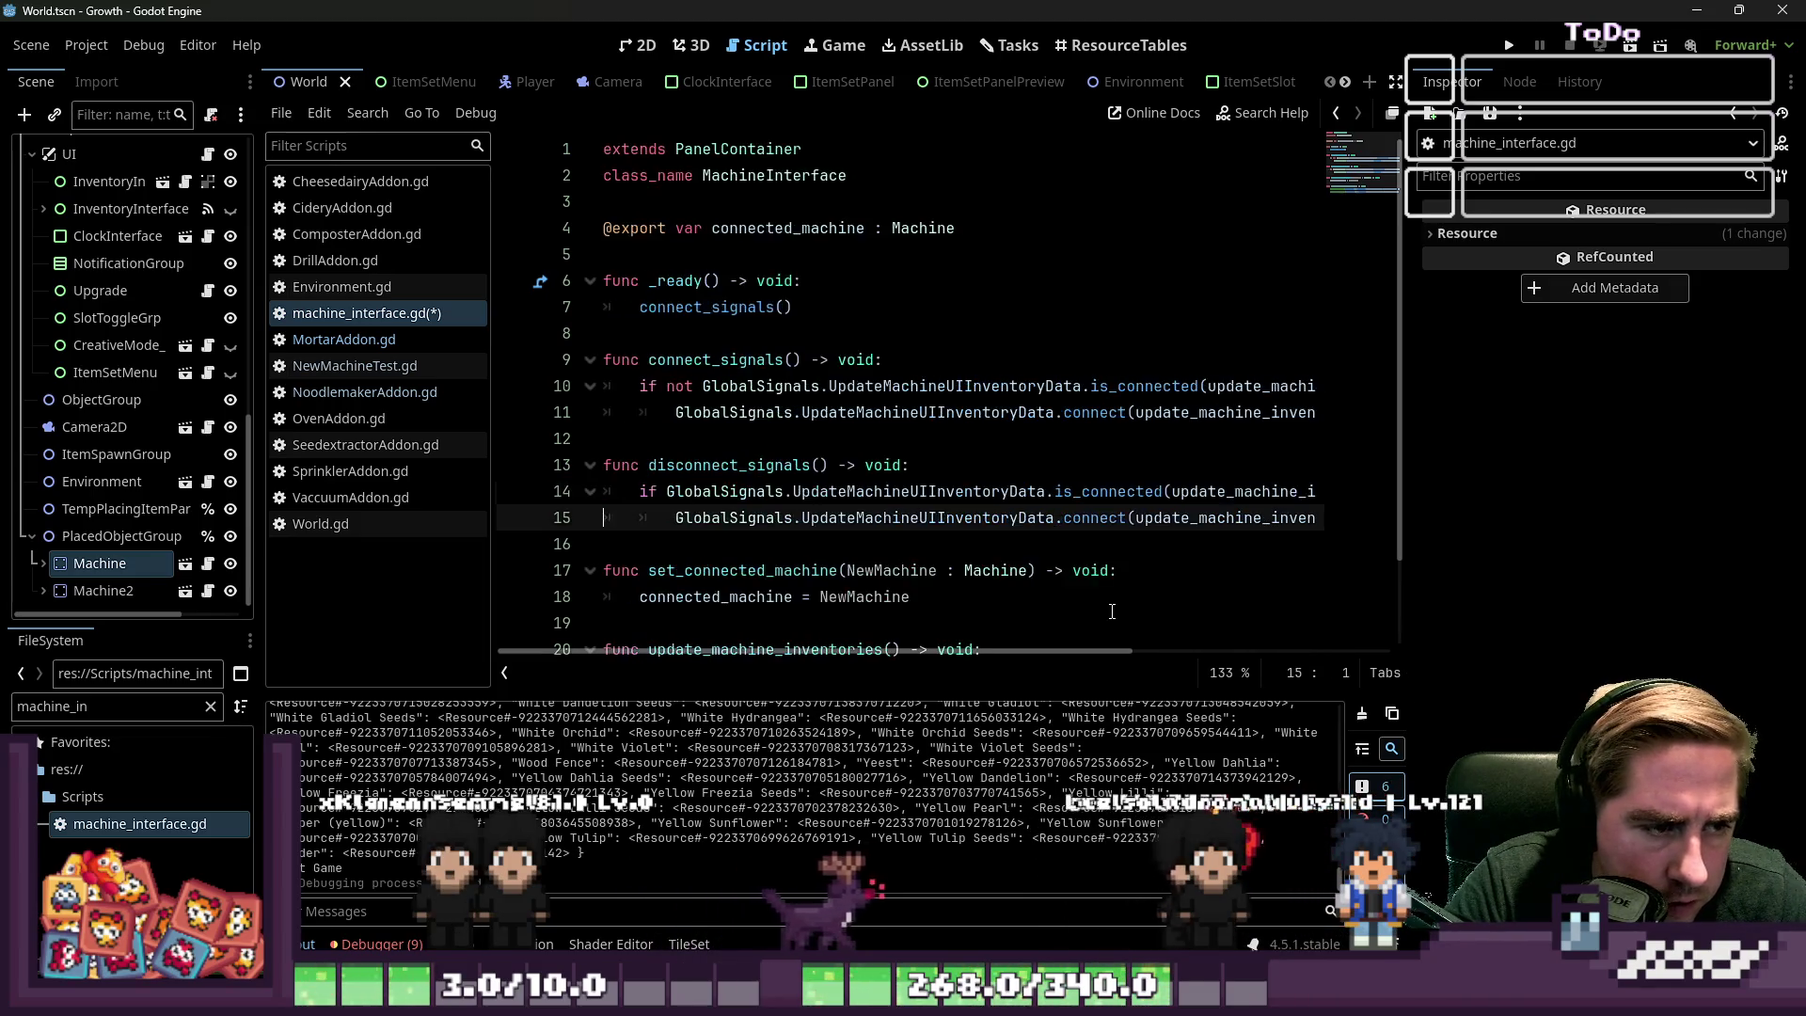
key("Up")
key("Up")
key("ctrl+Right")
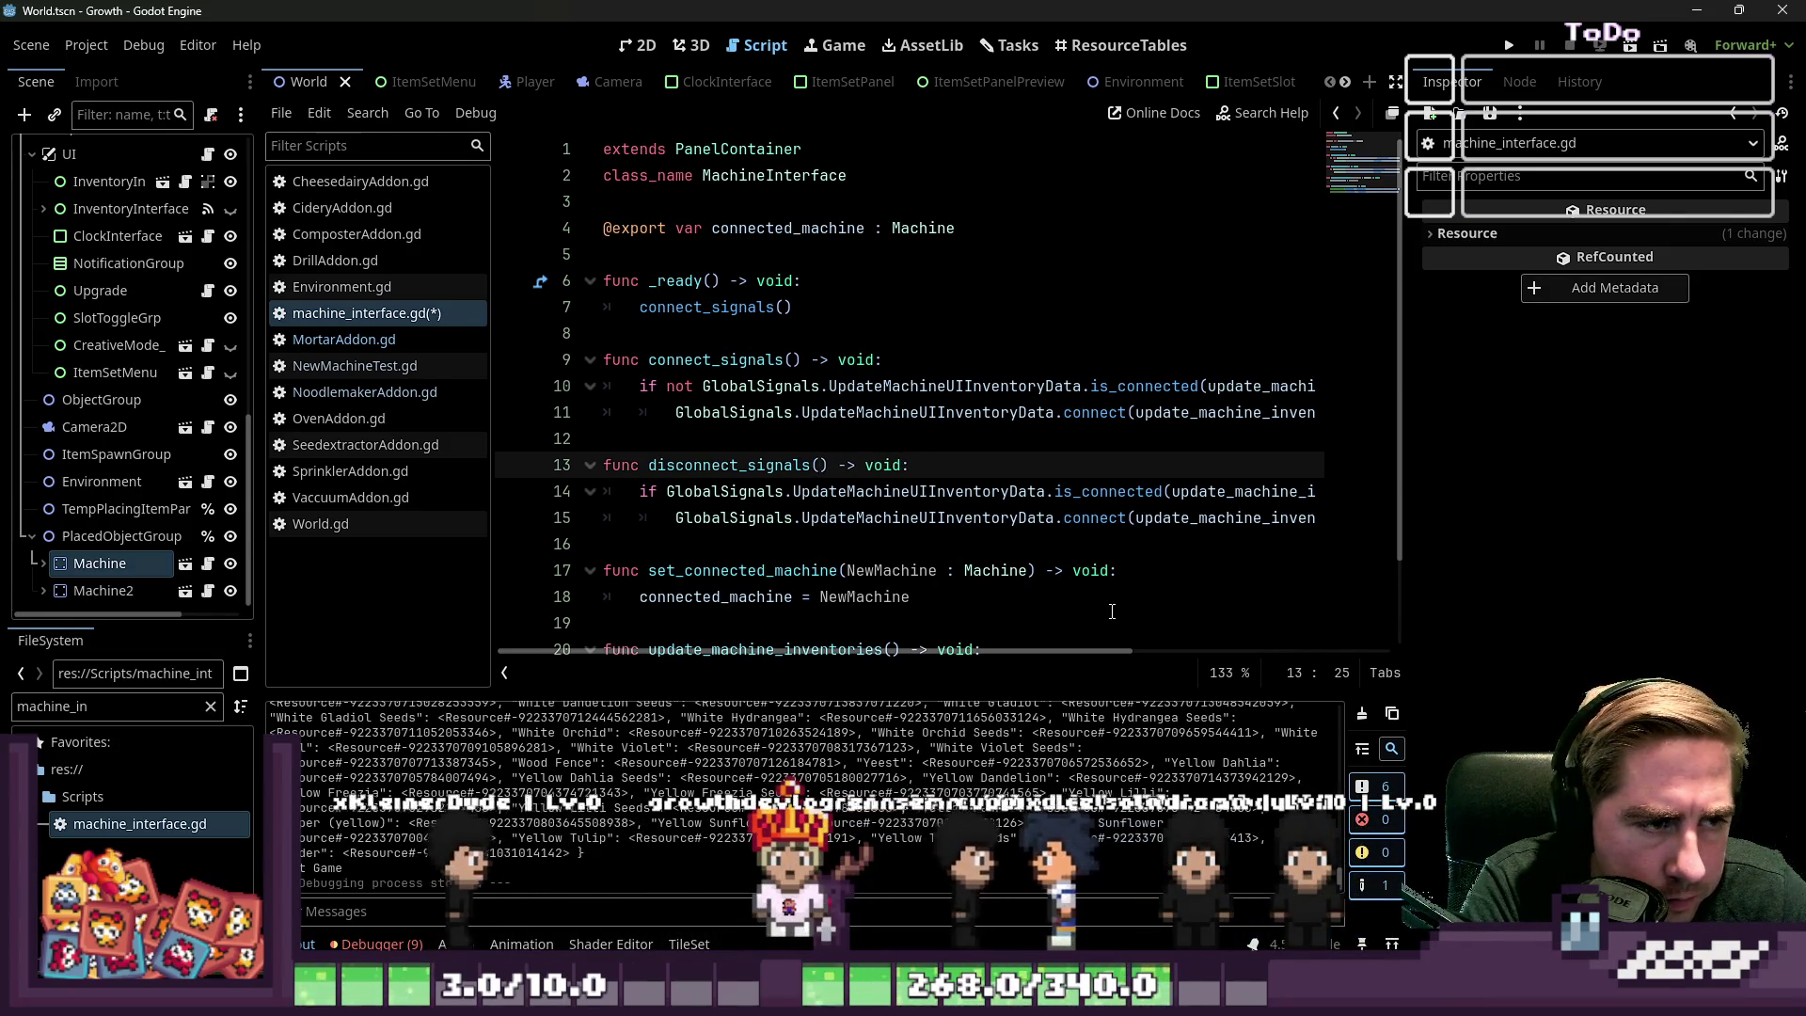
Add a NewMachine parameter to connect_signals and a Machine parameter to disconnect_signals
key("Up")
key("Up")
key("Up")
key("Left")
type("NewMachine :")
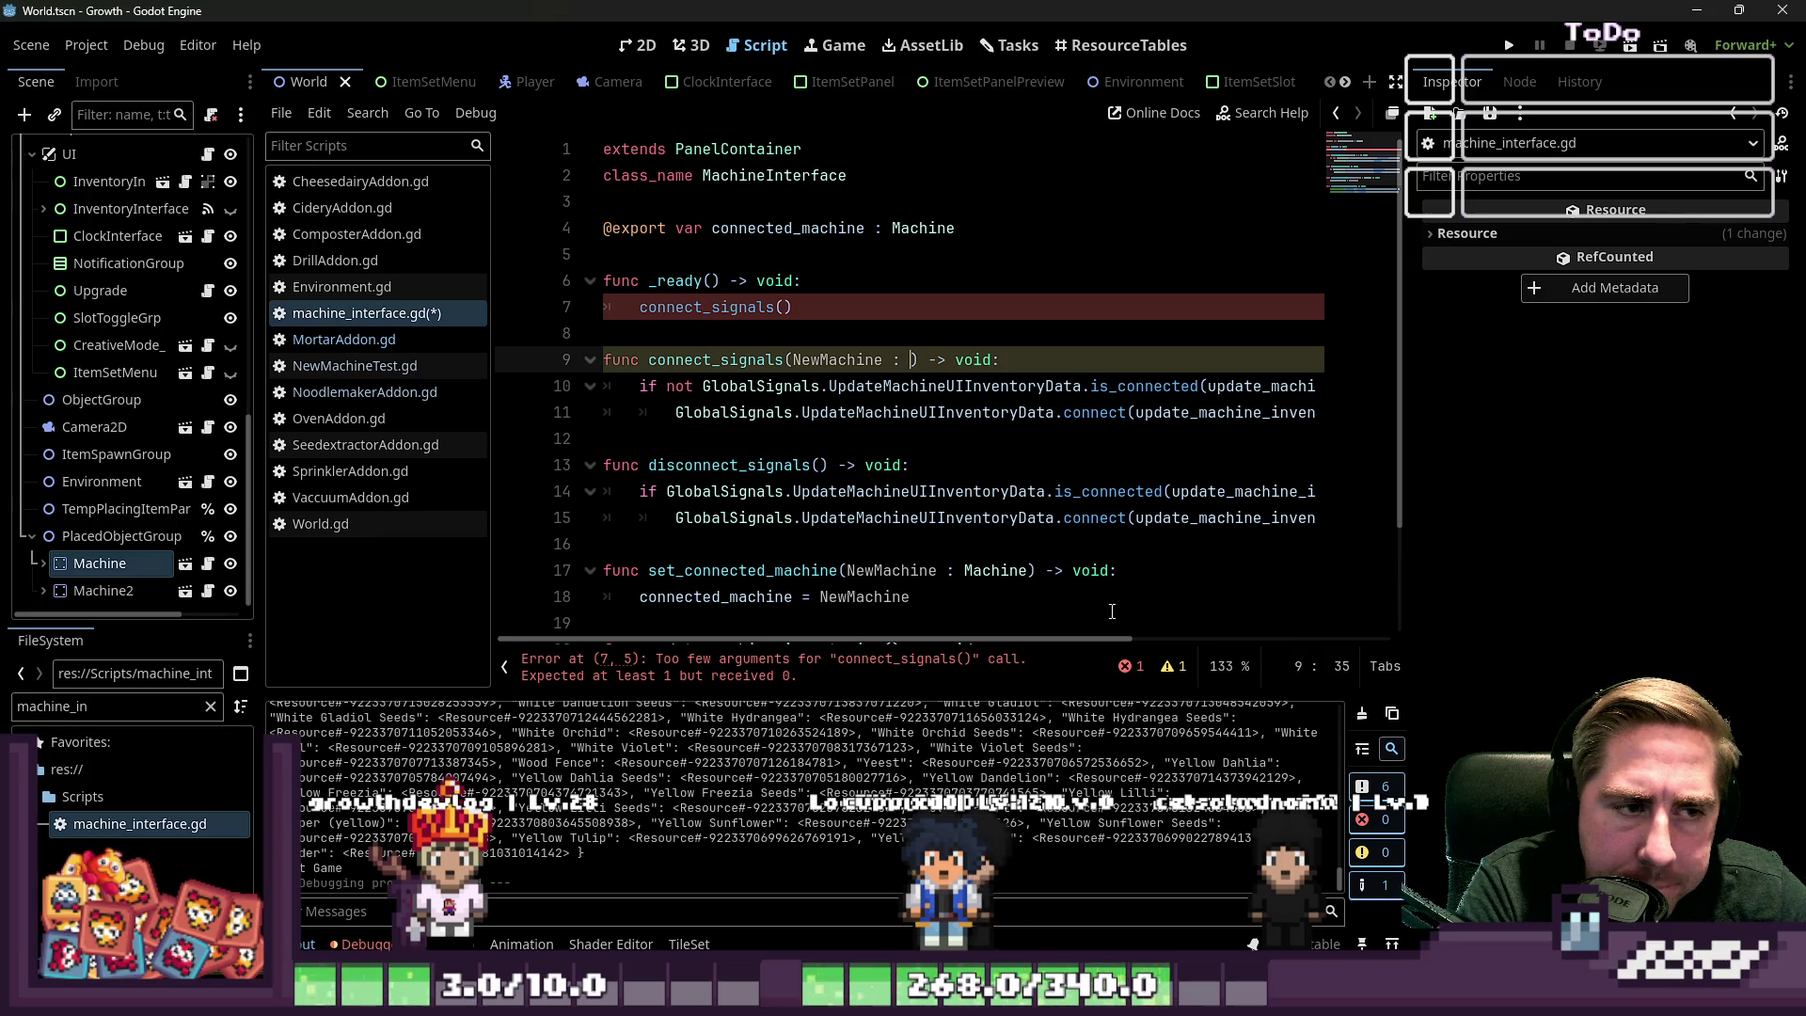
type("e")
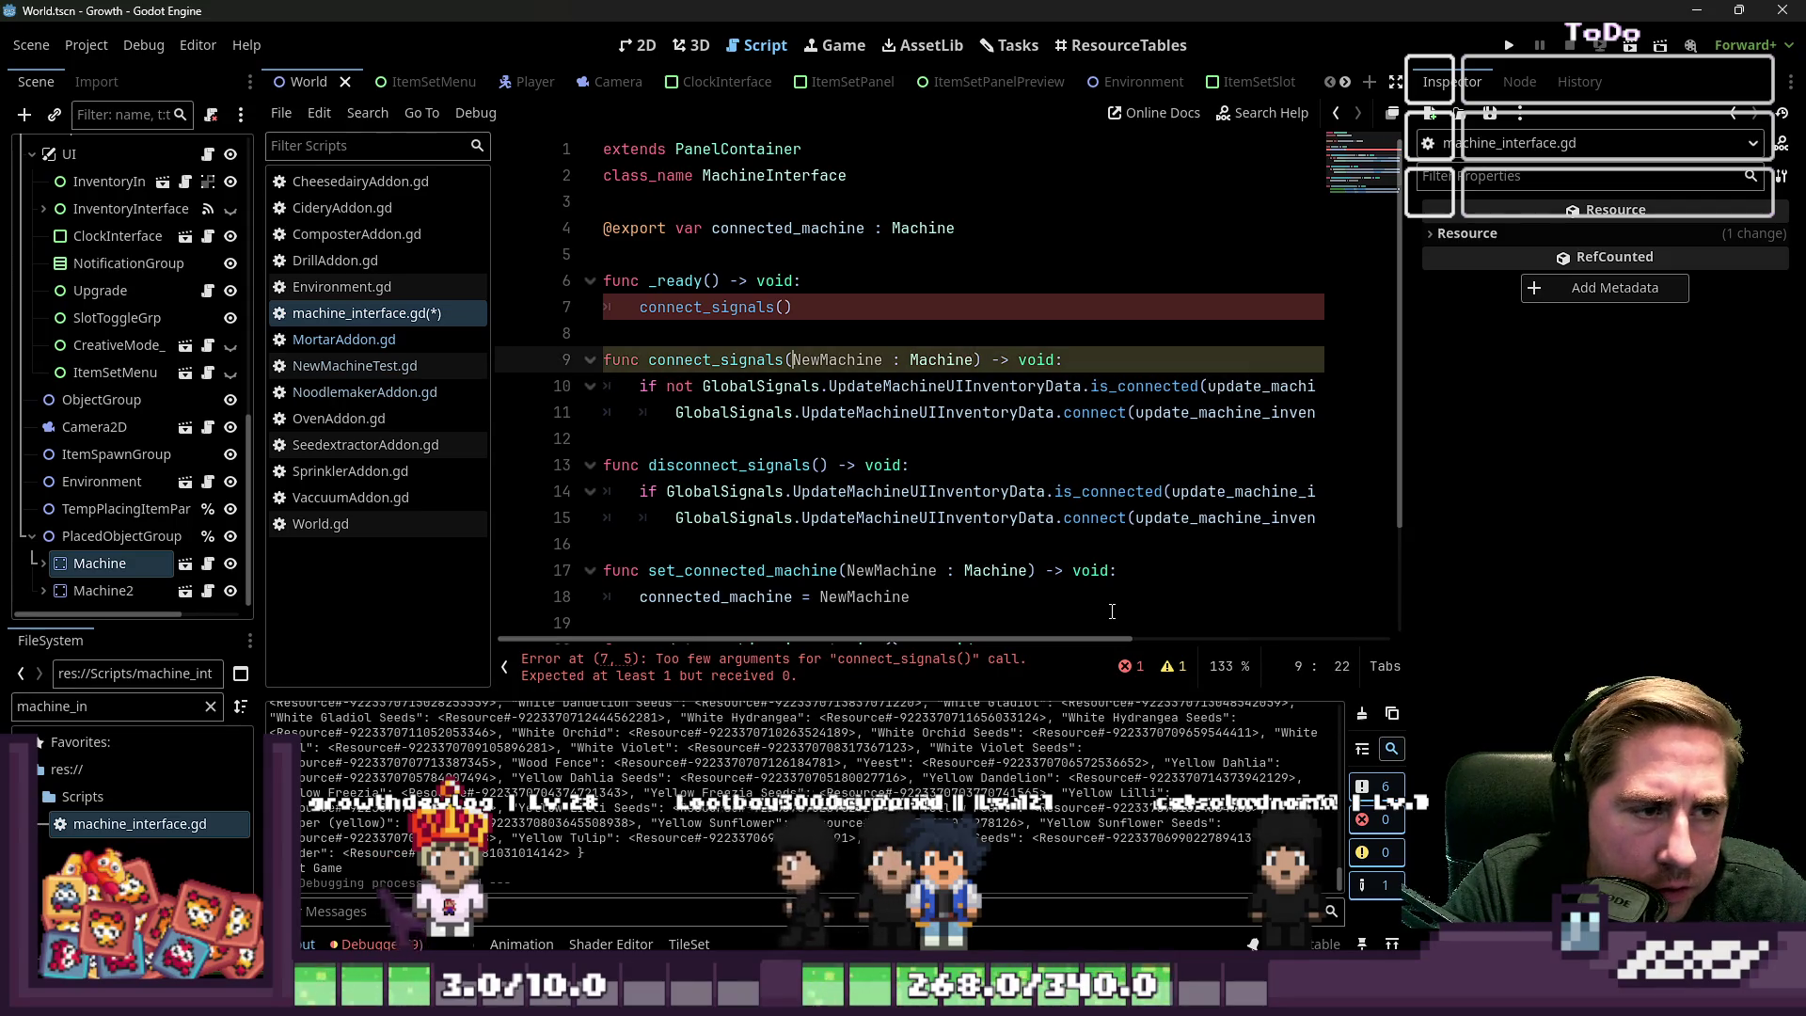
key("Down")
key("Down")
key("Down")
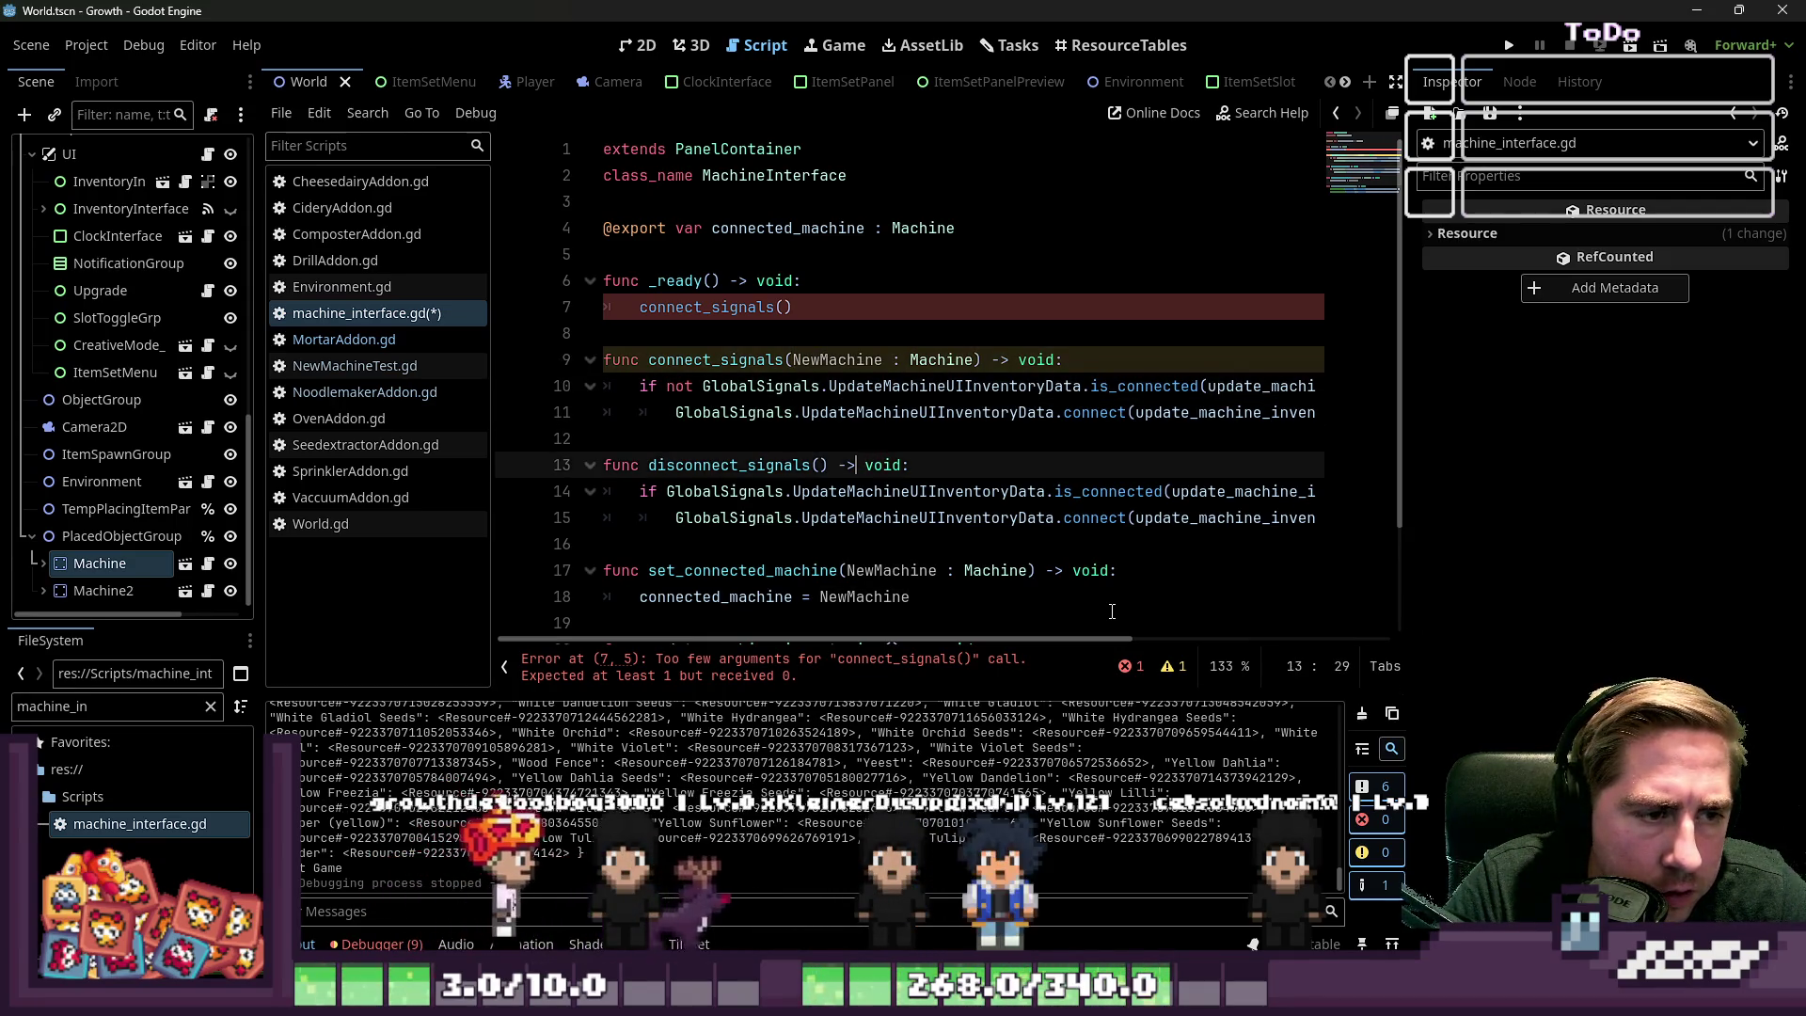
key("Left")
key("Left")
key("Left")
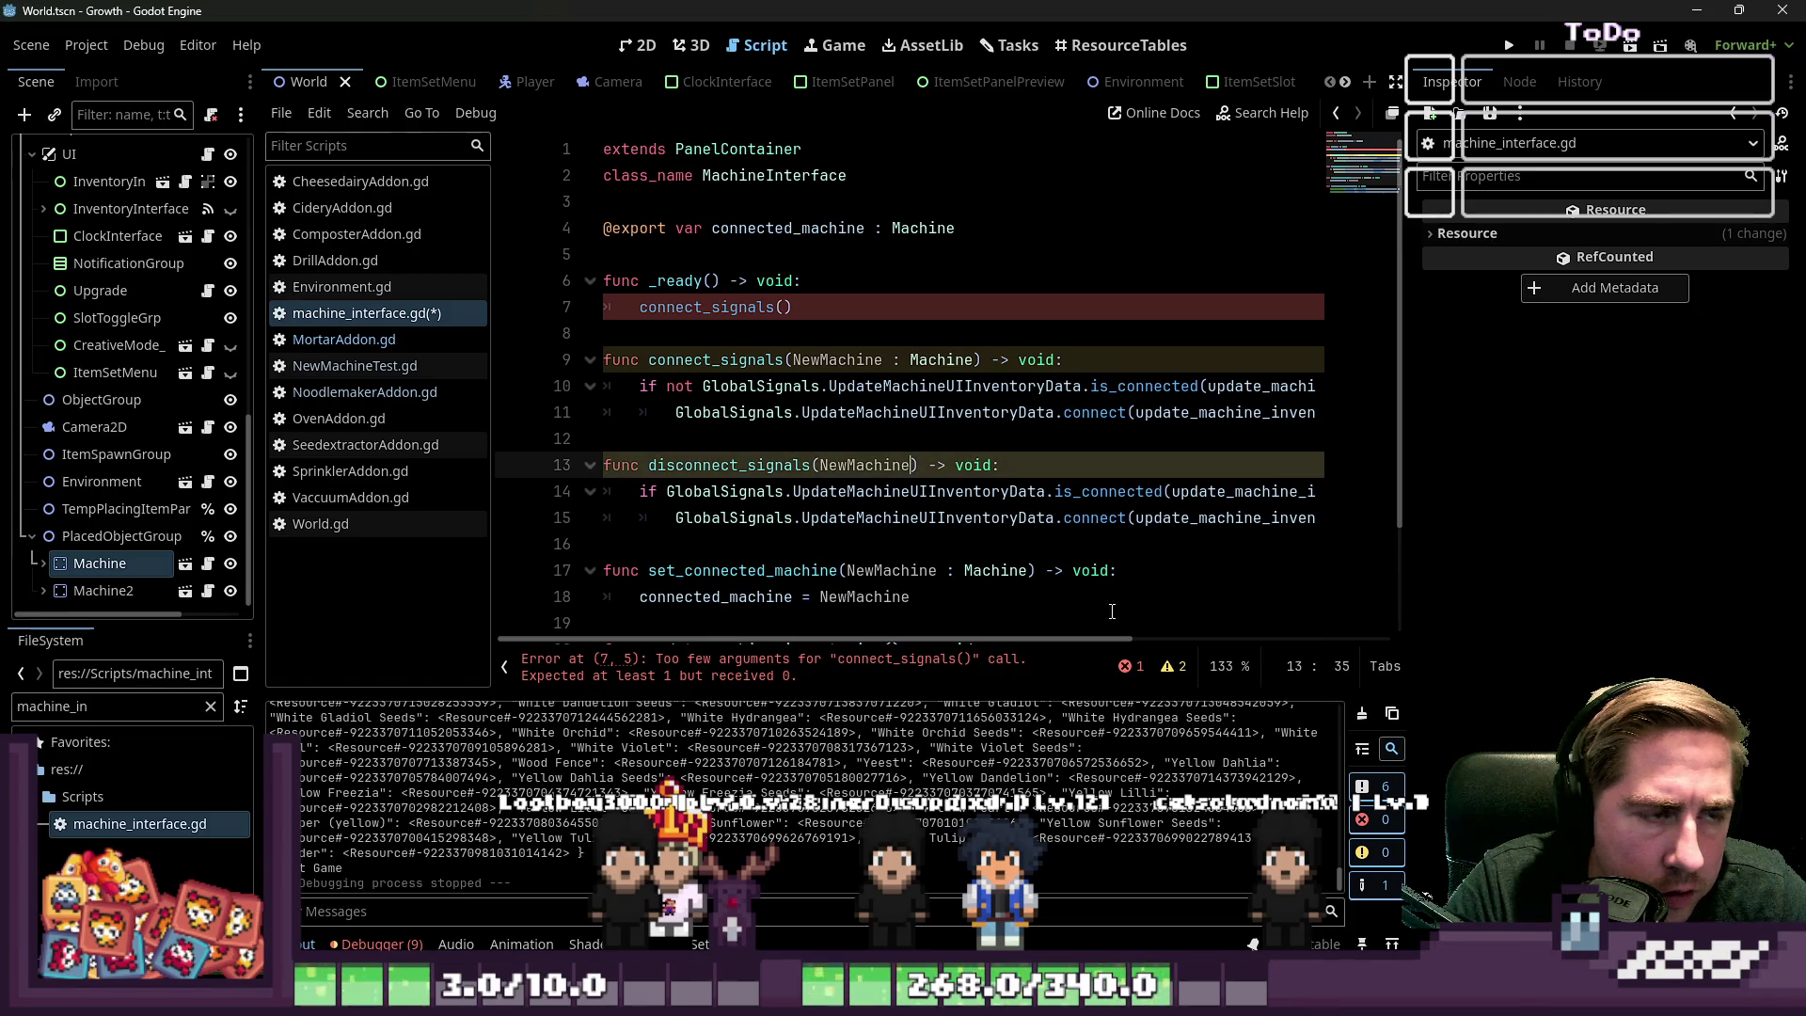
type("connected_m")
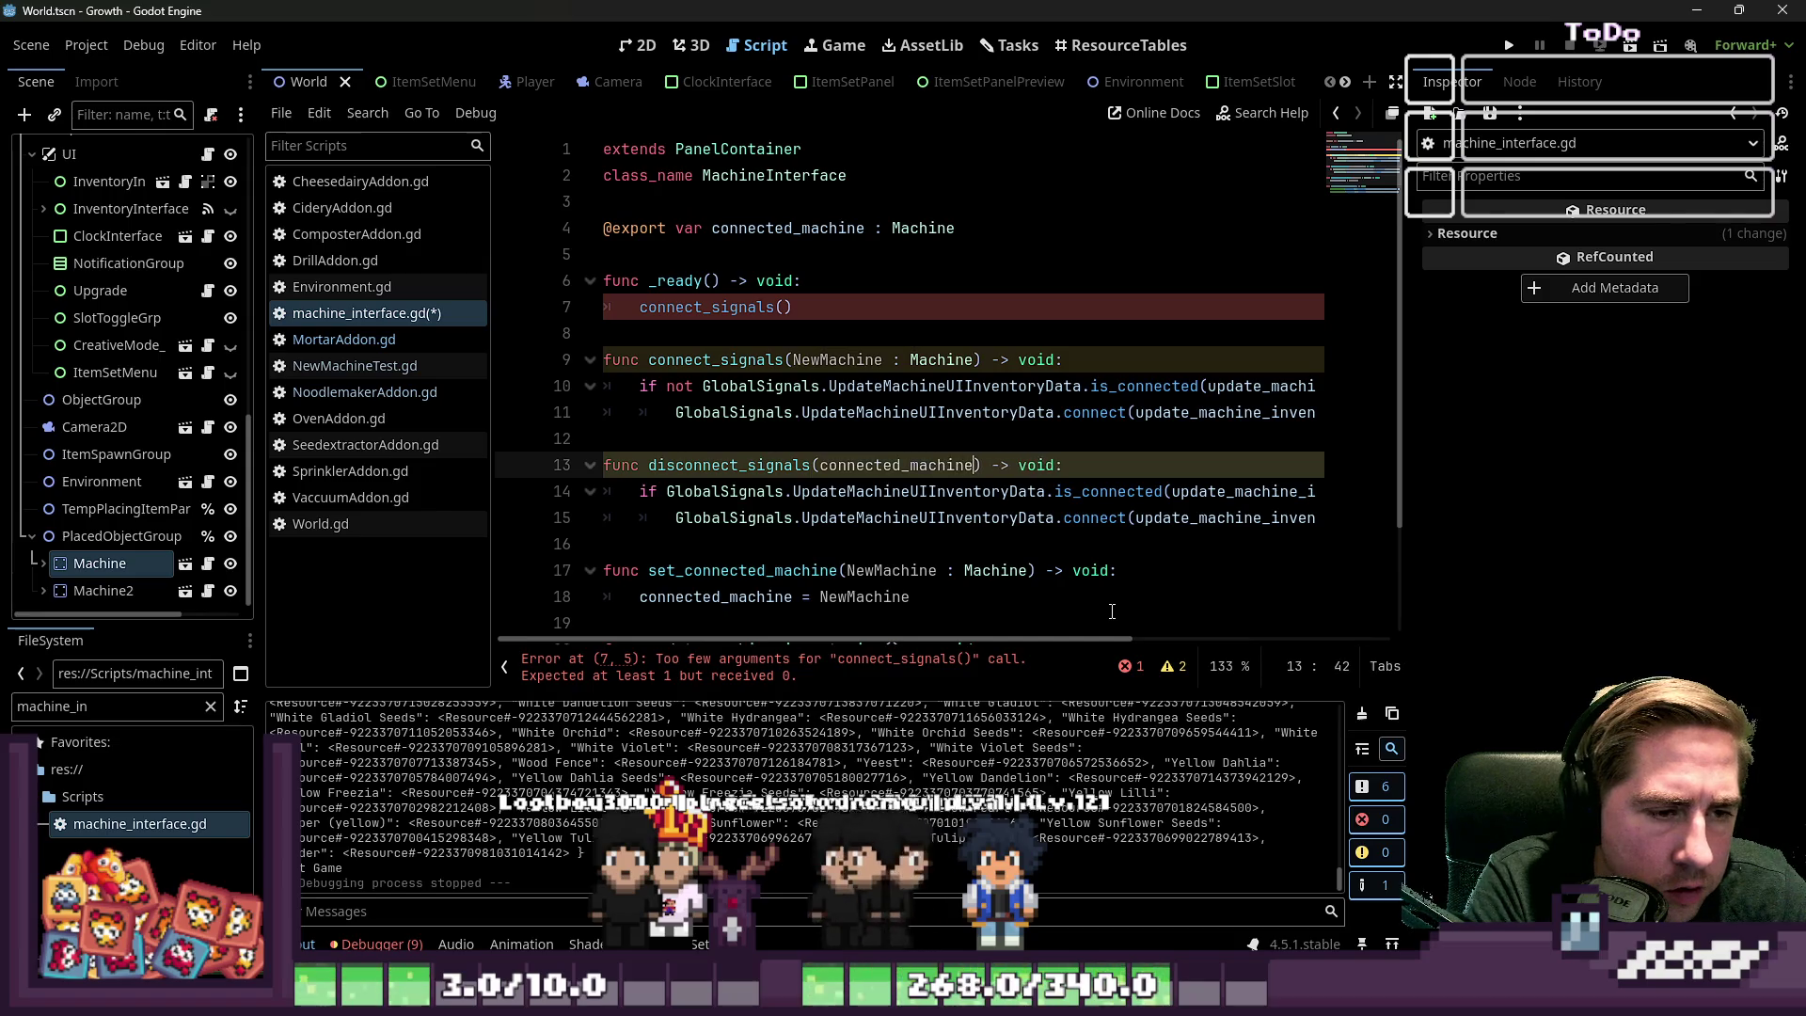
type(" Machine")
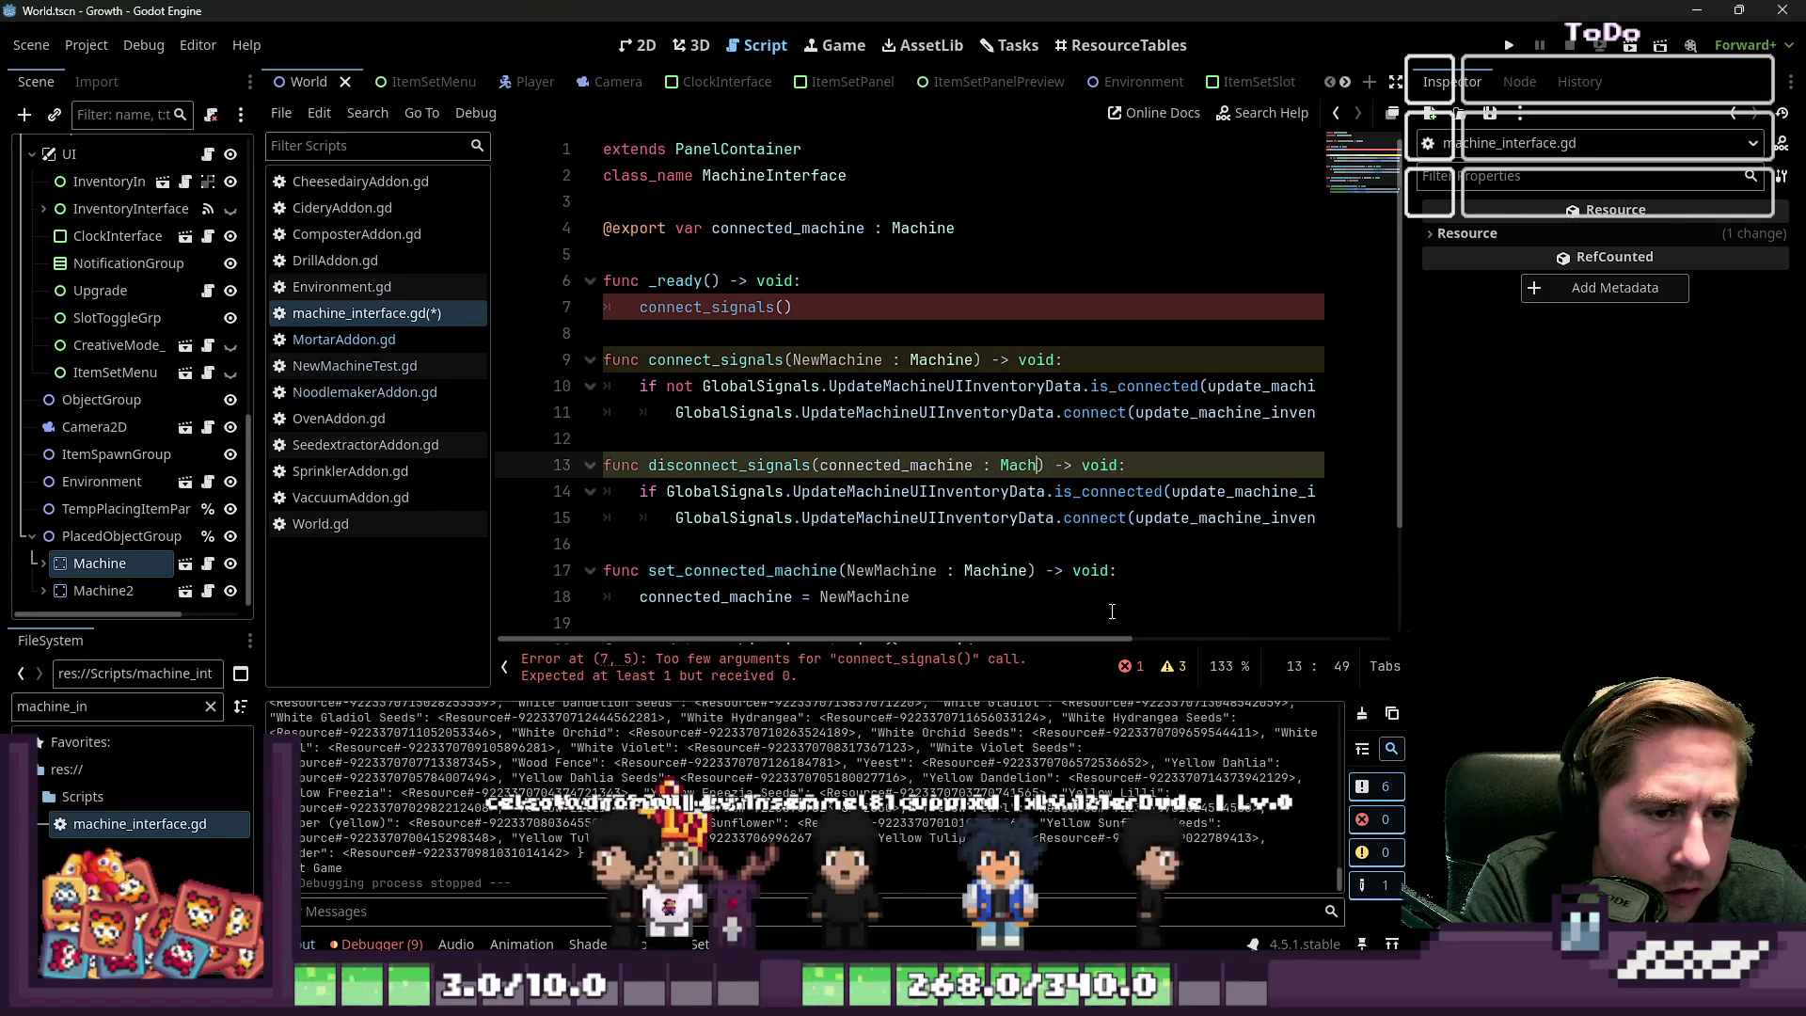
left_click(900, 449)
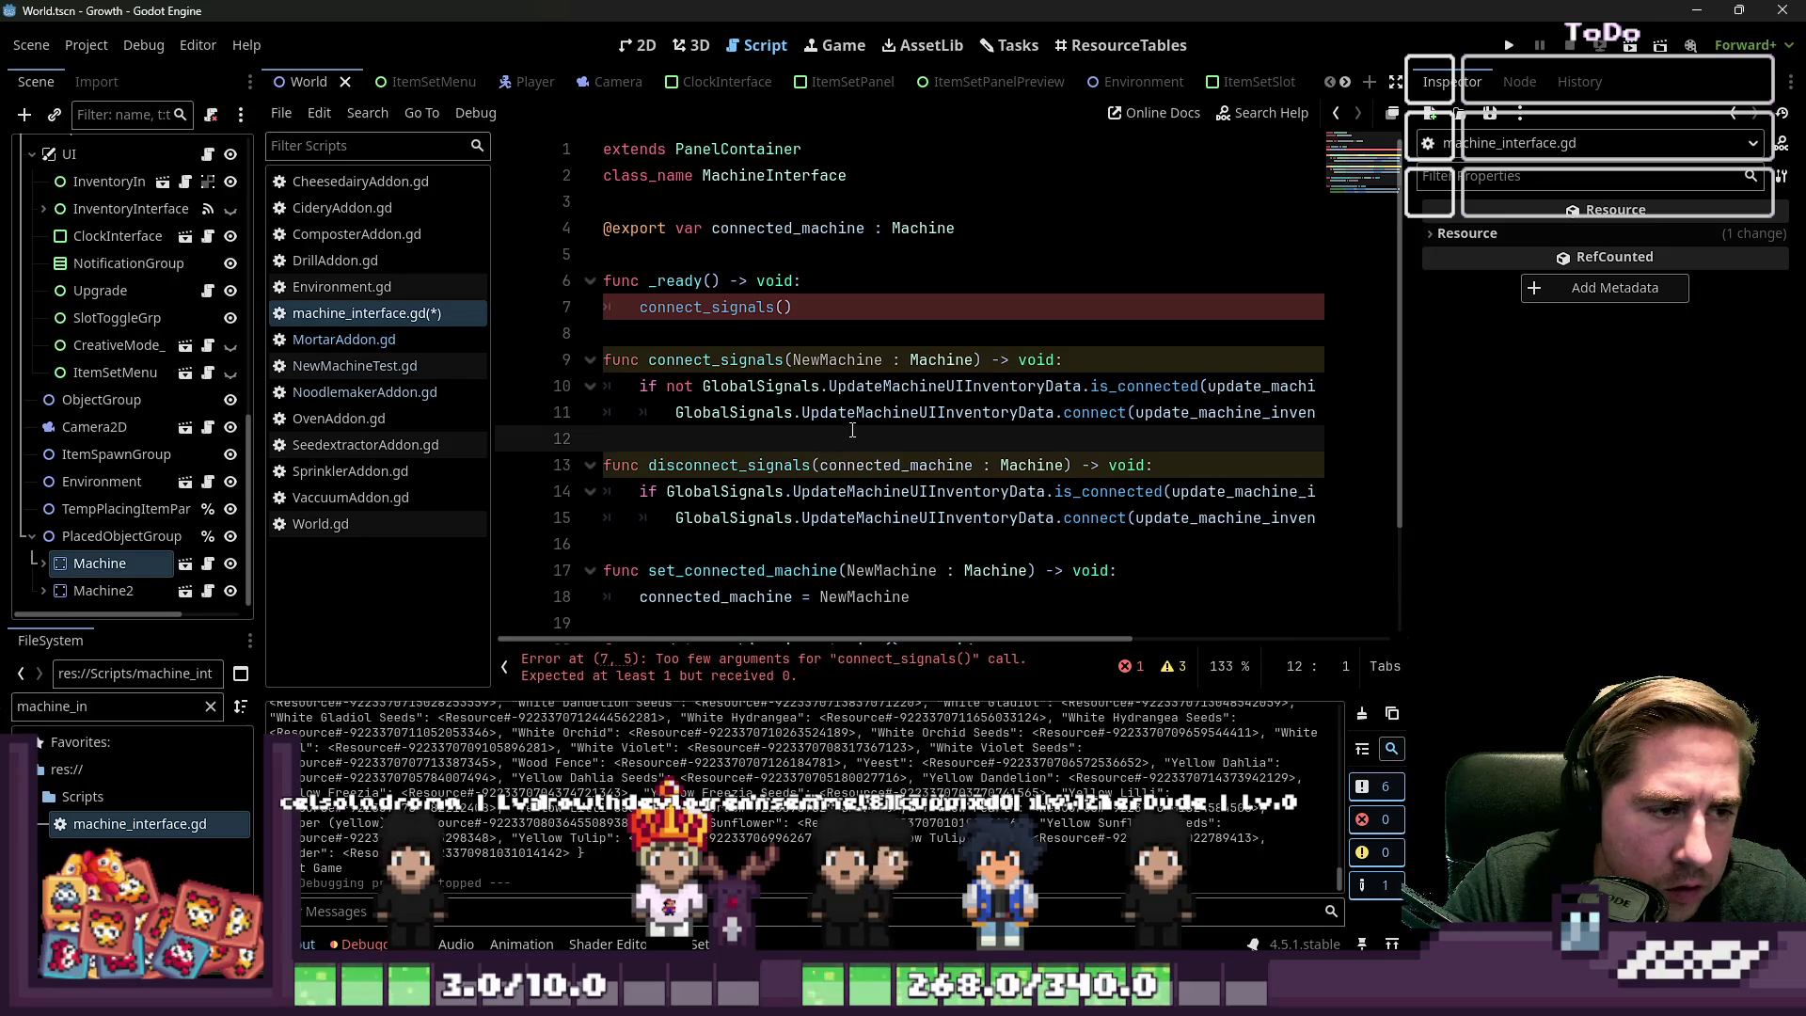
double_click(820, 362)
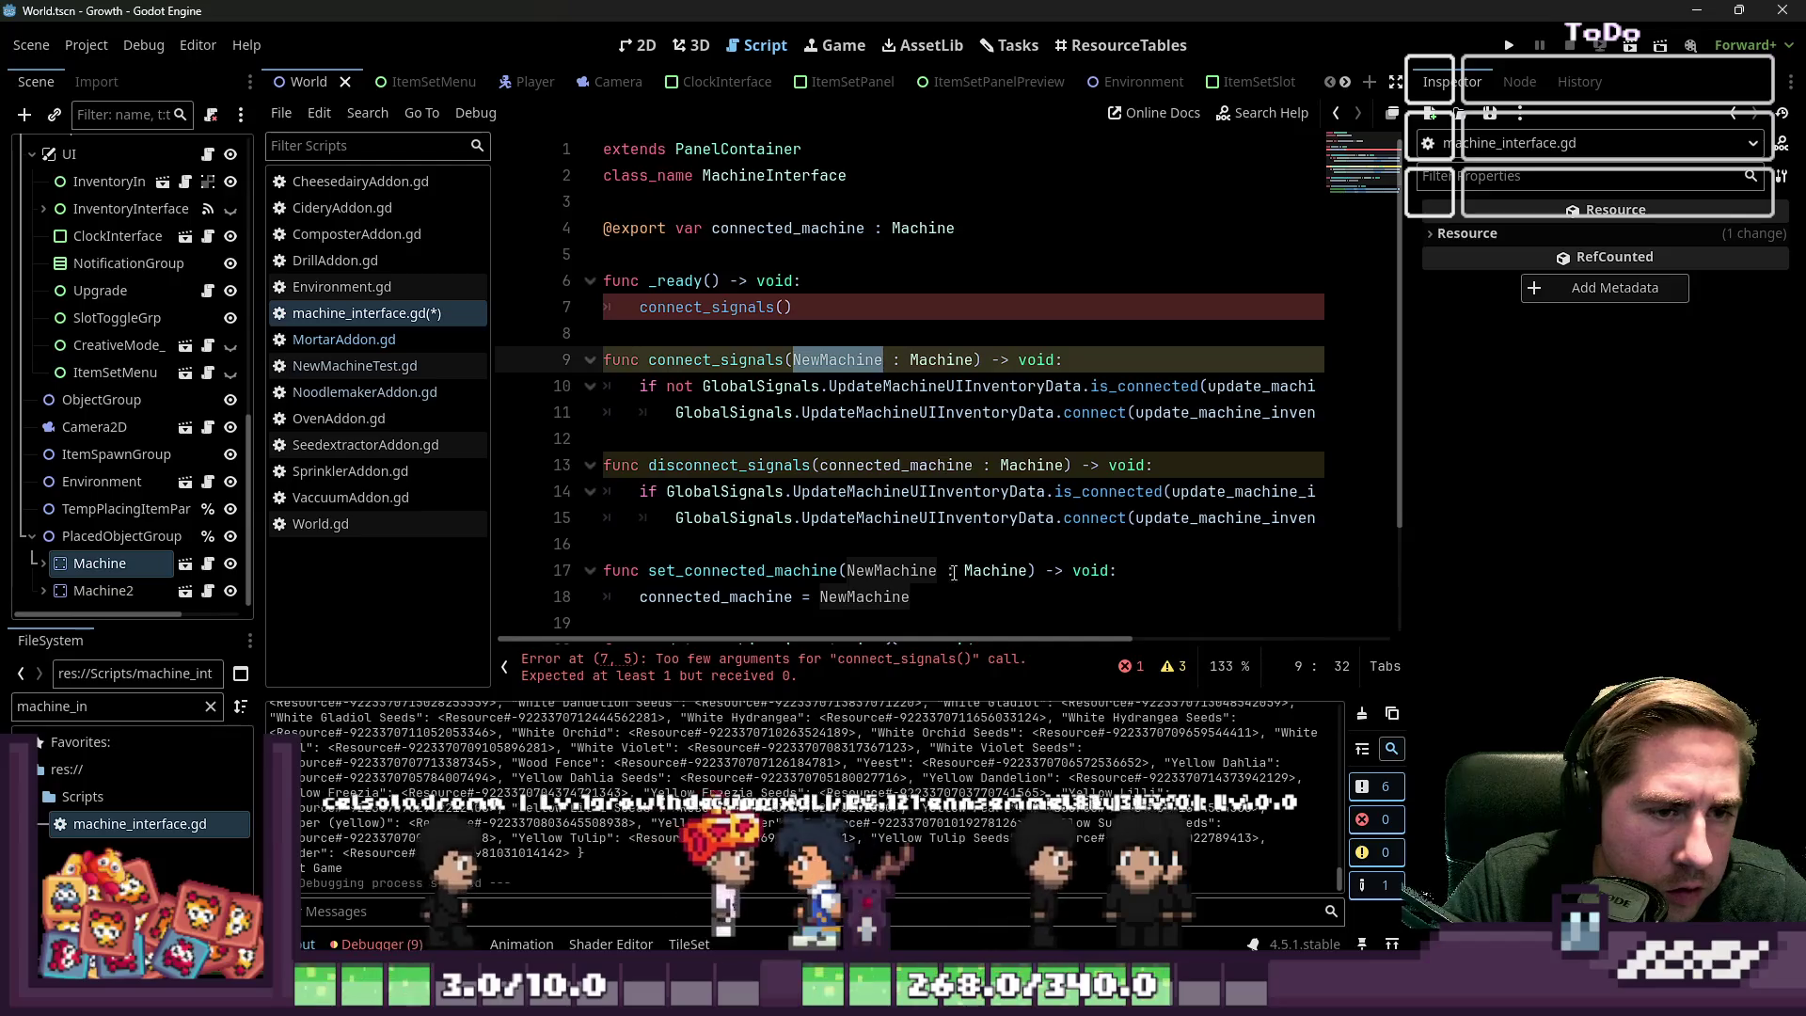
mouse_move(942, 639)
left_mouse_down()
mouse_move(1082, 647)
mouse_move(931, 658)
left_mouse_up()
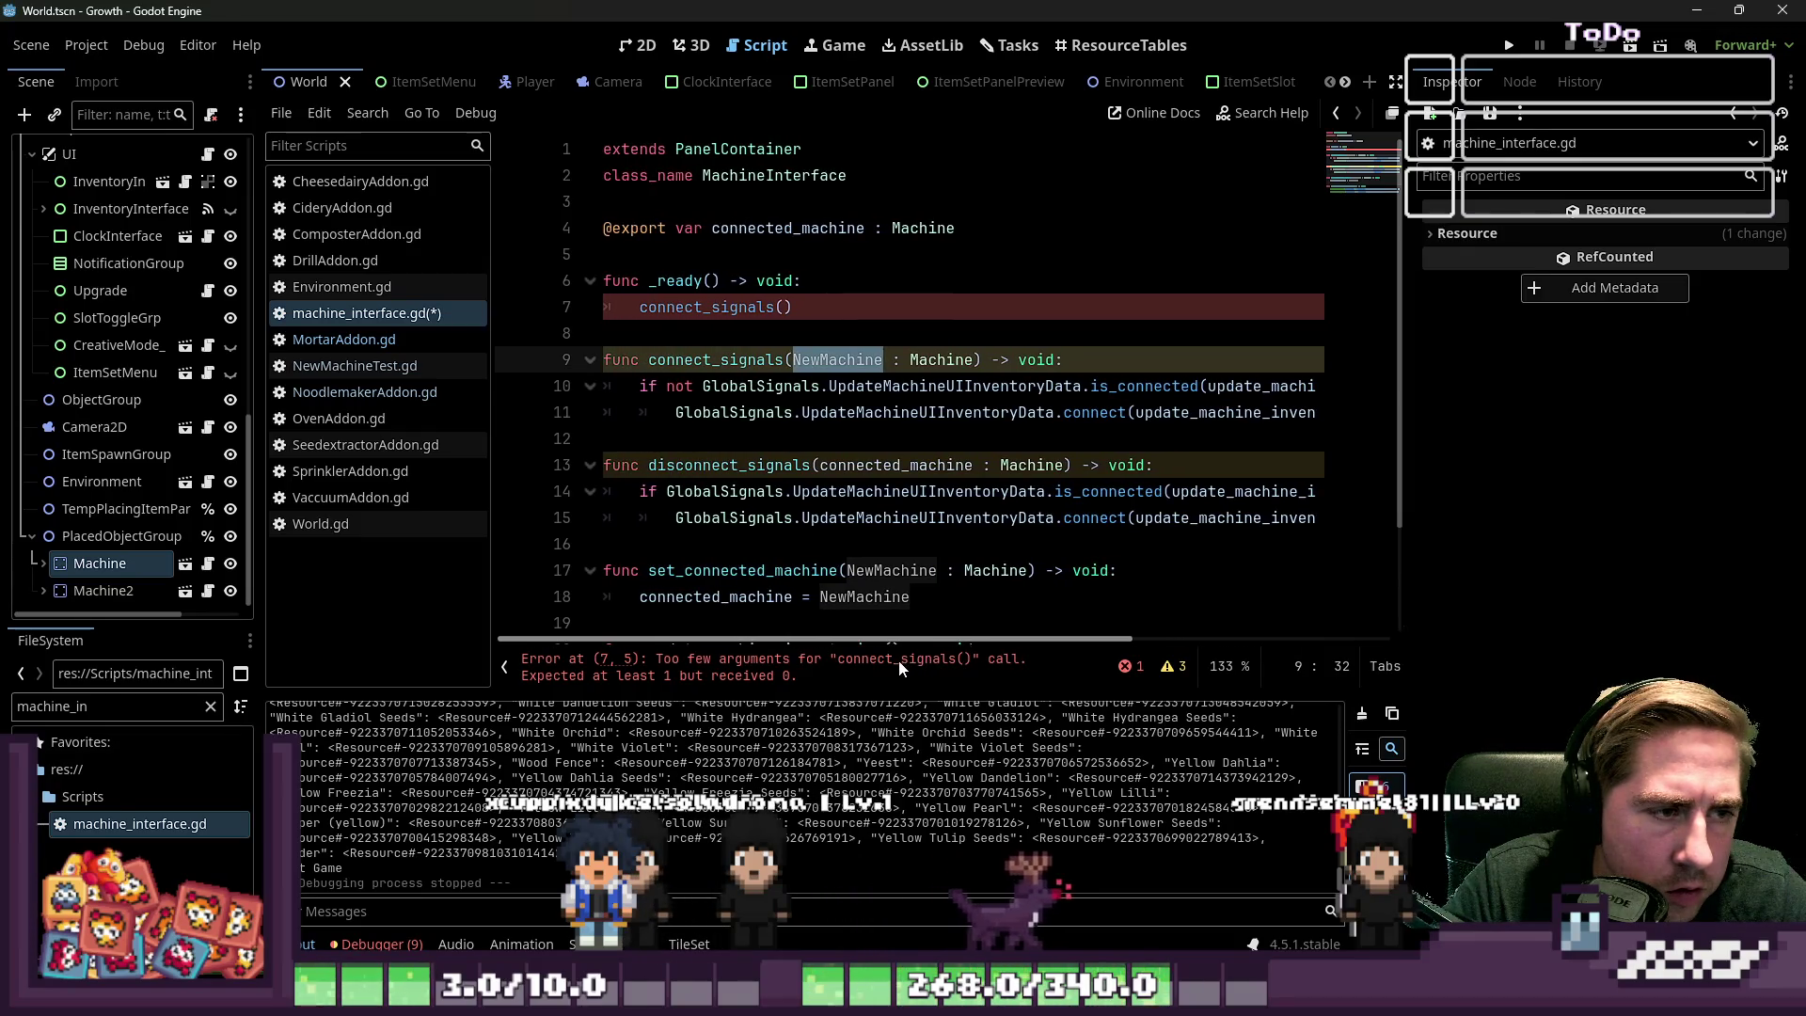
Undo the parameter edits, the disconnect_signals function and the extra blank lines
key("ctrl+z")
key("ctrl+z")
key("ctrl+z")
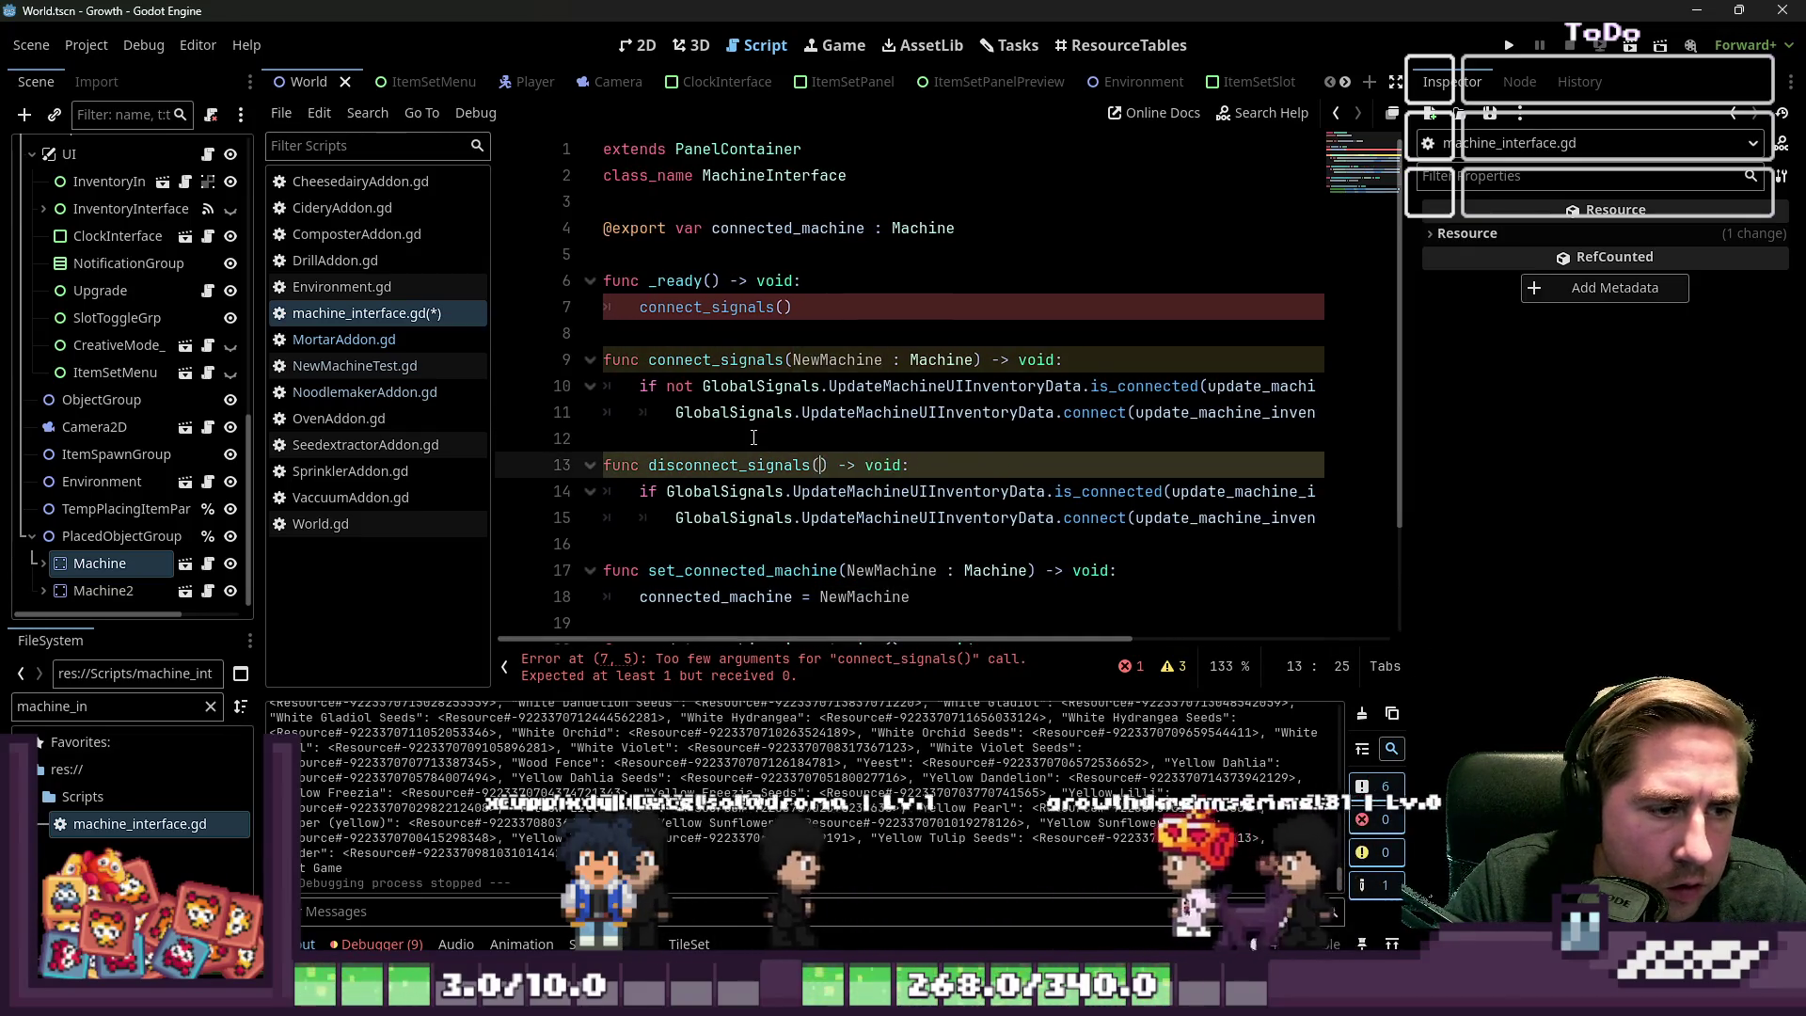
key("ctrl+z")
key("ctrl+z")
key("ctrl+z")
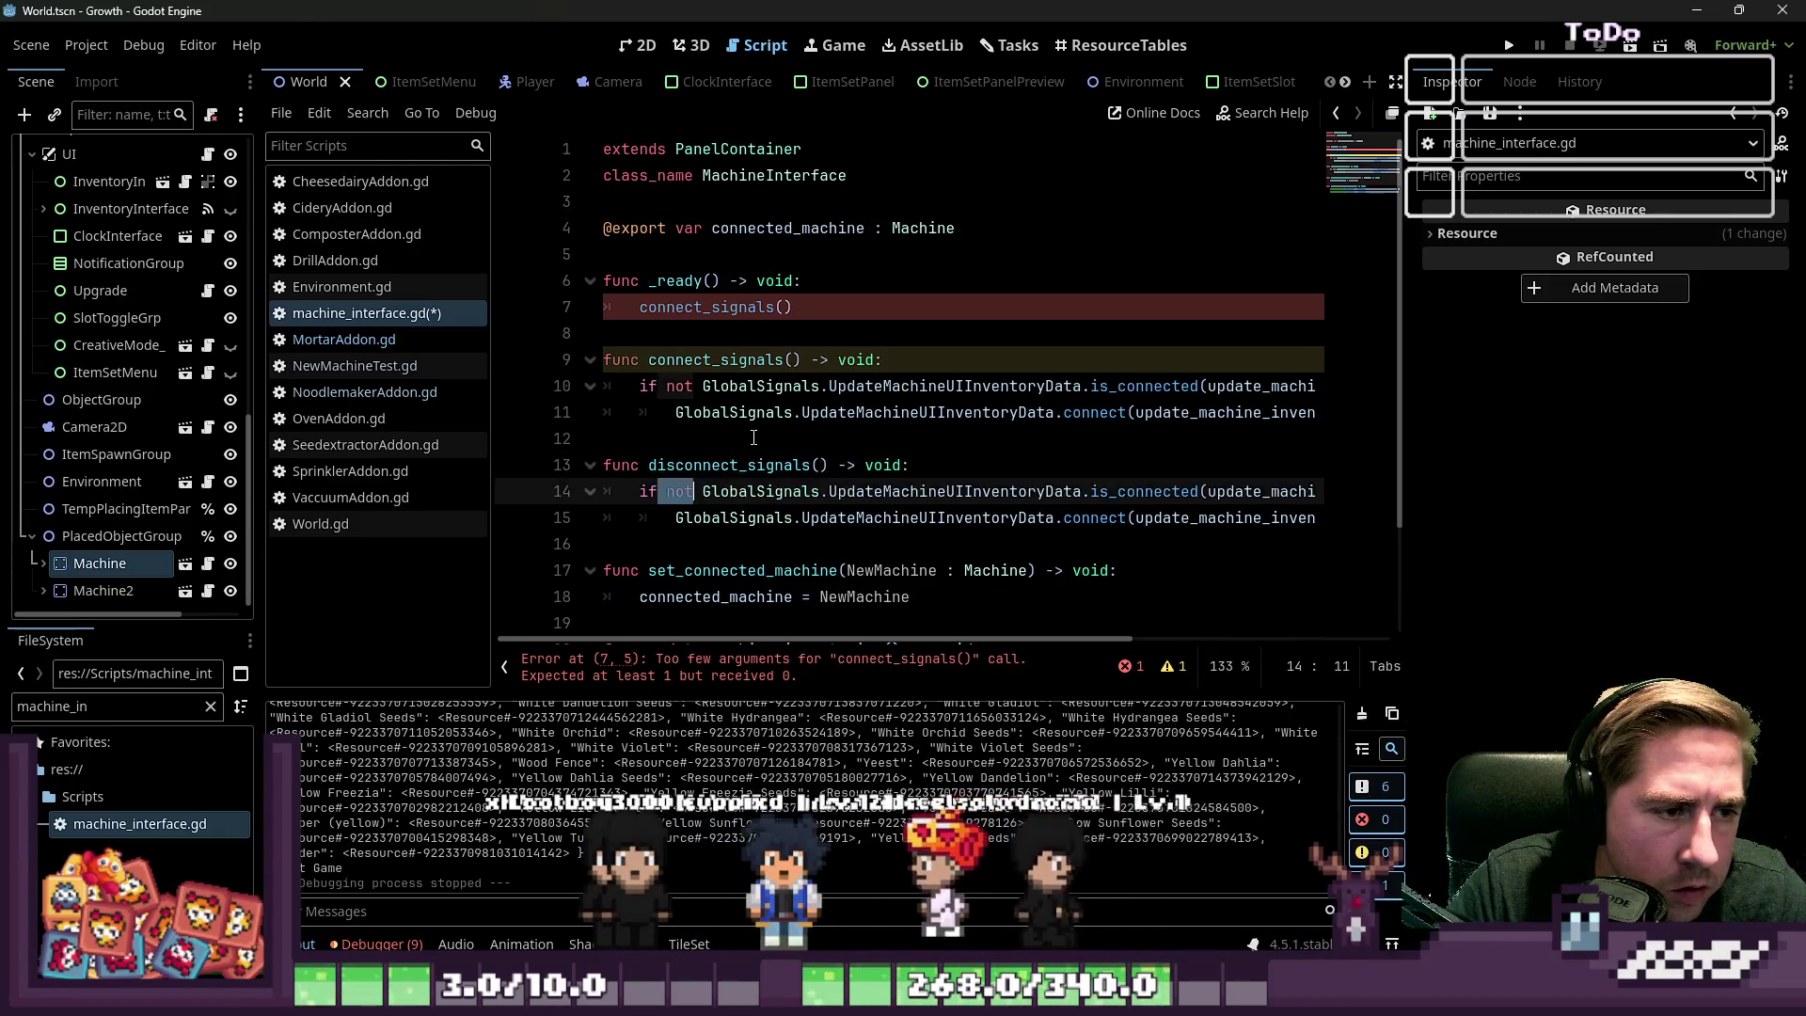
key("ctrl+z")
key("ctrl+z")
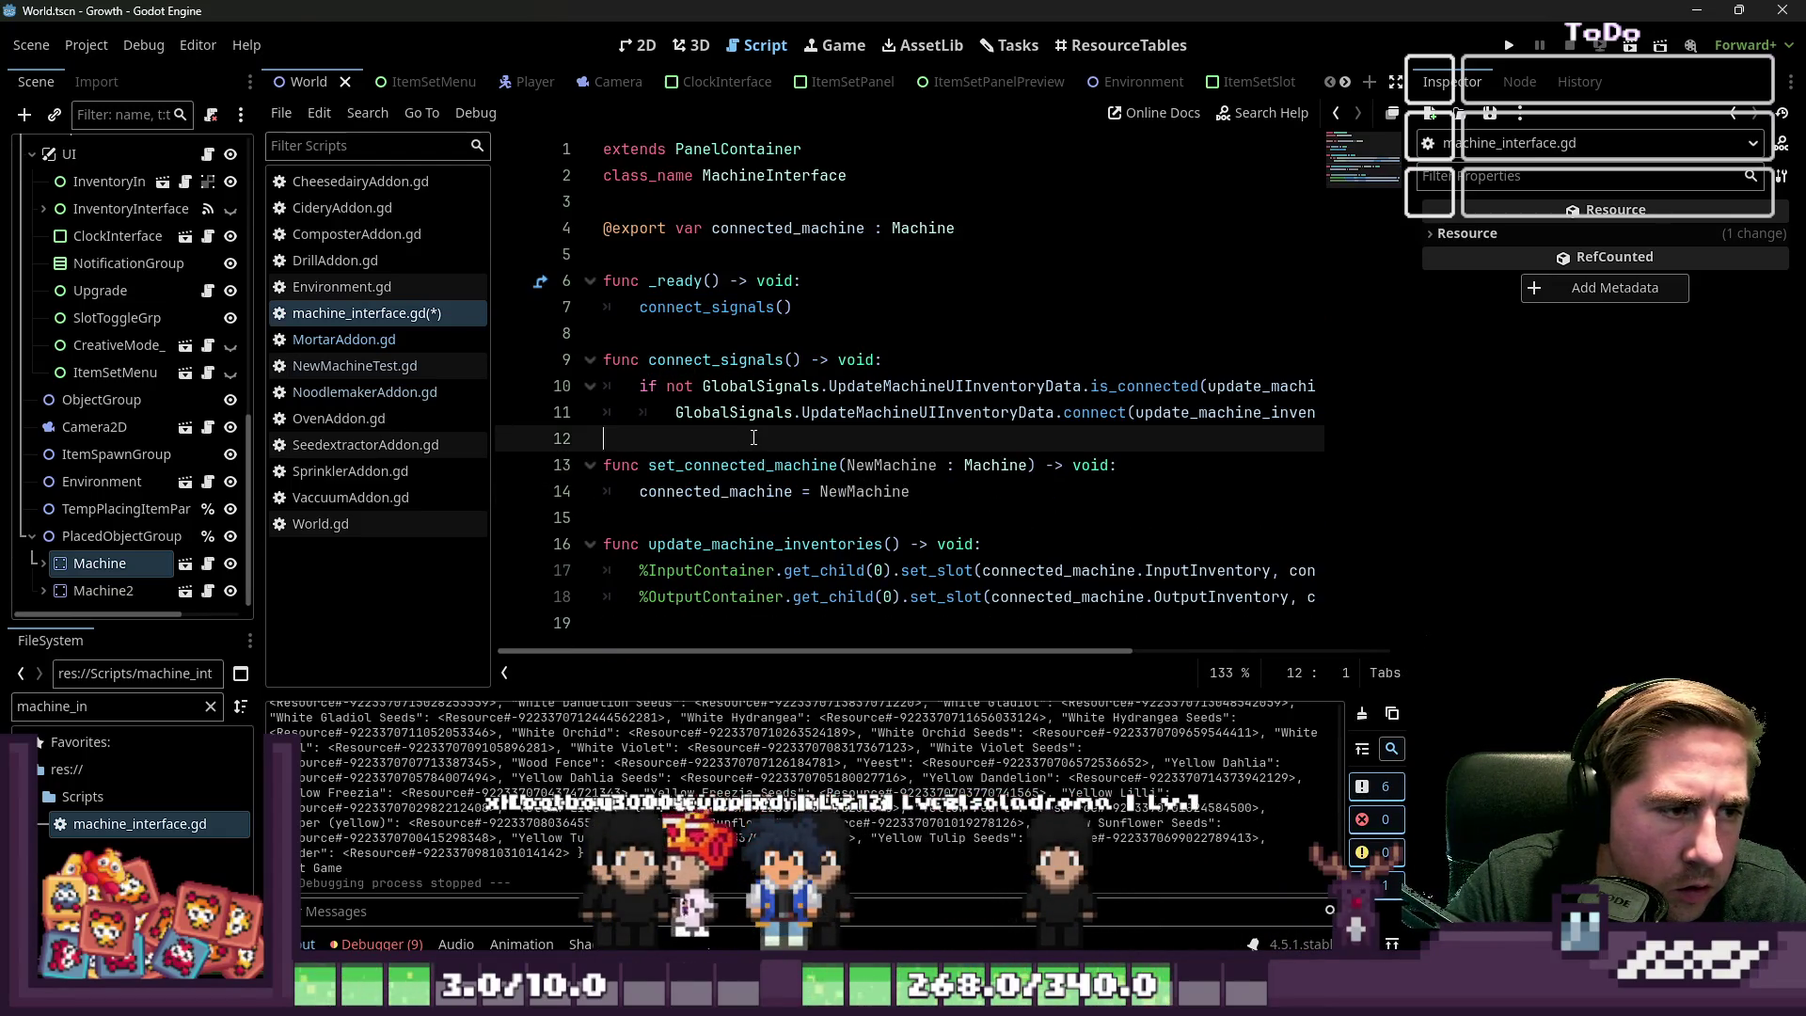
Inspect connect_signals, connected_machine and update_machine_inventories in machine_interface.gd
left_click(757, 360)
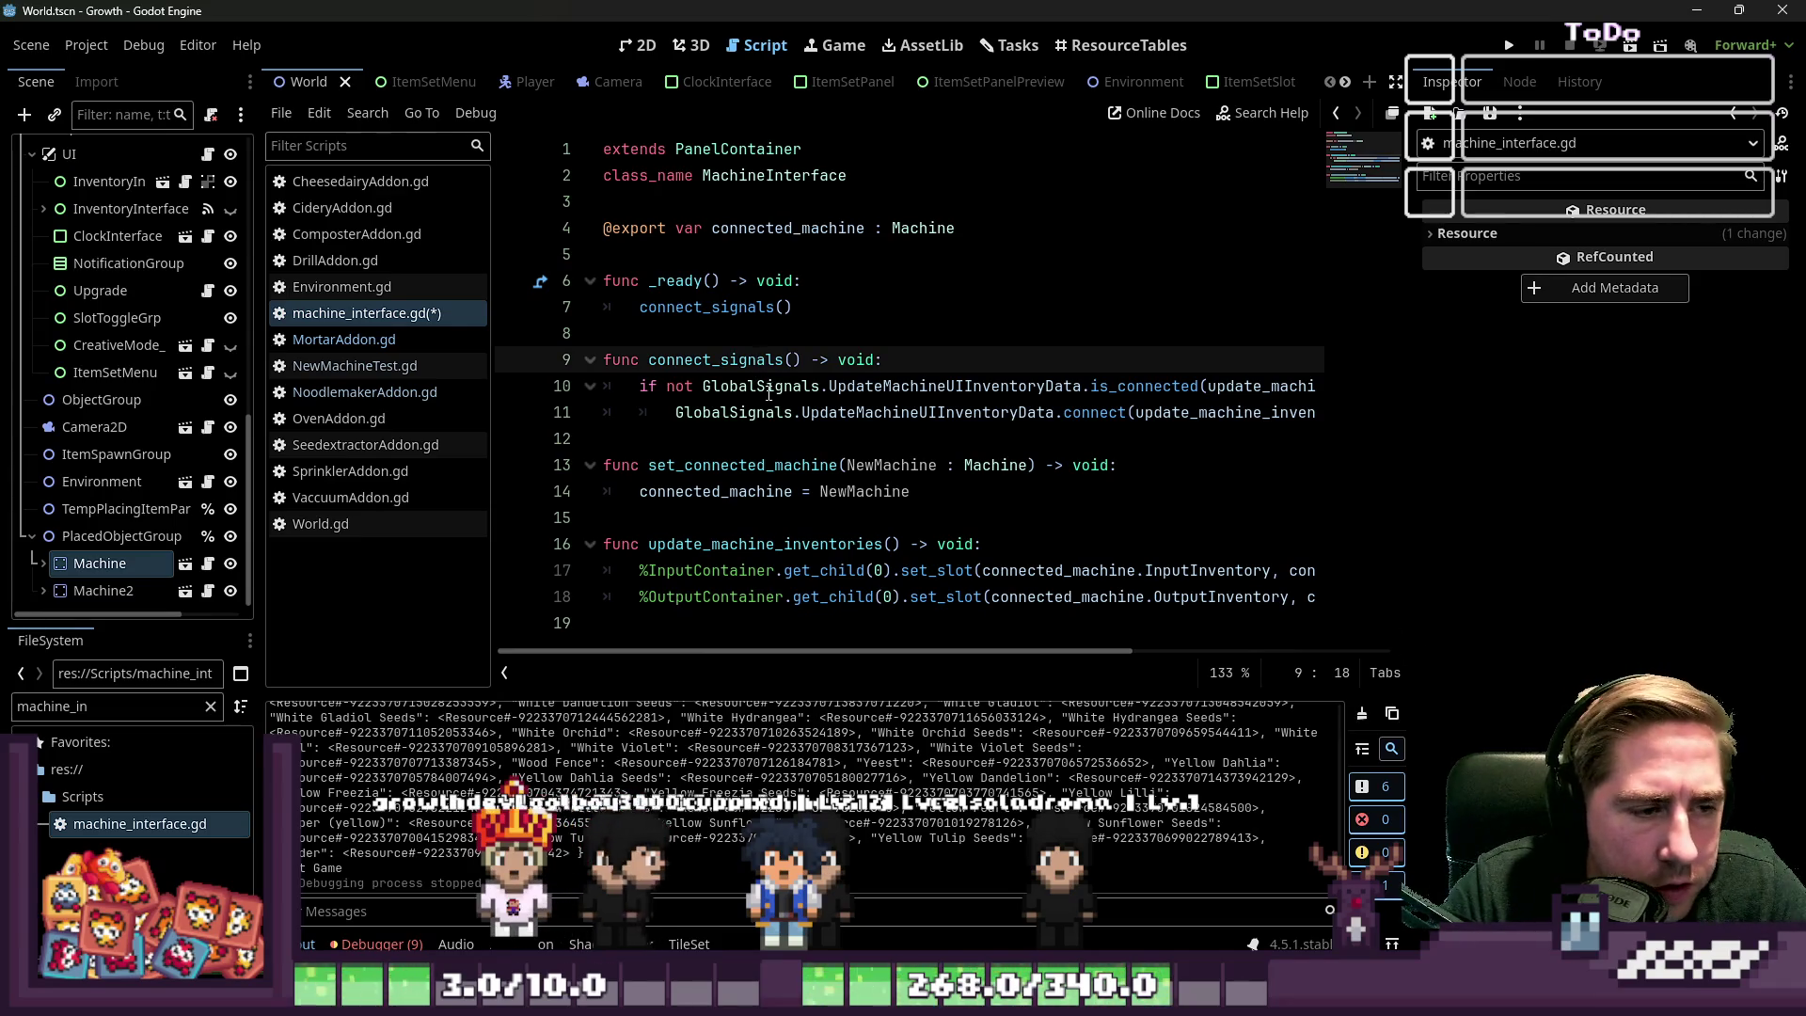
mouse_move(799, 649)
left_mouse_down()
mouse_move(984, 628)
mouse_move(1100, 651)
mouse_move(844, 648)
mouse_move(959, 649)
left_mouse_up()
double_click(892, 570)
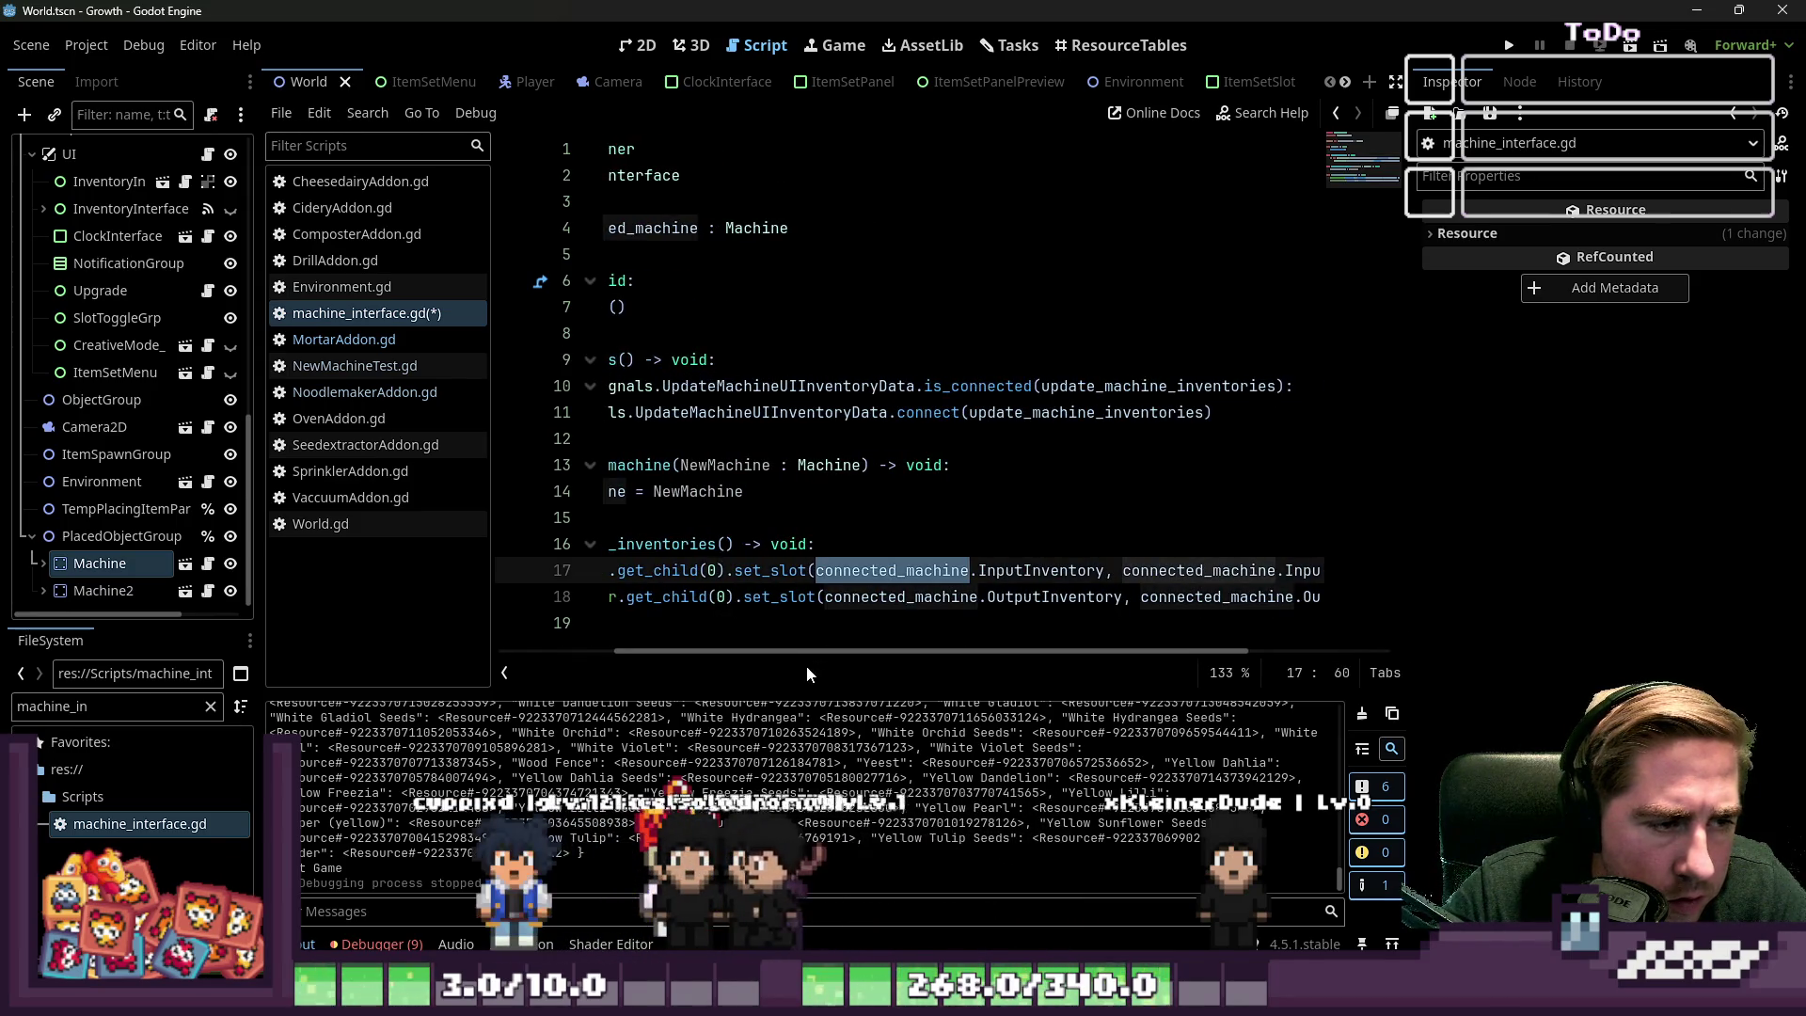
left_click_drag(802, 658, 628, 656)
double_click(727, 542)
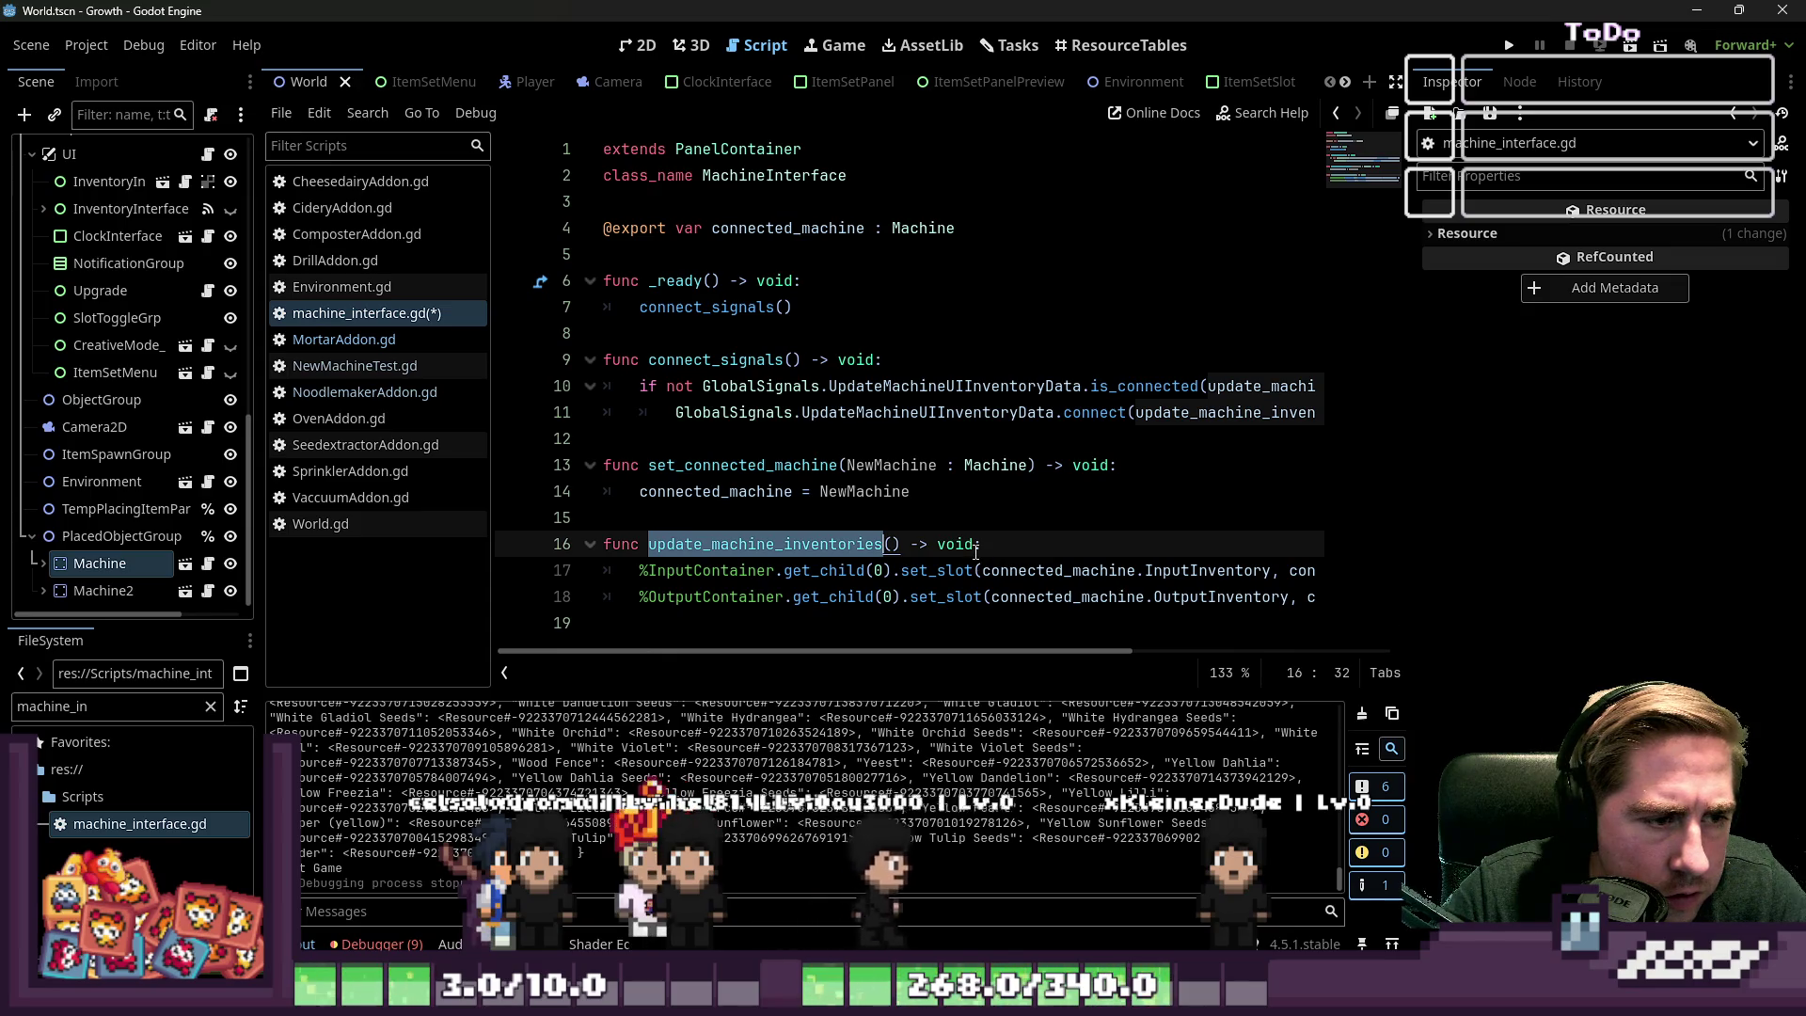
left_click(977, 543)
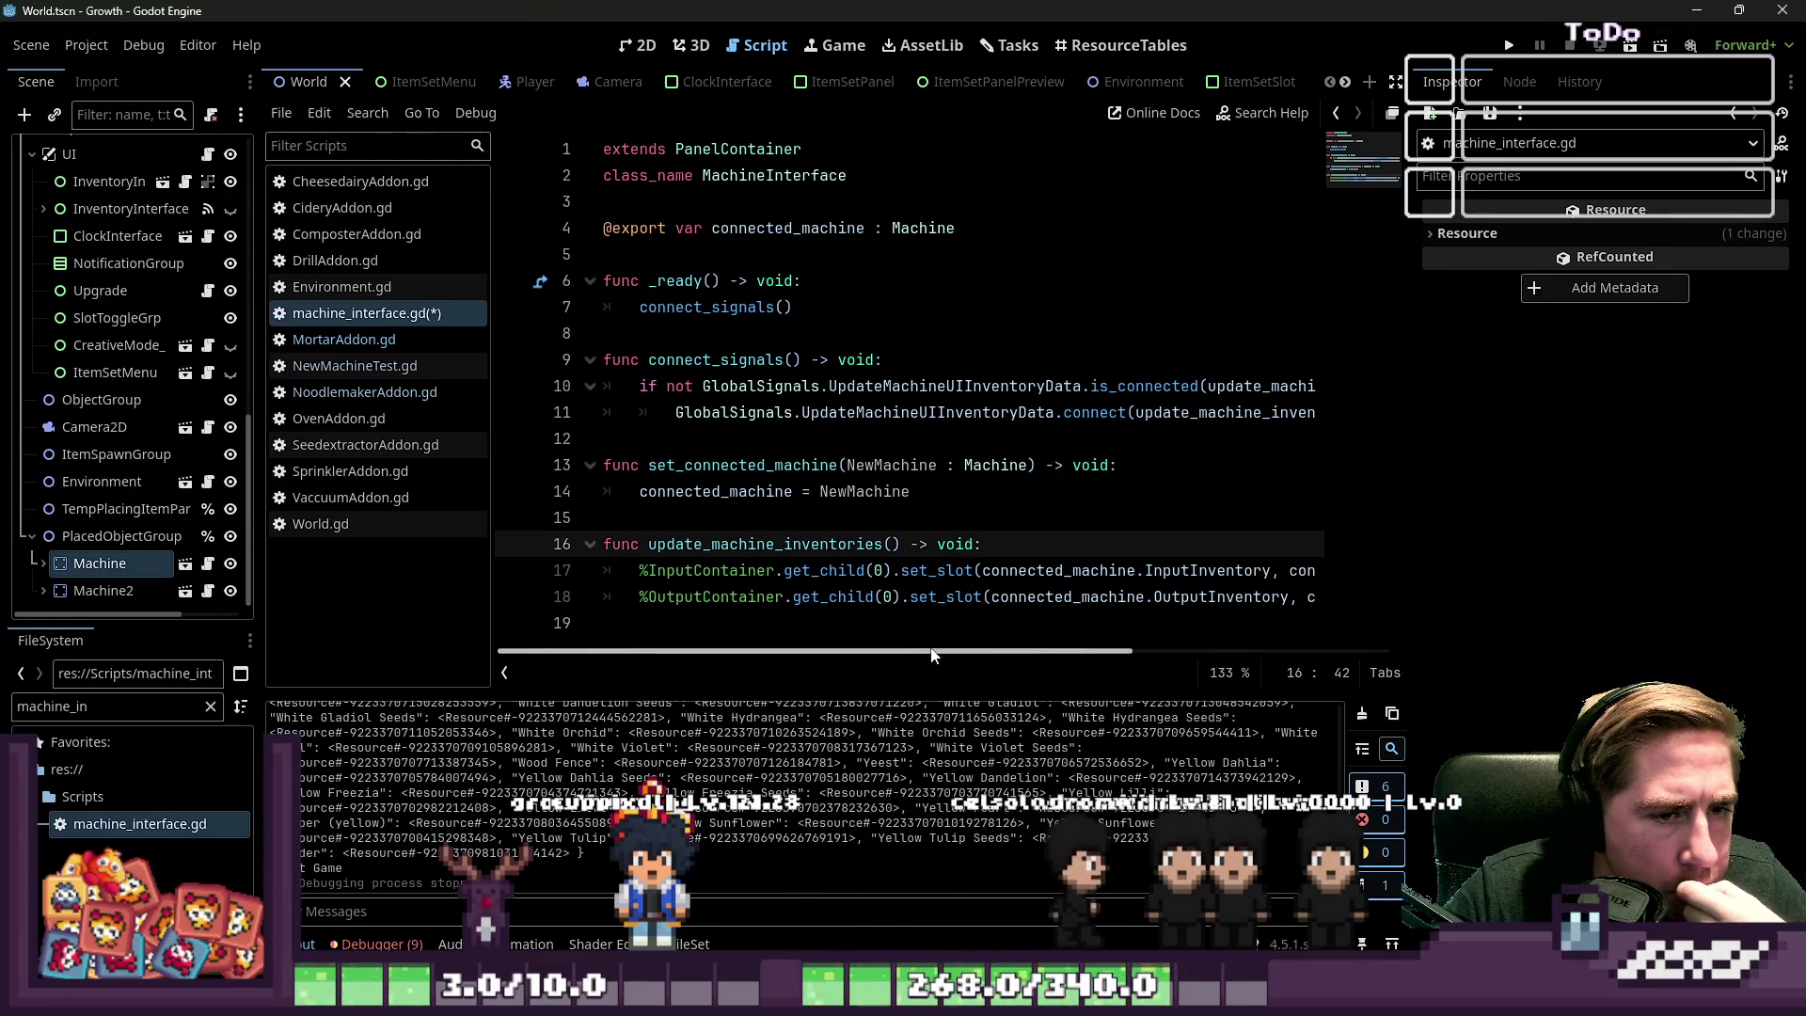
scroll(931, 653, "right", 2)
scroll(903, 653, "left", 2)
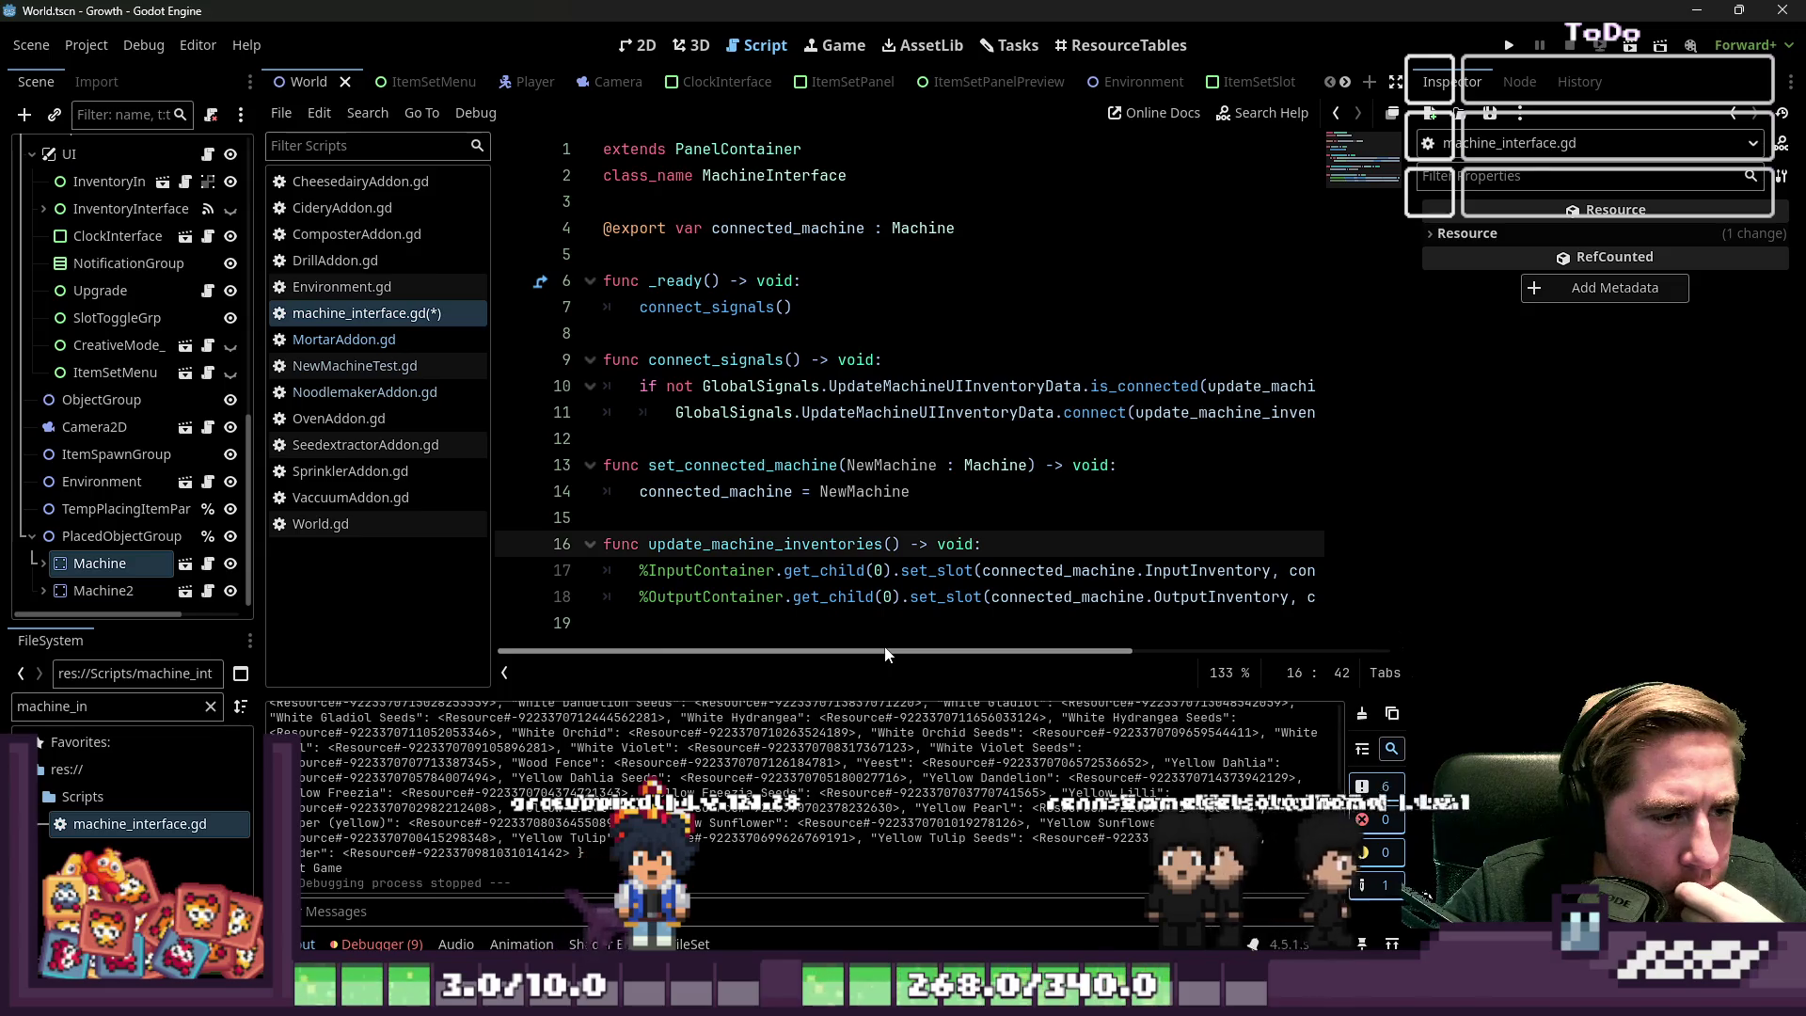
Check set_connected_machine unchanged, then switch to NewMachineTest.gd in the script list
double_click(743, 464)
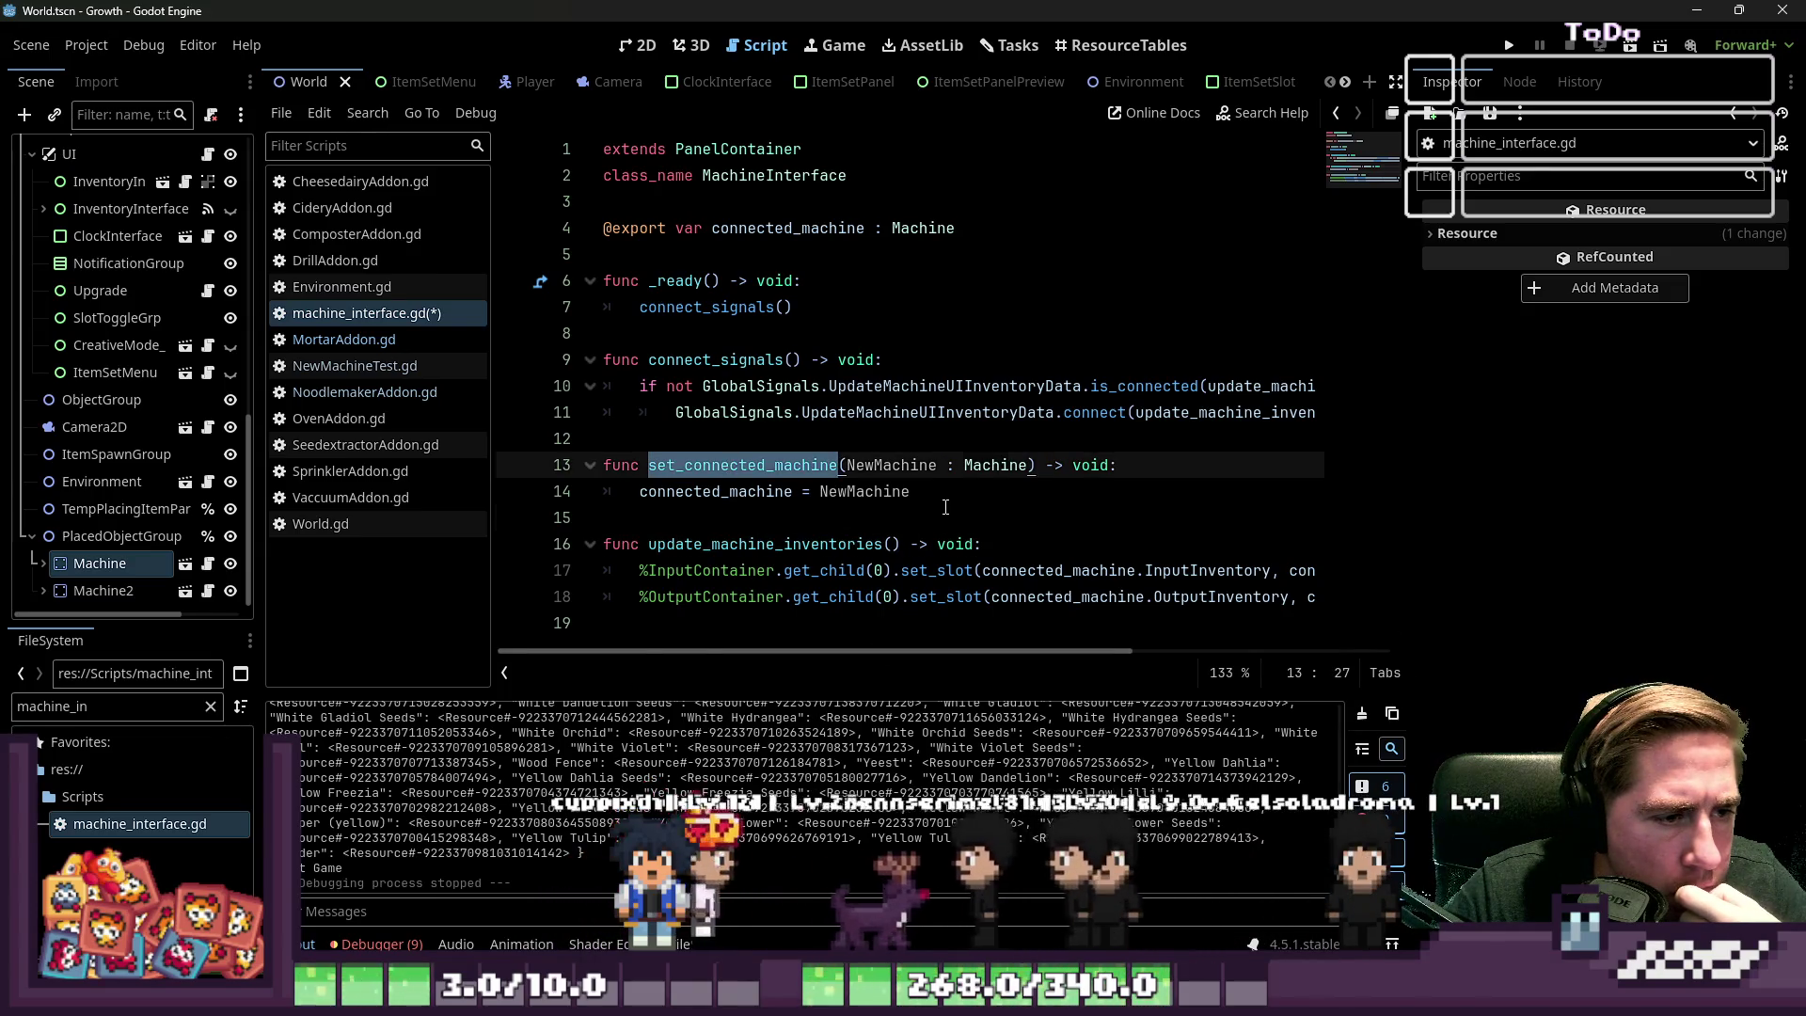
left_click(887, 518)
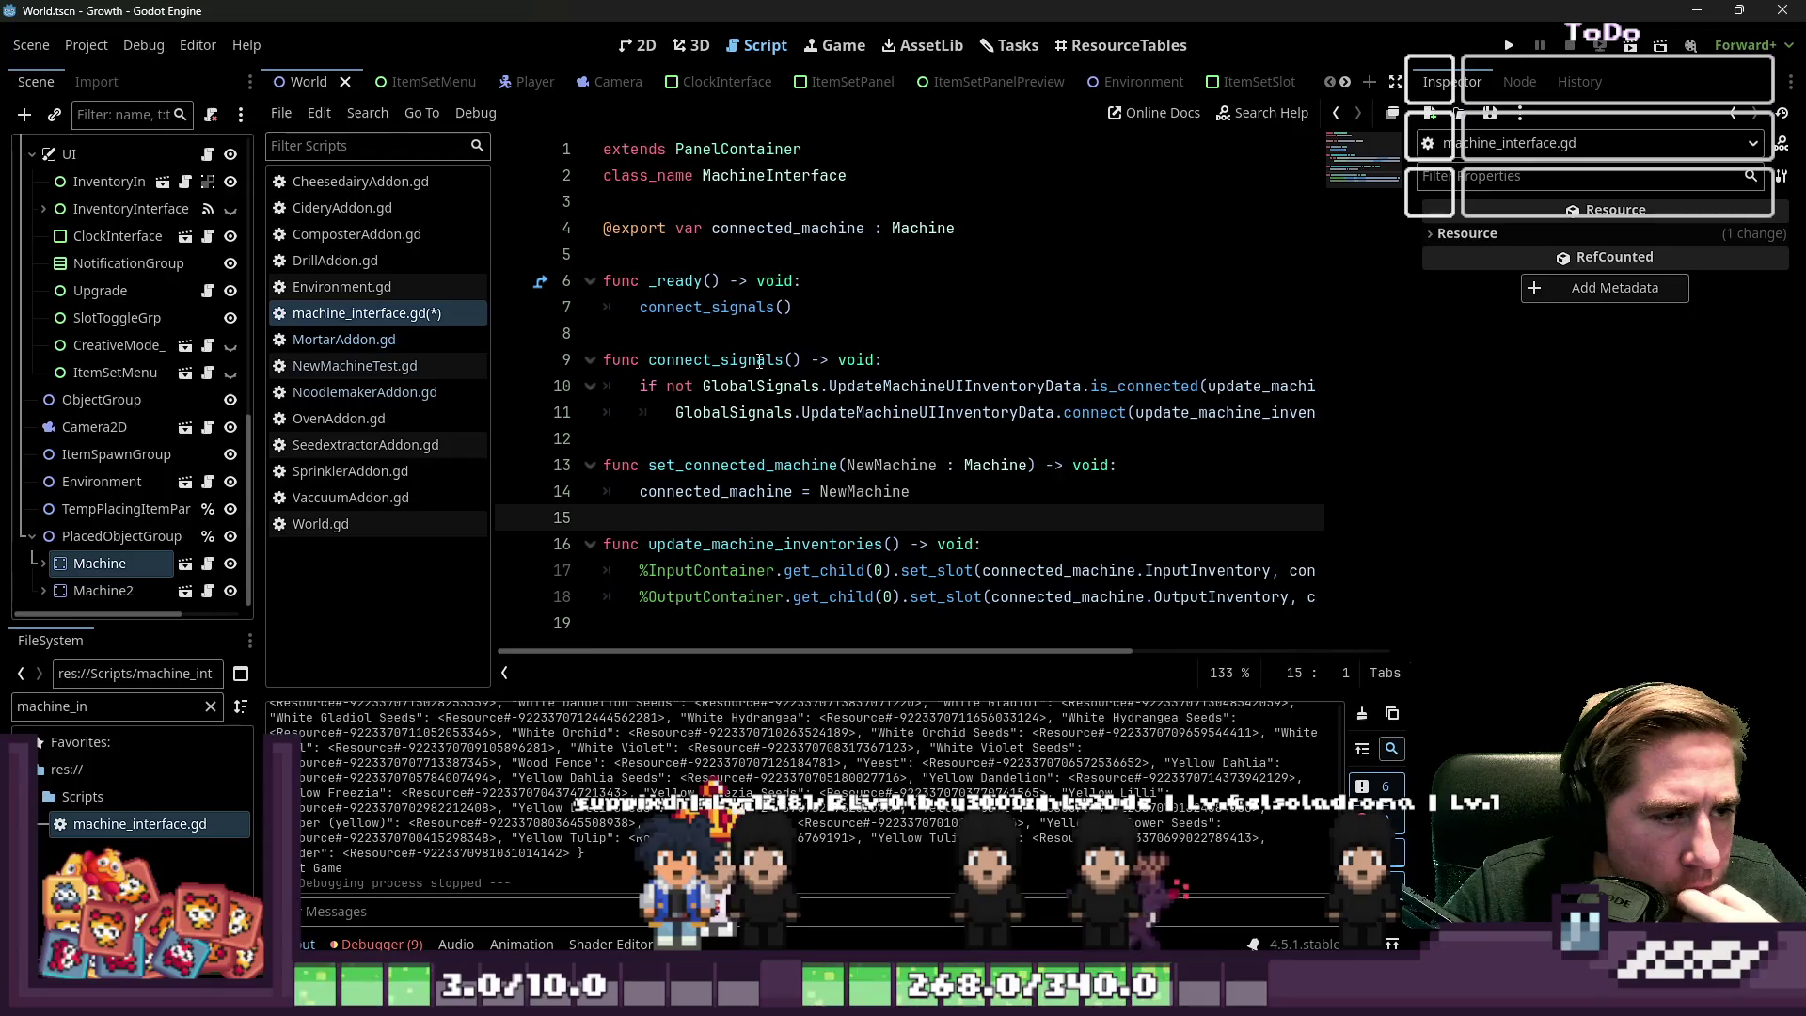
left_click_drag(798, 358, 674, 363)
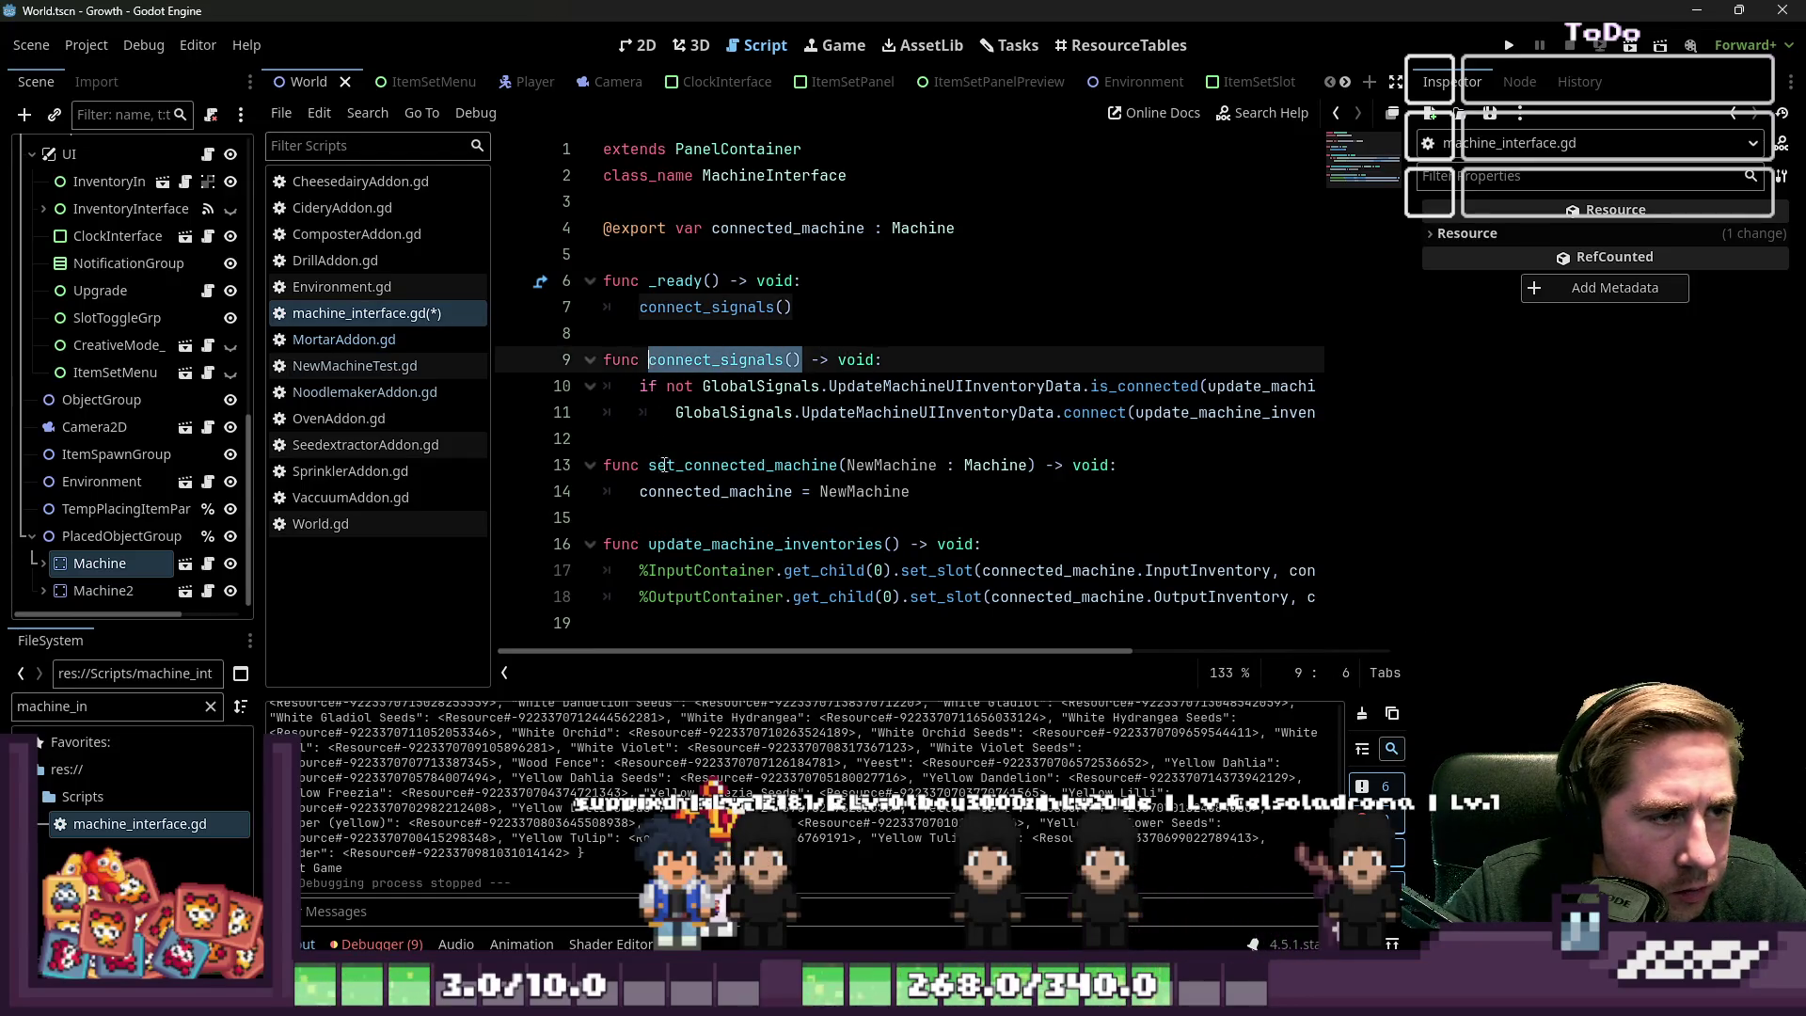
left_click(789, 499)
key("Return")
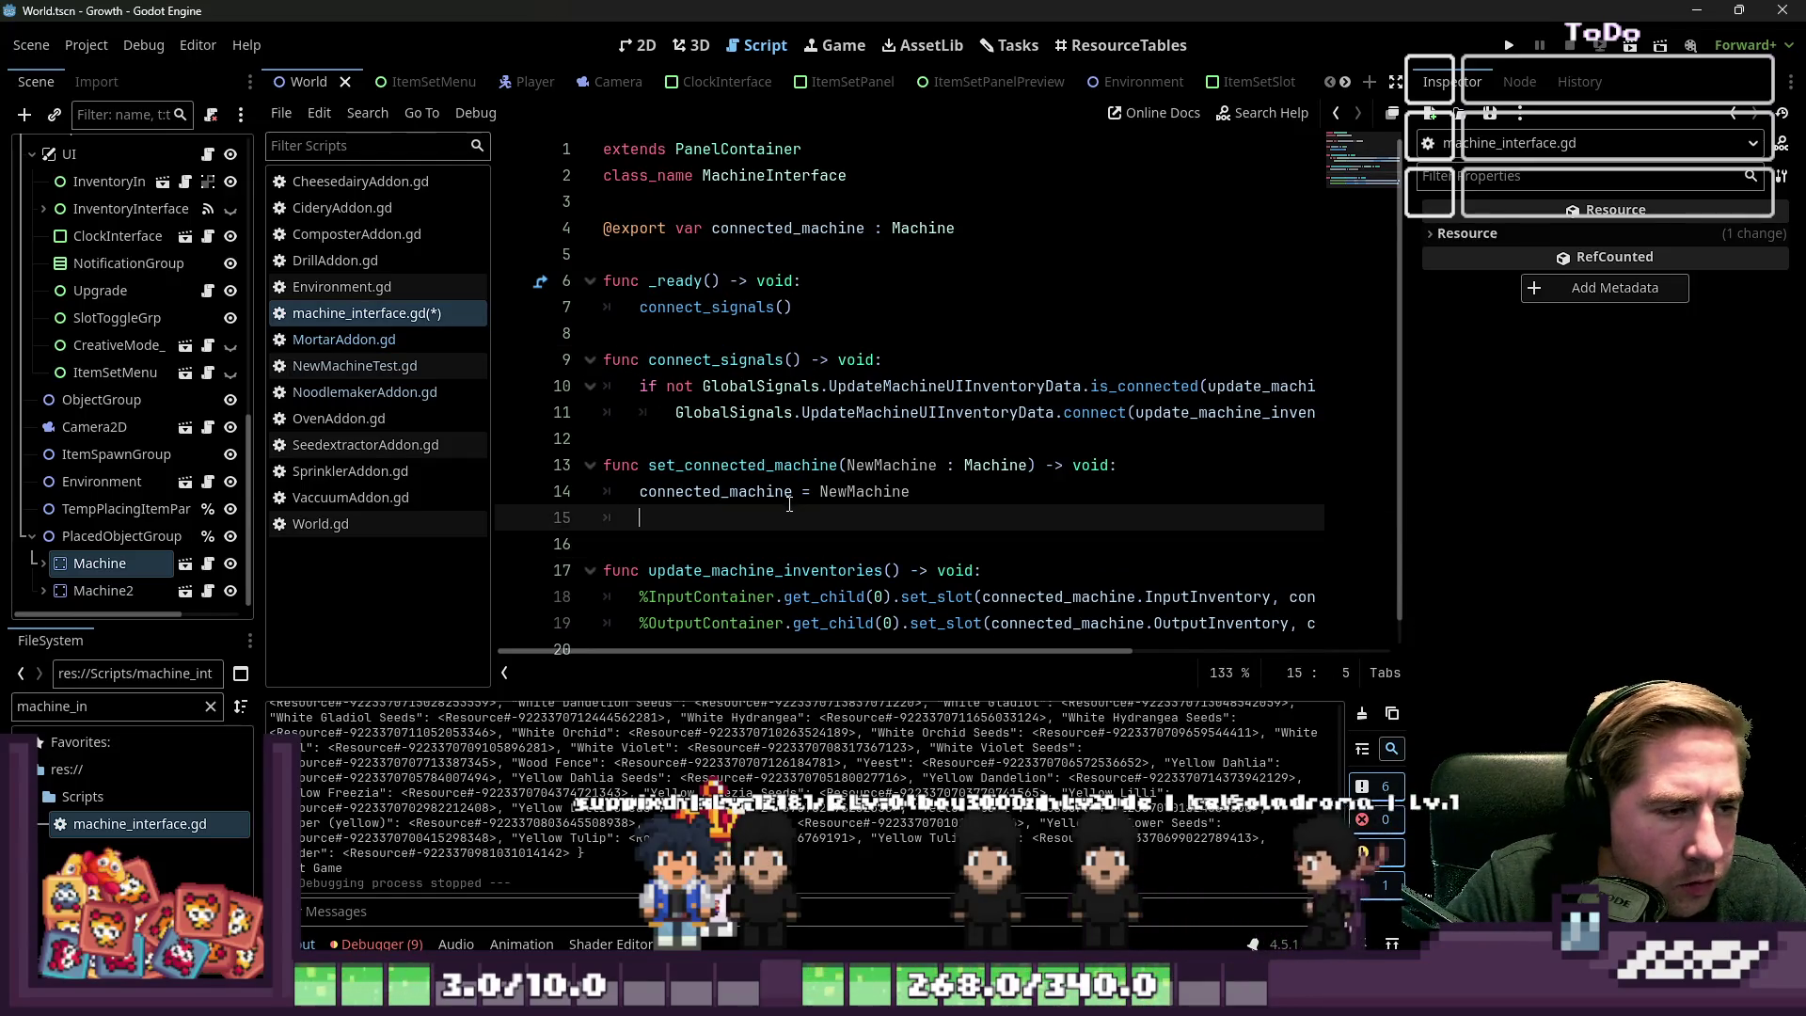
key("BackSpace")
key("BackSpace")
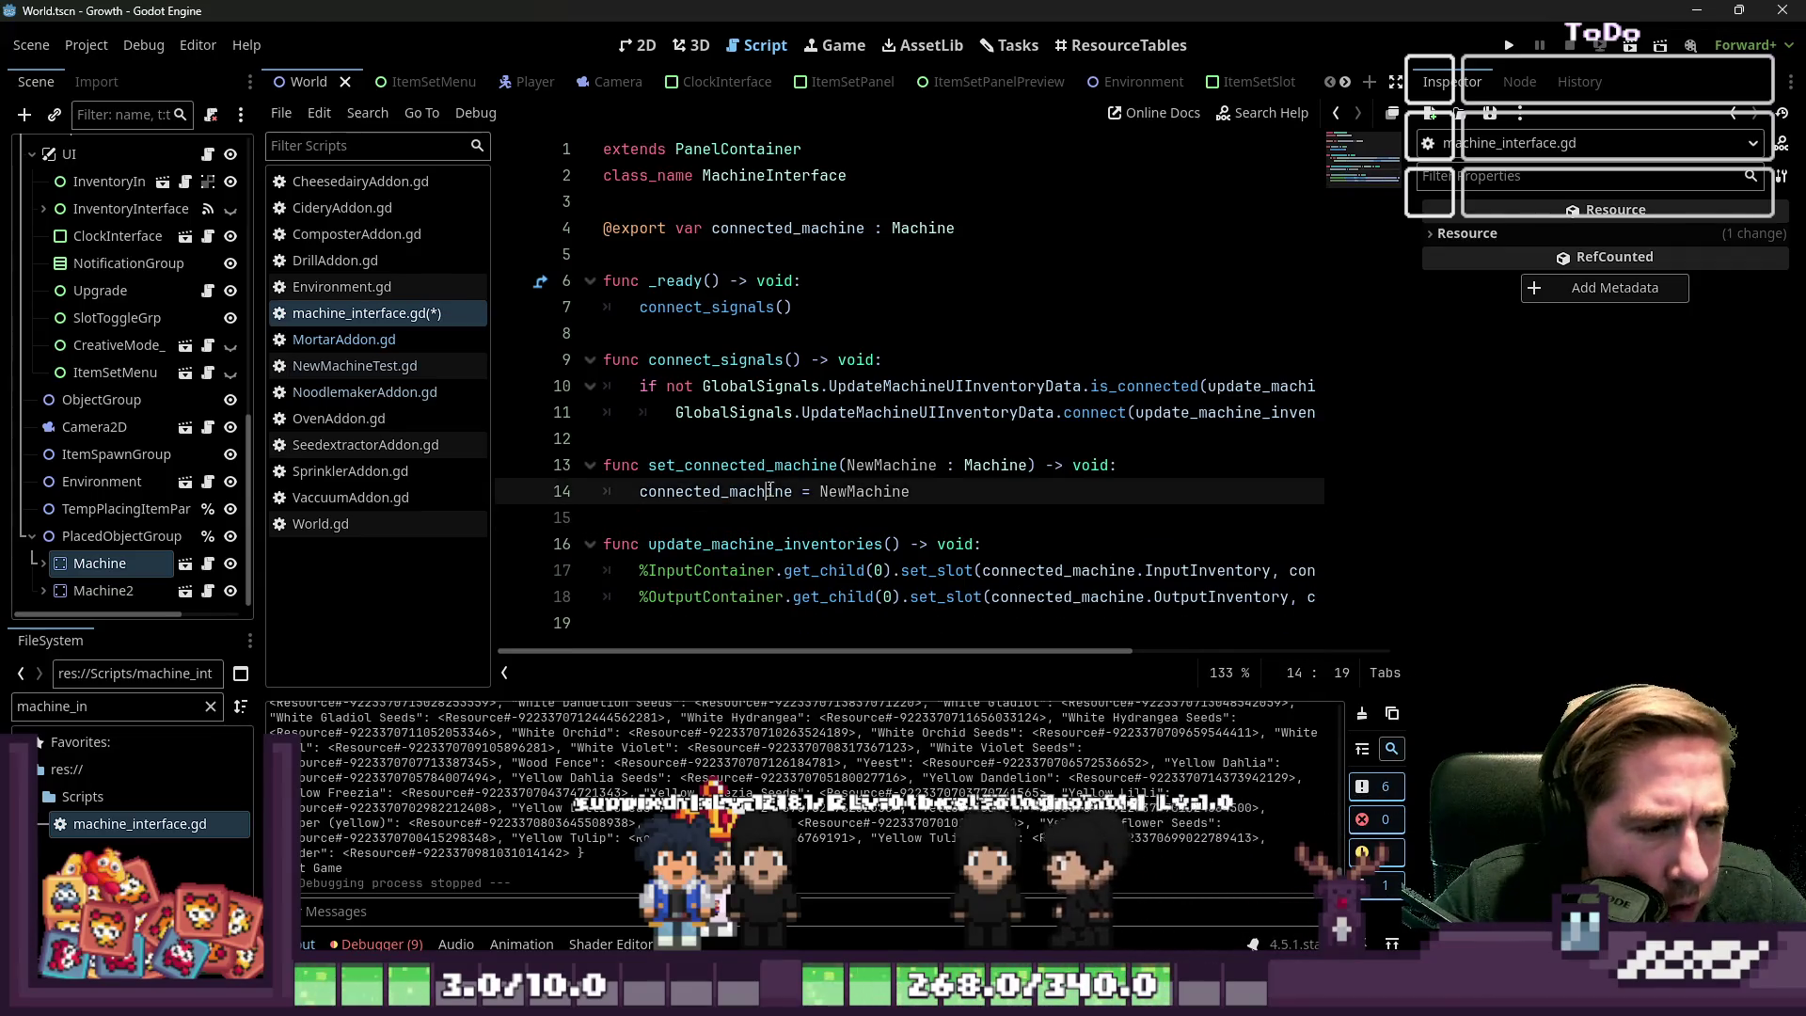
left_click(365, 363)
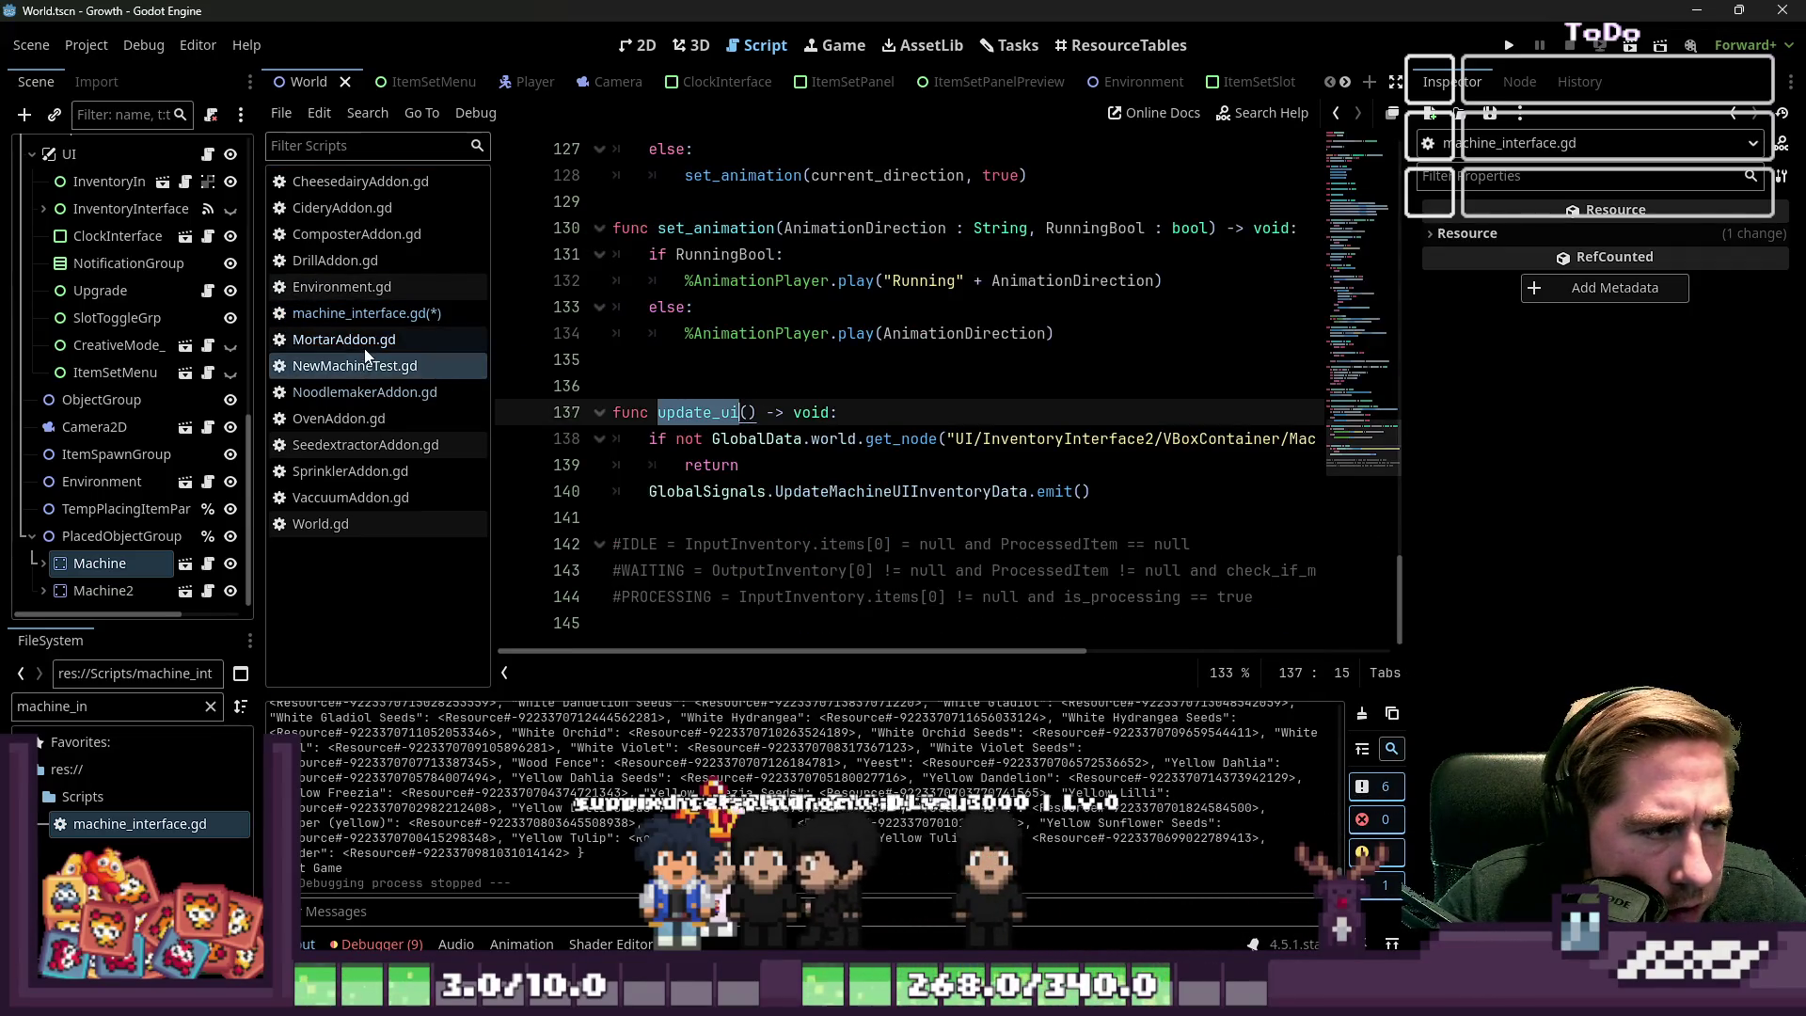
Jump from the signal emit line to the update_ui function definition
left_click(811, 491)
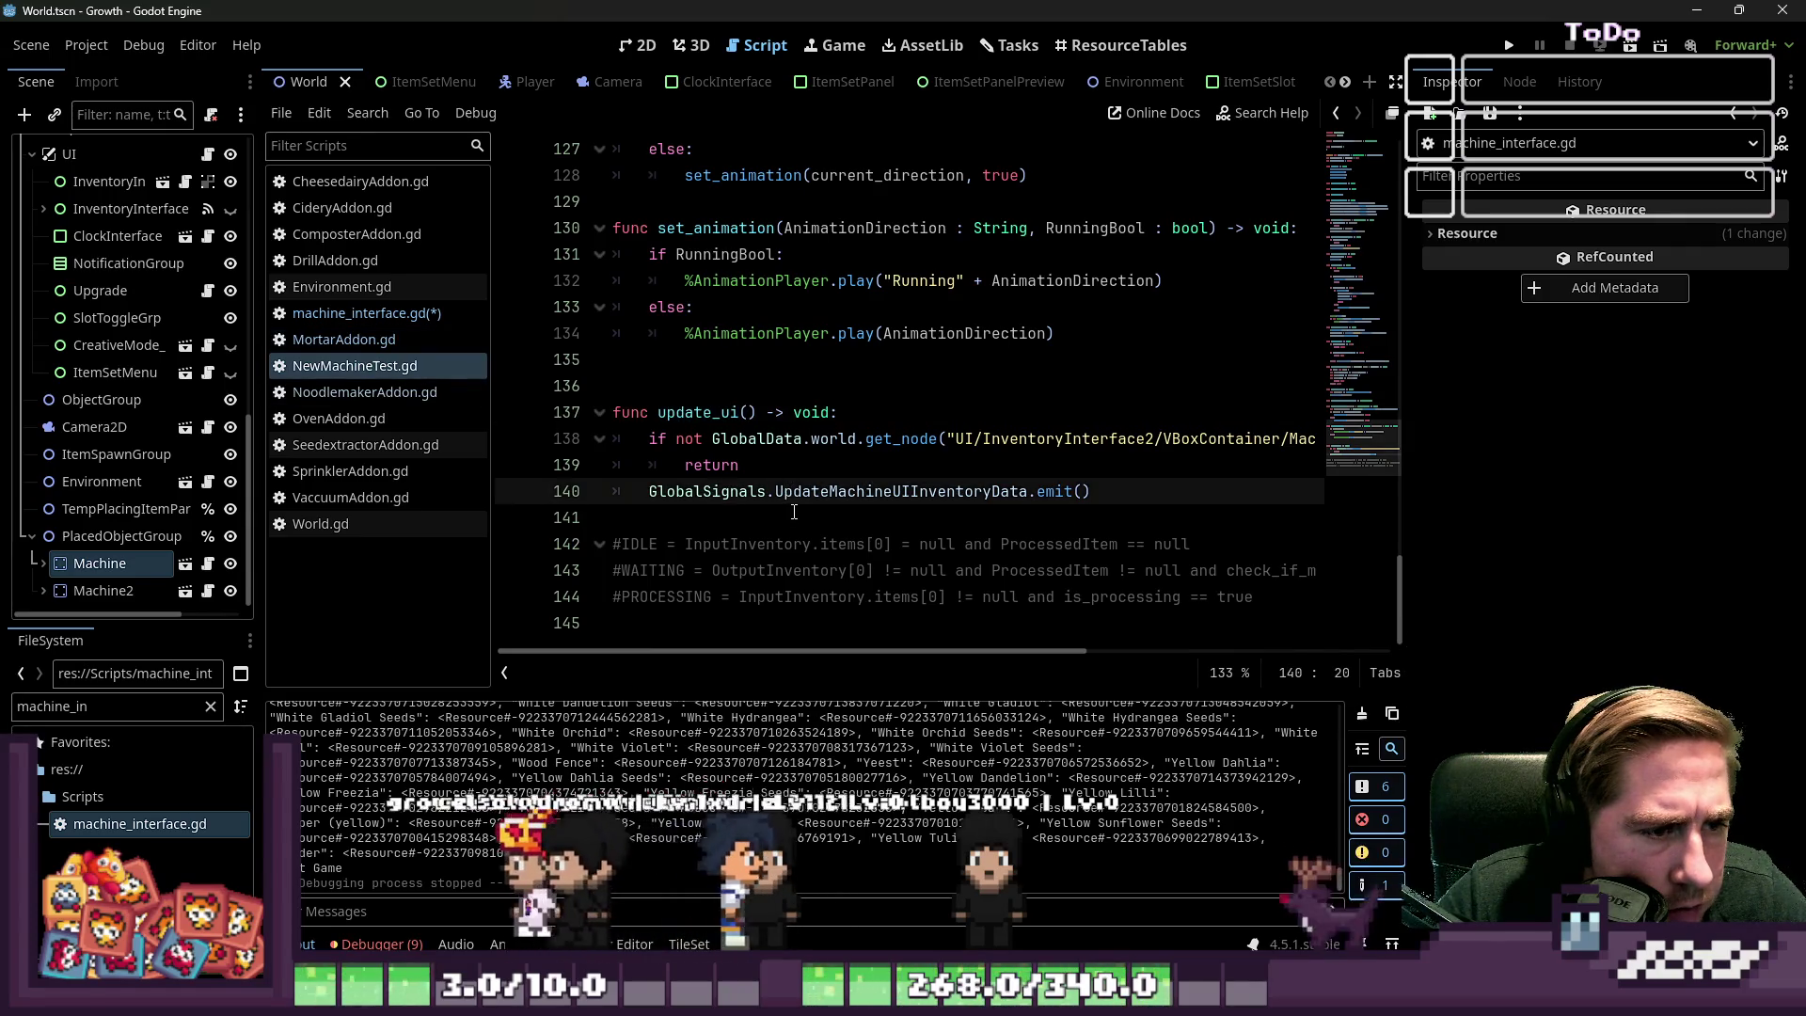
scroll(819, 503, "up", 20)
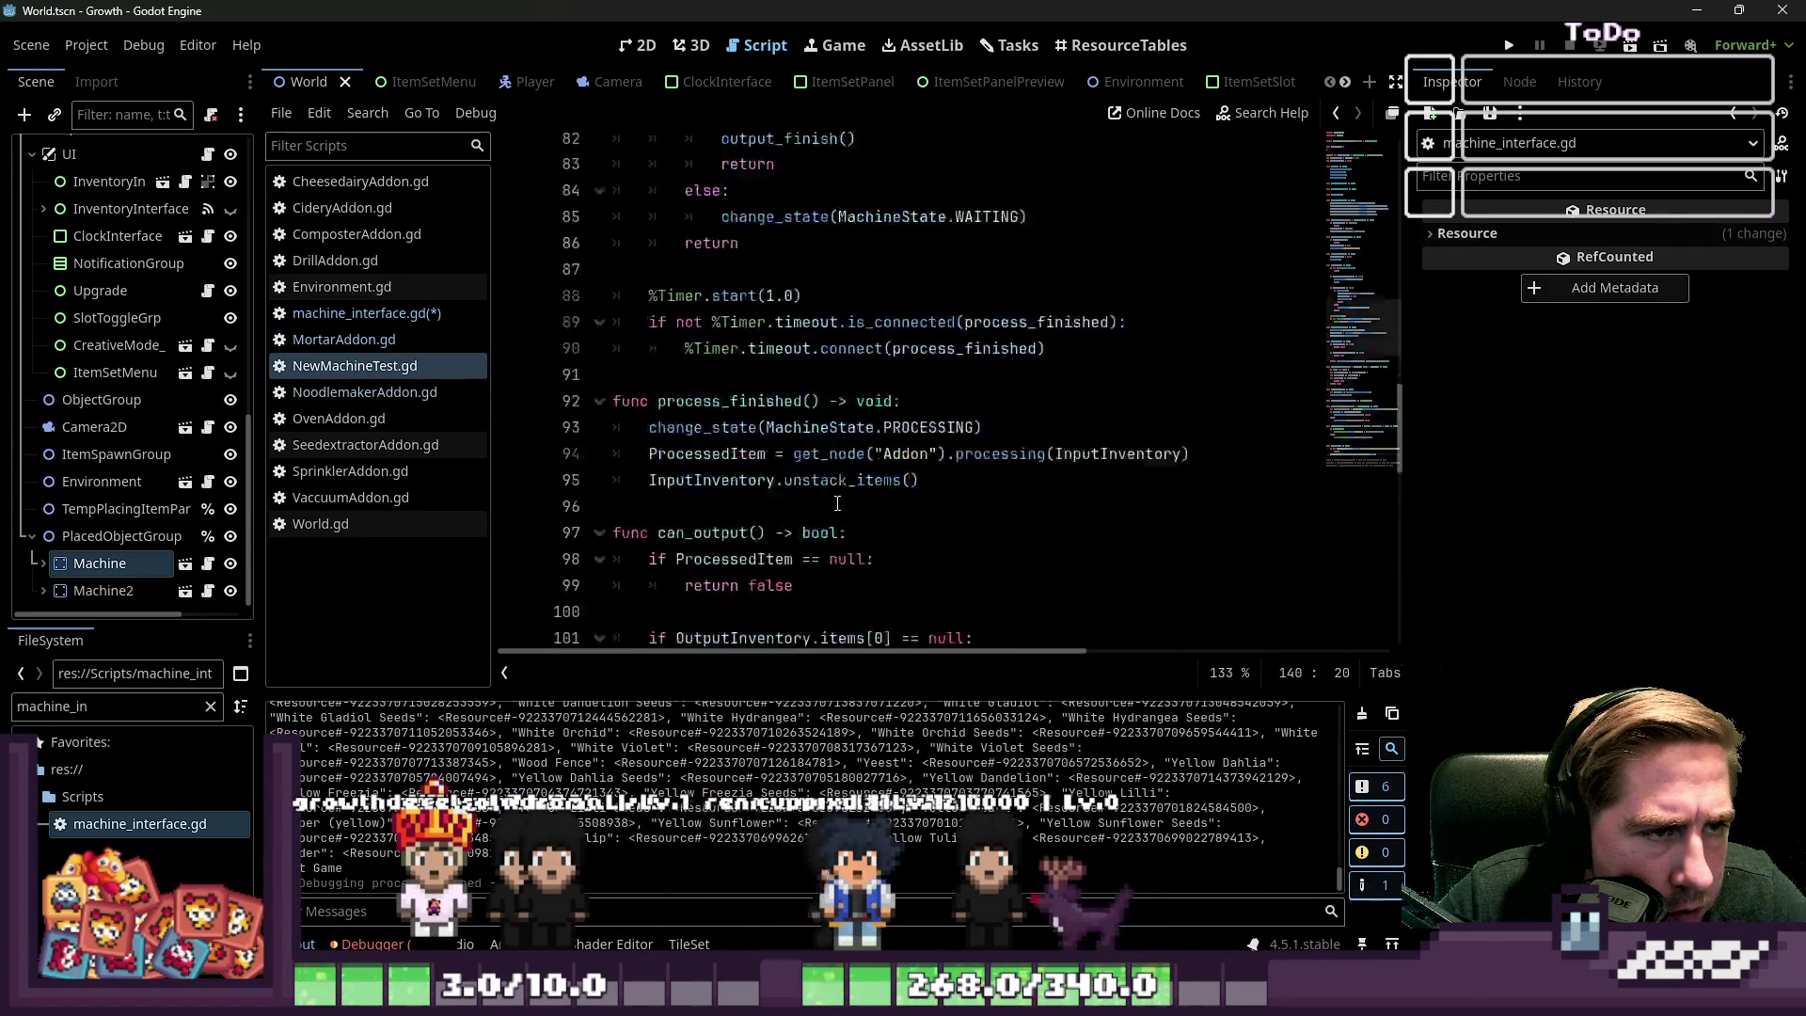
scroll(838, 504, "down", 6)
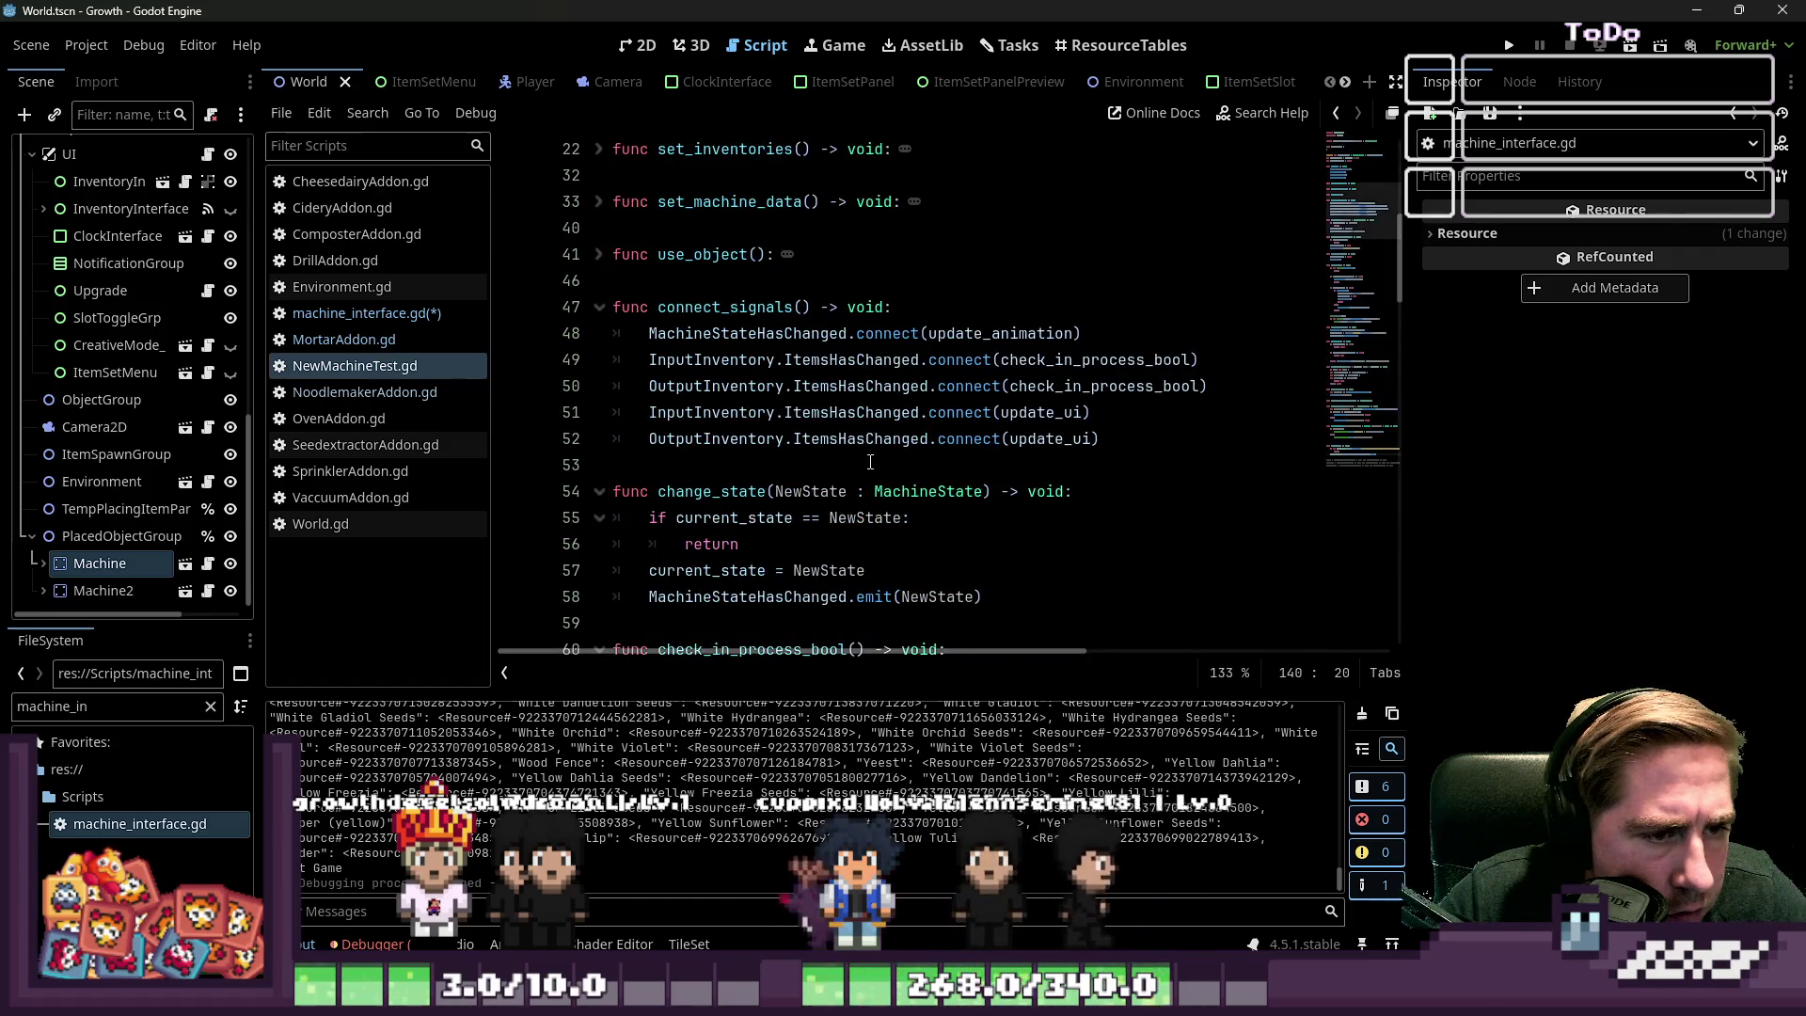
left_click(1052, 414, "ctrl")
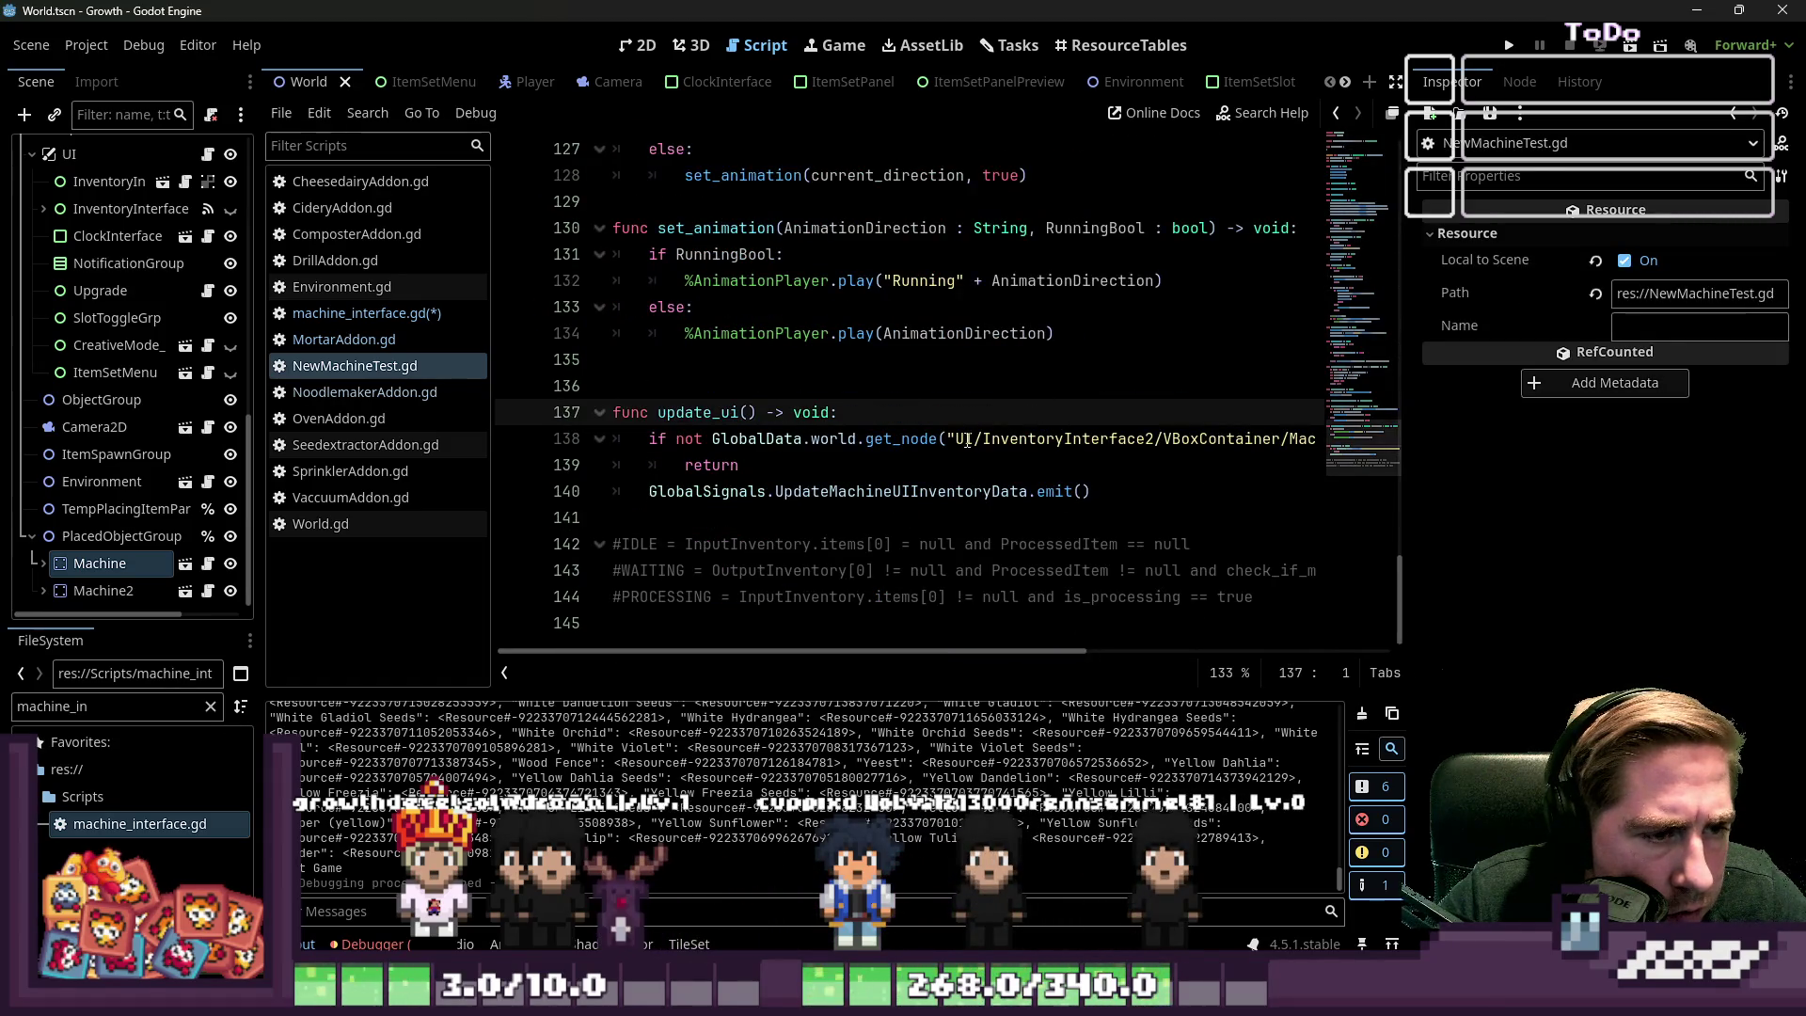
mouse_move(884, 655)
left_mouse_down()
mouse_move(1178, 670)
mouse_move(877, 664)
left_mouse_up()
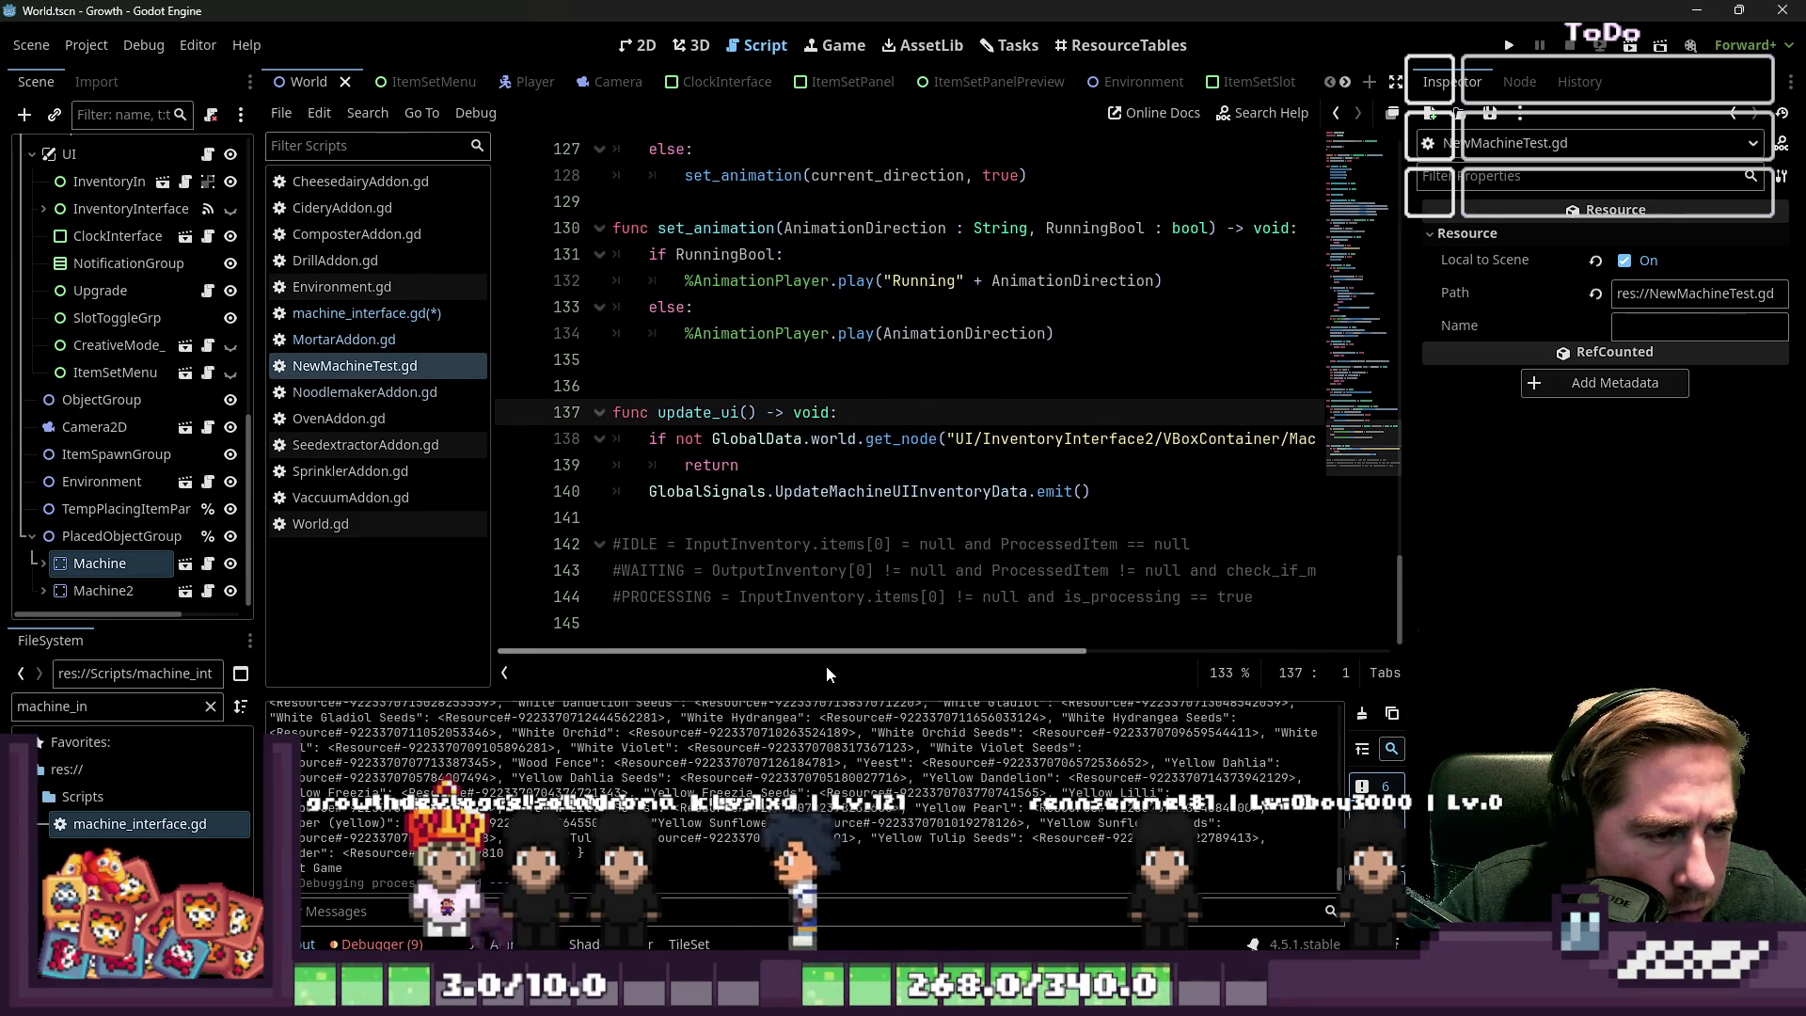
scroll(792, 555, "up", 5)
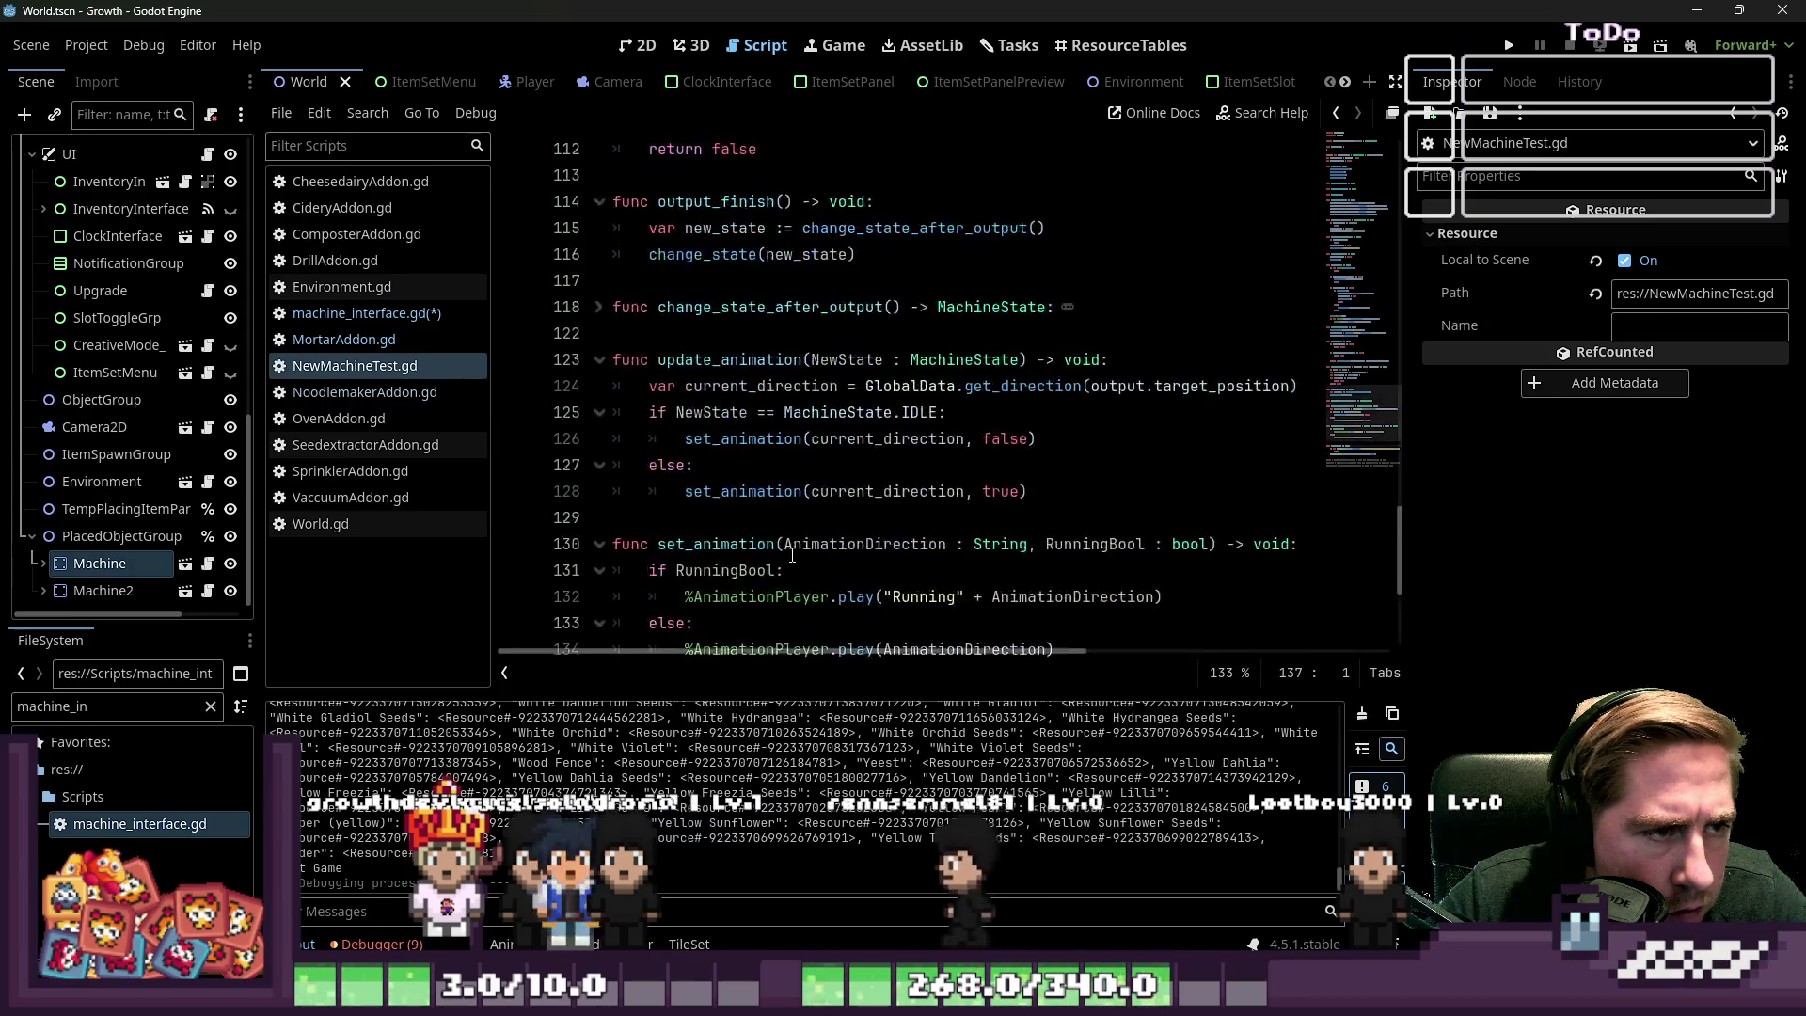
scroll(792, 555, "up", 2)
scroll(792, 557, "down", 6)
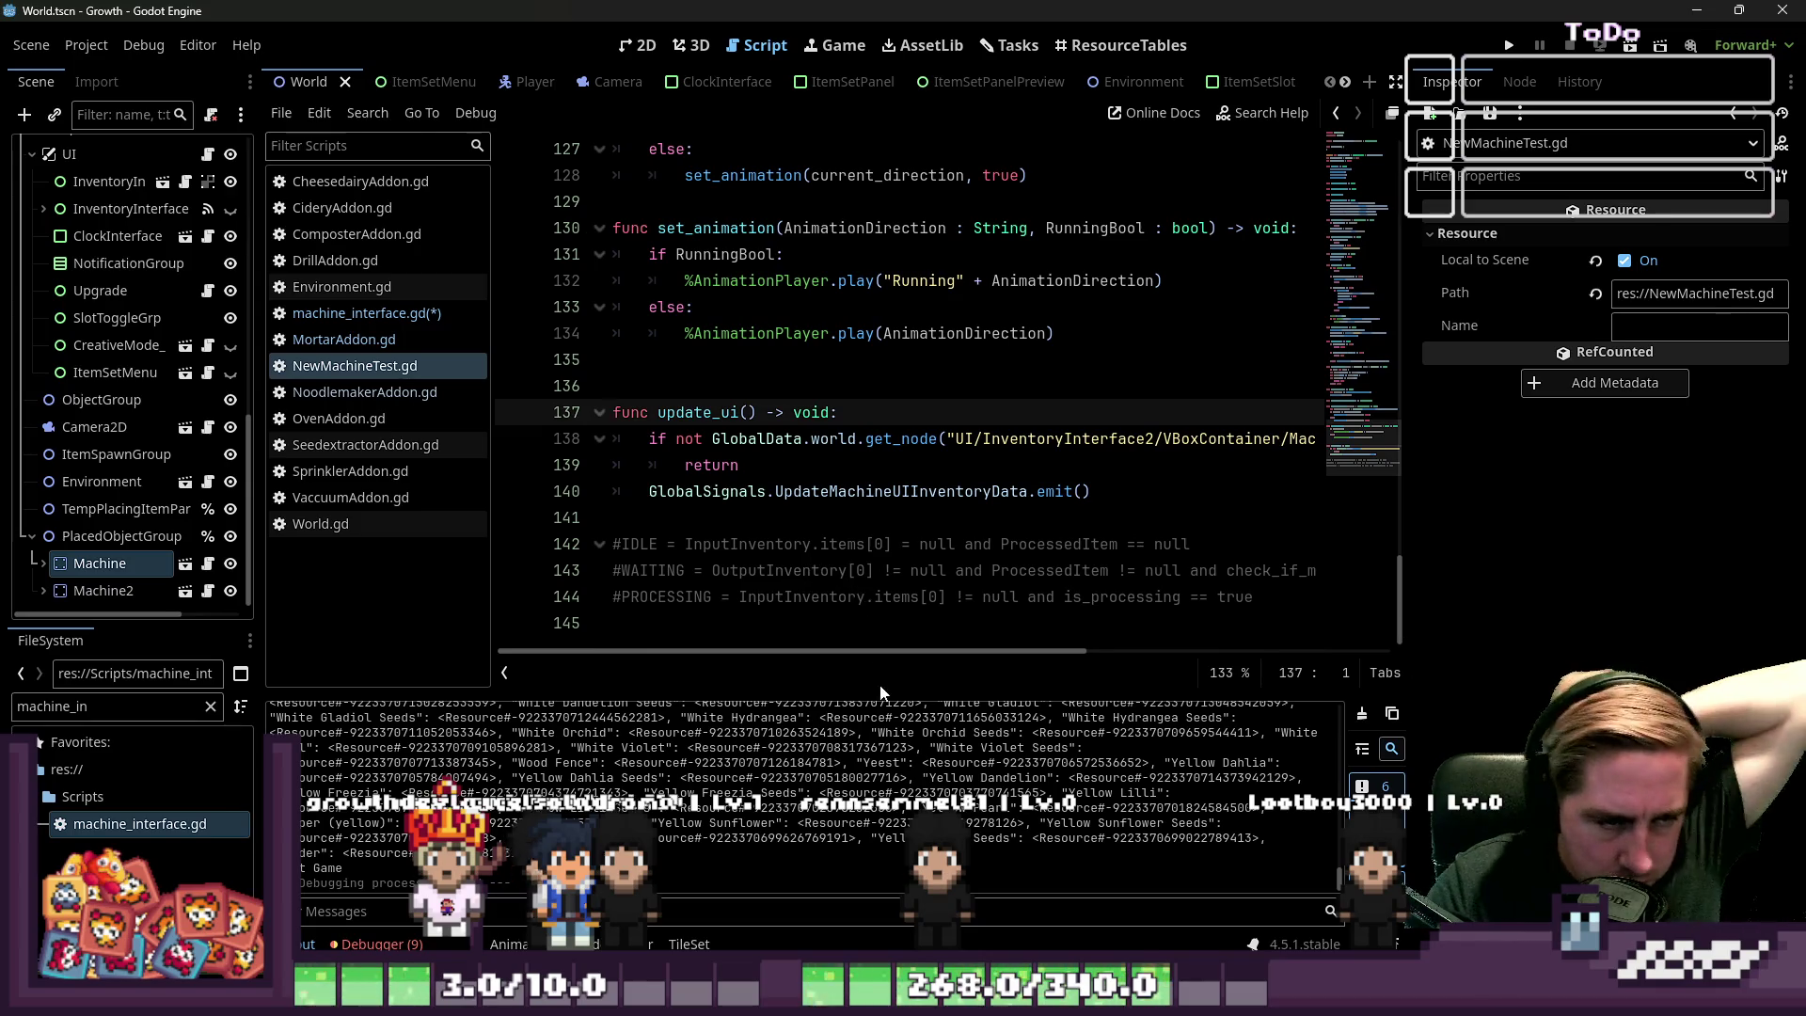
Add an indented print("Test Signal") line after return and run the project
left_click(789, 465)
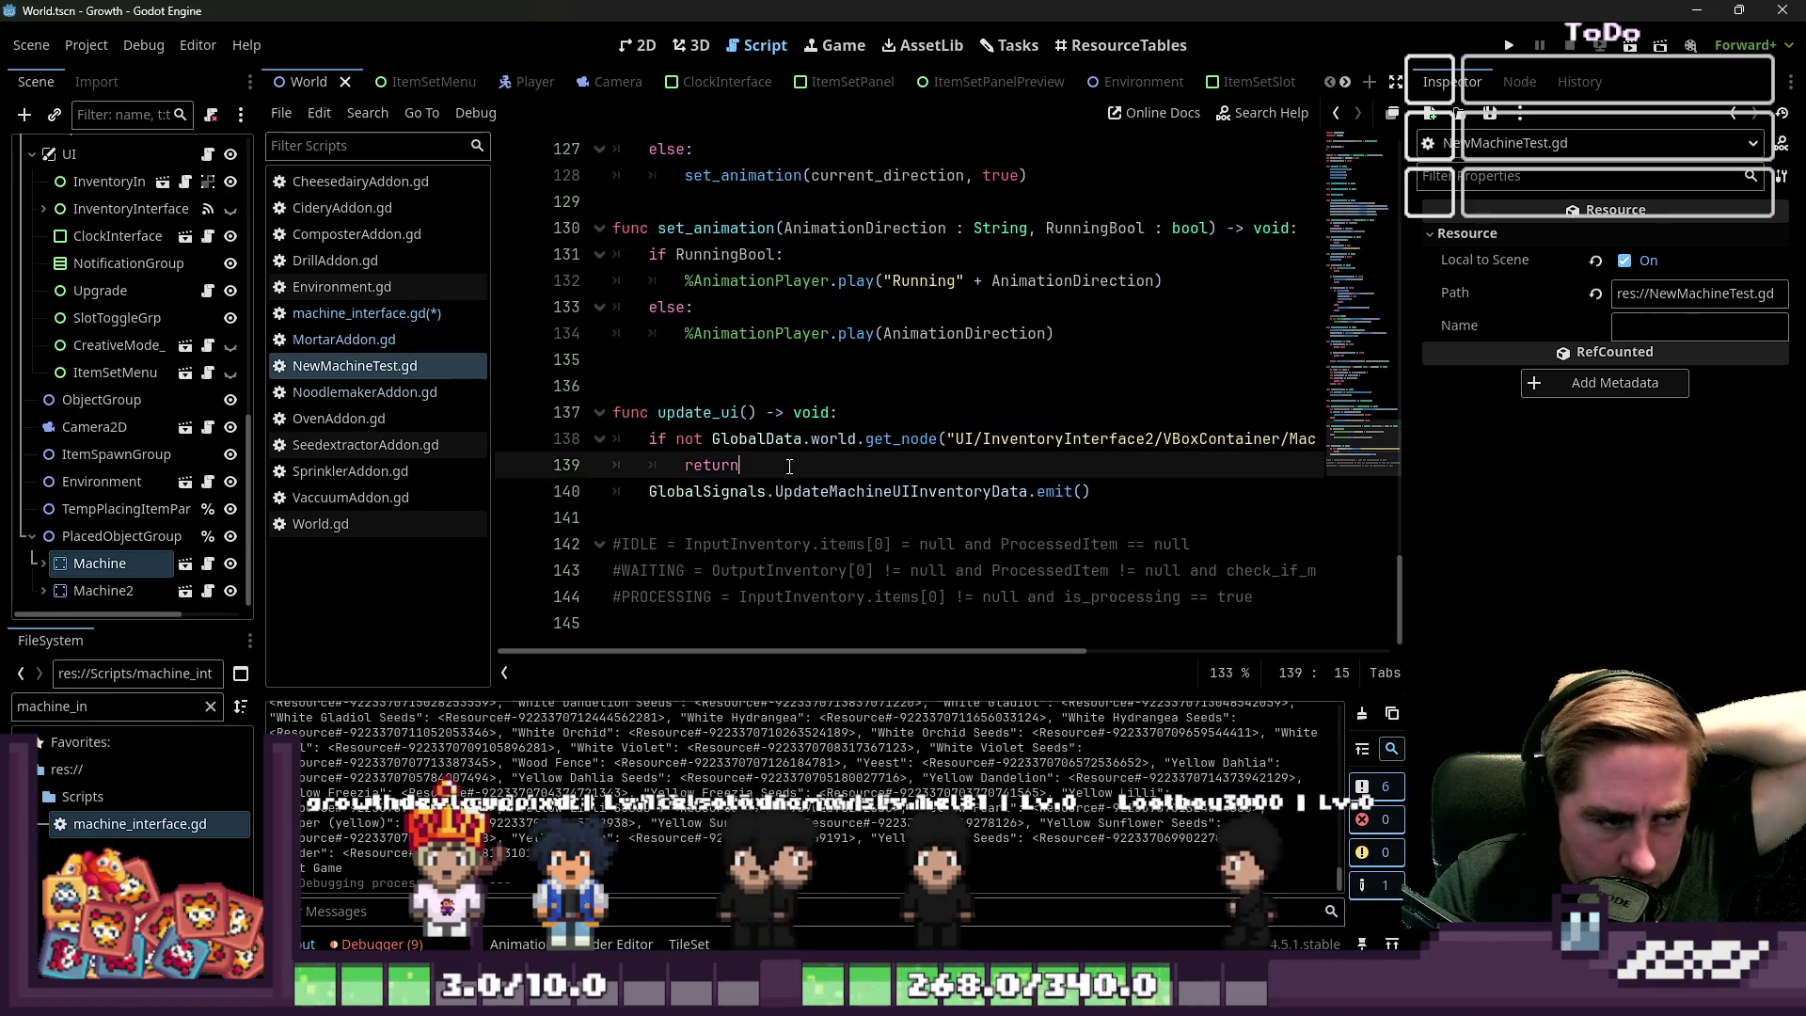
key("Return")
type("pr")
key("Tab")
type("pr")
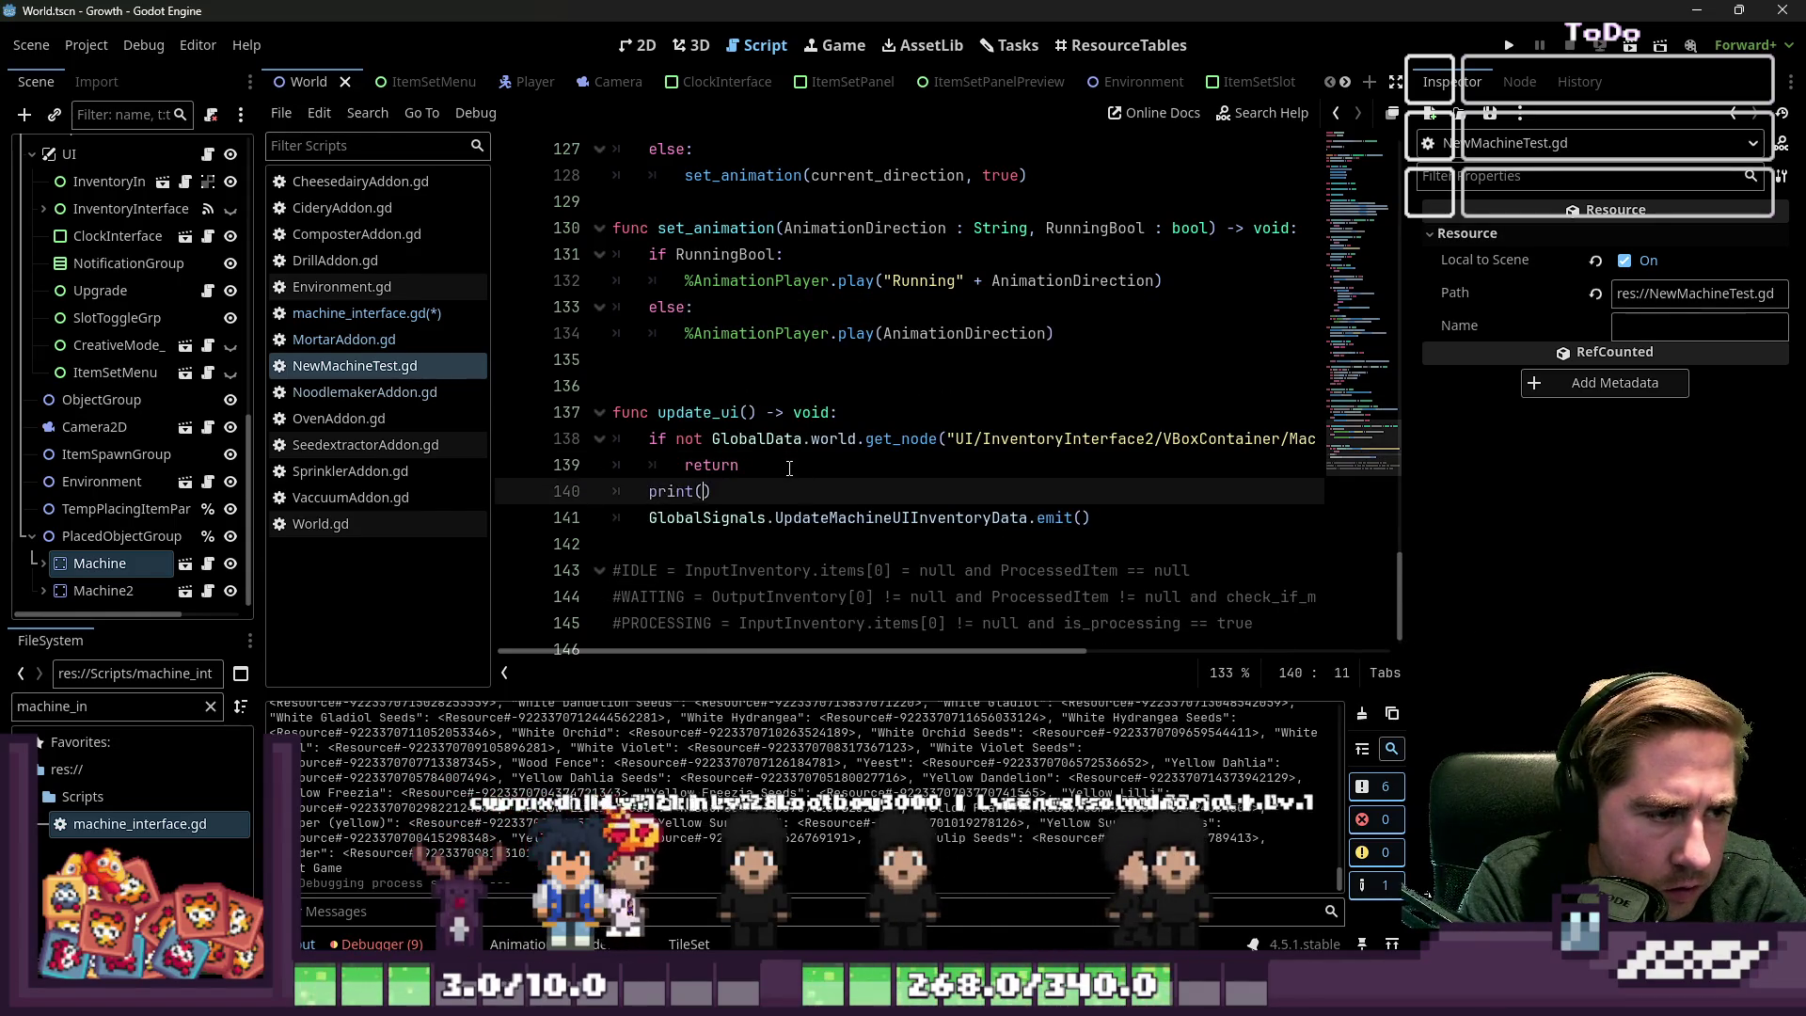
left_click_drag(789, 651, 1093, 672)
type("\"Test Signals")
key("BackSpace")
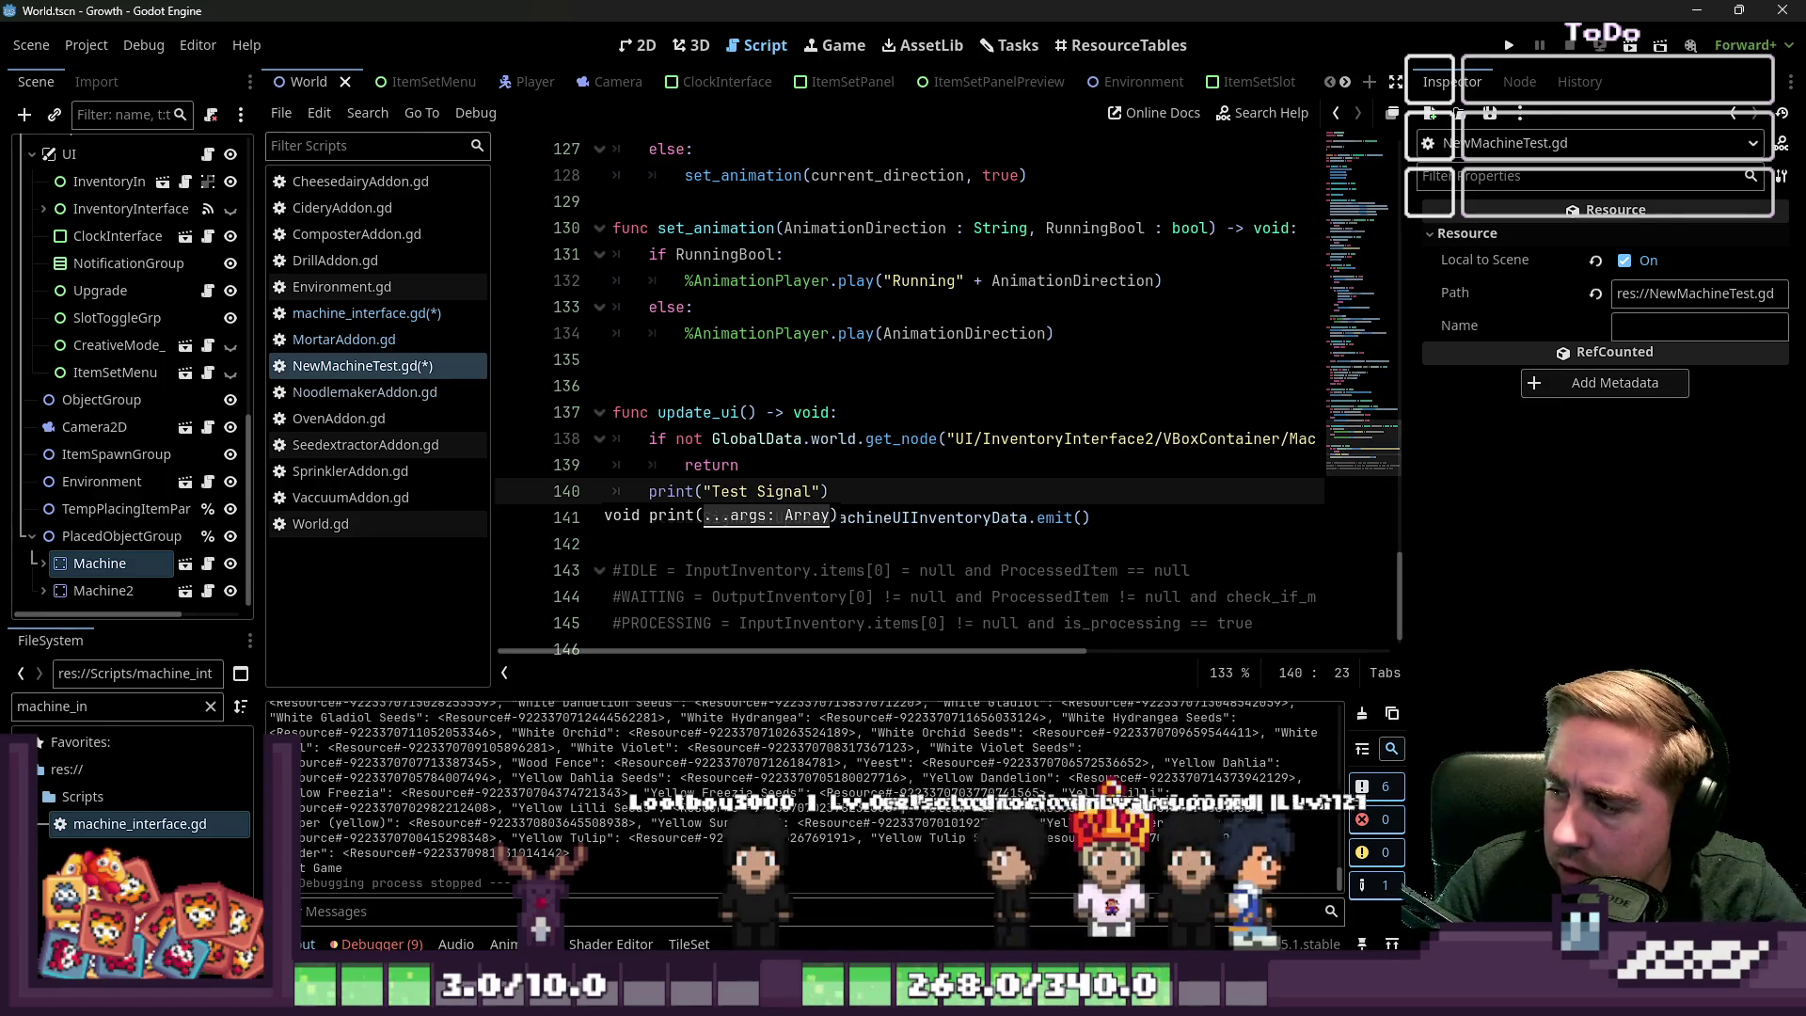
left_click(1509, 47)
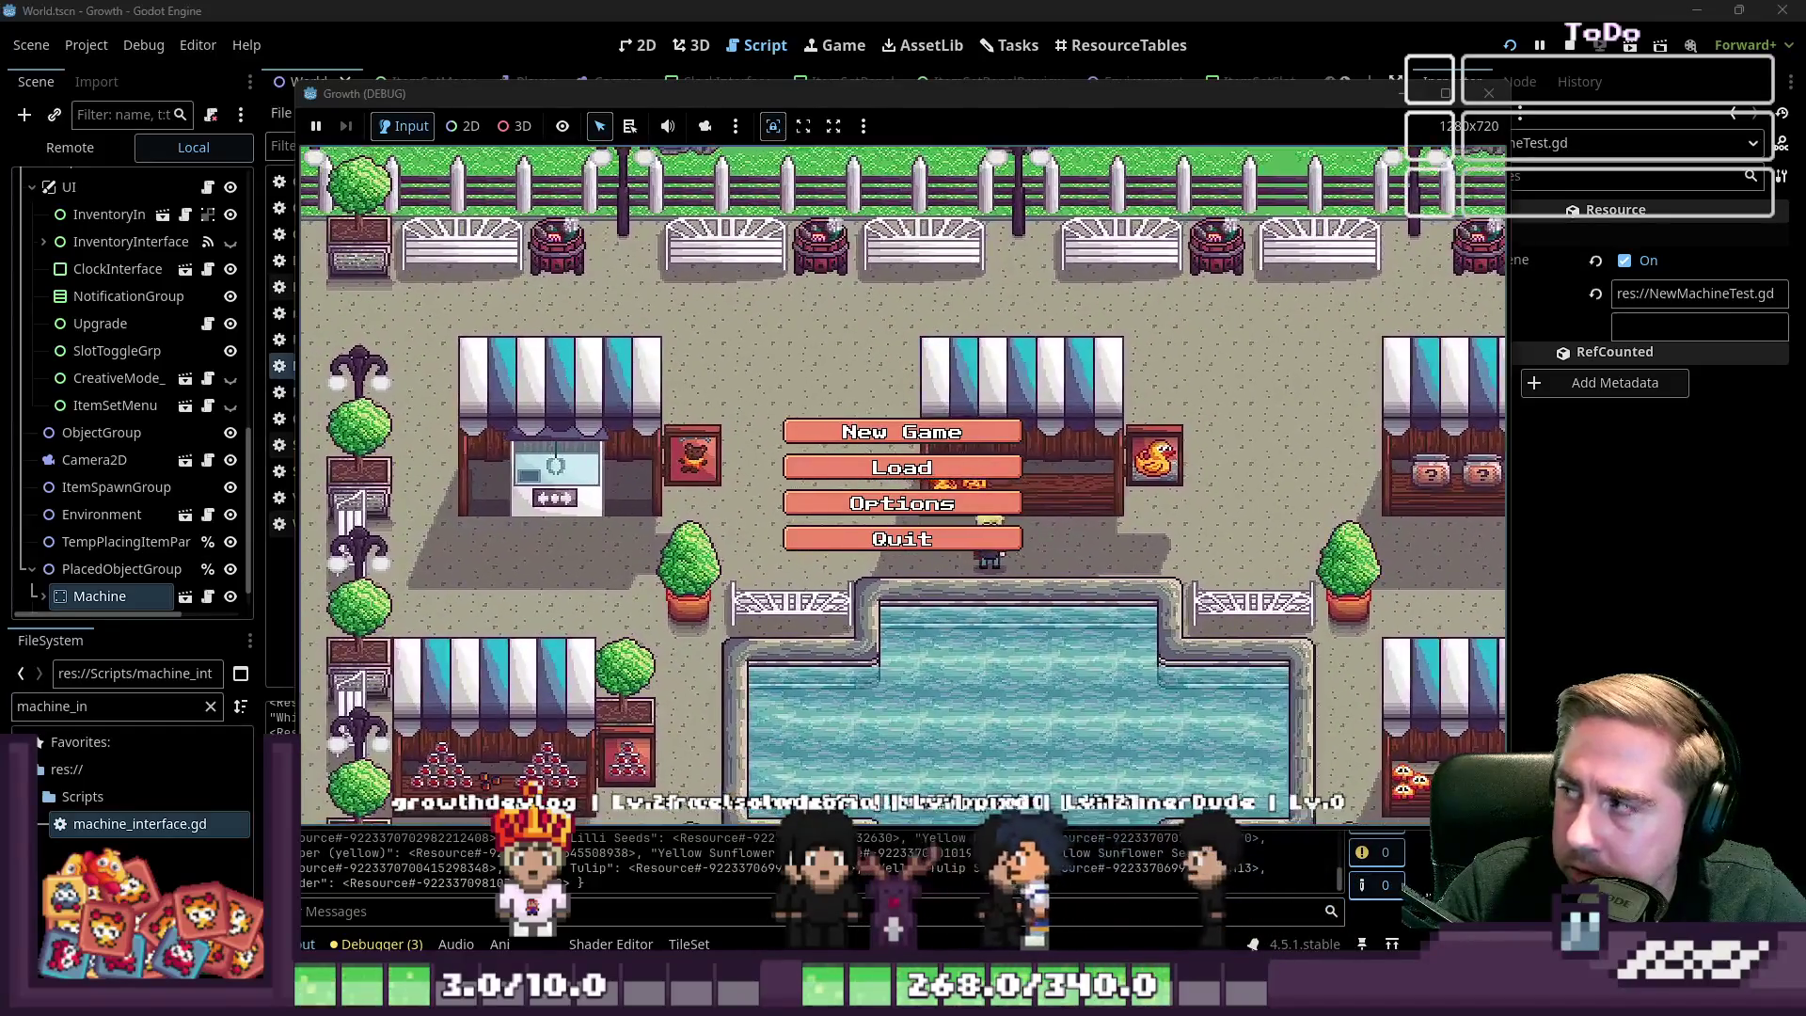
Start a New Game with a character name and walk to the machine
left_click(901, 432)
type("cxysdal")
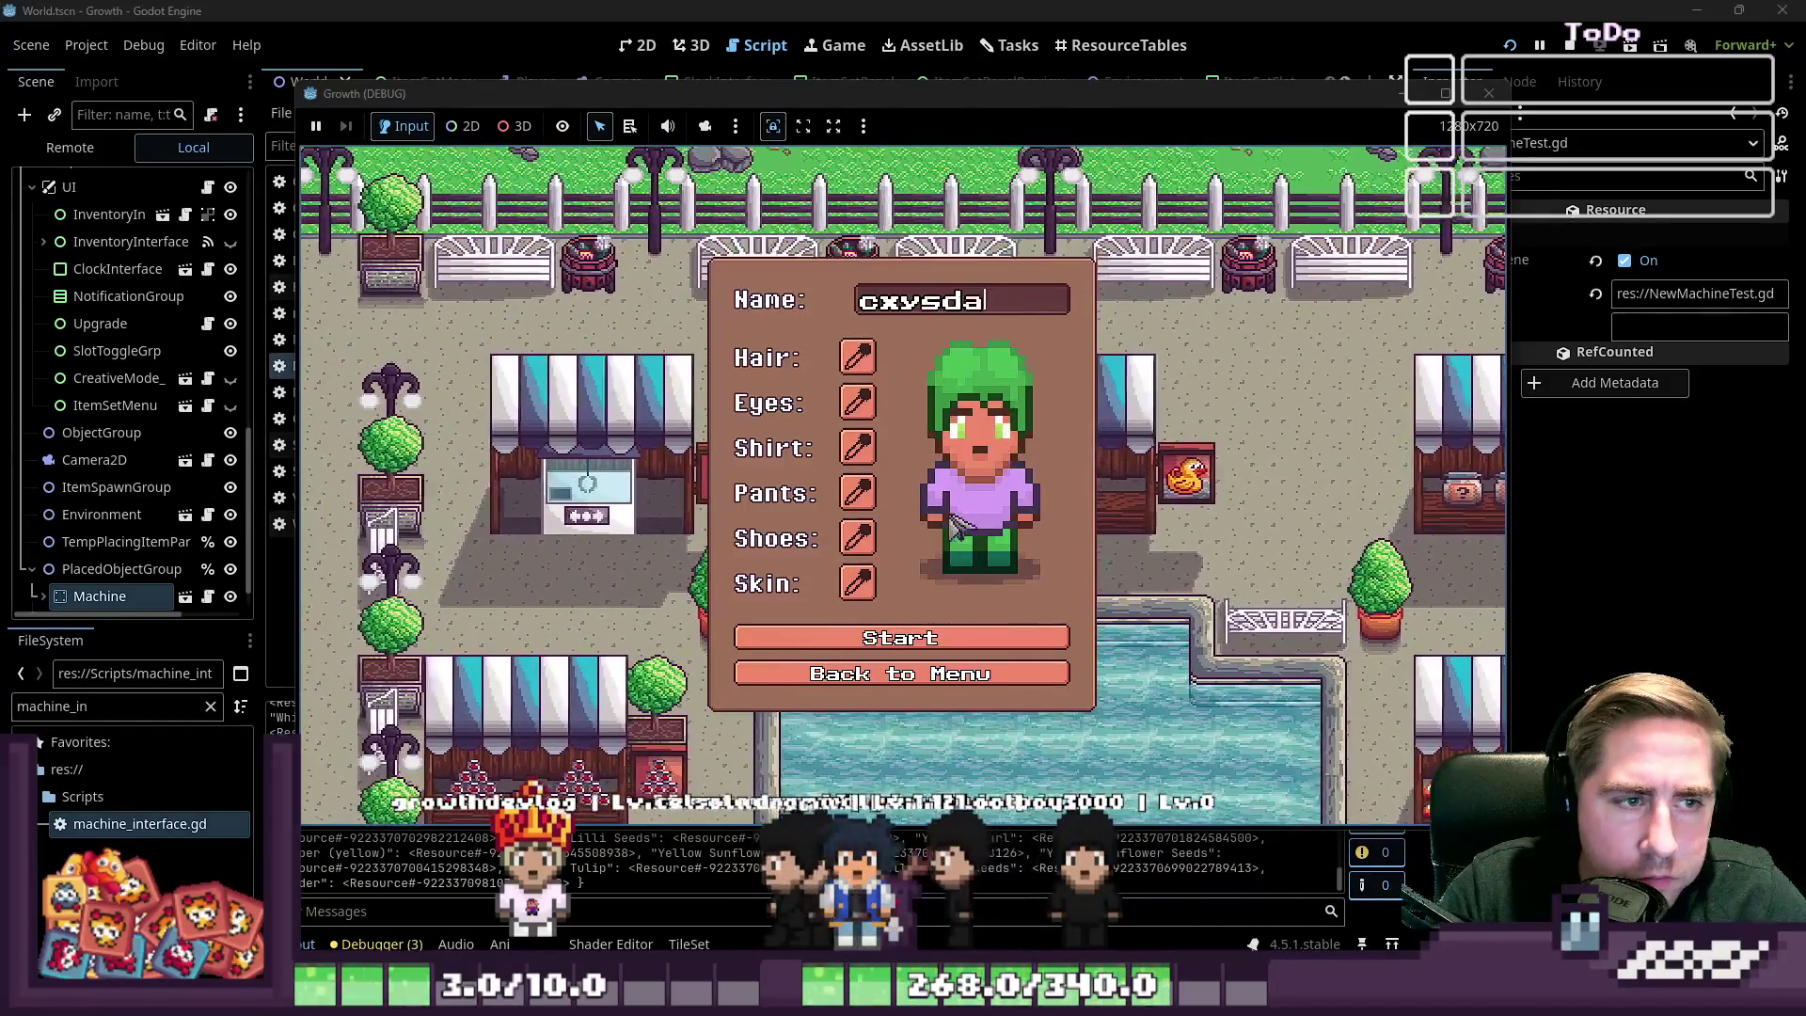
left_click(869, 647)
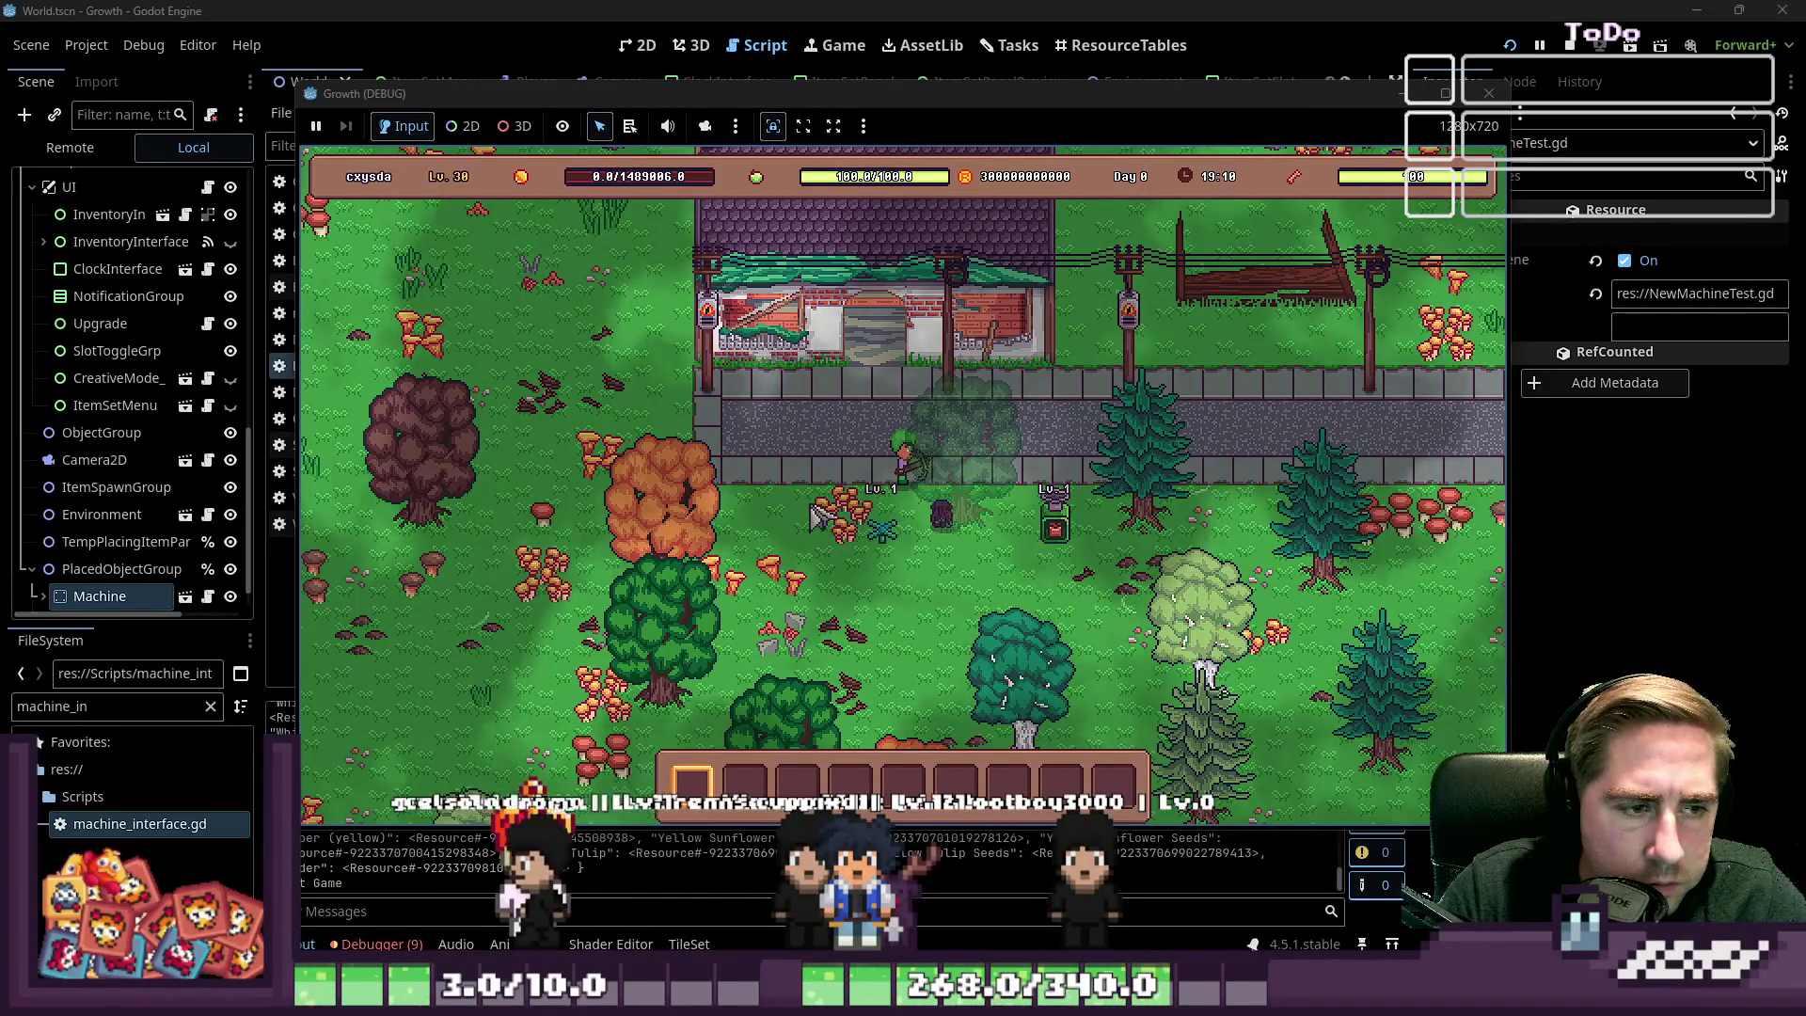
key("d")
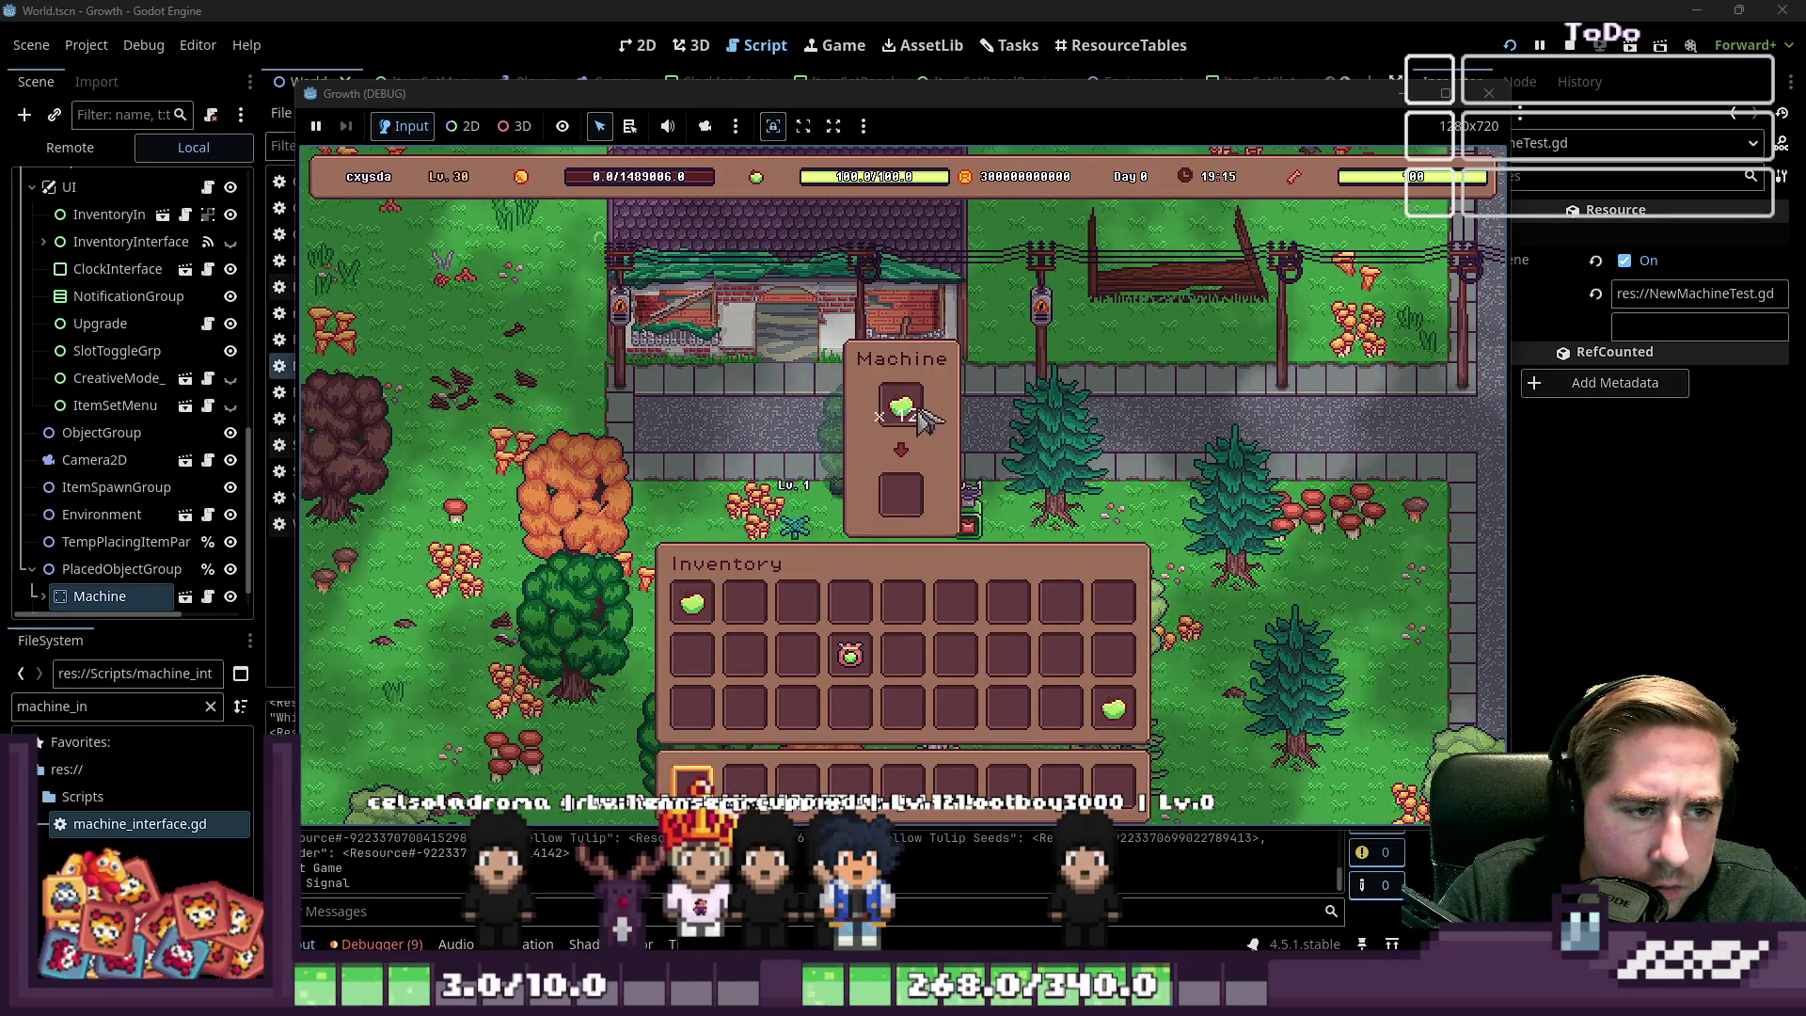
key("e")
key("a")
key("alt+Tab")
key("alt+Tab")
Put the Apple Seeds into the machine input and try an Apple from the inventory
mouse_move(883, 99)
left_mouse_down()
mouse_move(687, 74)
mouse_move(715, 112)
left_mouse_up()
left_click(741, 706)
left_click(731, 621)
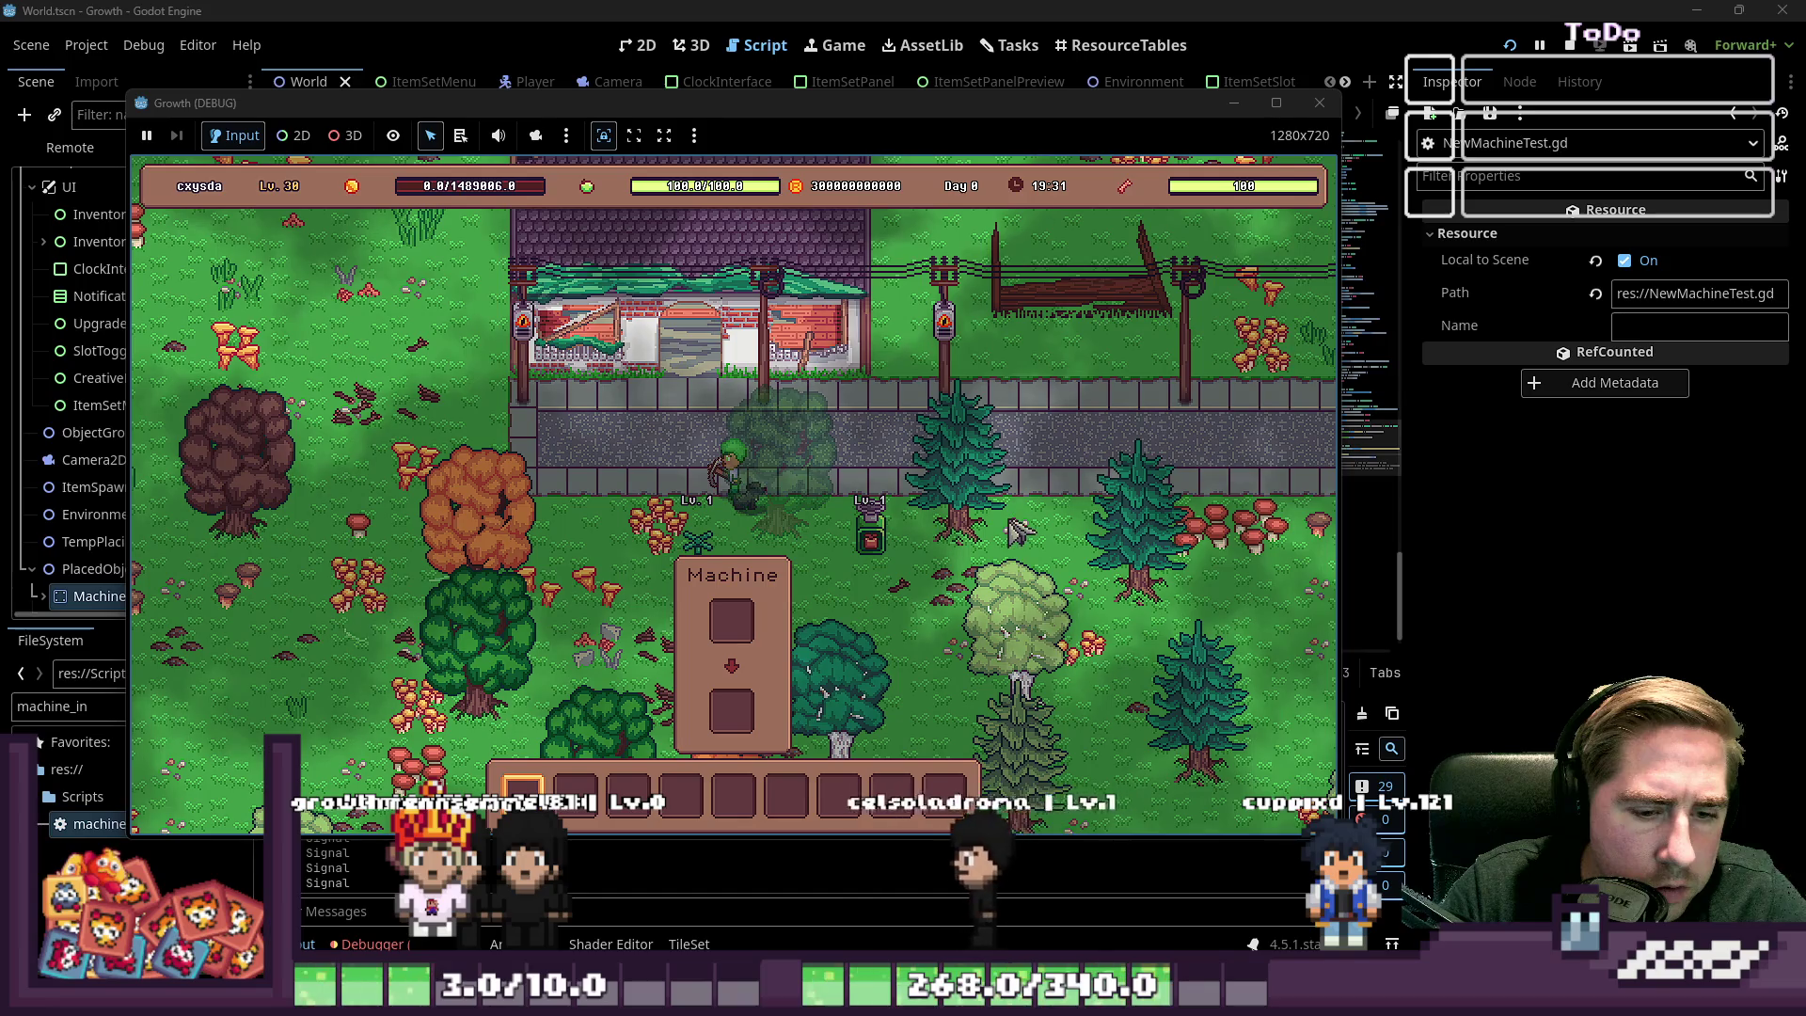
key("i")
left_click(681, 664)
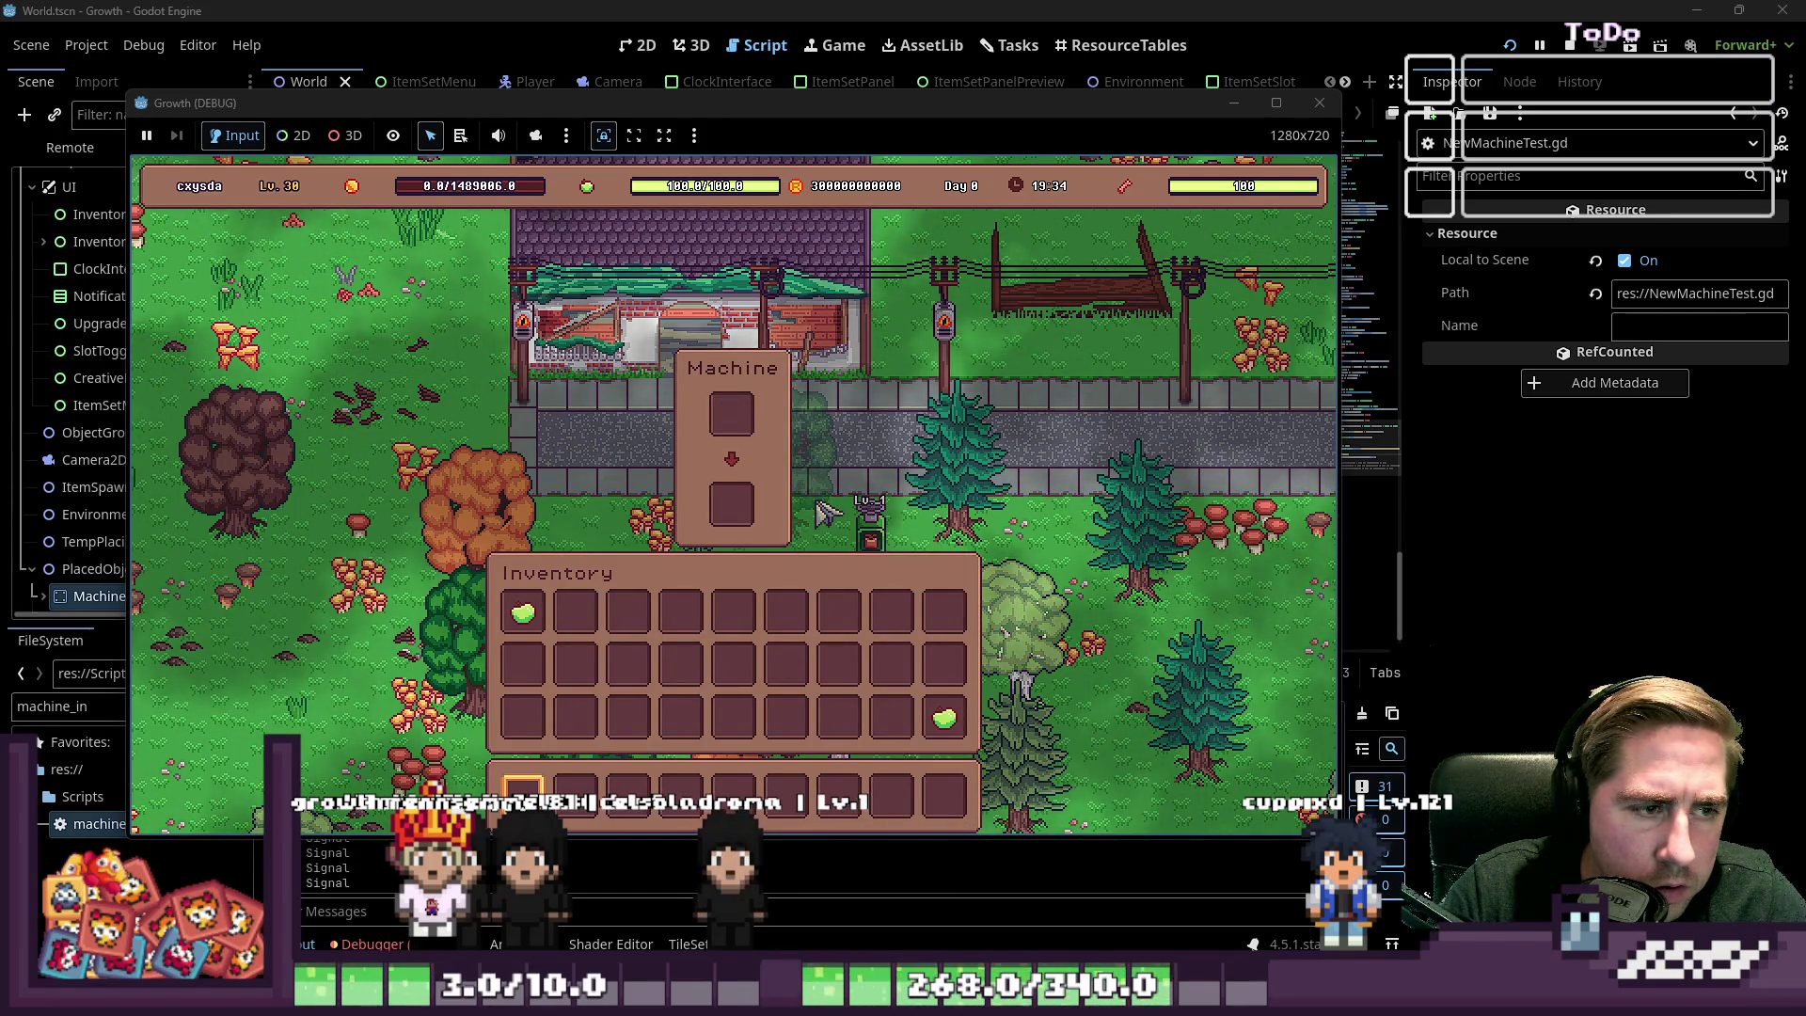
left_click(944, 718)
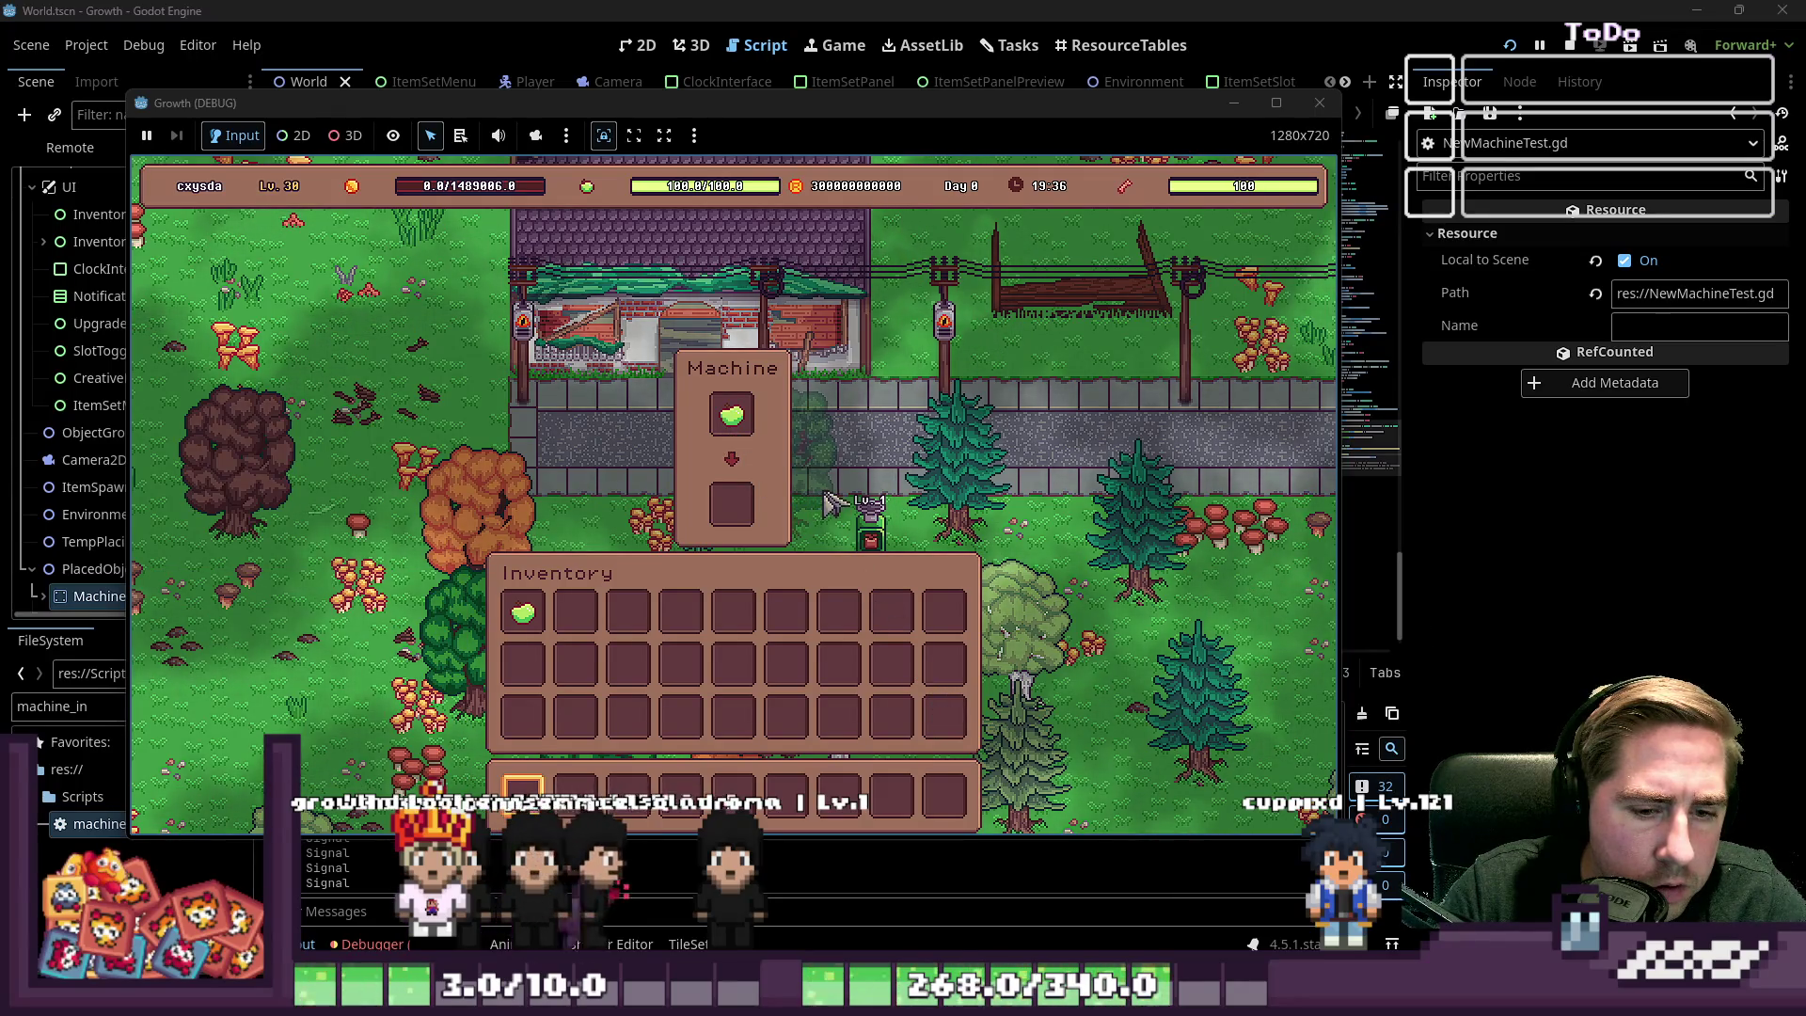
left_click(523, 612)
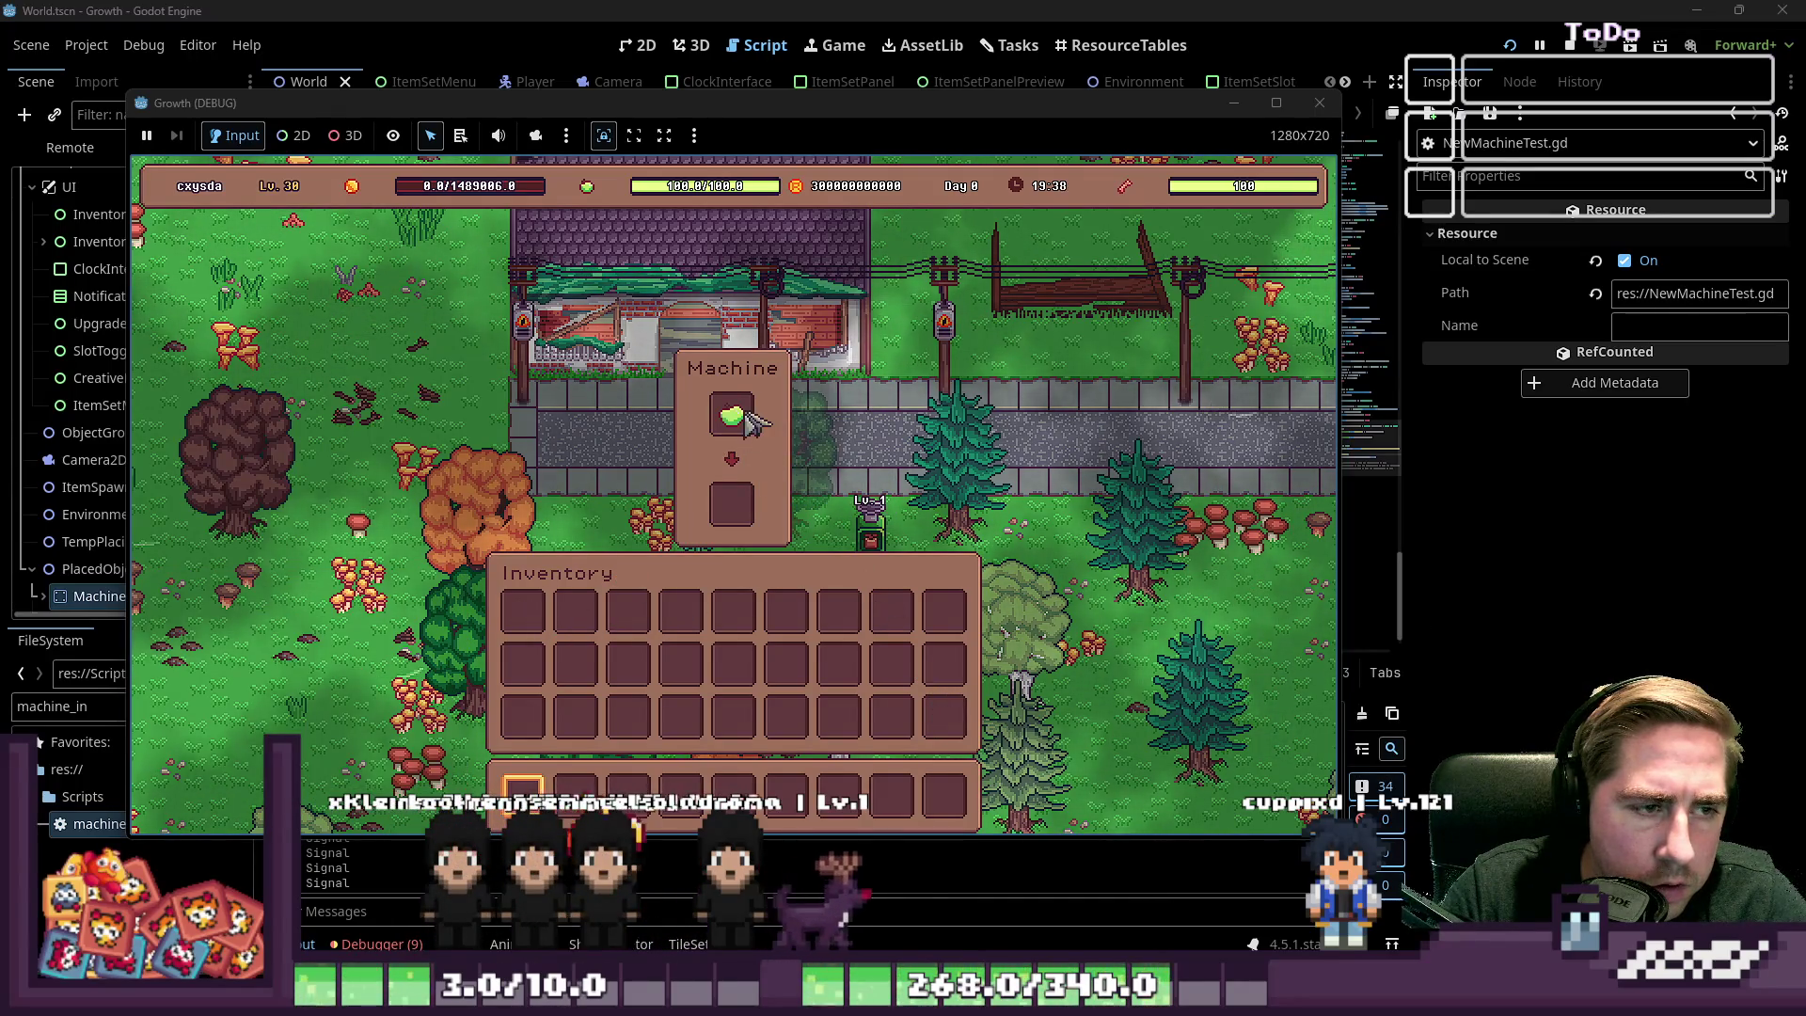
key("i")
key("i")
key("i")
key("i")
key("i")
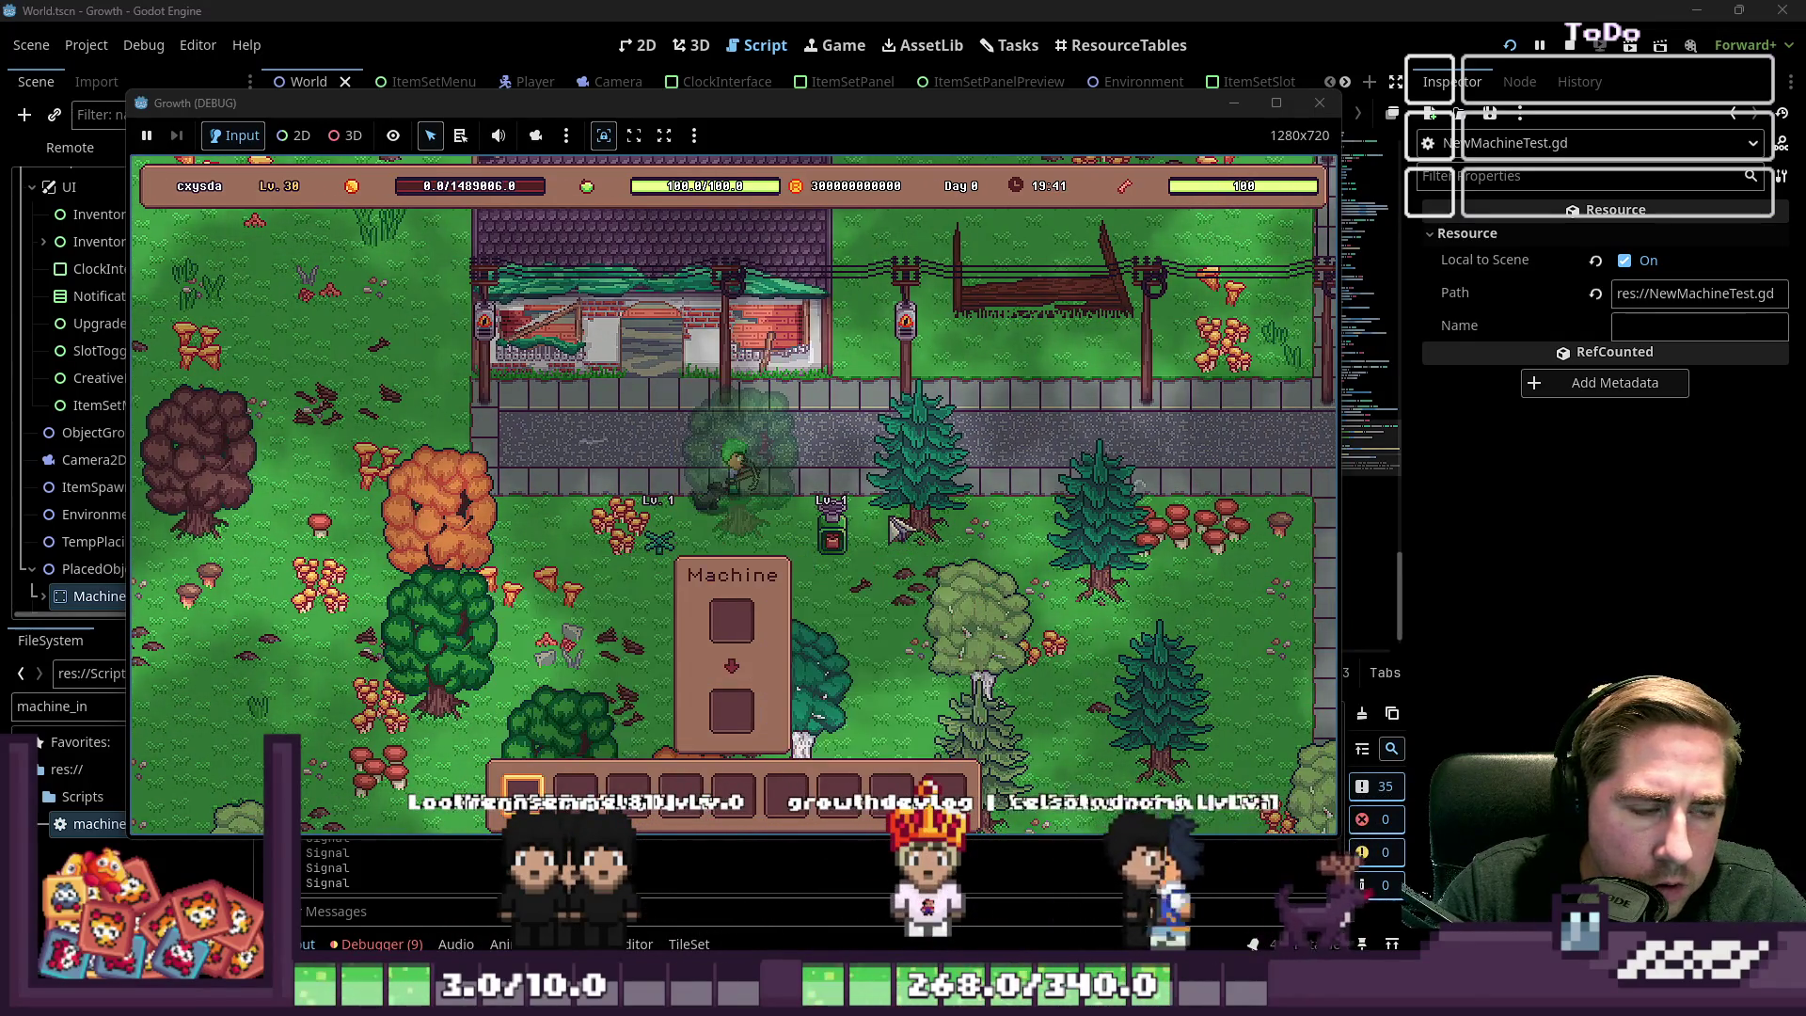
key("i")
key("i")
Place a stack of 99 Blueberry Juice into the machine input and inspect the resulting error
key("c")
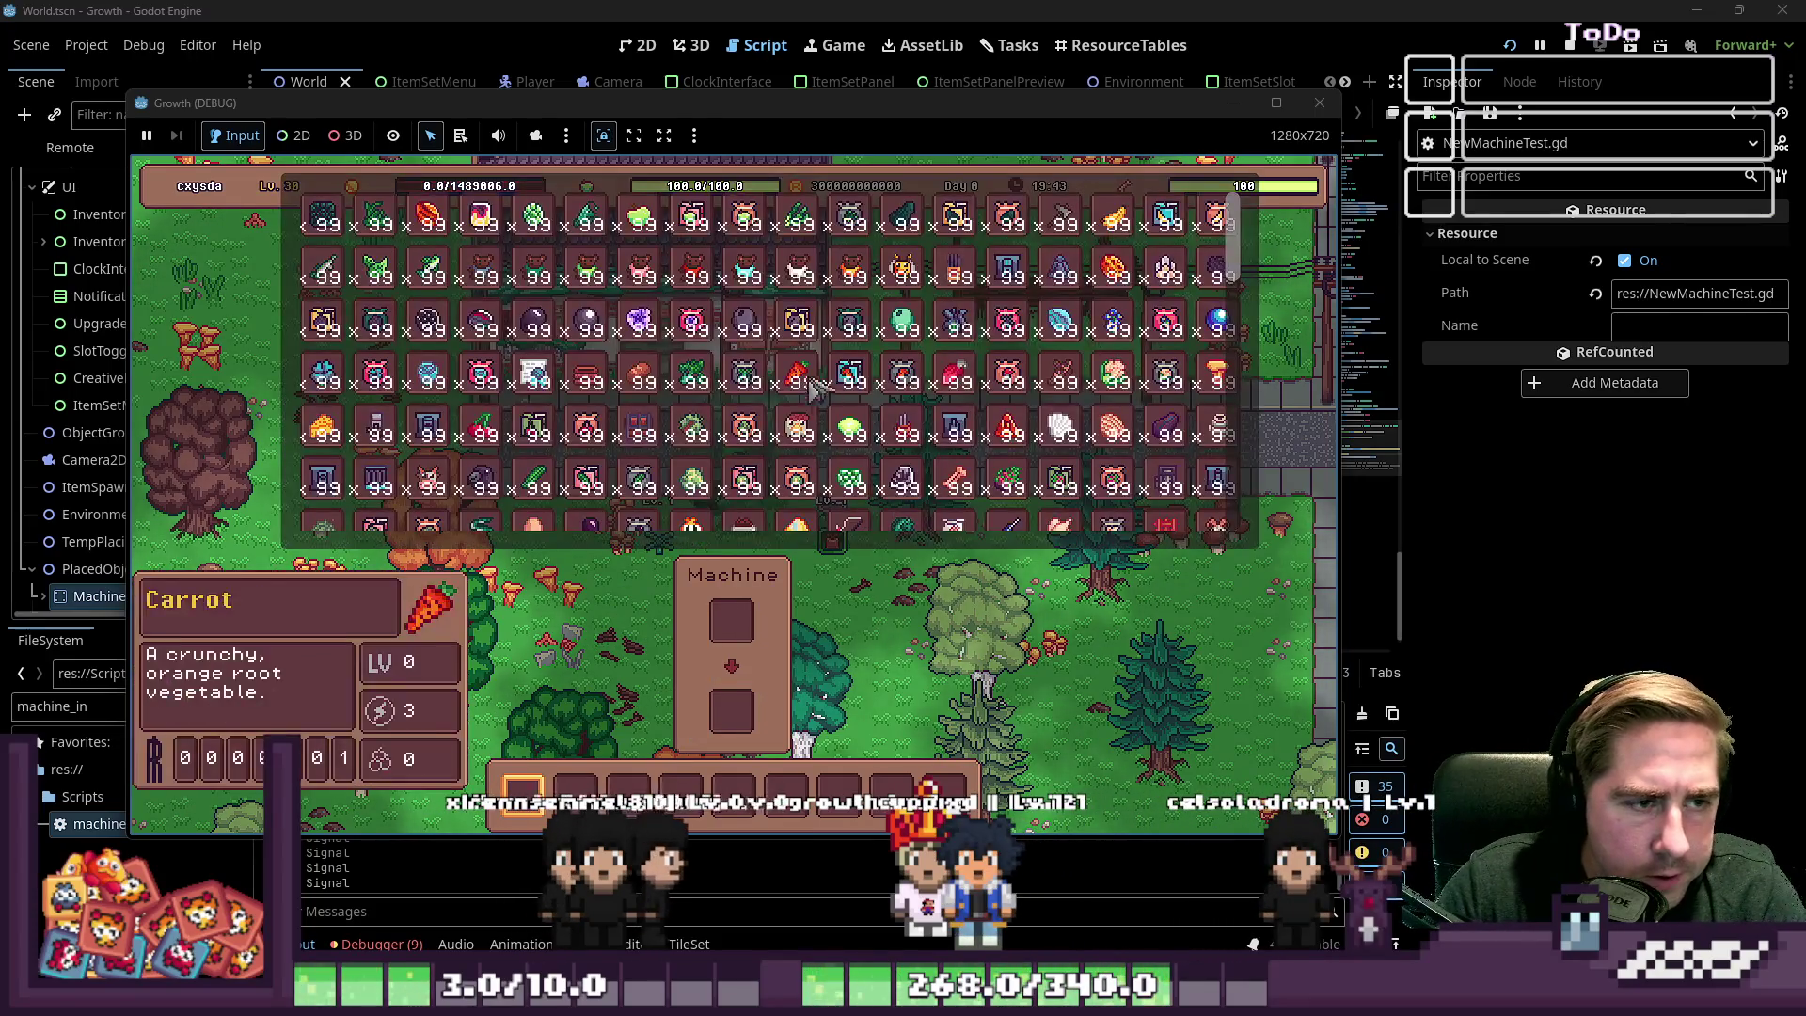
left_click(849, 374)
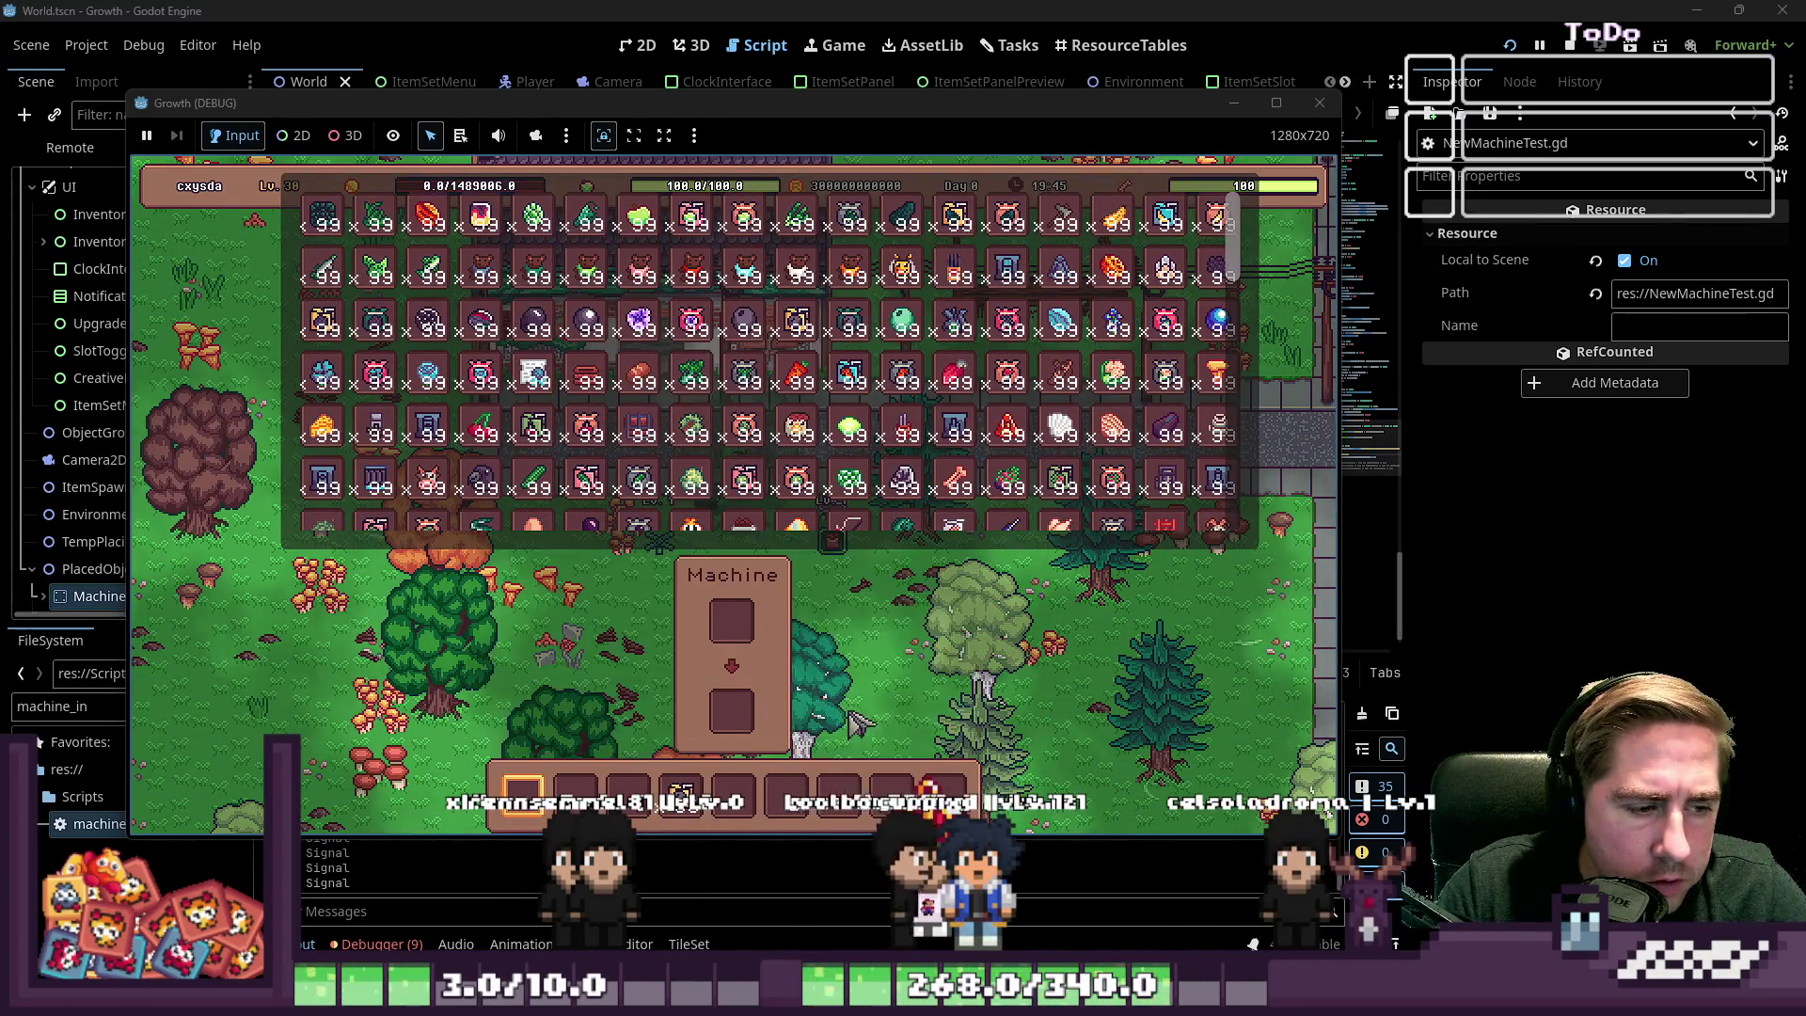
key("c")
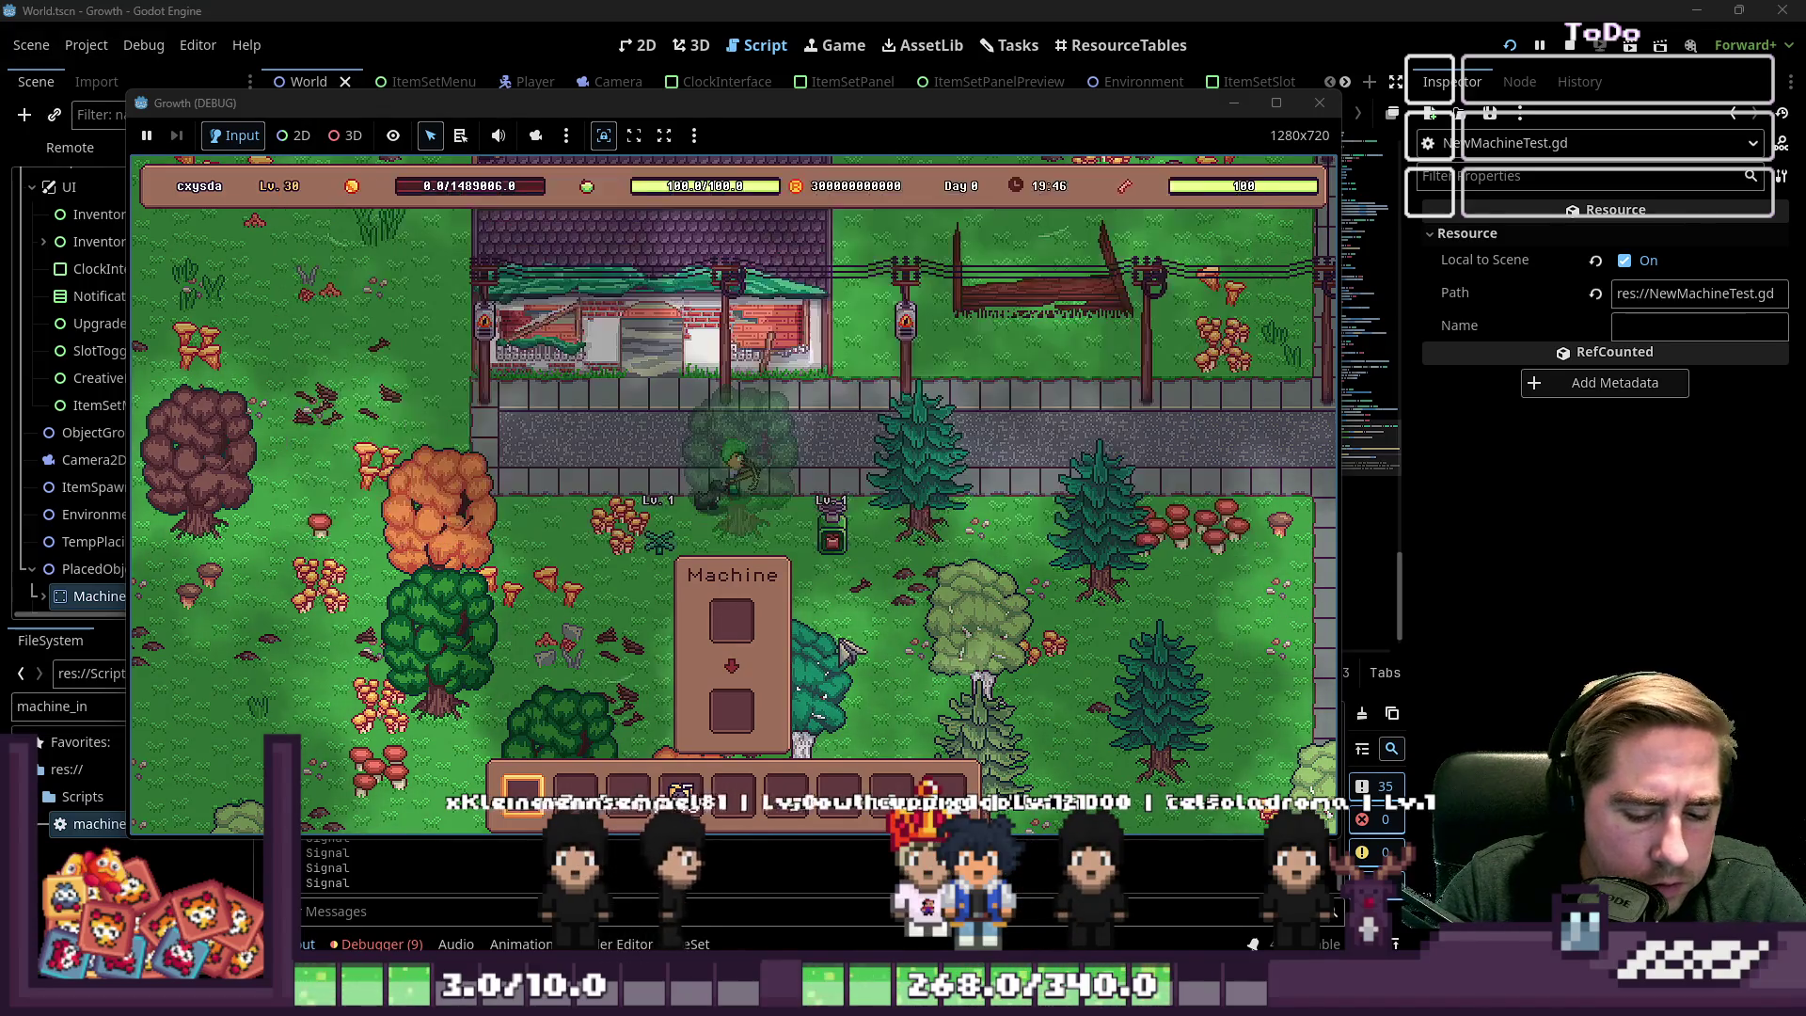
key("i")
left_click_drag(691, 781, 721, 473)
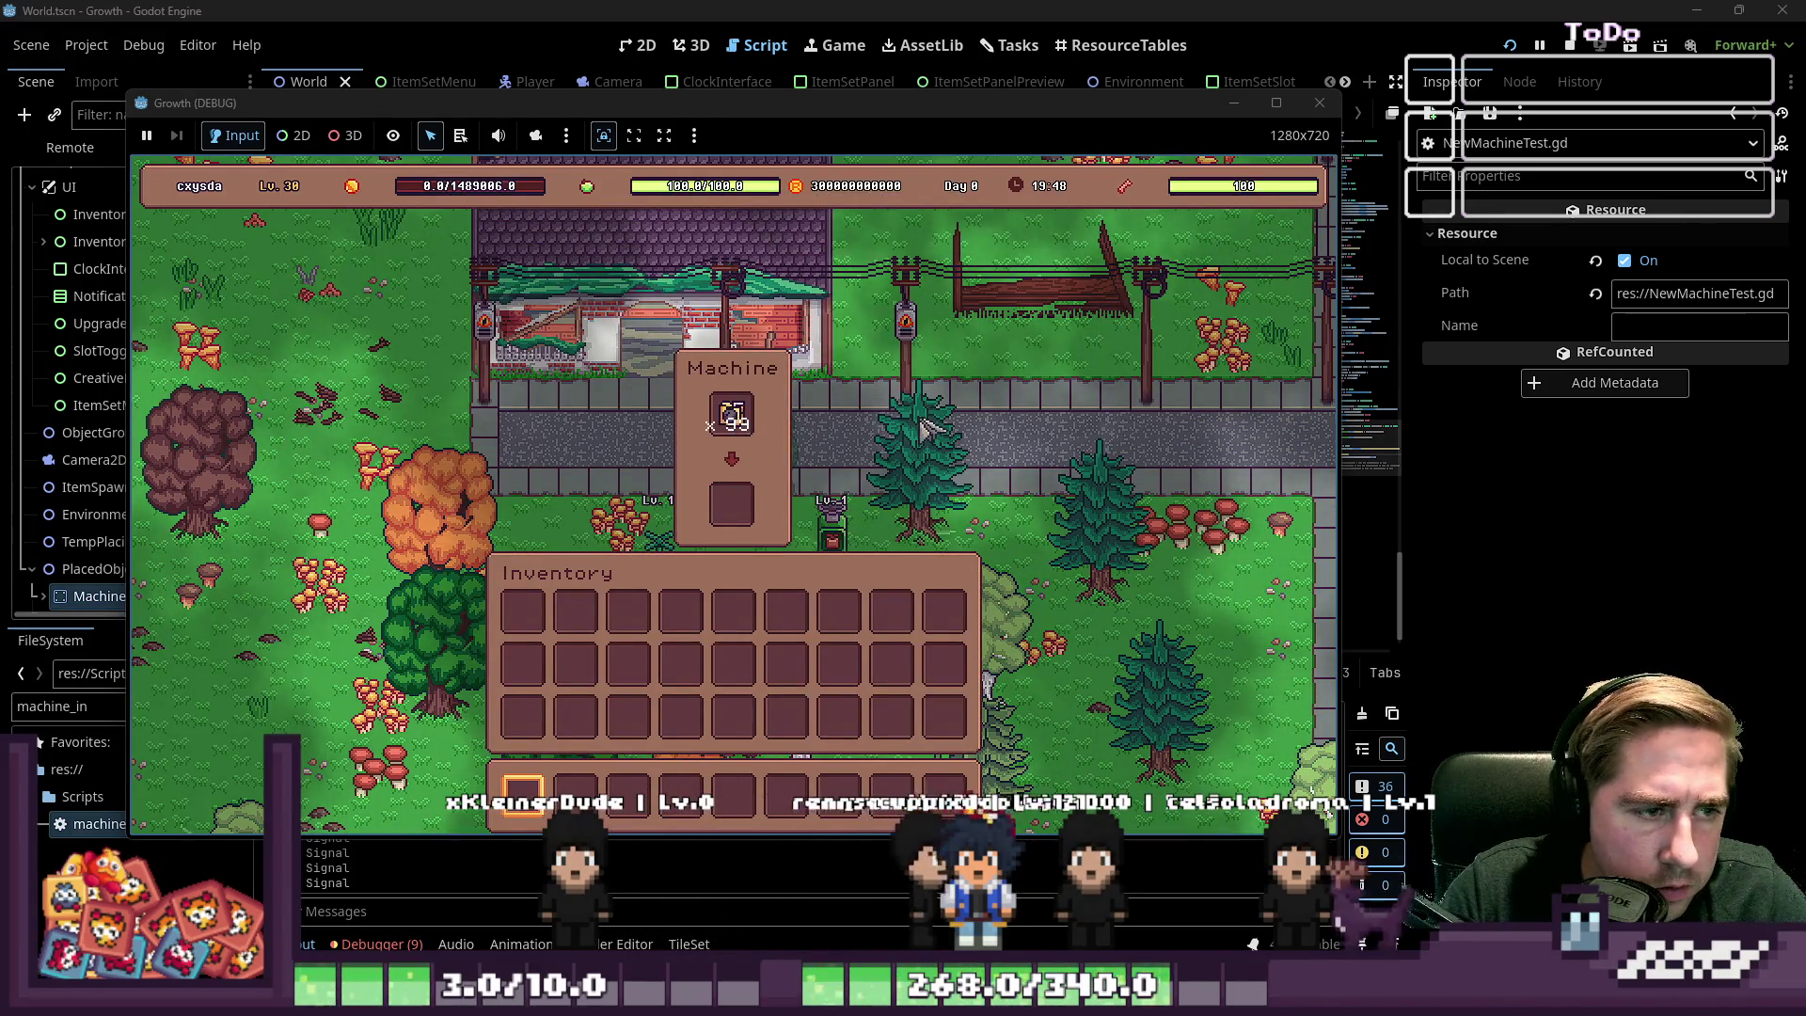
key("i")
key("a")
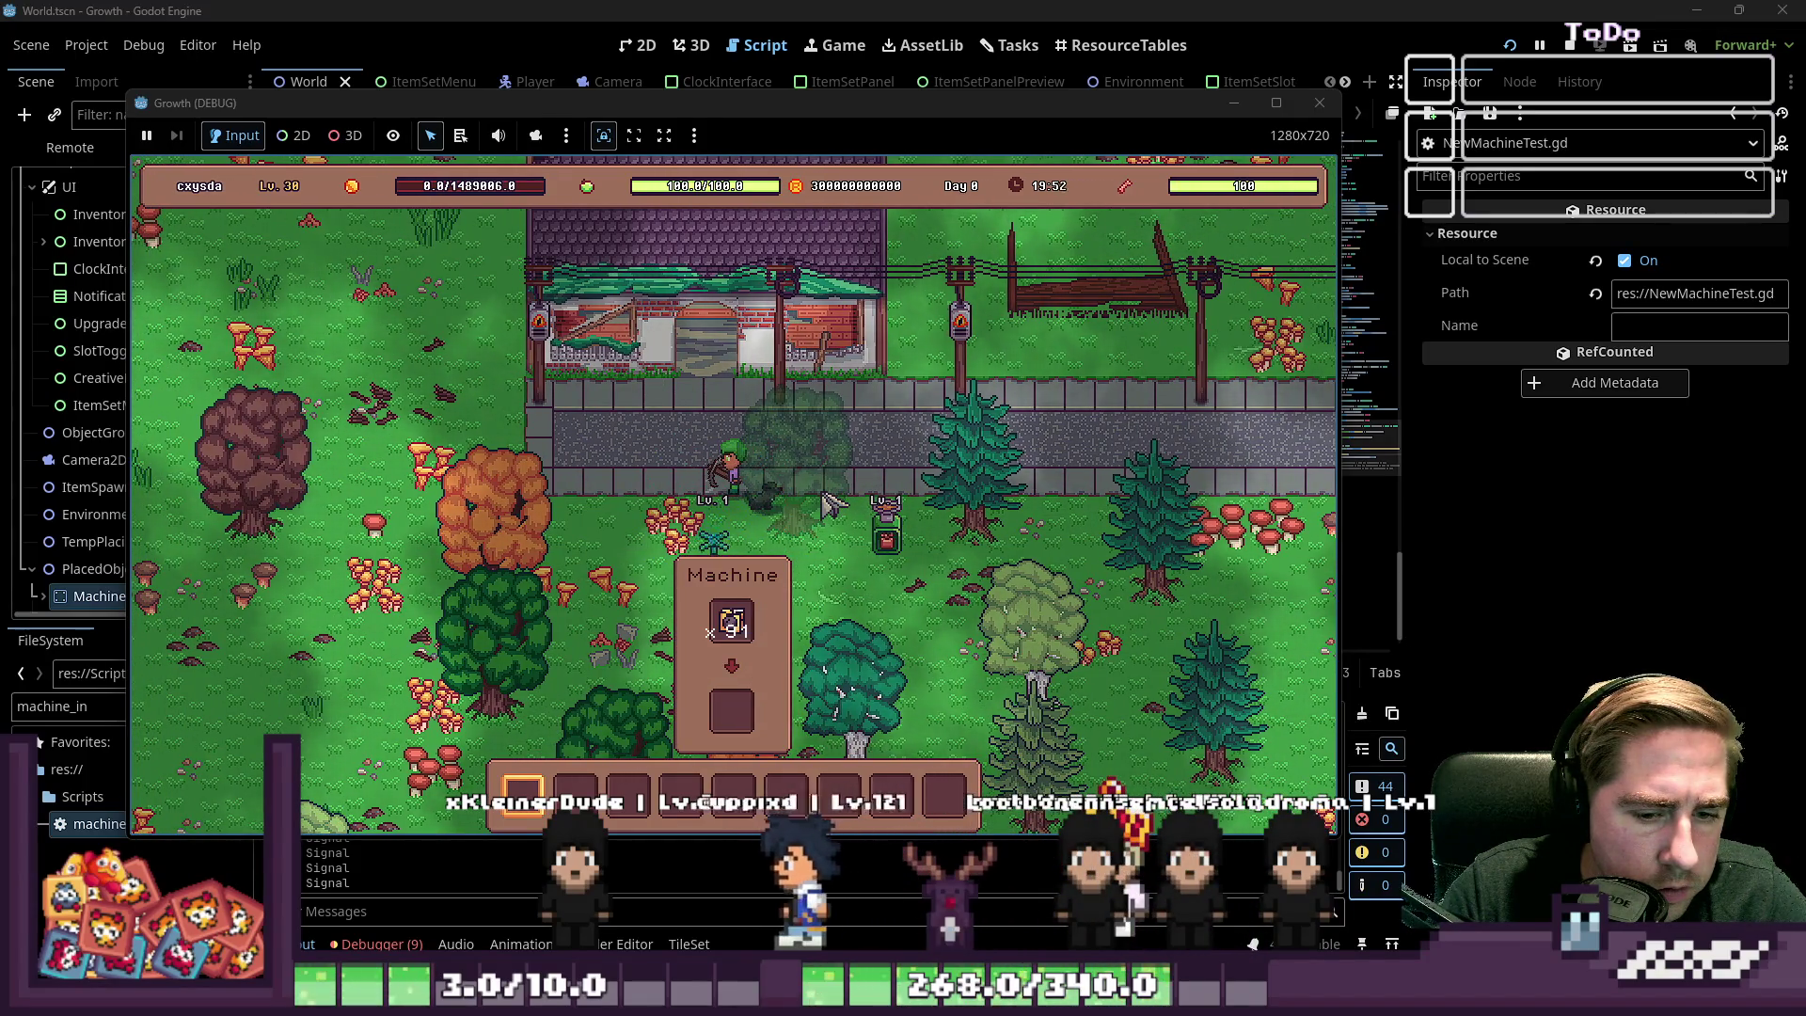
key("i")
key("i")
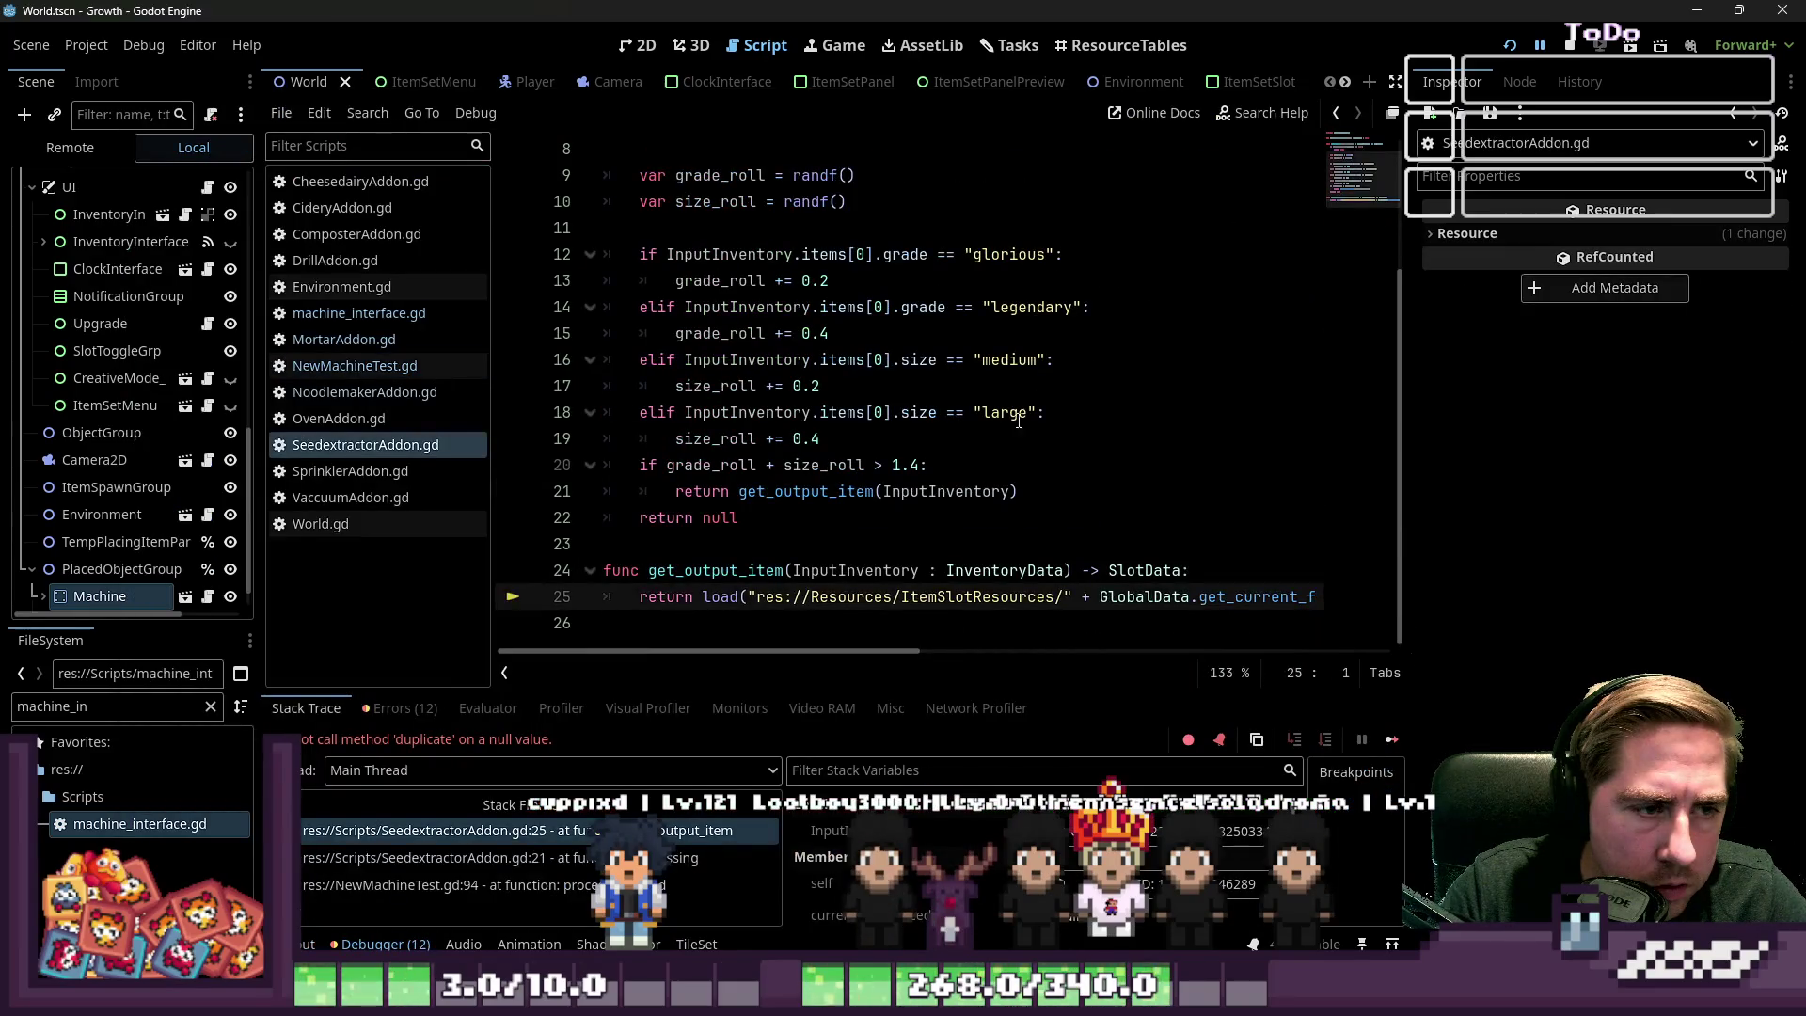
left_click(1005, 439)
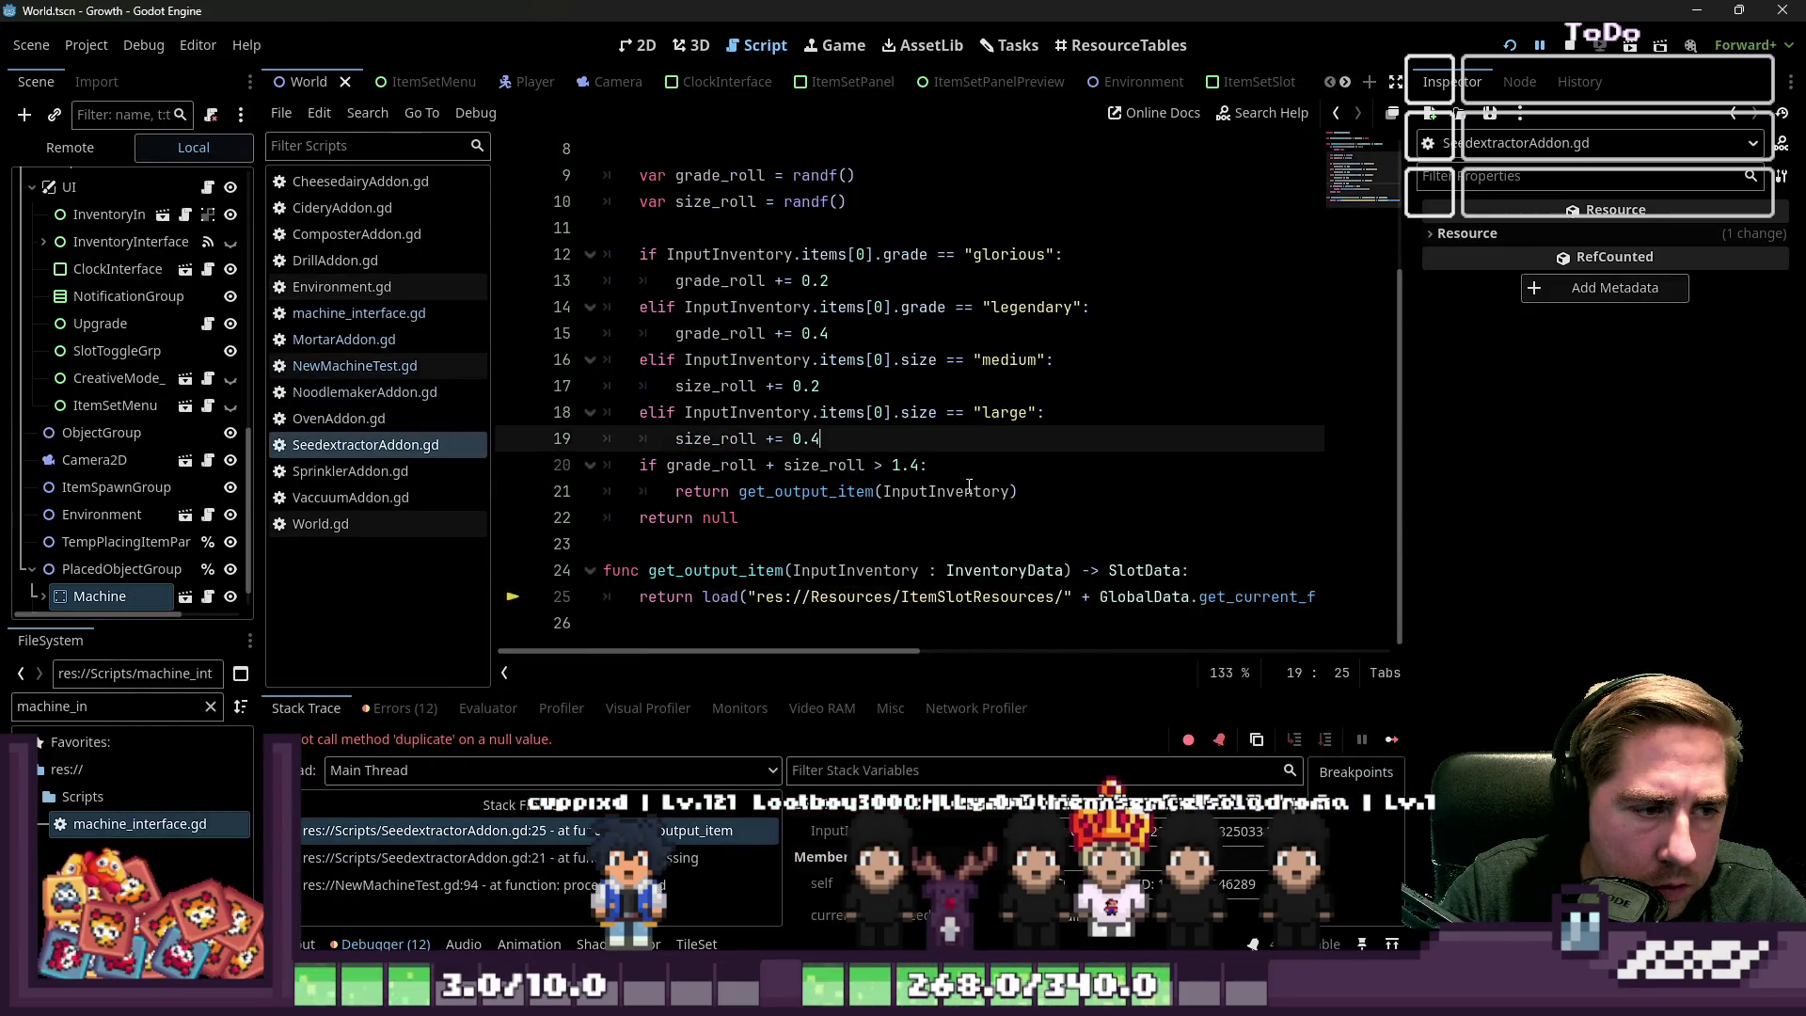
mouse_move(794, 651)
left_mouse_down()
mouse_move(884, 658)
mouse_move(708, 701)
left_mouse_up()
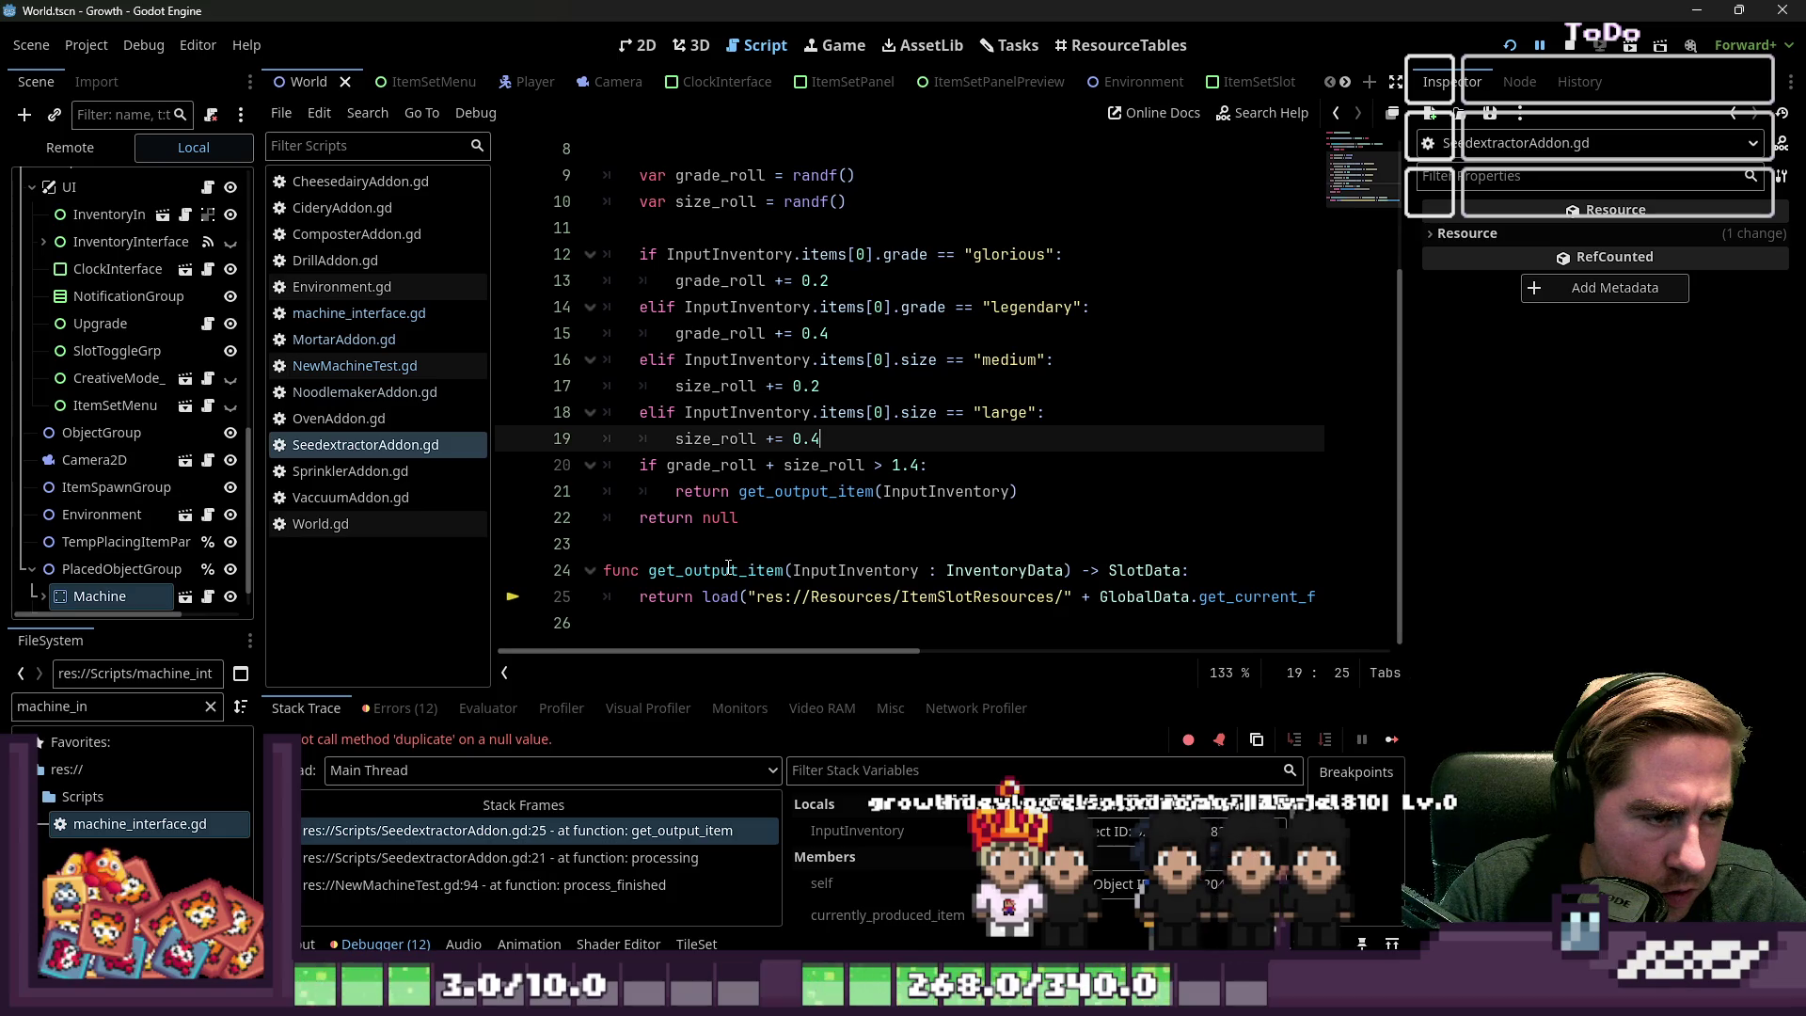
left_click(1210, 571)
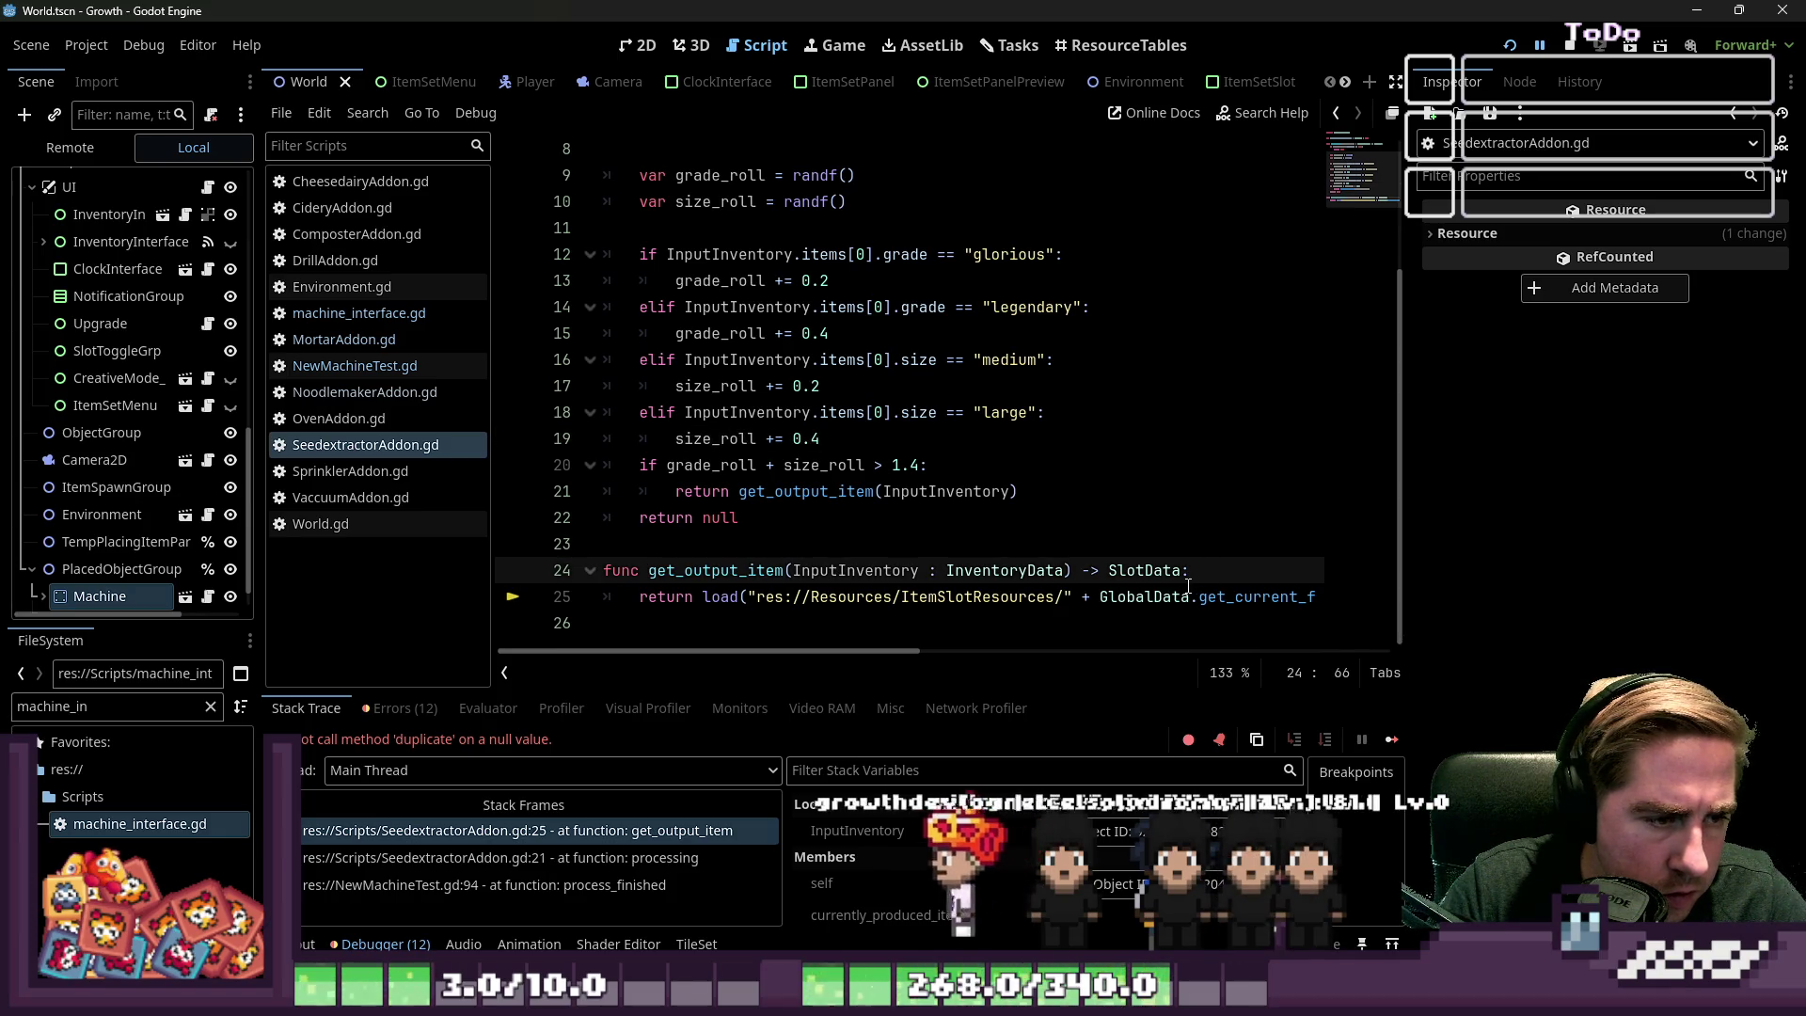
mouse_move(1192, 587)
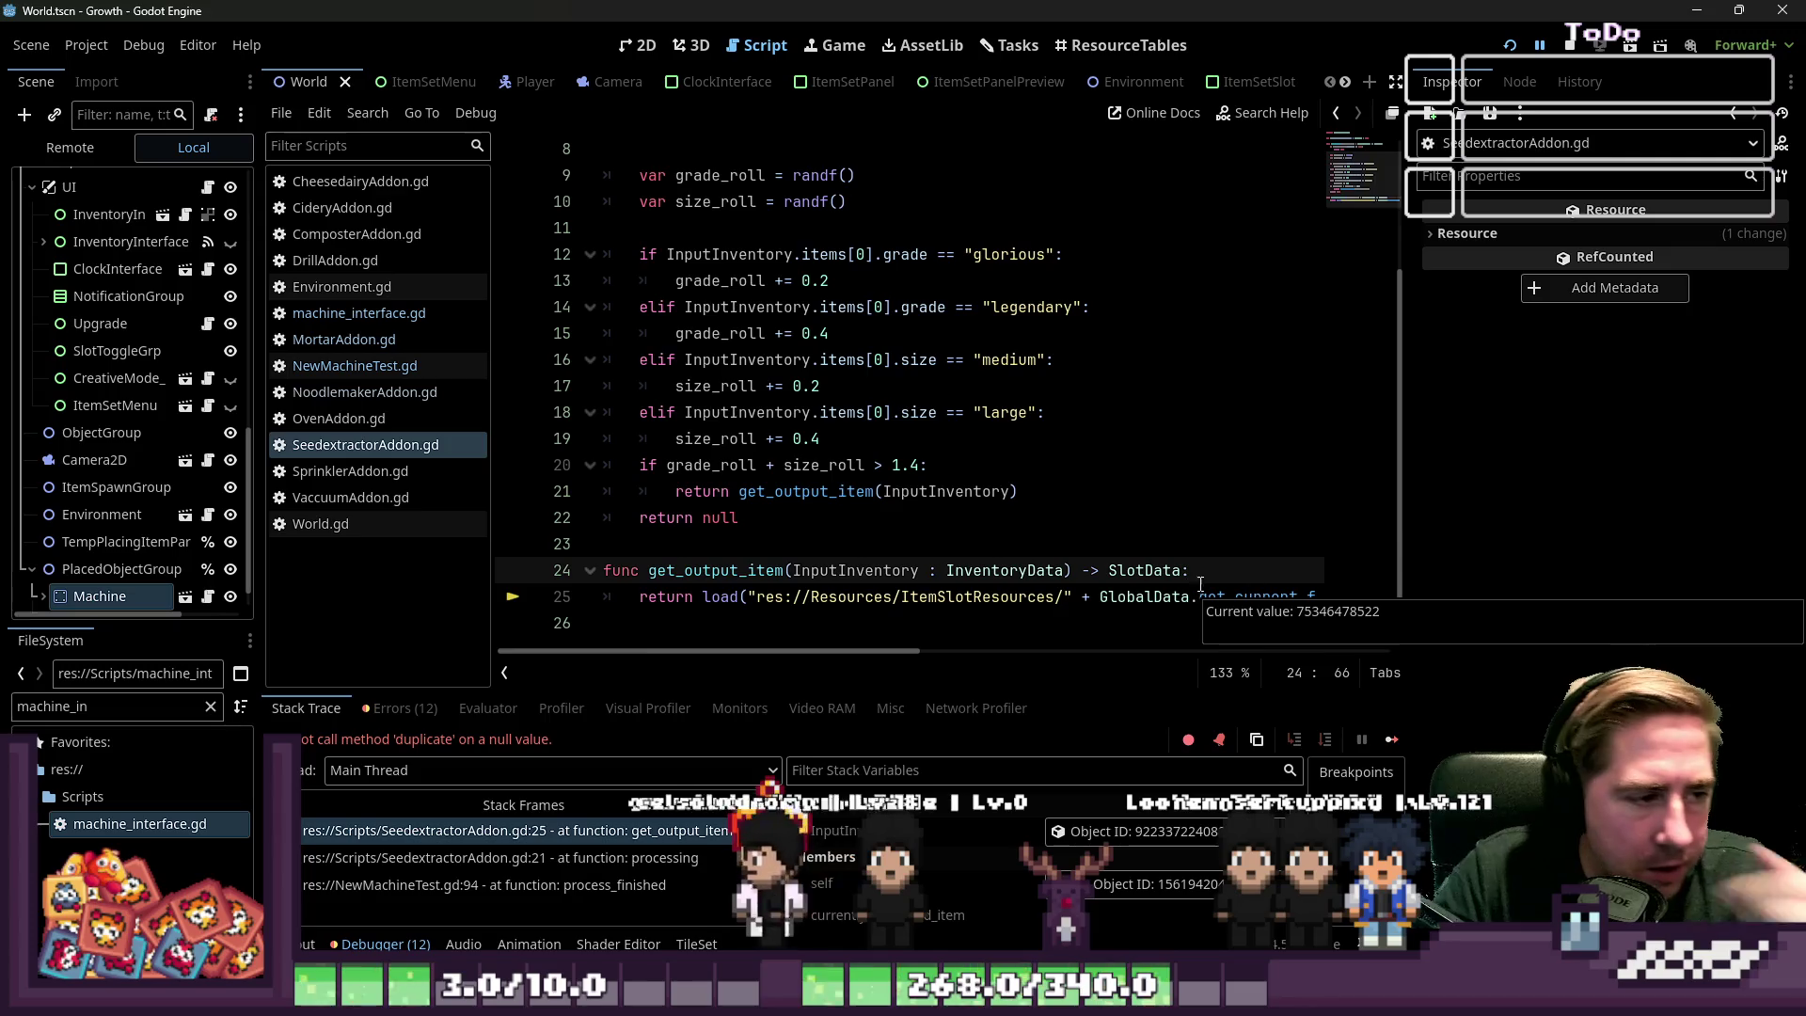
left_click(359, 363)
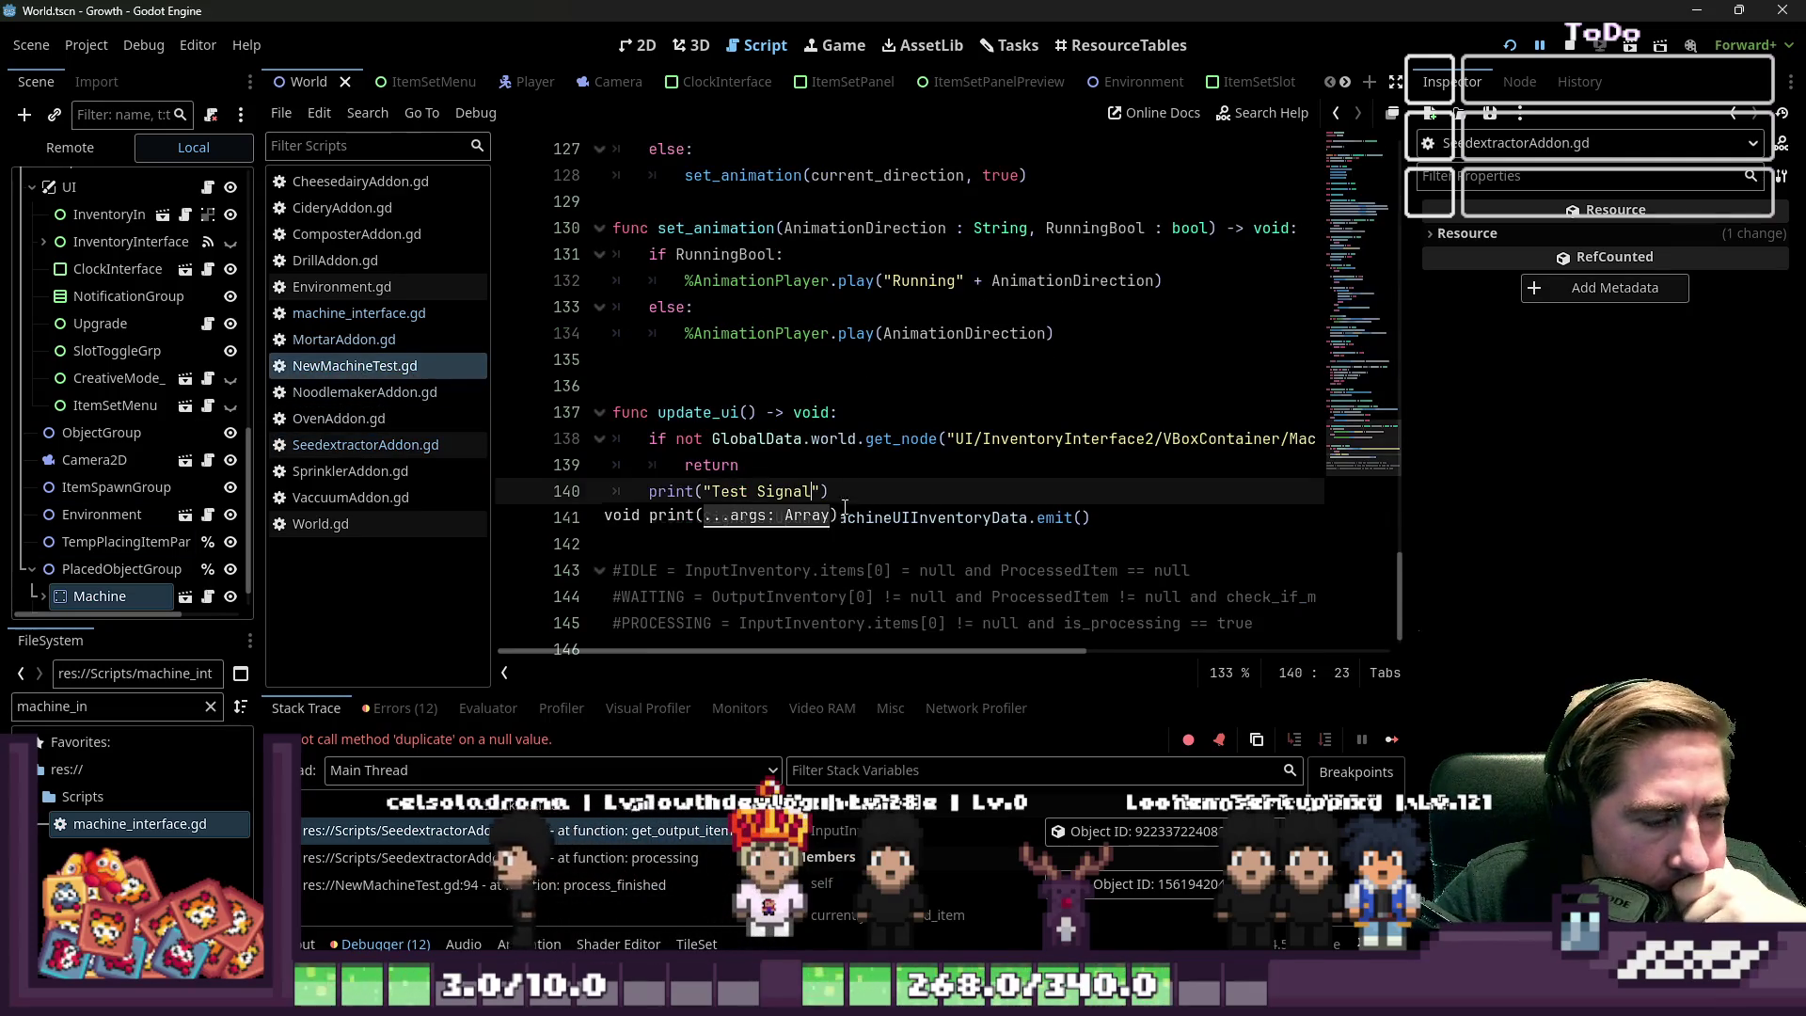
left_click(858, 438)
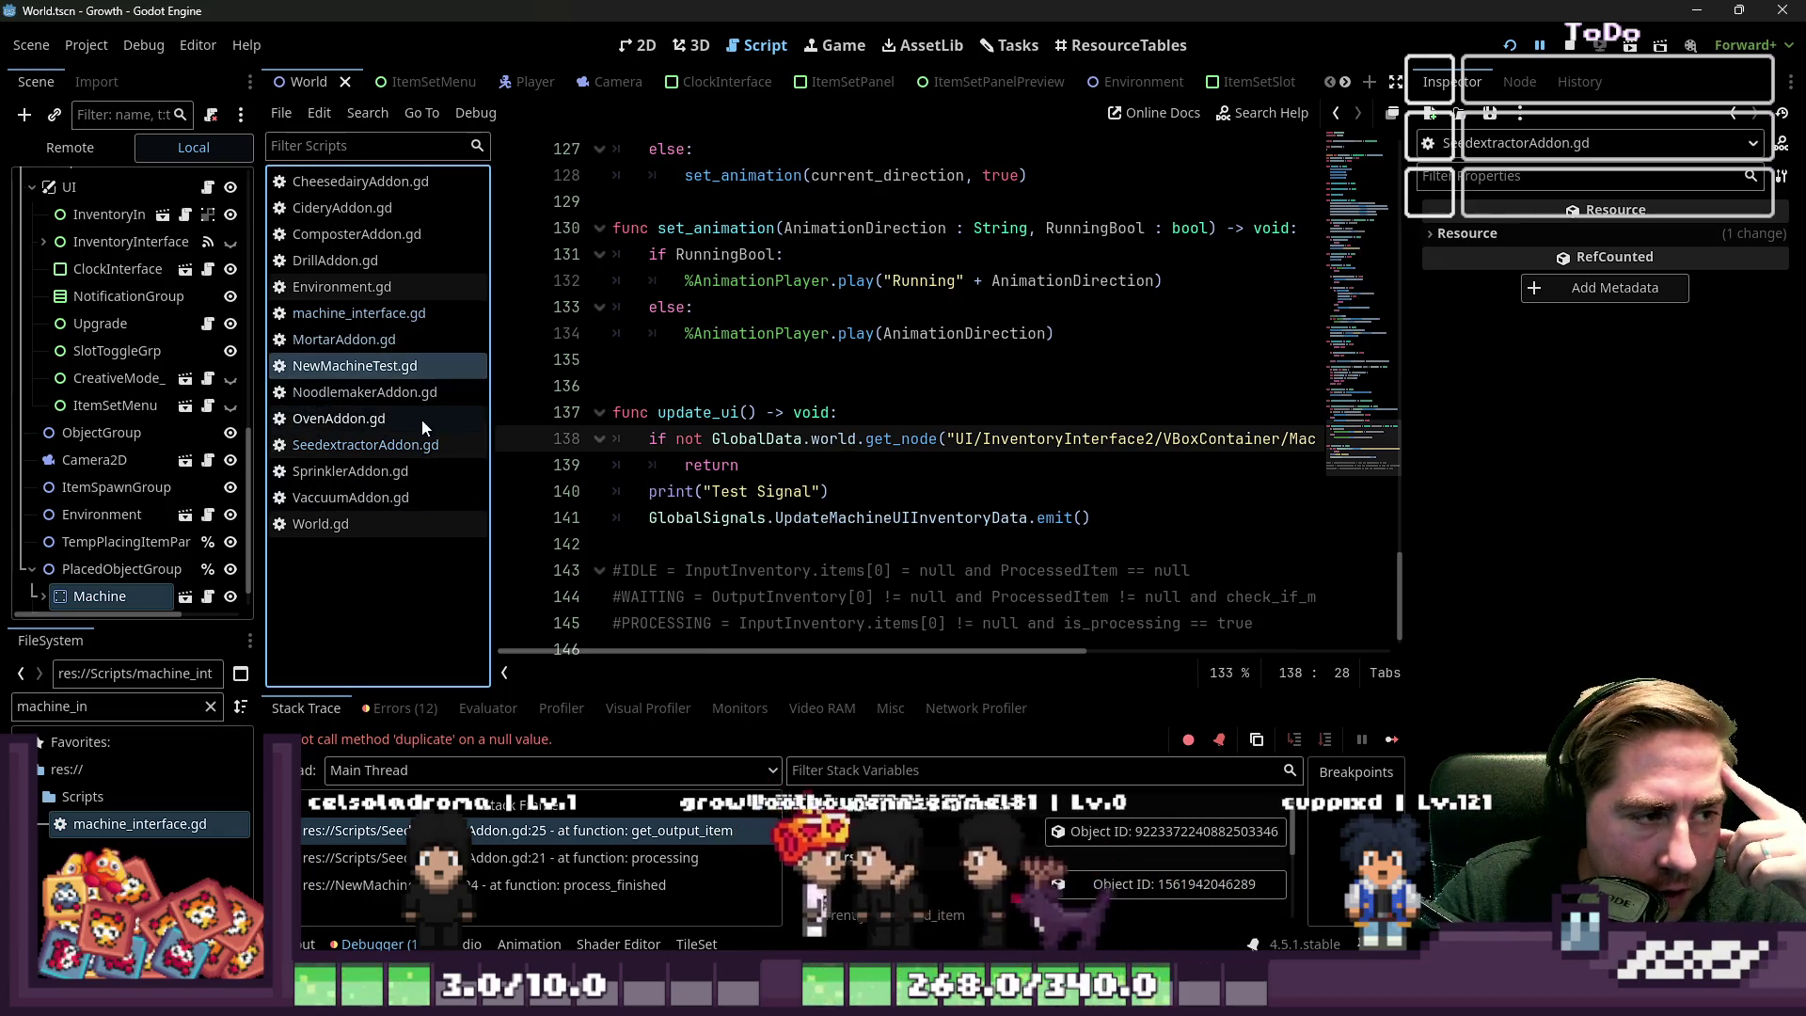
left_click(414, 444)
left_click(785, 489)
left_click(758, 518)
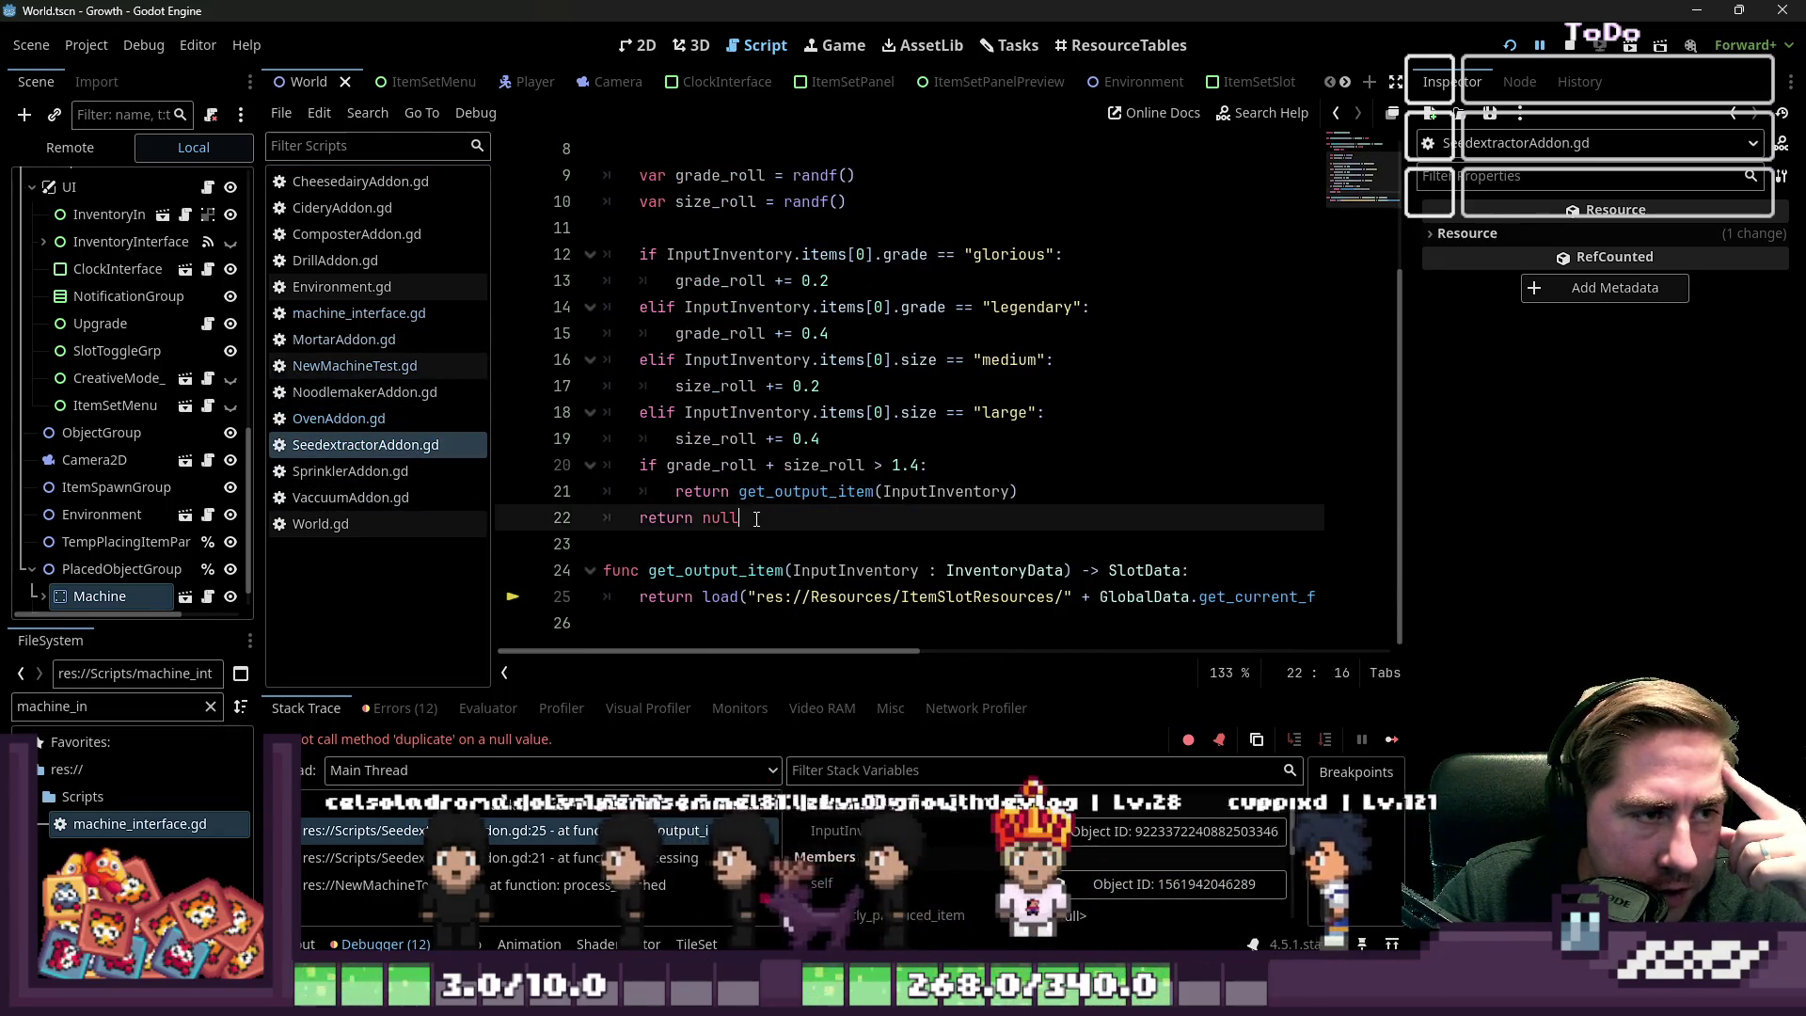
scroll(758, 516, "up", 3)
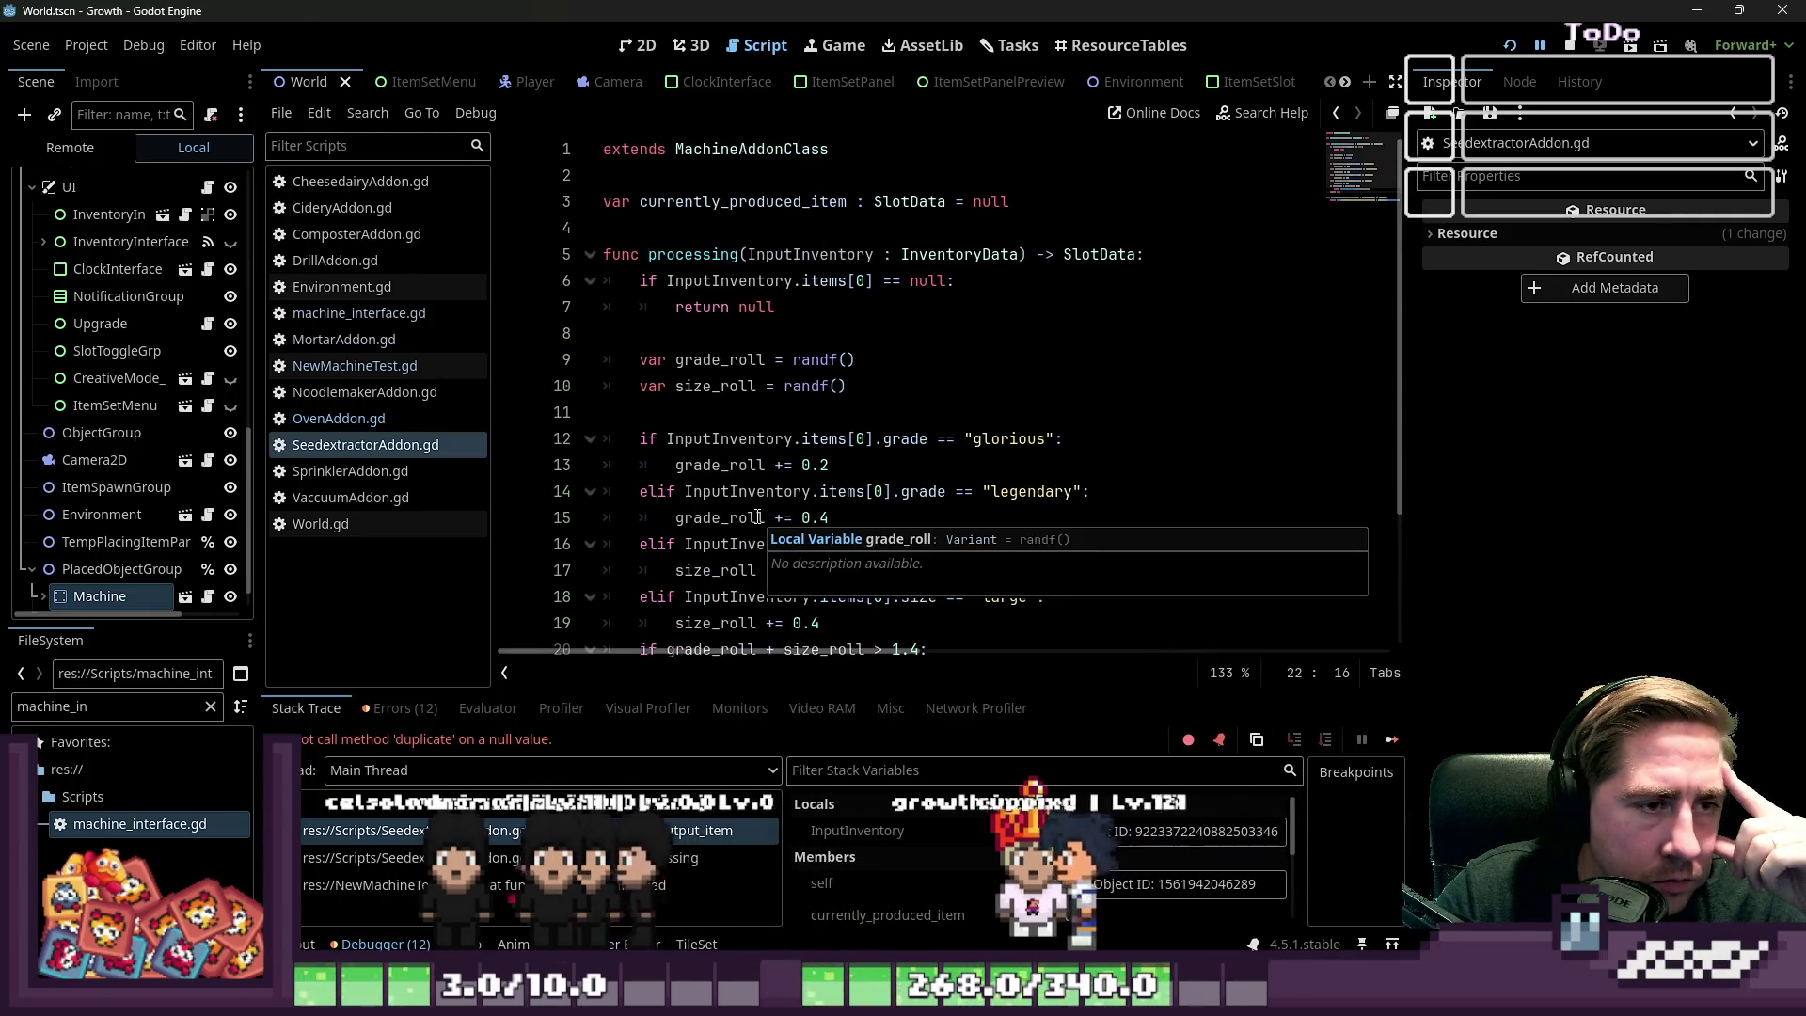
scroll(758, 517, "down", 1)
mouse_move(758, 517)
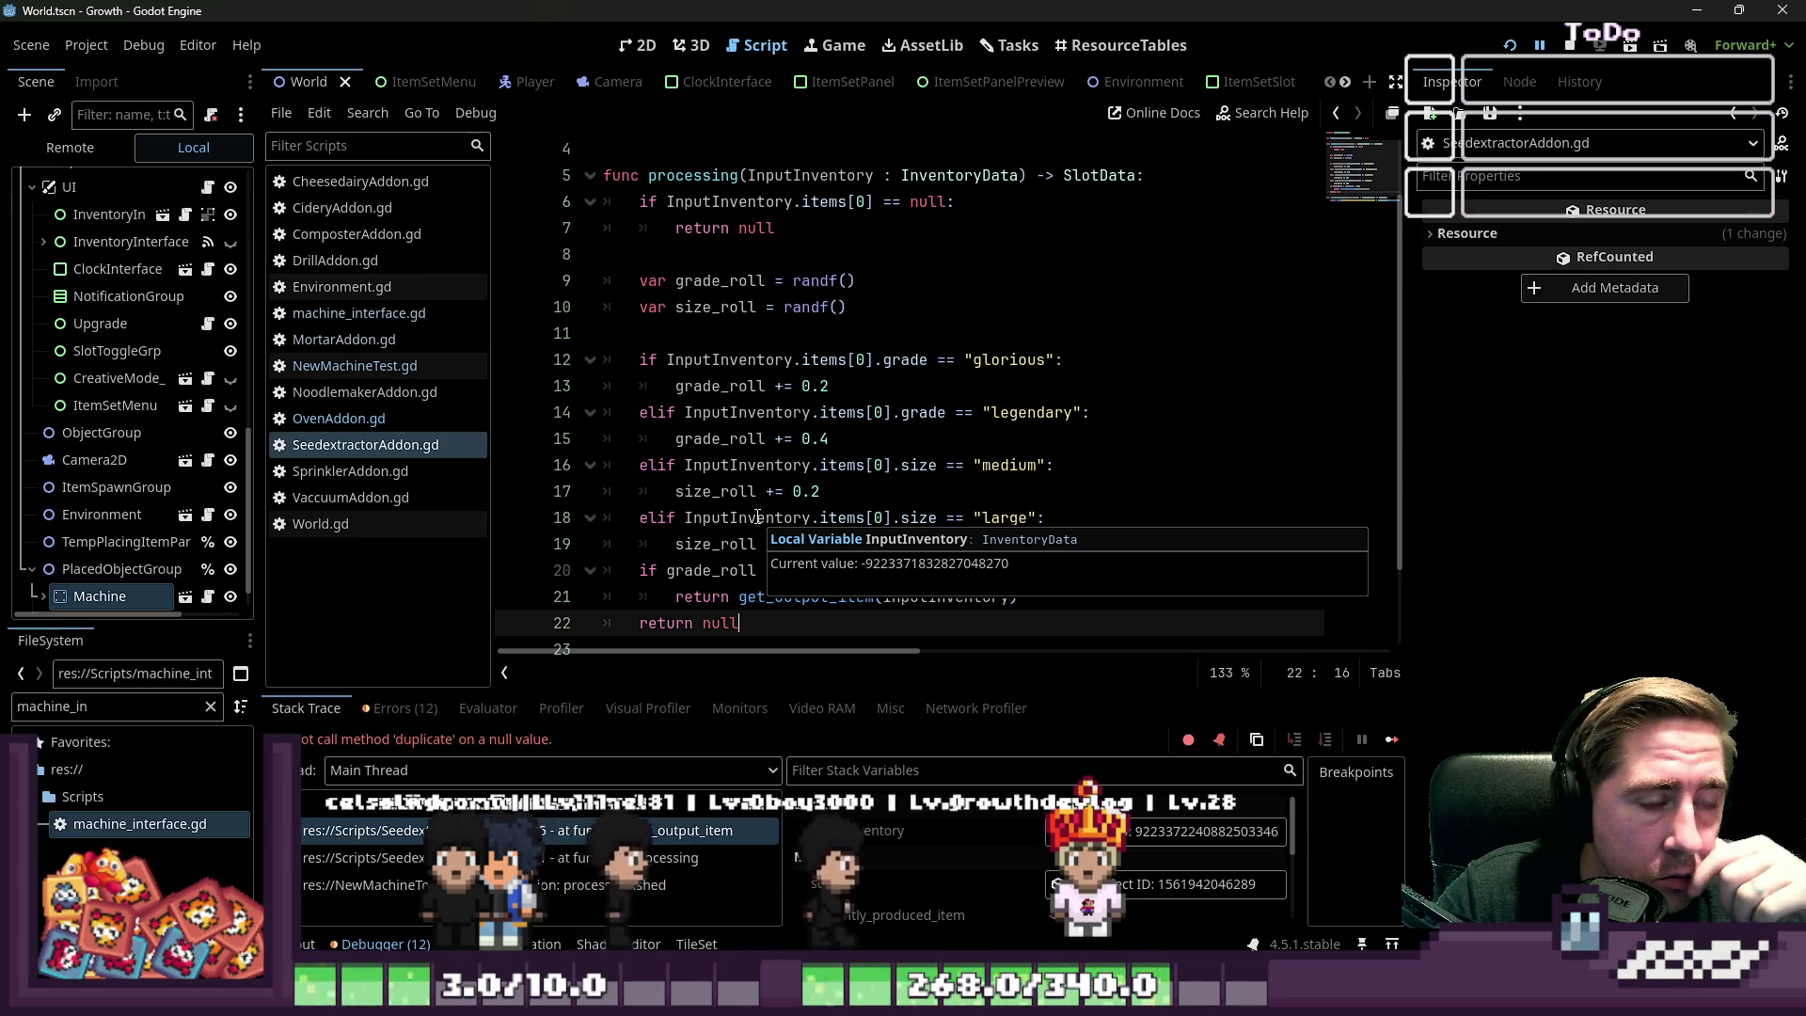
scroll(758, 517, "down", 2)
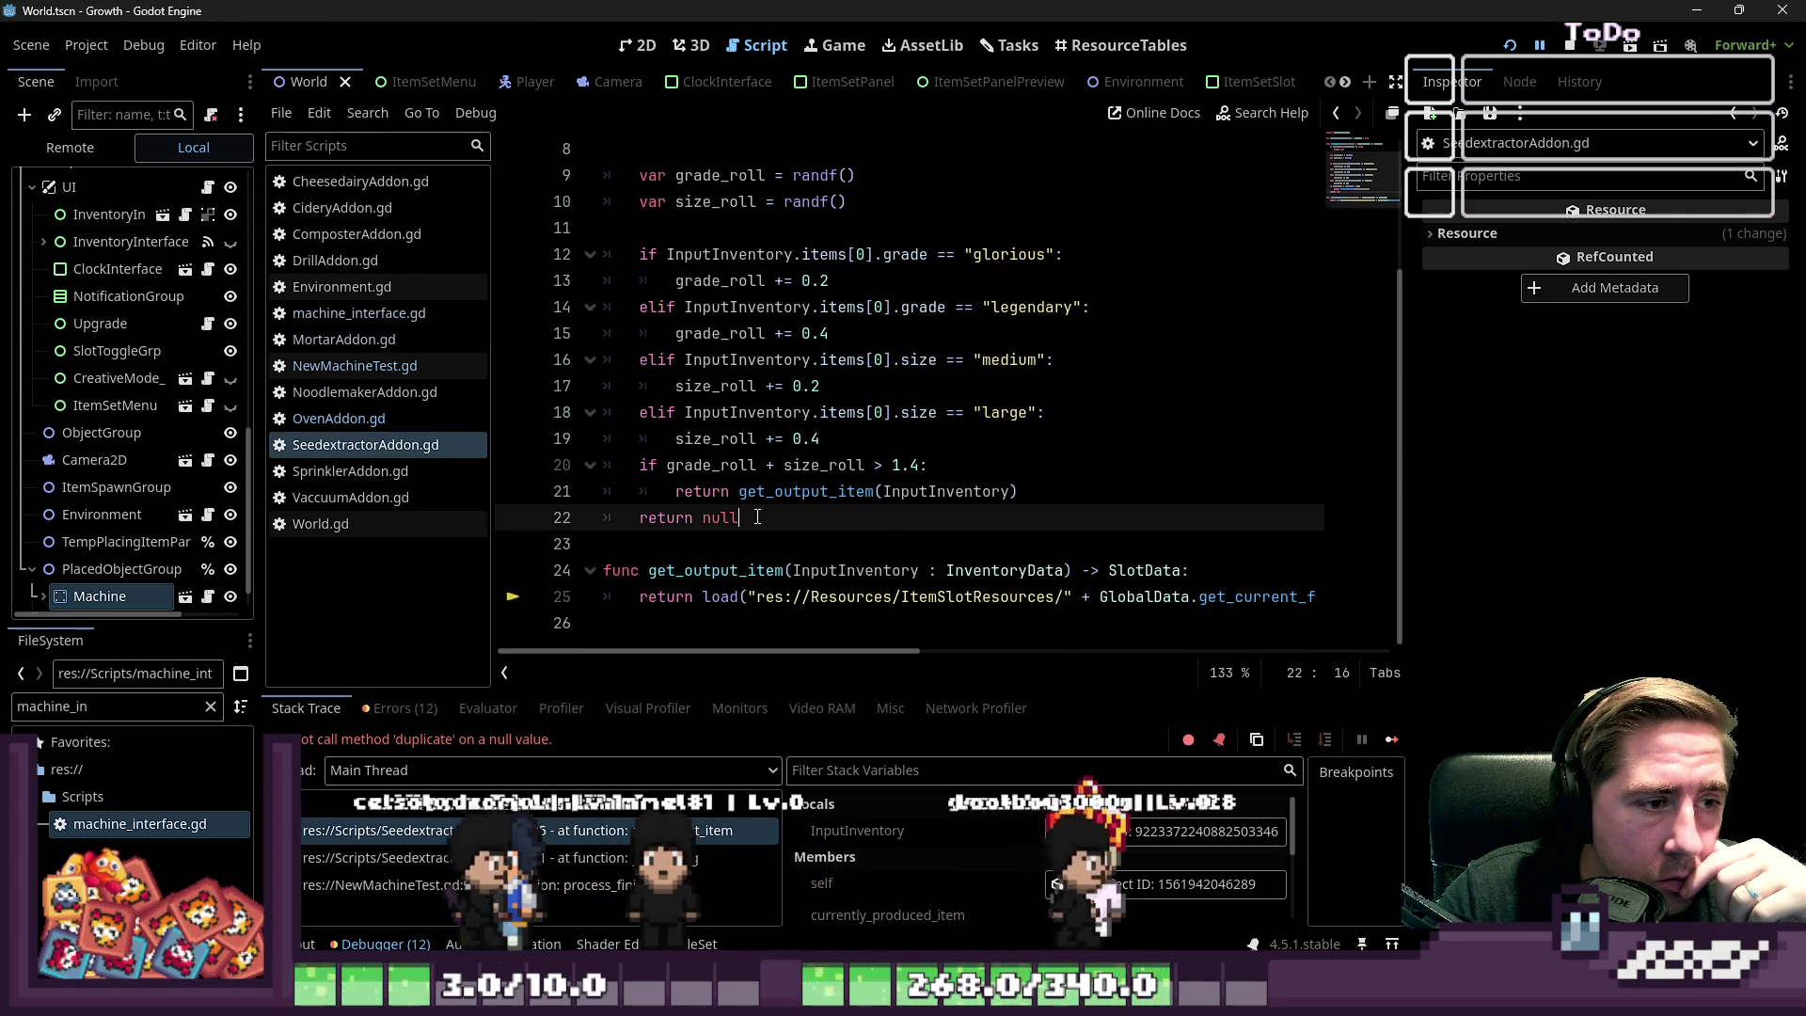
scroll(758, 517, "up", 2)
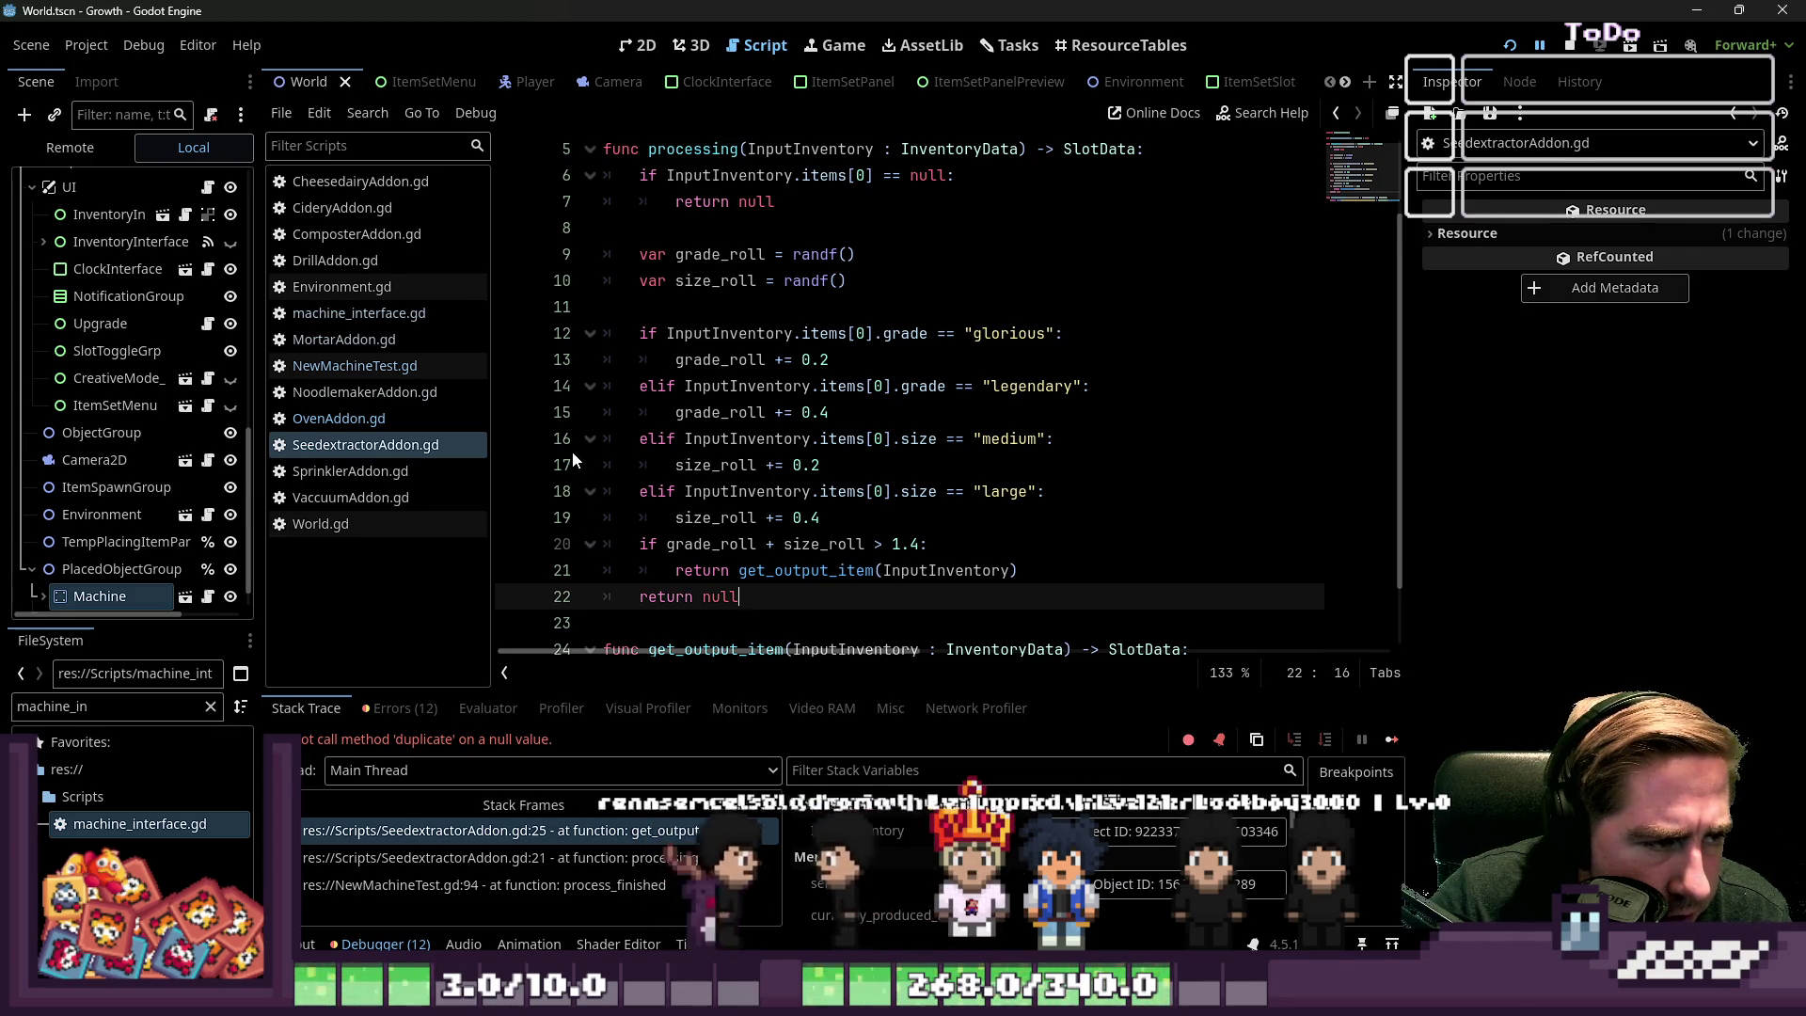
left_click(414, 448)
left_click(385, 411)
left_click(369, 446)
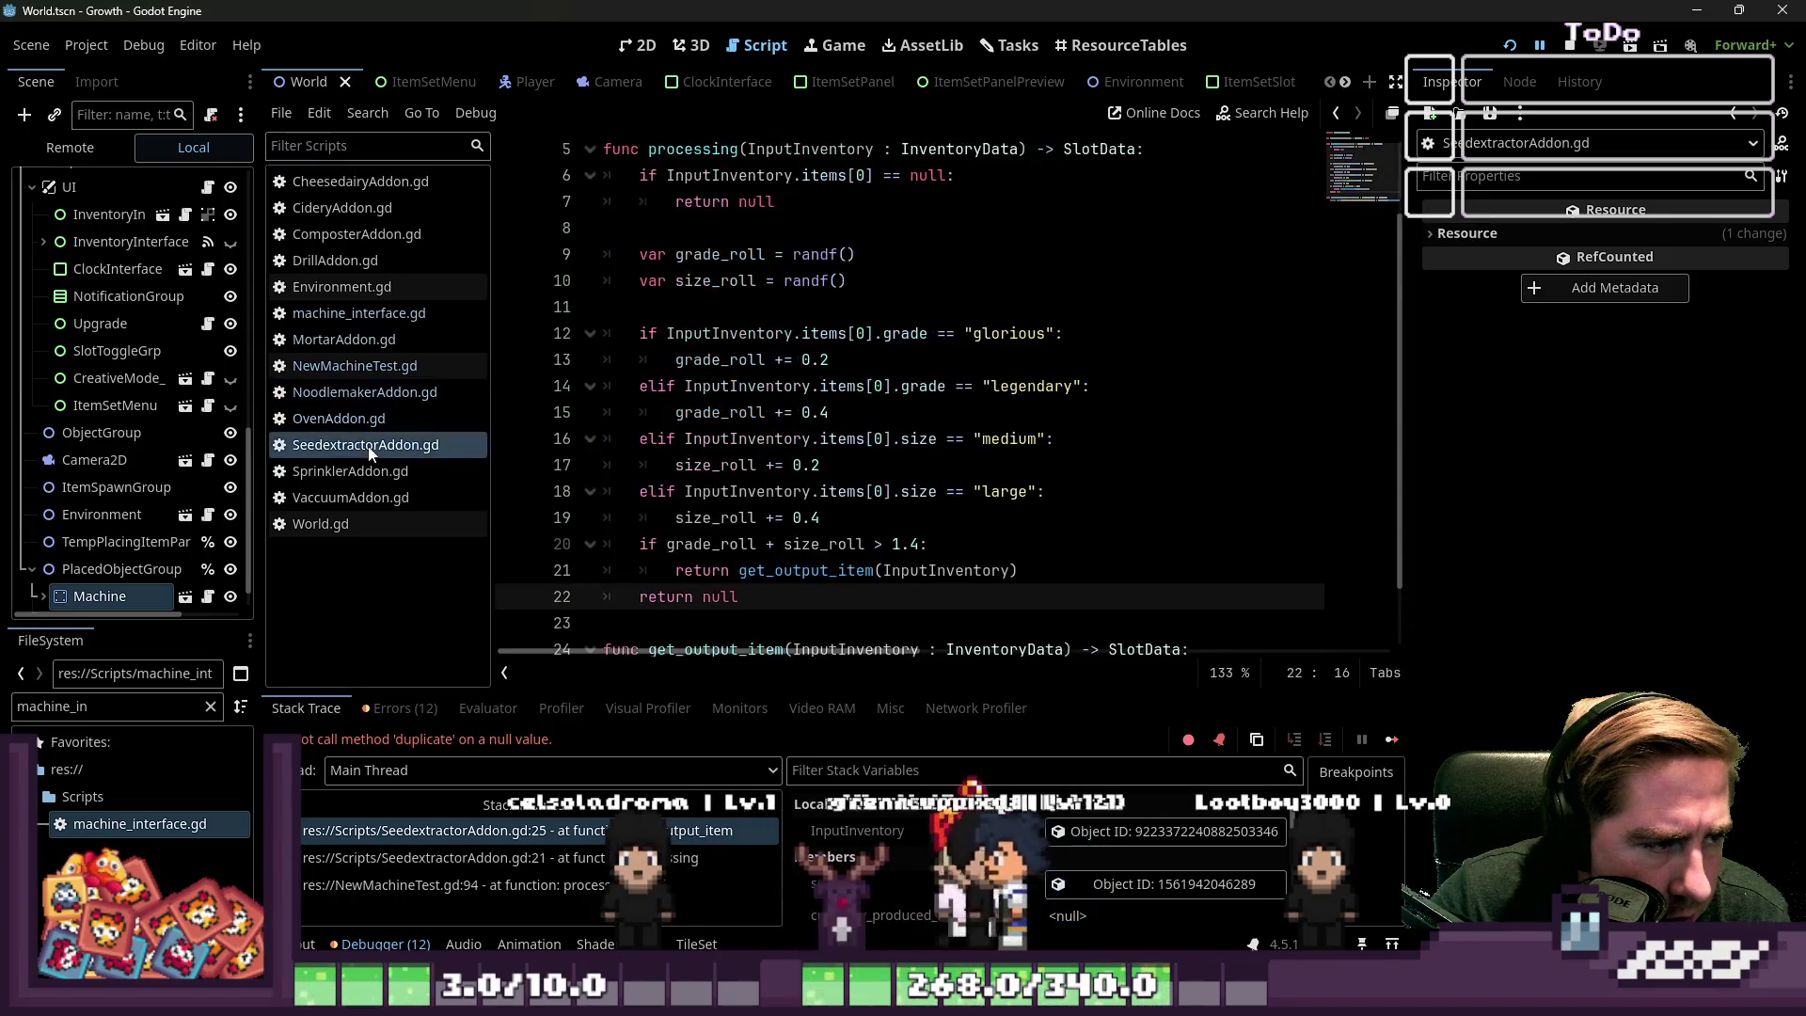
scroll(778, 482, "down", 1)
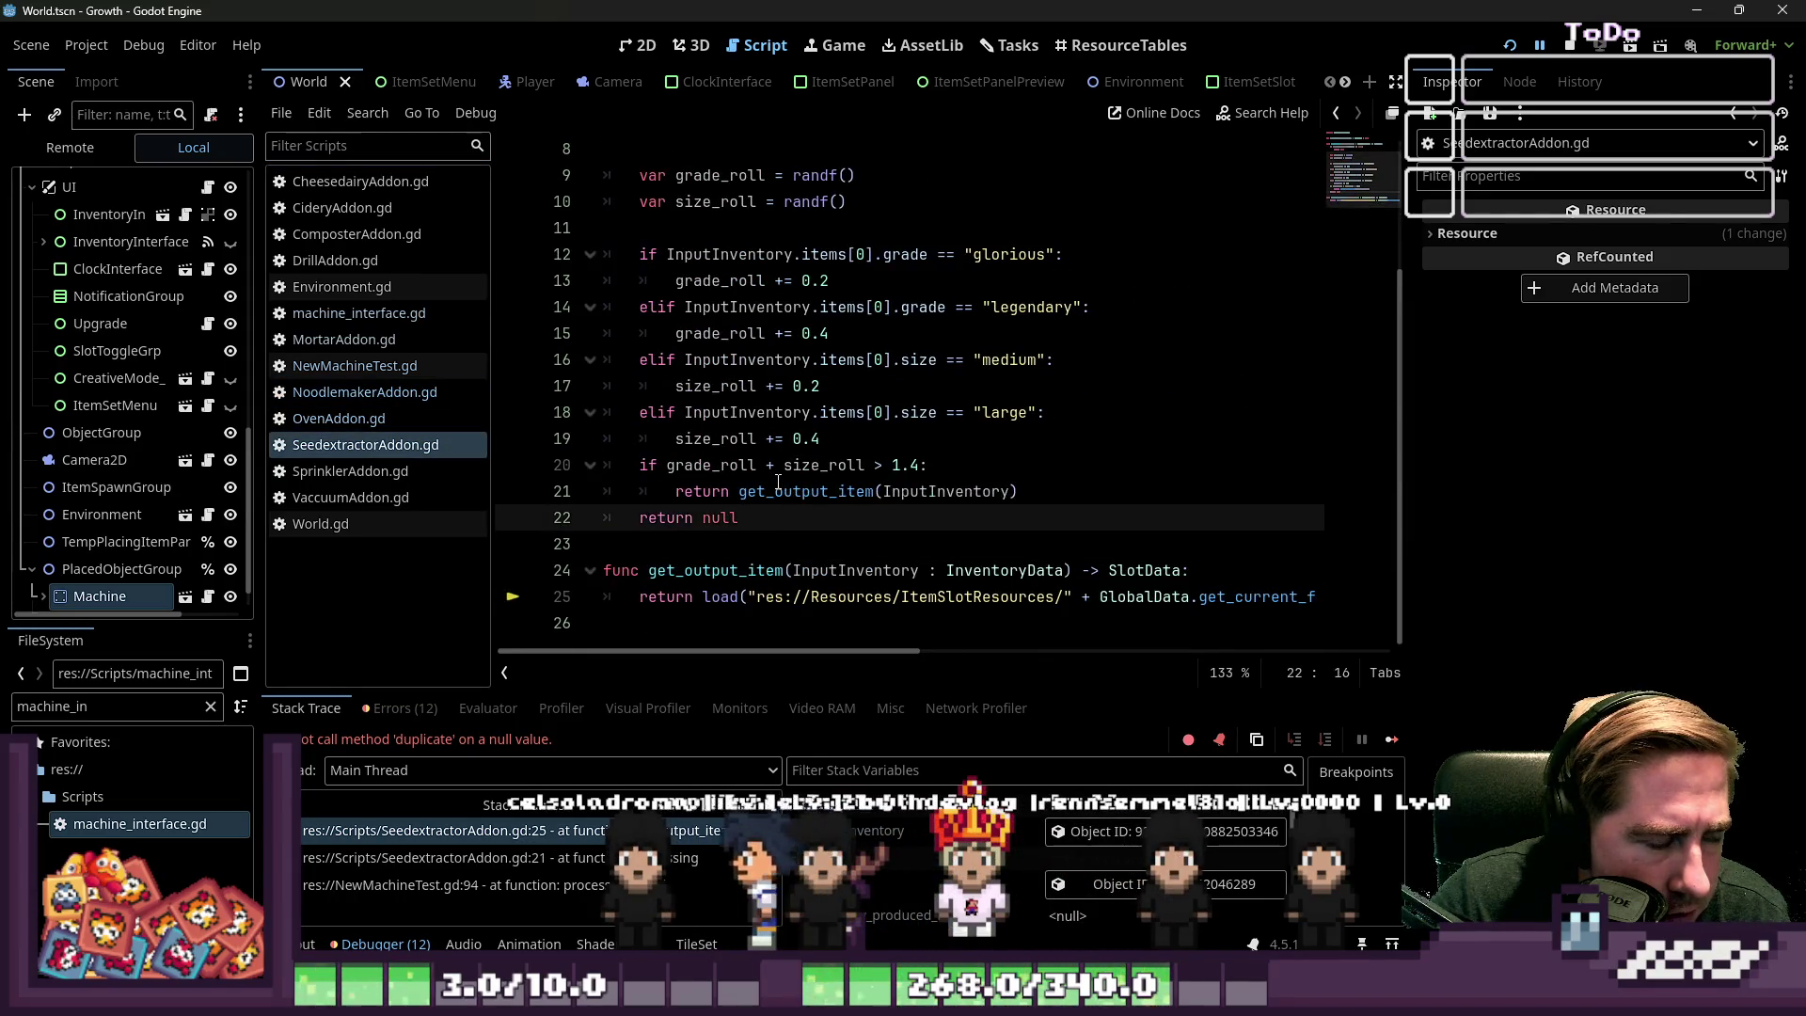
mouse_move(778, 483)
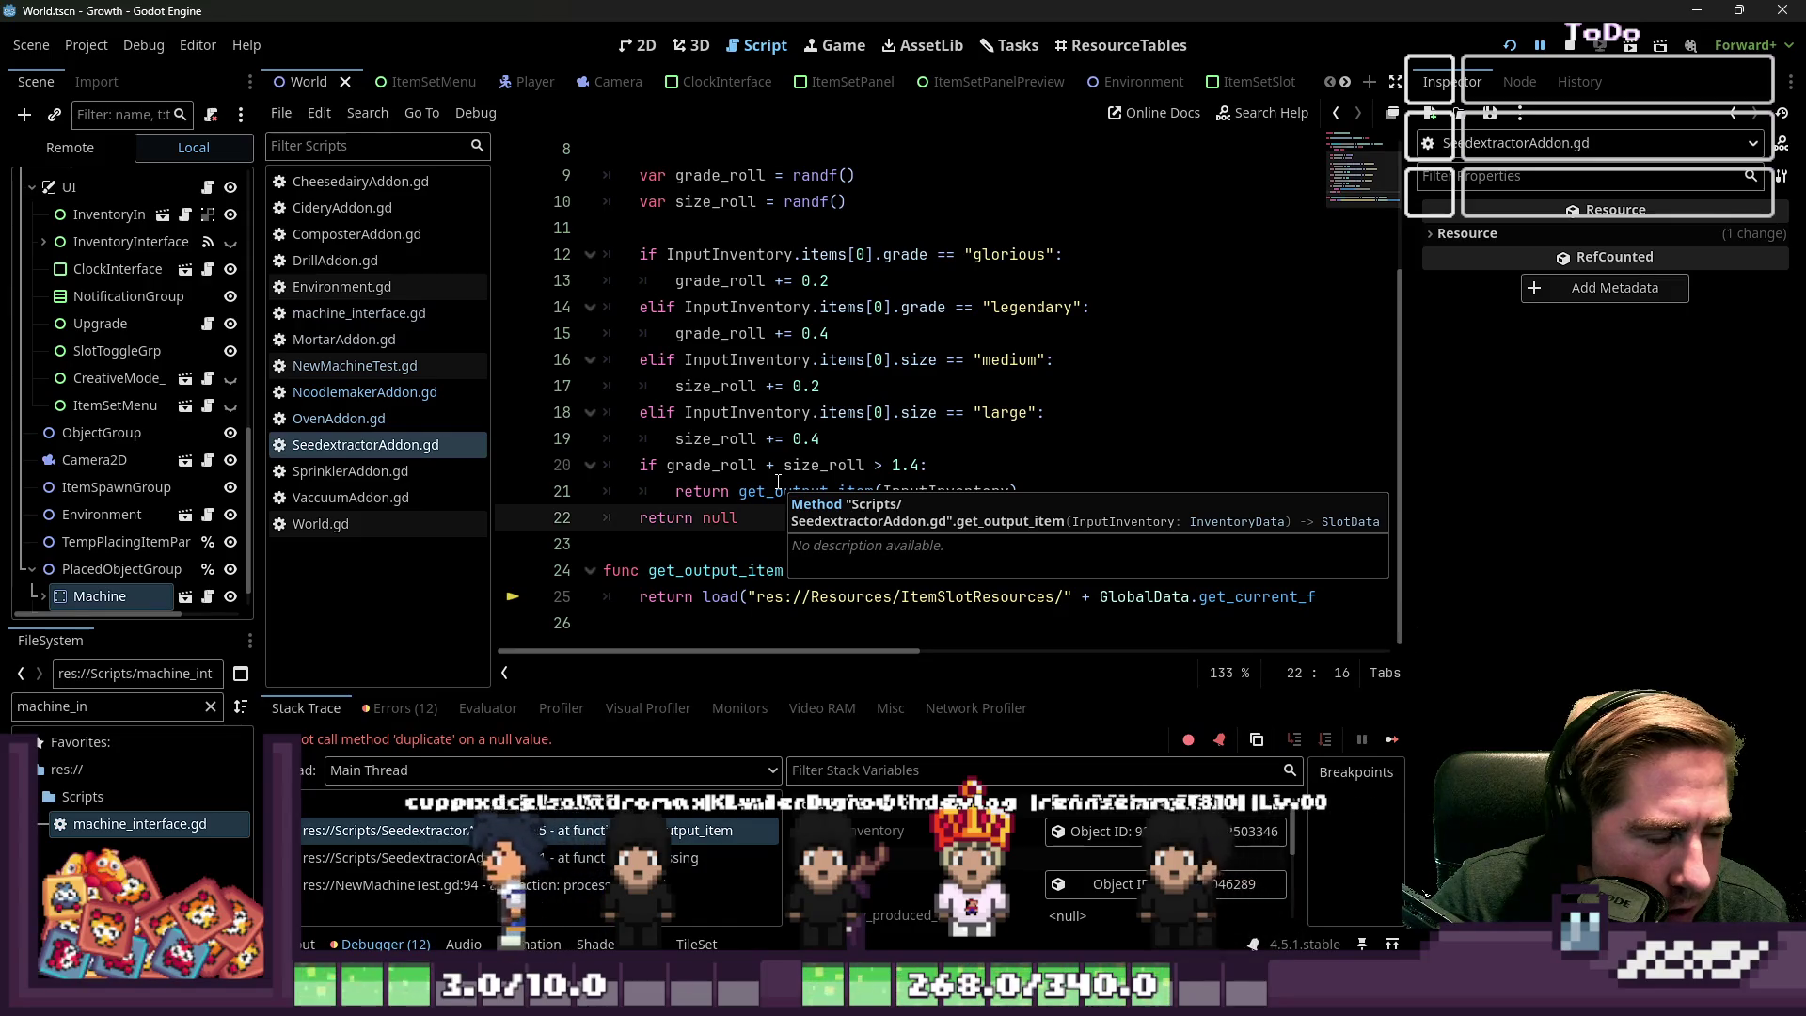
scroll(778, 483, "up", 3)
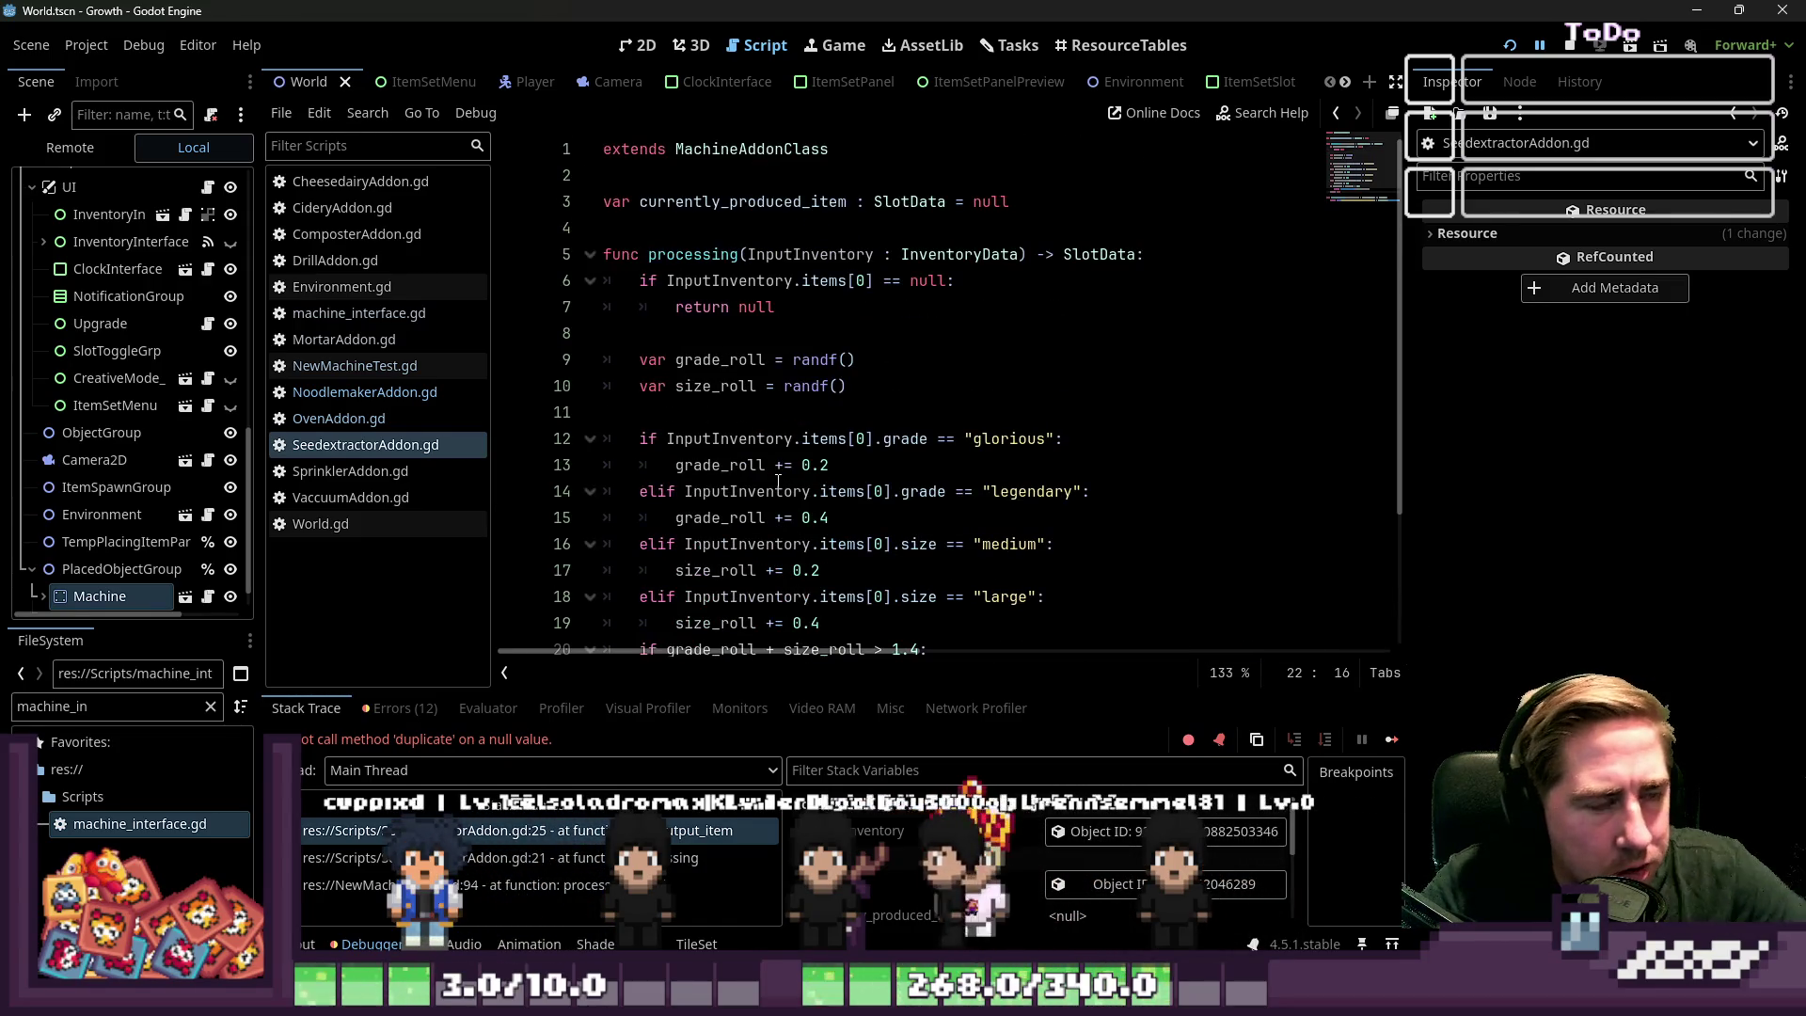
left_click(382, 369)
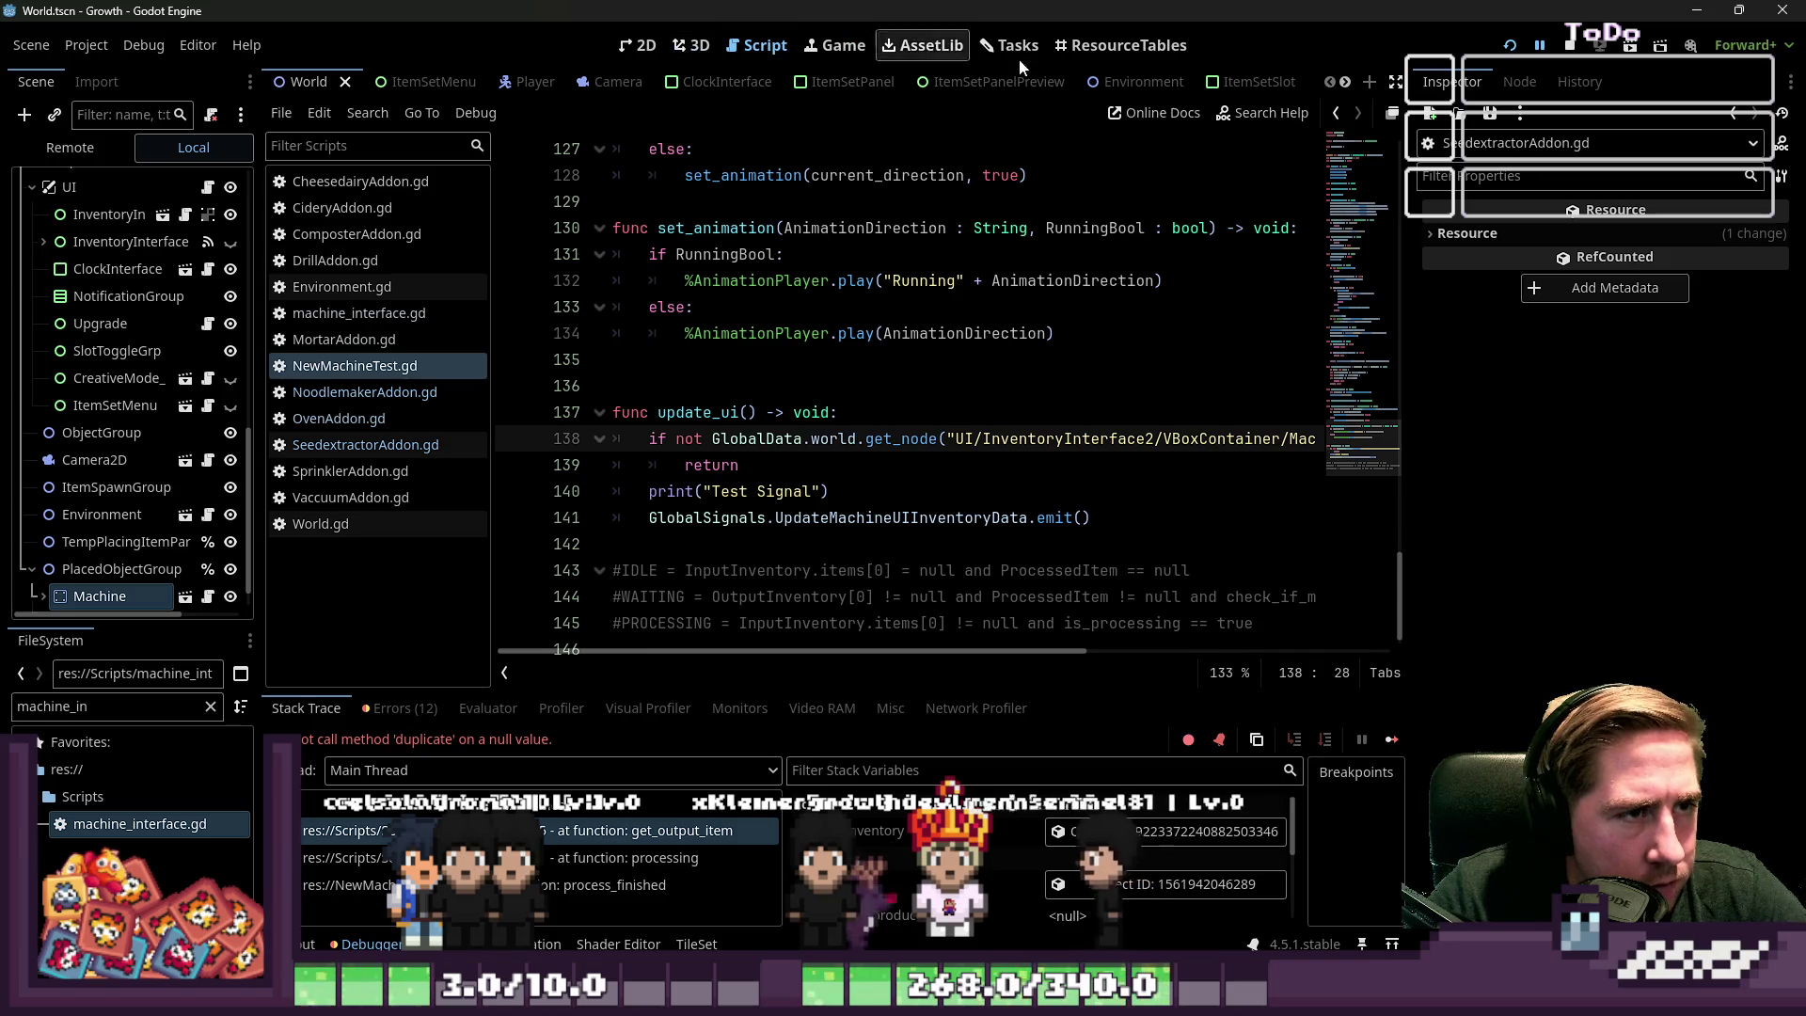
left_click(1567, 45)
Delete the Machine2 and Machine nodes from the World scene in the 2D view
left_click(637, 45)
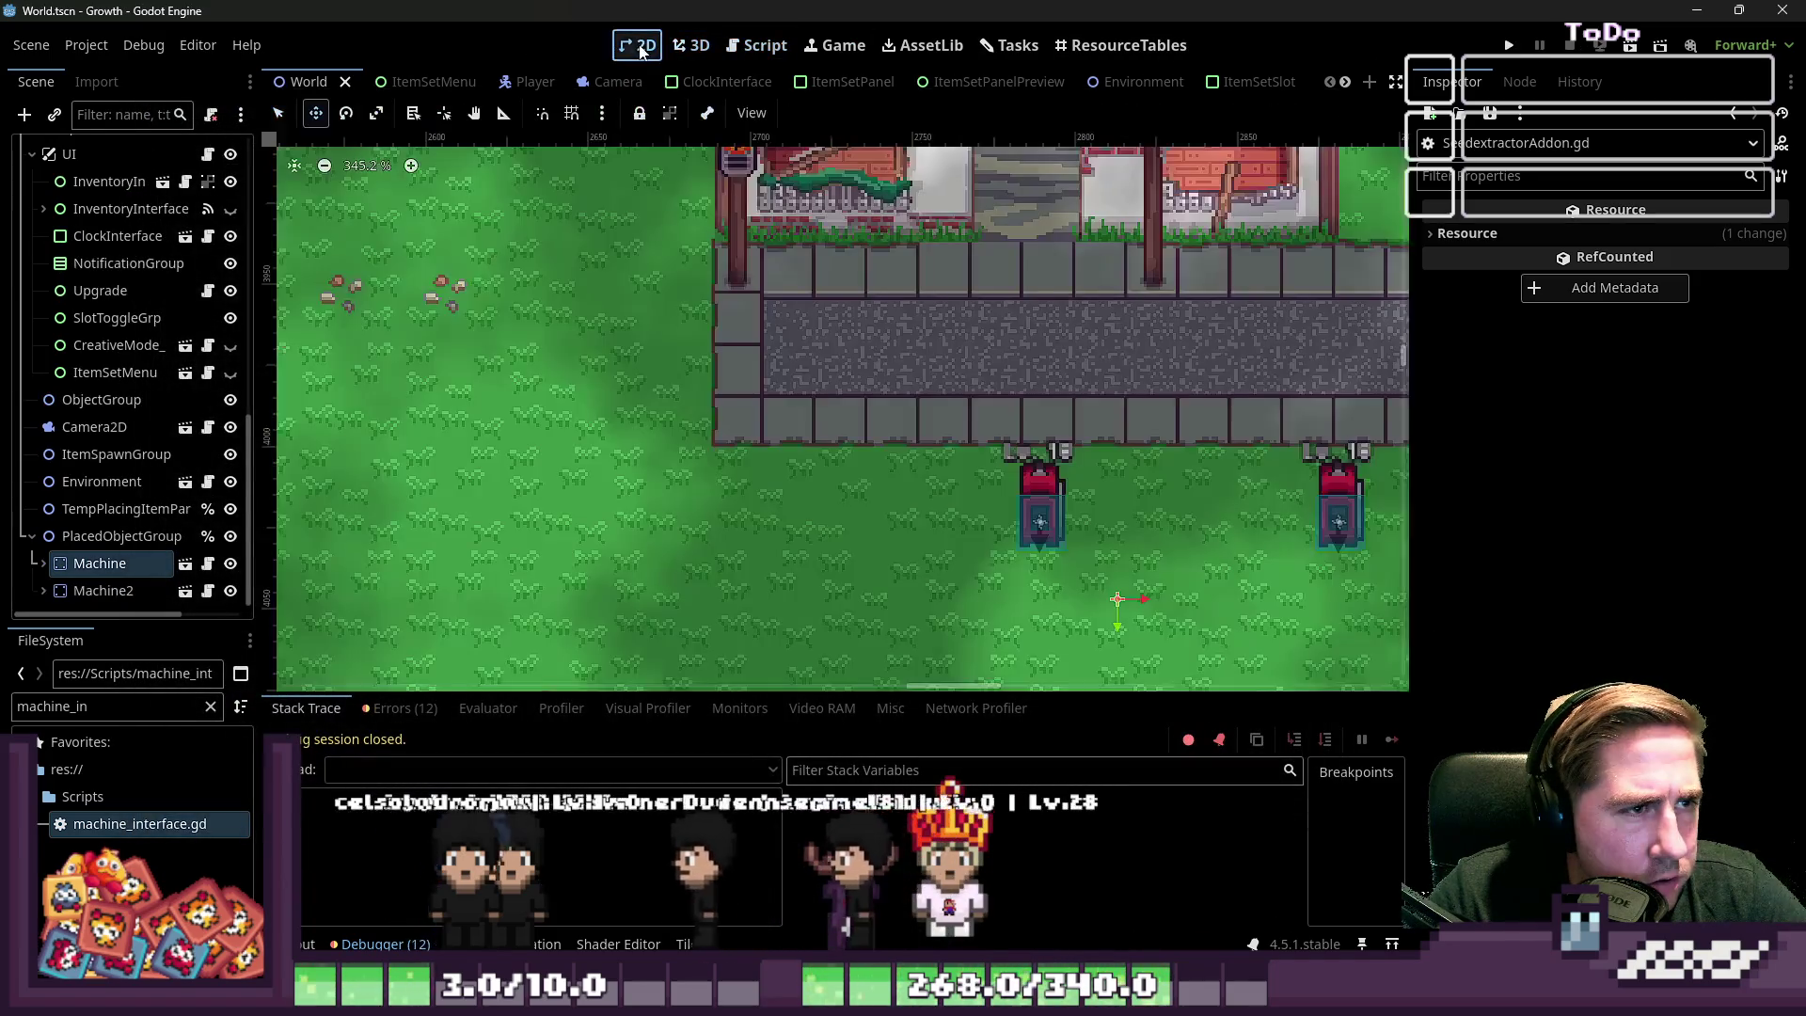
scroll(768, 433, "down", 2)
left_click_drag(1084, 487, 1038, 480)
left_click(99, 590)
right_click(110, 589)
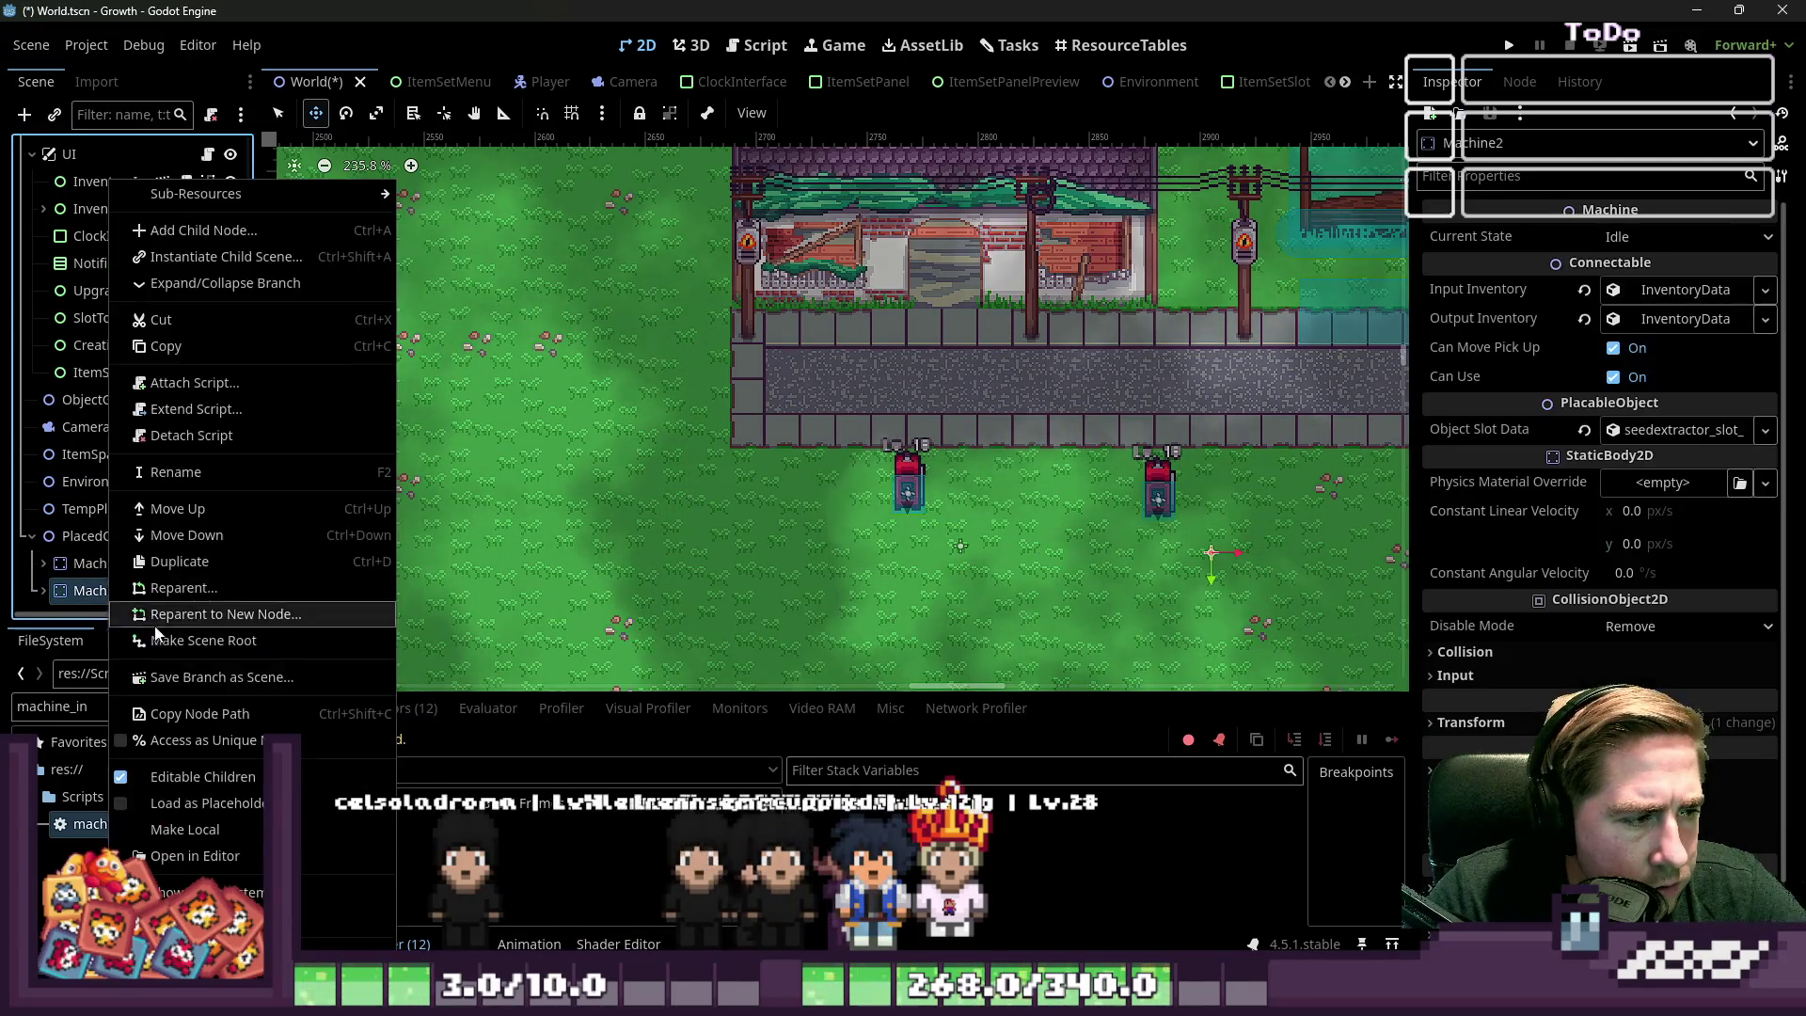
key("Delete")
left_click(834, 524)
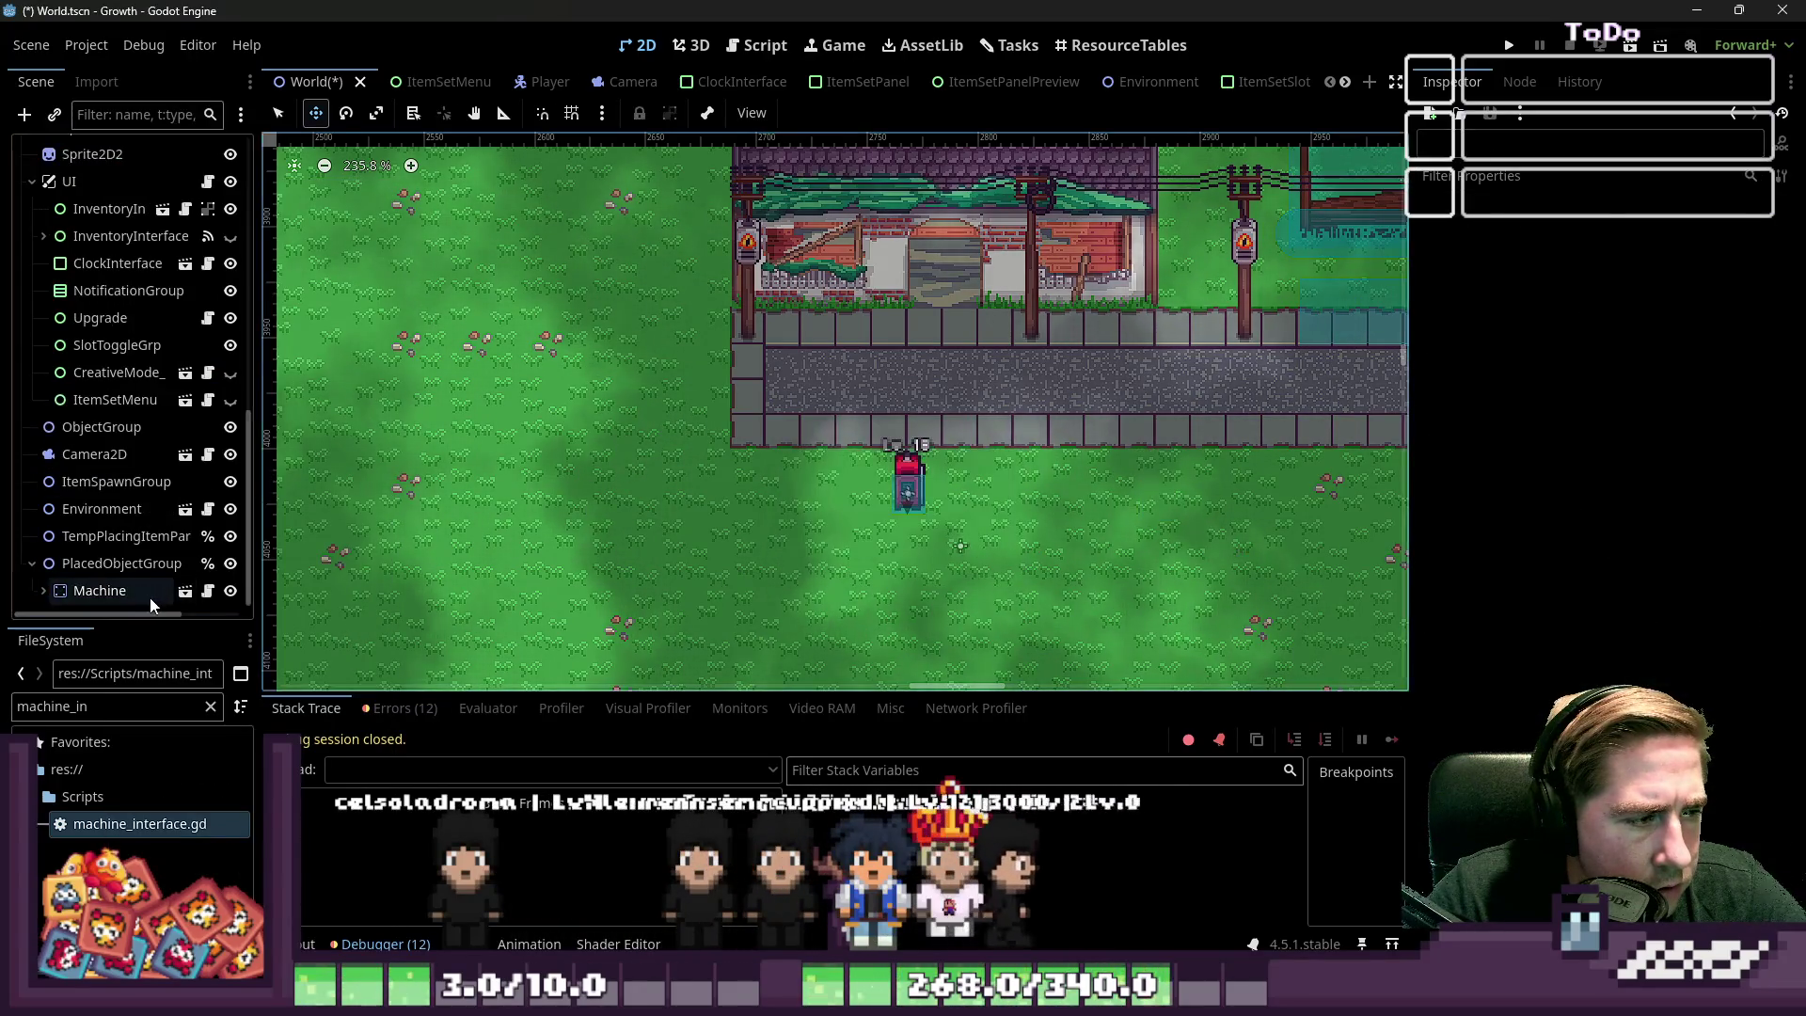
right_click(99, 589)
key("Delete")
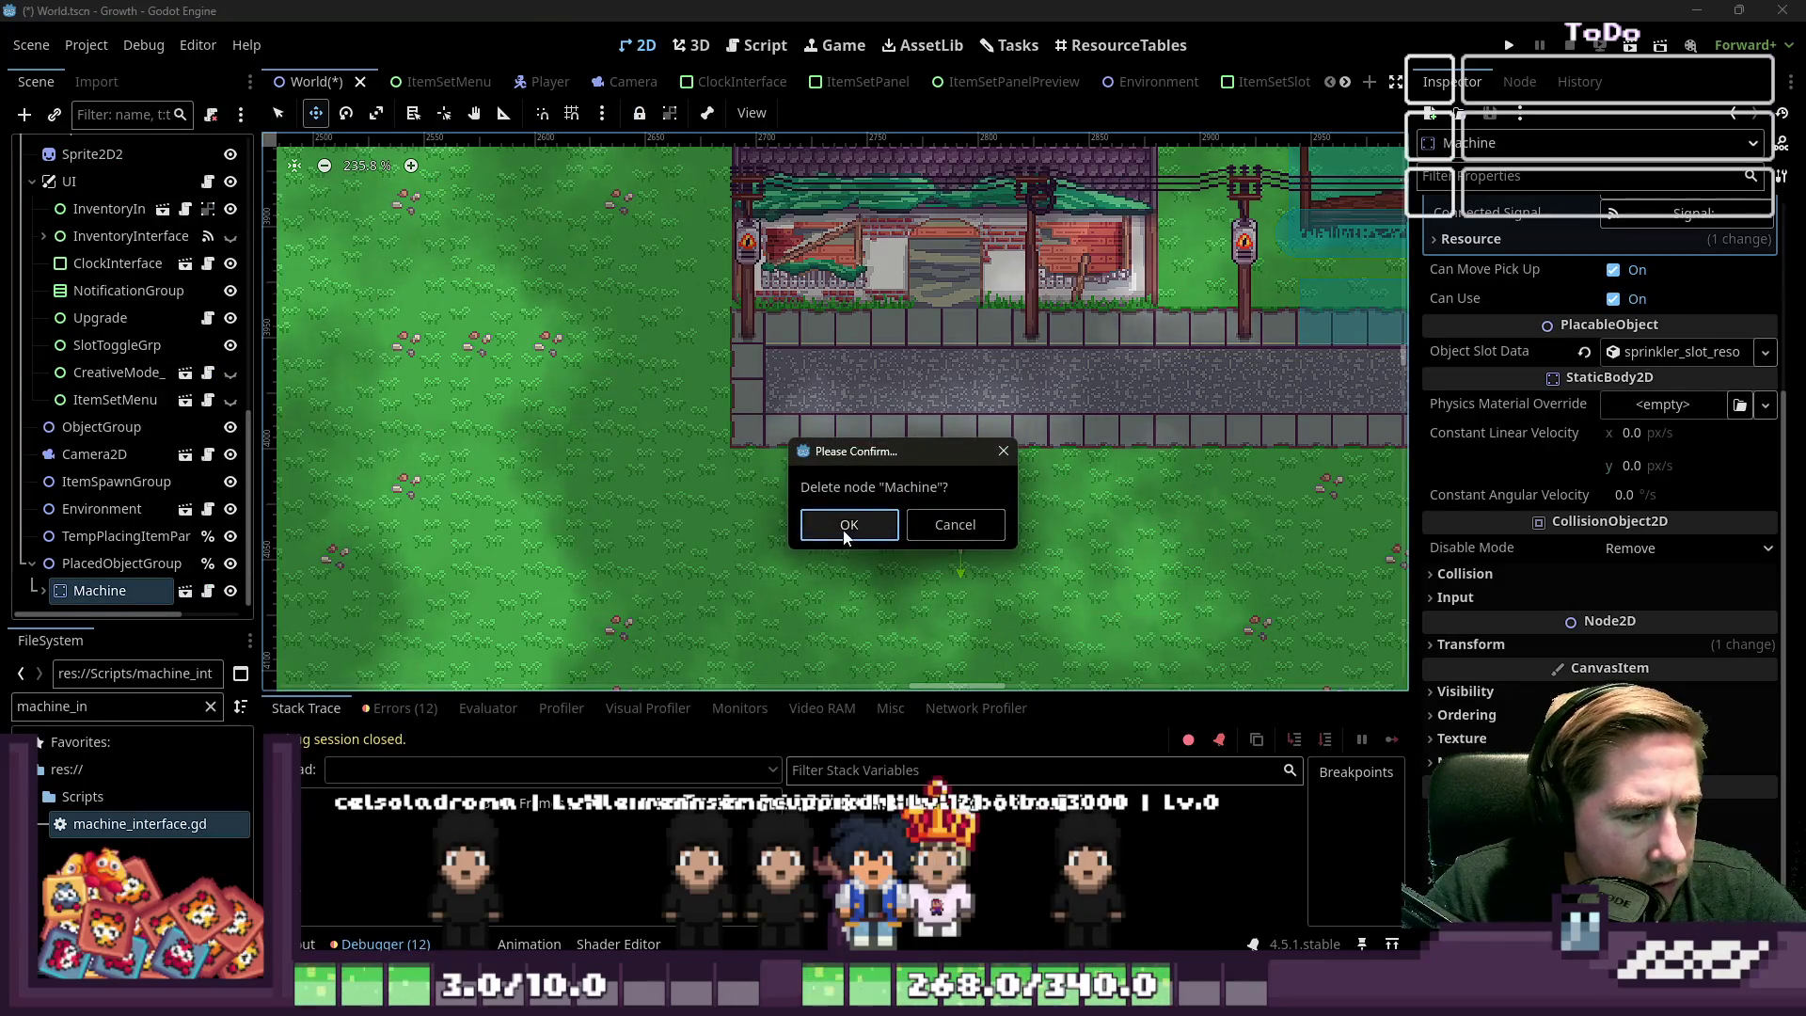
left_click(846, 524)
Filter FileSystem for 'Machine' and add a Machine scene instance under PlacedObjectGroup
key("ctrl+a")
type("Machi")
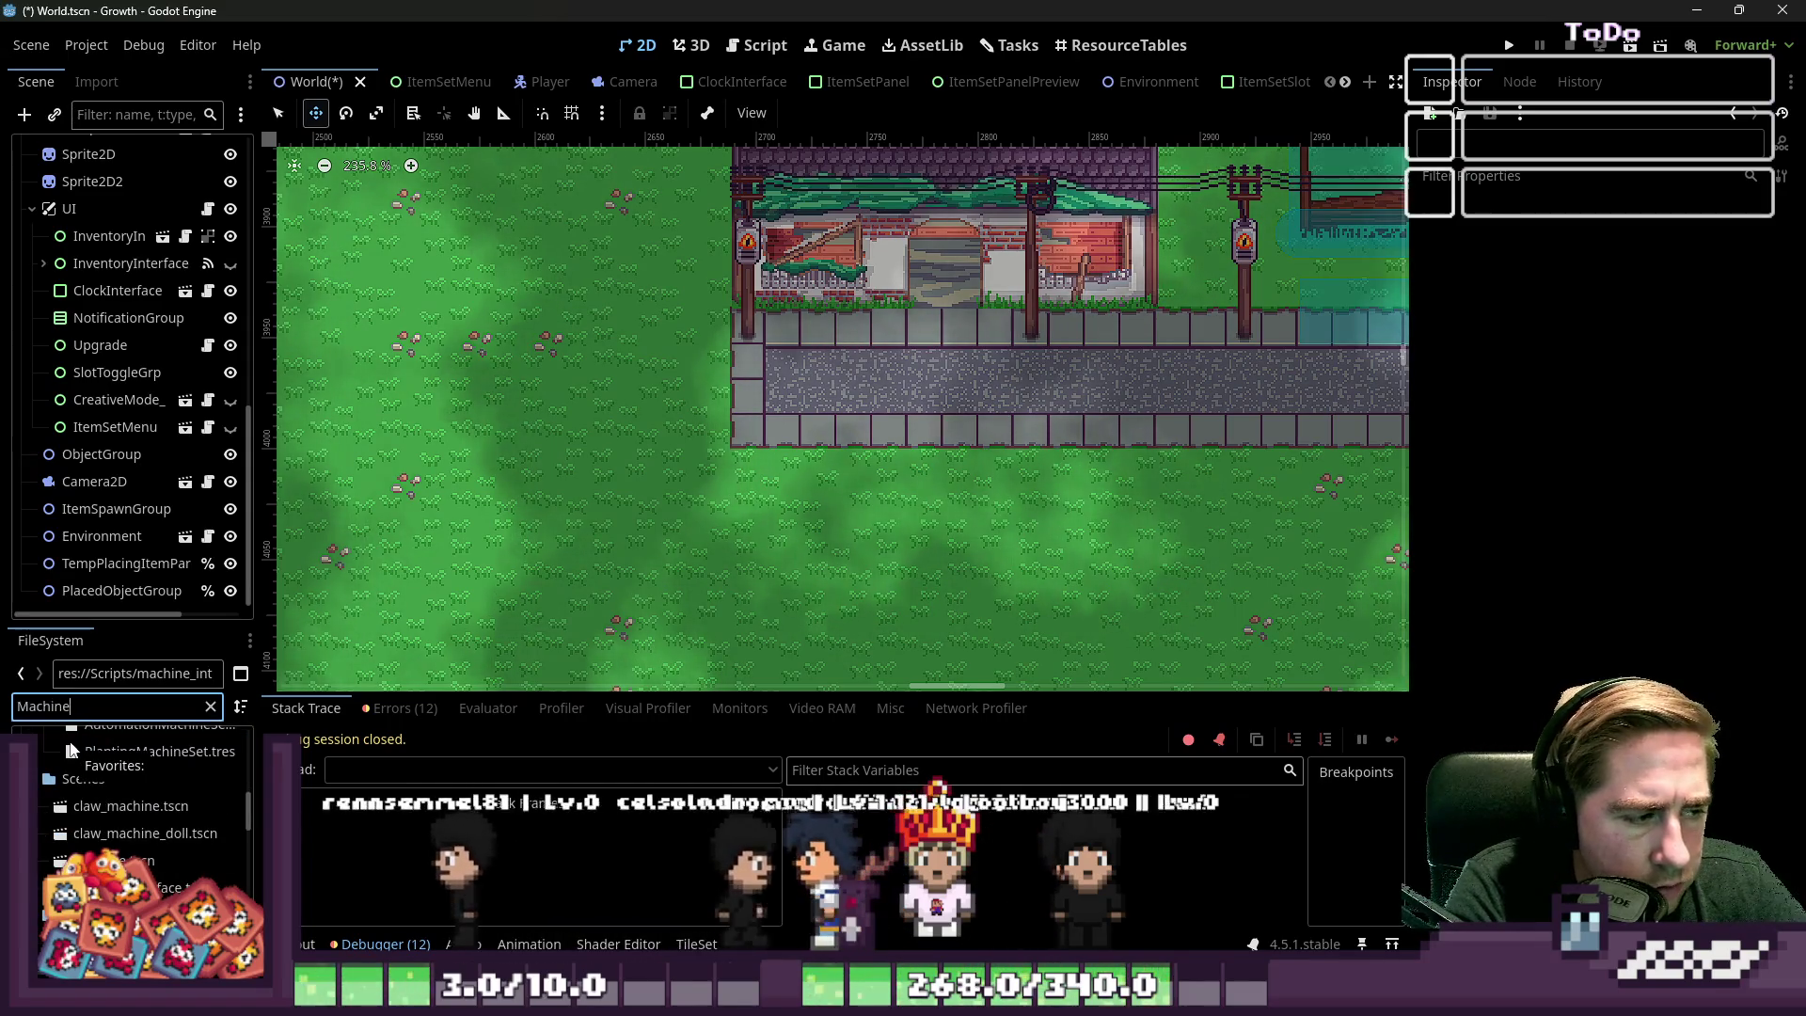
type("ne")
scroll(51, 816, "up", 5)
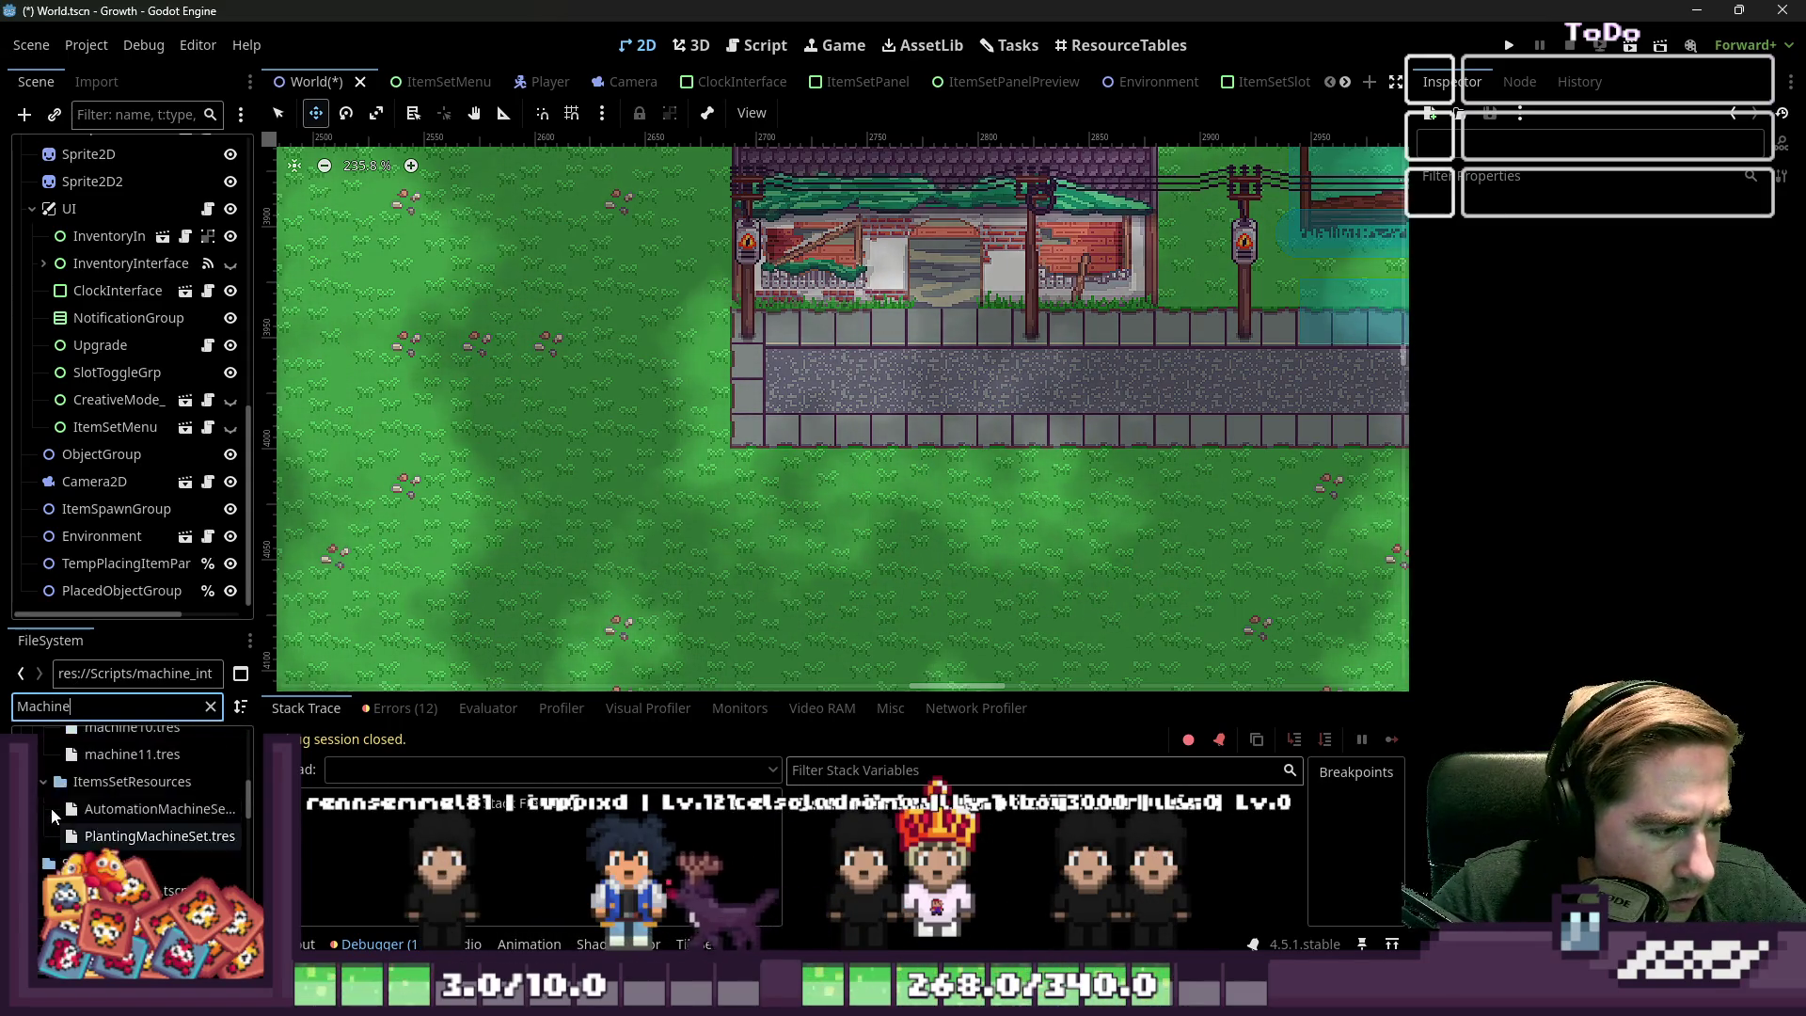
scroll(95, 788, "down", 5)
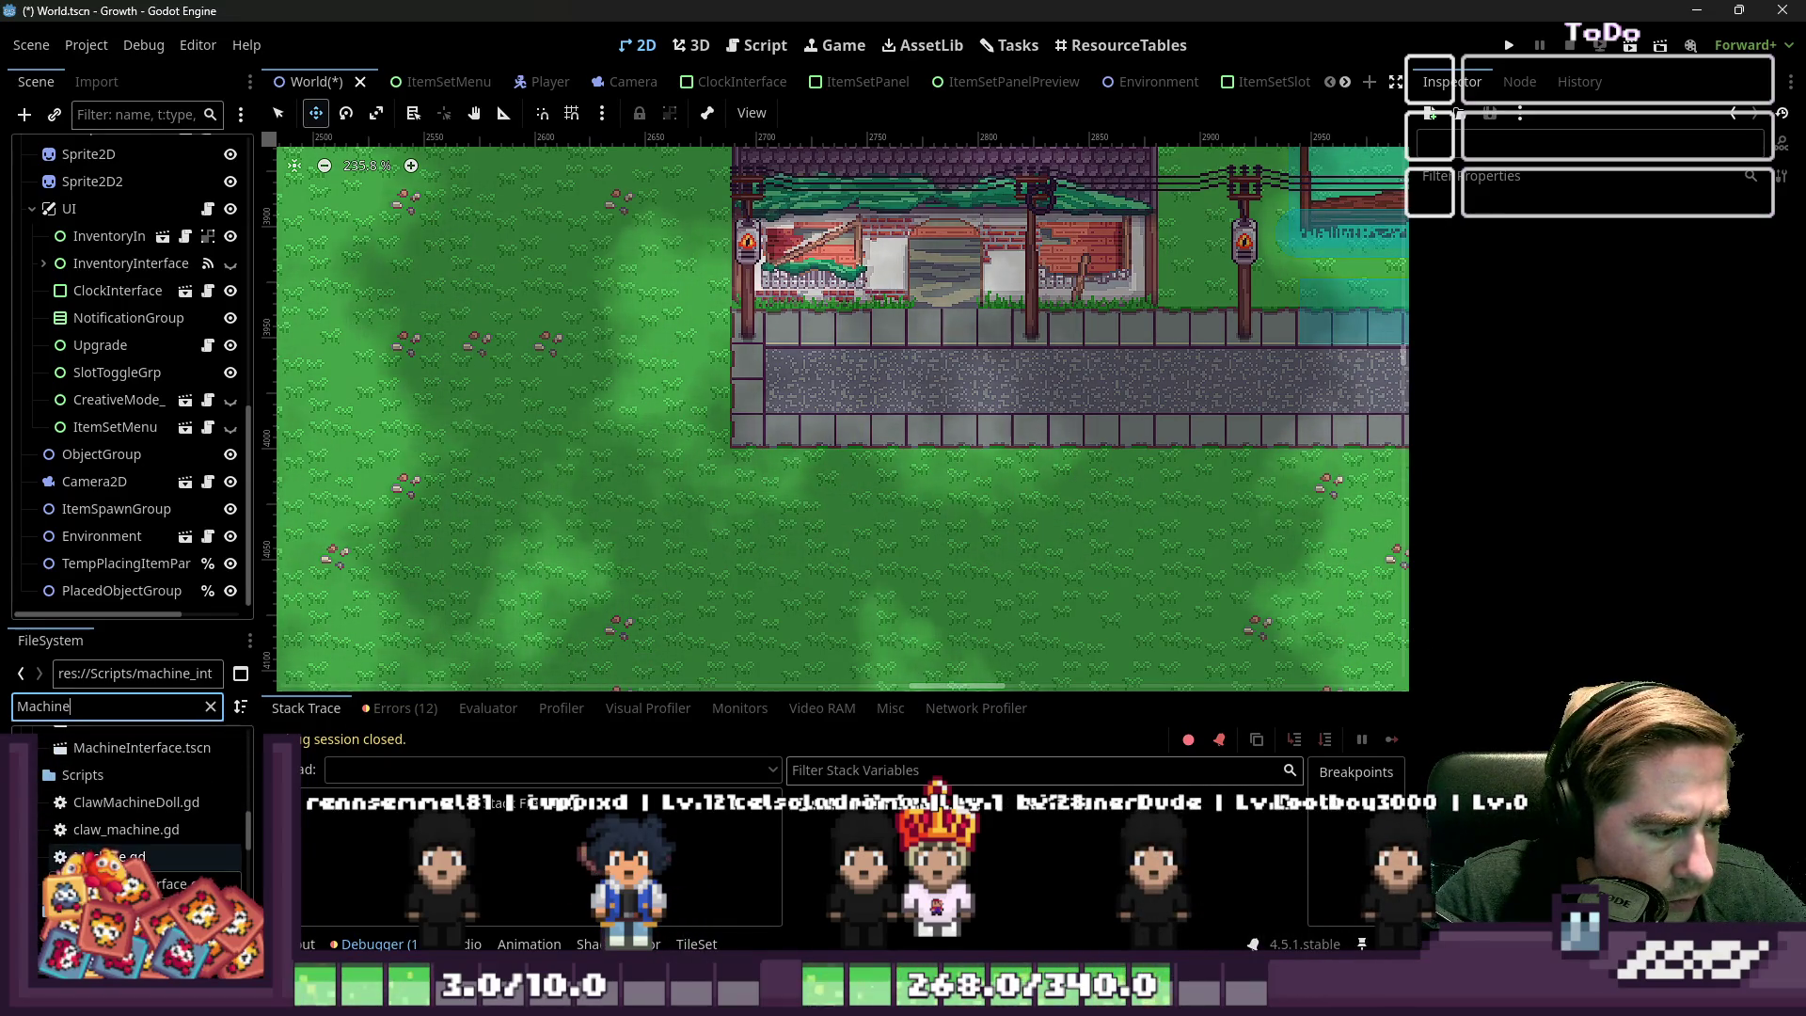
scroll(132, 799, "up", 1)
mouse_move(117, 811)
left_mouse_down()
mouse_move(118, 512)
mouse_move(83, 597)
left_mouse_up()
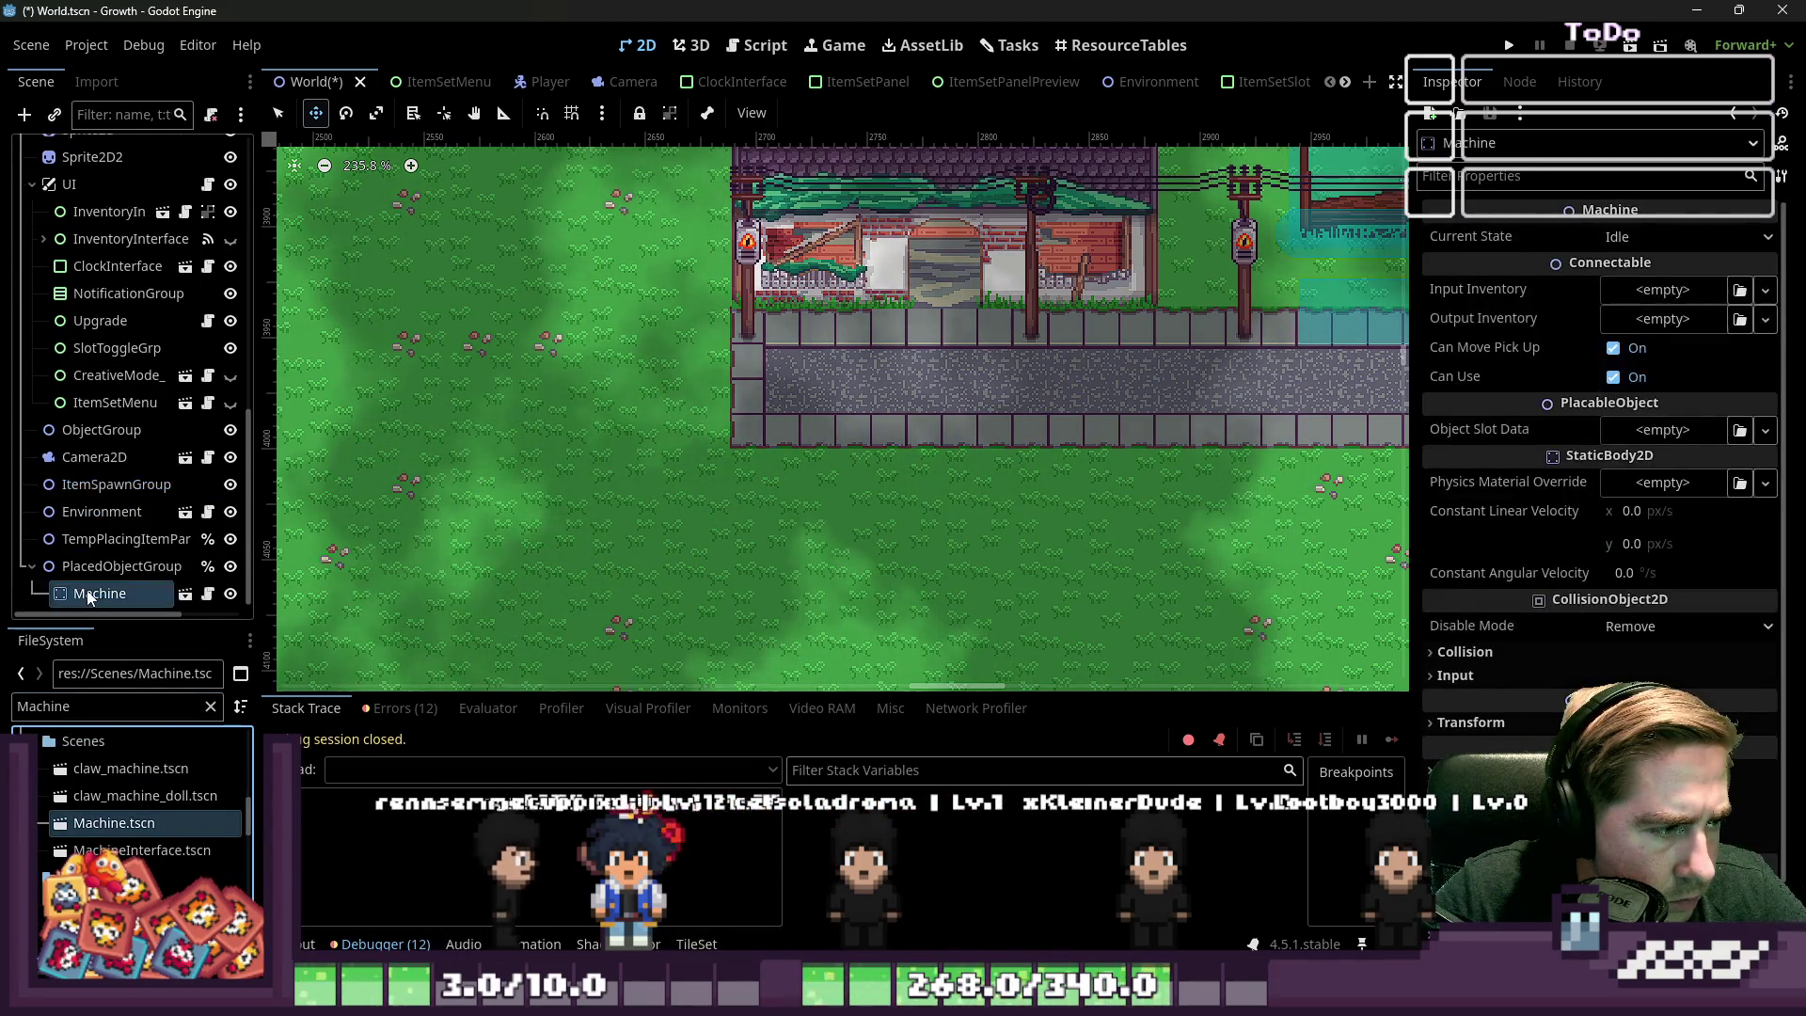
Add a second Machine instance under PlacedObjectGroup in the World scene
left_click_drag(143, 820, 113, 567)
scroll(713, 616, "down", 7)
scroll(713, 616, "down", 7)
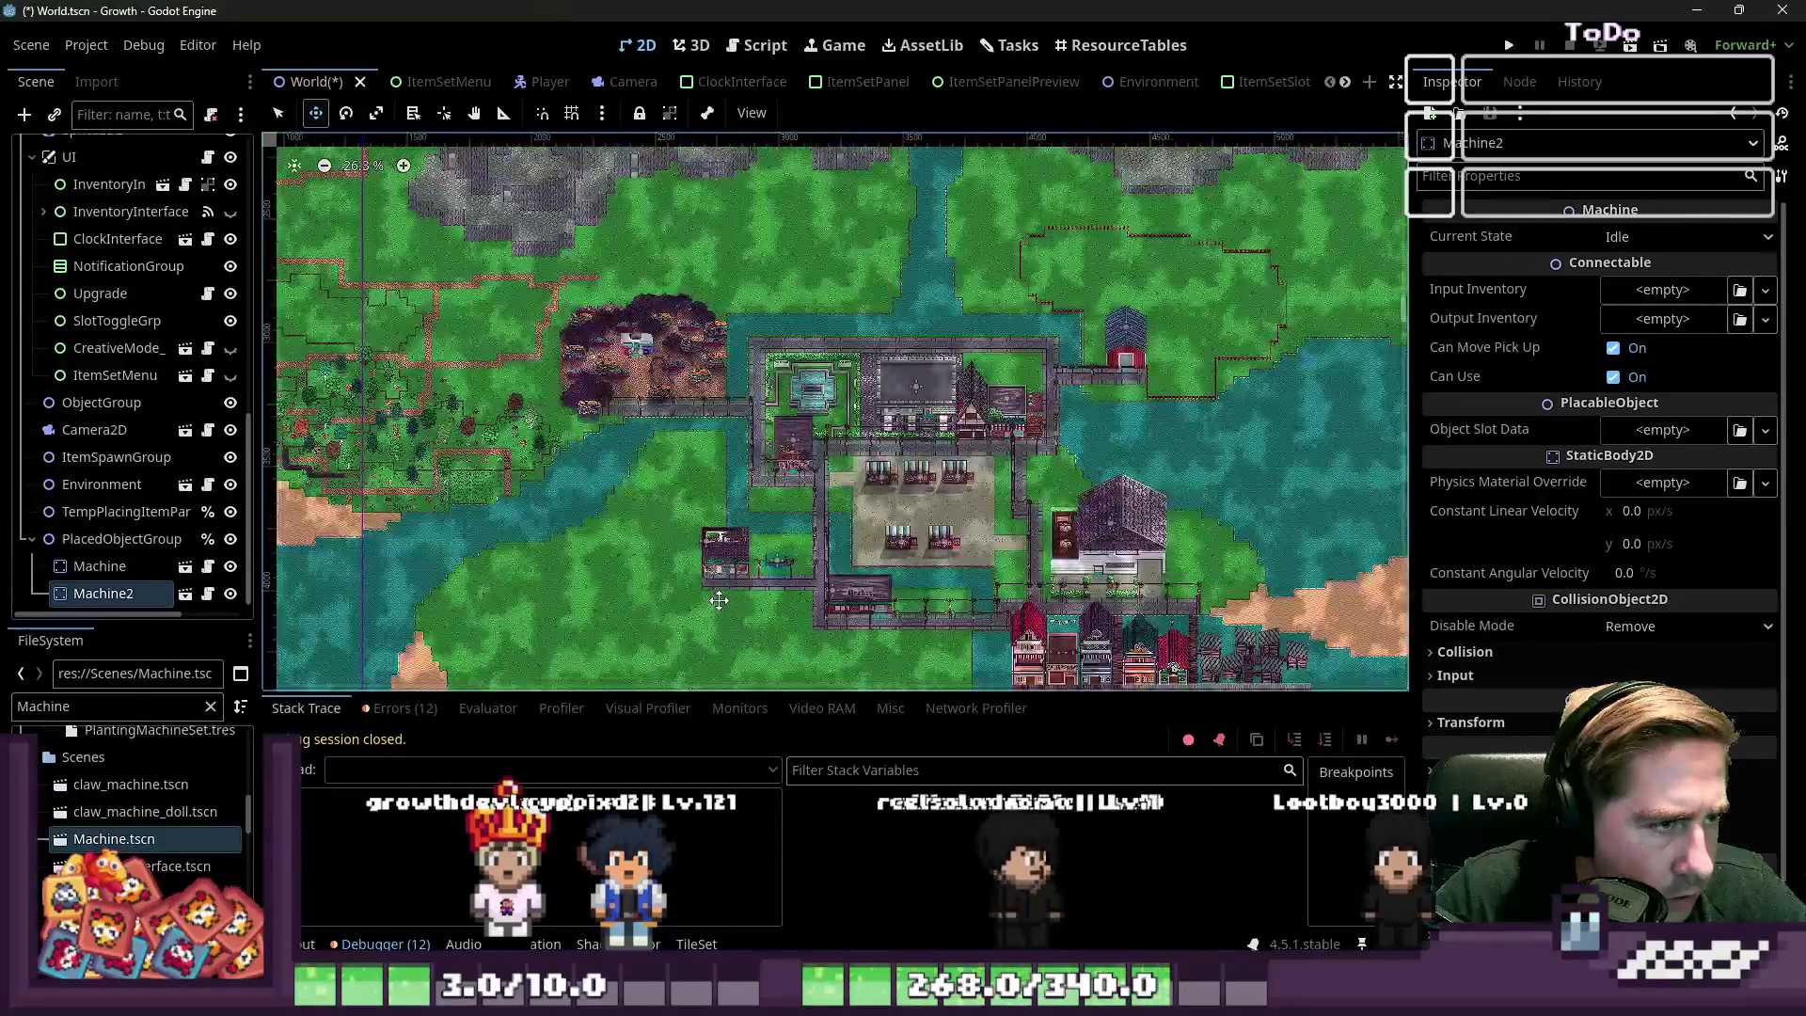
scroll(406, 184, "up", 5)
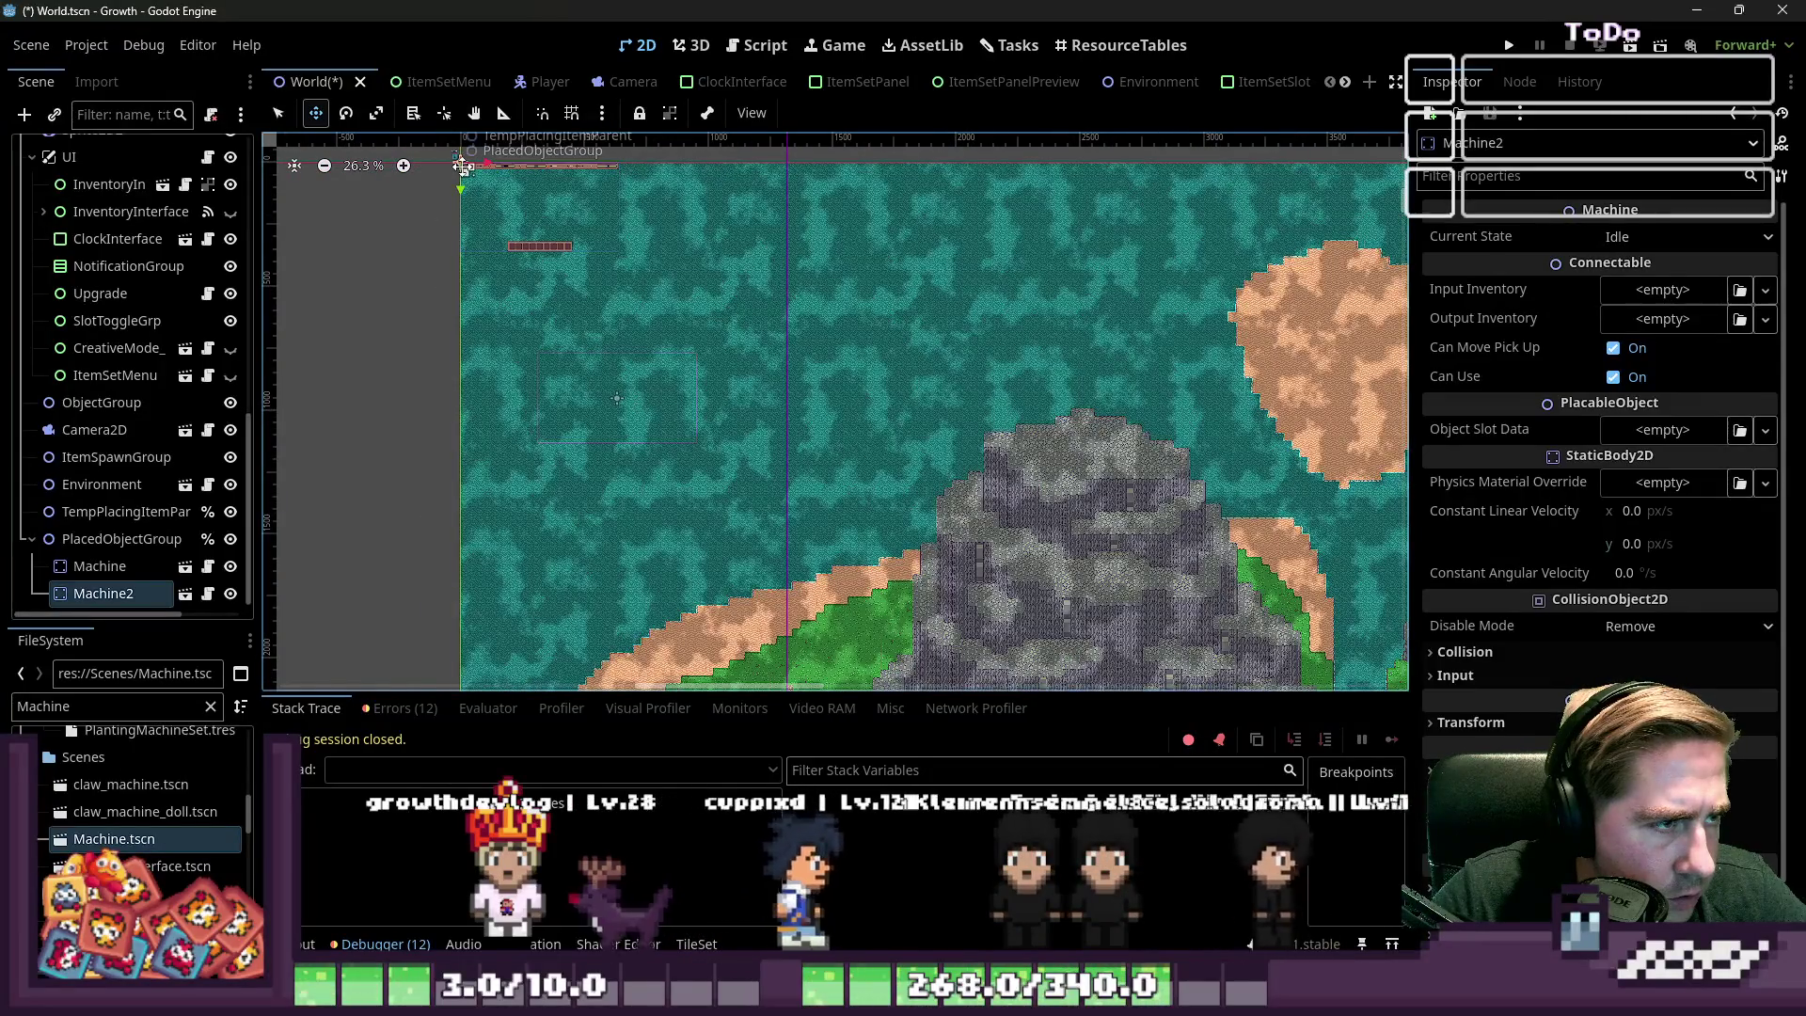
scroll(607, 199, "down", 2)
scroll(798, 416, "up", 2)
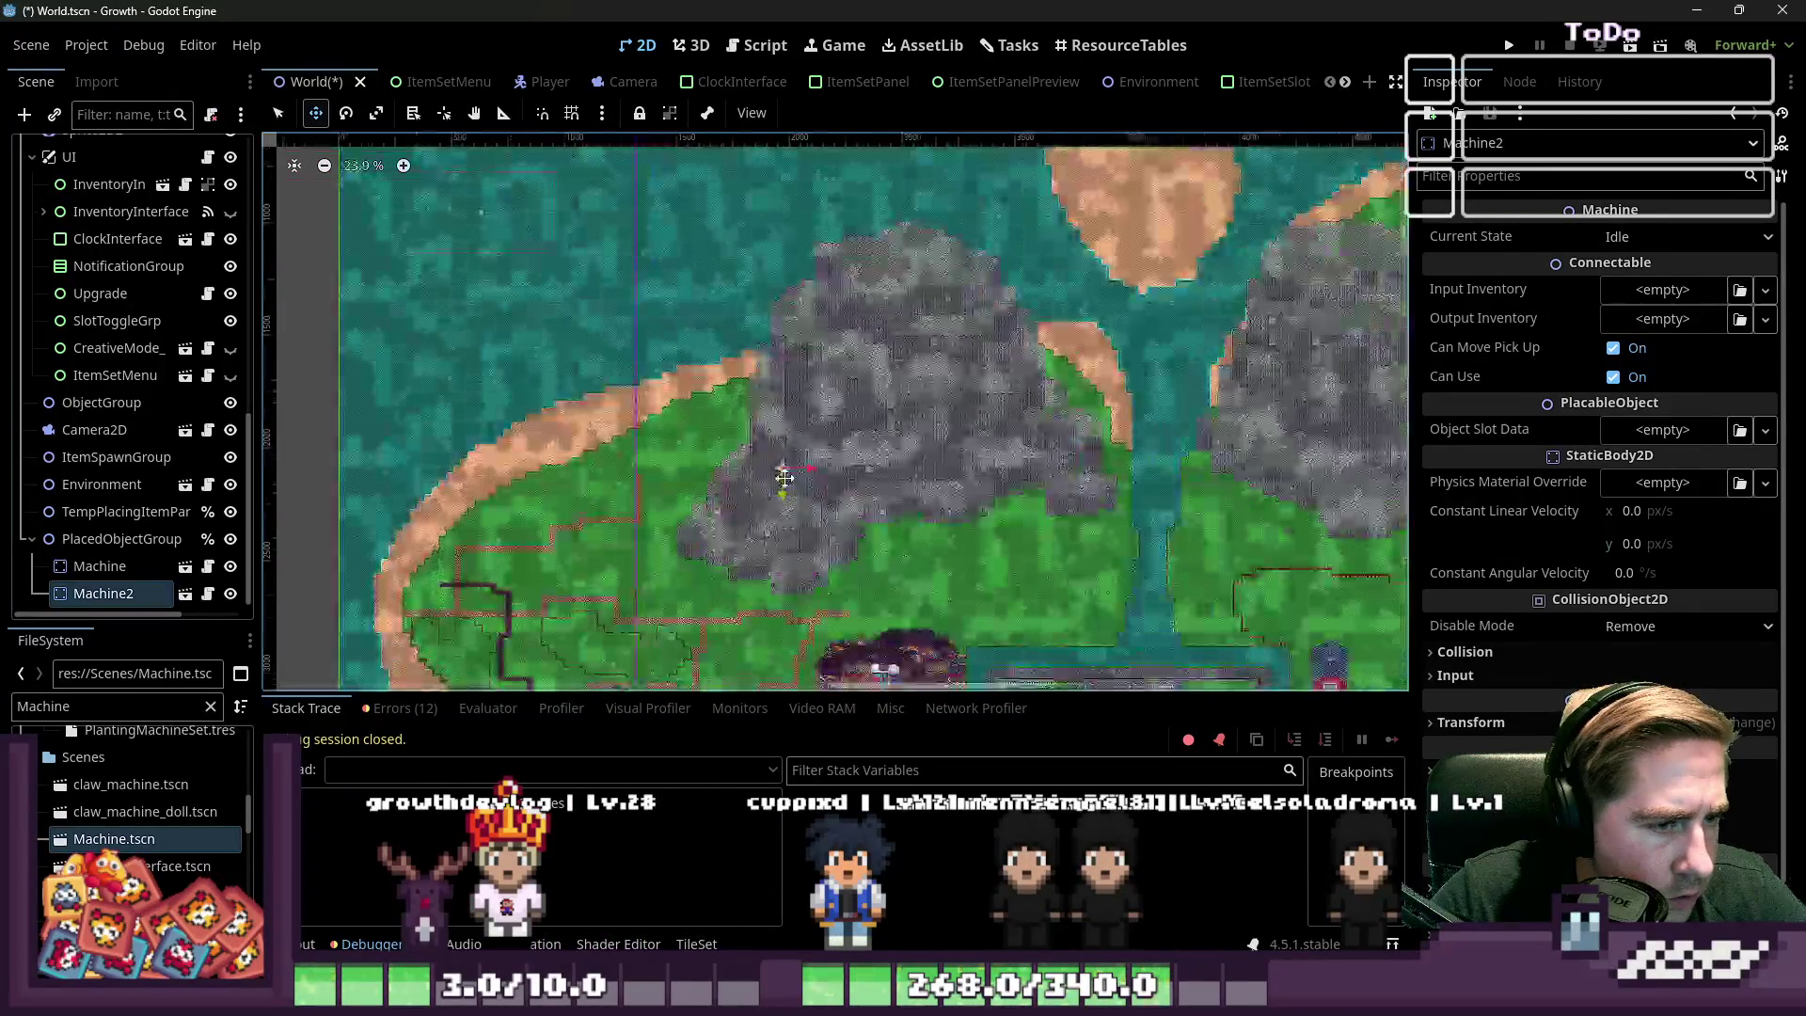
scroll(754, 250, "down", 3)
scroll(859, 442, "up", 3)
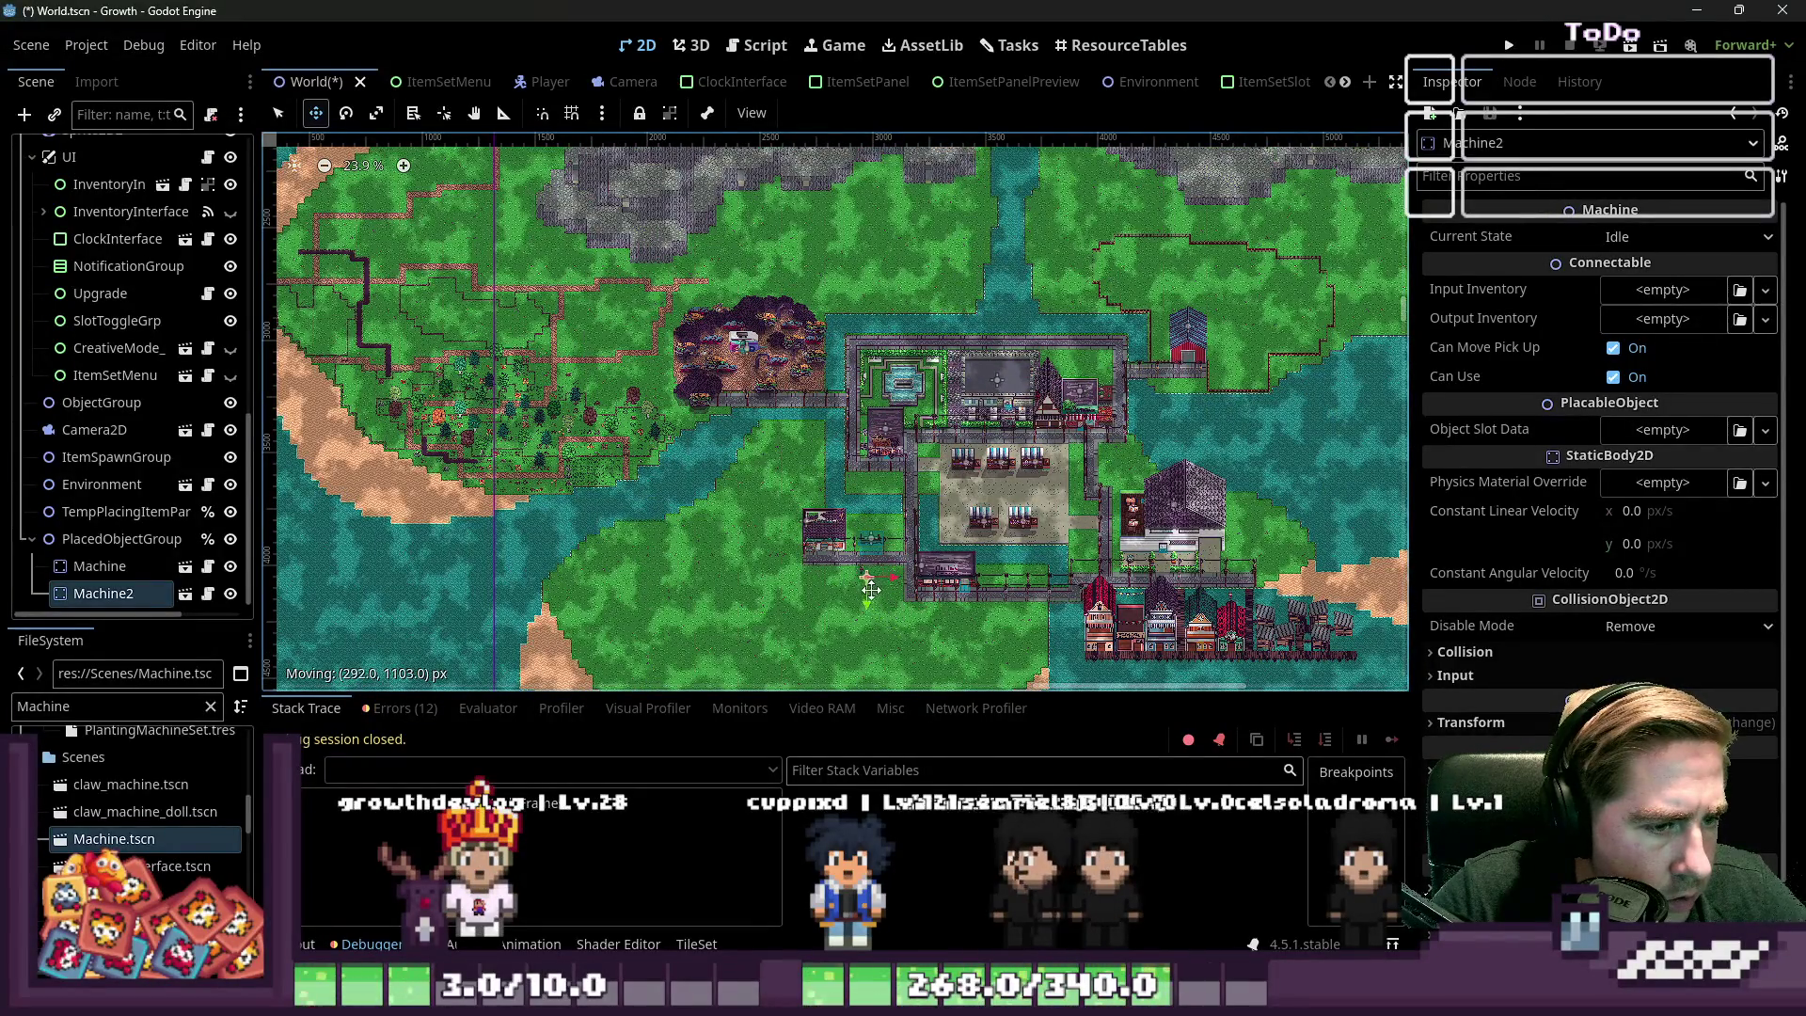
scroll(856, 589, "down", 5)
scroll(851, 311, "up", 2)
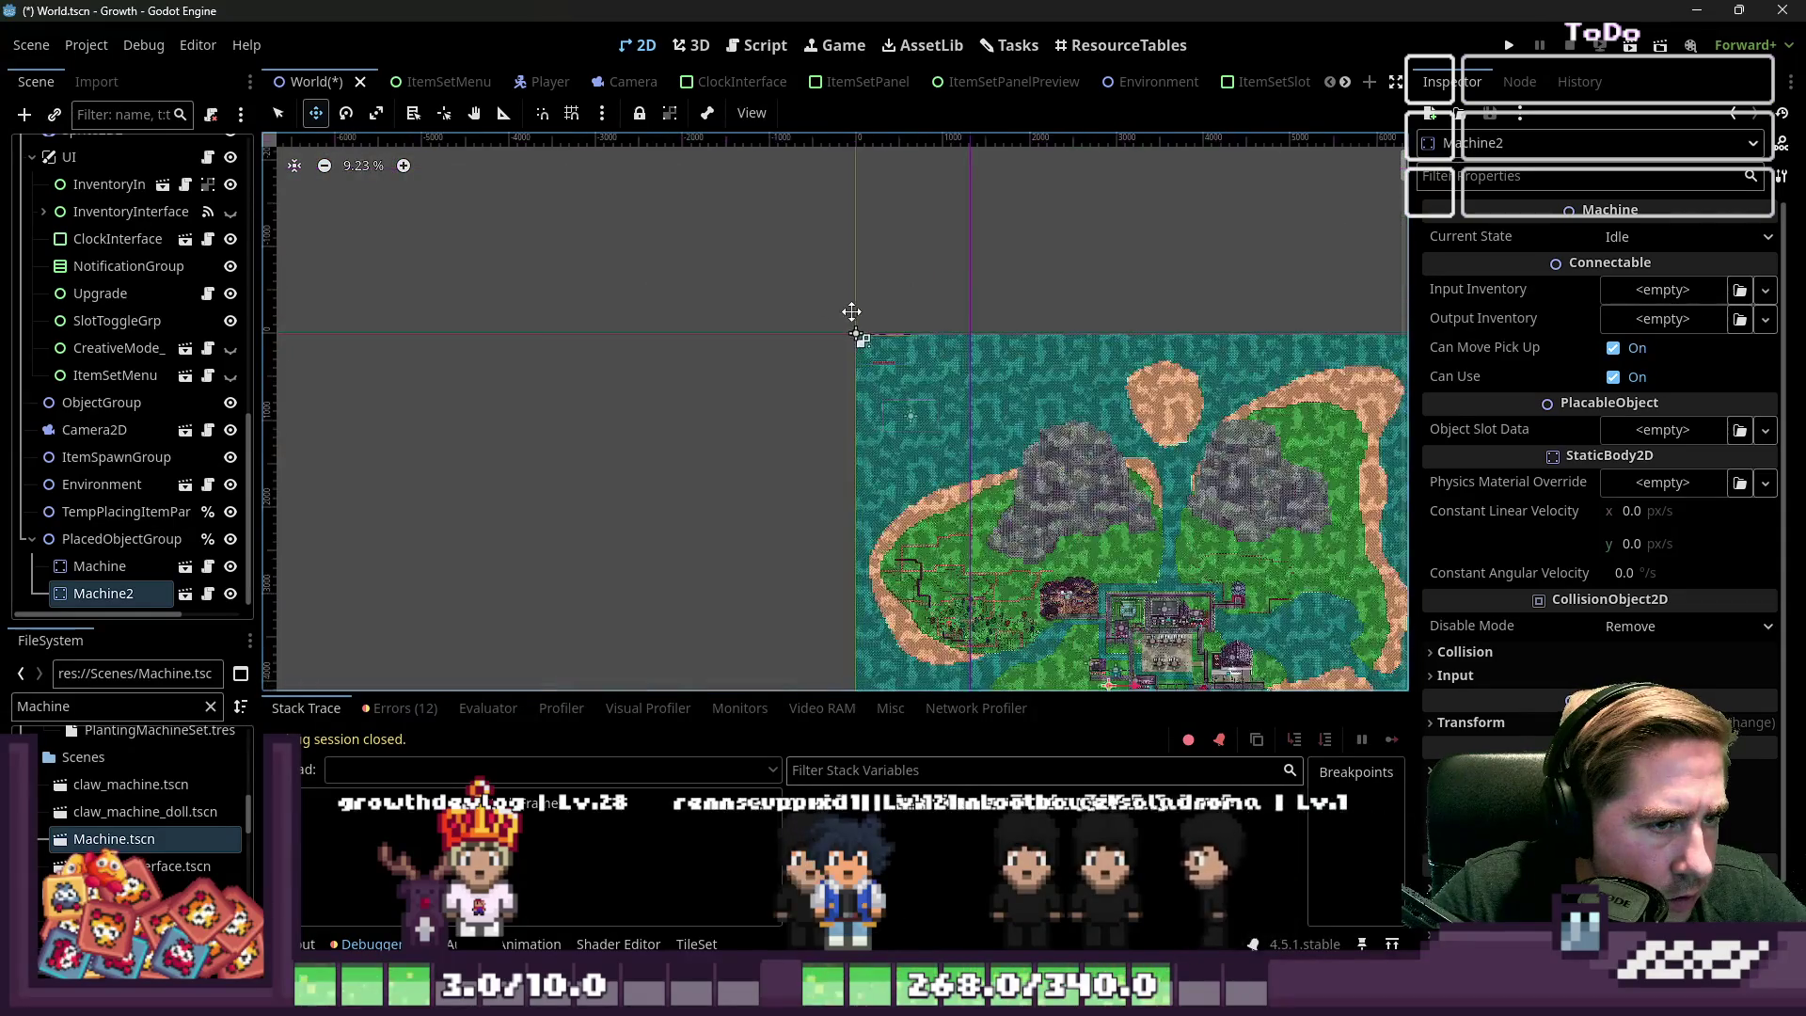
Select the Machine node and move it onto the upper-left road
left_click(105, 566)
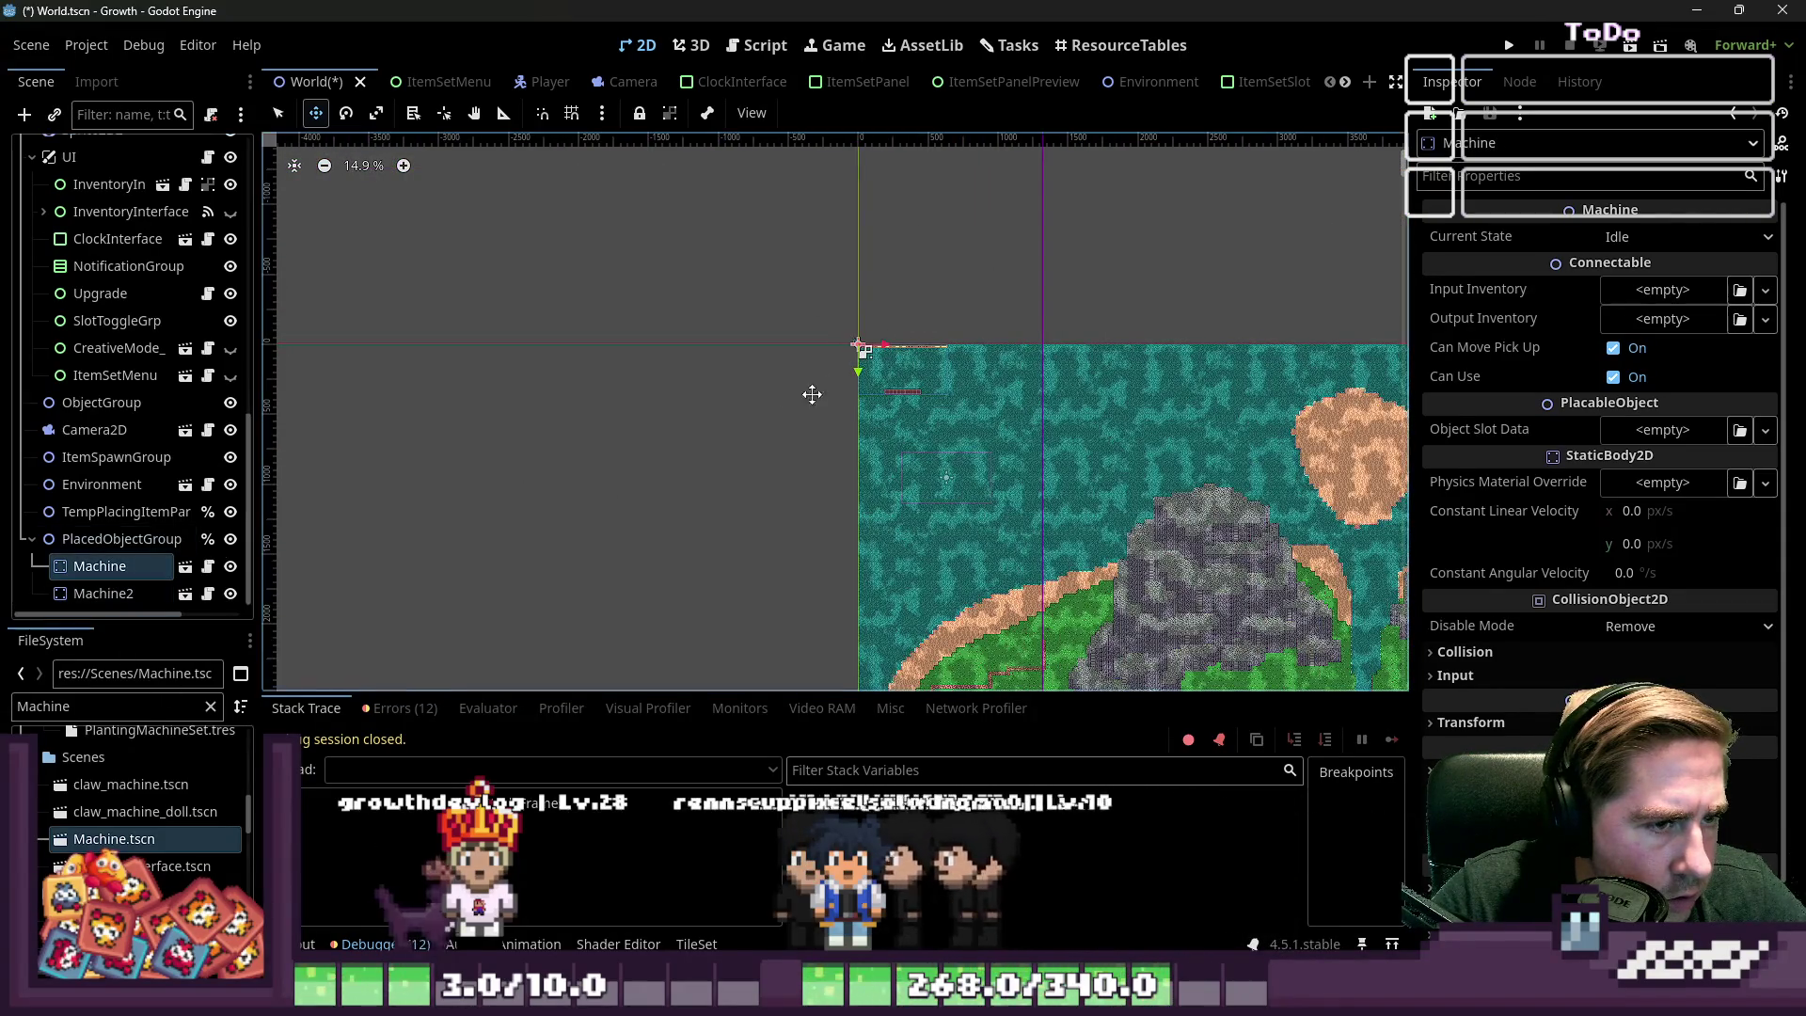
scroll(646, 267, "down", 4)
scroll(645, 266, "up", 2)
scroll(687, 361, "down", 2)
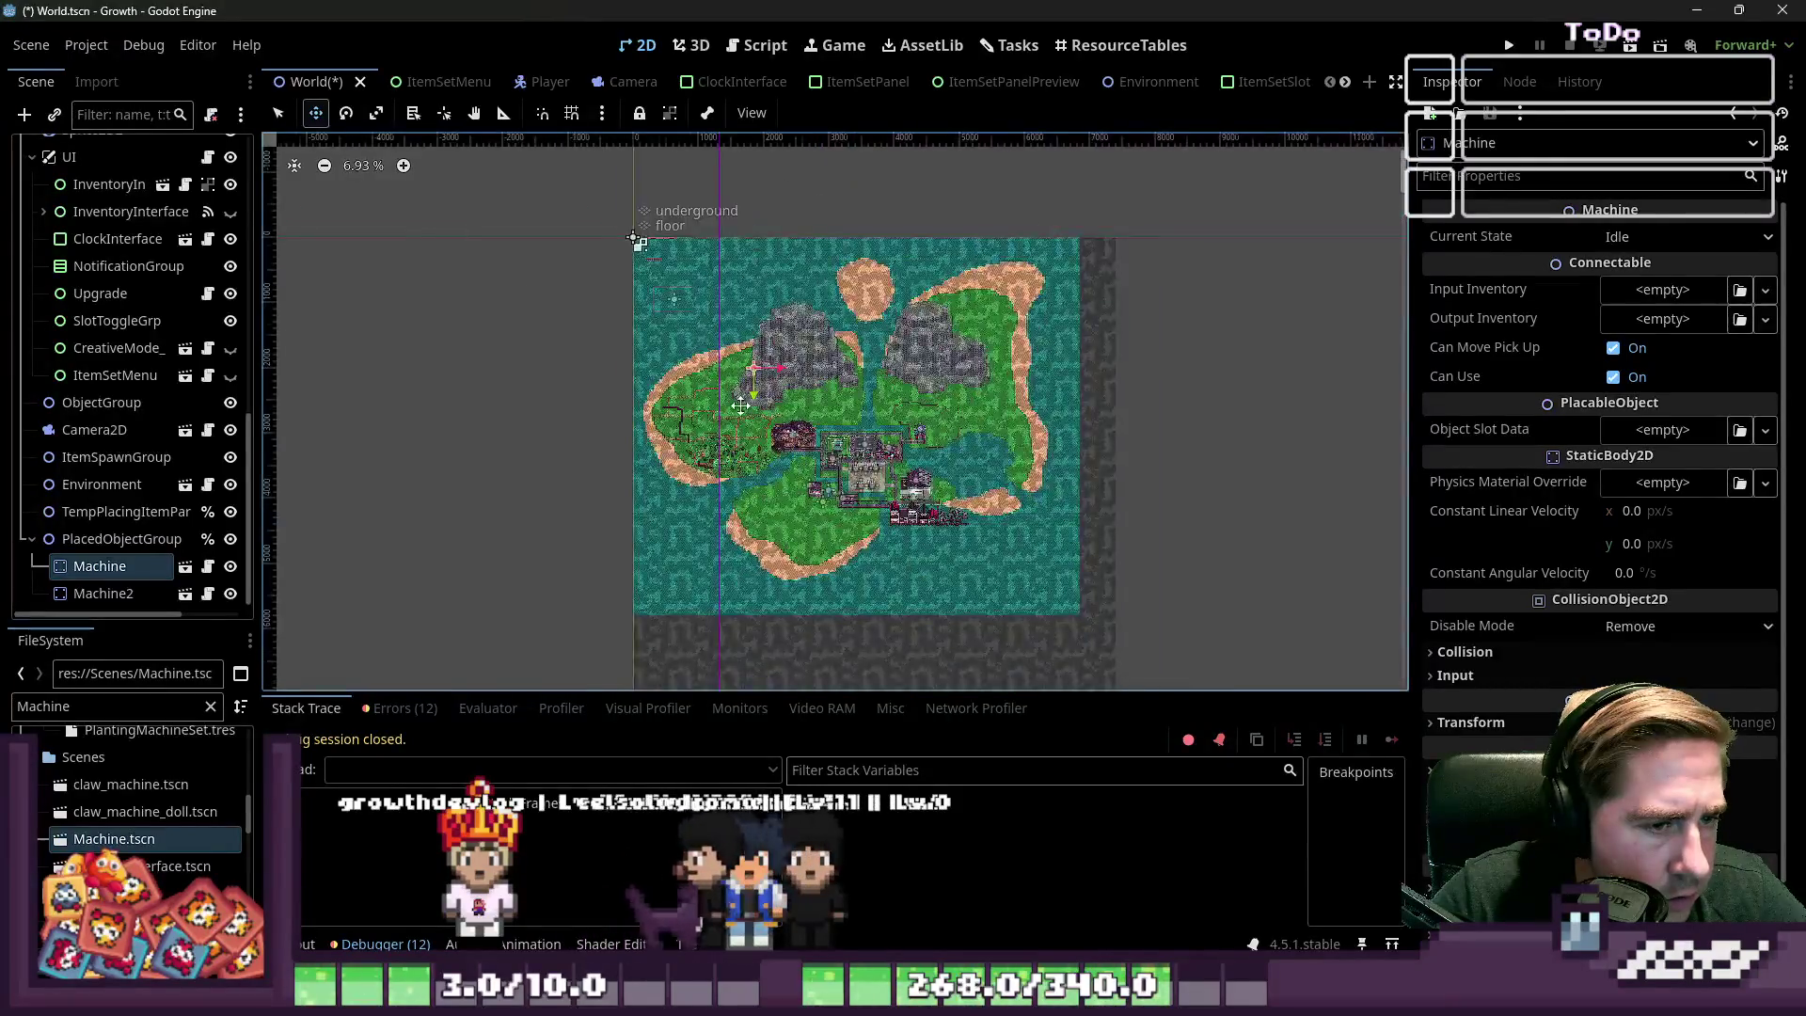
scroll(686, 361, "up", 2)
scroll(904, 560, "up", 15)
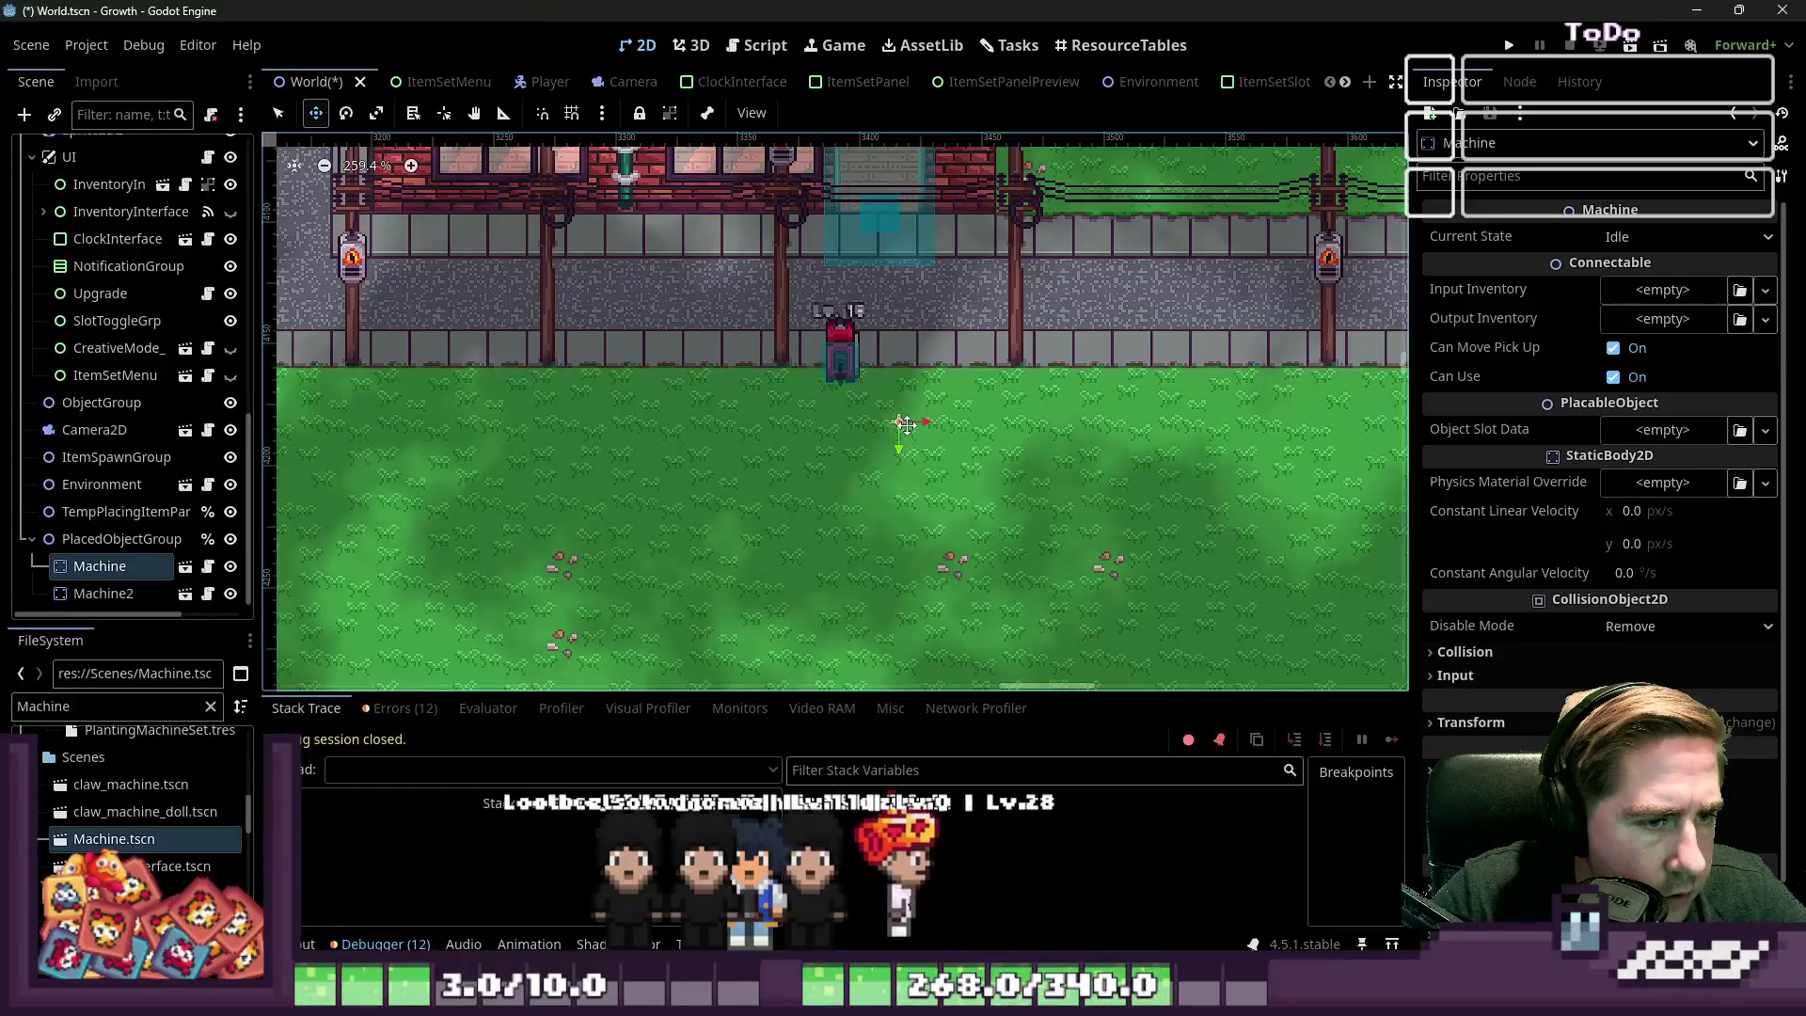
scroll(776, 413, "down", 10)
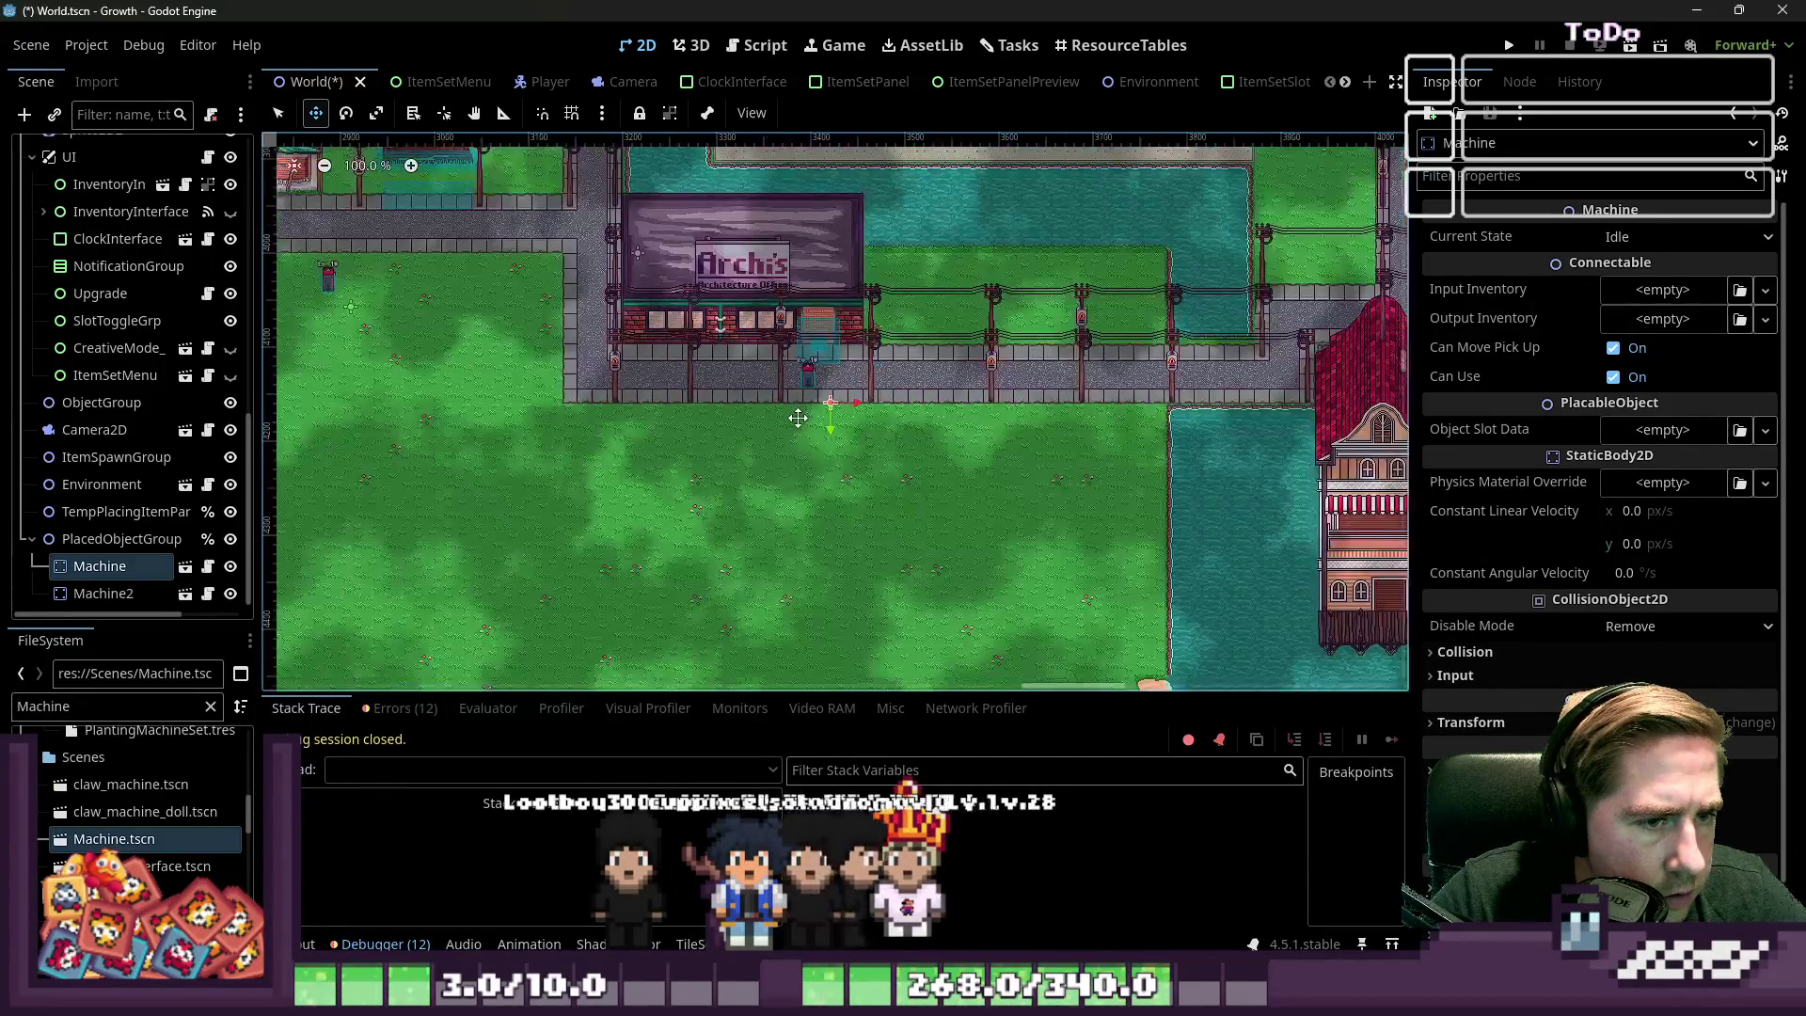
left_click_drag(776, 414, 390, 254)
scroll(390, 255, "up", 9)
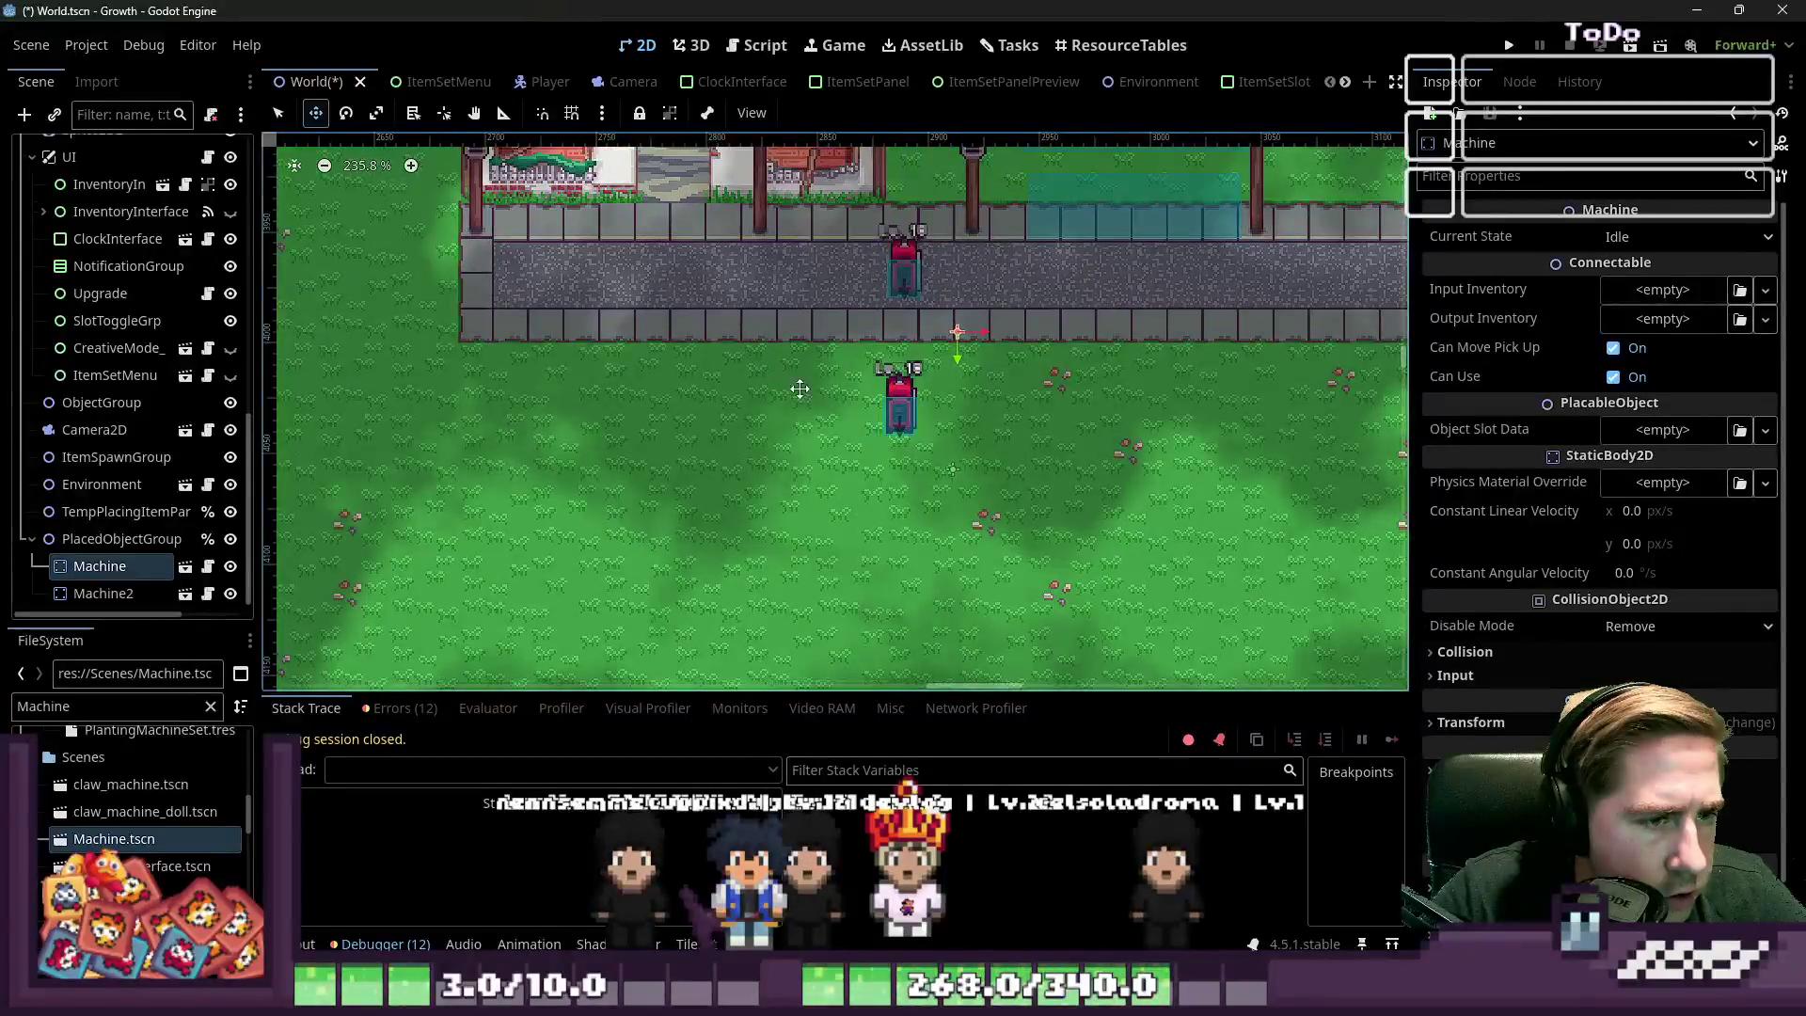
Position Machine2 beside Machine, then reselect Machine and return to NewMachineTest.gd
left_click(85, 596)
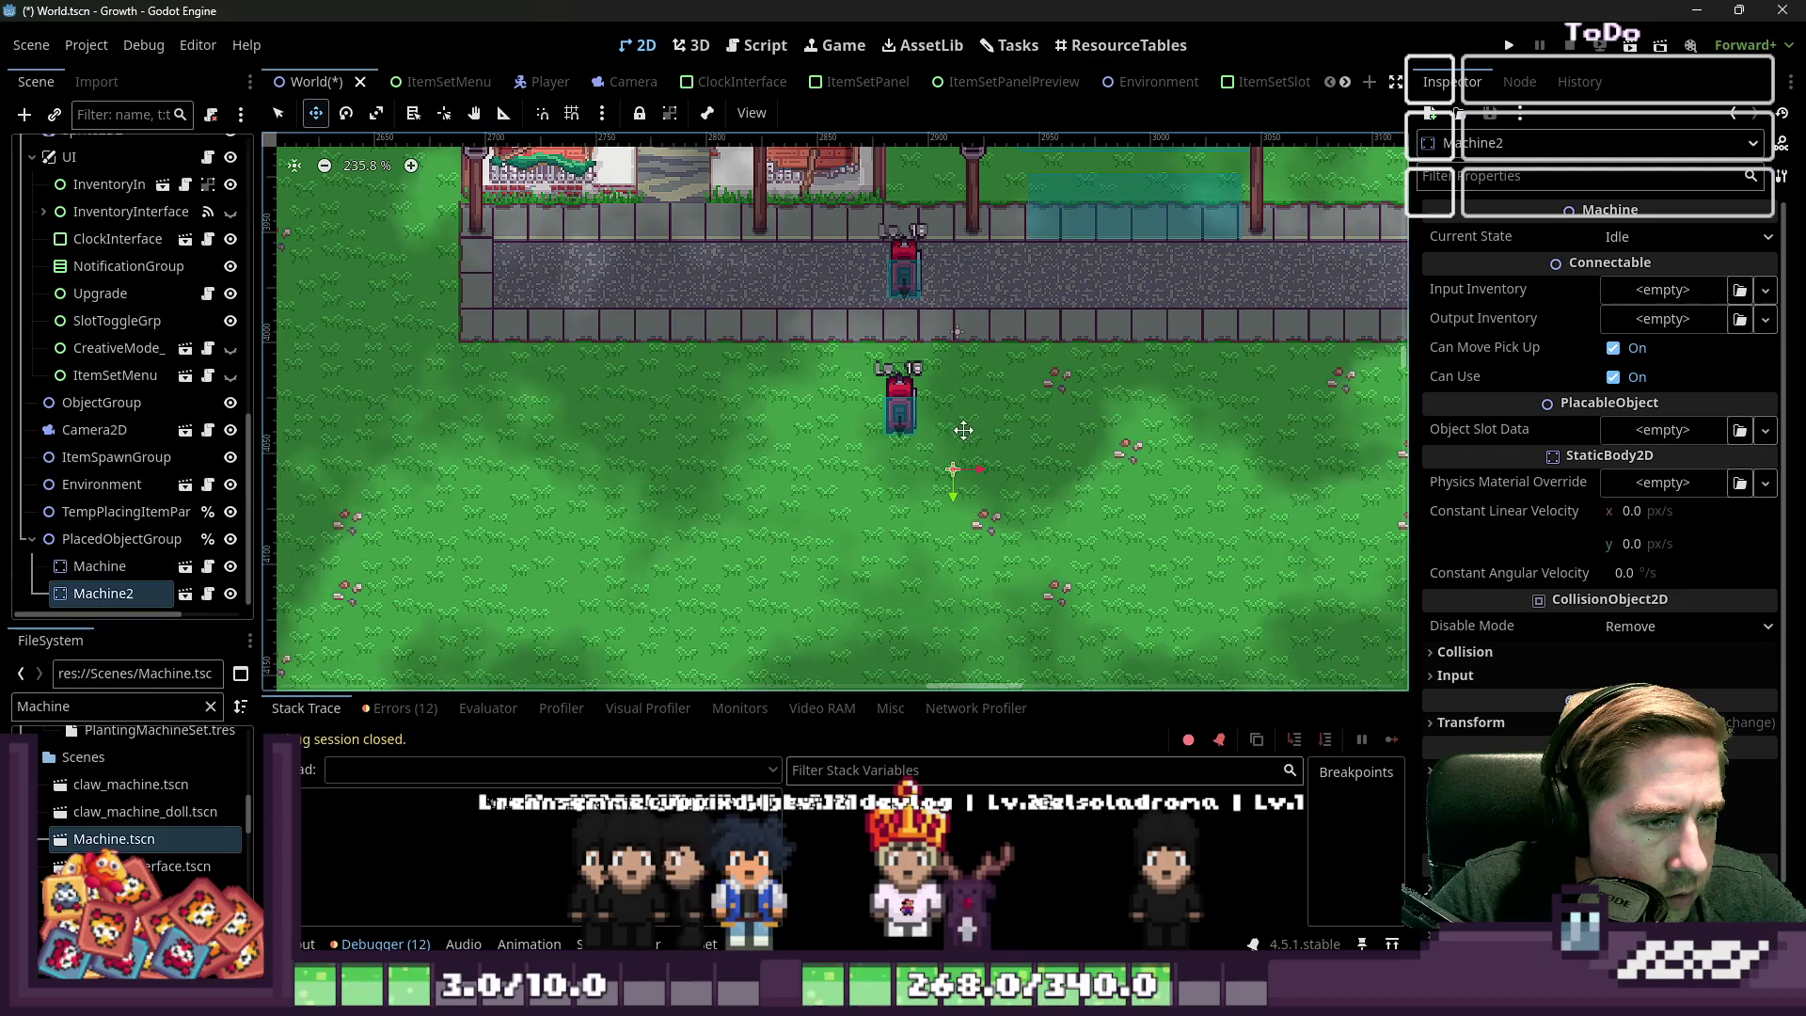
left_click_drag(828, 293, 828, 293)
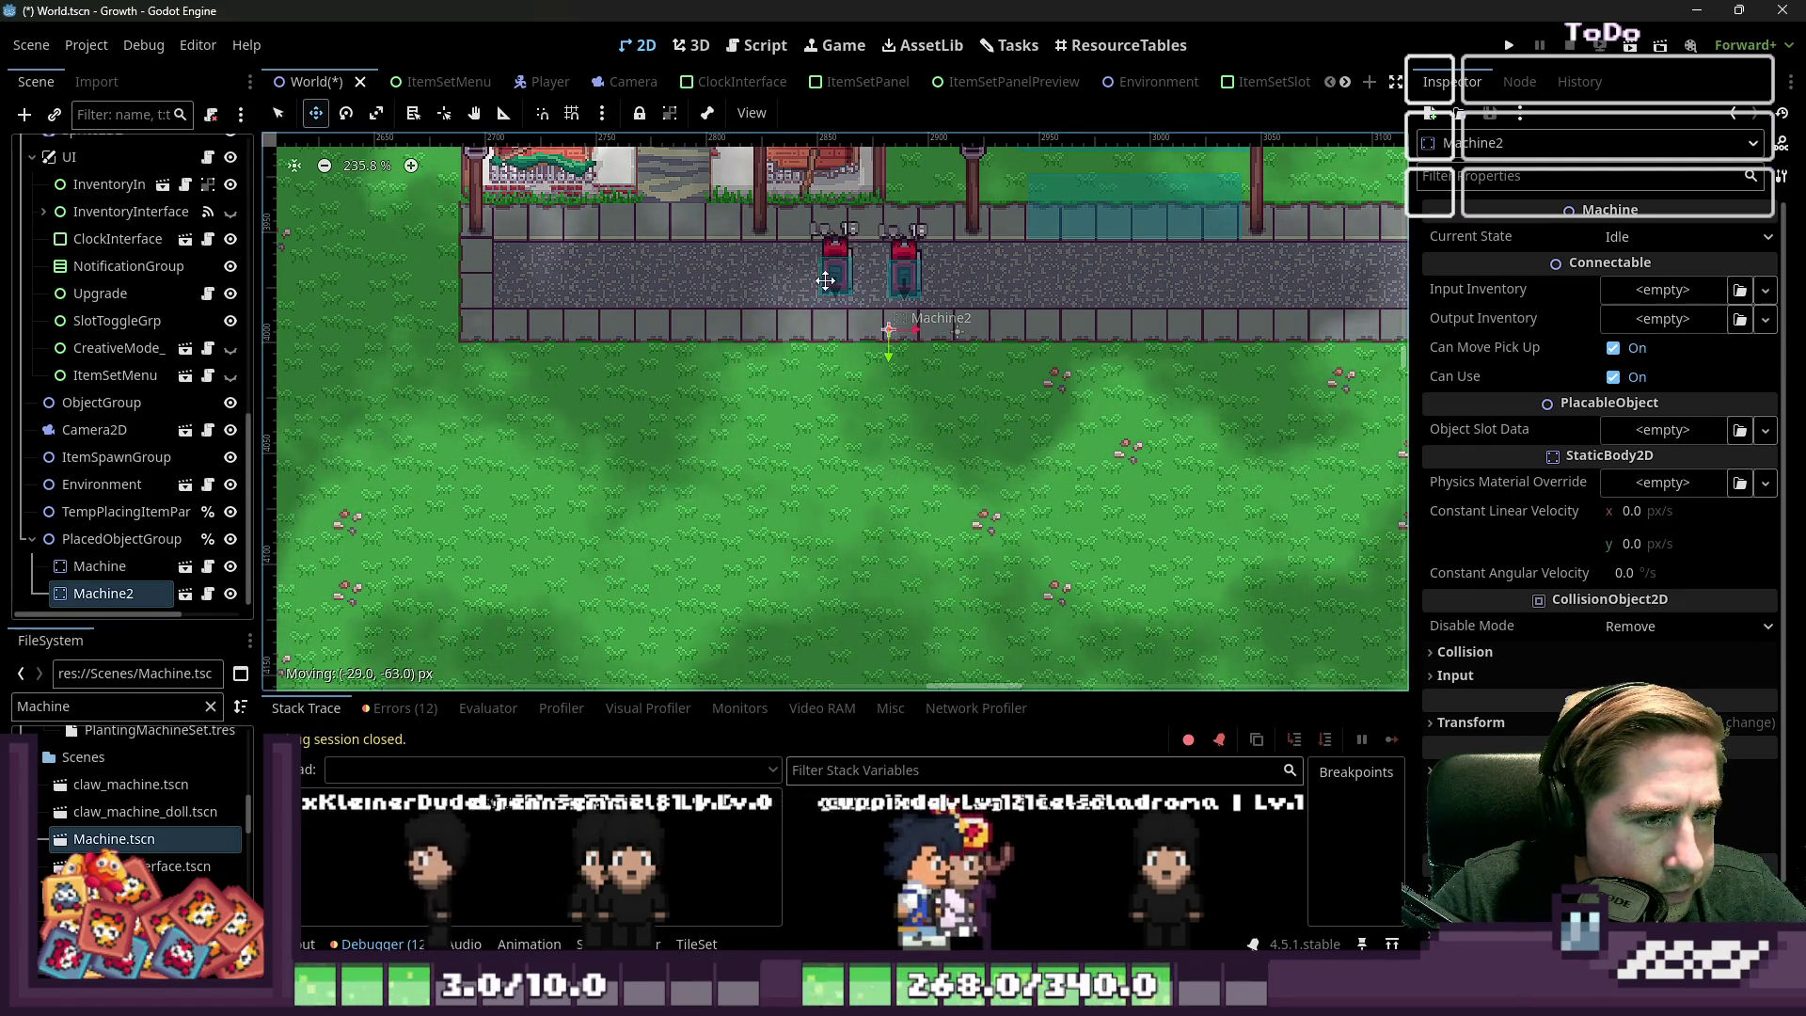
left_click(143, 564)
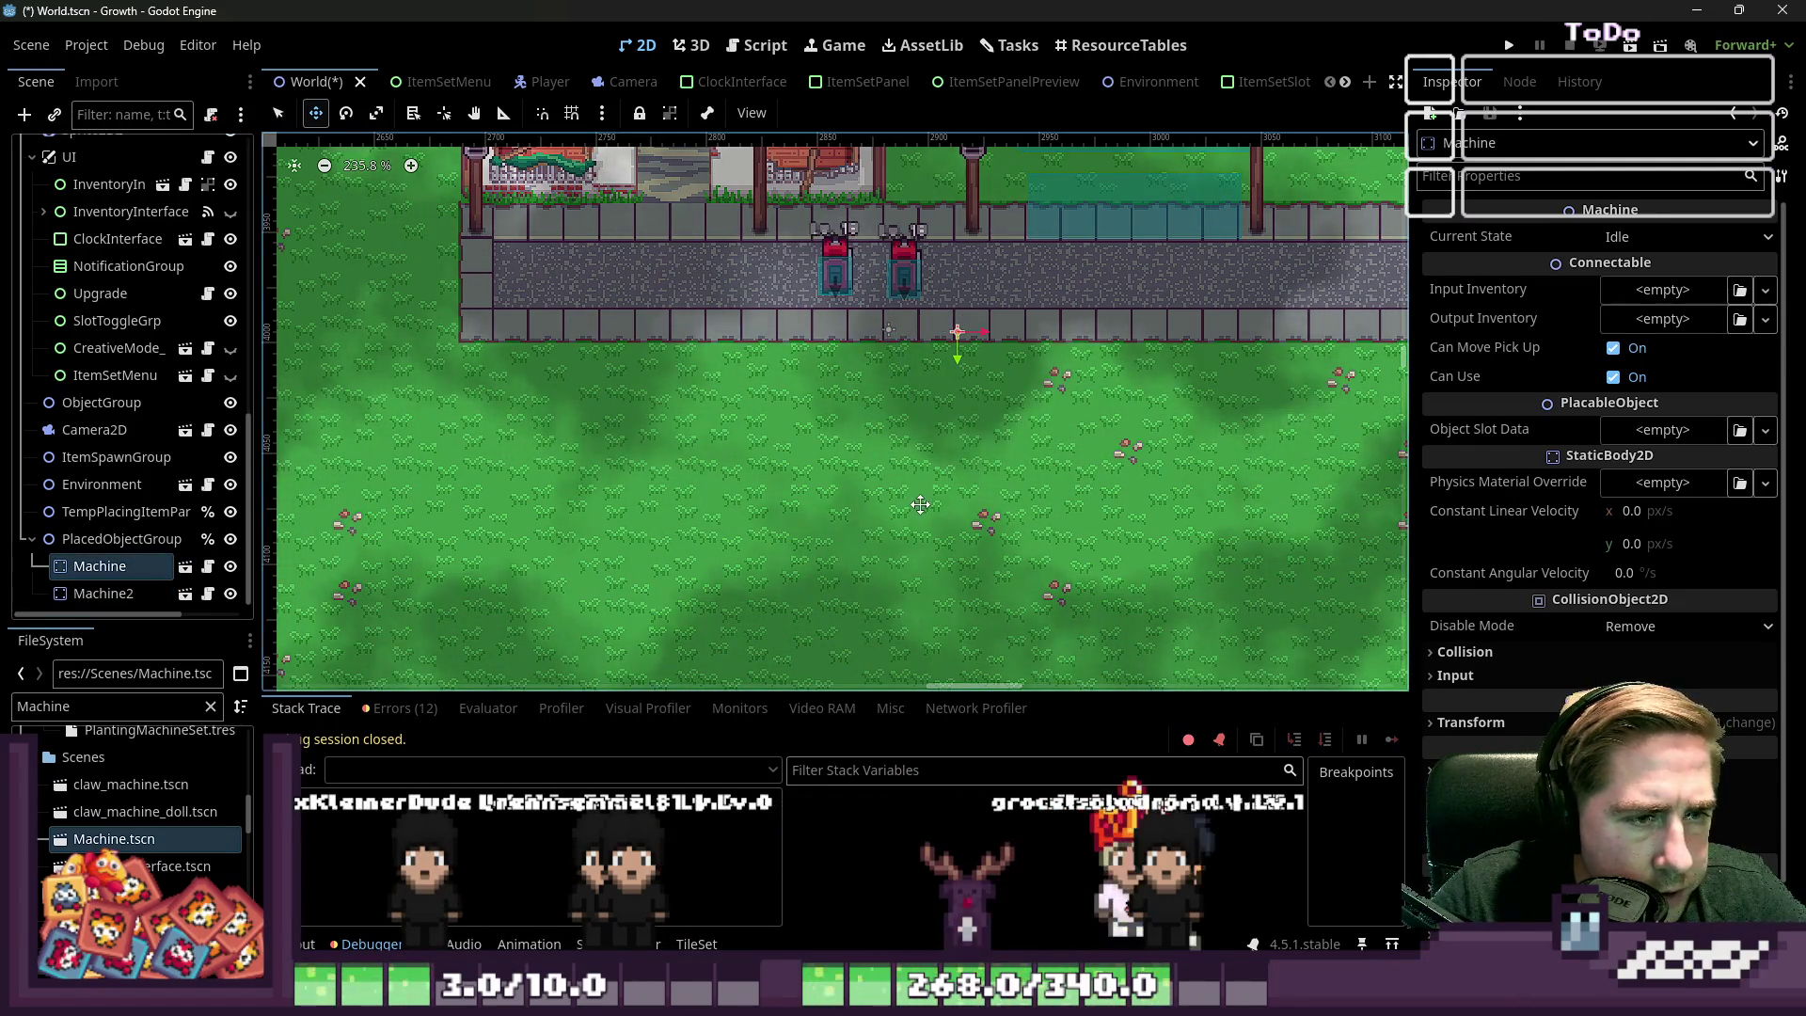
left_click(765, 45)
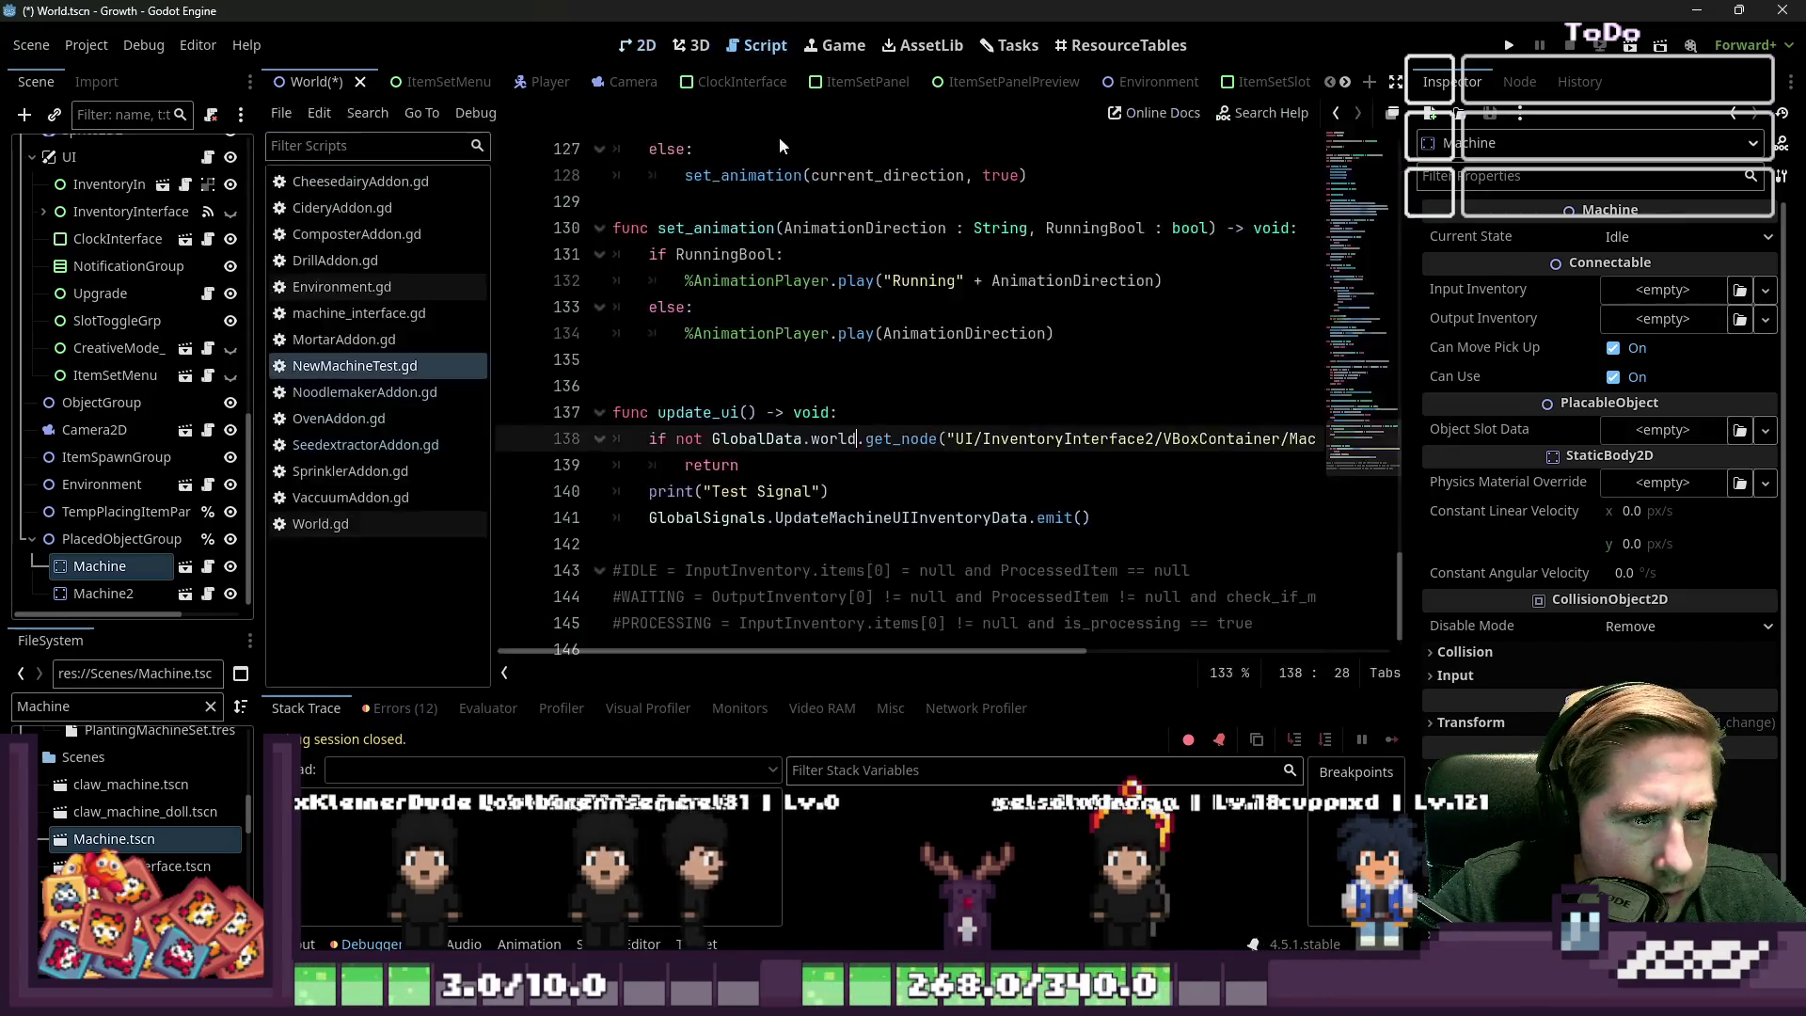
Filter FileSystem by 'seedextra', drop seedextractor_slot onto Object Slot Data, then run the game
scroll(939, 437, "up", 7)
scroll(940, 435, "up", 15)
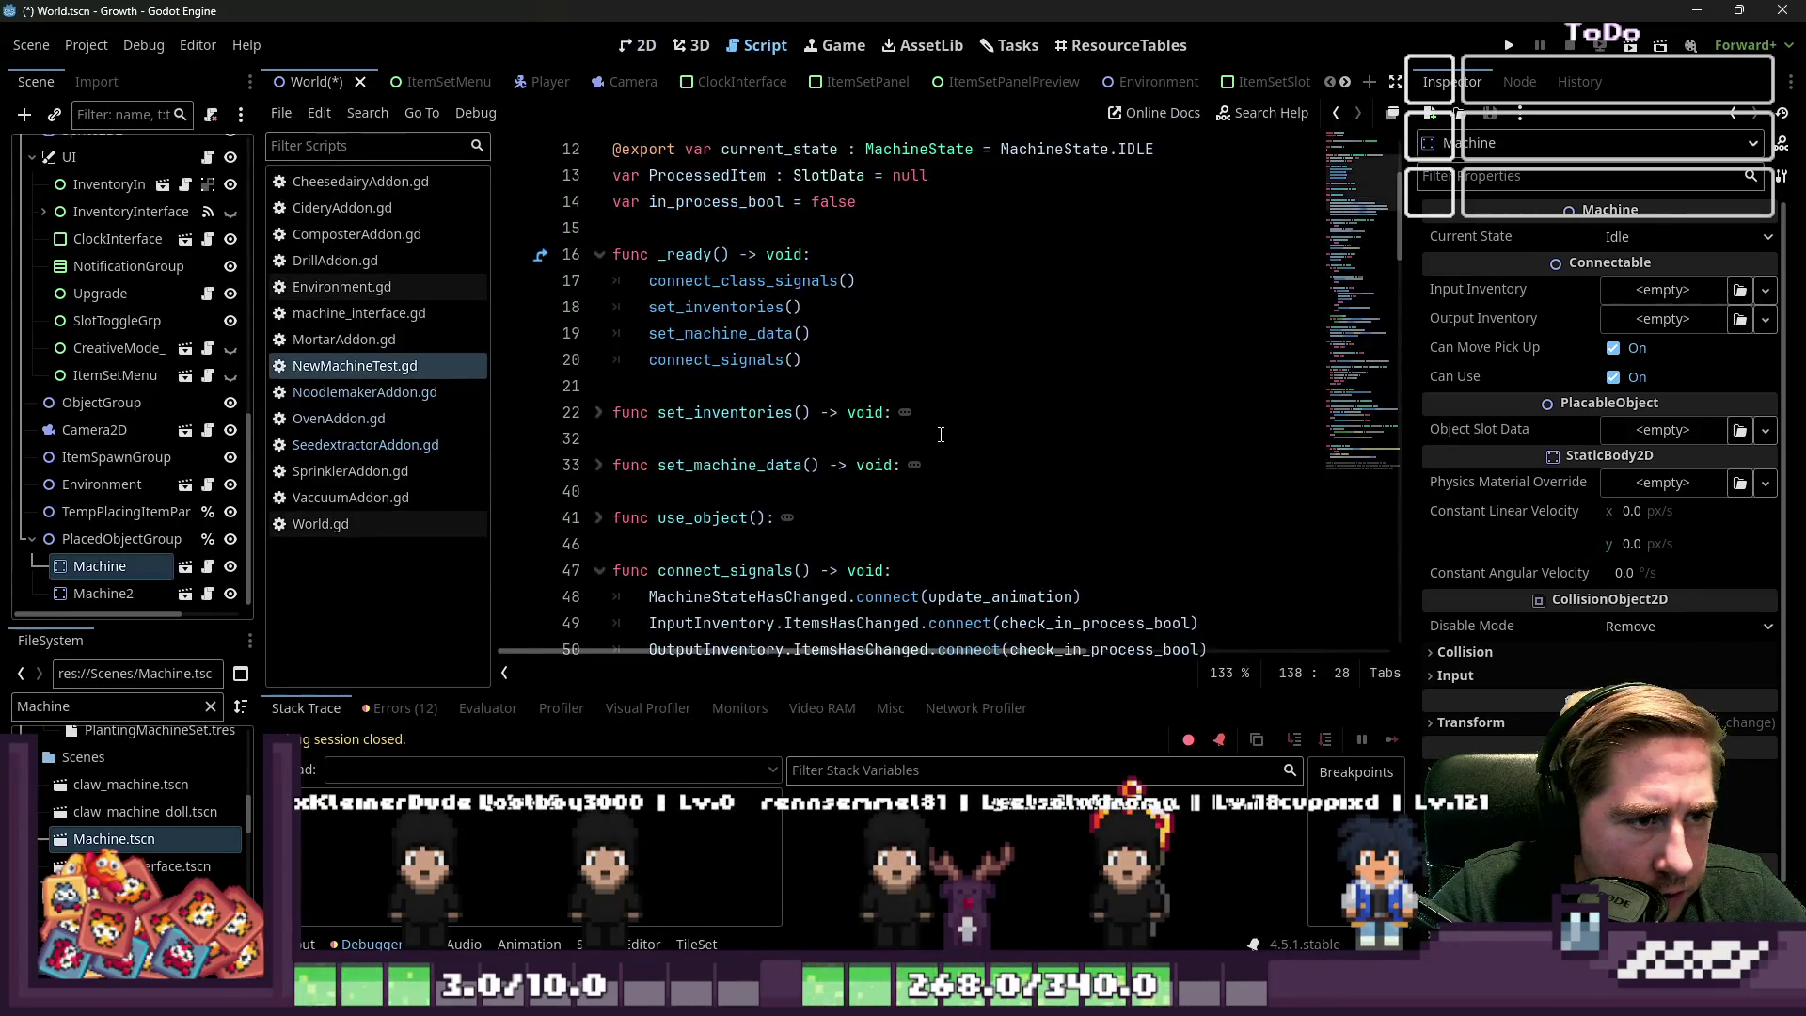
scroll(941, 436, "down", 13)
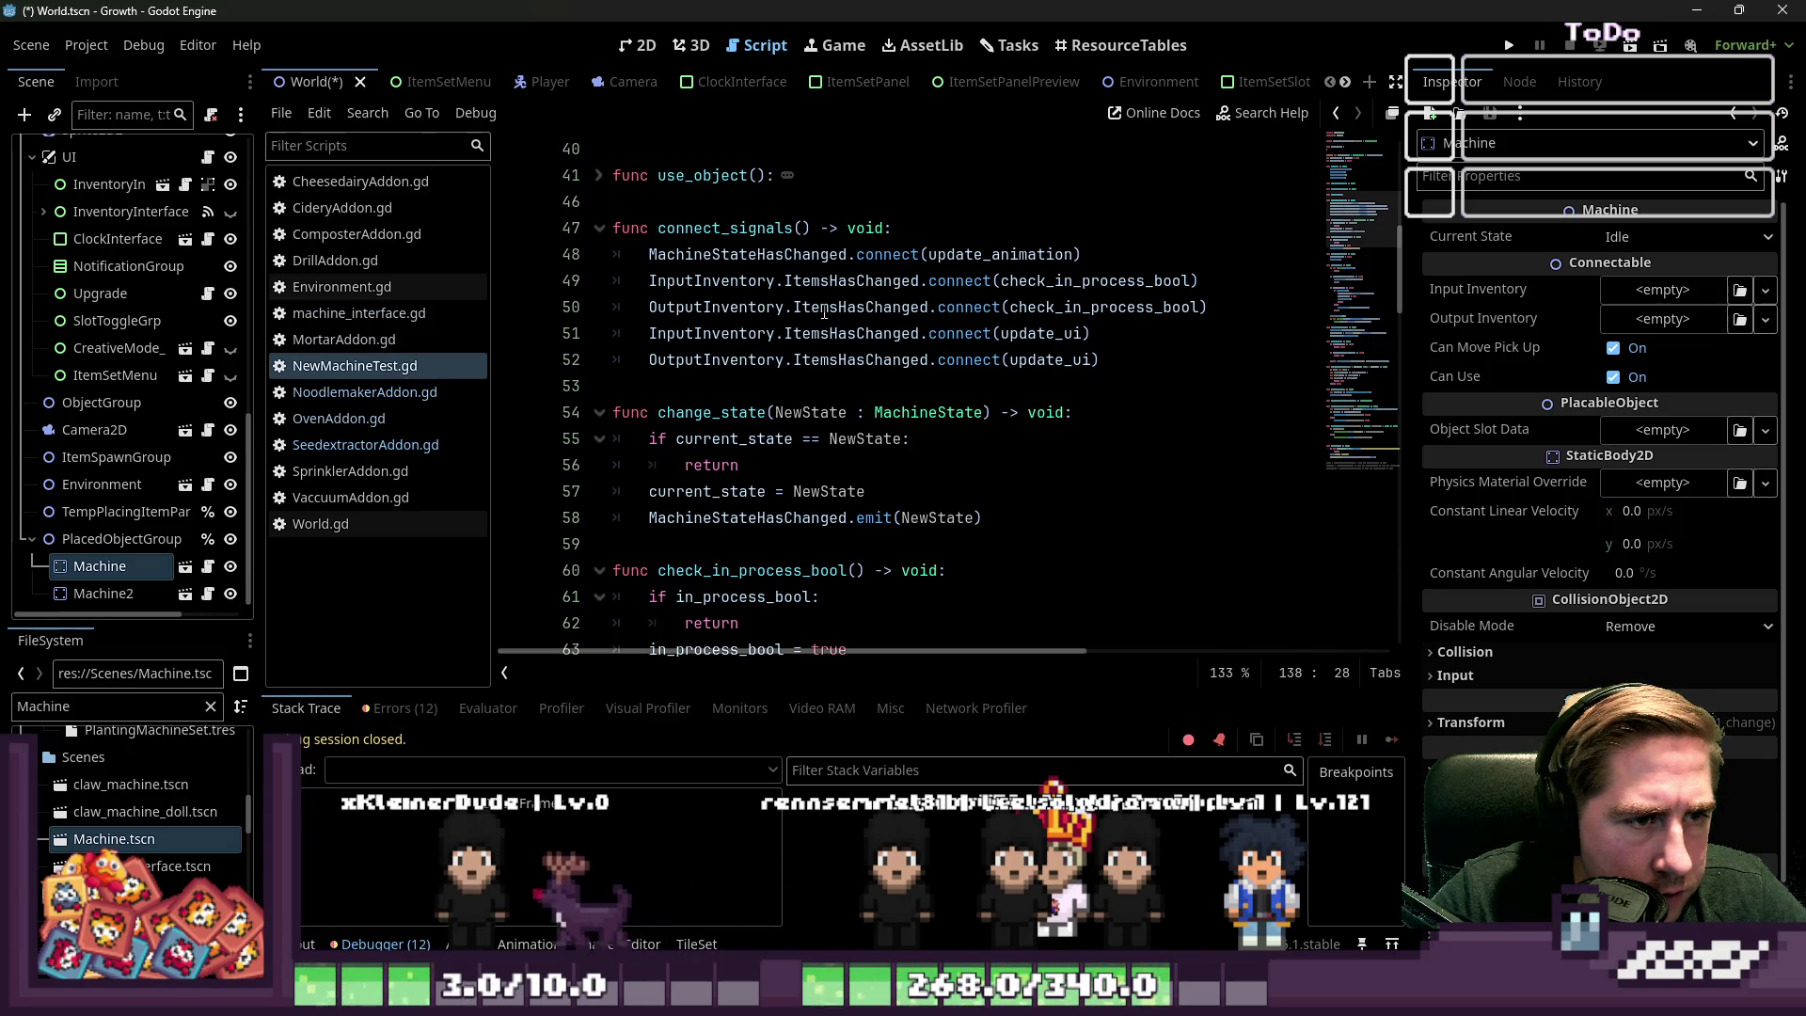
scroll(828, 317, "down", 3)
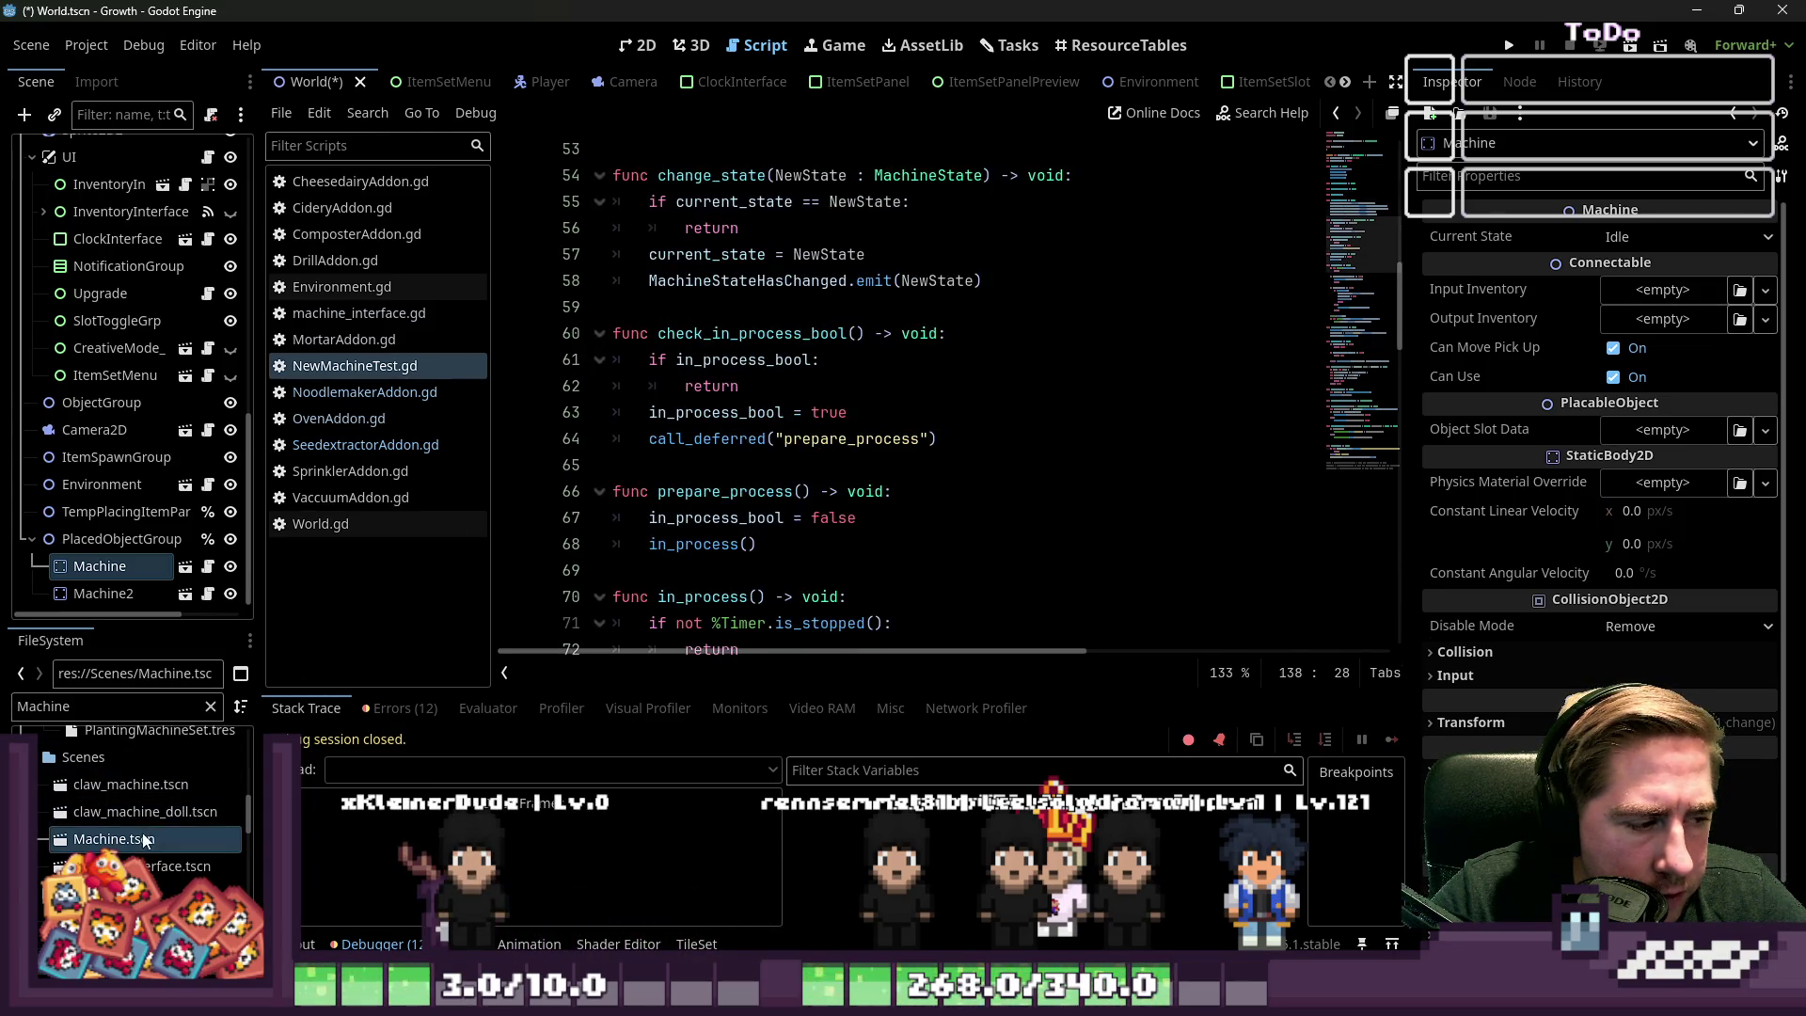
scroll(116, 772, "down", 2)
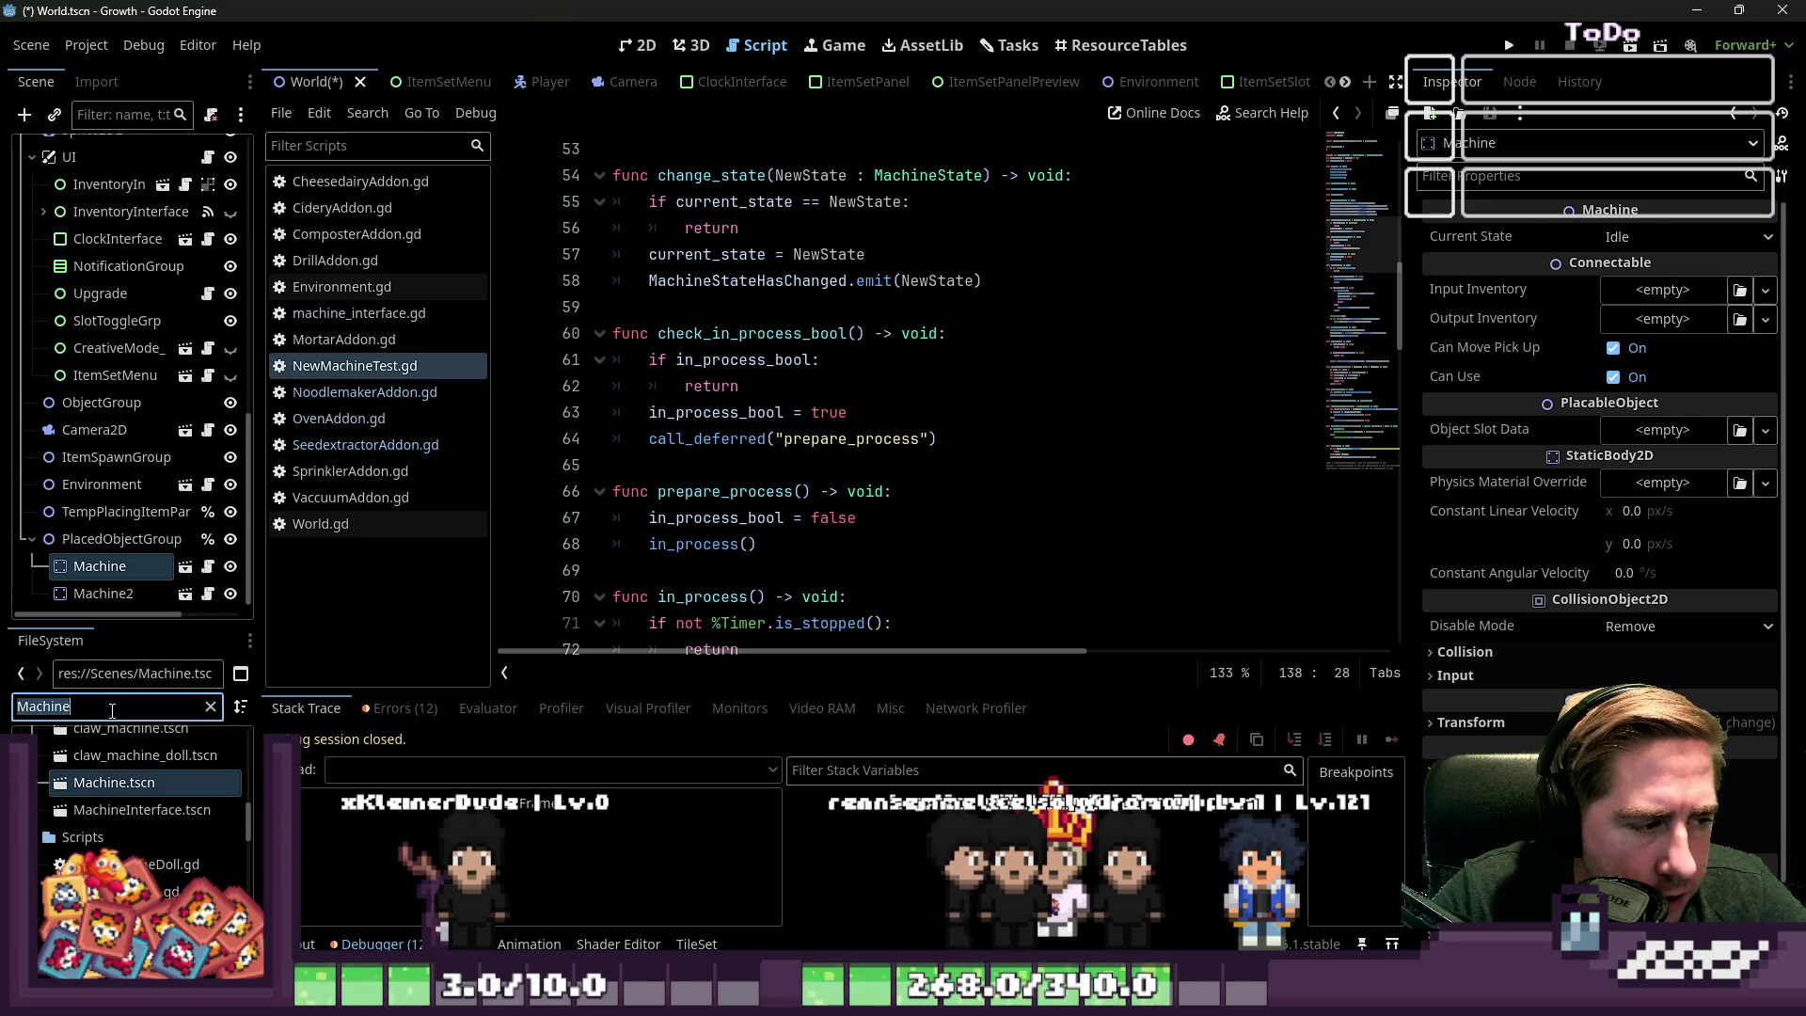
type("seed")
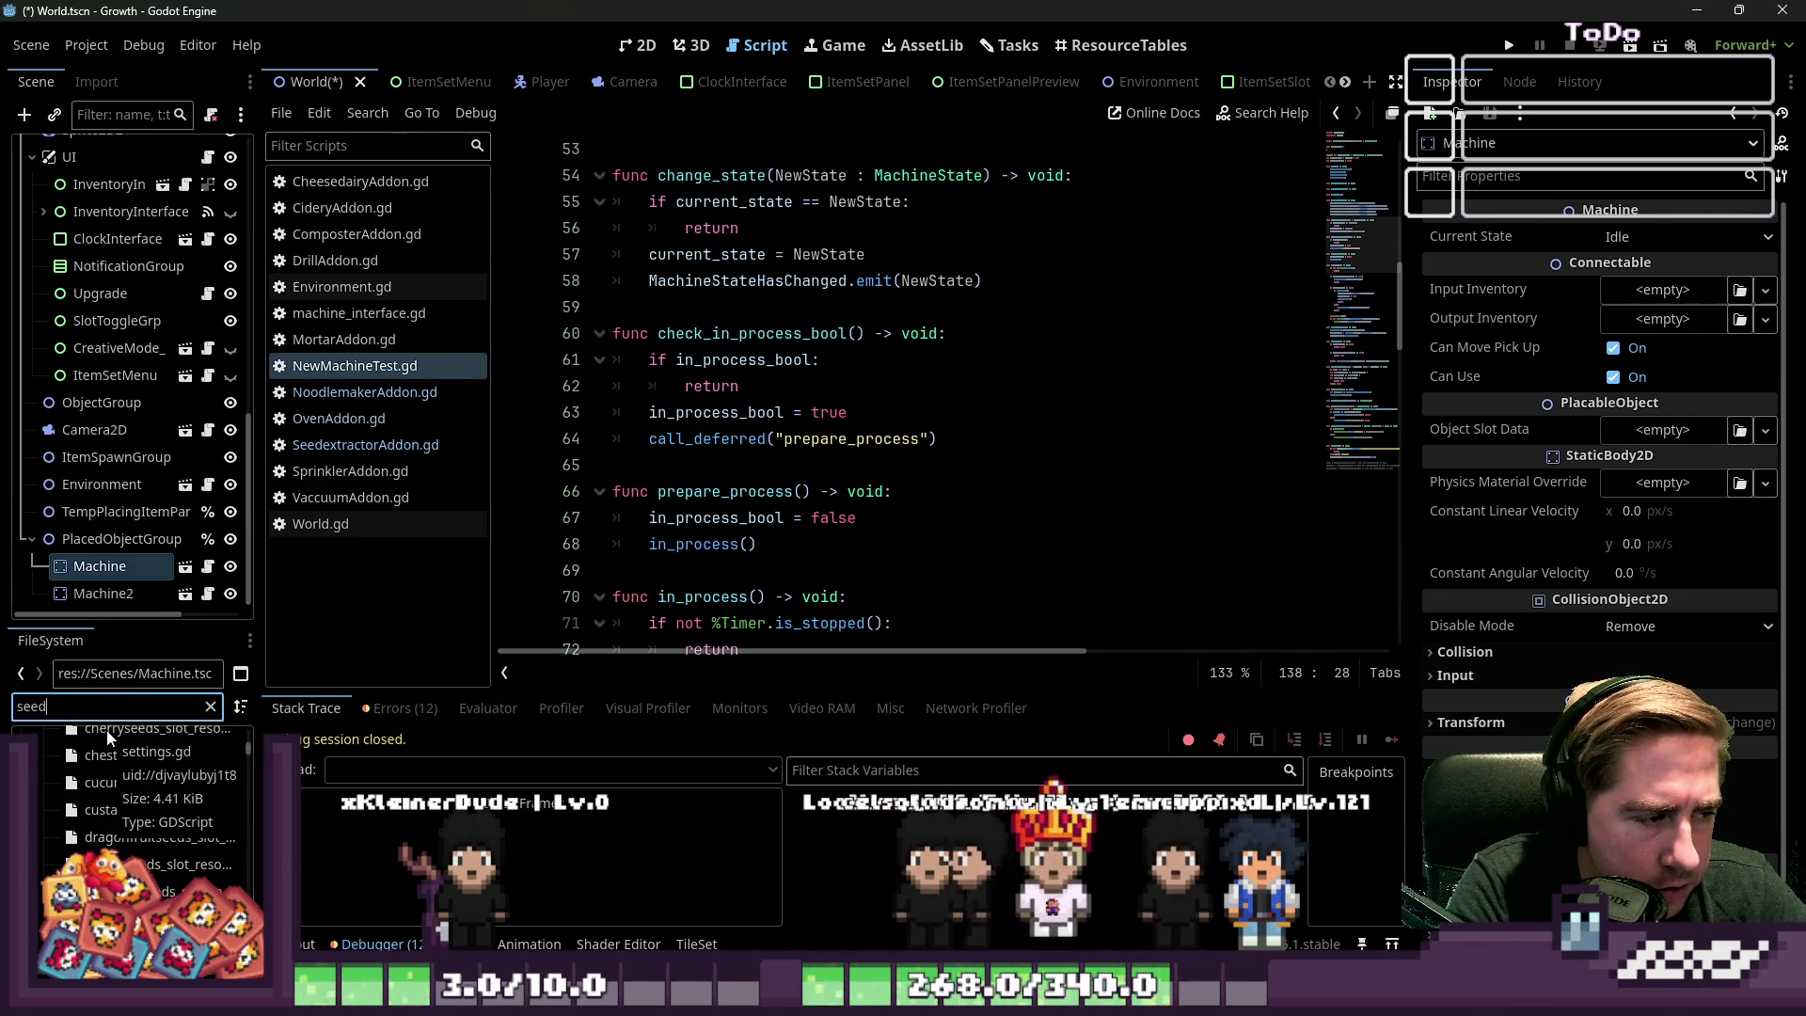
type("exp")
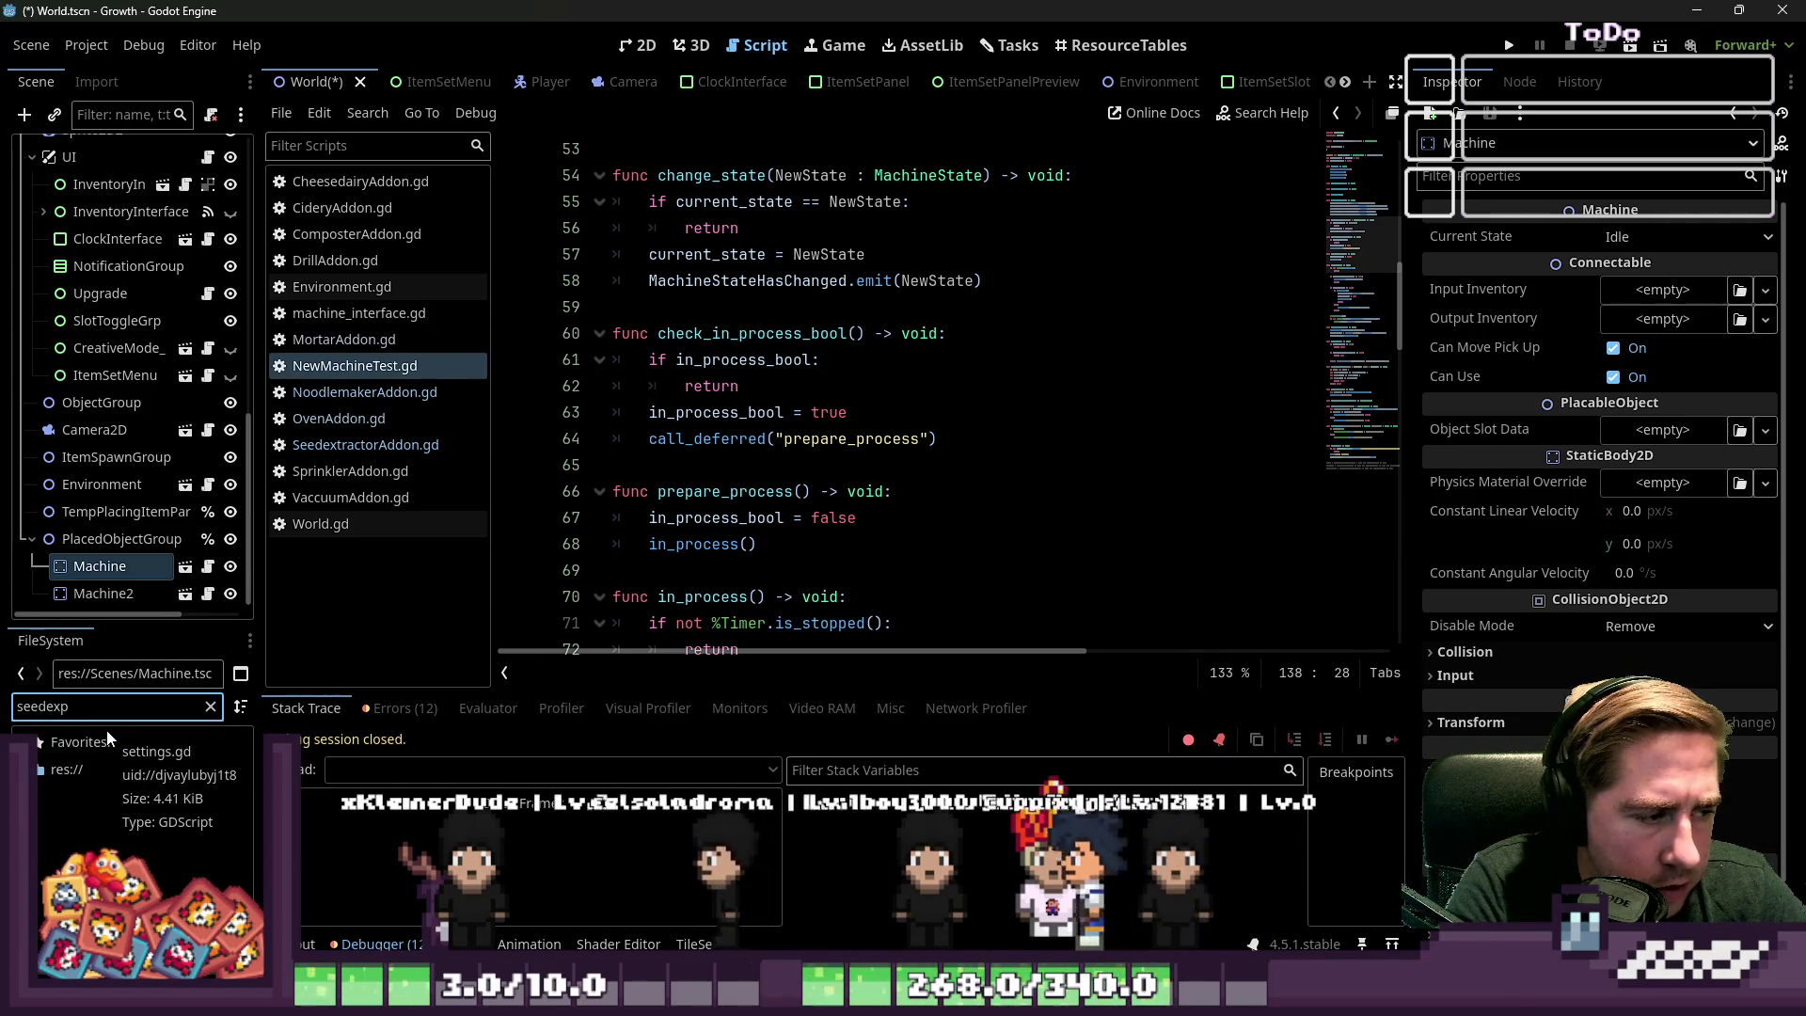
key("BackSpace")
type("tra")
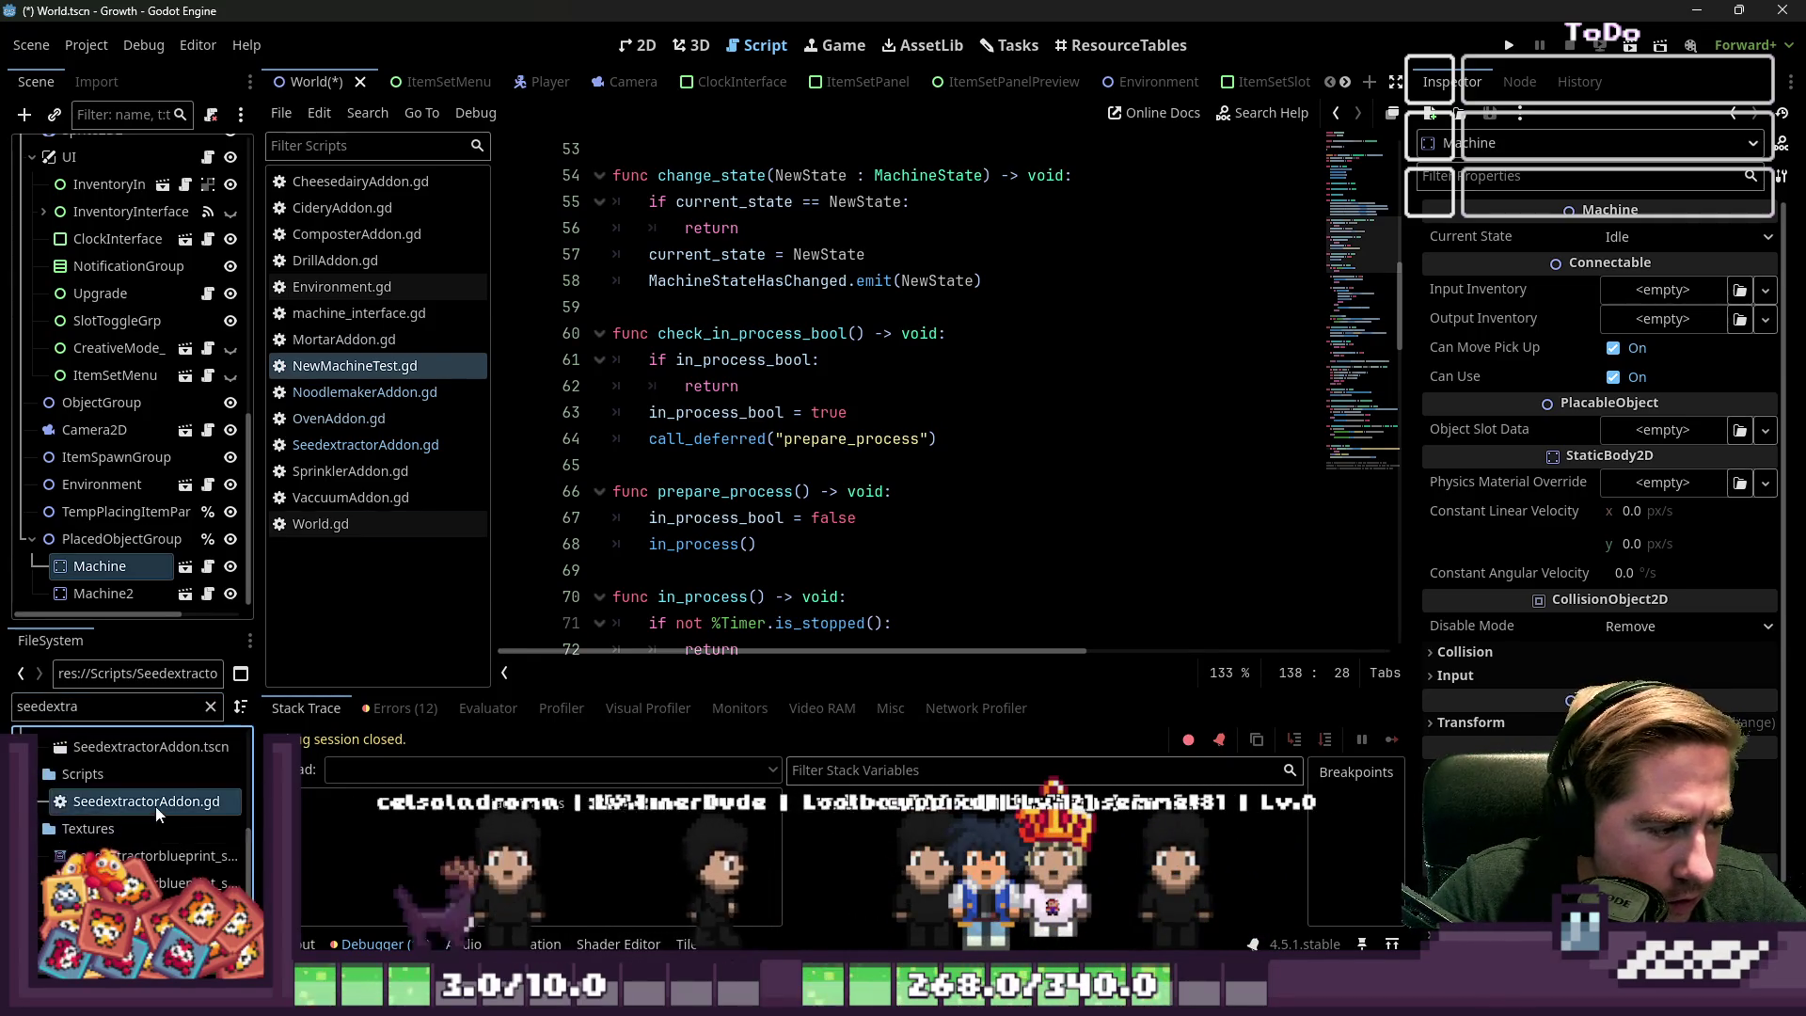
left_click(131, 804)
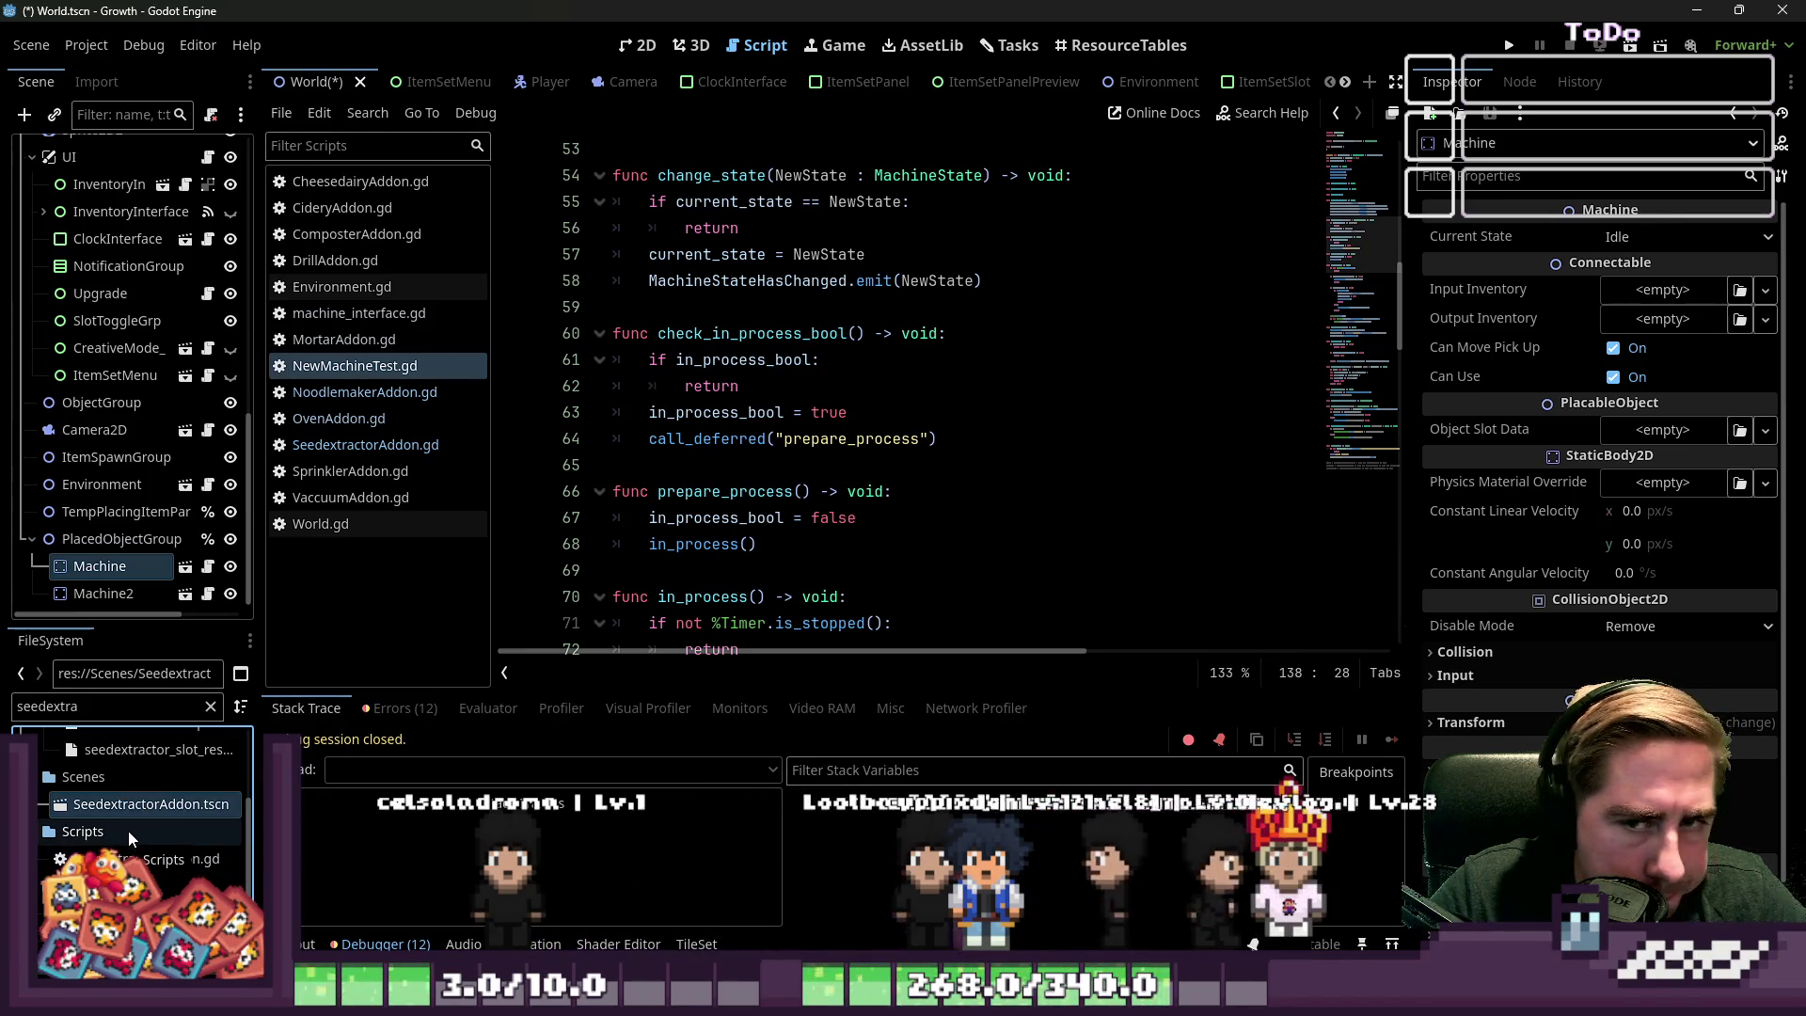
scroll(133, 821, "up", 1)
mouse_move(159, 806)
left_mouse_down()
mouse_move(1607, 521)
mouse_move(1661, 430)
left_mouse_up()
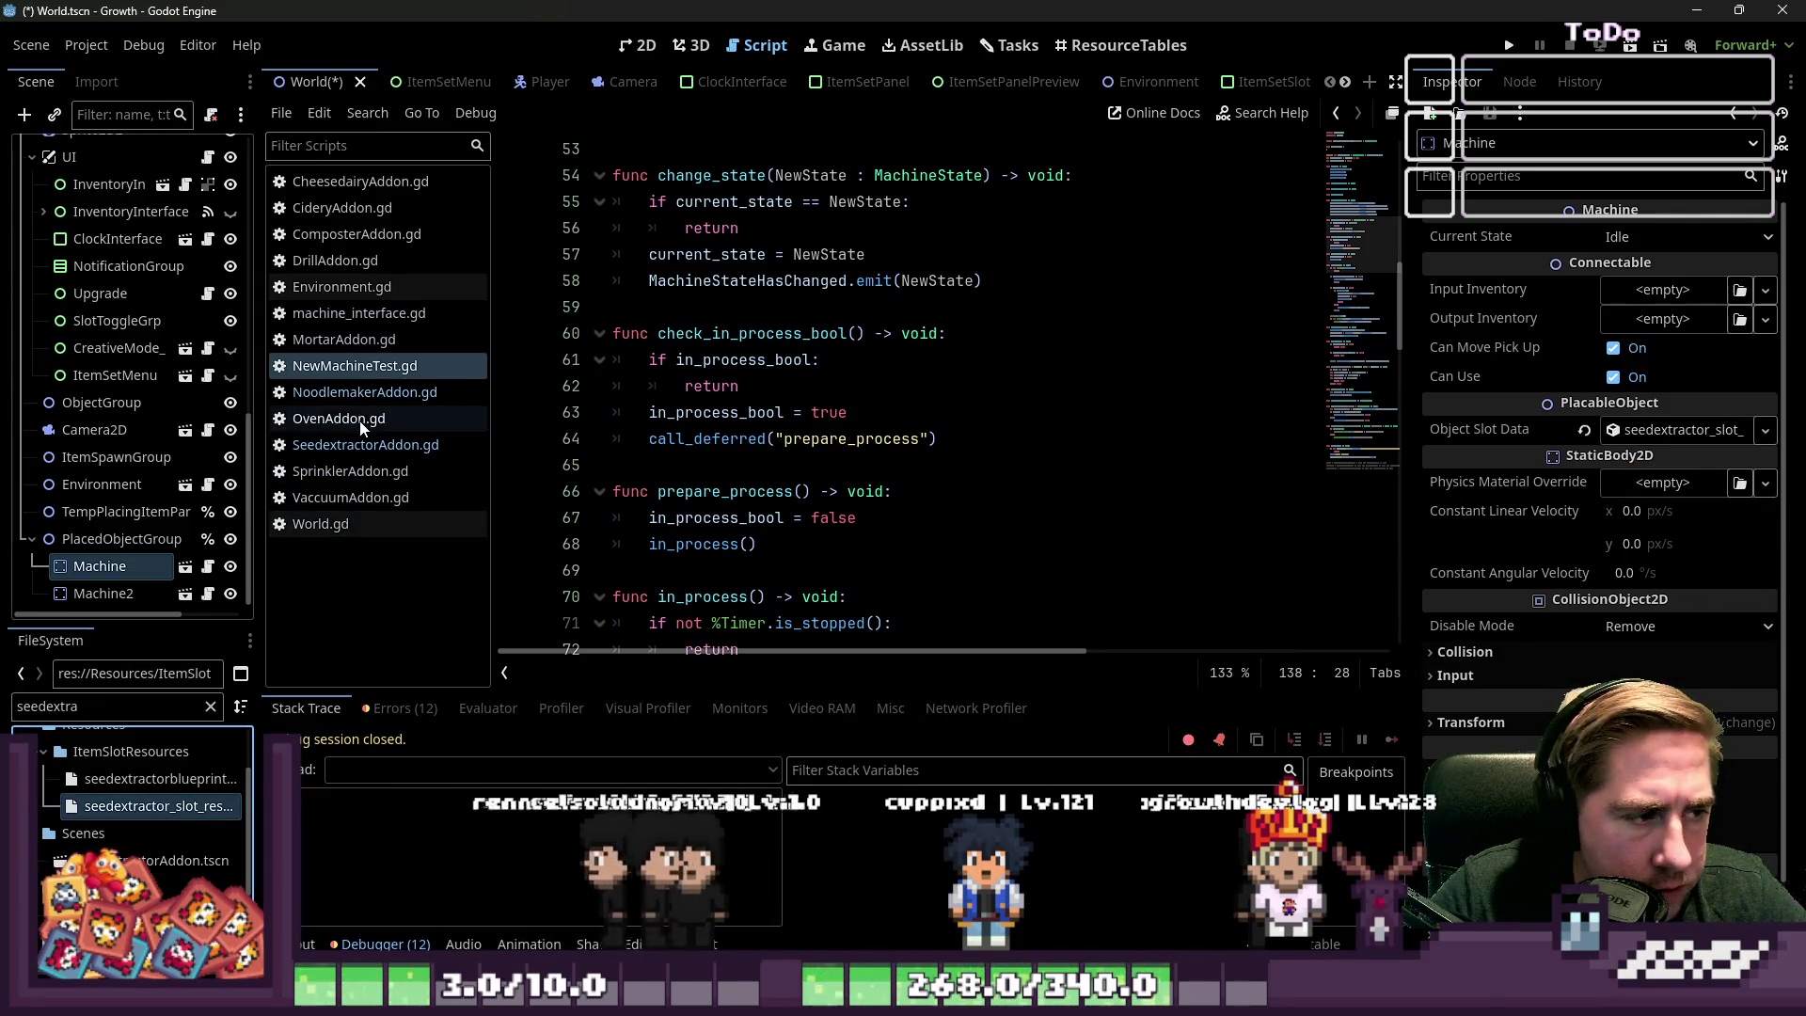
left_click(131, 599)
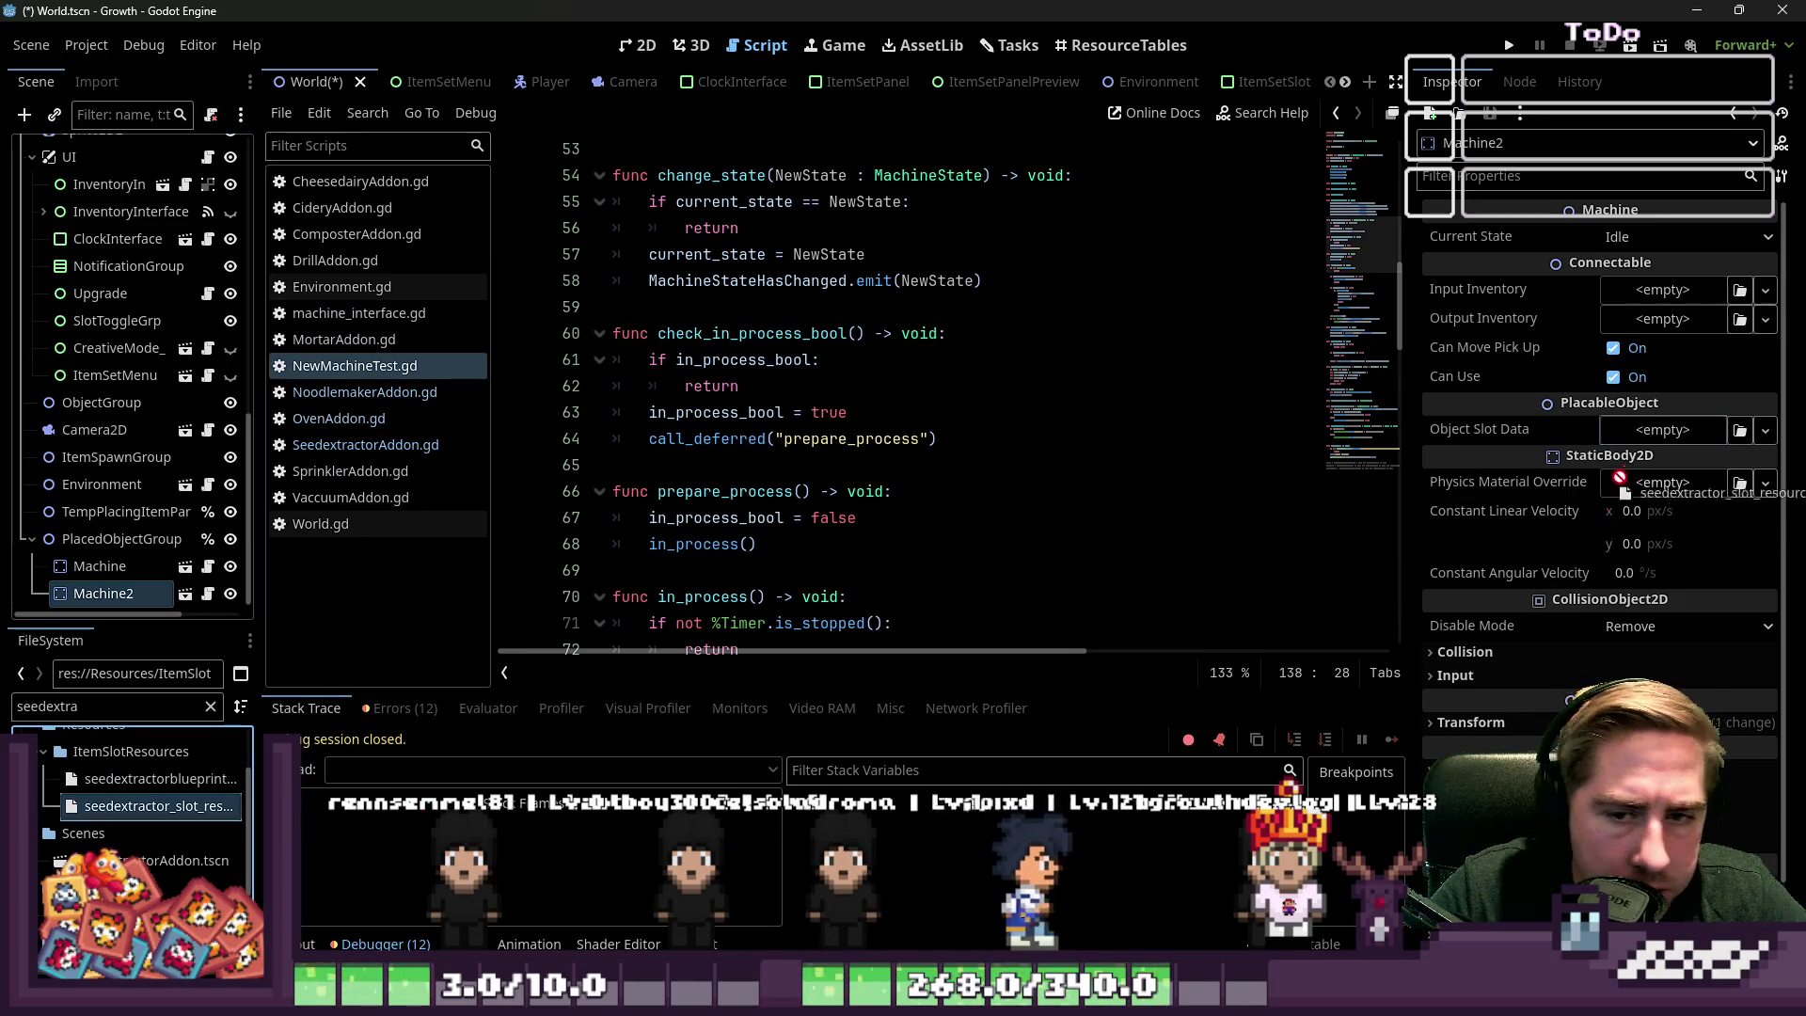
left_click(1516, 45)
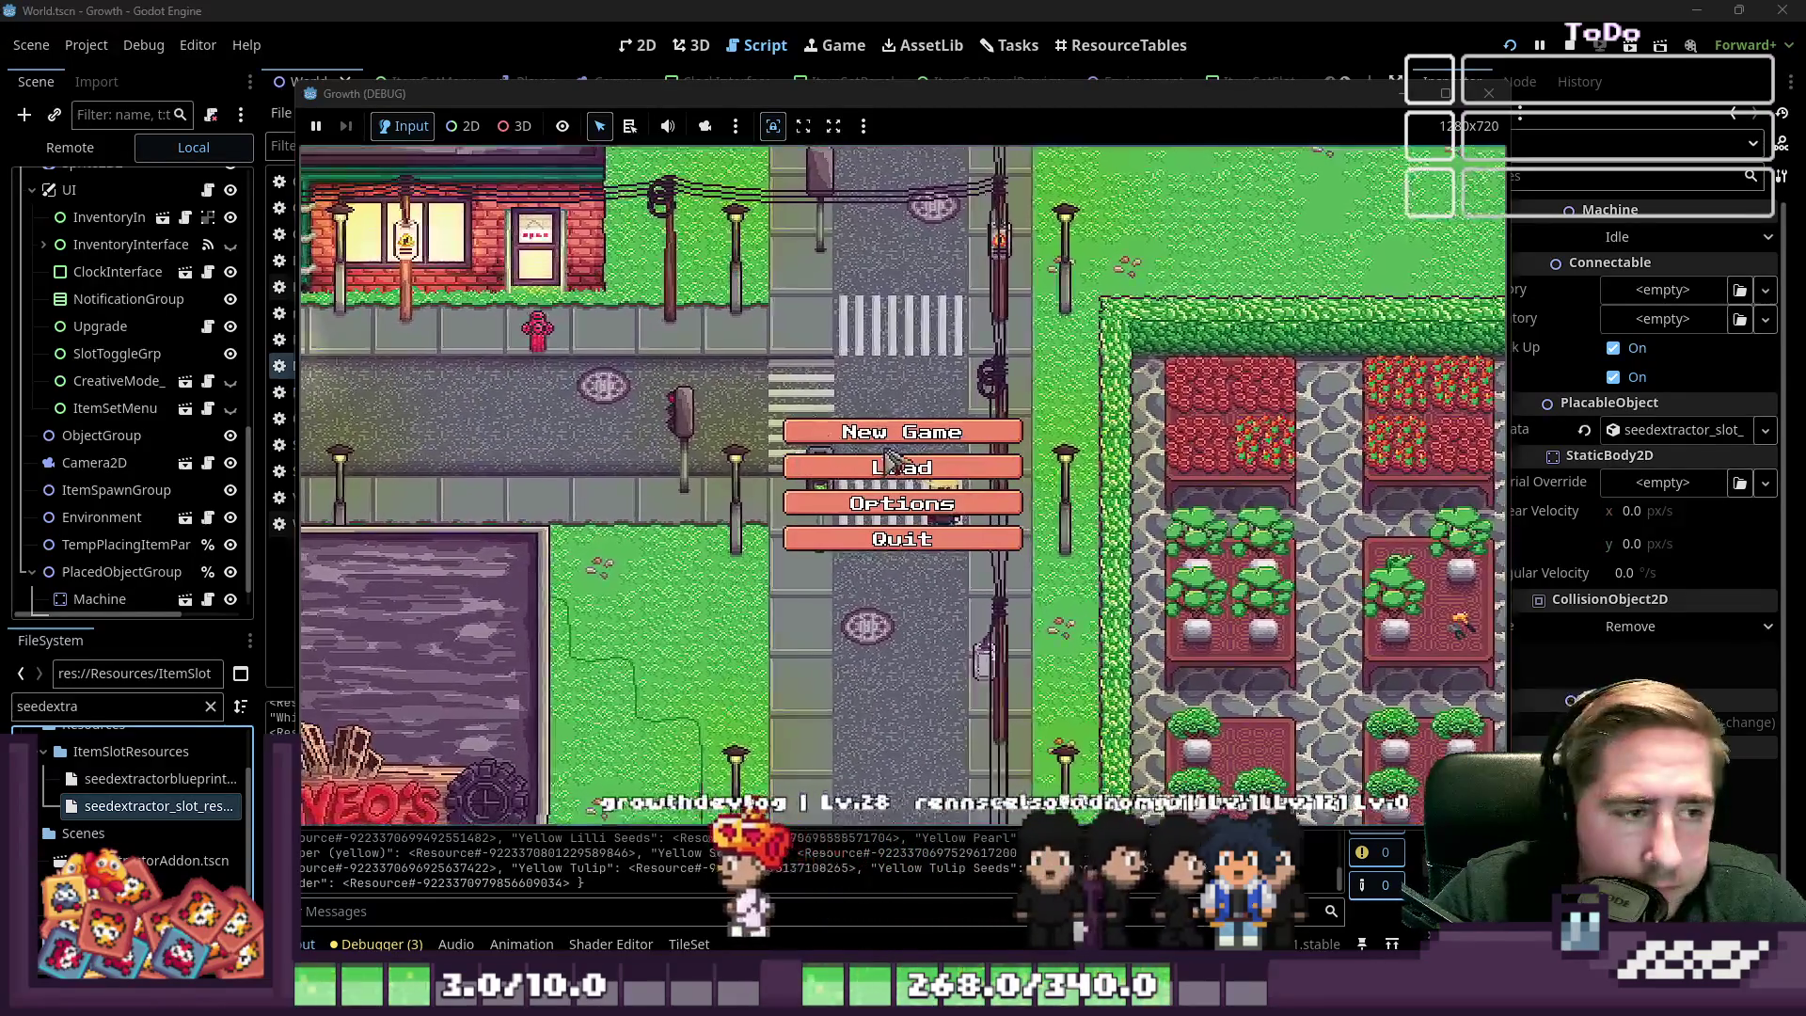
Start a new game, entering a character name
left_click(901, 431)
left_click(999, 280)
type("dal")
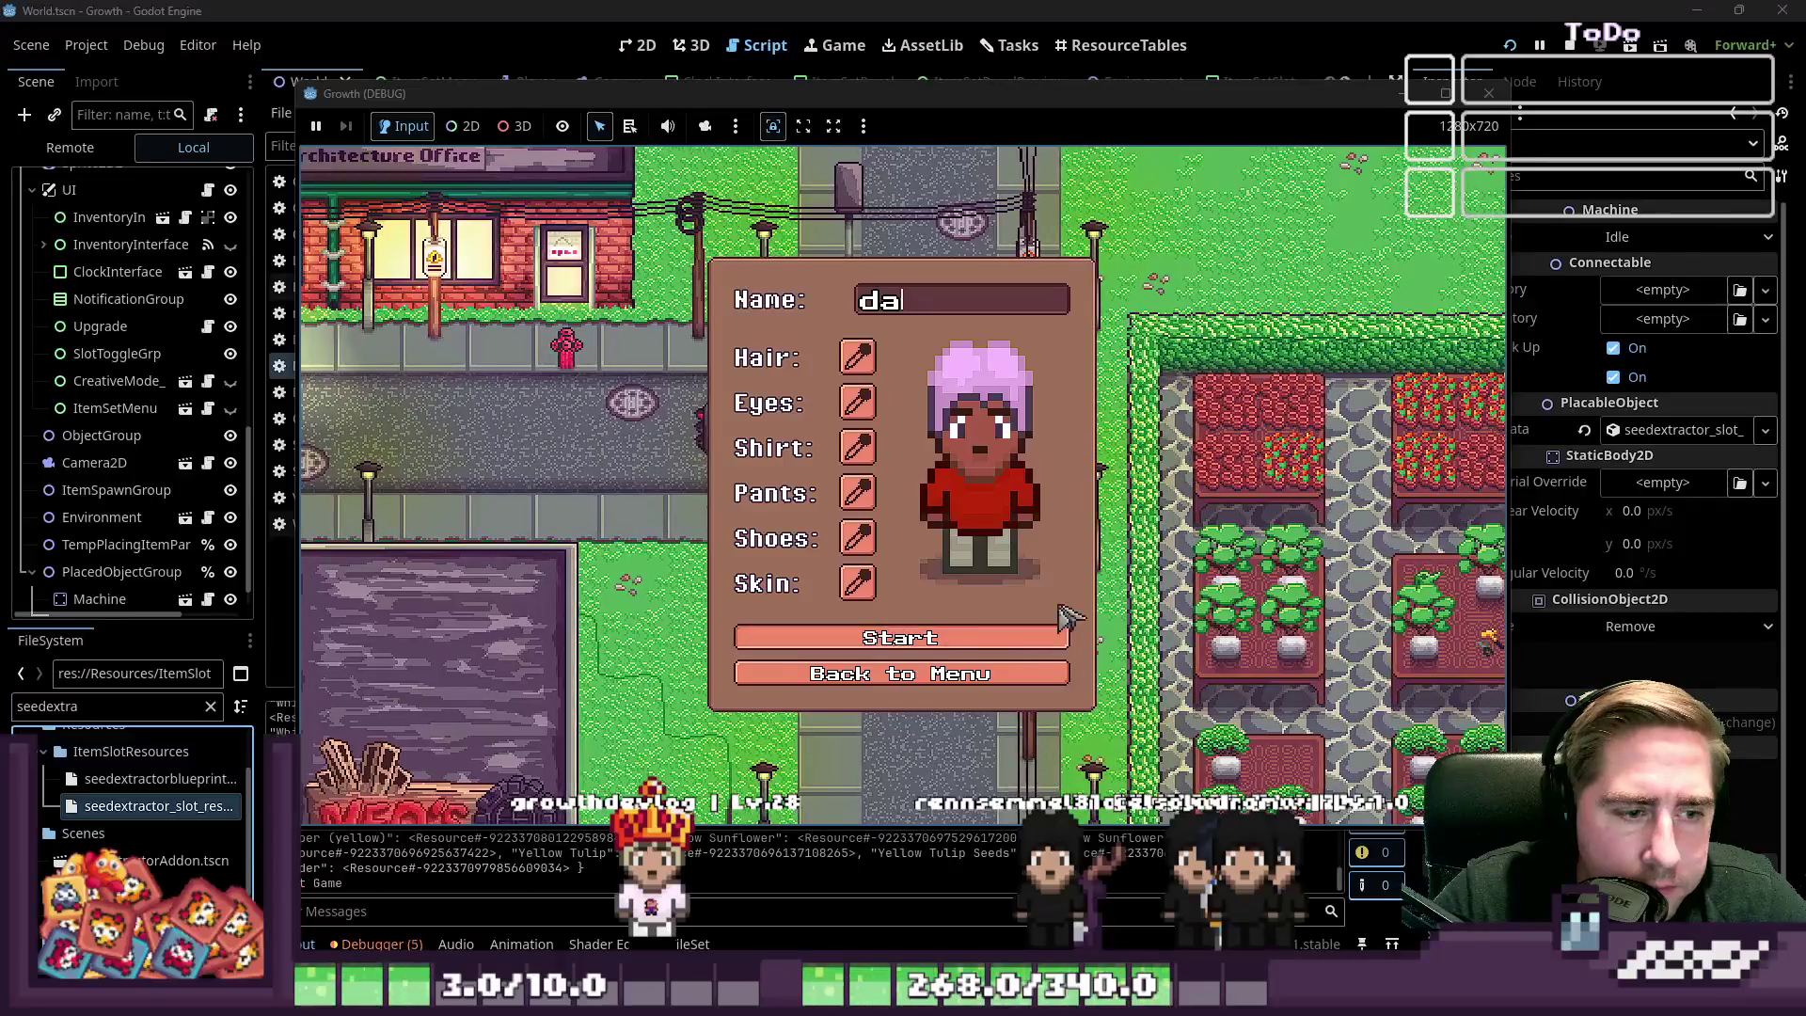
key("Return")
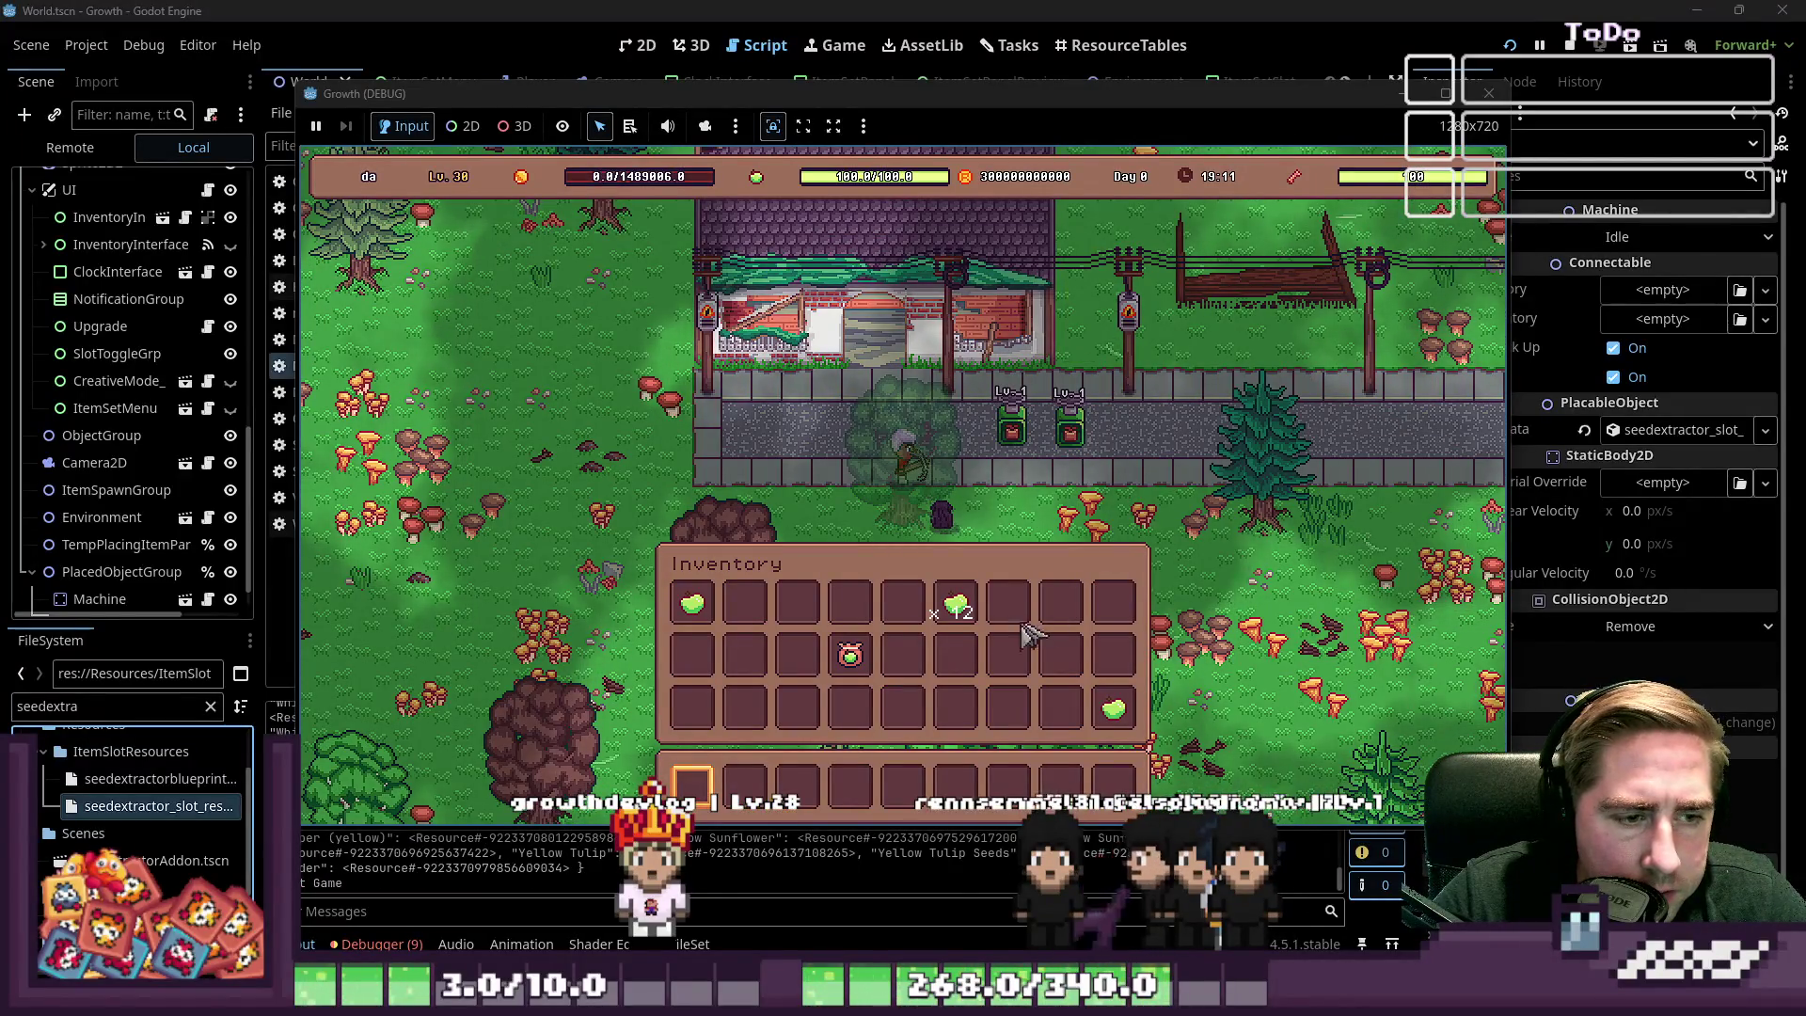
Feed the apple stack into the seed extractor, collect the seed output, then close the game
left_click(982, 442)
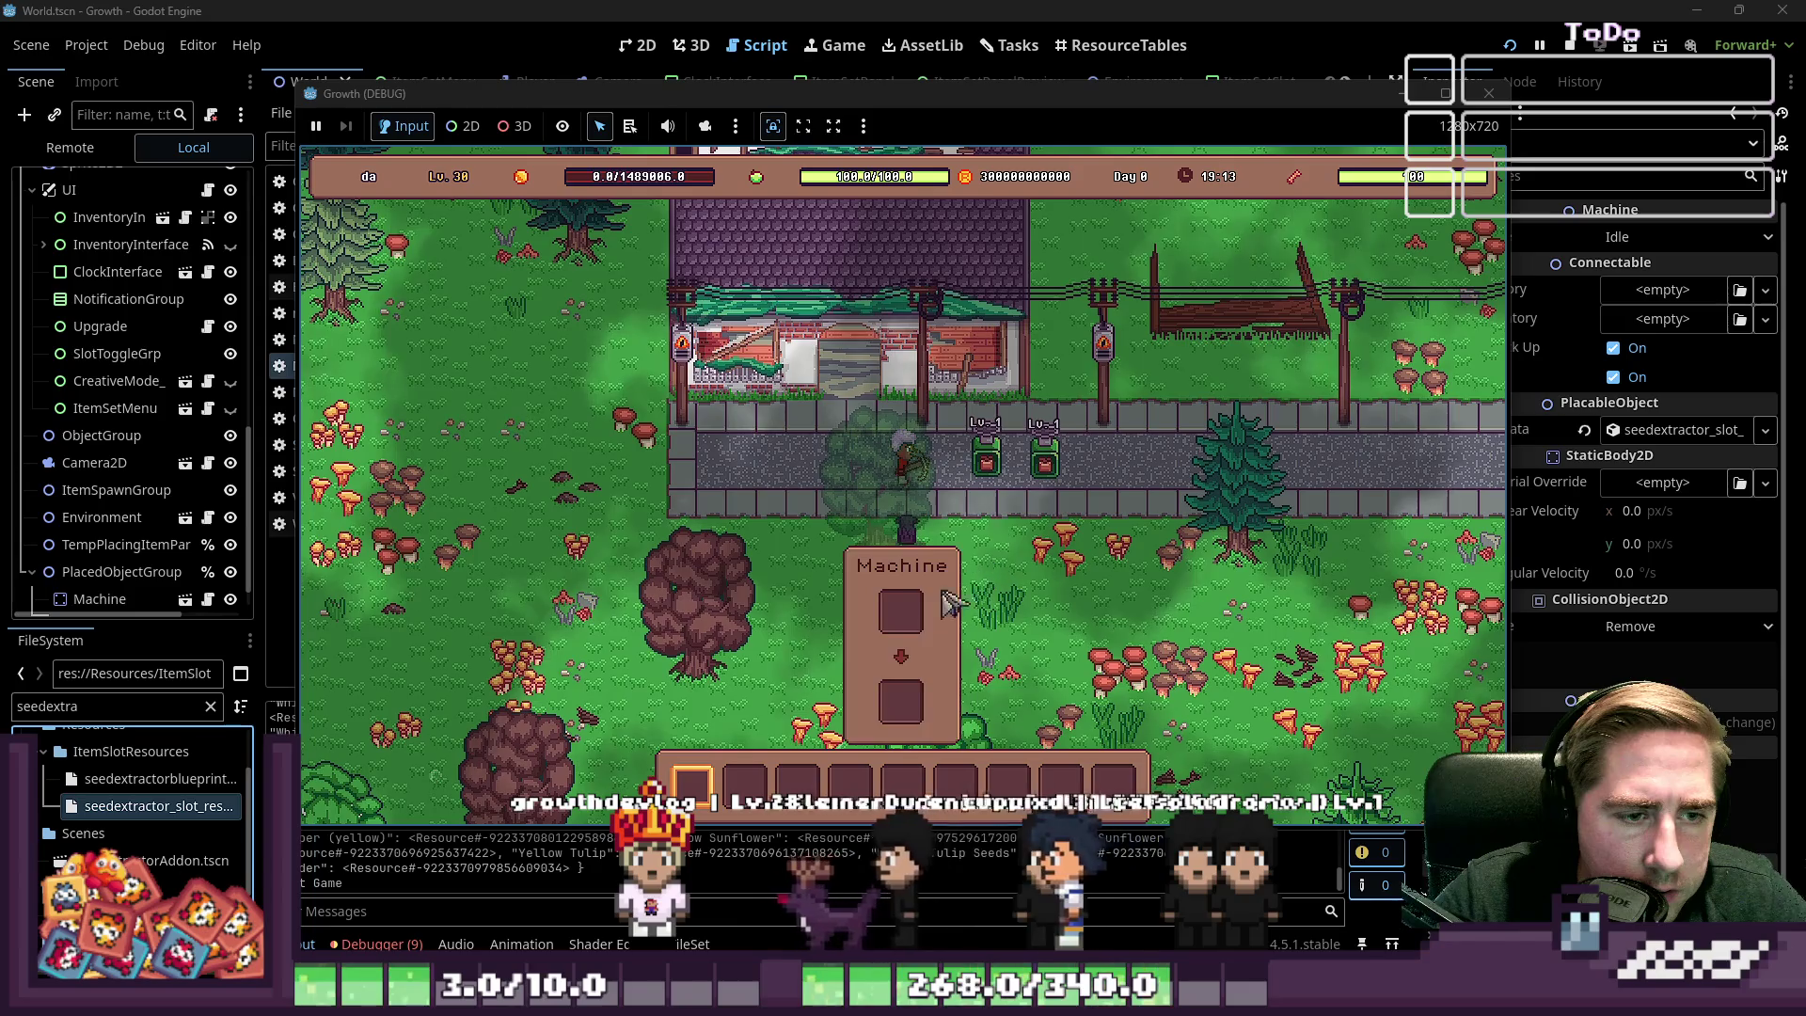
left_click_drag(956, 607, 901, 406)
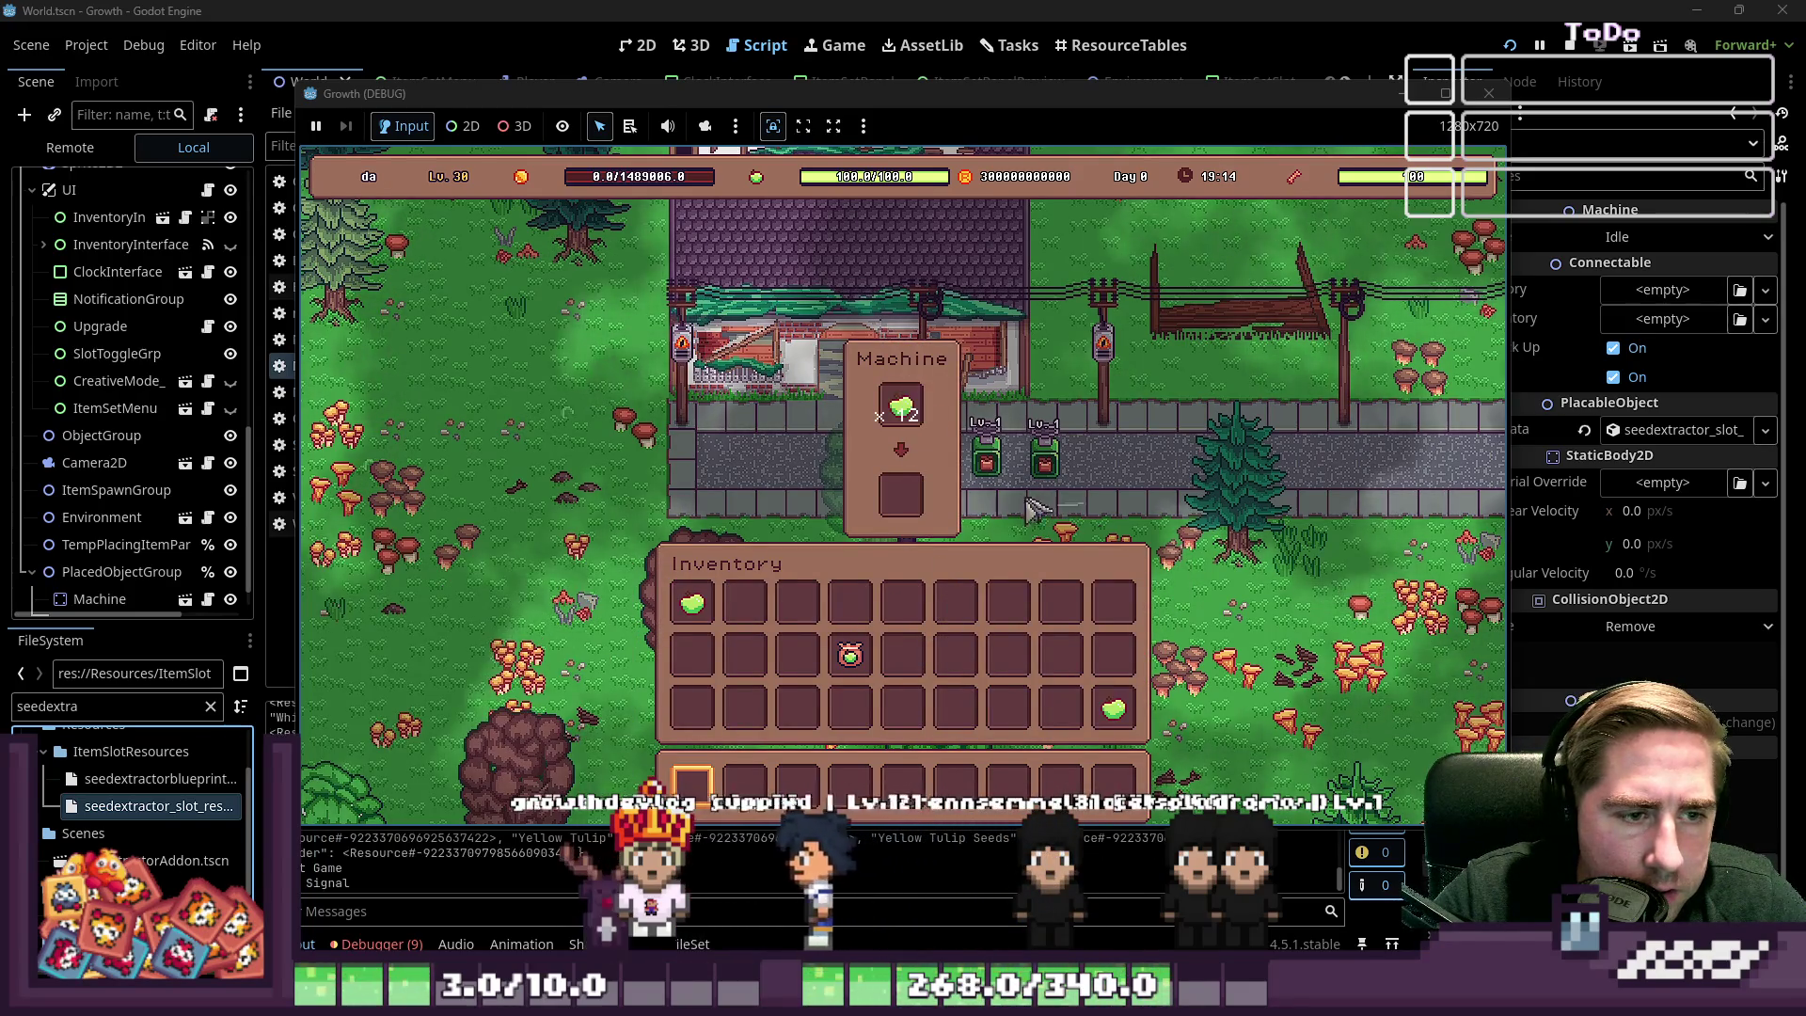
key("e")
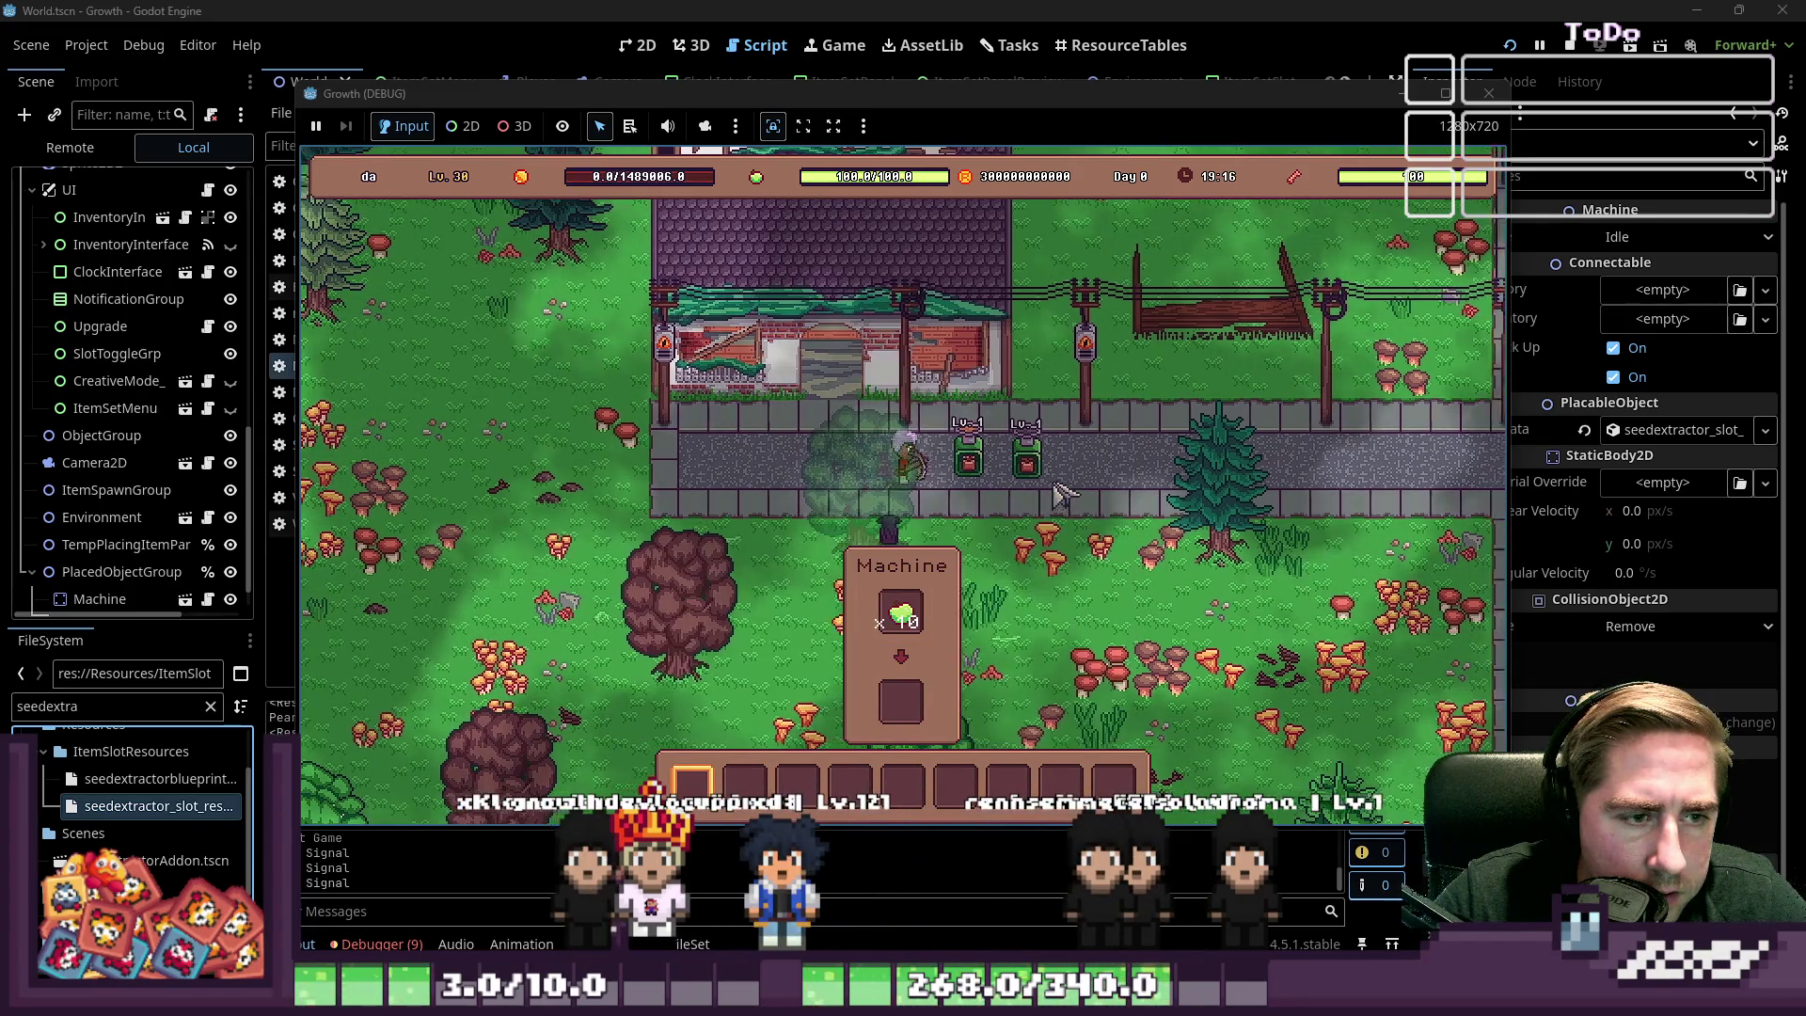
left_click(1038, 446)
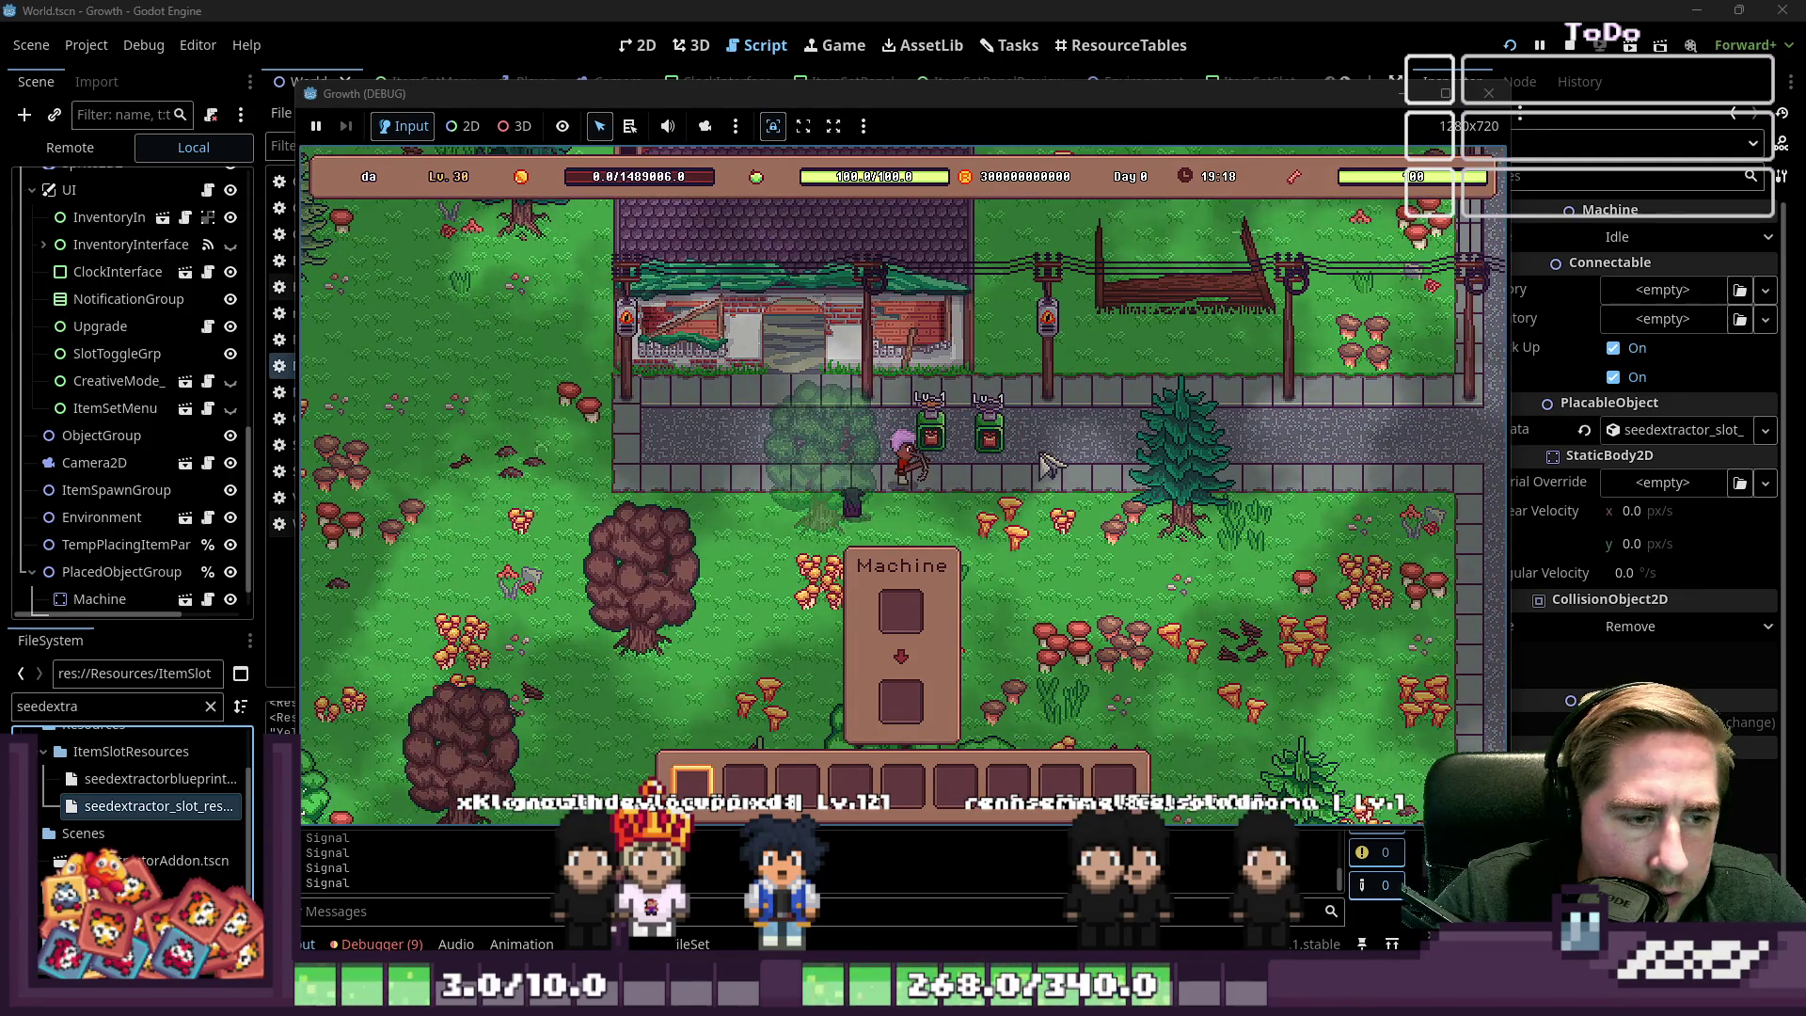
key("e")
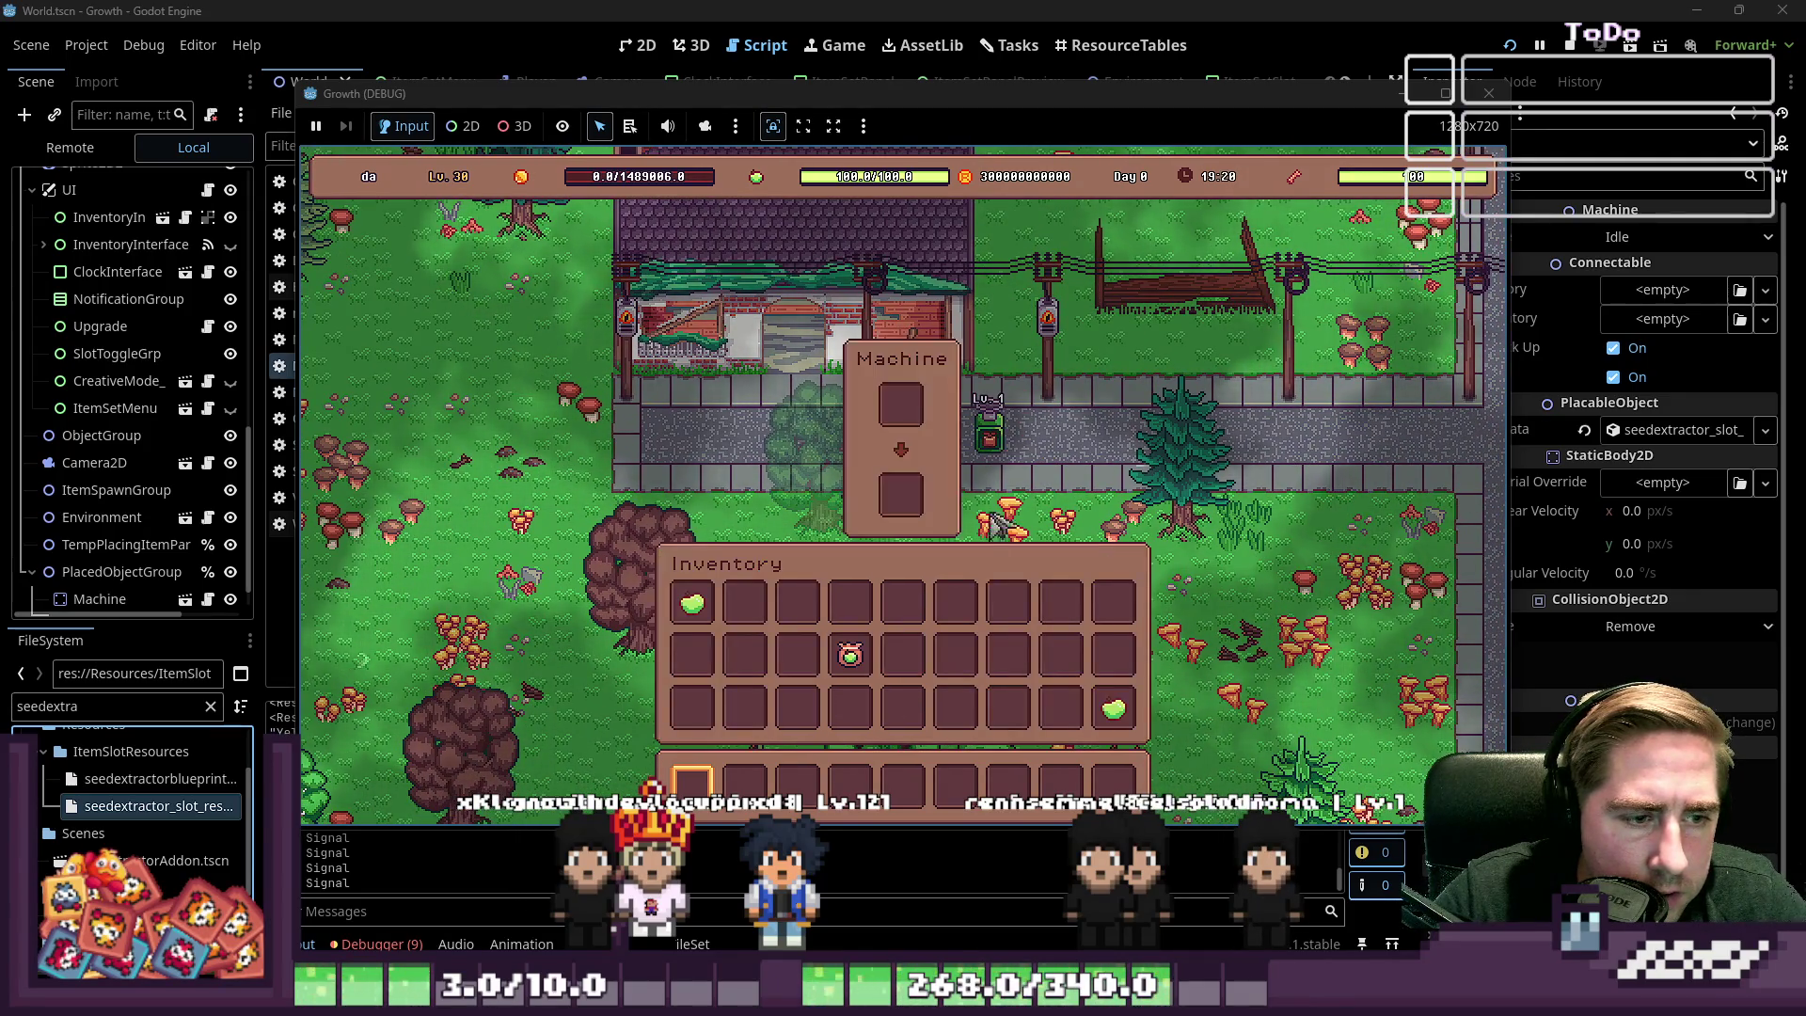
key("e")
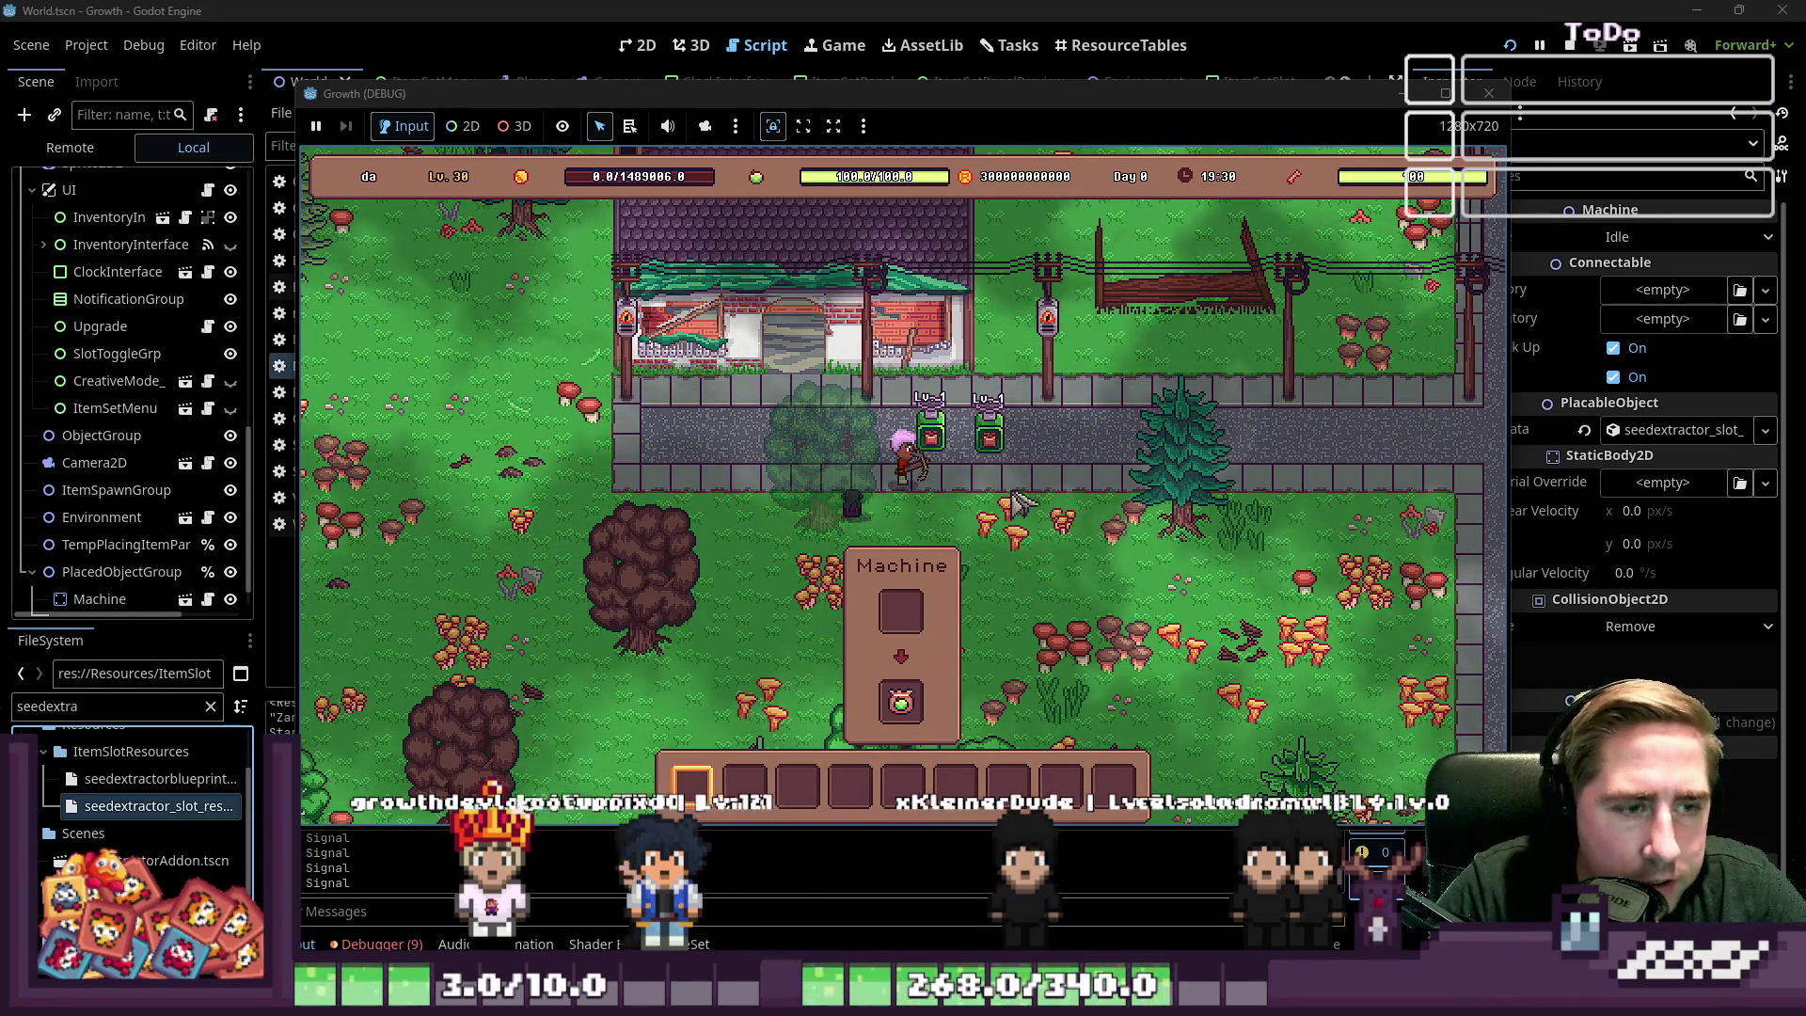
key("e")
key("e")
left_click(1489, 93)
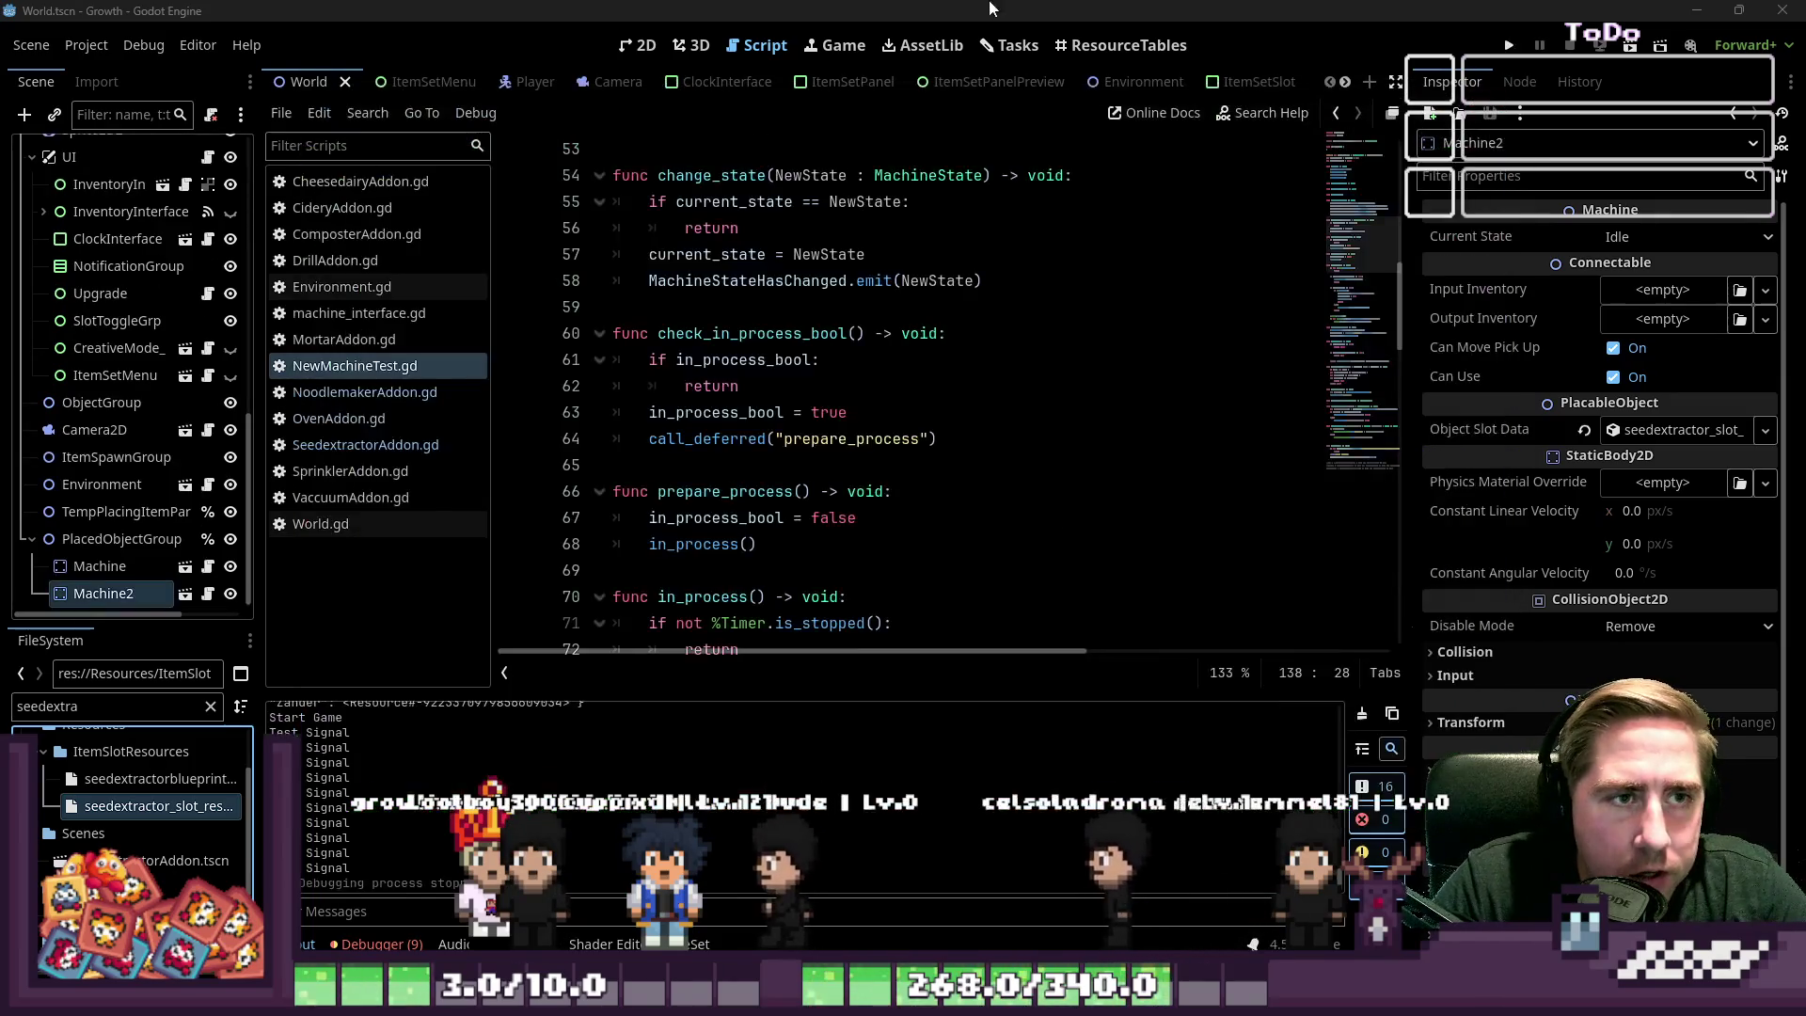
On the Tasks board, check off the Machine Interface step
left_click(1018, 51)
scroll(997, 414, "down", 4)
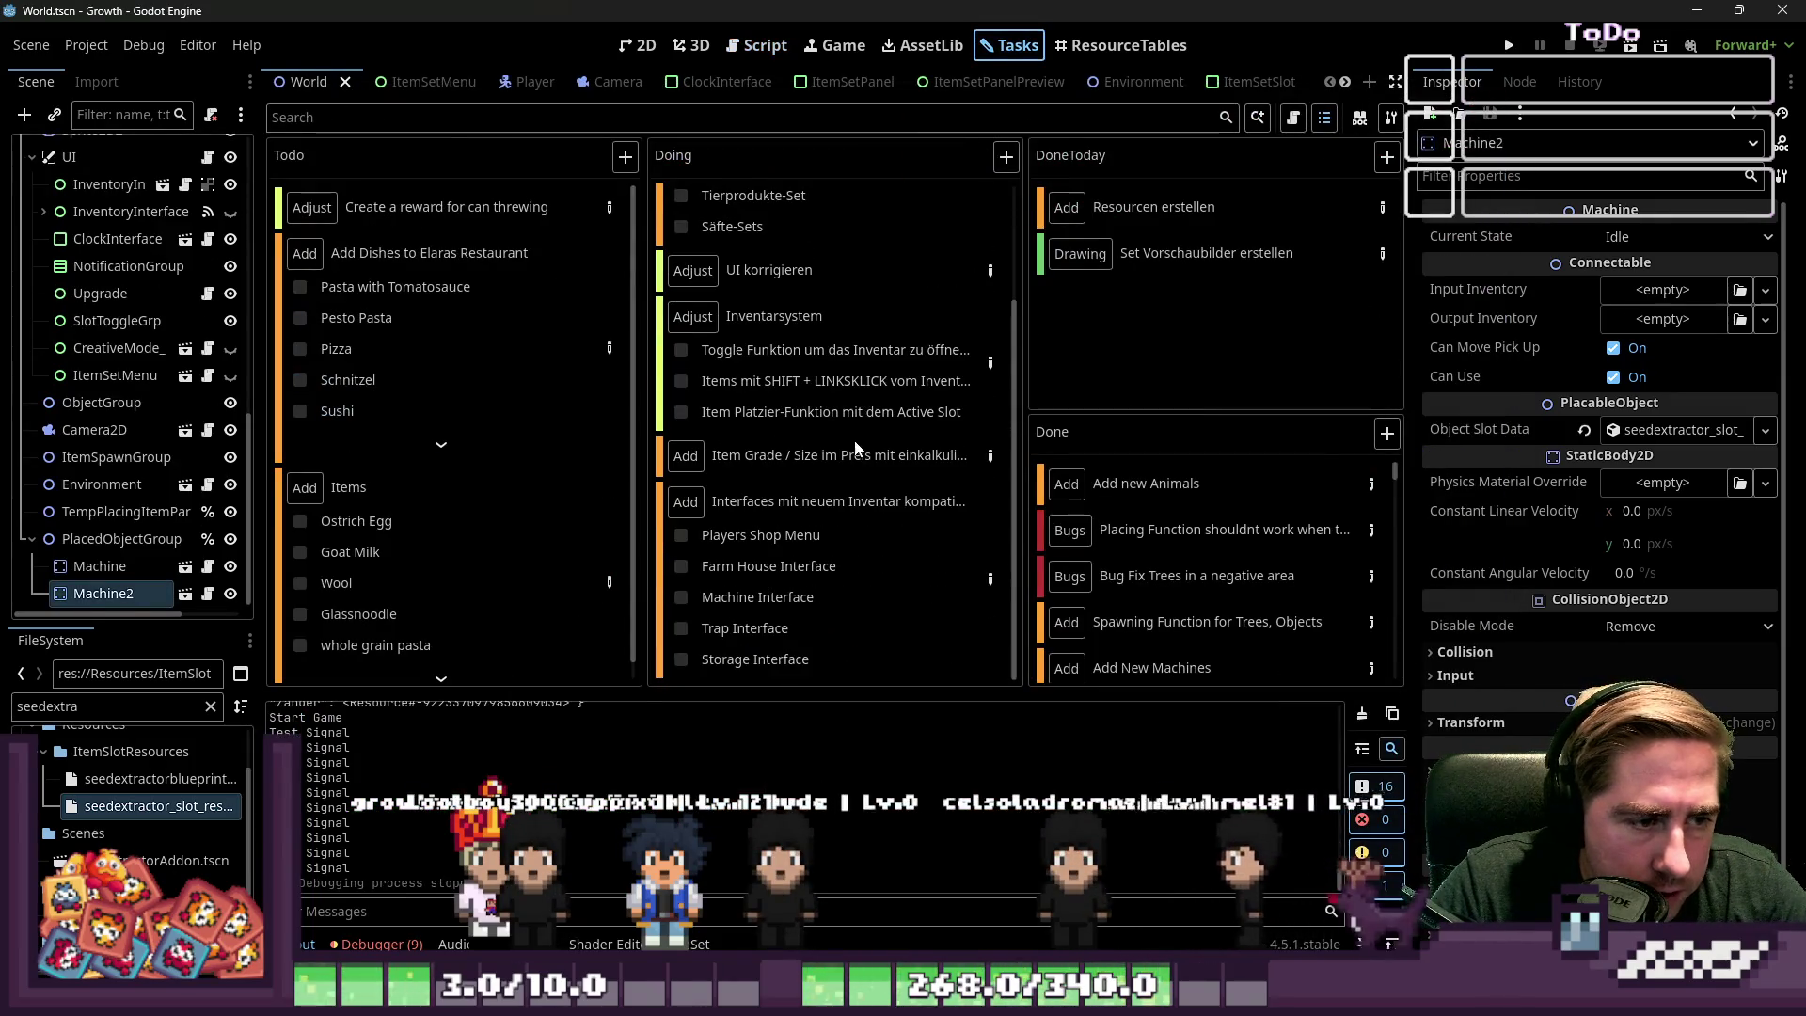
left_click(680, 597)
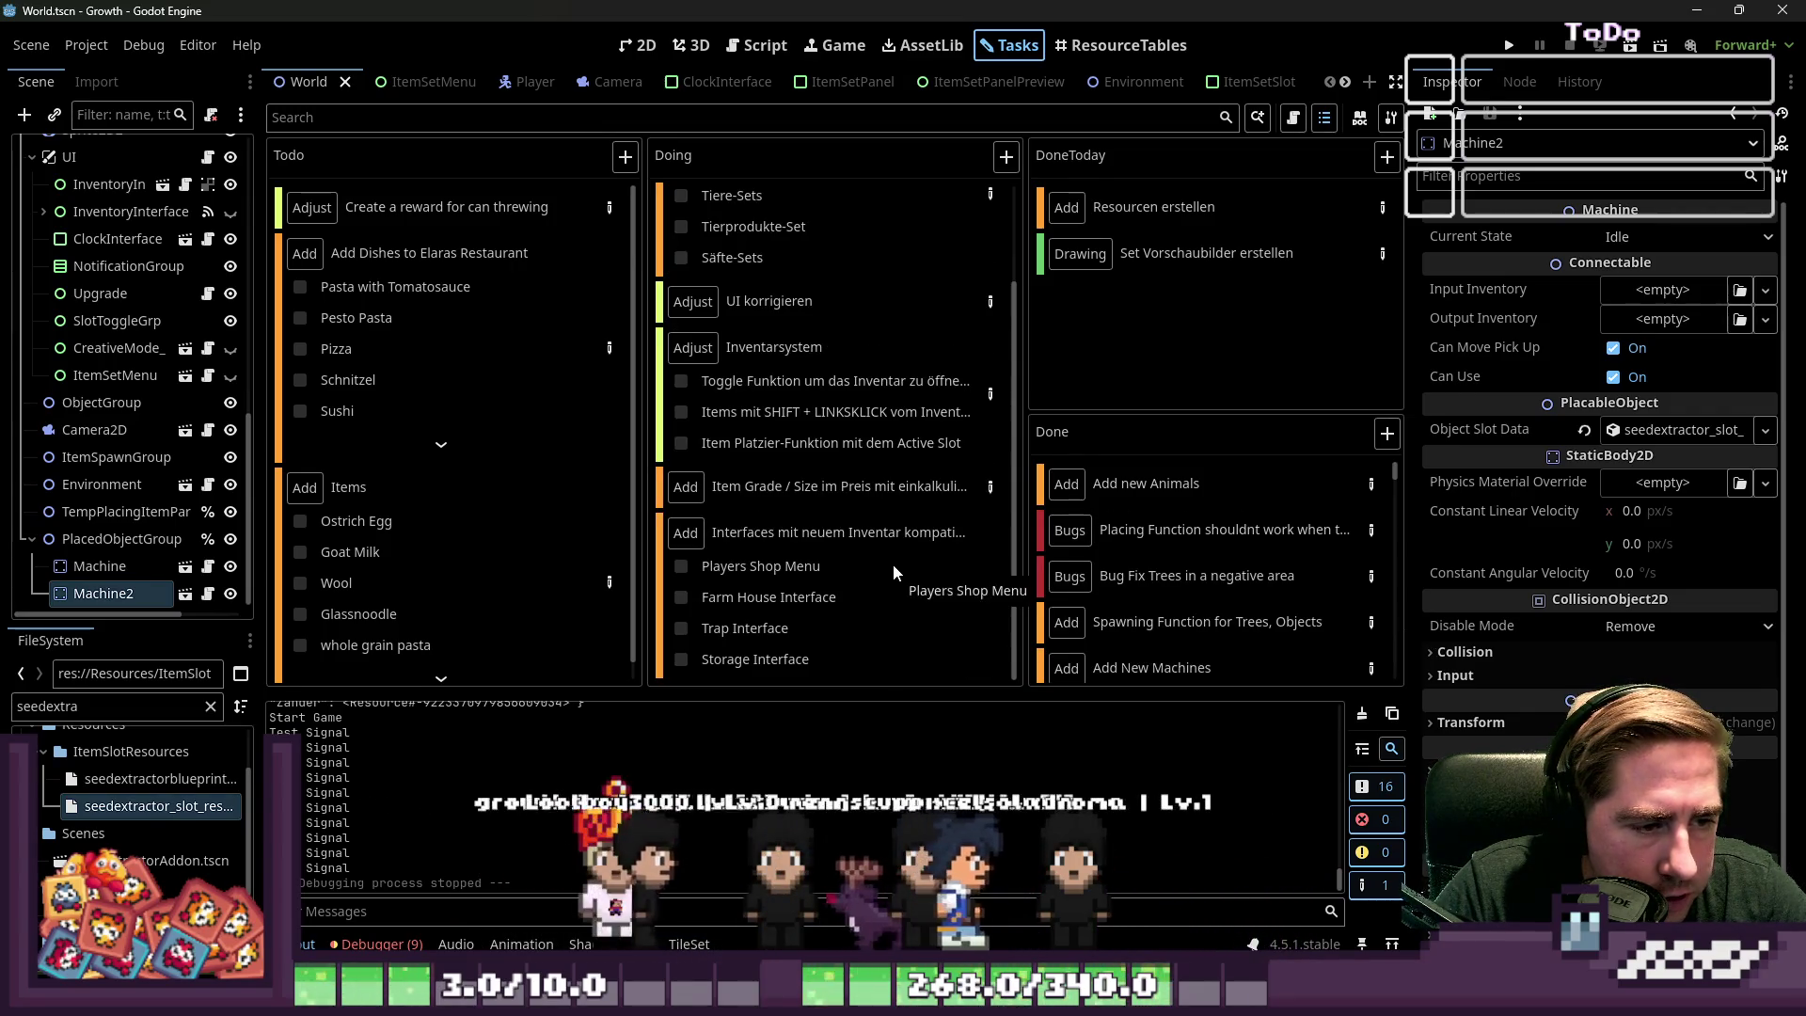
mouse_move(888, 543)
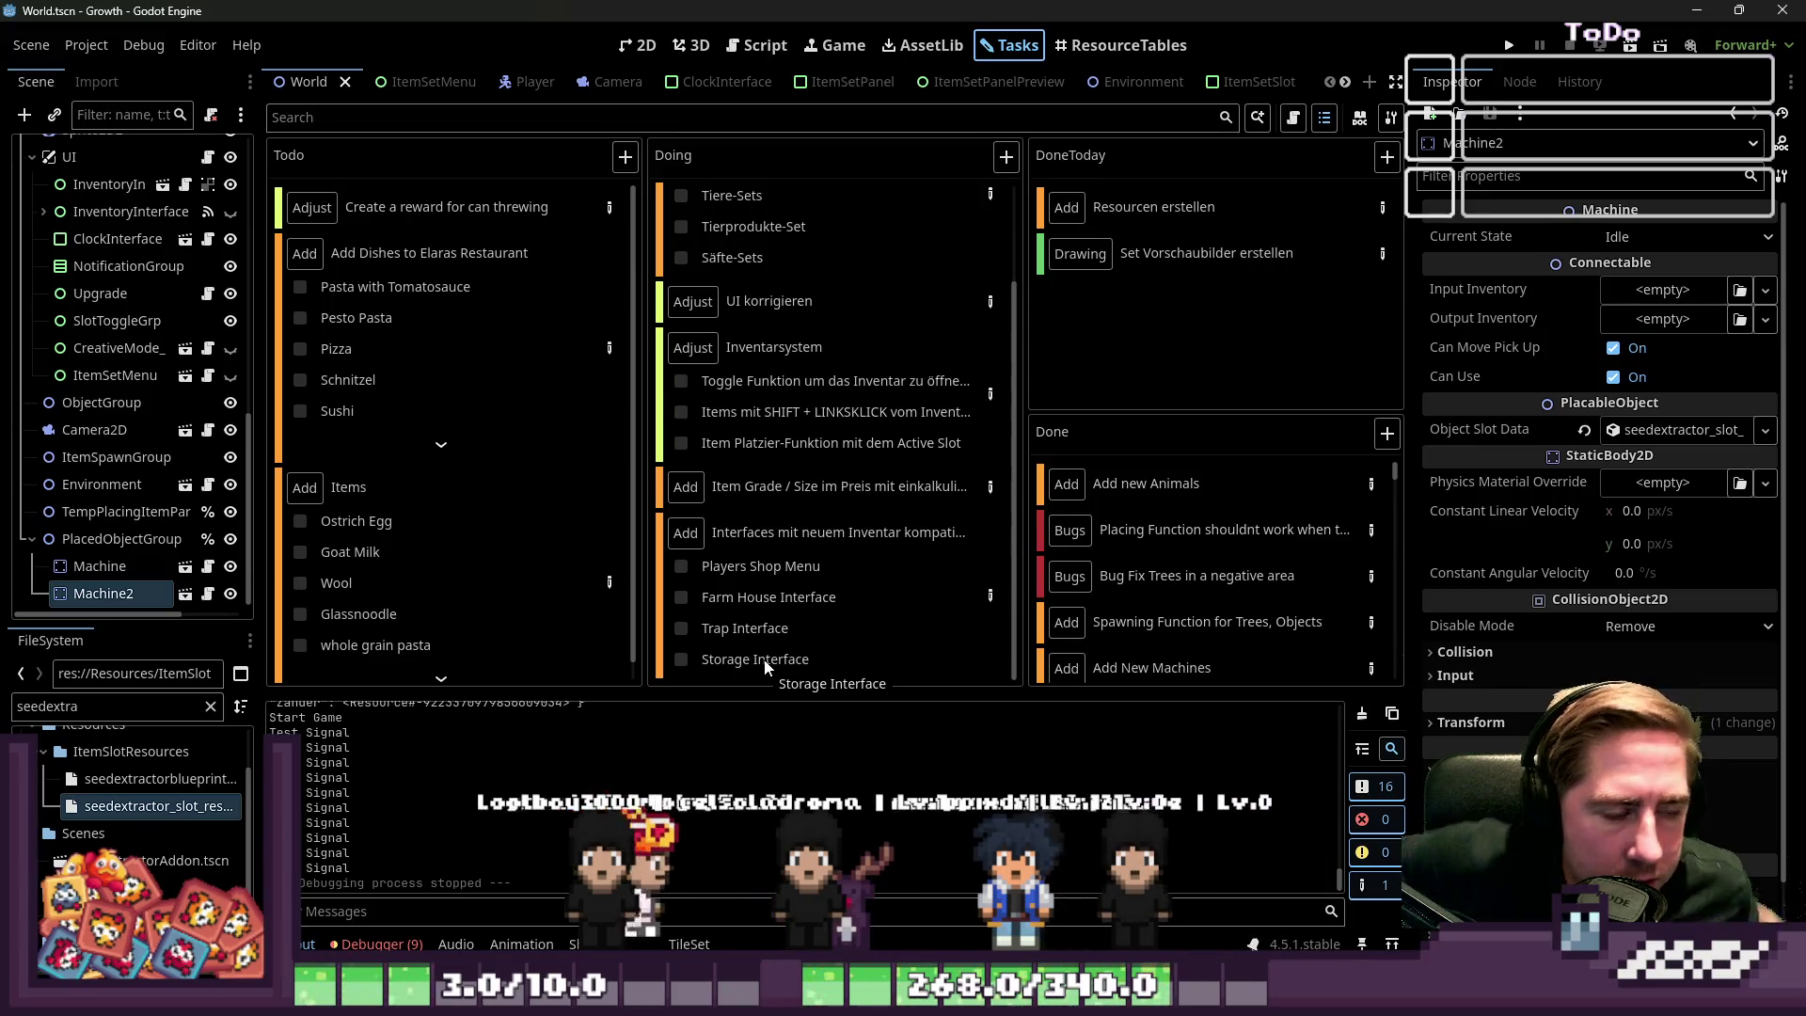
Add a new Adjust task to the Doing column
scroll(934, 380, "up", 3)
scroll(970, 363, "down", 3)
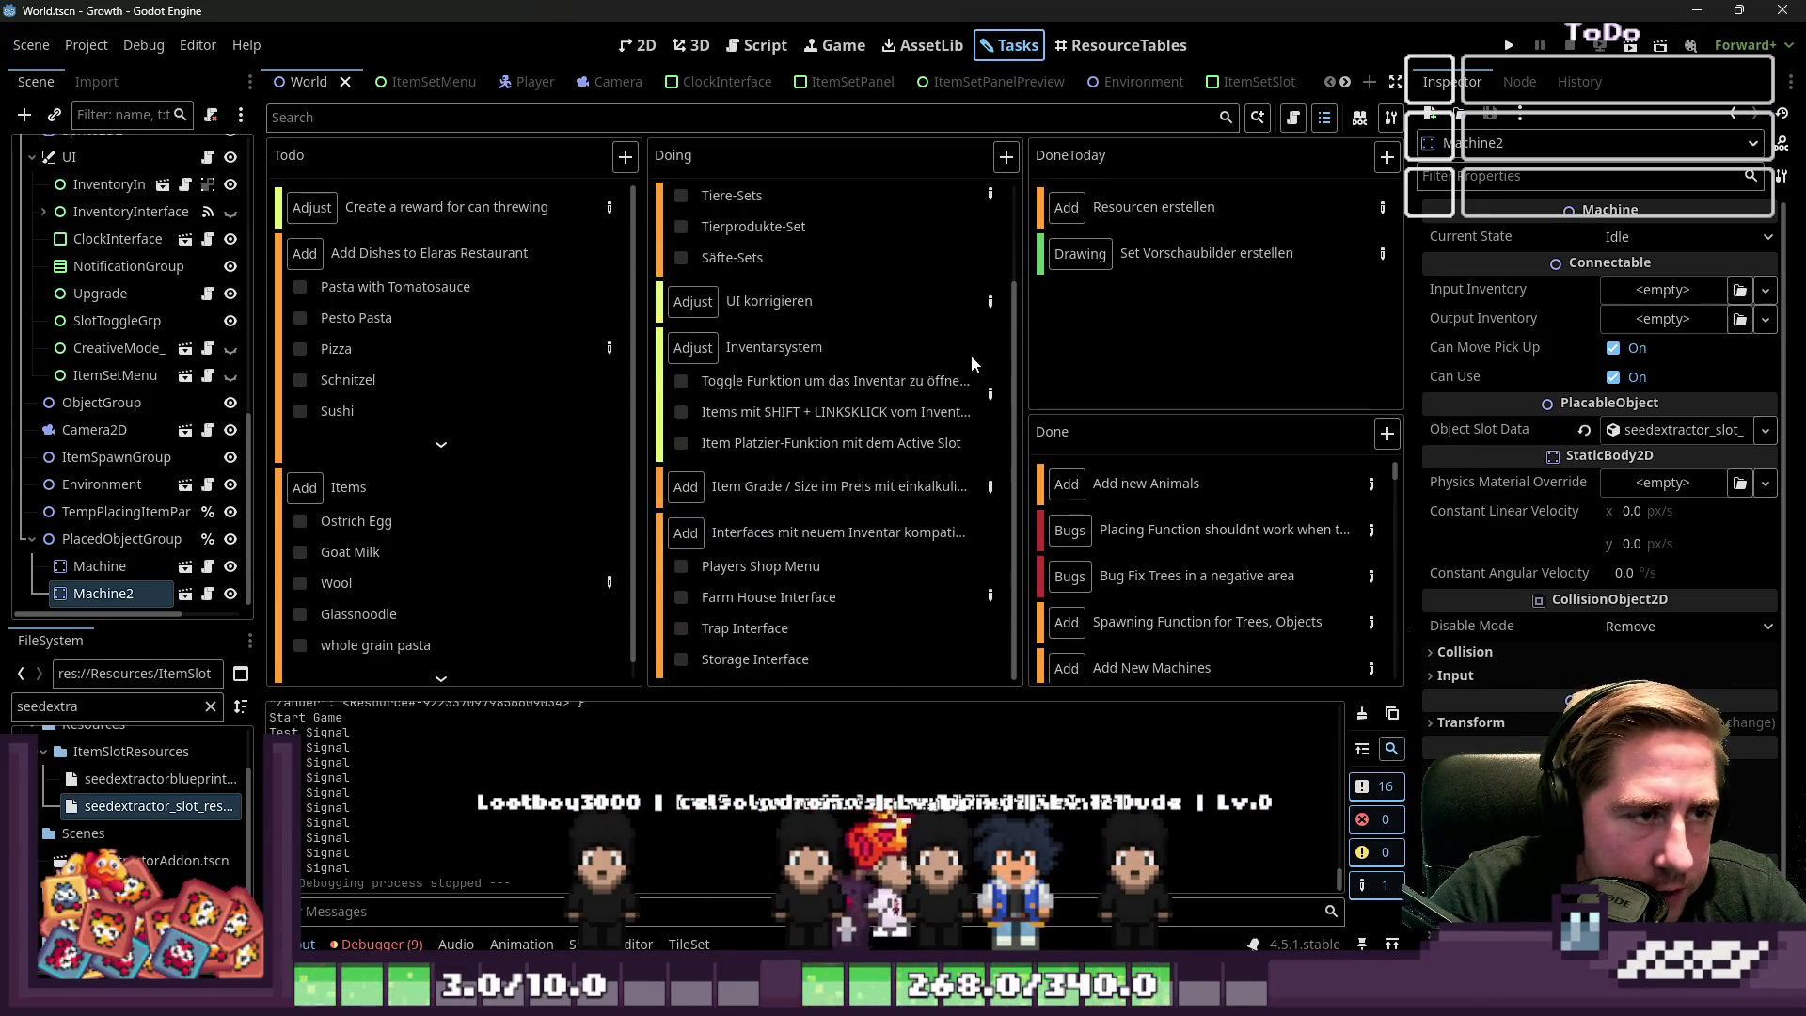
left_click(1006, 157)
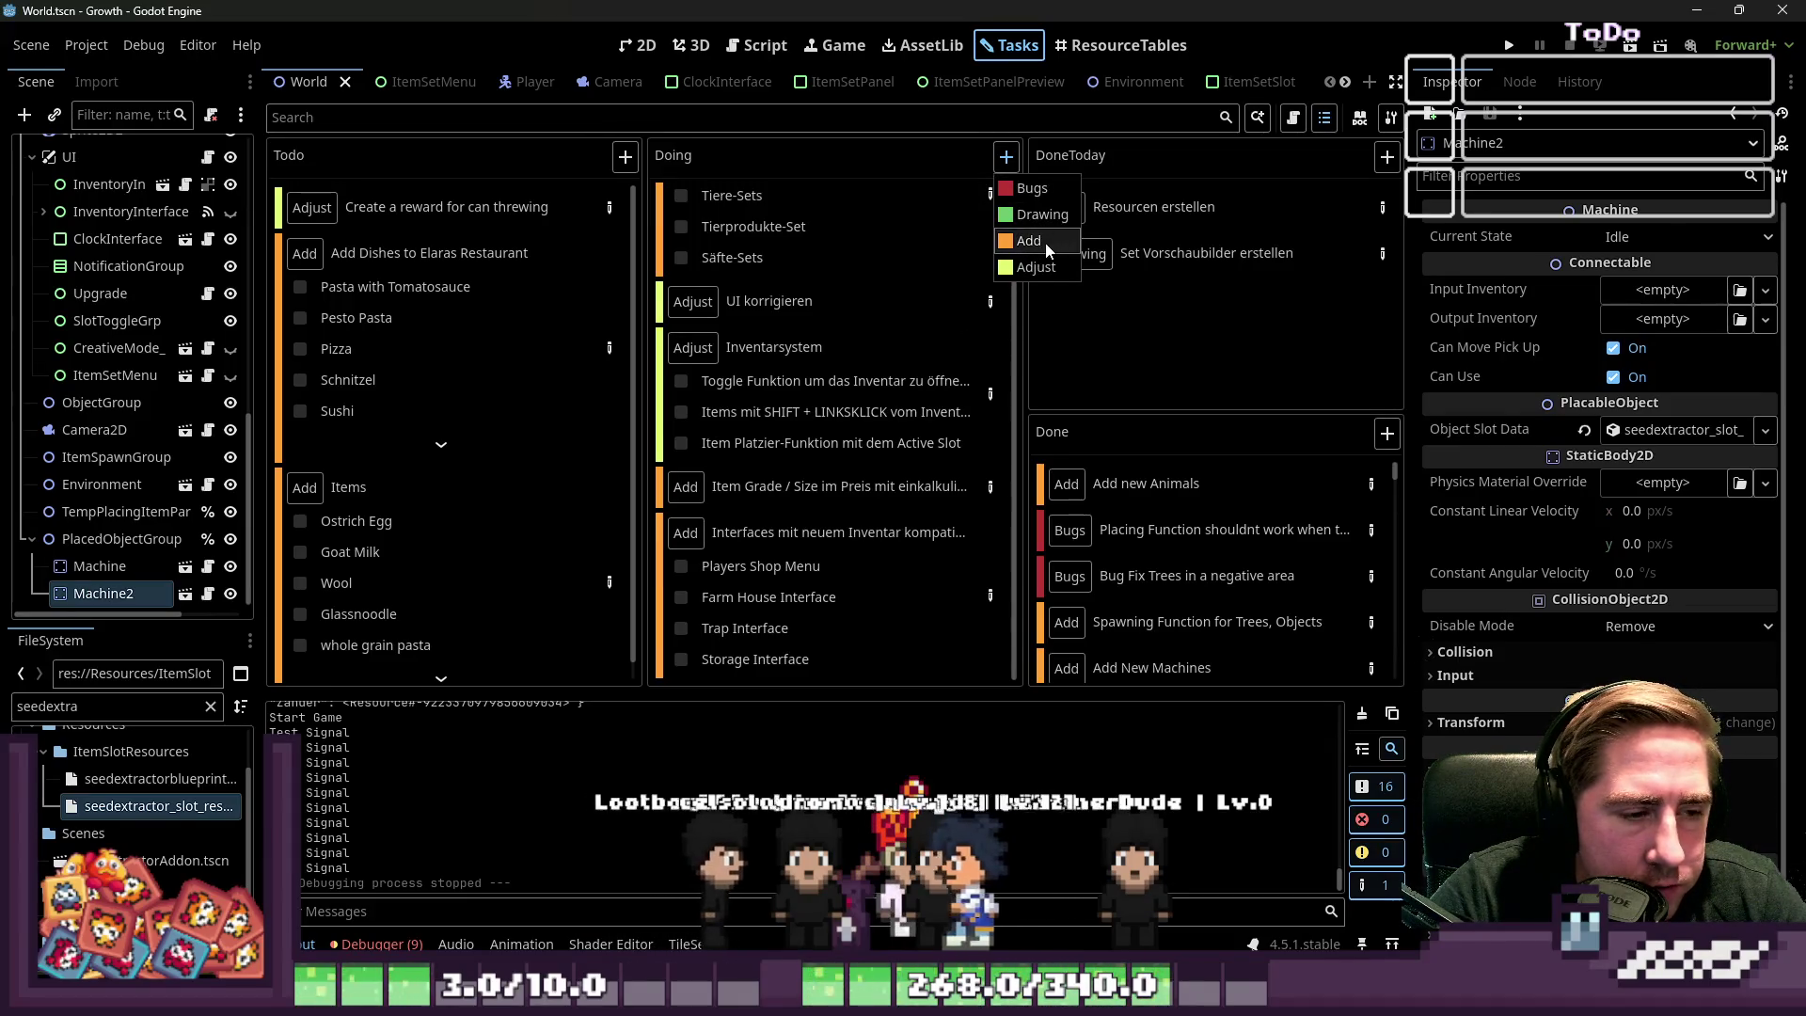
left_click(1046, 268)
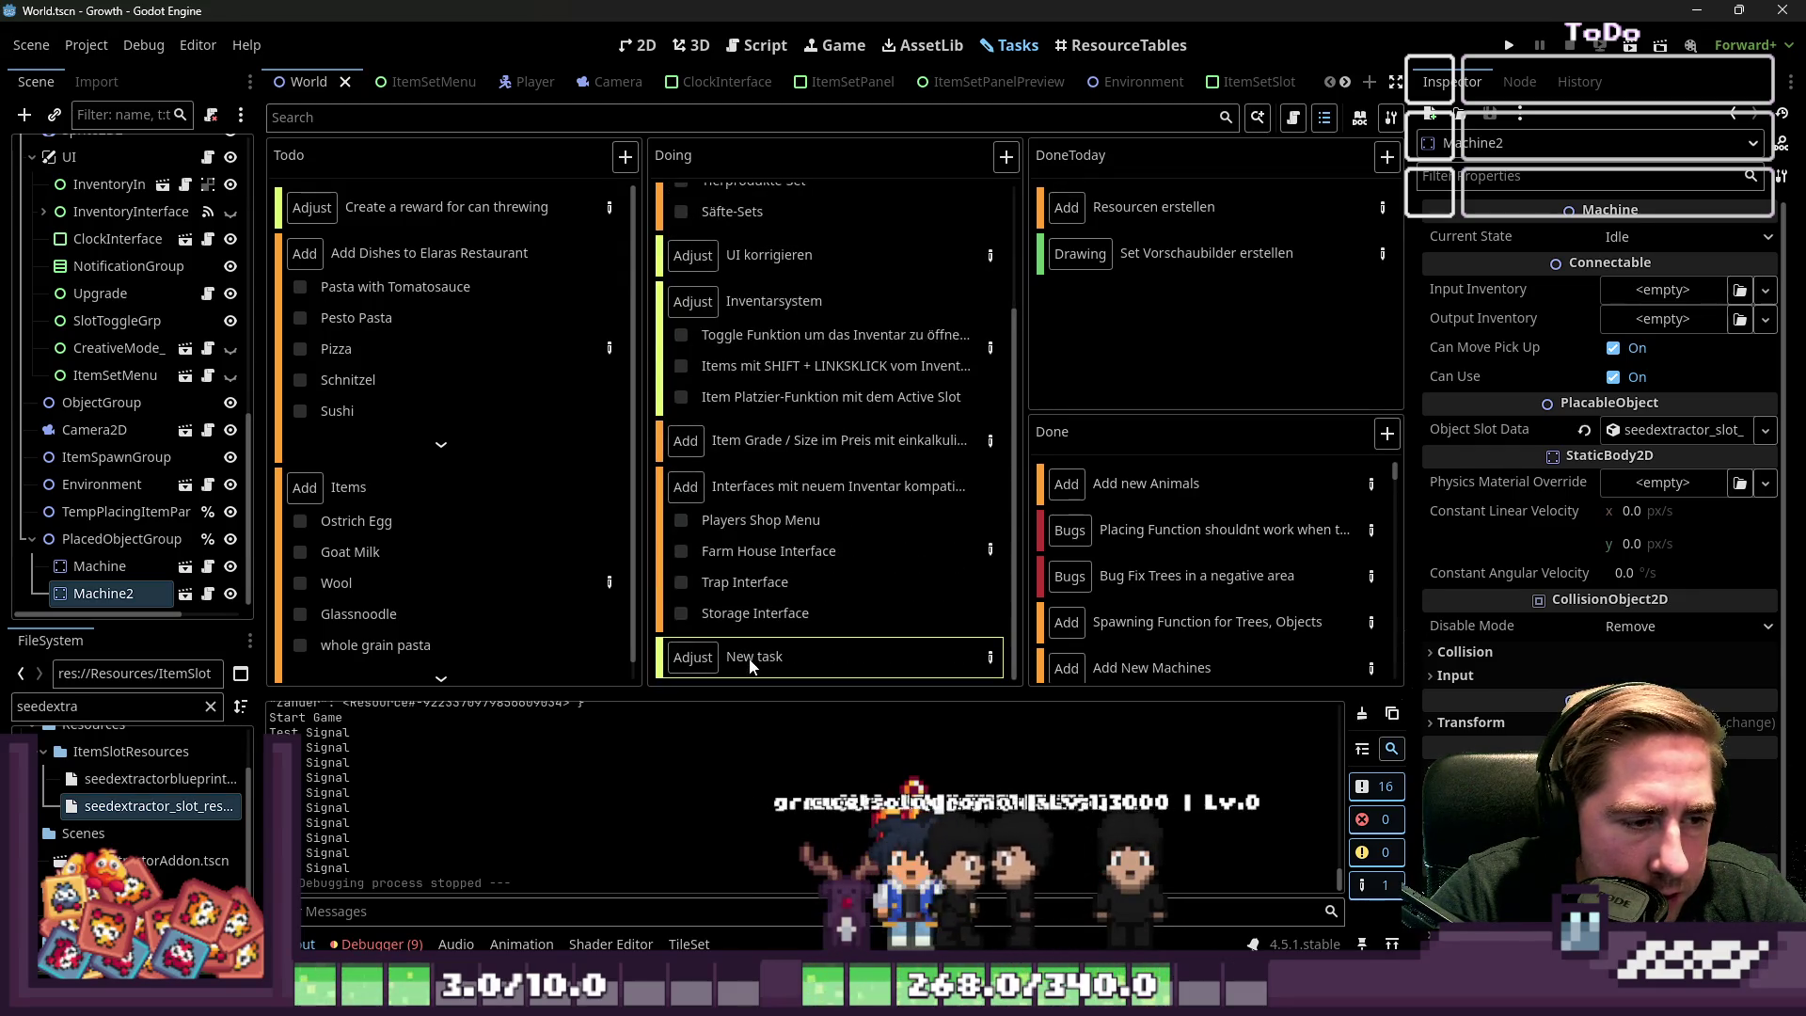
Rename the New task card to 'Machinen Funktion'
double_click(745, 656)
type("Macjom")
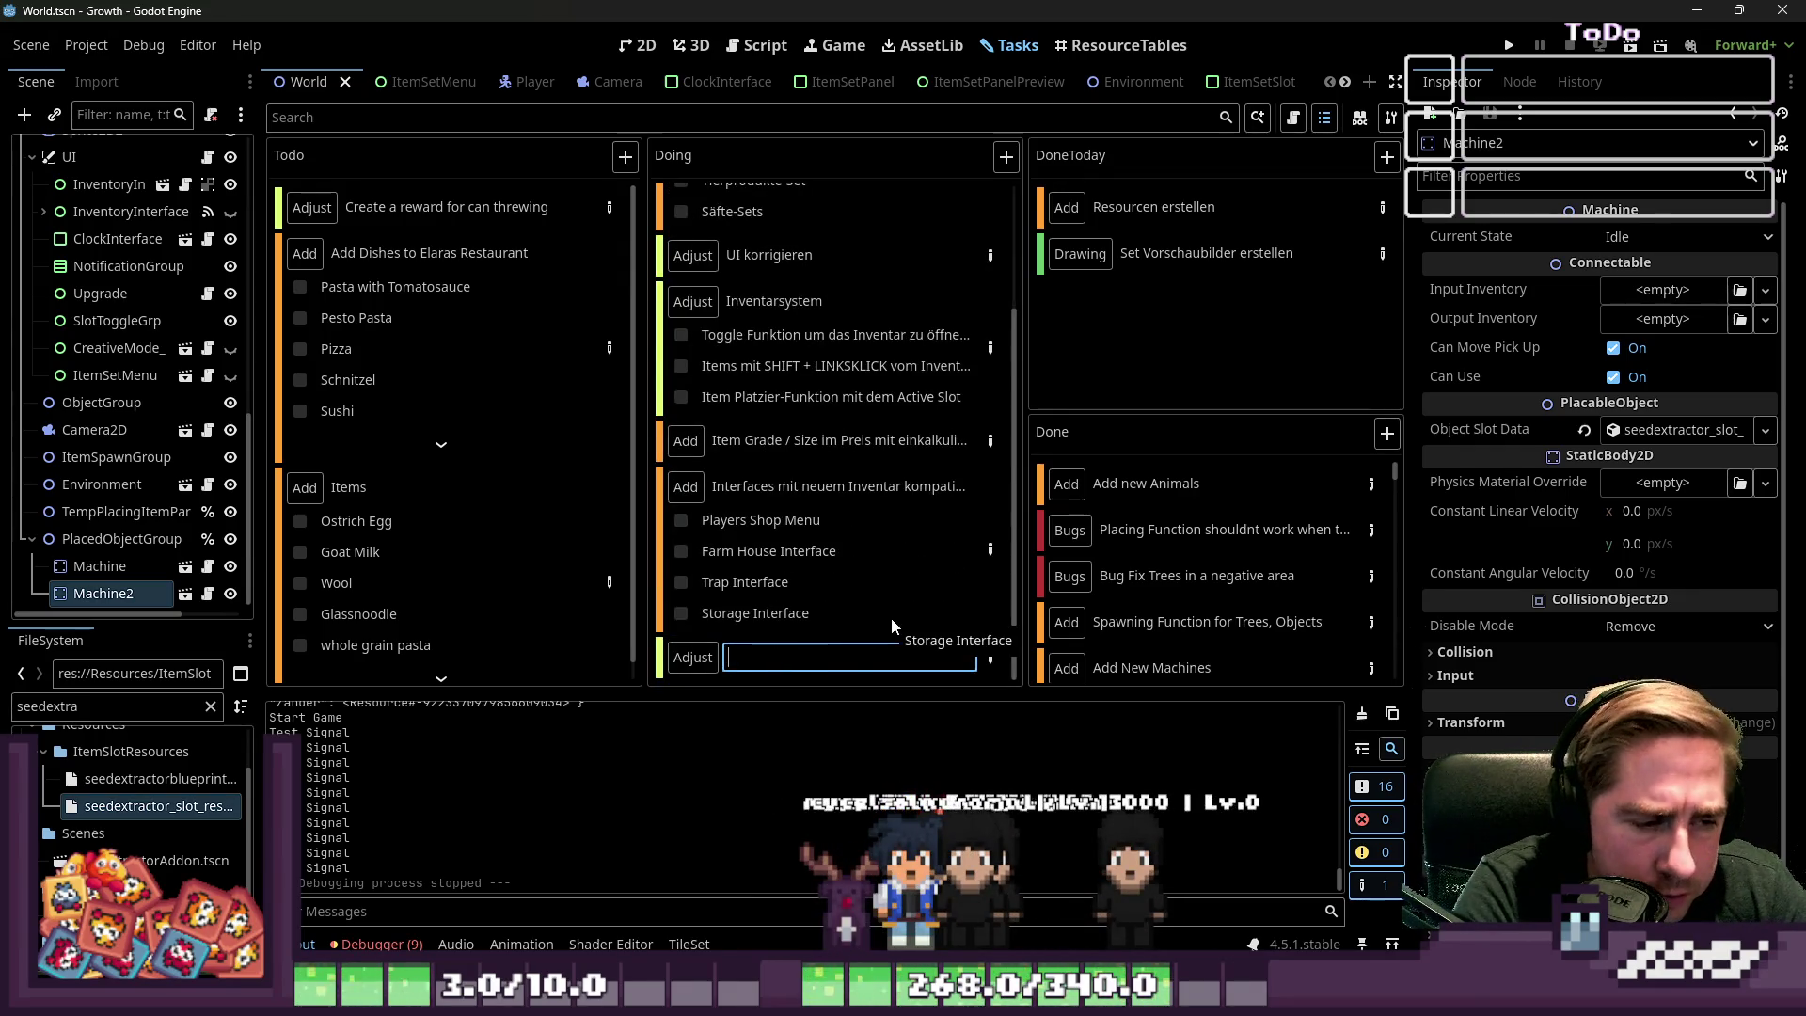
key("BackSpace")
key("BackSpace")
key("BackSpace")
type("hine")
key("BackSpace")
key("BackSpace")
key("BackSpace")
type("o")
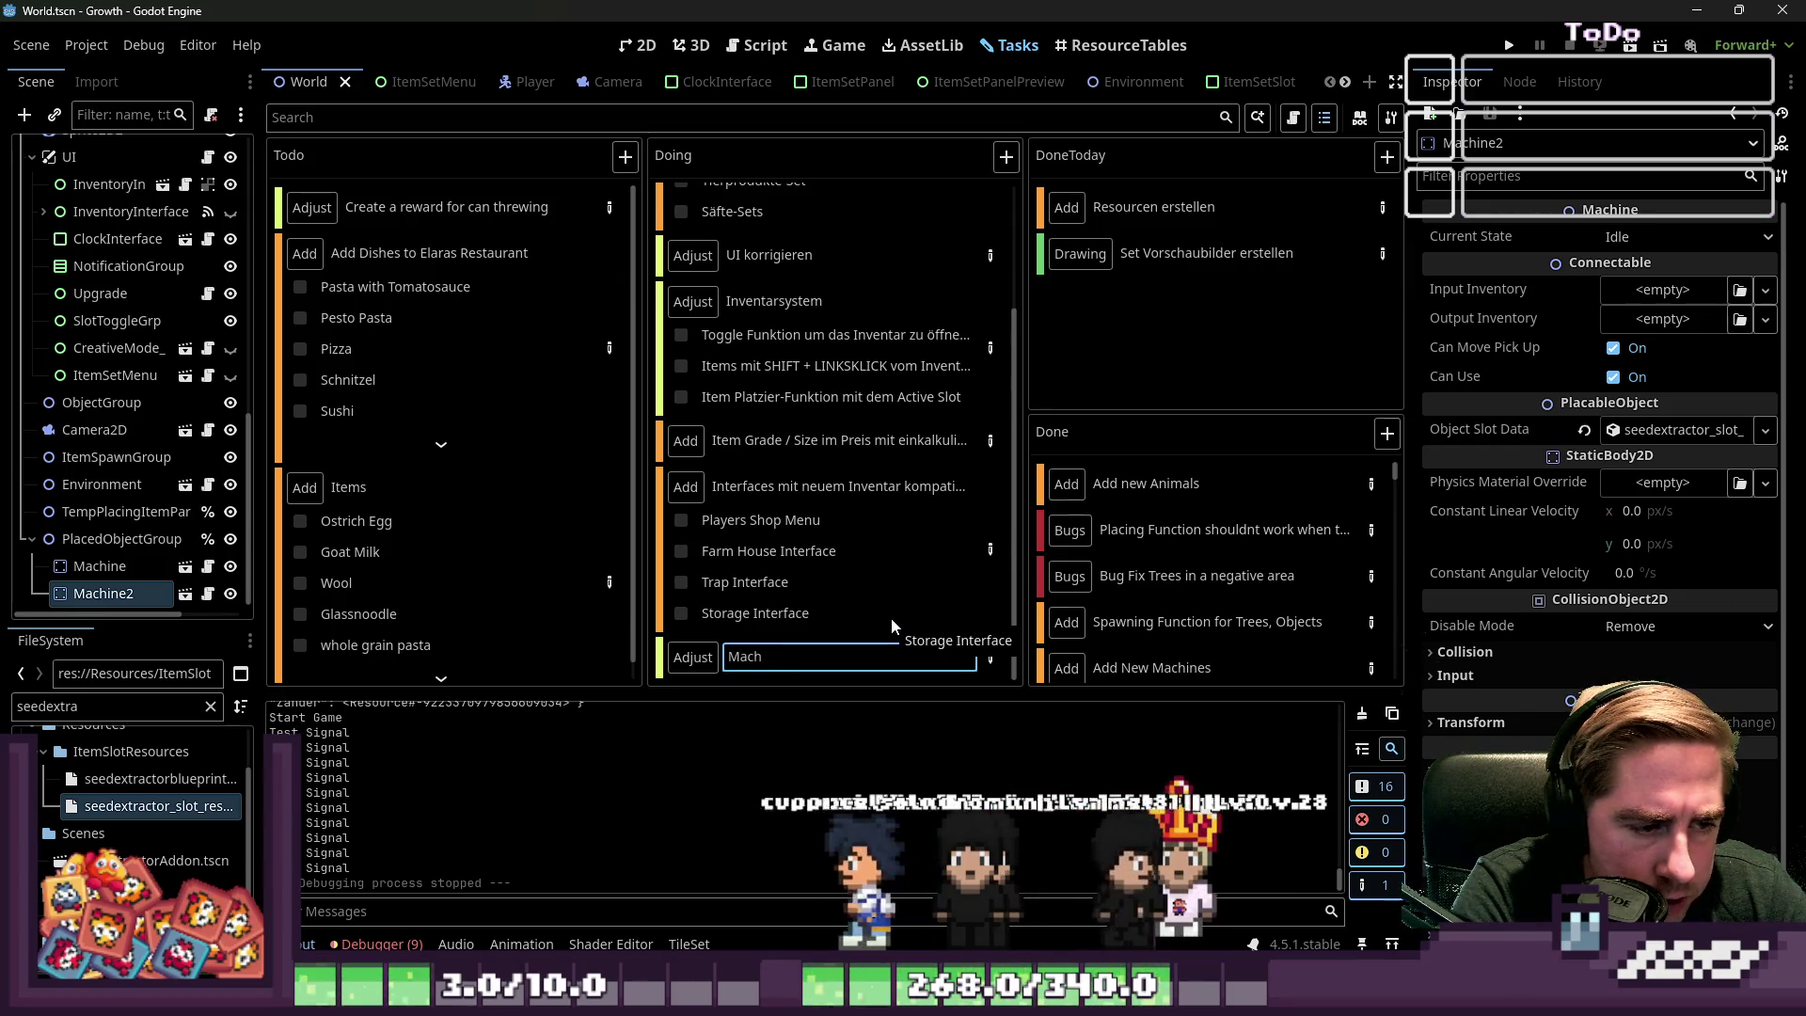
key("BackSpace")
type("imm")
key("BackSpace")
key("BackSpace")
type("nen Funktion")
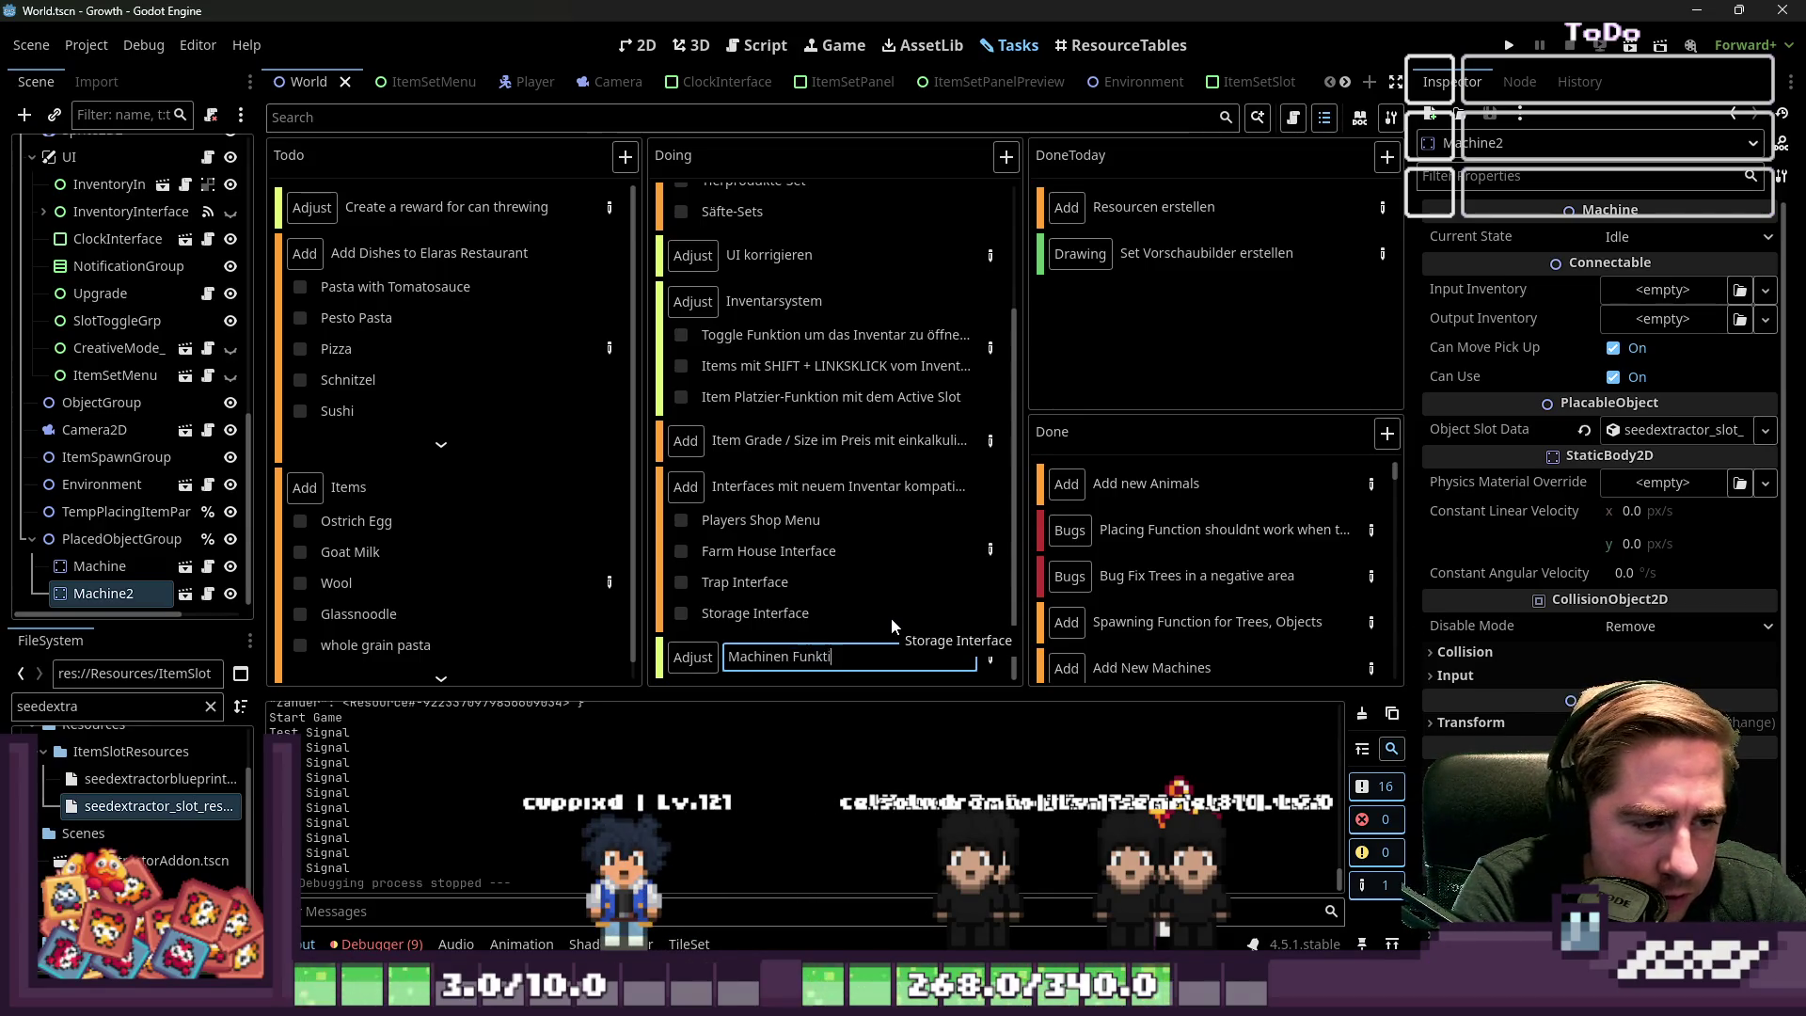
key("Return")
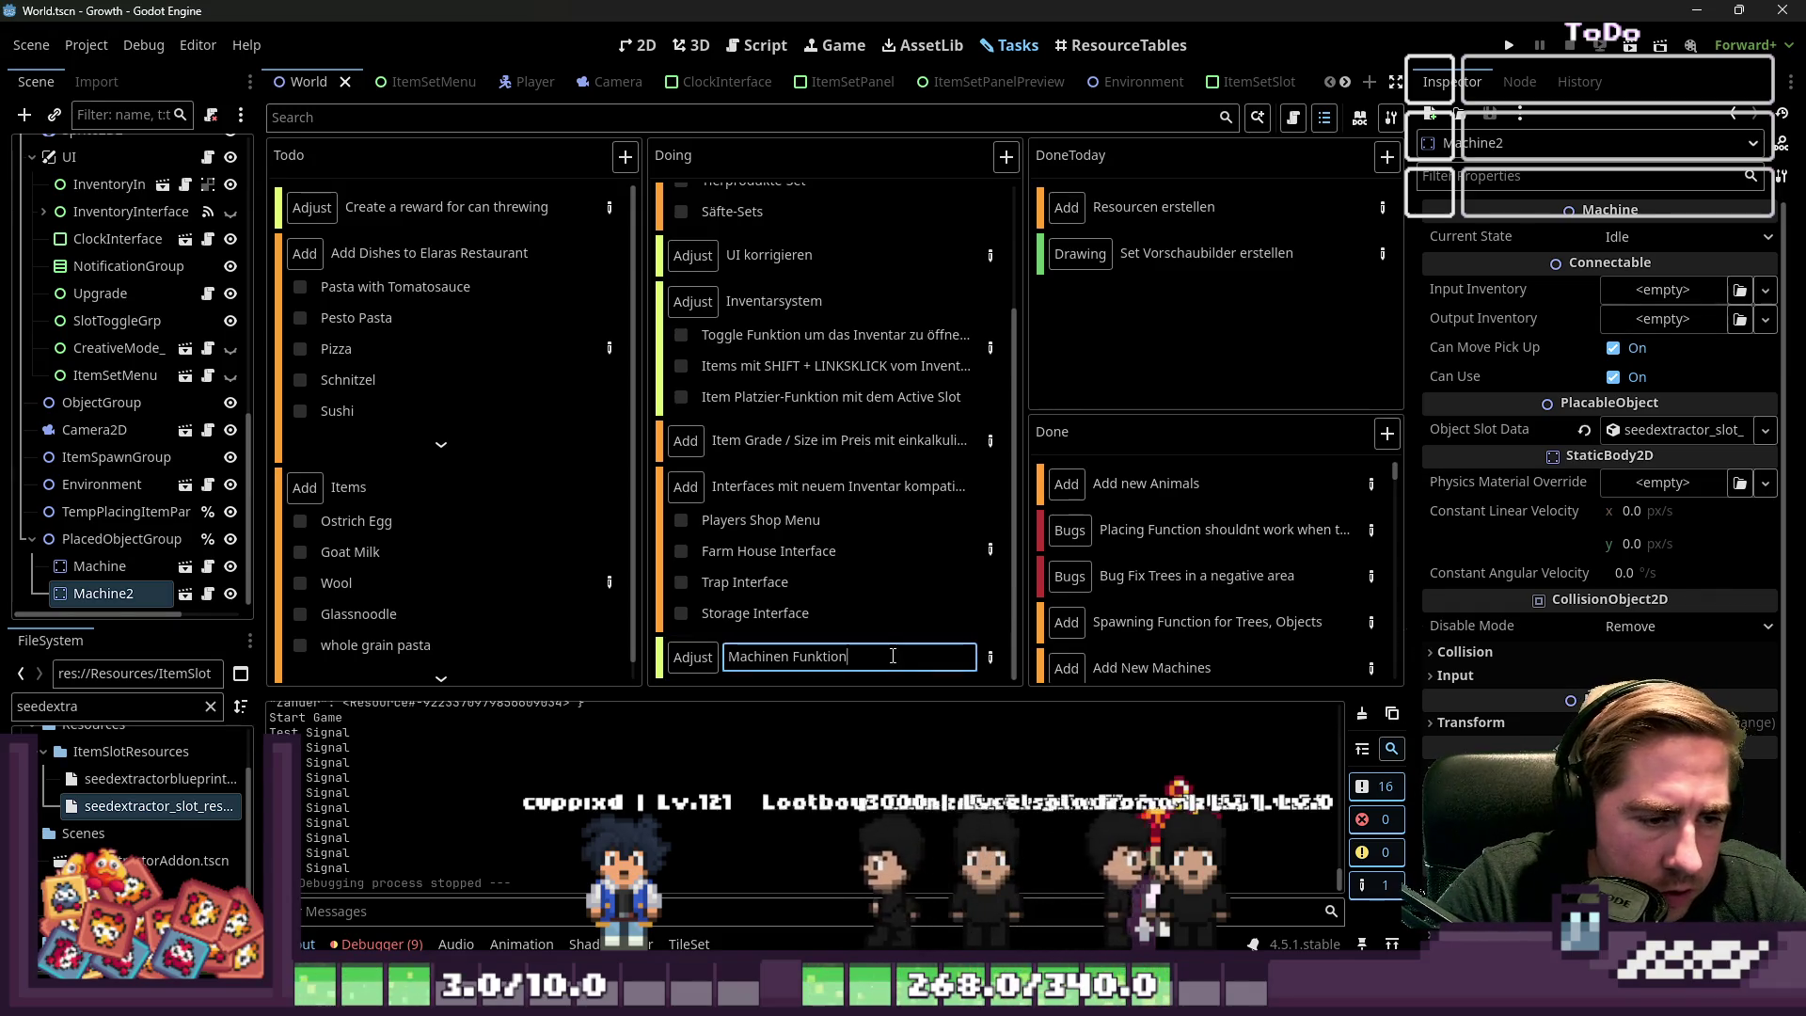
Type 'Funktion hinzufügen,' into the task's step field, close the details, and reopen the task
left_click(991, 660)
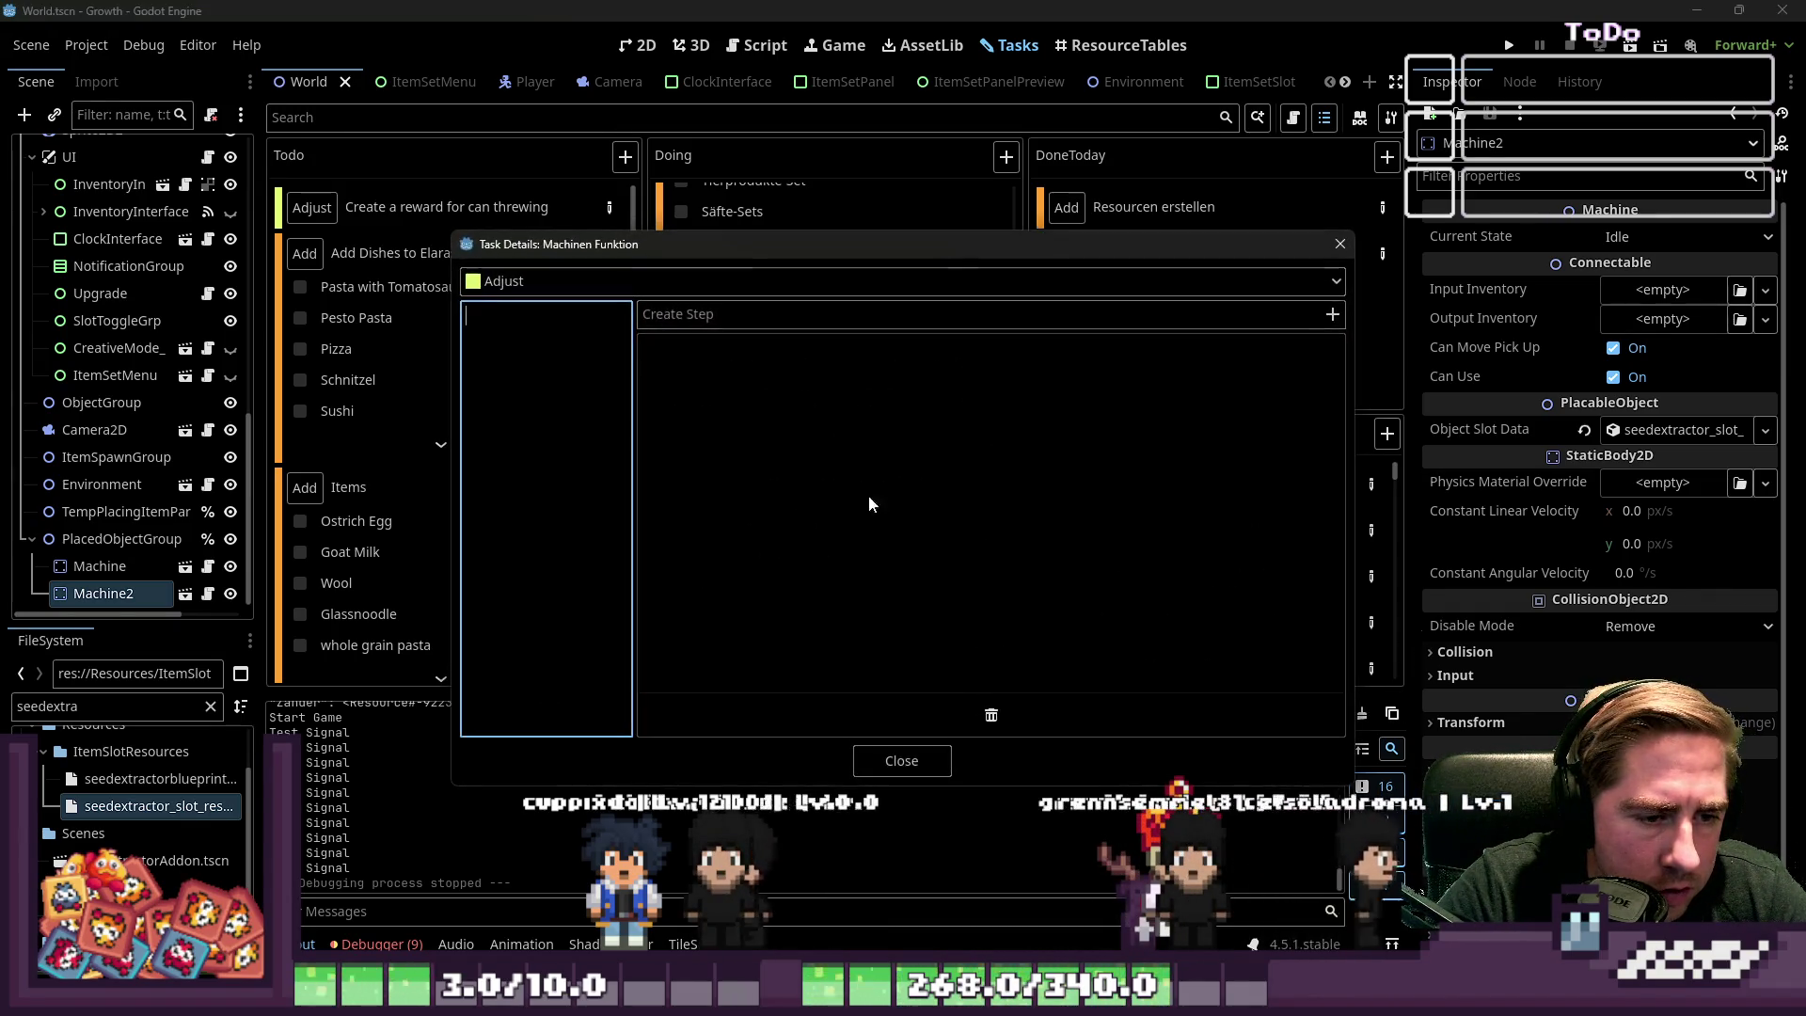
key("Tab")
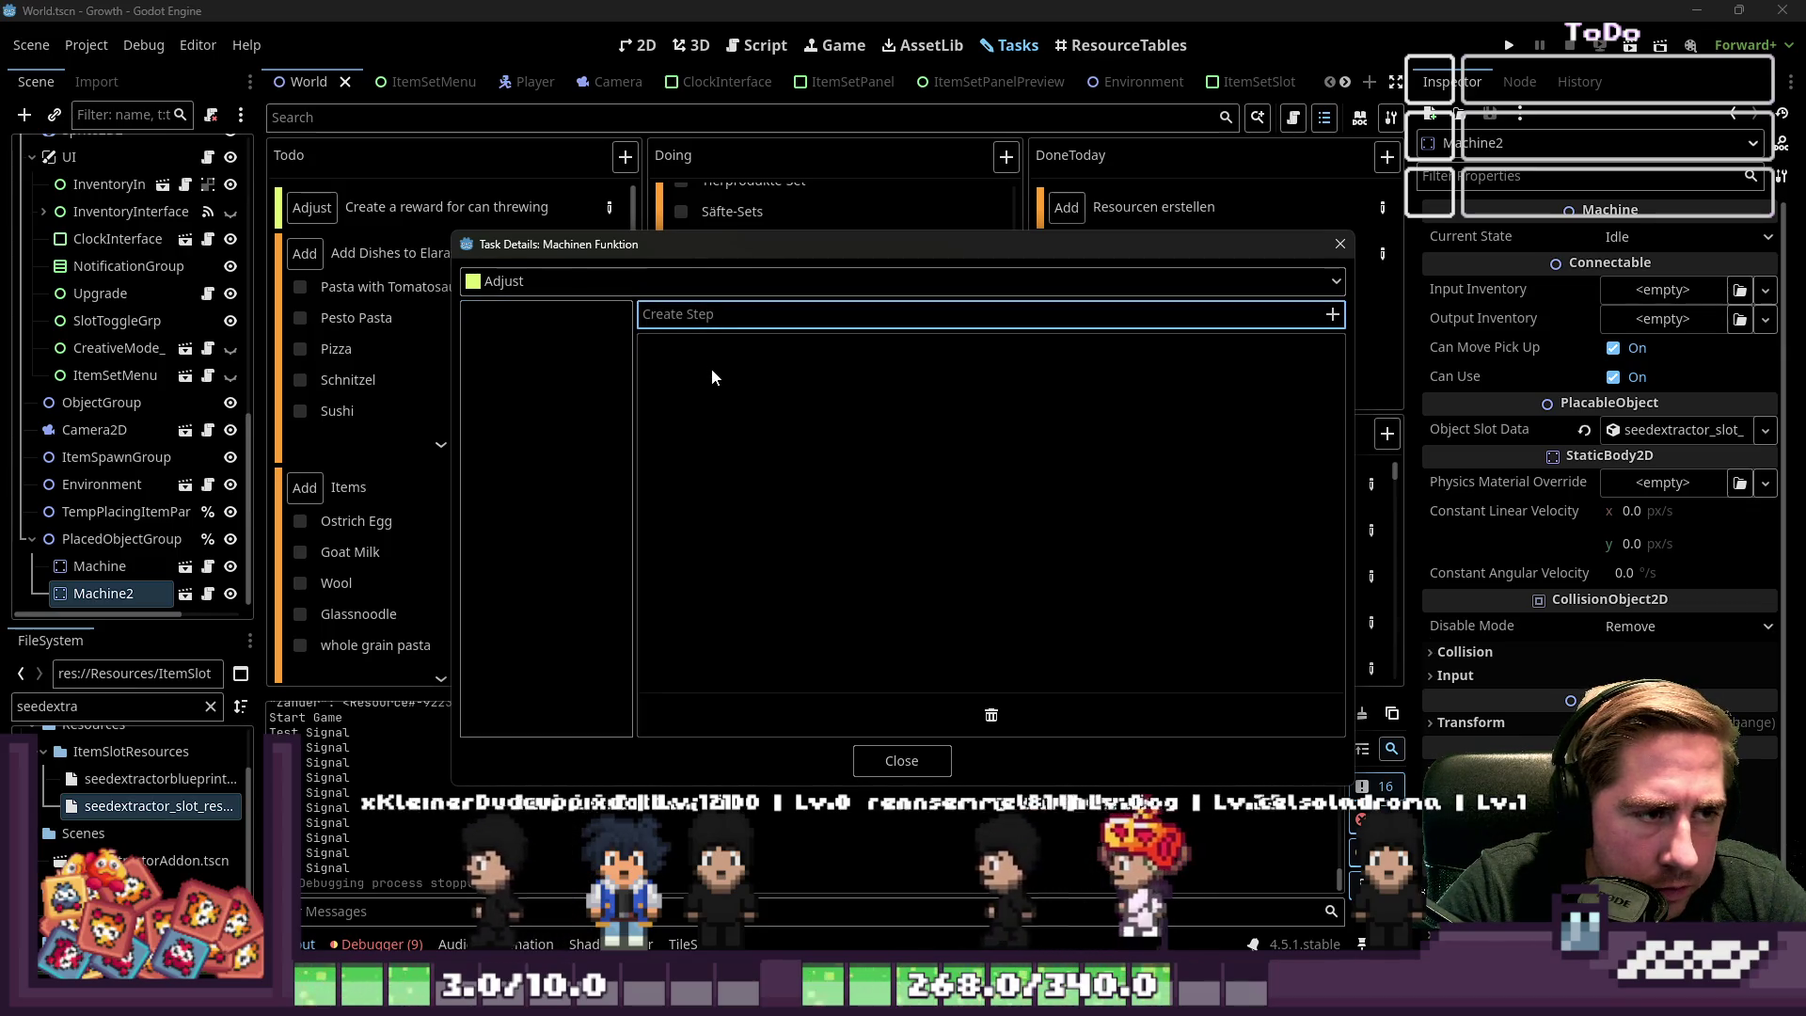
type("Funkti")
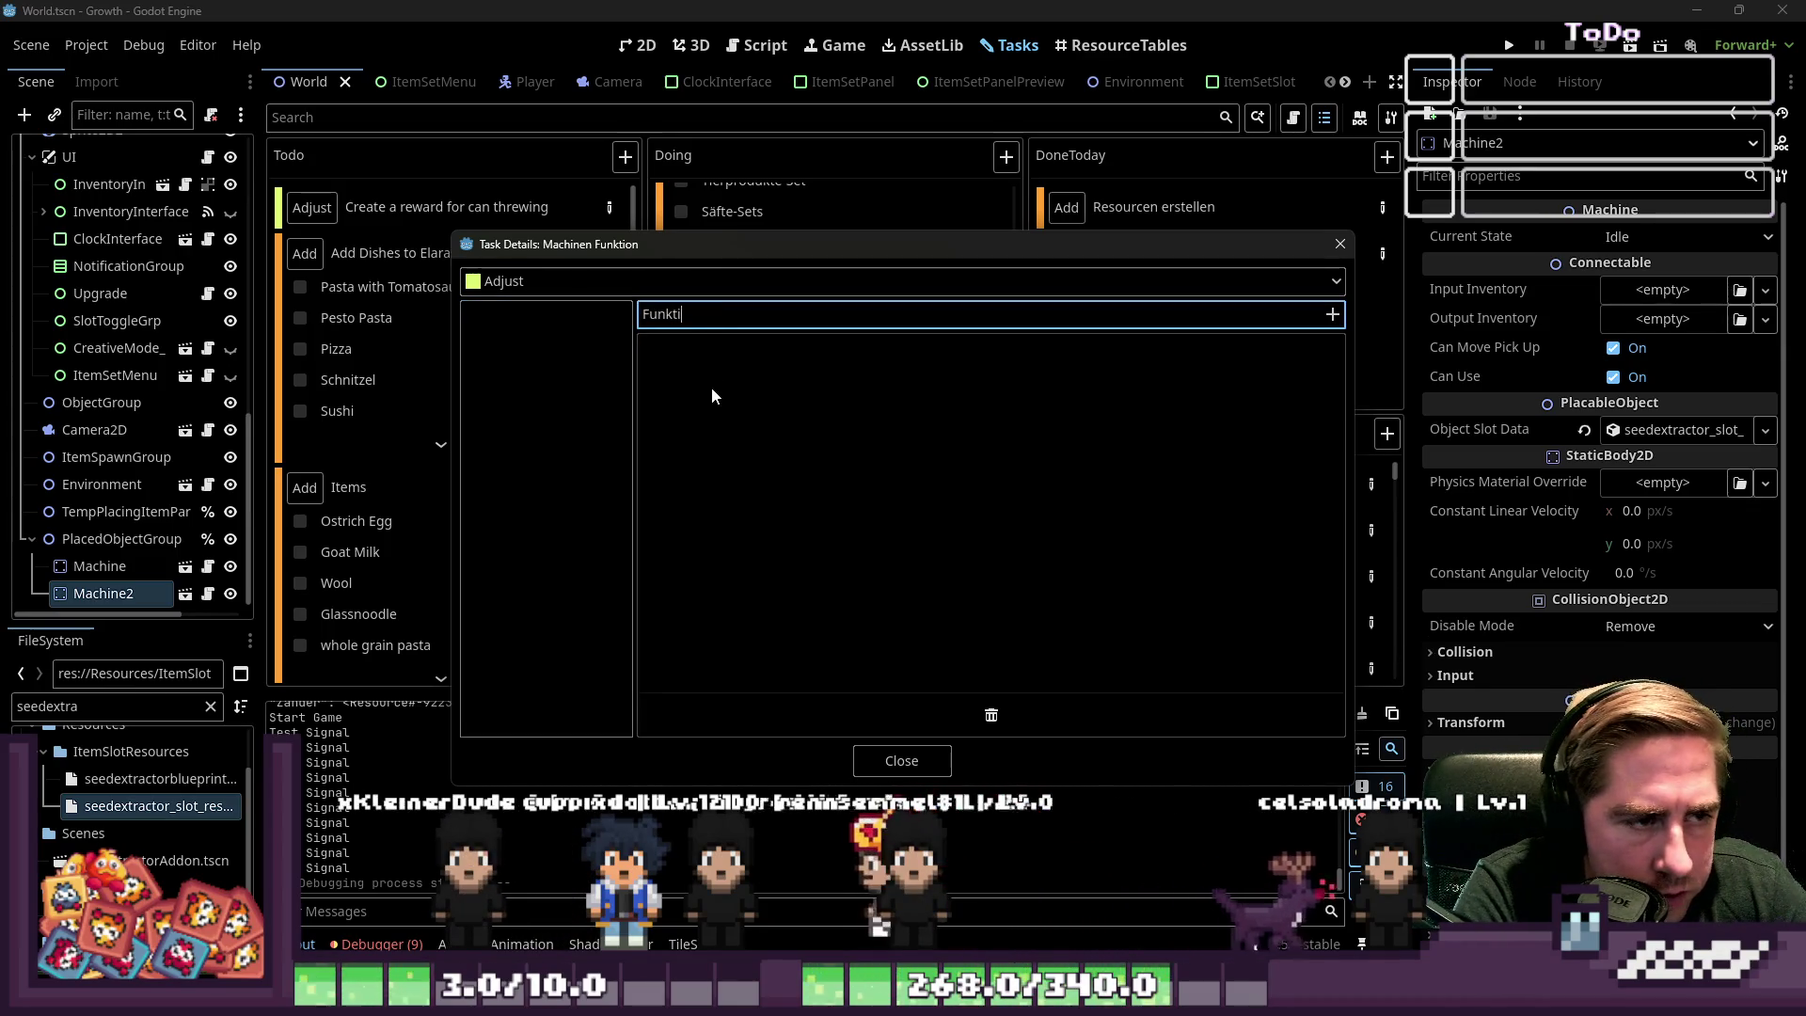
type("on hinzufügen,")
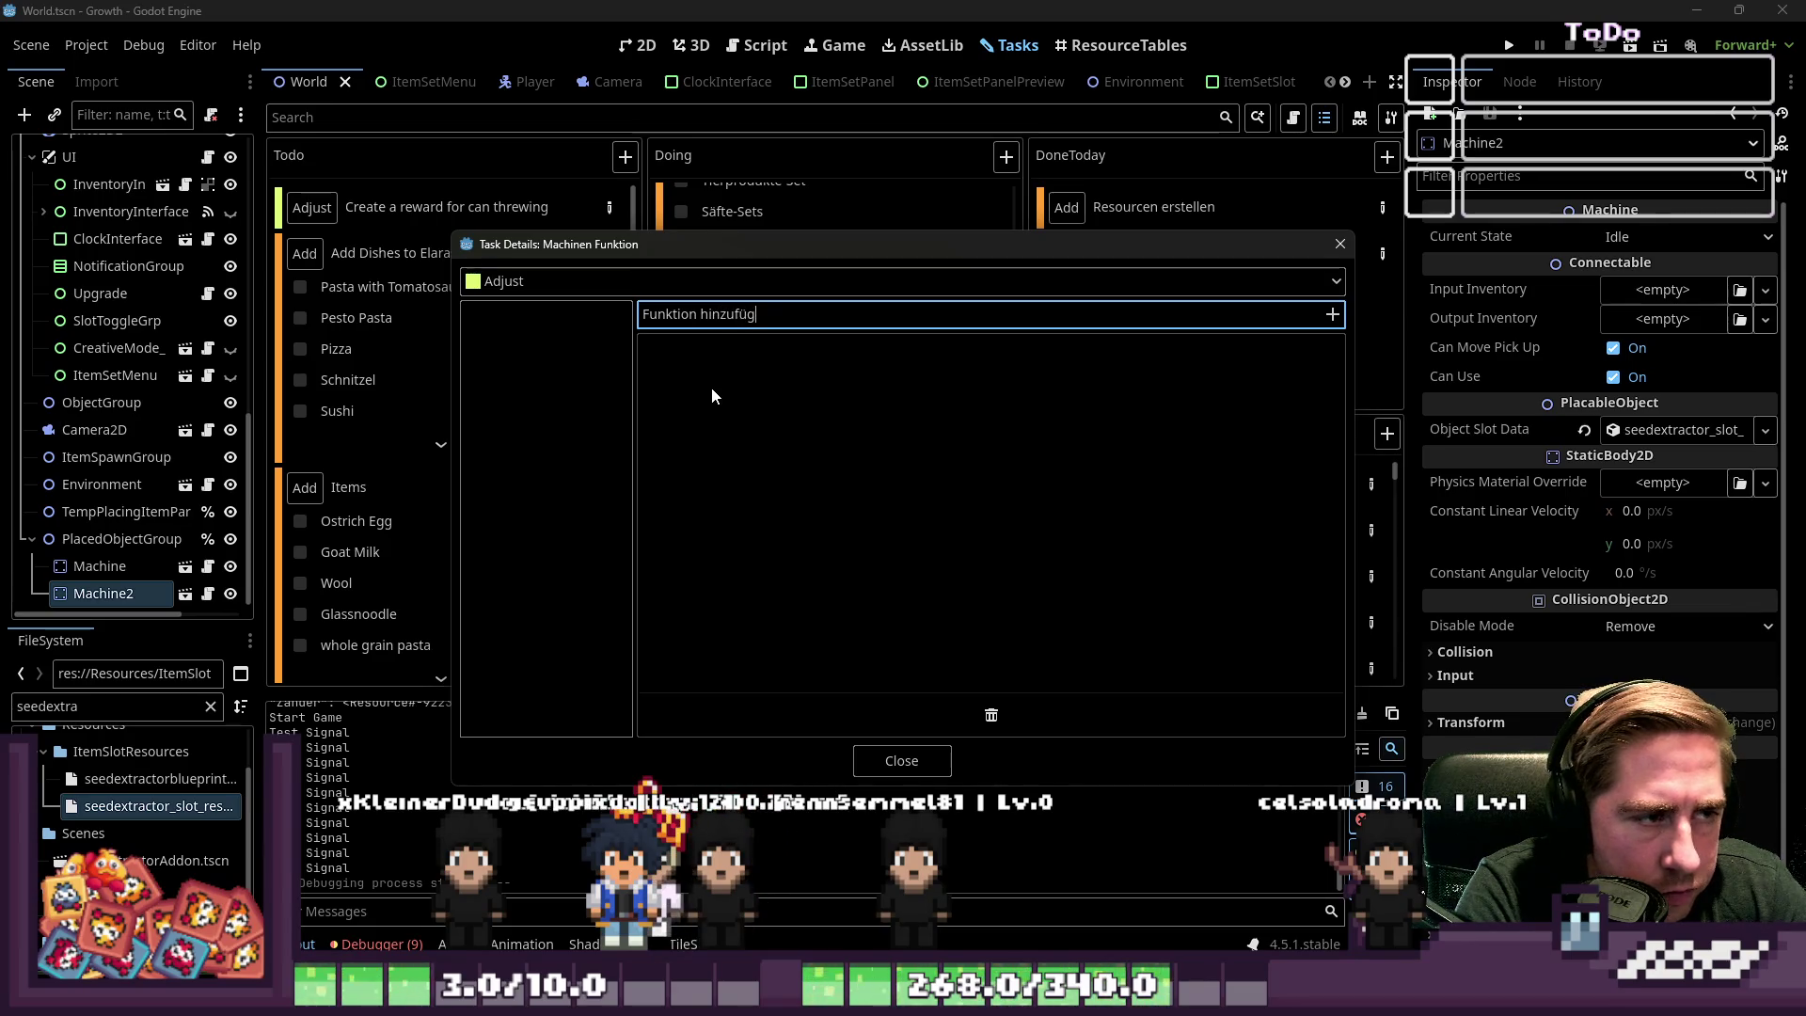
key("Escape")
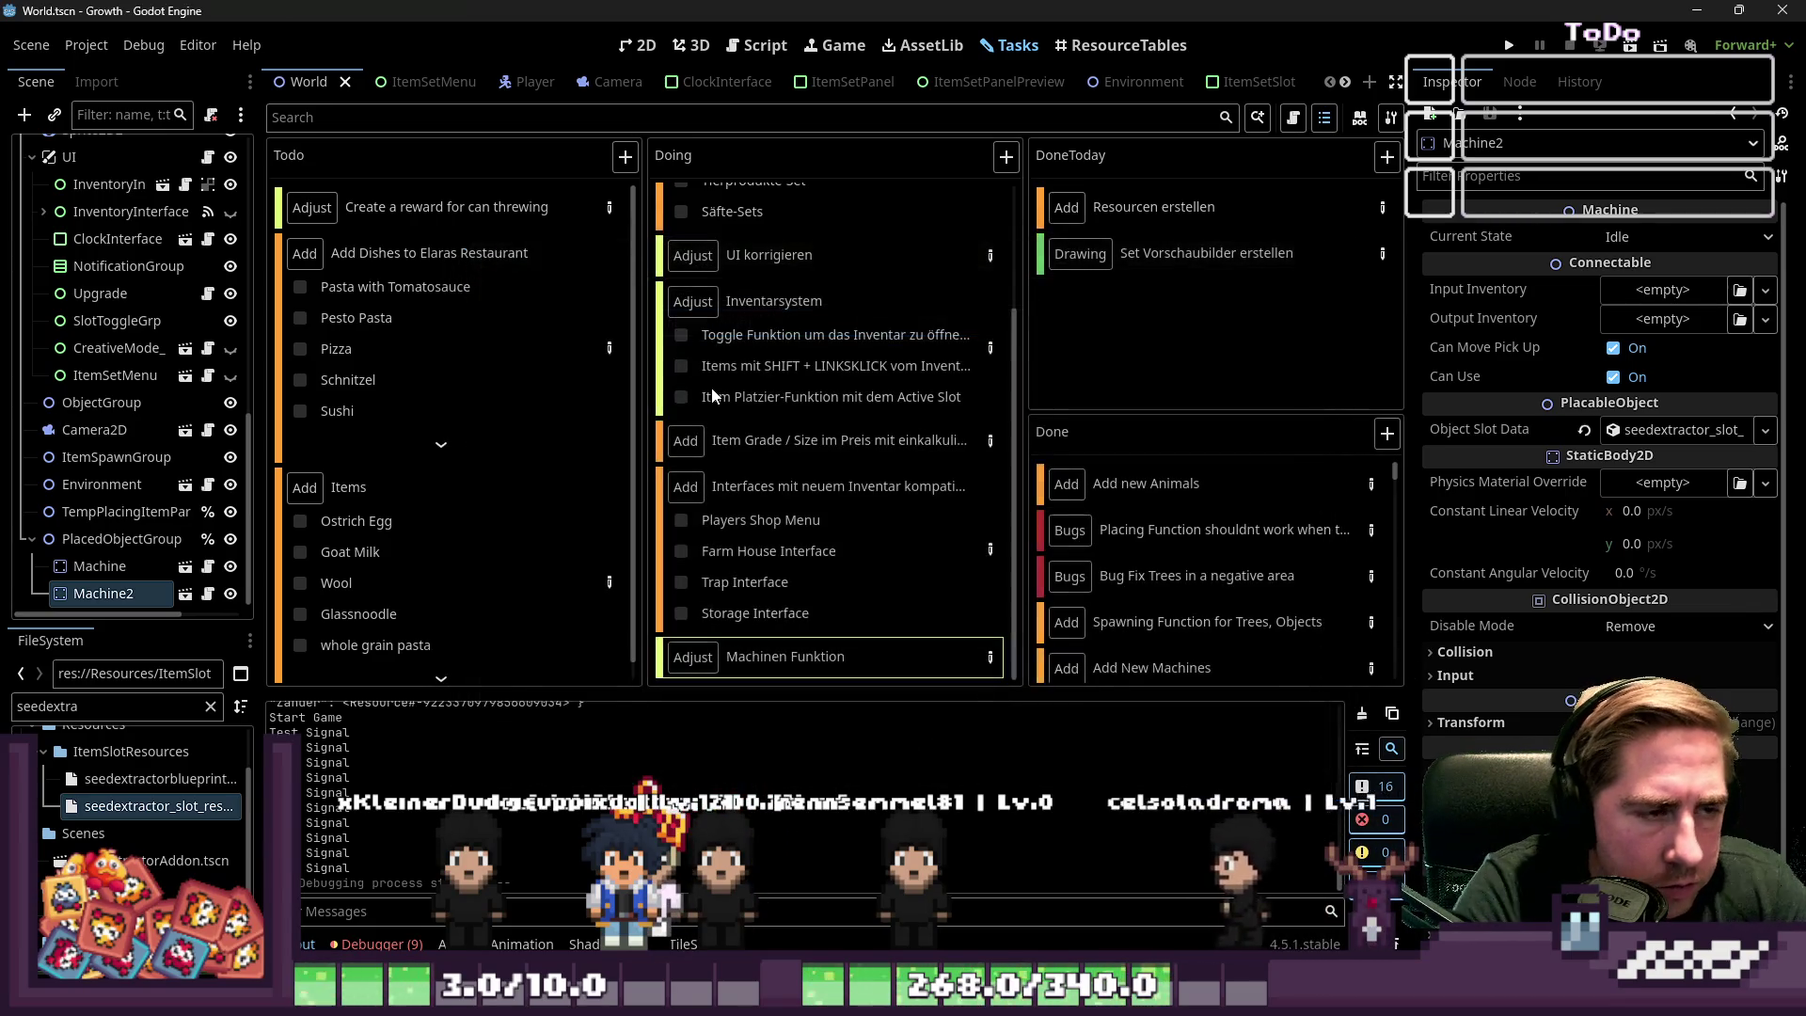
scroll(927, 652, "down", 3)
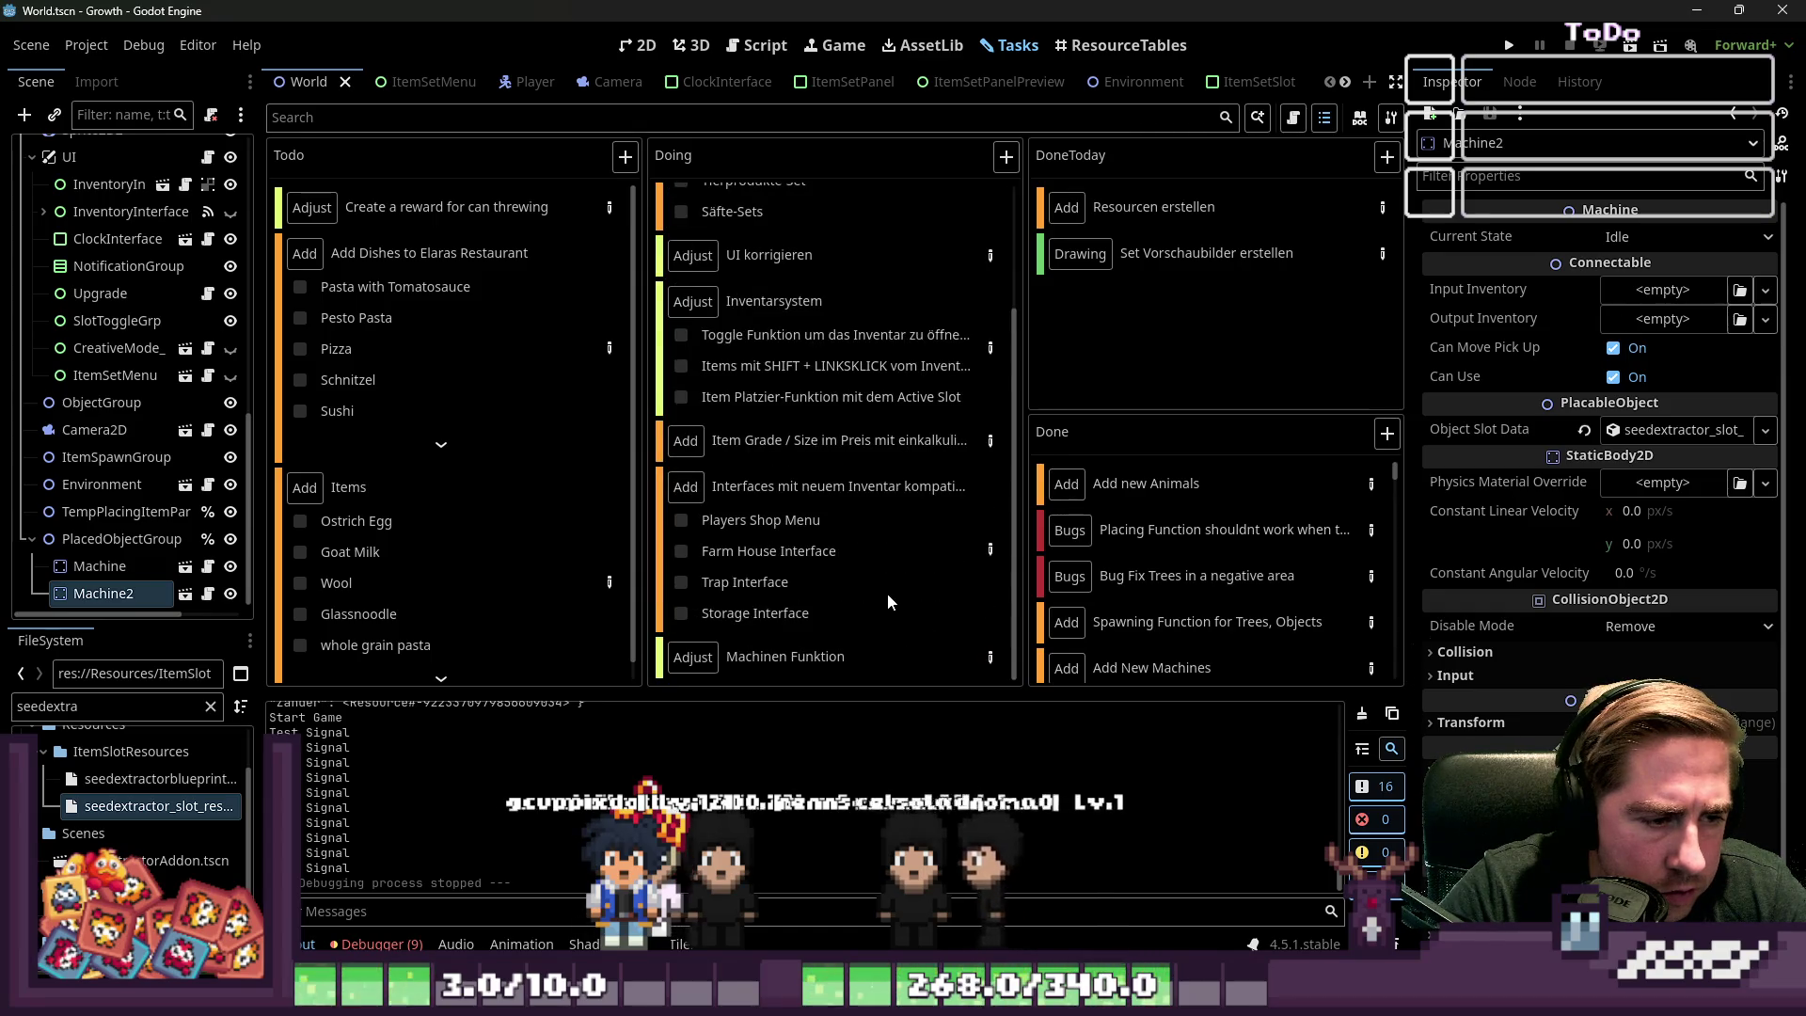
double_click(905, 654)
Open the Machinen Funktion details and keep its category as Adjust
left_click(990, 656)
left_click(800, 281)
left_click(749, 304)
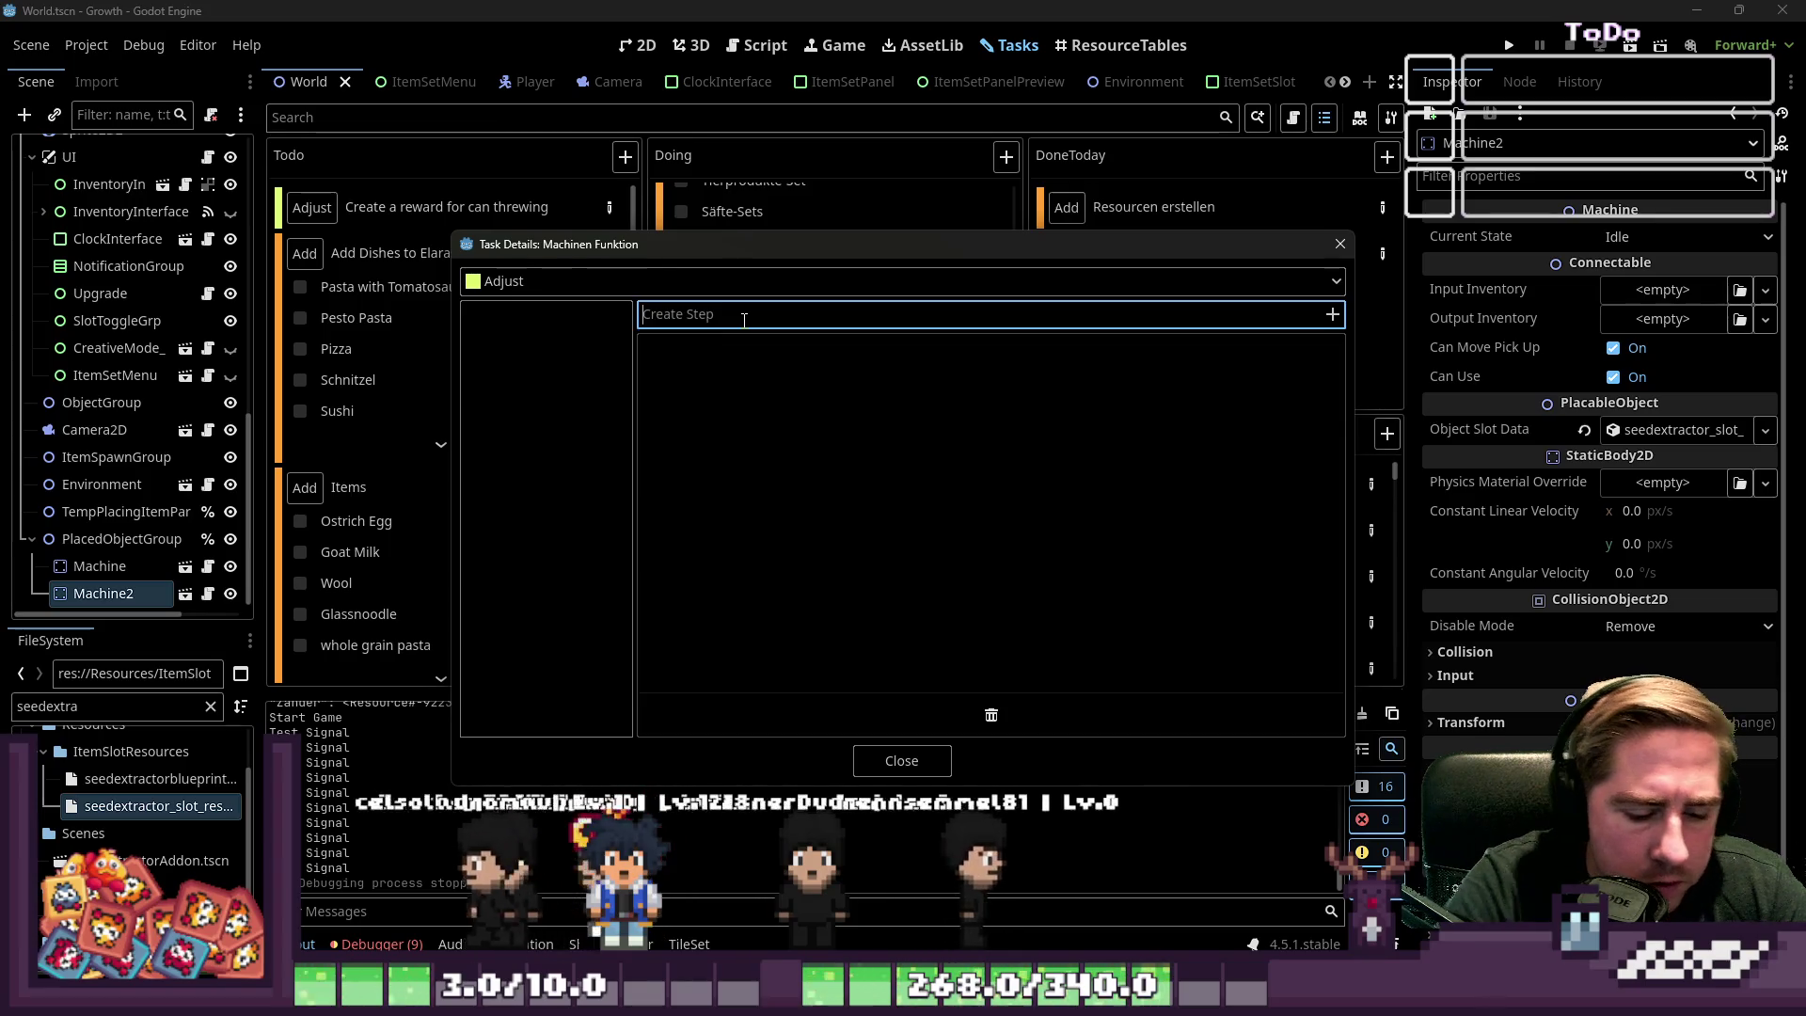
Add a step about checking the input item's item_type before processing, then close the details
type("Funktion")
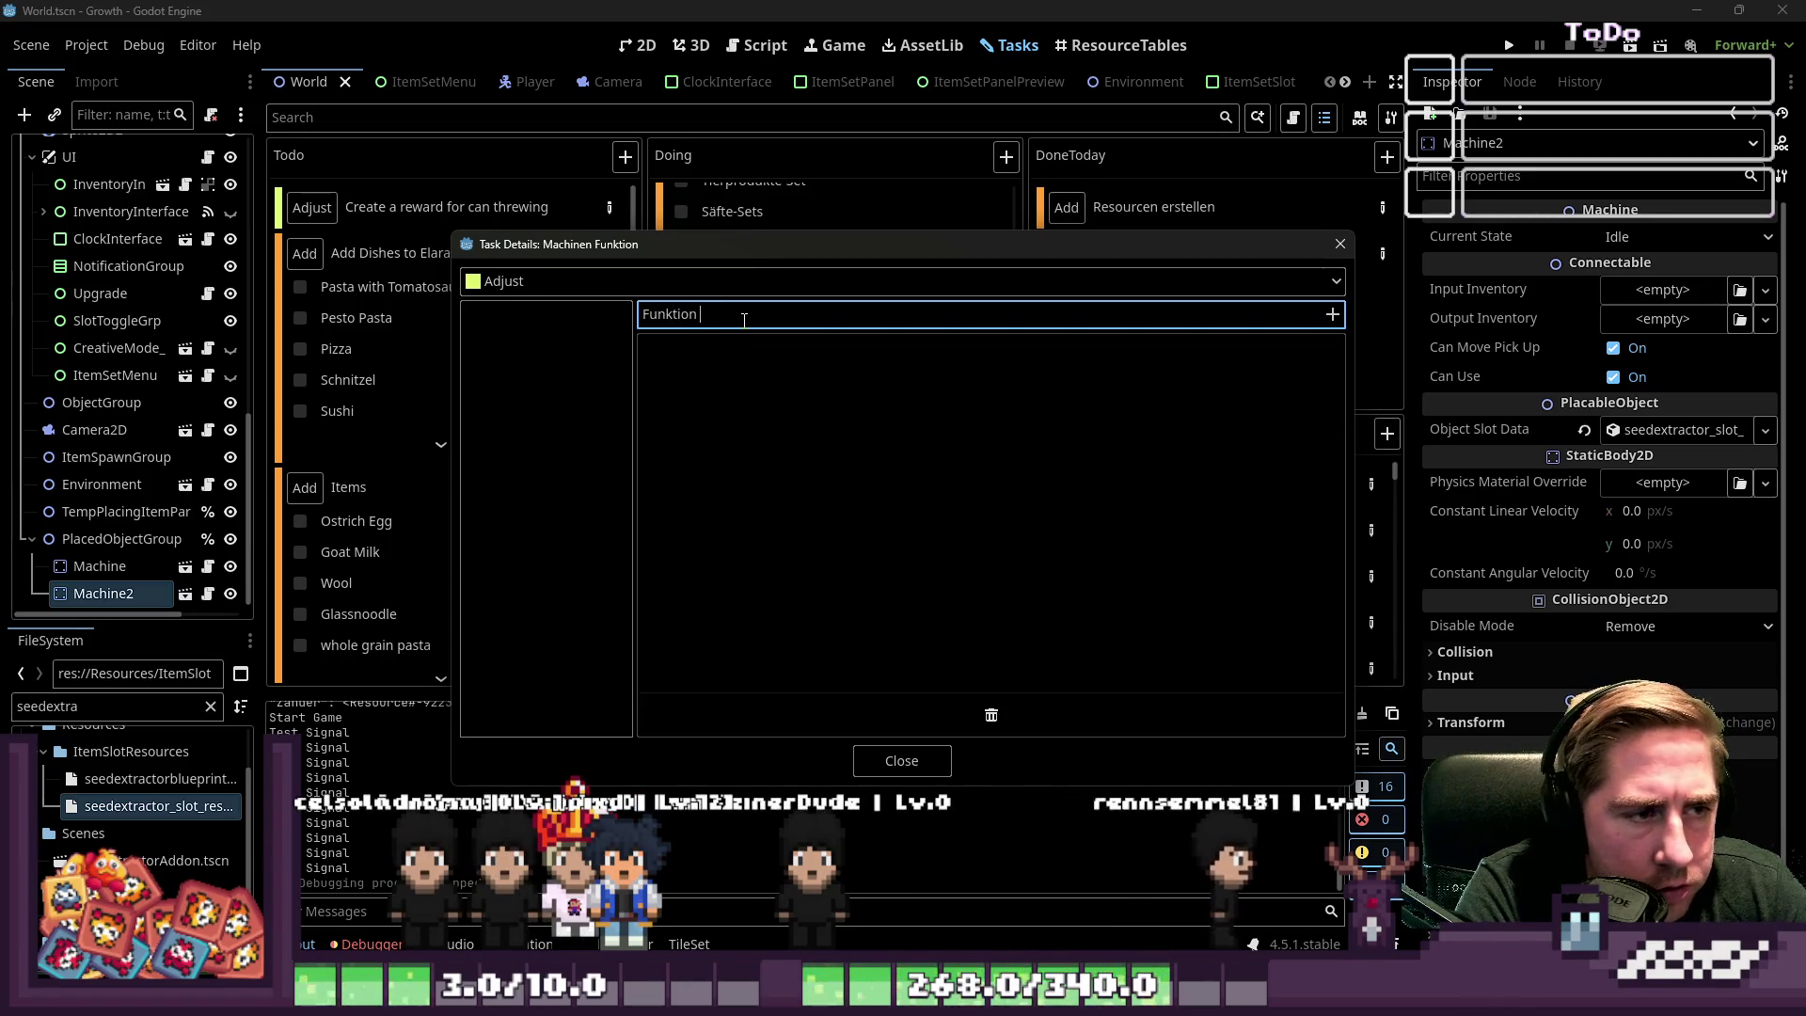
type("hinu")
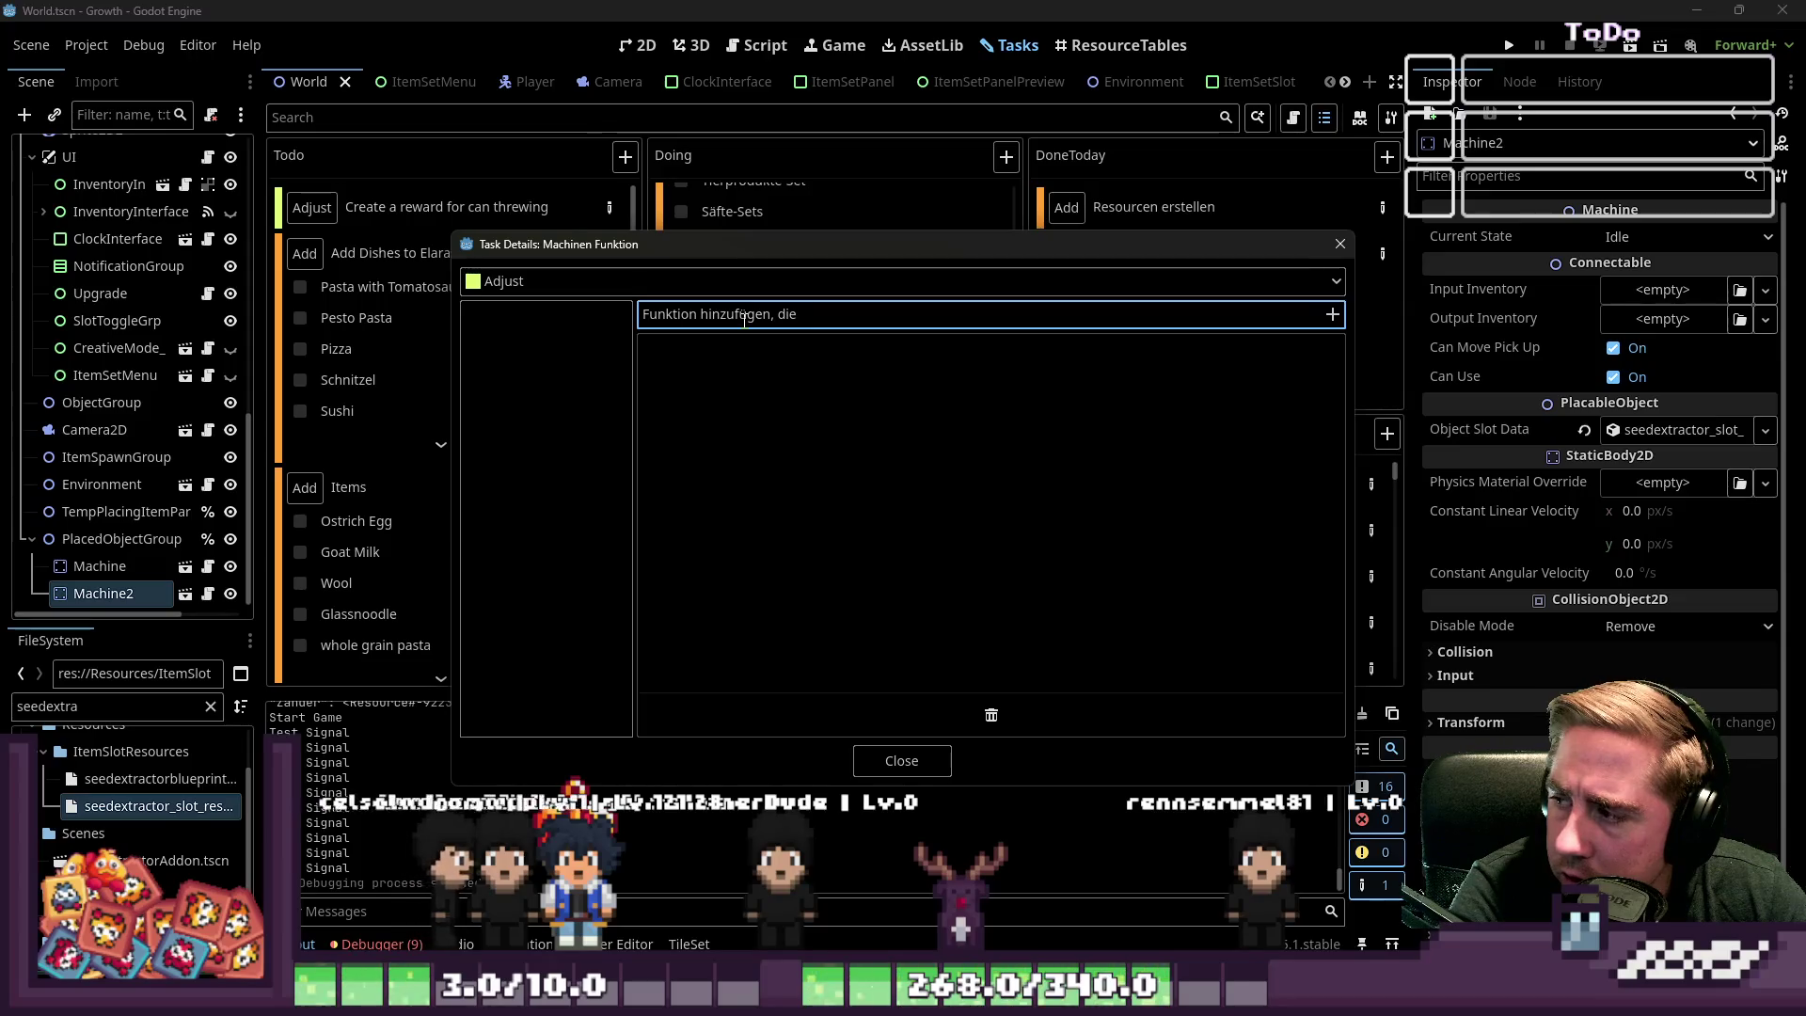
type("vorher checkt, was für eine Art ")
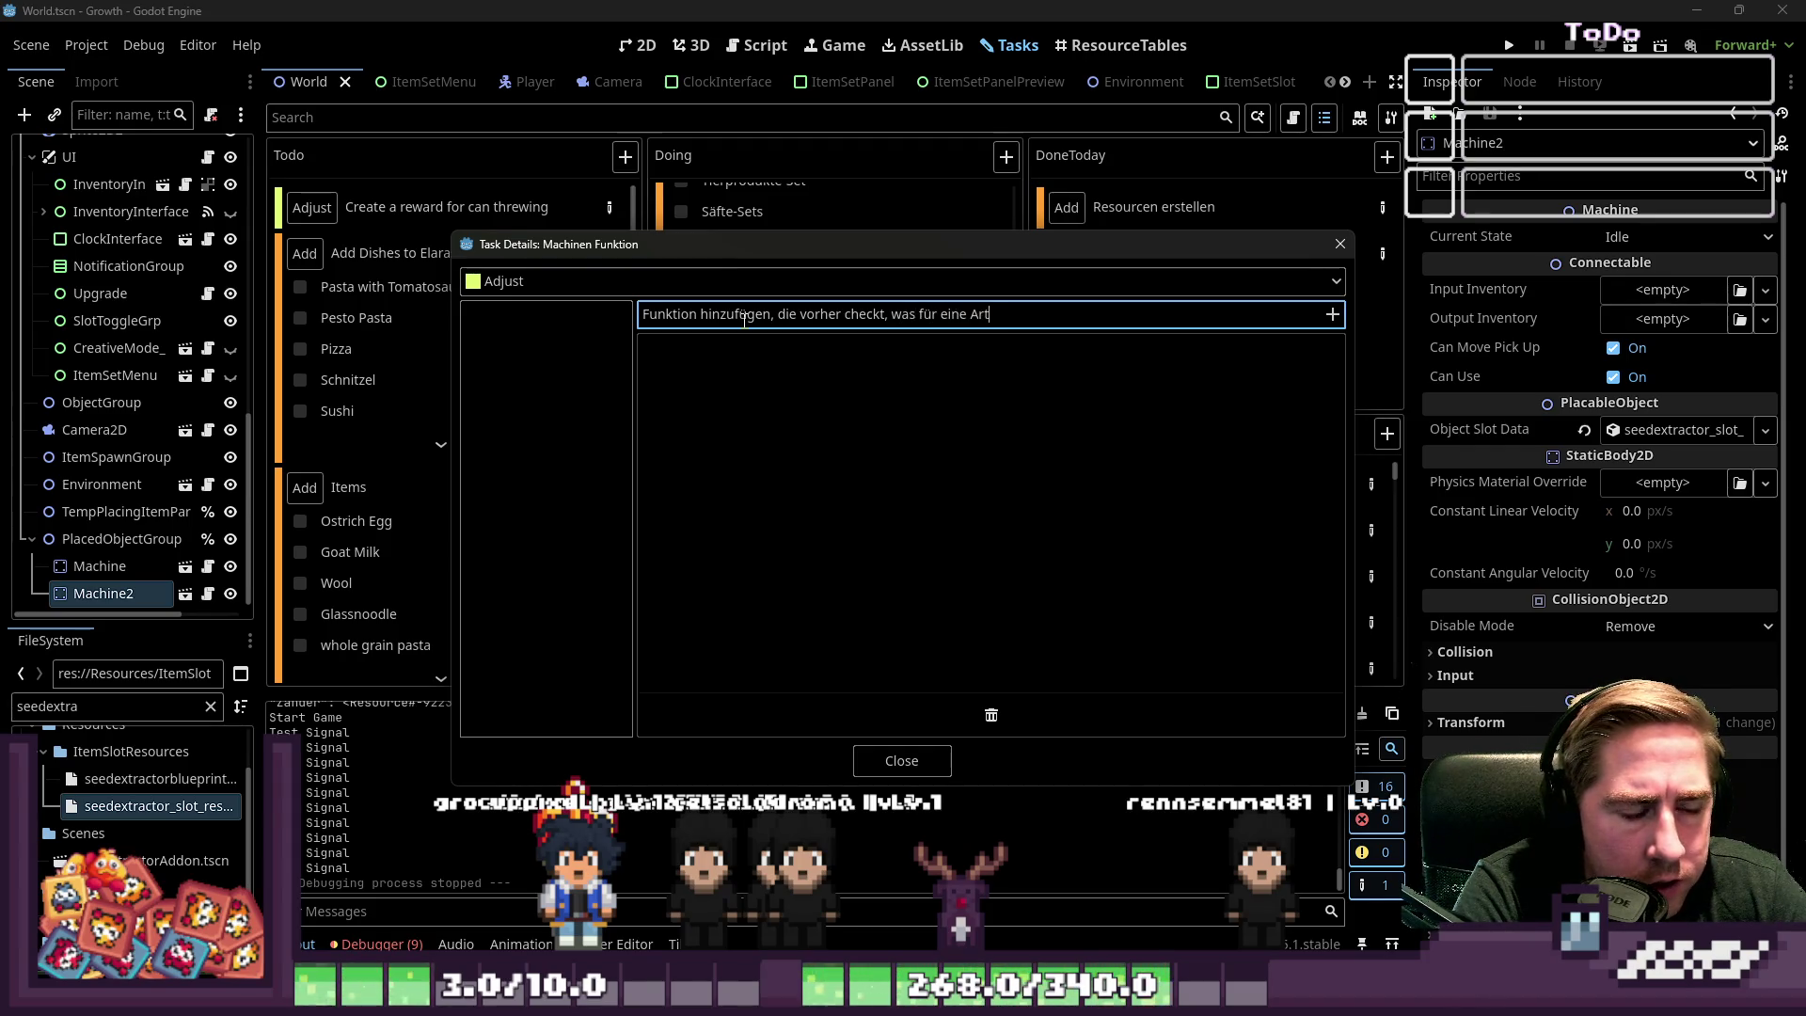
type("Item aktuell i")
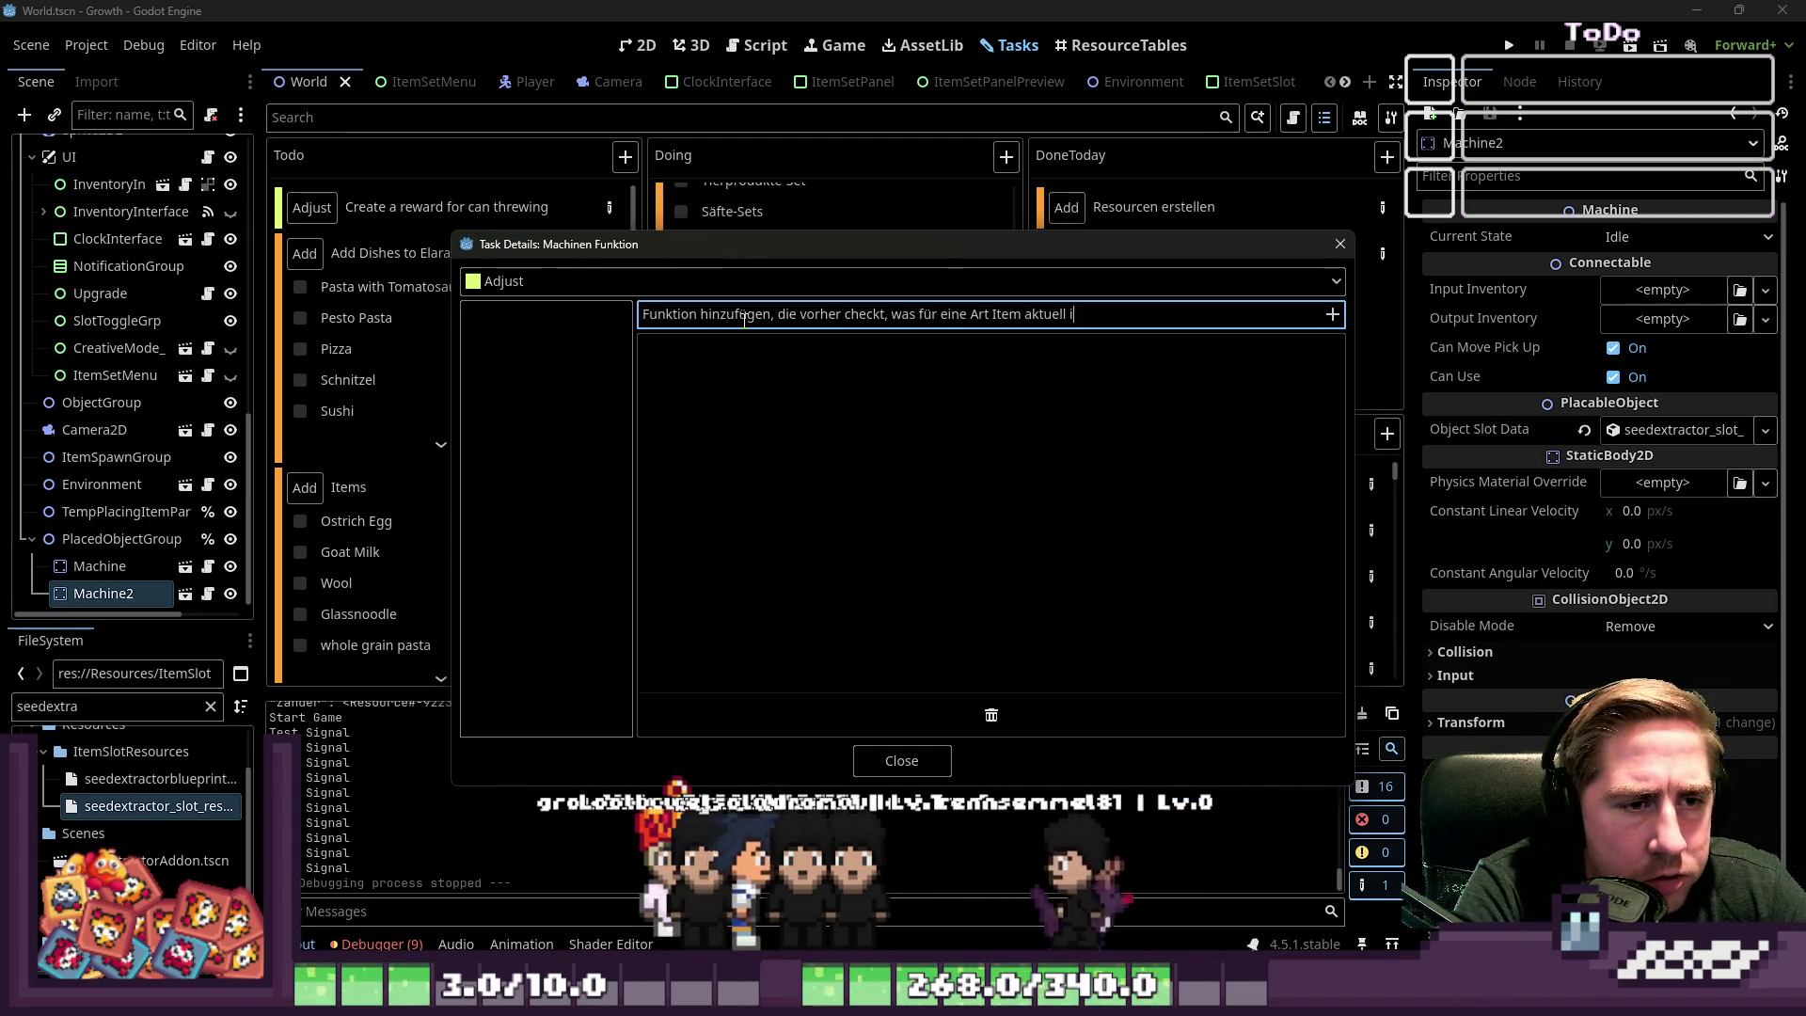
type("m ")
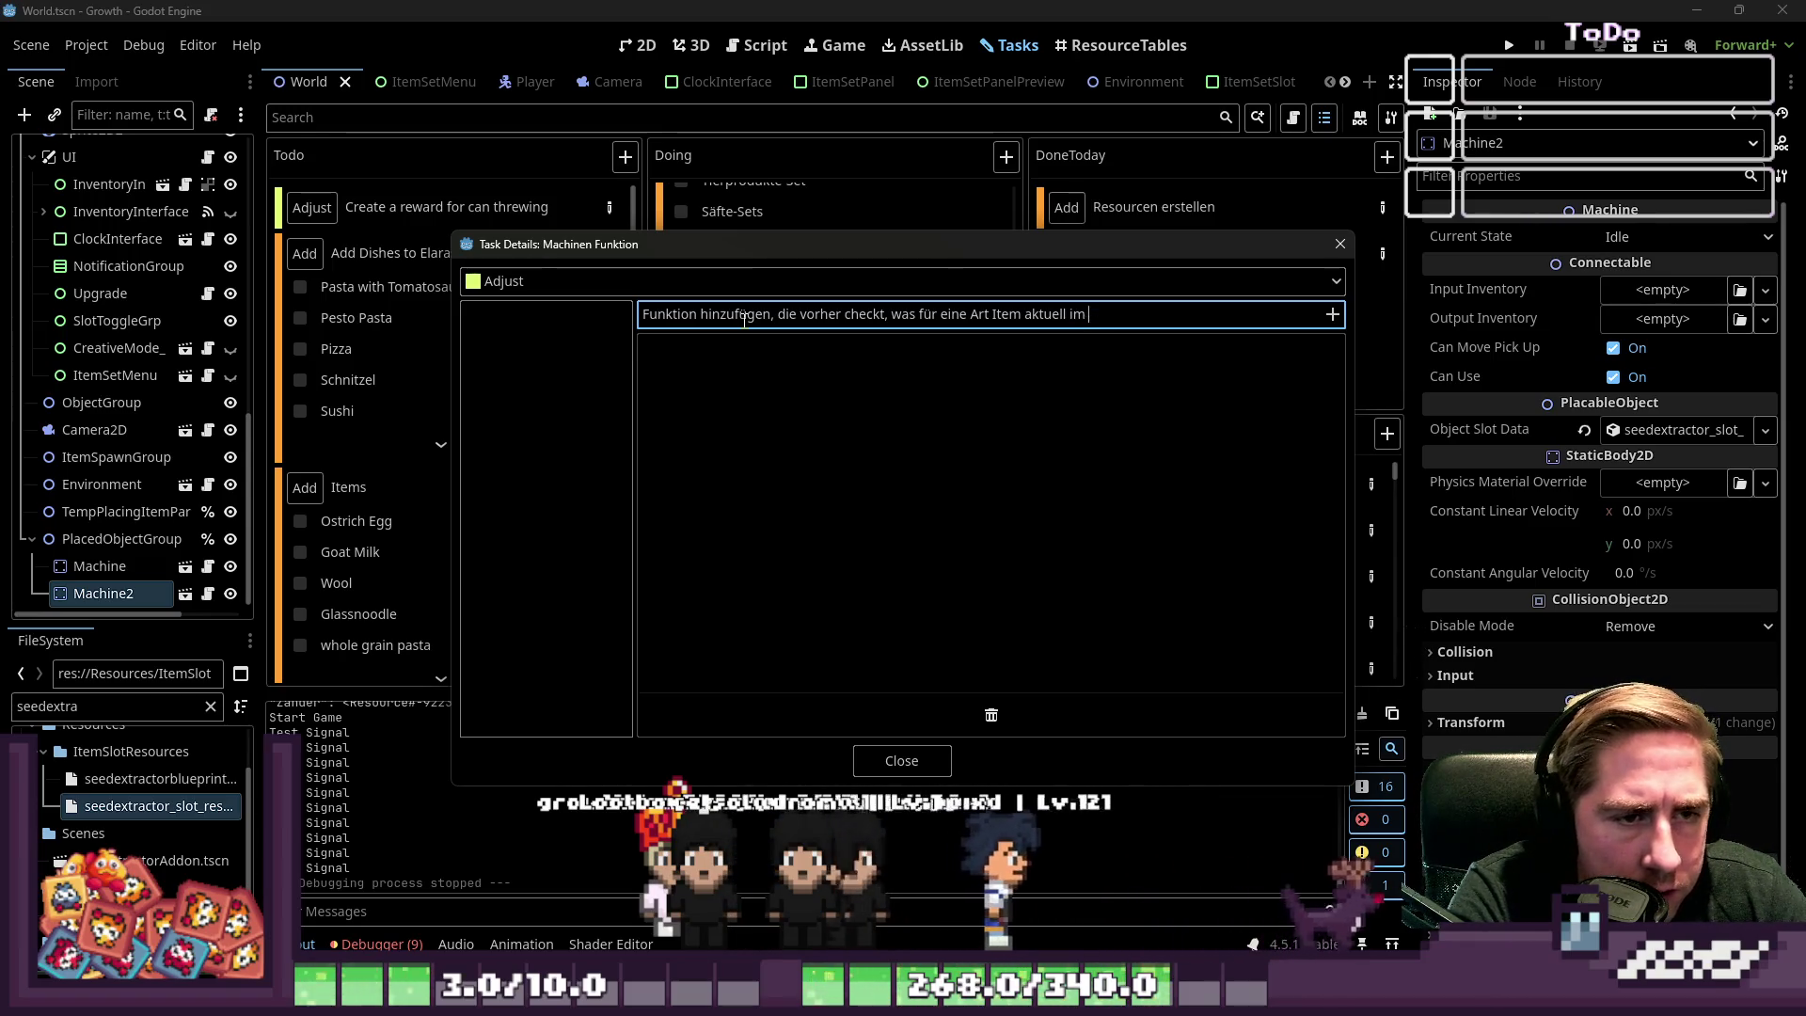
type("Input I")
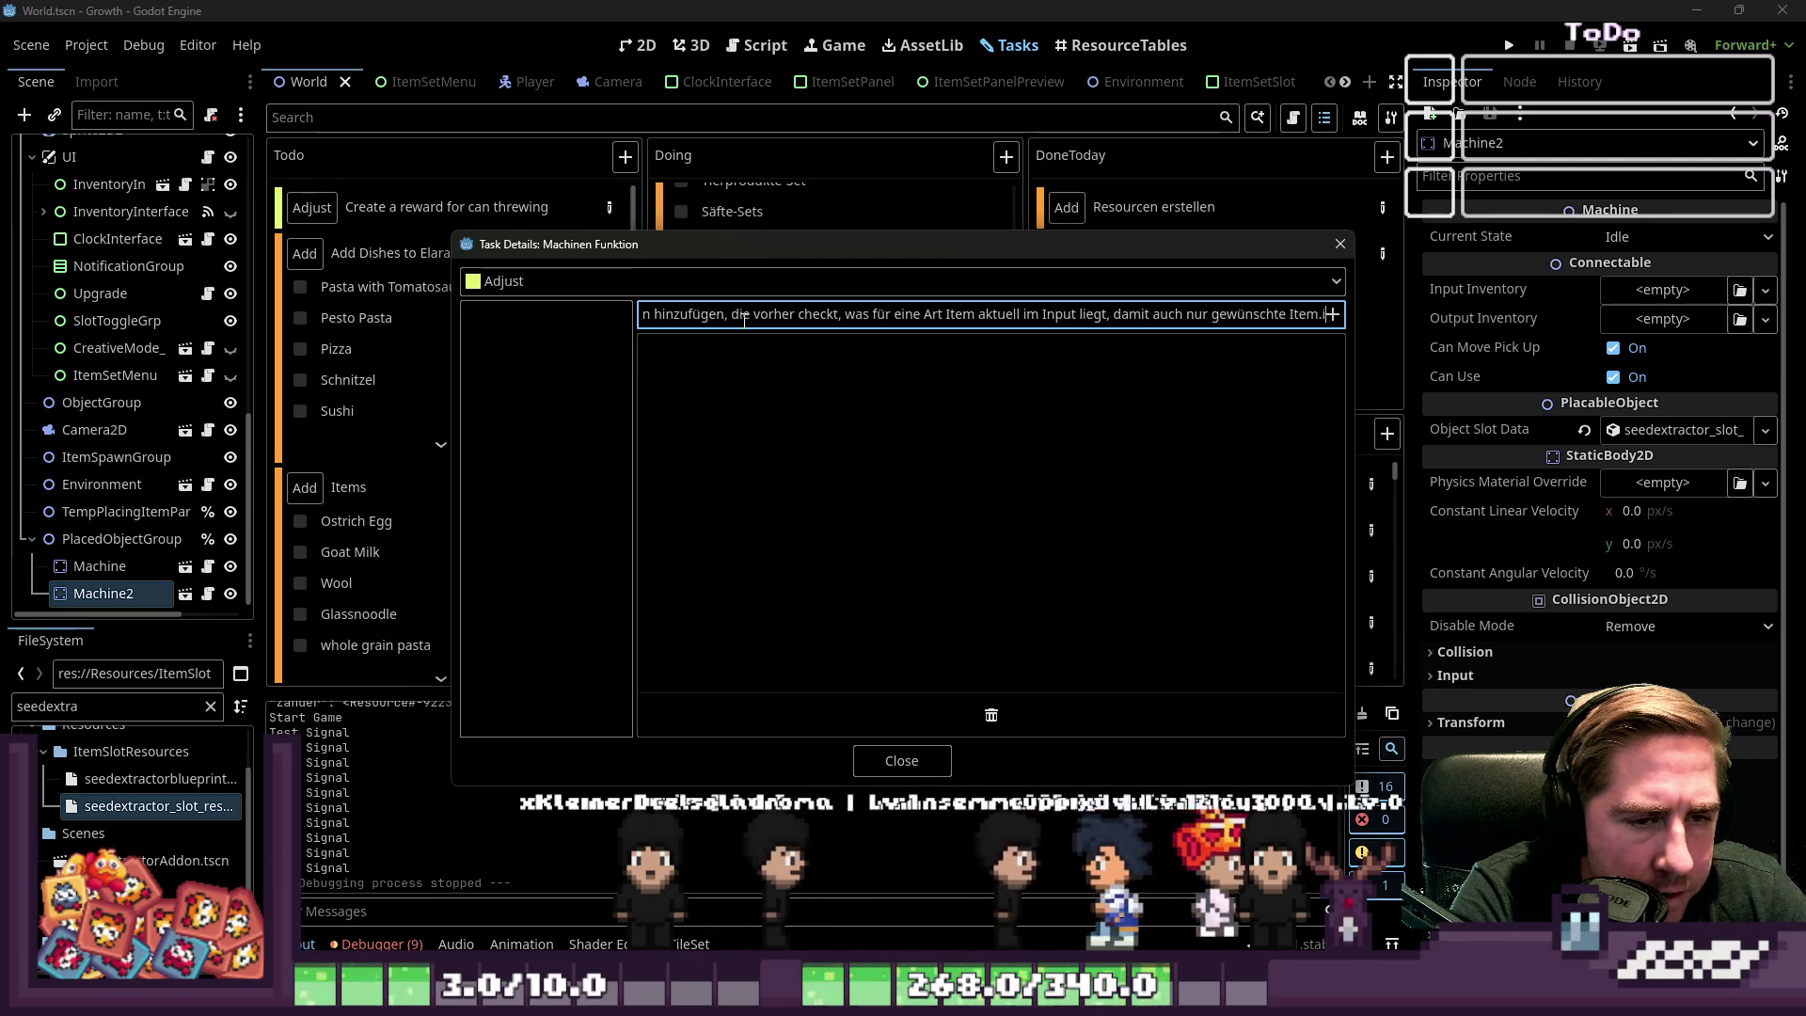
type("item_type verarb")
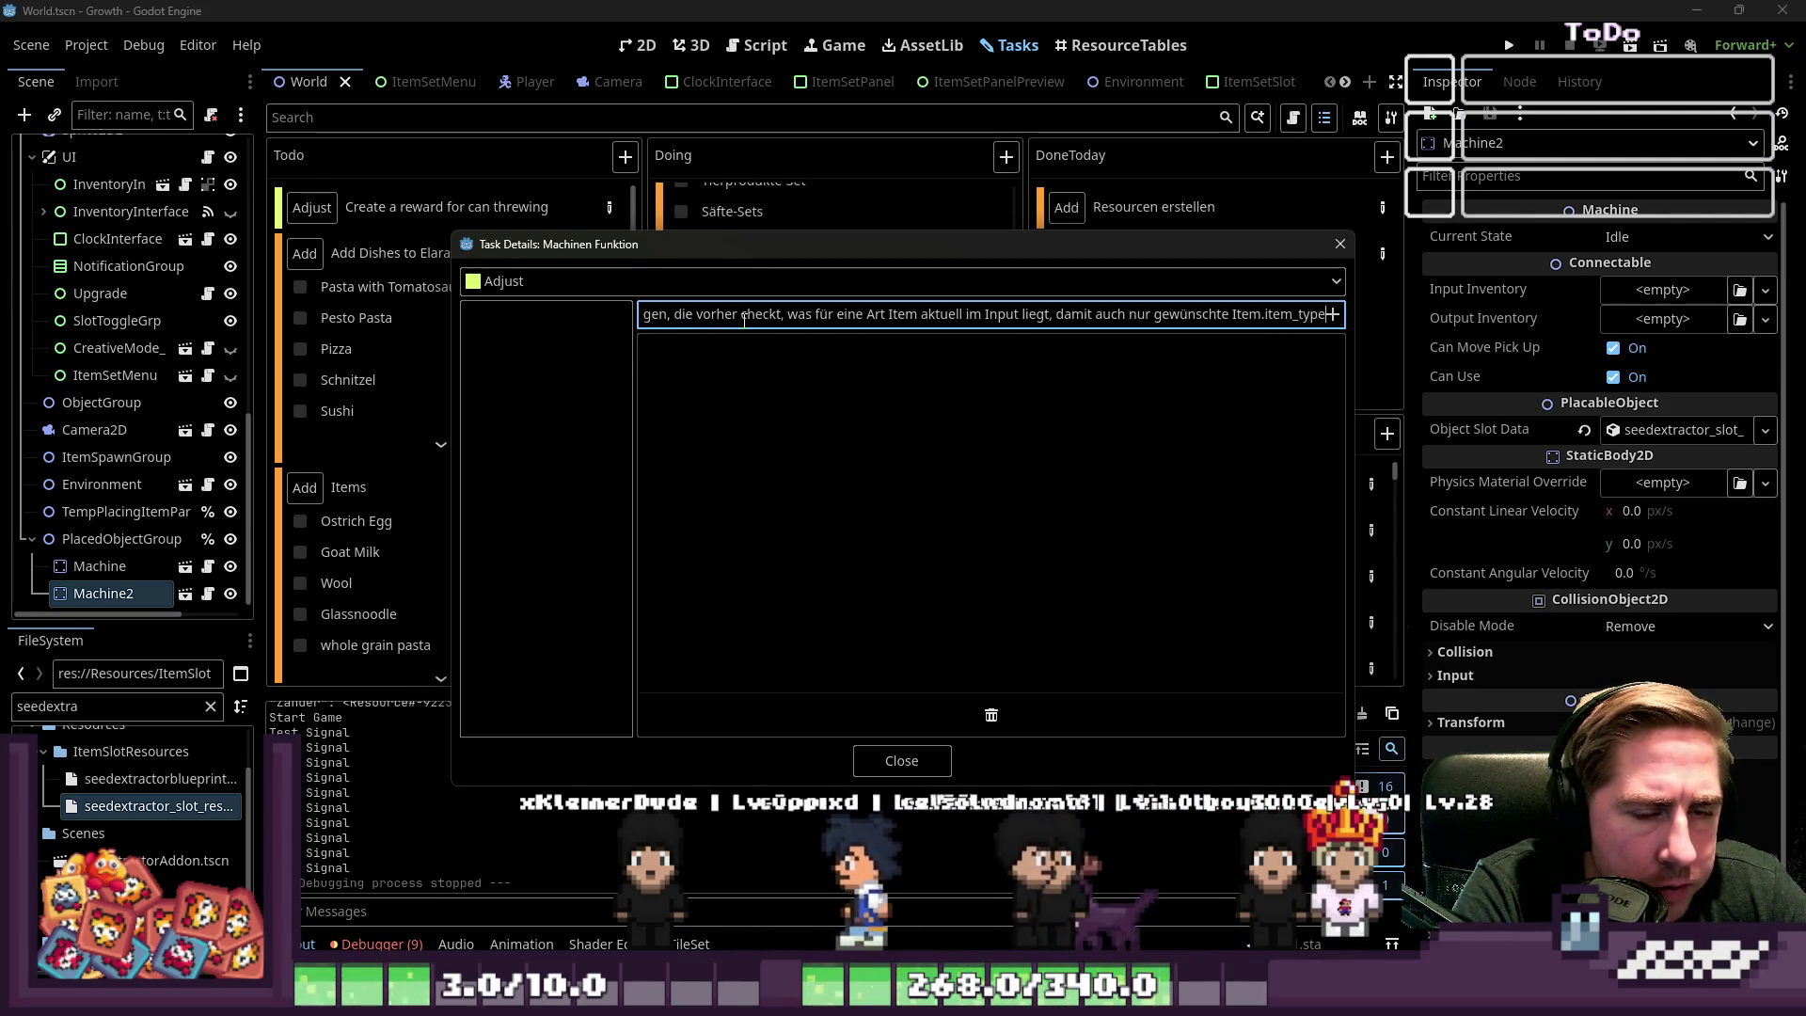
type("eitet werden")
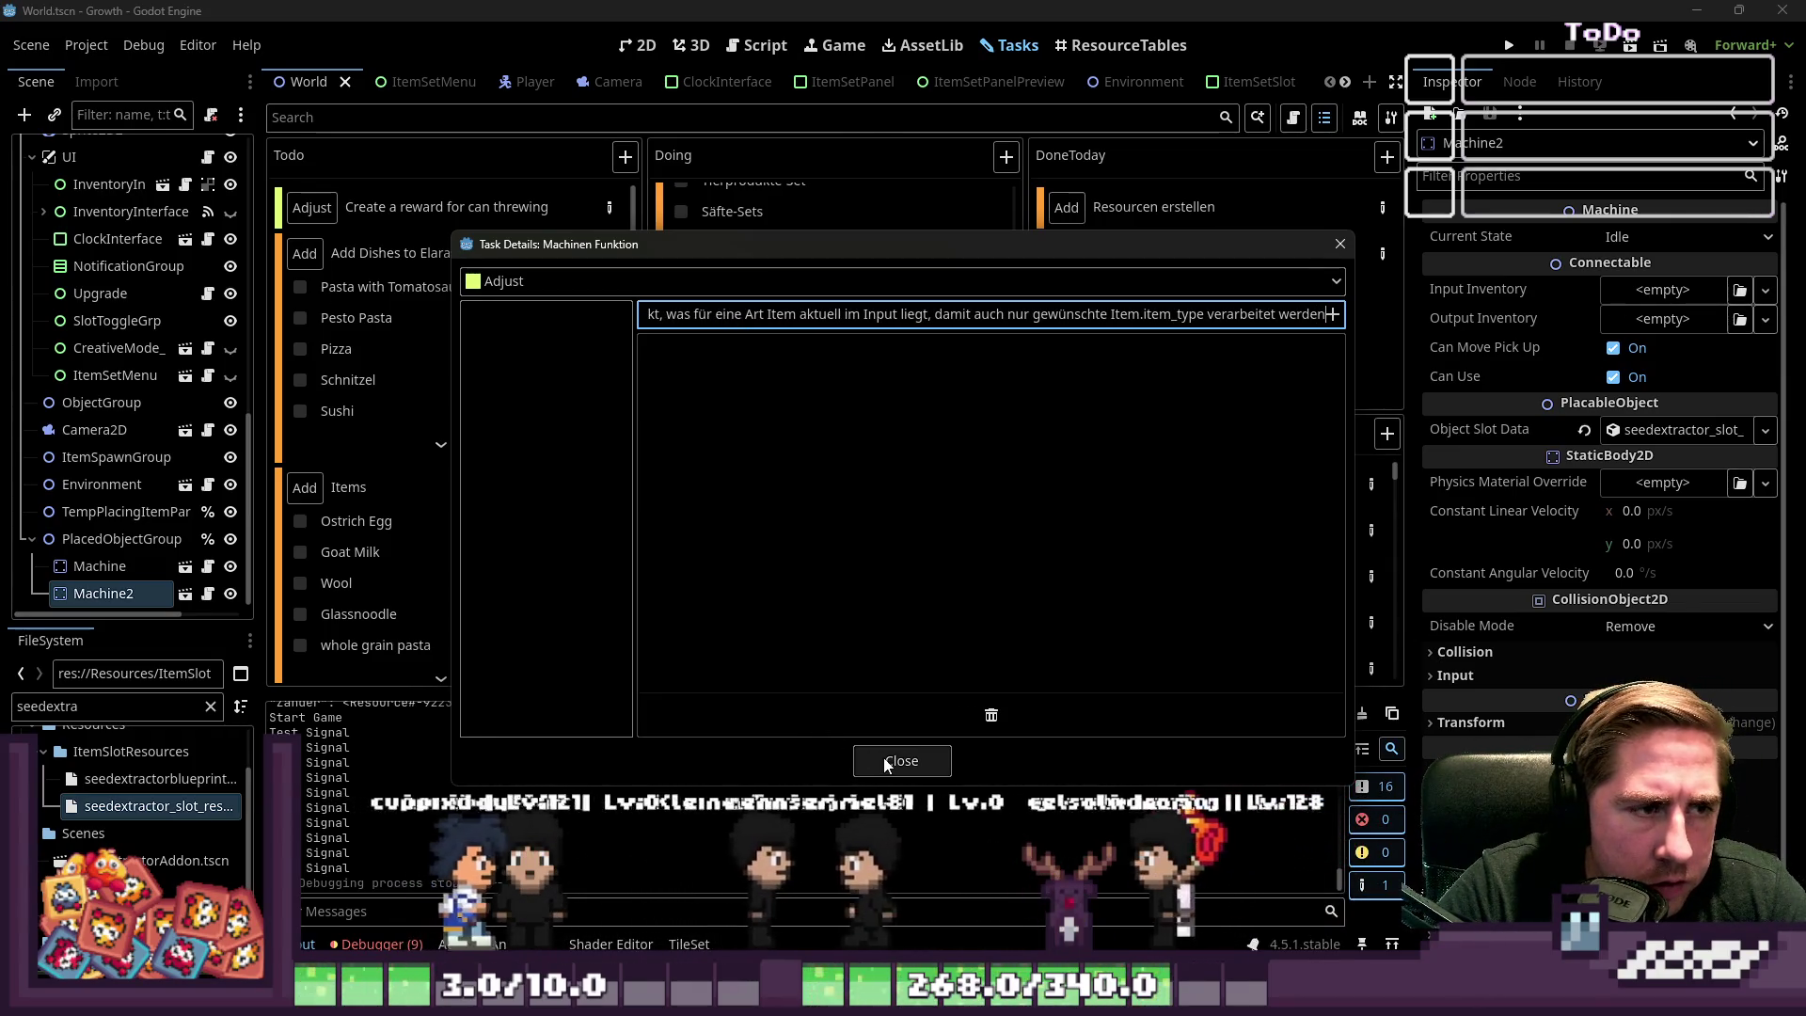
key("ctrl+a")
key("Return")
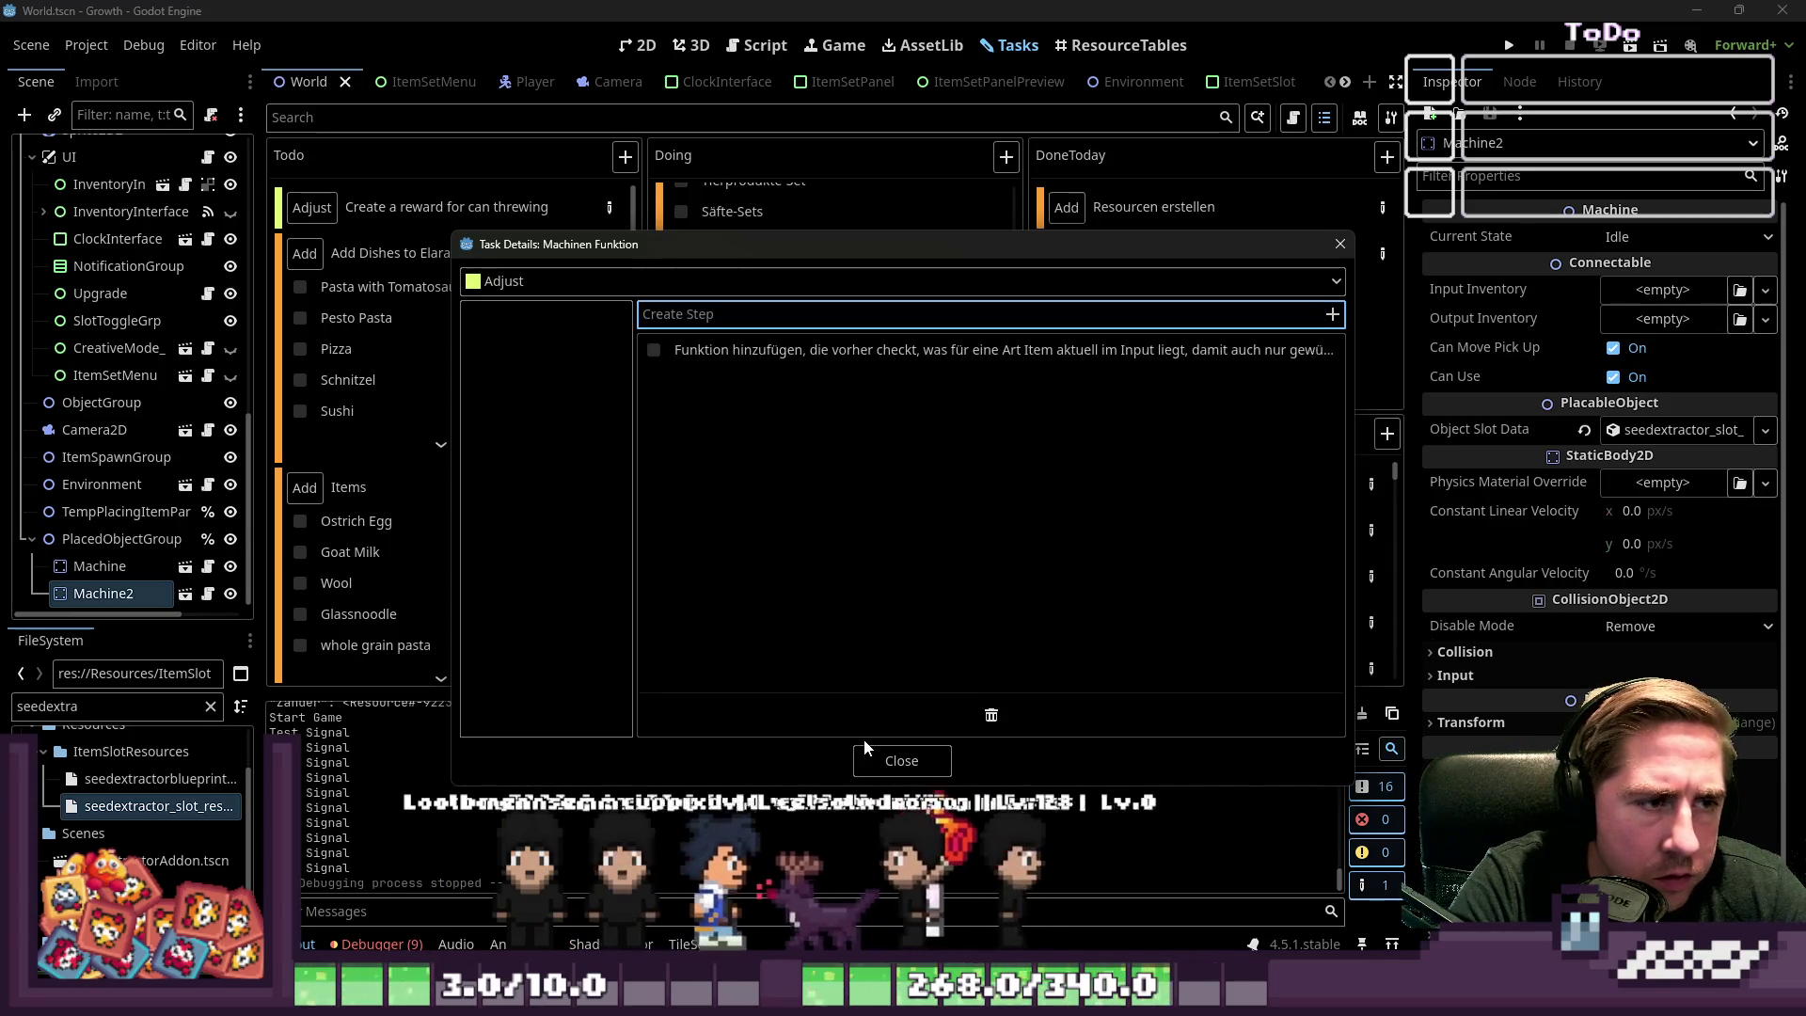
left_click(927, 760)
scroll(847, 621, "down", 1)
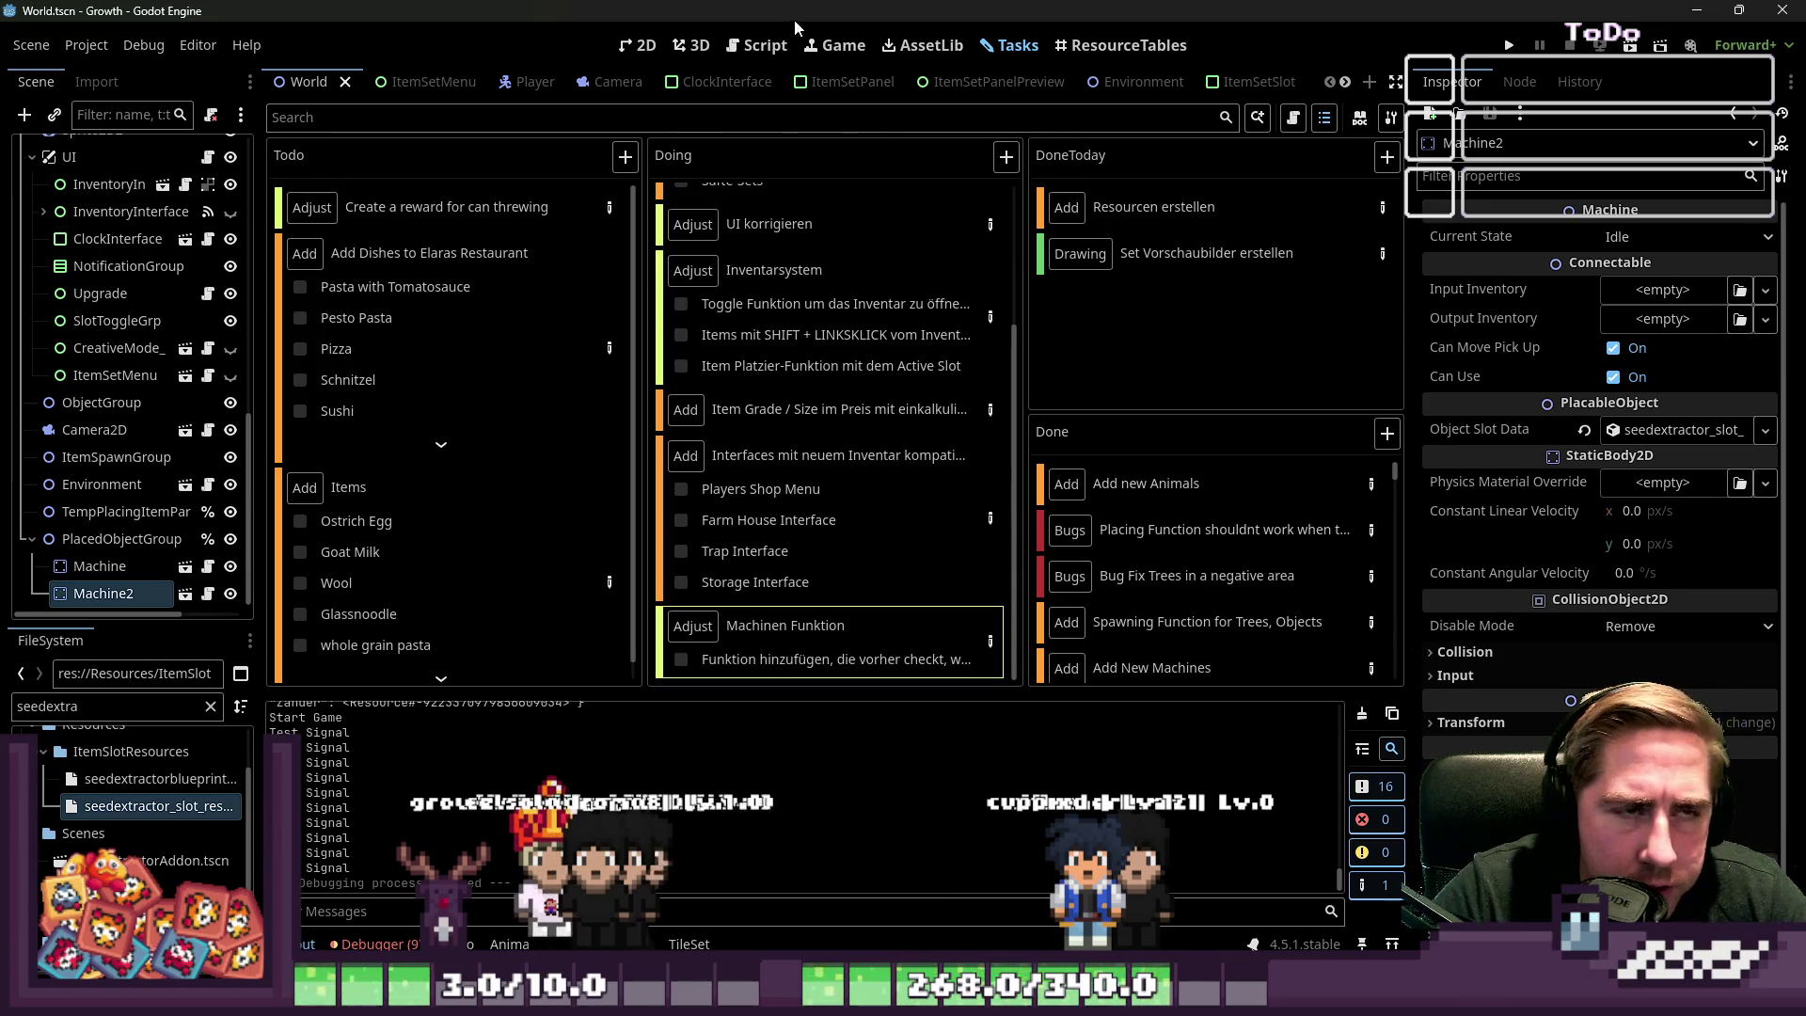
left_click(659, 46)
Zoom the World scene's 2D viewport out and back in around the placed machine
scroll(934, 470, "down", 5)
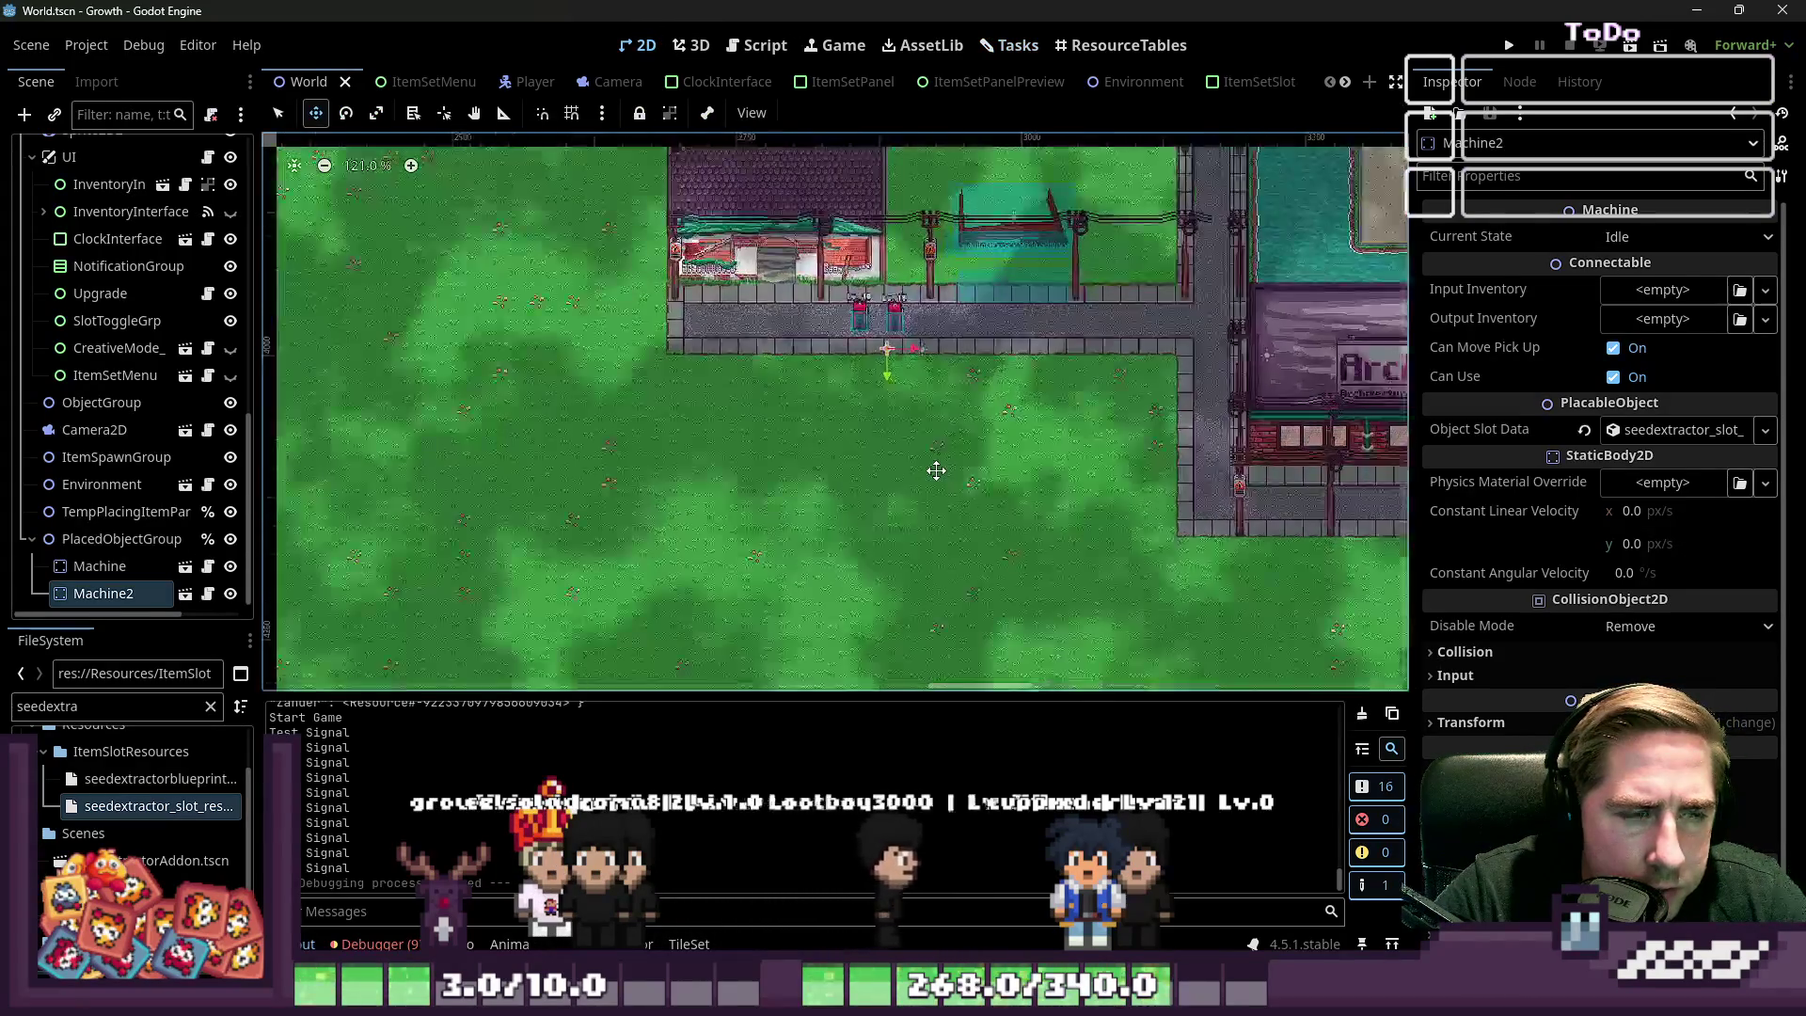
scroll(909, 522, "down", 3)
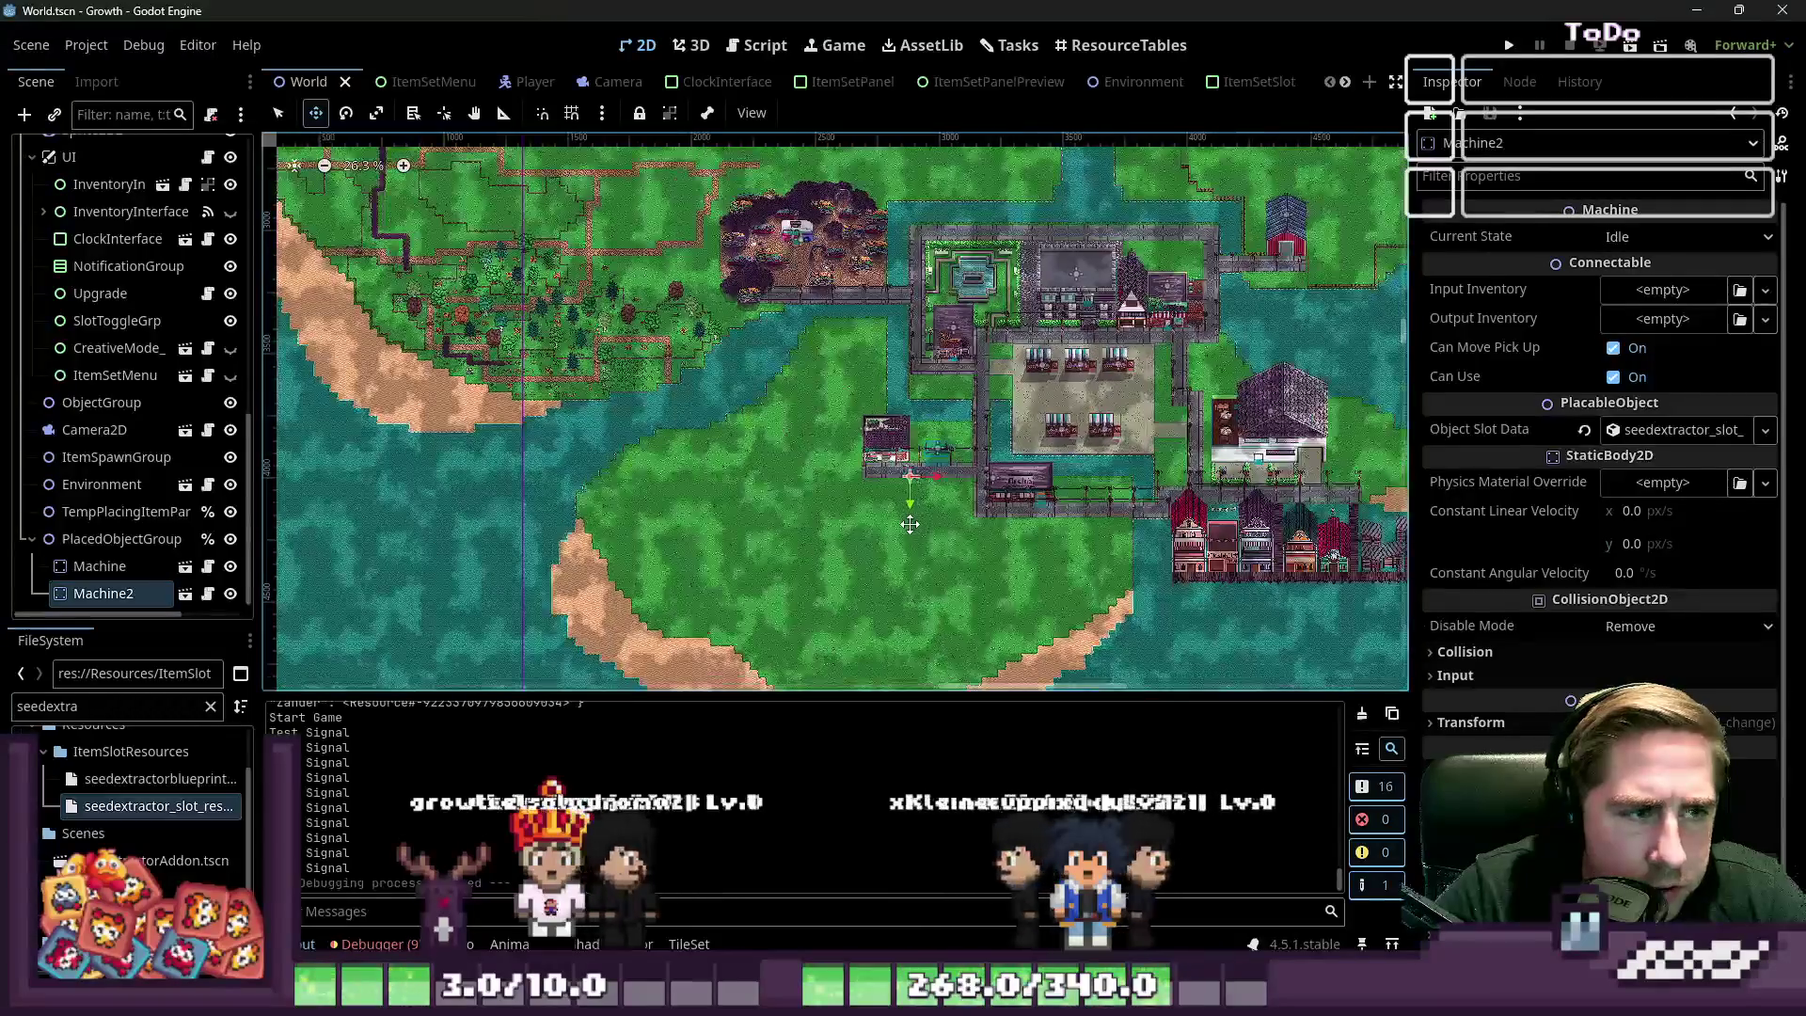
scroll(863, 491, "up", 5)
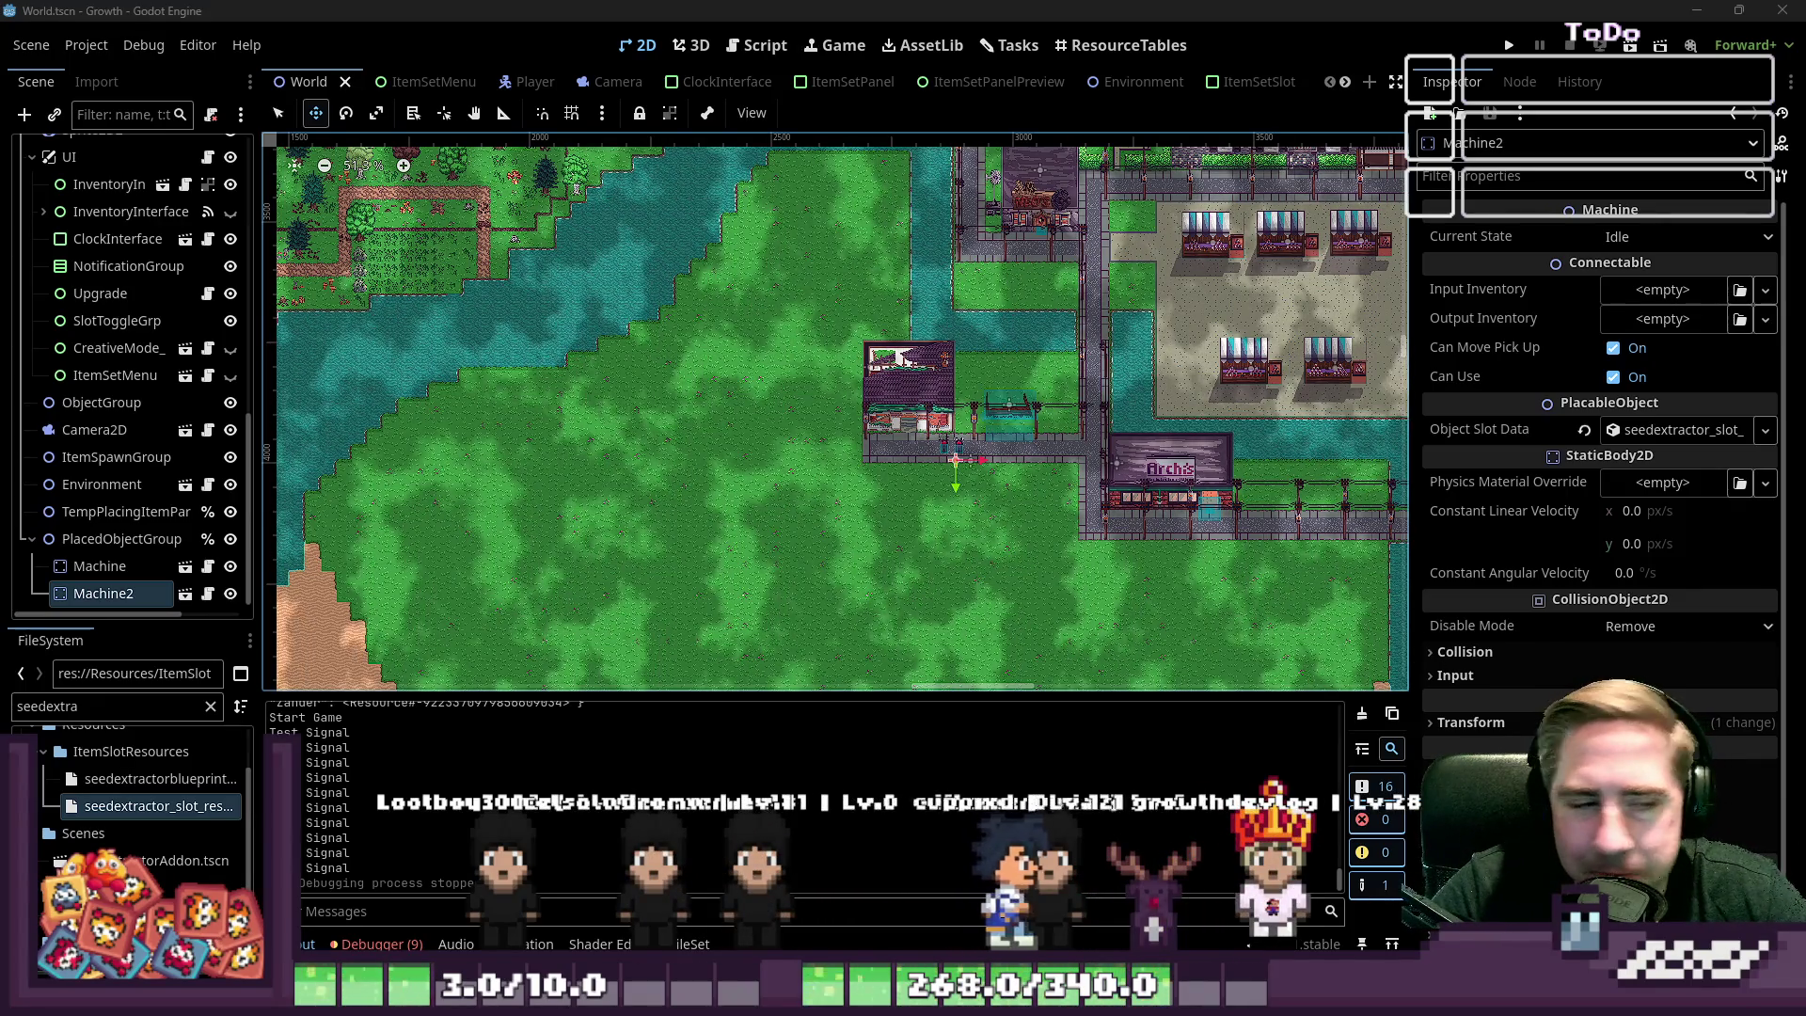
scroll(930, 482, "up", 6)
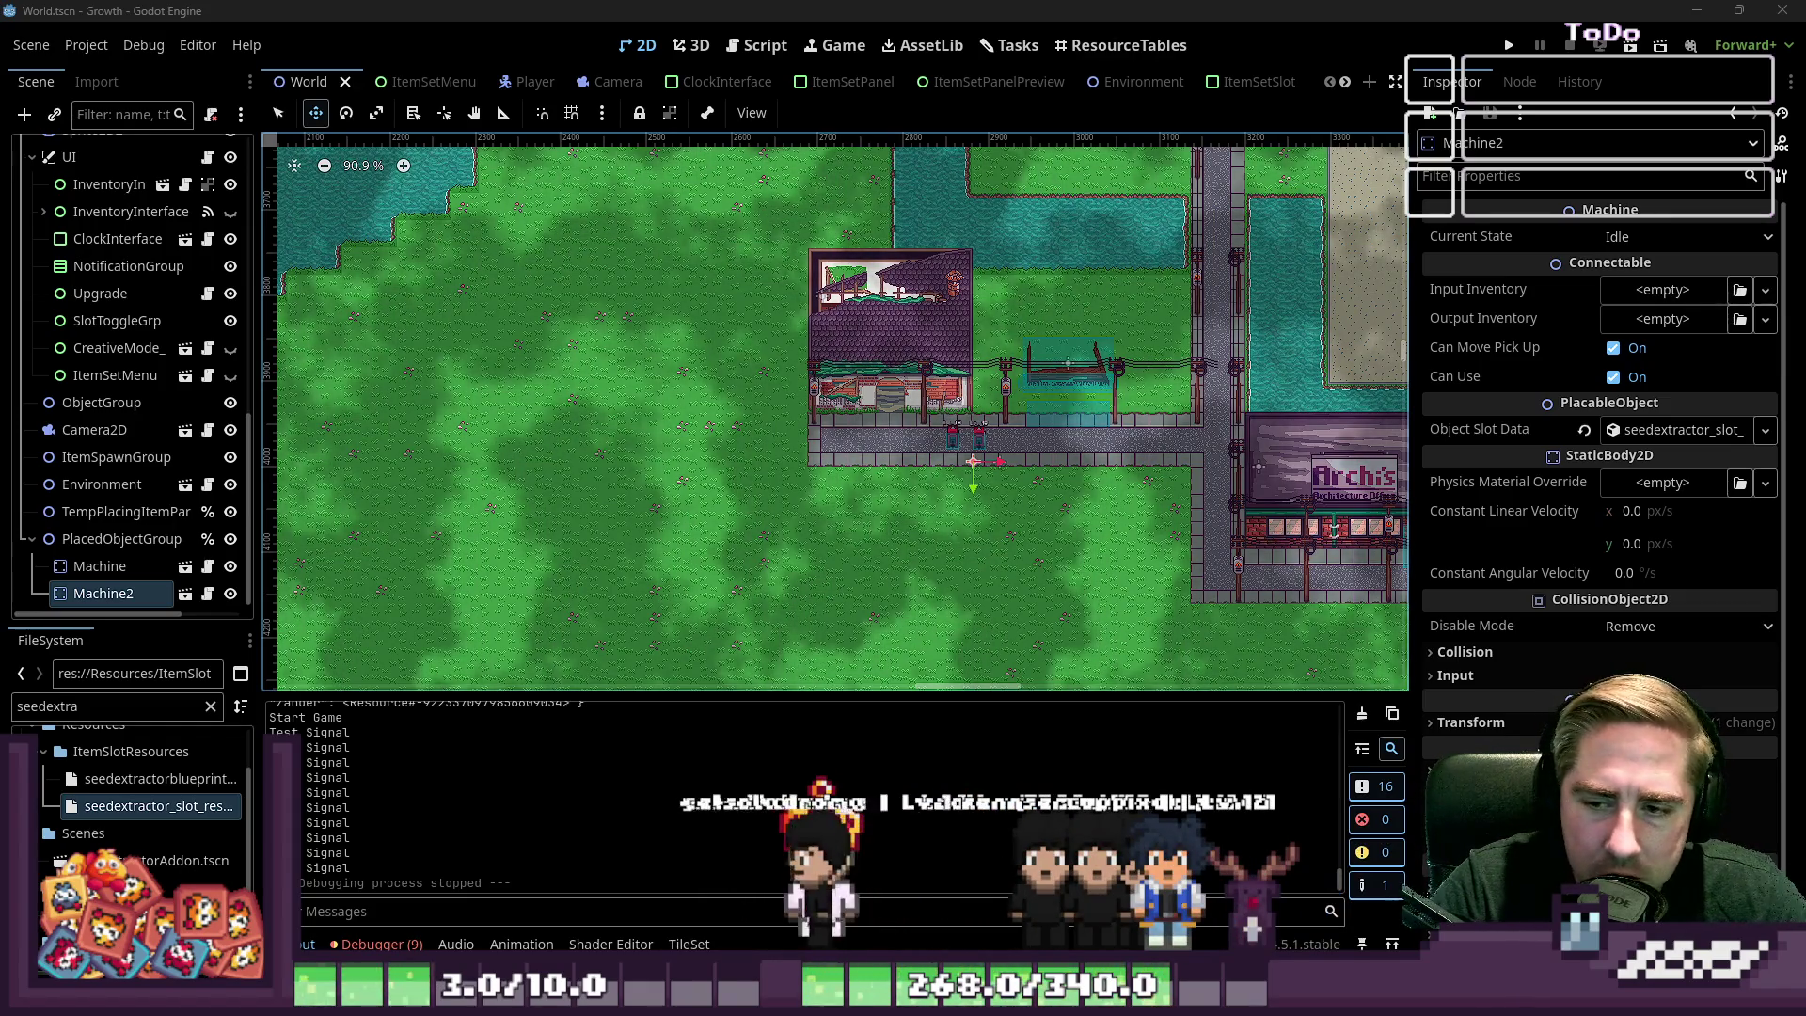
scroll(1133, 372, "down", 6)
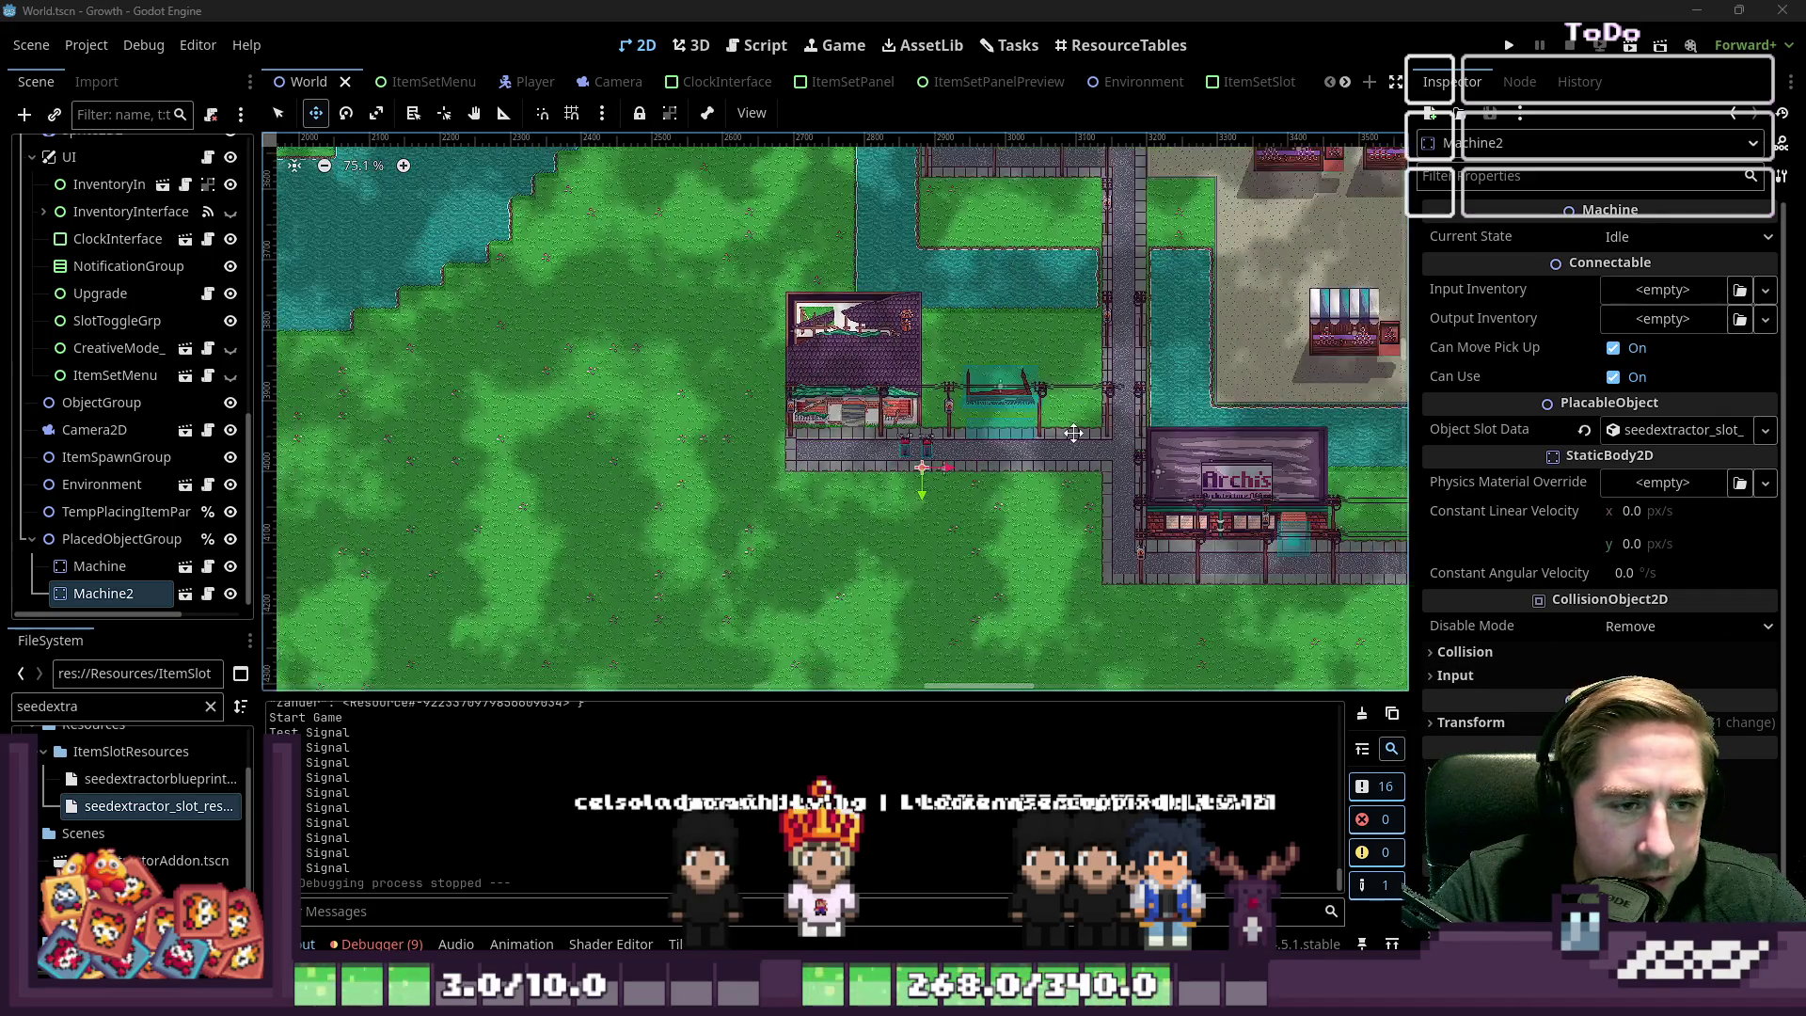